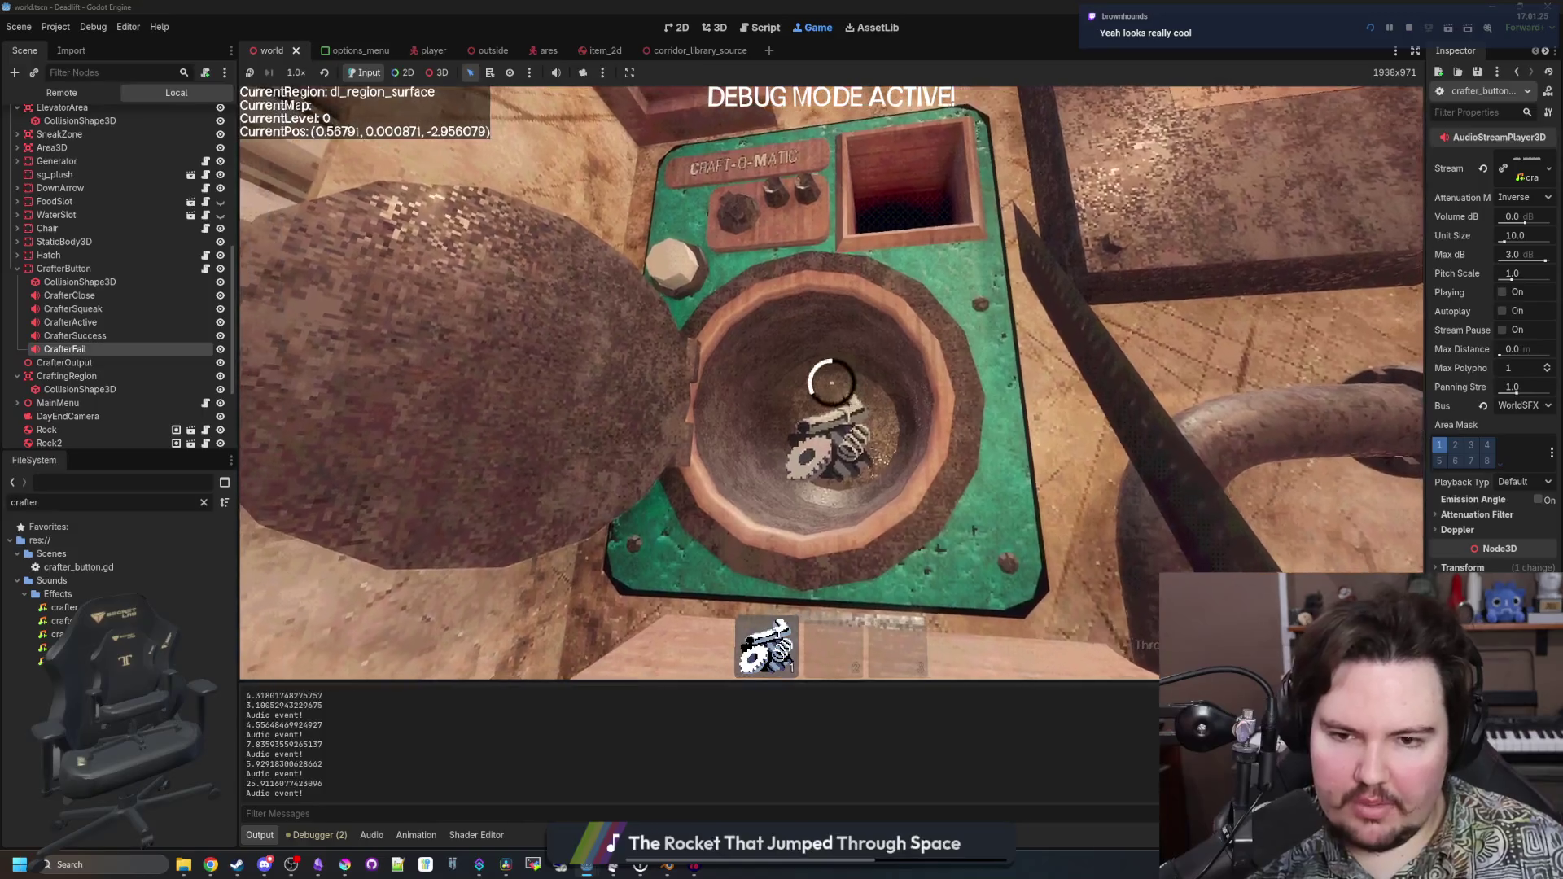
# Collect the crafted crate from the Craft-O-Matic, then pick up a log and drop it on the table
pyautogui.click(831, 383)
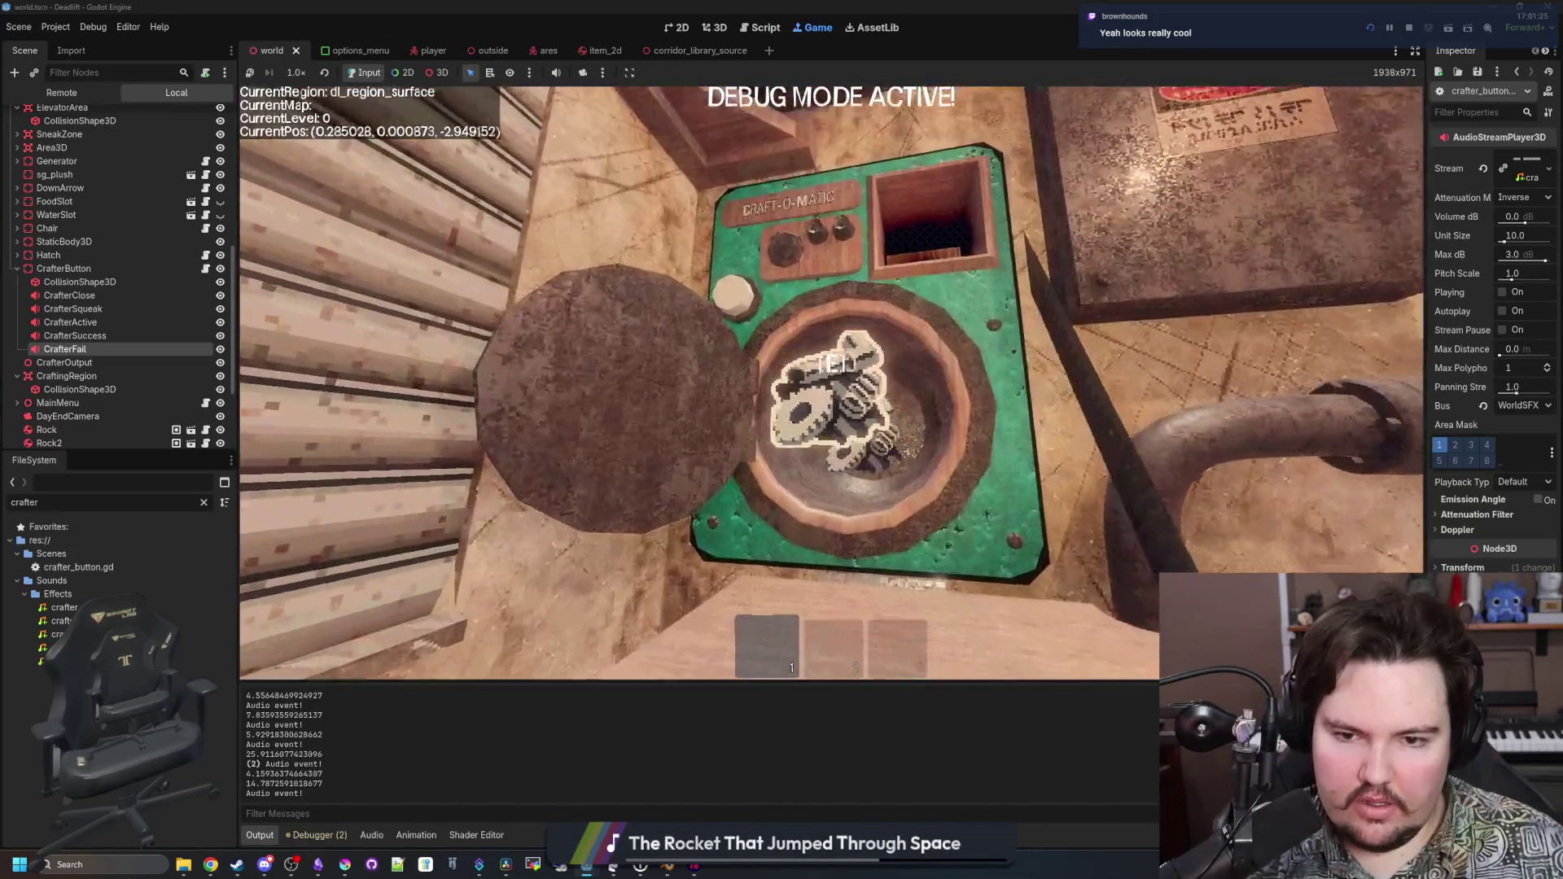
pyautogui.press('a')
pyautogui.press('s')
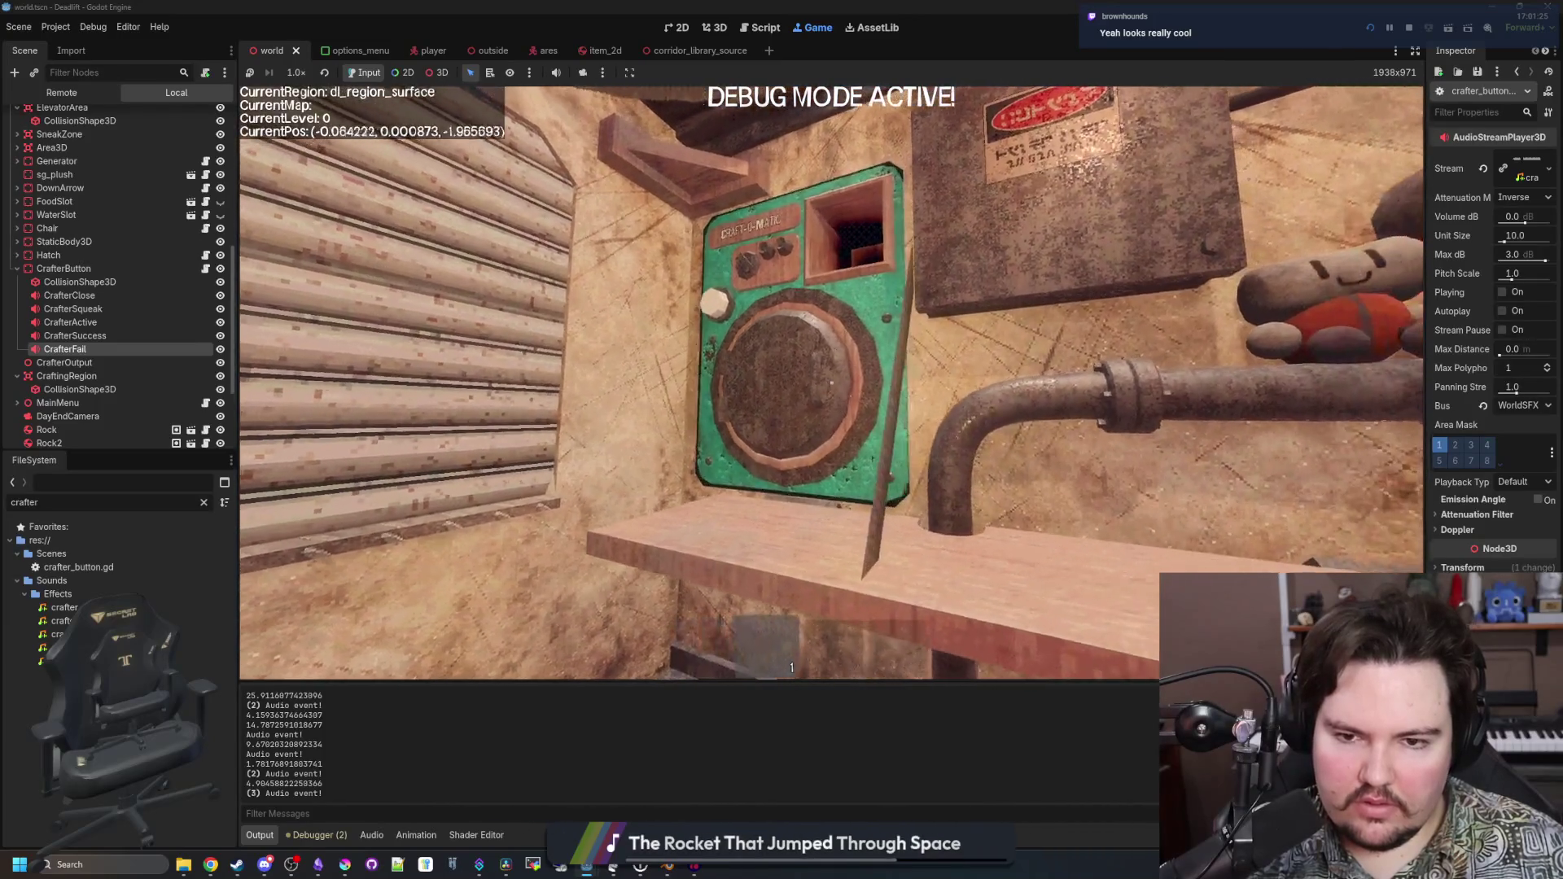
pyautogui.press('e')
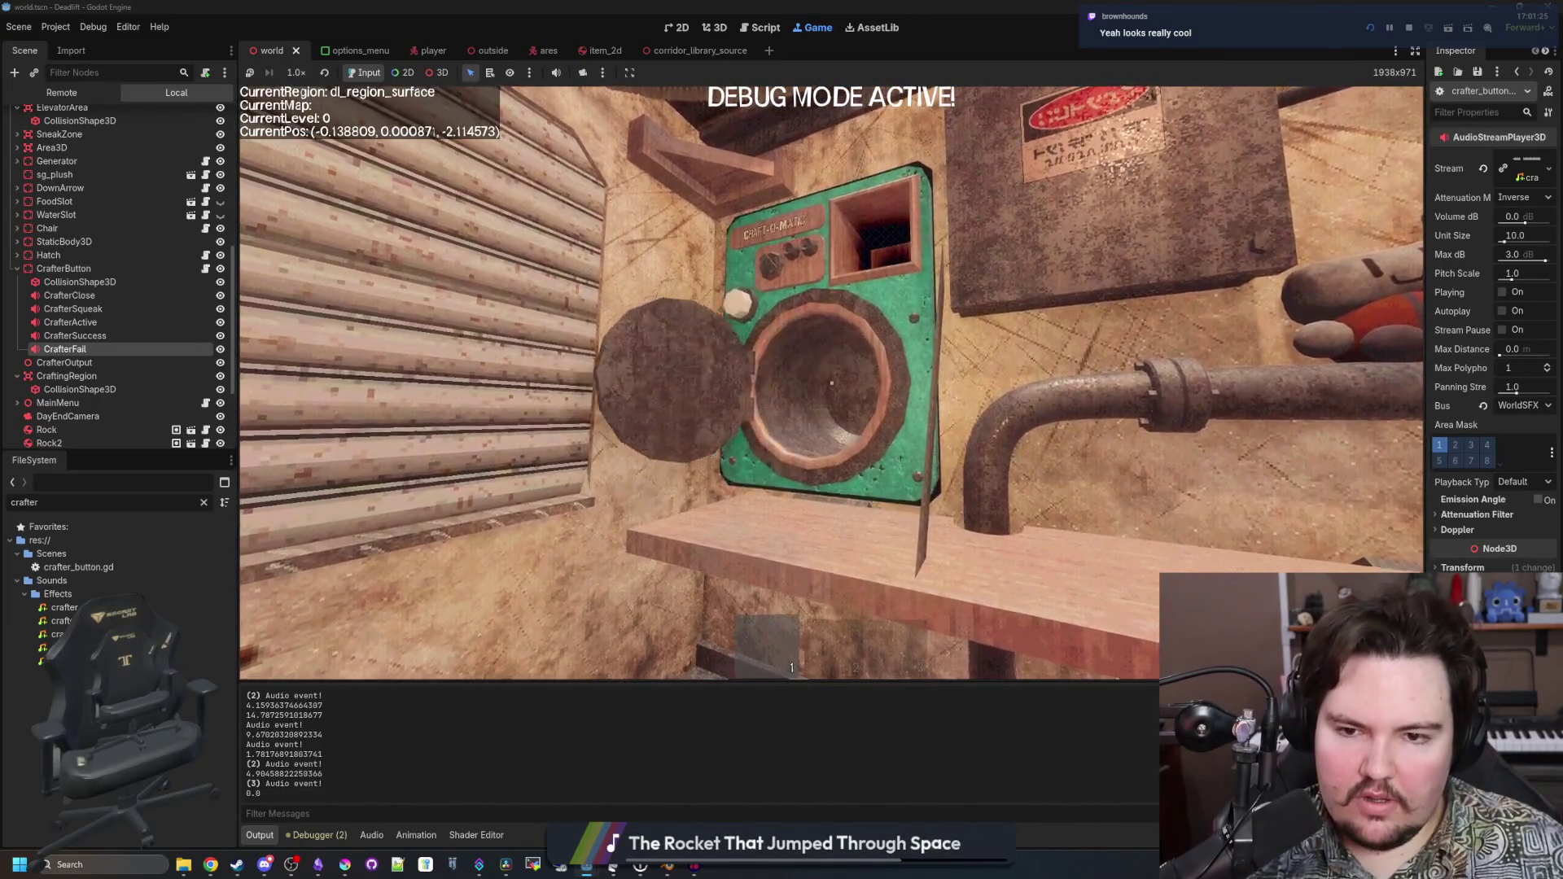
pyautogui.press('a')
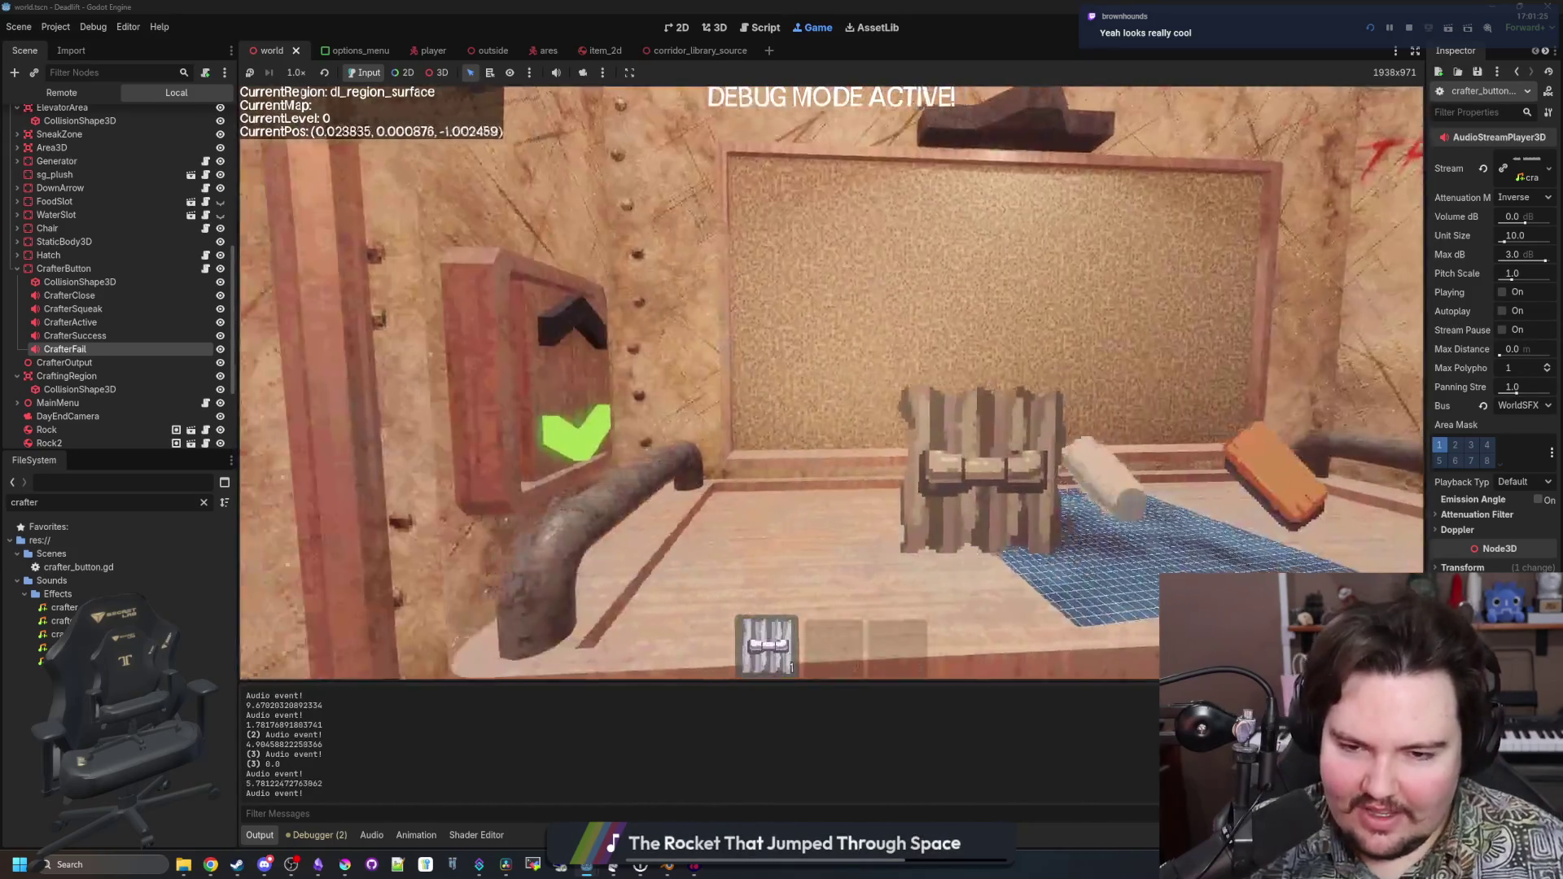
pyautogui.press('d')
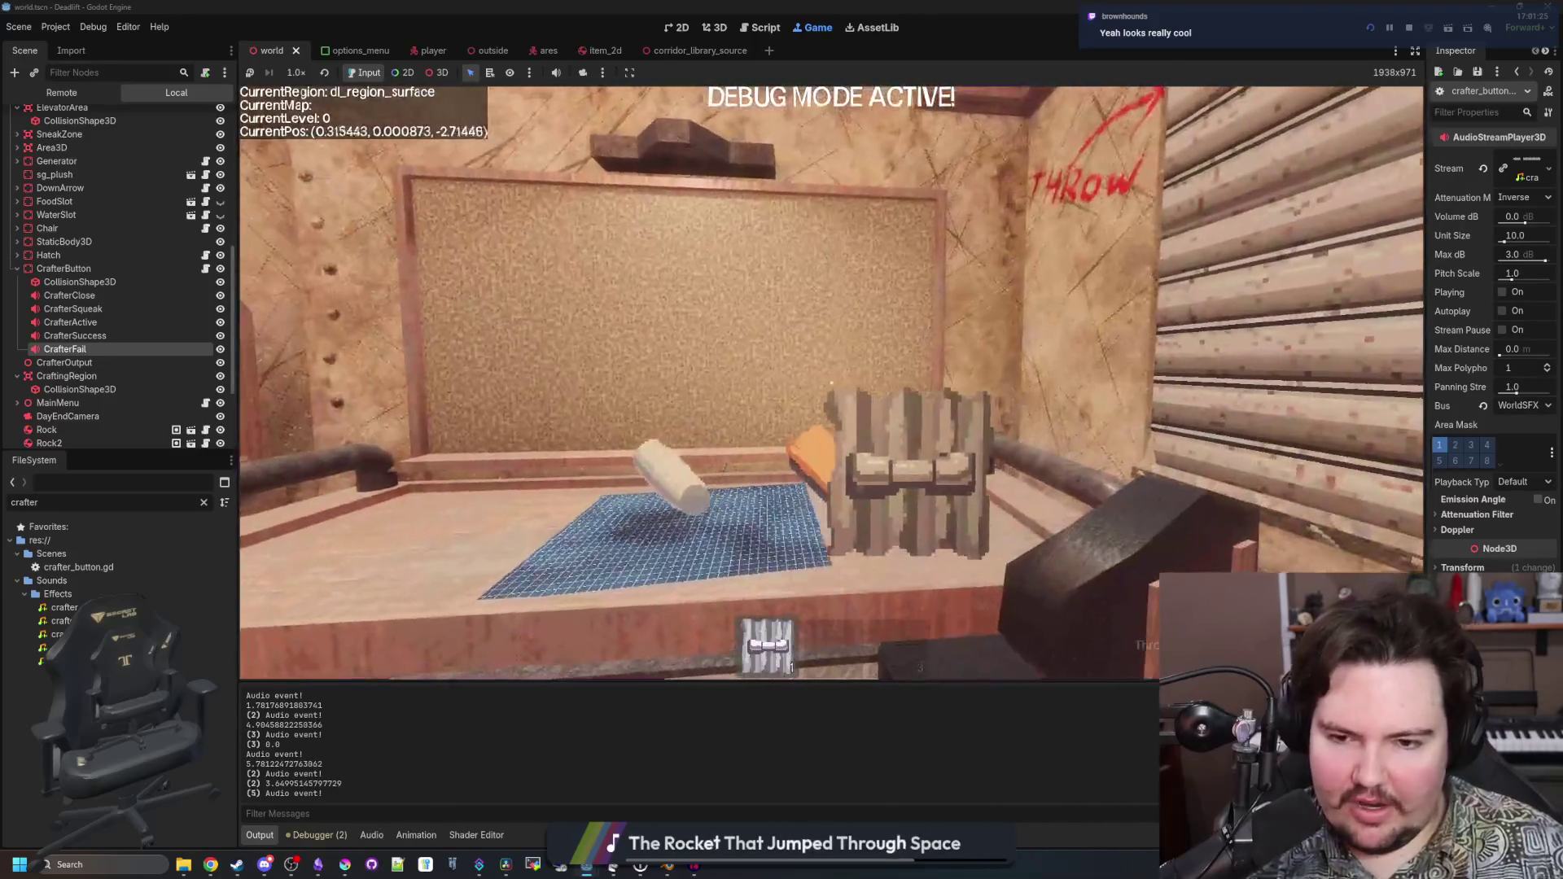
pyautogui.click(831, 383)
pyautogui.press('s')
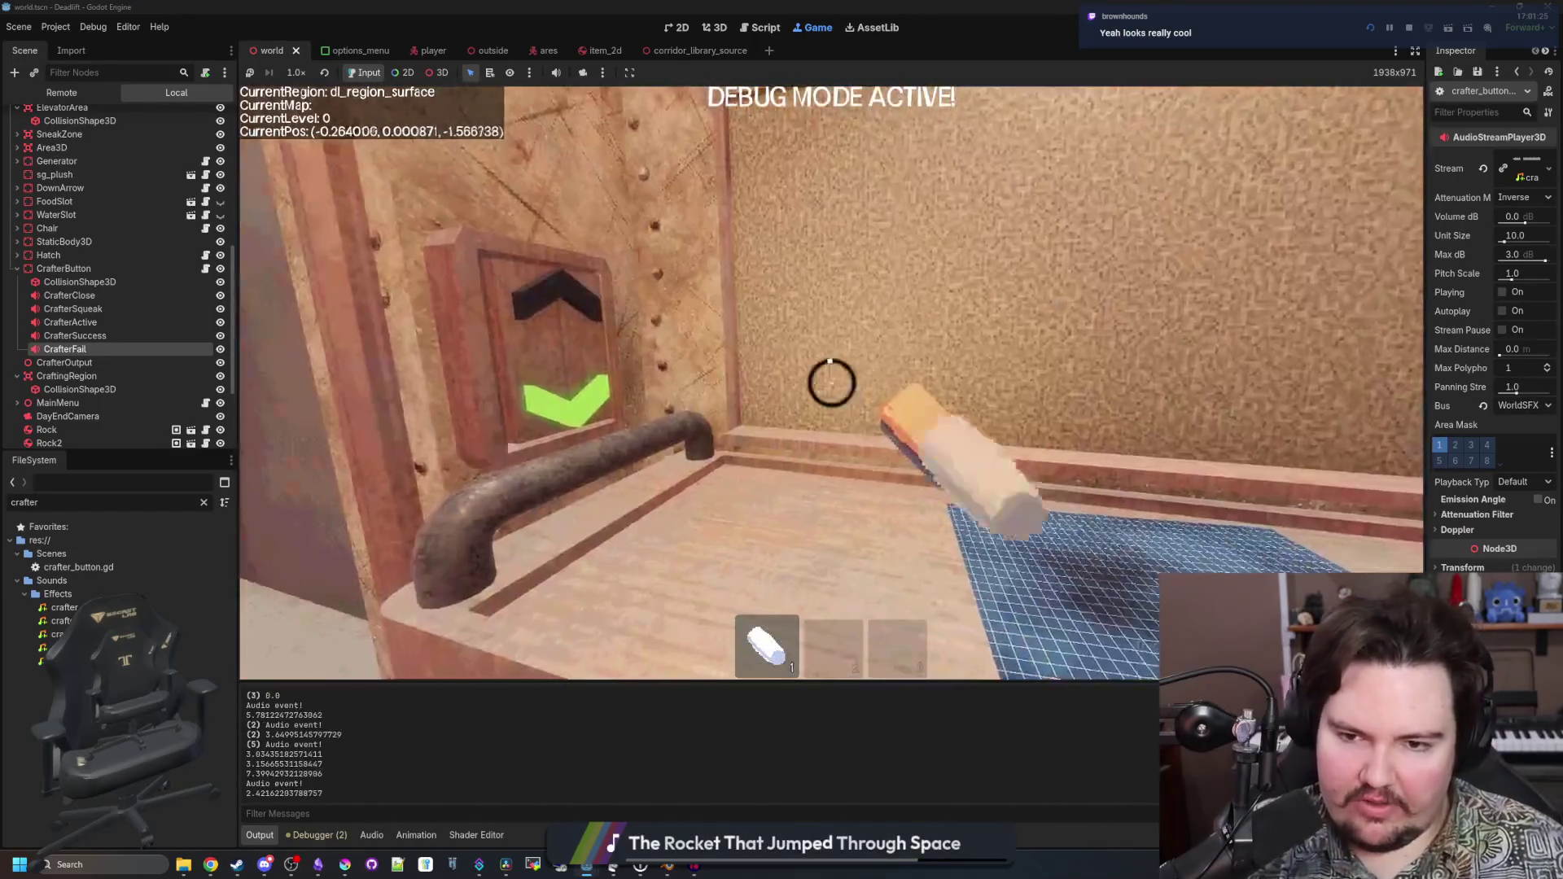
pyautogui.click(830, 383)
# Walk the player back up to the crafter and pause the running game
pyautogui.press('Escape')
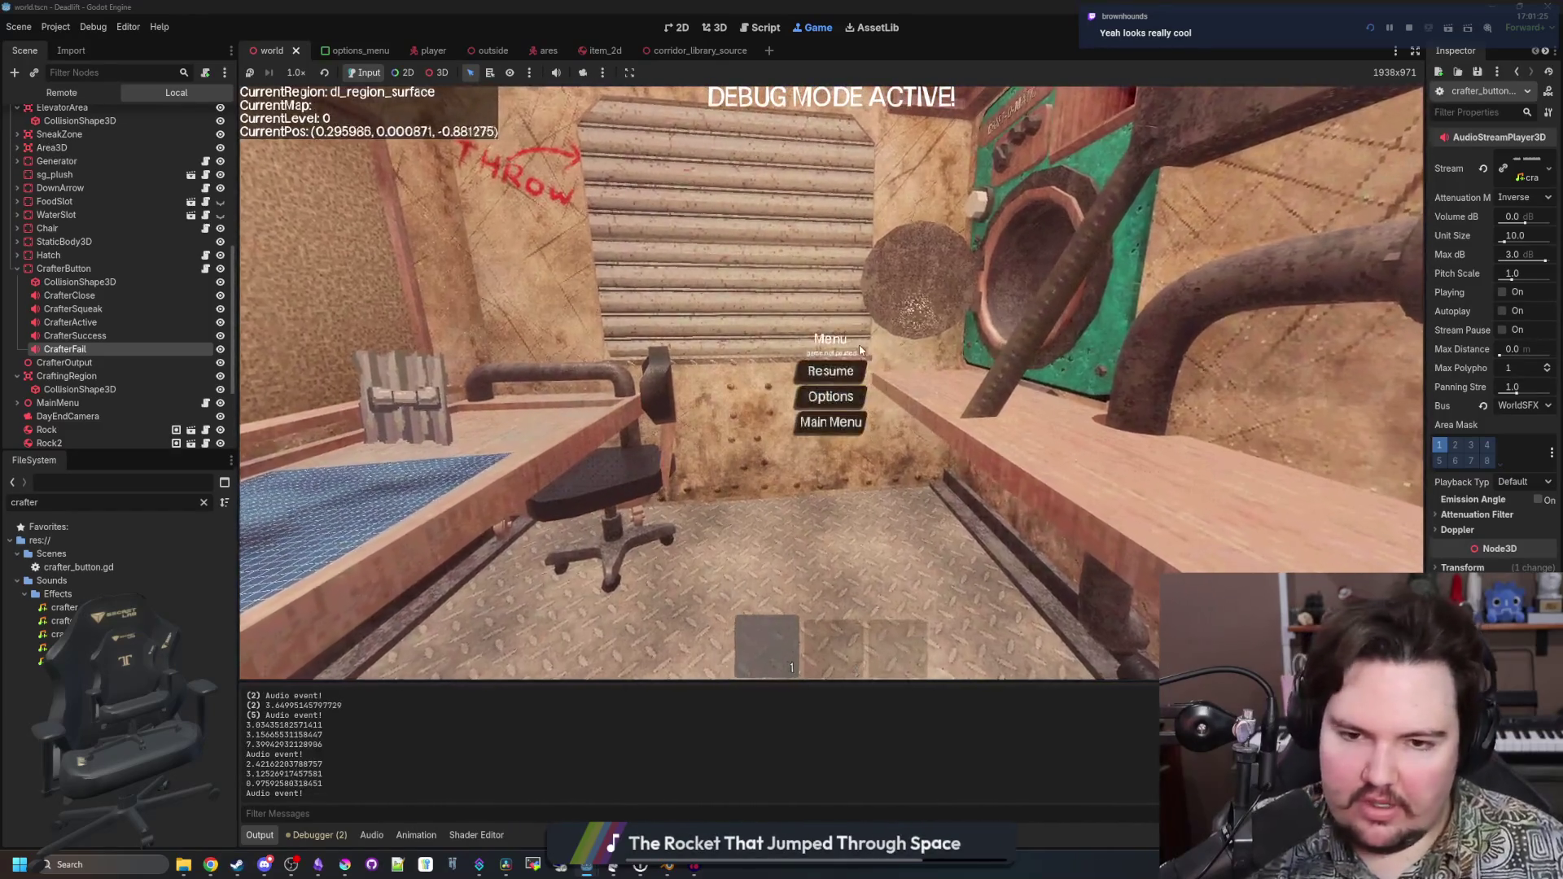
pyautogui.press('Escape')
pyautogui.press('w')
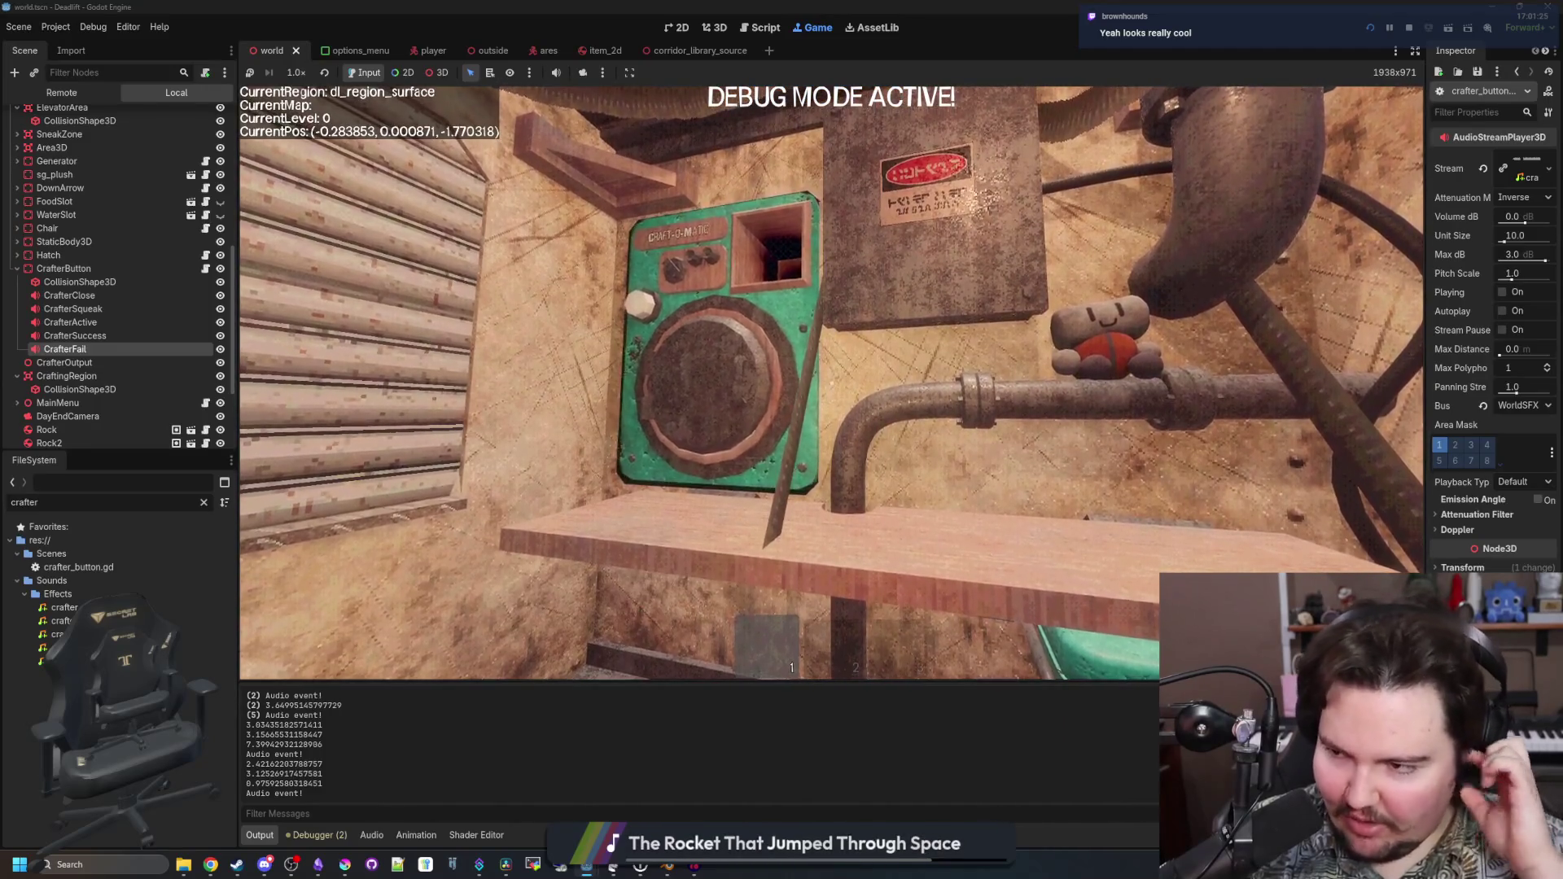
pyautogui.press('w')
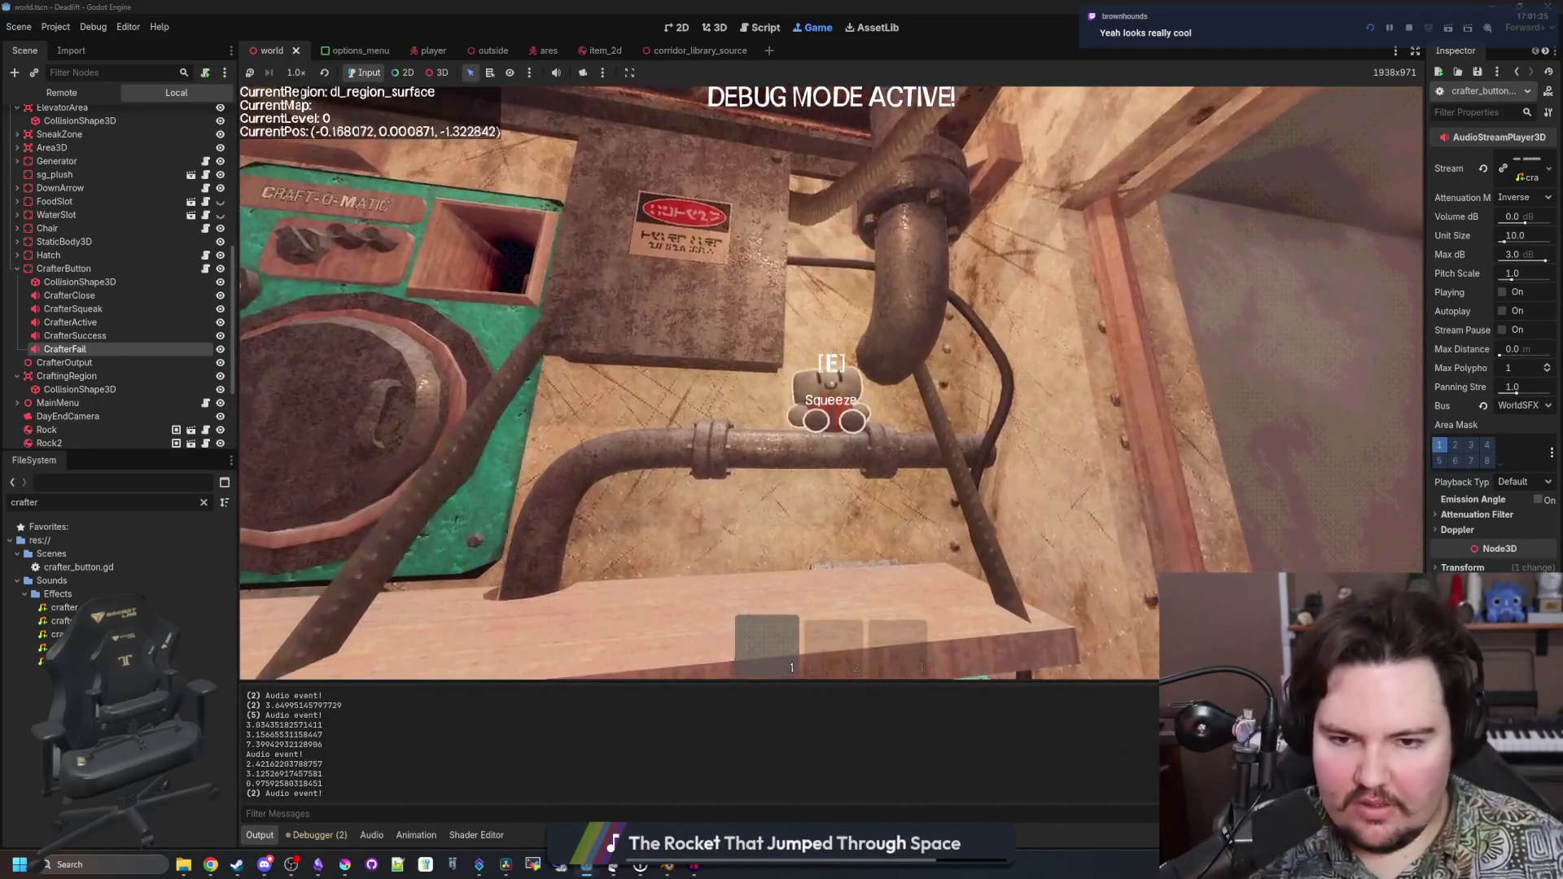
pyautogui.press('w')
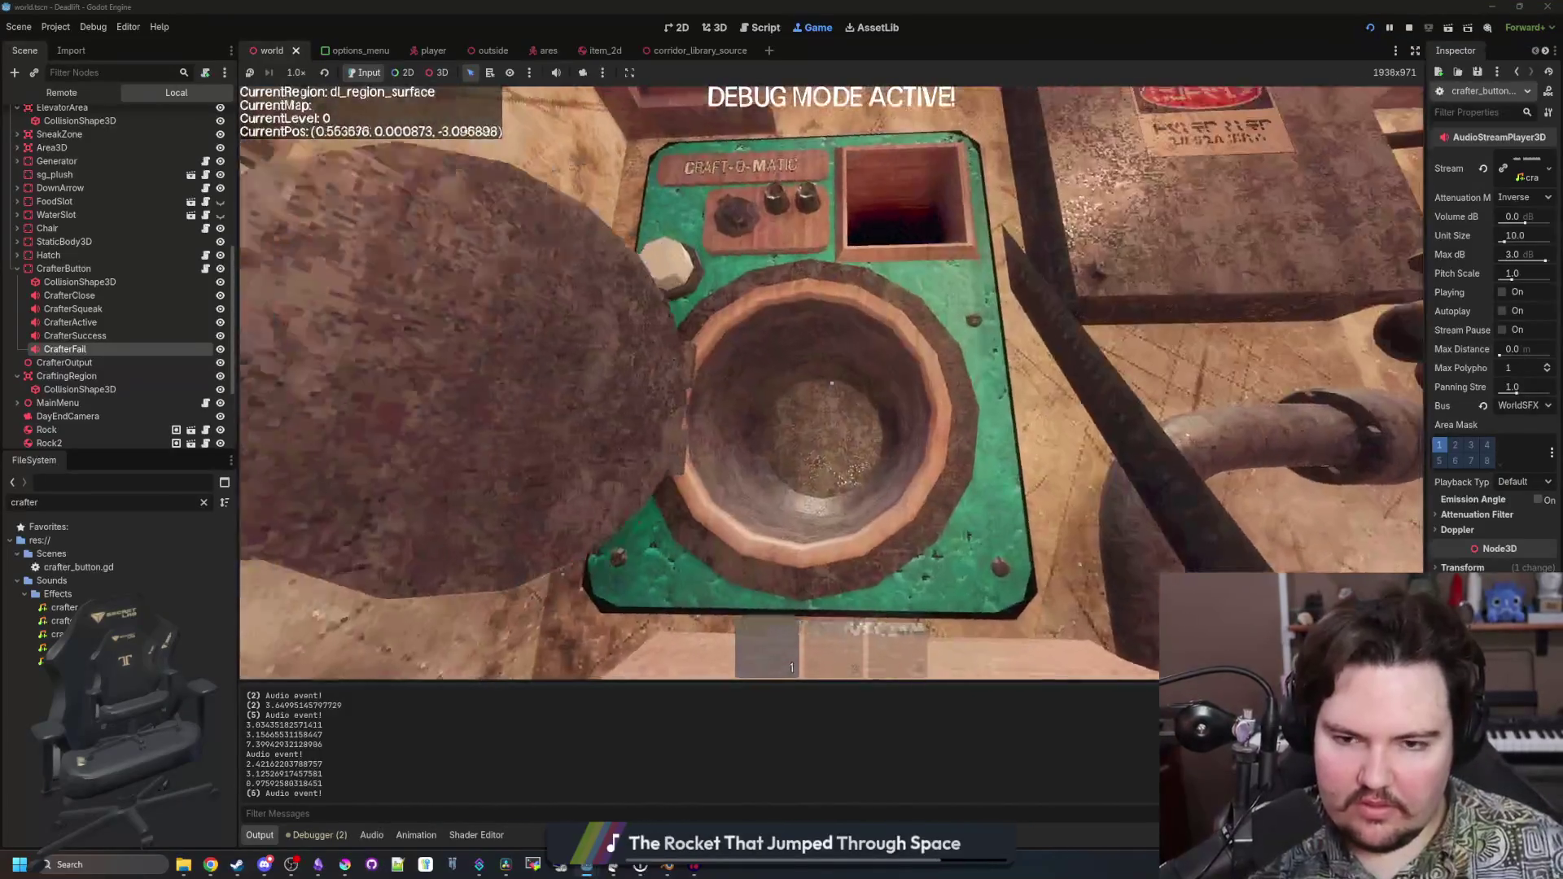
pyautogui.press('w')
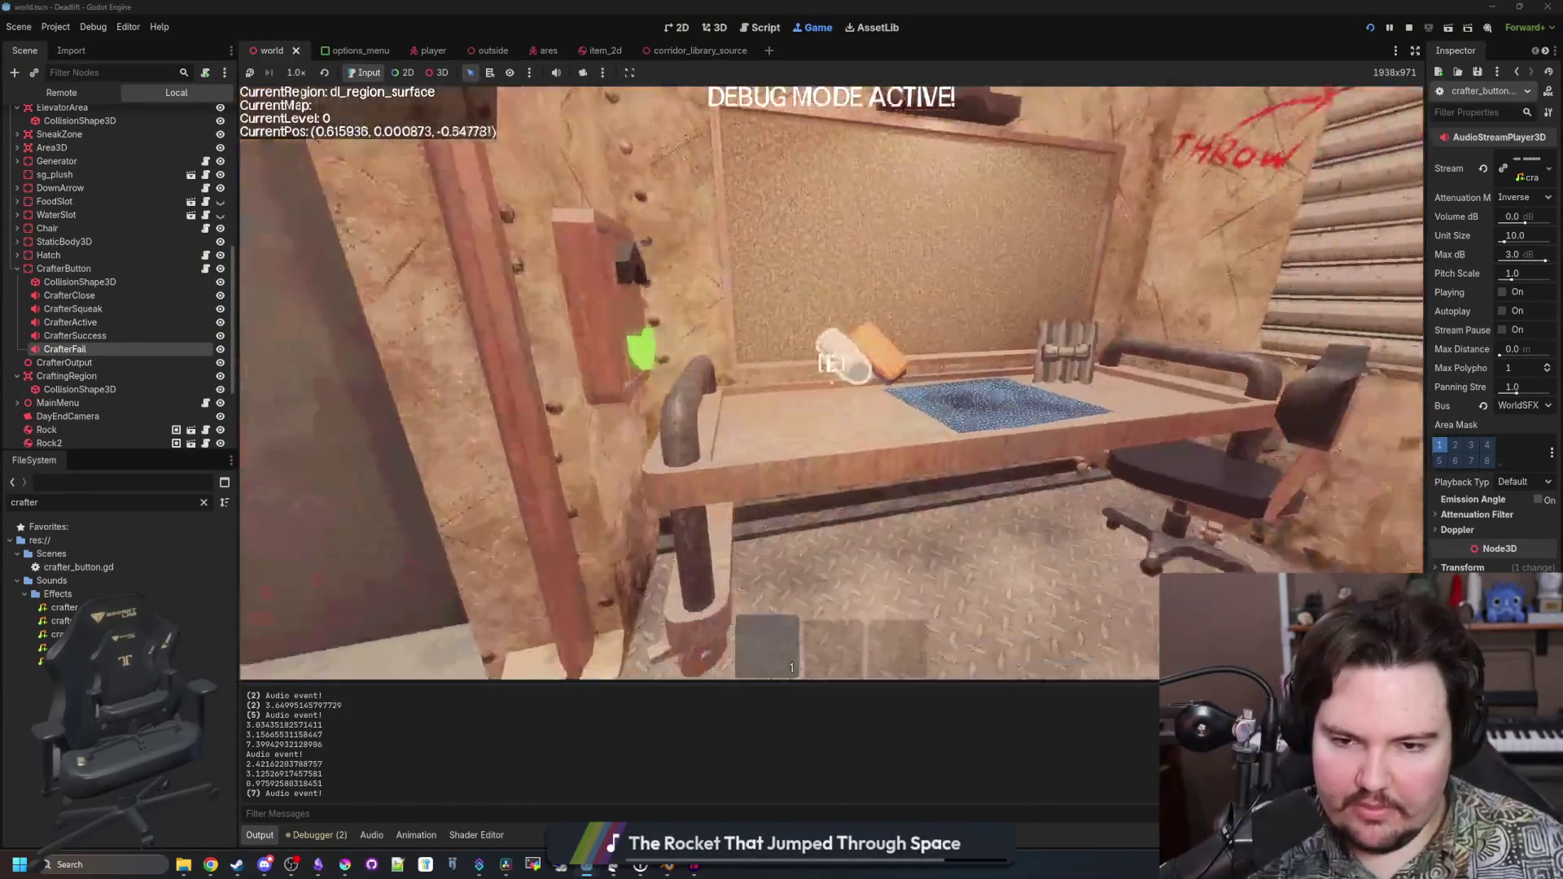
pyautogui.press('w')
pyautogui.press('Escape')
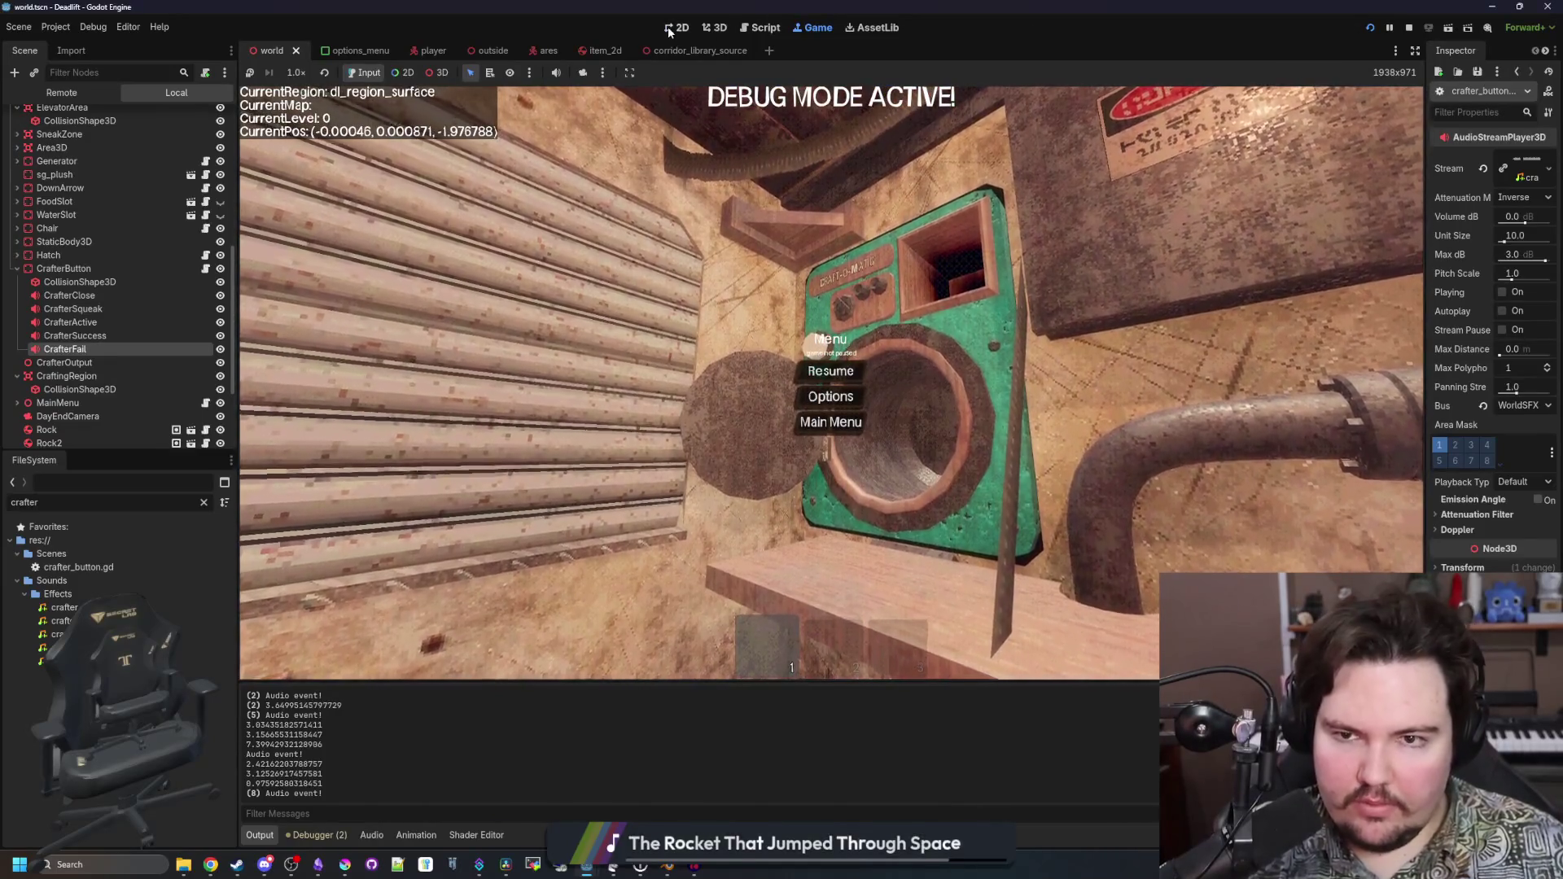
# Glance at the 2D and Script workspaces, then open CrafterButton's crafter_button.gd
pyautogui.click(668, 26)
pyautogui.click(760, 27)
pyautogui.click(813, 27)
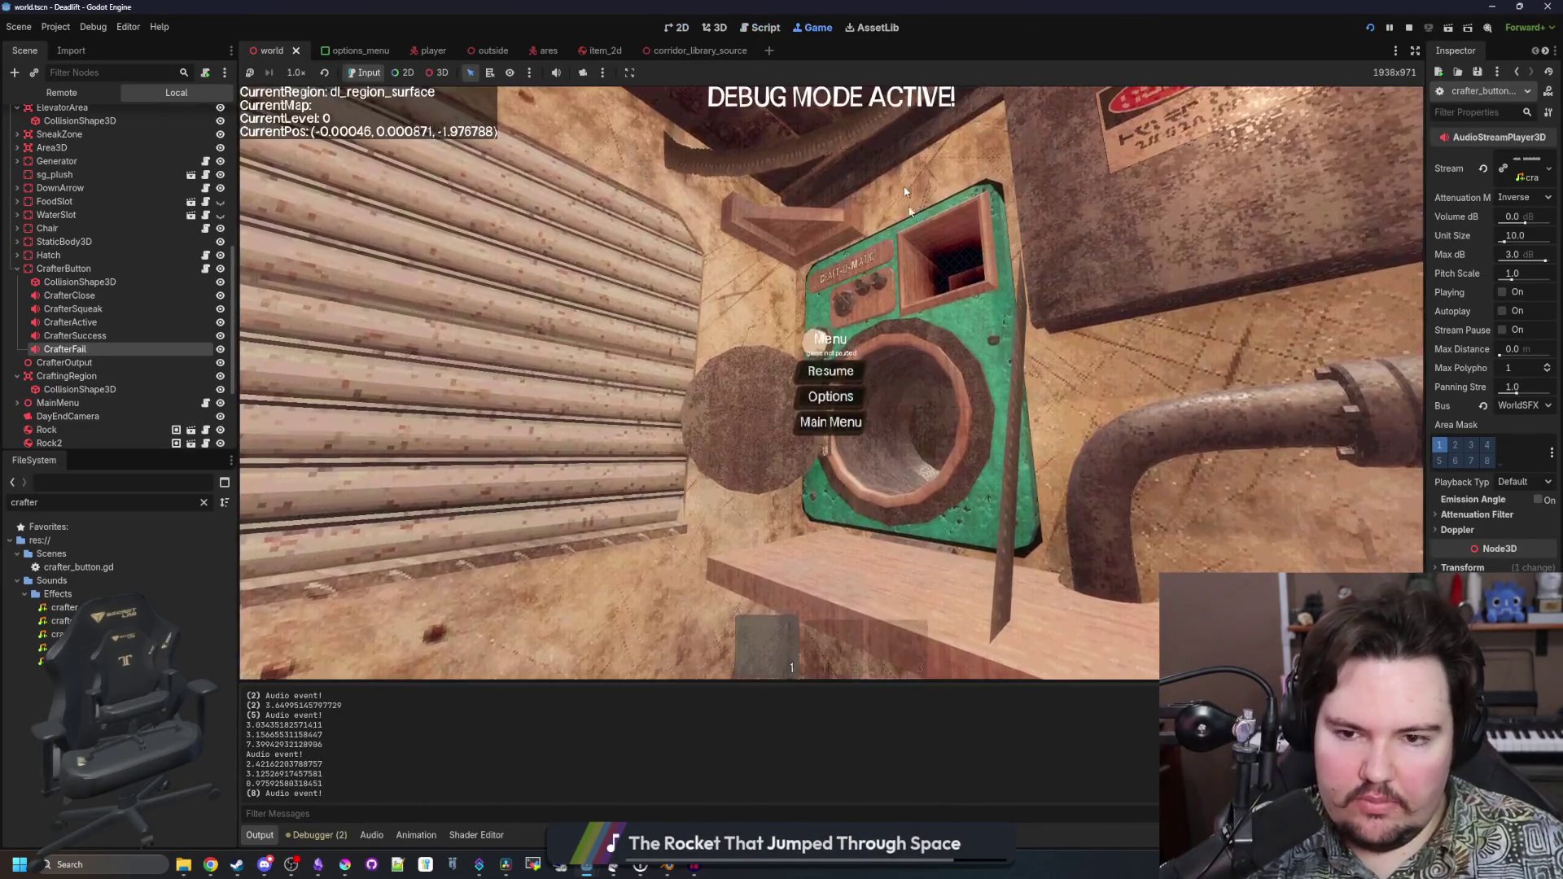
pyautogui.click(206, 270)
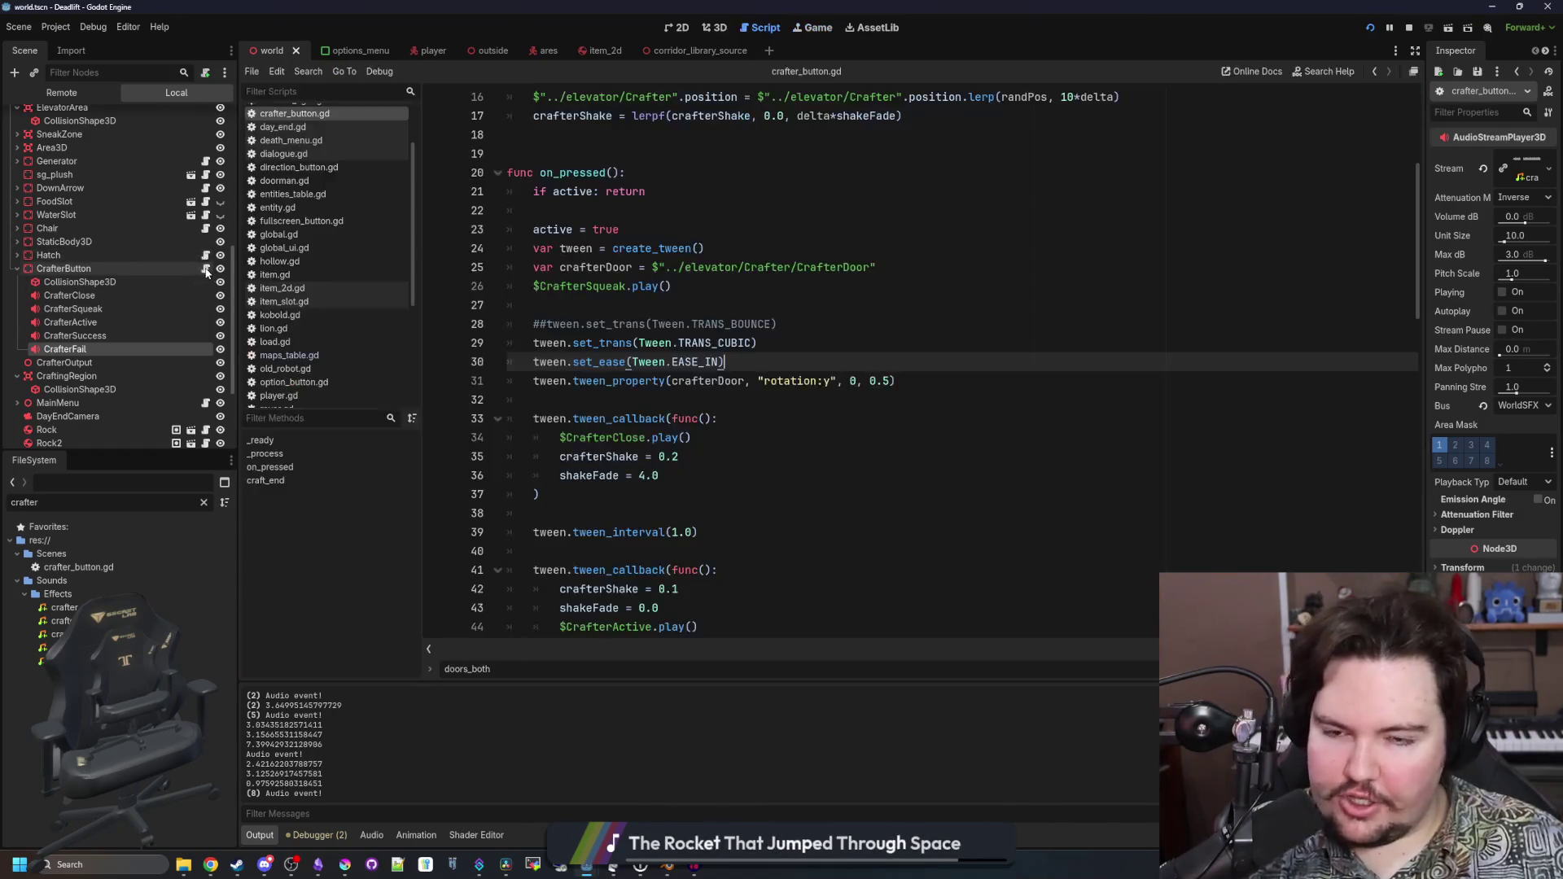
# Save the scene and look over the empty lines in crafter_button.gd
pyautogui.click(609, 305)
pyautogui.scroll(4, 610, 364)
pyautogui.click(609, 364)
pyautogui.hotkey('ctrl', 's')
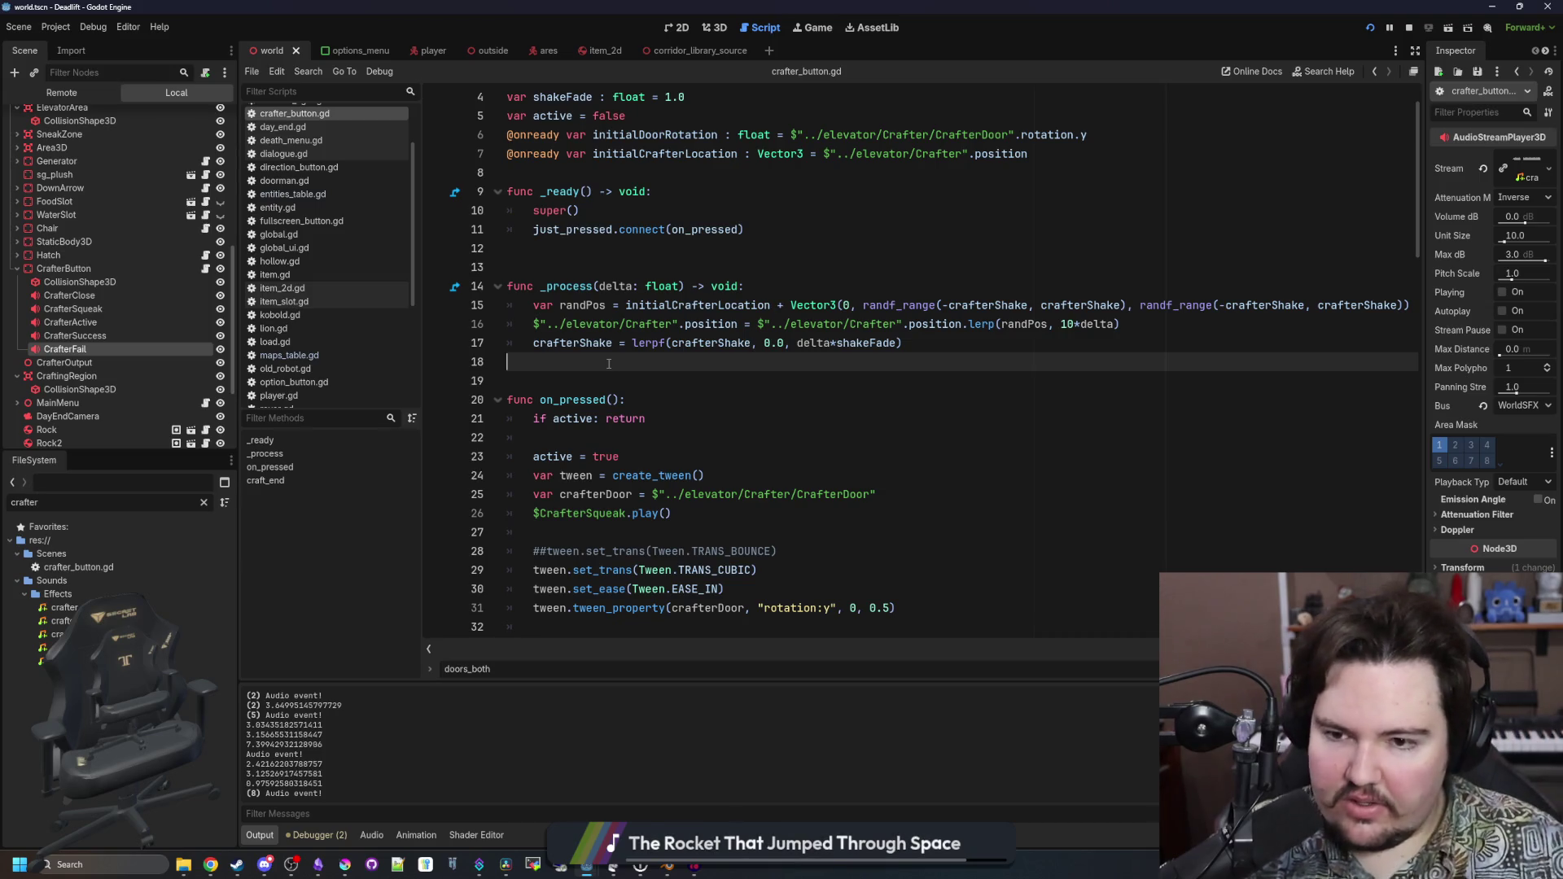
pyautogui.click(608, 266)
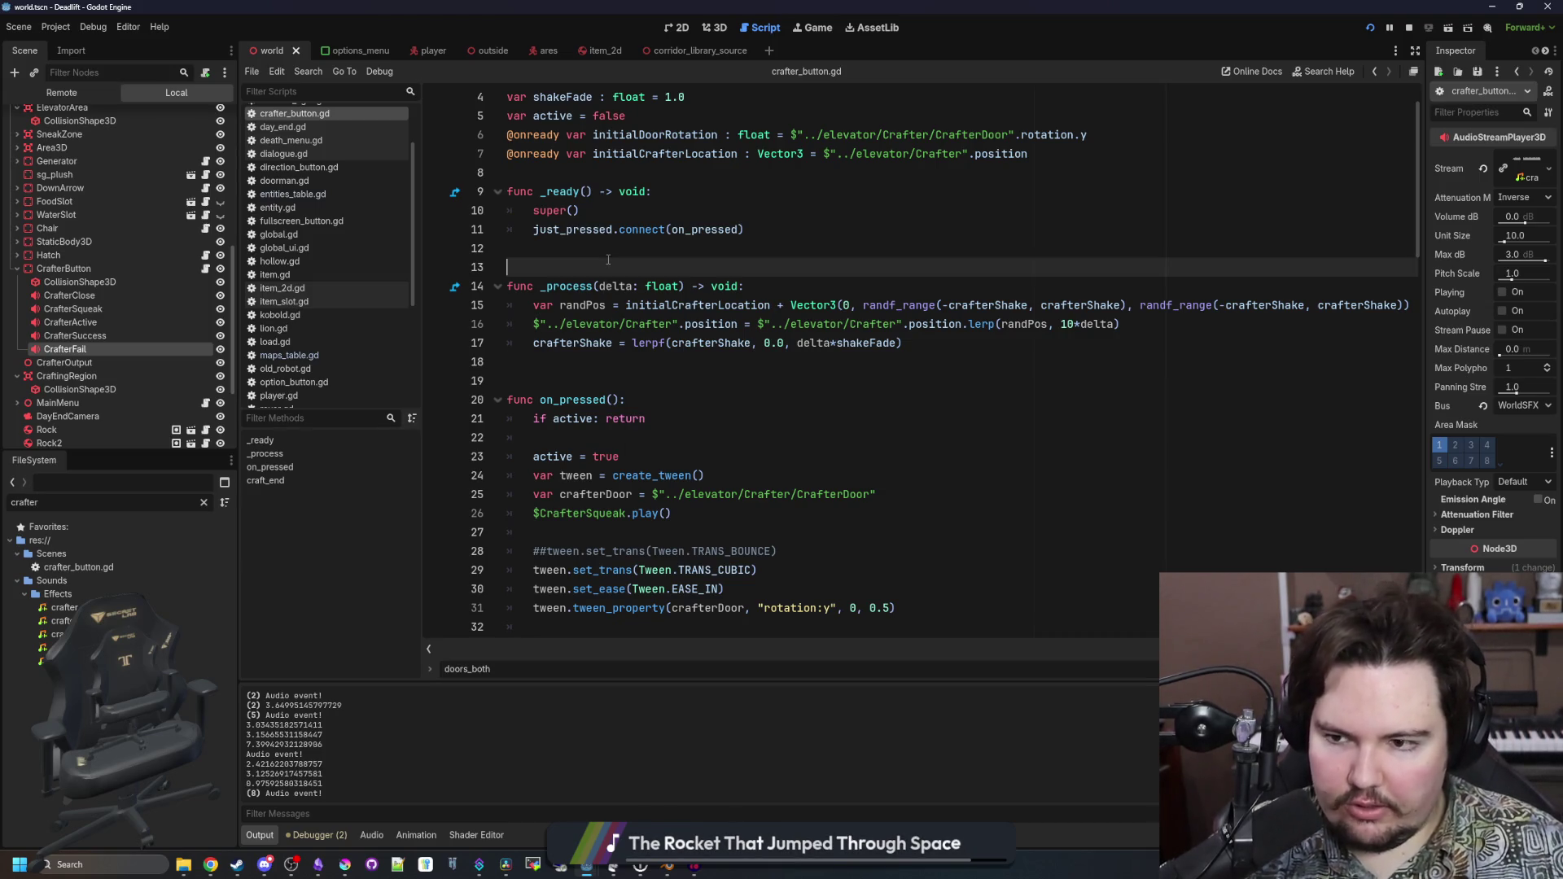
pyautogui.click(589, 360)
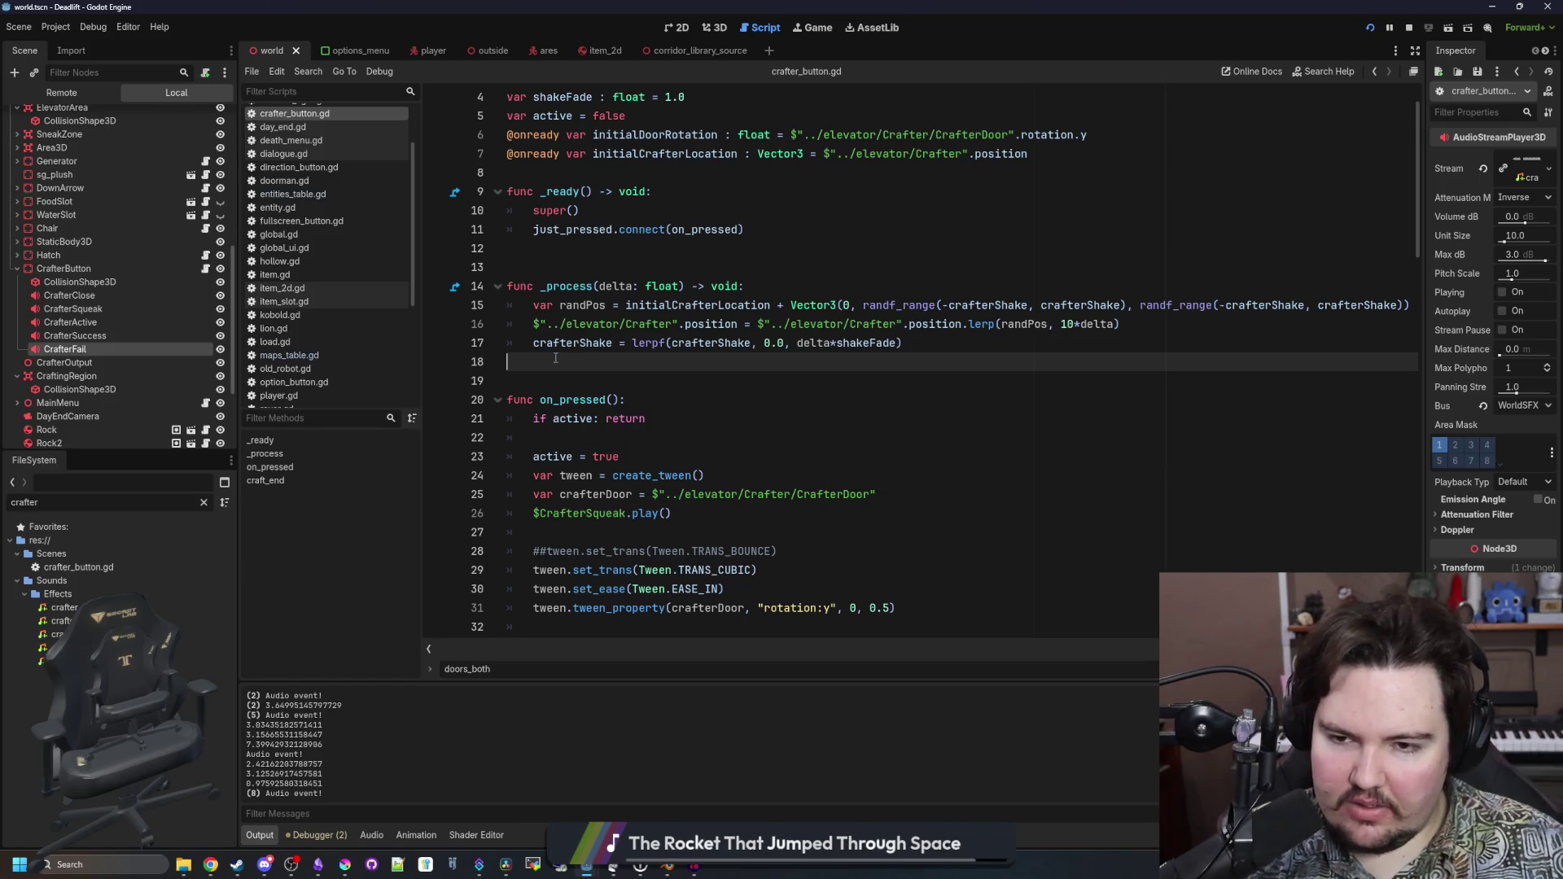
pyautogui.click(649, 272)
pyautogui.scroll(1, 643, 280)
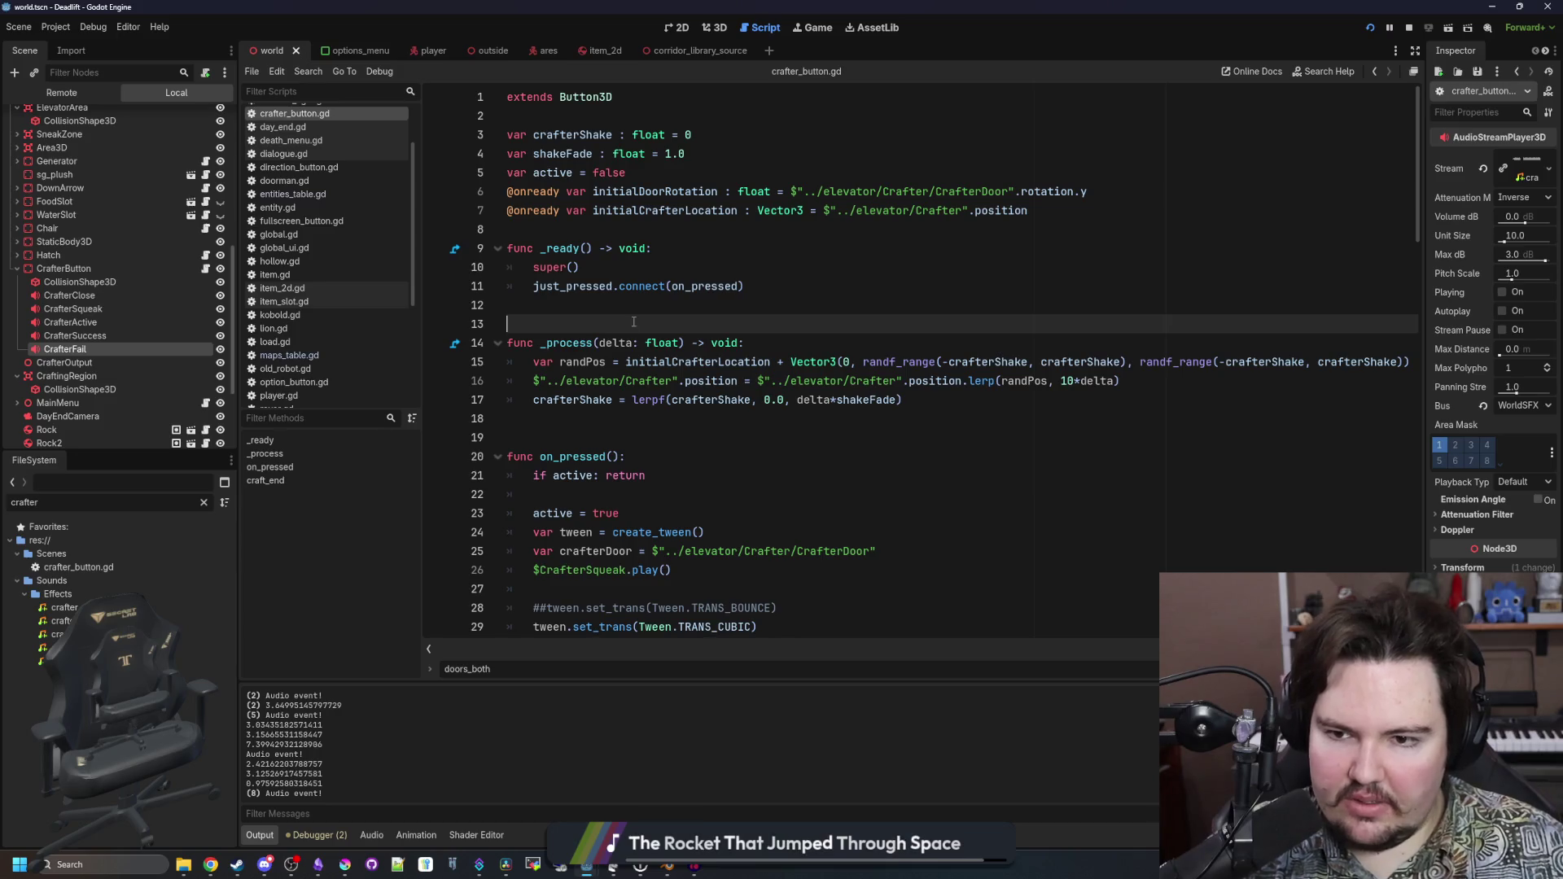
pyautogui.click(977, 416)
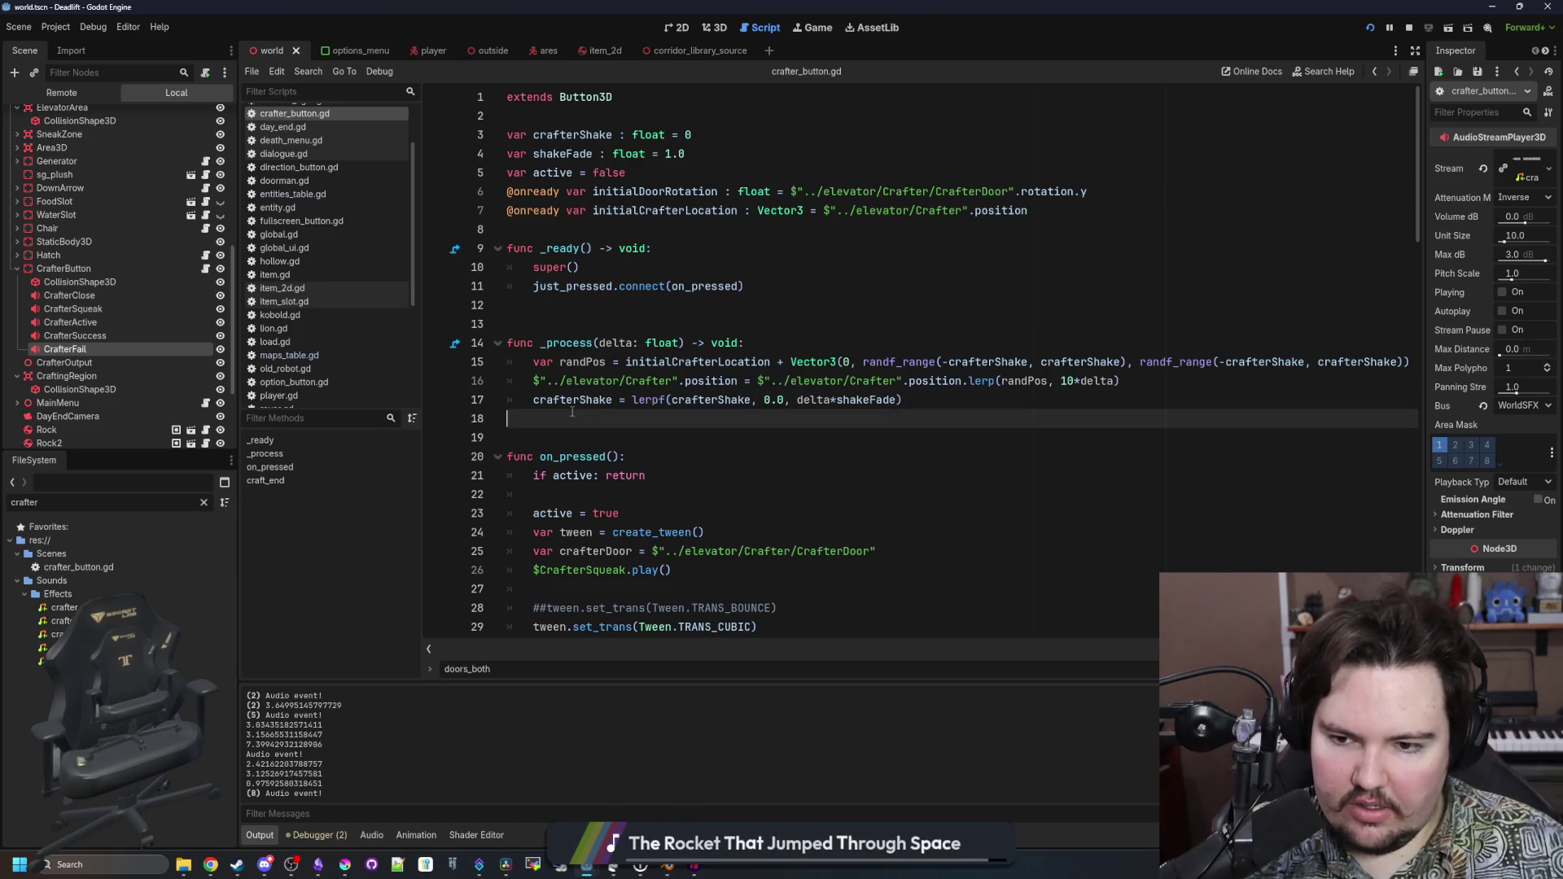
pyautogui.scroll(-3, 600, 406)
# Open an indented blank line after on_pressed's early return, then select CrafterButton in 2D
pyautogui.click(608, 326)
pyautogui.press('Return')
pyautogui.press('Return')
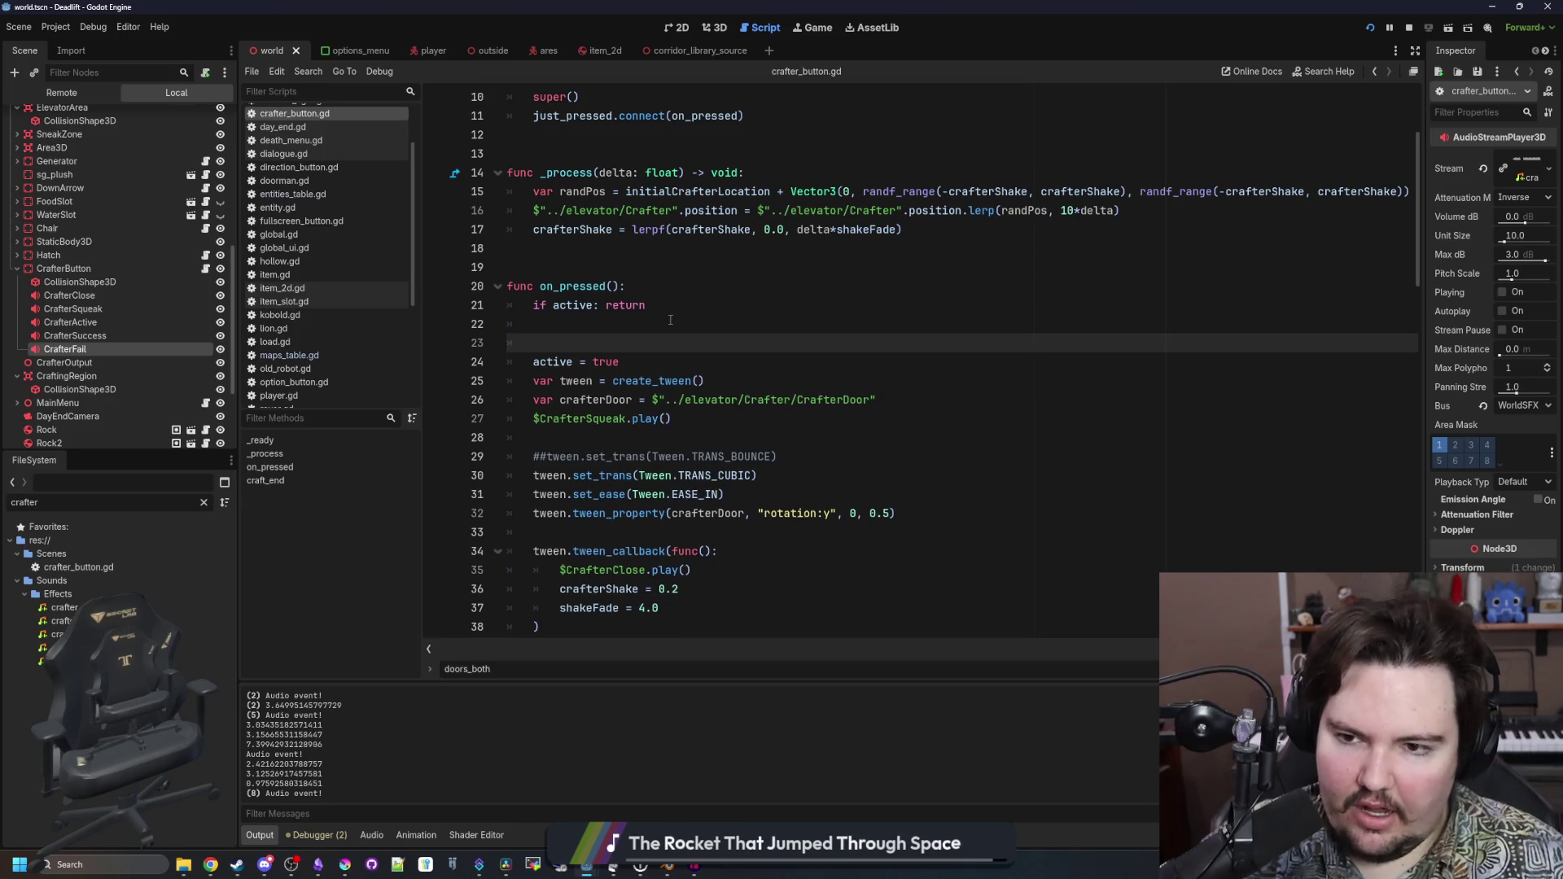
pyautogui.press('Up')
pyautogui.press('BackSpace')
pyautogui.press('BackSpace')
pyautogui.press('Return')
pyautogui.press('Return')
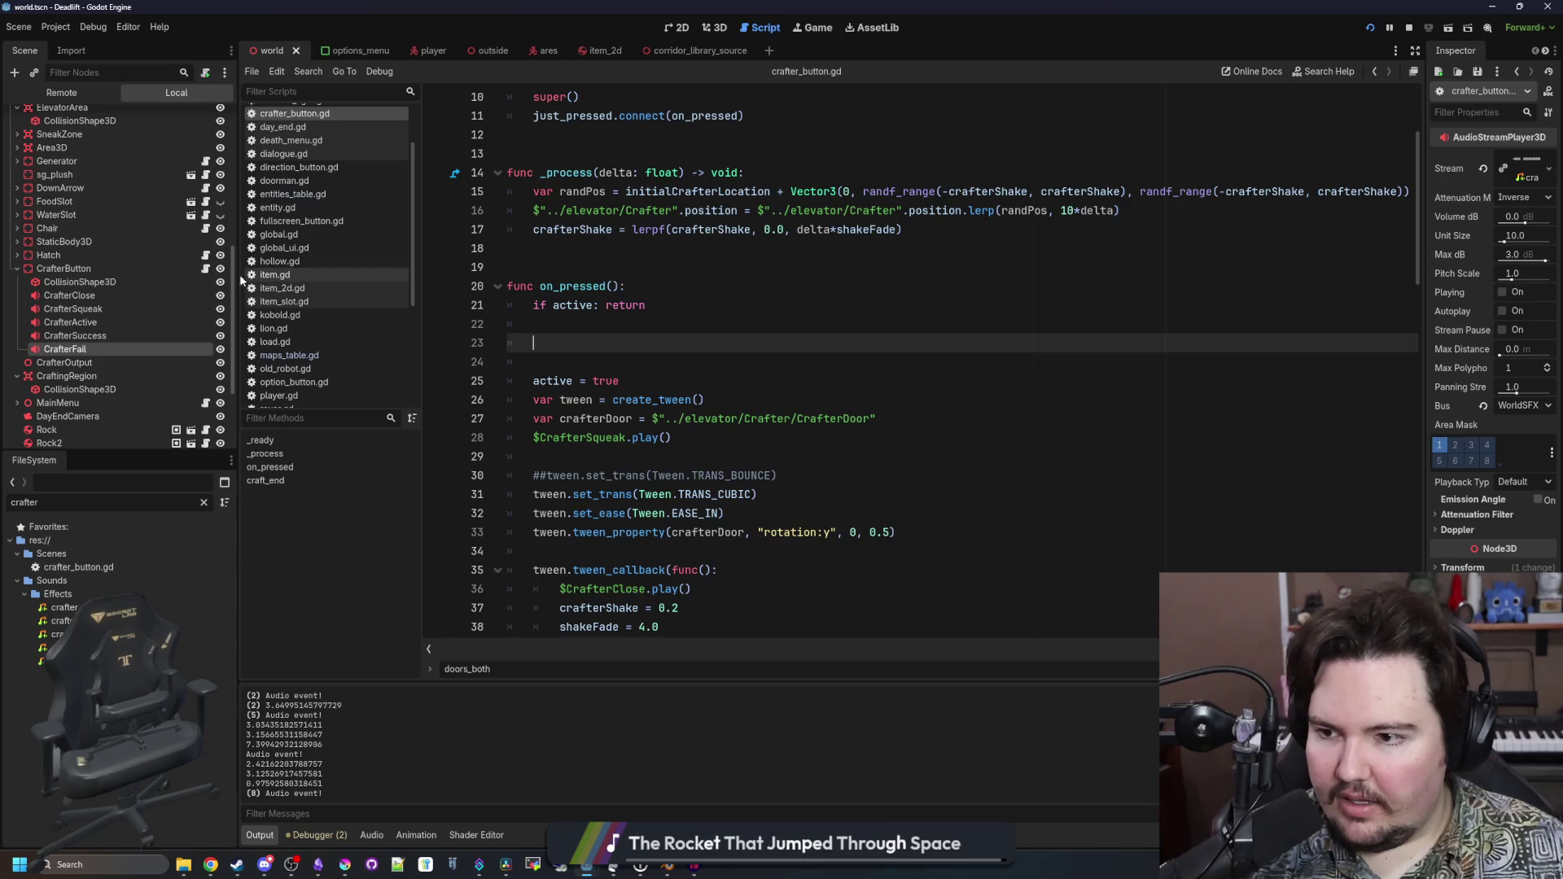
pyautogui.click(130, 267)
pyautogui.click(680, 27)
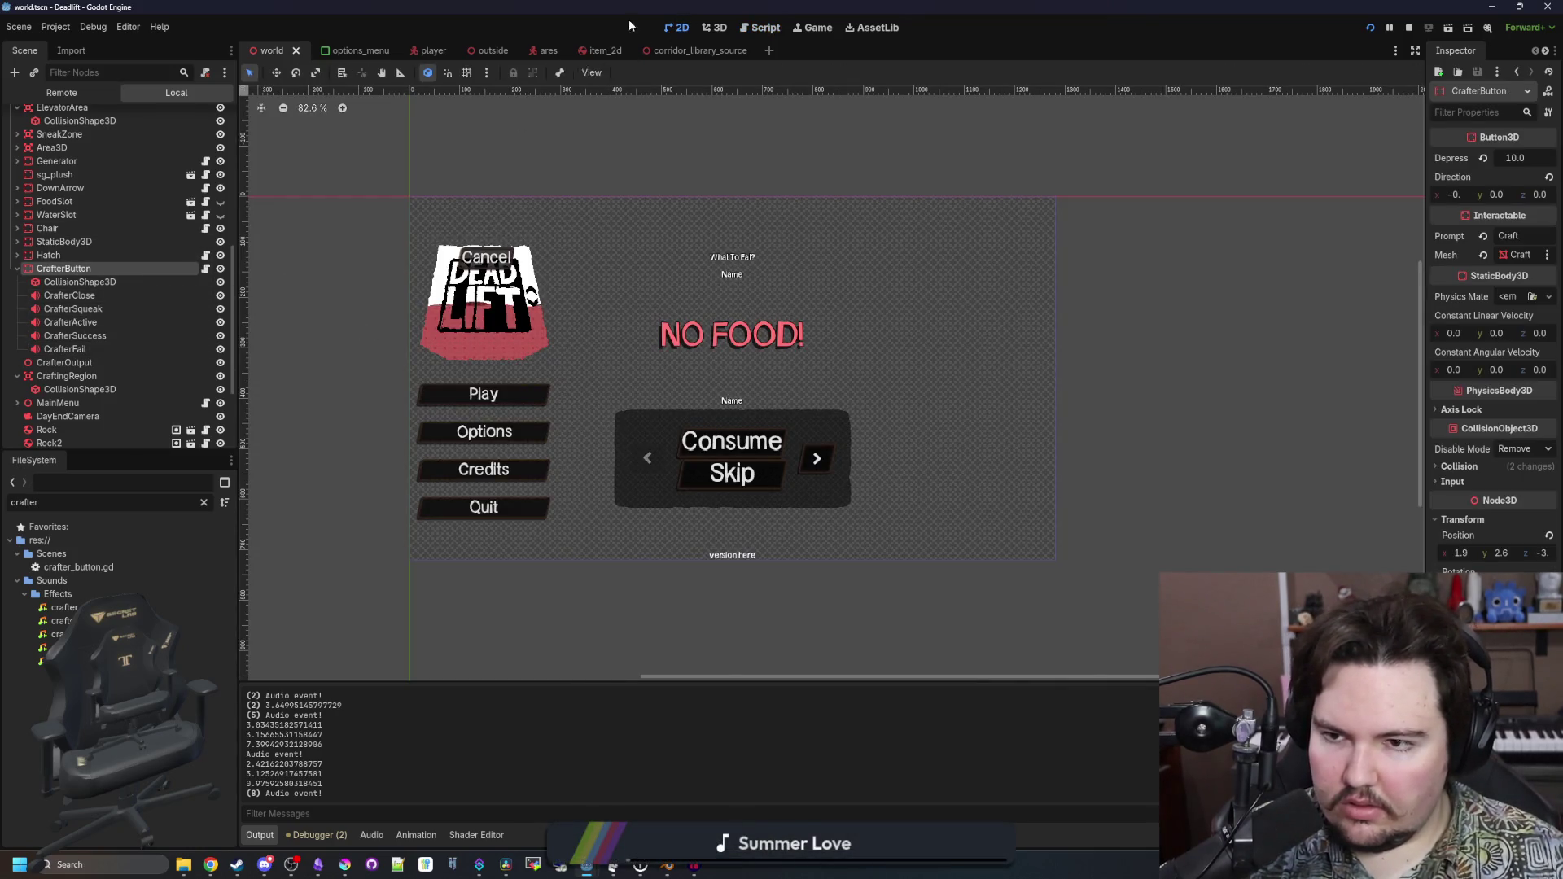
# Fly the 3D view to the Craft-O-Matic's CrafterButton and widen the Inspector
pyautogui.click(714, 28)
pyautogui.press('w')
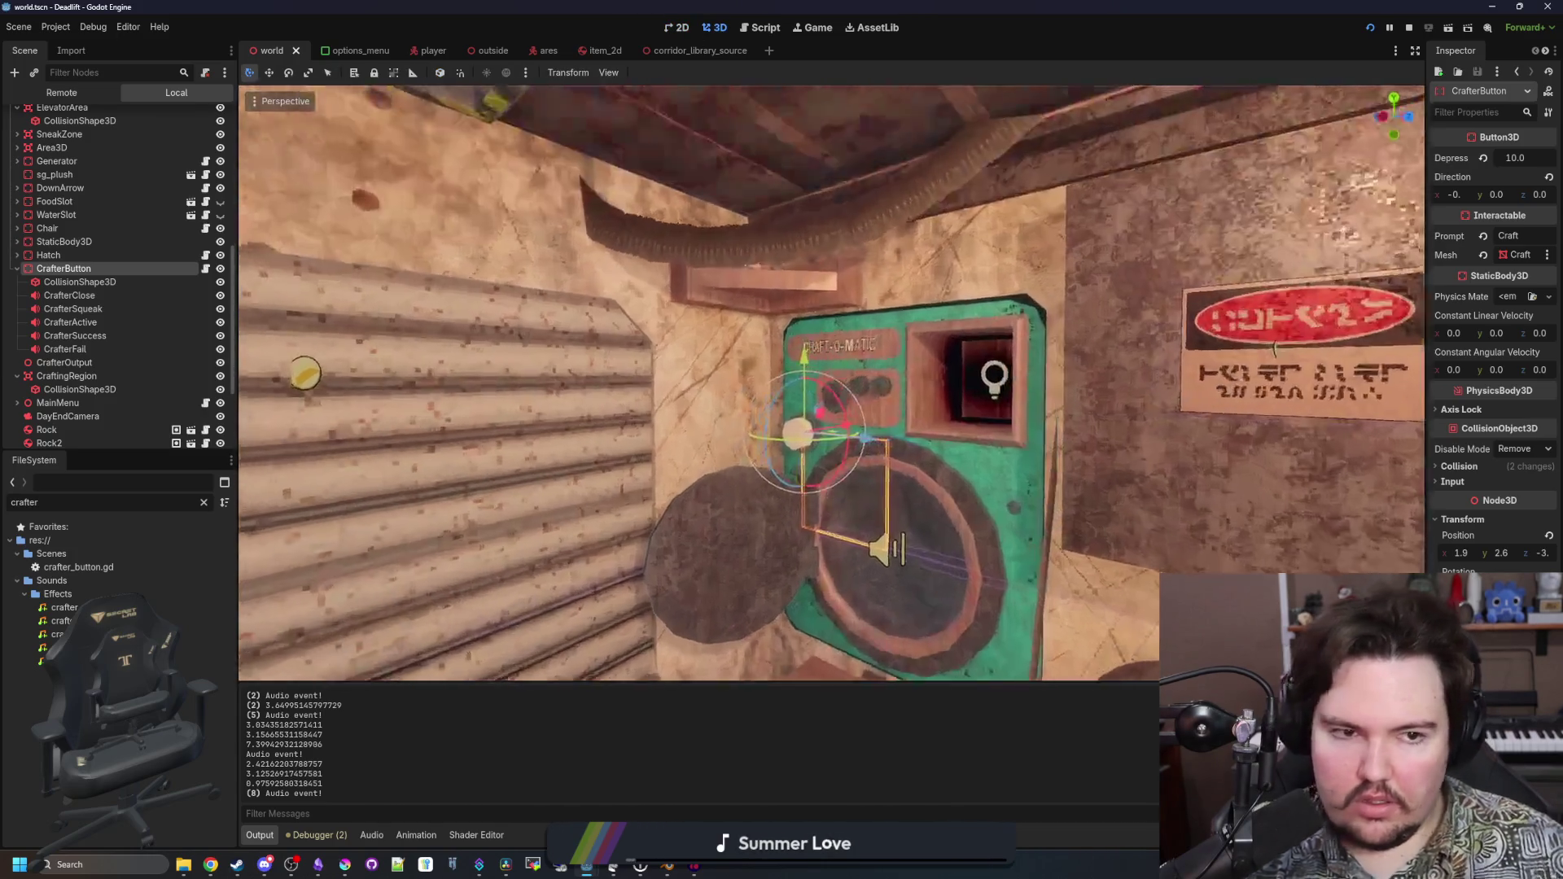
pyautogui.press('w')
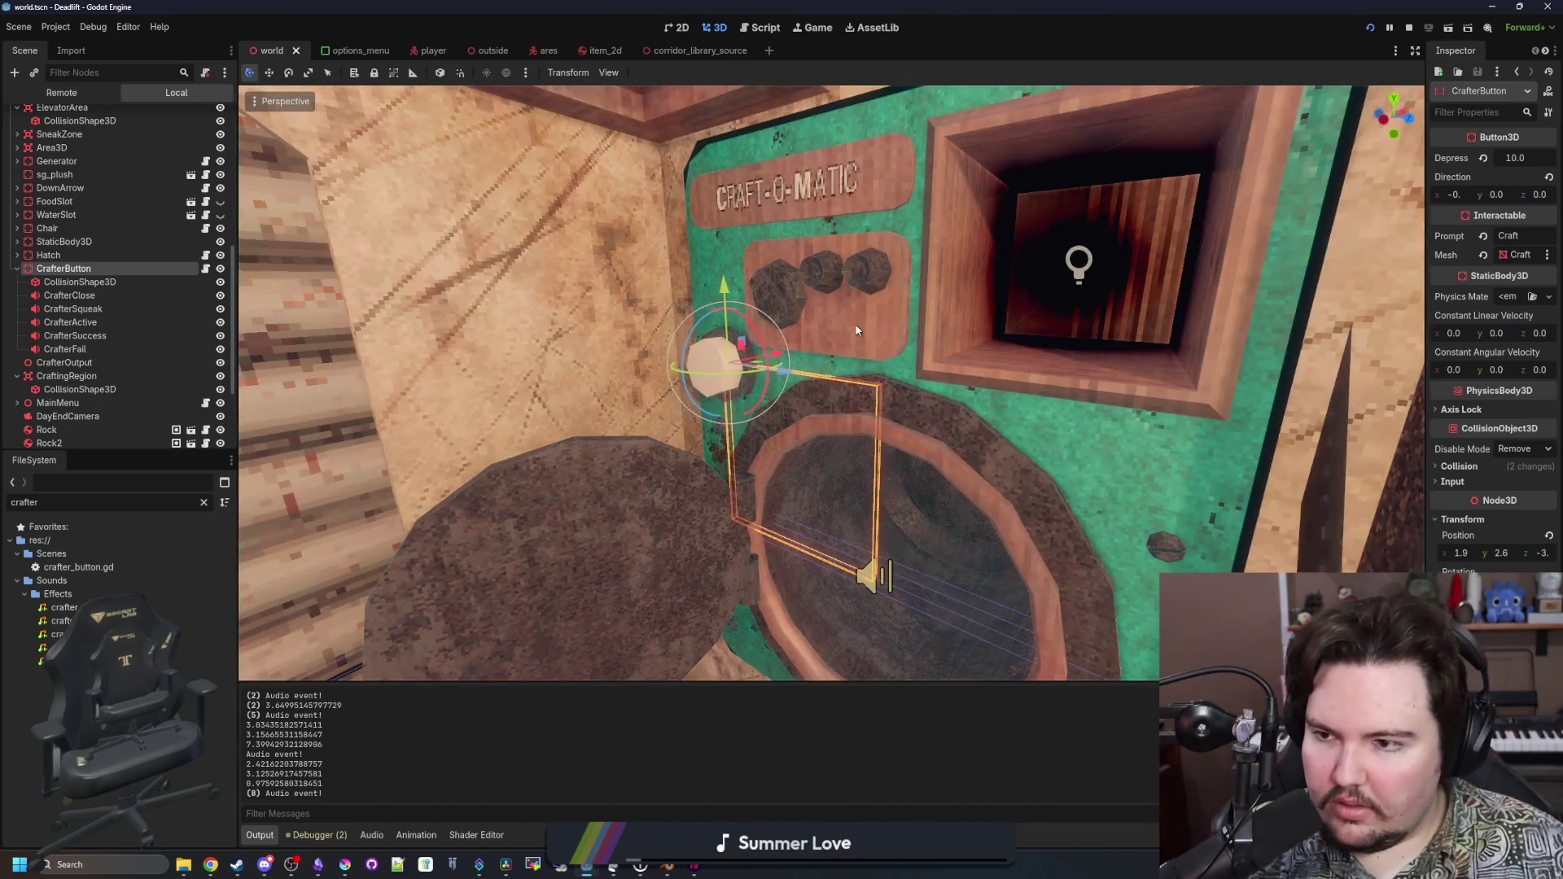
pyautogui.moveTo(1423, 319); pyautogui.dragTo(1240, 318)
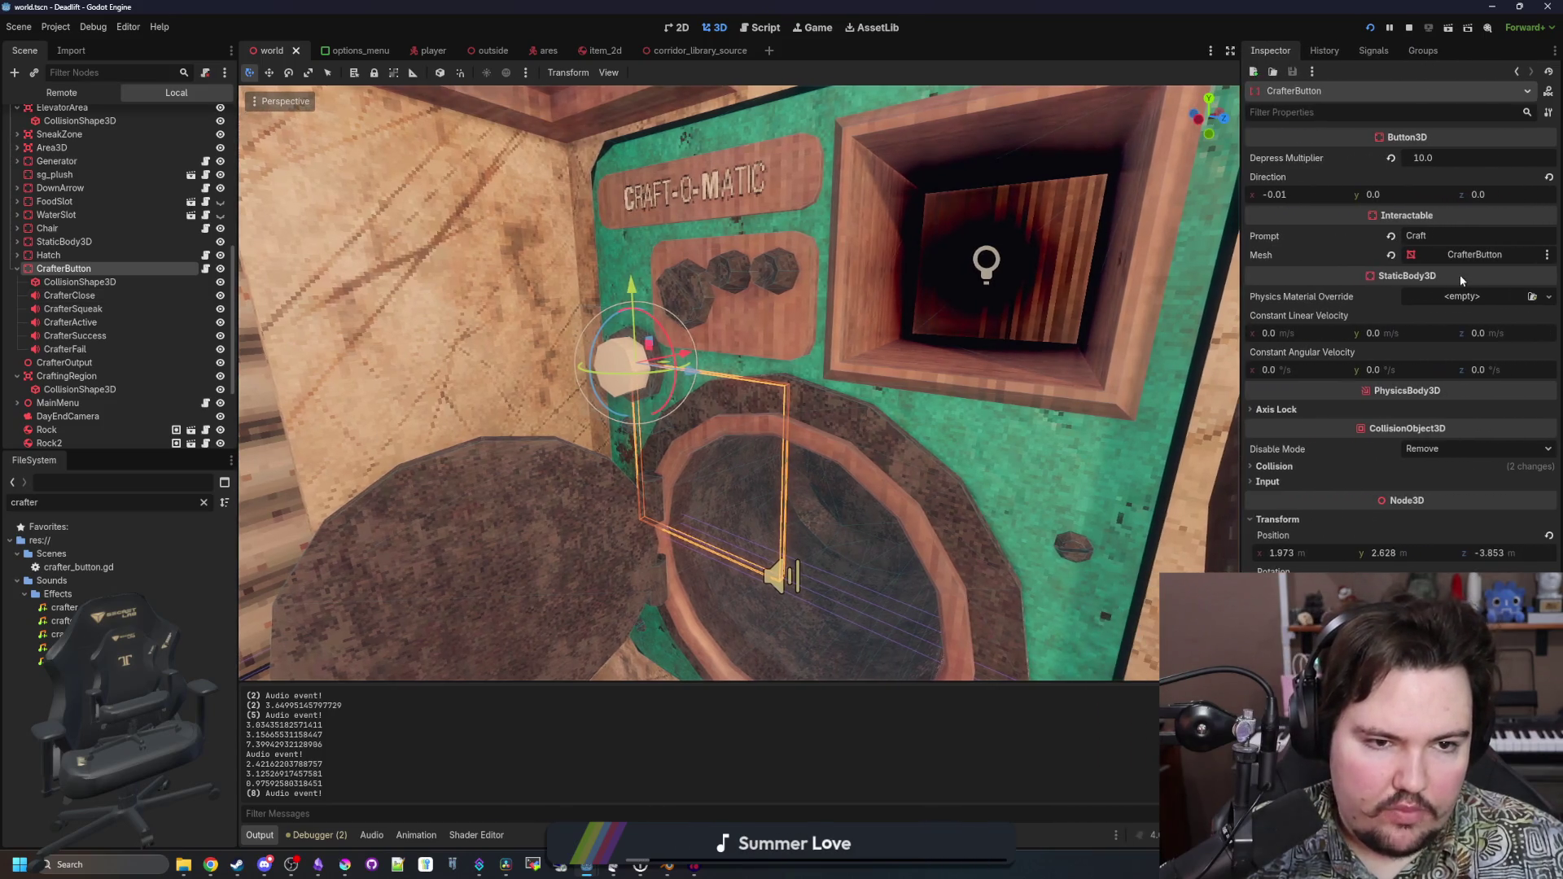
# Write mesh.set_surface_override_material() on line 23 using autocomplete, then check the Mesh property
pyautogui.click(205, 268)
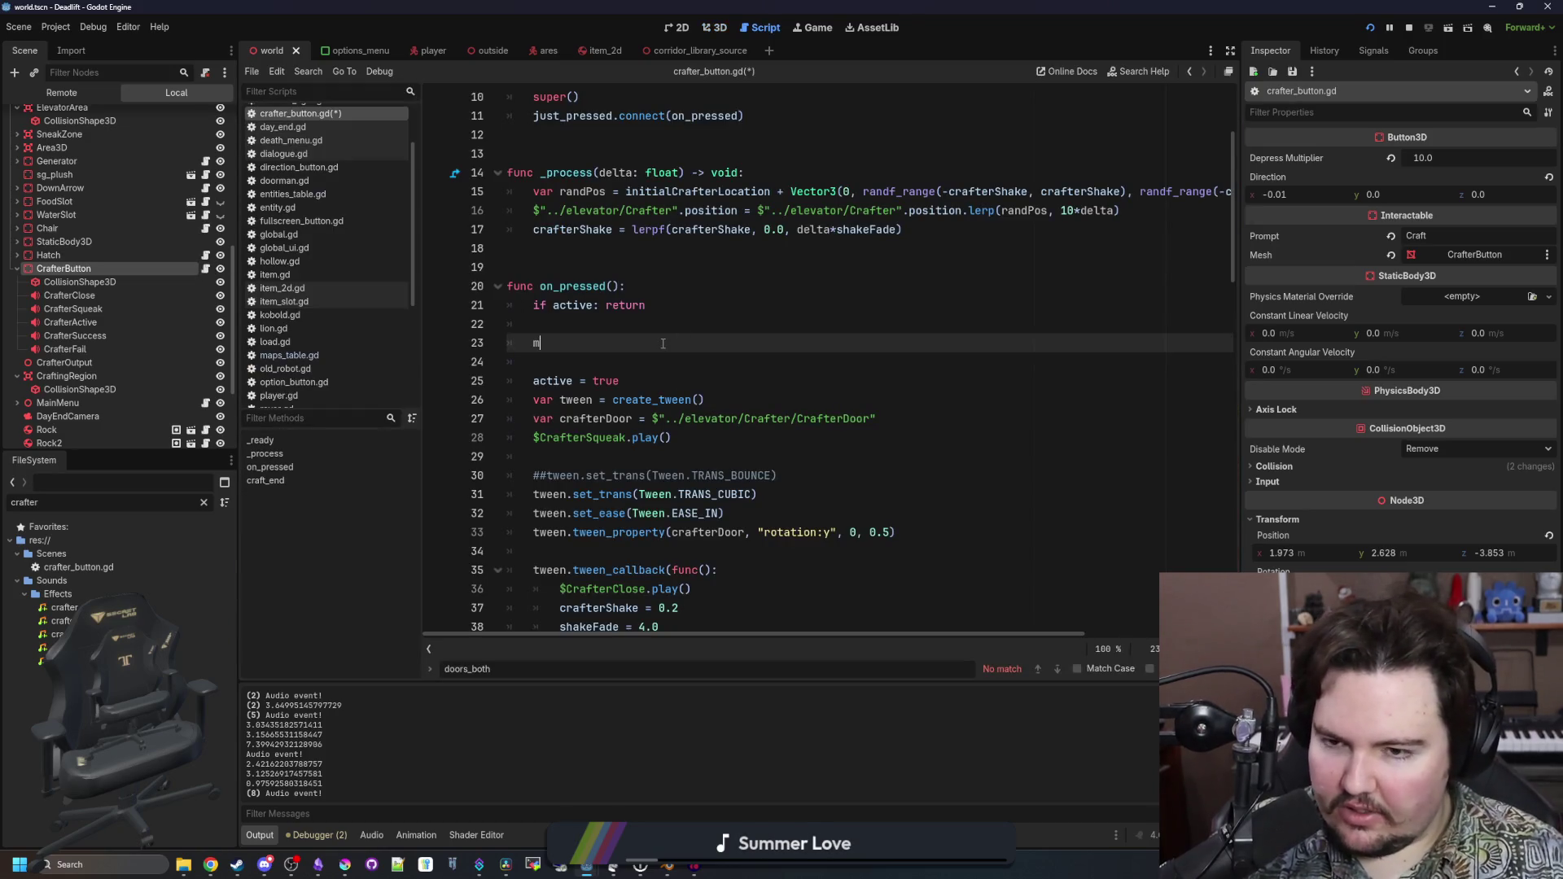
pyautogui.write('esh.mat')
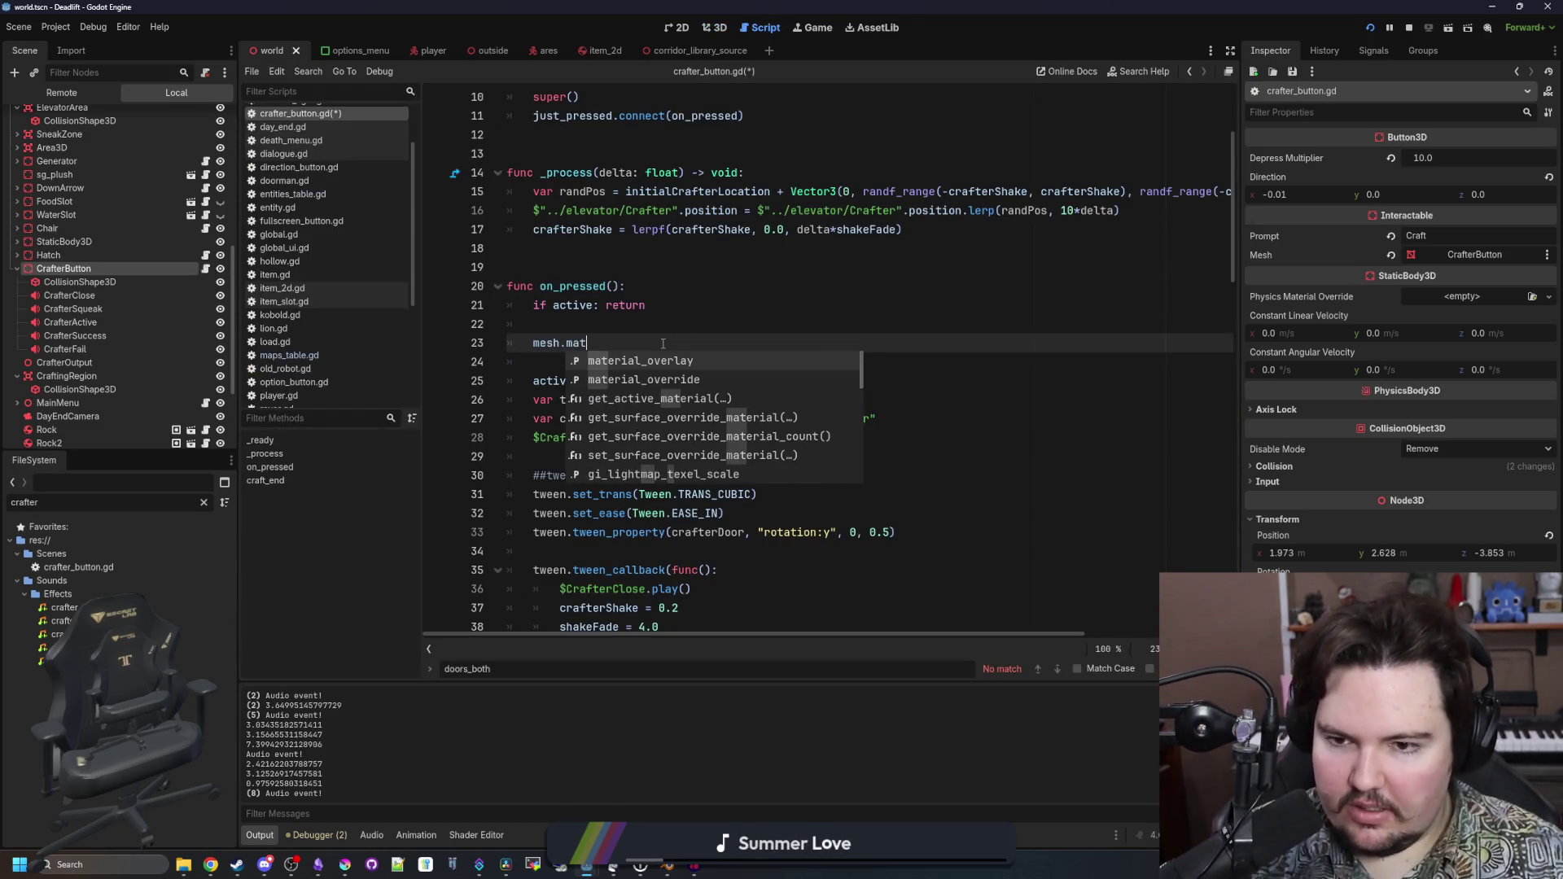
pyautogui.write('erial')
pyautogui.press('Down')
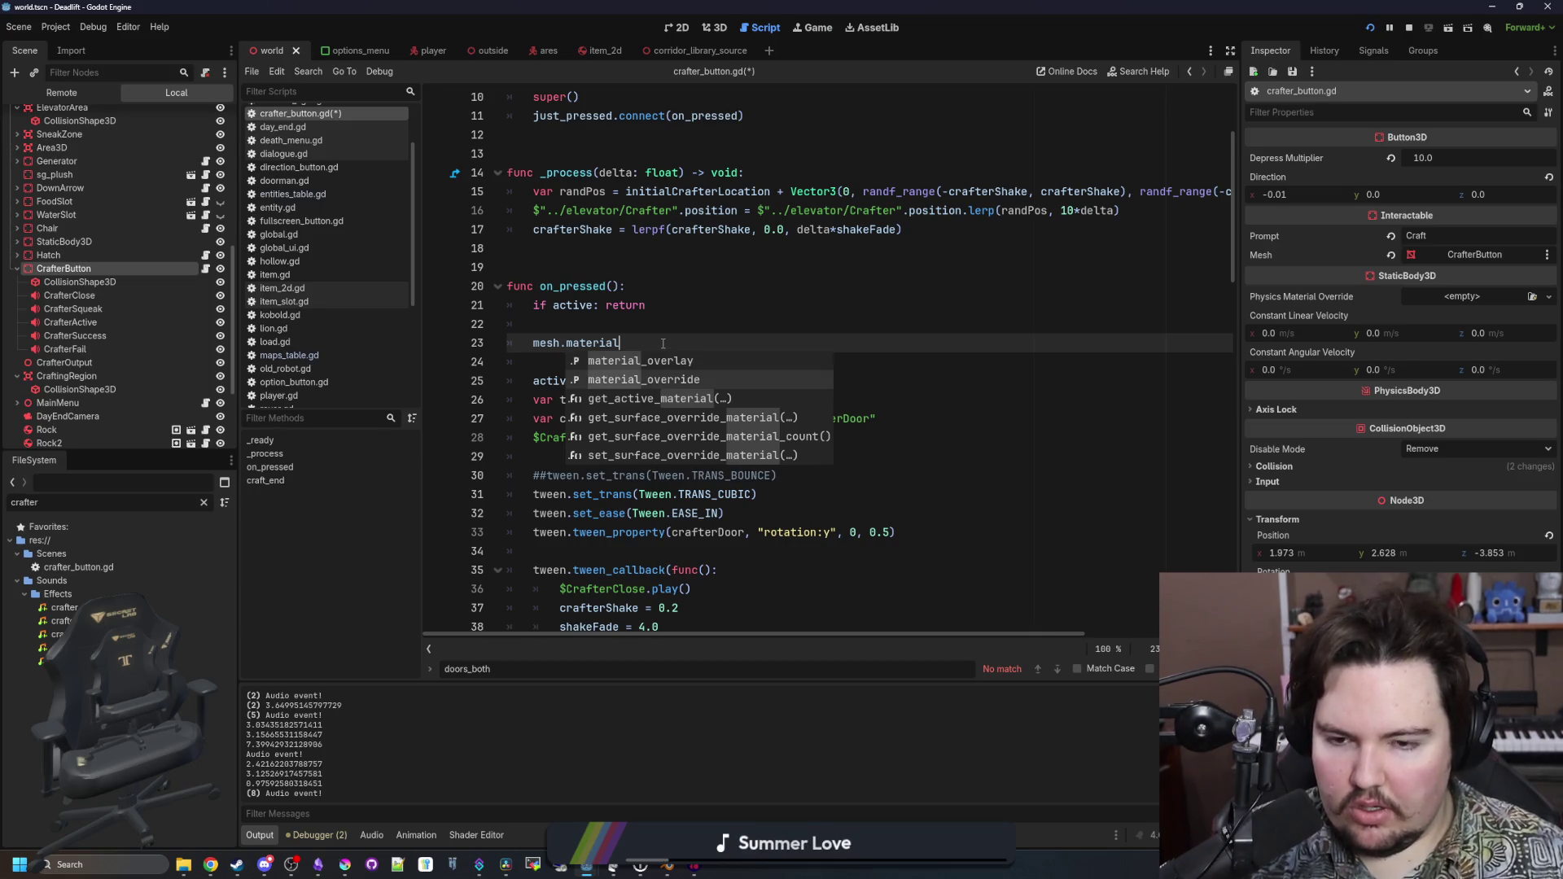
pyautogui.press('Down')
pyautogui.press('Down')
pyautogui.press('Down')
pyautogui.press('Up')
pyautogui.press('BackSpace')
pyautogui.press('BackSpace')
pyautogui.press('BackSpace')
pyautogui.write('set_su8r')
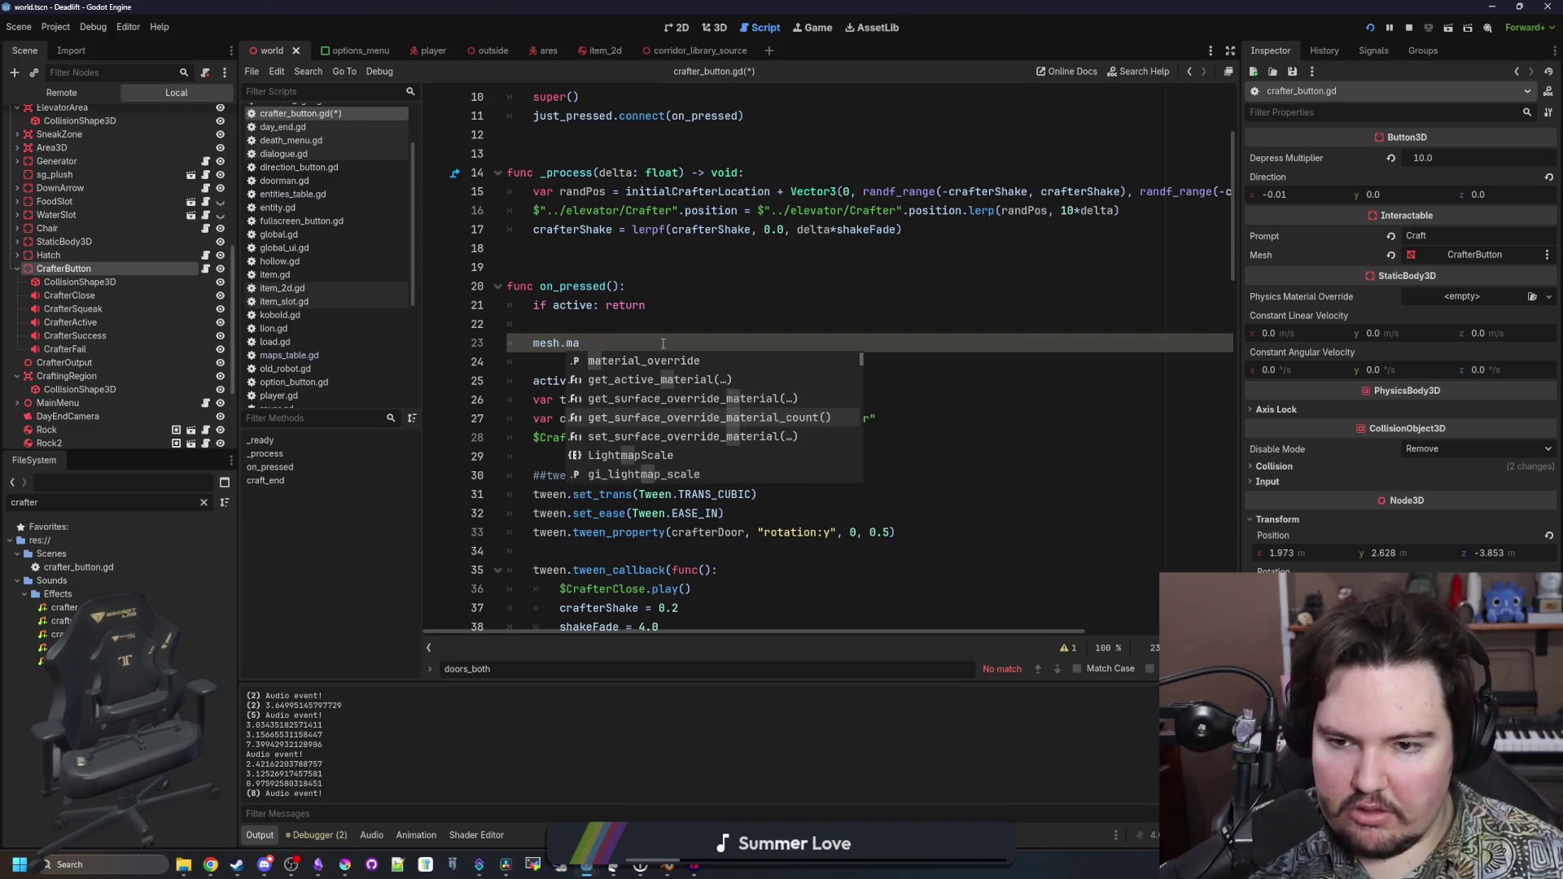
pyautogui.press('BackSpace')
pyautogui.write('rf')
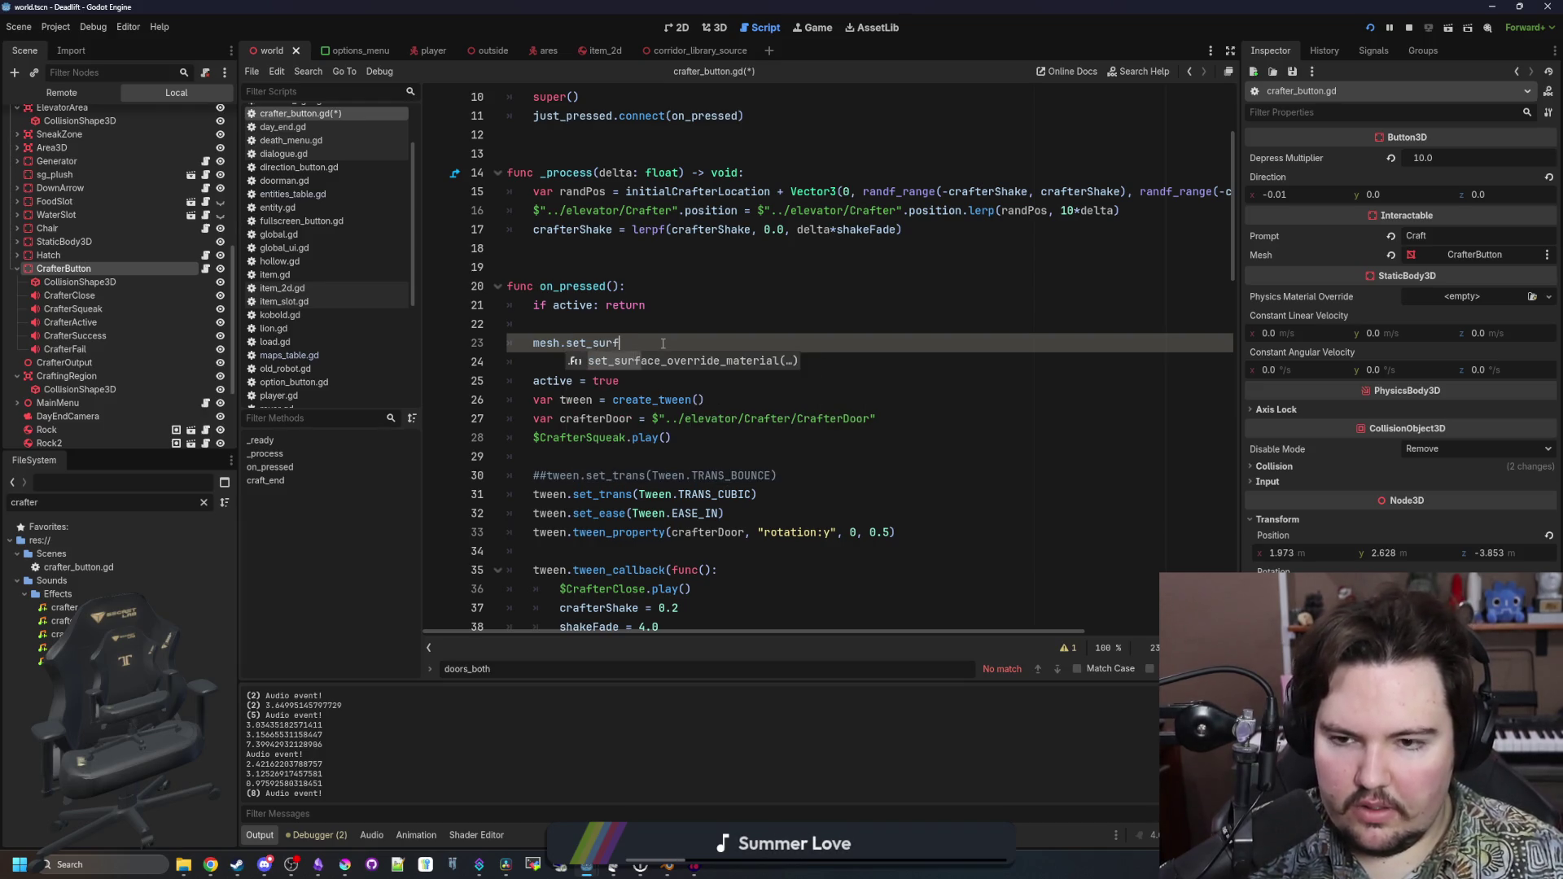
pyautogui.press('Return')
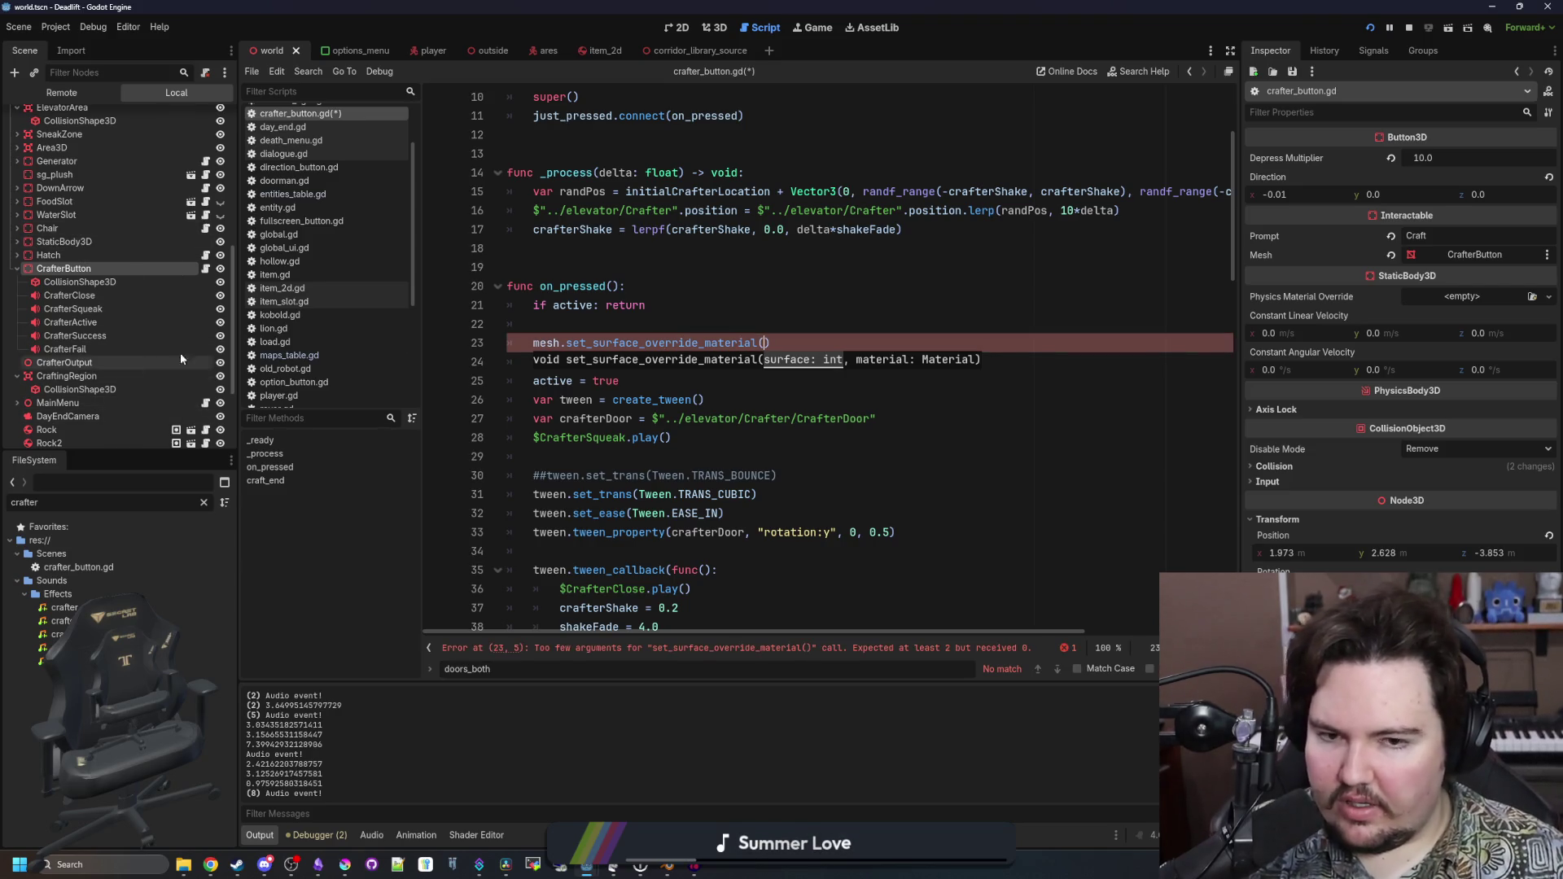
pyautogui.click(1492, 254)
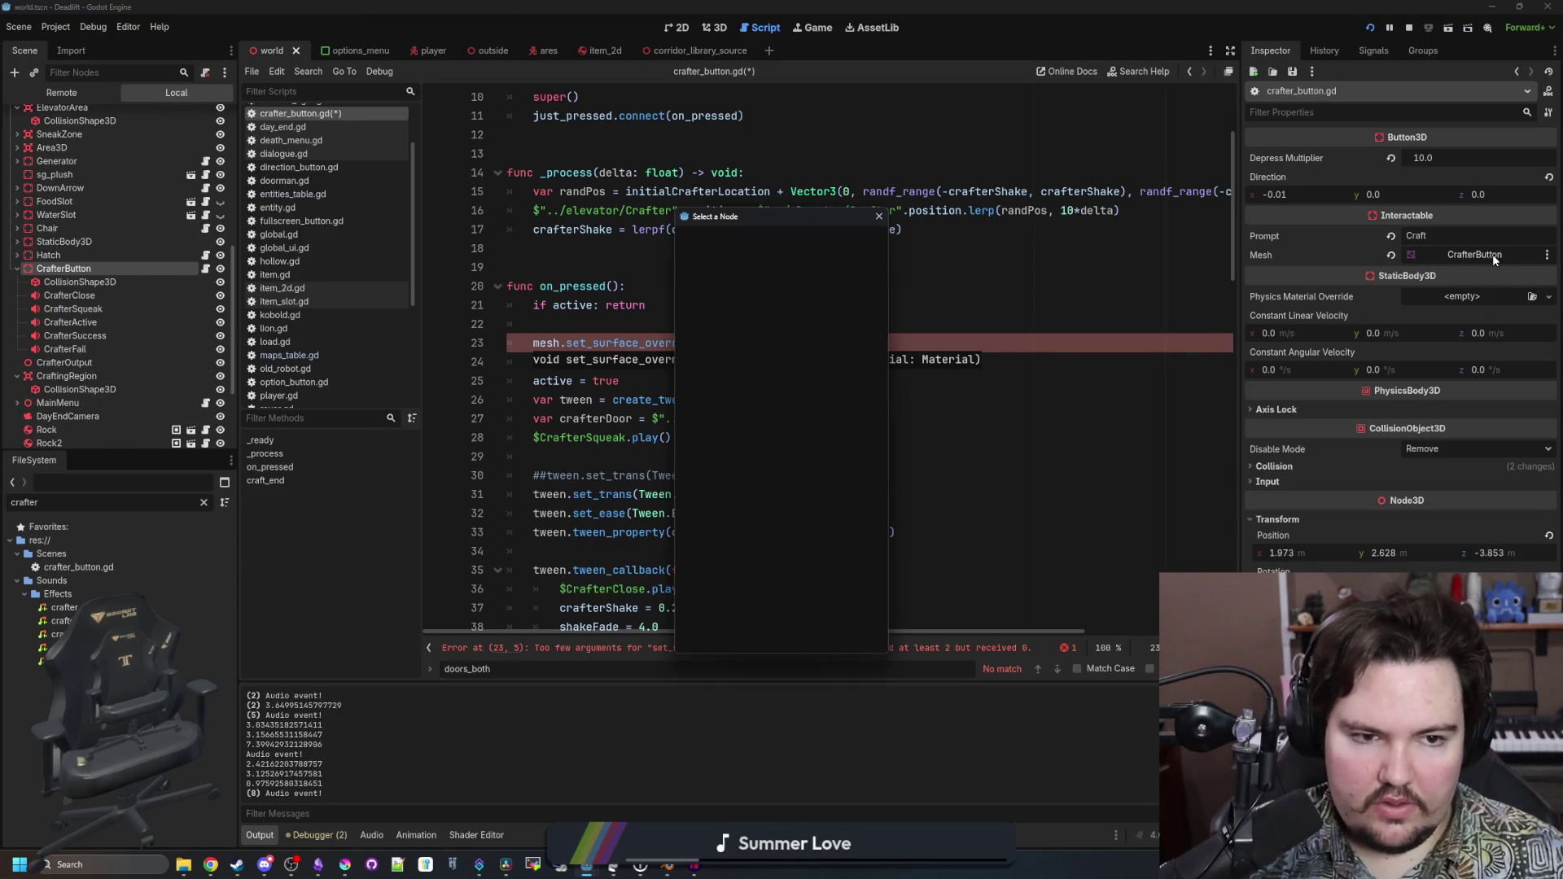
# Filter the FileSystem for 'elevat' and open elevator.tscn in a new tab
pyautogui.click(868, 215)
pyautogui.scroll(-5, 82, 374)
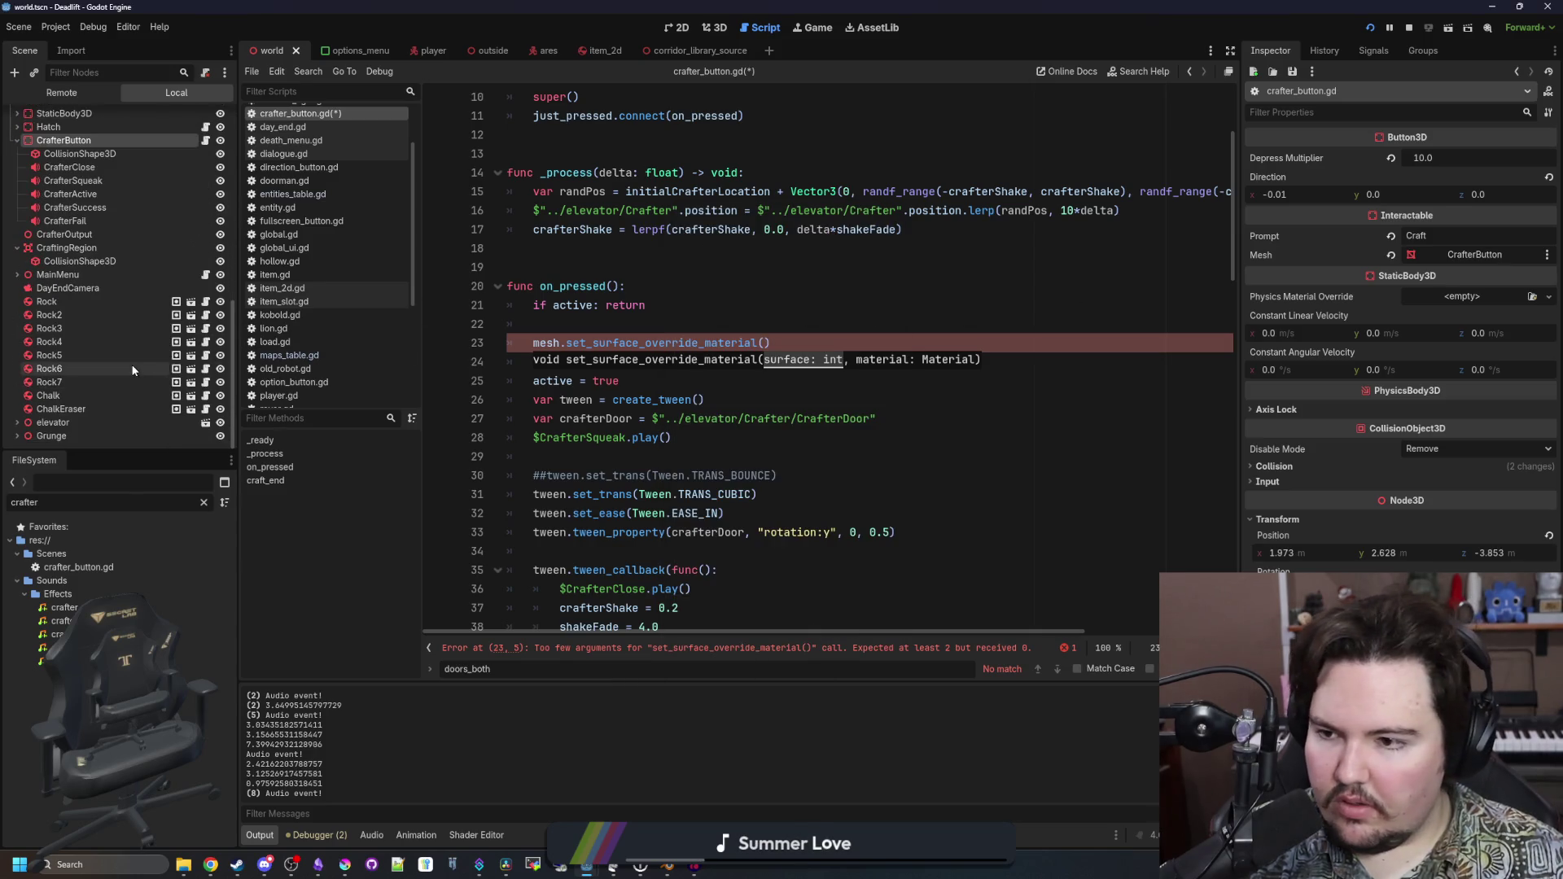
pyautogui.click(205, 504)
pyautogui.write('elevat')
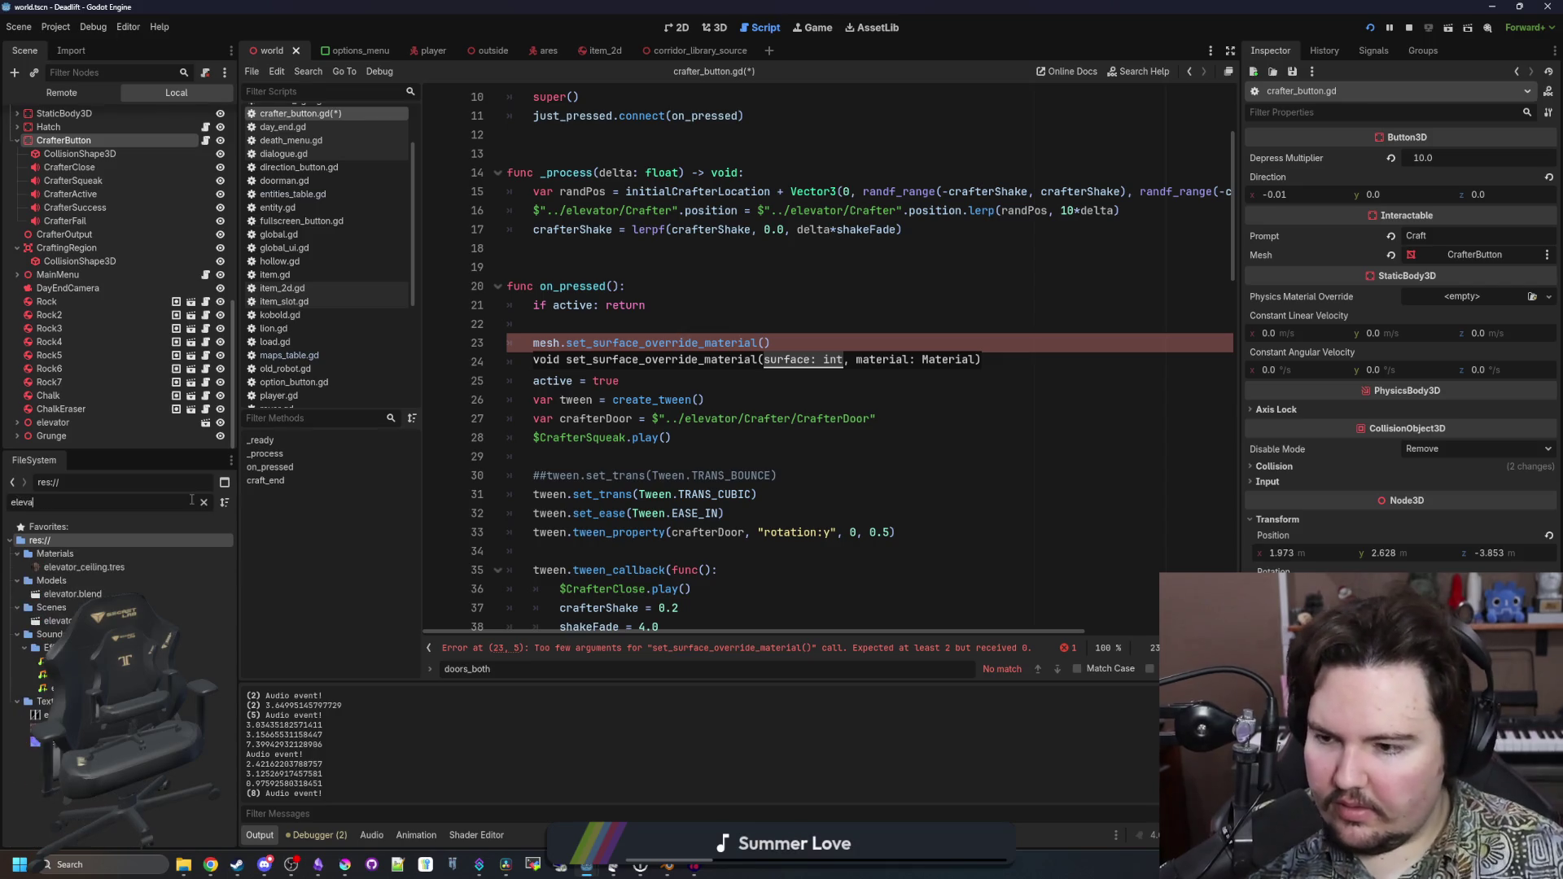
pyautogui.doubleClick(57, 620)
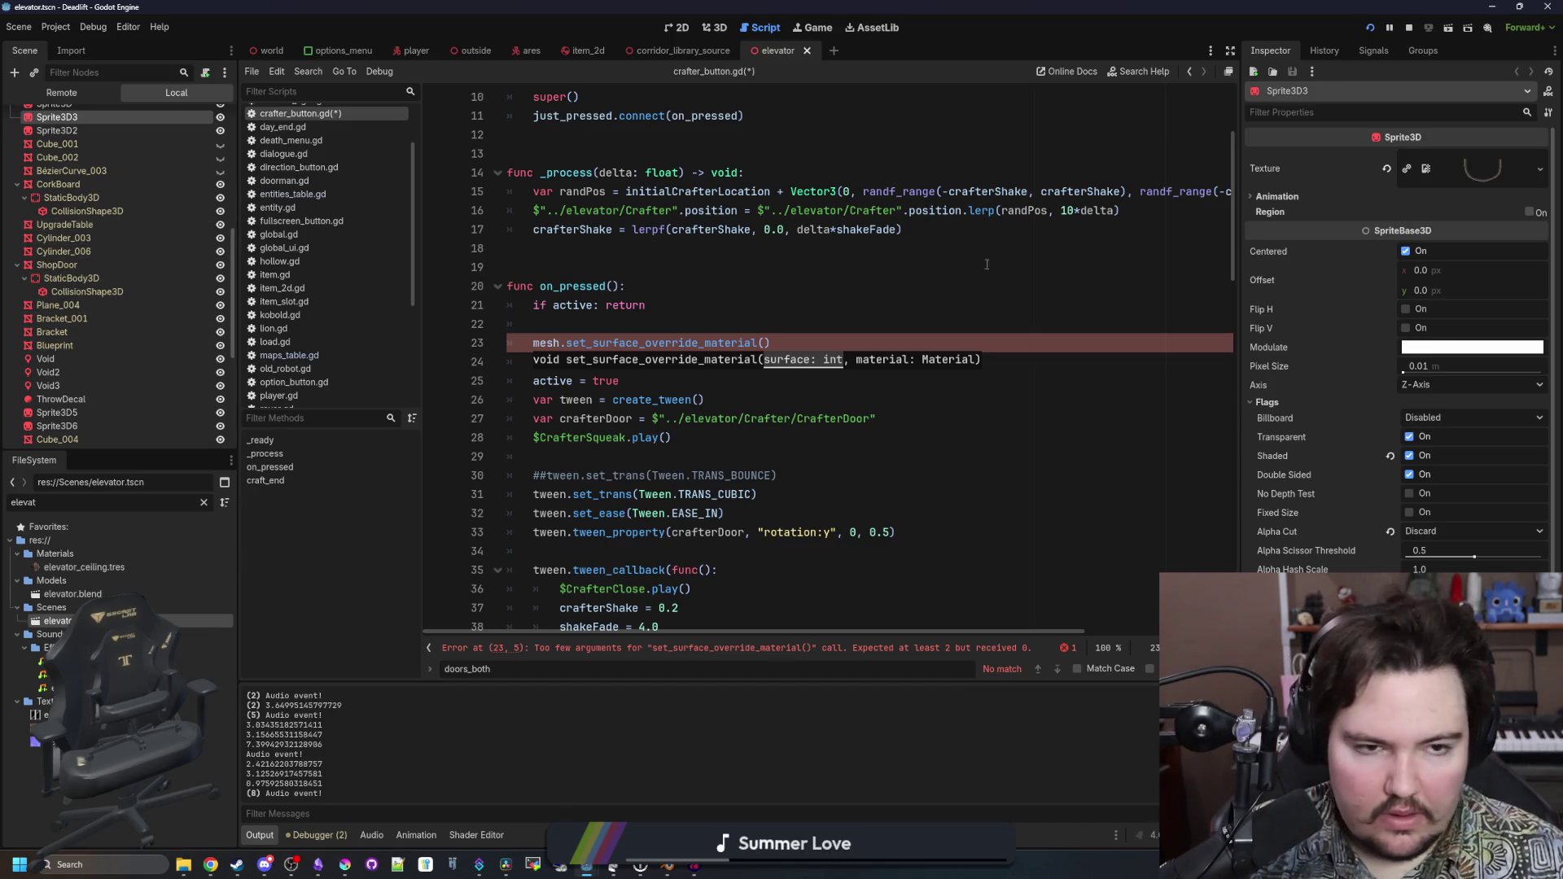
# Inspect the elevator CrafterButton's Surface Material Override in 3D, then return to the world scene's script
pyautogui.click(678, 27)
pyautogui.click(715, 28)
pyautogui.press('f')
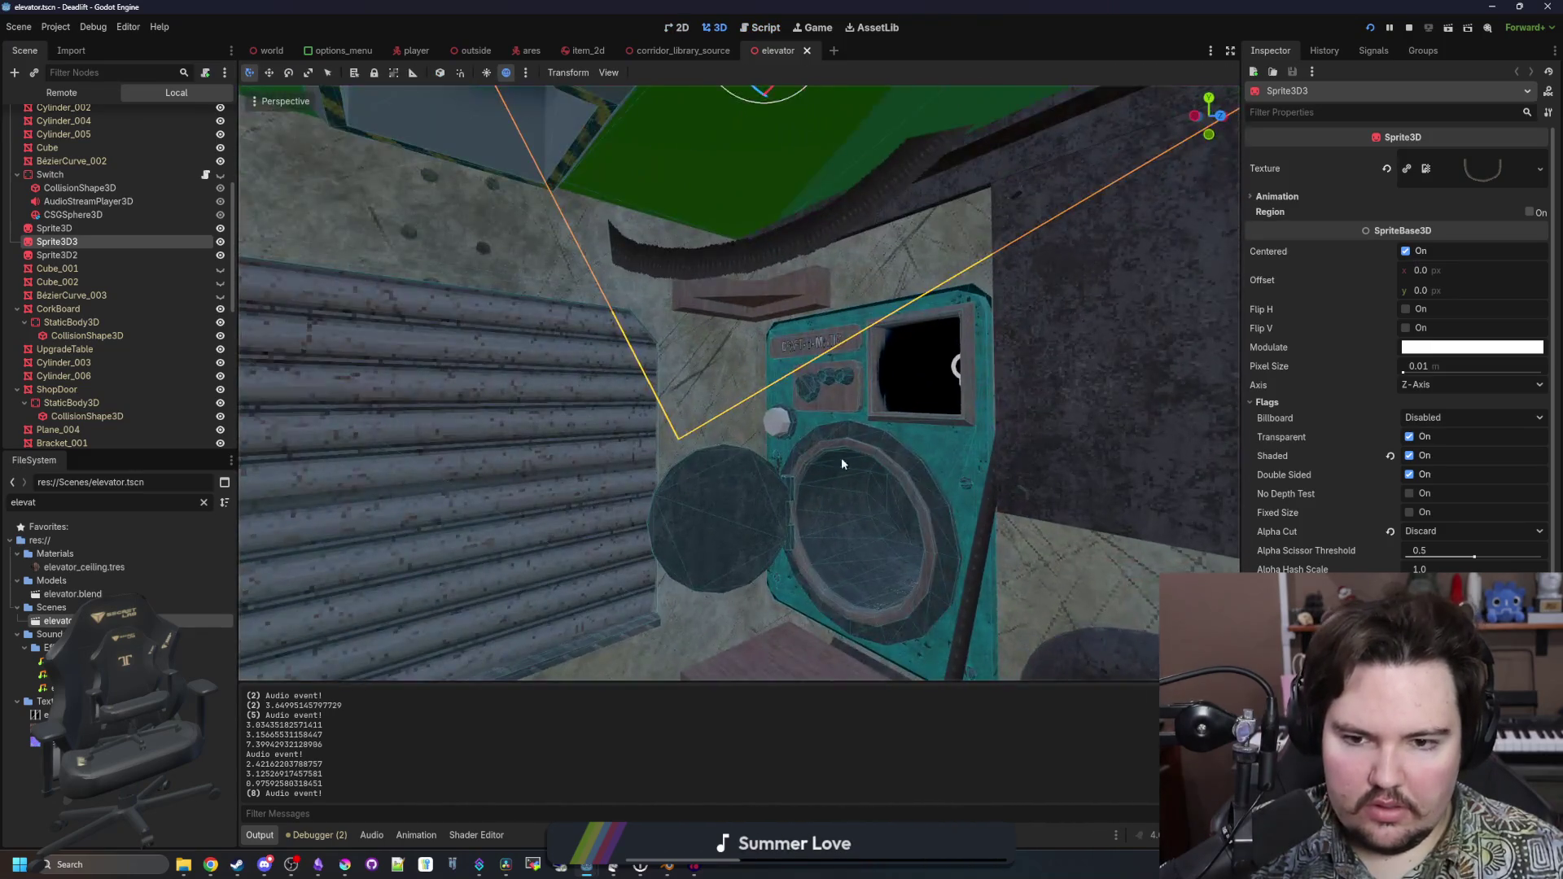
pyautogui.click(780, 419)
pyautogui.scroll(2, 89, 382)
pyautogui.click(88, 330)
pyautogui.click(81, 342)
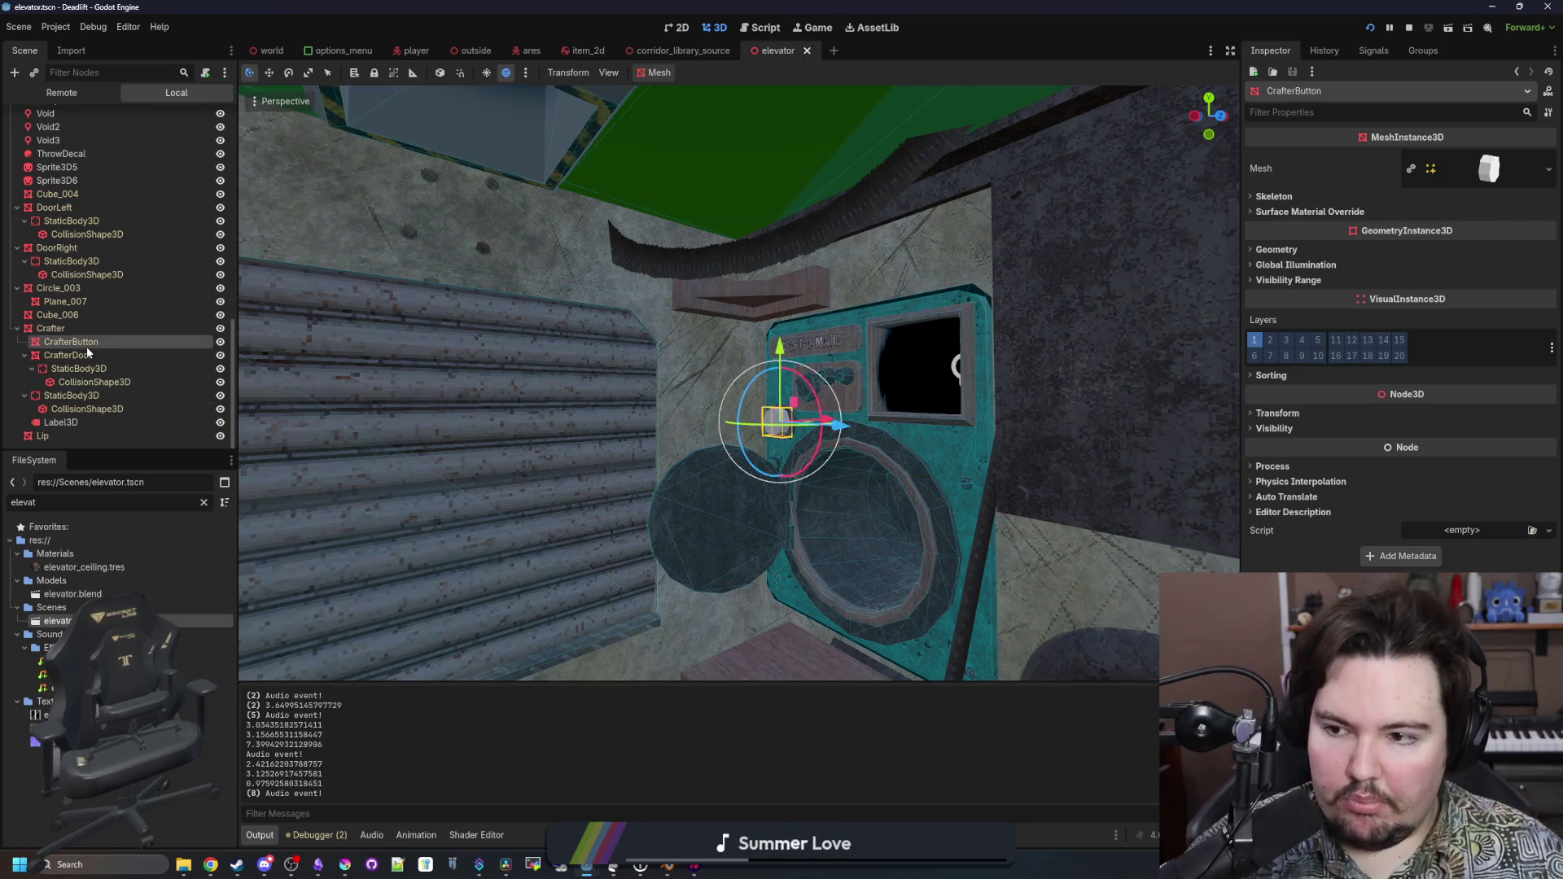
pyautogui.click(1345, 209)
pyautogui.click(1345, 211)
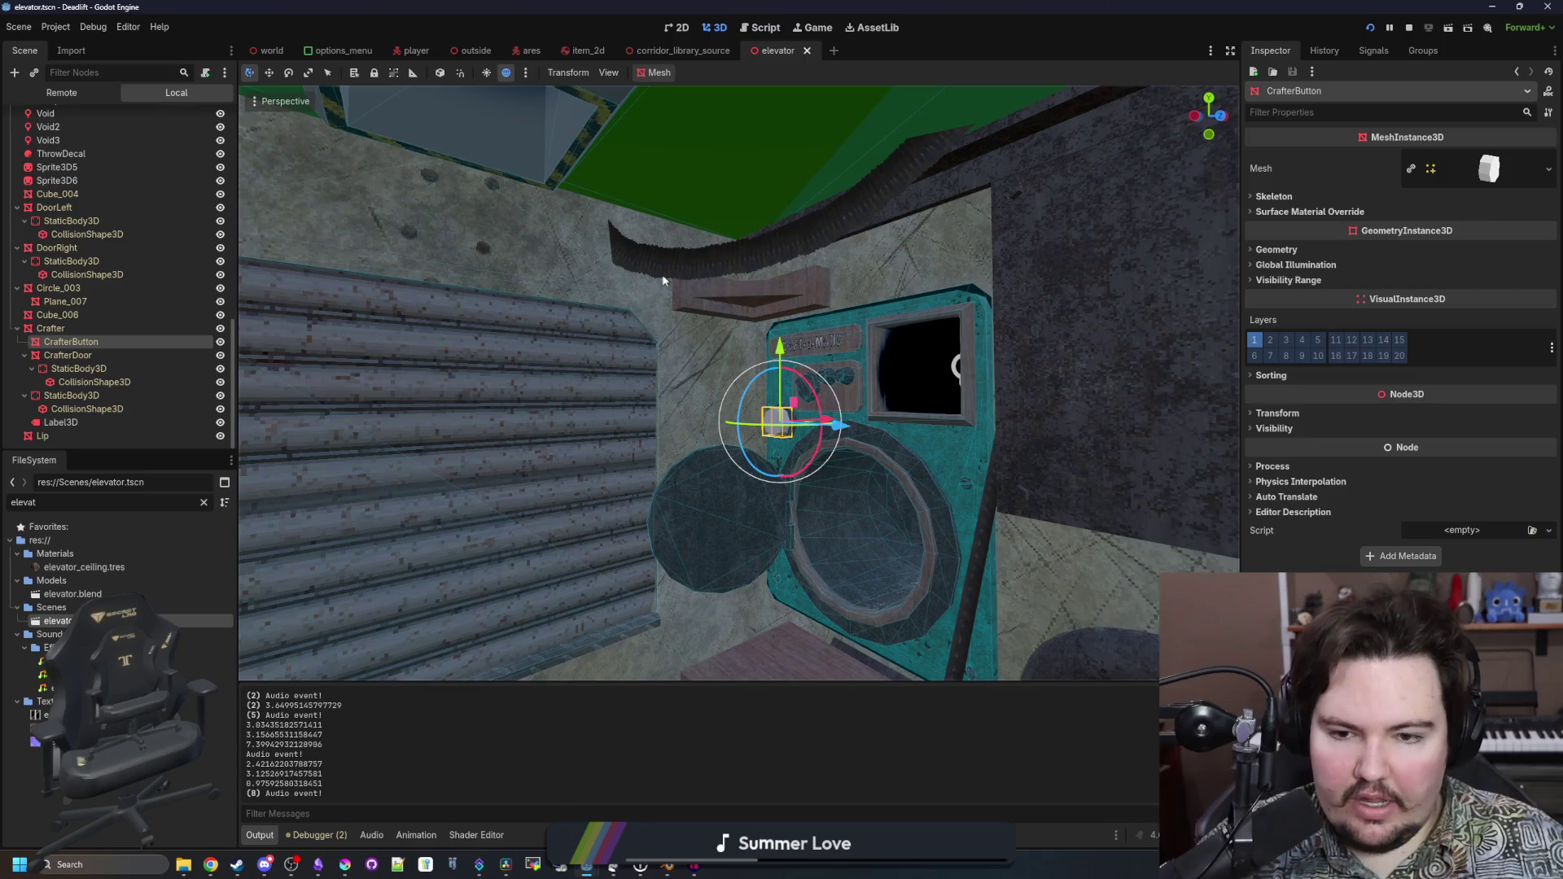
pyautogui.click(272, 47)
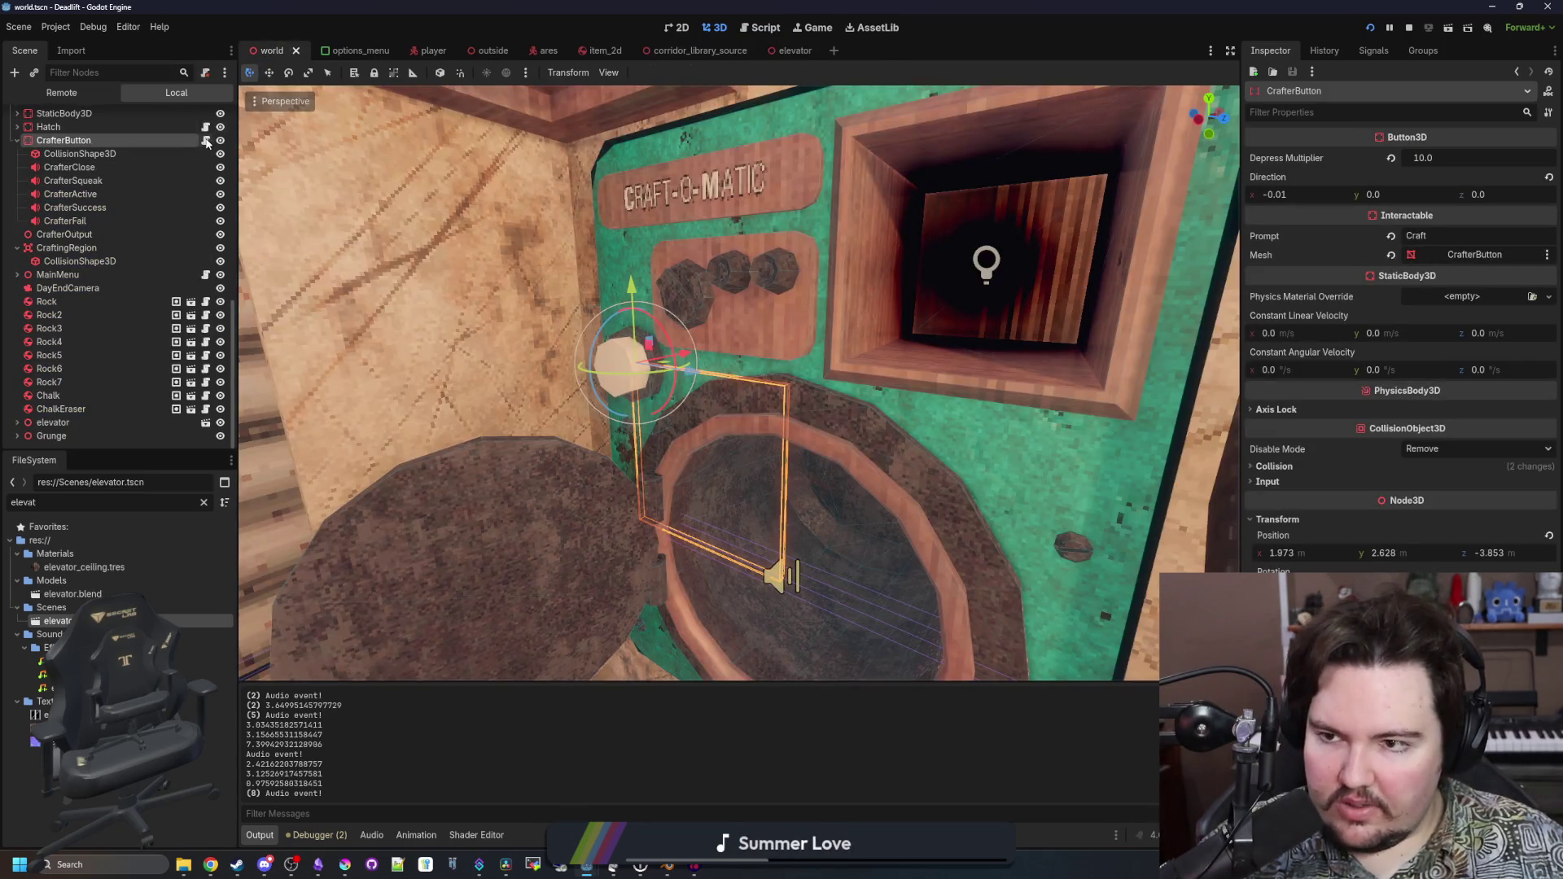
pyautogui.click(205, 140)
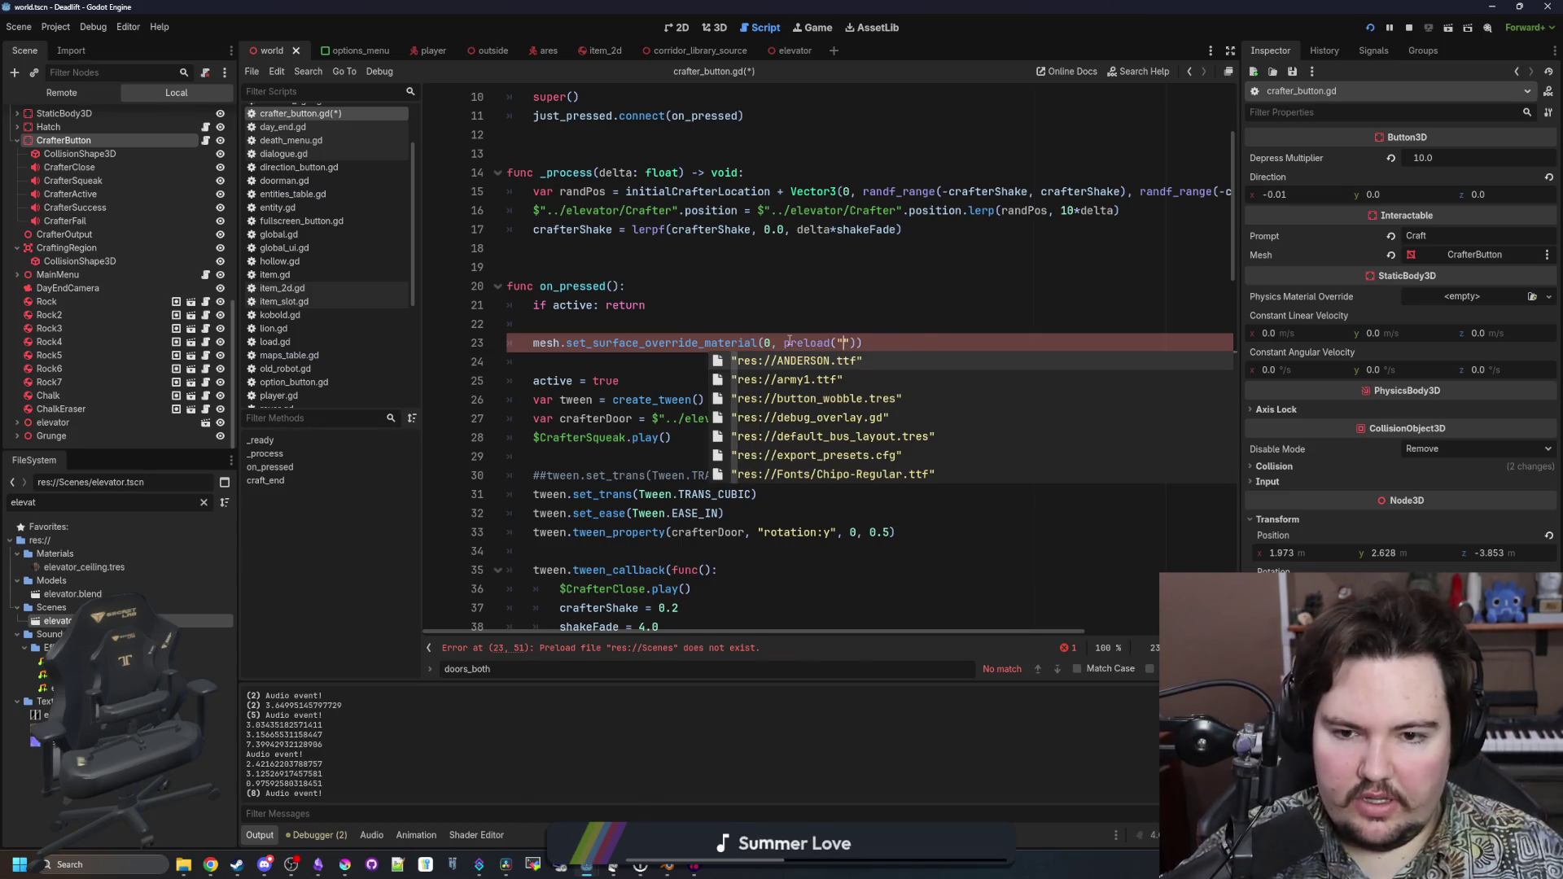
# Type the preload path "button" into the line 23 call, dismissing the suggestions
pyautogui.write('red')
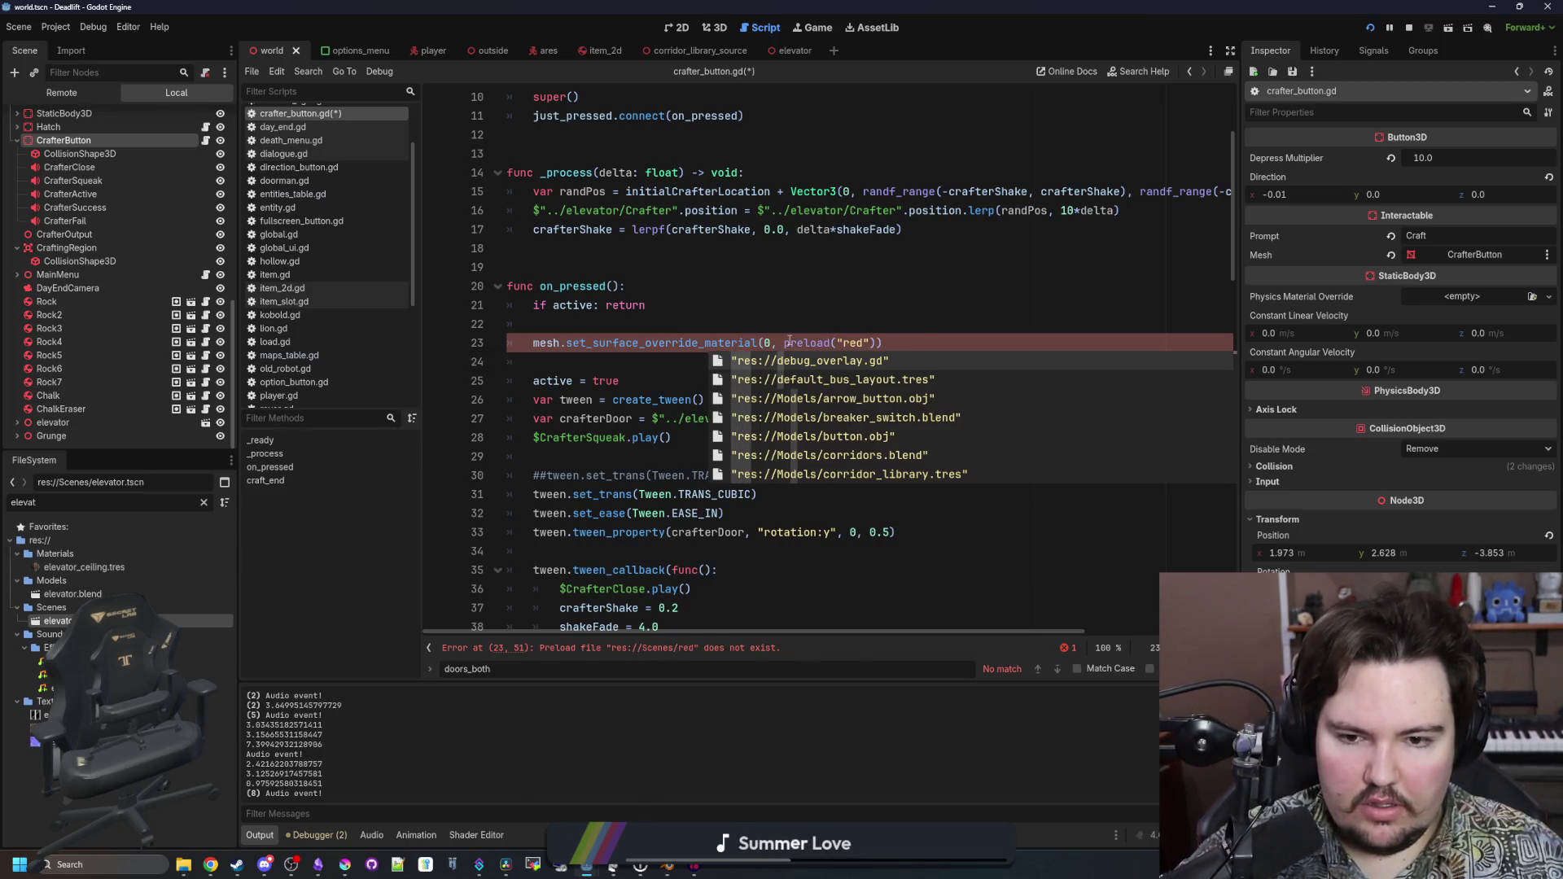
pyautogui.press('BackSpace')
pyautogui.press('BackSpace')
pyautogui.press('BackSpace')
pyautogui.write('button')
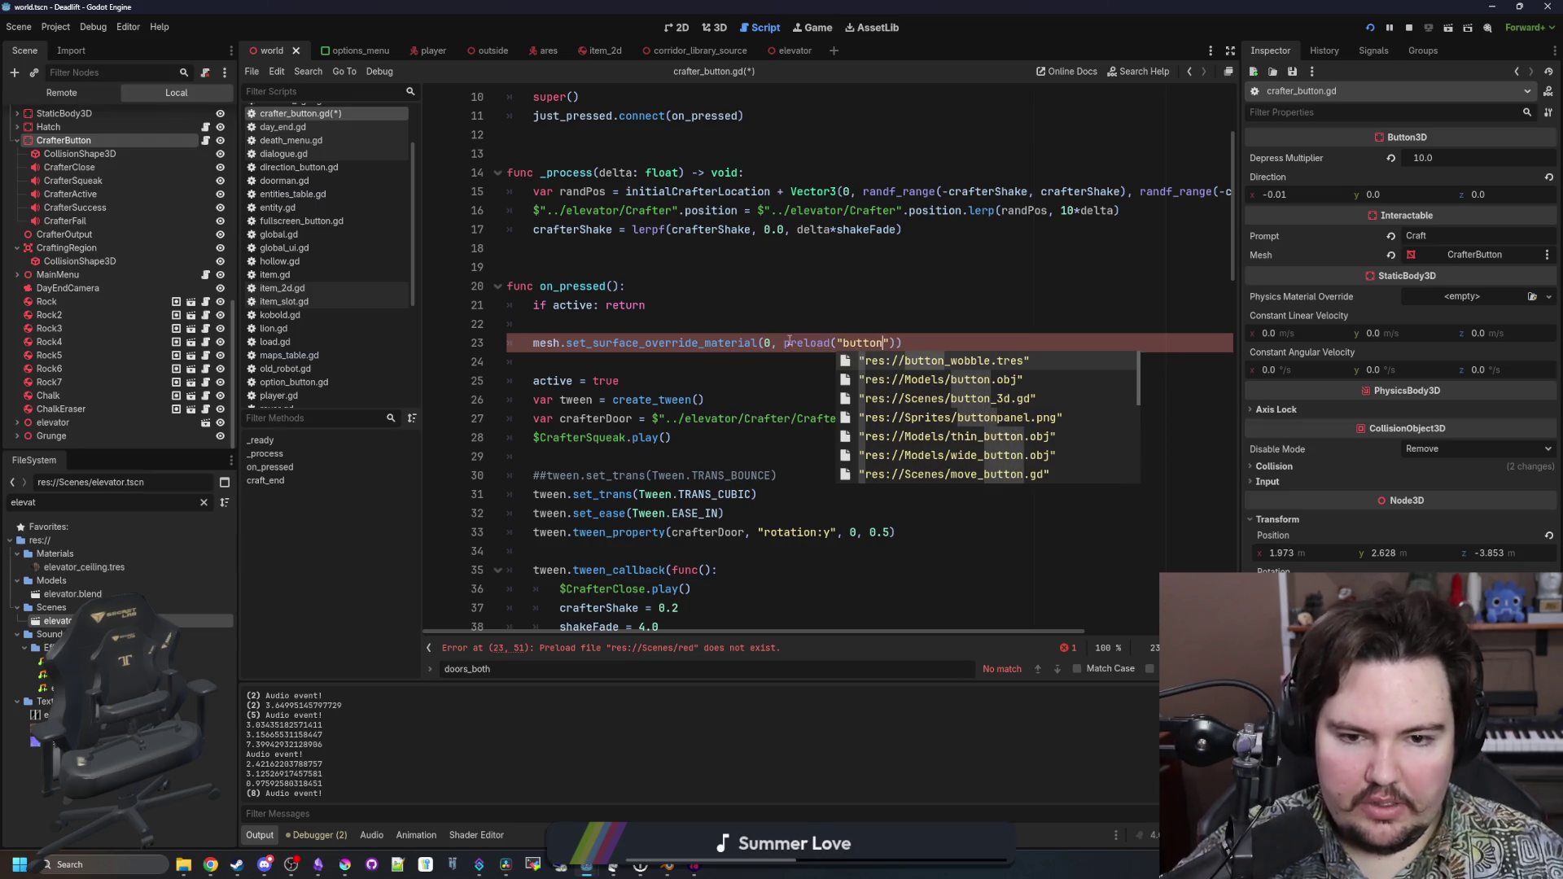
pyautogui.press('Down')
pyautogui.press('Down')
pyautogui.press('Down')
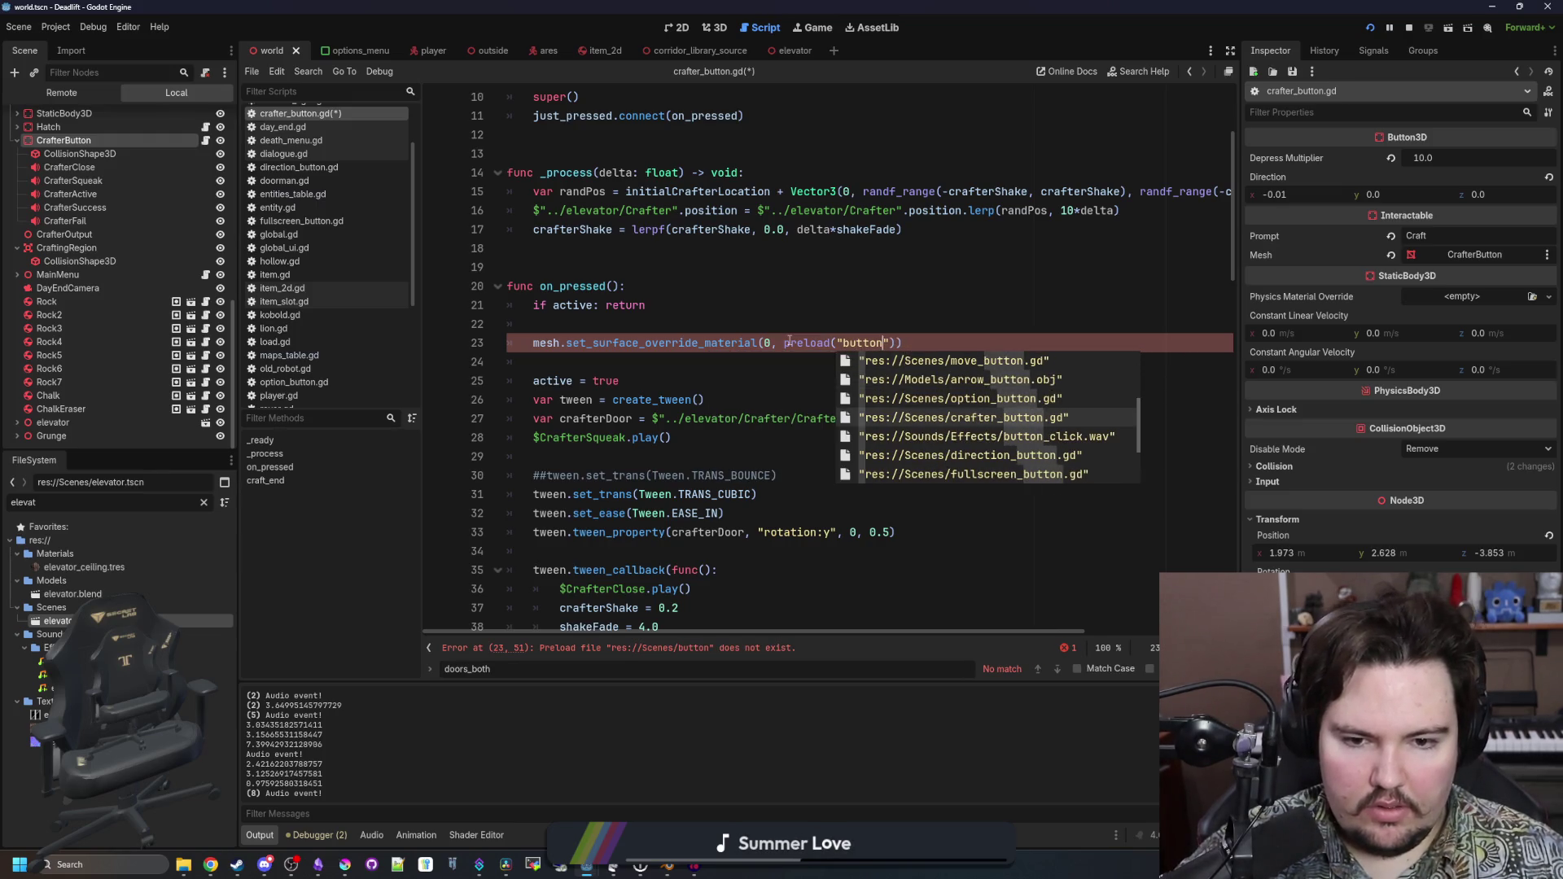
pyautogui.press('Up')
pyautogui.press('Up')
pyautogui.press('Up')
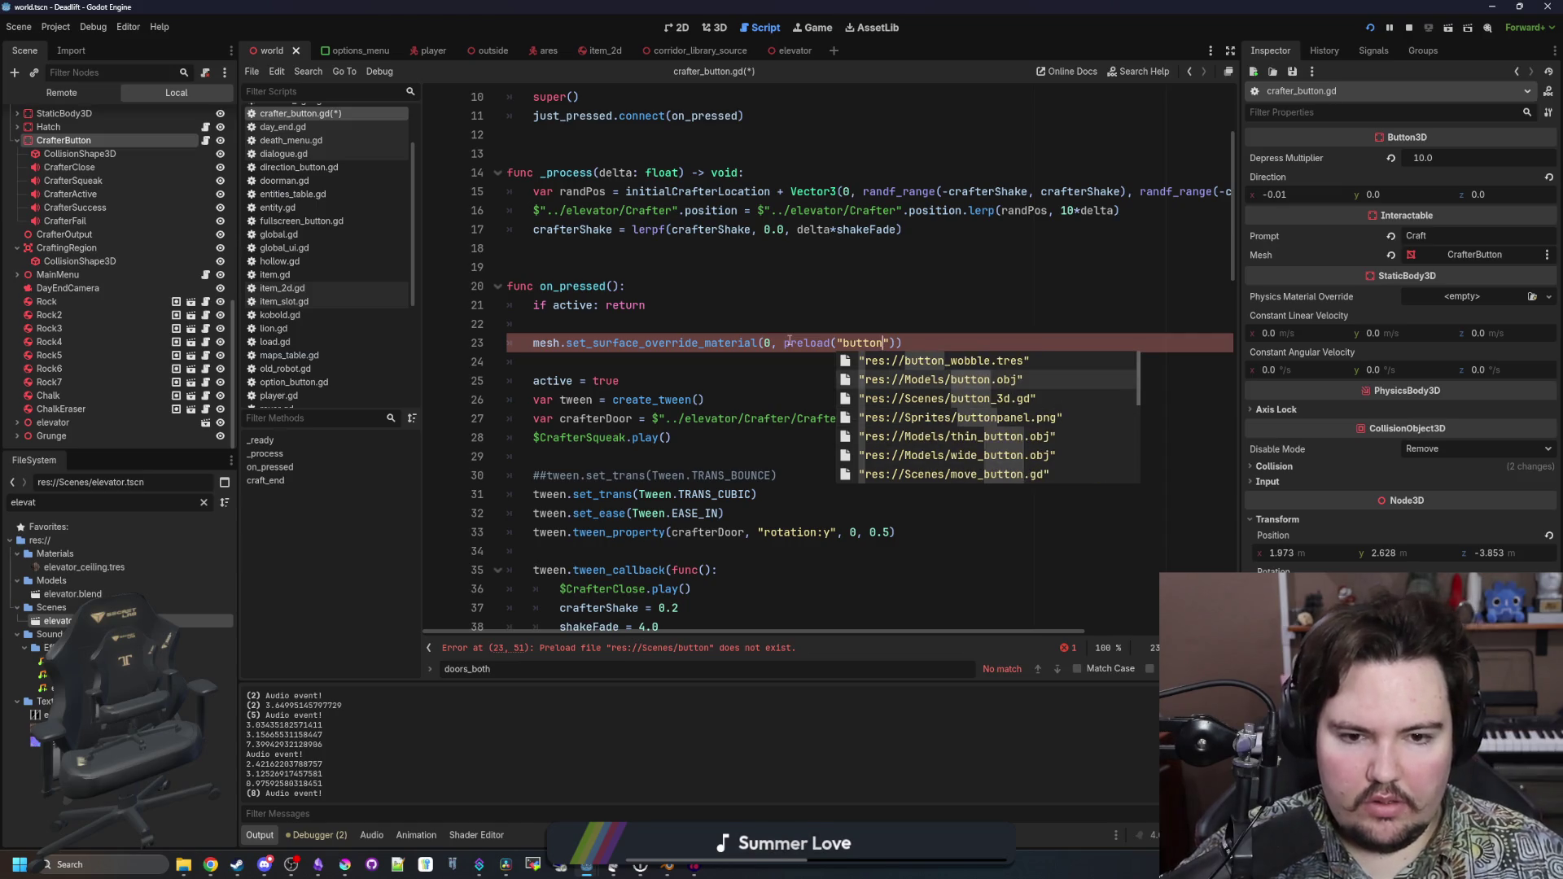
pyautogui.press('Up')
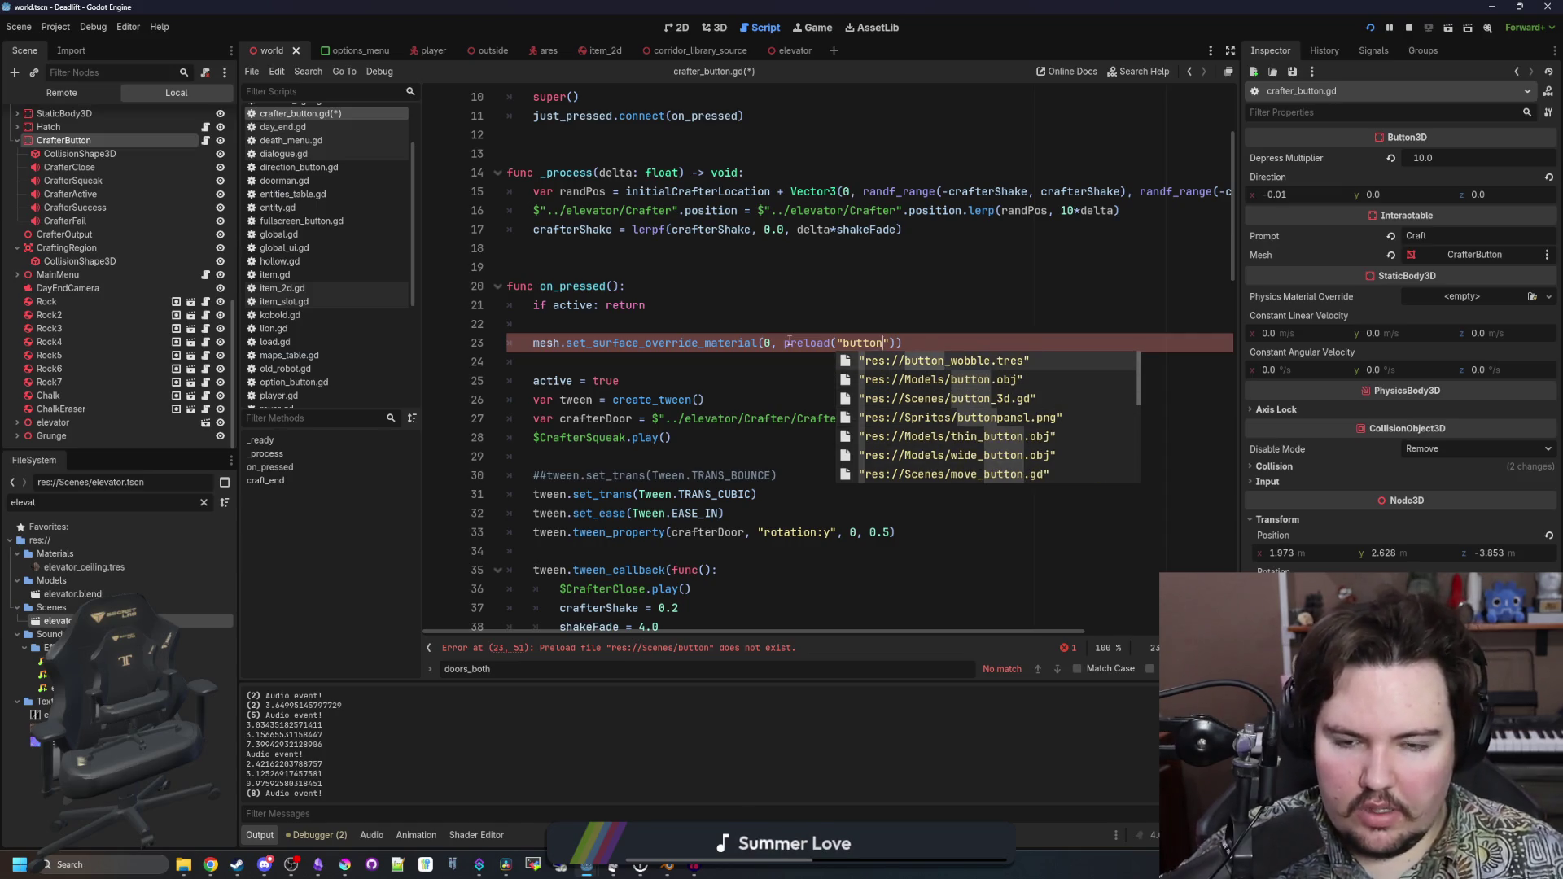
pyautogui.press('Escape')
# Clear the FileSystem filter, collapse Maps and browse the Materials folder
pyautogui.click(204, 503)
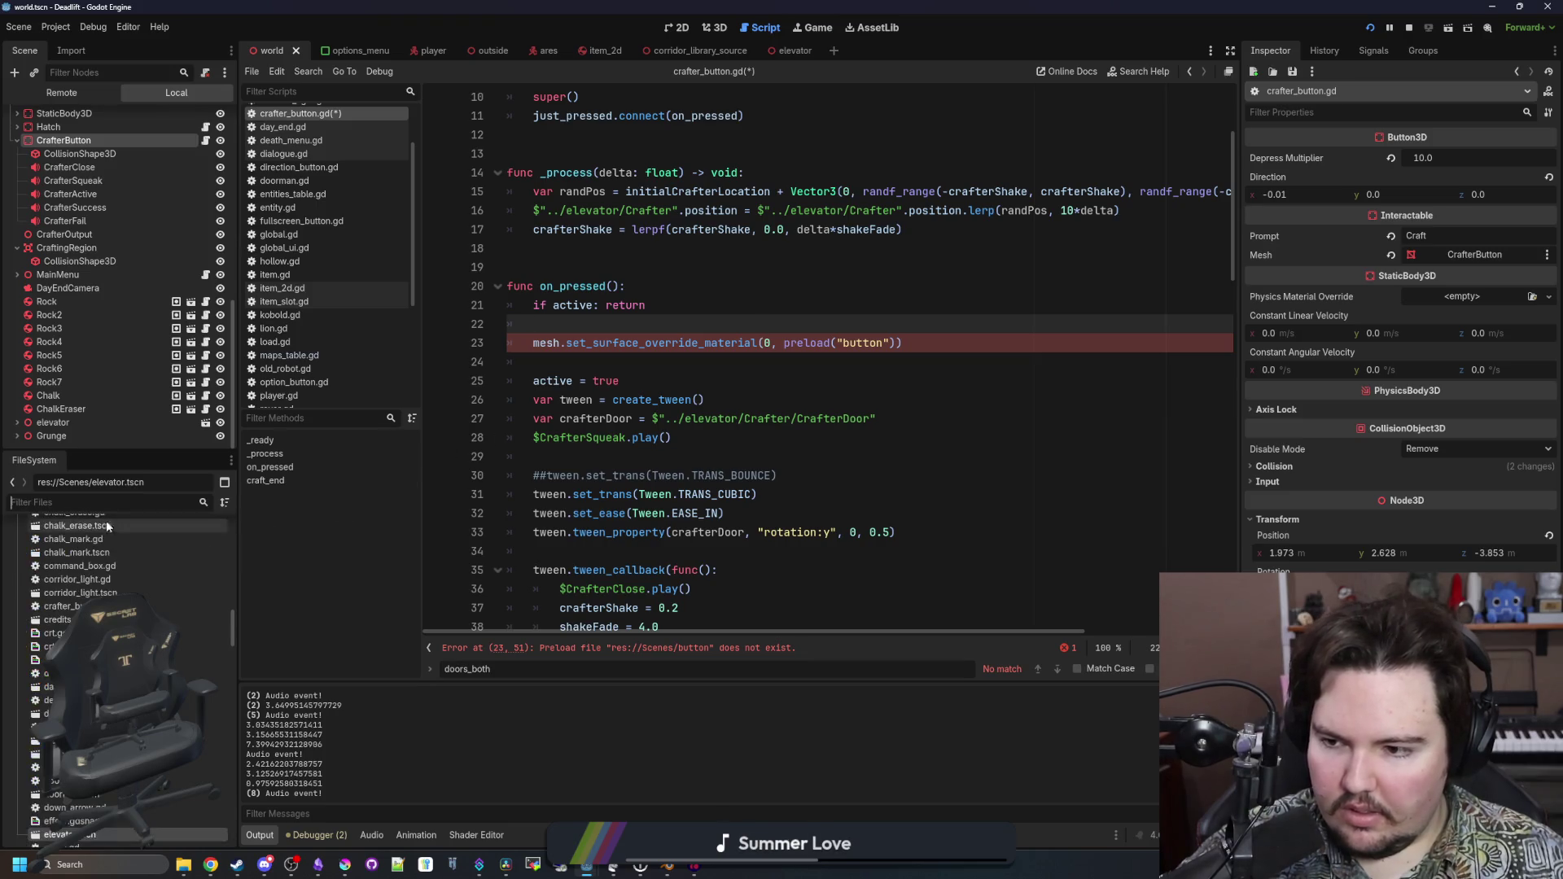
pyautogui.click(17, 580)
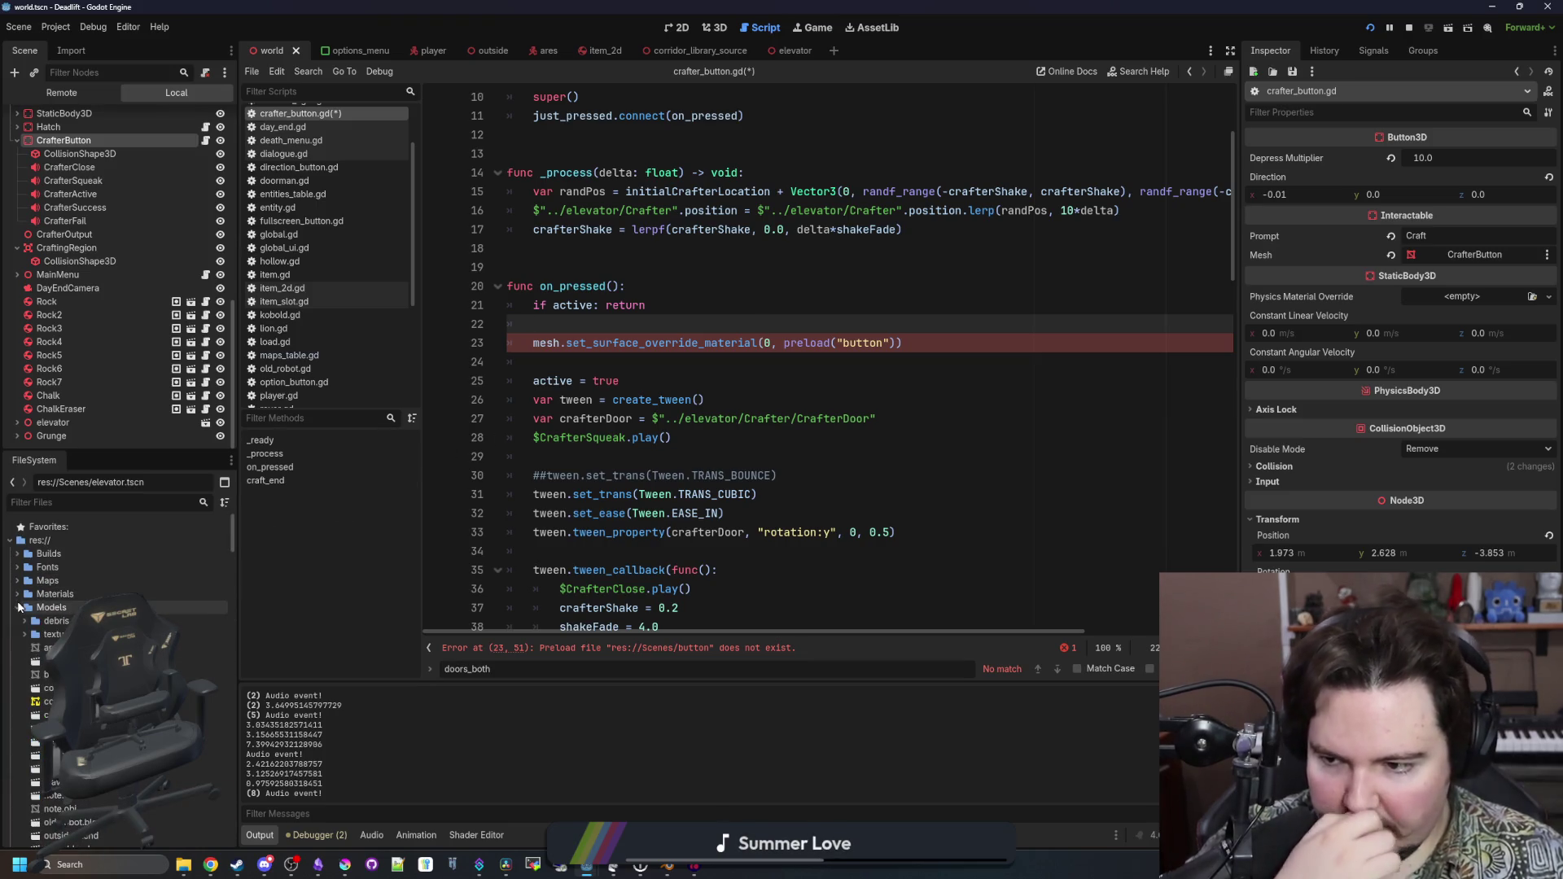
pyautogui.click(17, 593)
pyautogui.scroll(-3, 18, 606)
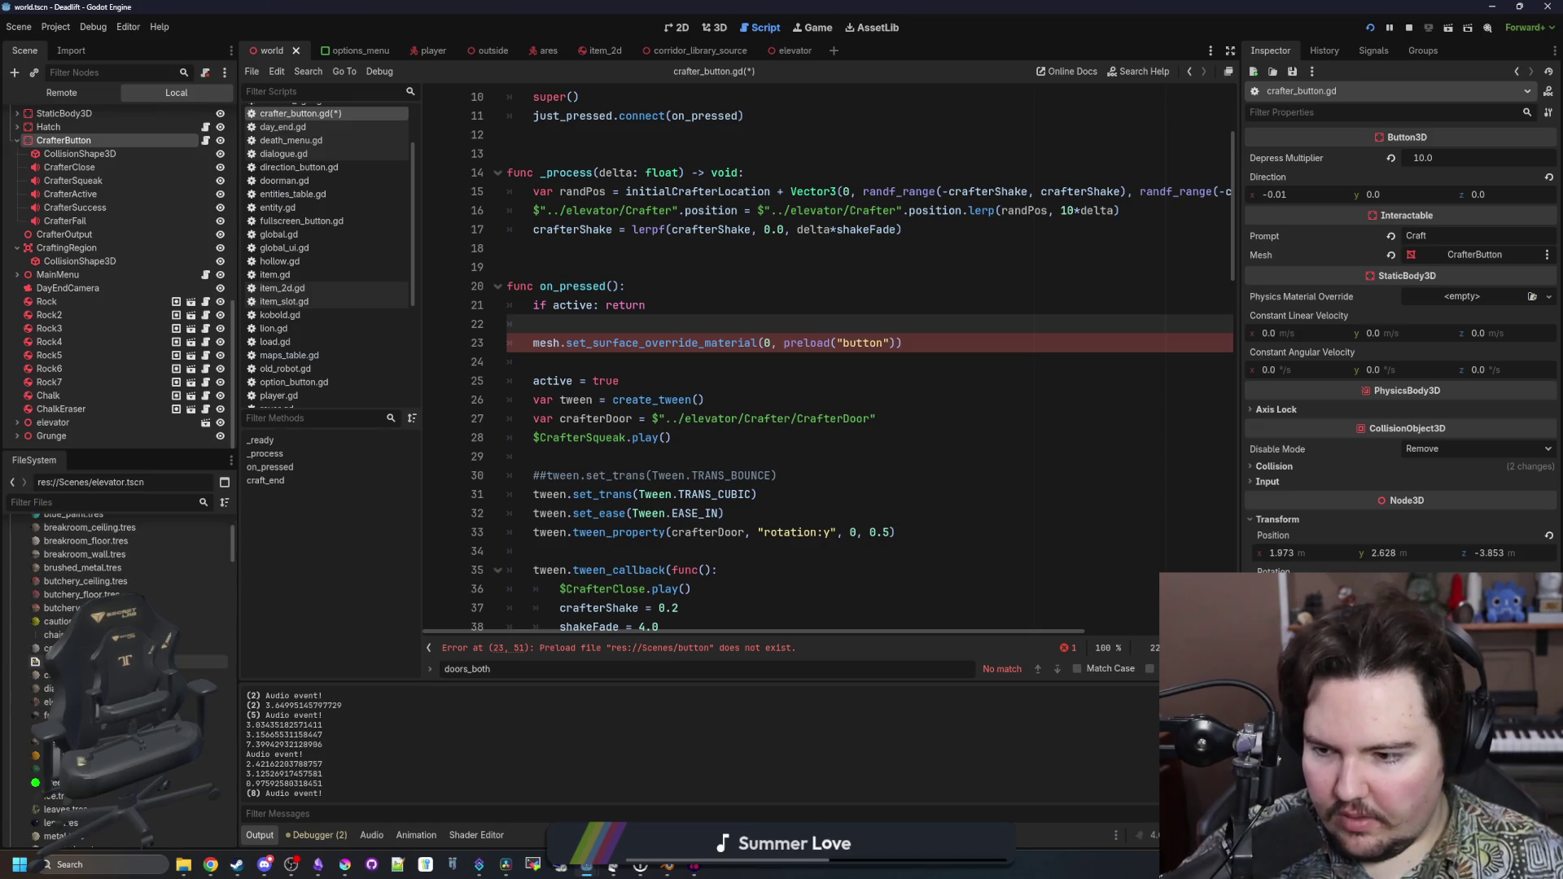
pyautogui.scroll(-2, 122, 675)
pyautogui.scroll(-6, 122, 651)
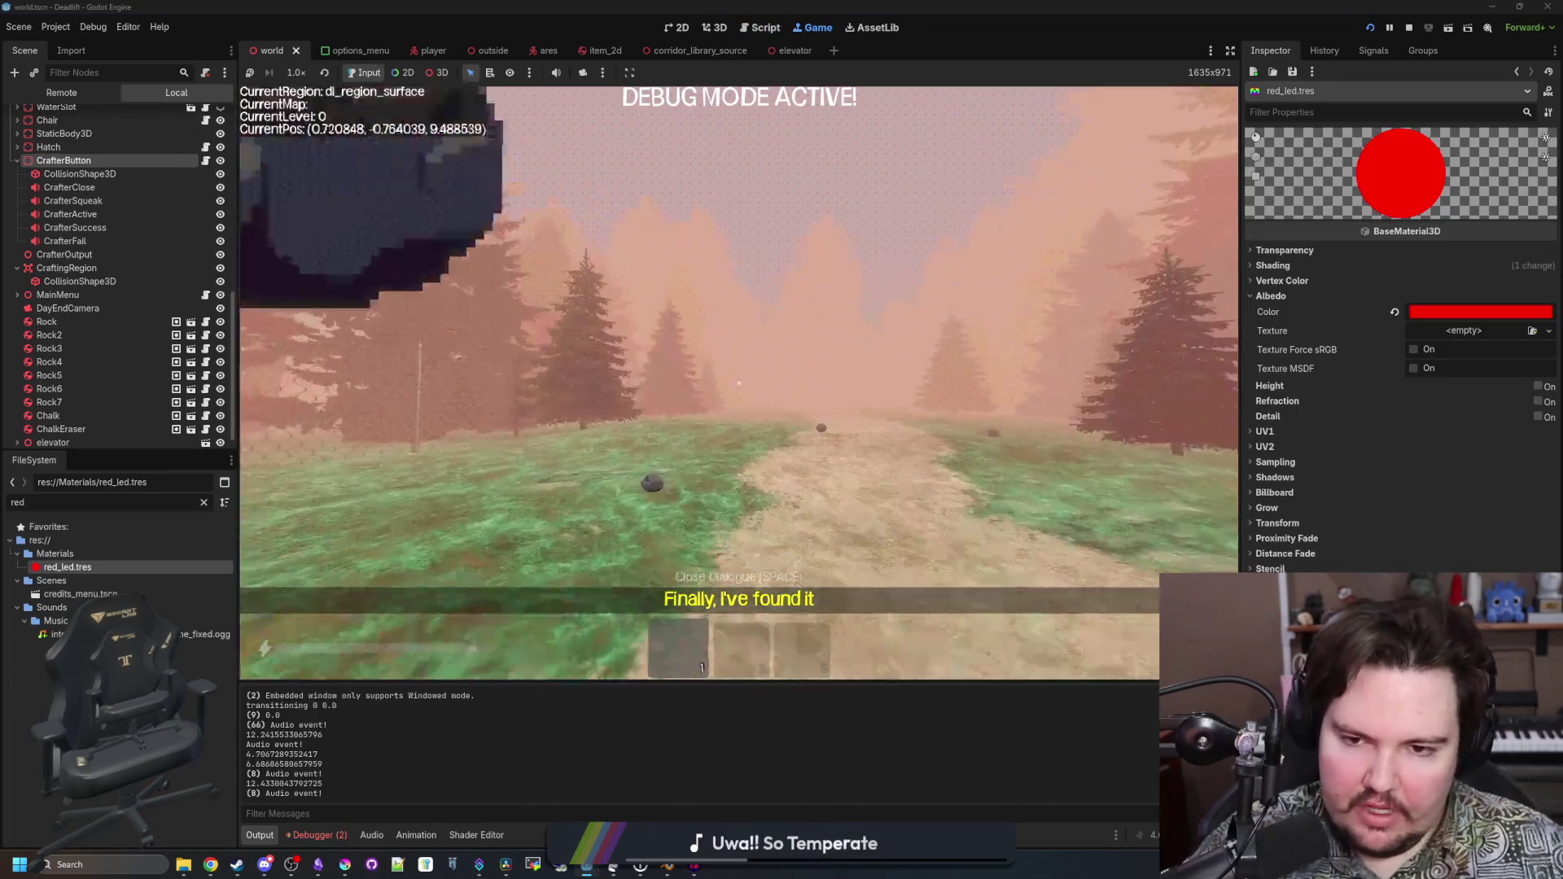
# Walk into the workshop, pause, and inspect the WorldSFX bus Reverb with Wet 0.3
pyautogui.press('w')
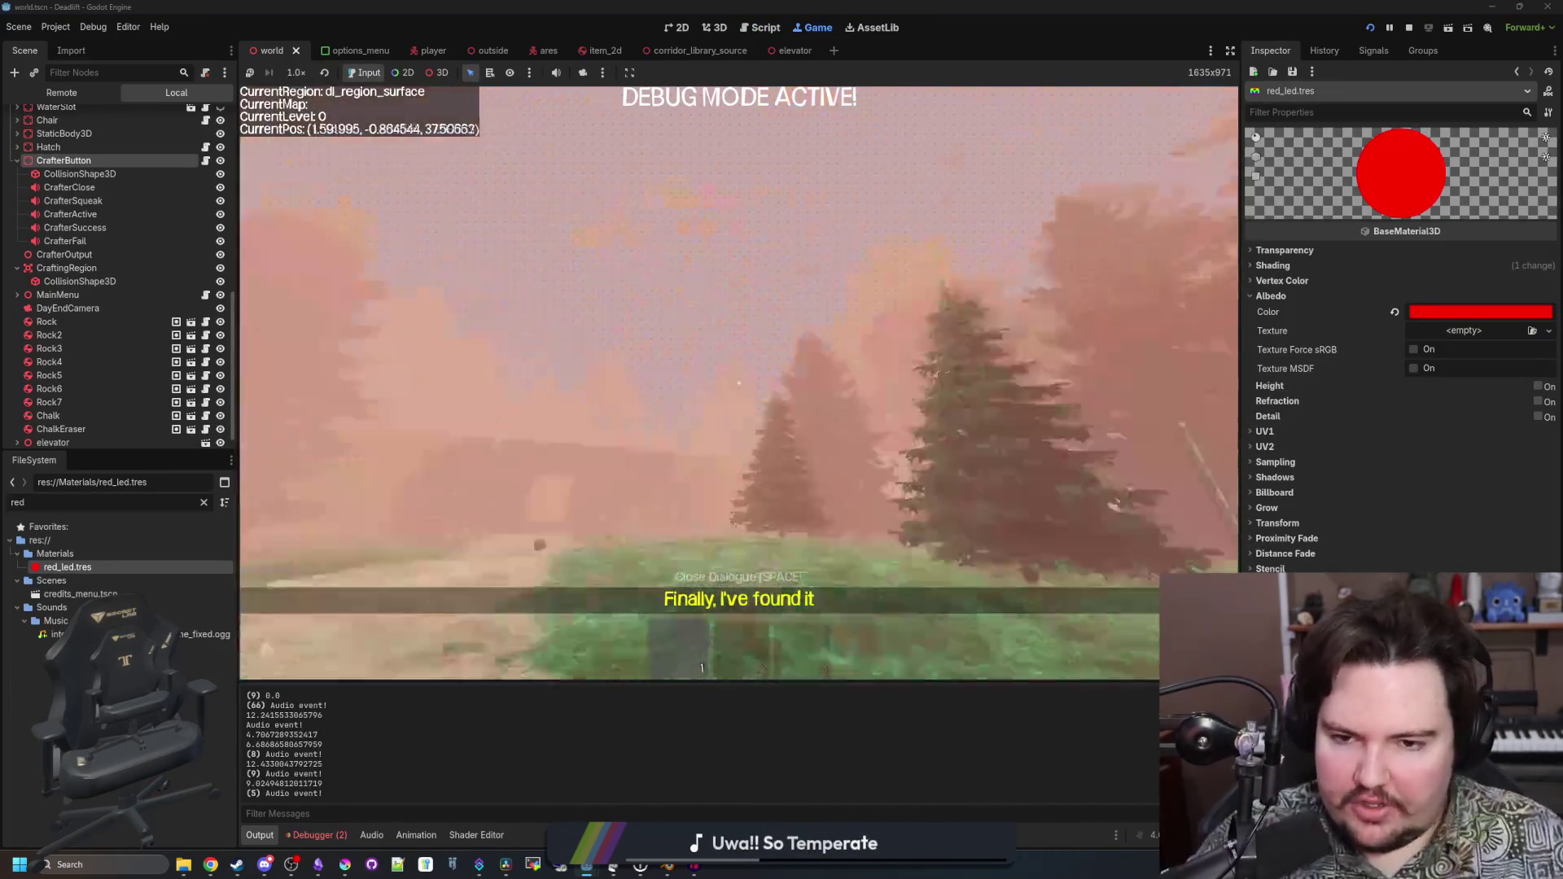
pyautogui.press('w')
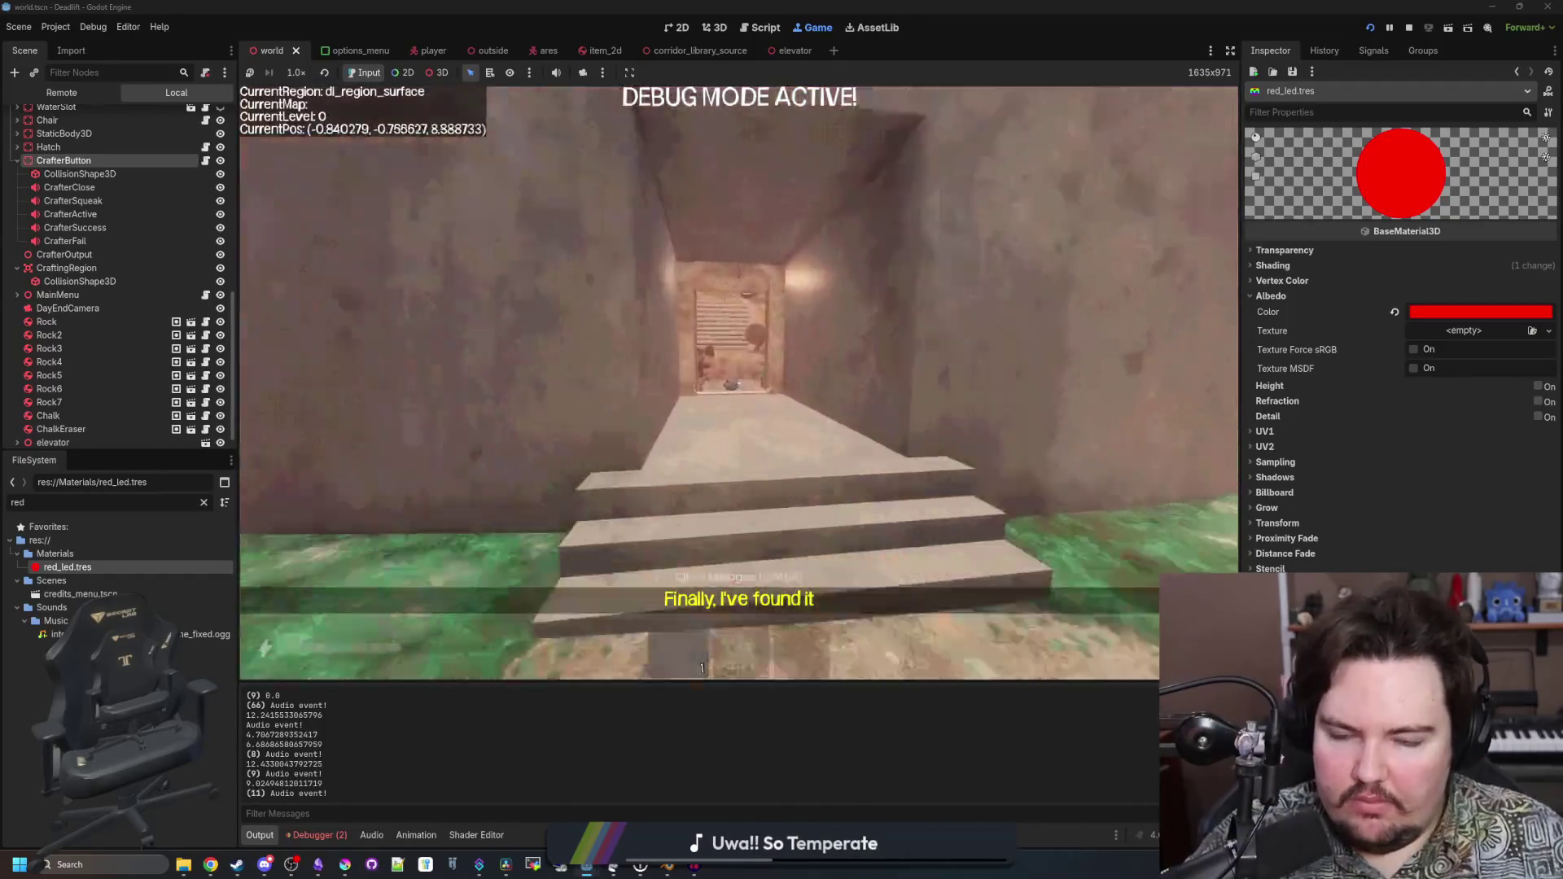
pyautogui.press('Escape')
pyautogui.click(371, 835)
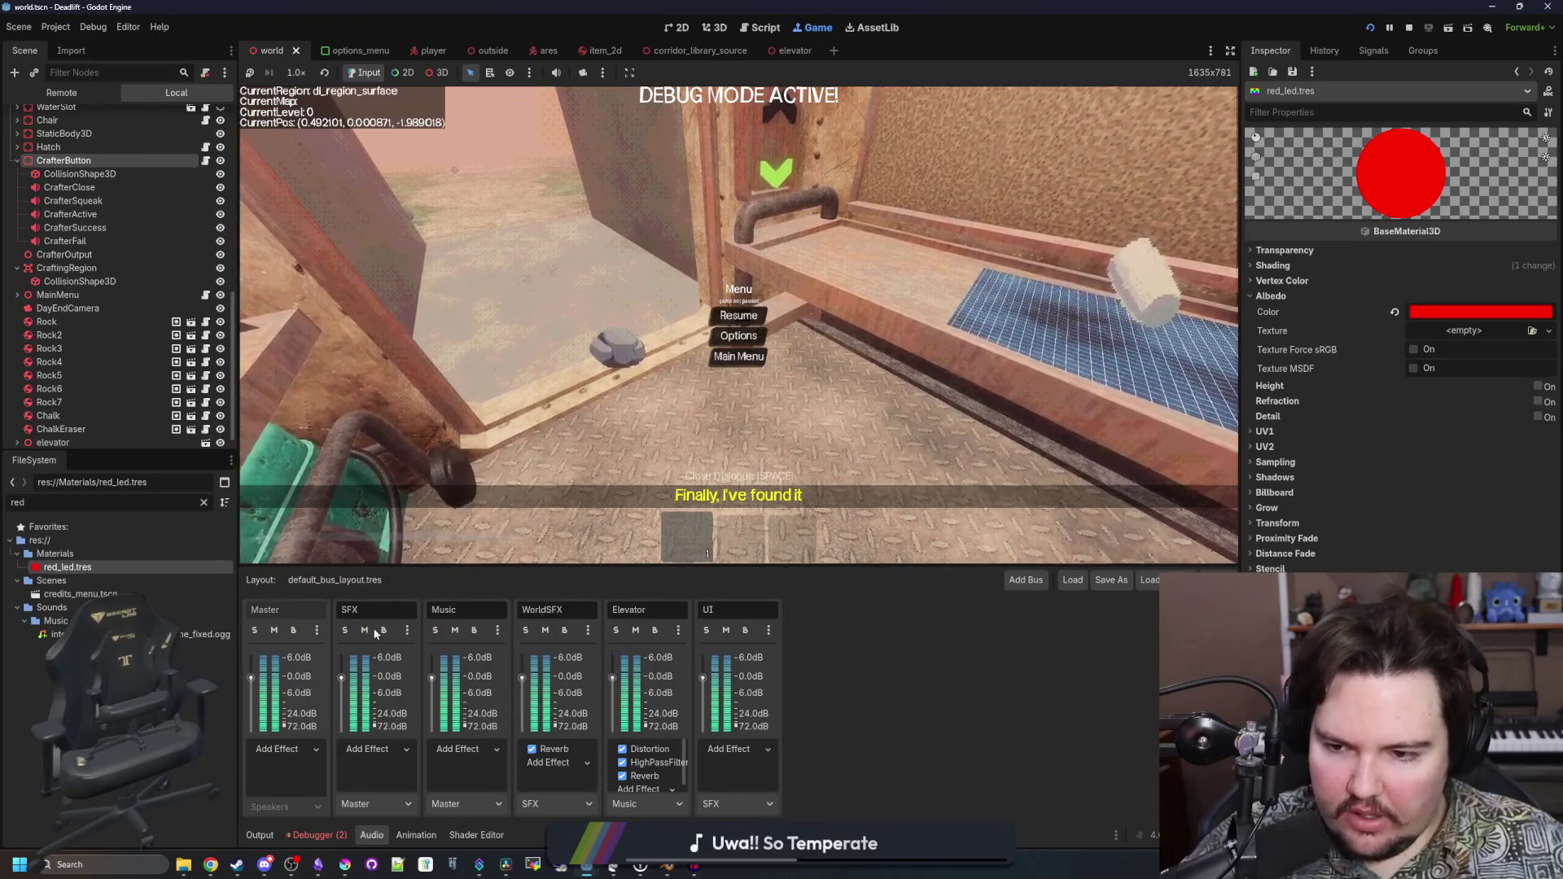
pyautogui.click(557, 750)
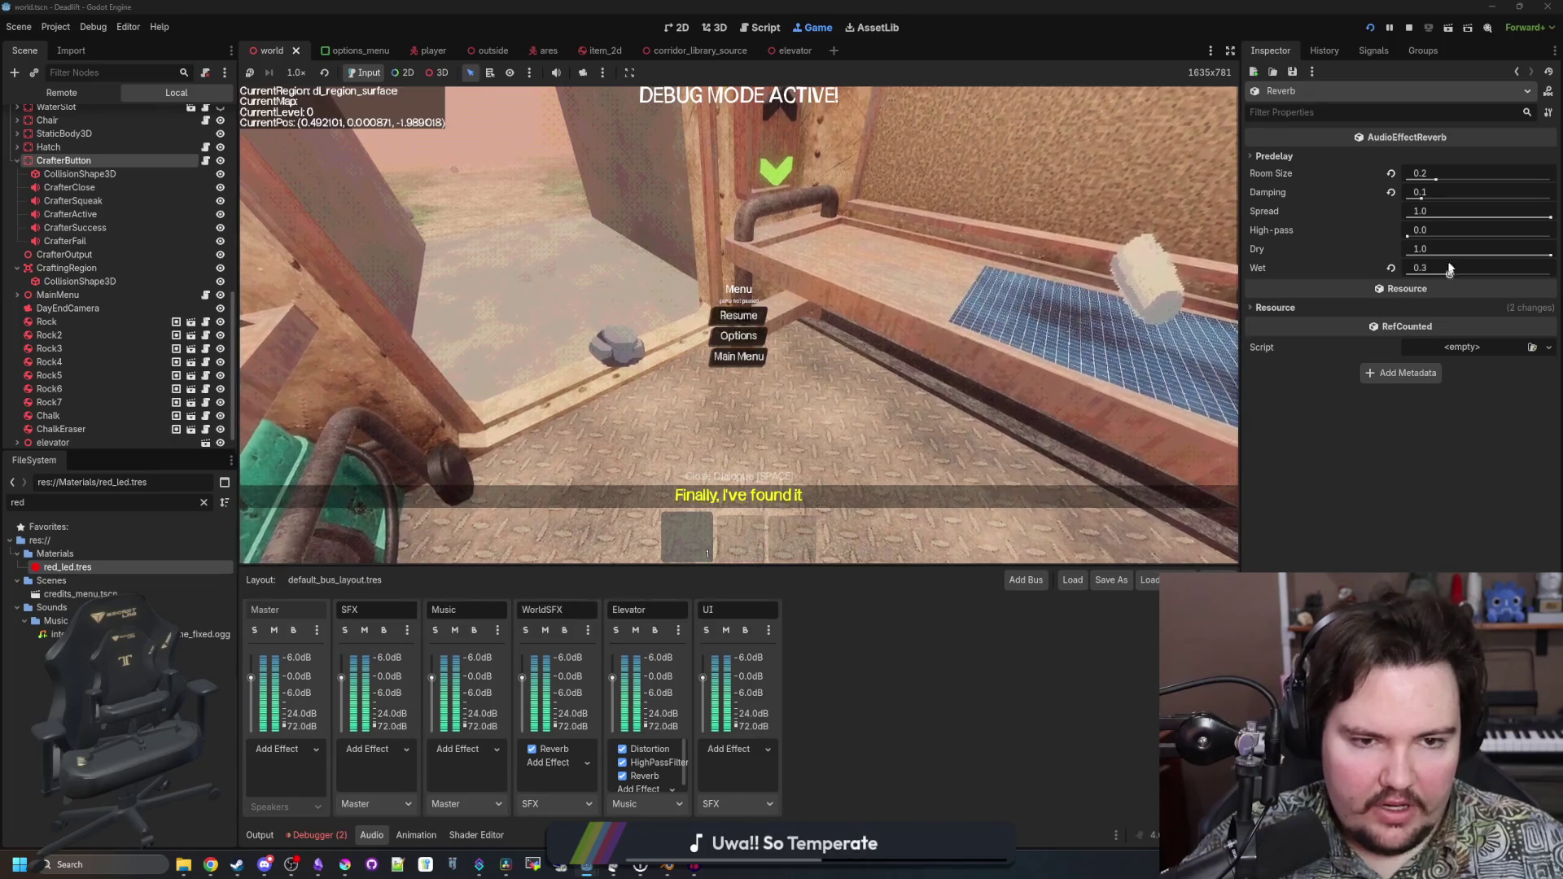
# Resume and walk the player out up the grassy path, then pause again
pyautogui.press('Escape')
pyautogui.press('w')
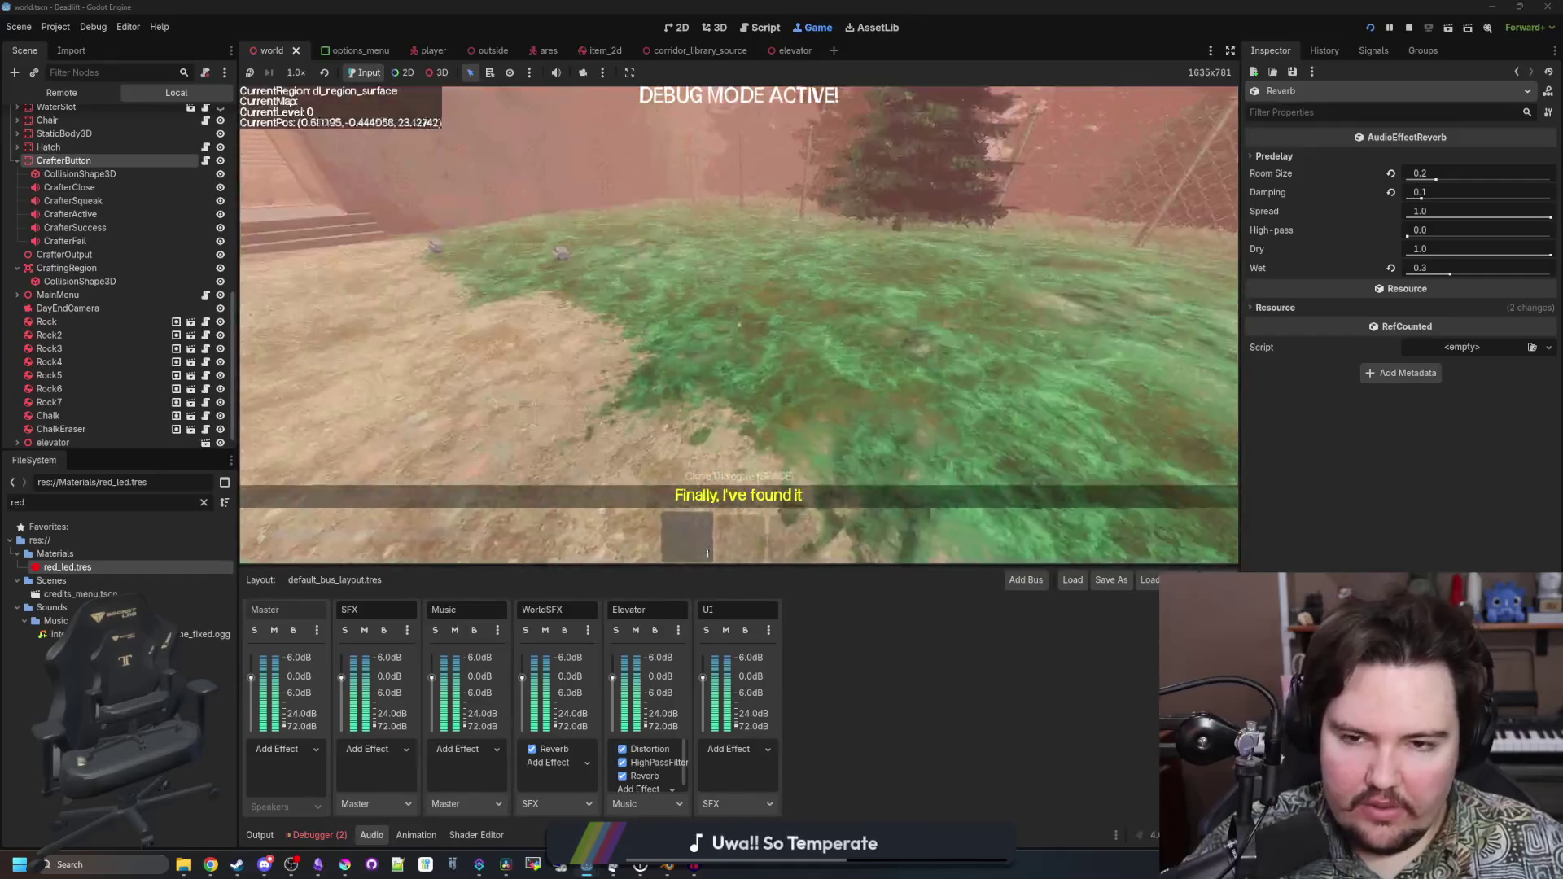
pyautogui.press('w')
pyautogui.press('w')
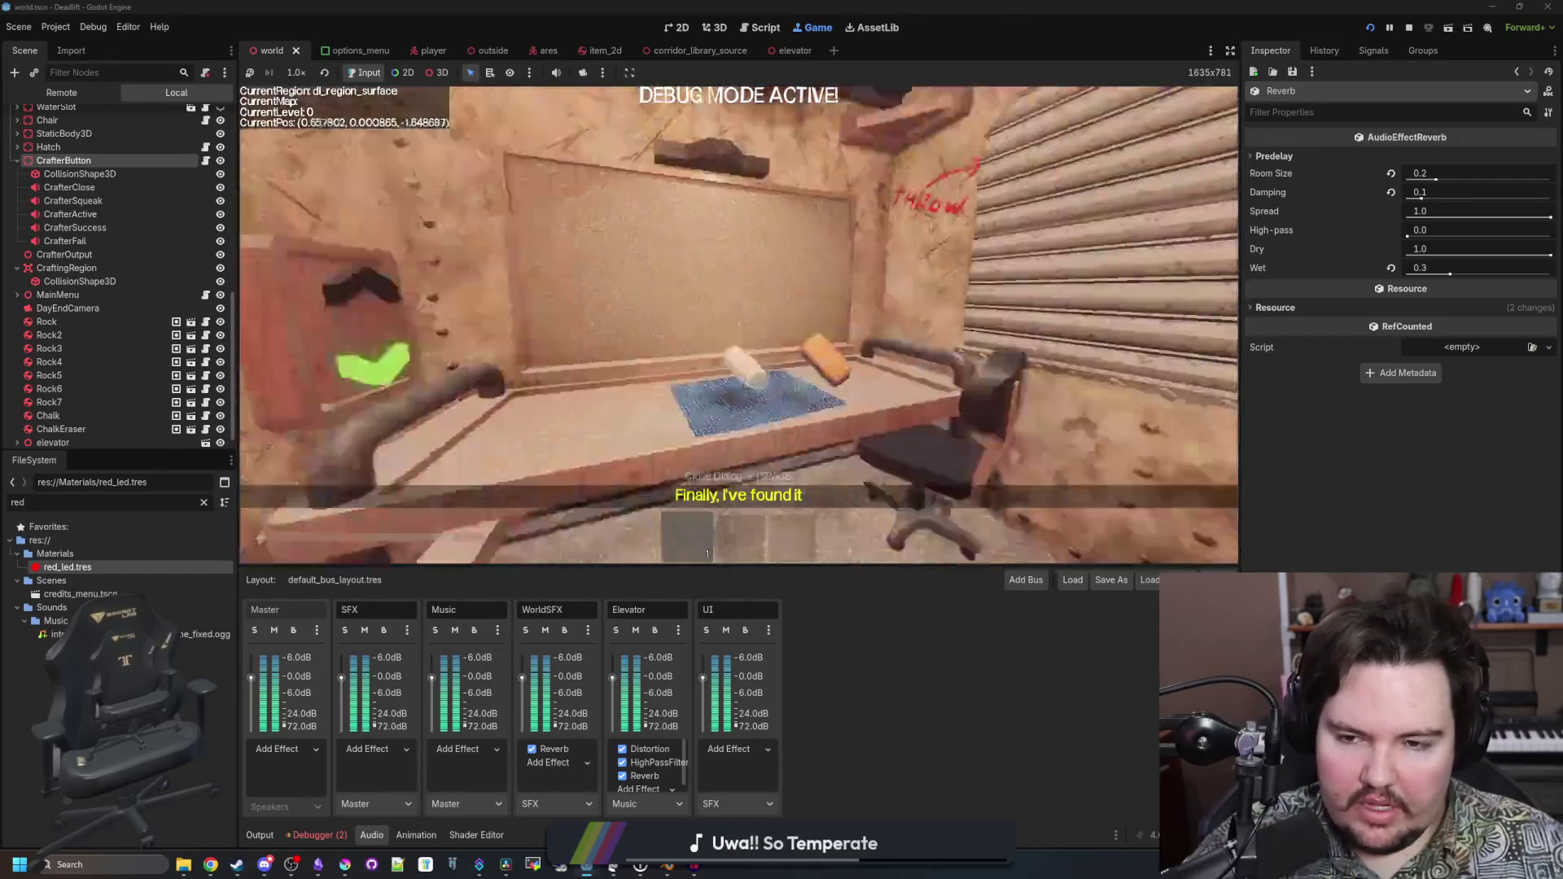
pyautogui.press('w')
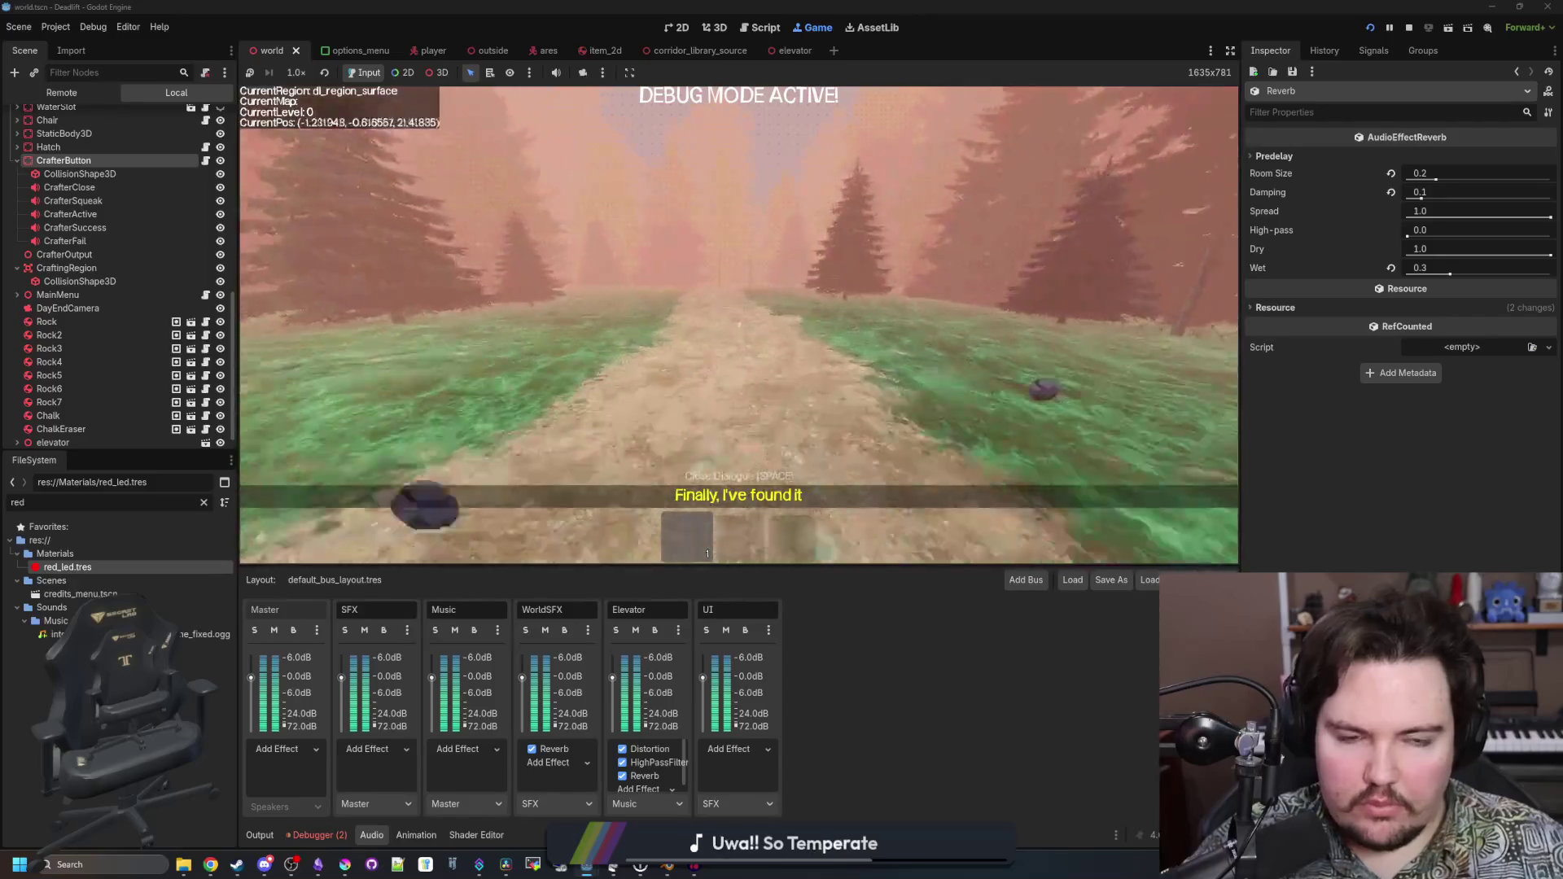
pyautogui.press('w')
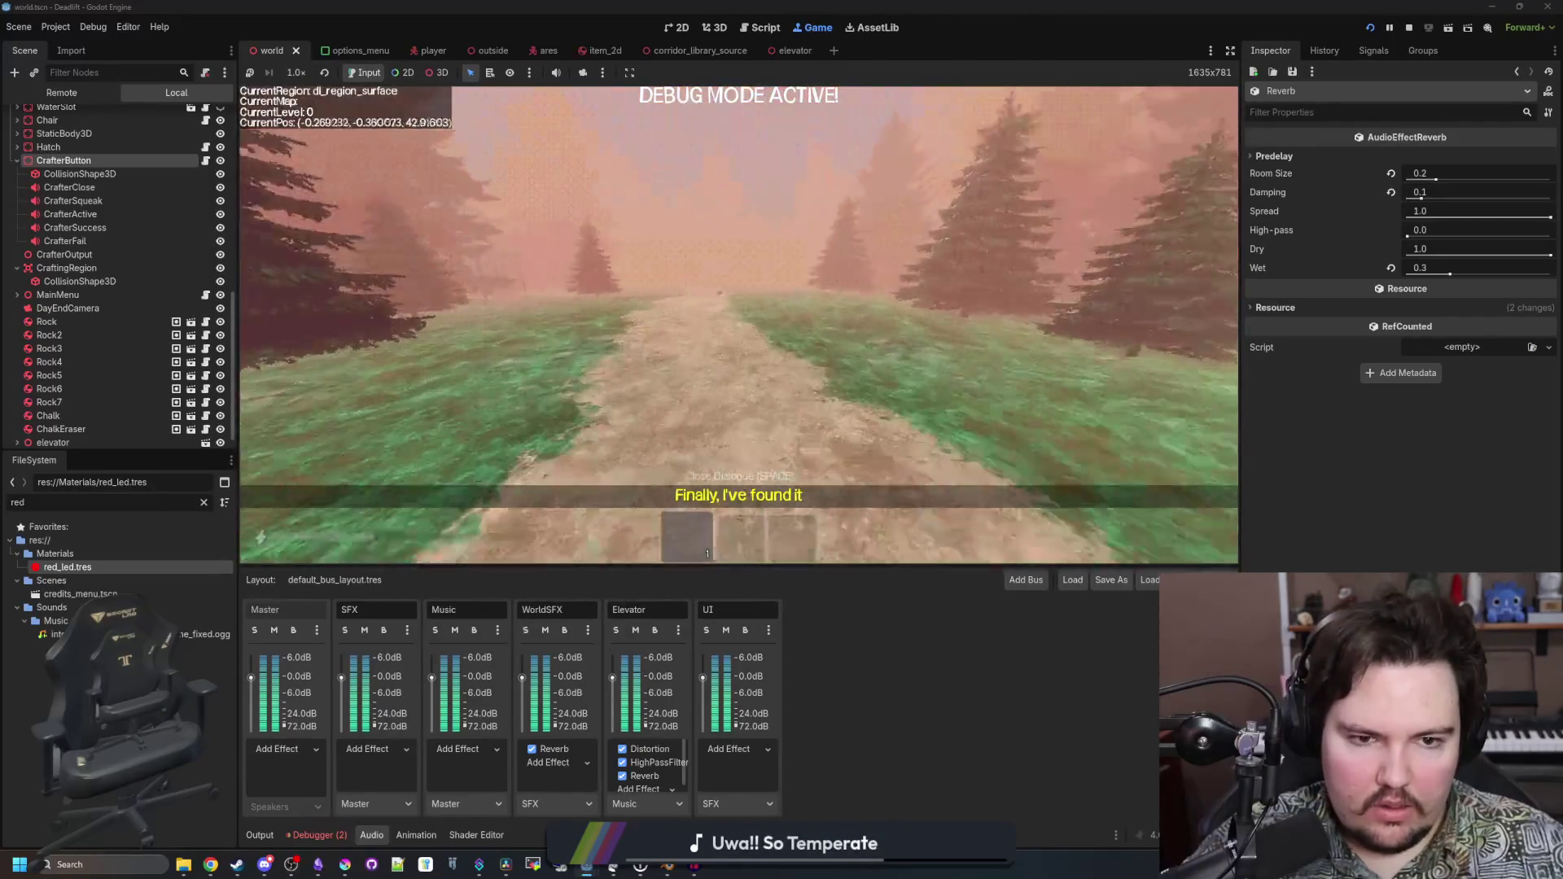
pyautogui.press('Escape')
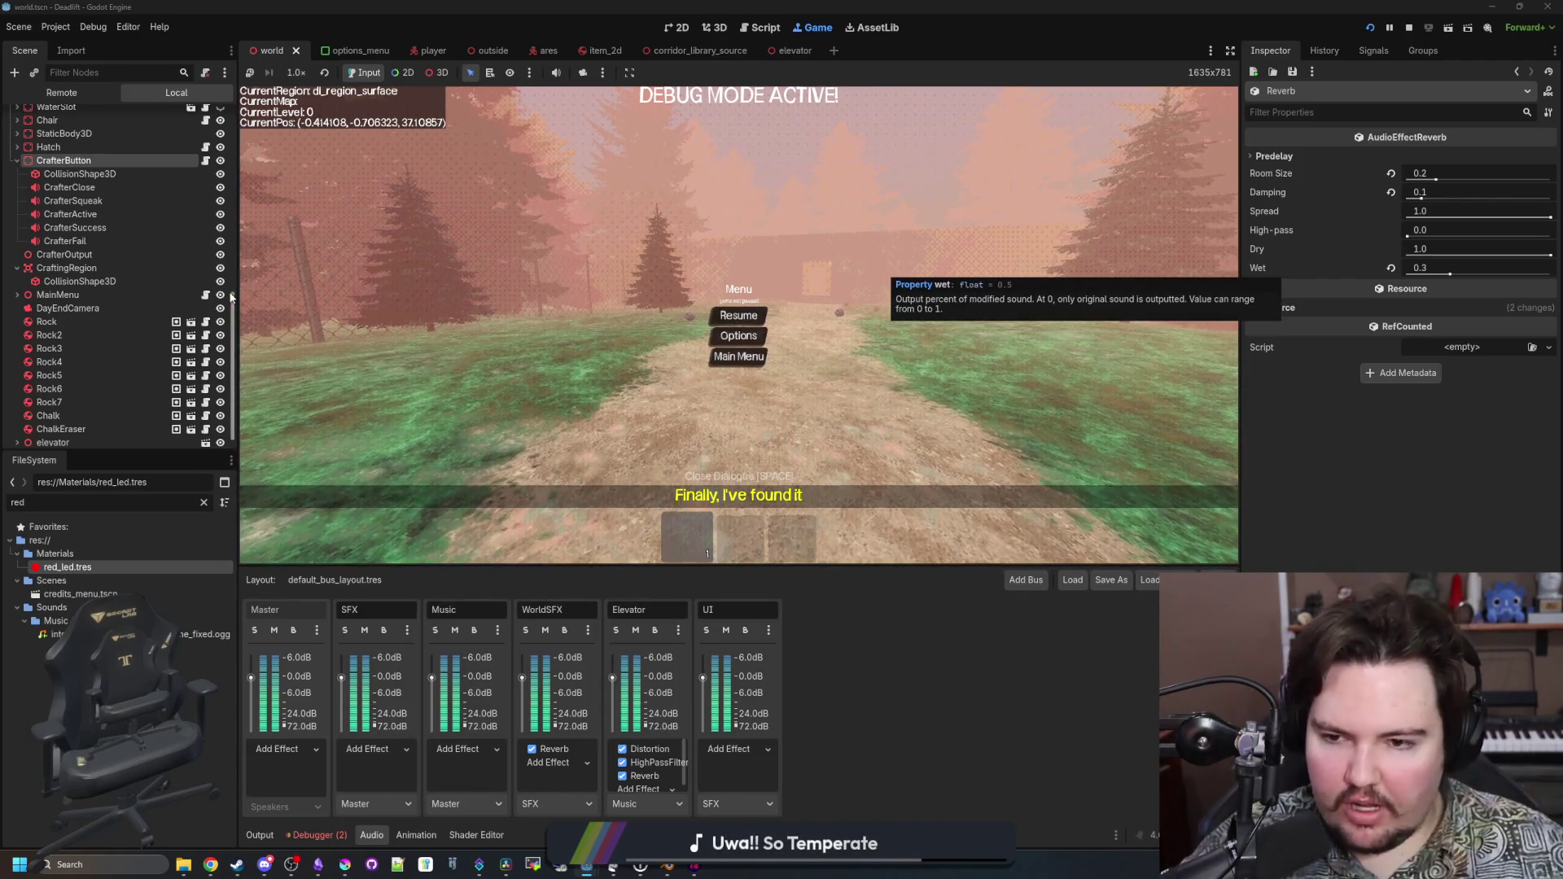
pyautogui.scroll(3, 162, 203)
pyautogui.scroll(8, 163, 203)
# Open world.gd and search for _rea to jump to the _ready function
pyautogui.click(204, 118)
pyautogui.press('Up')
pyautogui.press('Up')
pyautogui.press('Up')
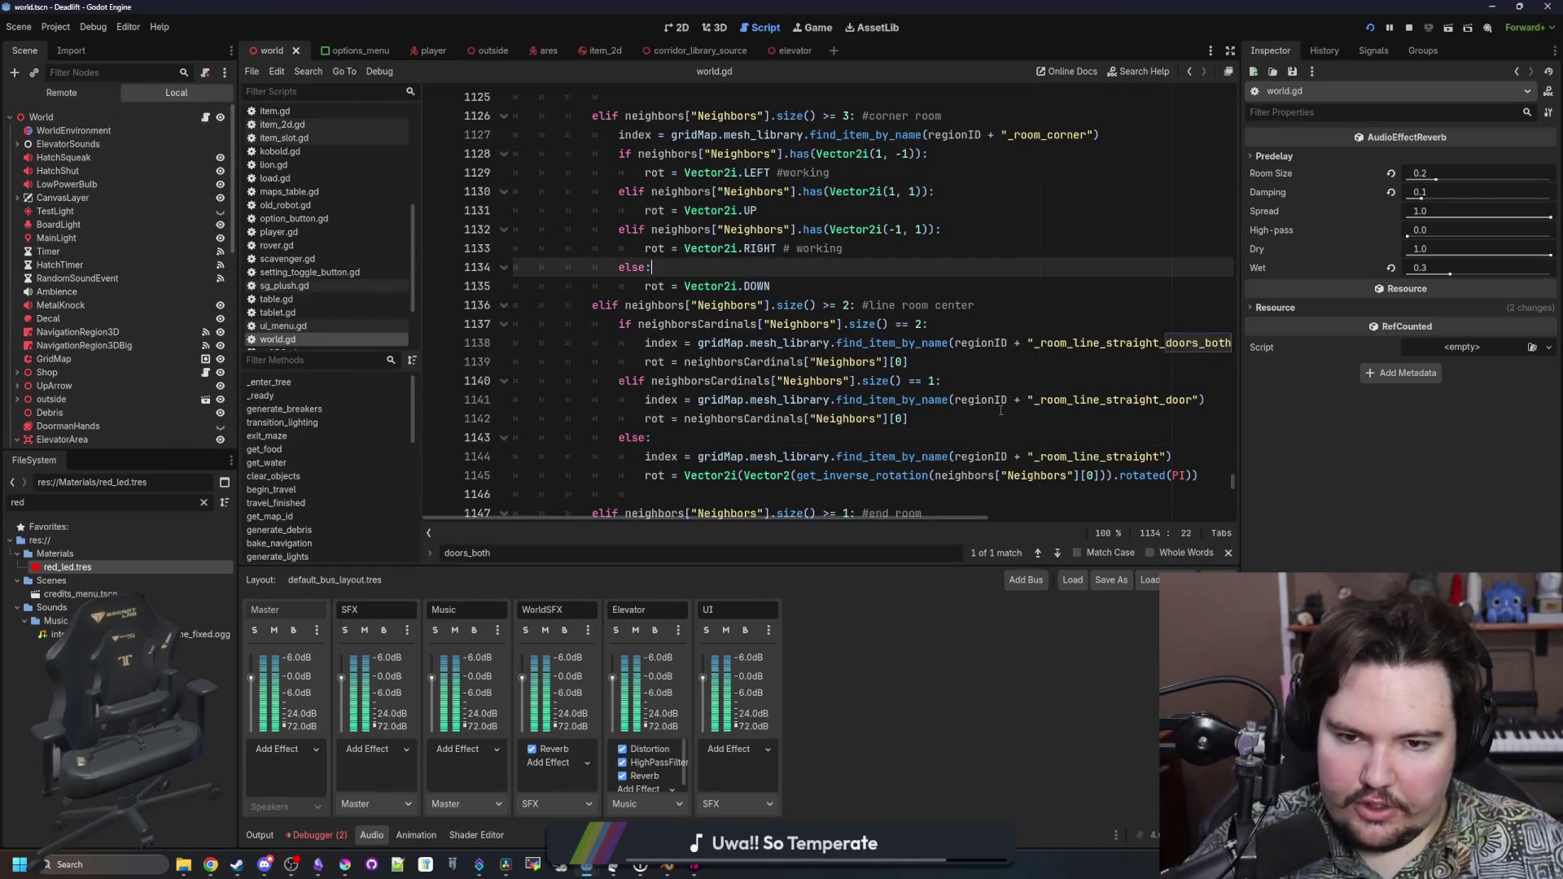
pyautogui.moveTo(902, 566); pyautogui.dragTo(902, 736)
pyautogui.scroll(7, 950, 363)
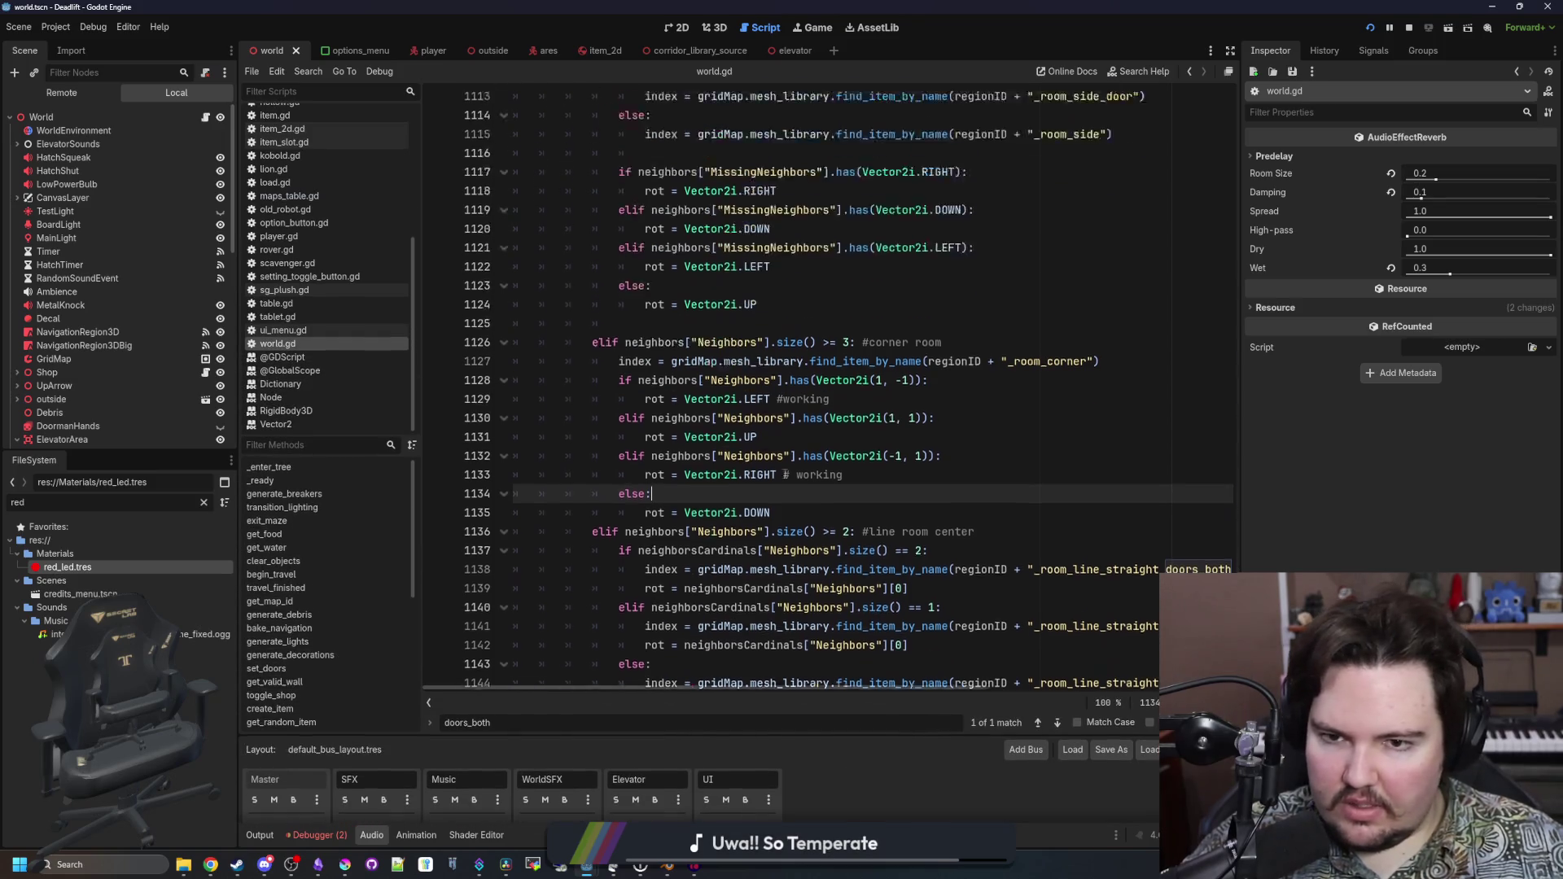
pyautogui.click(950, 362)
pyautogui.hotkey('ctrl', 'f')
pyautogui.write('_ready')
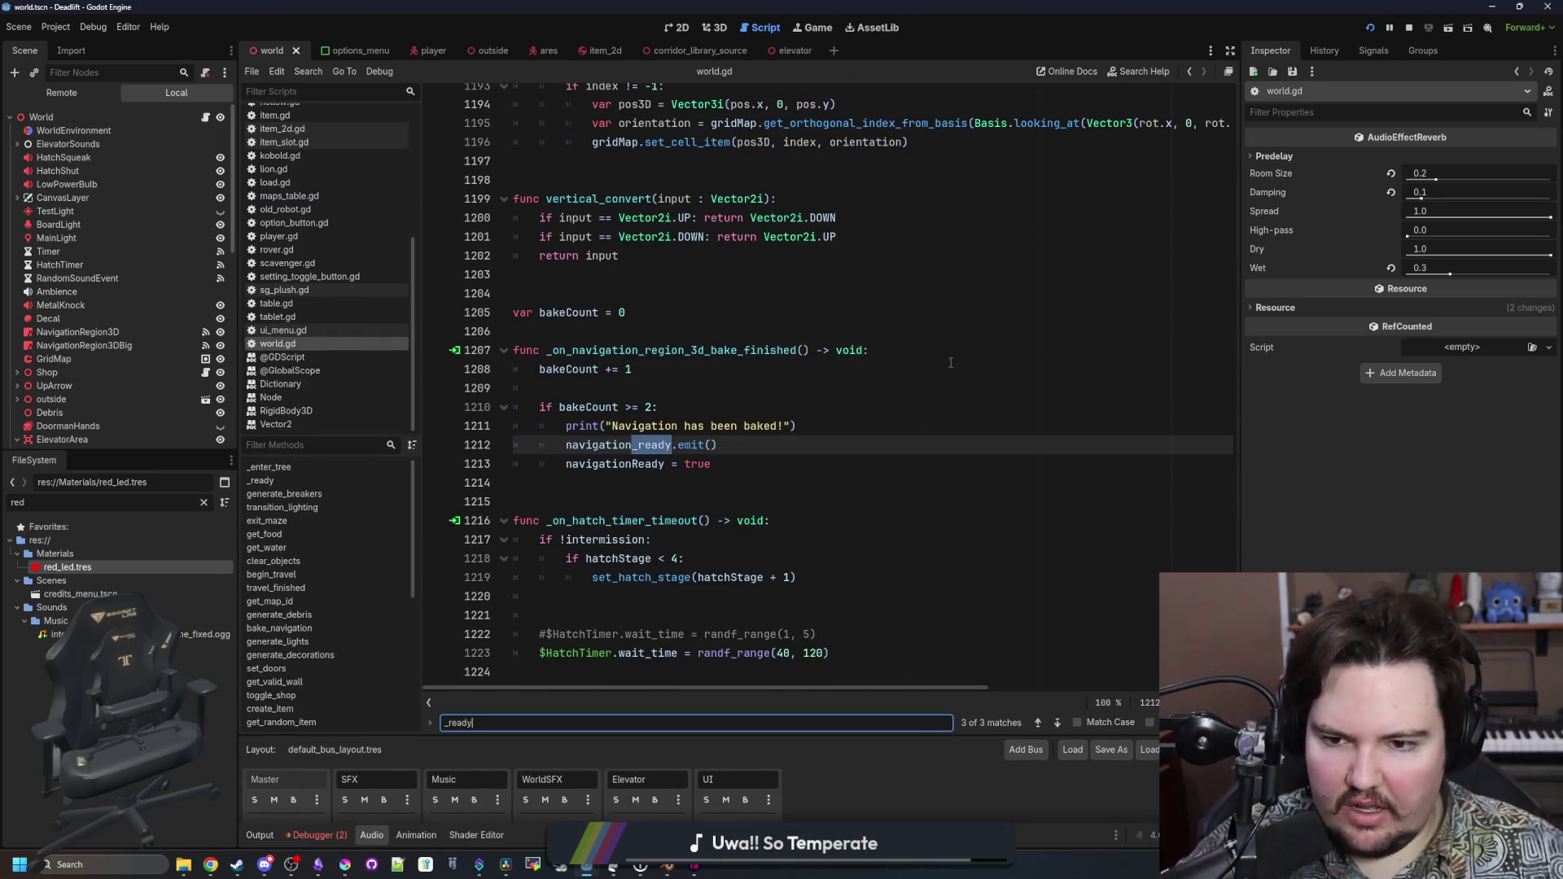
pyautogui.press('Return')
pyautogui.press('Return')
pyautogui.scroll(-2, 634, 317)
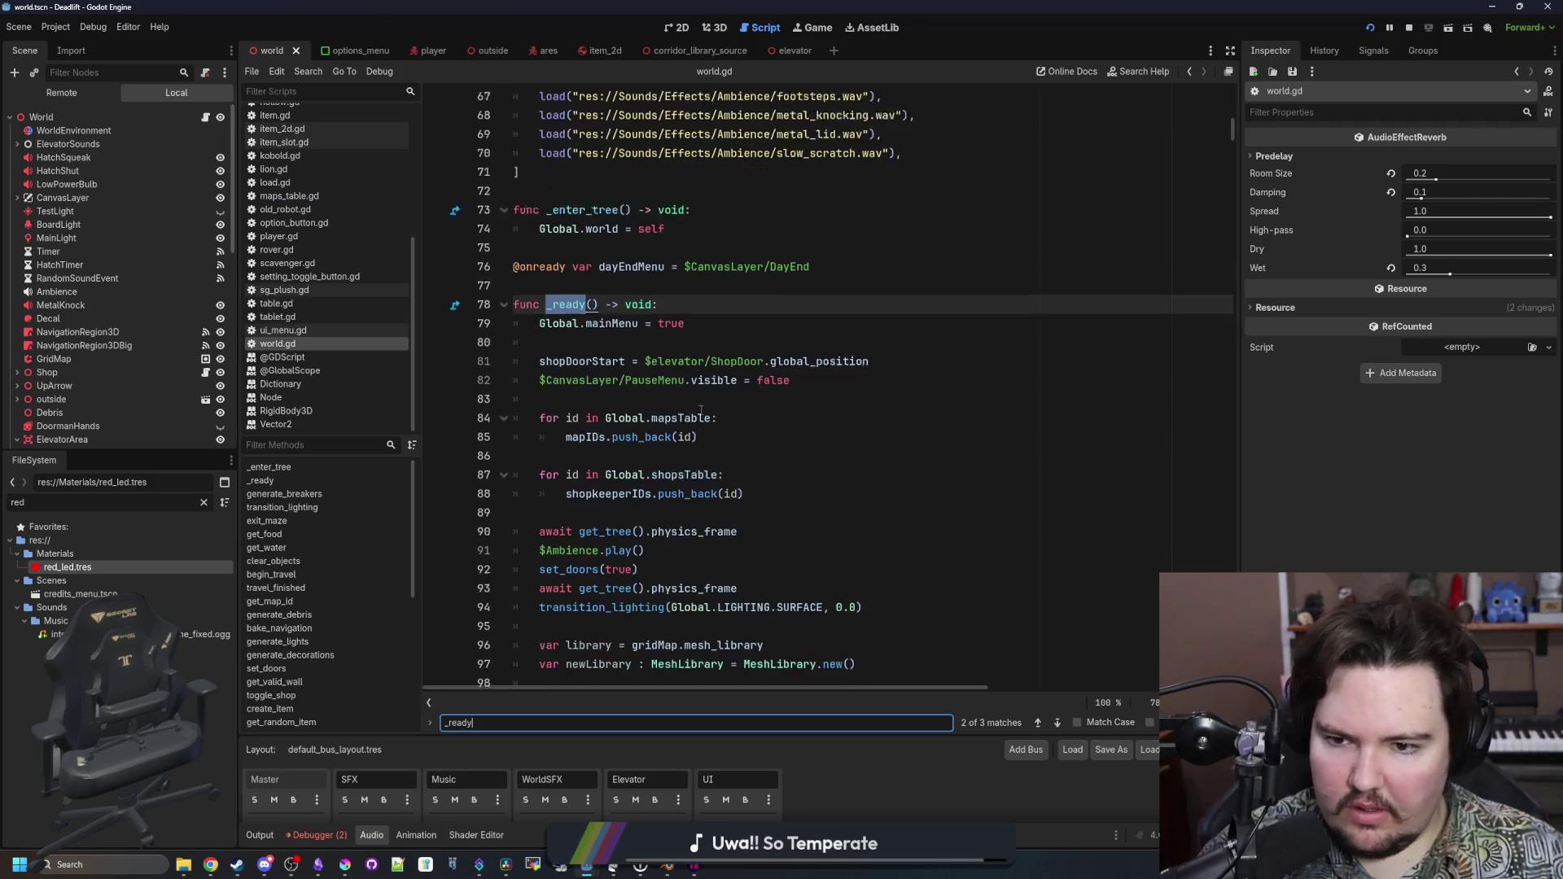
# Insert a new line in _ready calling AudioServer.get_bus_effect() and open its documentation
pyautogui.click(633, 312)
pyautogui.press('Return')
pyautogui.press('Return')
pyautogui.press('Up')
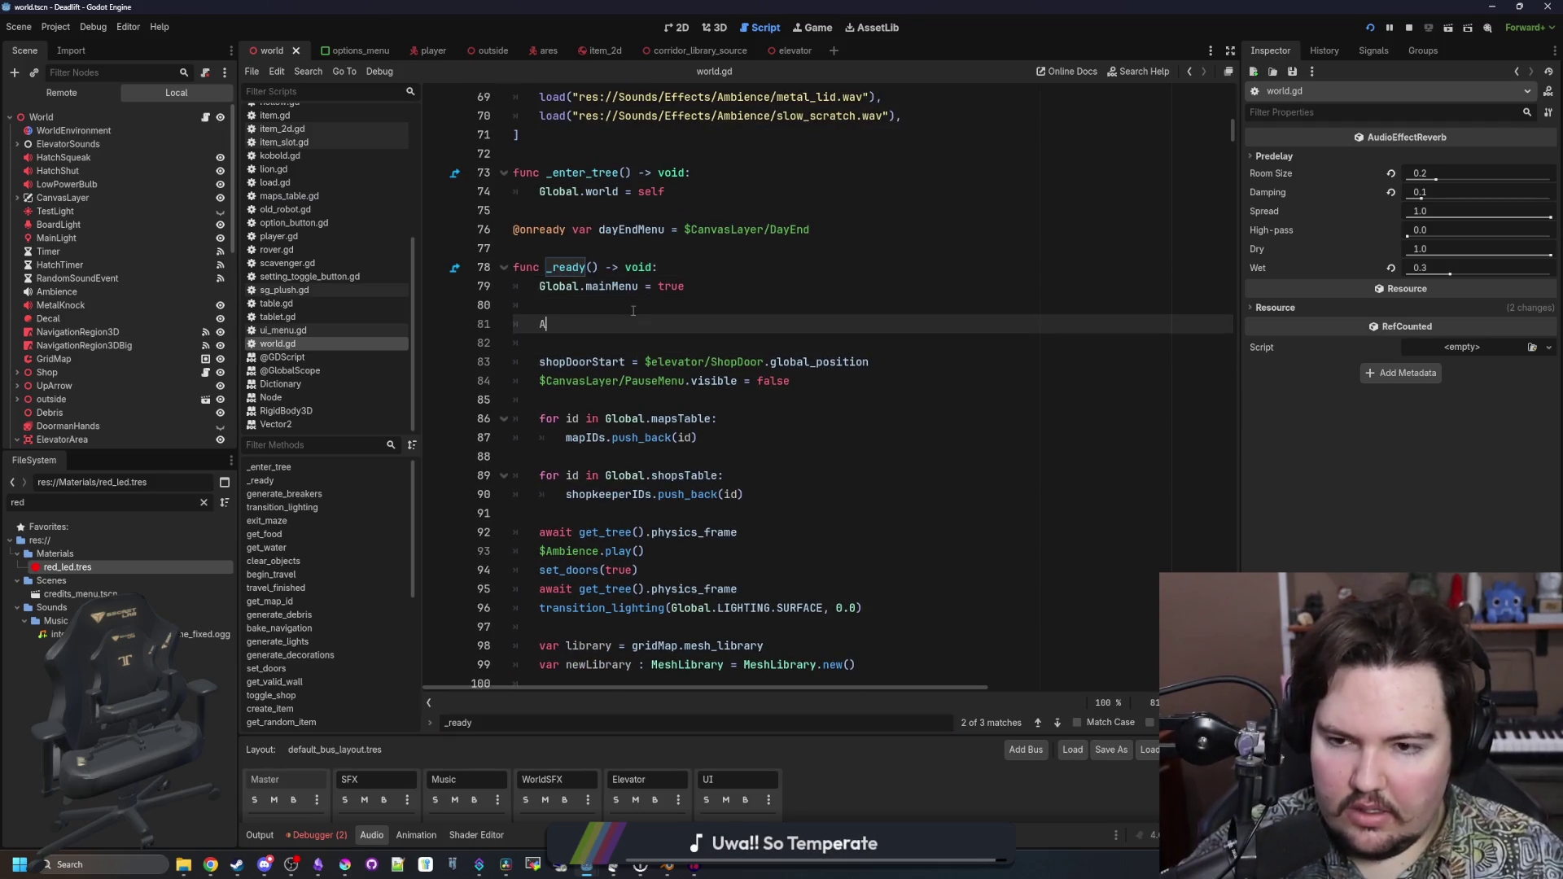
pyautogui.write('udioServer.')
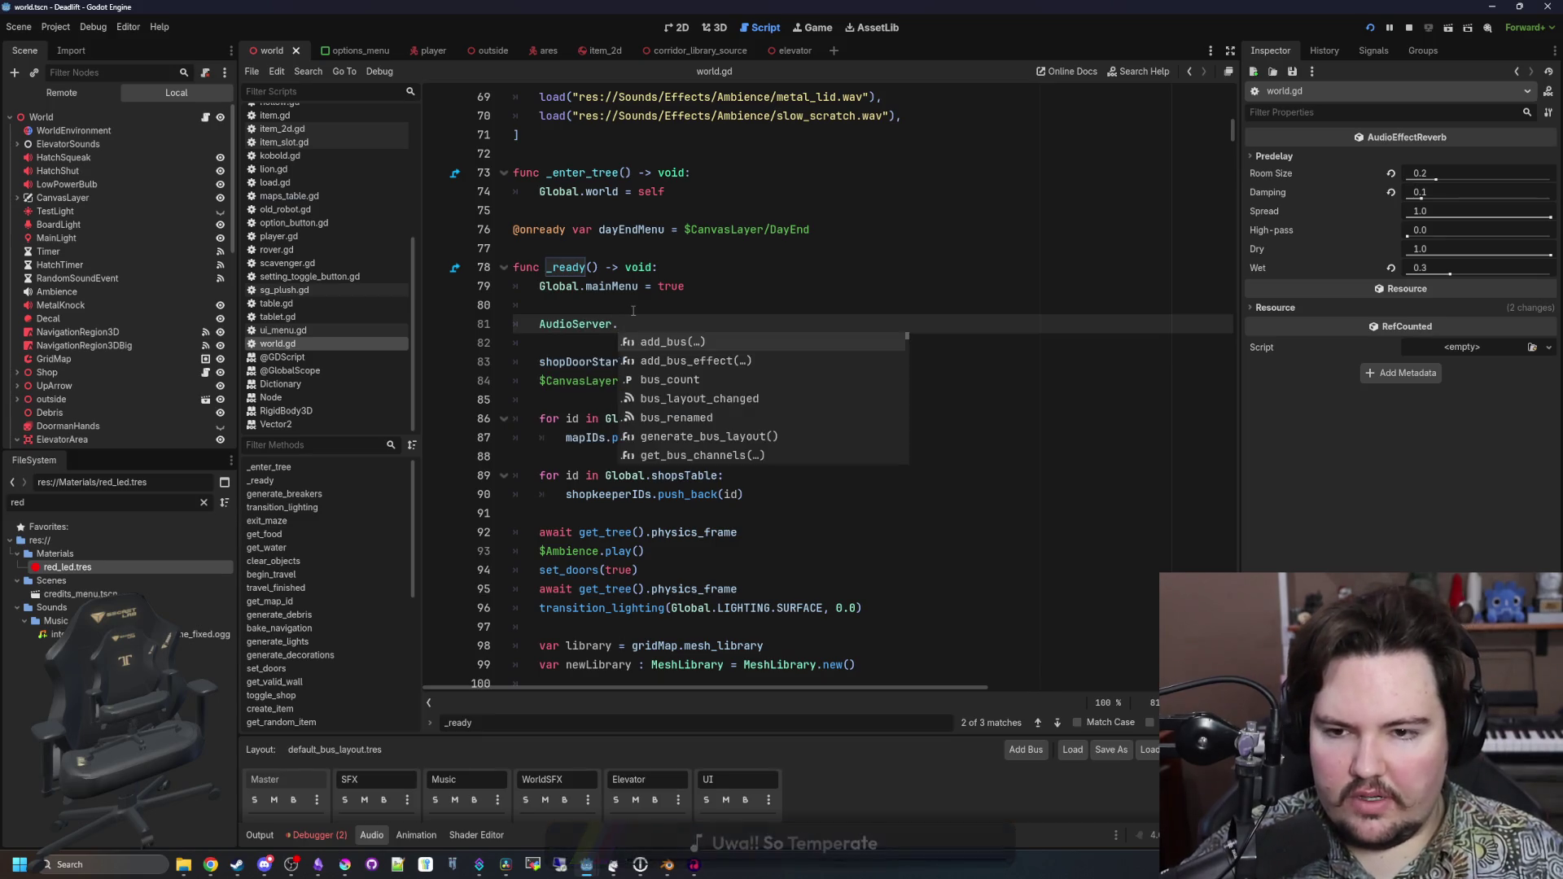
pyautogui.write('set_')
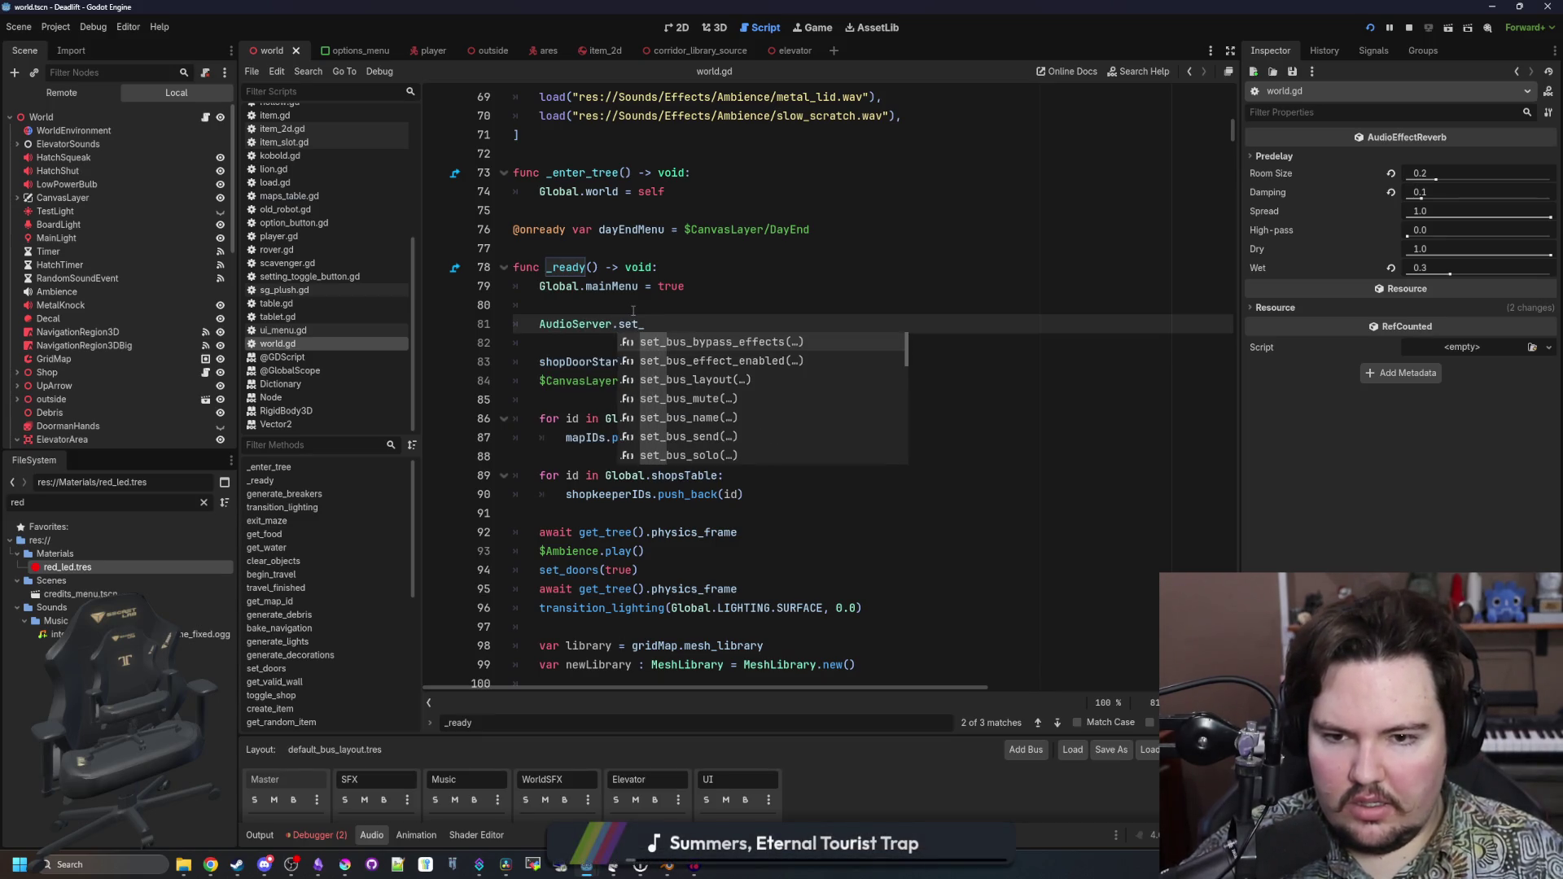
pyautogui.write('bus')
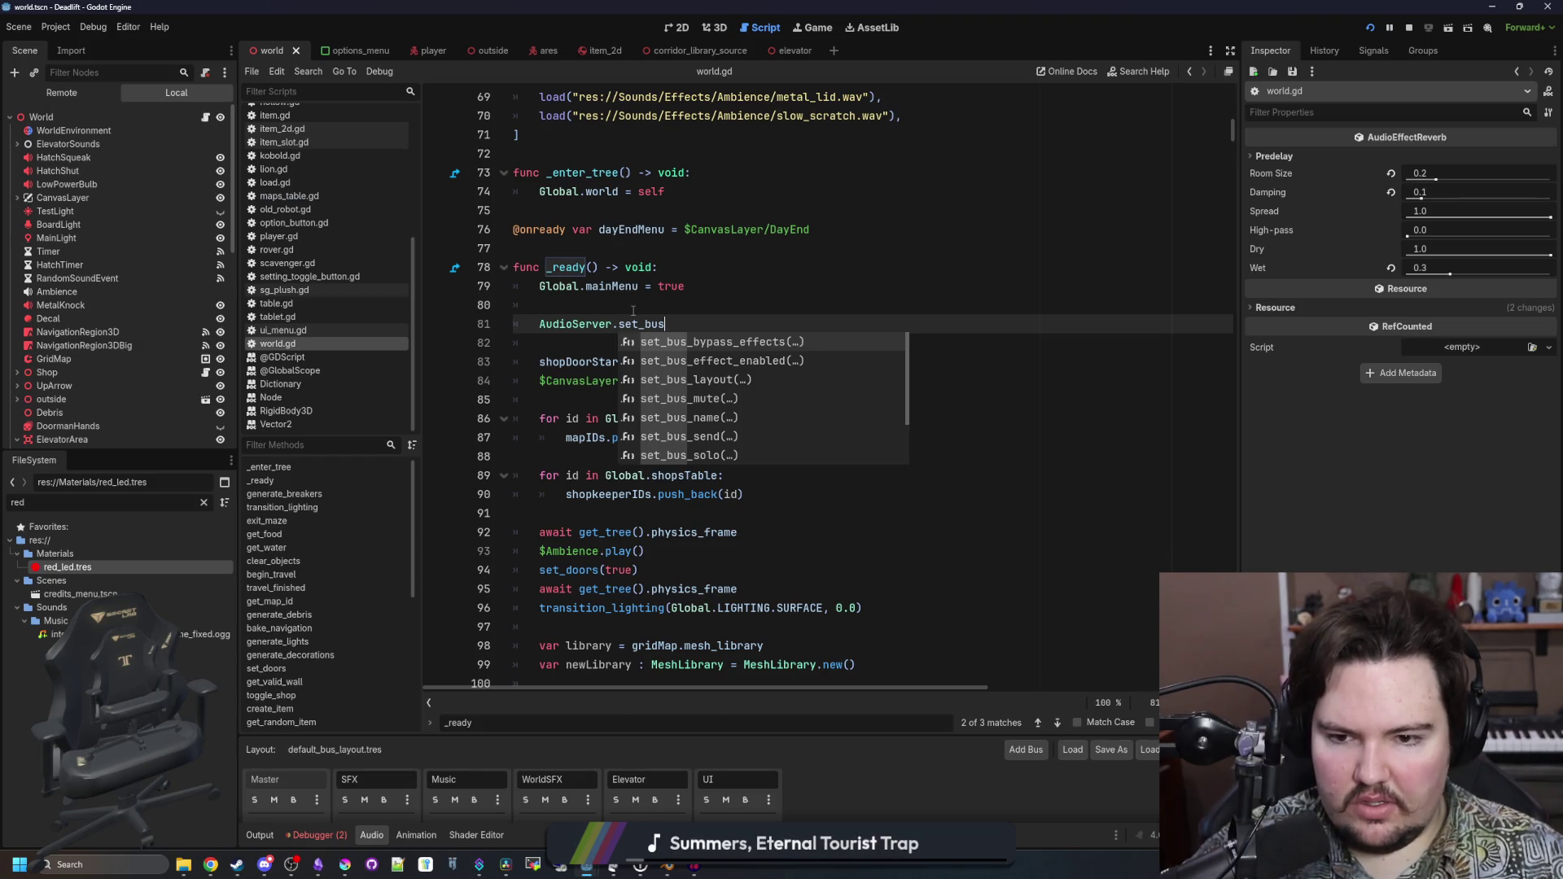
pyautogui.press('Down')
pyautogui.press('Down')
pyautogui.press('Down')
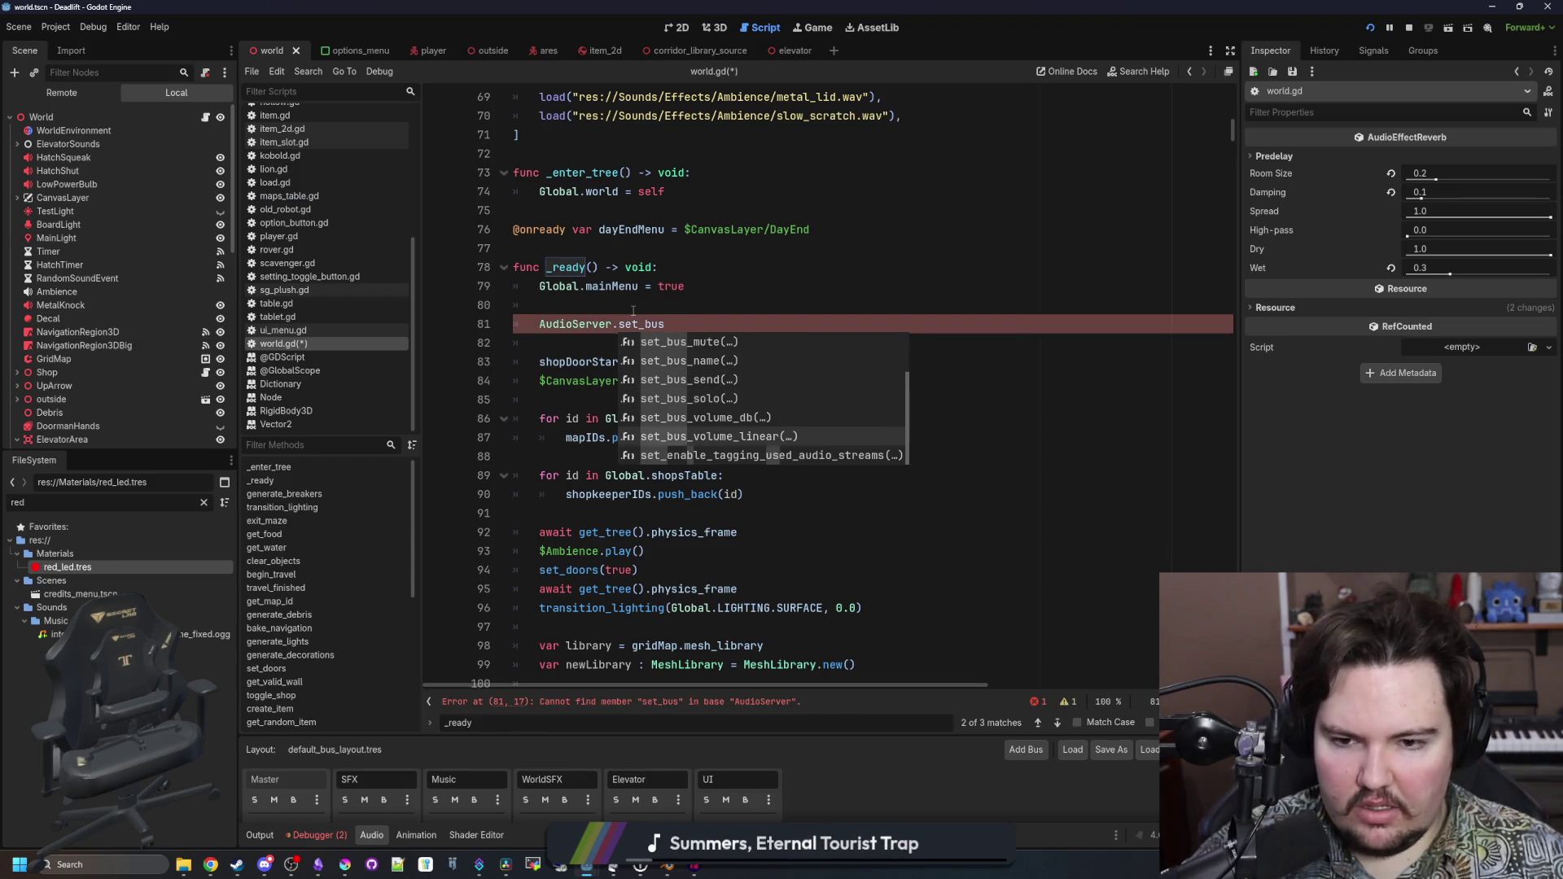
pyautogui.press('Up')
pyautogui.press('Up')
pyautogui.press('Up')
pyautogui.press('BackSpace')
pyautogui.press('BackSpace')
pyautogui.press('BackSpace')
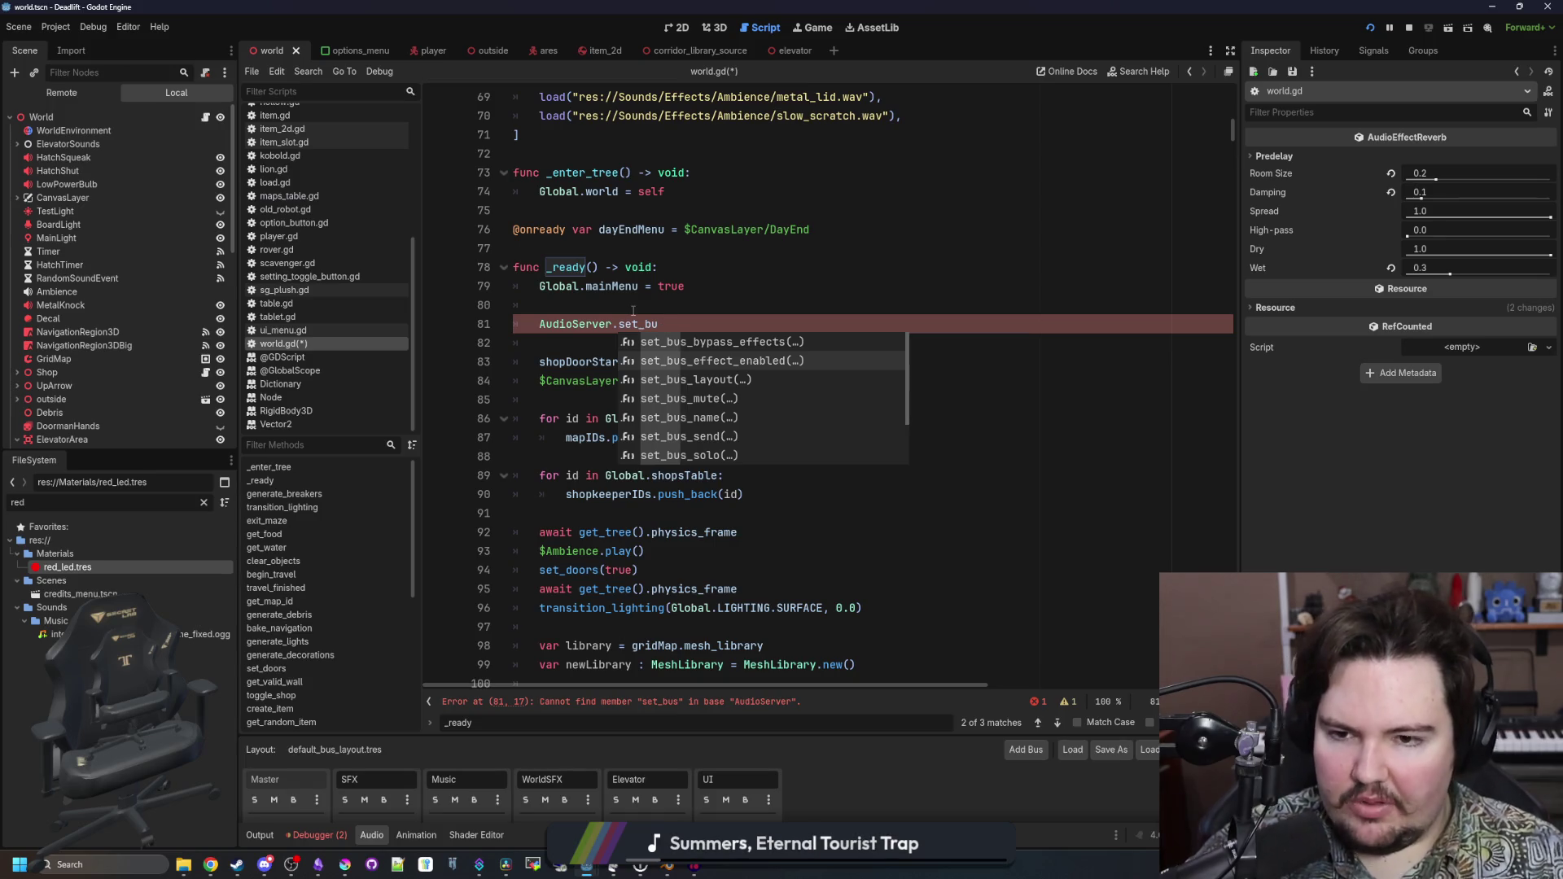
pyautogui.write('get_bu')
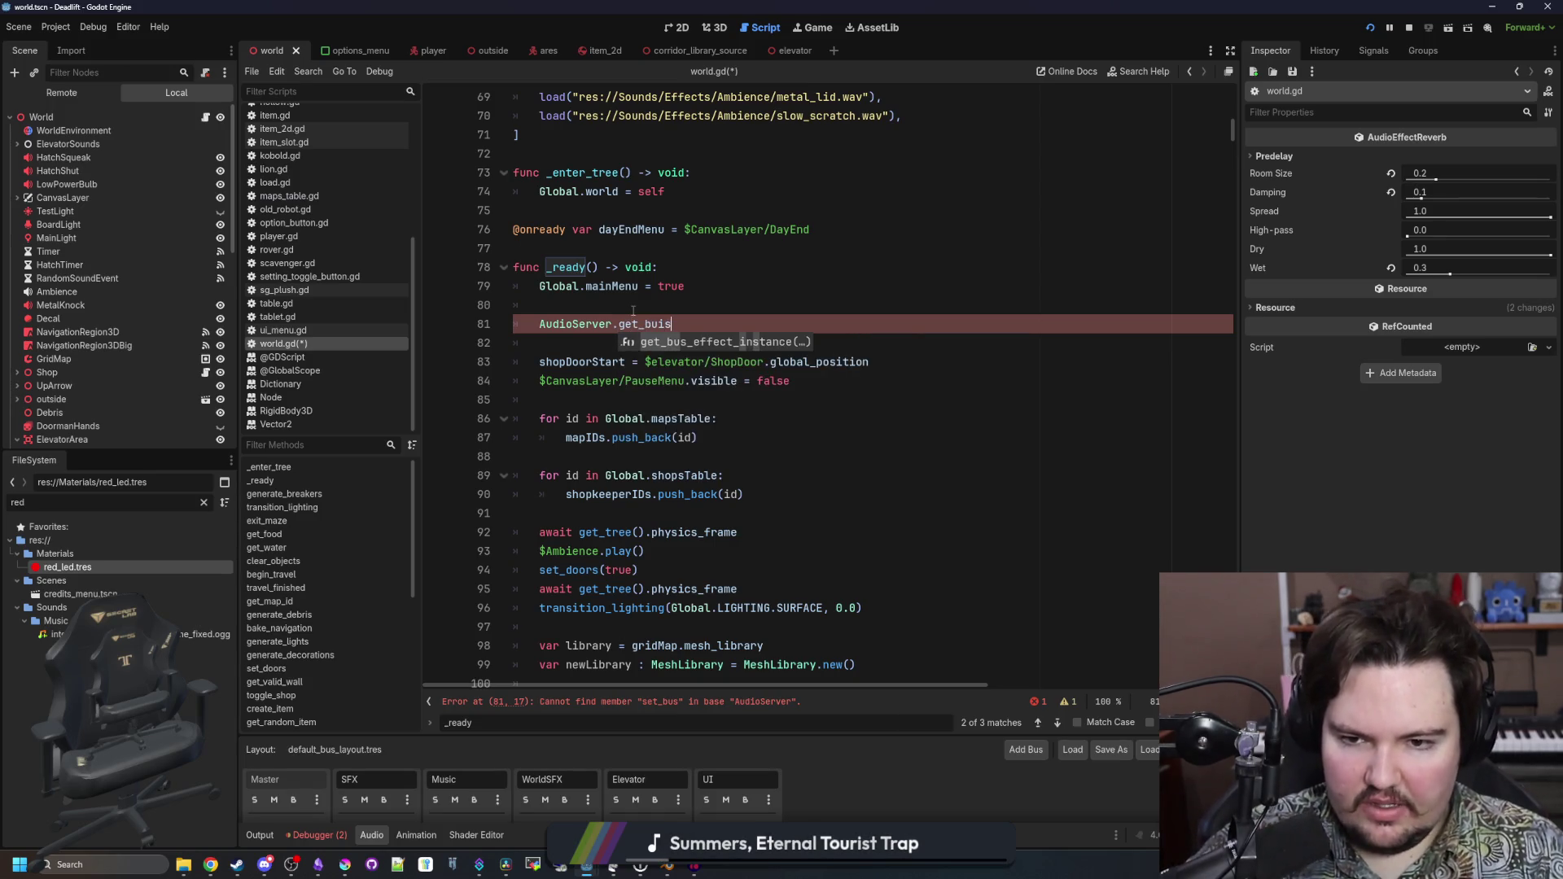
pyautogui.press('Down')
pyautogui.press('Return')
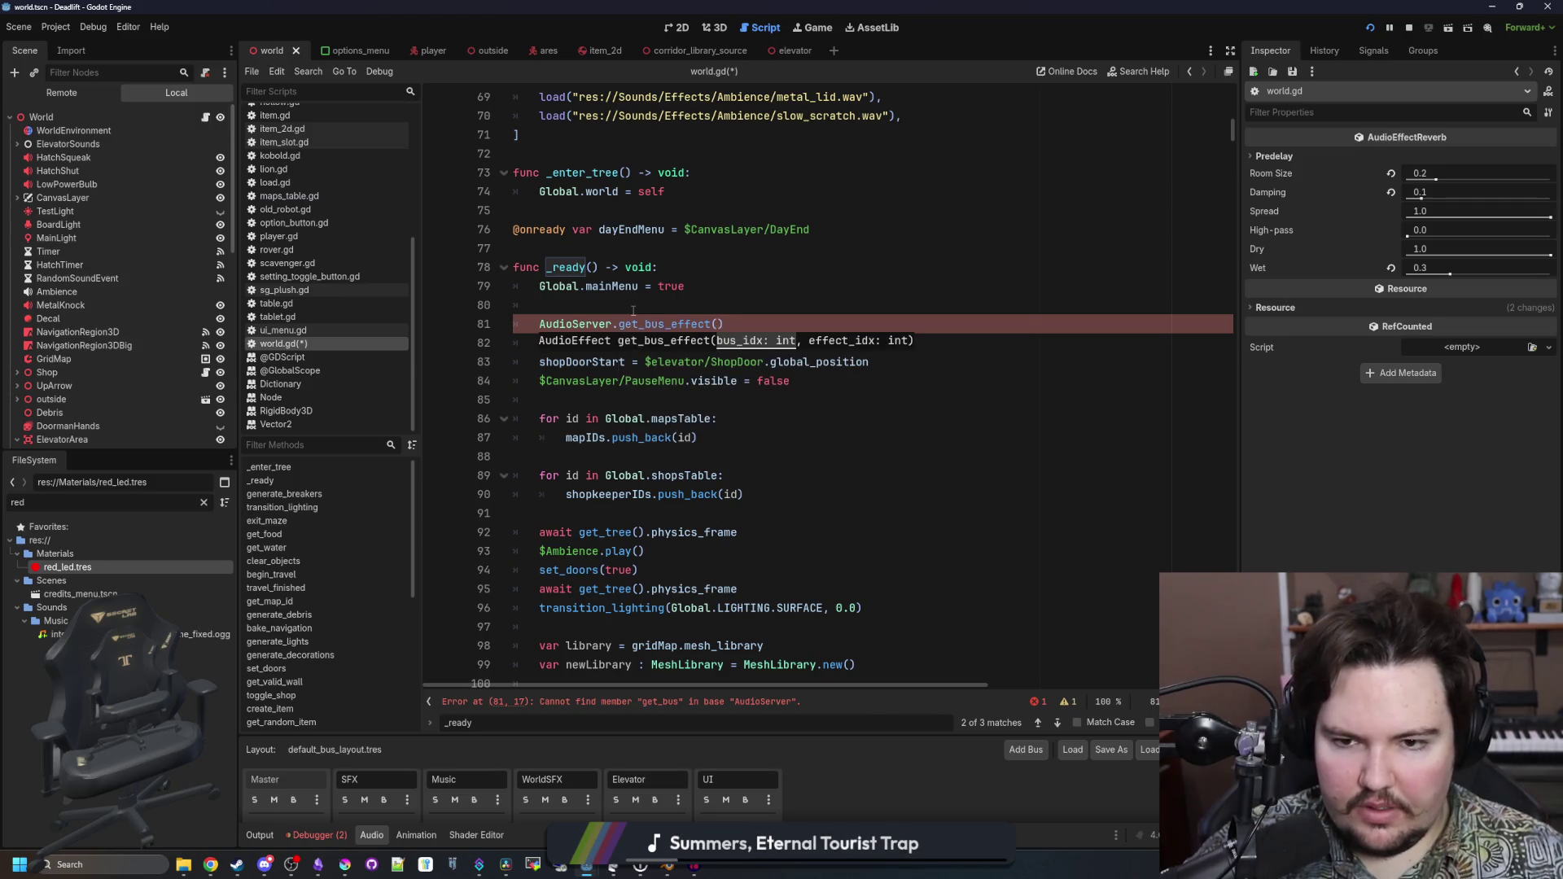
pyautogui.keyDown('ctrl'); pyautogui.click(674, 325); pyautogui.keyUp('ctrl')
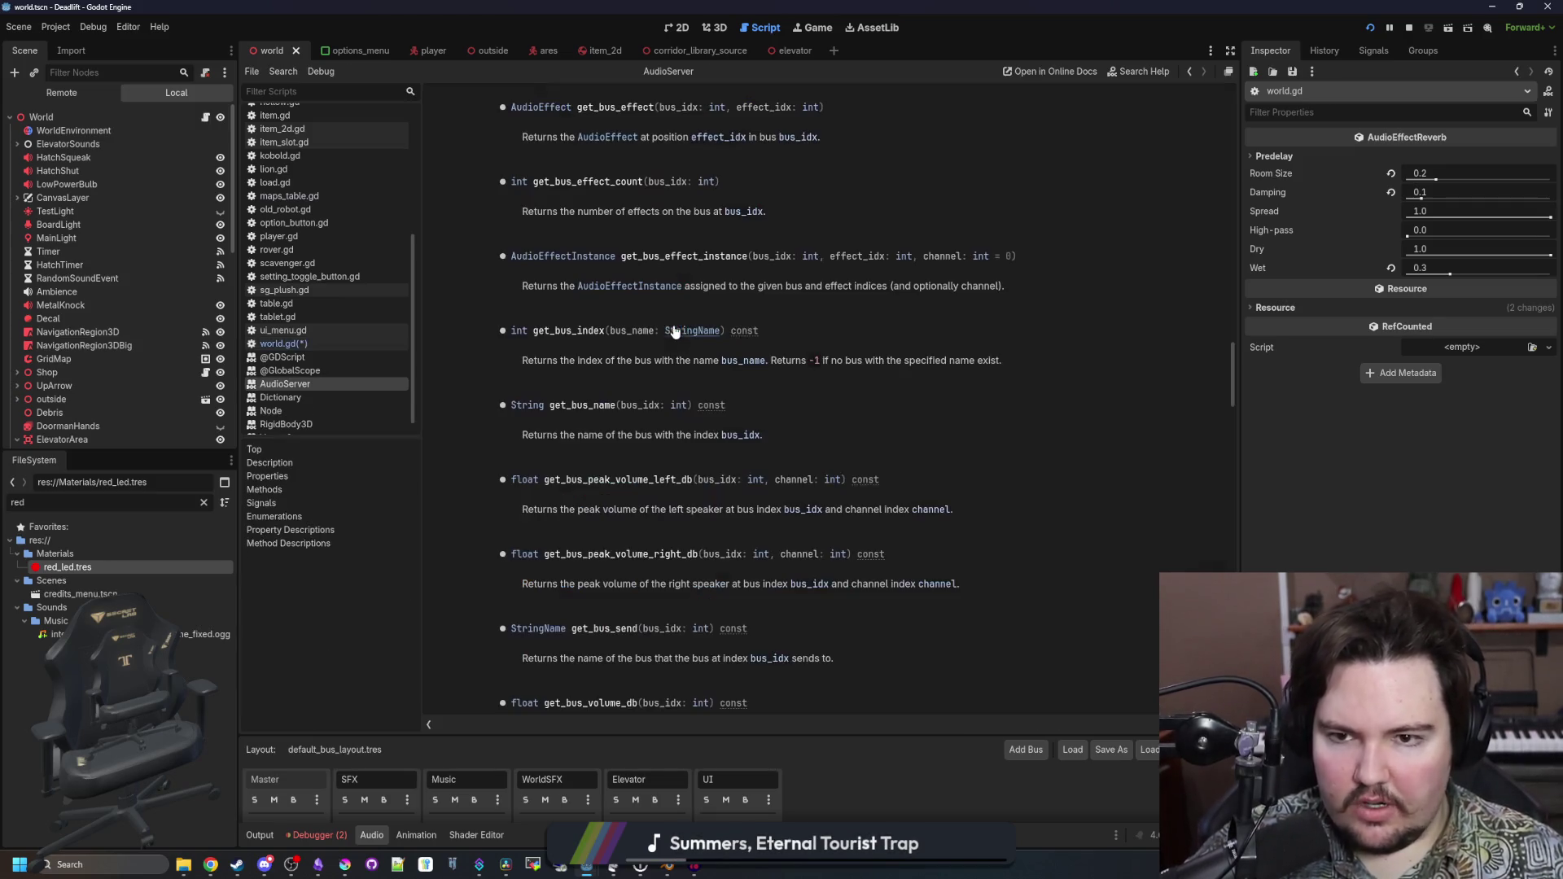
# Read the AudioEffect and get_bus_effect docs, return to world.gd line 81, and enlarge the bus panel
pyautogui.click(552, 110)
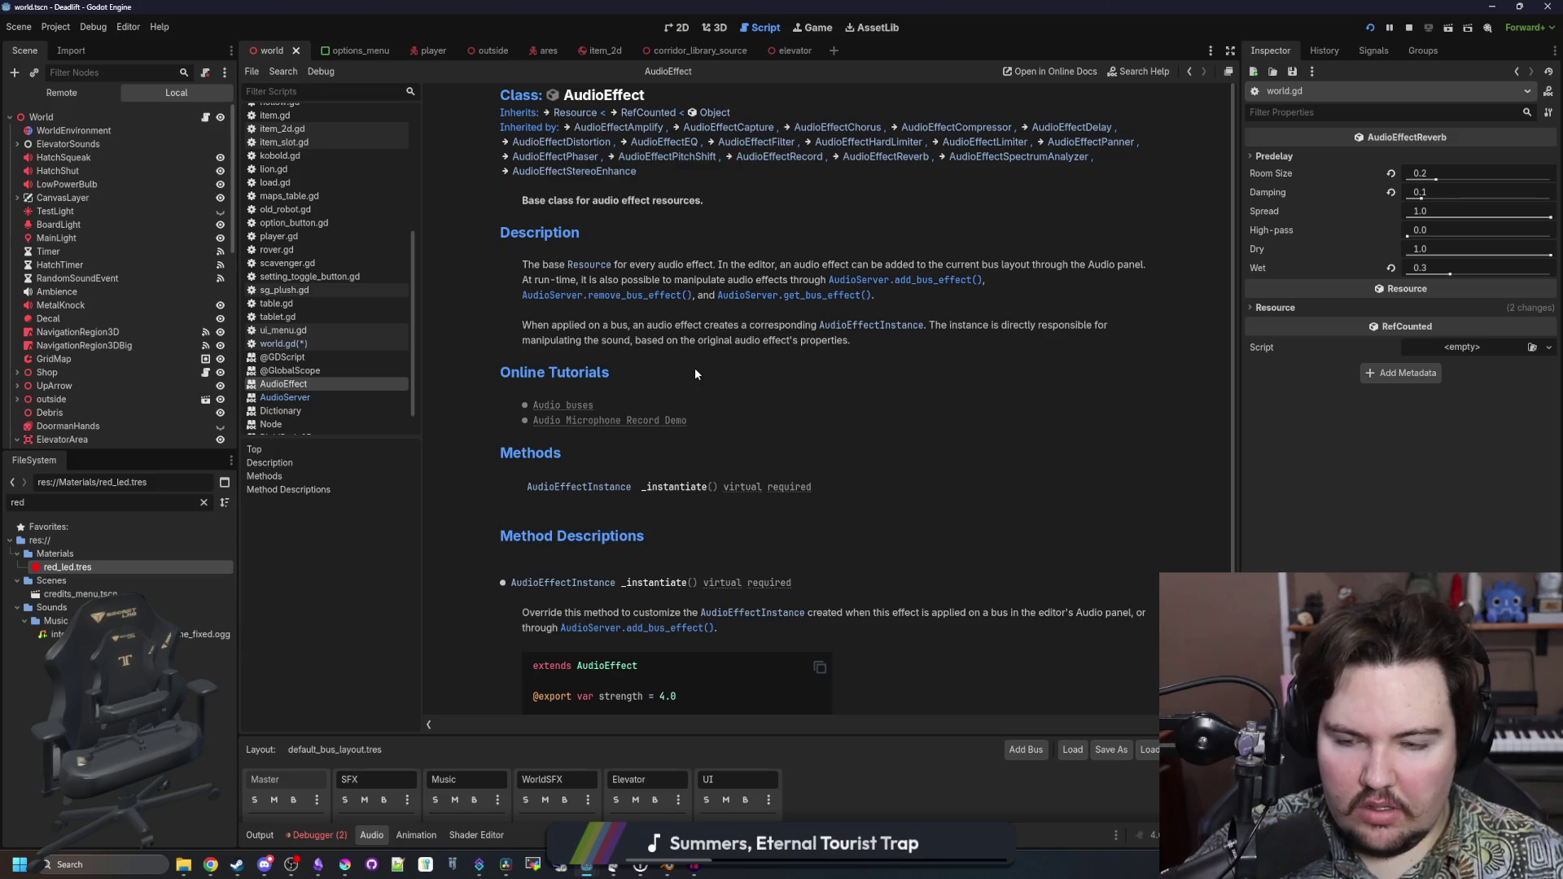
pyautogui.scroll(-3, 671, 374)
pyautogui.scroll(3, 632, 633)
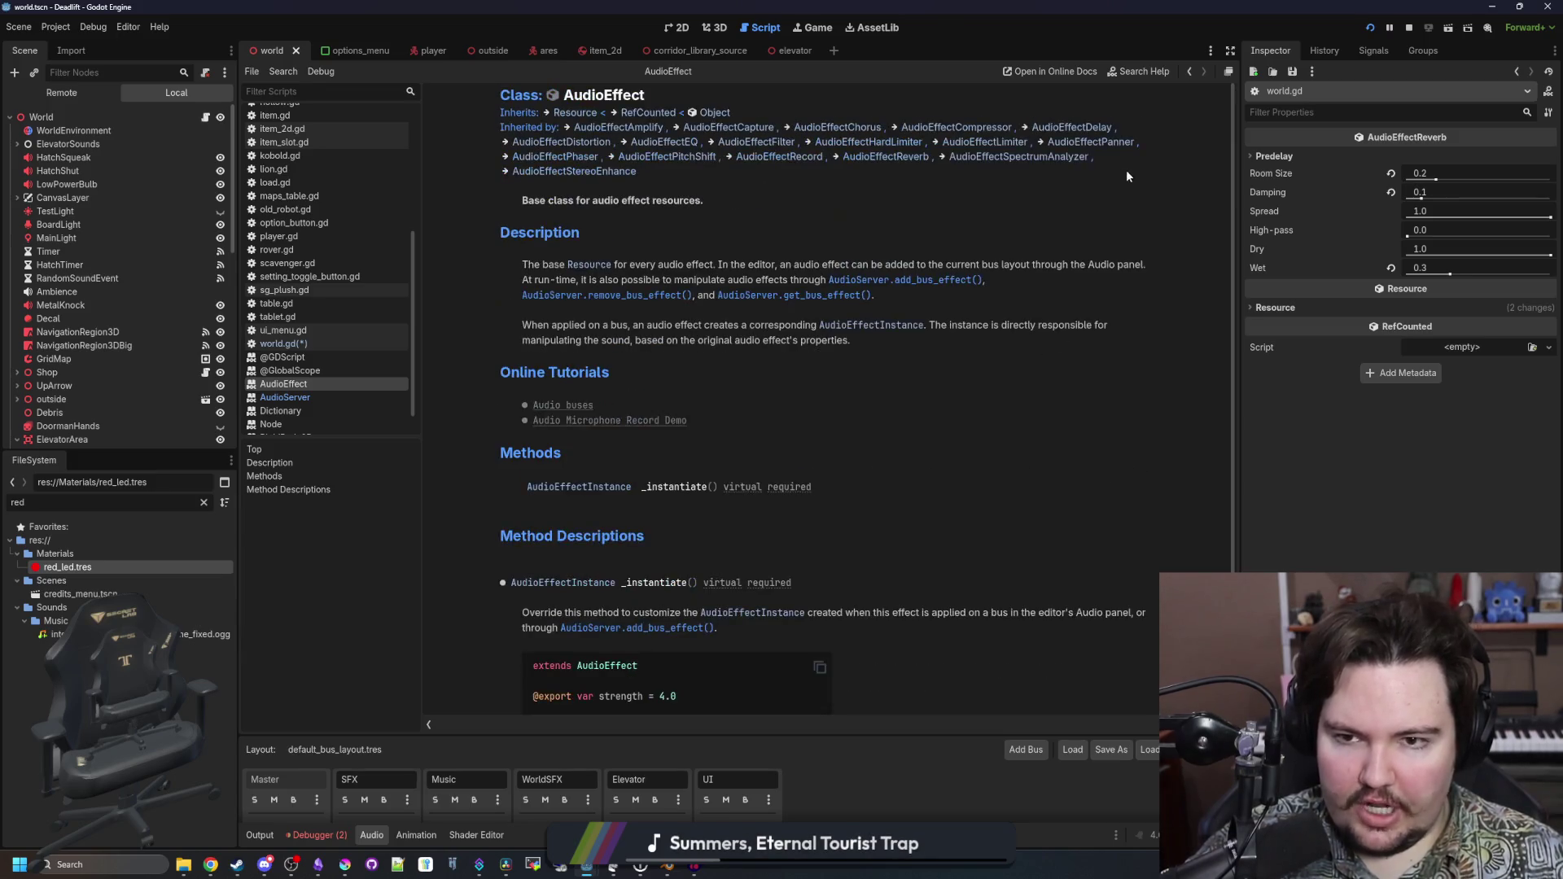
pyautogui.hotkey('alt', 'Left')
pyautogui.hotkey('alt', 'Left')
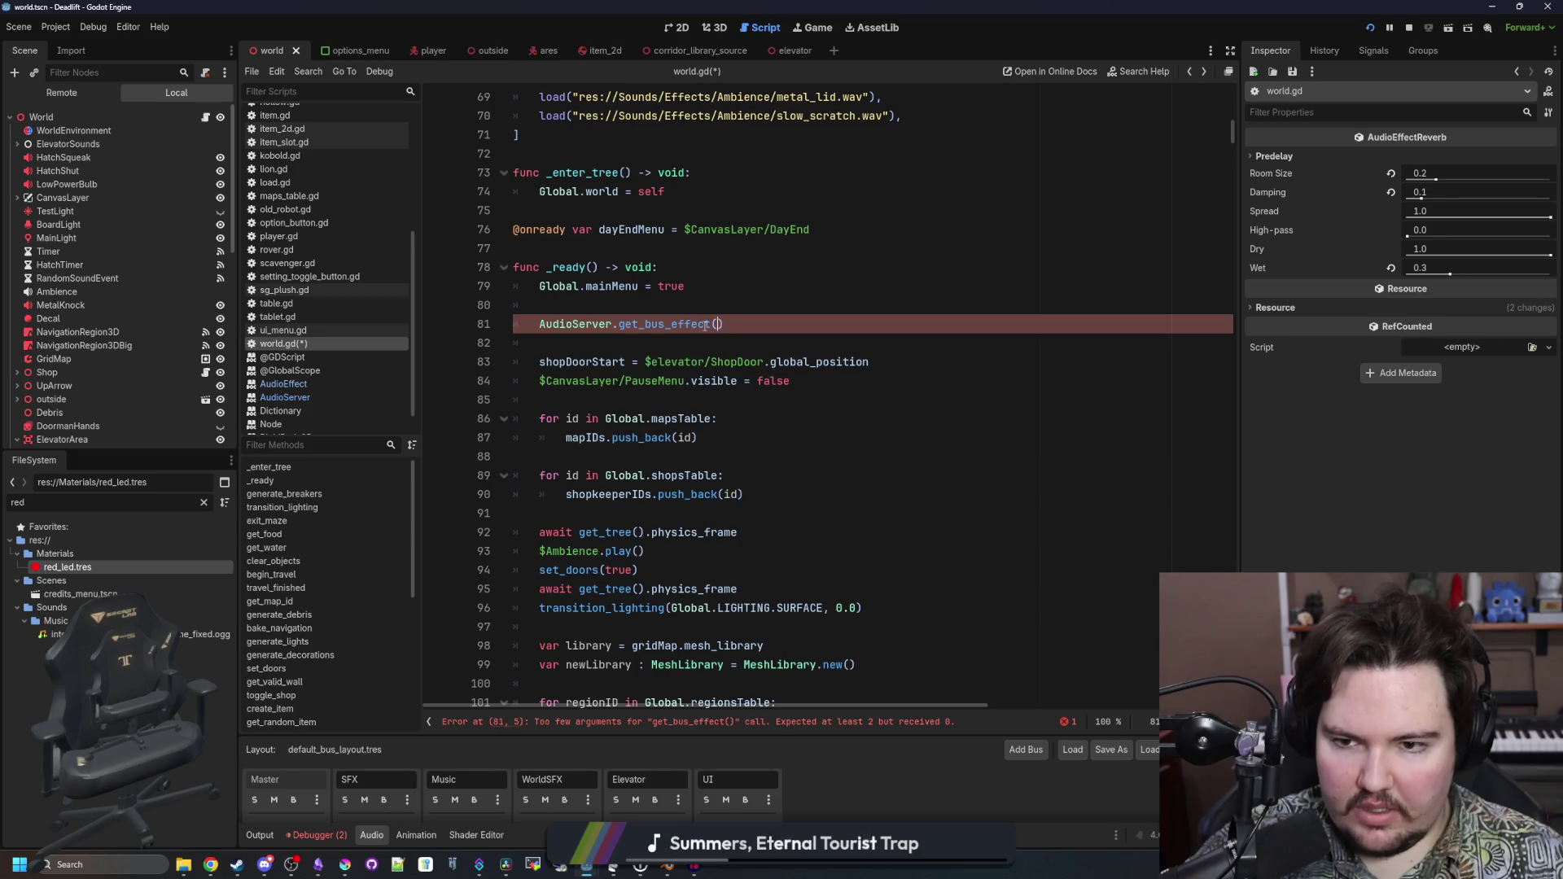
pyautogui.keyDown('ctrl'); pyautogui.click(706, 325); pyautogui.keyUp('ctrl')
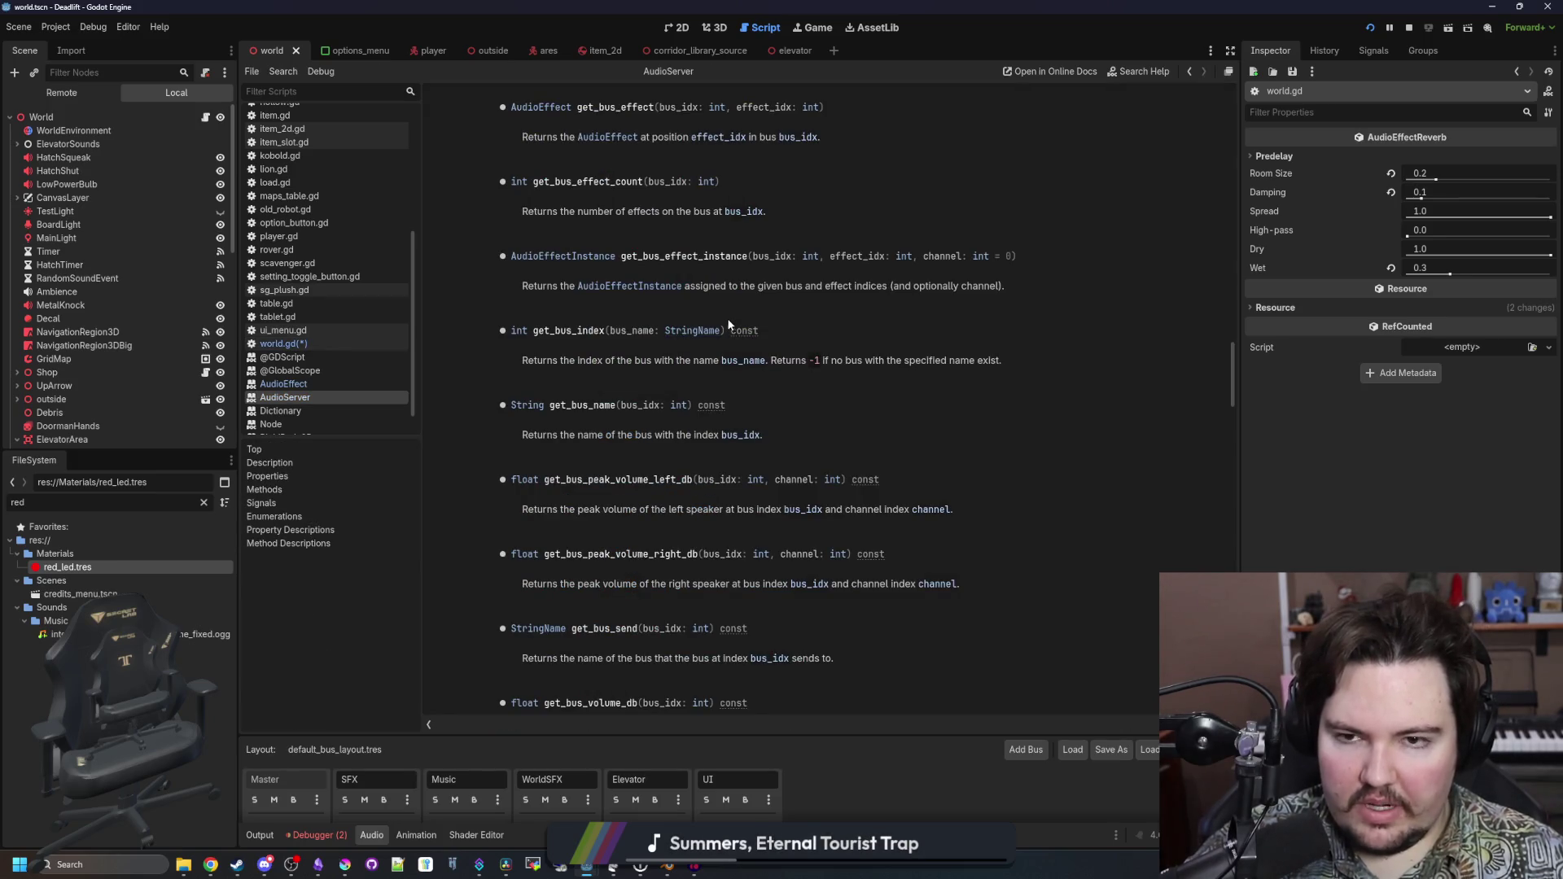
pyautogui.hotkey('alt', 'Left')
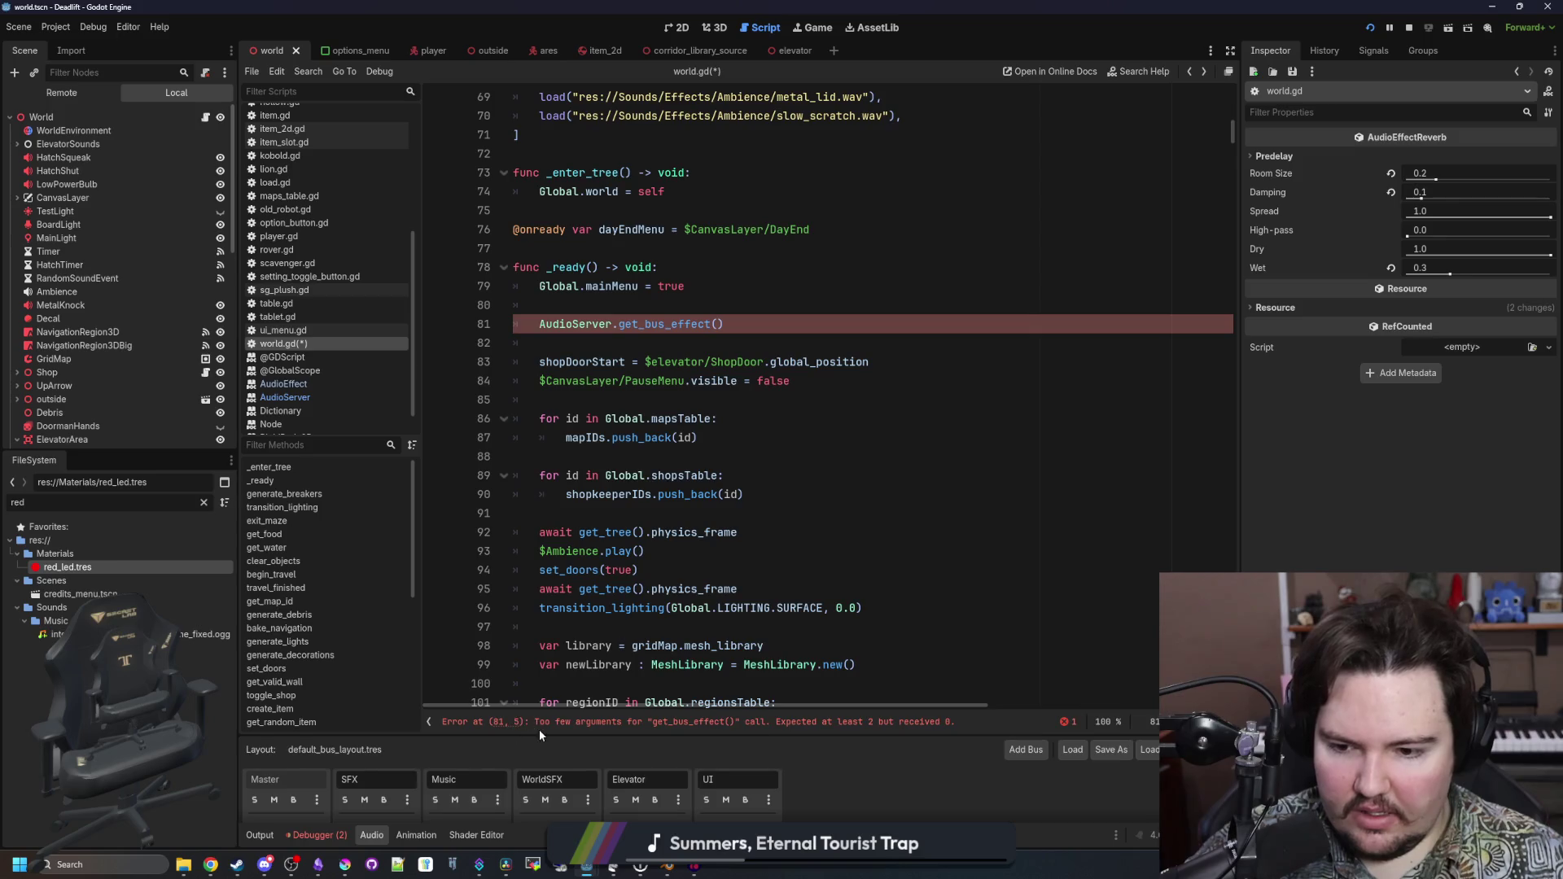
pyautogui.moveTo(539, 735); pyautogui.dragTo(539, 603)
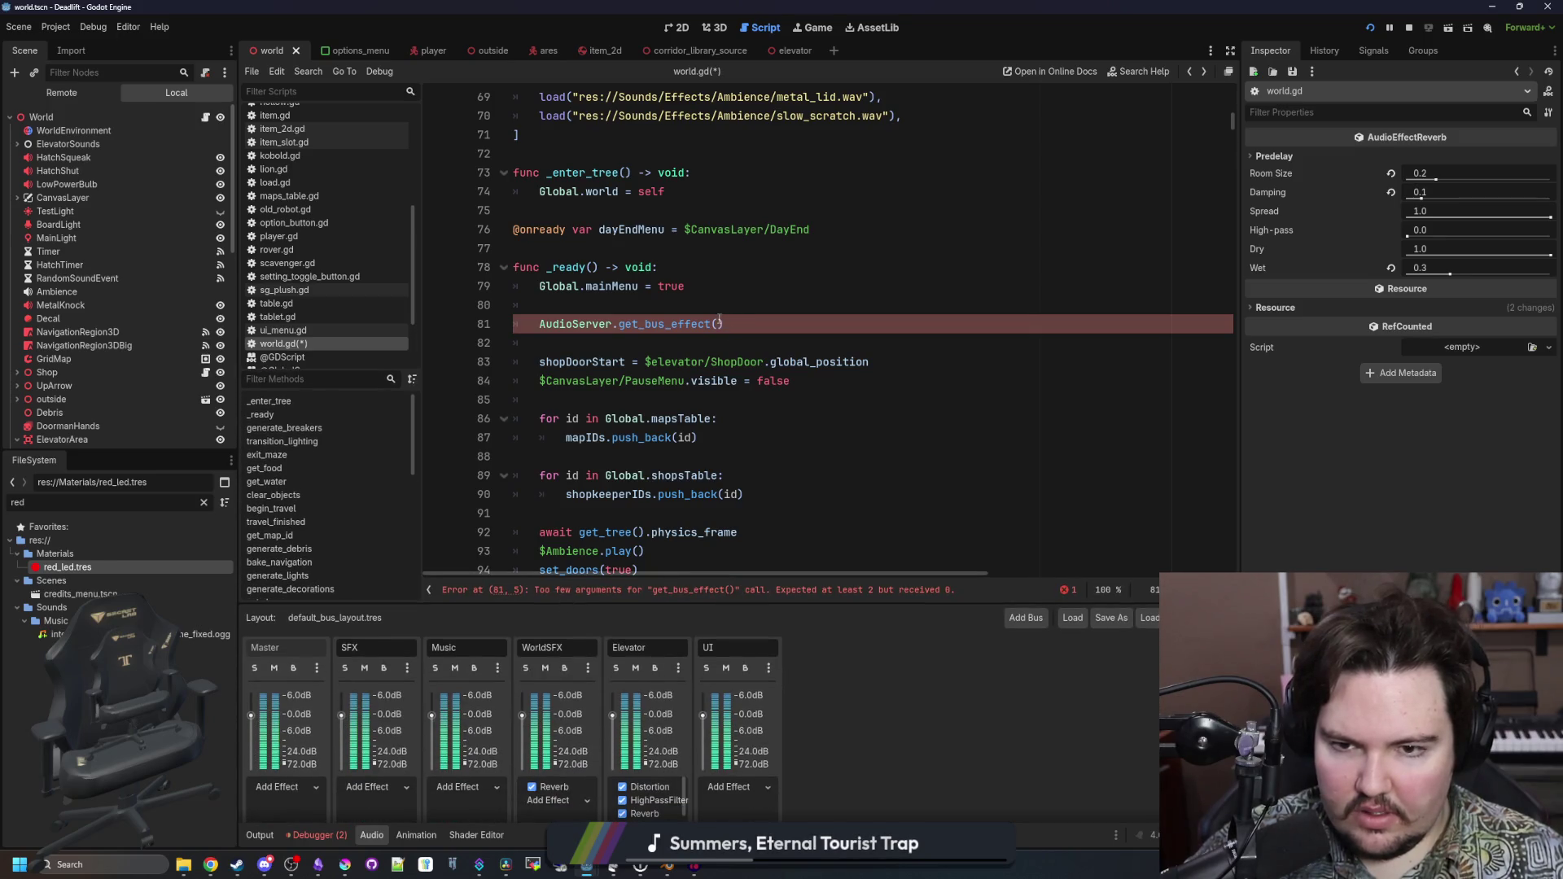
# Write AudioServer.get_bus_index("WorldSFX") and start a get_bus_effect_instance call
pyautogui.write('AudioServer.g')
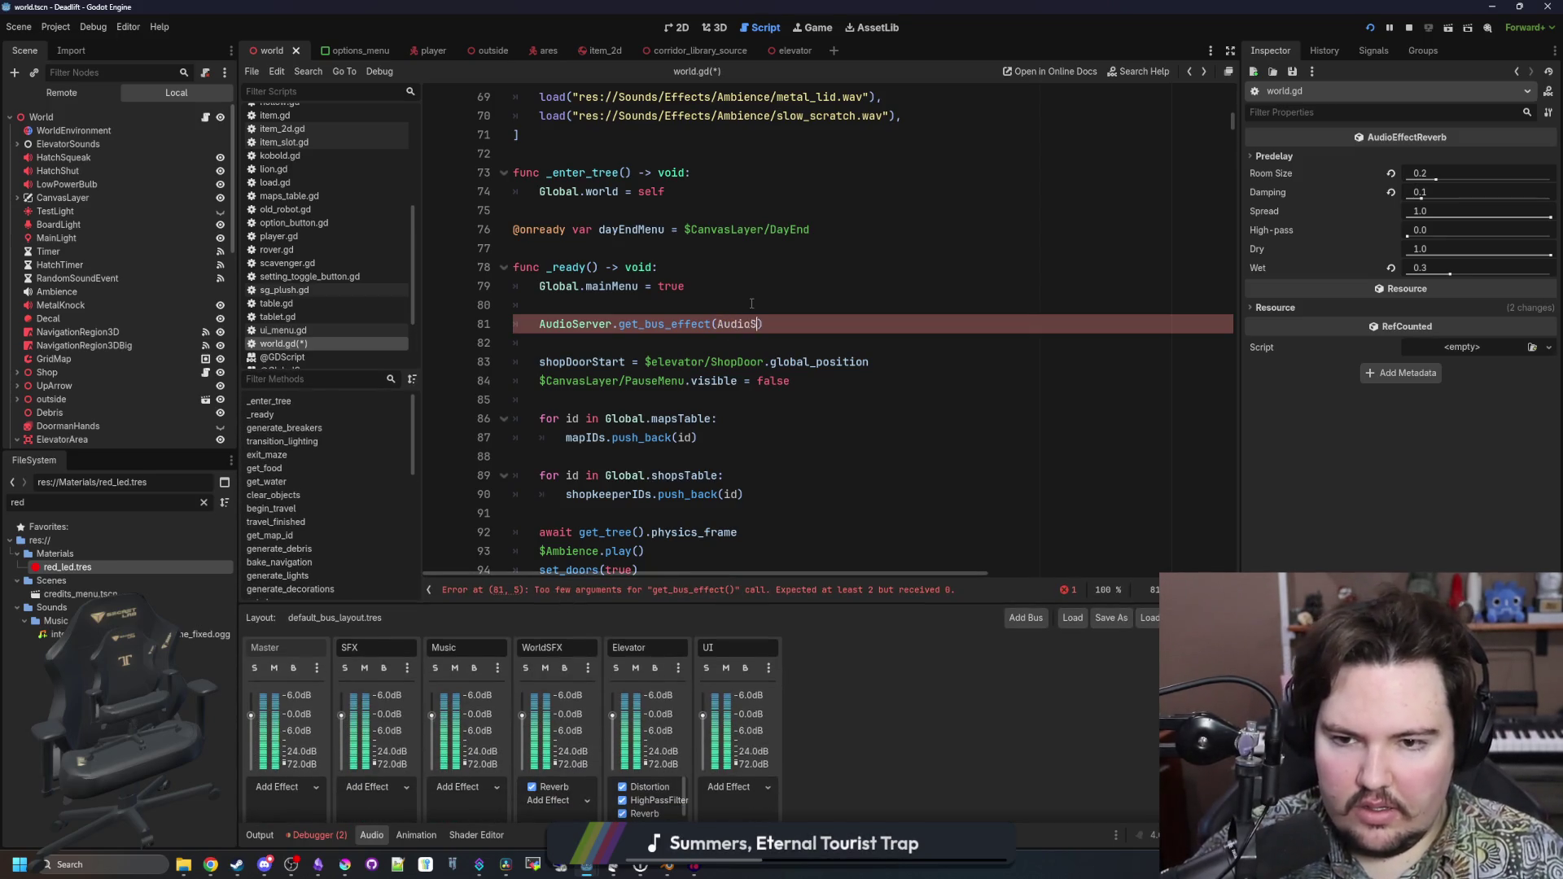
pyautogui.write('et_bus_i')
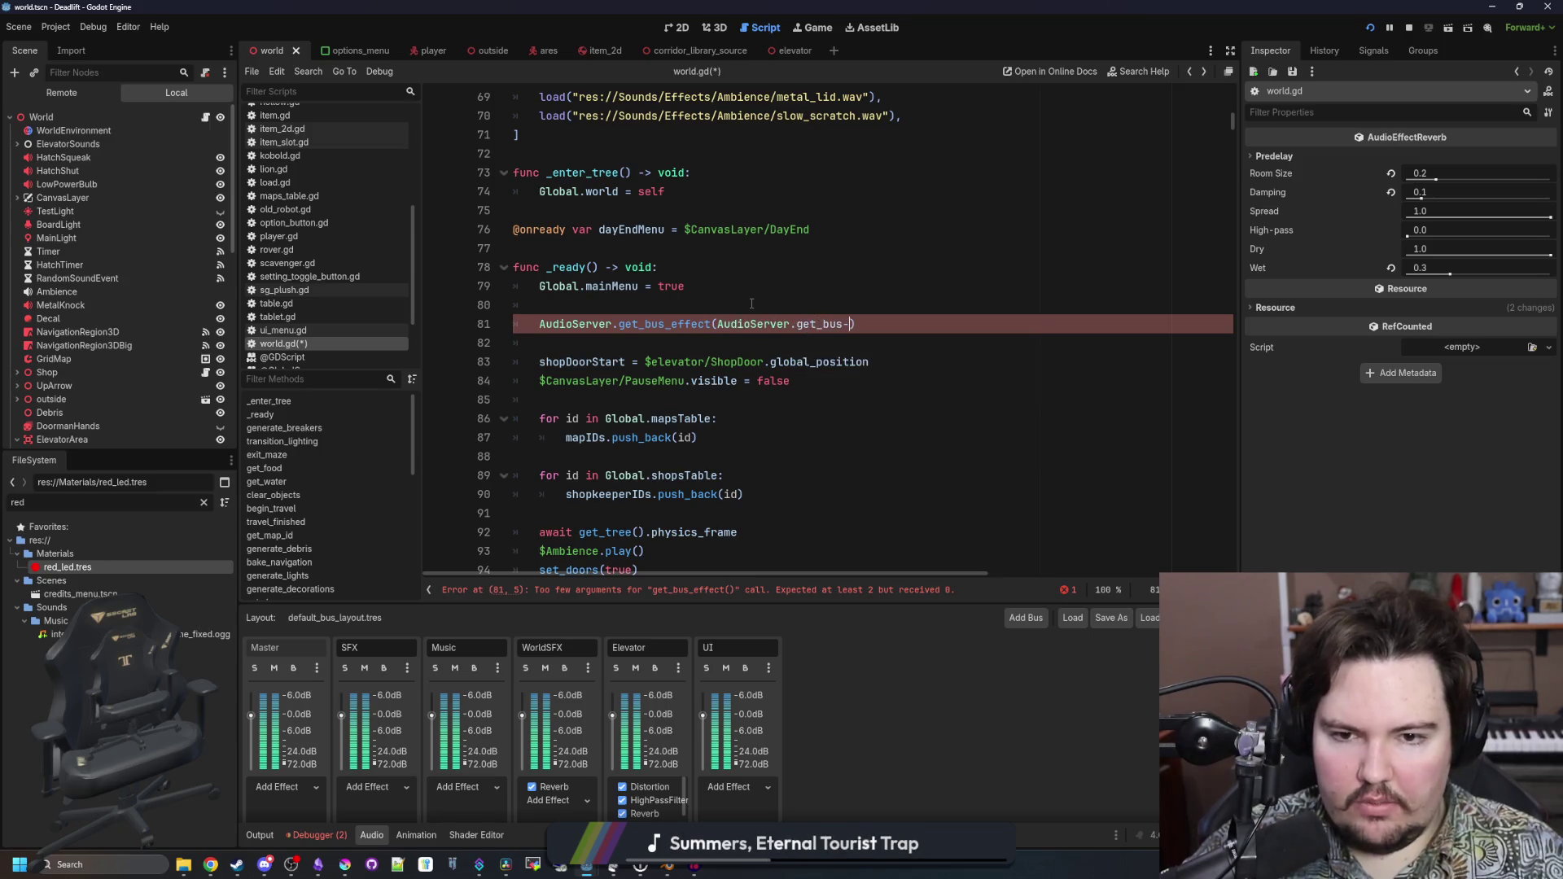
pyautogui.press('Return')
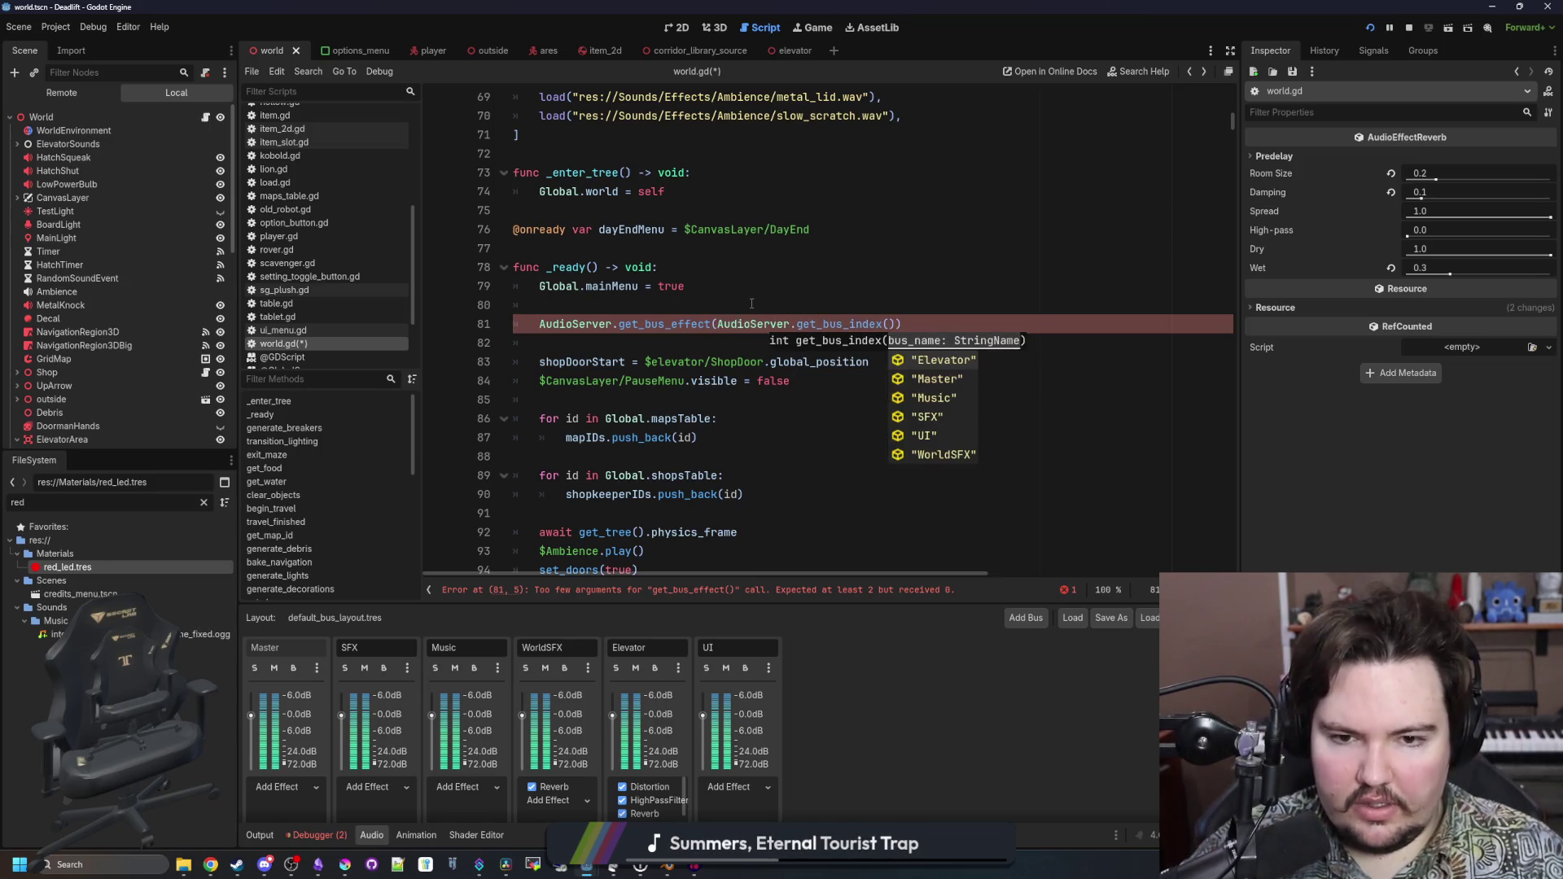
pyautogui.press('Down')
pyautogui.press('Down')
pyautogui.press('Down')
pyautogui.press('Down')
pyautogui.press('Down')
pyautogui.press('Return')
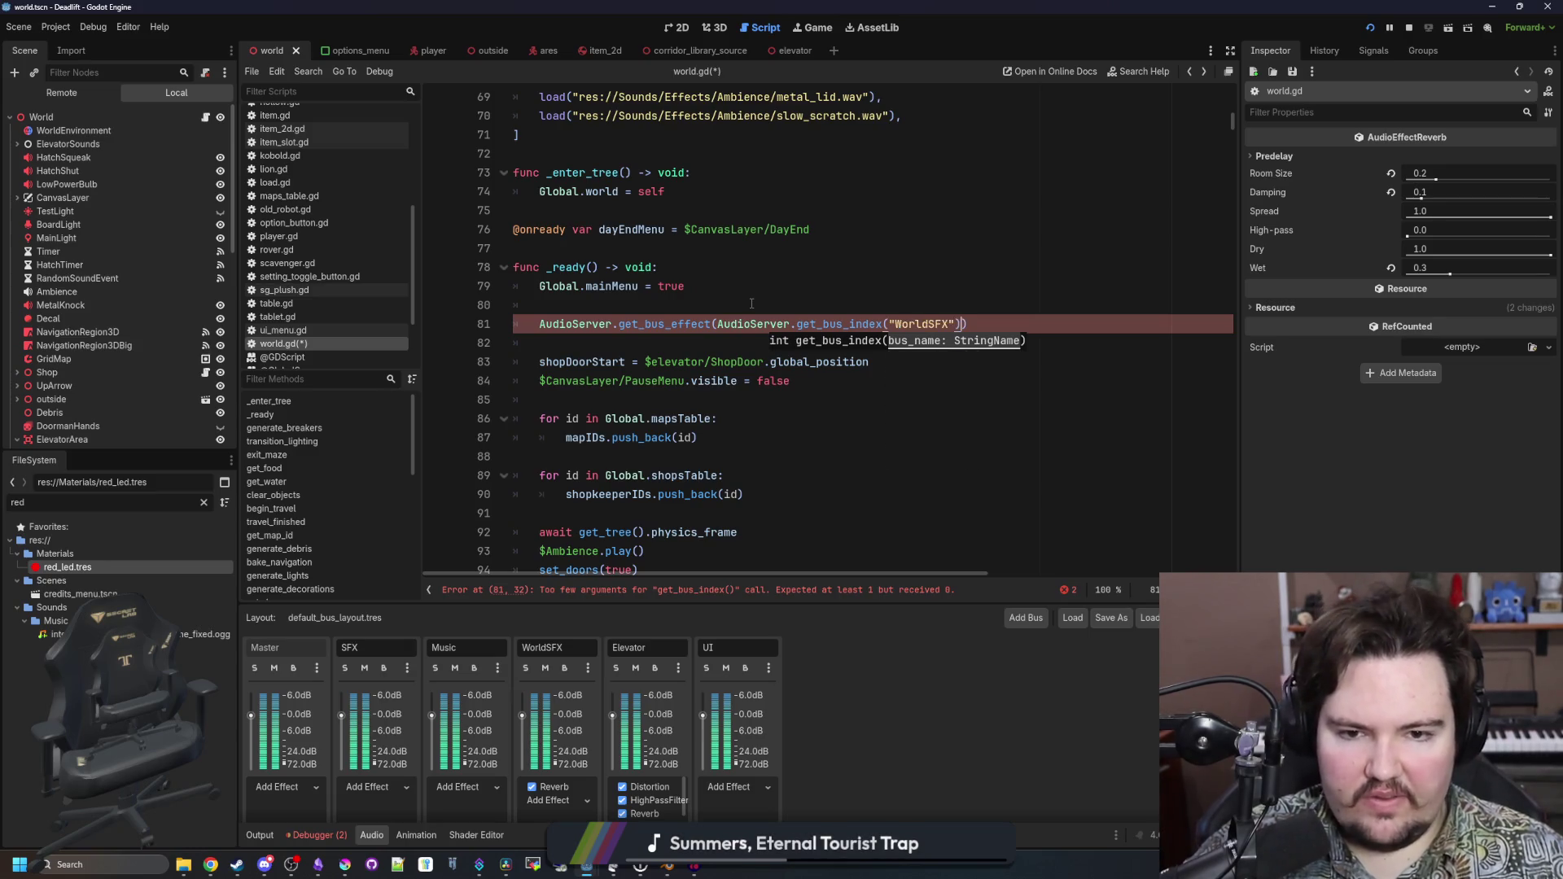
pyautogui.write(', AudioServer.ge')
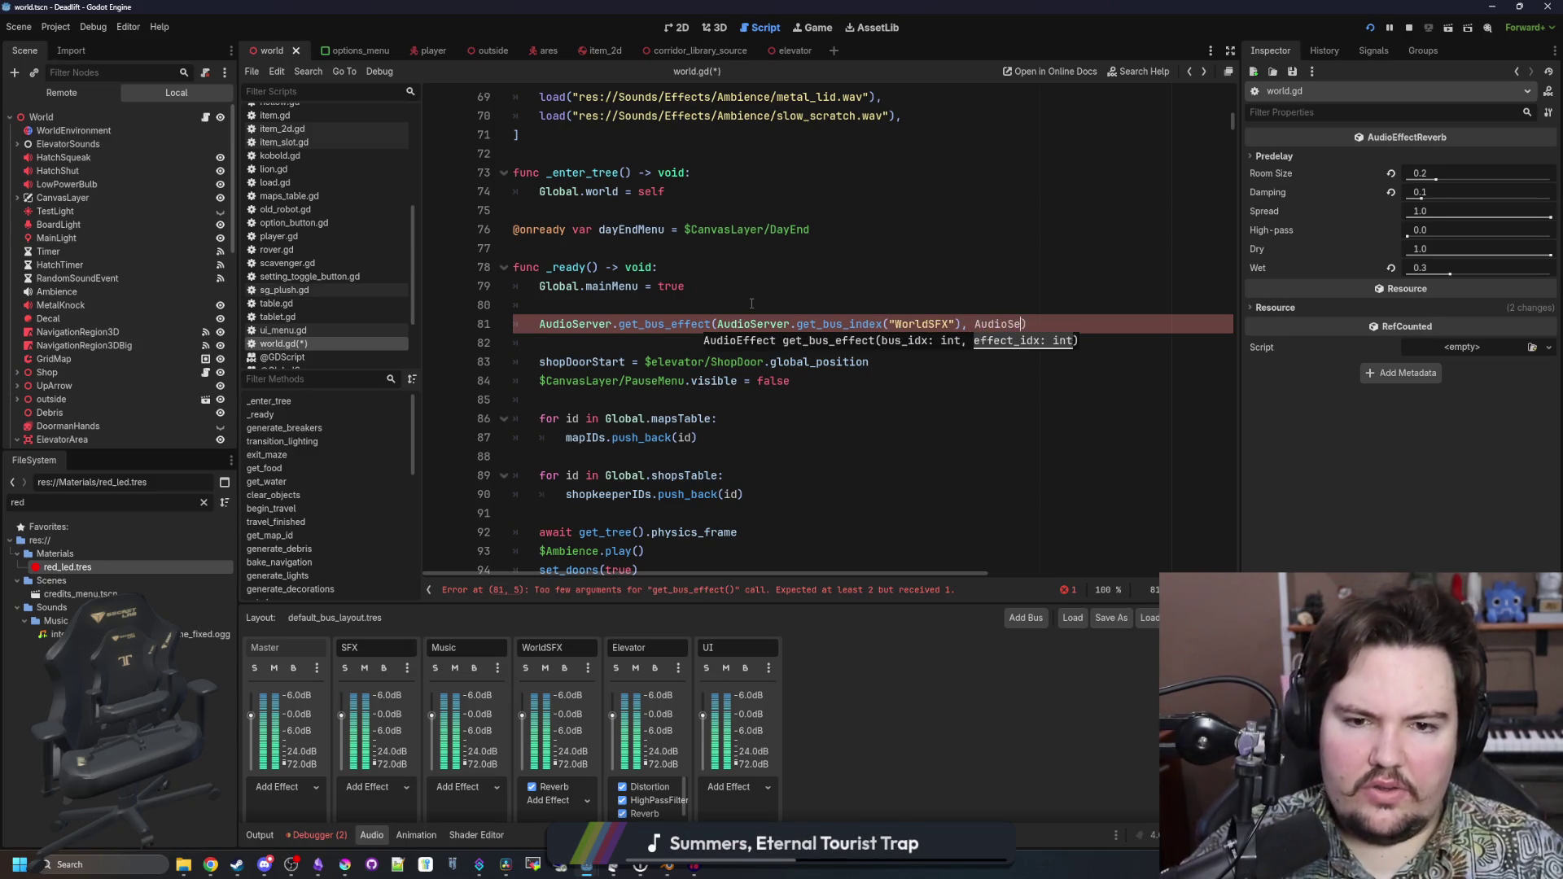
pyautogui.write('t_eff')
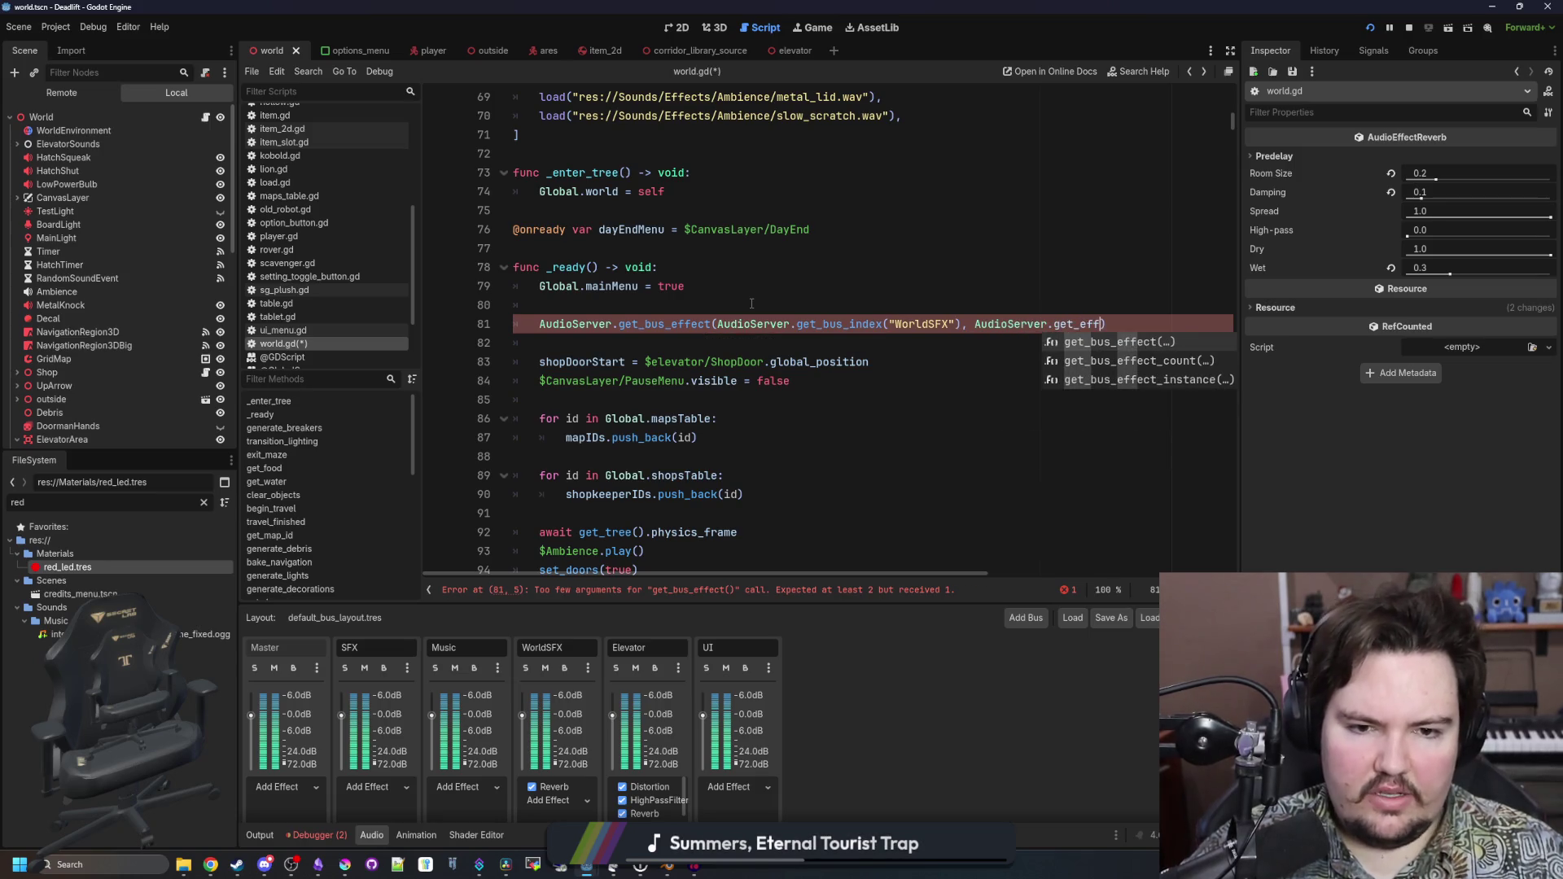
pyautogui.press('Down')
pyautogui.press('Down')
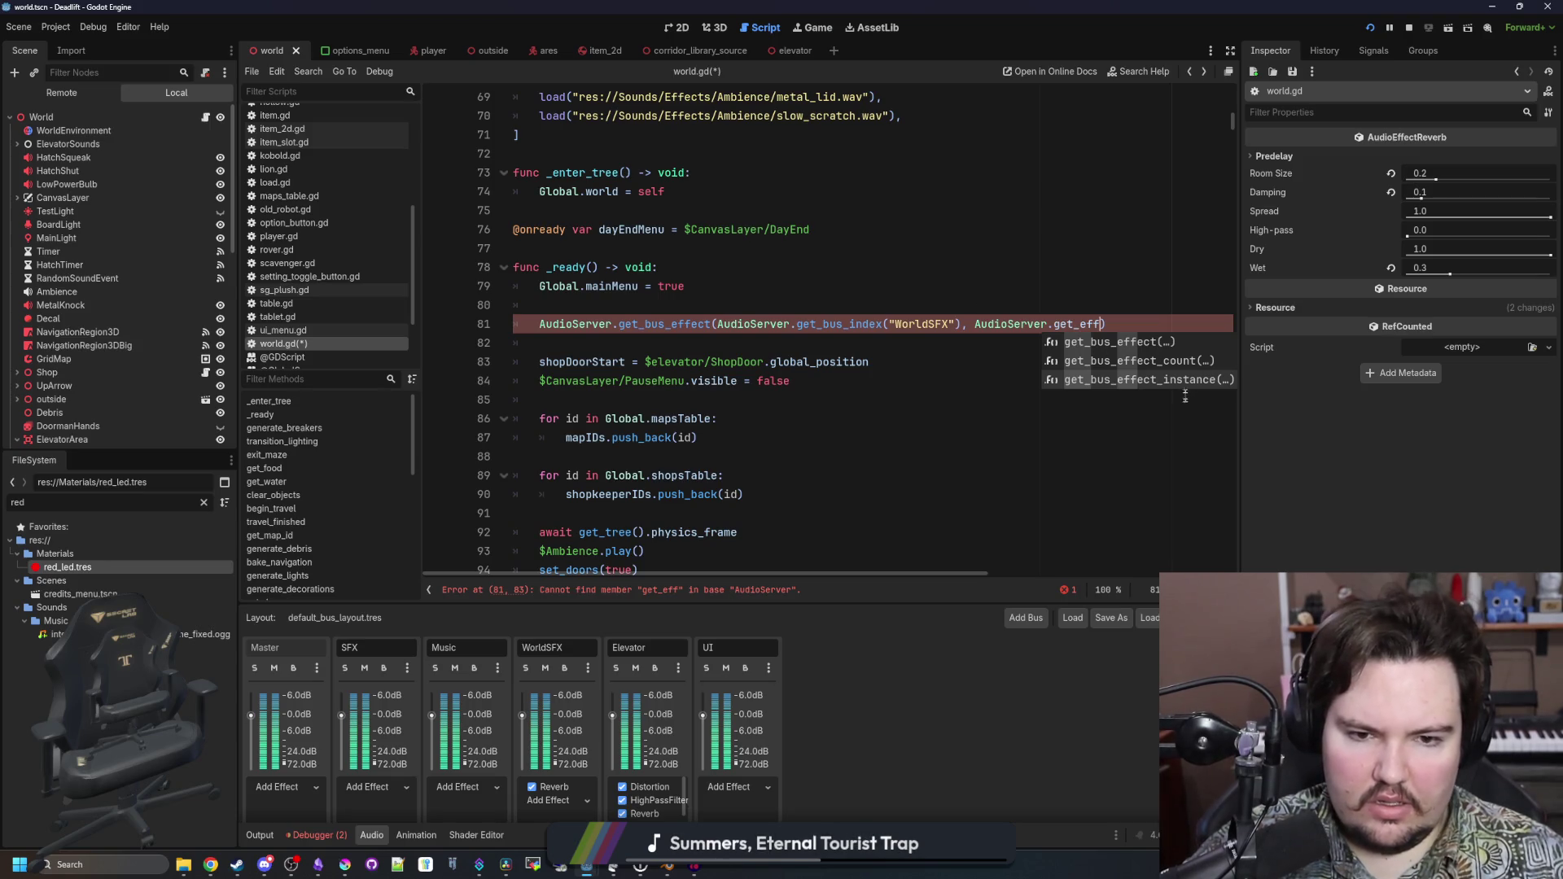
pyautogui.press('Return')
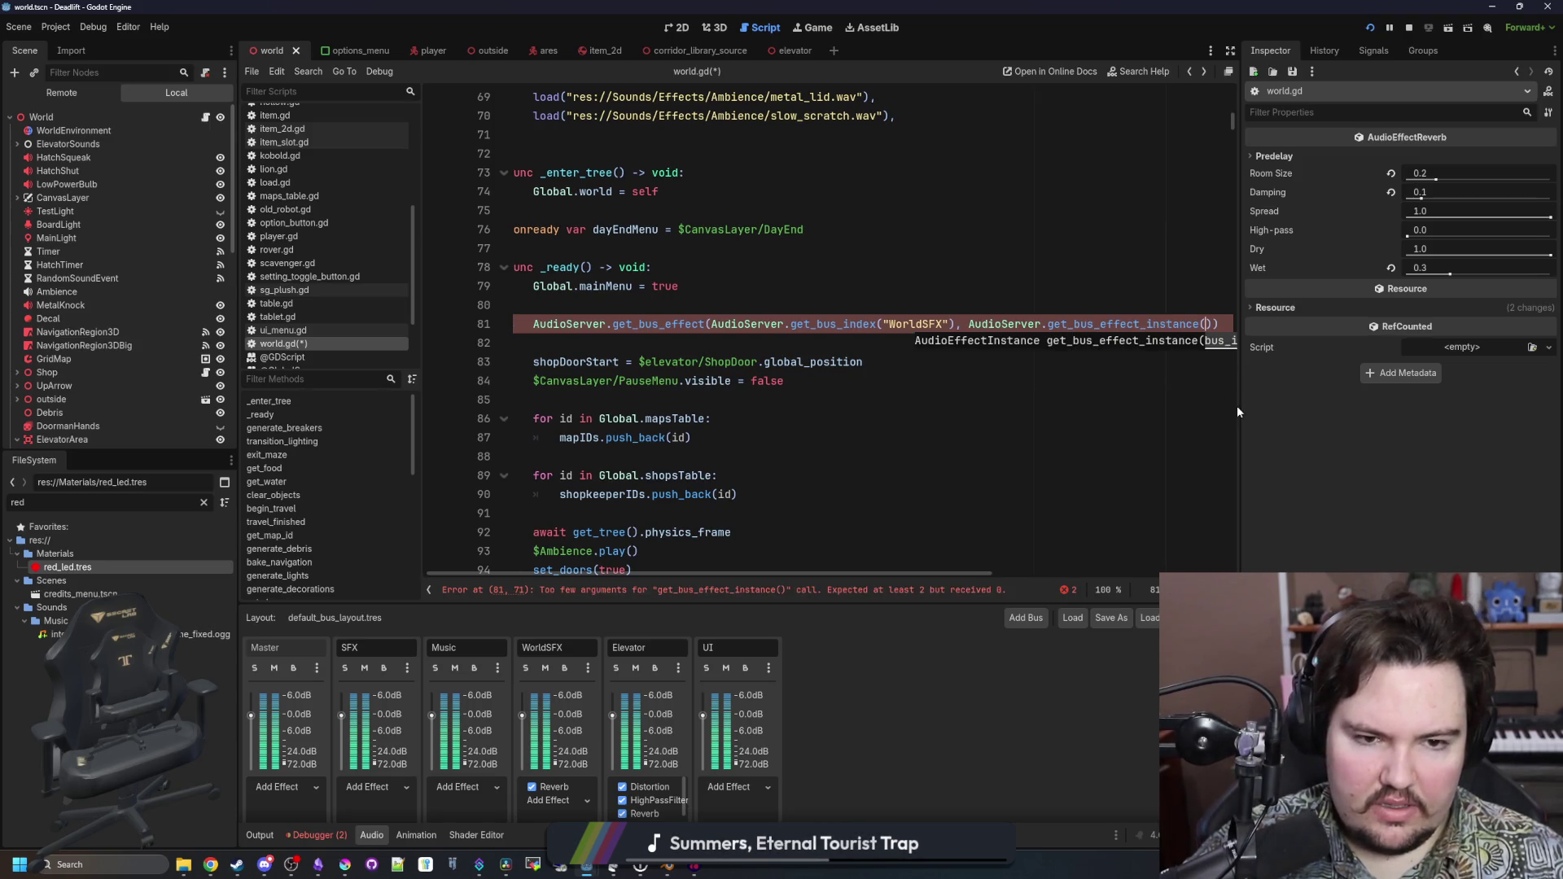
# Widen the code area and look up get_bus_effect_instance in the AudioServer docs
pyautogui.moveTo(1238, 406); pyautogui.dragTo(1425, 391)
pyautogui.hotkey('ctrl', 'shift', 'Left')
pyautogui.hotkey('ctrl', 'shift', 'Left')
pyautogui.hotkey('ctrl', 'shift', 'Left')
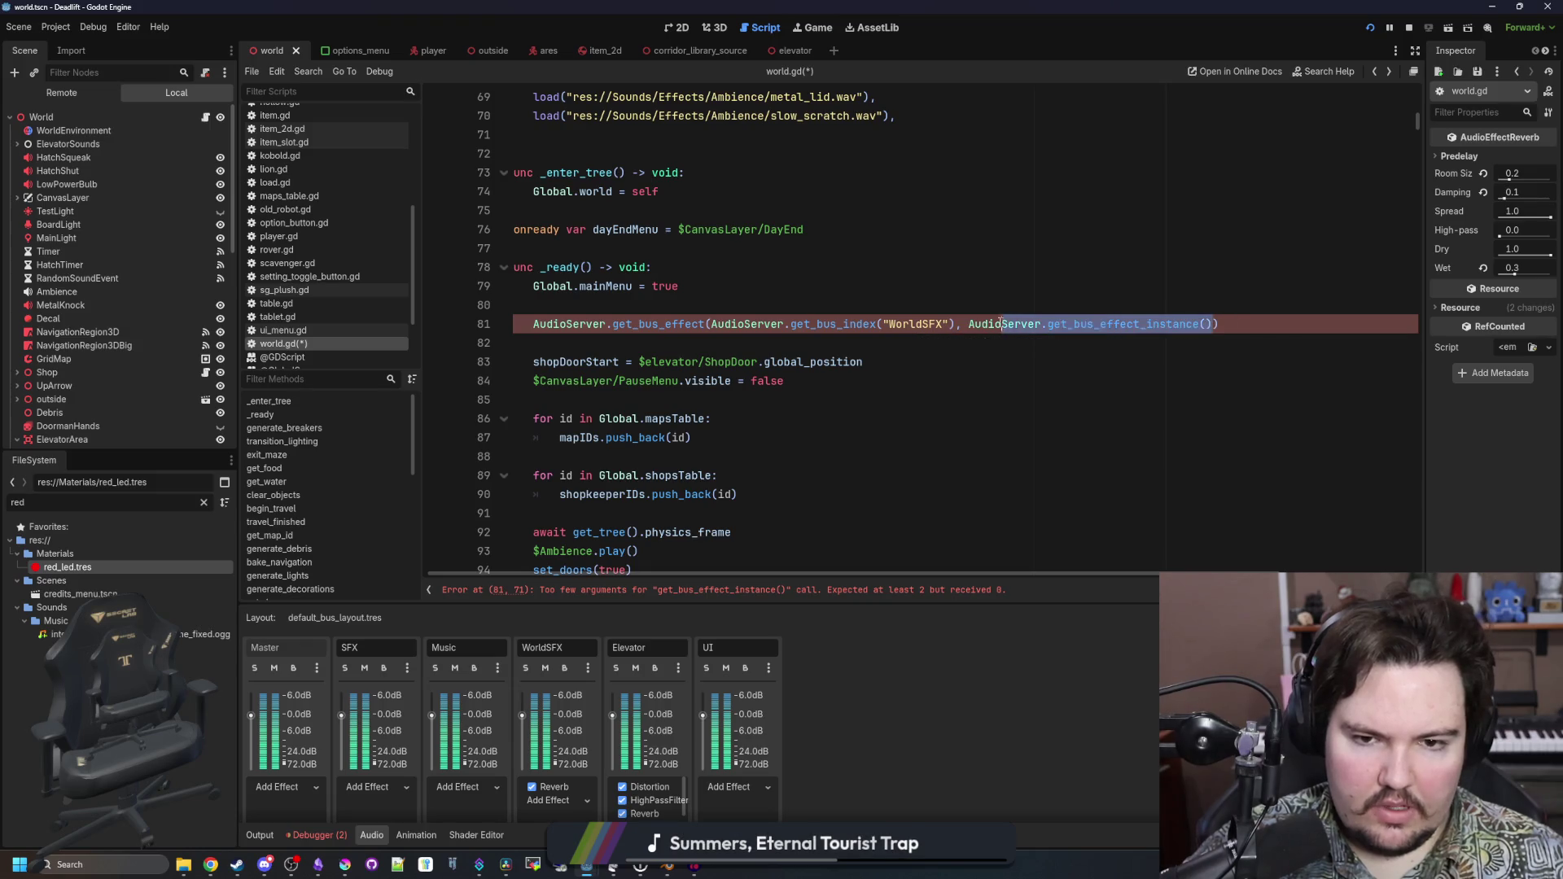
pyautogui.press('BackSpace')
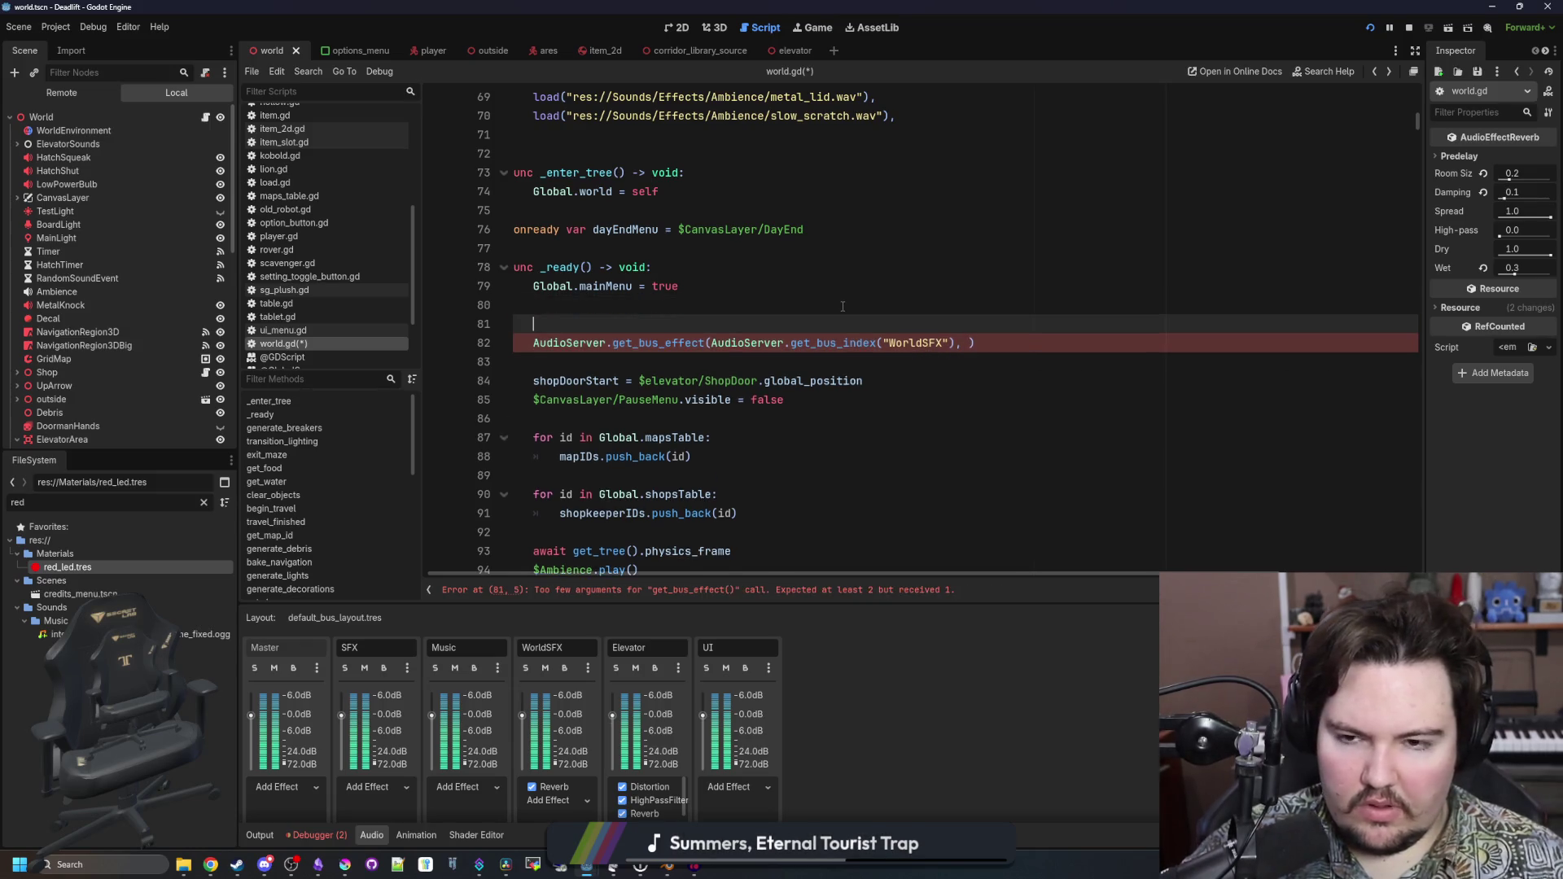
pyautogui.keyDown('ctrl'); pyautogui.click(721, 328); pyautogui.keyUp('ctrl')
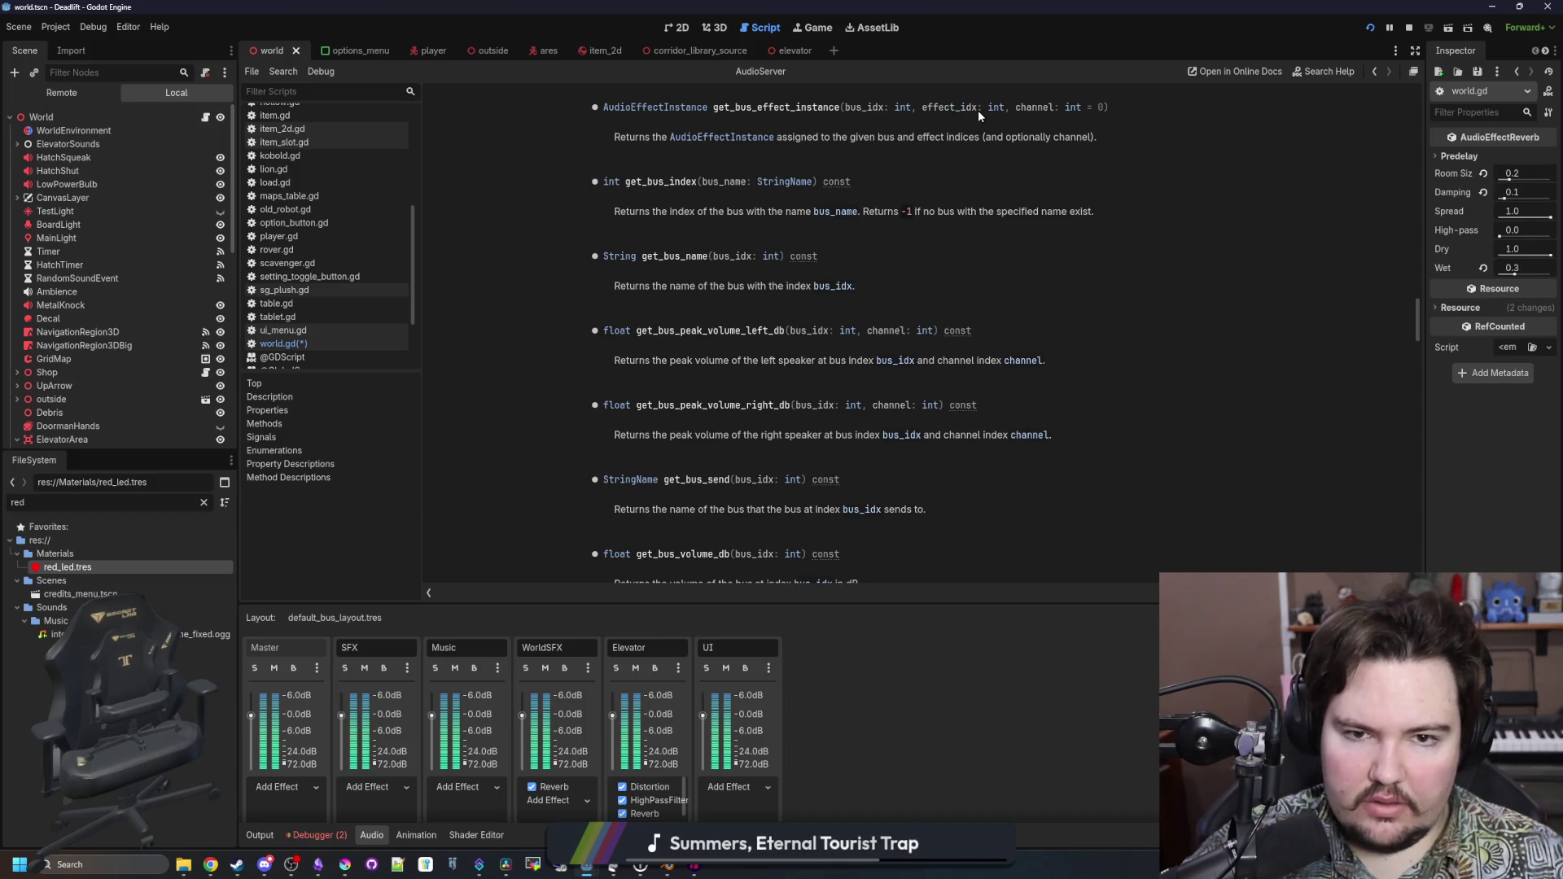
pyautogui.hotkey('alt', 'Left')
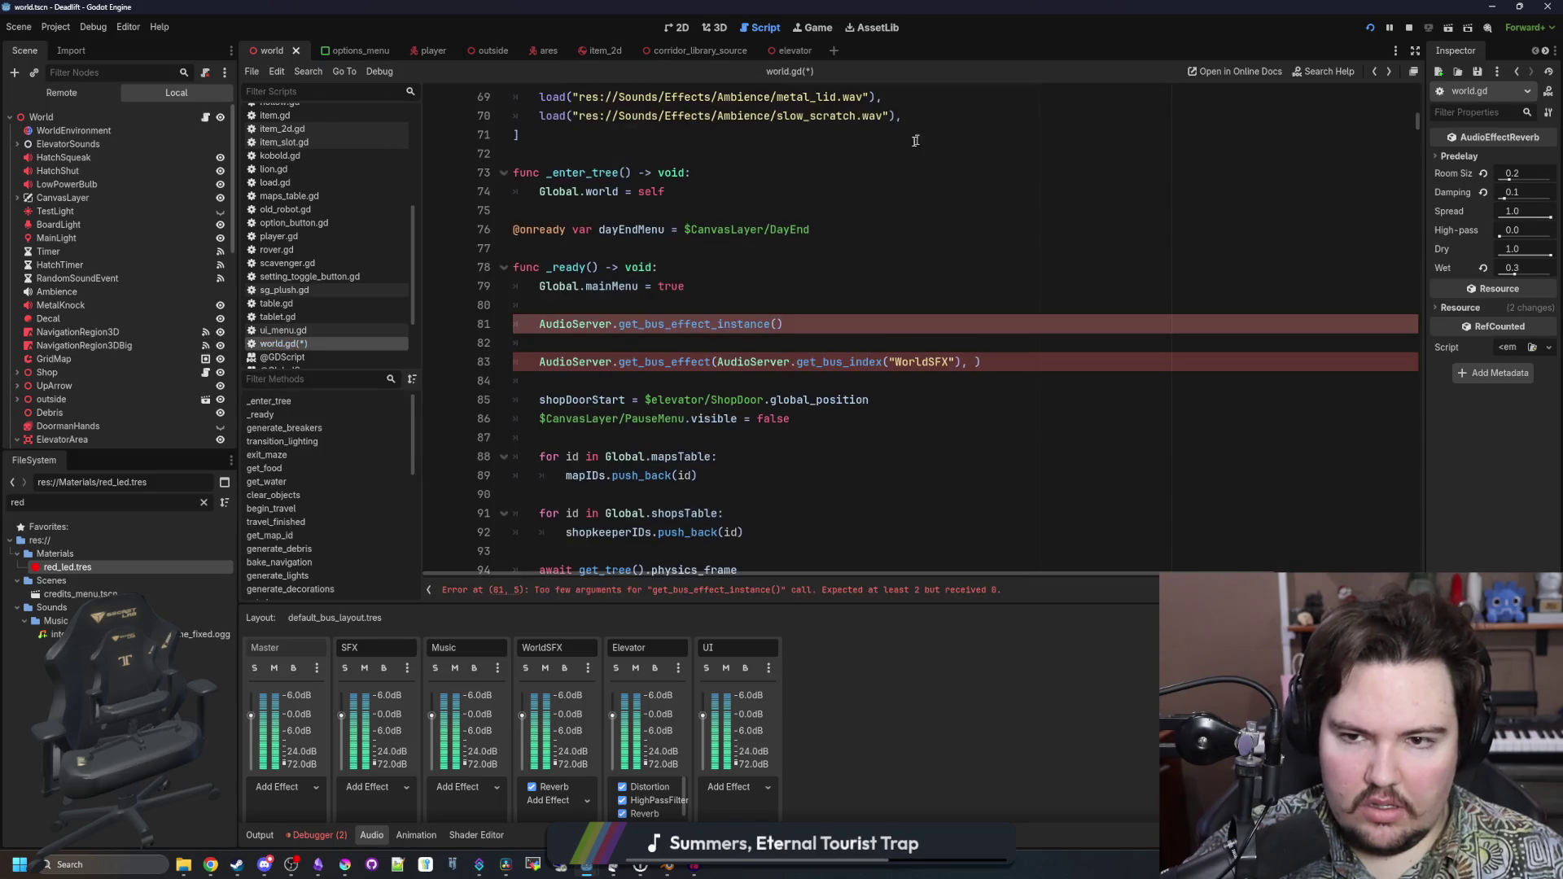
# Move the get_bus_index("WorldSFX") argument into get_bus_effect_instance, with effect index 0
pyautogui.moveTo(963, 362); pyautogui.dragTo(718, 361)
pyautogui.hotkey('ctrl', 'c')
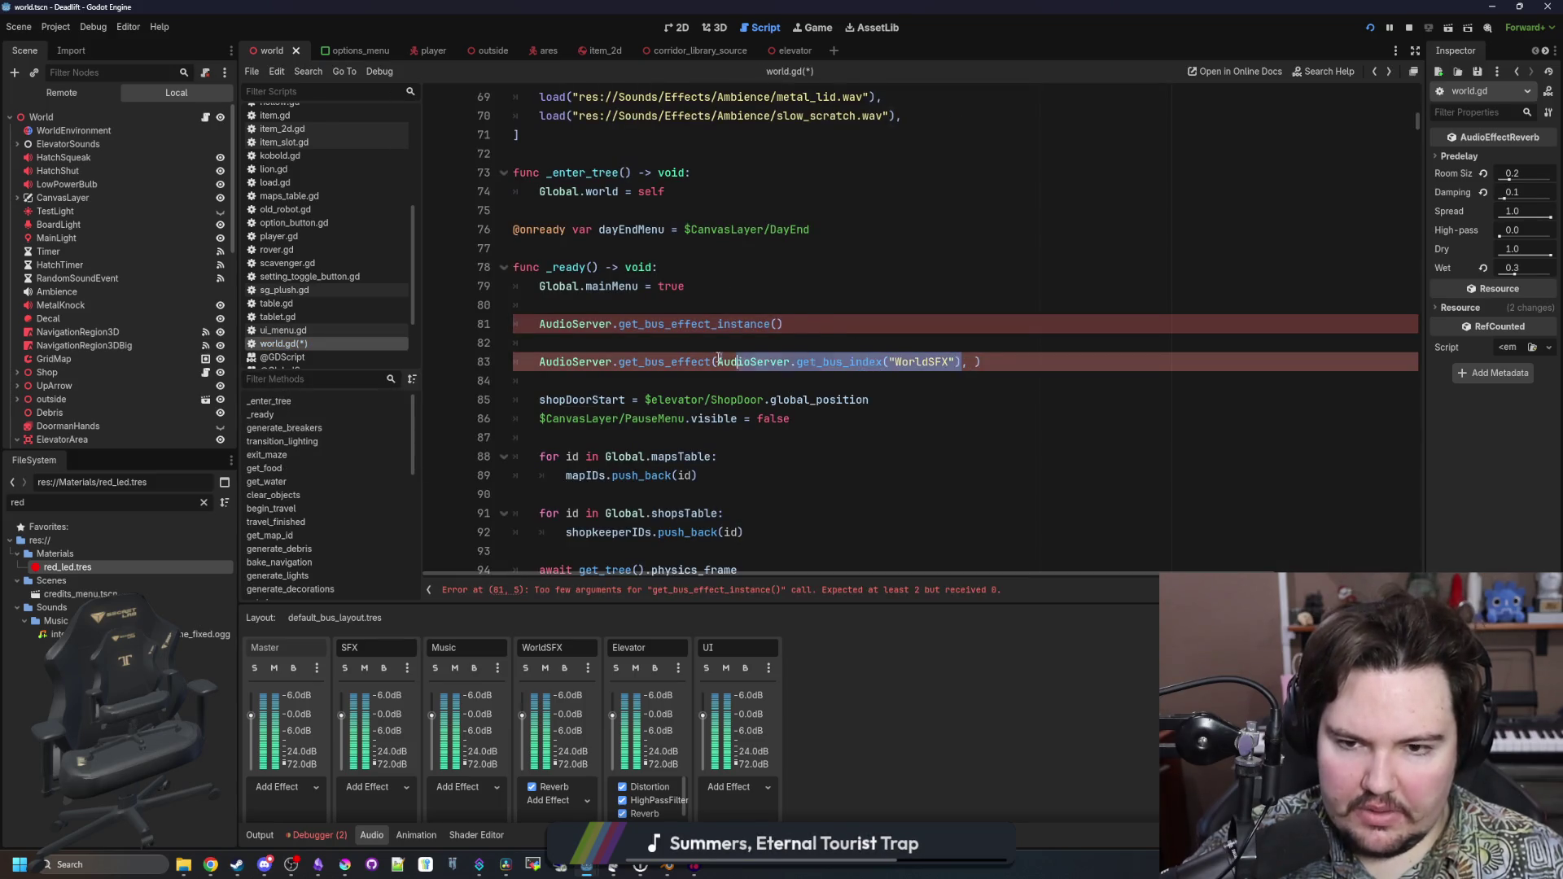
pyautogui.press('BackSpace')
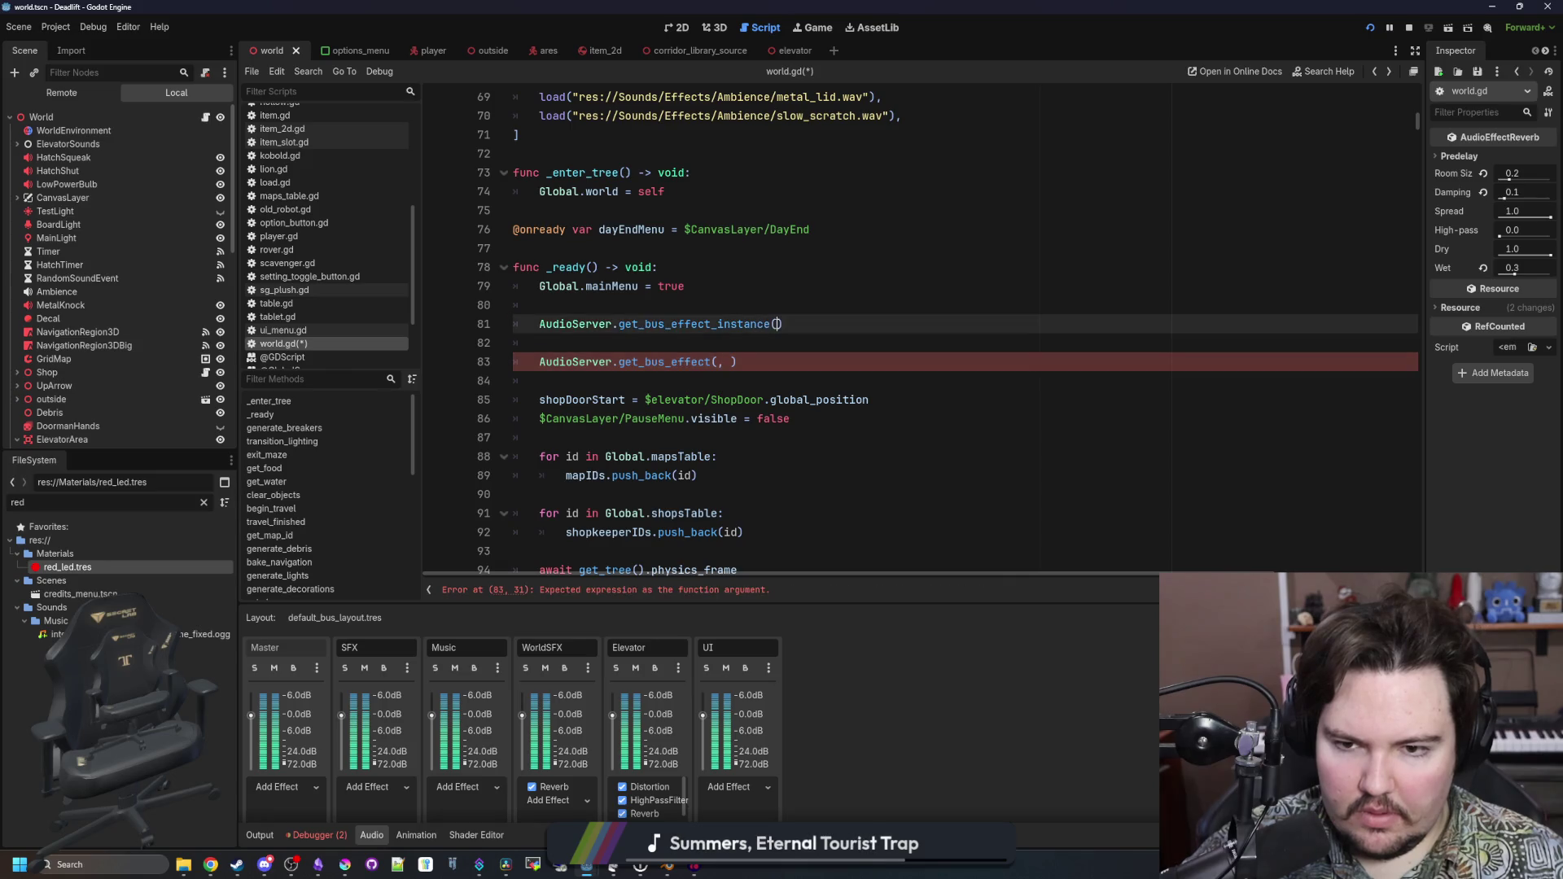
pyautogui.keyDown('ctrl'); pyautogui.click(688, 362); pyautogui.keyUp('ctrl')
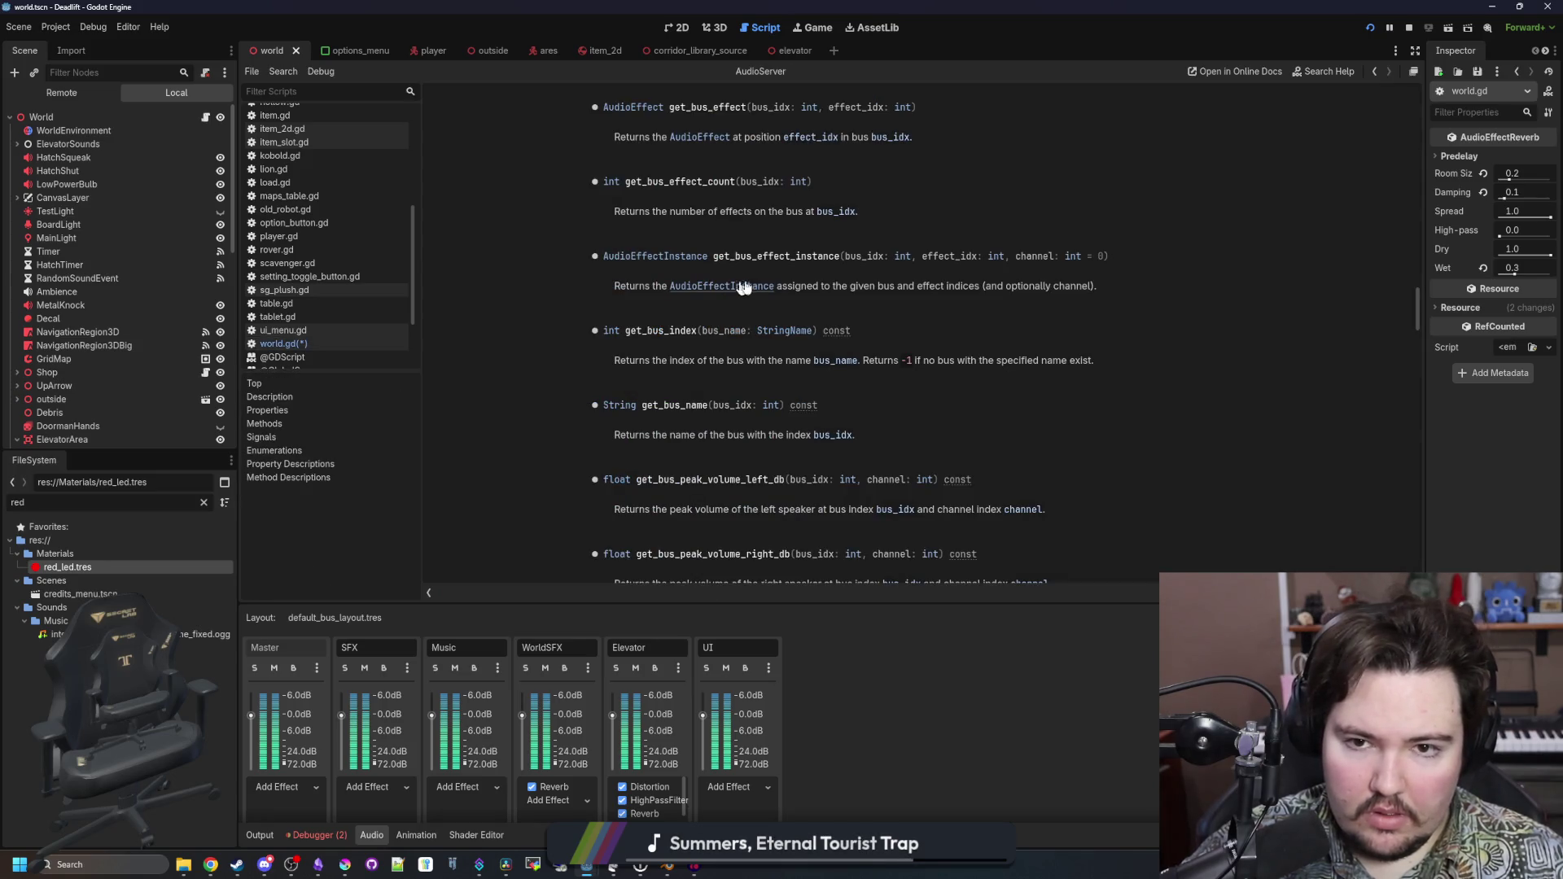
pyautogui.hotkey('alt', 'Left')
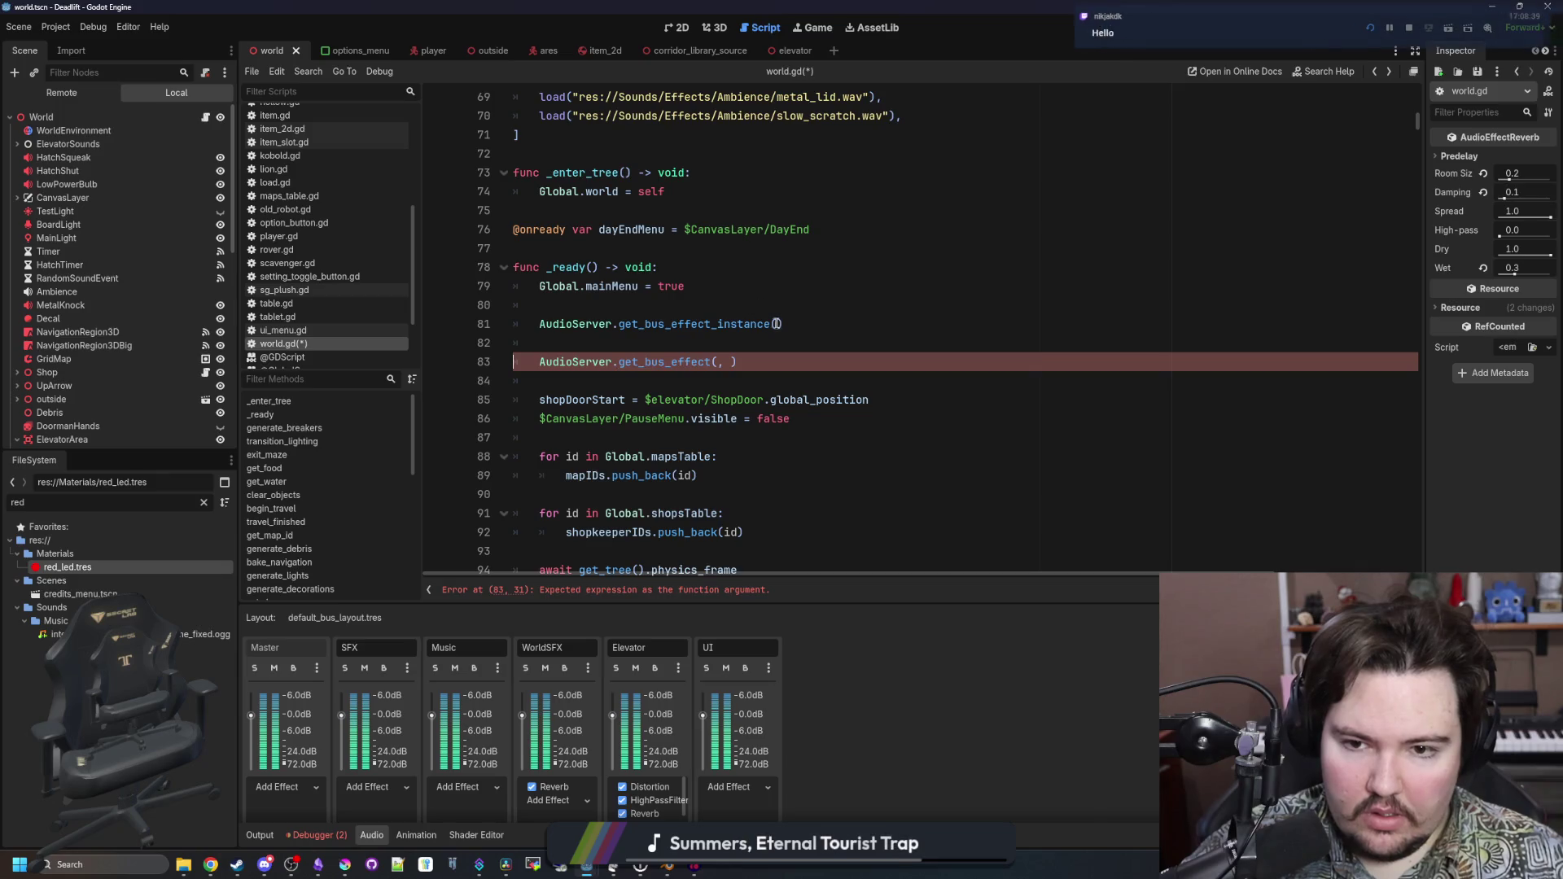
pyautogui.click(777, 324)
pyautogui.hotkey('ctrl', 'v')
pyautogui.write(', 0')
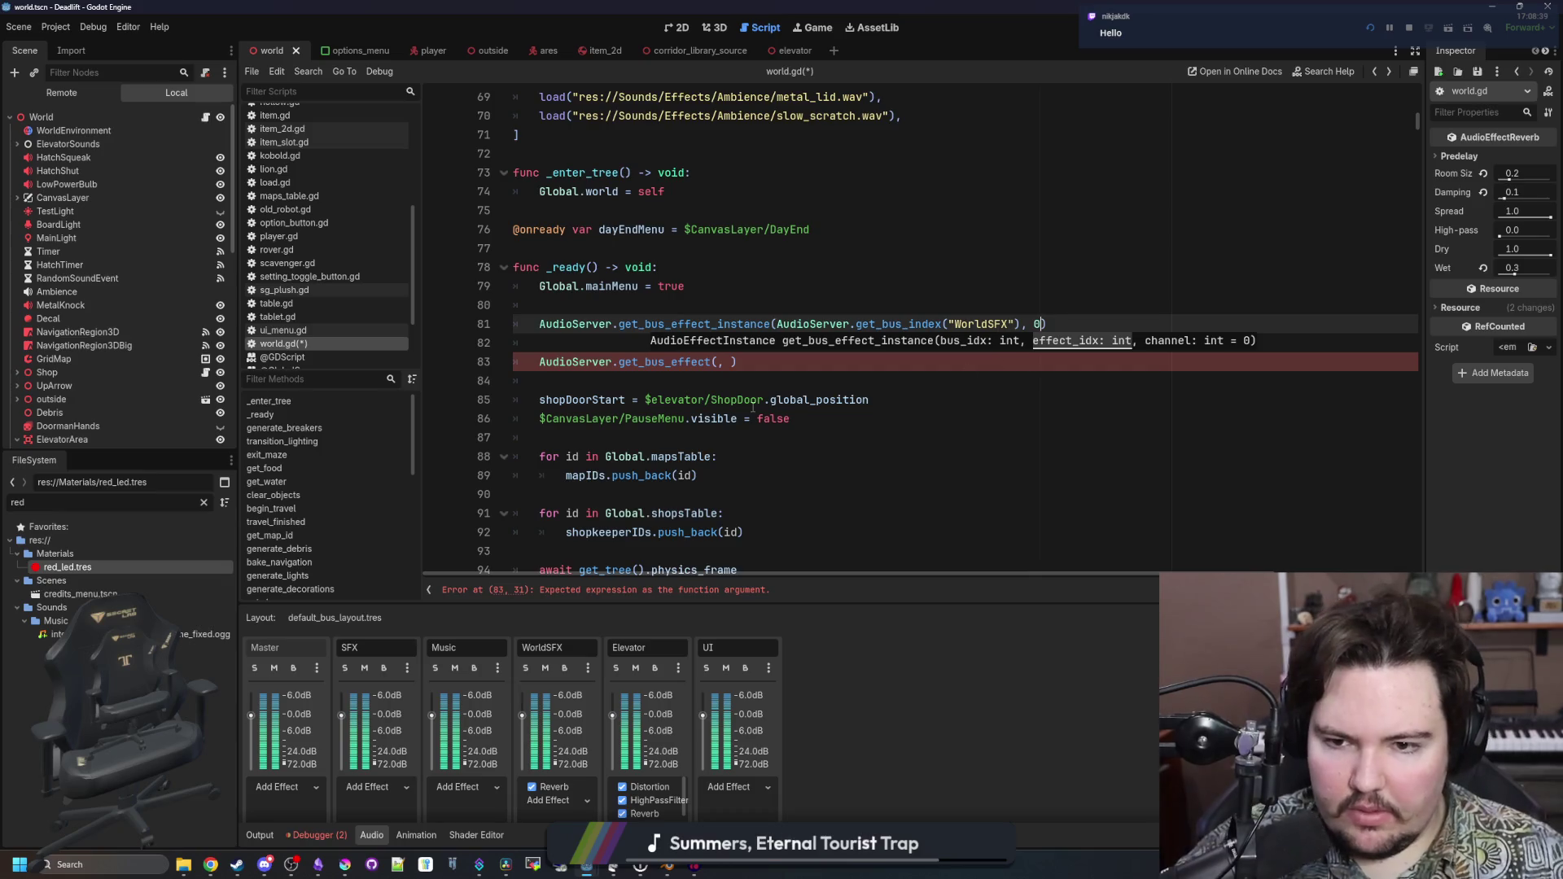
# Delete the leftover get_bus_effect line and blank line, then save the script
pyautogui.click(1004, 364)
pyautogui.hotkey('shift', 'Home')
pyautogui.press('BackSpace')
pyautogui.press('BackSpace')
pyautogui.press('BackSpace')
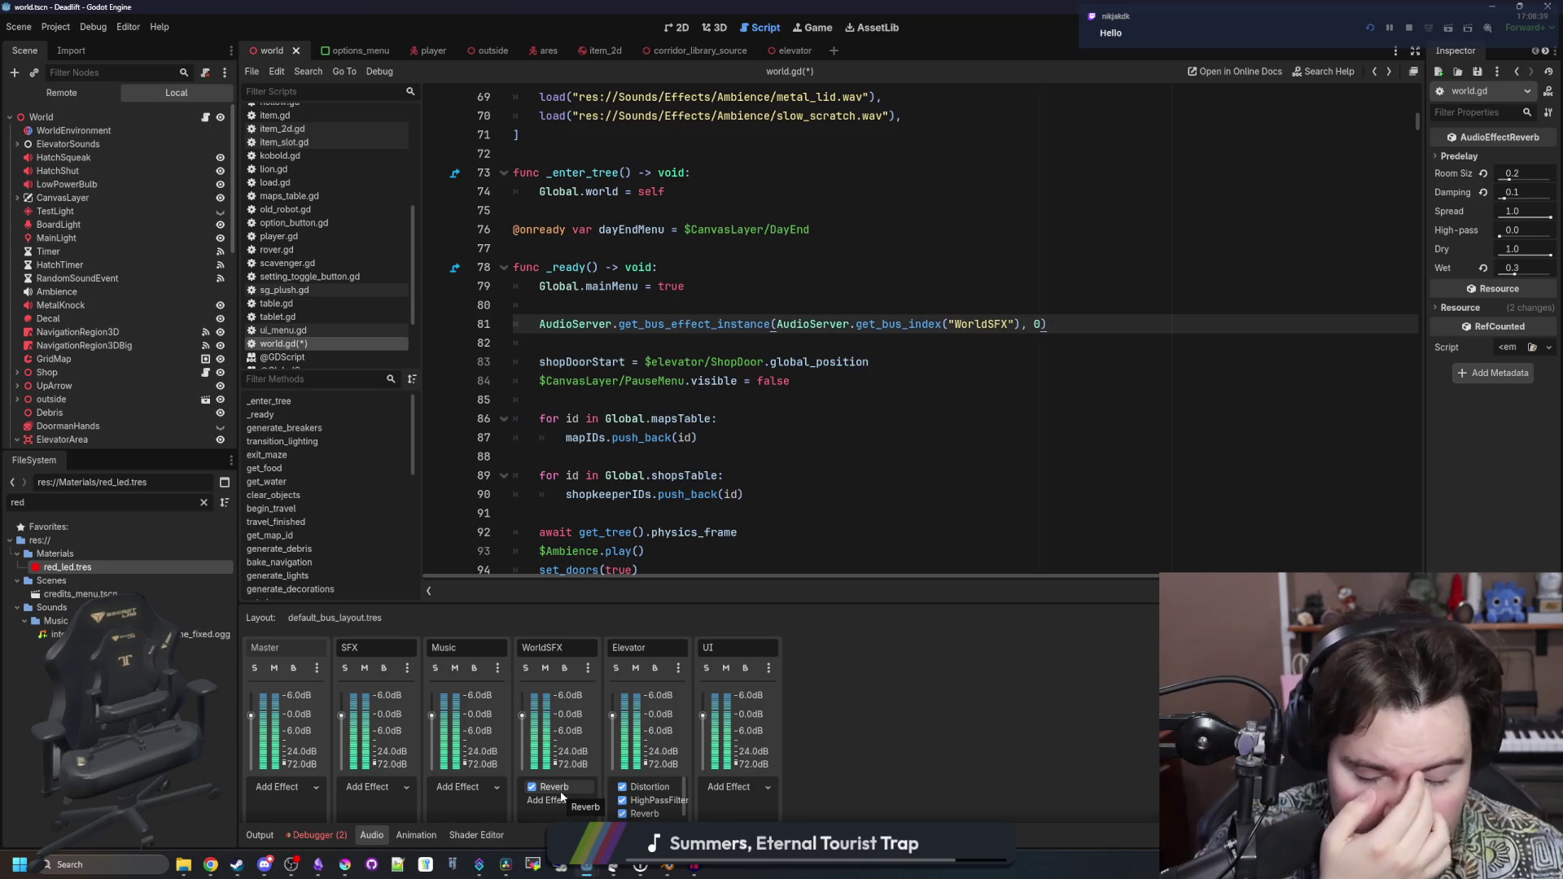
pyautogui.click(699, 417)
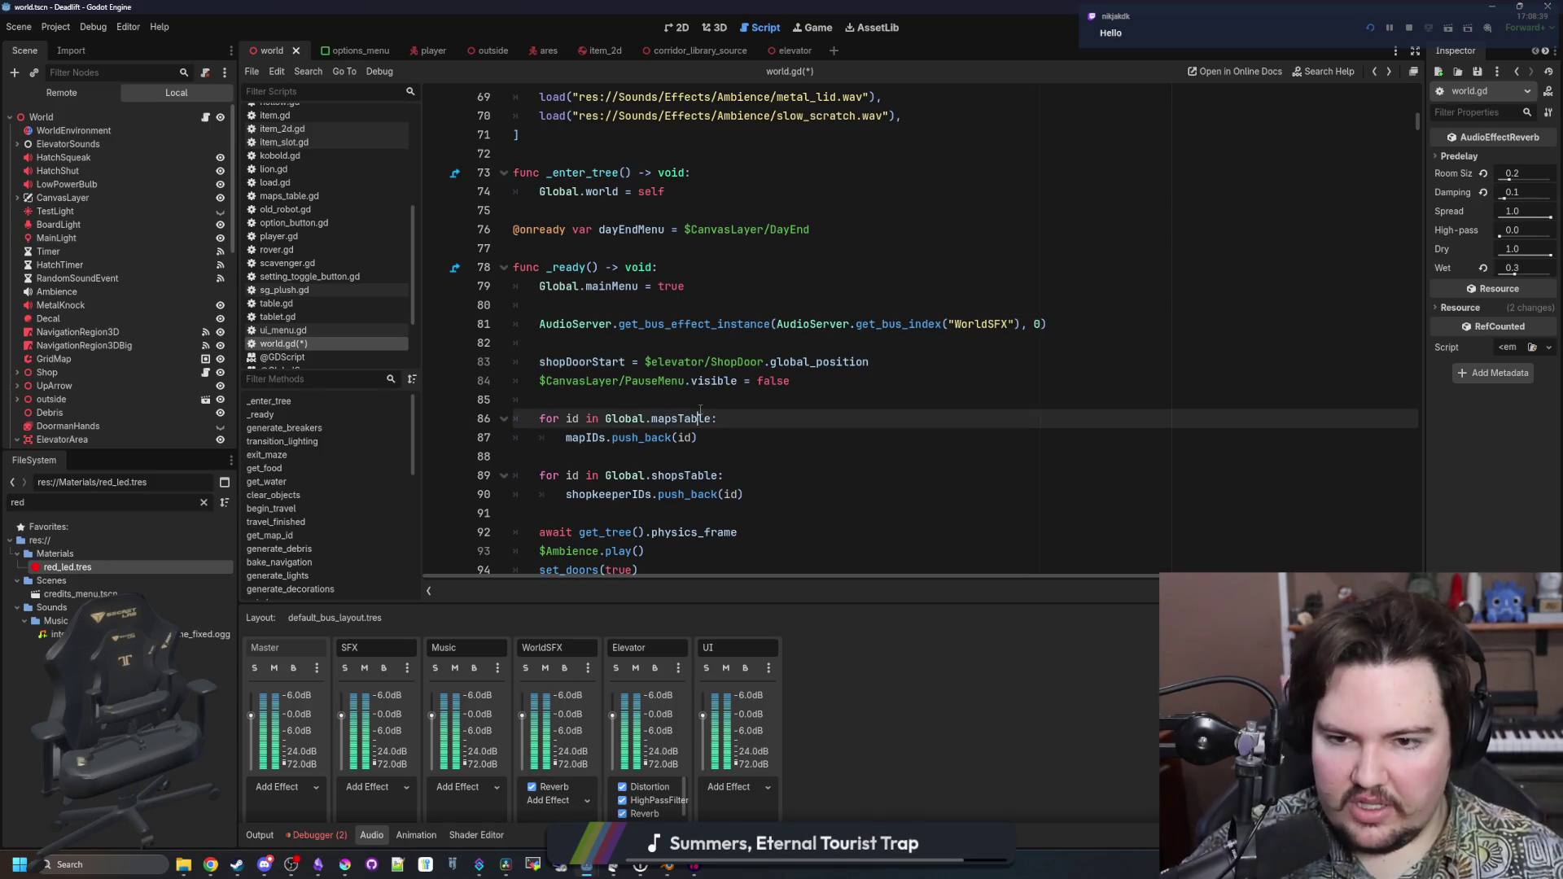
pyautogui.click(668, 344)
pyautogui.hotkey('ctrl', 's')
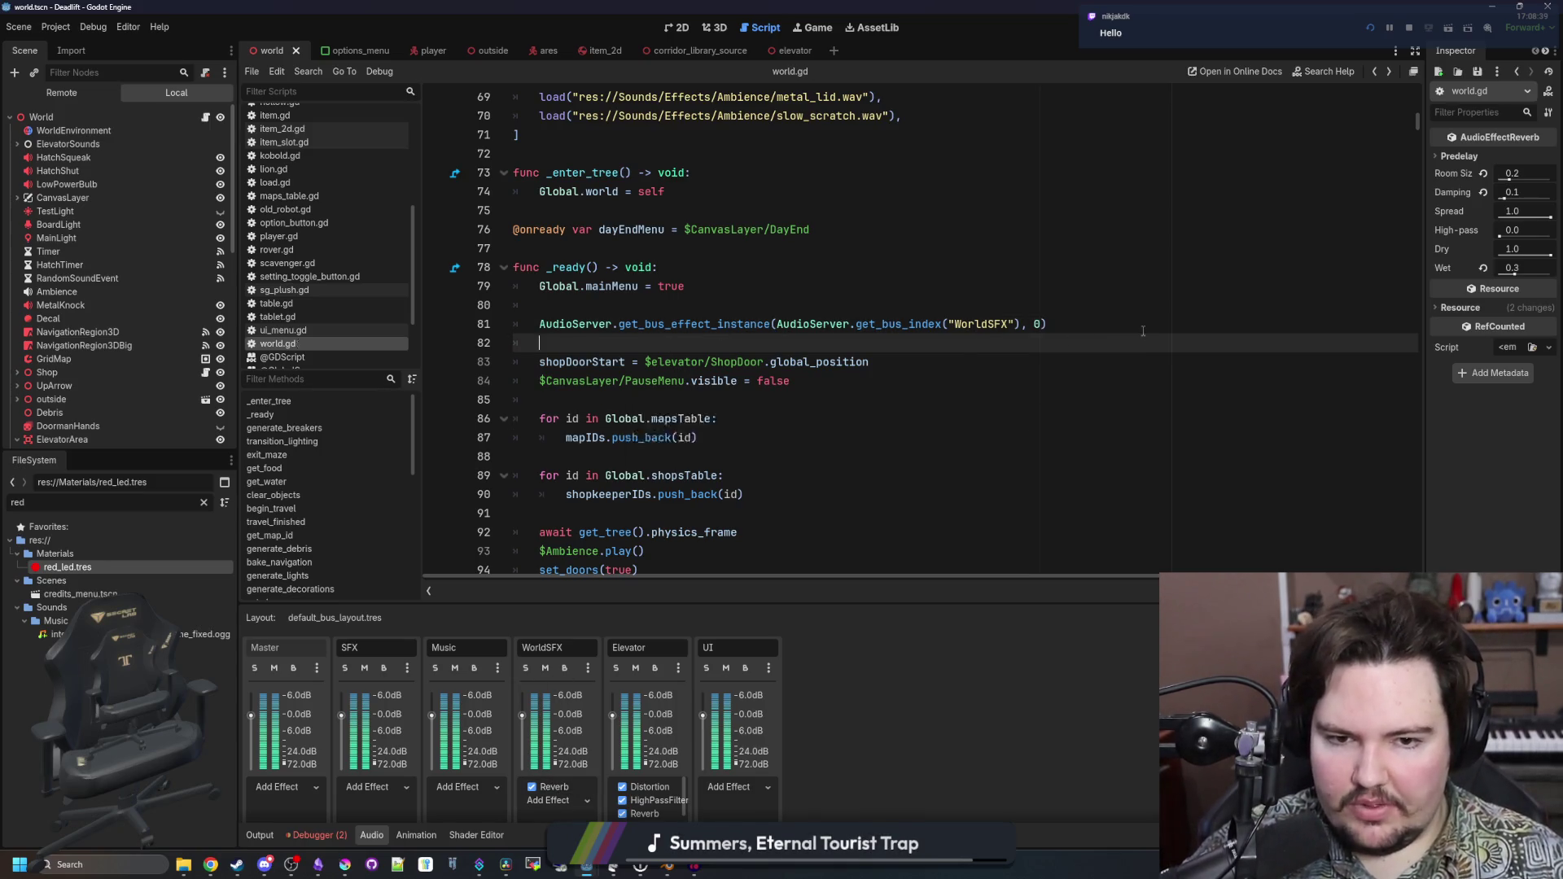
# Store line 81's call in var reverb typed AudioEffectReverb, with reverb on the next line
pyautogui.click(1143, 329)
pyautogui.write('var ')
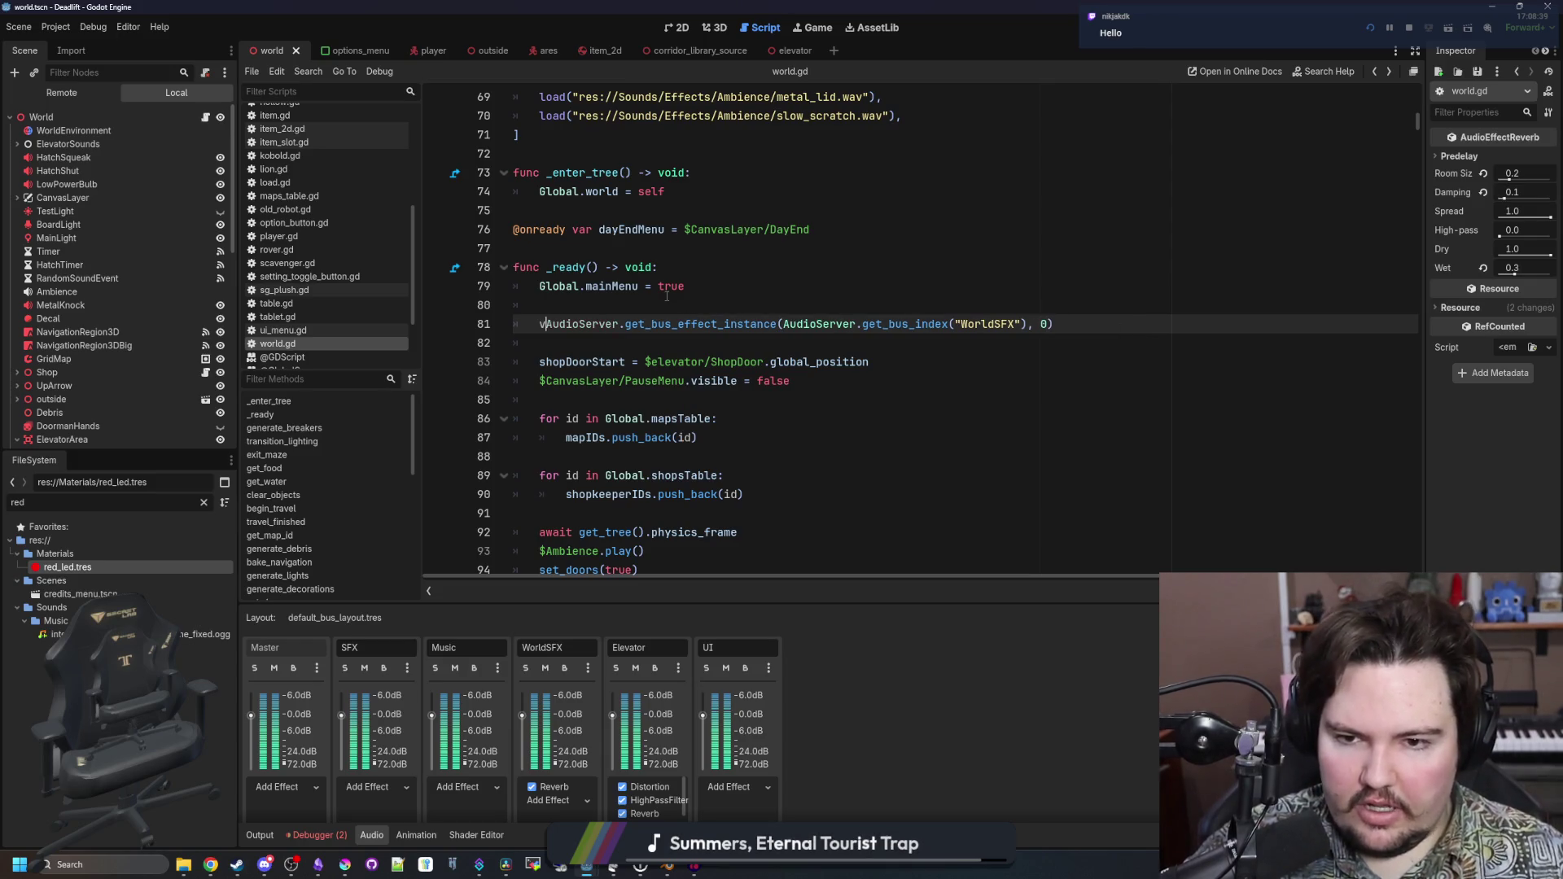
pyautogui.write('reverb =')
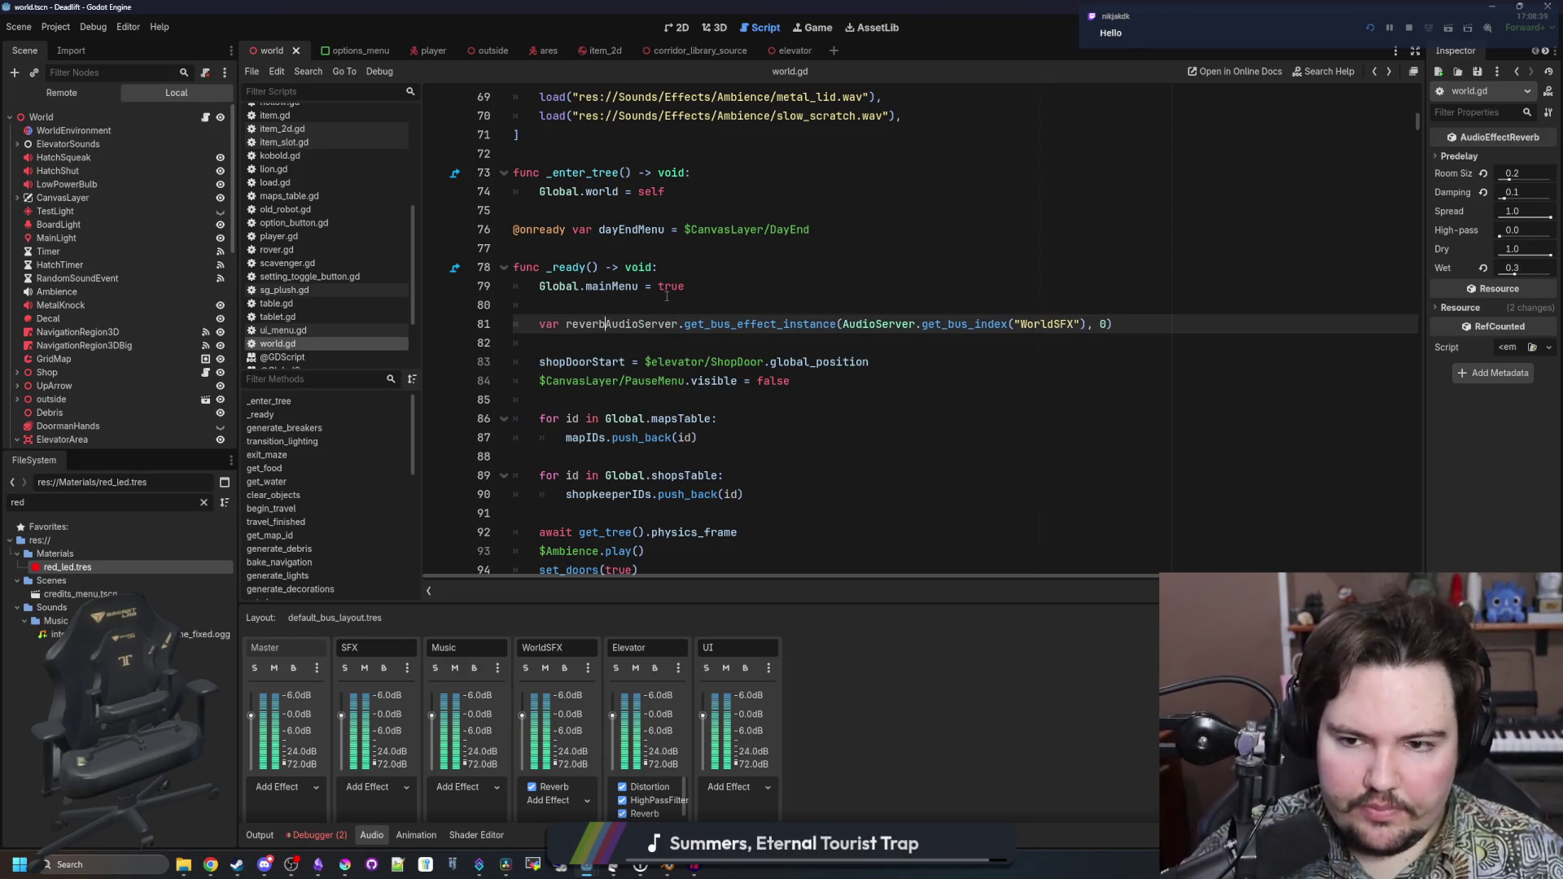
pyautogui.click(1201, 324)
pyautogui.press('Return')
pyautogui.write('reverb')
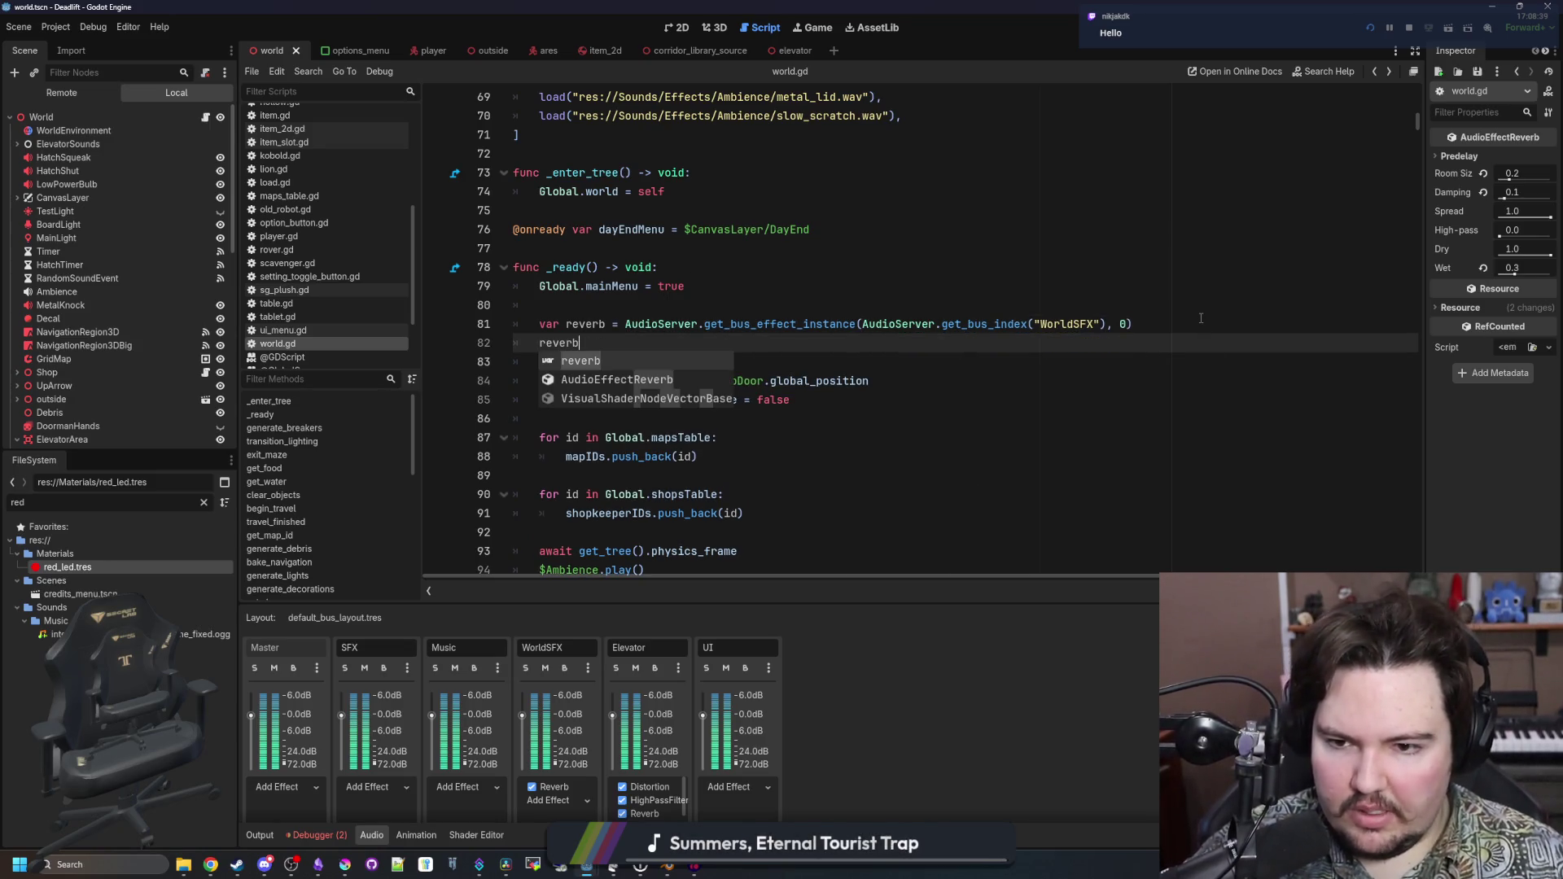
pyautogui.click(609, 325)
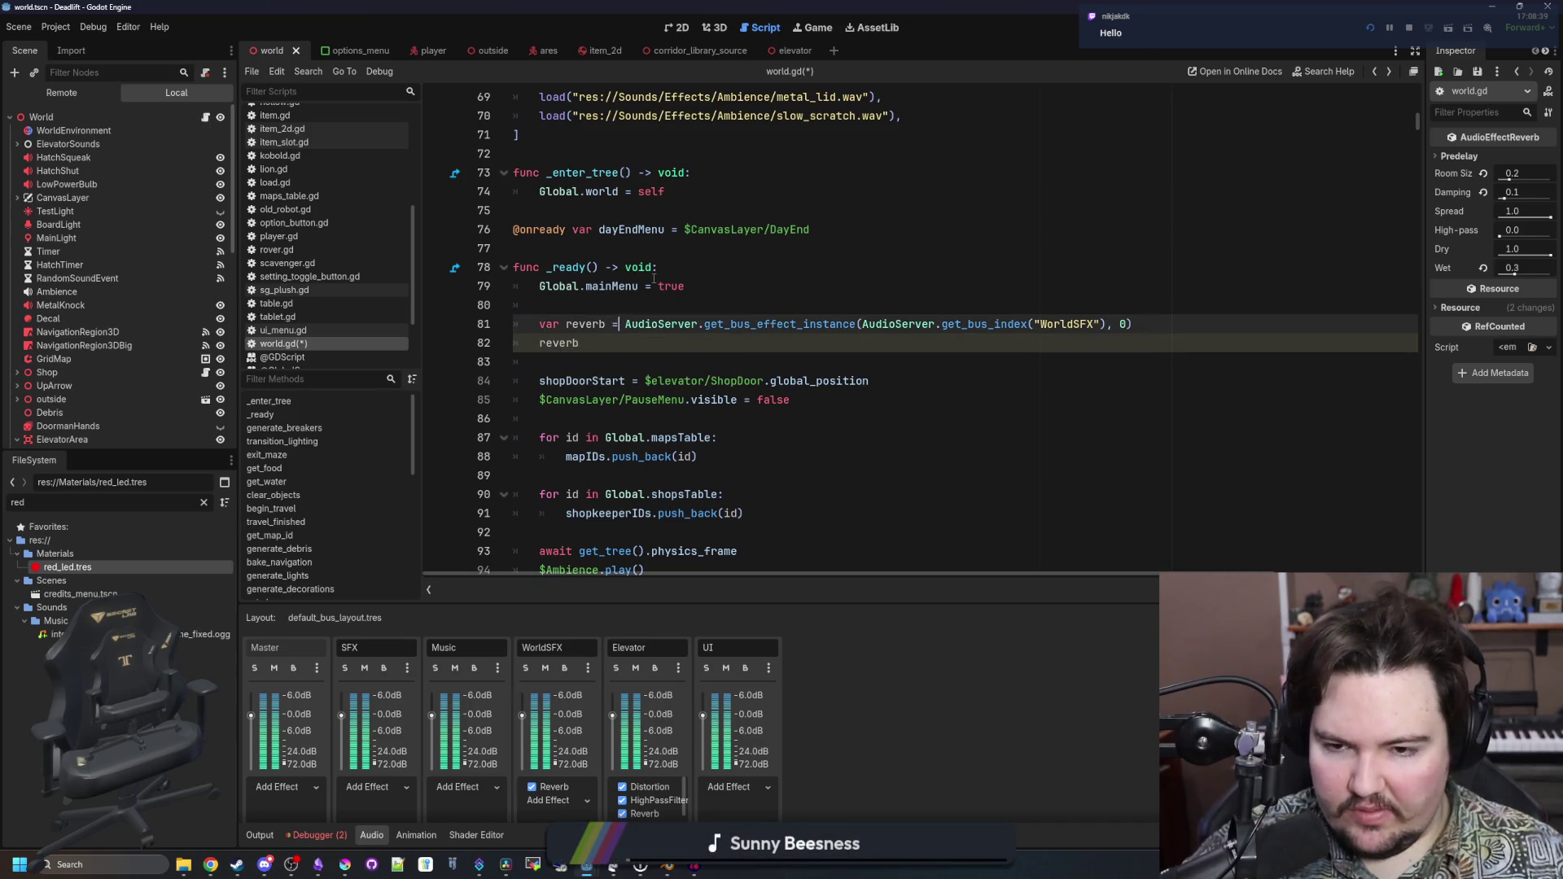
pyautogui.write('AudioEffect')
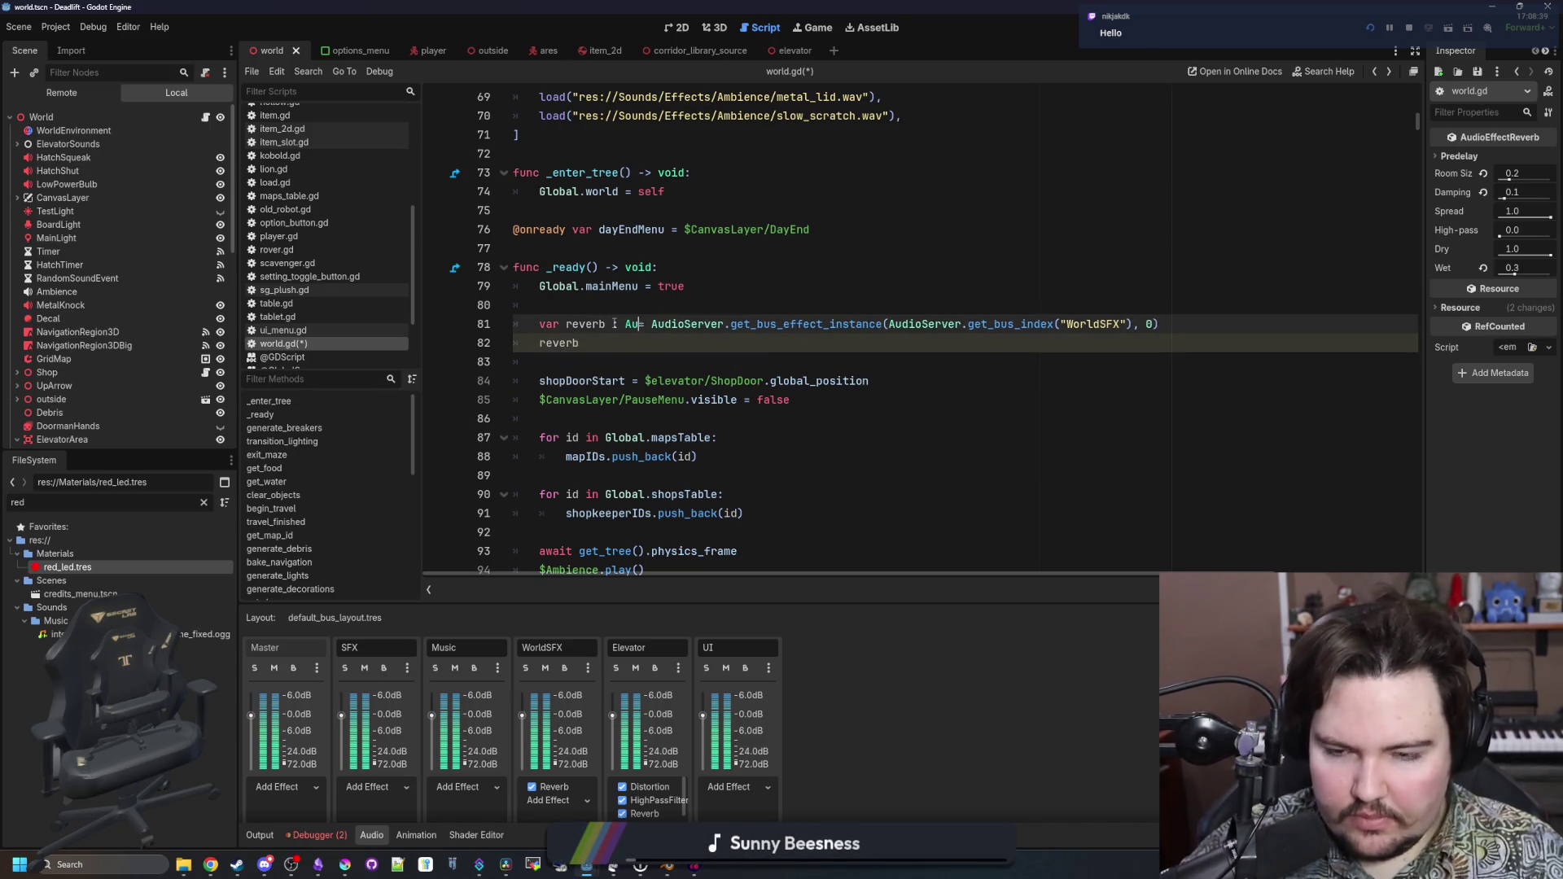
pyautogui.write('Rev')
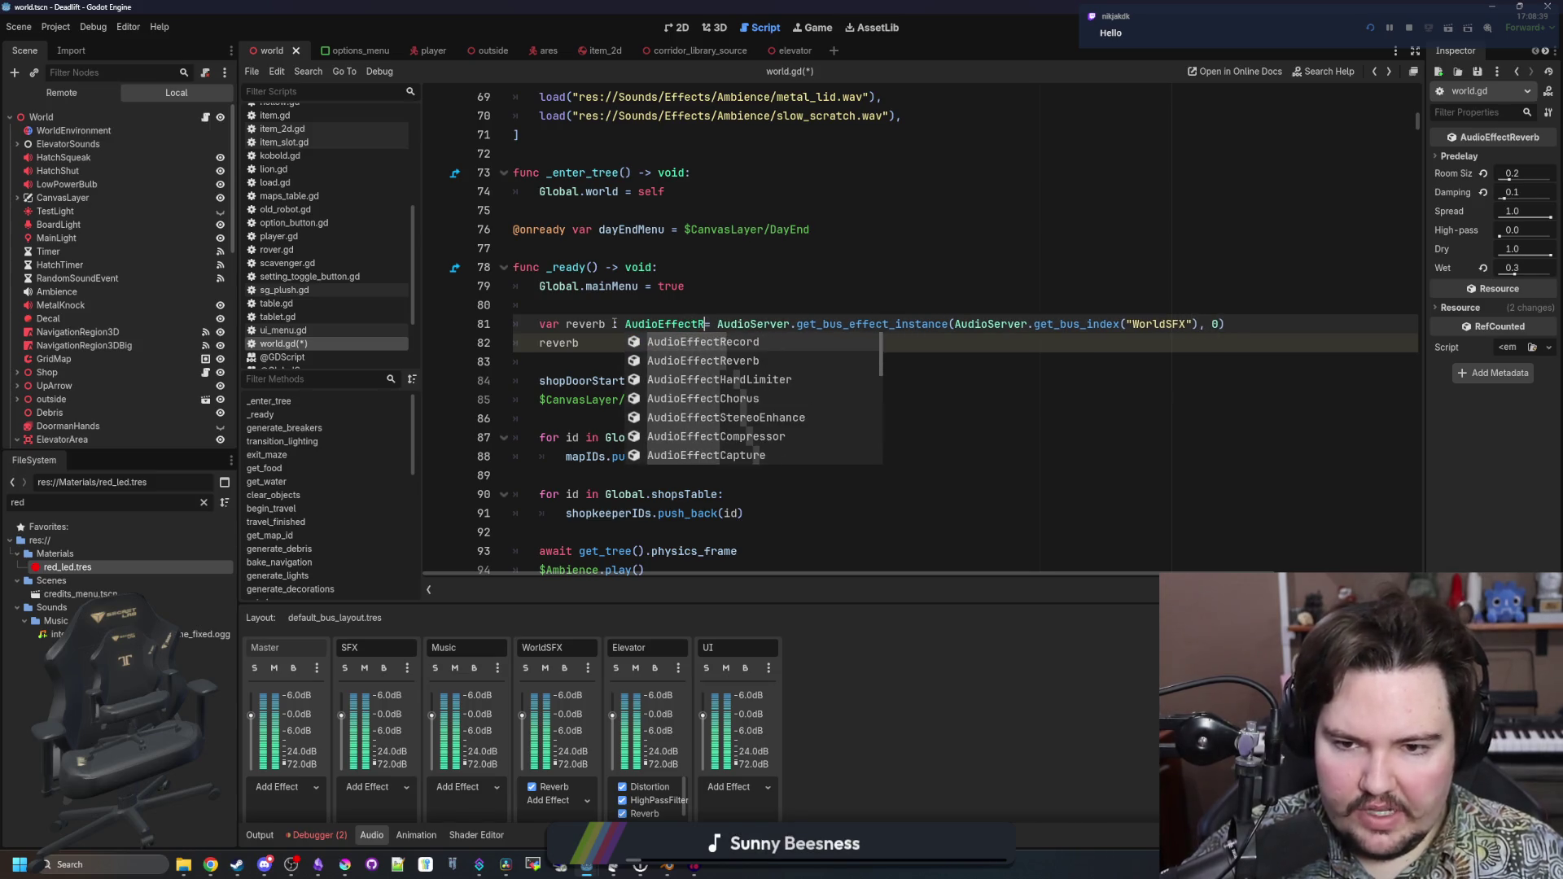
pyautogui.press('Return')
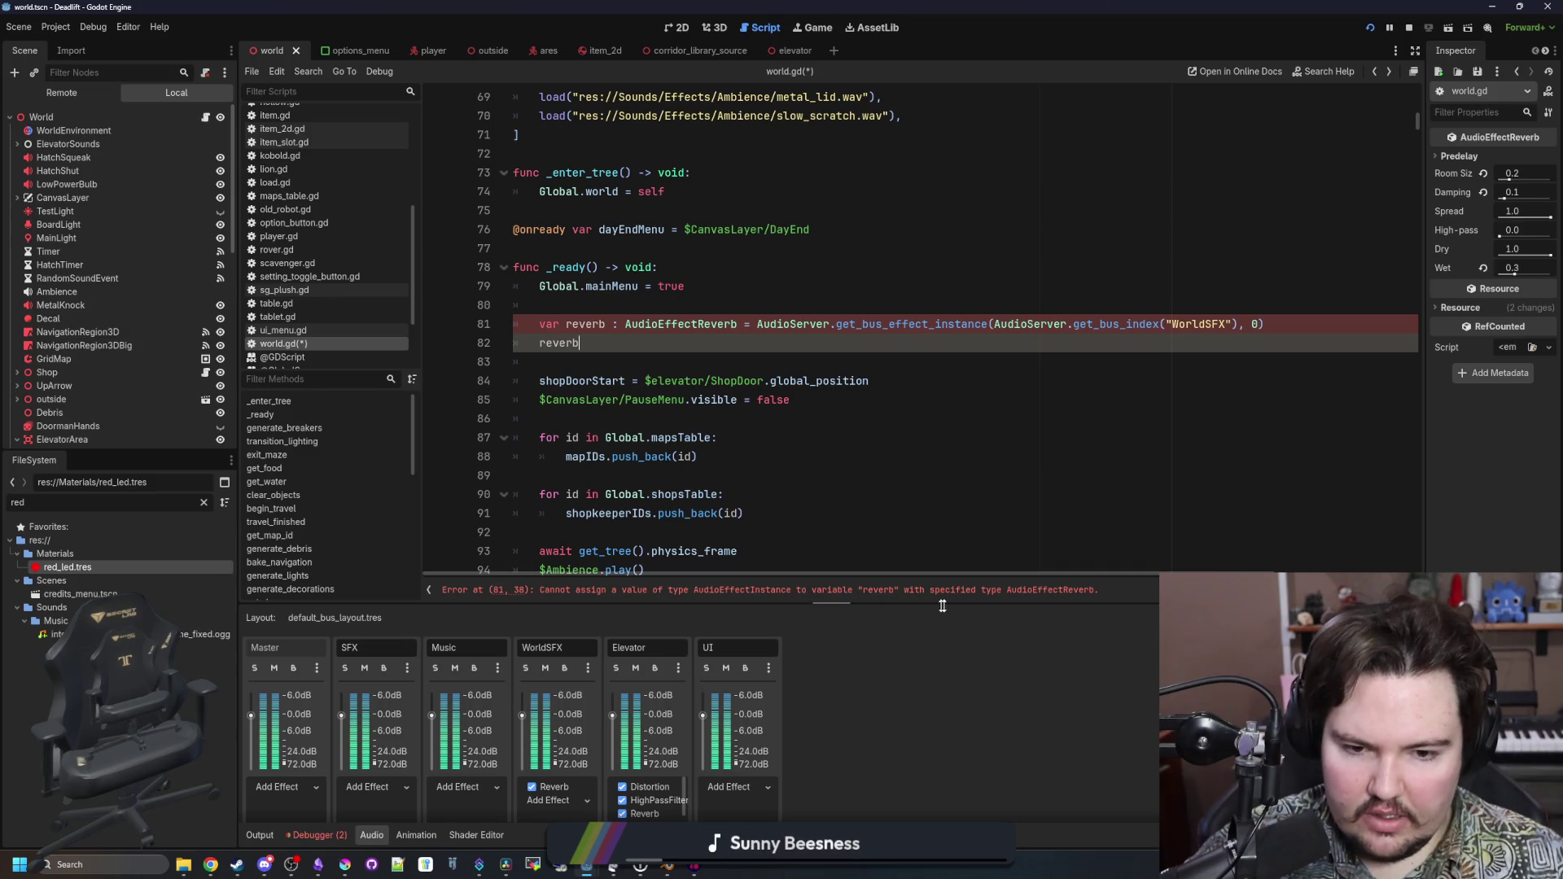
# Look up the AudioEffectReverb, get_bus_effect_instance and AudioEffectInstance references
pyautogui.keyDown('ctrl'); pyautogui.click(686, 324); pyautogui.keyUp('ctrl')
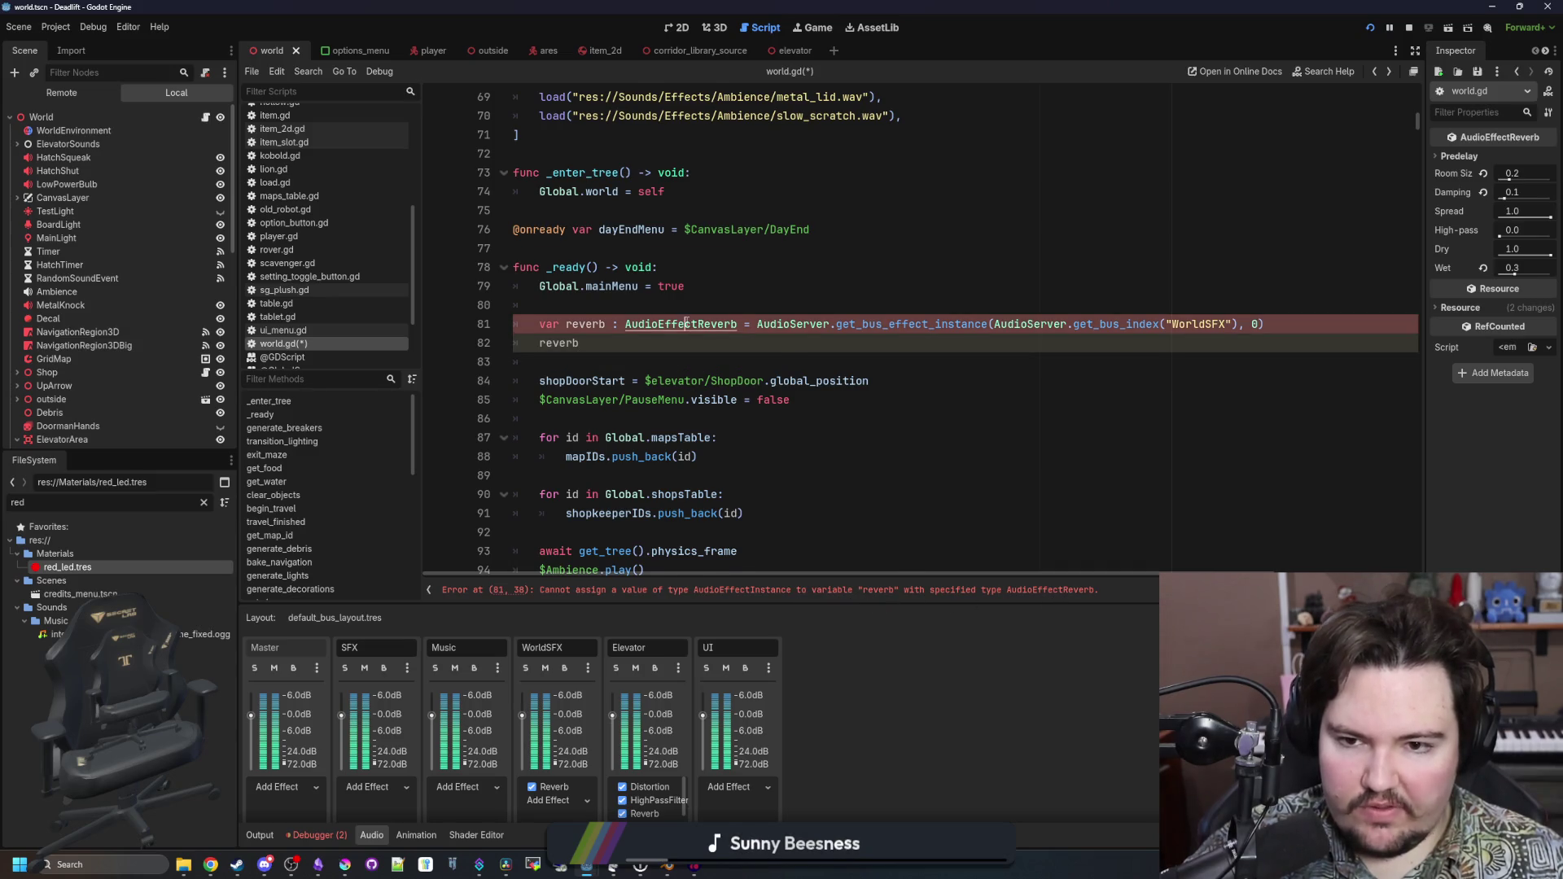
pyautogui.keyDown('ctrl'); pyautogui.click(687, 324); pyautogui.keyUp('ctrl')
pyautogui.hotkey('alt', 'Left')
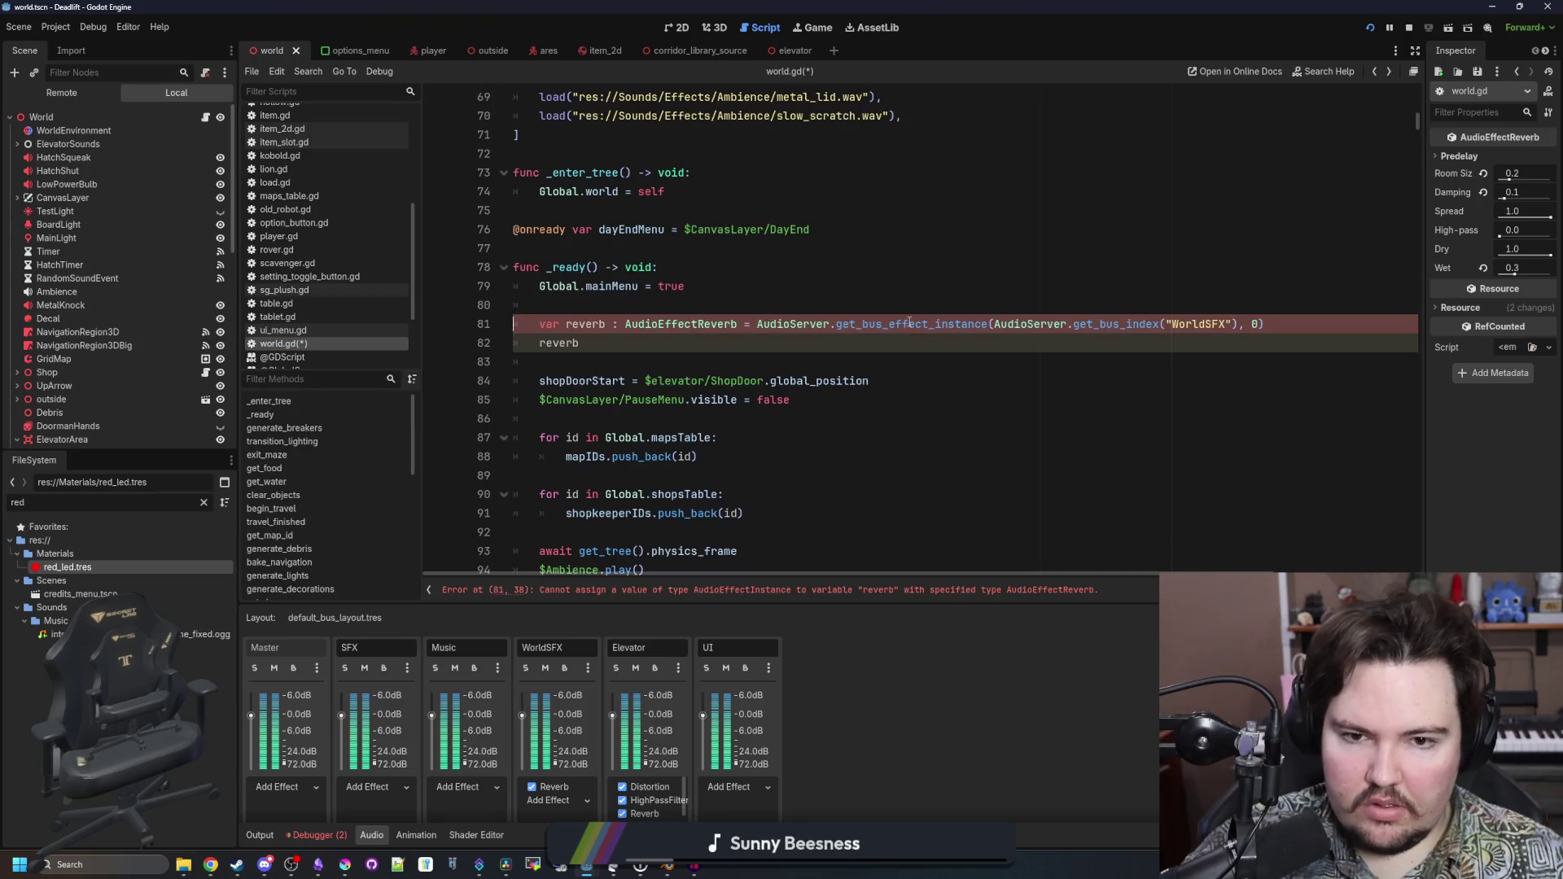
pyautogui.keyDown('ctrl'); pyautogui.click(908, 320); pyautogui.keyUp('ctrl')
pyautogui.click(675, 108)
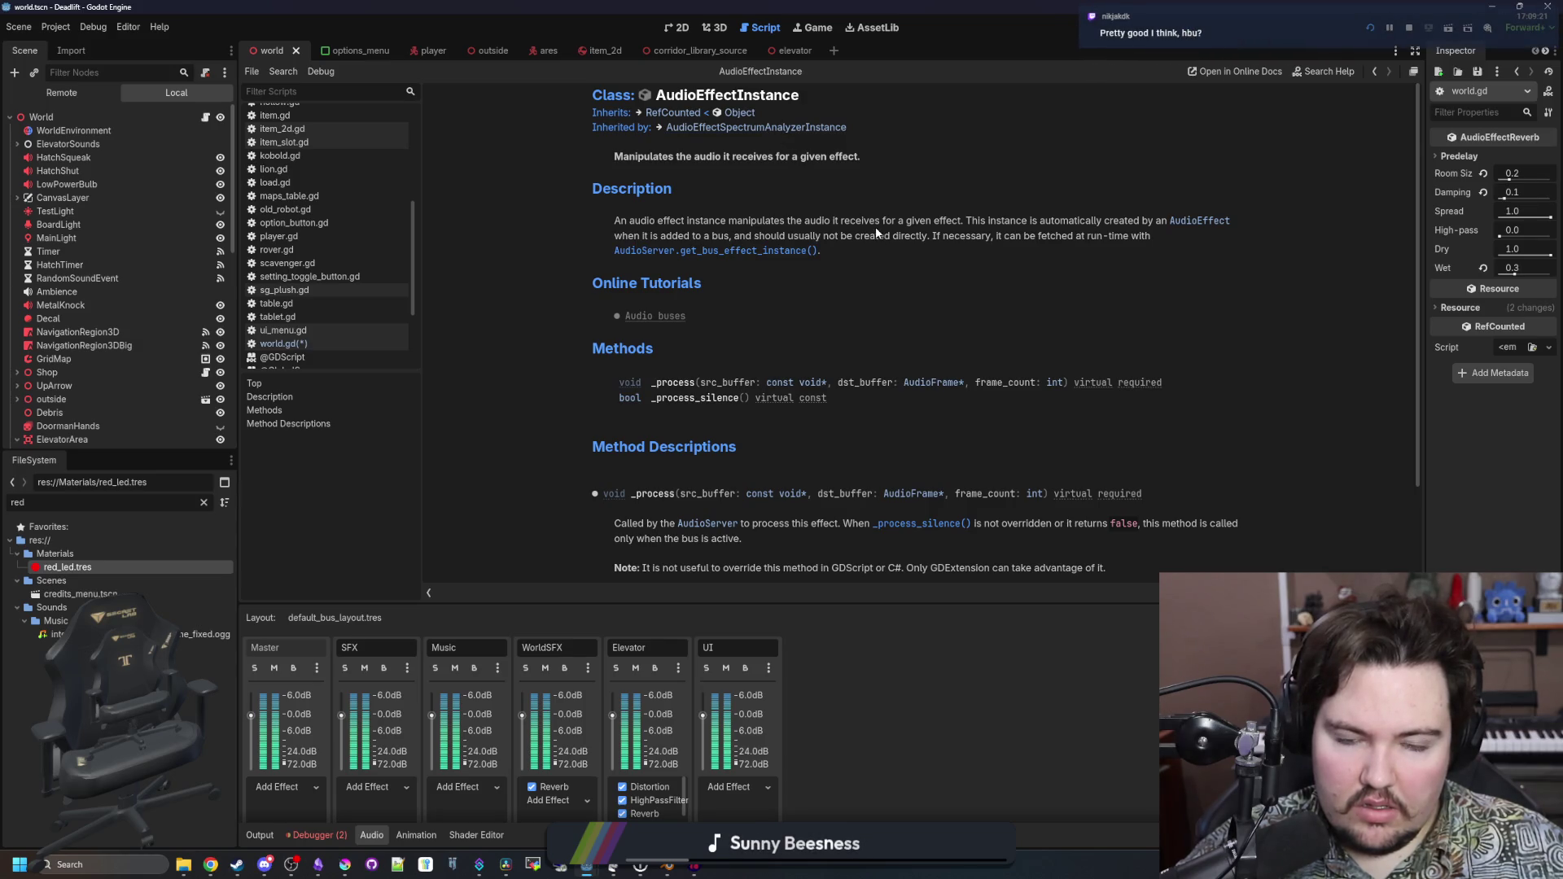
# Read the AudioEffectInstance page and the get_bus_effect_instance reference
pyautogui.moveTo(1016, 221)
pyautogui.mouseDown()
pyautogui.moveTo(1230, 220)
pyautogui.moveTo(616, 221)
pyautogui.moveTo(957, 237)
pyautogui.mouseUp()
pyautogui.click(961, 239)
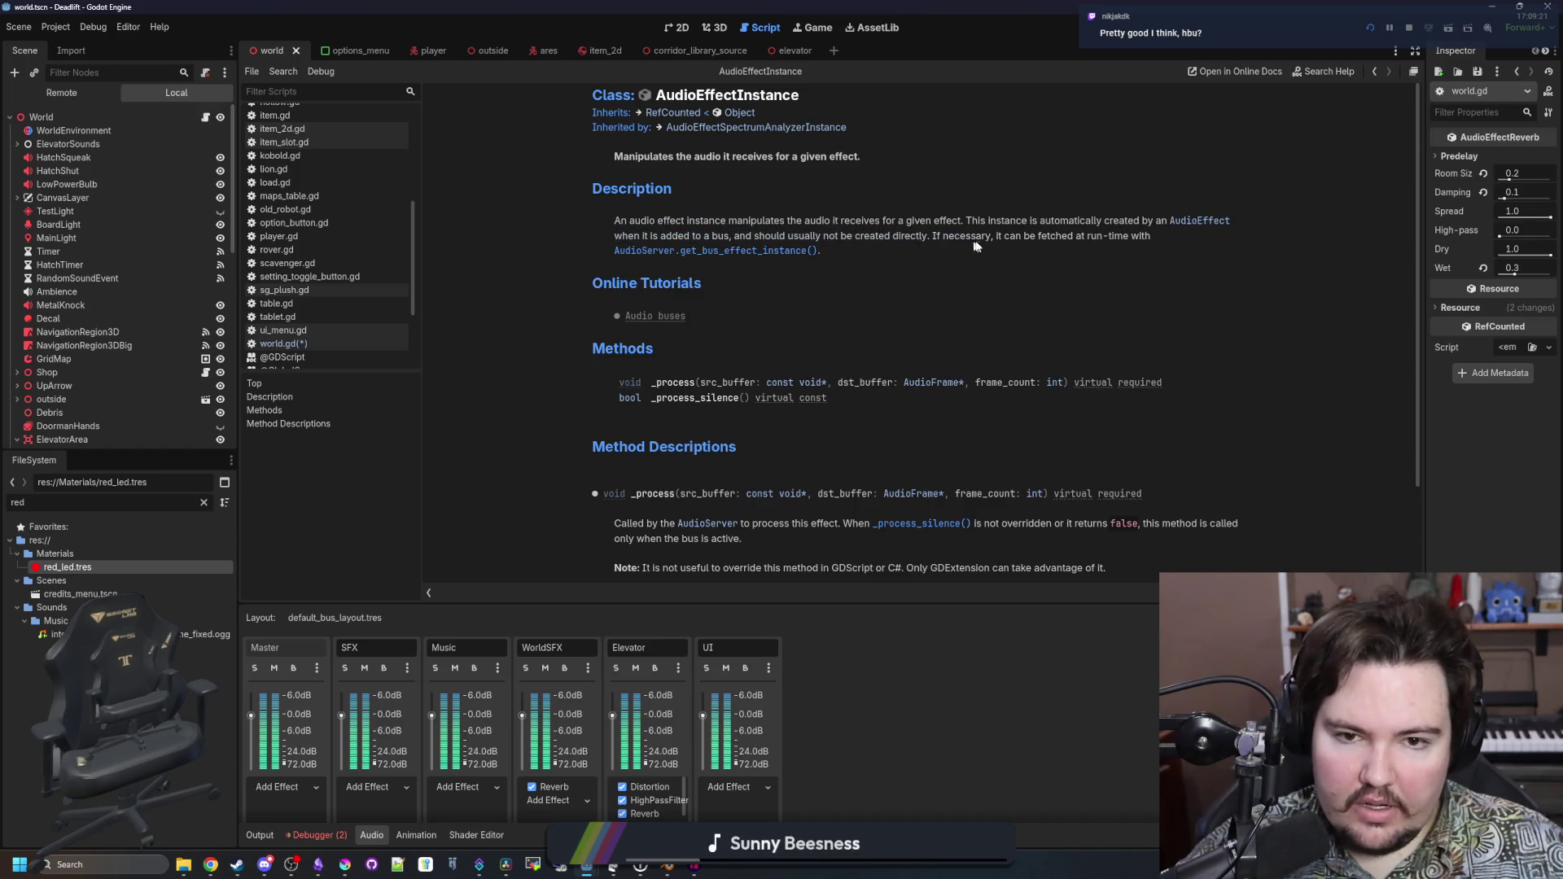
pyautogui.scroll(-3, 804, 295)
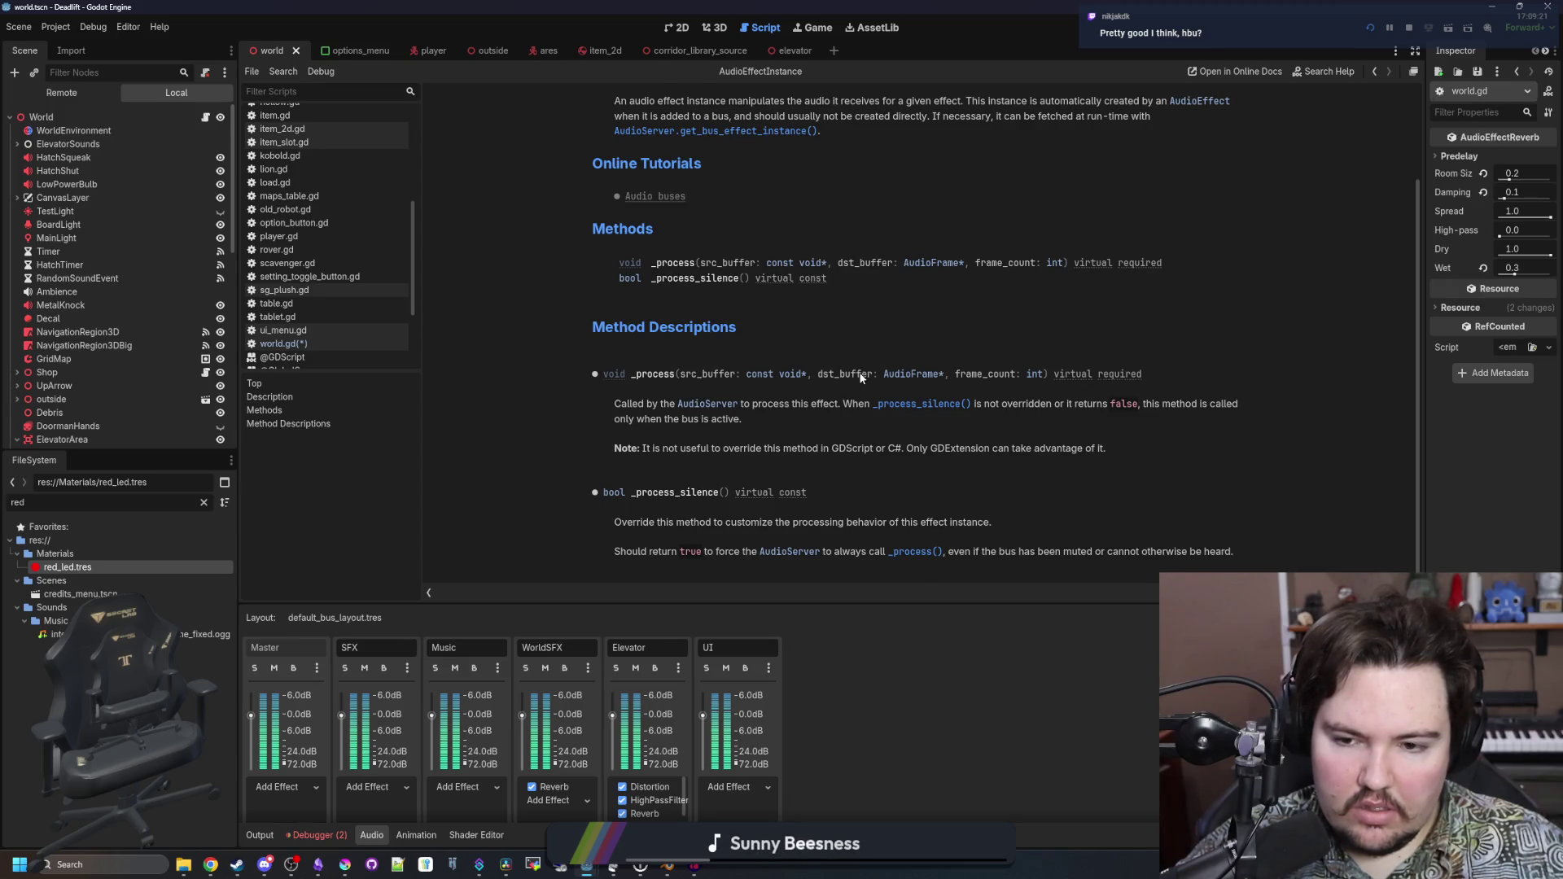
pyautogui.scroll(3, 861, 377)
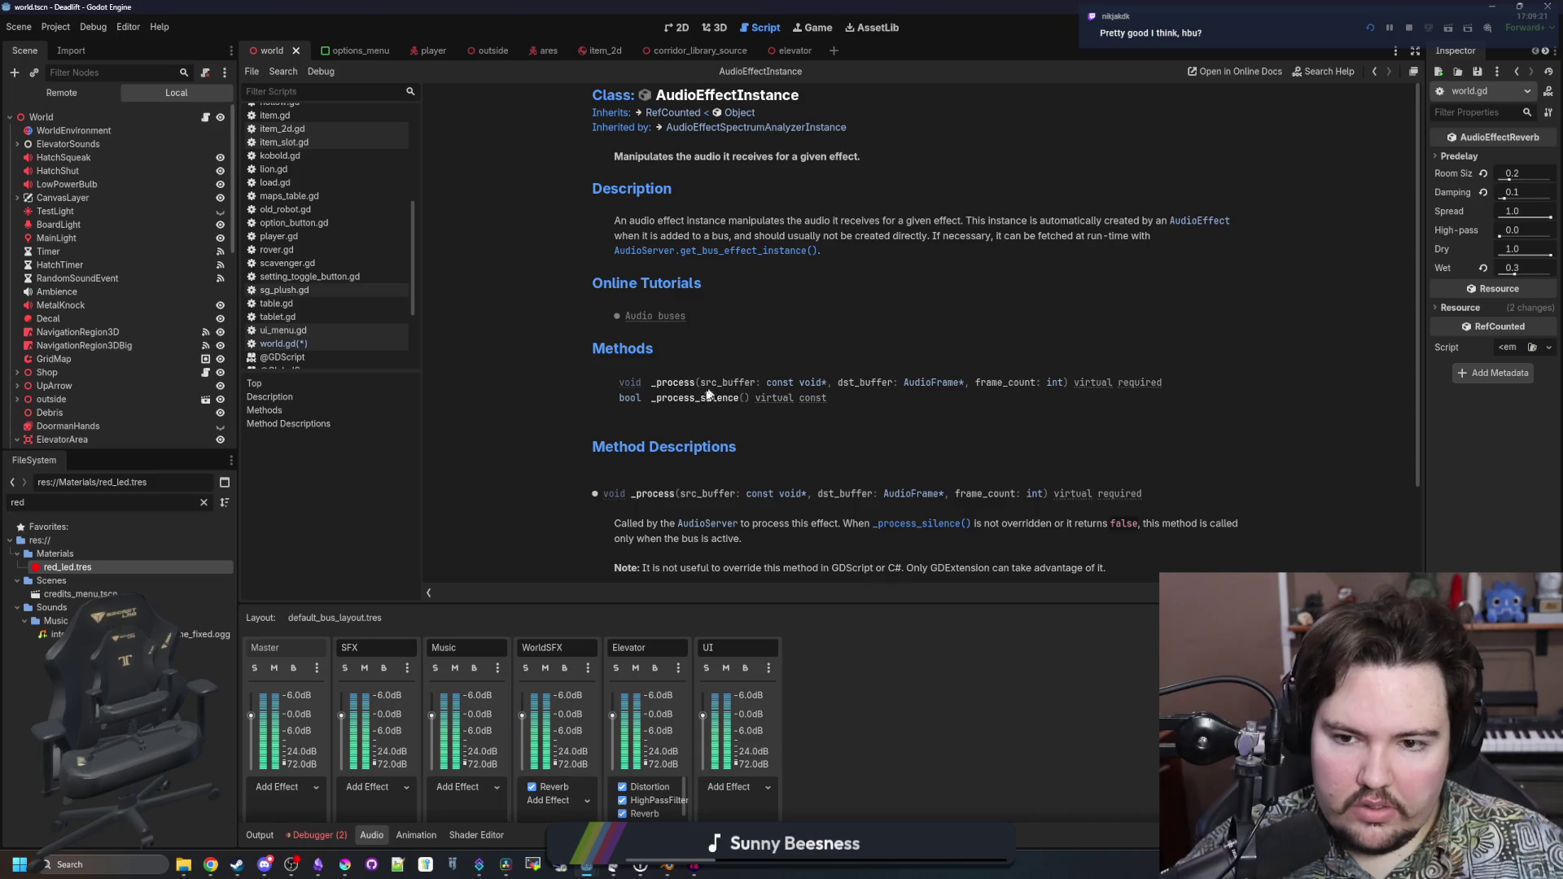
pyautogui.scroll(-3, 693, 486)
pyautogui.scroll(3, 713, 452)
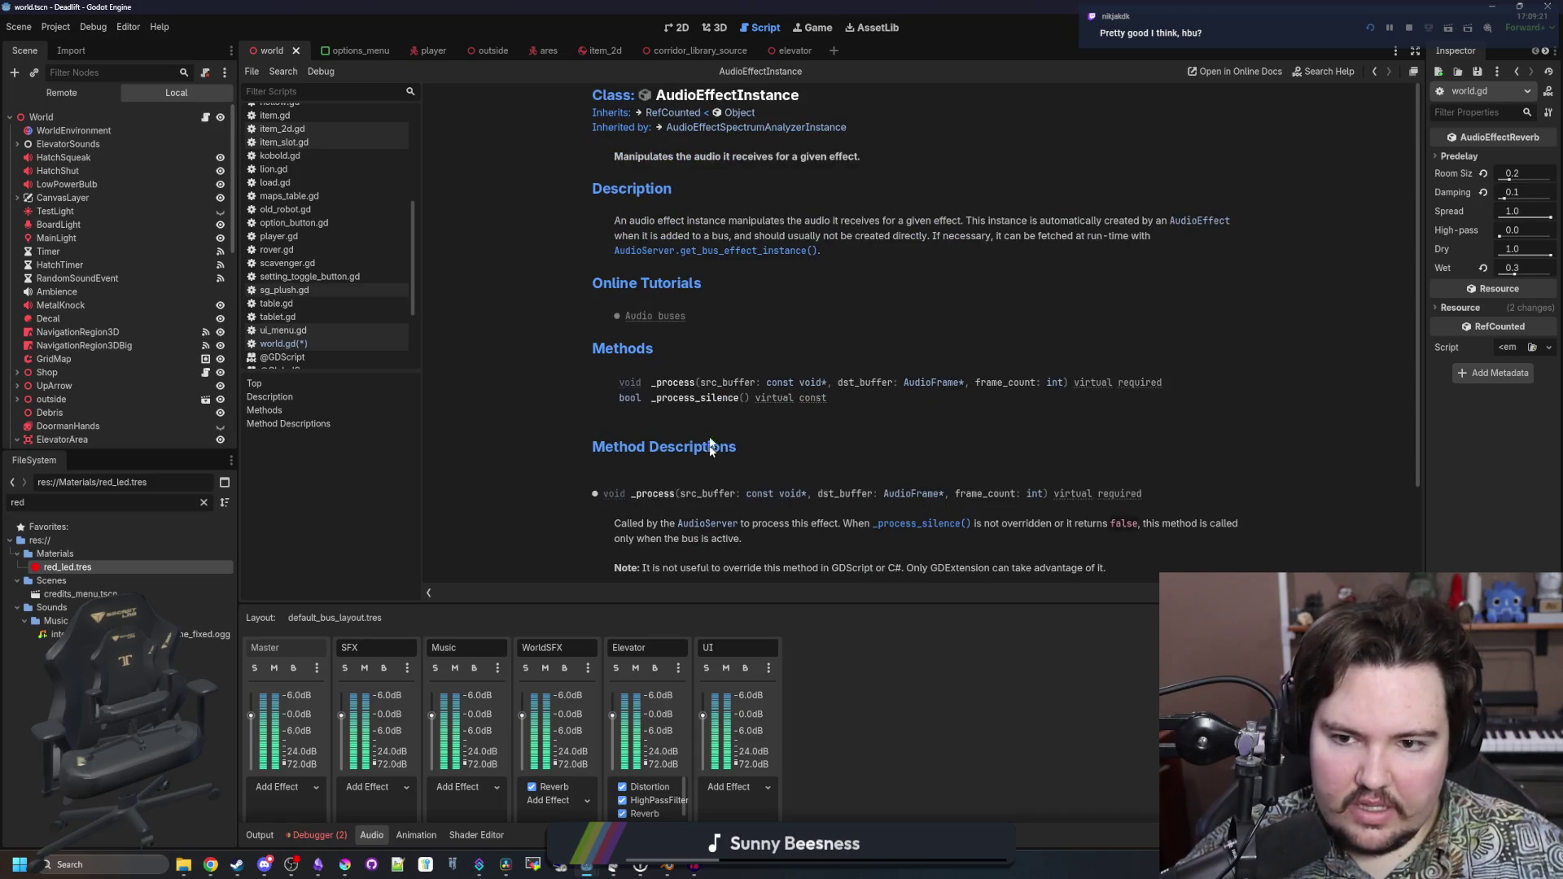
pyautogui.click(750, 253)
pyautogui.hotkey('alt', 'Left')
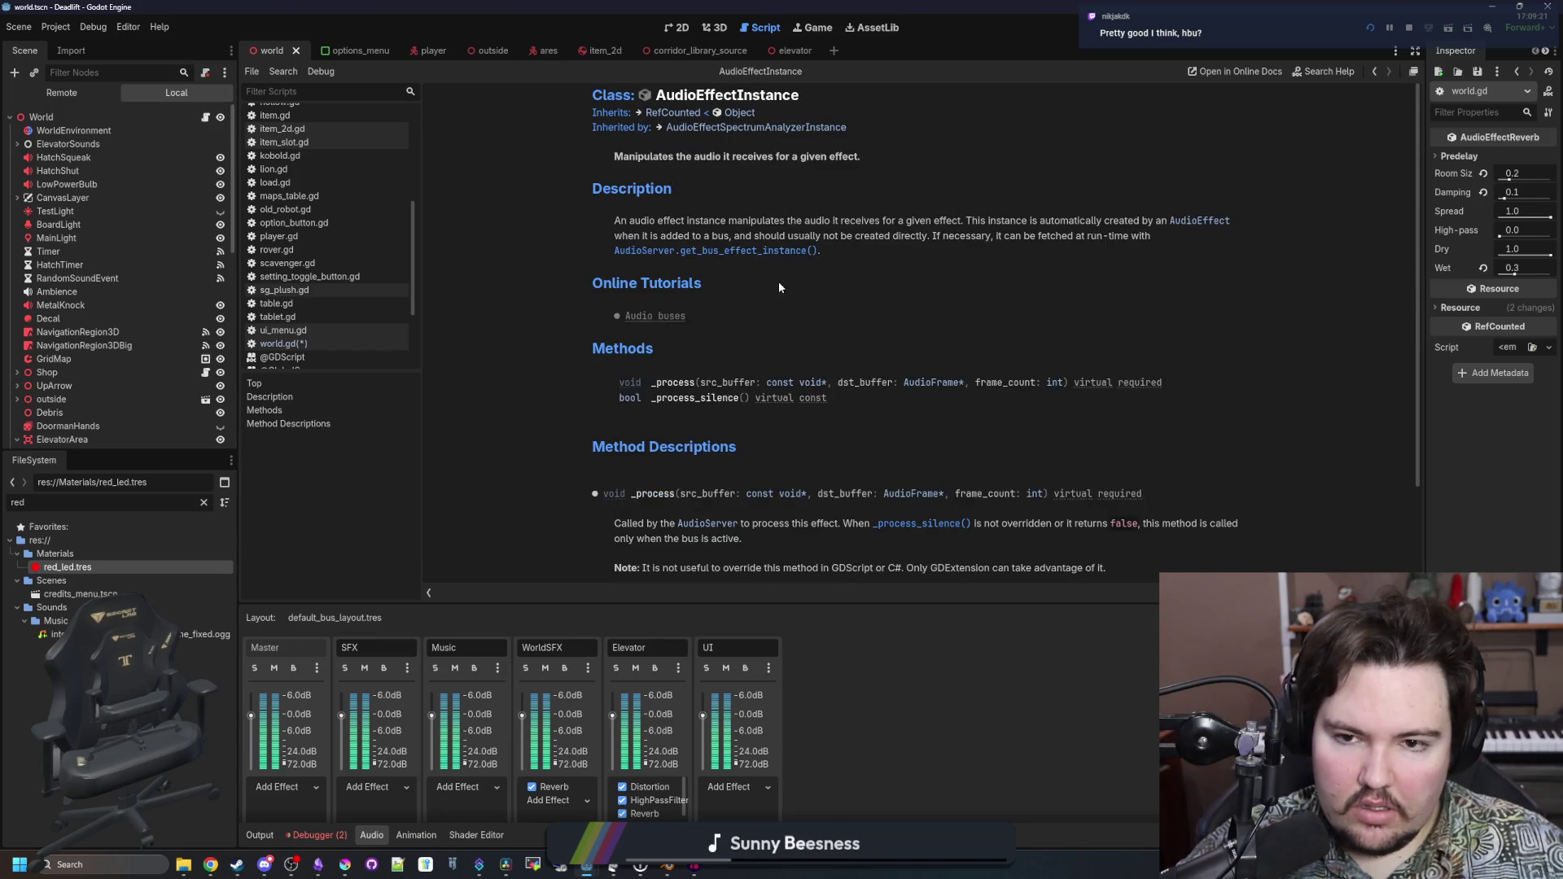
pyautogui.scroll(-3, 757, 325)
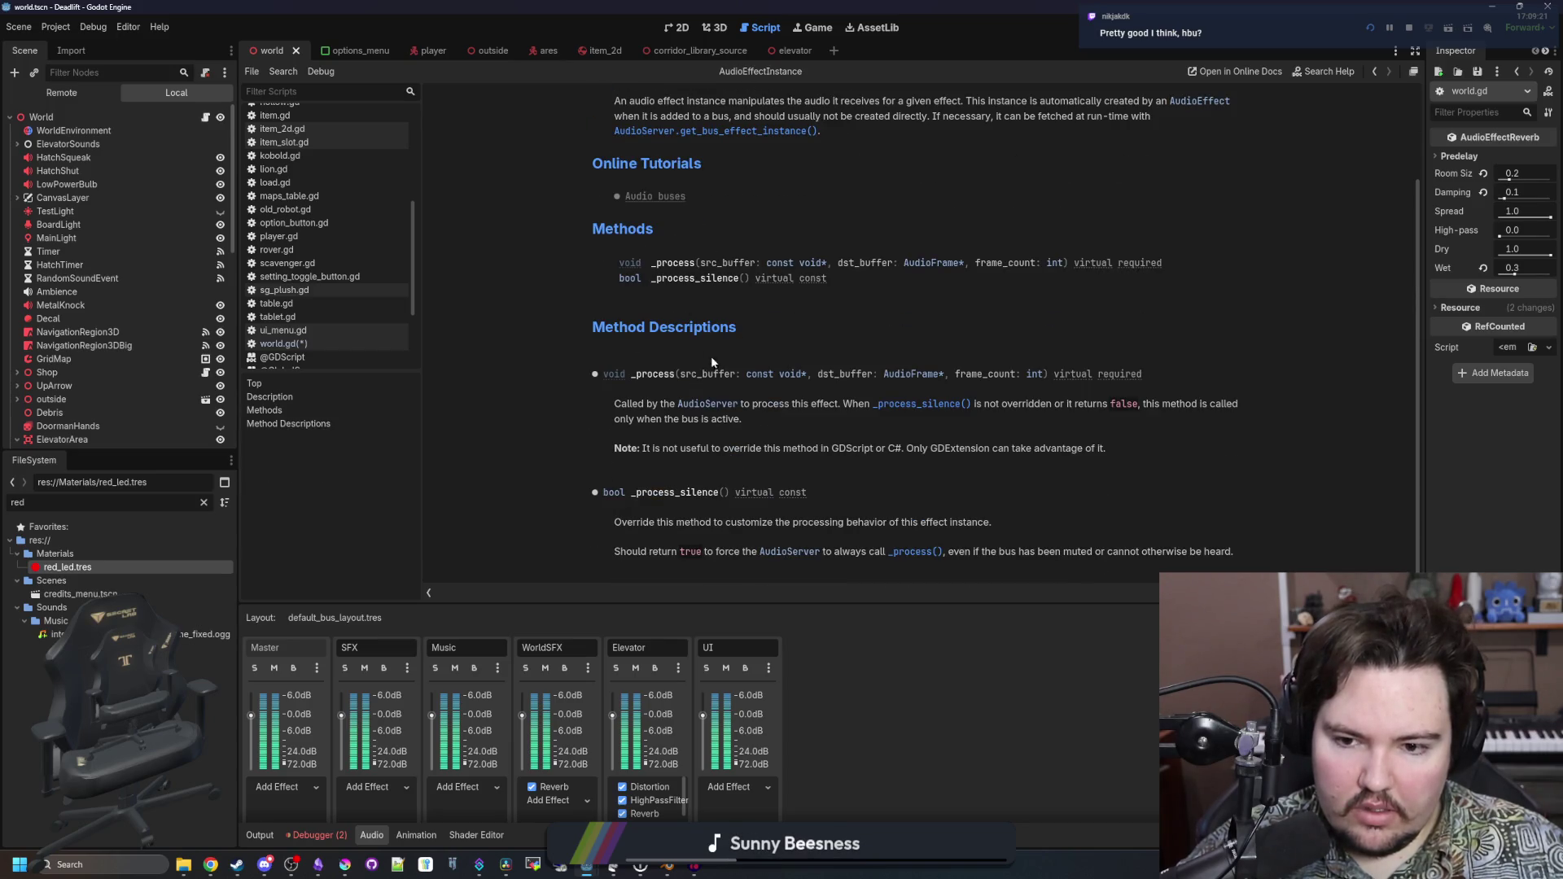
pyautogui.scroll(3, 733, 382)
# Return to world.gd and view the AudioEffectReverb class reference from line 81
pyautogui.hotkey('alt', 'Right')
pyautogui.hotkey('alt', 'Left')
pyautogui.hotkey('alt', 'Right')
pyautogui.hotkey('alt', 'Left')
pyautogui.hotkey('alt', 'Left')
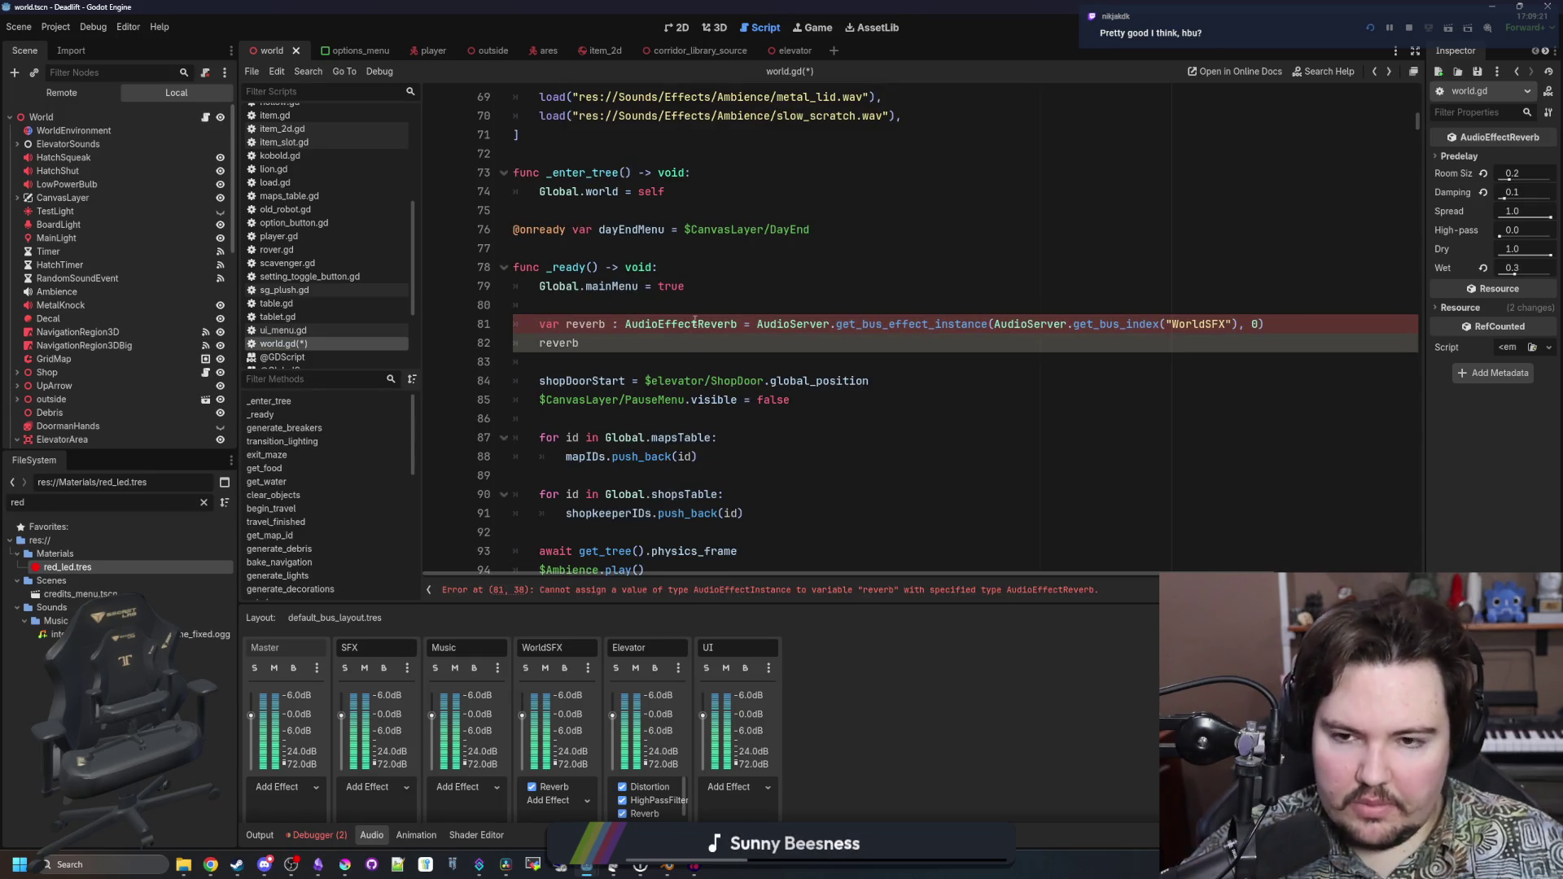
pyautogui.keyDown('ctrl'); pyautogui.click(699, 324); pyautogui.keyUp('ctrl')
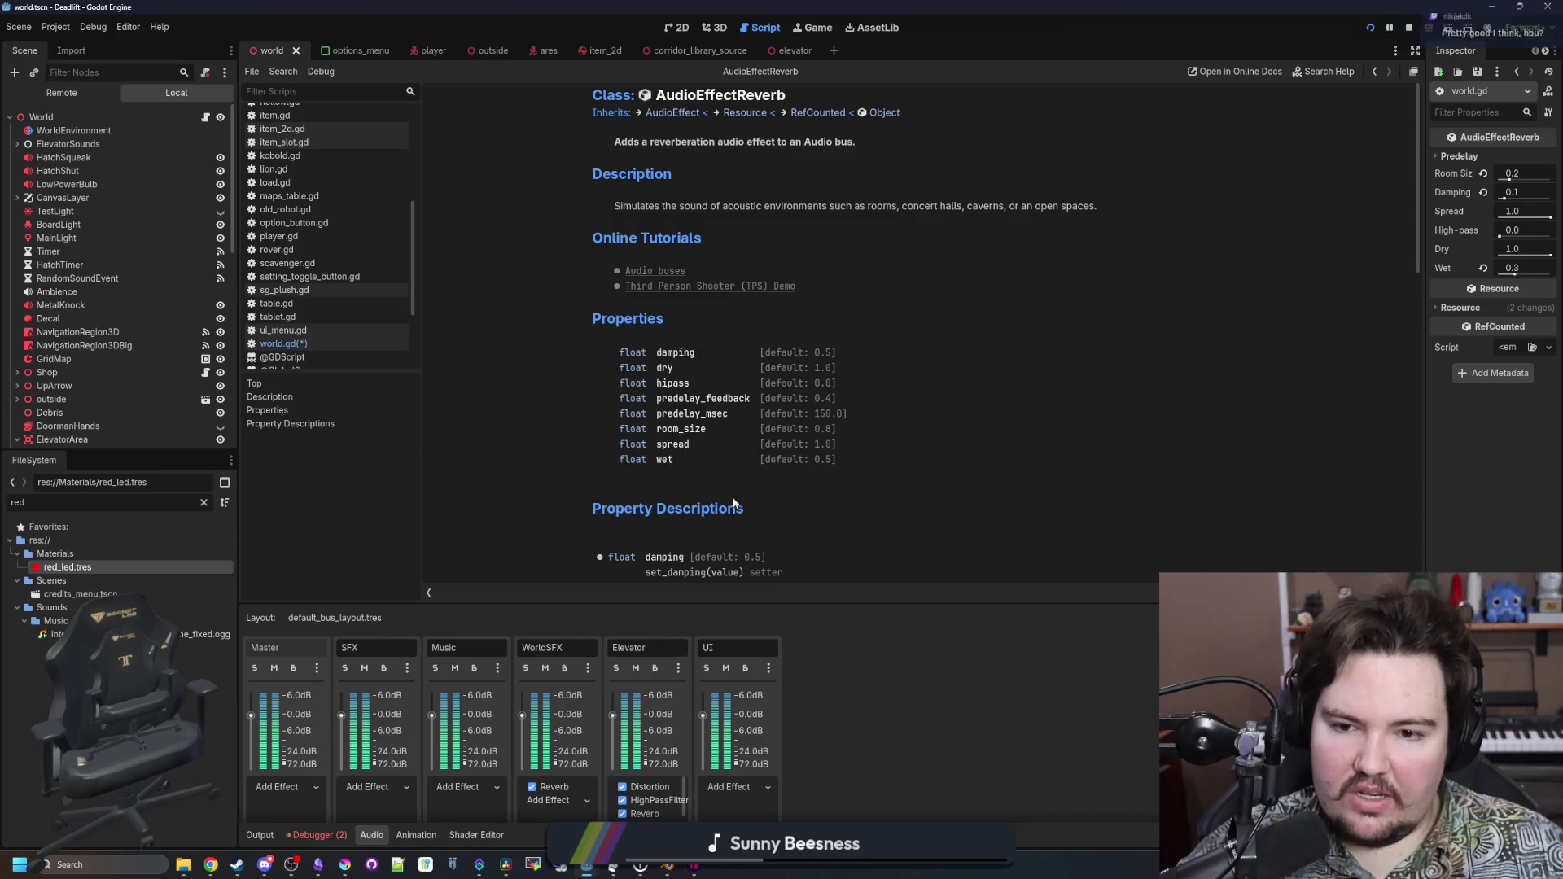
pyautogui.hotkey('alt', 'Left')
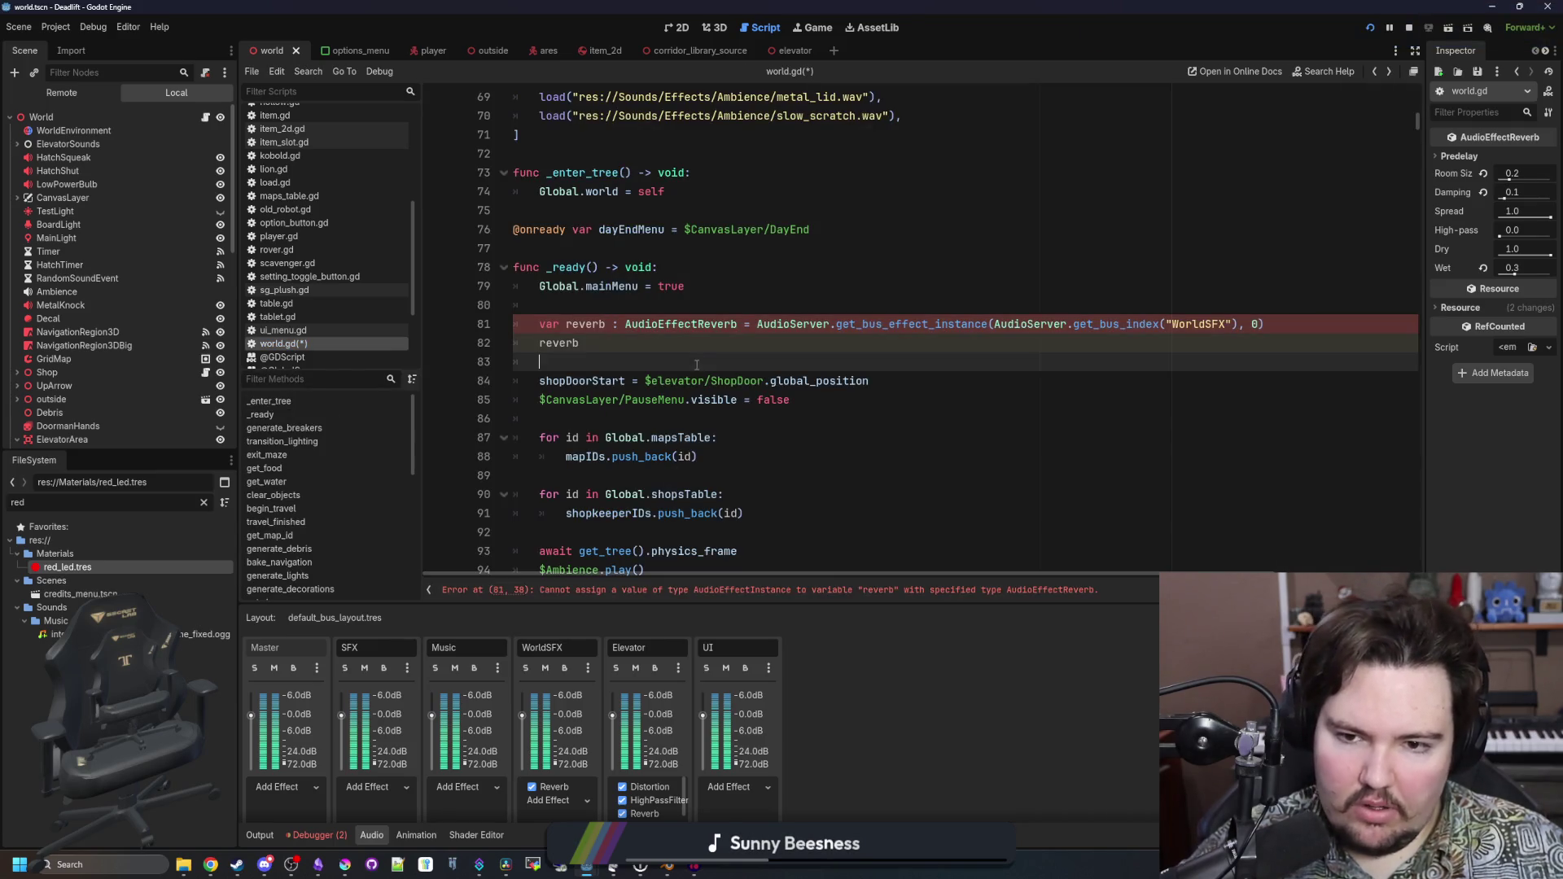
# Remove the AudioEffectReverb annotation and set reverb.wet = 0.0 on line 82
pyautogui.moveTo(739, 324); pyautogui.dragTo(611, 324)
pyautogui.press('BackSpace')
pyautogui.click(635, 343)
pyautogui.write('.wet = 0.0')
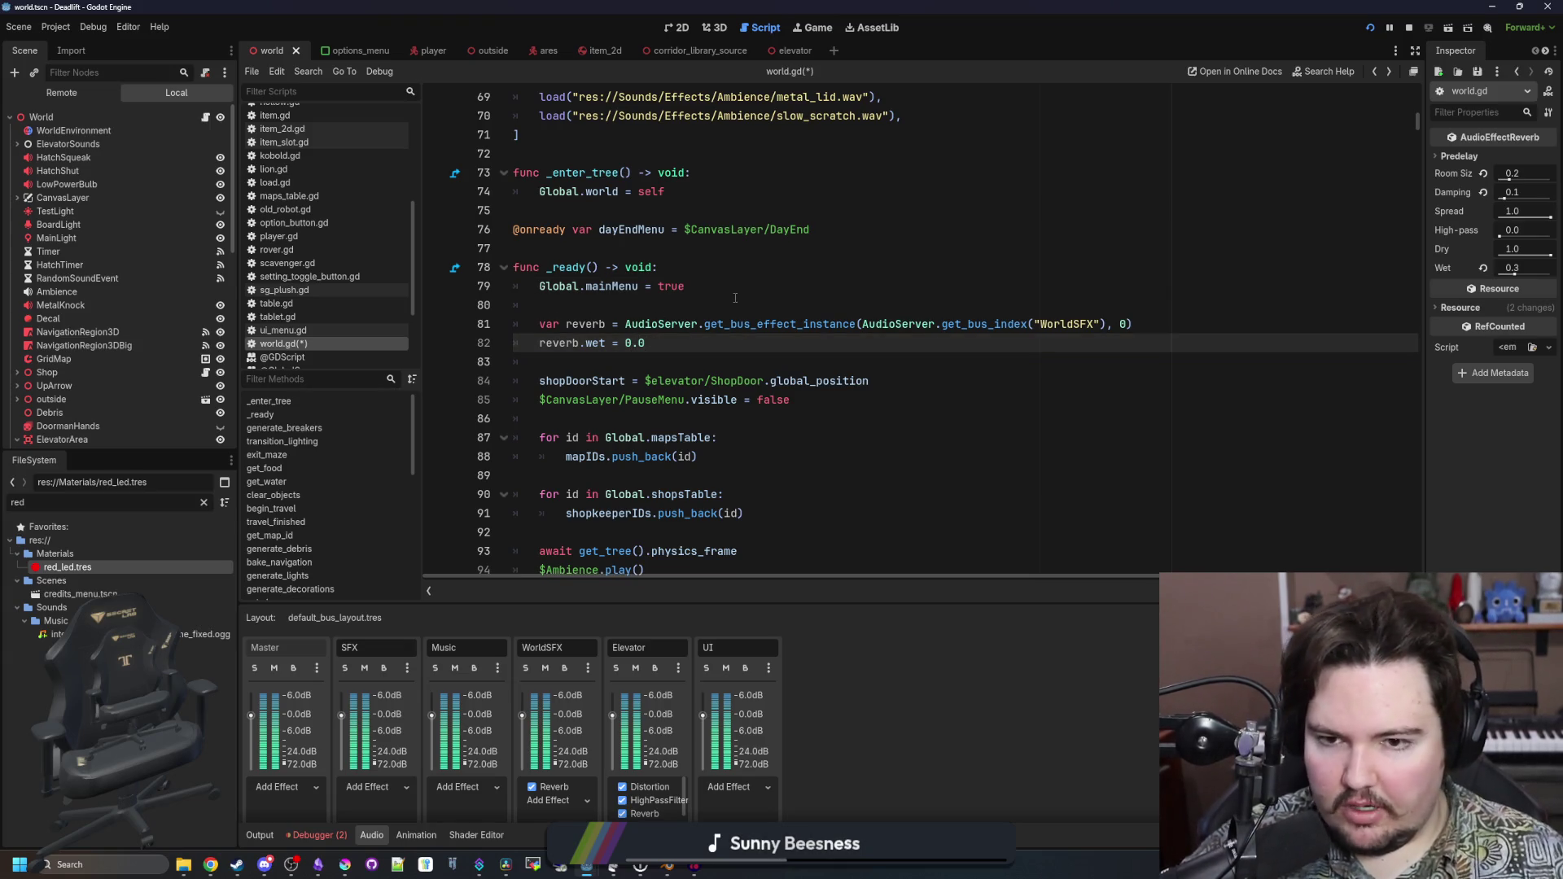
# Save world.gd, then stop and rerun the game
pyautogui.click(735, 298)
pyautogui.hotkey('ctrl', 's')
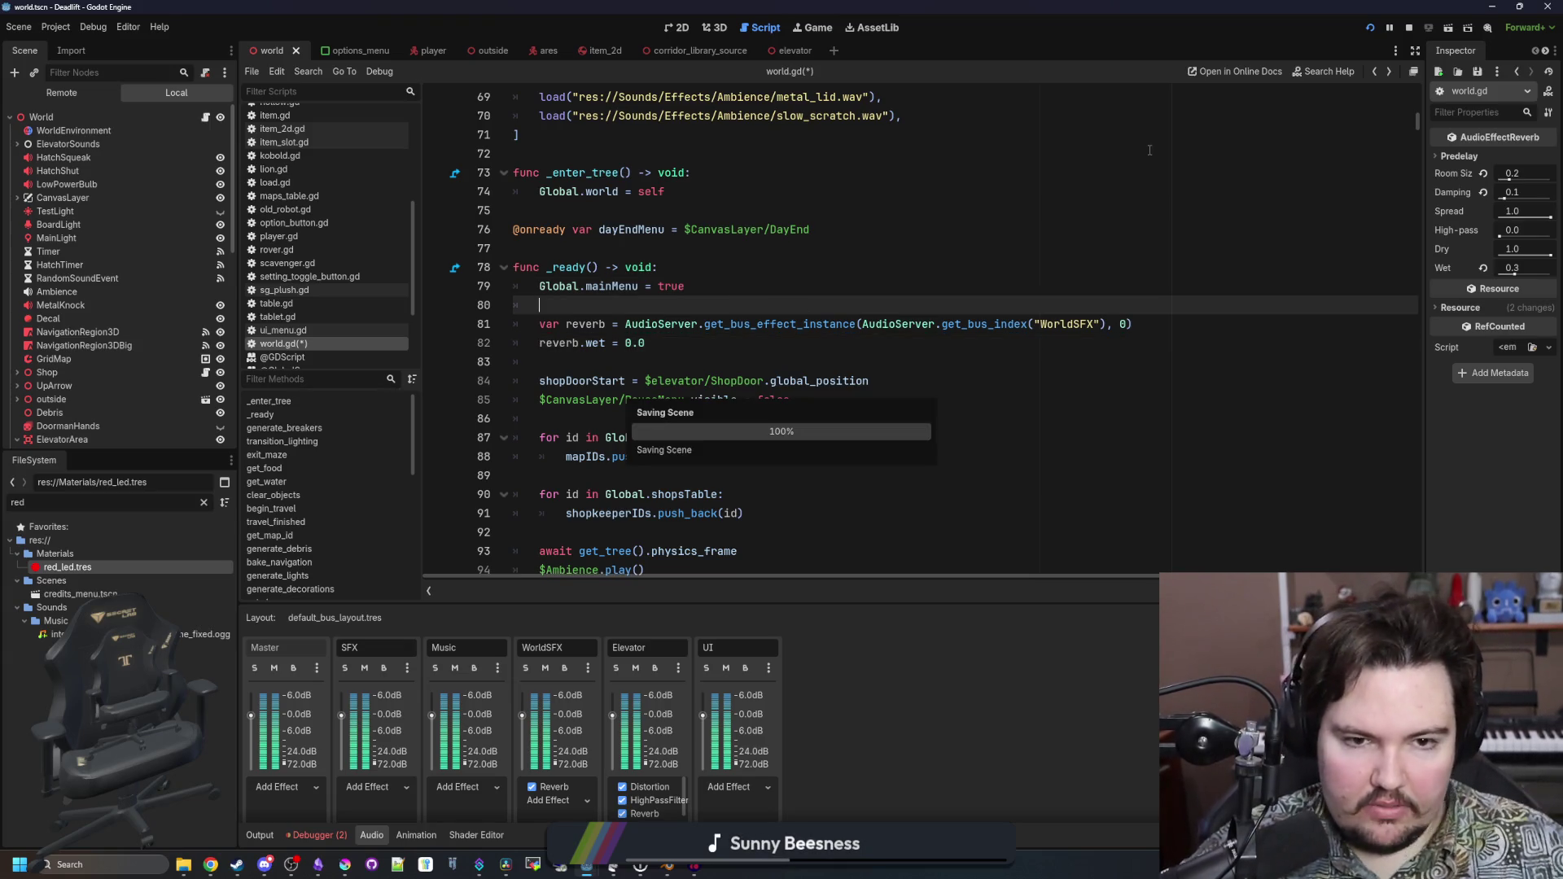
pyautogui.click(1410, 28)
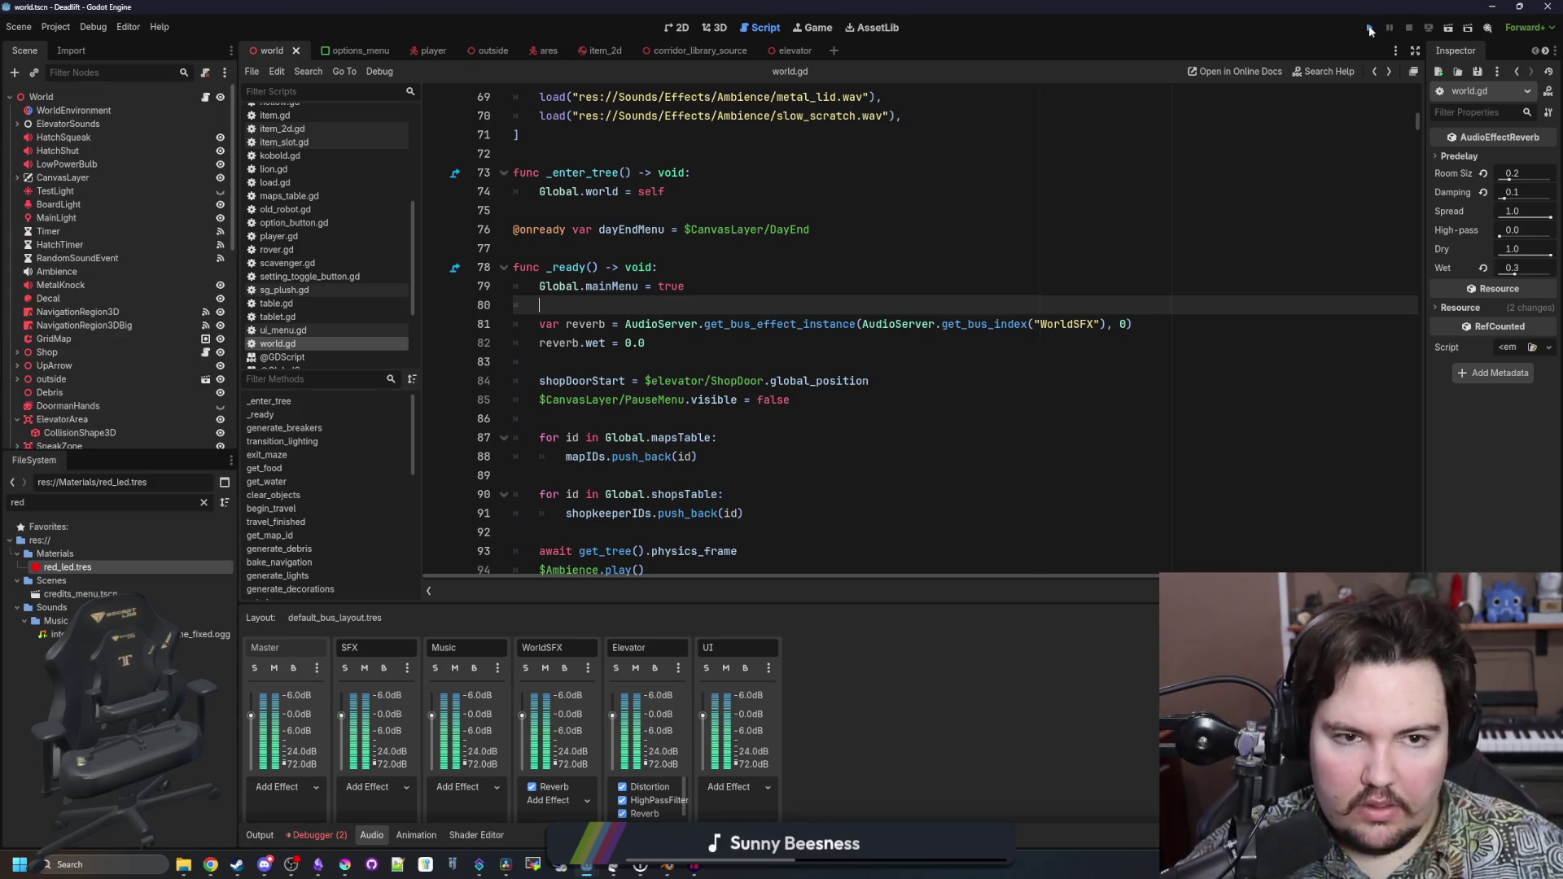
pyautogui.click(1371, 29)
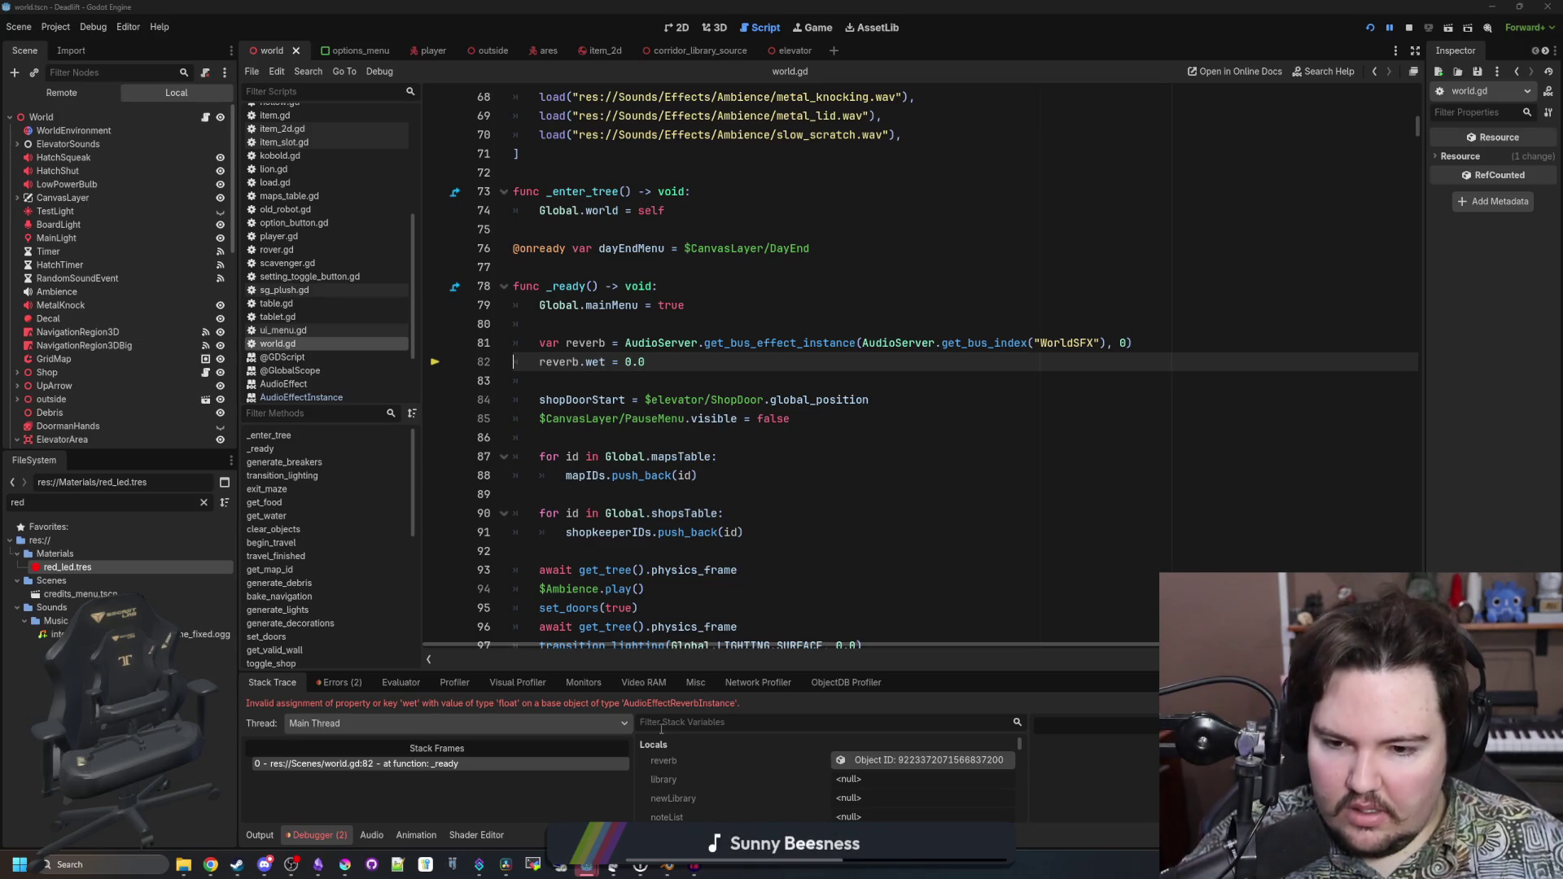
pyautogui.click(644, 475)
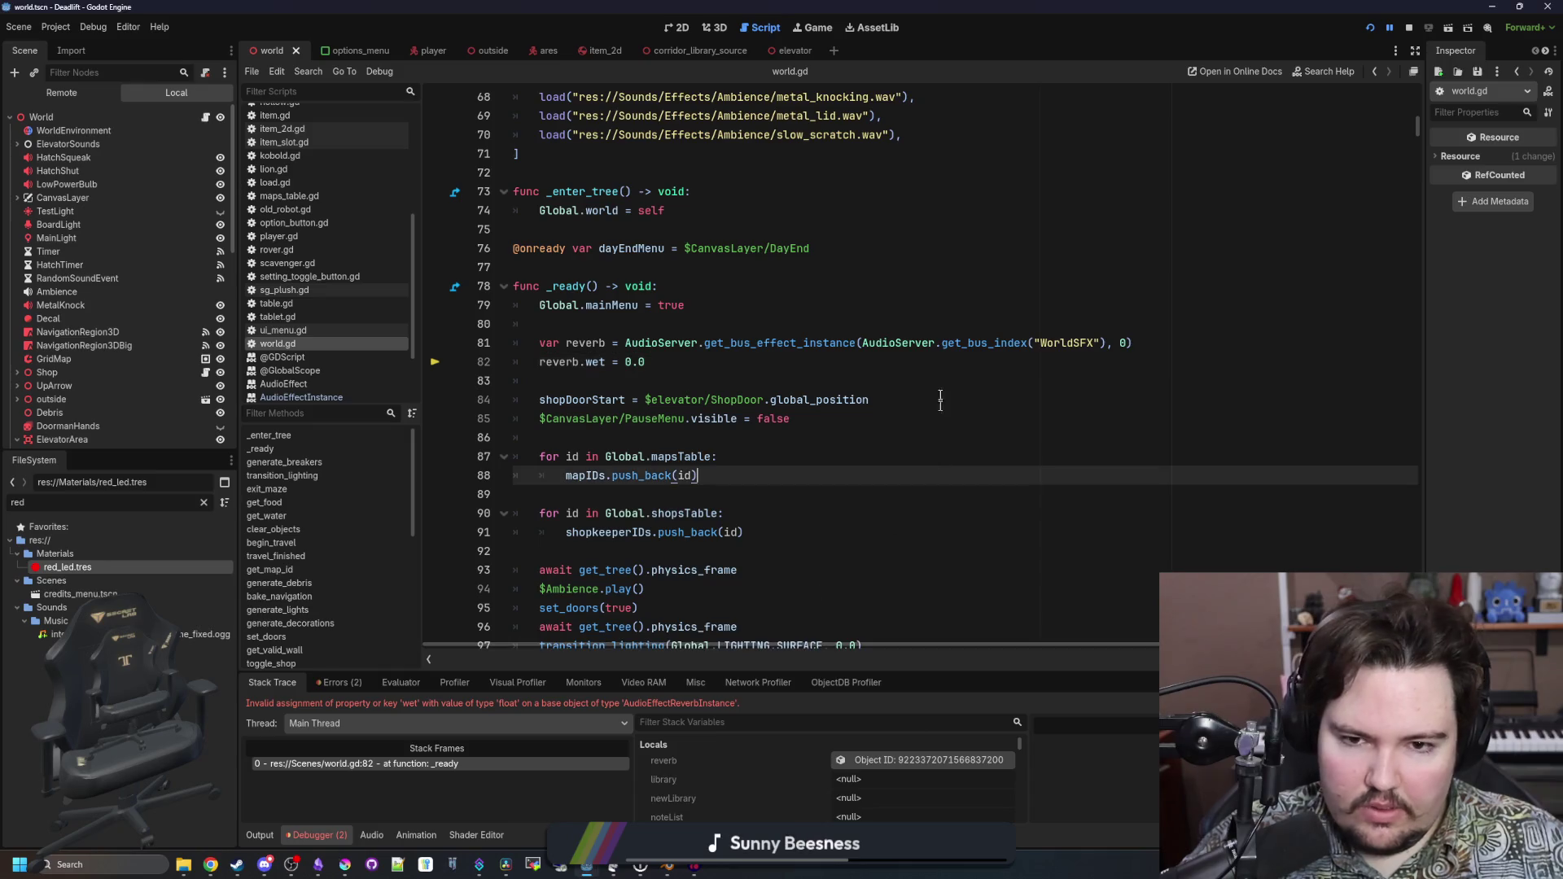
pyautogui.click(782, 346)
pyautogui.keyDown('ctrl'); pyautogui.click(781, 346); pyautogui.keyUp('ctrl')
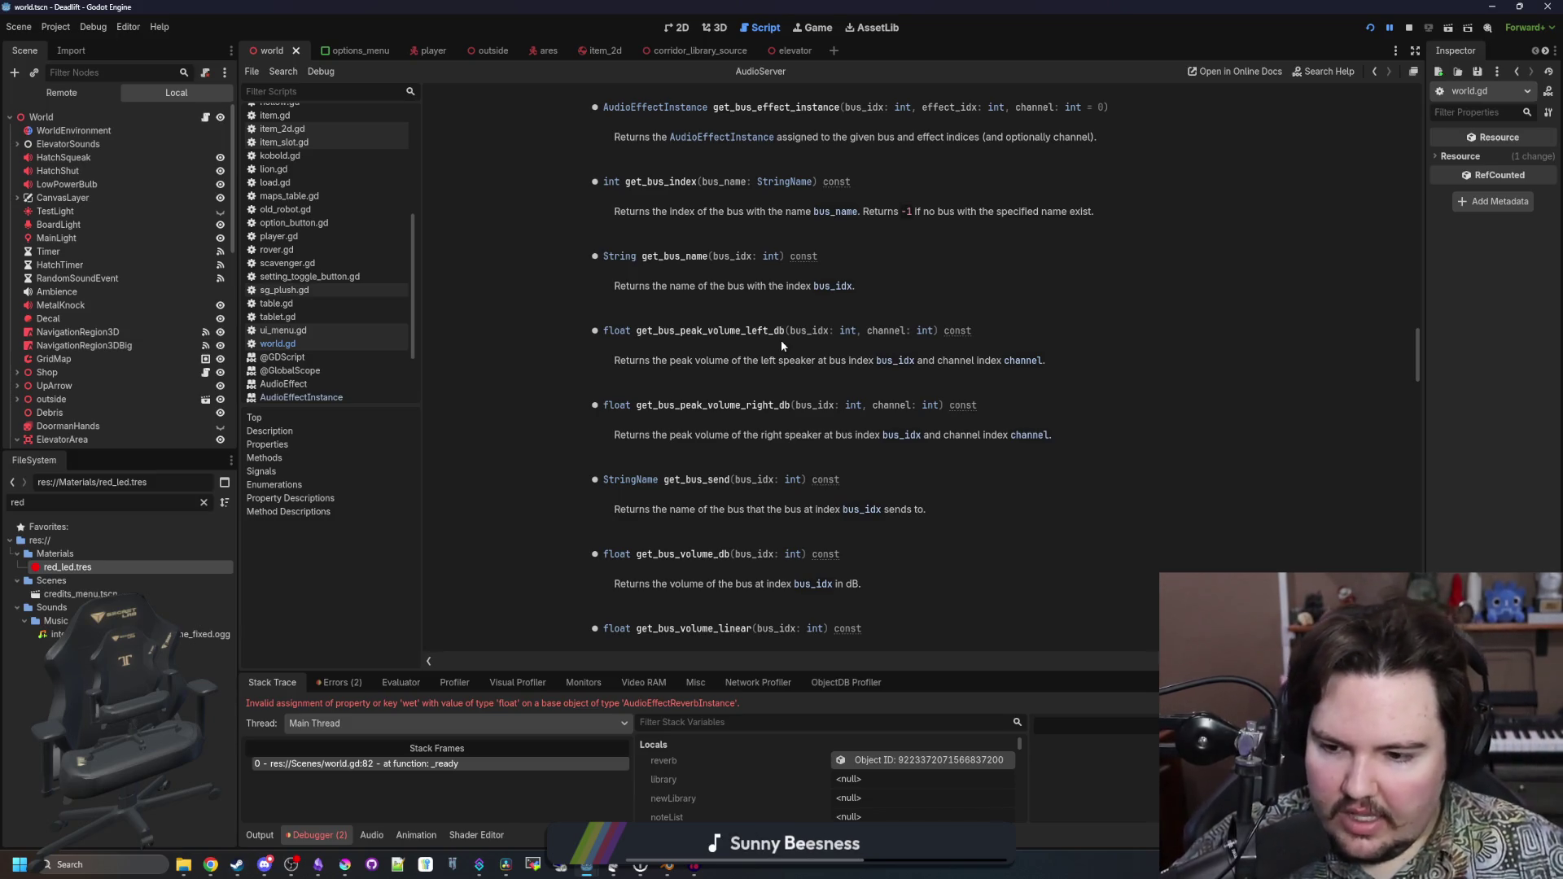
pyautogui.click(374, 838)
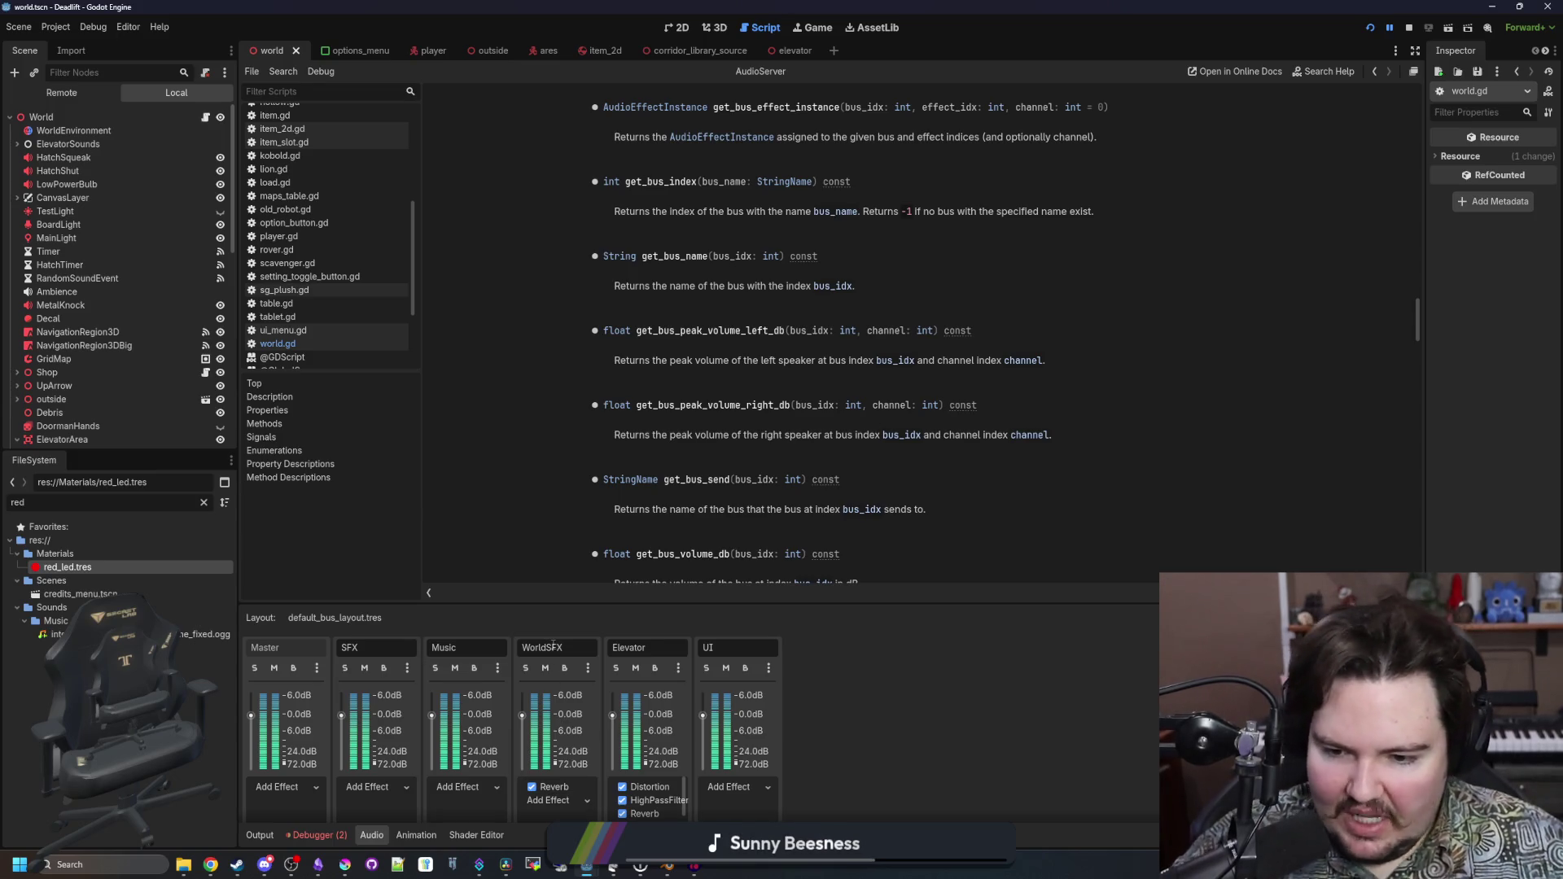
pyautogui.click(261, 835)
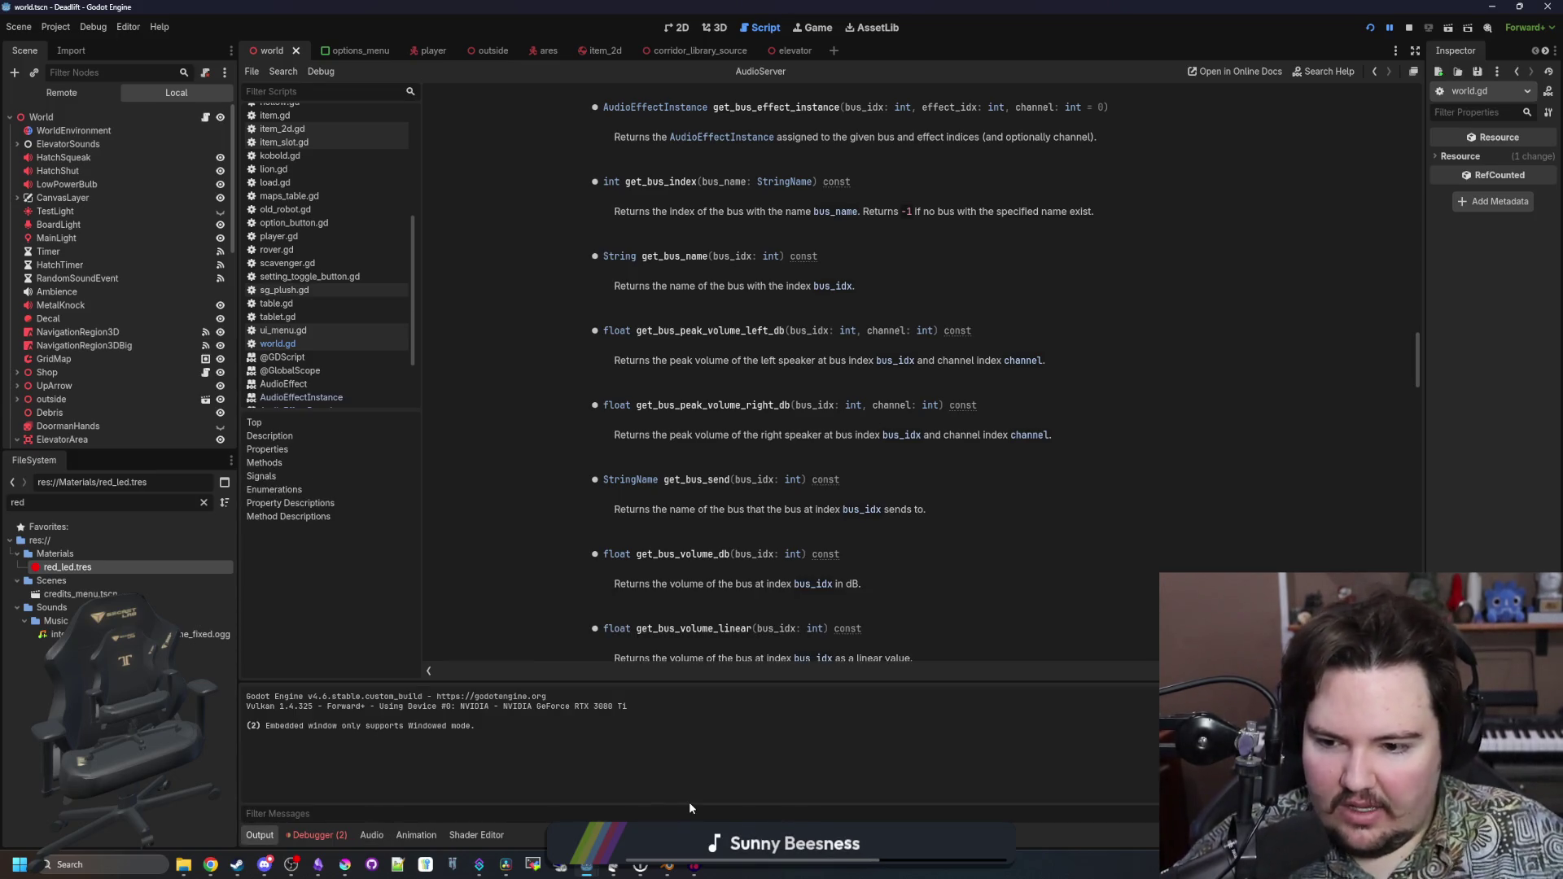
pyautogui.click(322, 838)
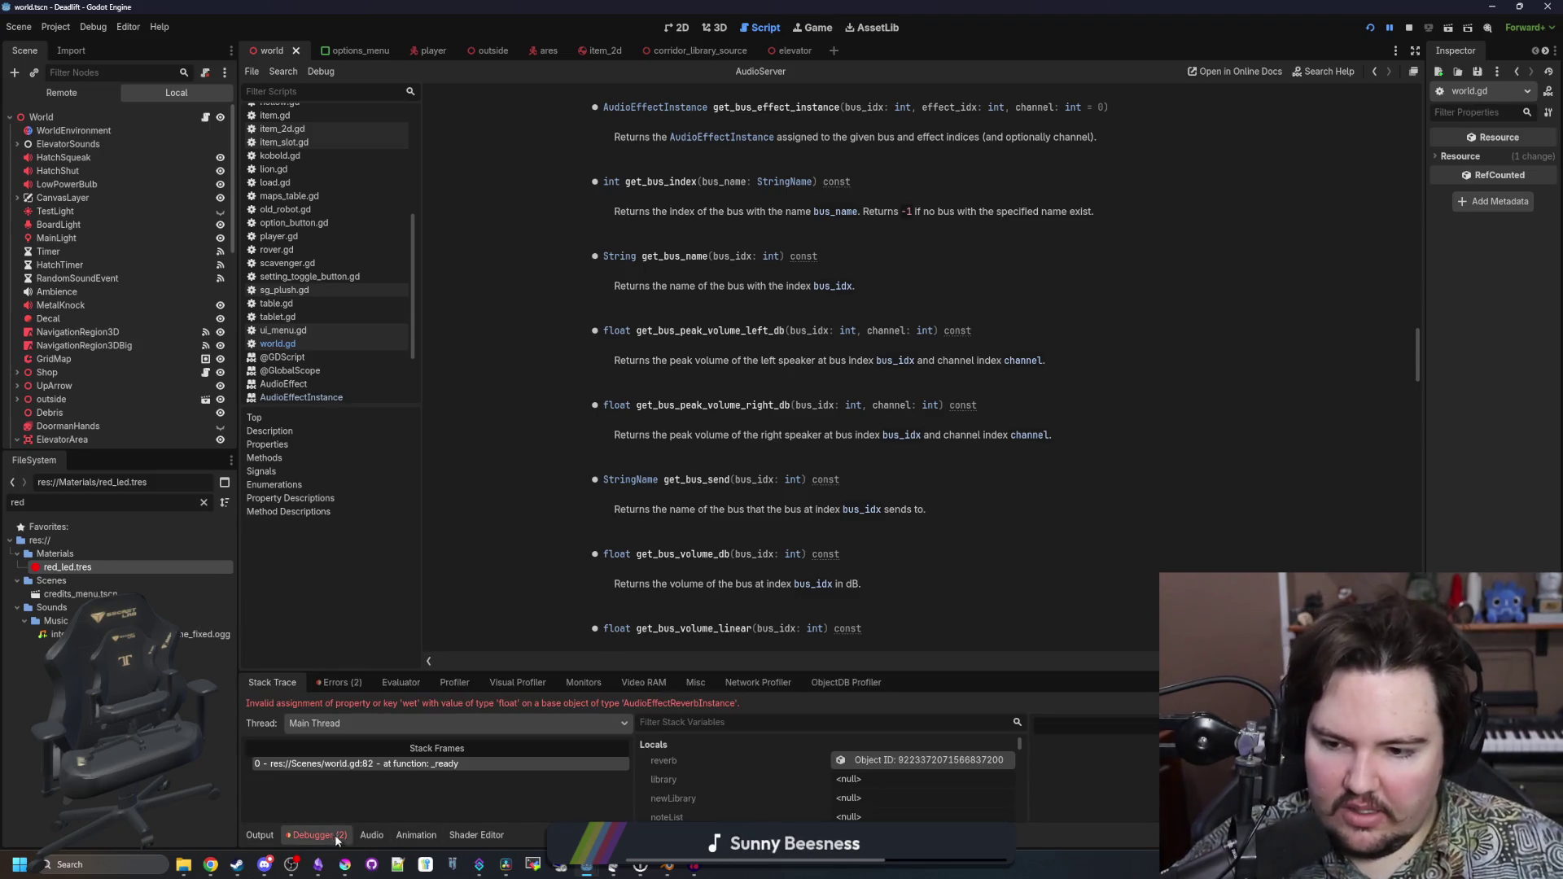
pyautogui.scroll(5, 666, 488)
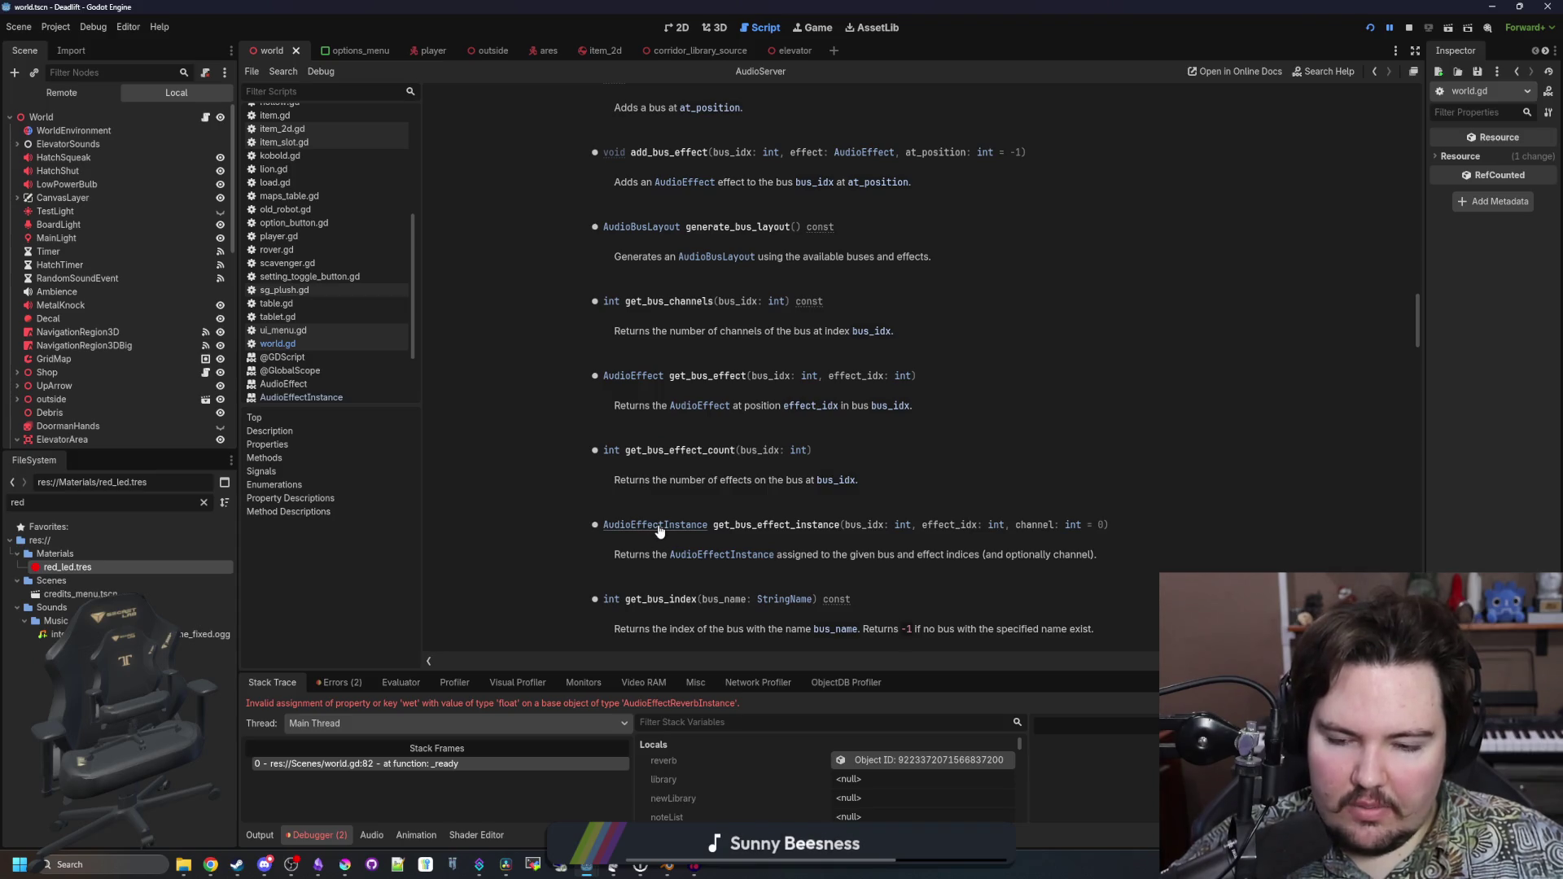
pyautogui.click(659, 527)
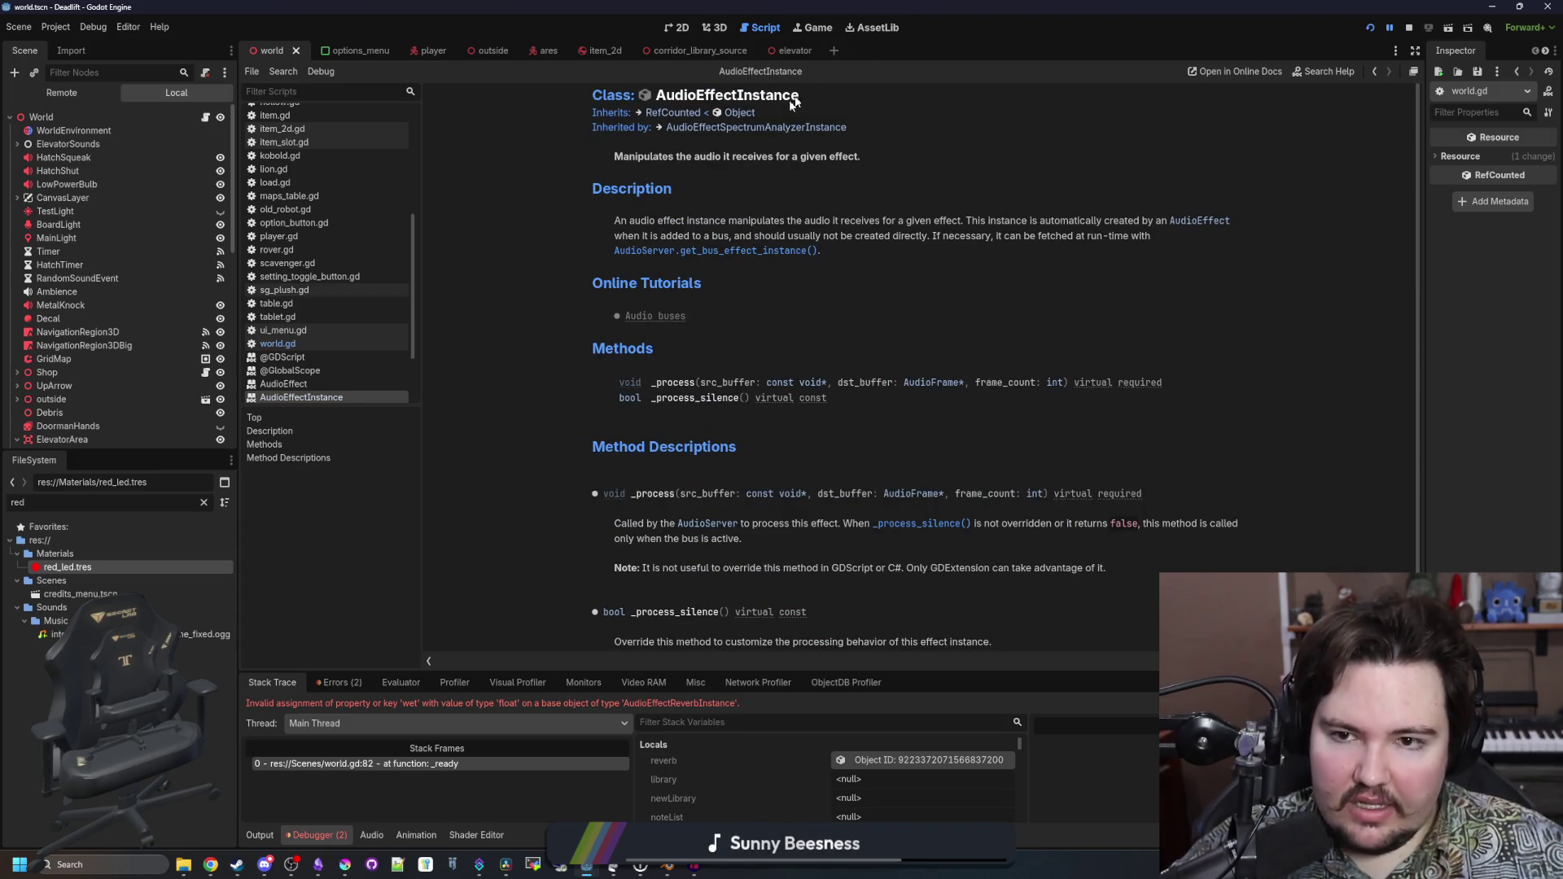
pyautogui.moveTo(719, 157); pyautogui.dragTo(861, 160)
pyautogui.click(844, 165)
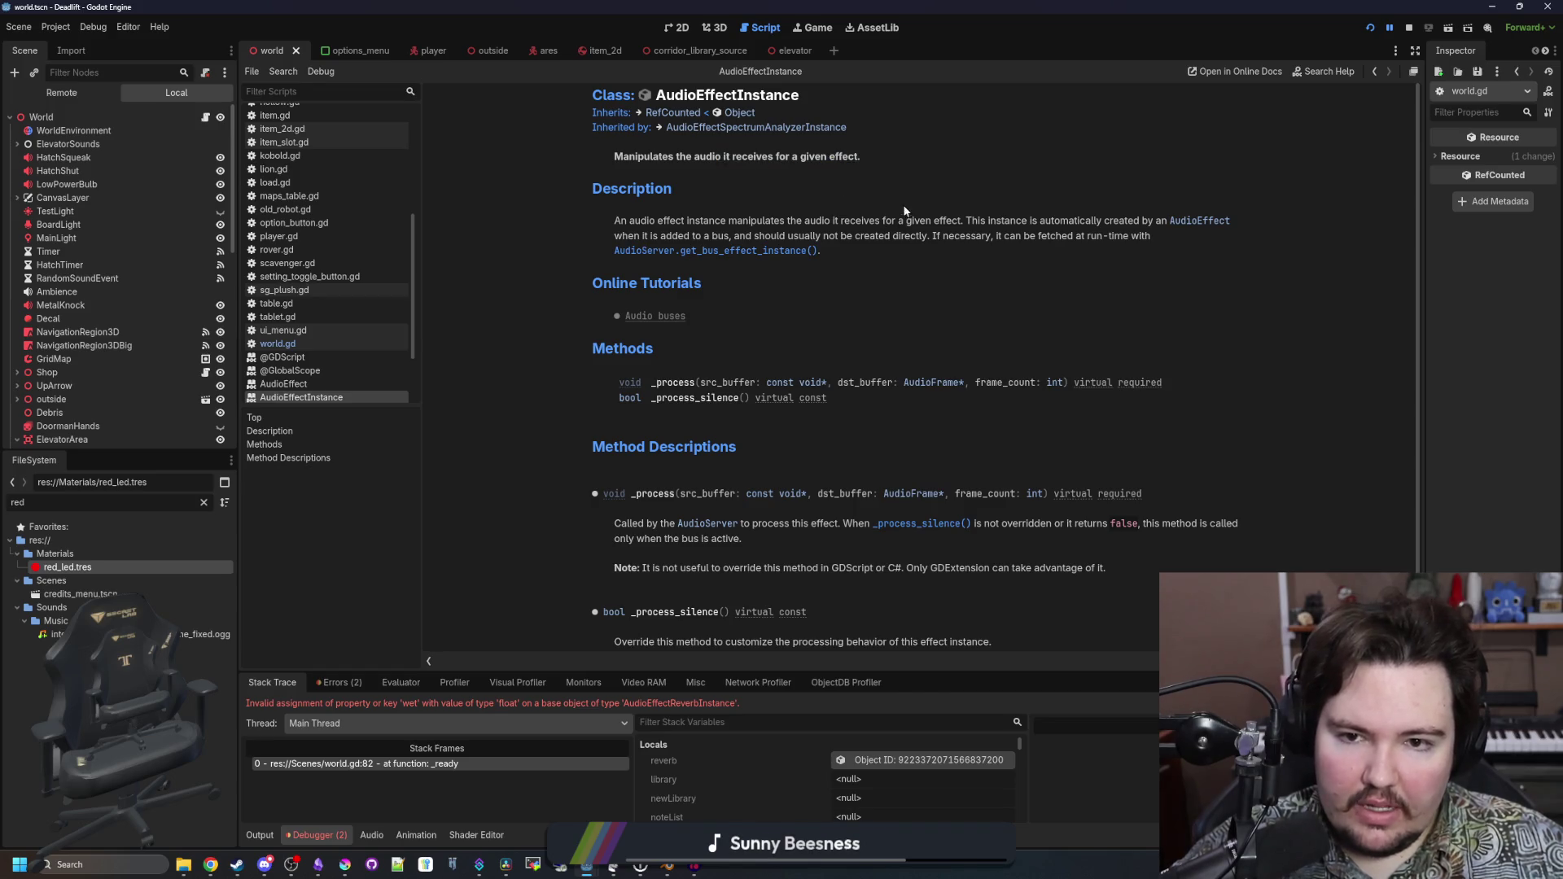
pyautogui.moveTo(844, 221)
pyautogui.mouseDown()
pyautogui.moveTo(1132, 236)
pyautogui.moveTo(1140, 222)
pyautogui.mouseUp()
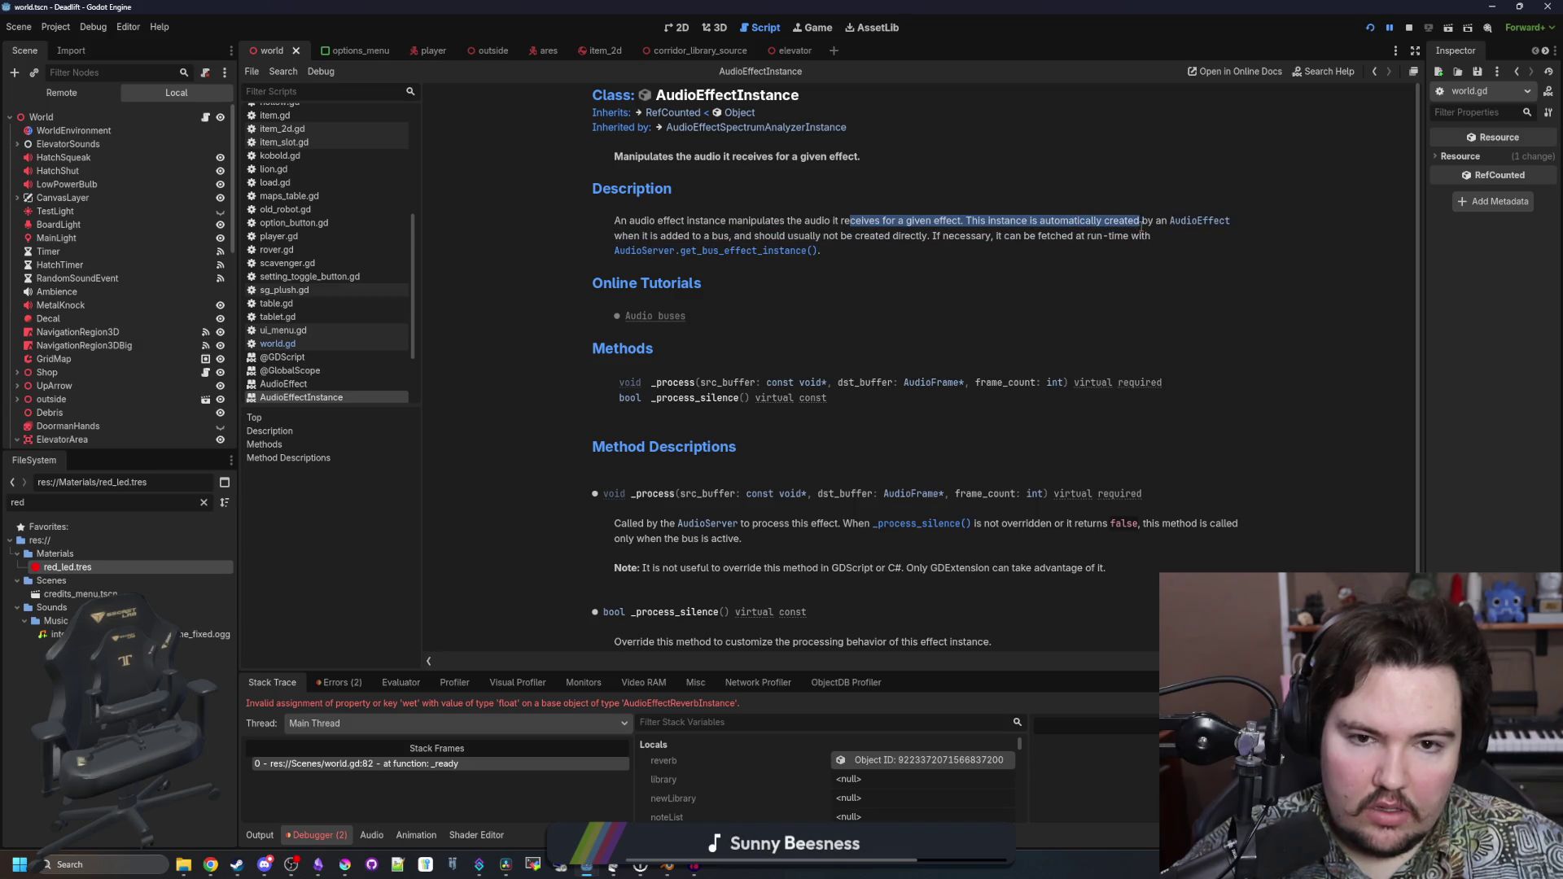
pyautogui.click(948, 317)
pyautogui.scroll(-1, 880, 283)
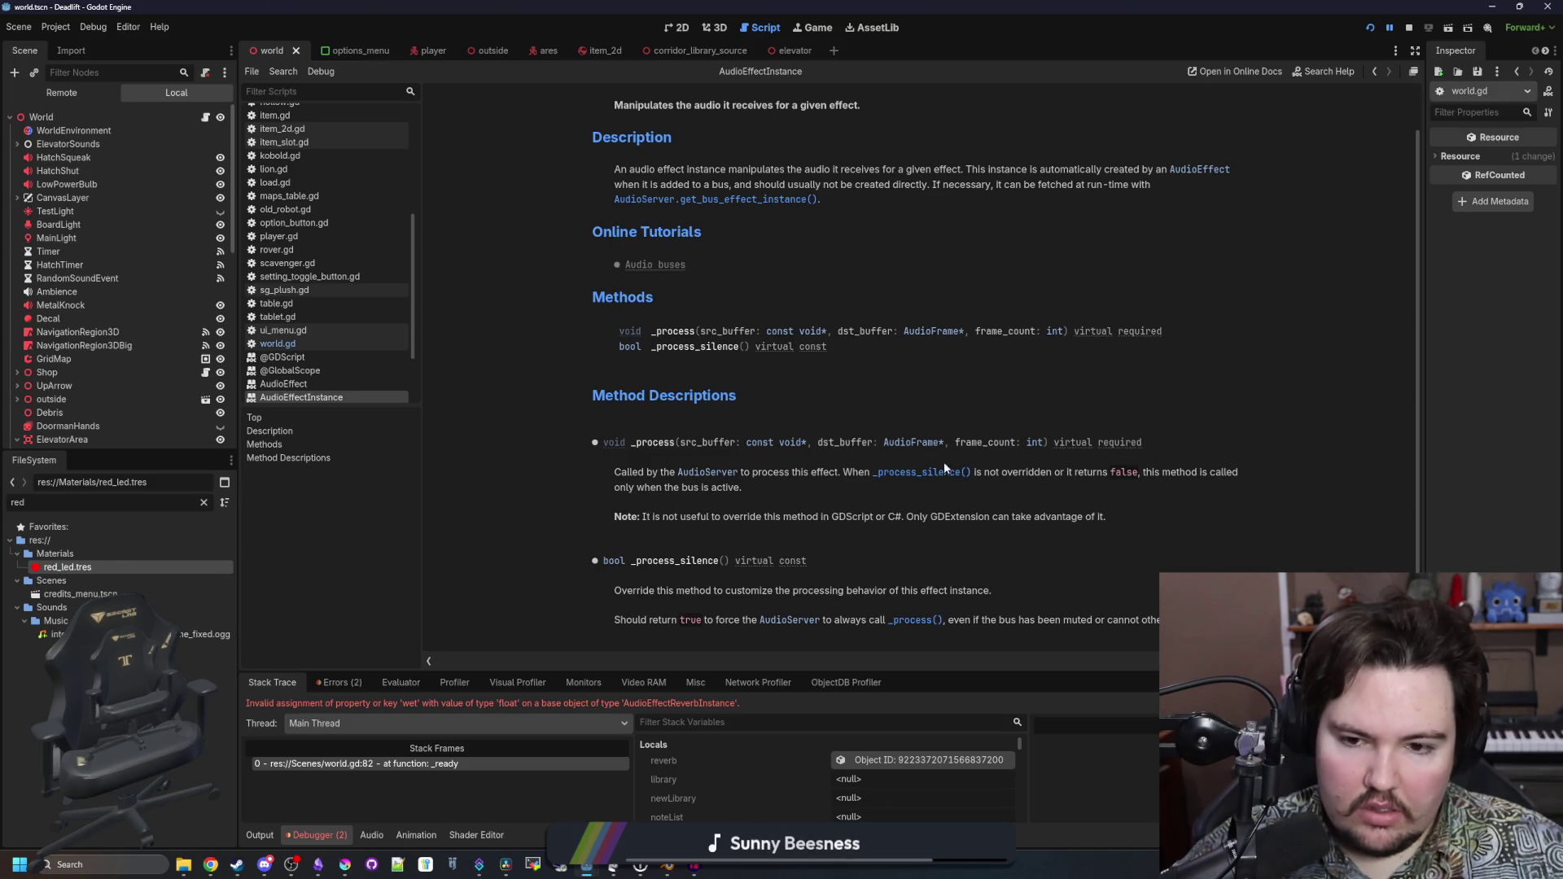
pyautogui.scroll(1, 803, 421)
pyautogui.hotkey('alt', 'Left')
pyautogui.hotkey('alt', 'Left')
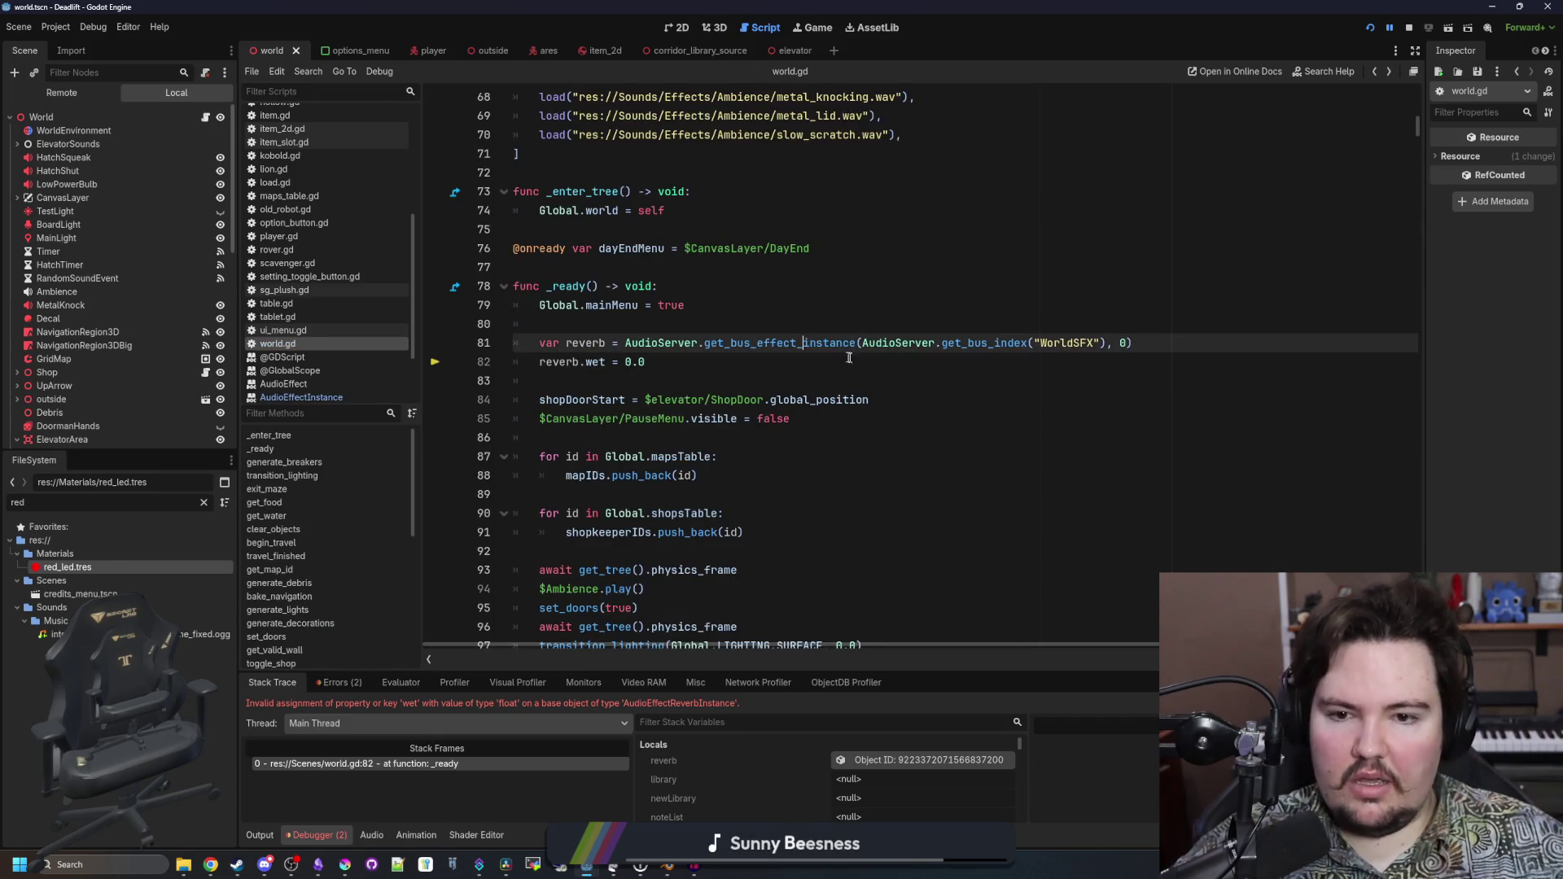
# Switch line 81 to get_bus_effect and type reverb as AudioEffectReverb
pyautogui.moveTo(856, 345); pyautogui.dragTo(799, 346)
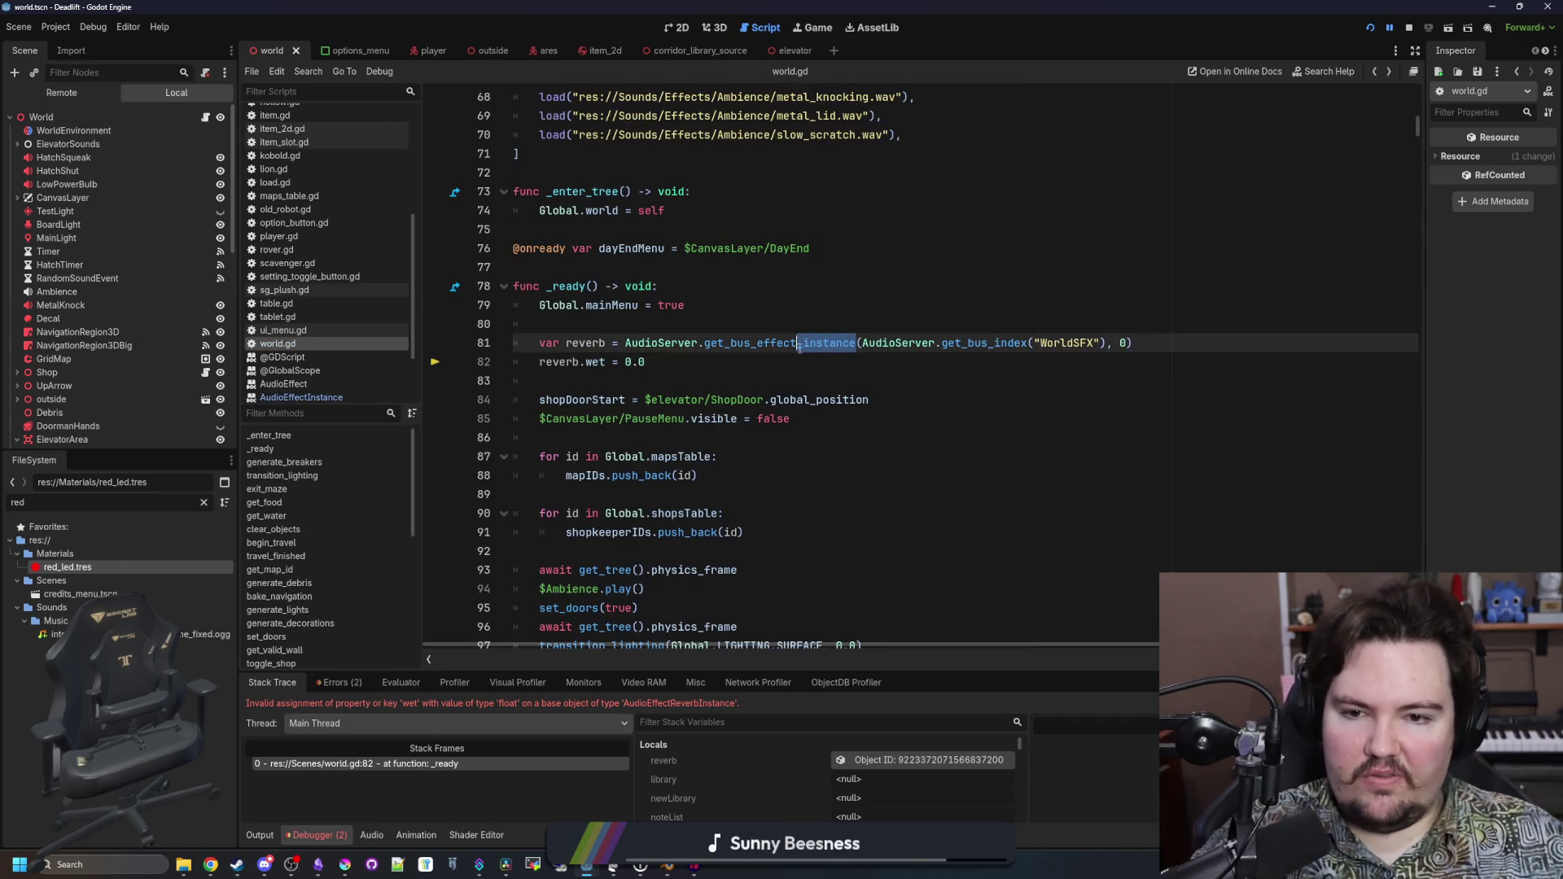
pyautogui.keyDown('ctrl'); pyautogui.click(740, 343); pyautogui.keyUp('ctrl')
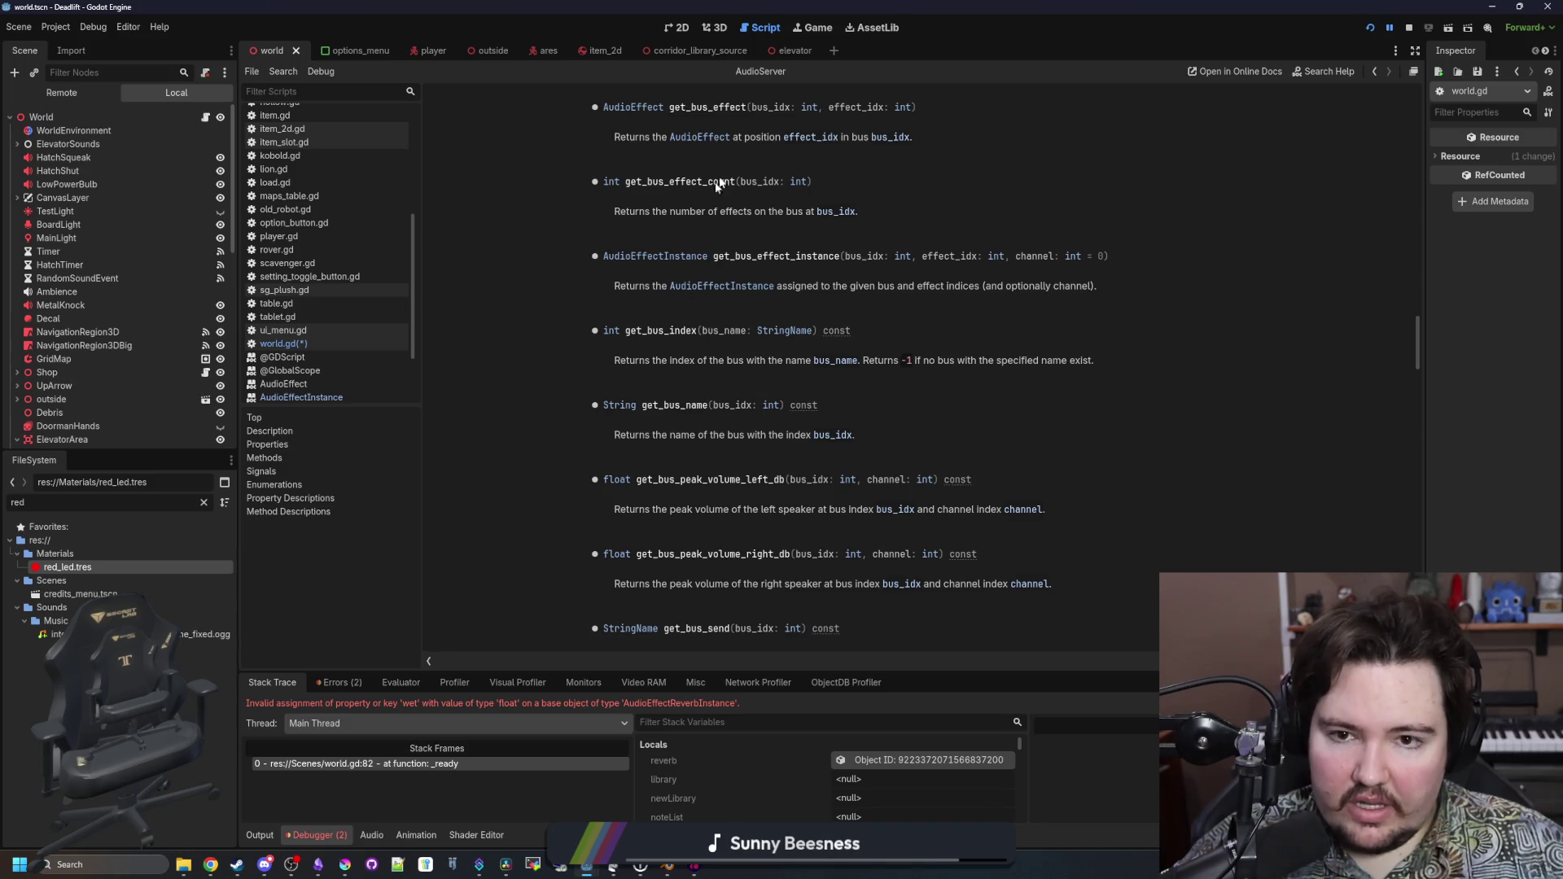
pyautogui.hotkey('alt', 'Left')
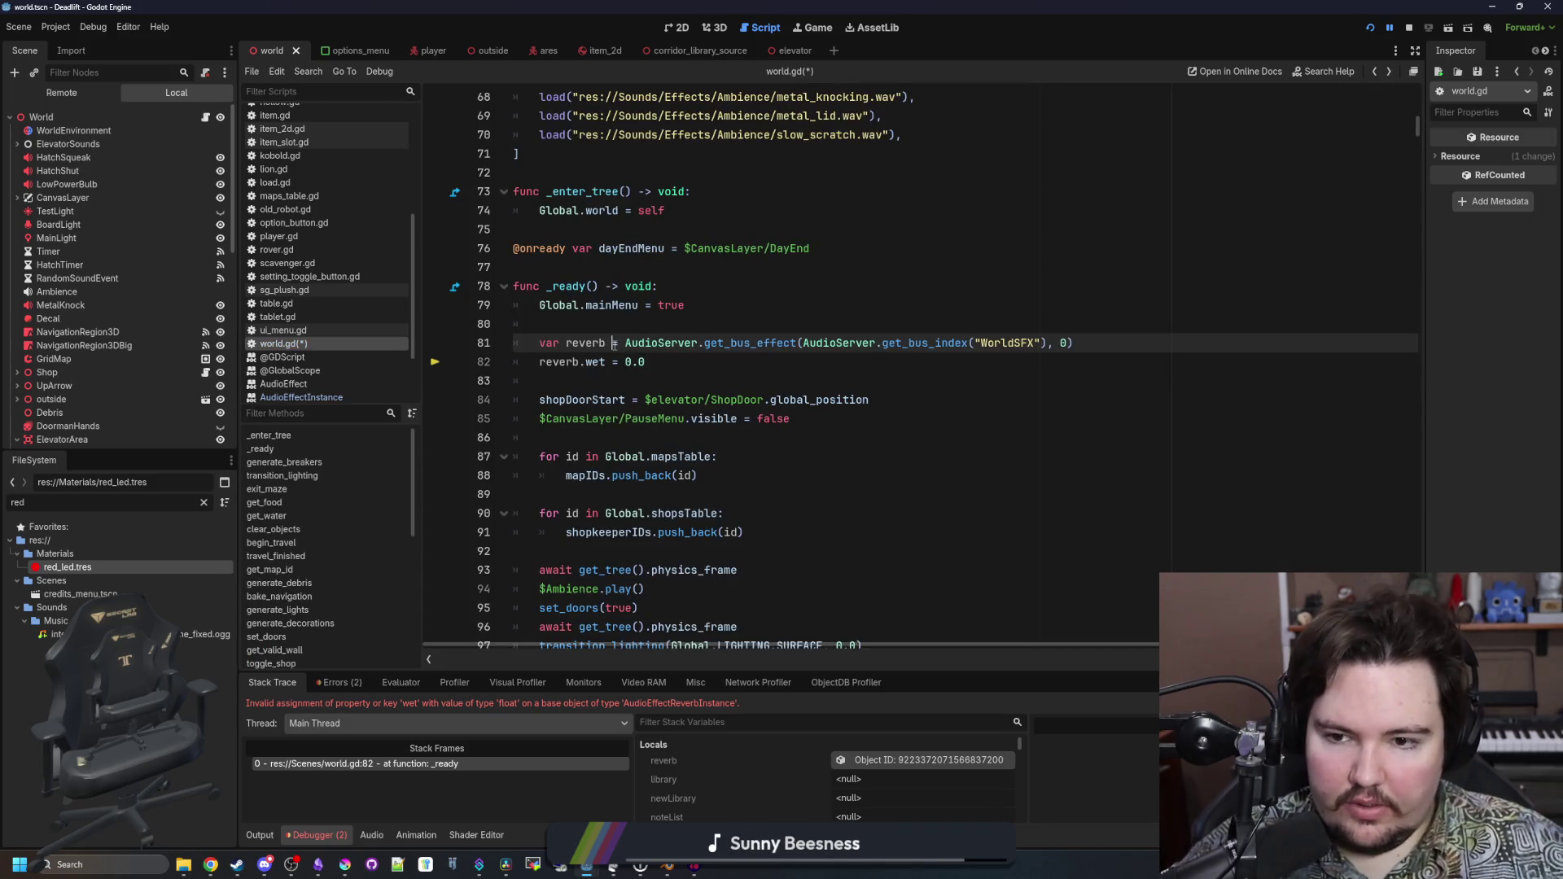
pyautogui.write(': A')
pyautogui.write('udio')
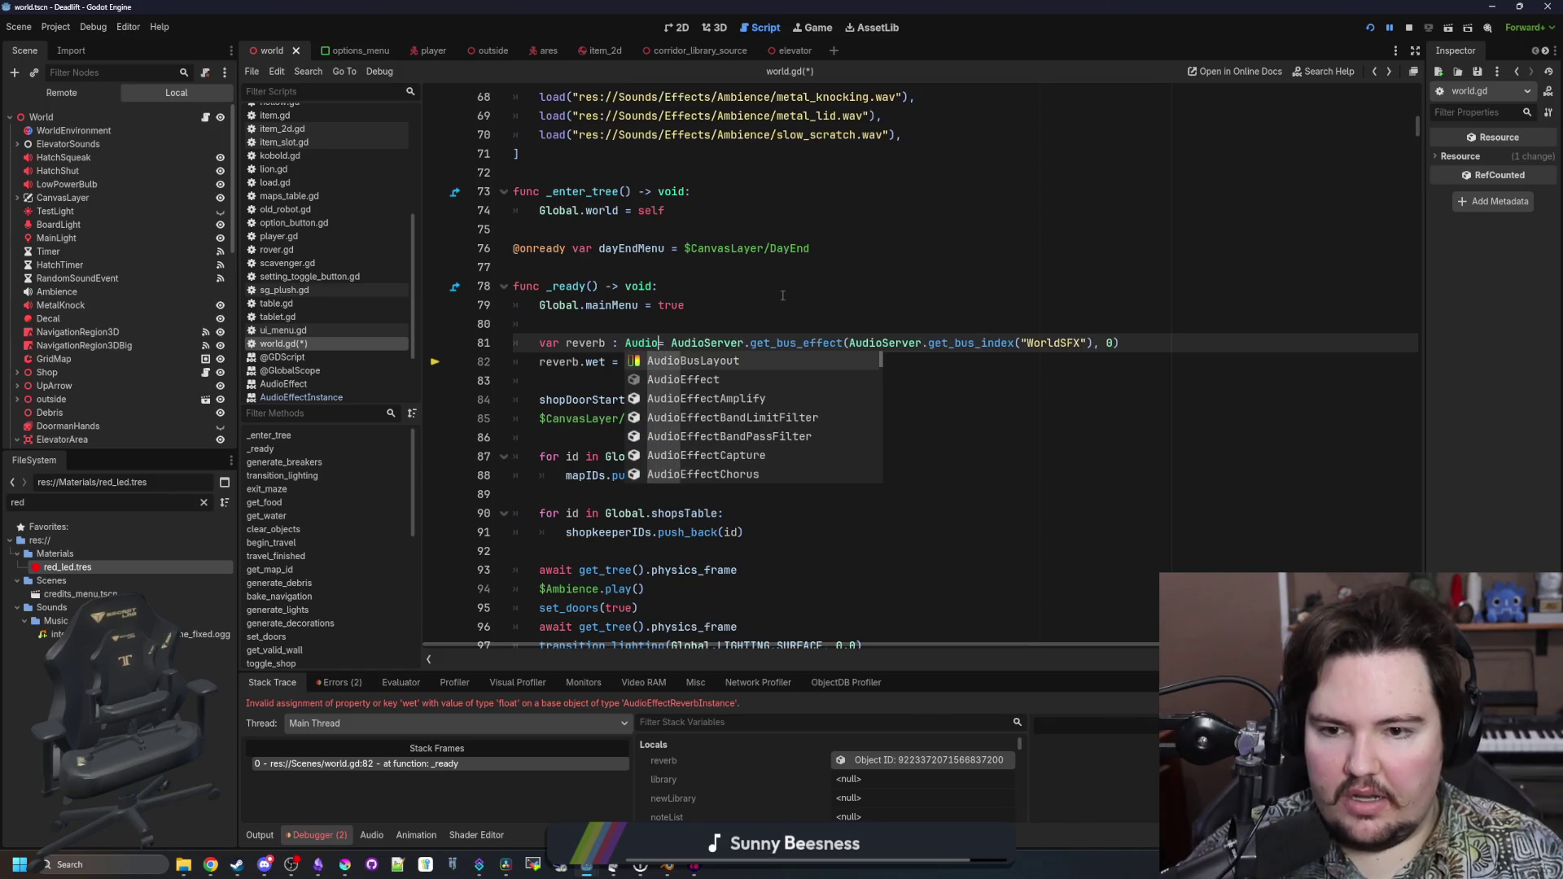
pyautogui.write('Ref')
pyautogui.press('Return')
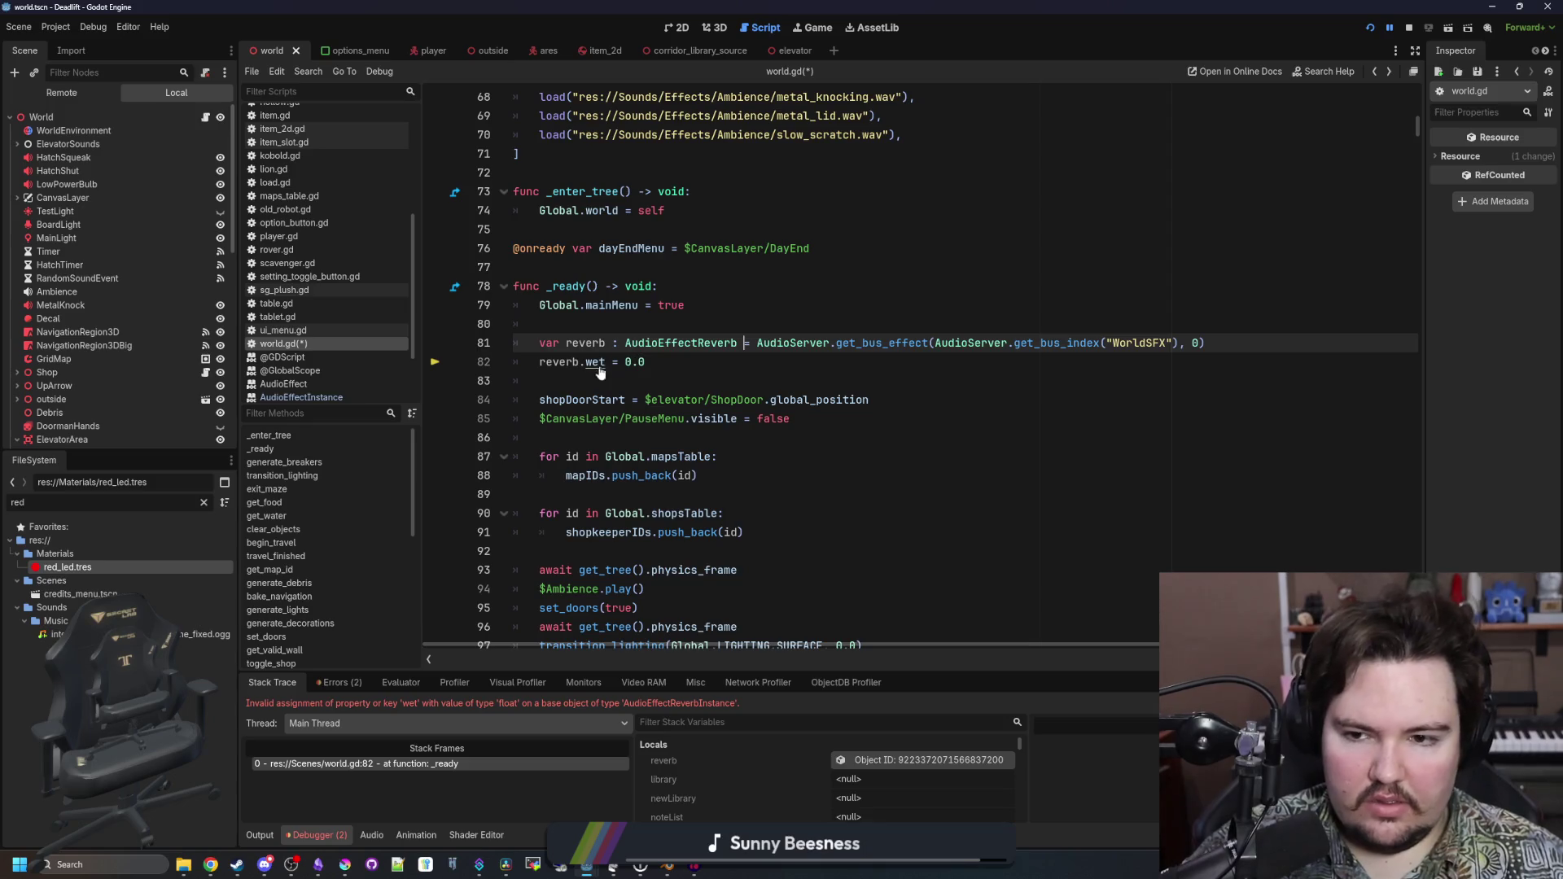
# Save world.gd, then stop and relaunch the game
pyautogui.click(648, 363)
pyautogui.hotkey('ctrl', 's')
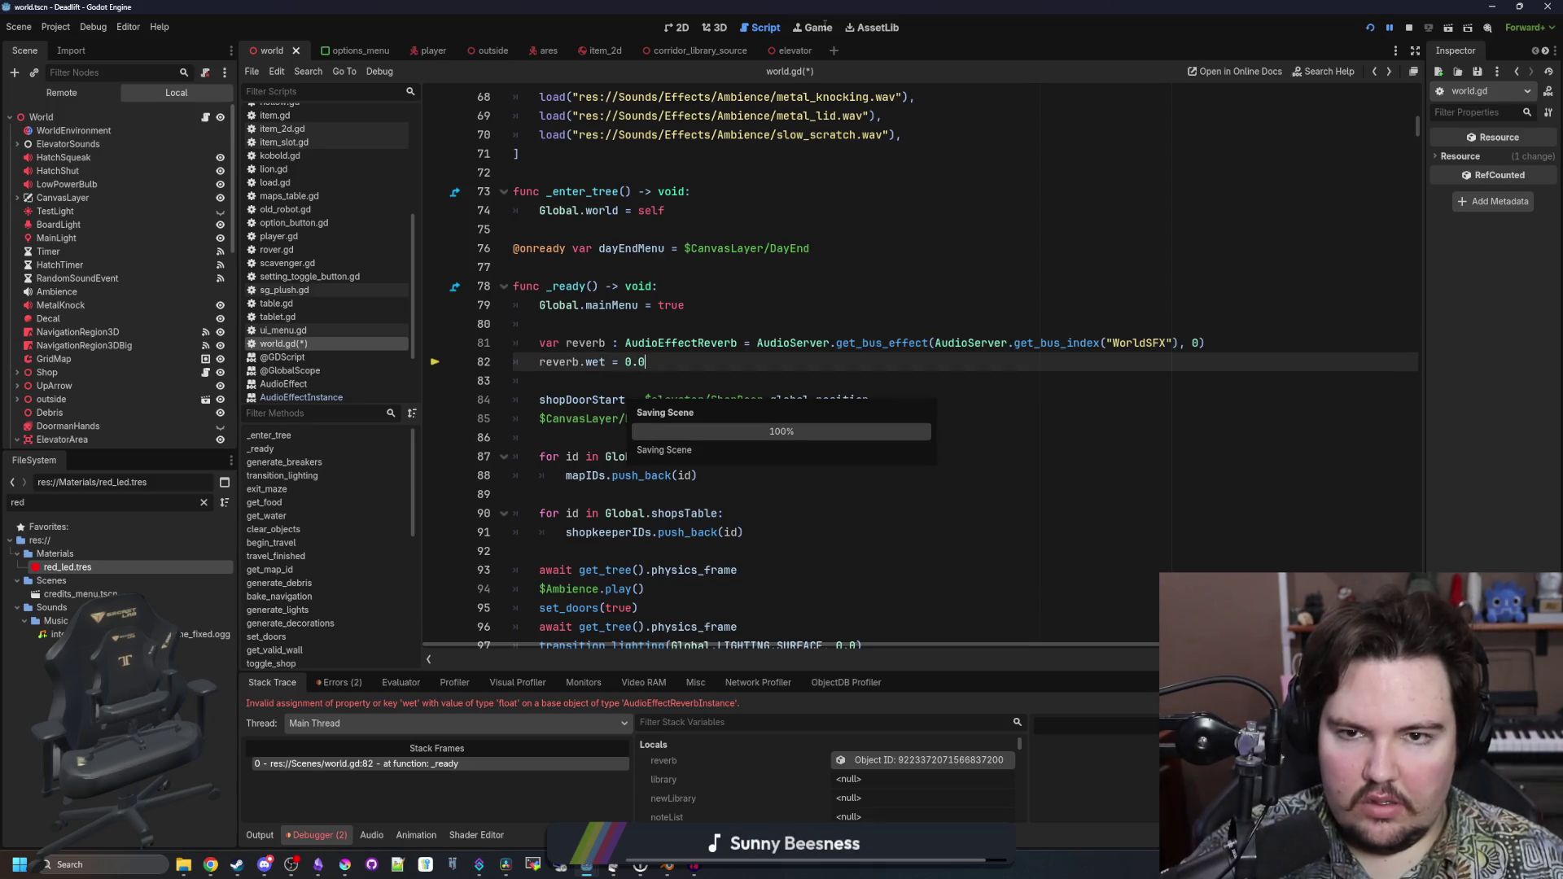
pyautogui.click(1410, 28)
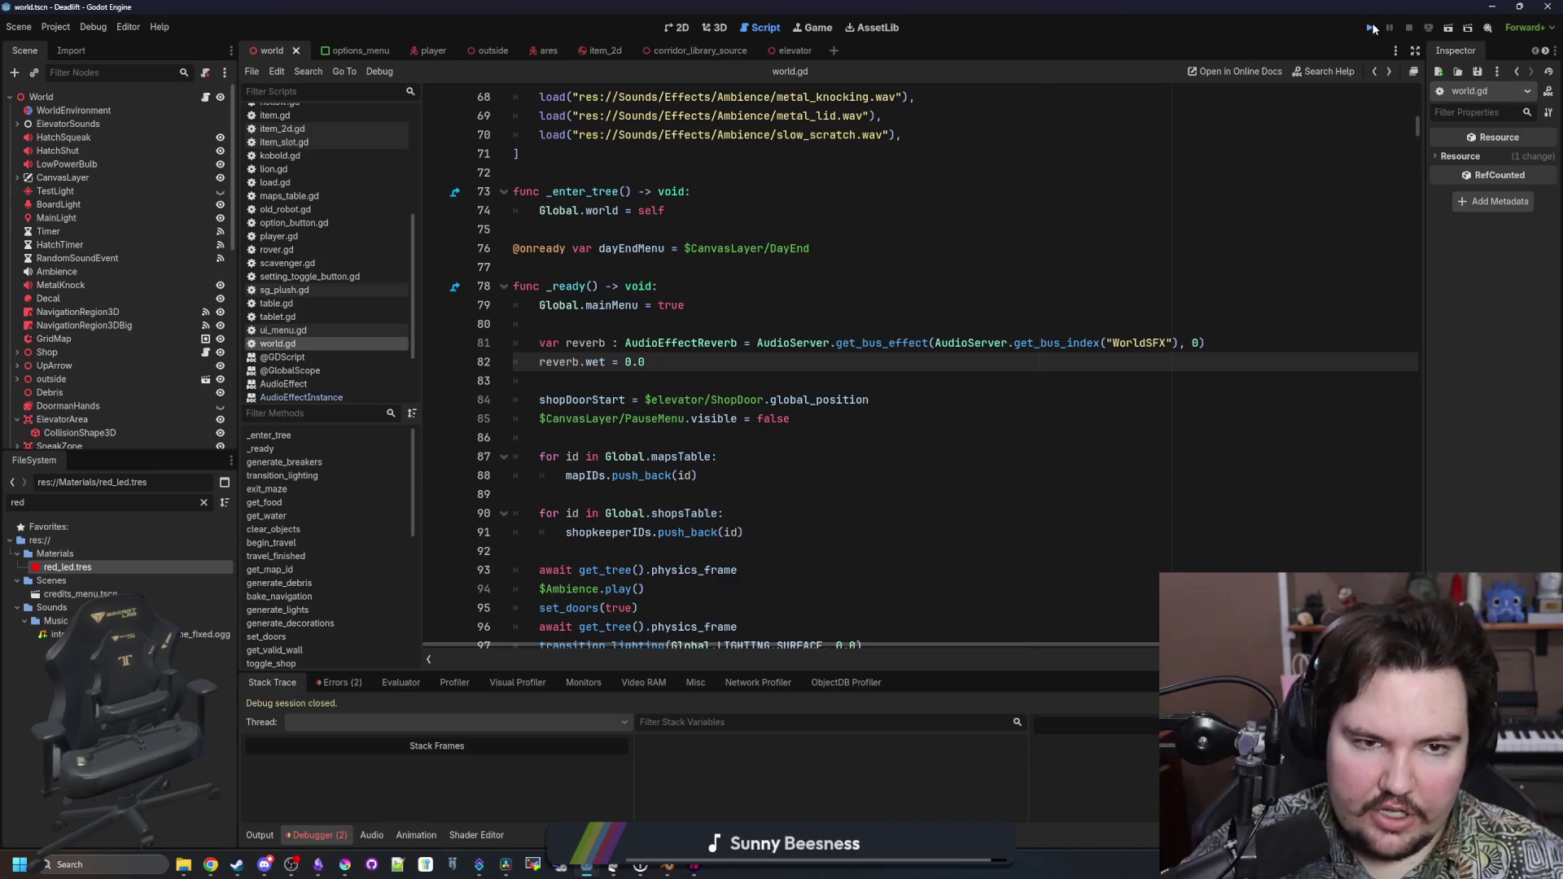
pyautogui.click(1372, 27)
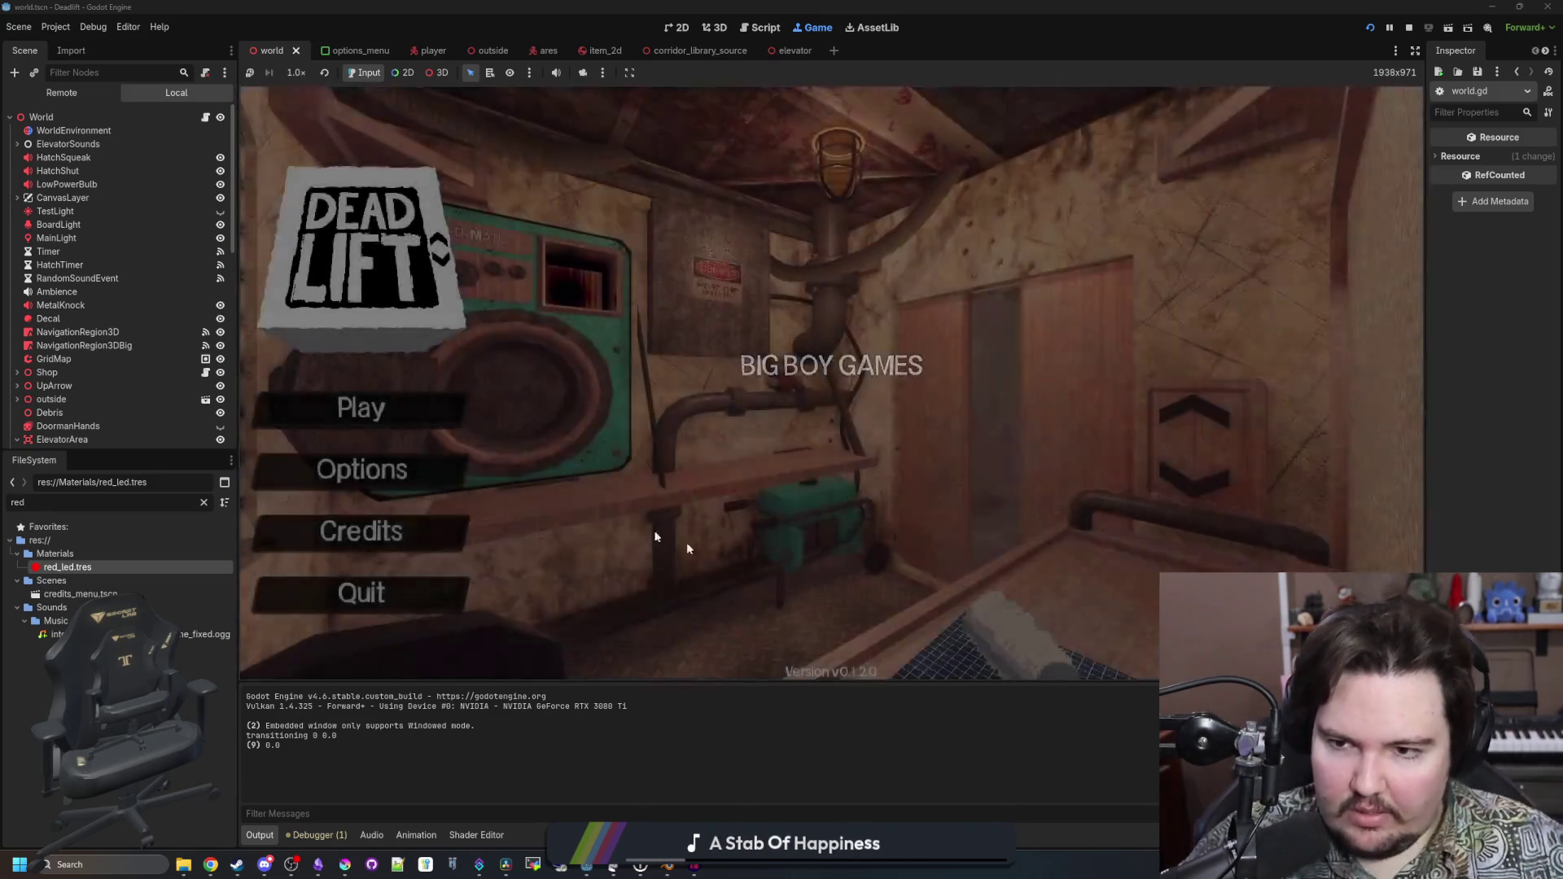
# Start playing and walk the forest path, dropping and picking up rocks, to the bunker doorway
pyautogui.write('dwasdwa')
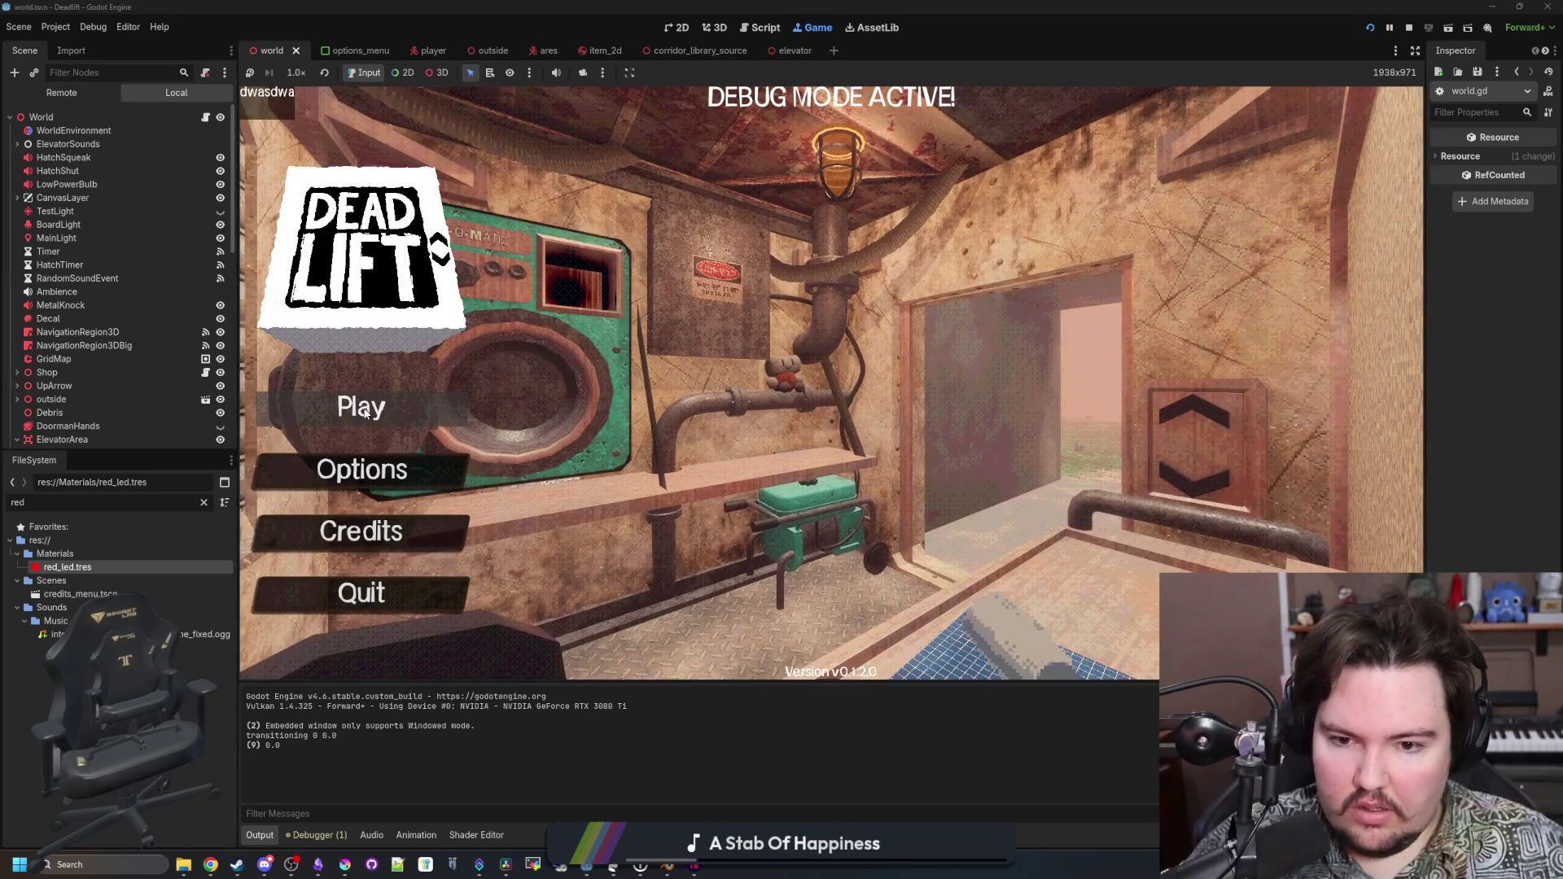
pyautogui.click(365, 409)
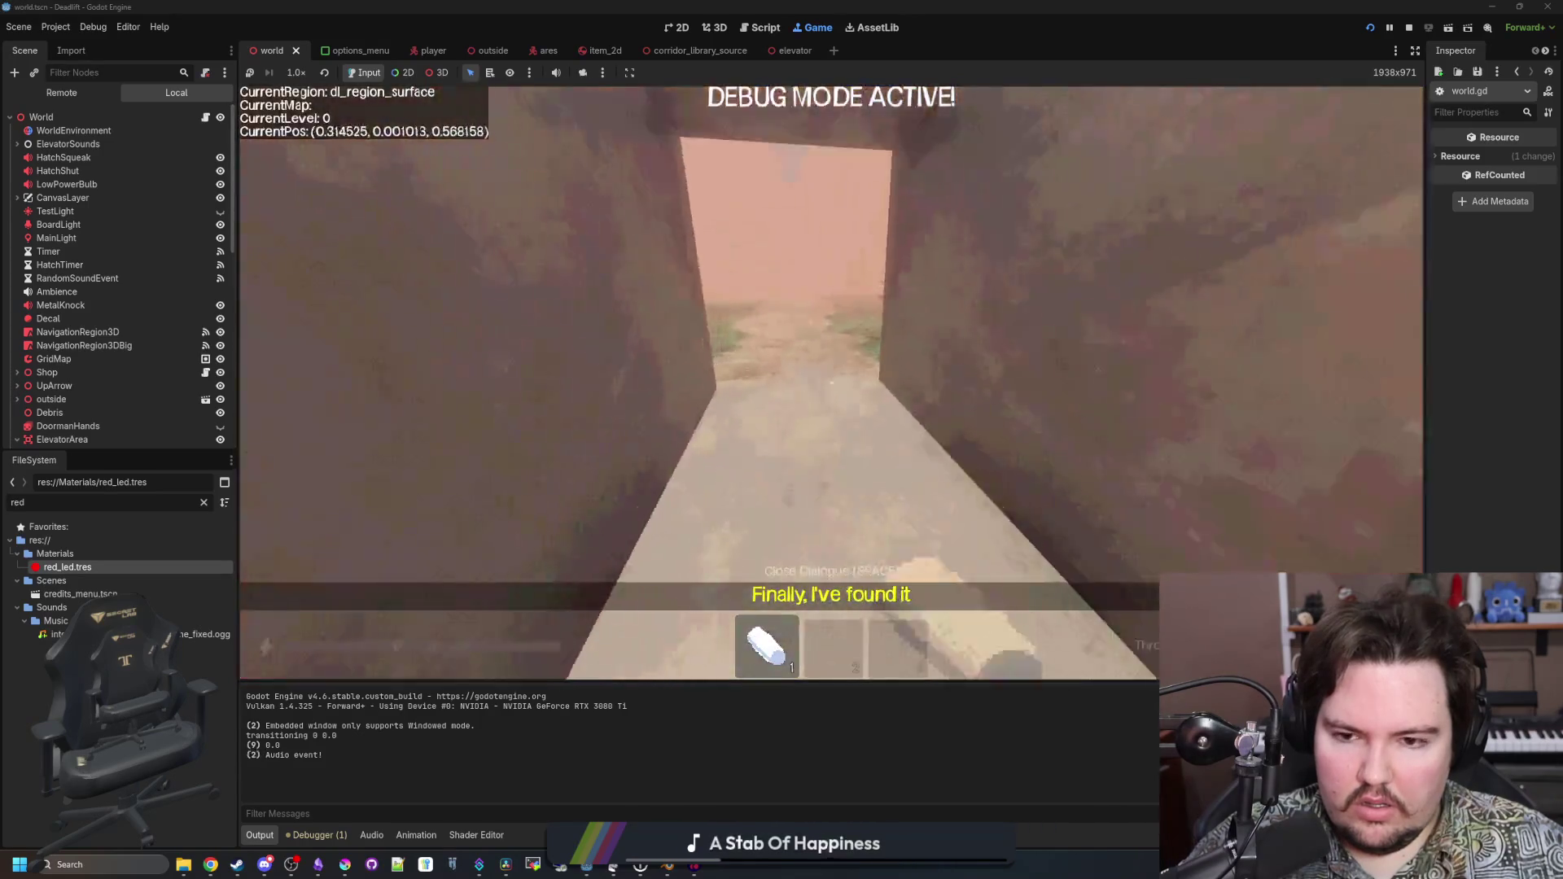
pyautogui.press('w')
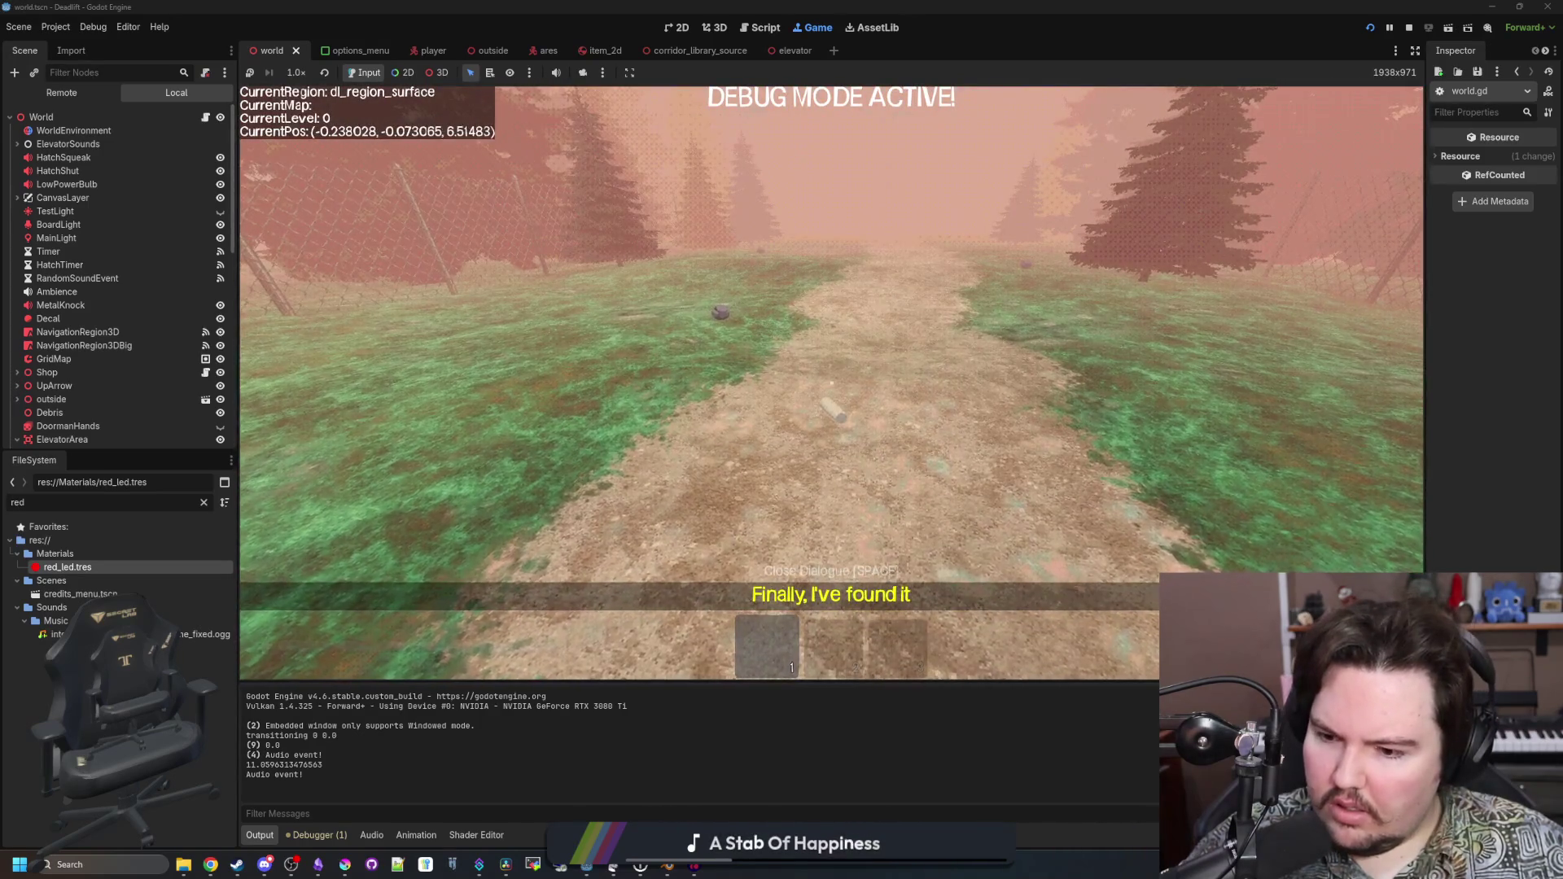
pyautogui.press('e')
pyautogui.press('w')
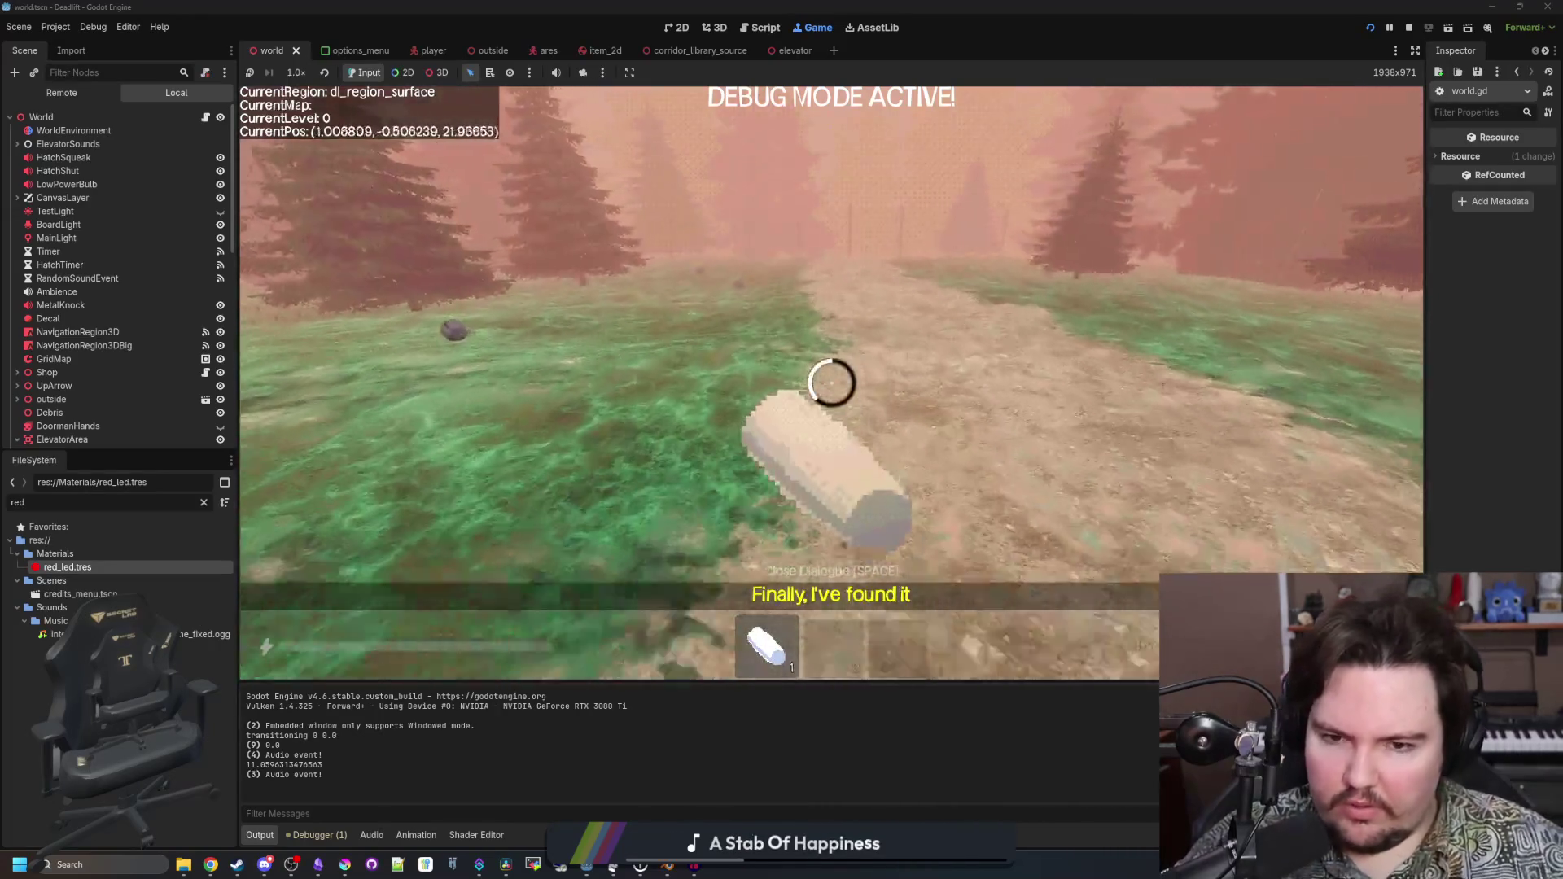
pyautogui.press('e')
pyautogui.press('w')
pyautogui.press('q')
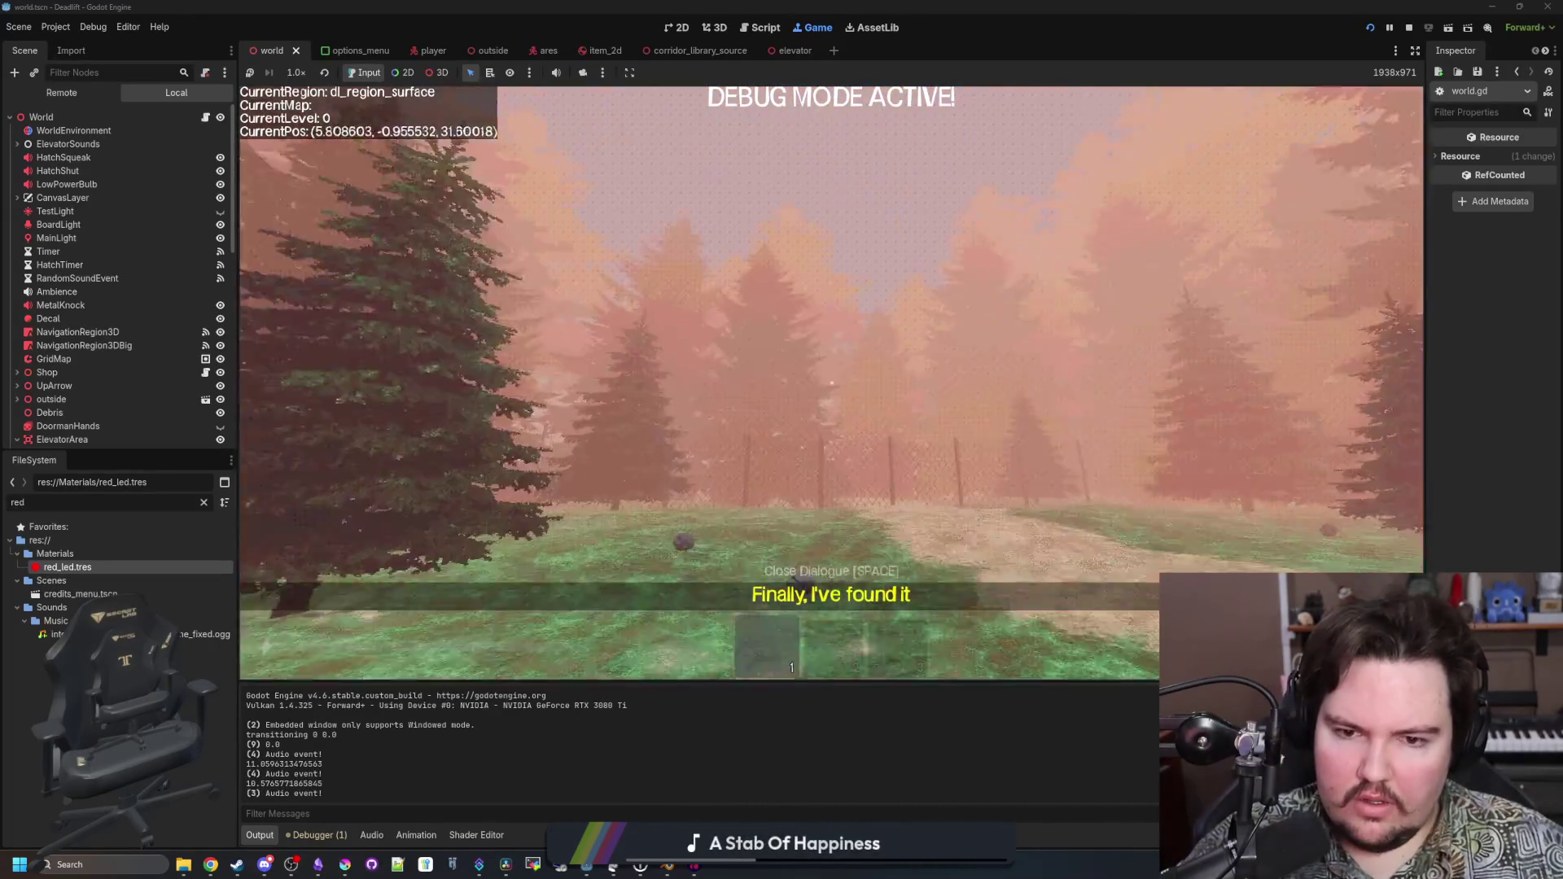
pyautogui.press('w')
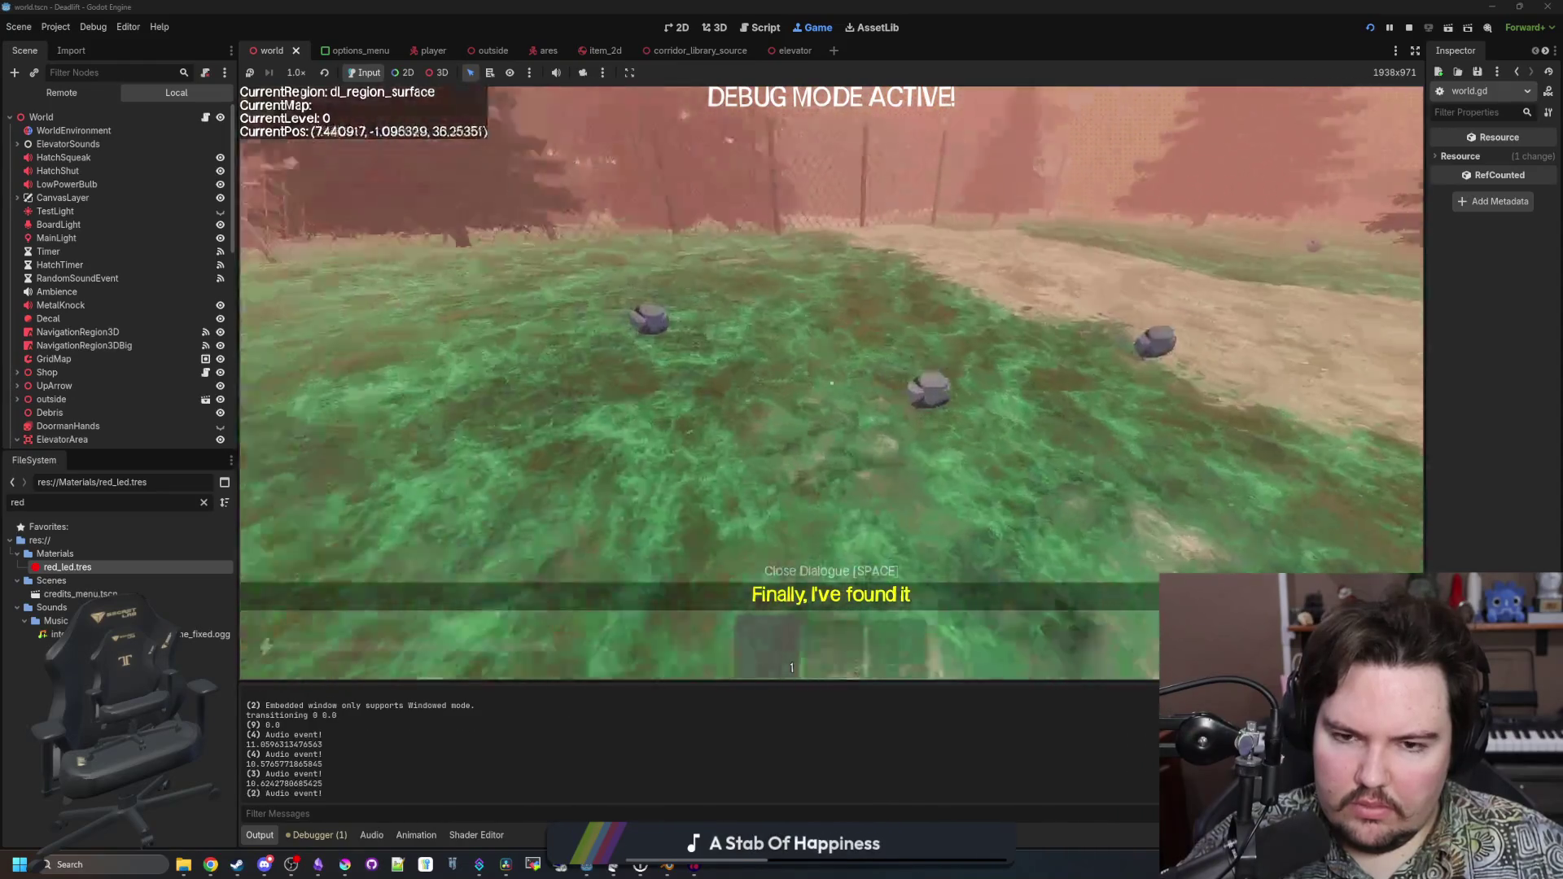
pyautogui.press('e')
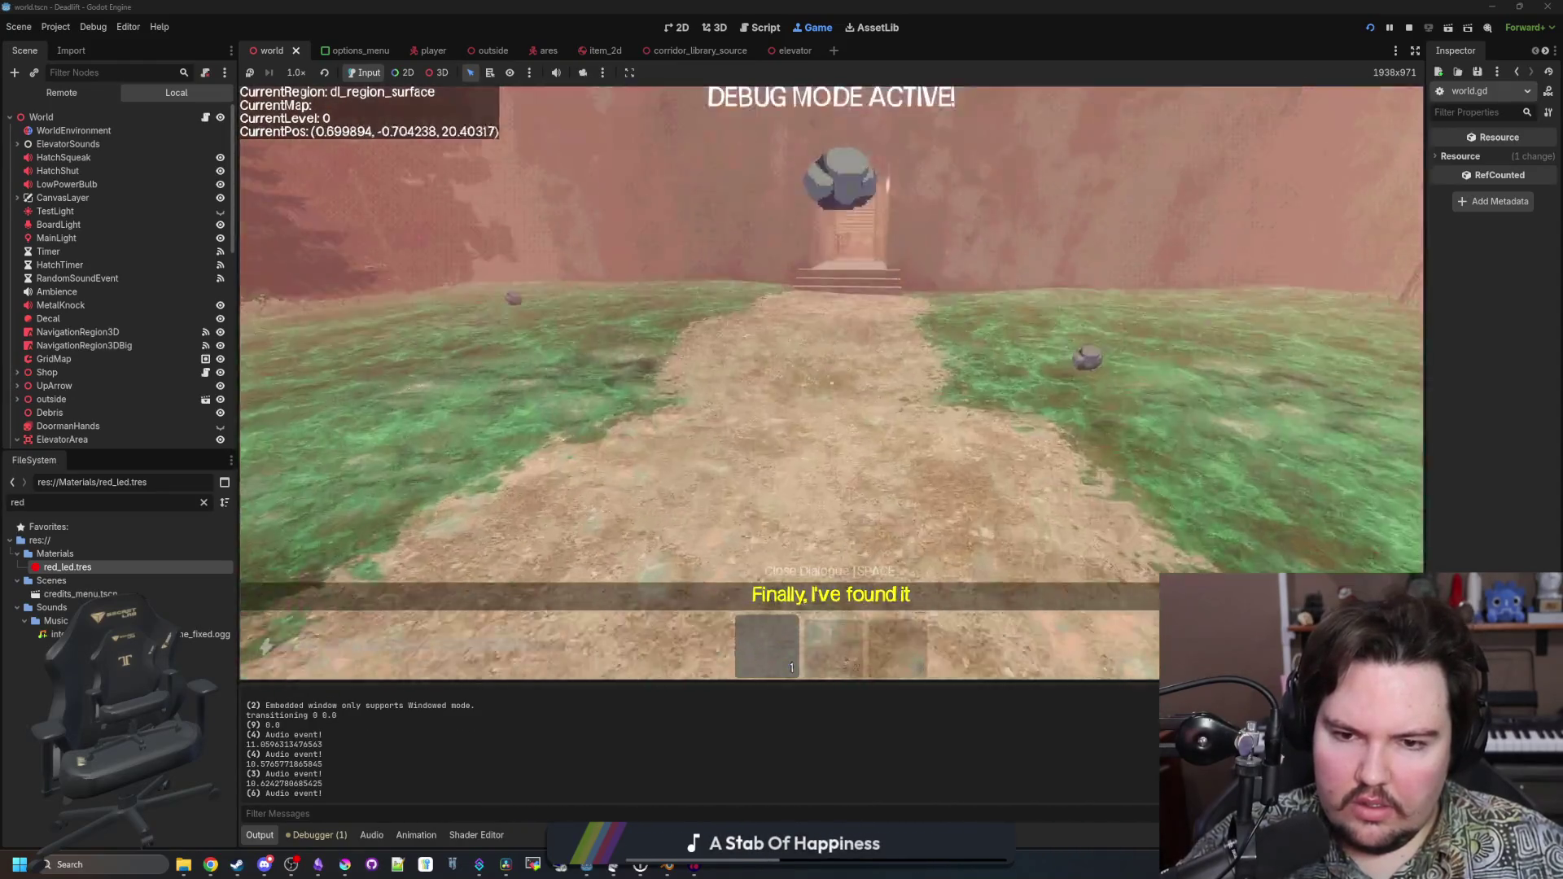
pyautogui.press('w')
pyautogui.press('e')
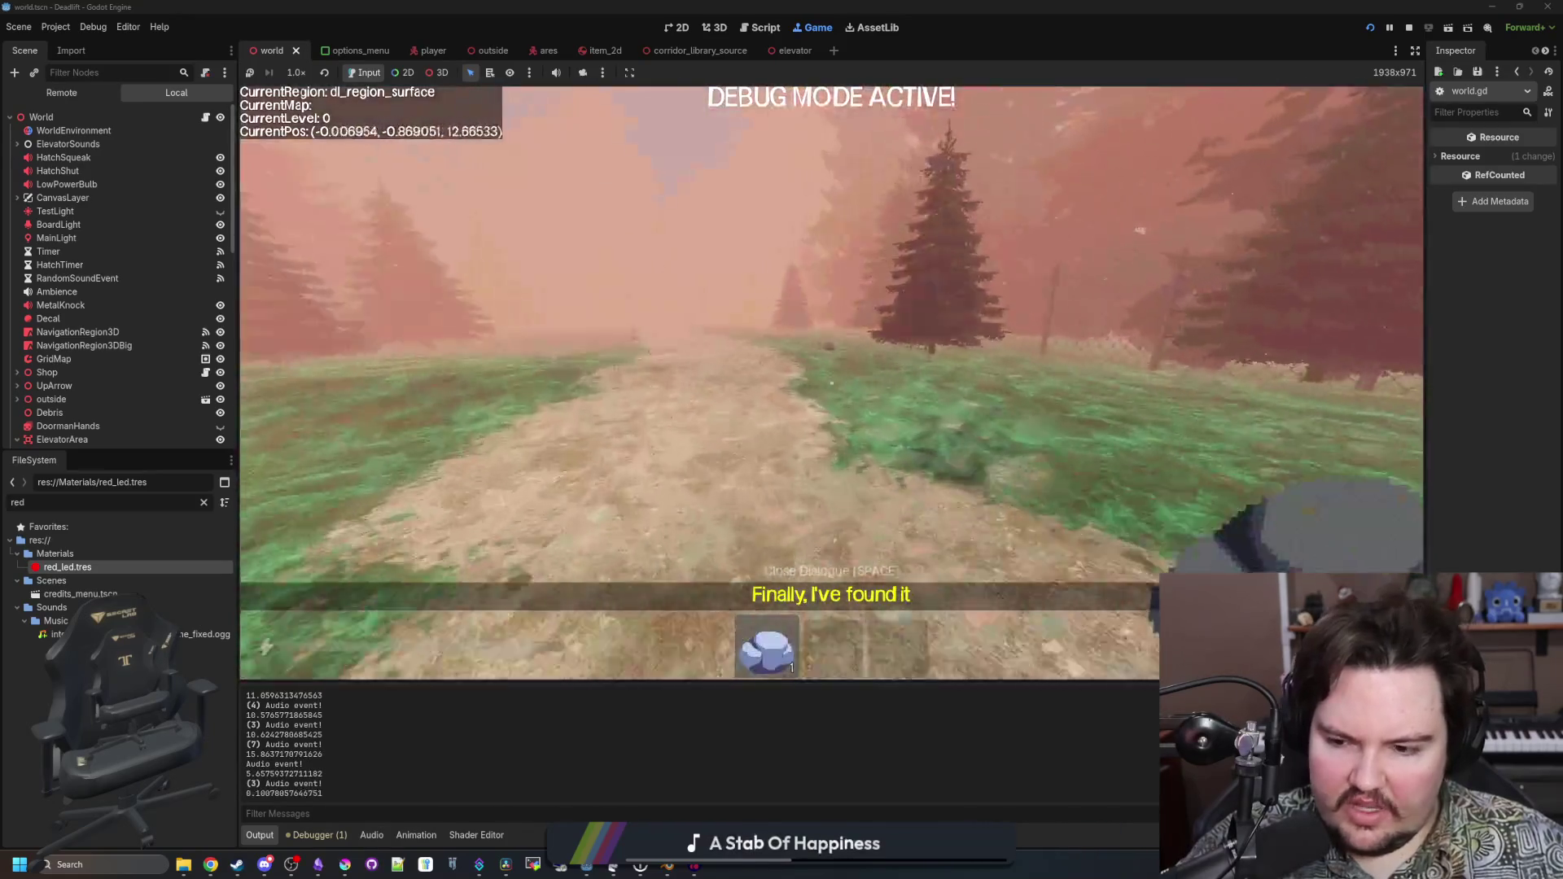
pyautogui.press('w')
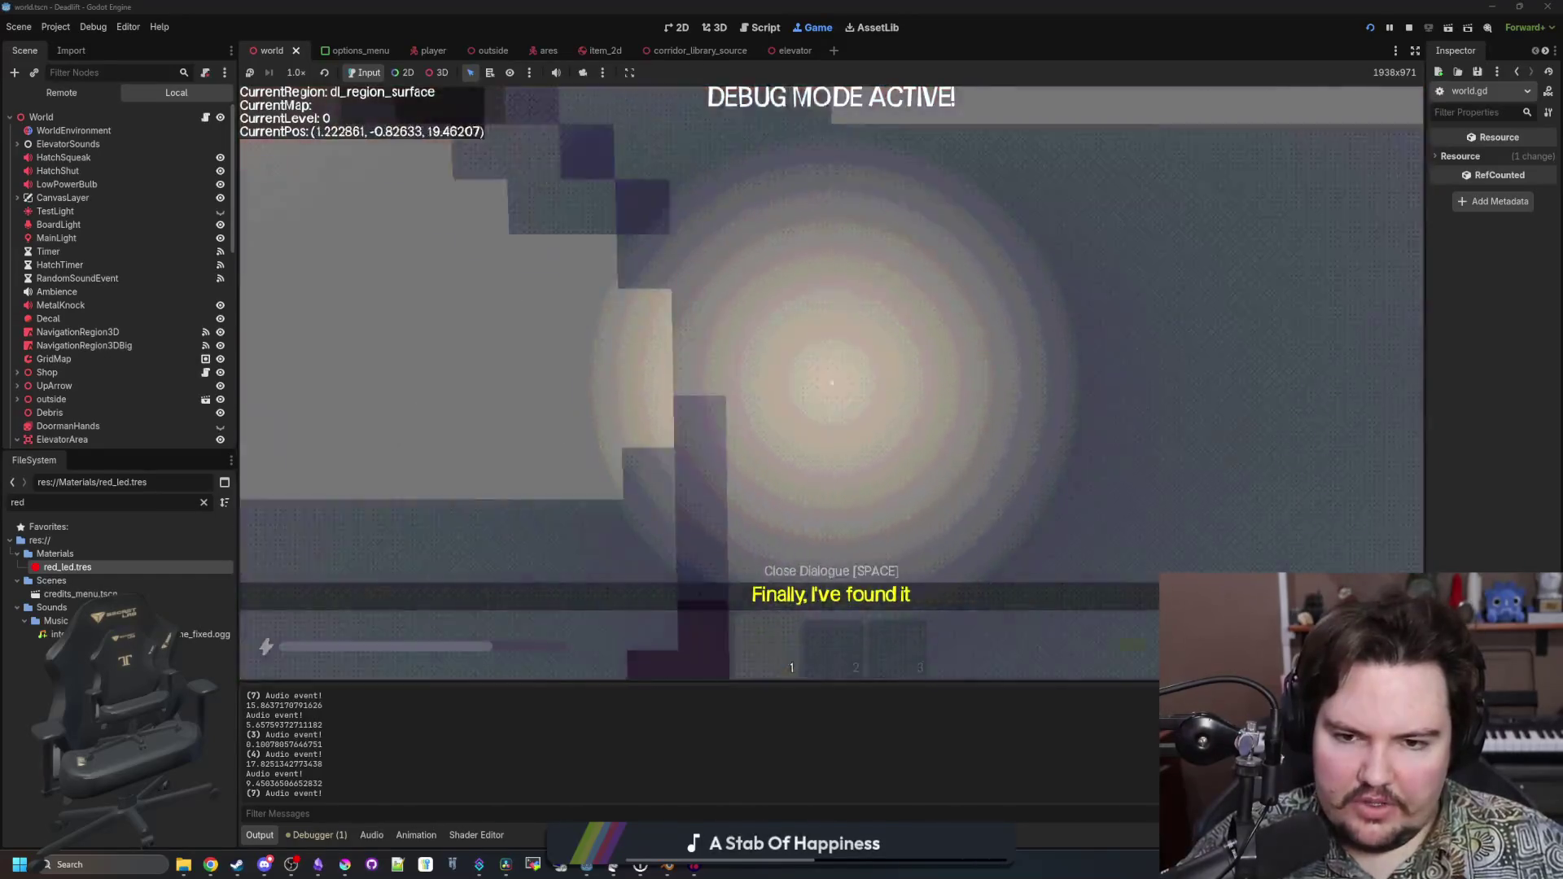
pyautogui.press('w')
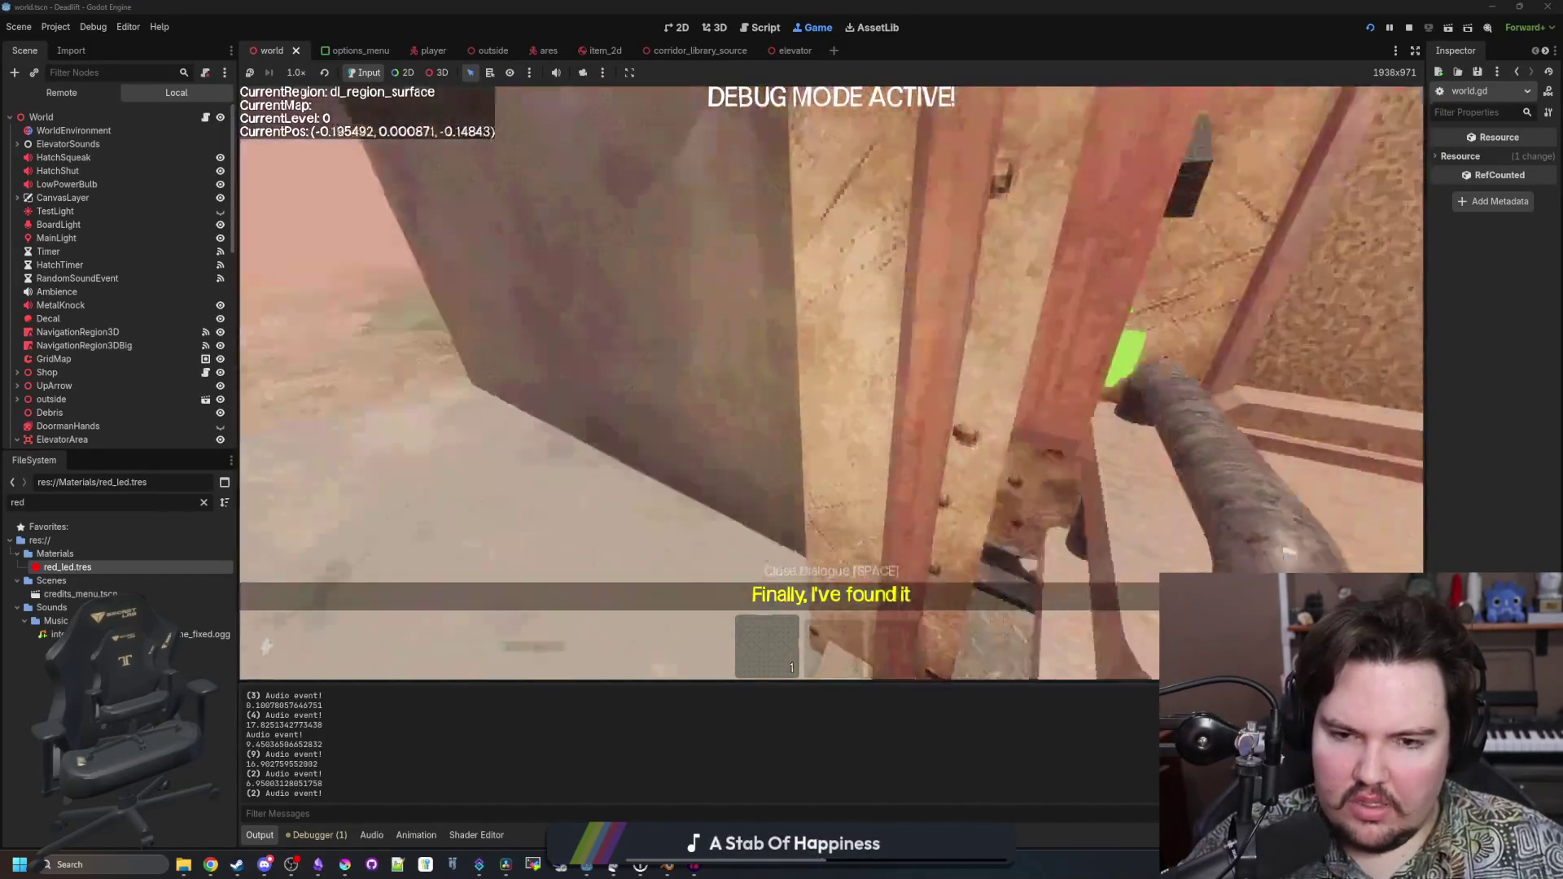
# Switch to inventory slot 2 and look around the bunker's Craft-O-Matic, desk and pipes
pyautogui.press('s')
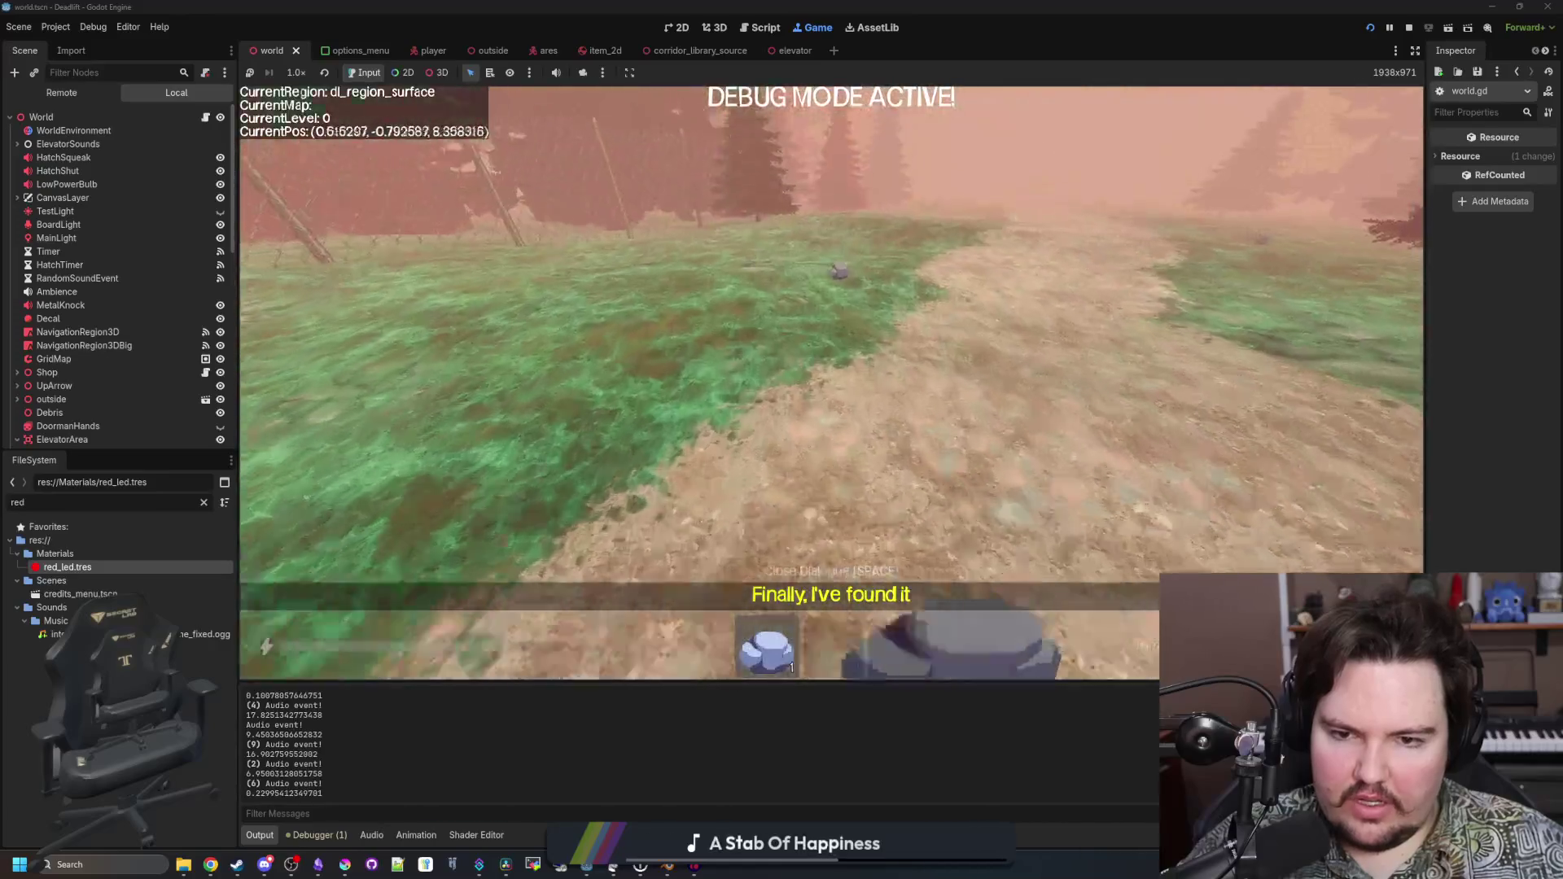
pyautogui.press('2')
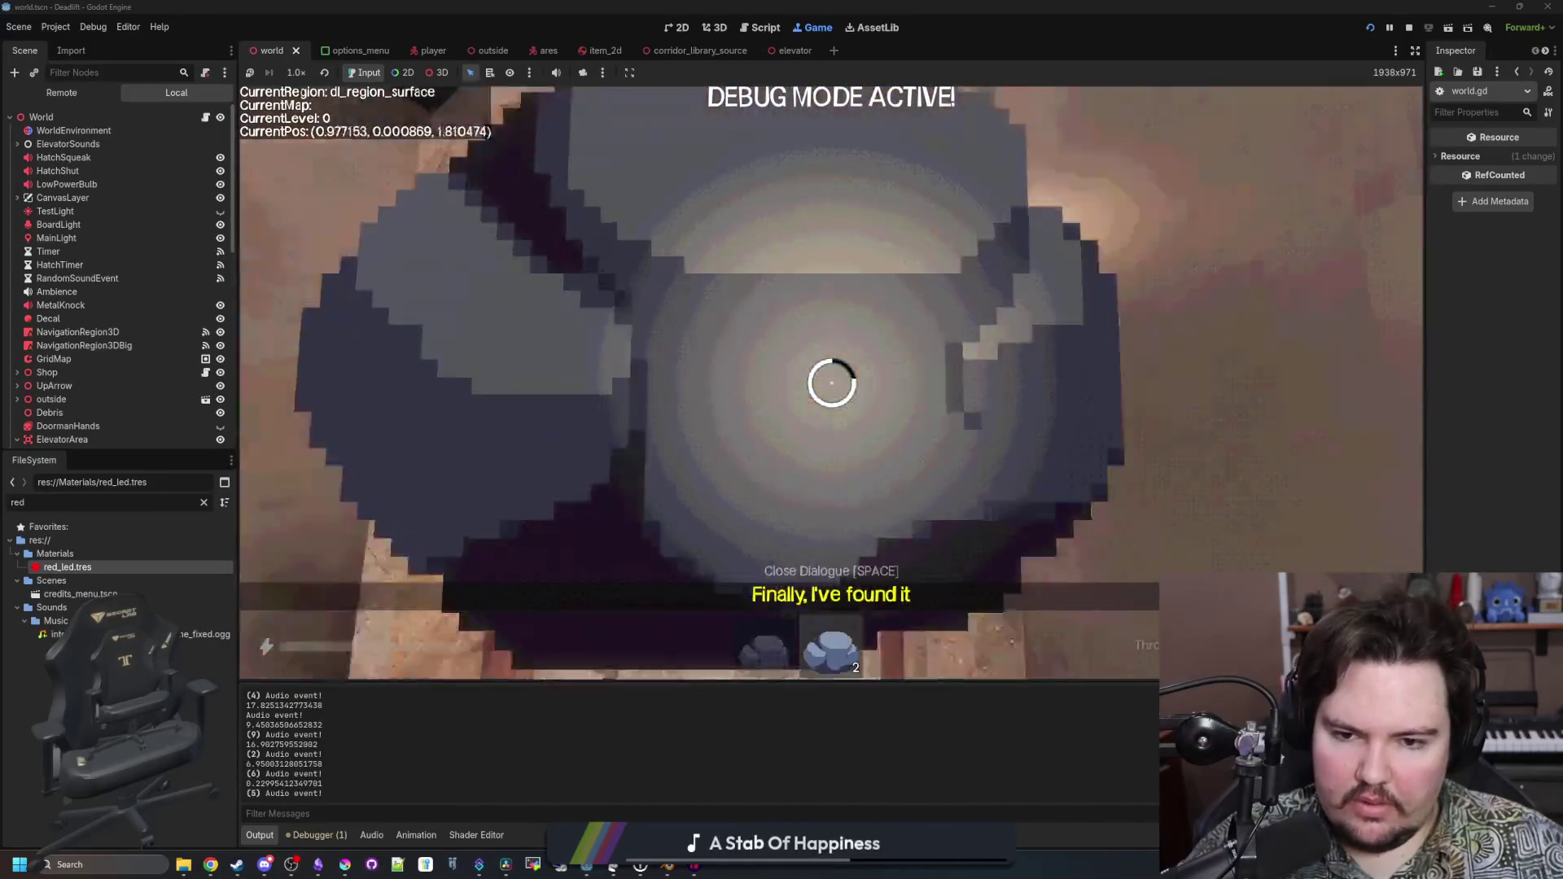
pyautogui.press('w')
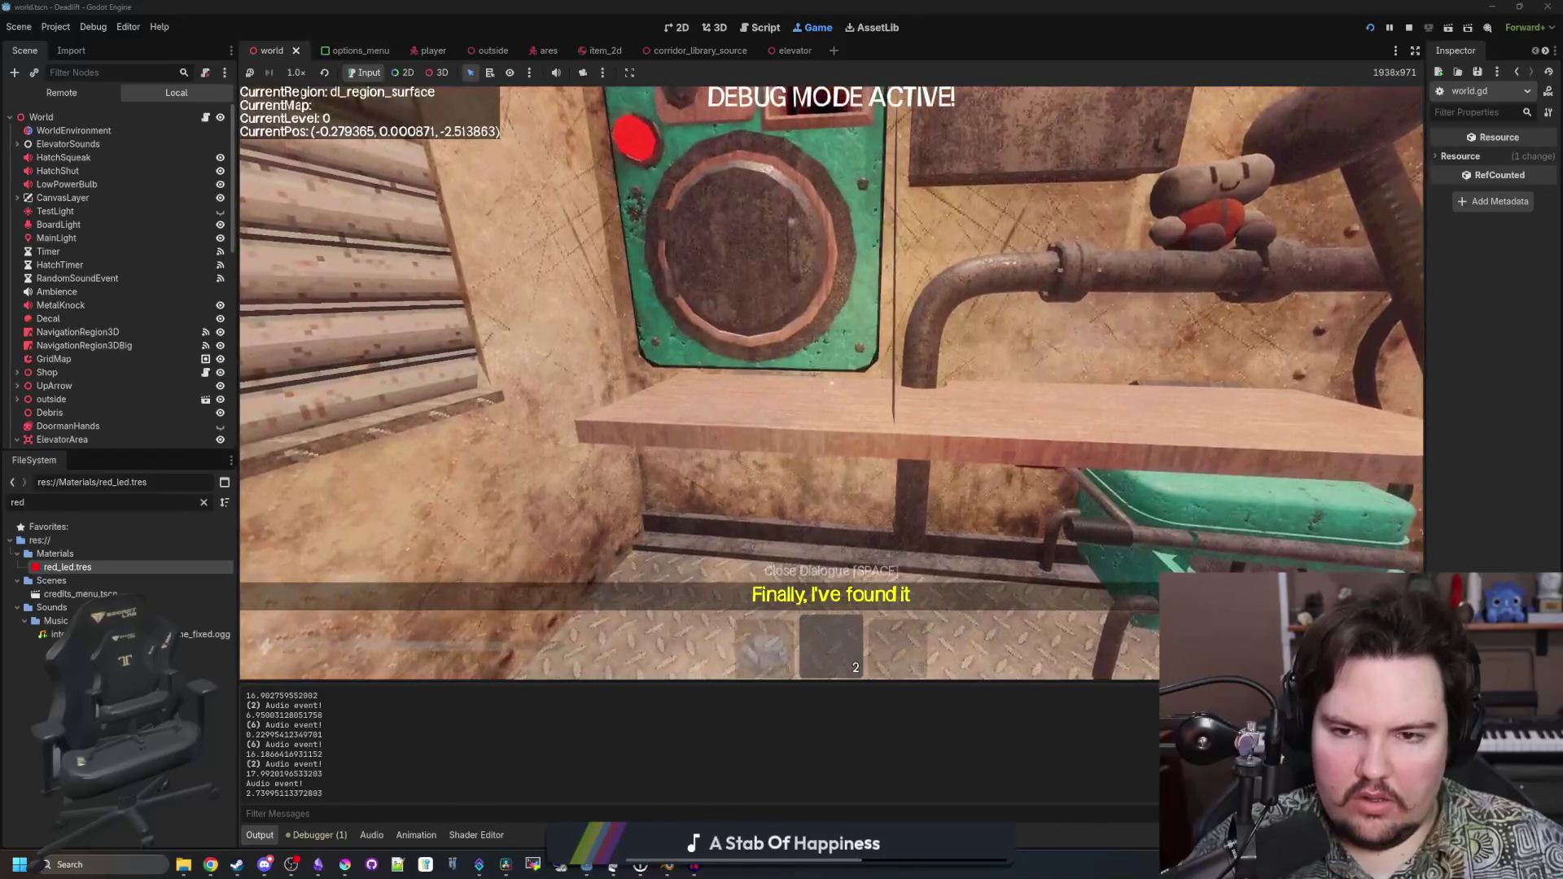
pyautogui.press('d')
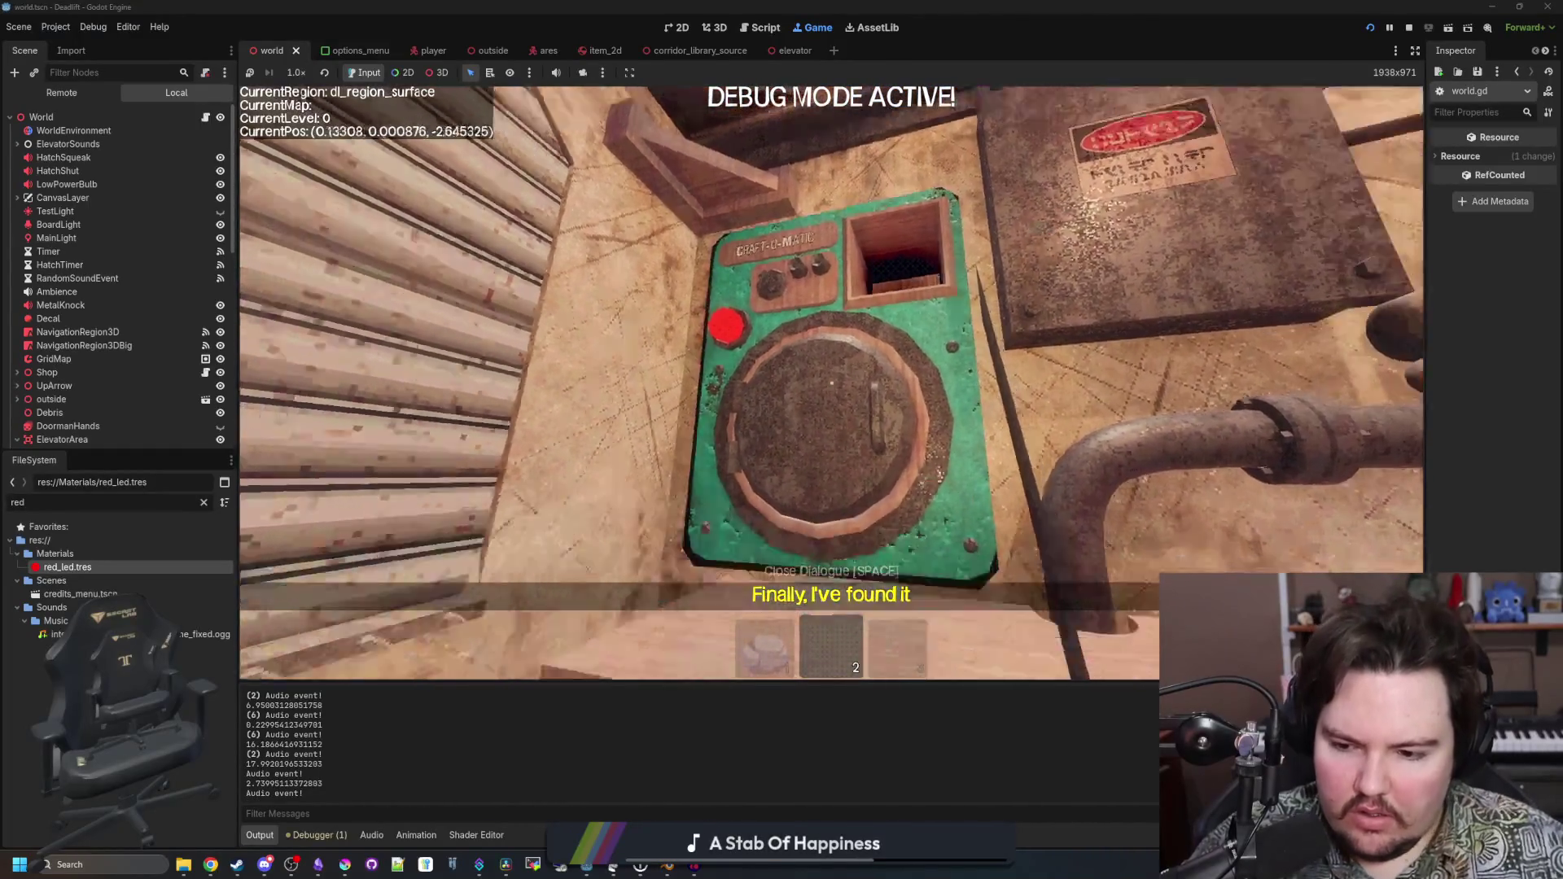
pyautogui.press('s')
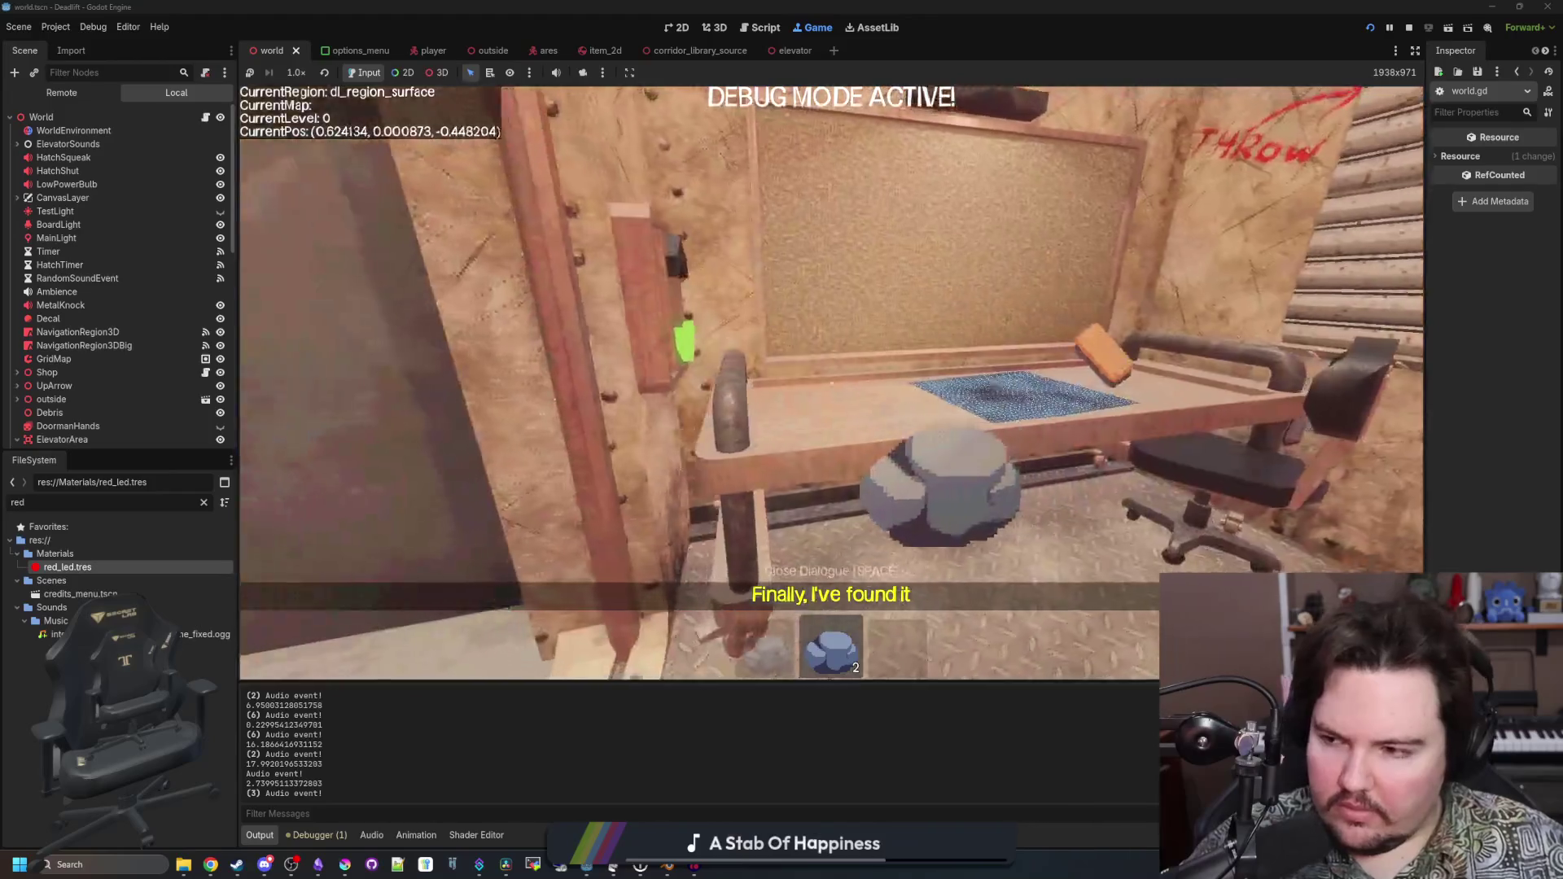
pyautogui.press('w')
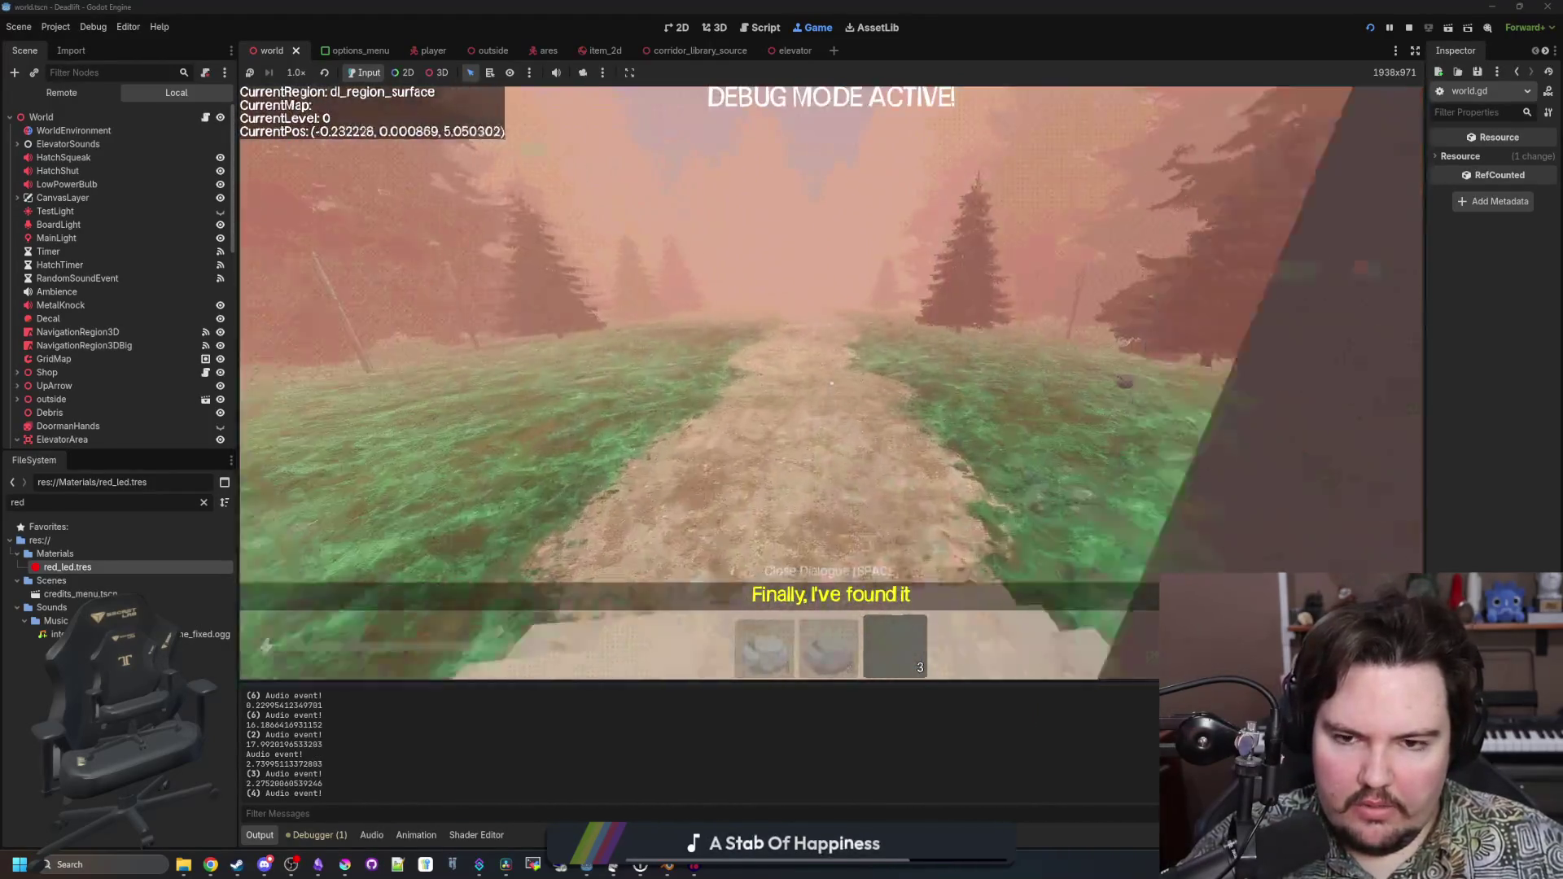
pyautogui.press('s')
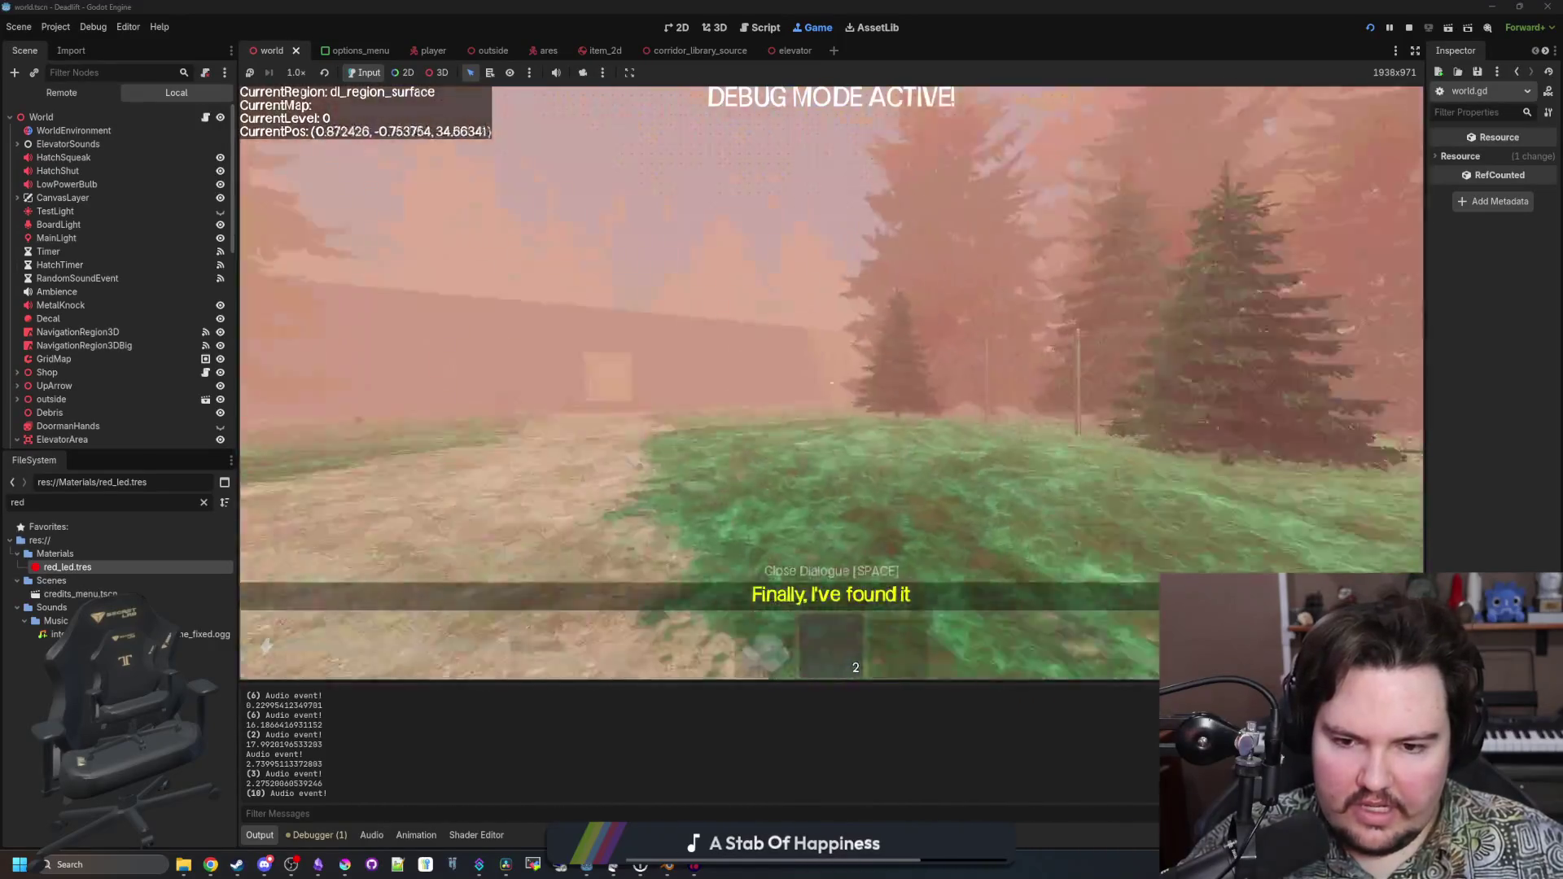
pyautogui.press('w')
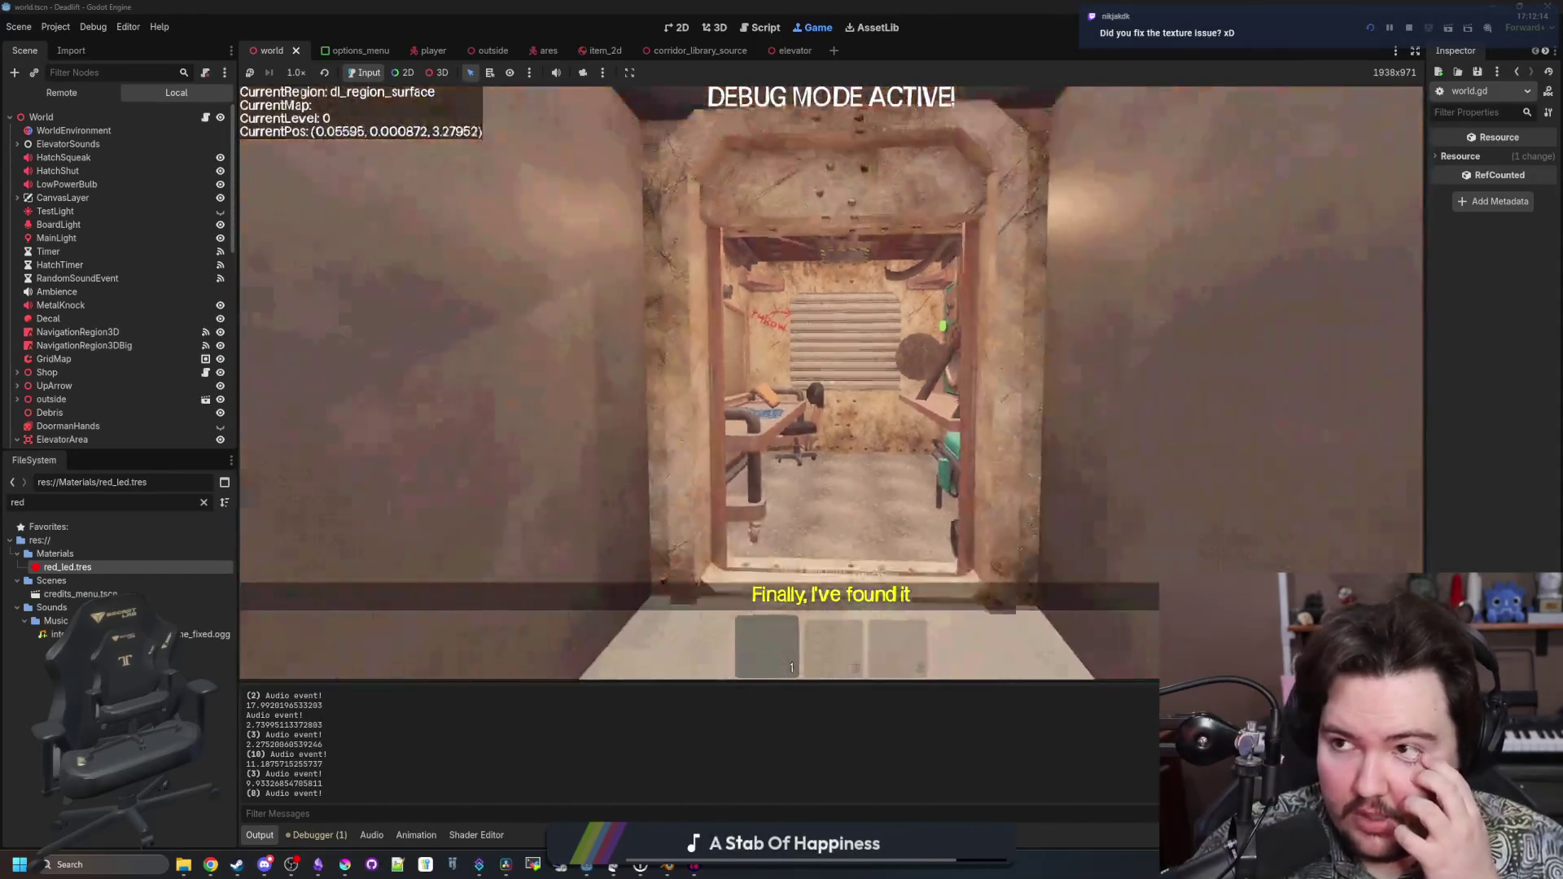
pyautogui.press('s')
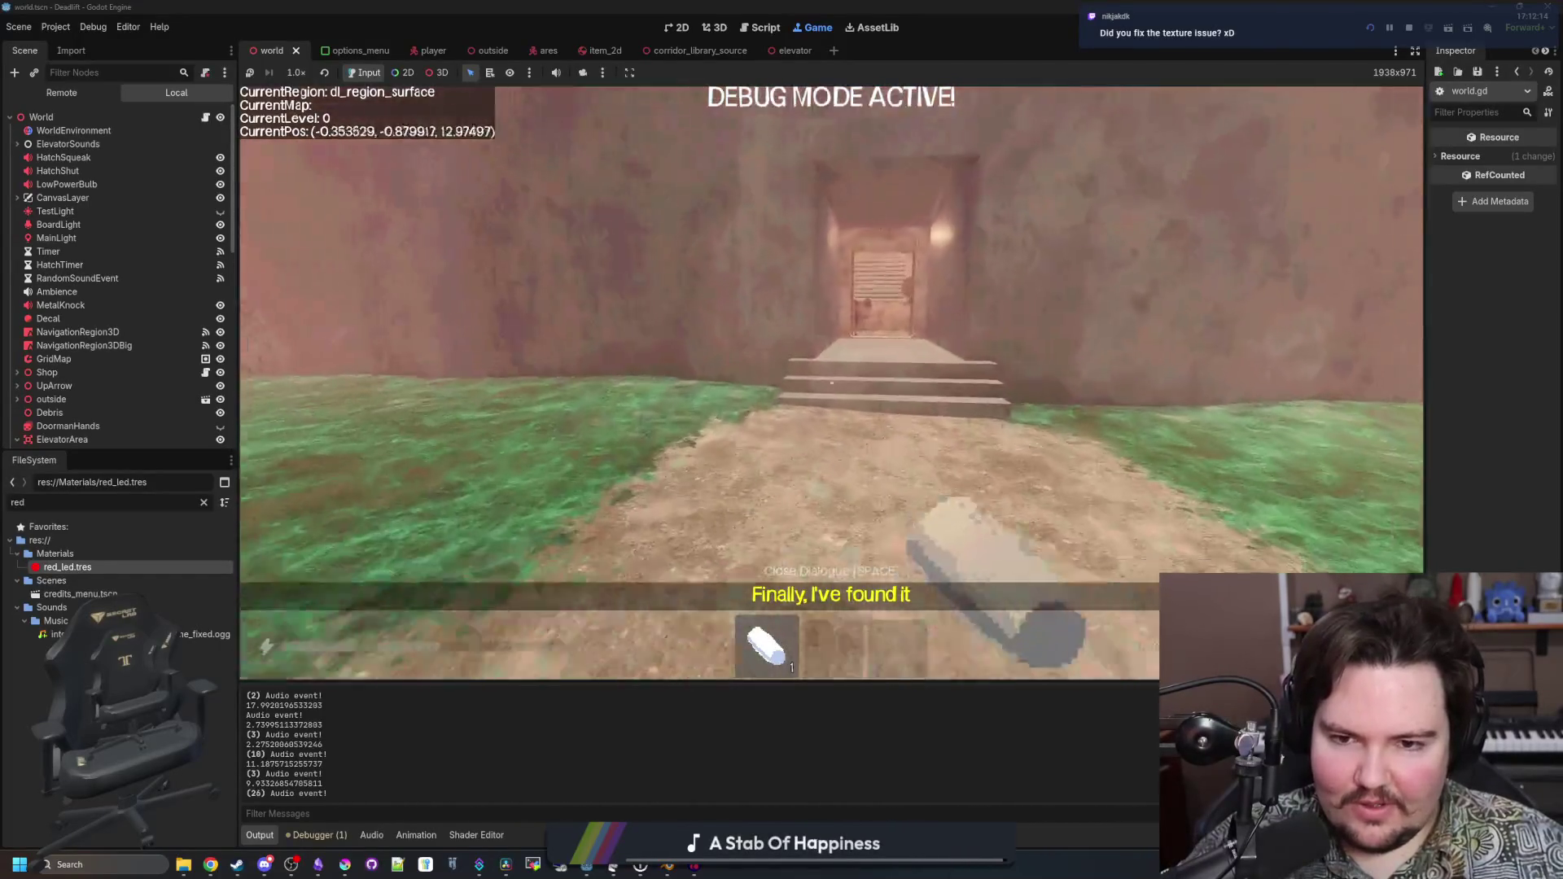
# Draw a looping chalk stroke on the wall, then walk to the shutter wall
pyautogui.press('w')
pyautogui.moveTo(831, 383)
pyautogui.mouseDown()
pyautogui.moveTo(733, 366)
pyautogui.moveTo(488, 423)
pyautogui.moveTo(831, 383)
pyautogui.mouseUp()
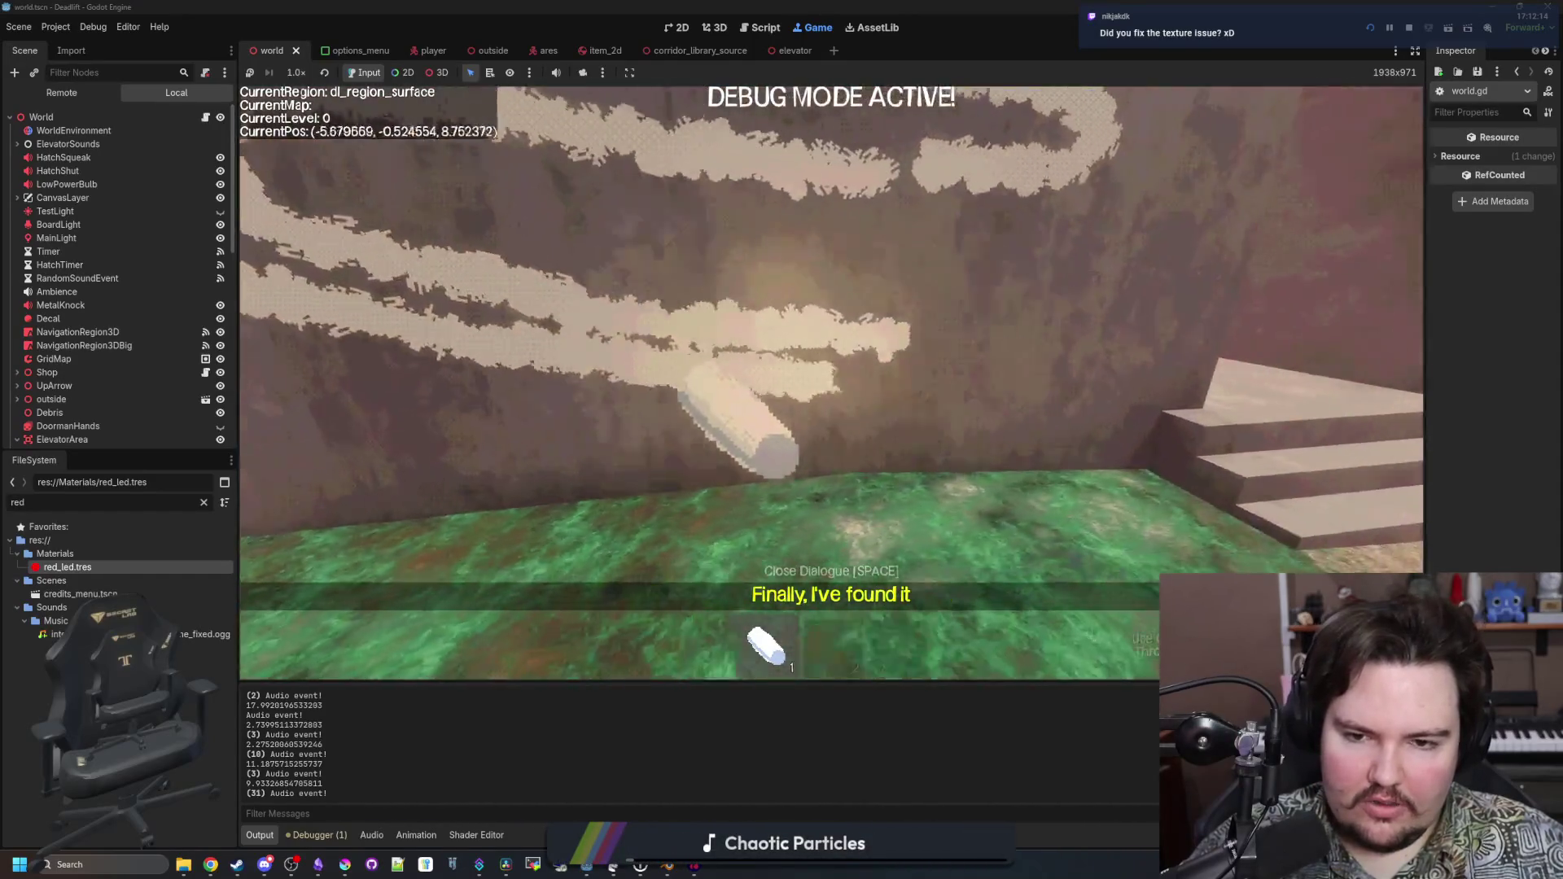
pyautogui.press('a')
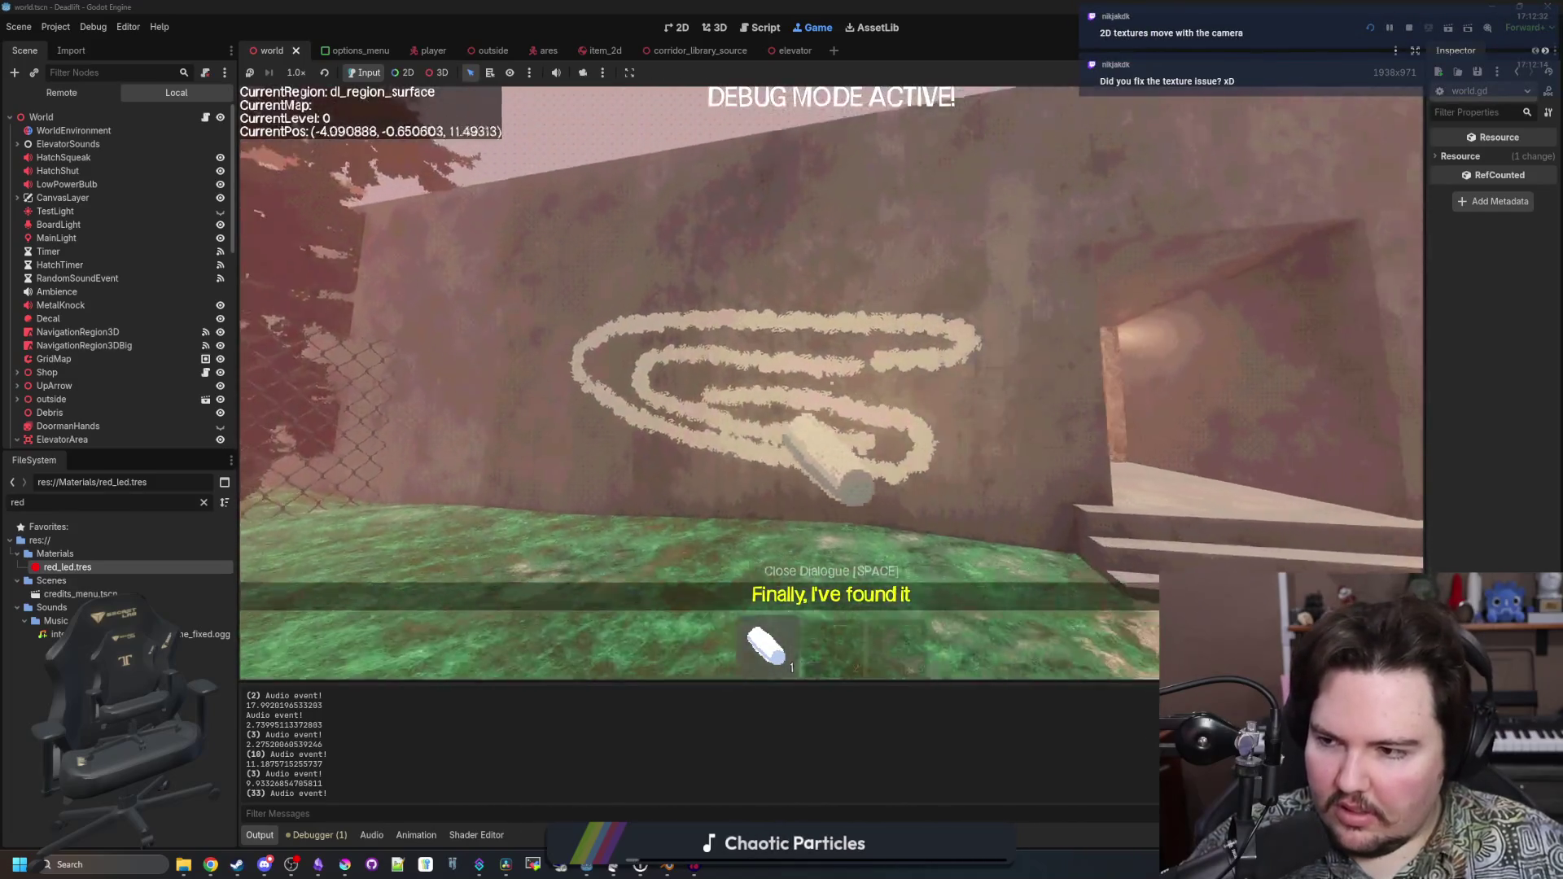
pyautogui.press('w')
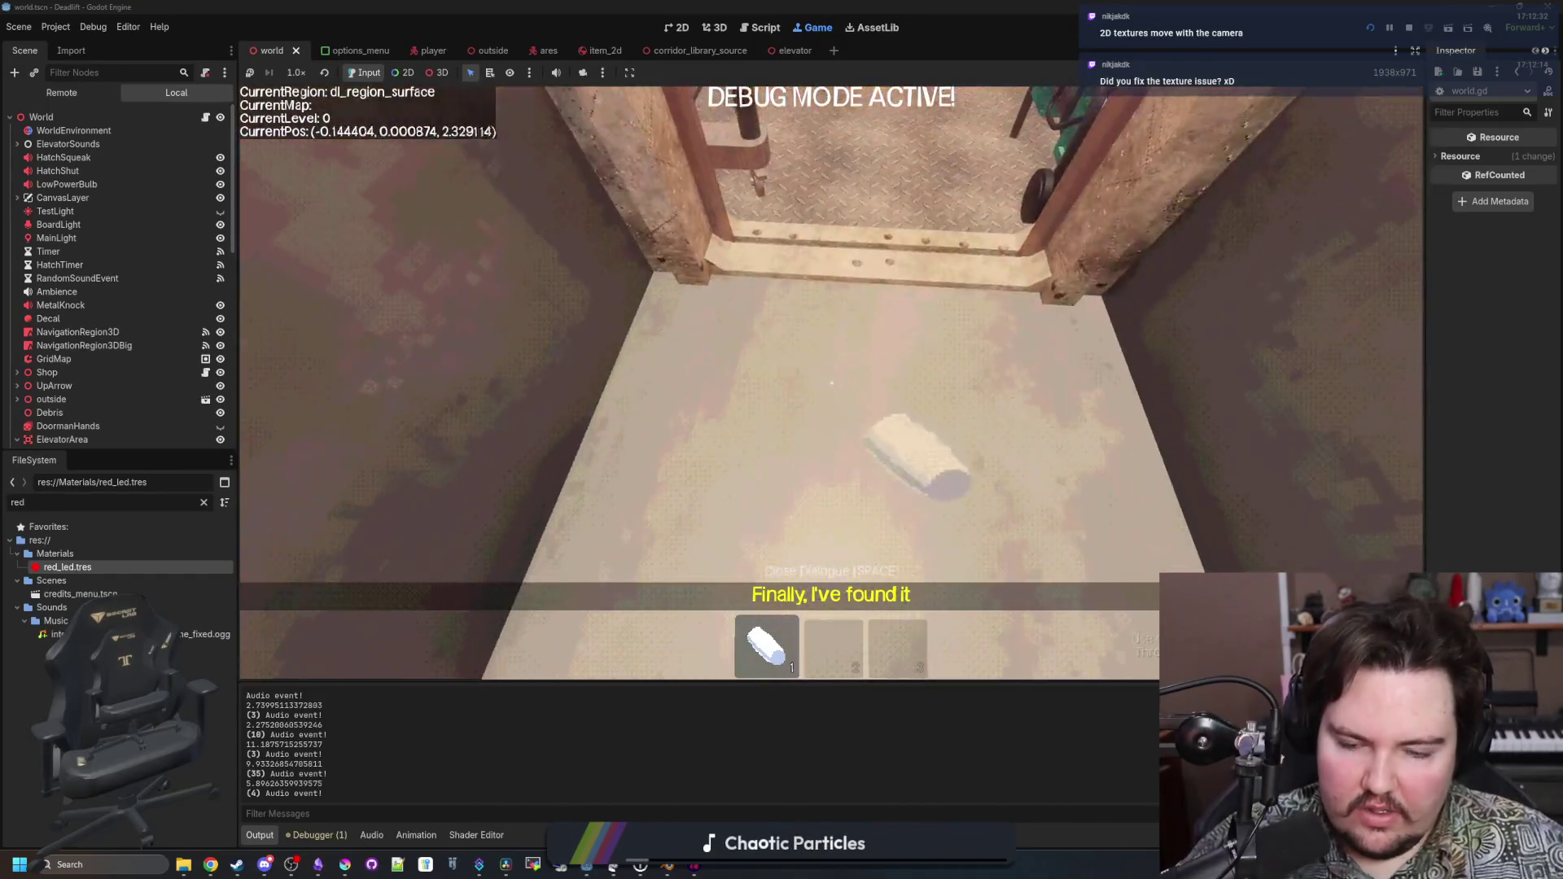
pyautogui.press('s')
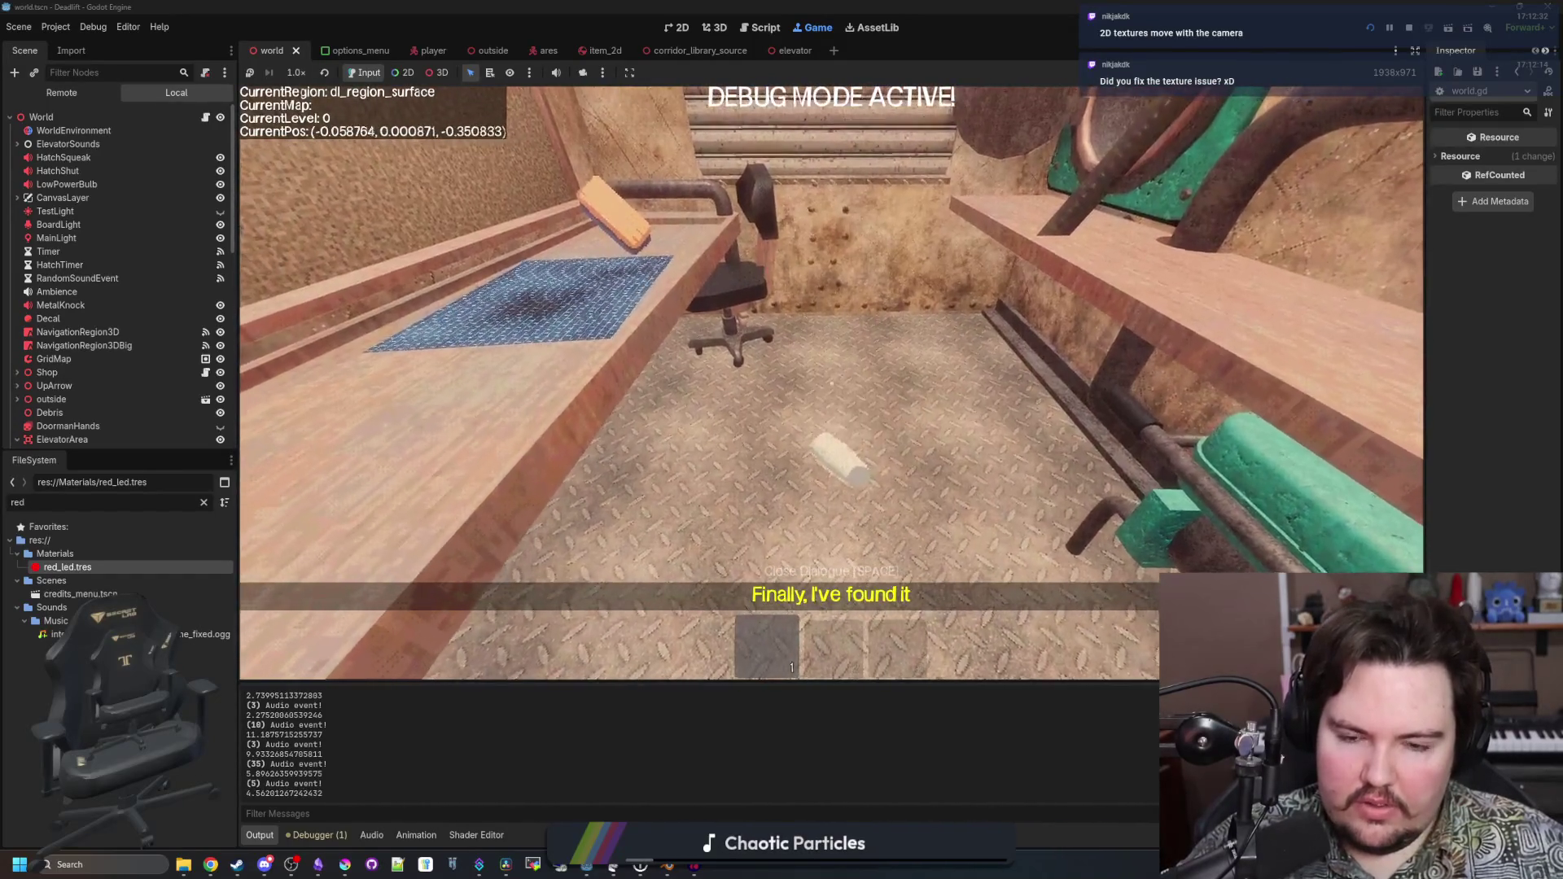
pyautogui.press('w')
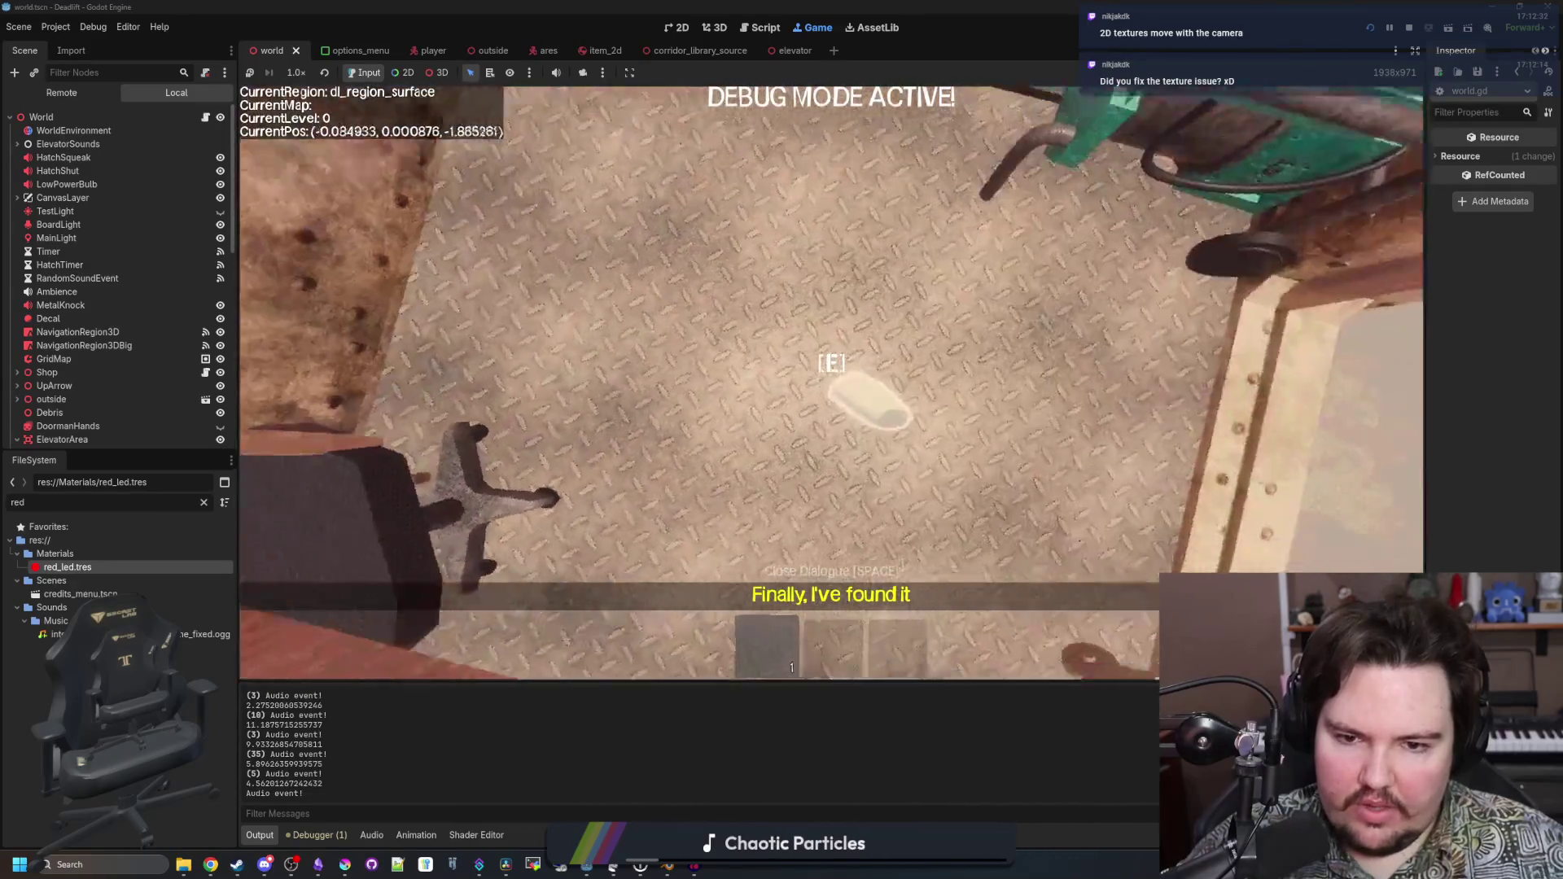
pyautogui.press('w')
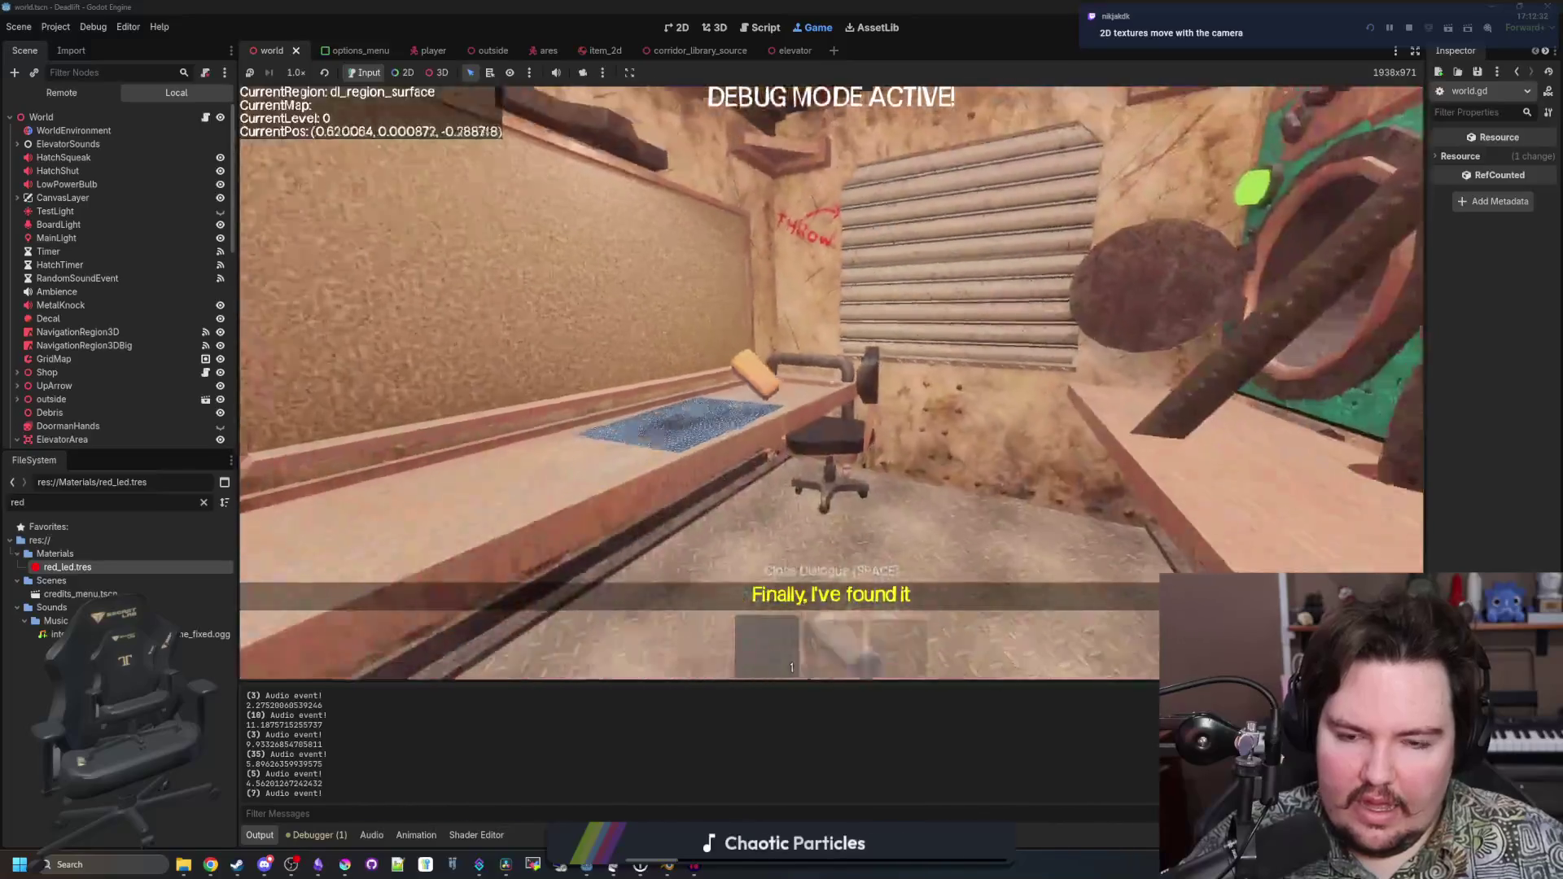
pyautogui.press('w')
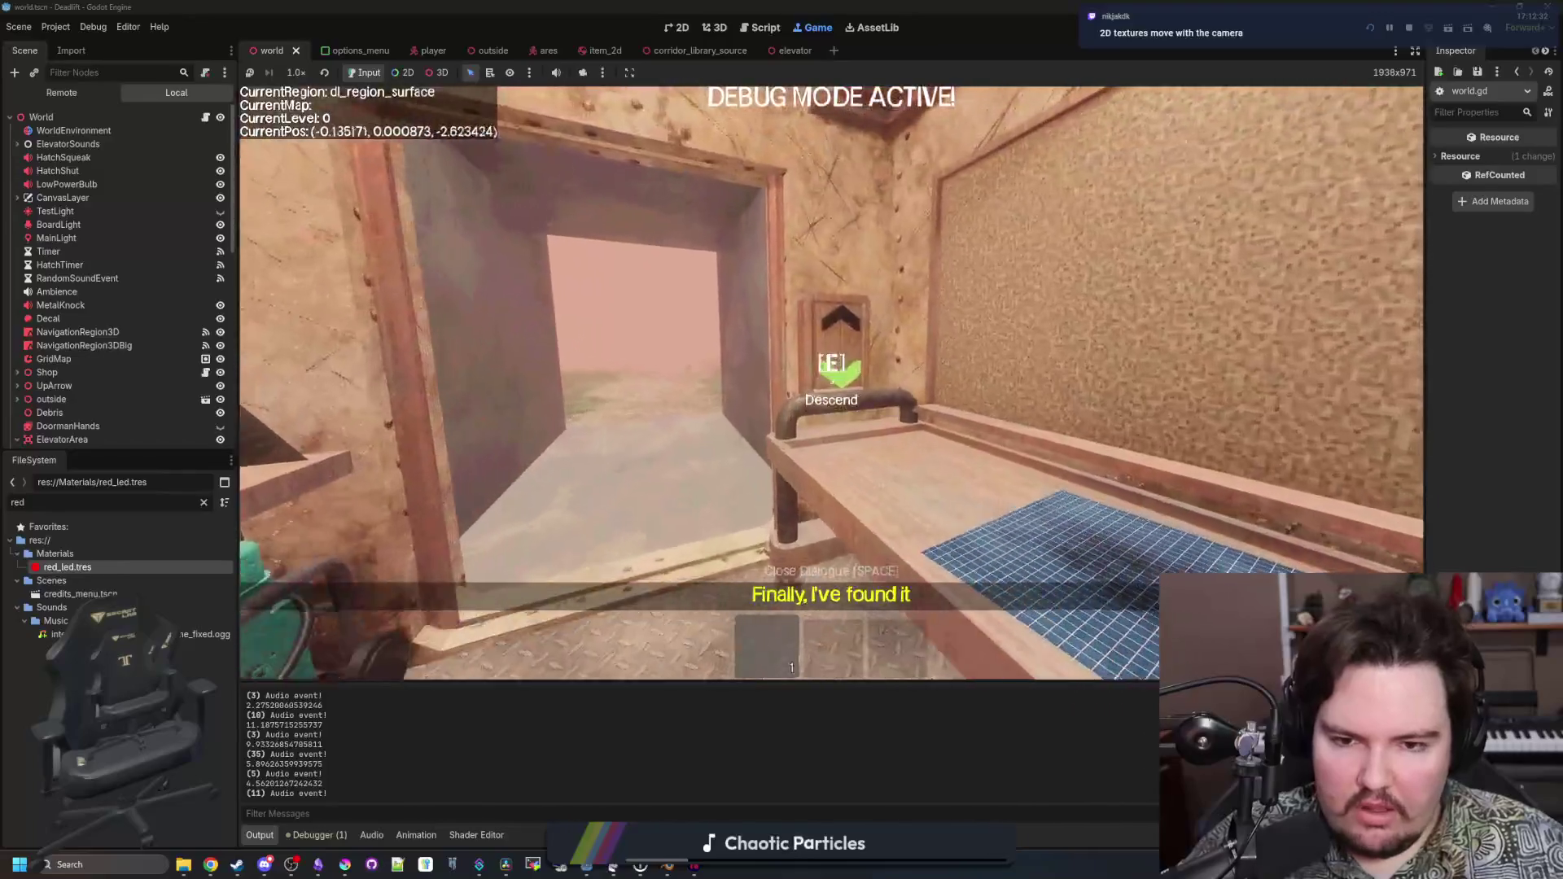
# Descend in the elevator and walk the corridor past the horned creature
pyautogui.press('e')
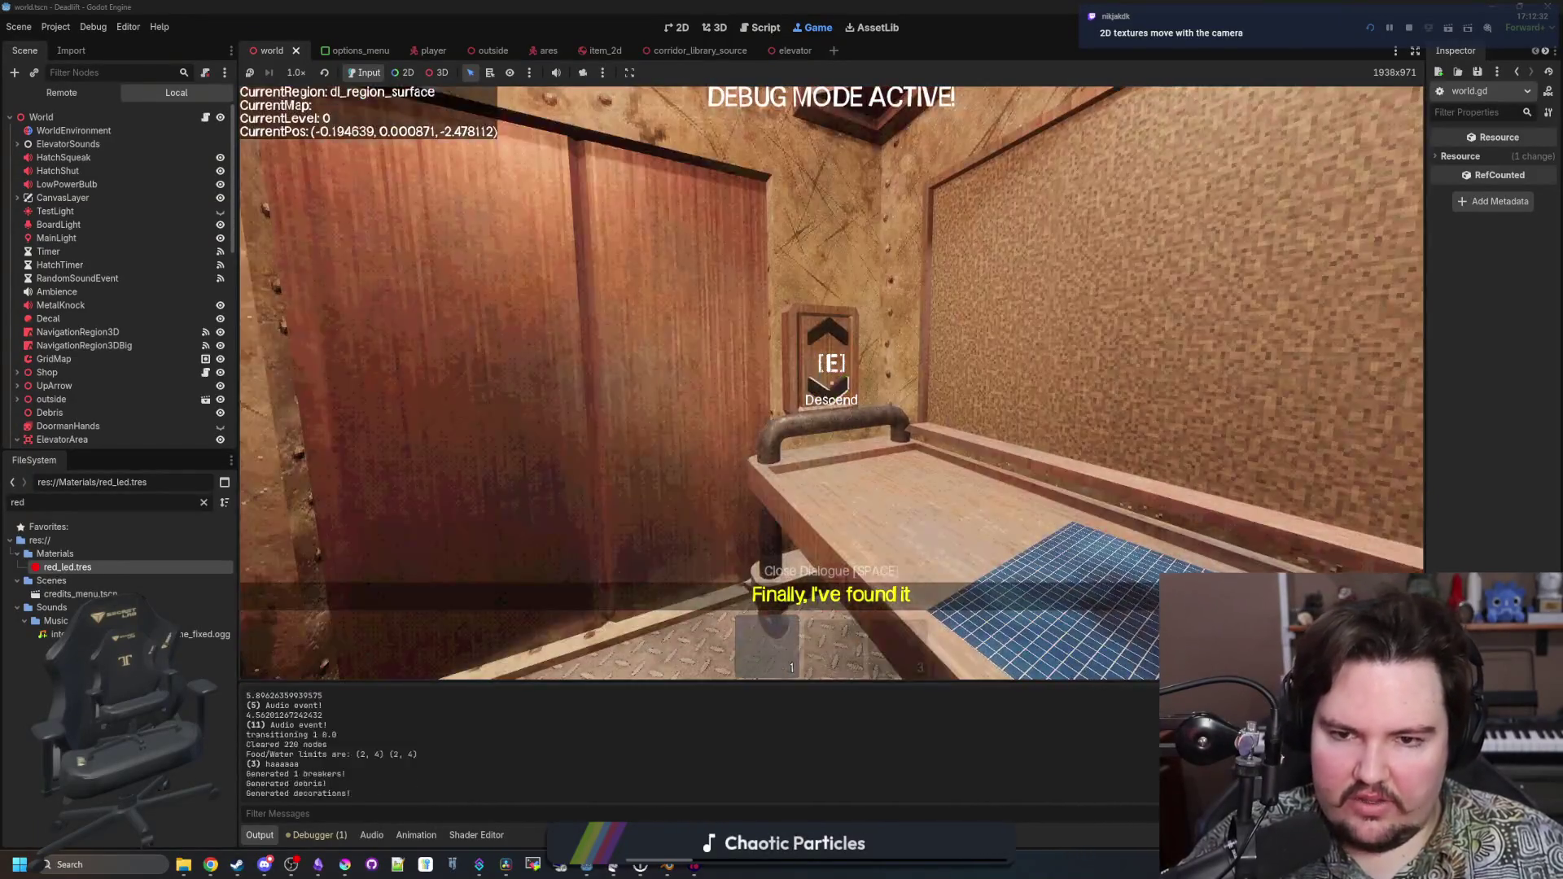
pyautogui.press('w')
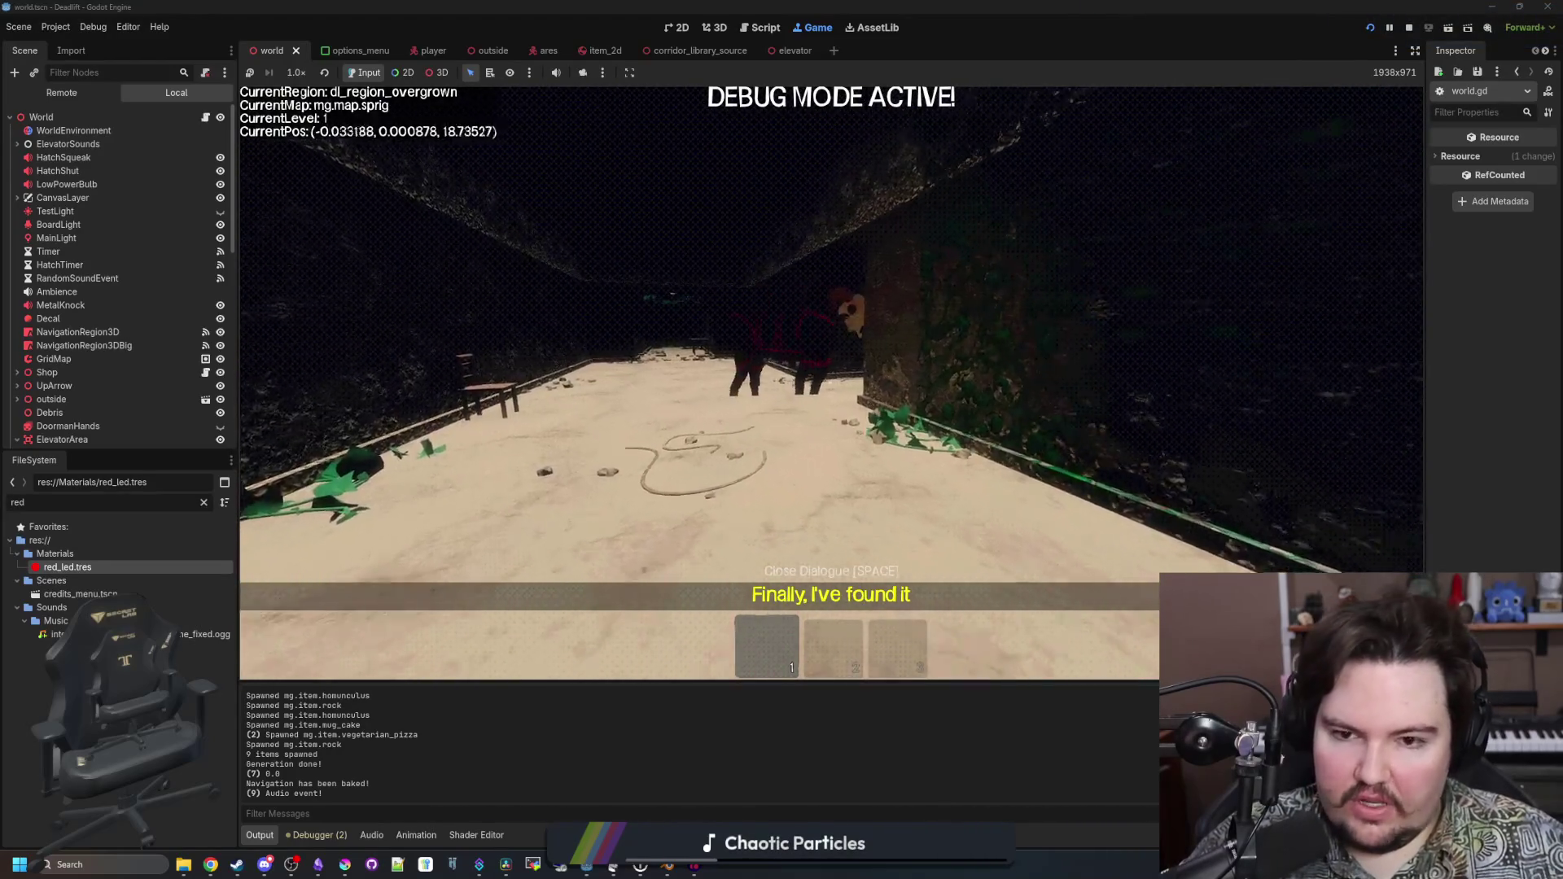
pyautogui.press('w')
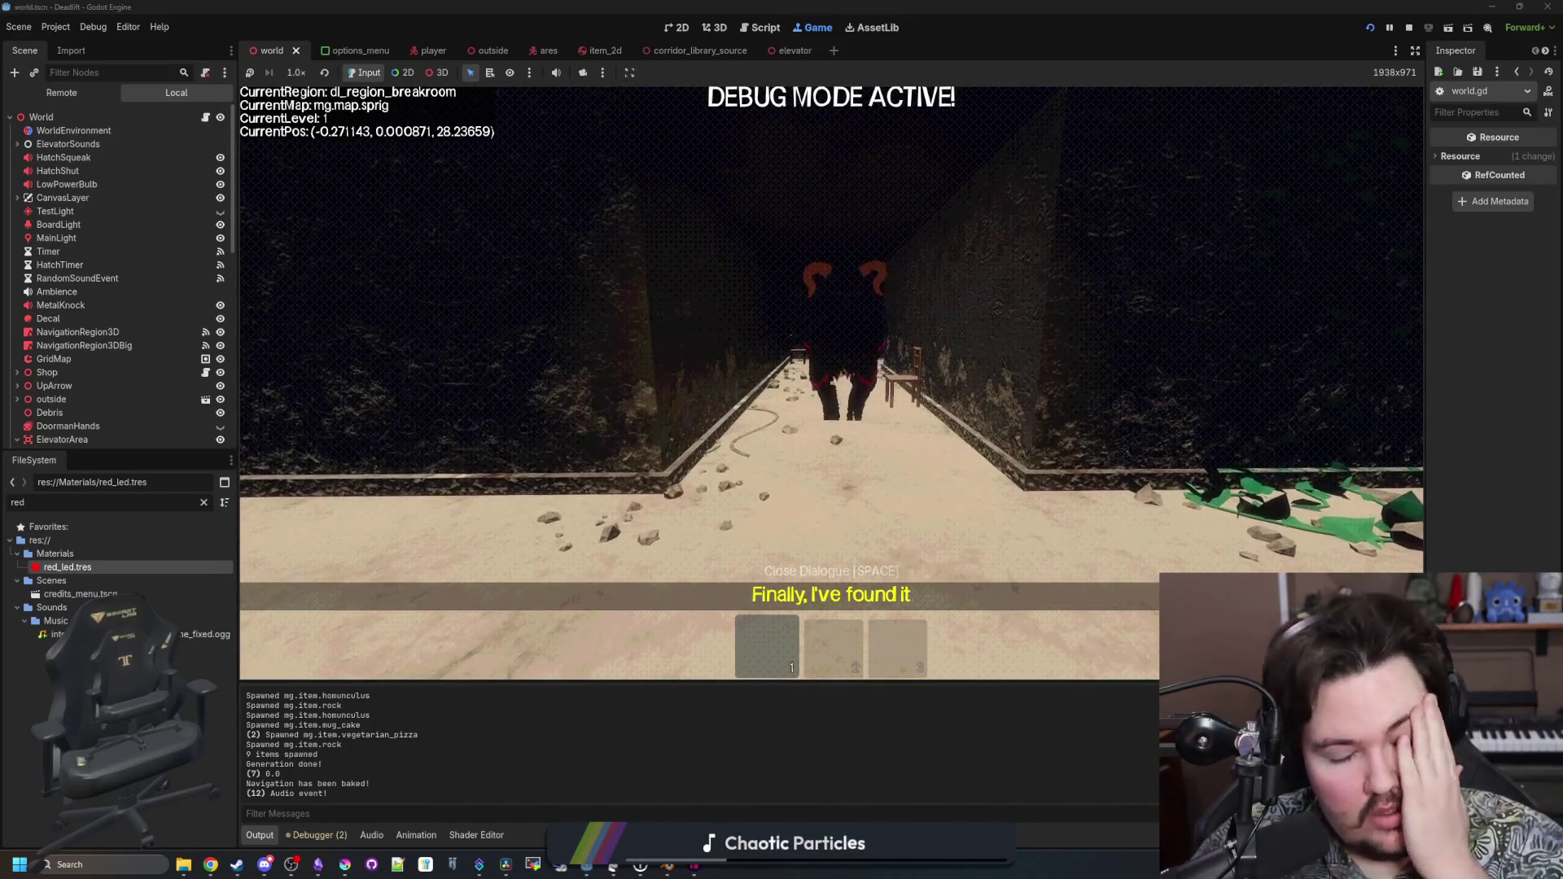
pyautogui.press('w')
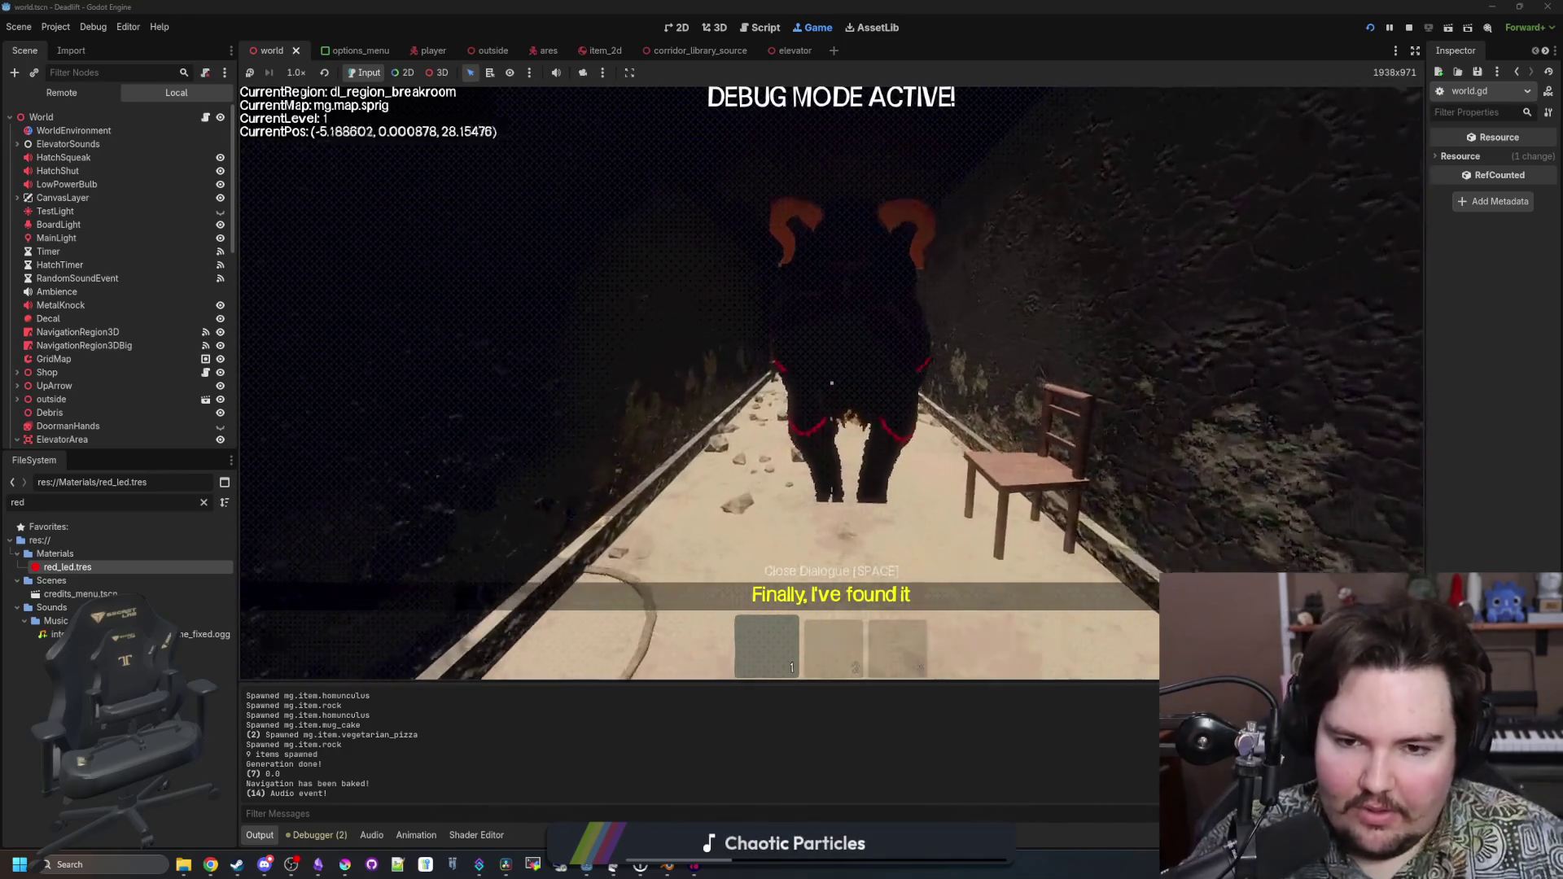
pyautogui.press('w')
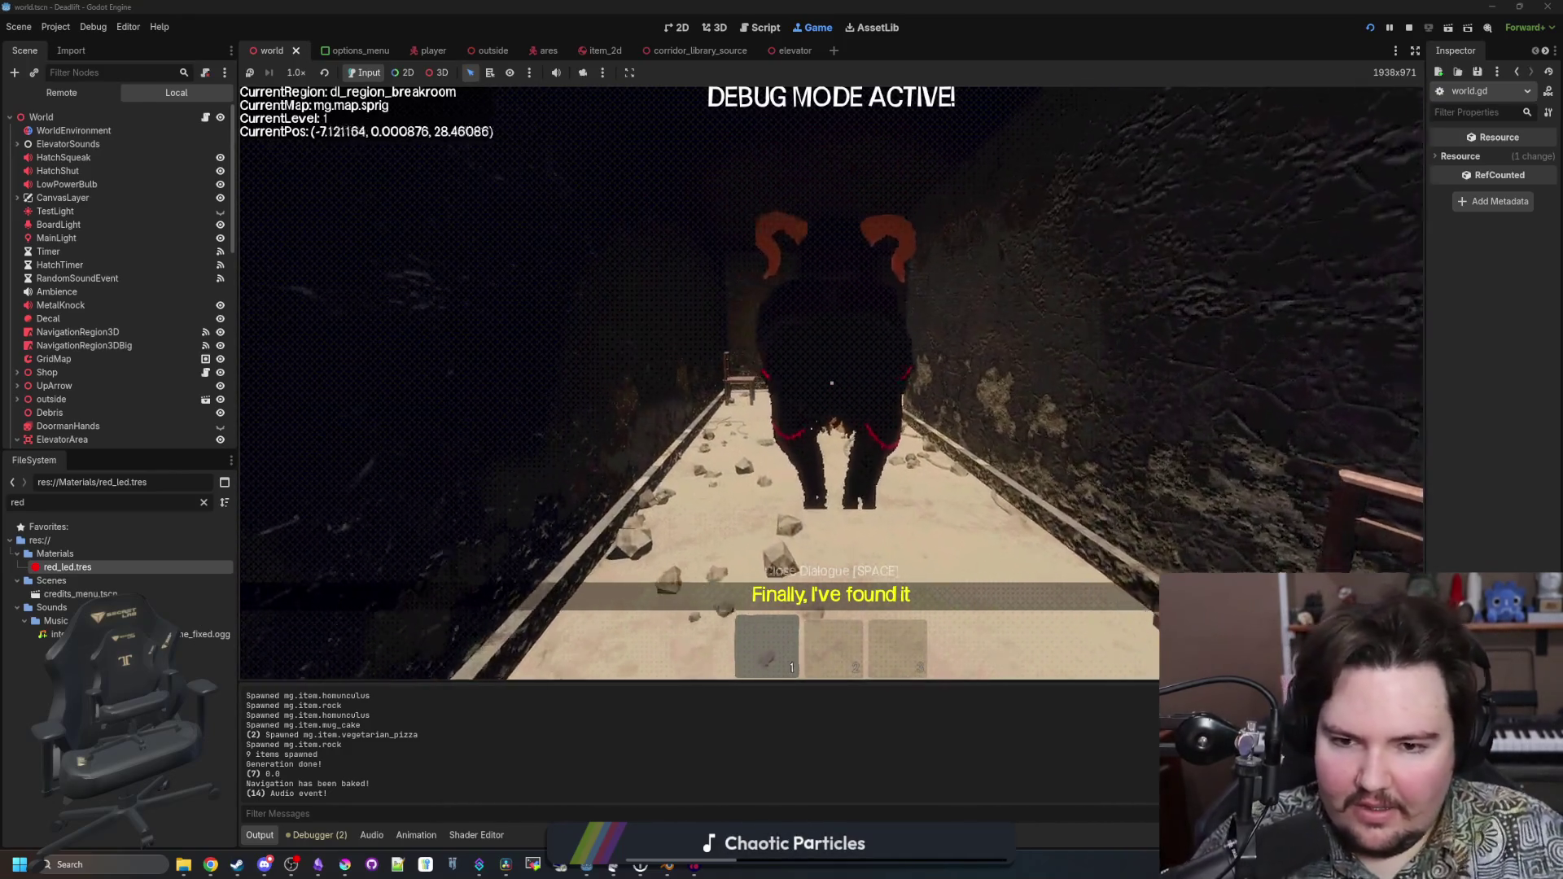
pyautogui.press('w')
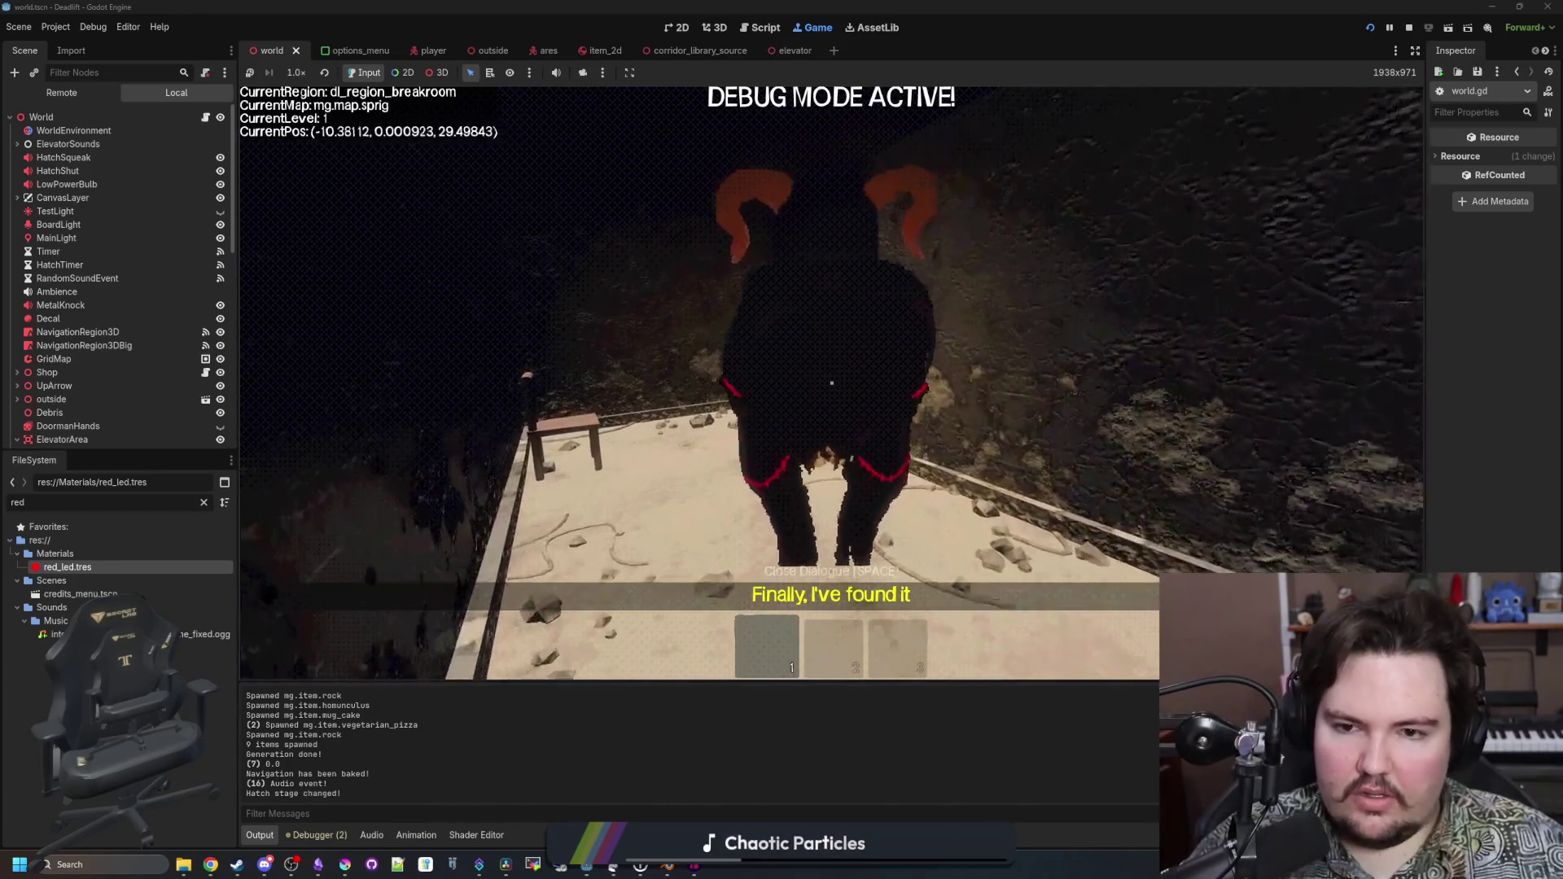
pyautogui.press('w')
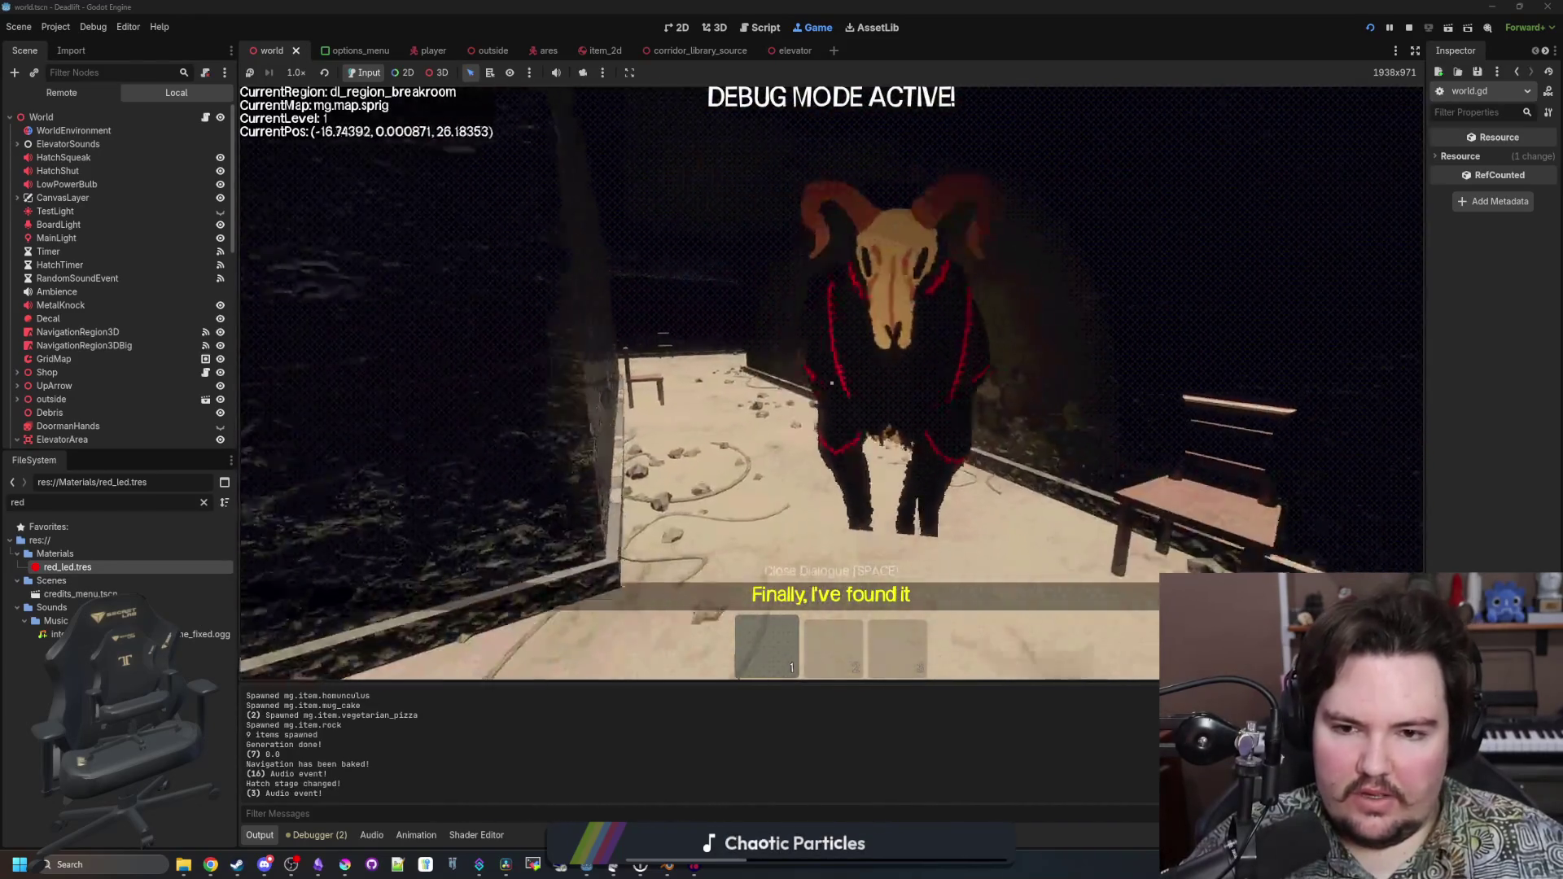
pyautogui.press('w')
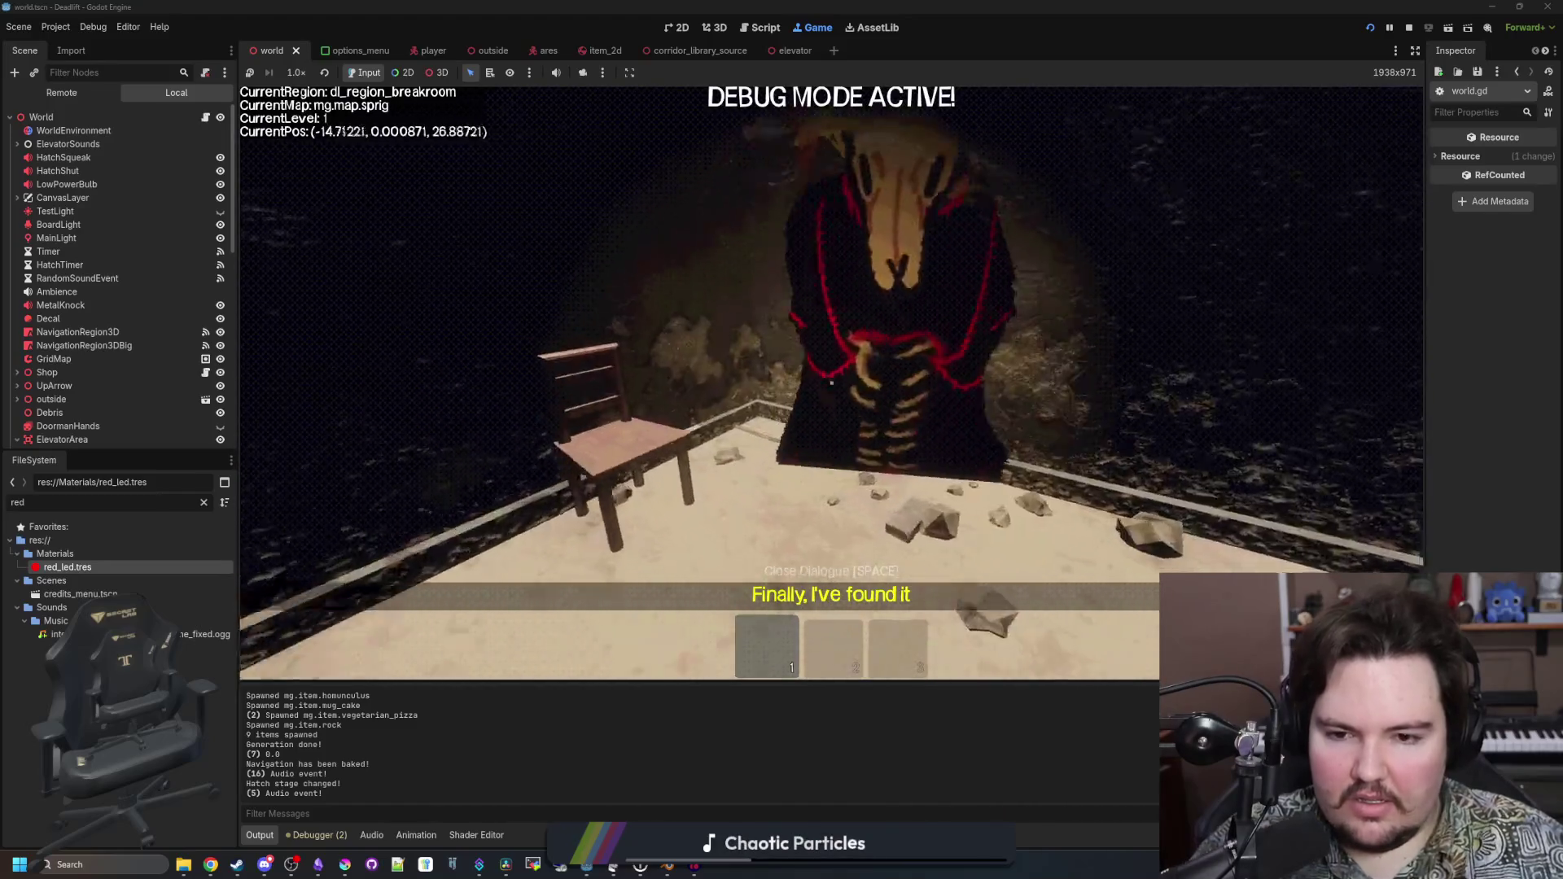
pyautogui.press('w')
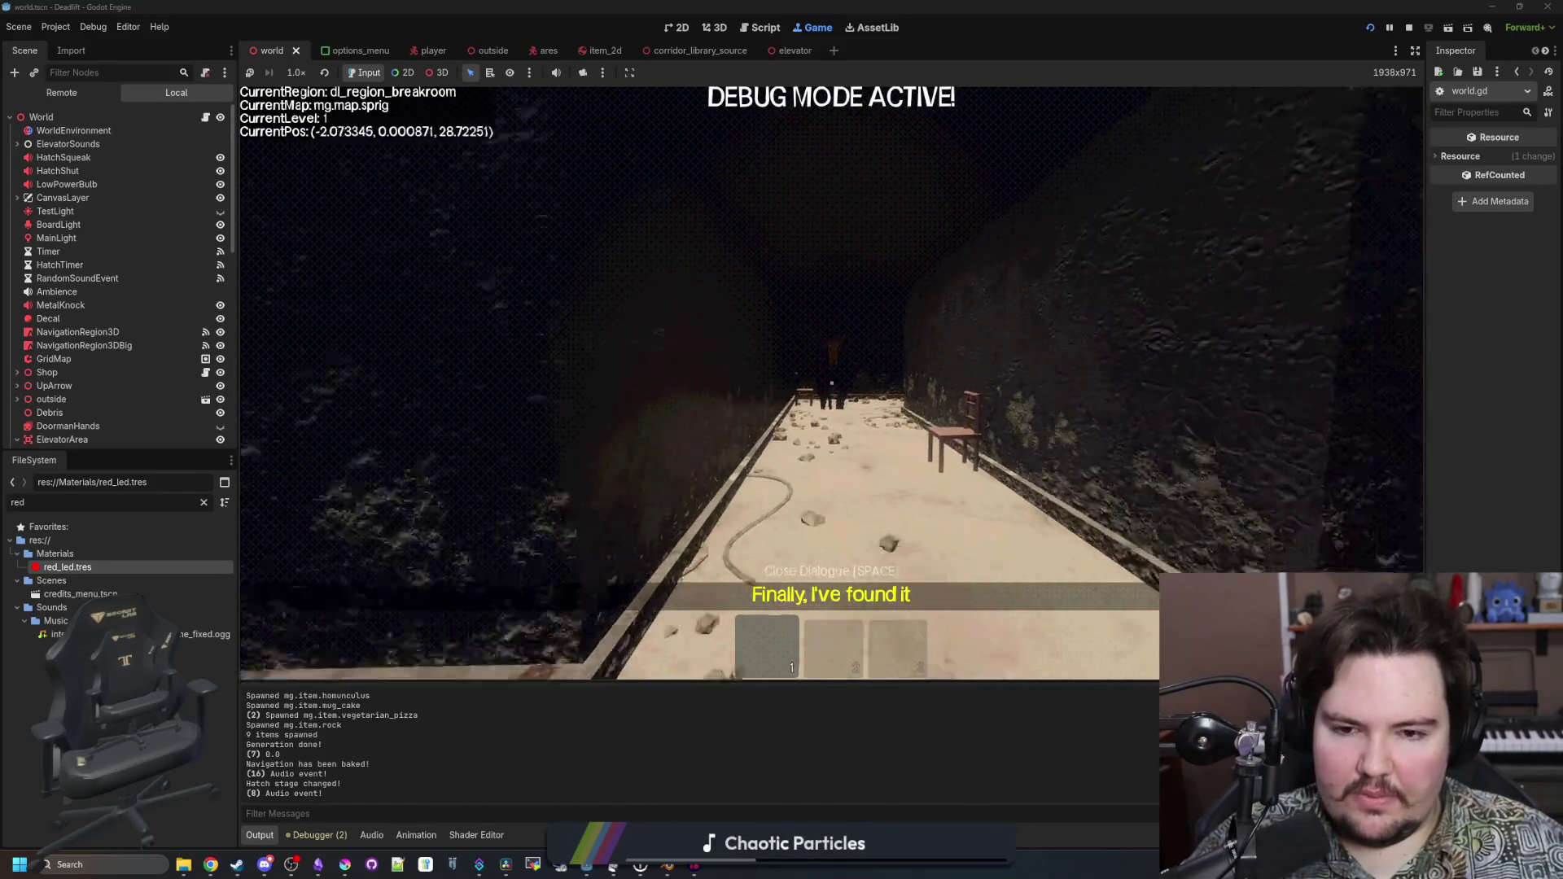
pyautogui.press('w')
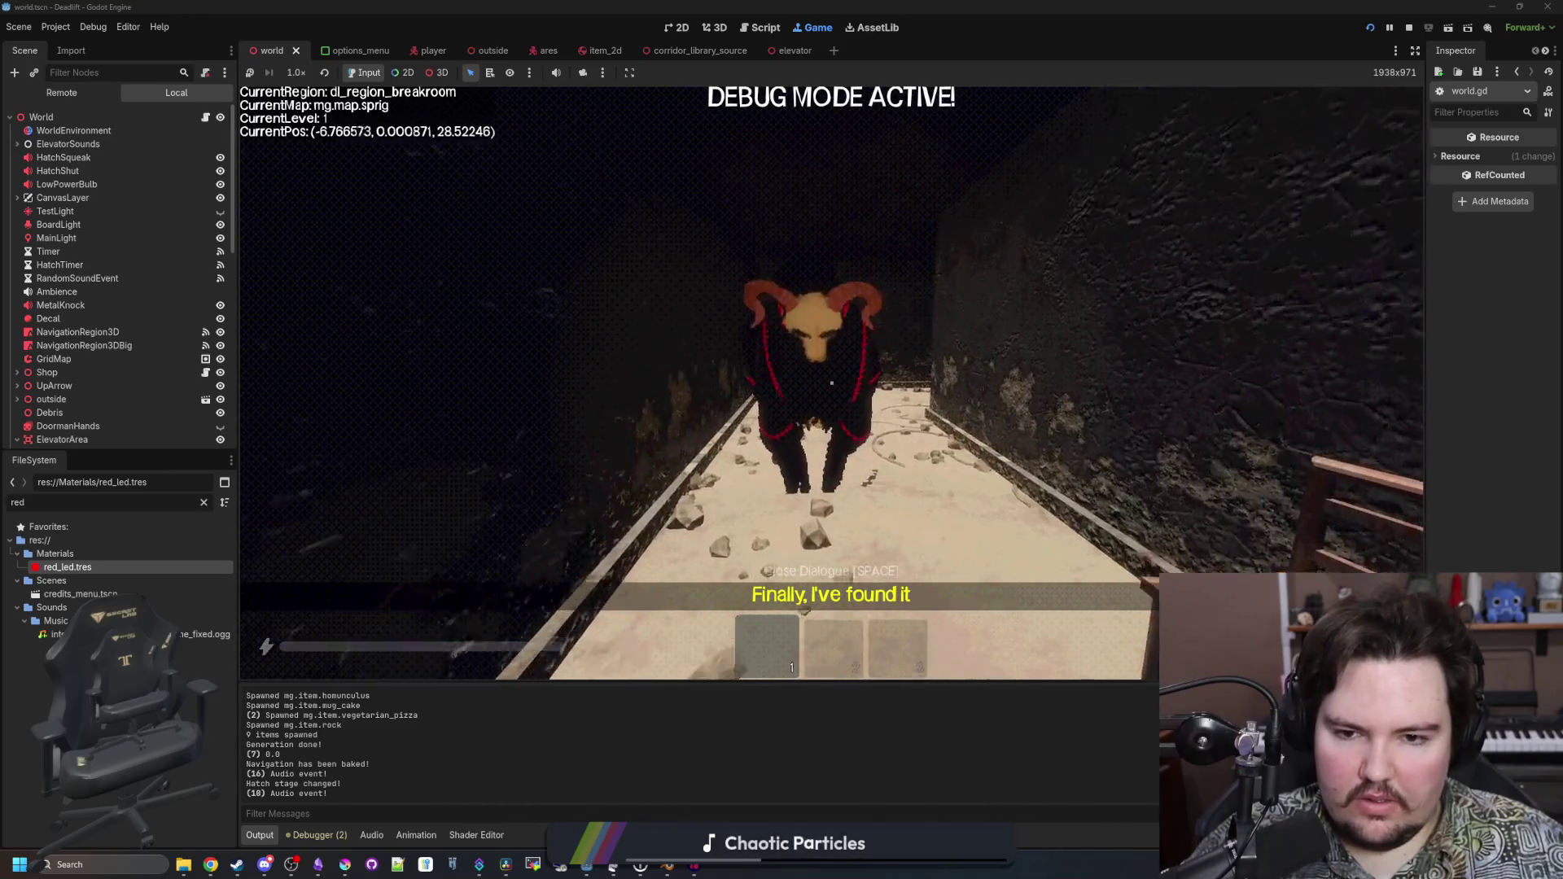
pyautogui.press('w')
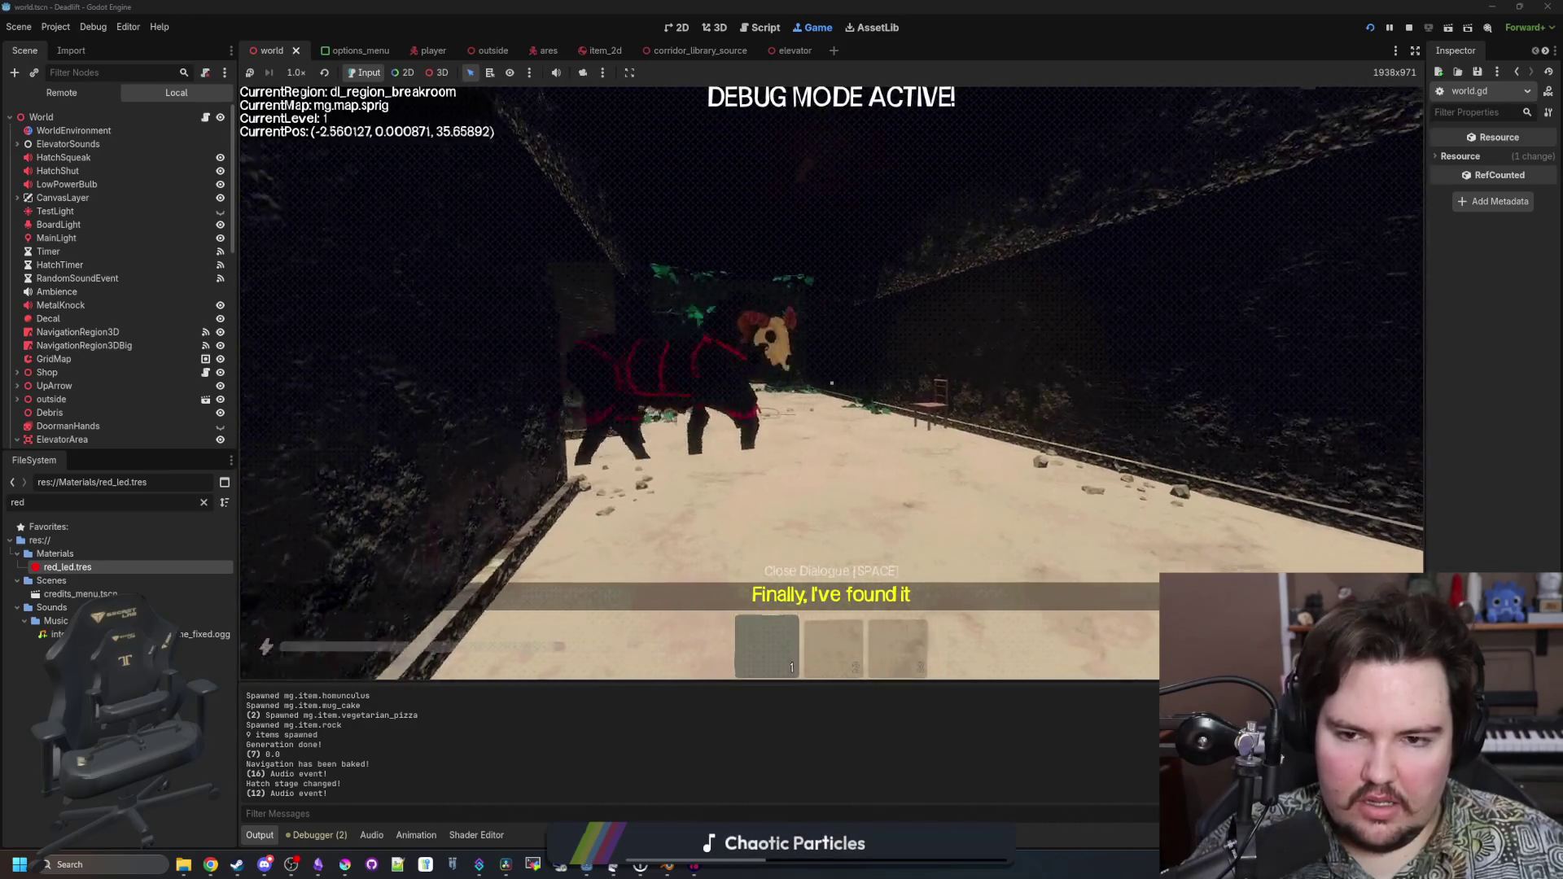
pyautogui.press('w')
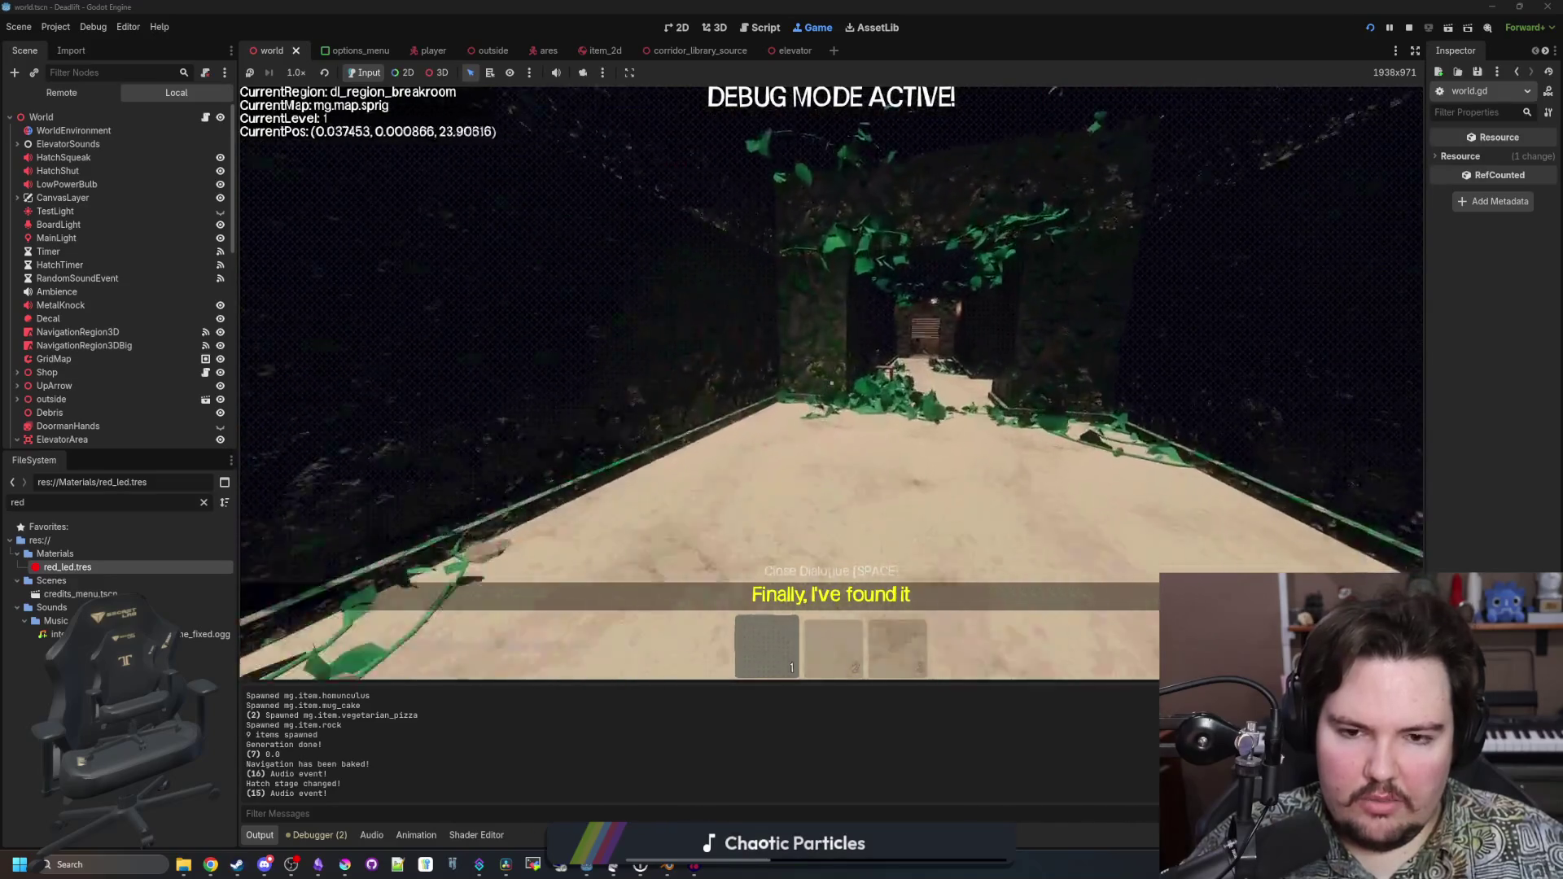
# Grab the rock from the table, return to the elevator, and pause
pyautogui.press('w')
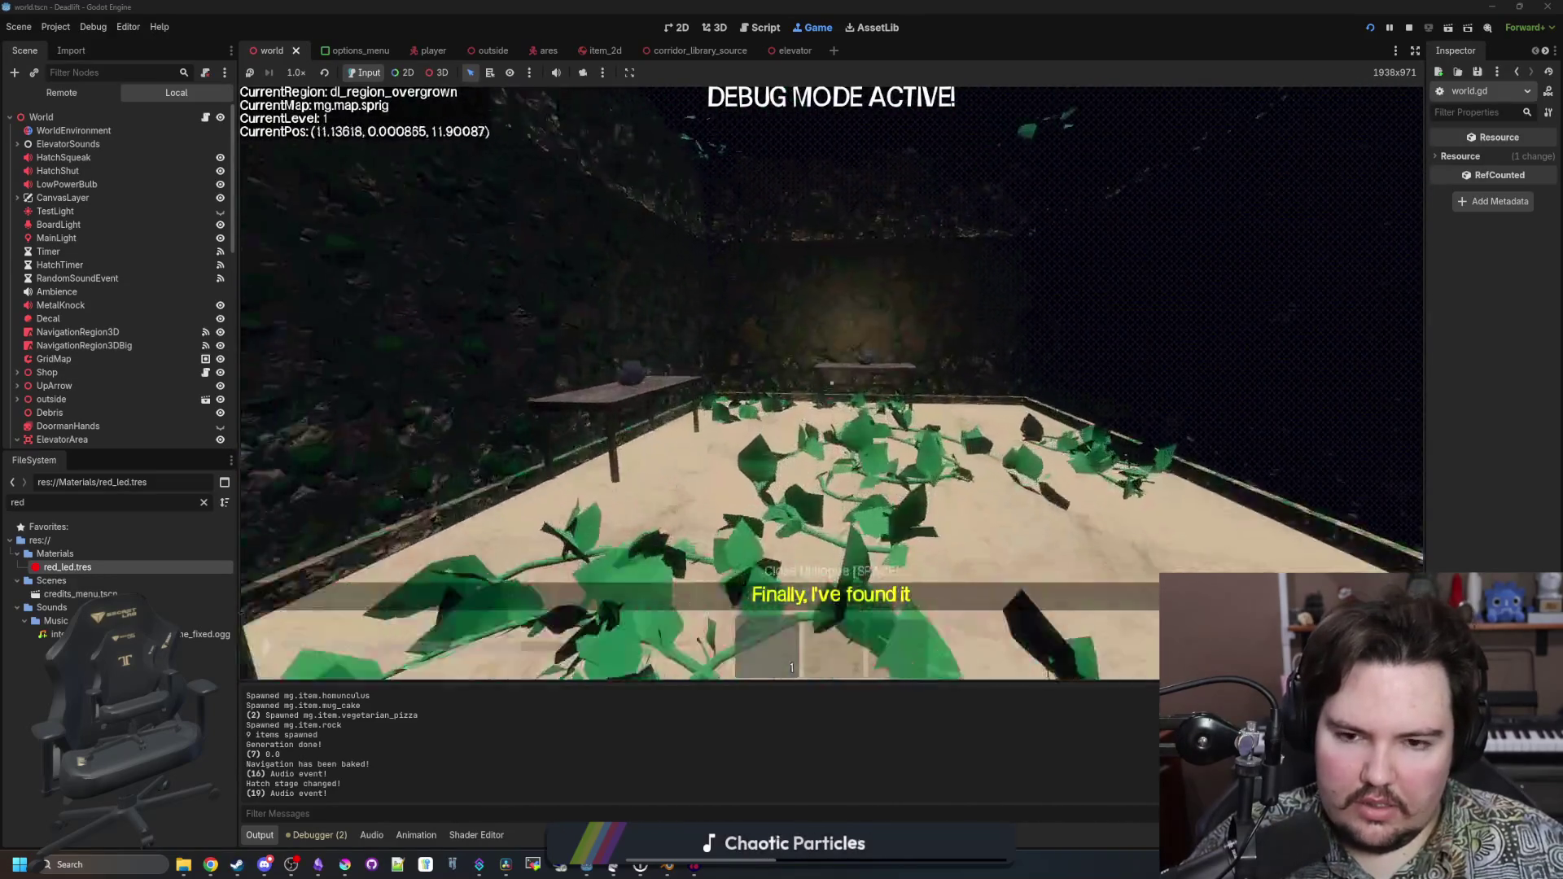
pyautogui.press('e')
pyautogui.press('w')
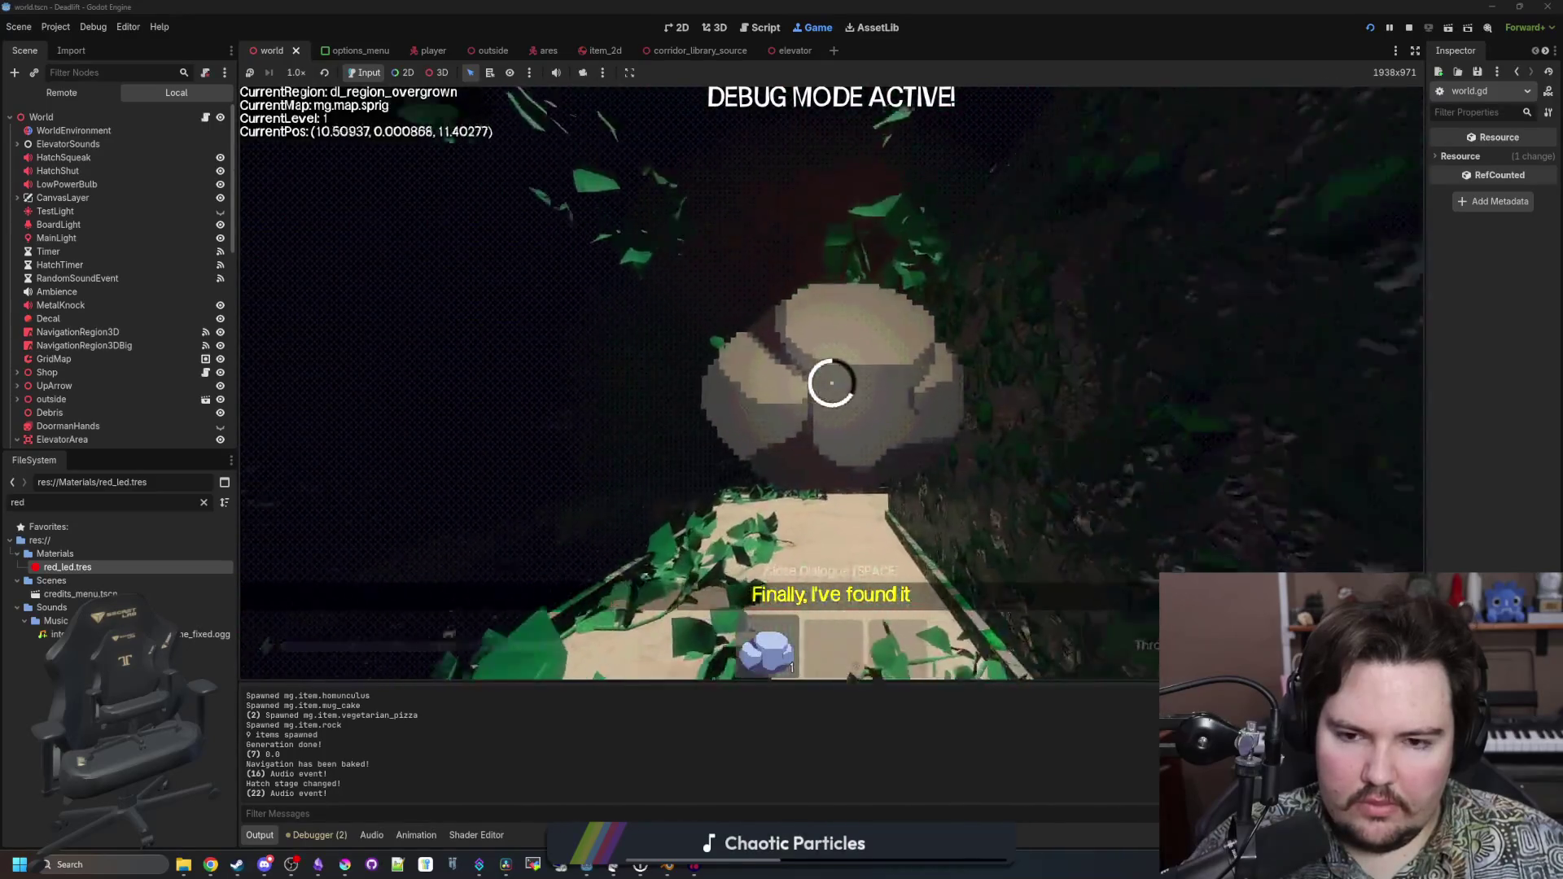
pyautogui.press('w')
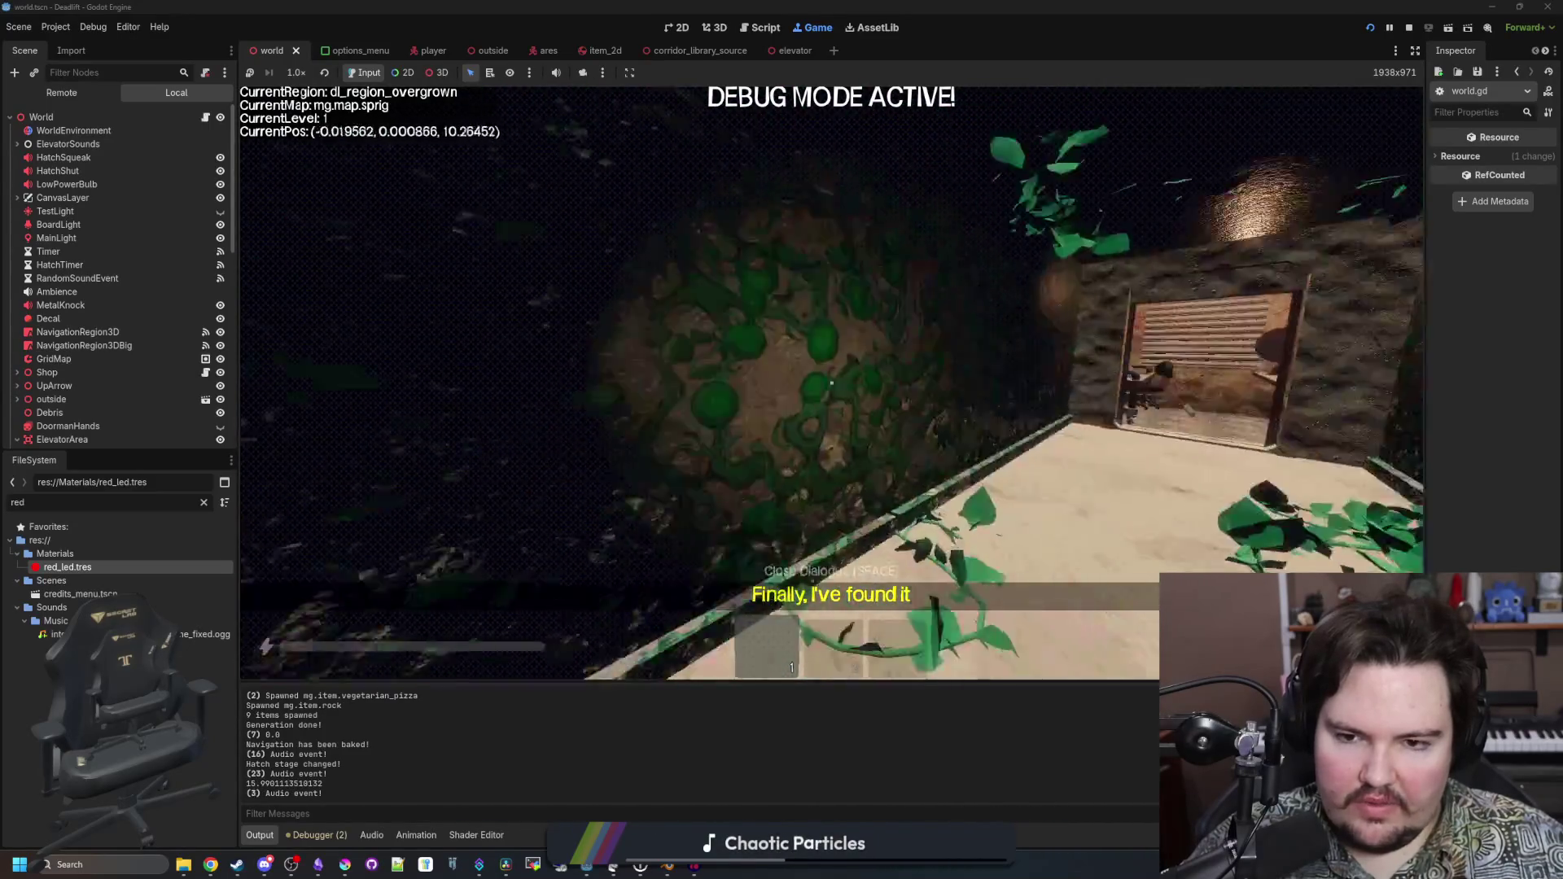
pyautogui.press('Escape')
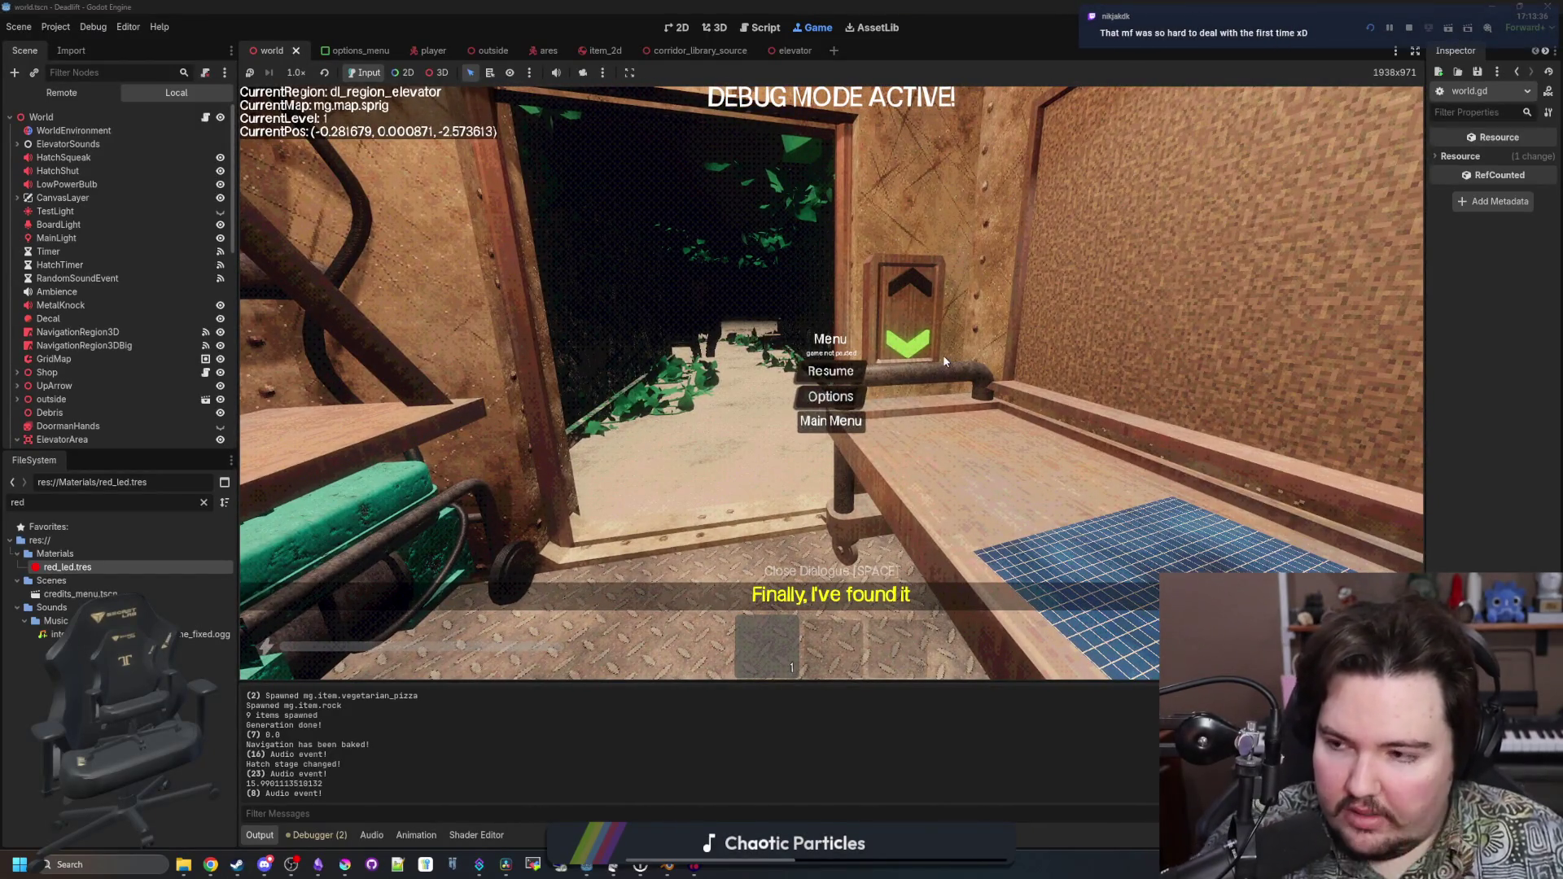
# Quit to the game's main menu and return to the scene editor
pyautogui.click(830, 421)
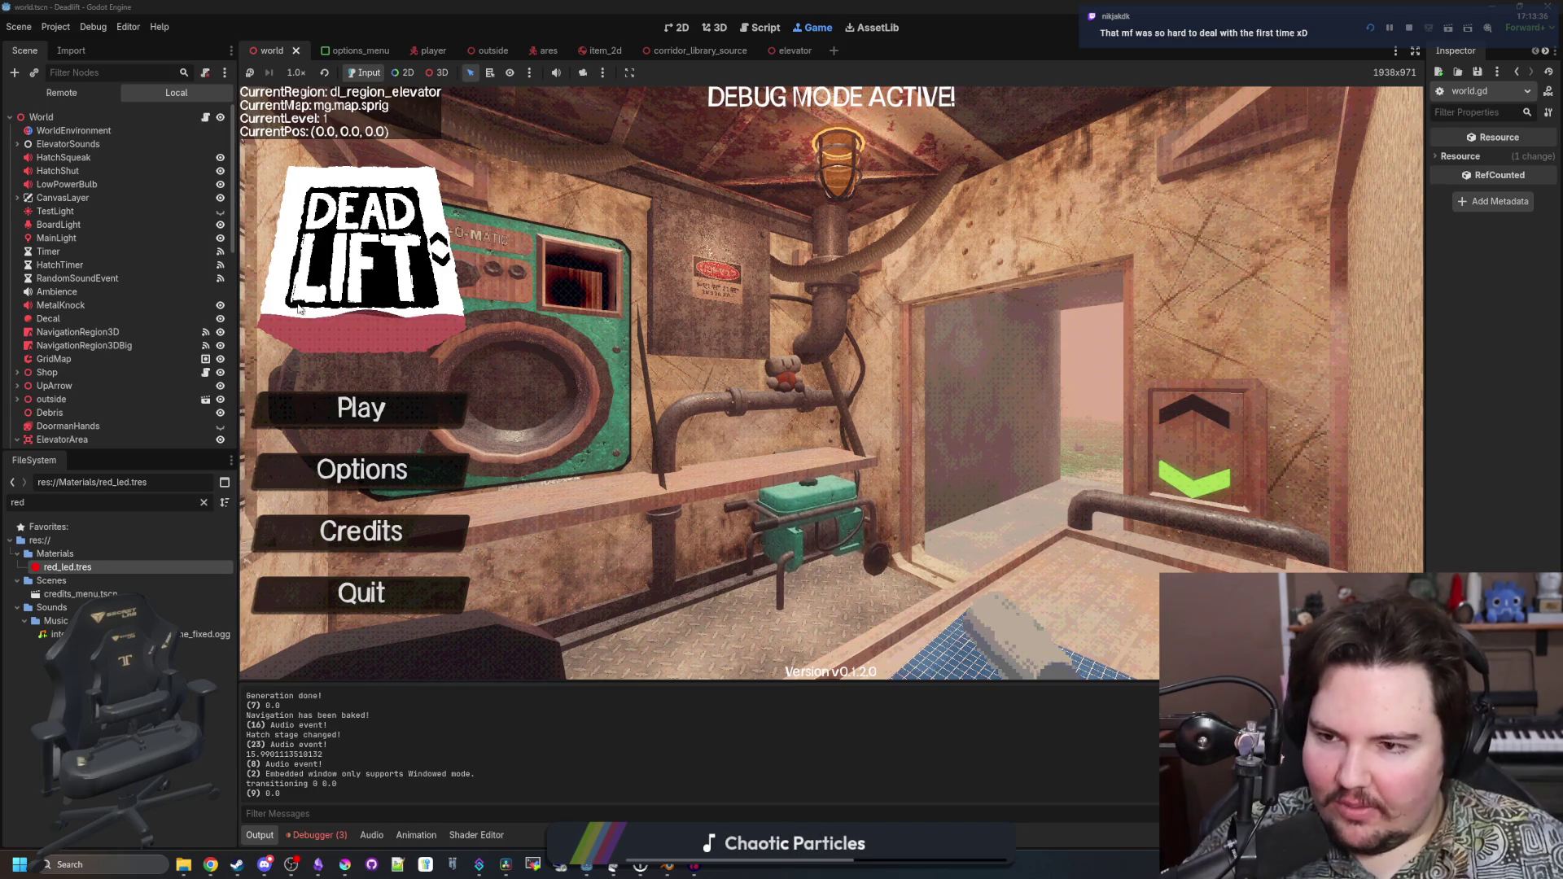
pyautogui.click(676, 28)
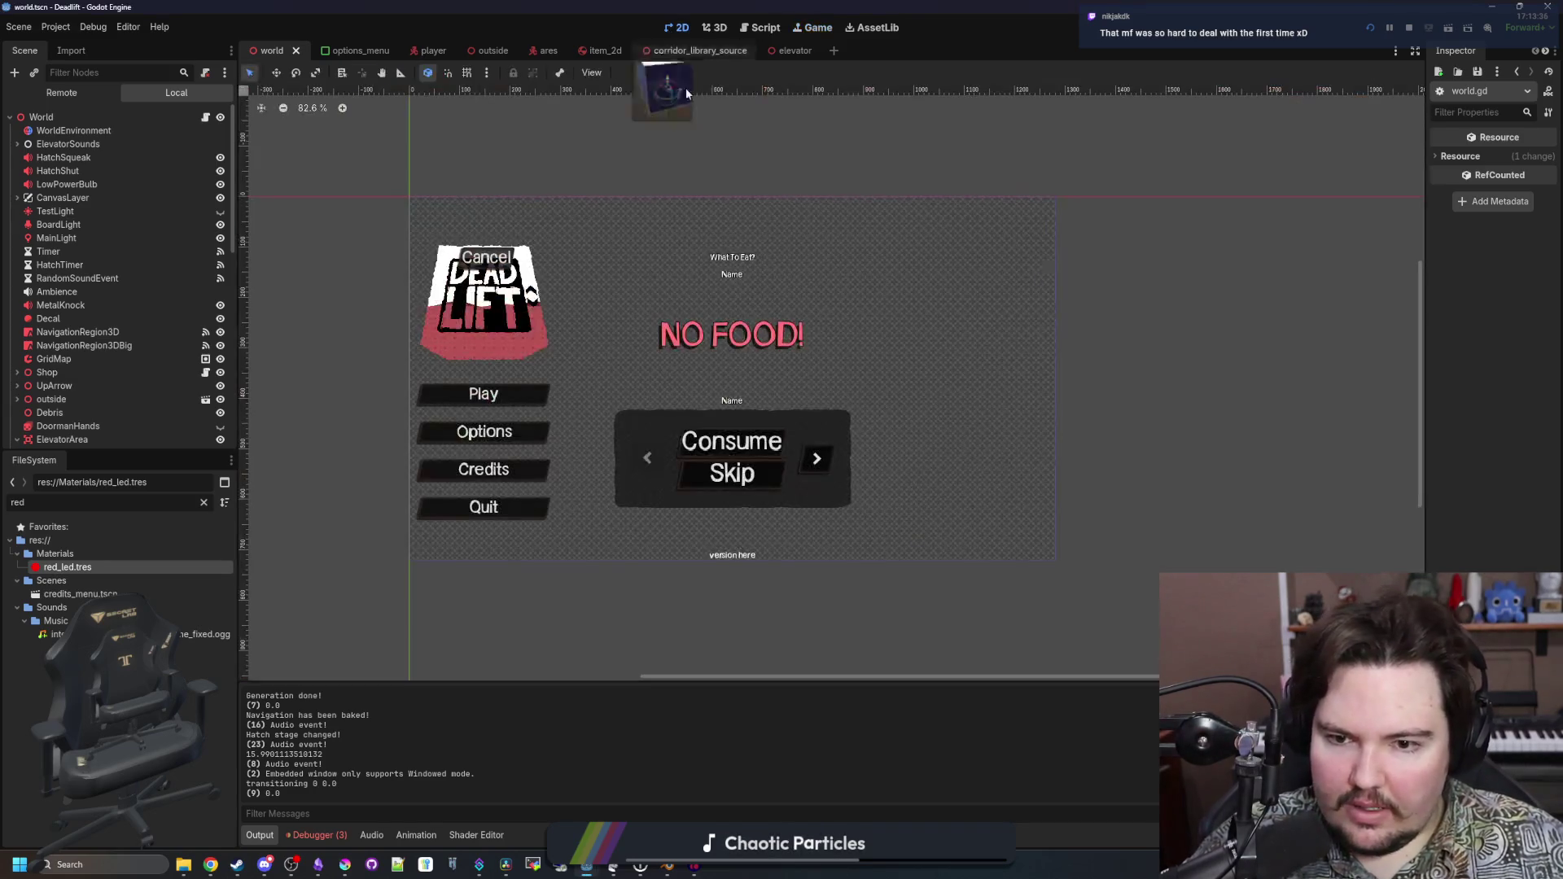
pyautogui.scroll(-4, 89, 290)
pyautogui.scroll(-4, 97, 326)
# Select and frame the CrafterActive node, save the scene, and open world.gd
pyautogui.click(114, 293)
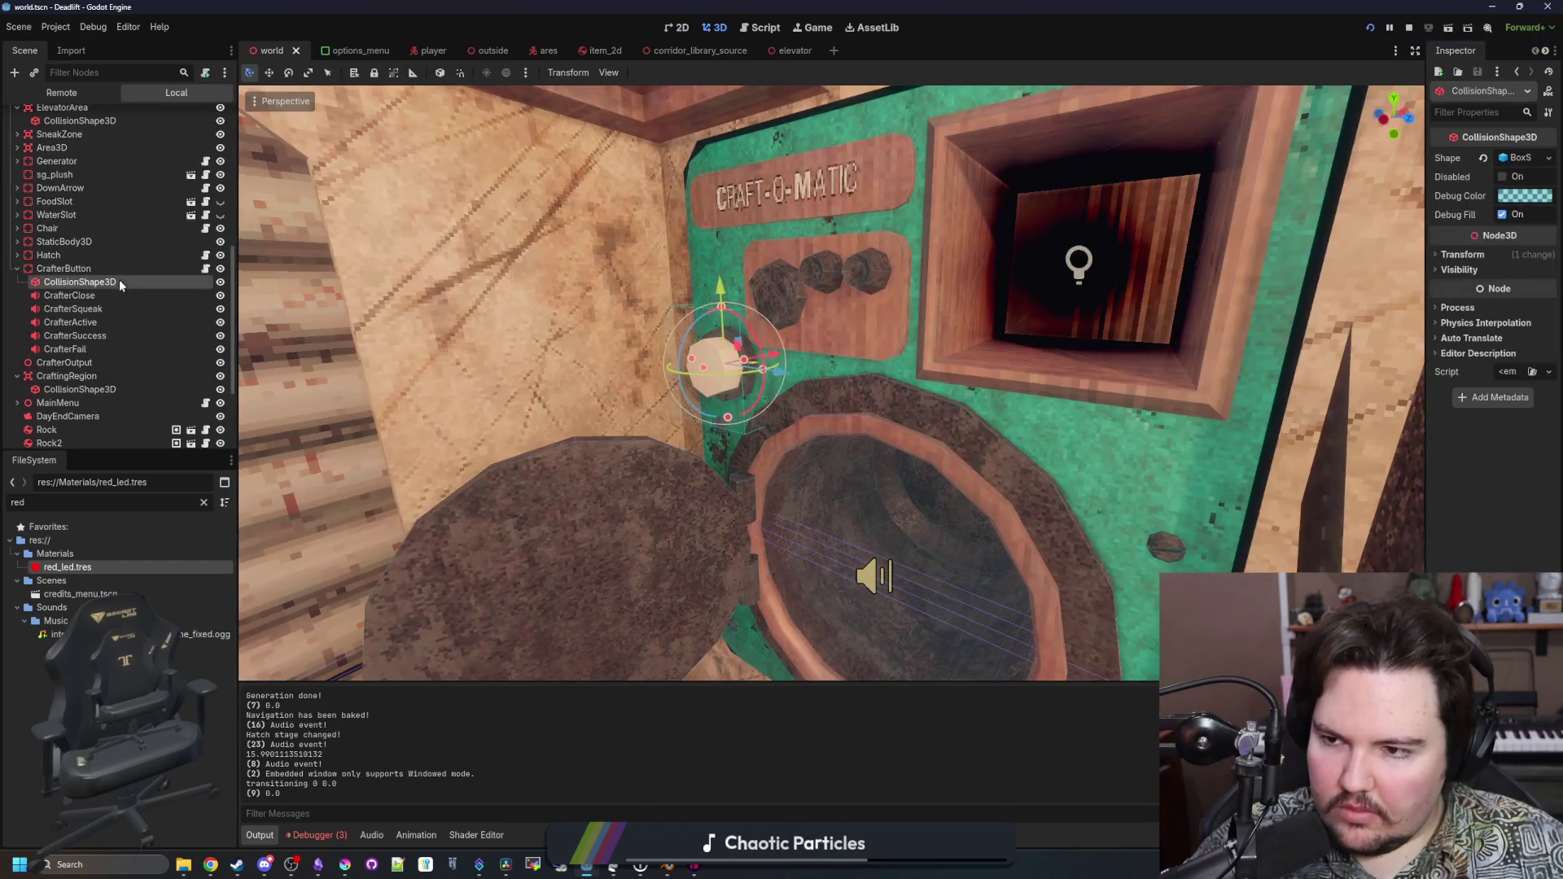
pyautogui.doubleClick(101, 321)
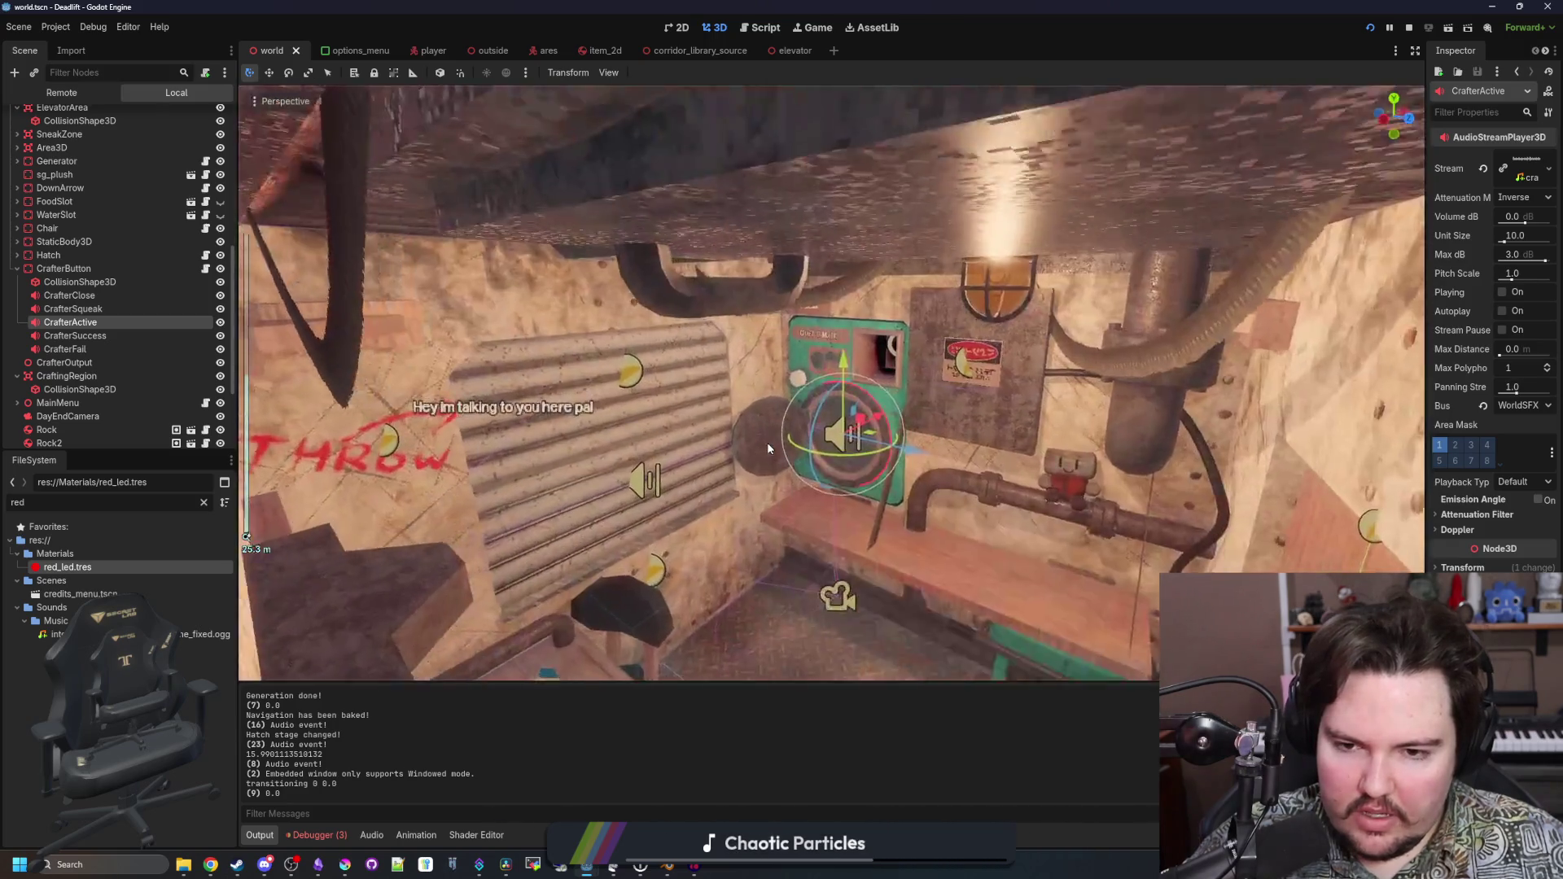
pyautogui.press('f')
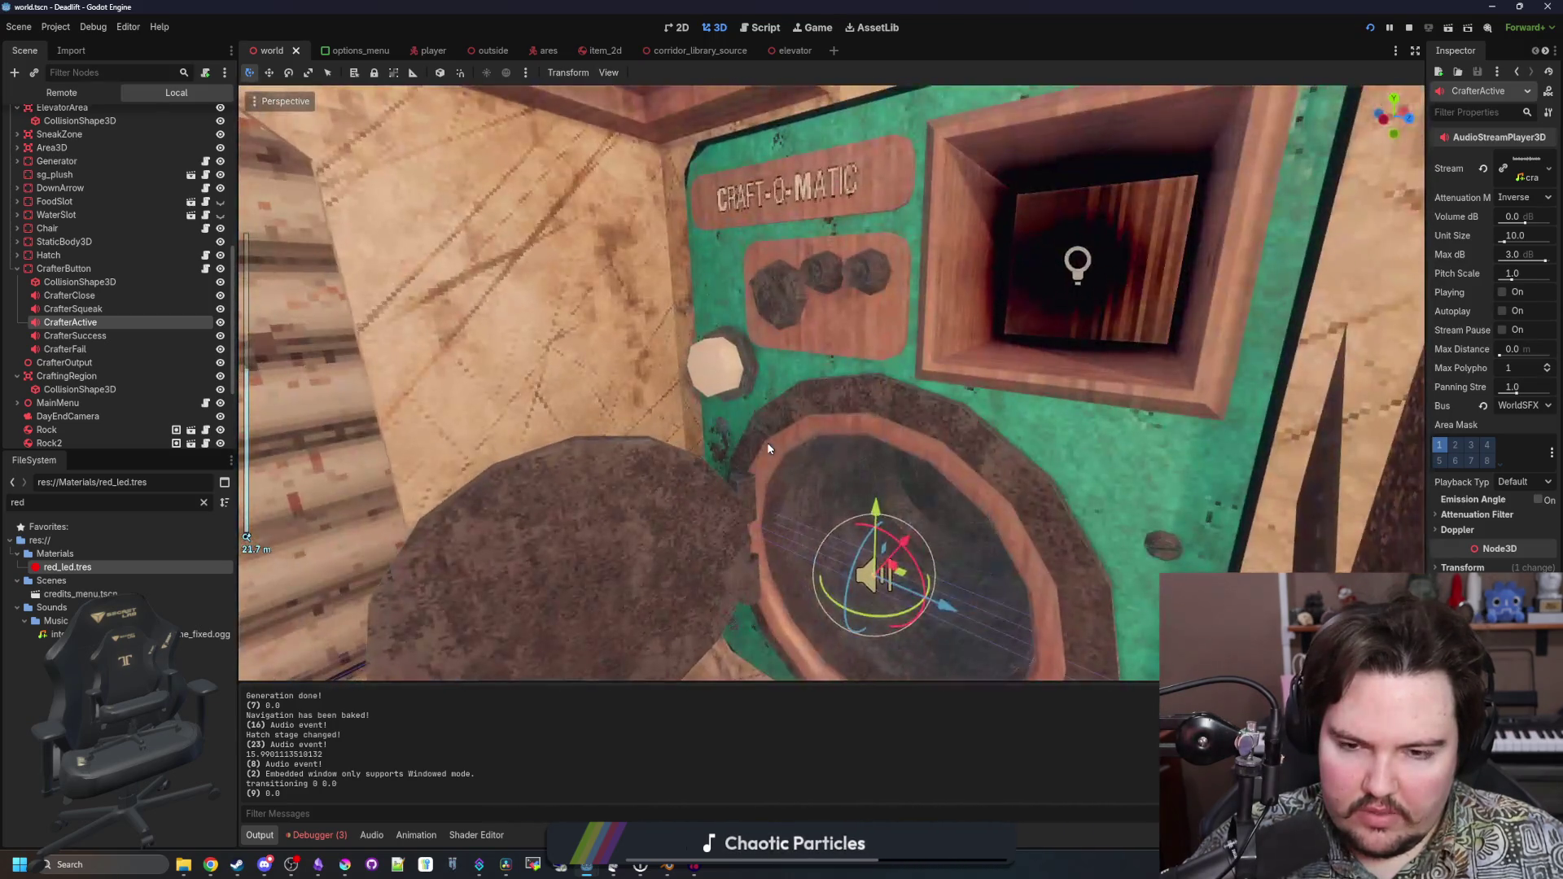
pyautogui.press('w')
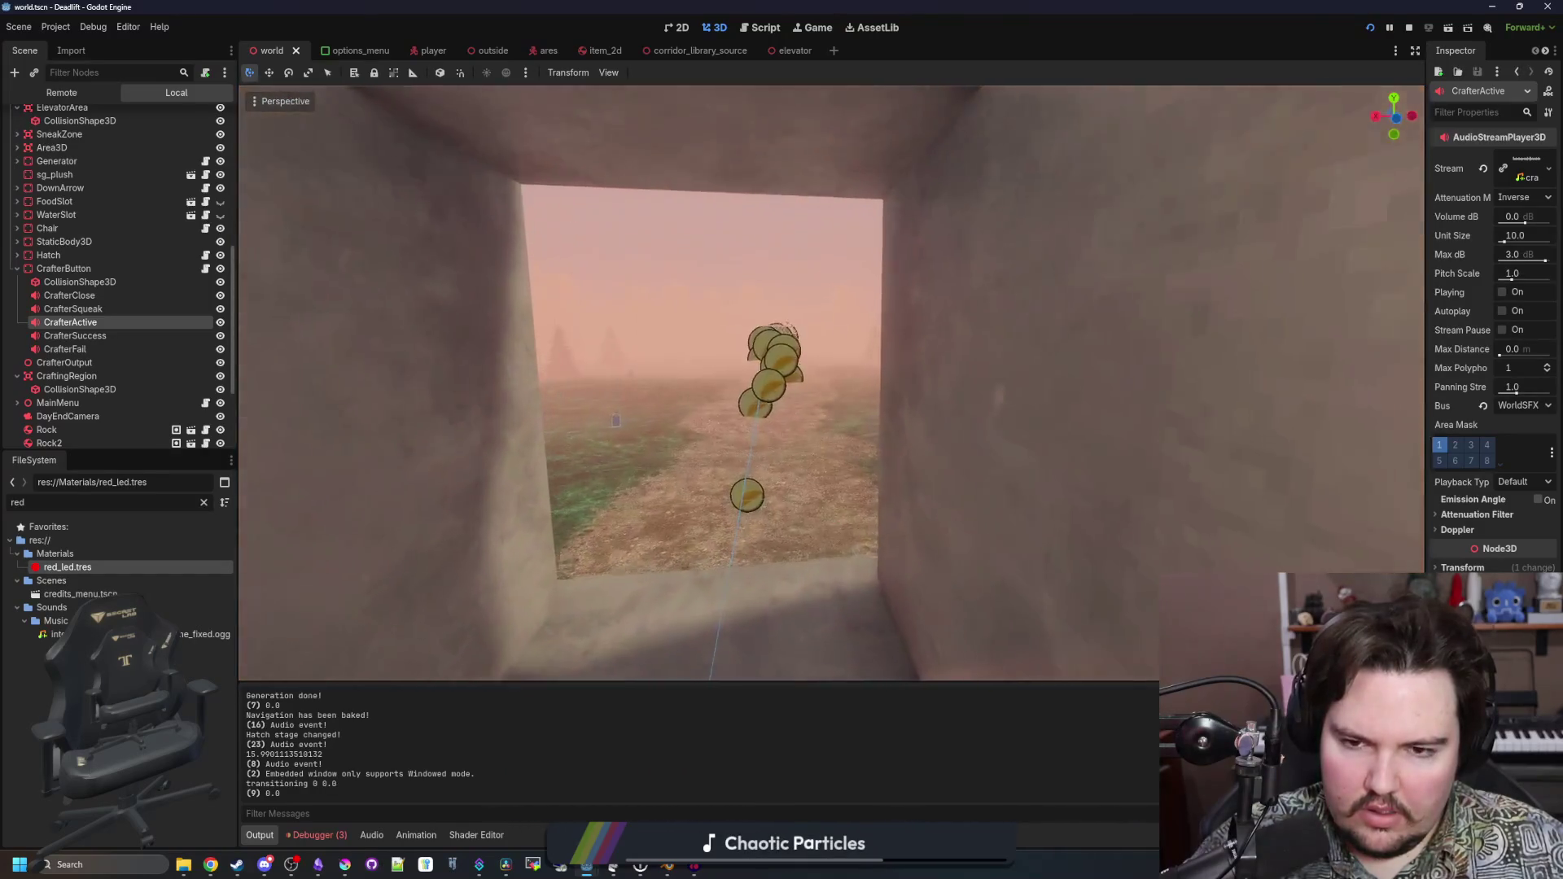
pyautogui.hotkey('ctrl', 's')
pyautogui.scroll(5, 171, 187)
pyautogui.click(204, 117)
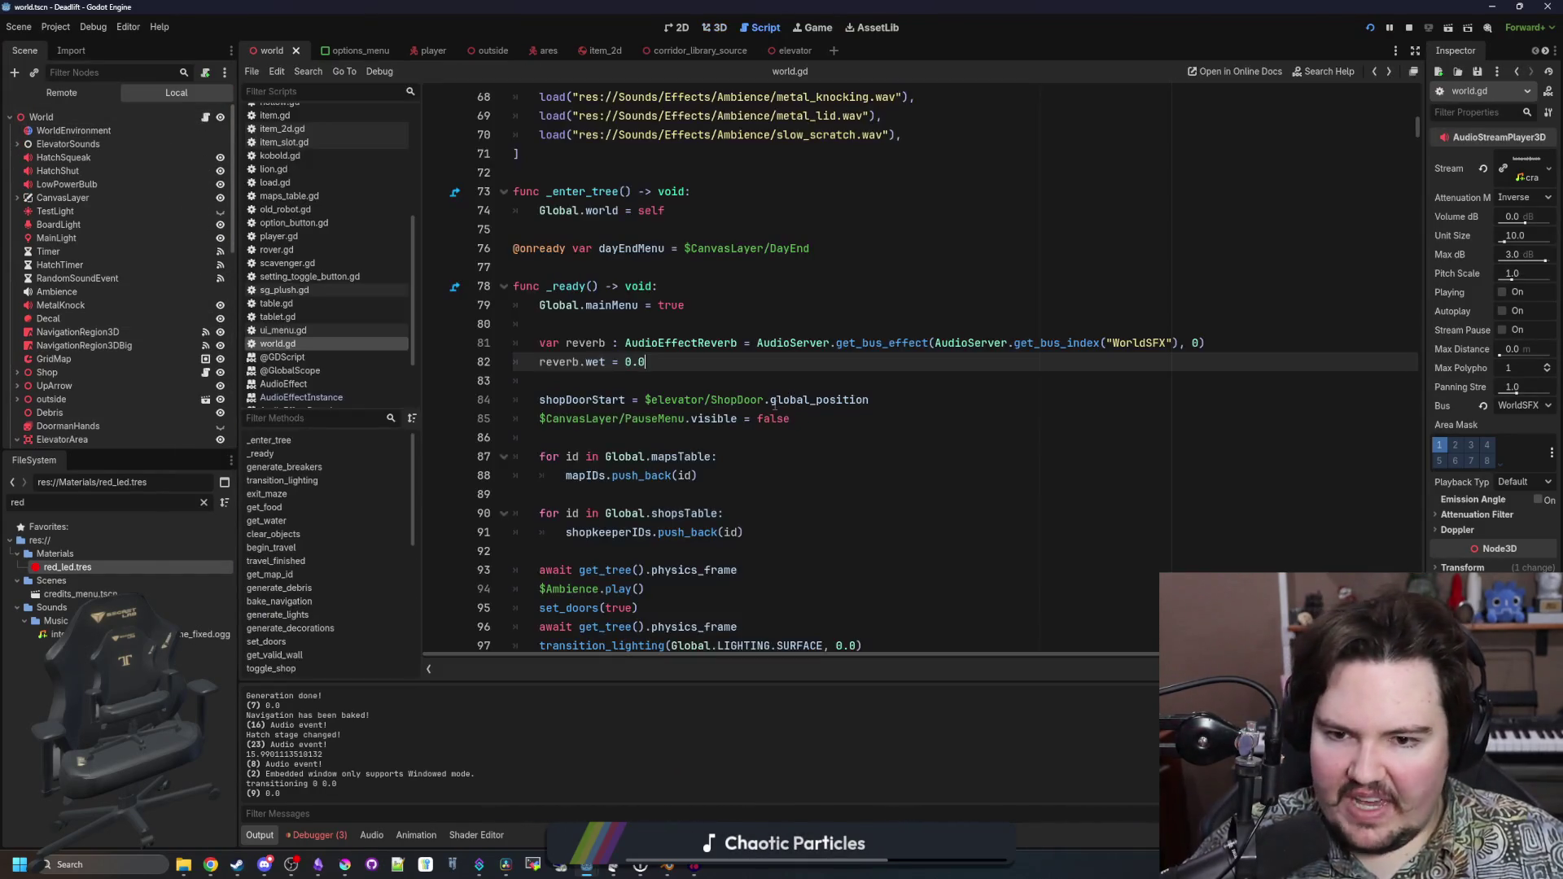
# Declare 'var reverb : AudioEffectReverb' on a new line after dayEndMenu
pyautogui.moveTo(671, 355); pyautogui.dragTo(515, 343)
pyautogui.click(559, 269)
pyautogui.press('Return')
pyautogui.click(559, 269)
pyautogui.write('var rev')
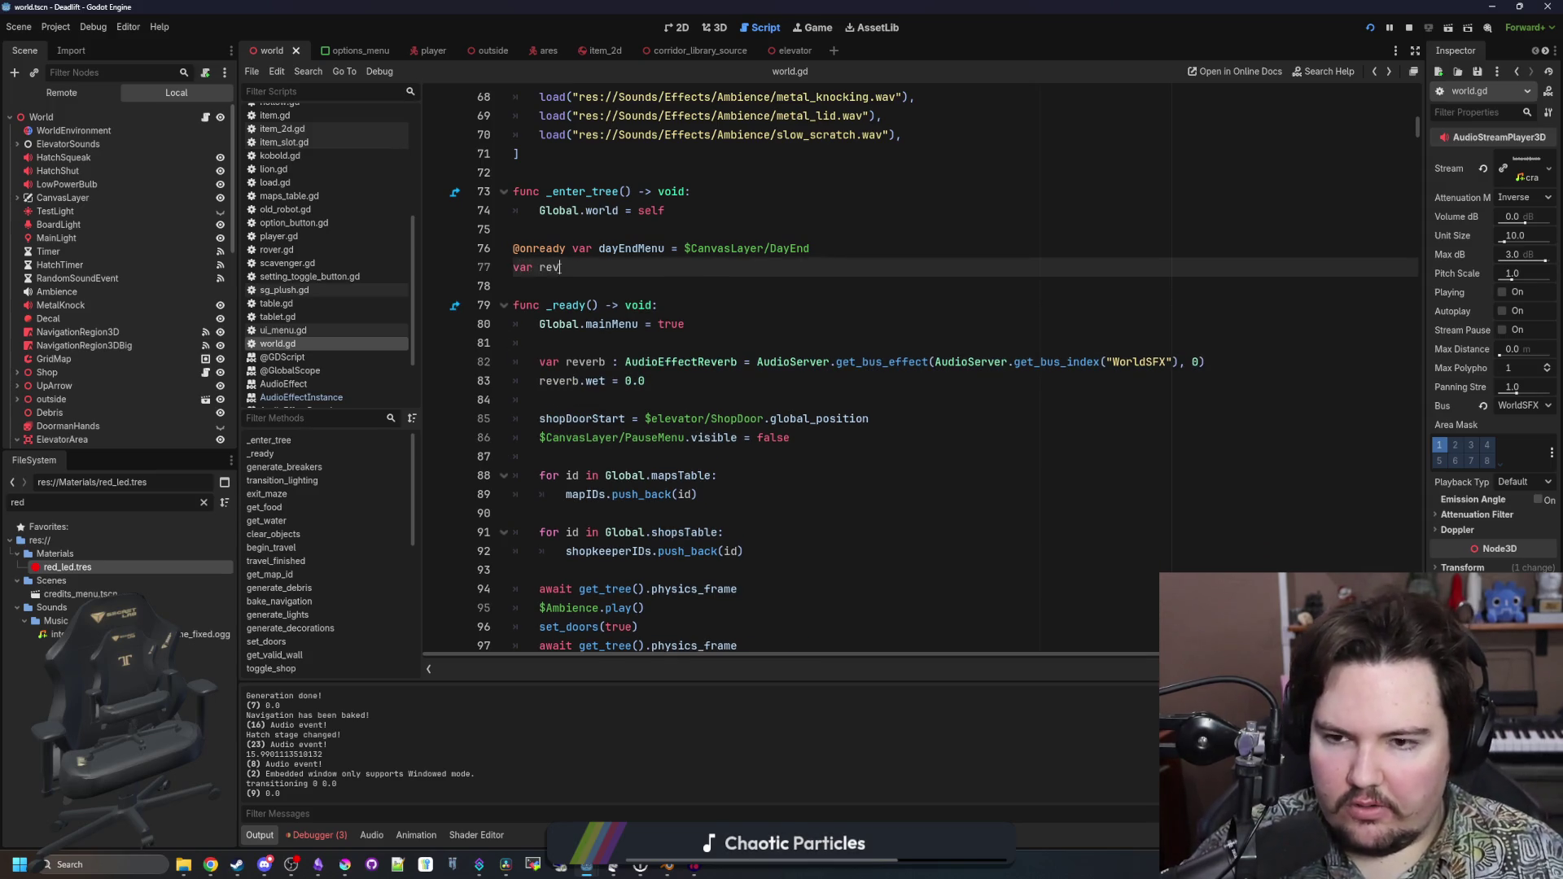
pyautogui.write('erb : AudioEffectReverb')
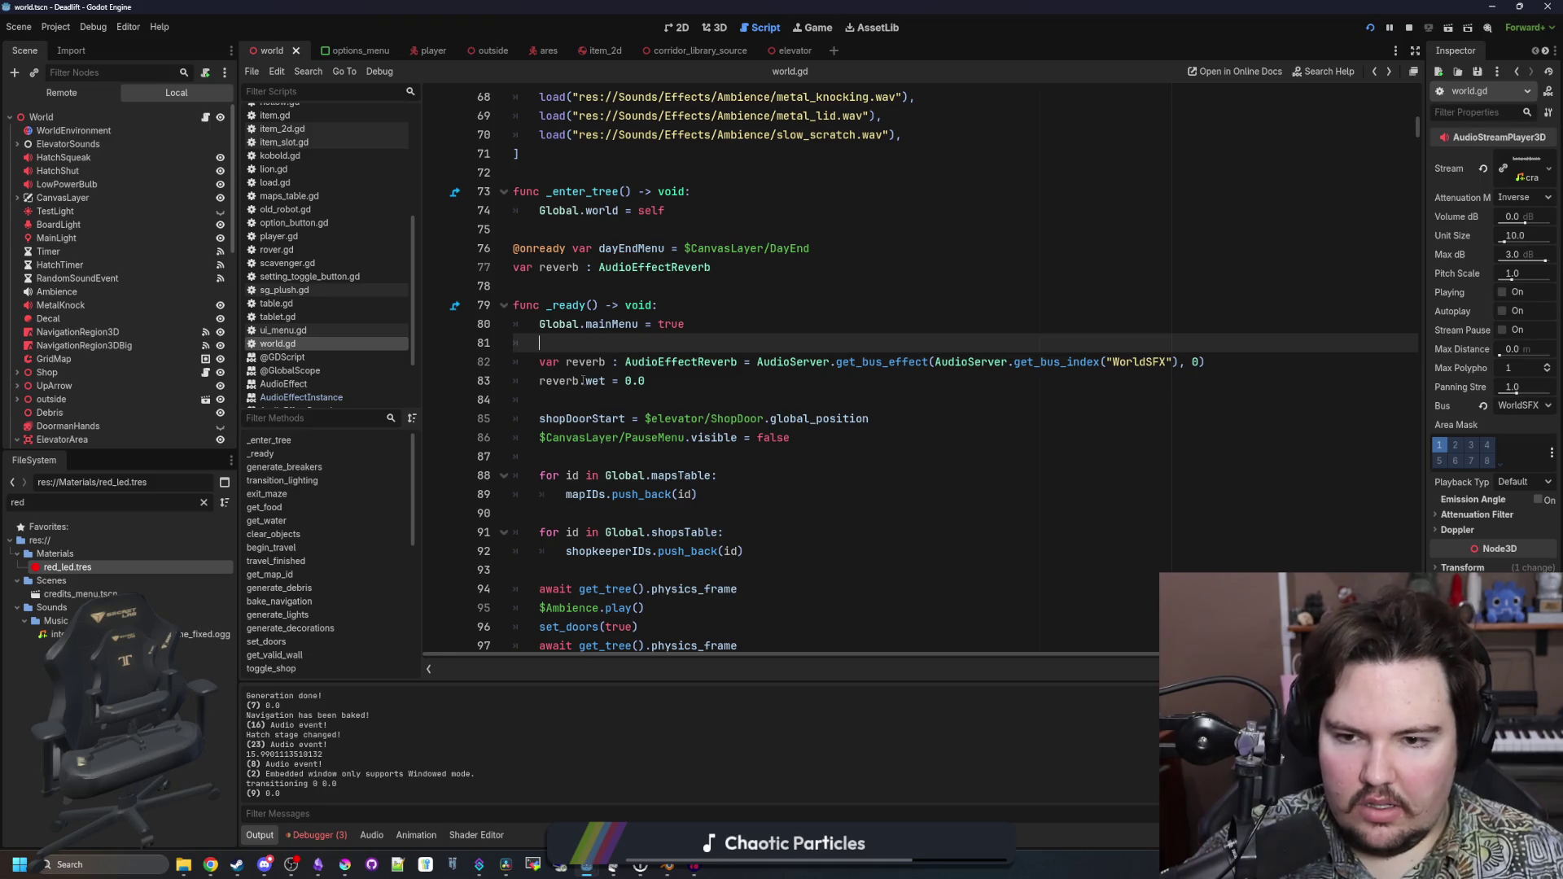
# Drop 'var' and the type from the _ready reverb line so it assigns the script variable
pyautogui.moveTo(567, 362); pyautogui.dragTo(540, 361)
pyautogui.press('Delete')
pyautogui.press('Delete')
pyautogui.moveTo(645, 381); pyautogui.dragTo(539, 381)
pyautogui.moveTo(645, 382); pyautogui.dragTo(539, 382)
pyautogui.moveTo(720, 362)
pyautogui.mouseDown()
pyautogui.moveTo(587, 363)
pyautogui.moveTo(540, 388)
pyautogui.mouseUp()
pyautogui.press('BackSpace')
pyautogui.click(541, 399)
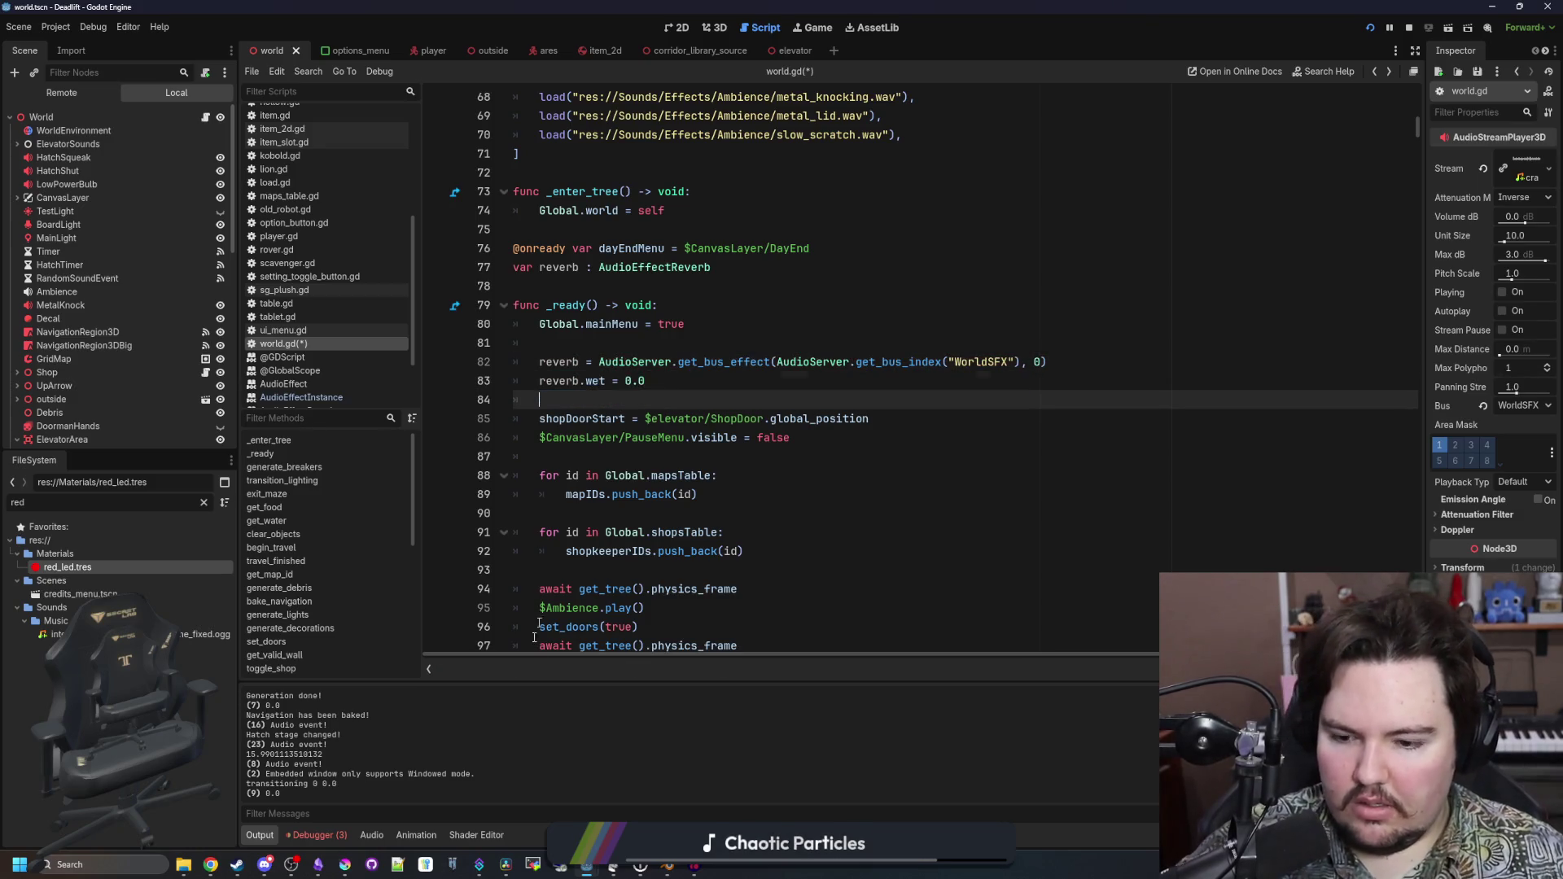
# Check the WorldSFX bus Reverb effect (Wet 0.3) in the Audio panel, then return to the script
pyautogui.click(371, 836)
pyautogui.click(553, 787)
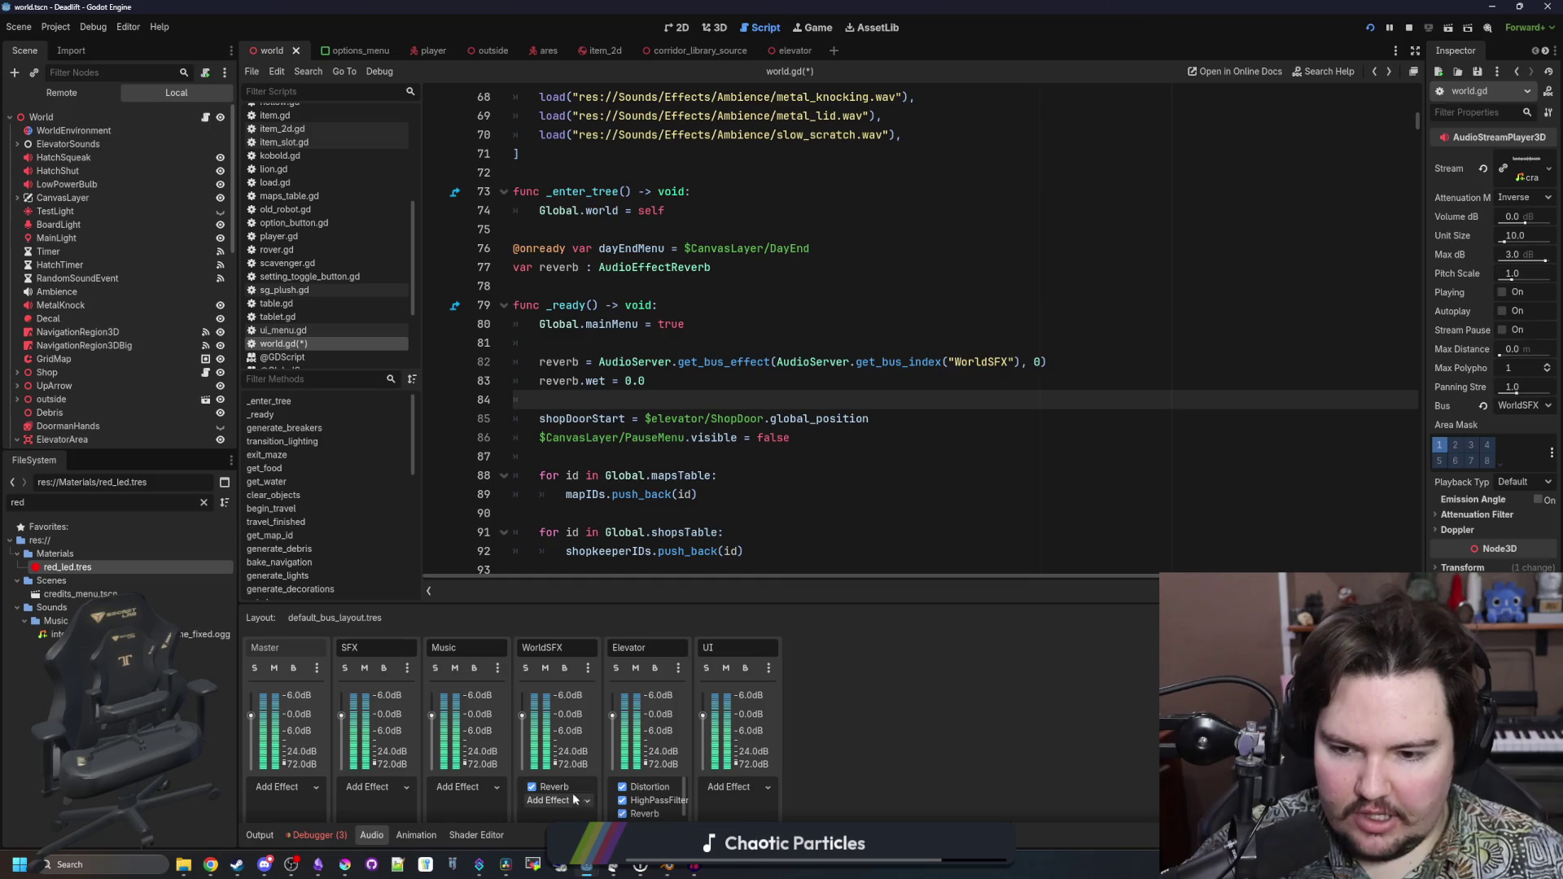
pyautogui.click(715, 393)
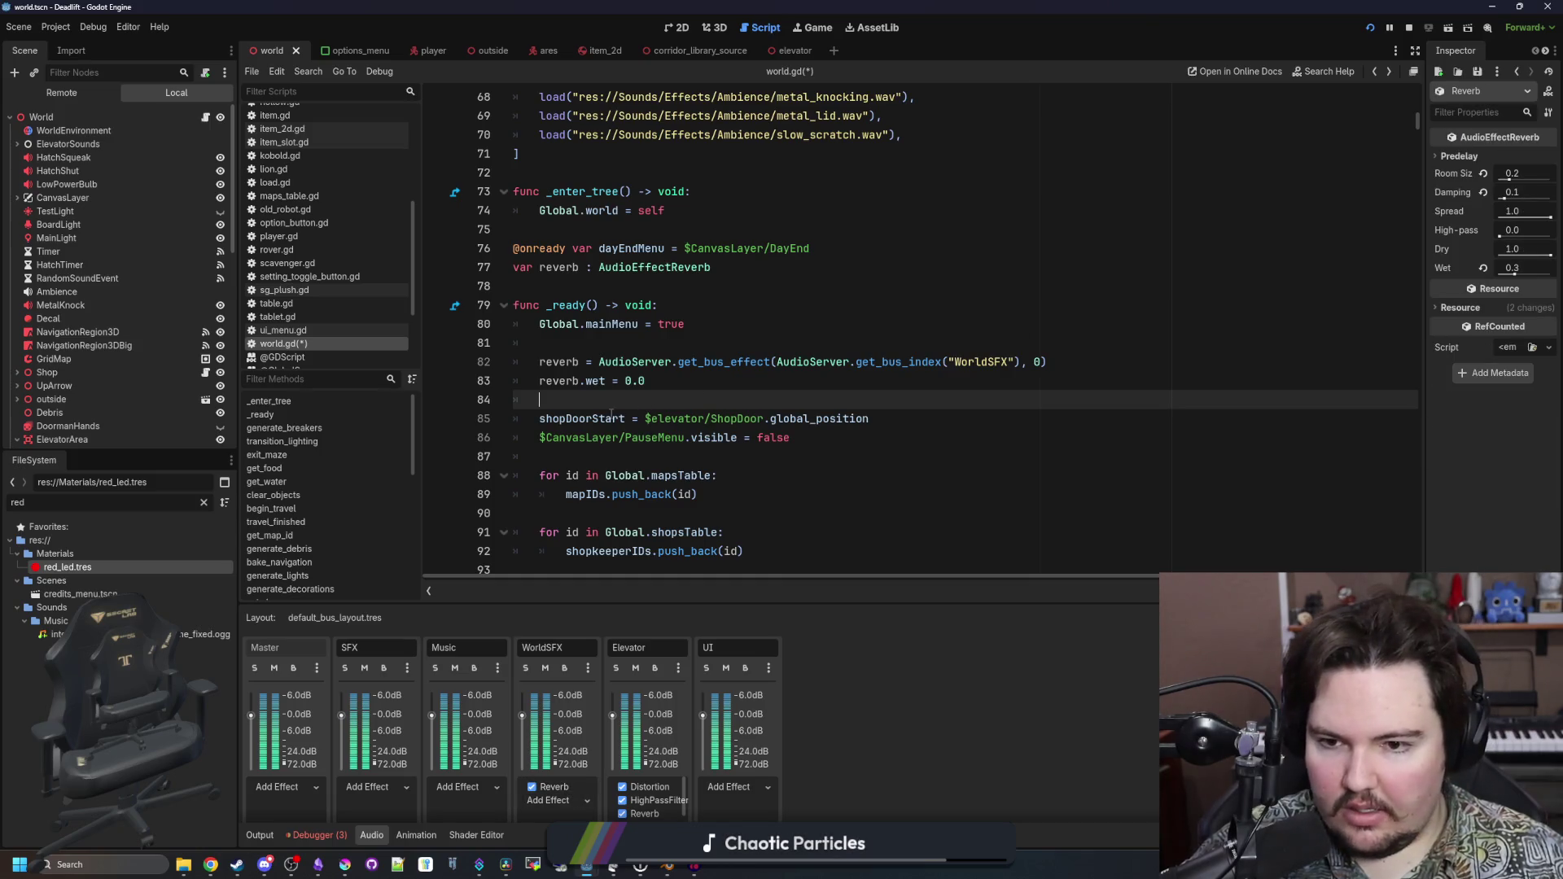
pyautogui.moveTo(646, 381); pyautogui.dragTo(539, 381)
pyautogui.click(632, 399)
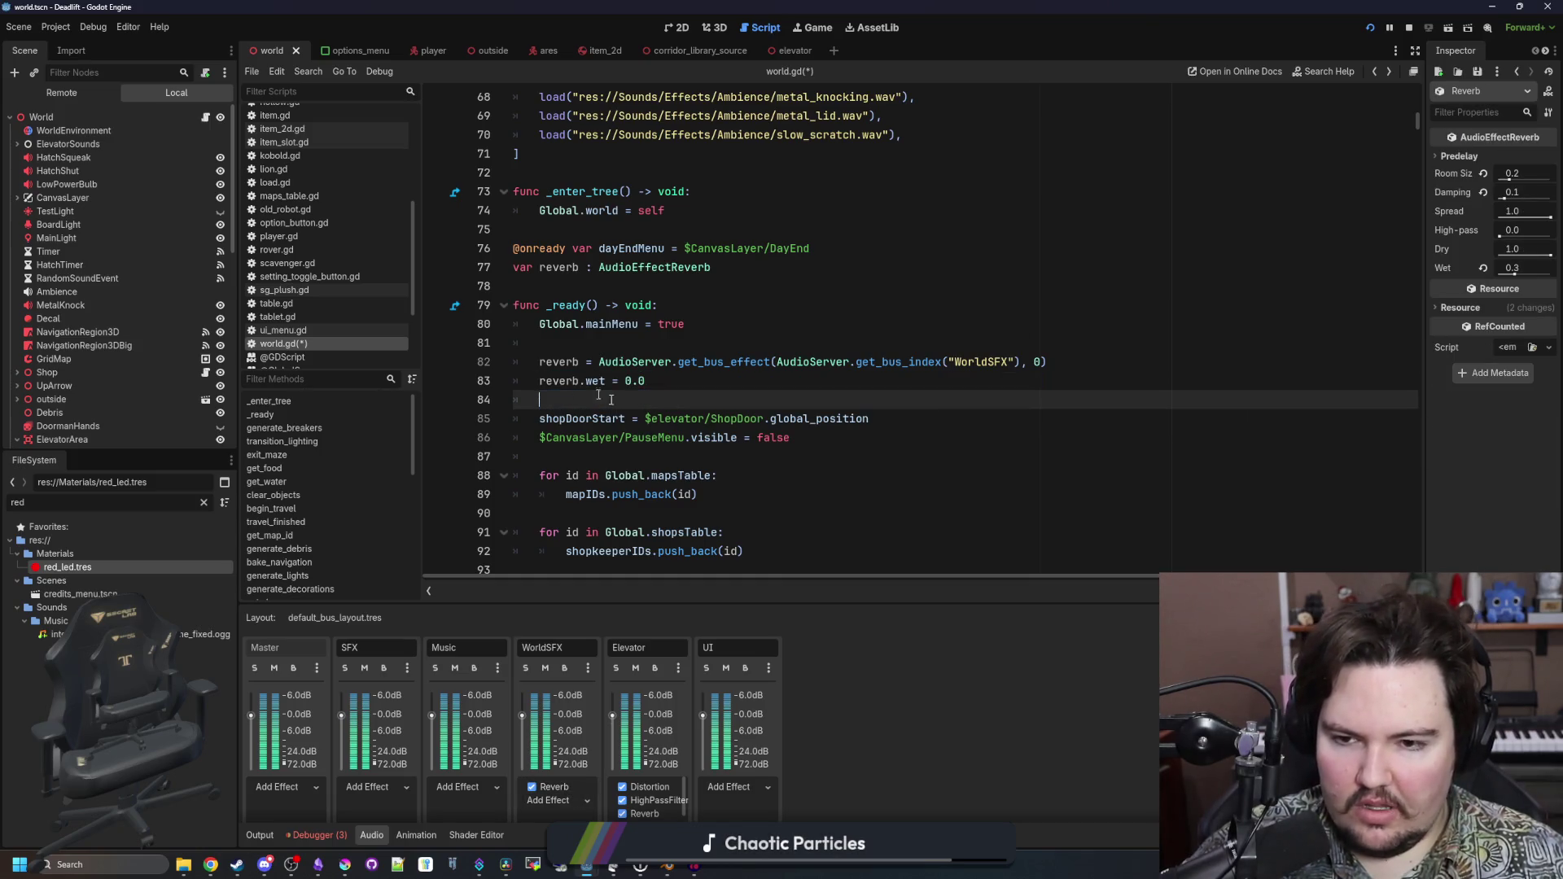
pyautogui.scroll(-5, 632, 409)
pyautogui.scroll(-5, 632, 409)
# Search world.gd for 'change', 'level', 'close_door' and 'doors' to find the lighting transition call
pyautogui.click(823, 323)
pyautogui.hotkey('ctrl', 'f')
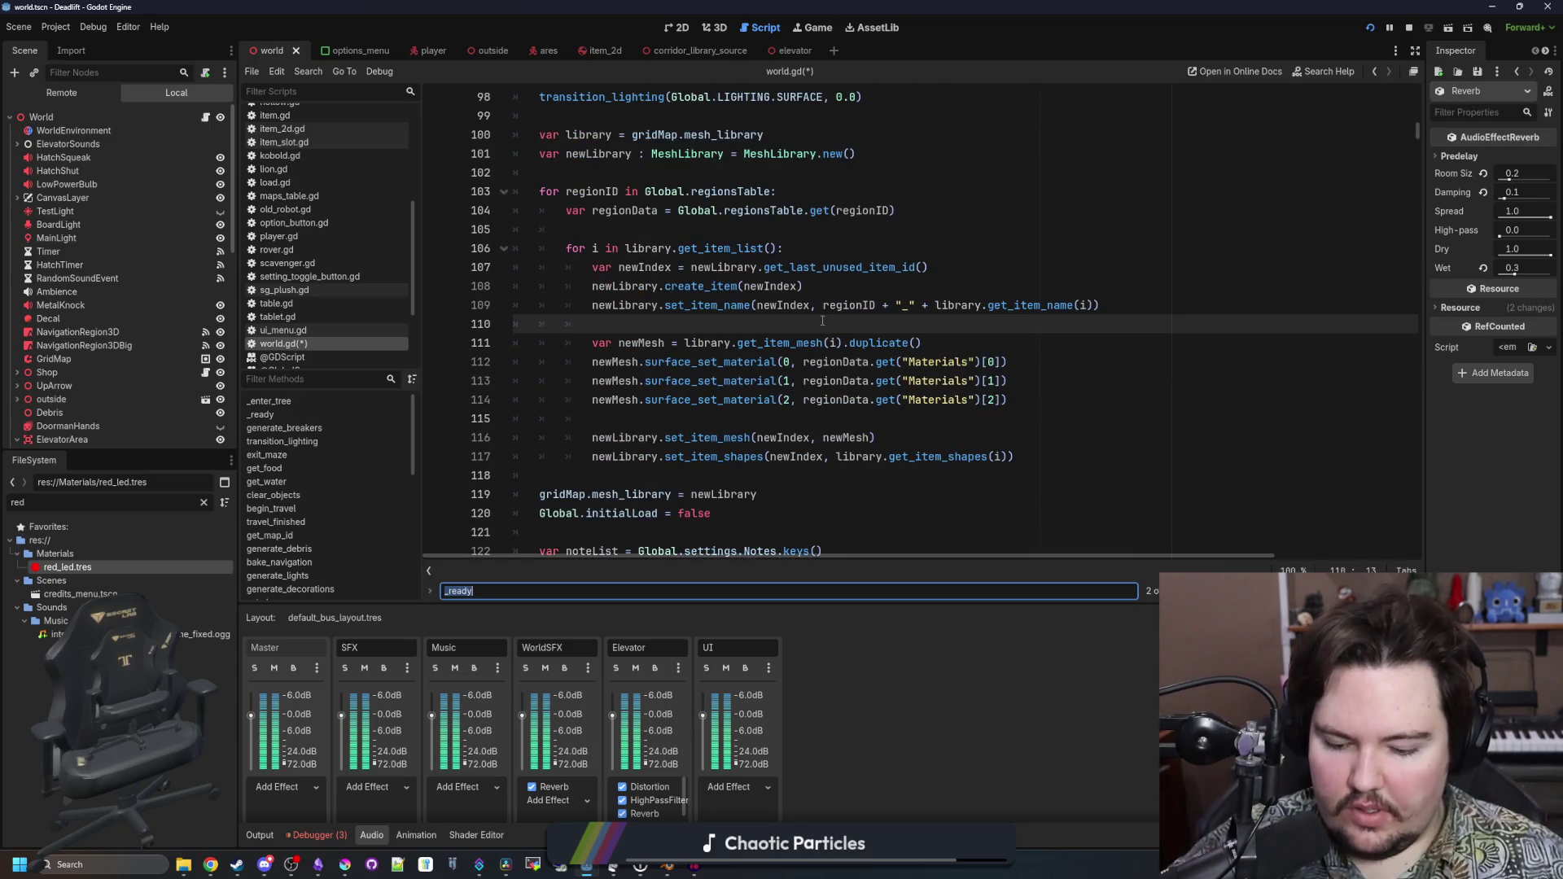
pyautogui.write('change')
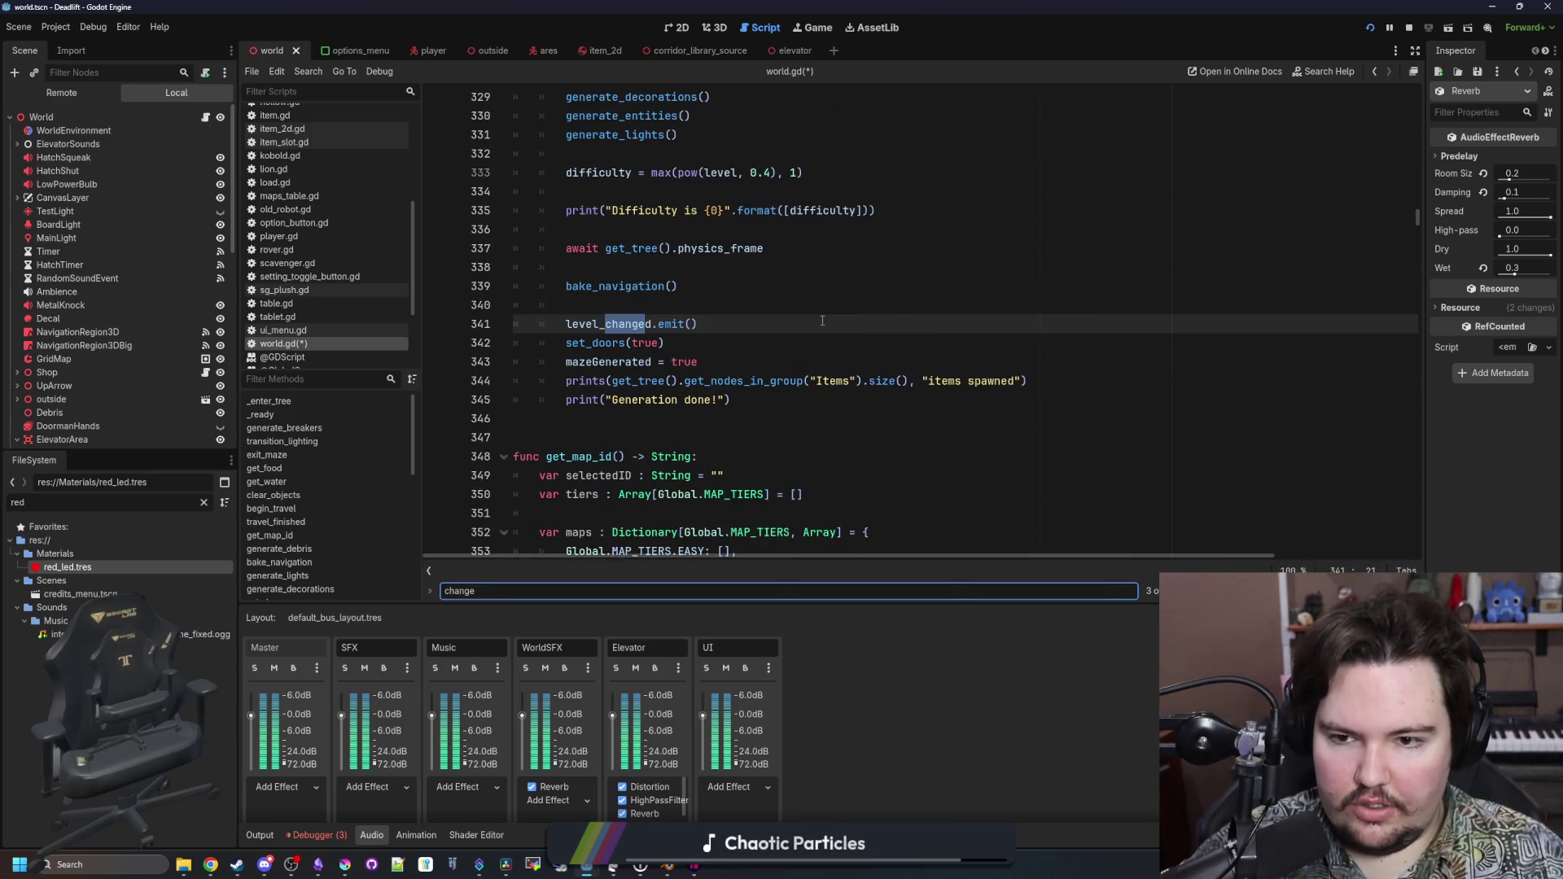
pyautogui.press('BackSpace')
pyautogui.press('BackSpace')
pyautogui.press('BackSpace')
pyautogui.write('level')
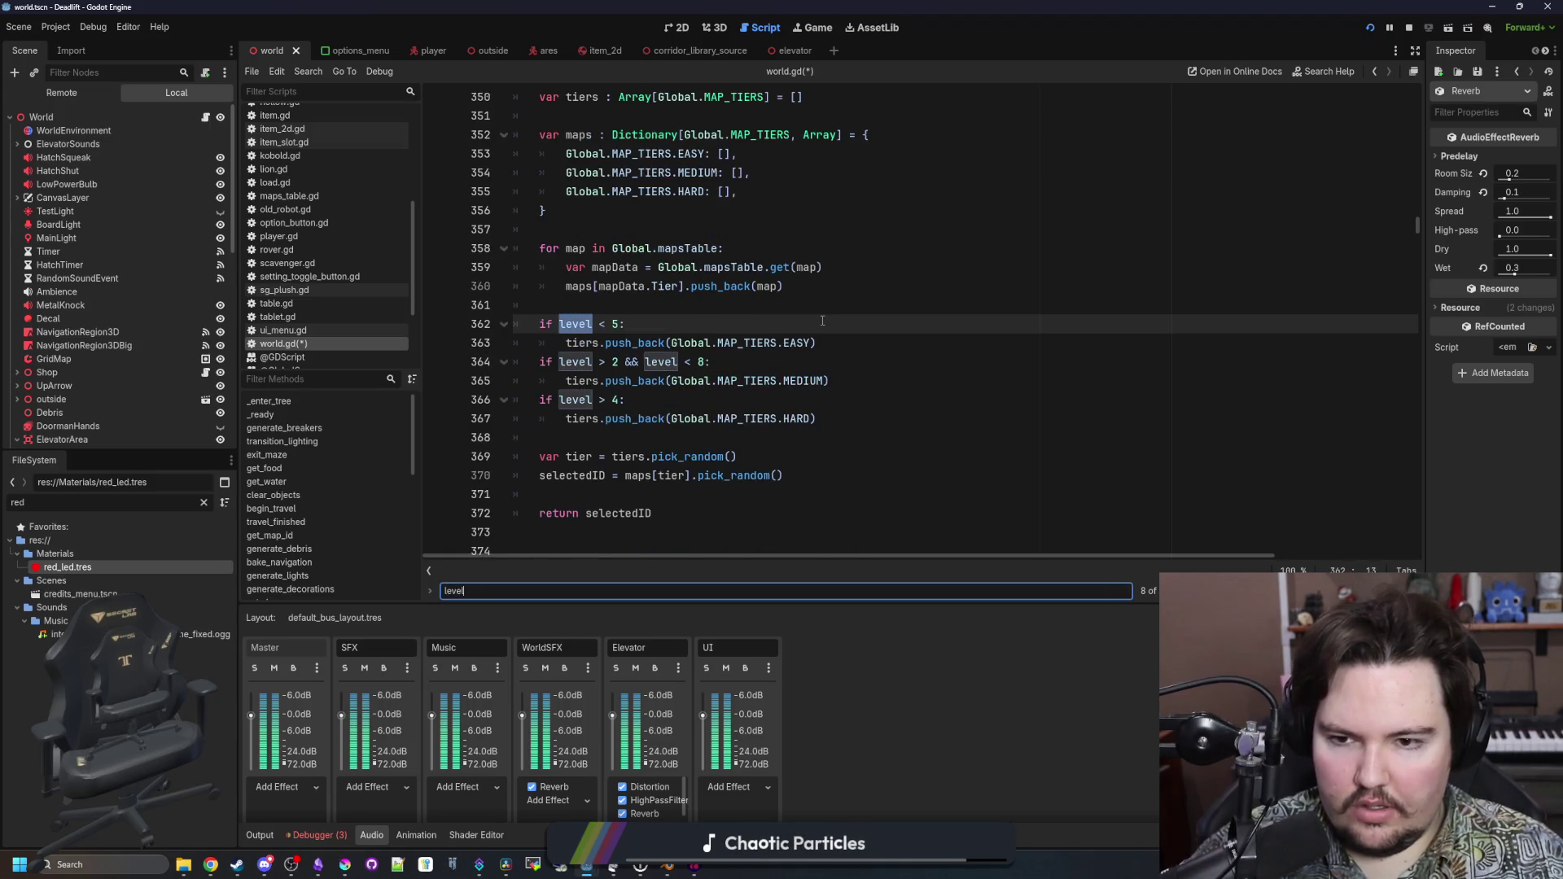
pyautogui.press('Return')
pyautogui.press('Return')
pyautogui.press('Return')
pyautogui.press('BackSpace')
pyautogui.press('BackSpace')
pyautogui.press('BackSpace')
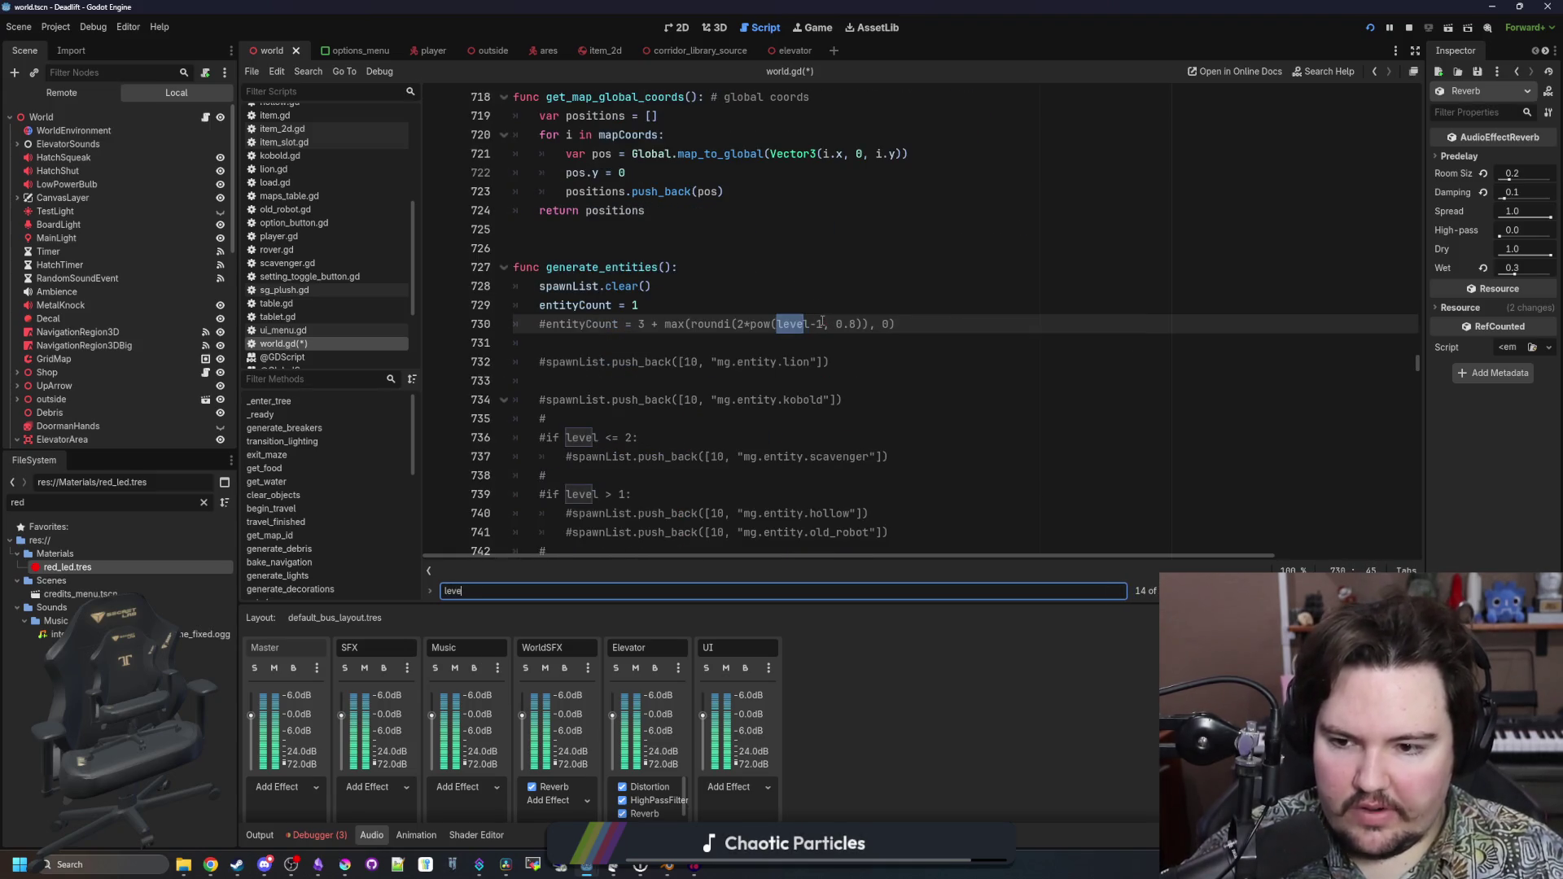
pyautogui.write('close_door')
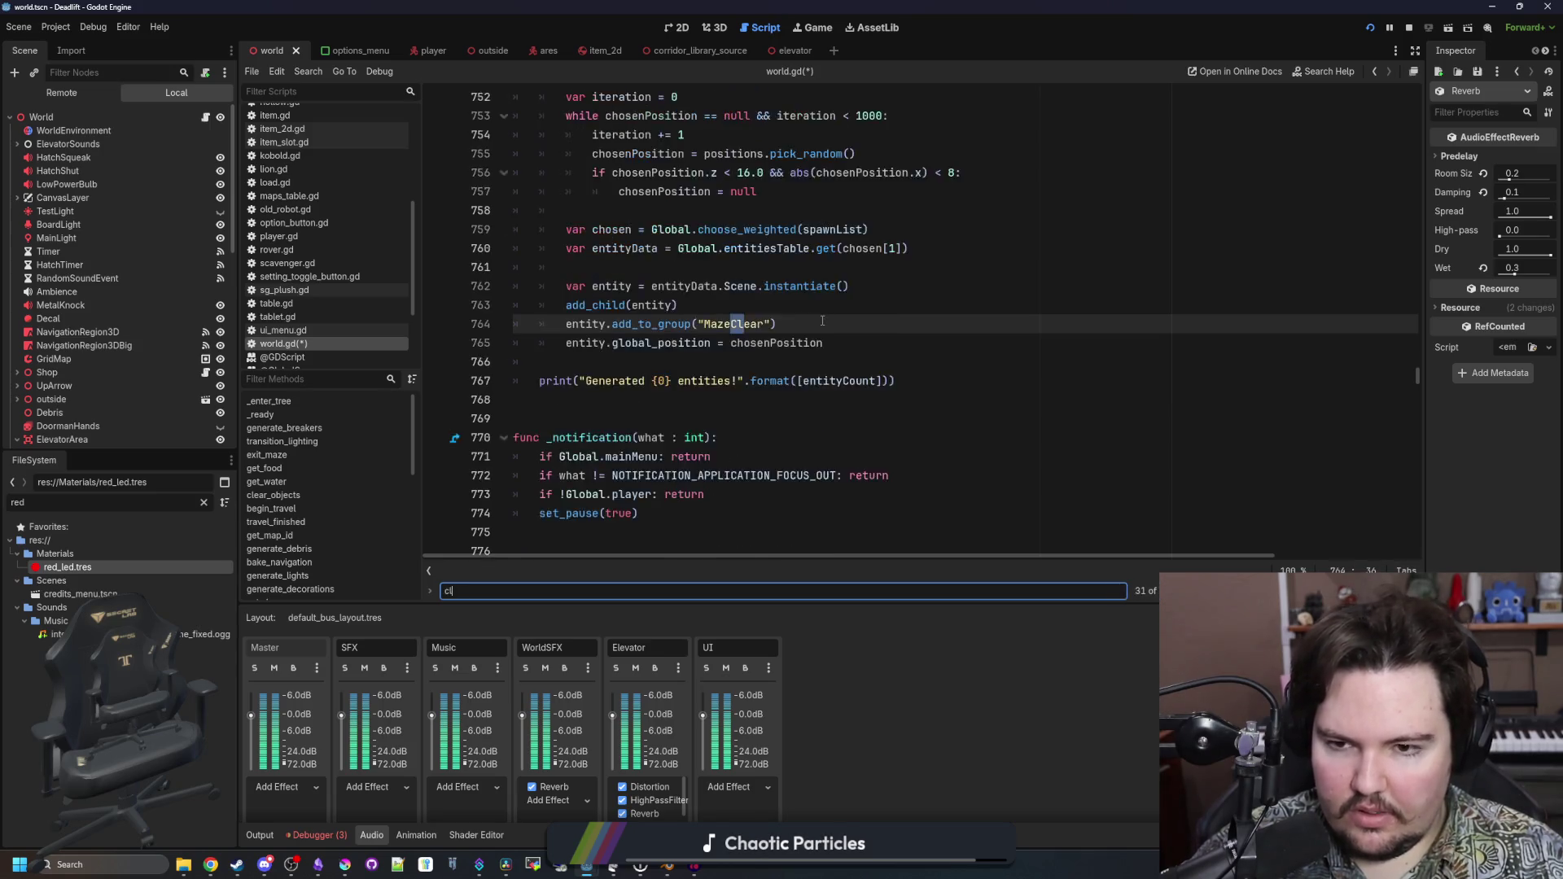
pyautogui.press('BackSpace')
pyautogui.press('BackSpace')
pyautogui.press('BackSpace')
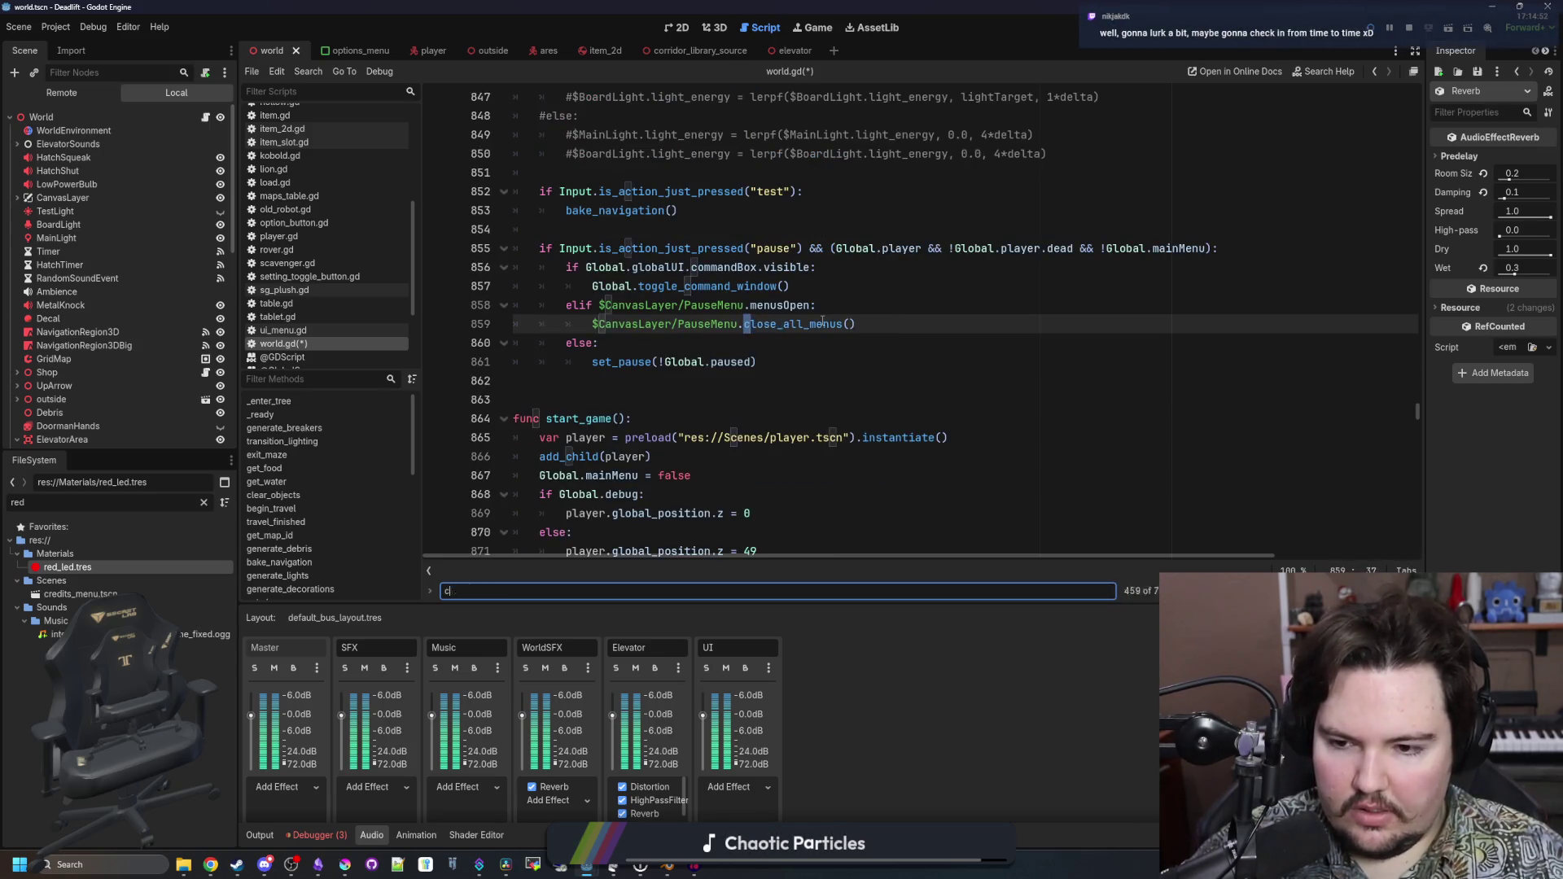
pyautogui.write('doors')
pyautogui.press('Return')
pyautogui.press('Return')
pyautogui.press('Return')
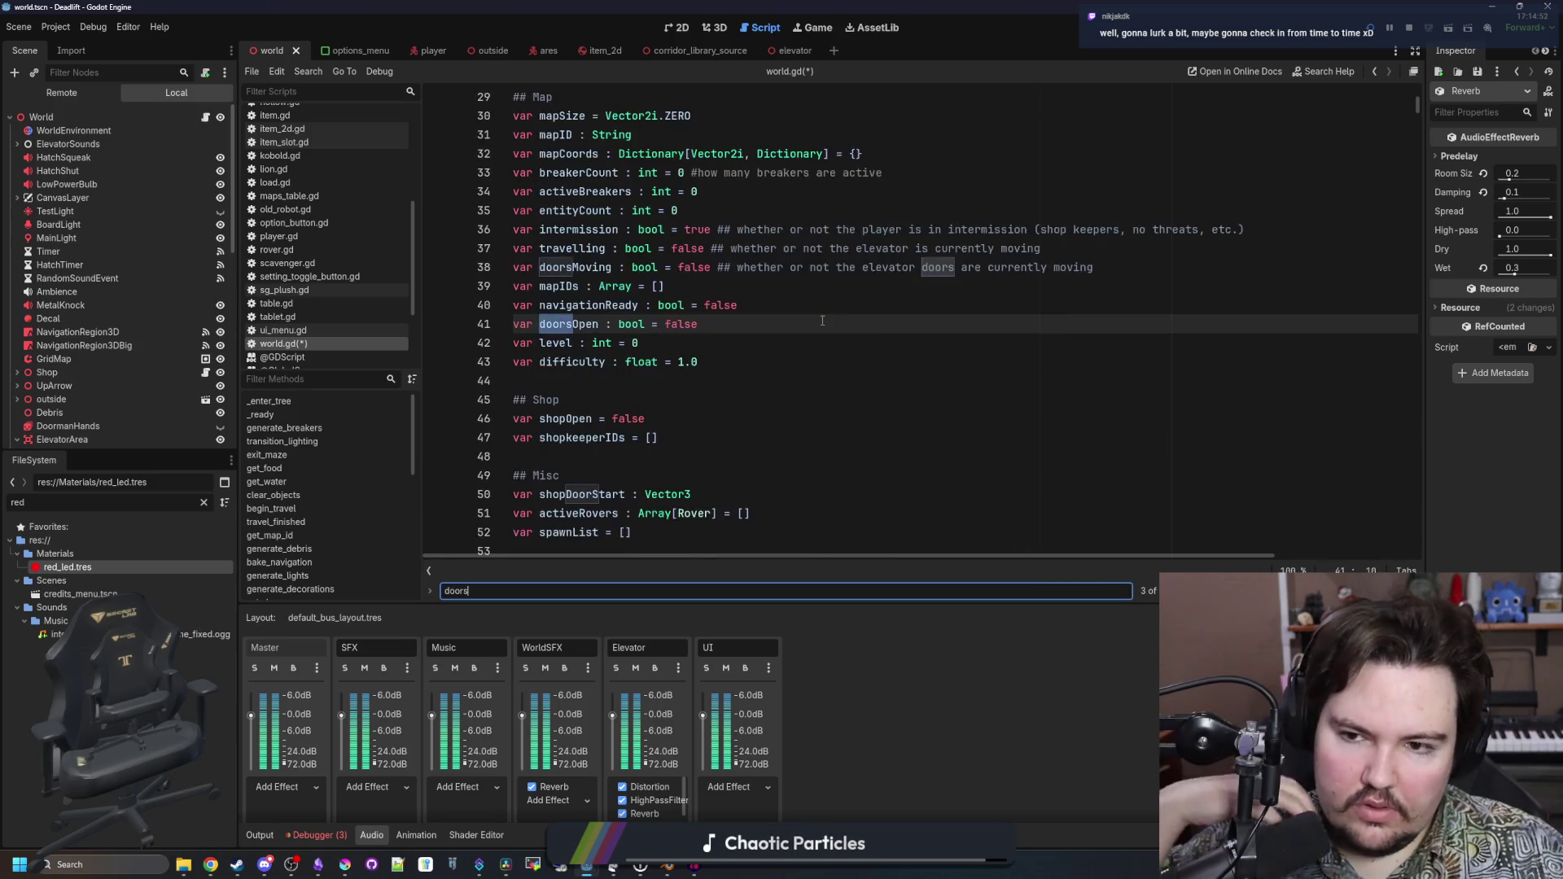
pyautogui.press('Return')
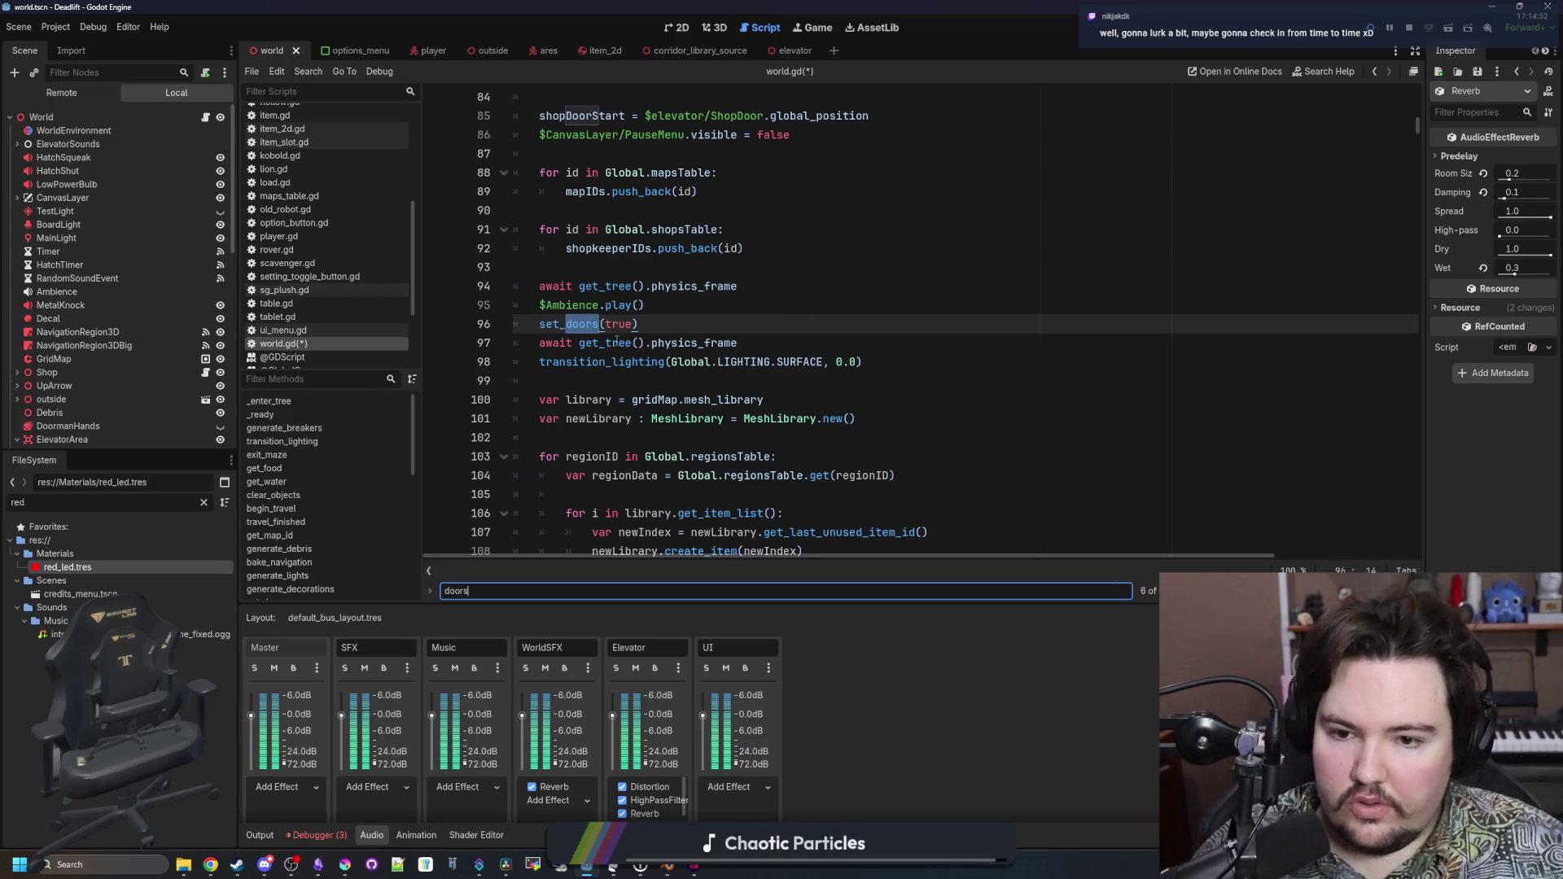
# Jump to the transition_lighting definition and review the lightingConditions dictionary above it
pyautogui.keyDown('ctrl'); pyautogui.click(629, 361); pyautogui.keyUp('ctrl')
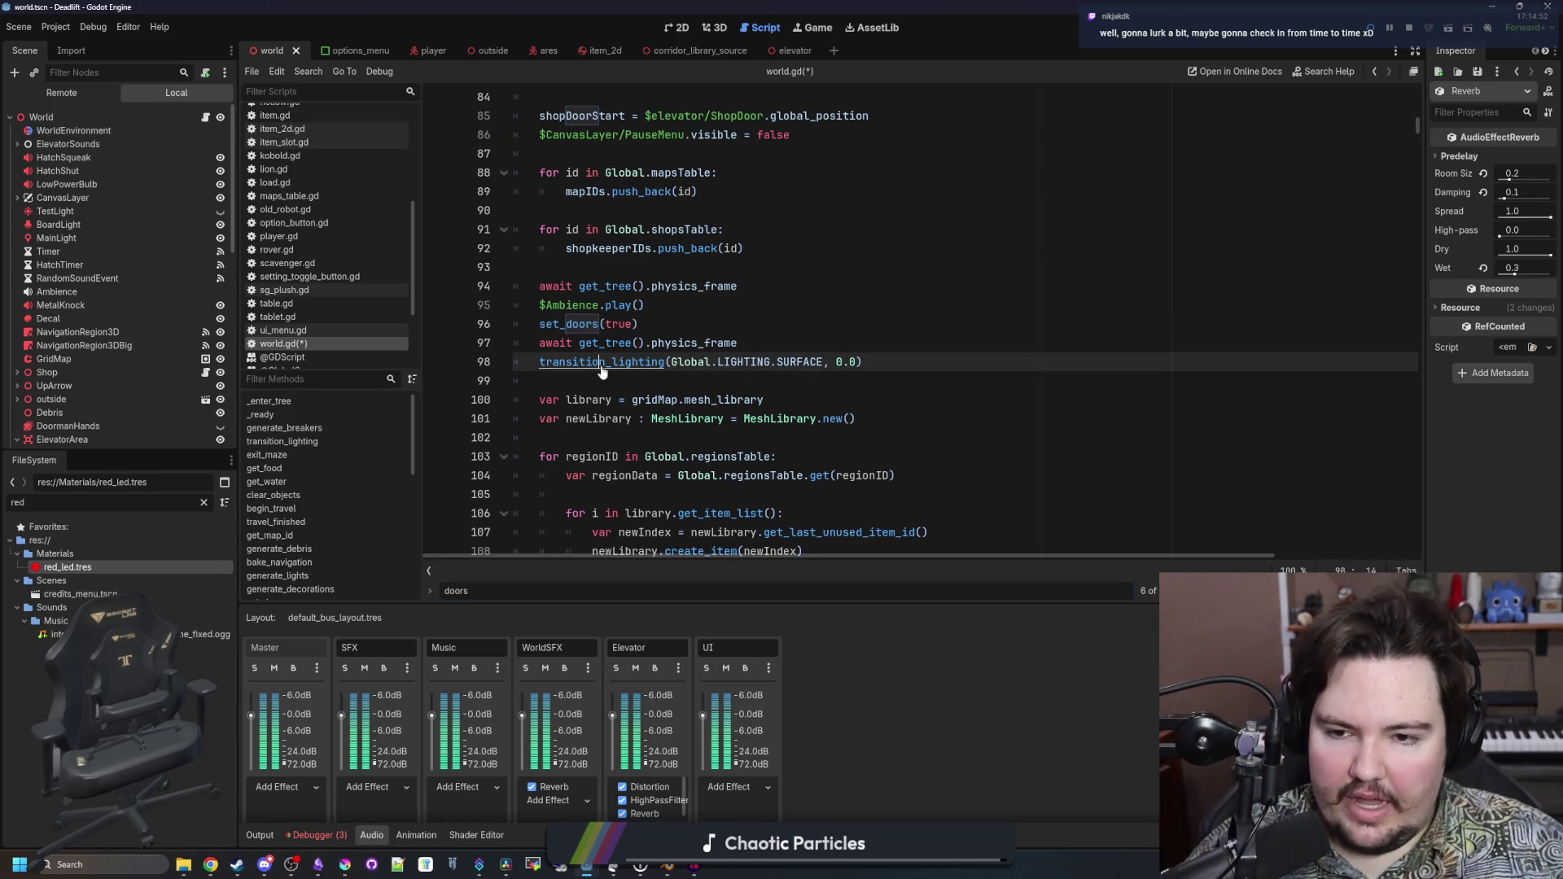
pyautogui.scroll(-1, 714, 413)
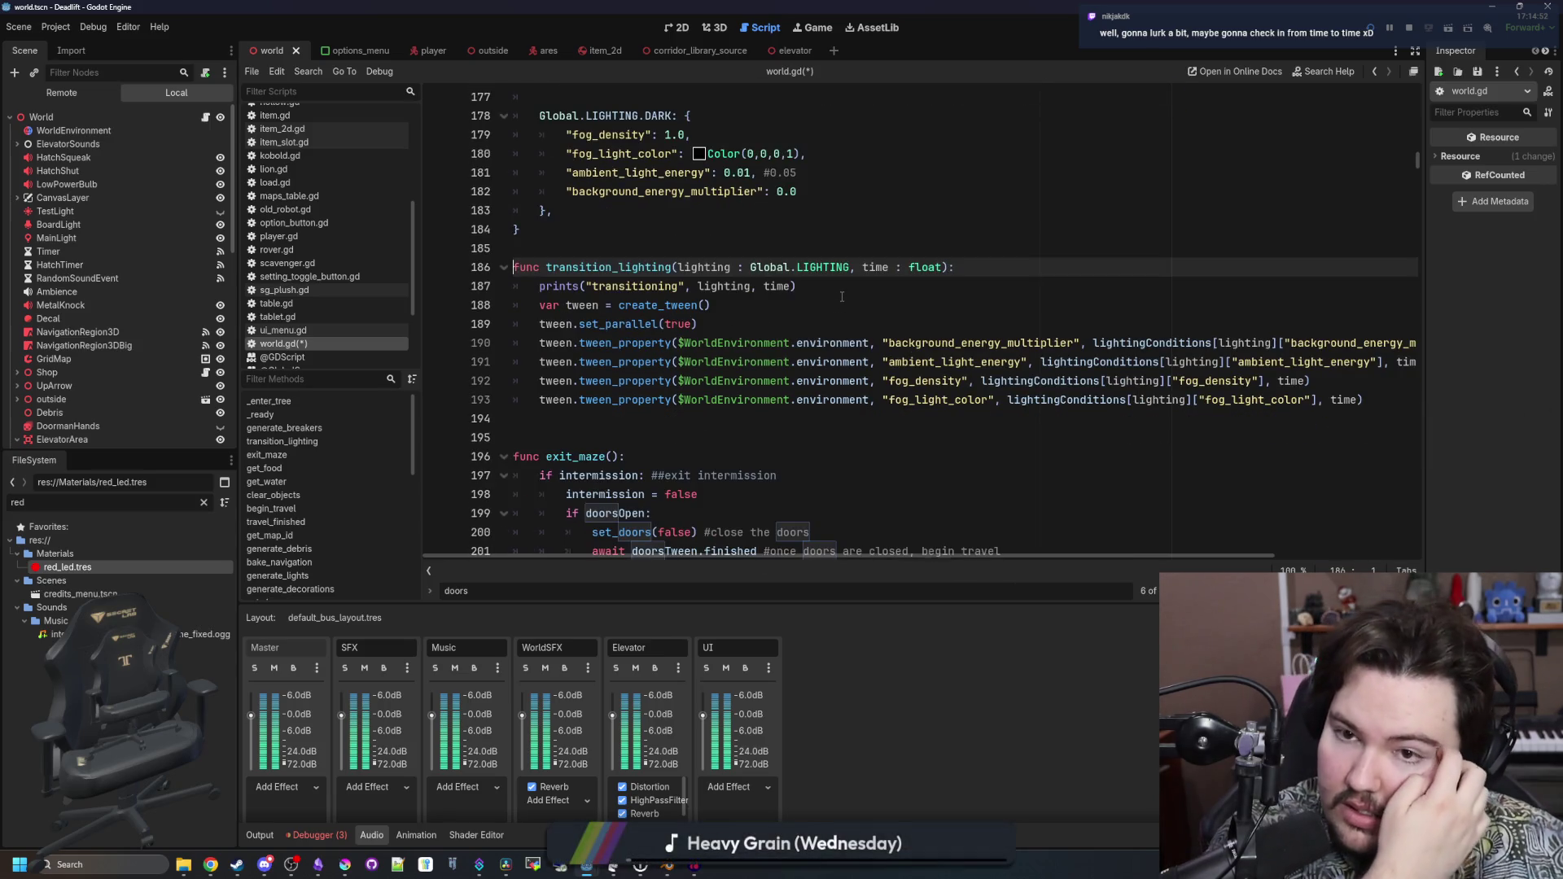
pyautogui.scroll(2, 838, 295)
pyautogui.scroll(1, 838, 295)
pyautogui.scroll(-3, 499, 288)
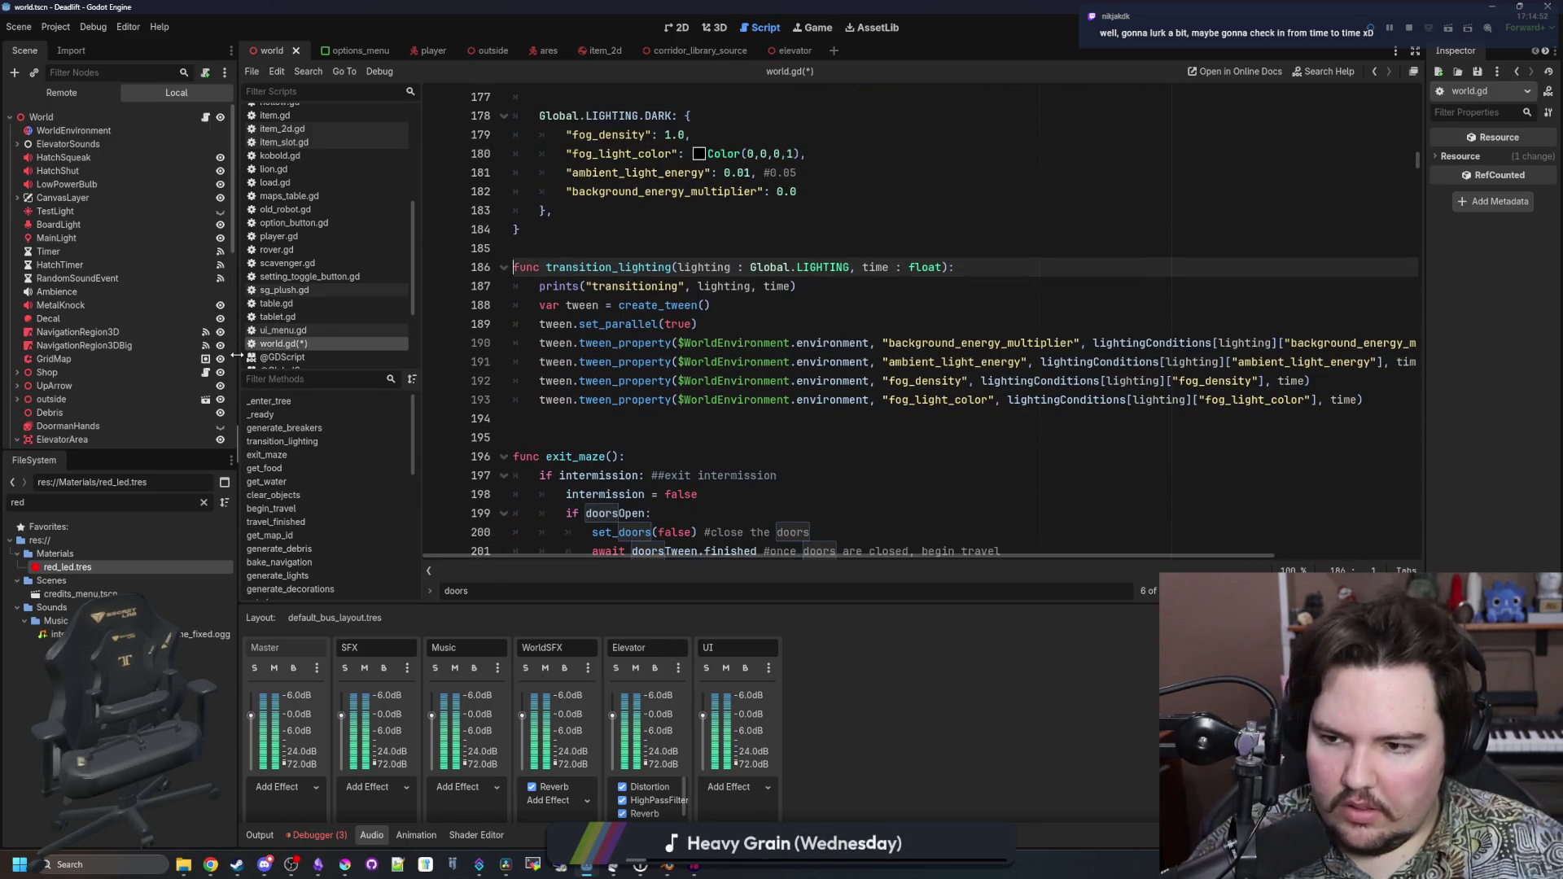
pyautogui.scroll(1, 517, 380)
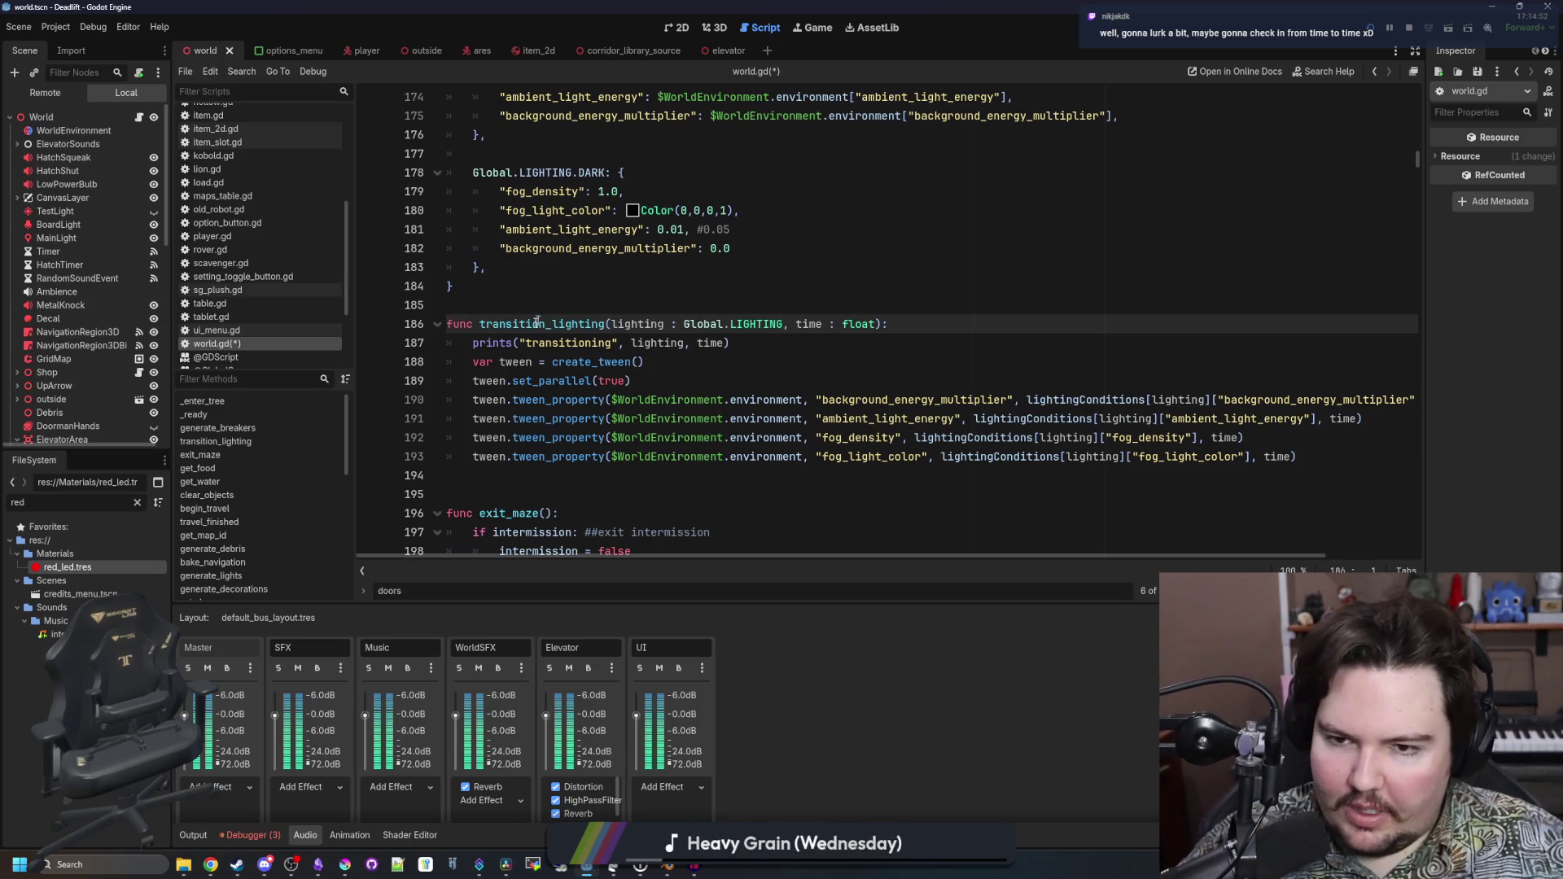
# Save world.gd with Ctrl+S
pyautogui.scroll(1, 704, 390)
pyautogui.press('Up')
pyautogui.scroll(-3, 705, 390)
pyautogui.hotkey('ctrl', 's')
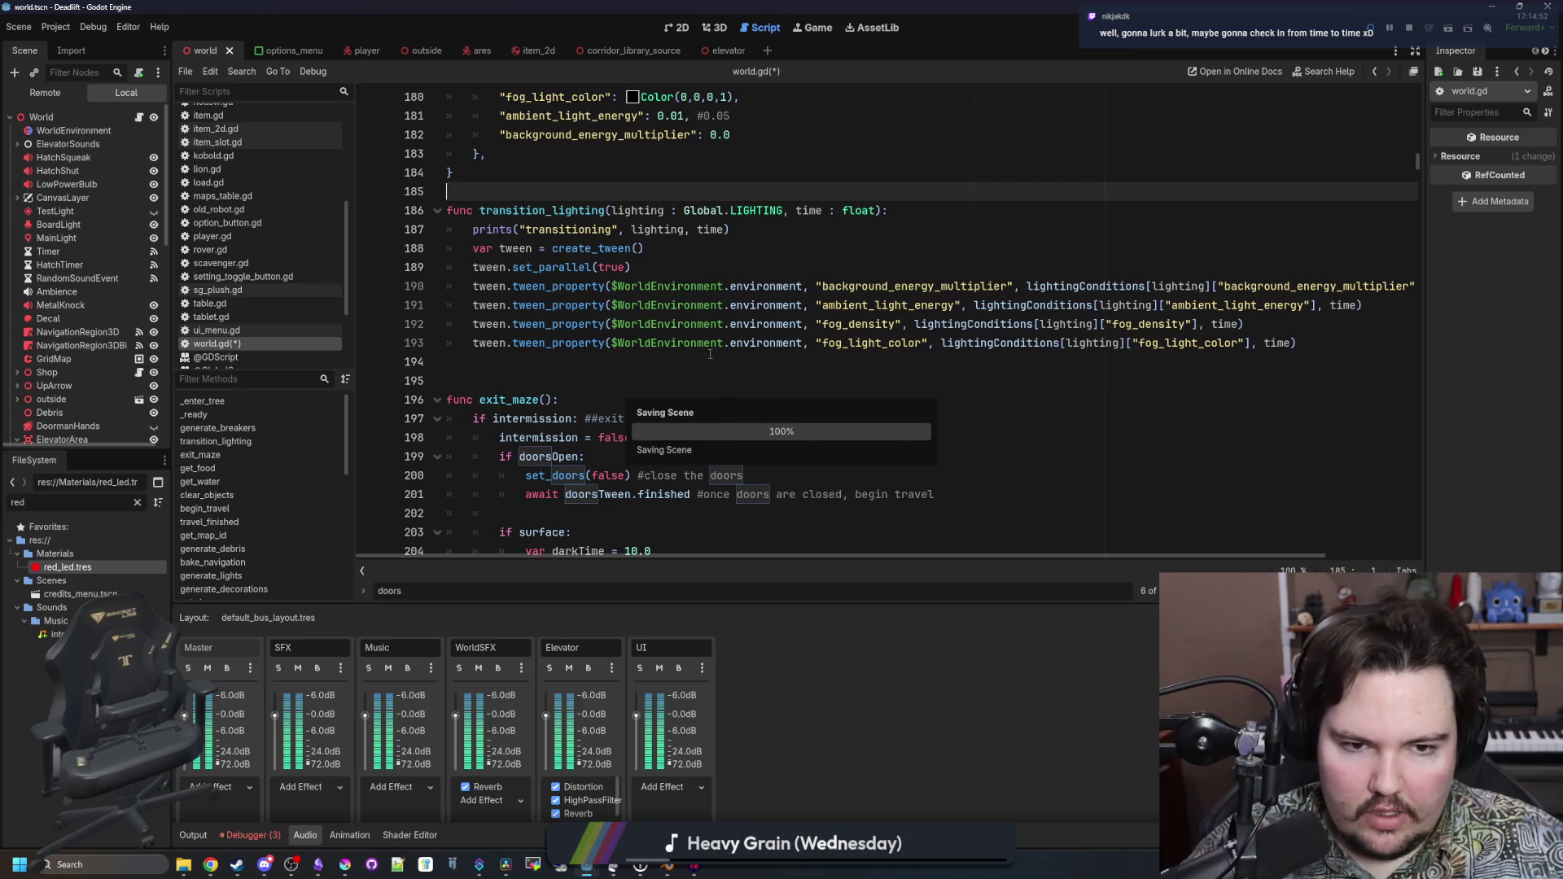
pyautogui.scroll(4, 595, 388)
pyautogui.scroll(-3, 643, 350)
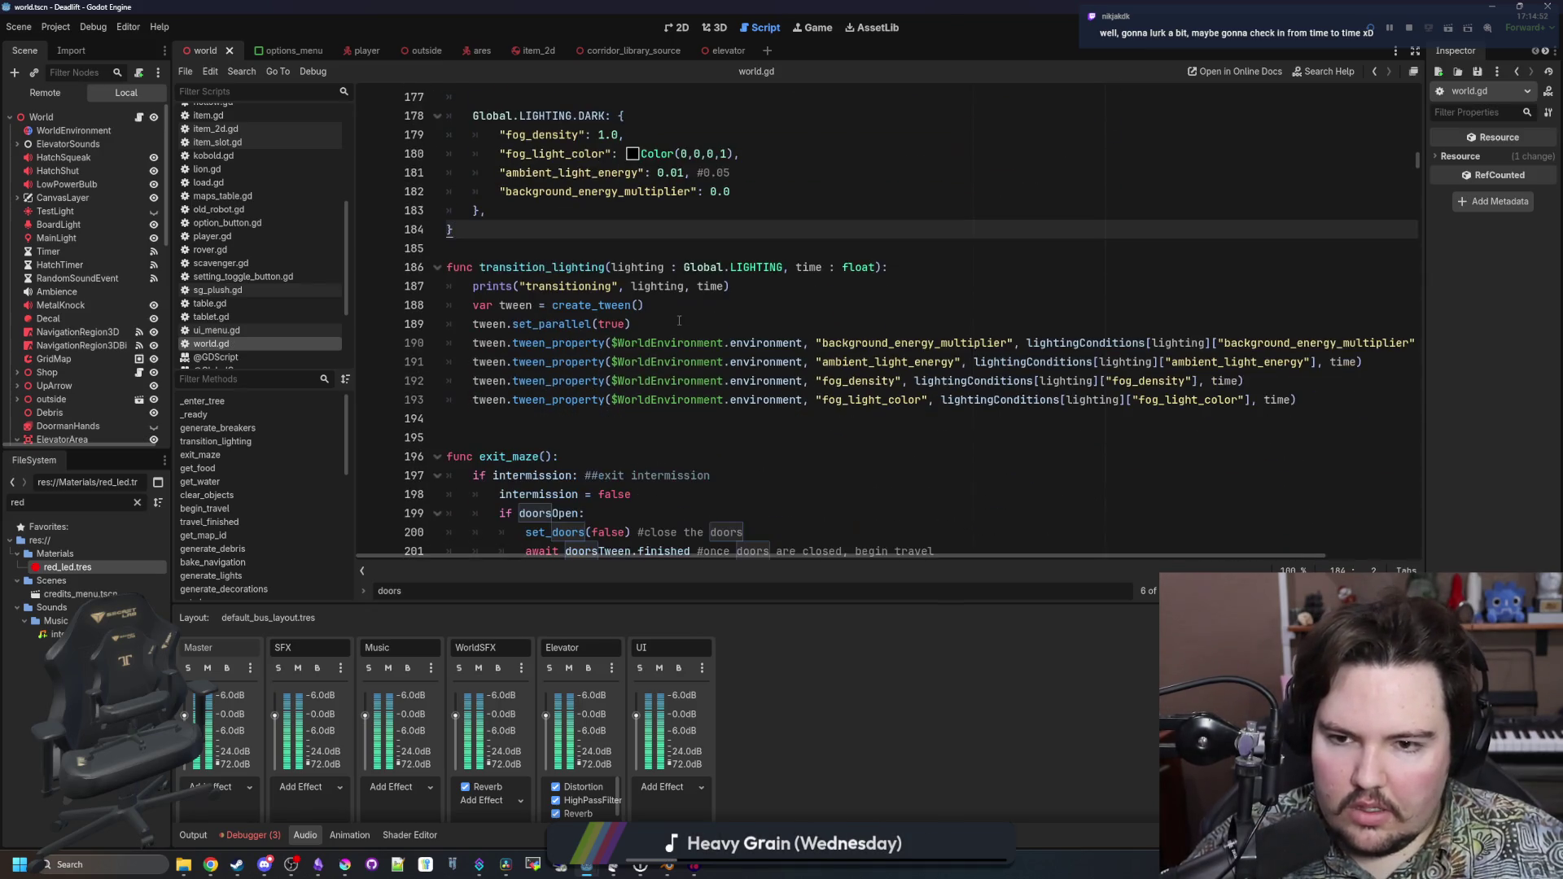
pyautogui.click(692, 305)
pyautogui.hotkey('ctrl', 's')
pyautogui.press('Down')
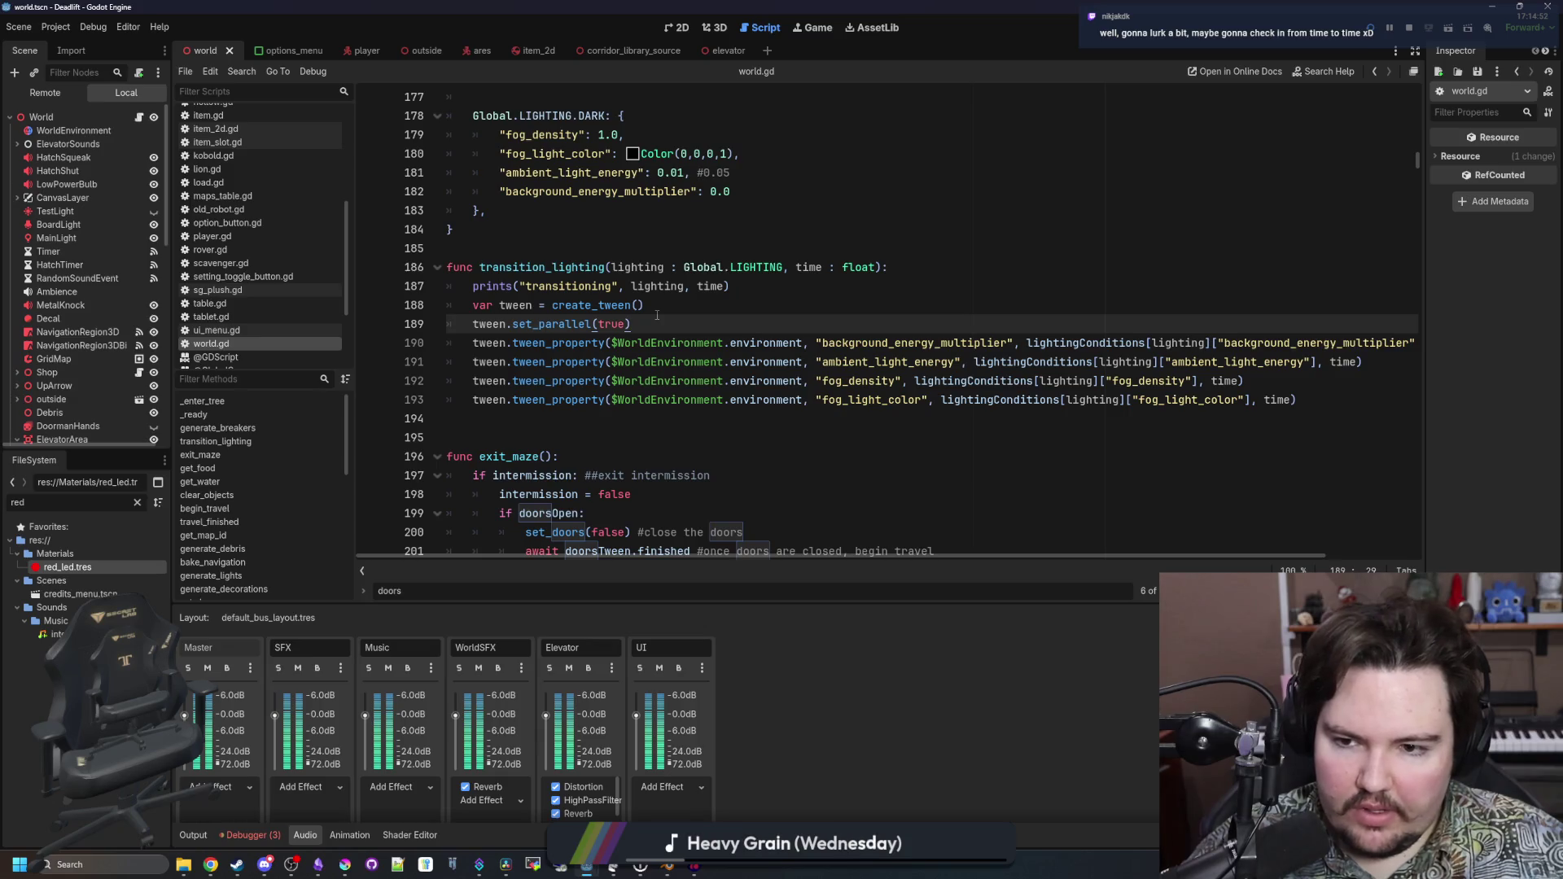
# Add tween.tween_property(reverb, "wet", lightingConditions["reverb"], time) after the fog_light_color tween
pyautogui.click(1349, 402)
pyautogui.press('Return')
pyautogui.write('tween.tween_pr')
pyautogui.press('Return')
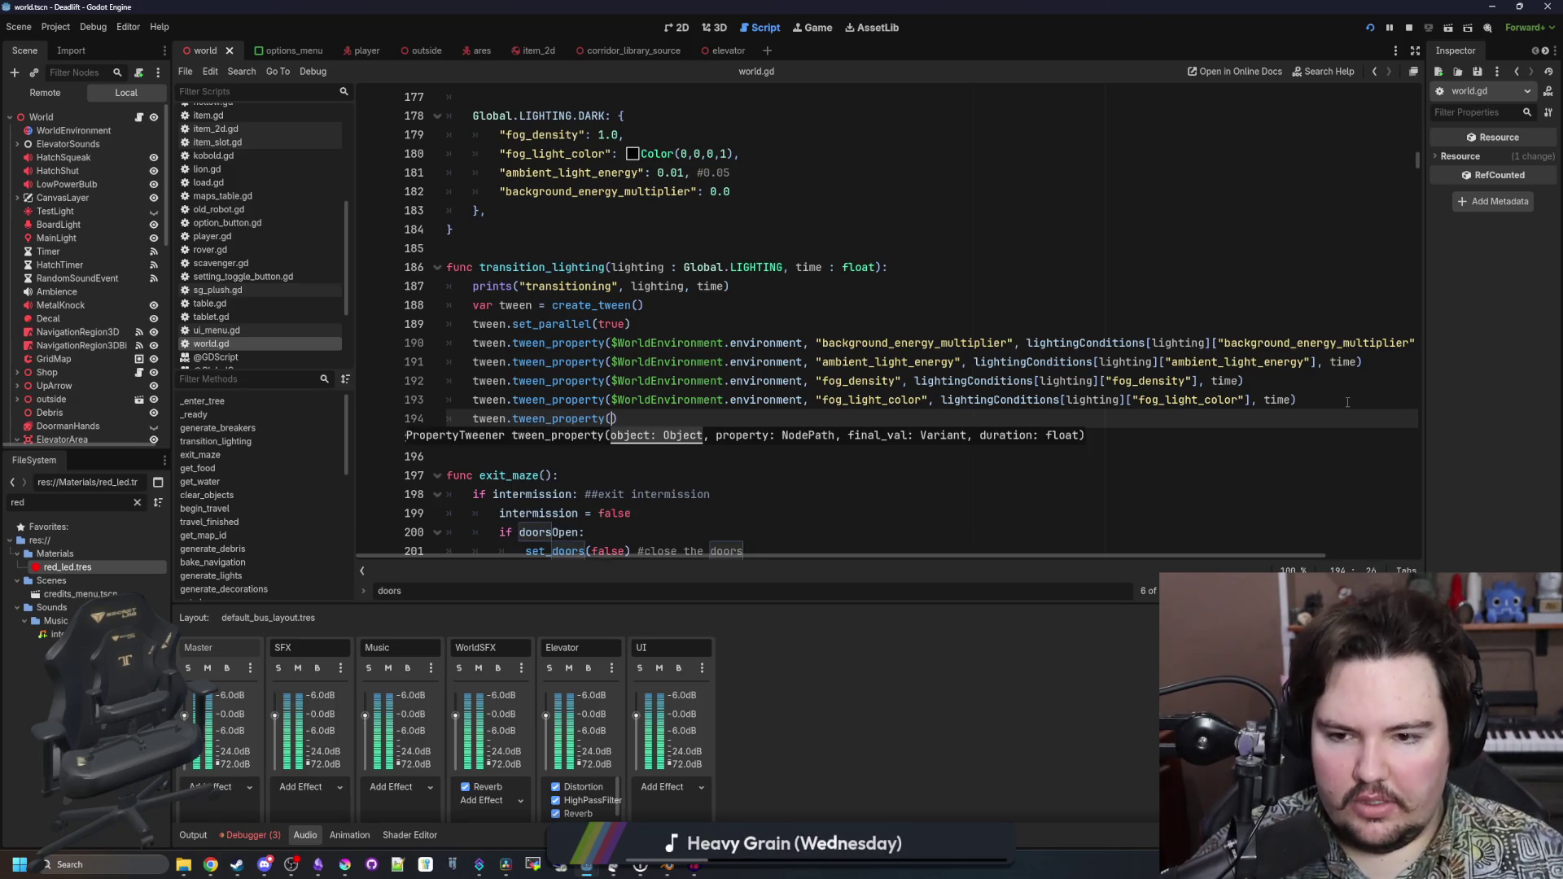
pyautogui.write('reverb, "we')
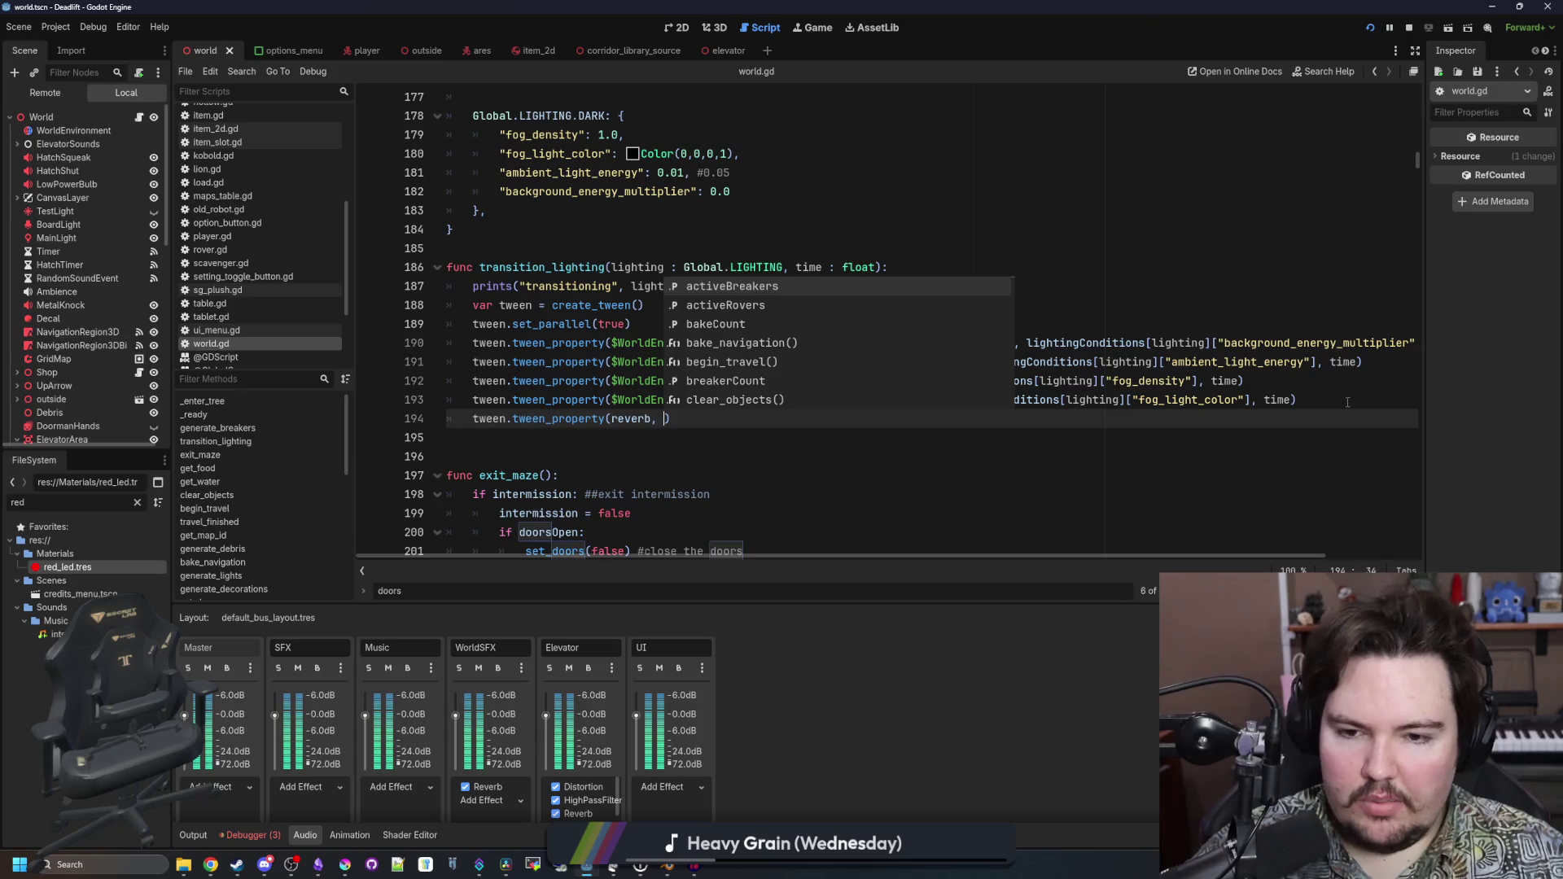
pyautogui.write('t",')
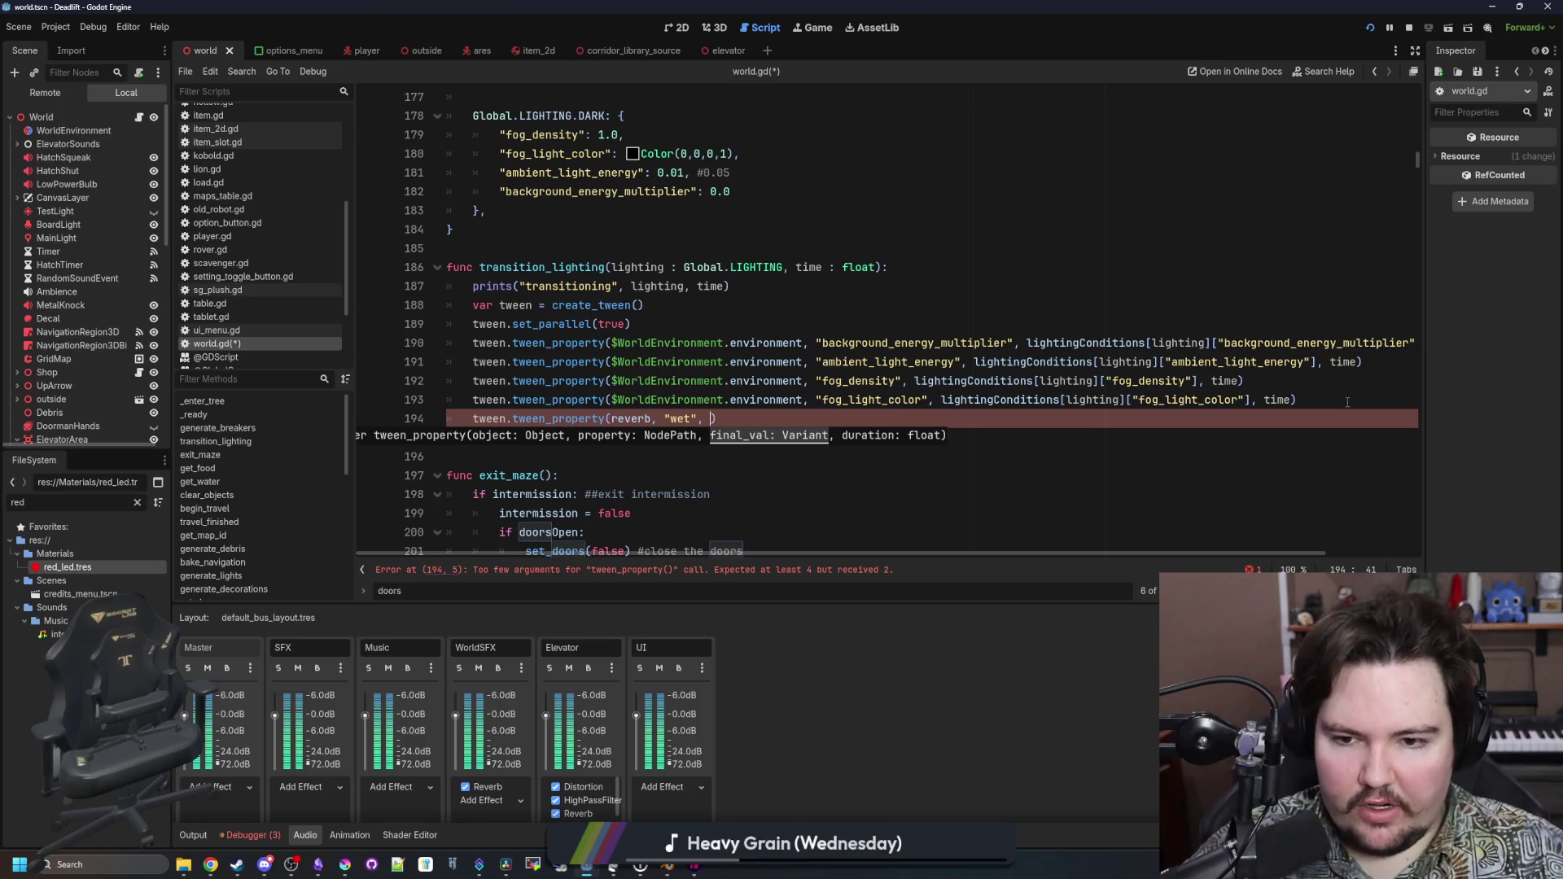
pyautogui.write('lightingConditions')
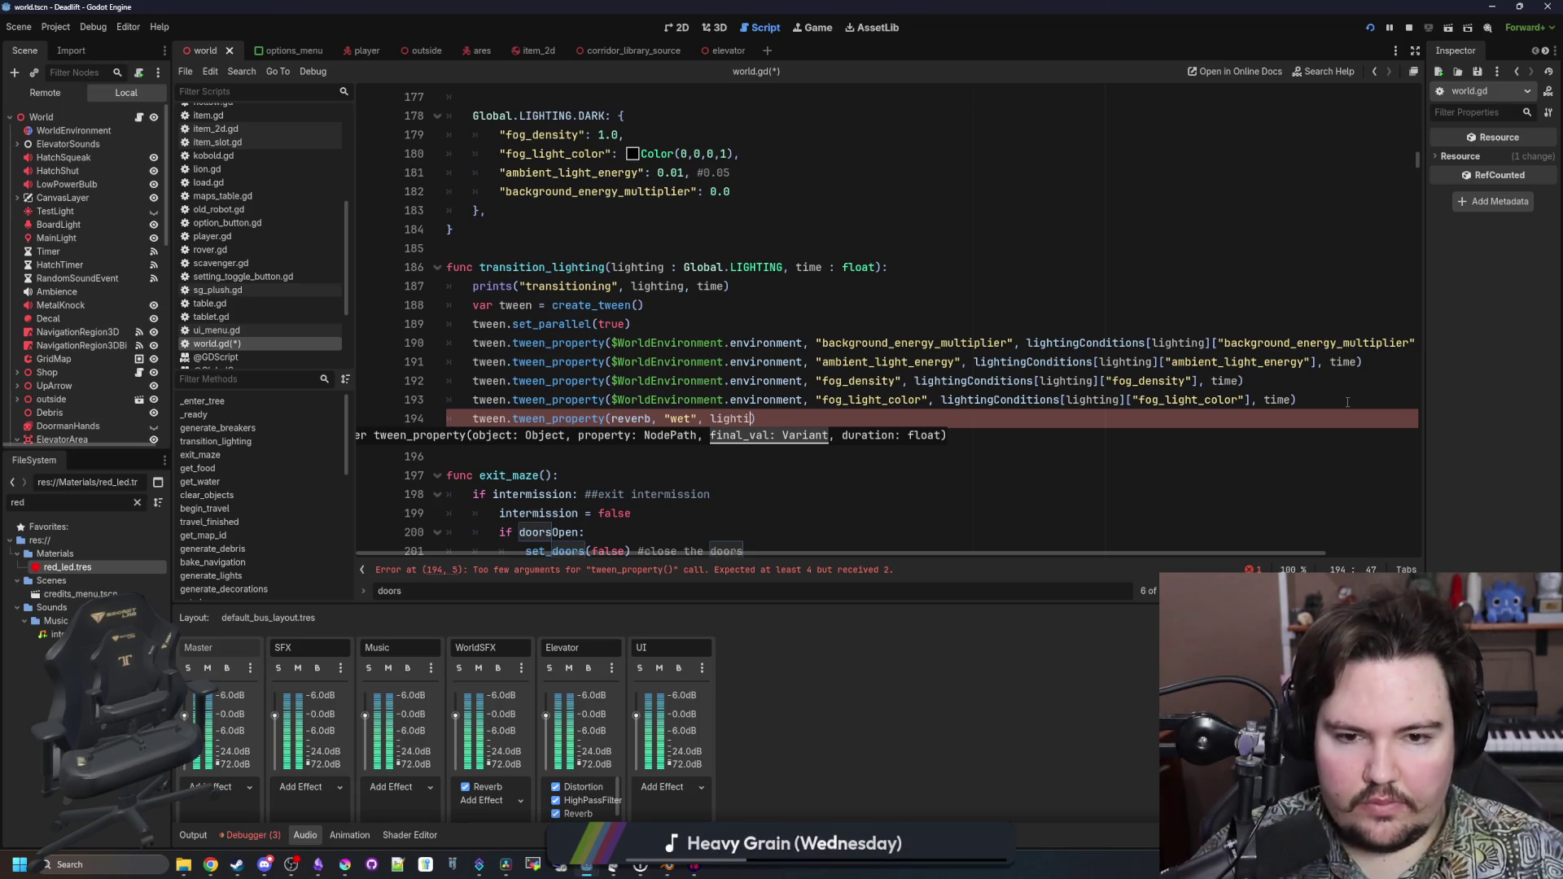
pyautogui.write('["reverb')
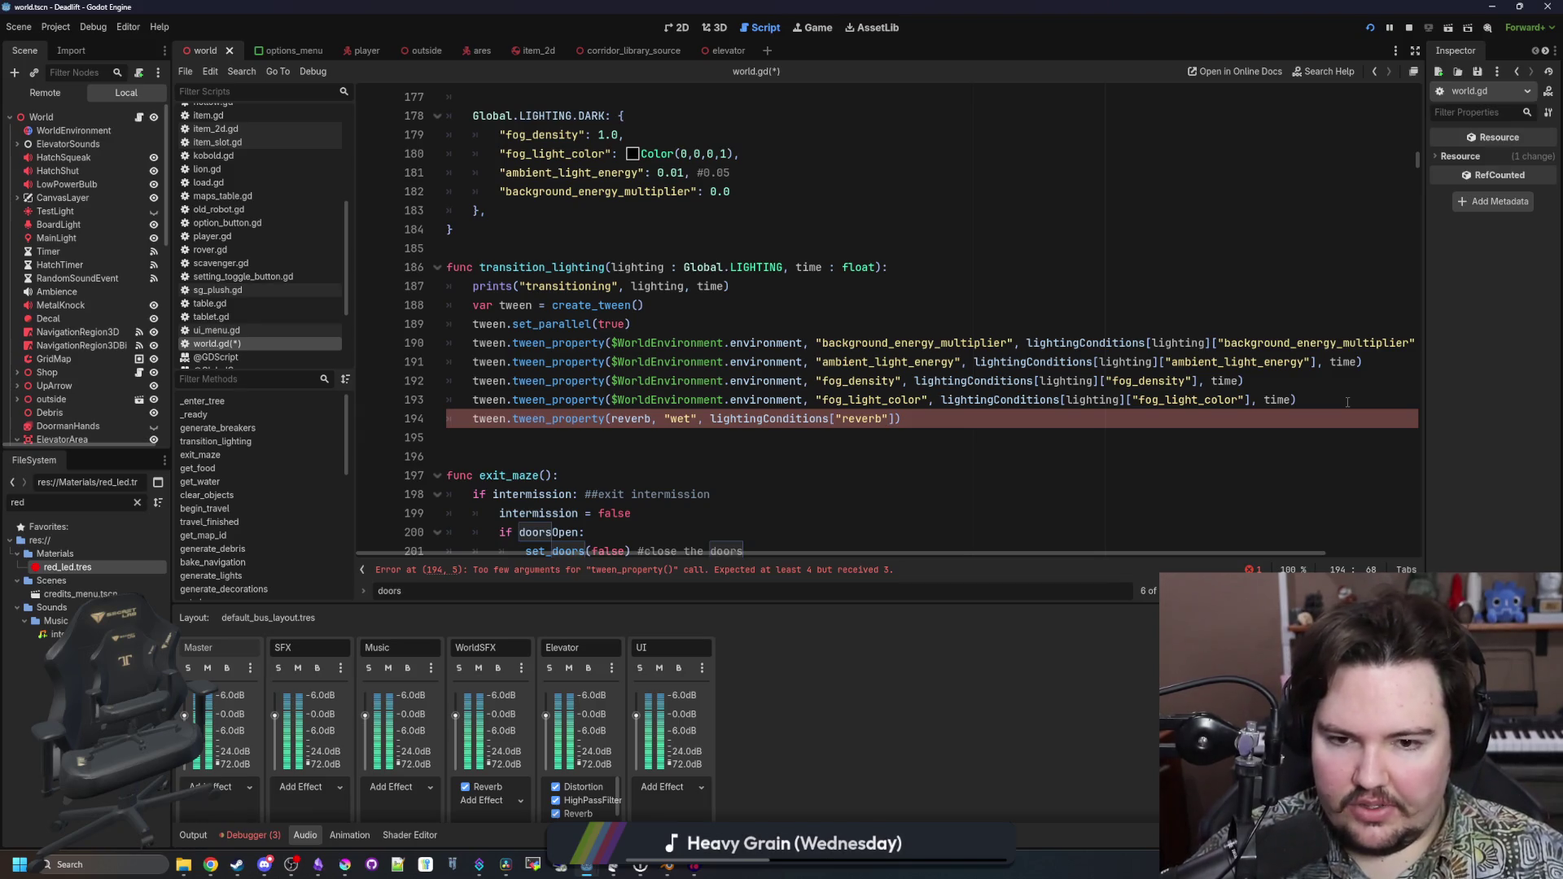
pyautogui.write(', time')
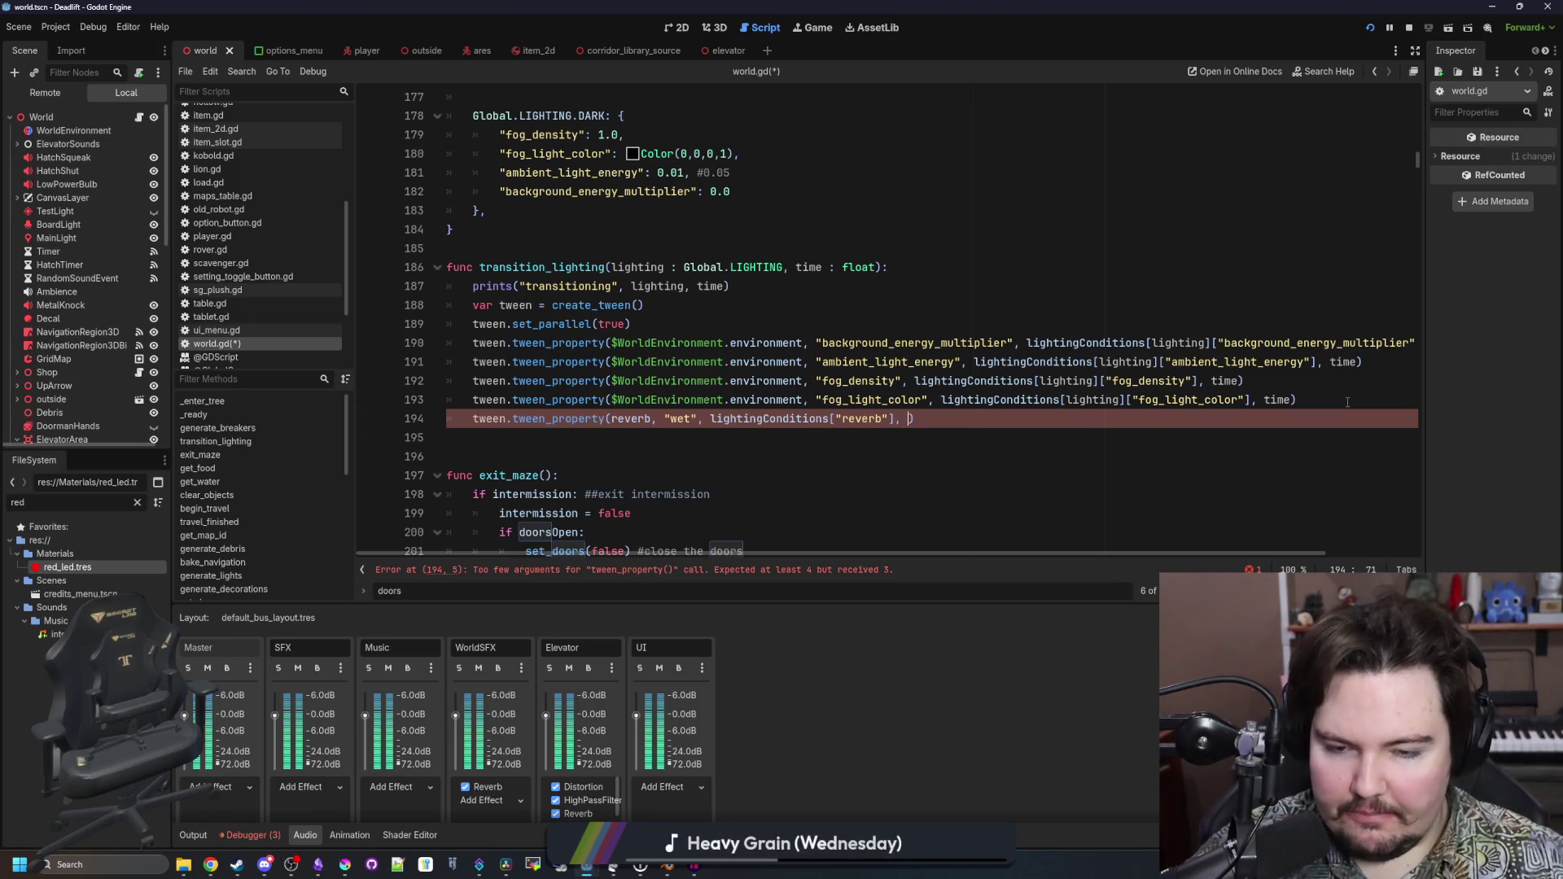
pyautogui.click(885, 438)
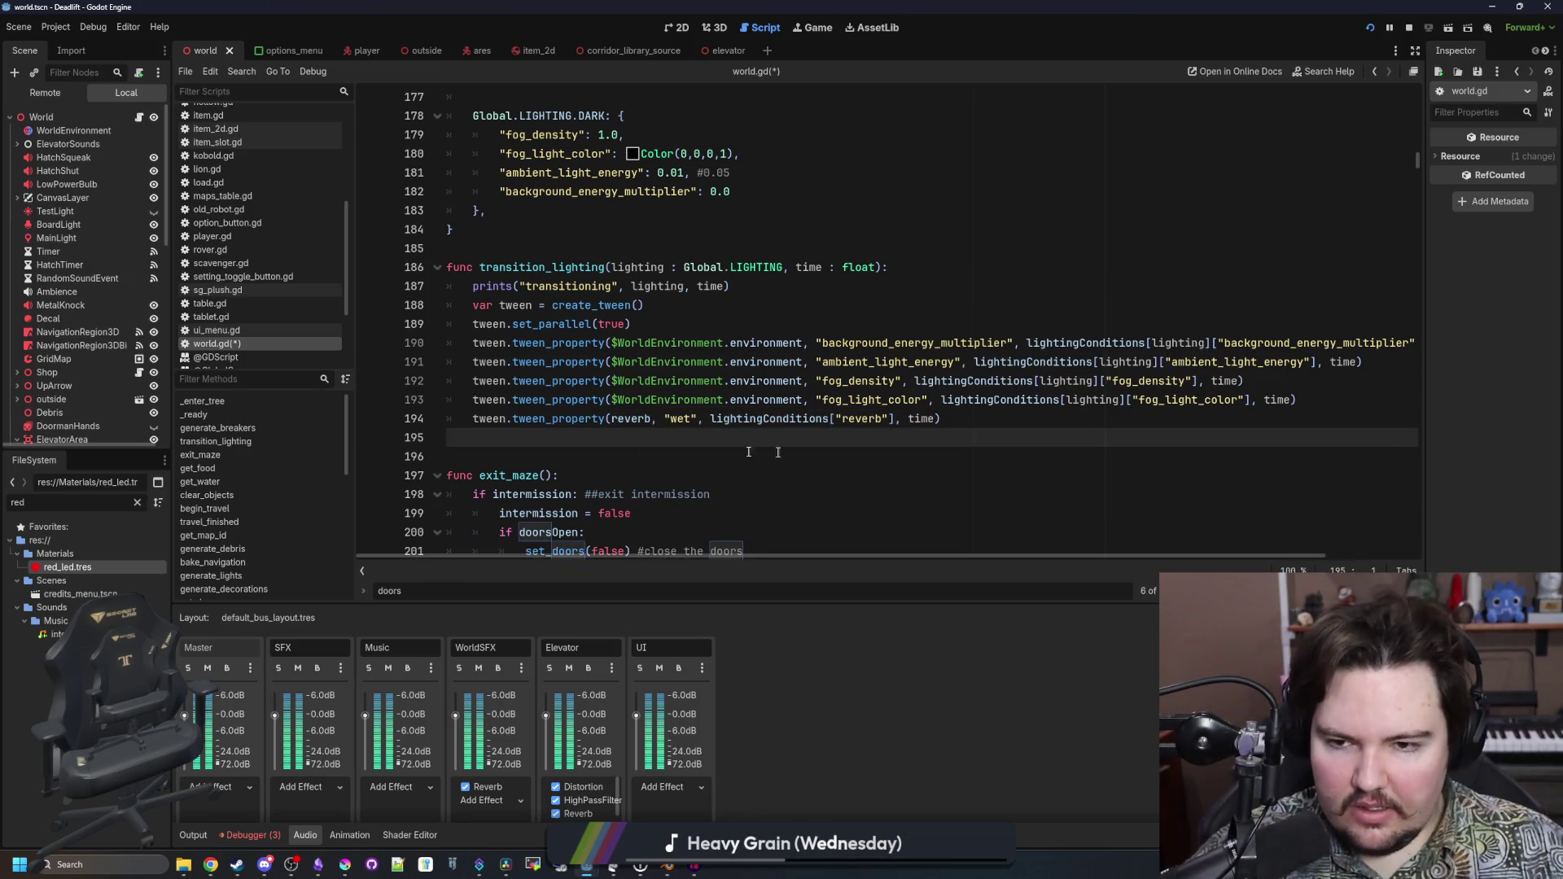
# Add a "reverb": 0.3 entry to the DARK lighting conditions
pyautogui.scroll(3, 616, 399)
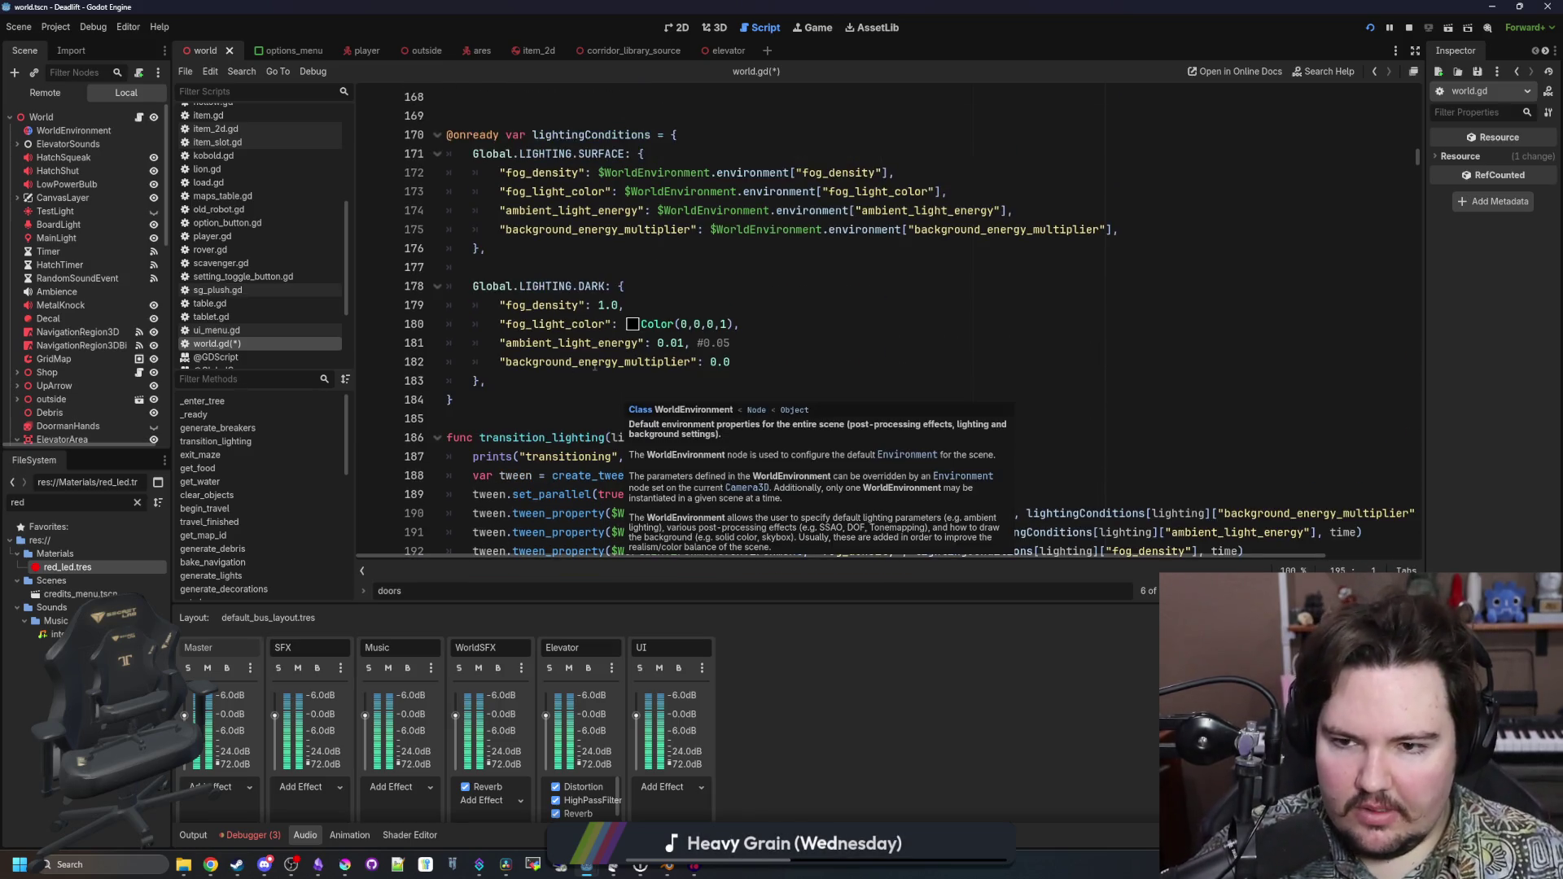
pyautogui.click(546, 414)
pyautogui.click(783, 361)
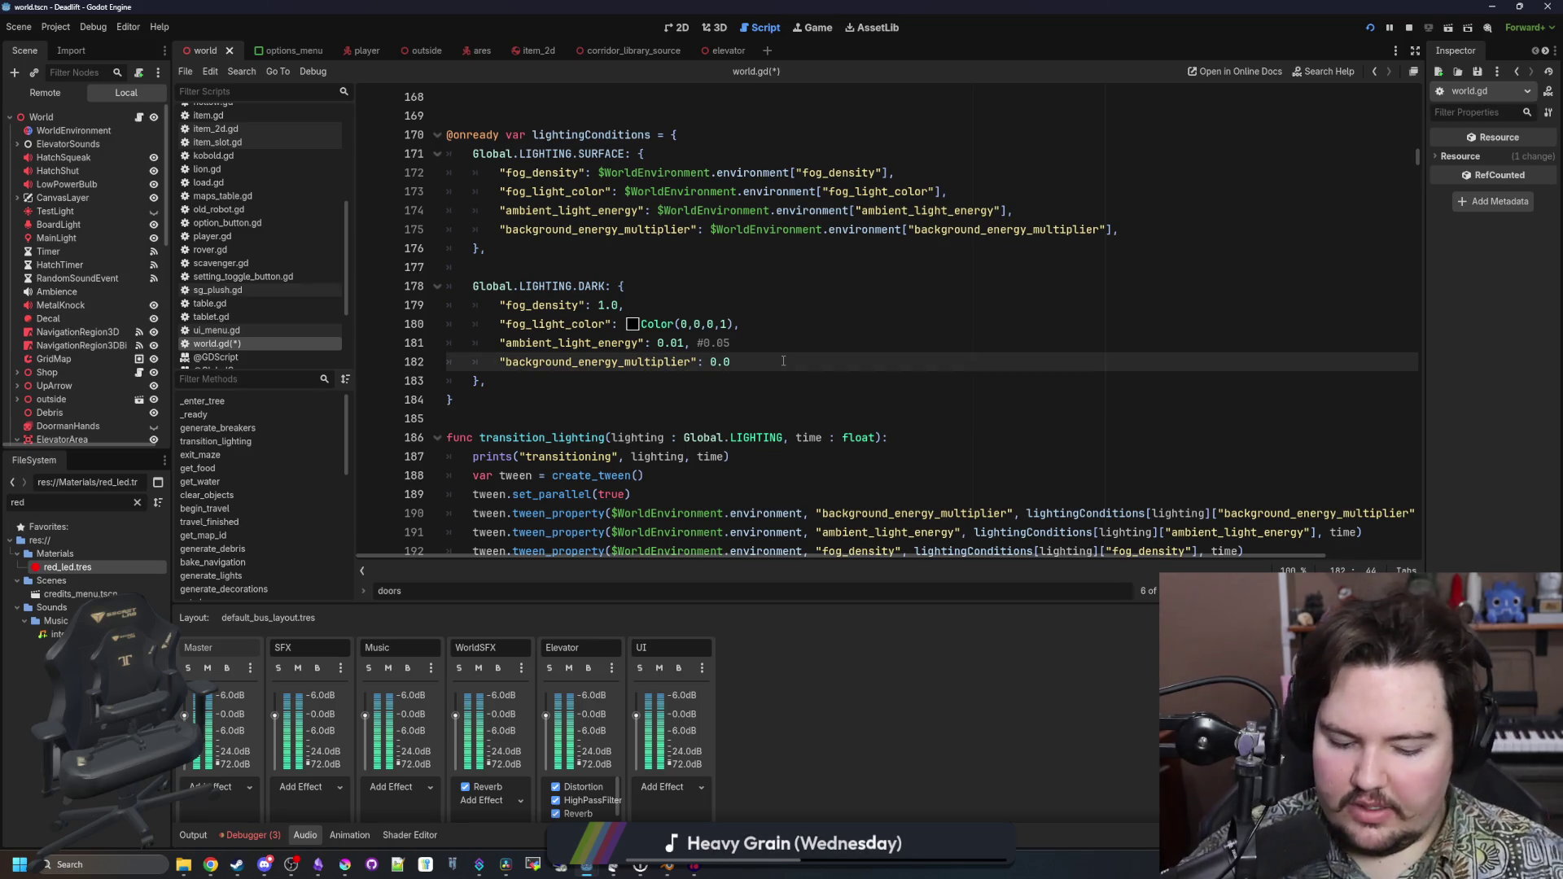
pyautogui.press('Return')
pyautogui.write('"reverg')
pyautogui.press('BackSpace')
pyautogui.press('BackSpace')
pyautogui.write('b": ')
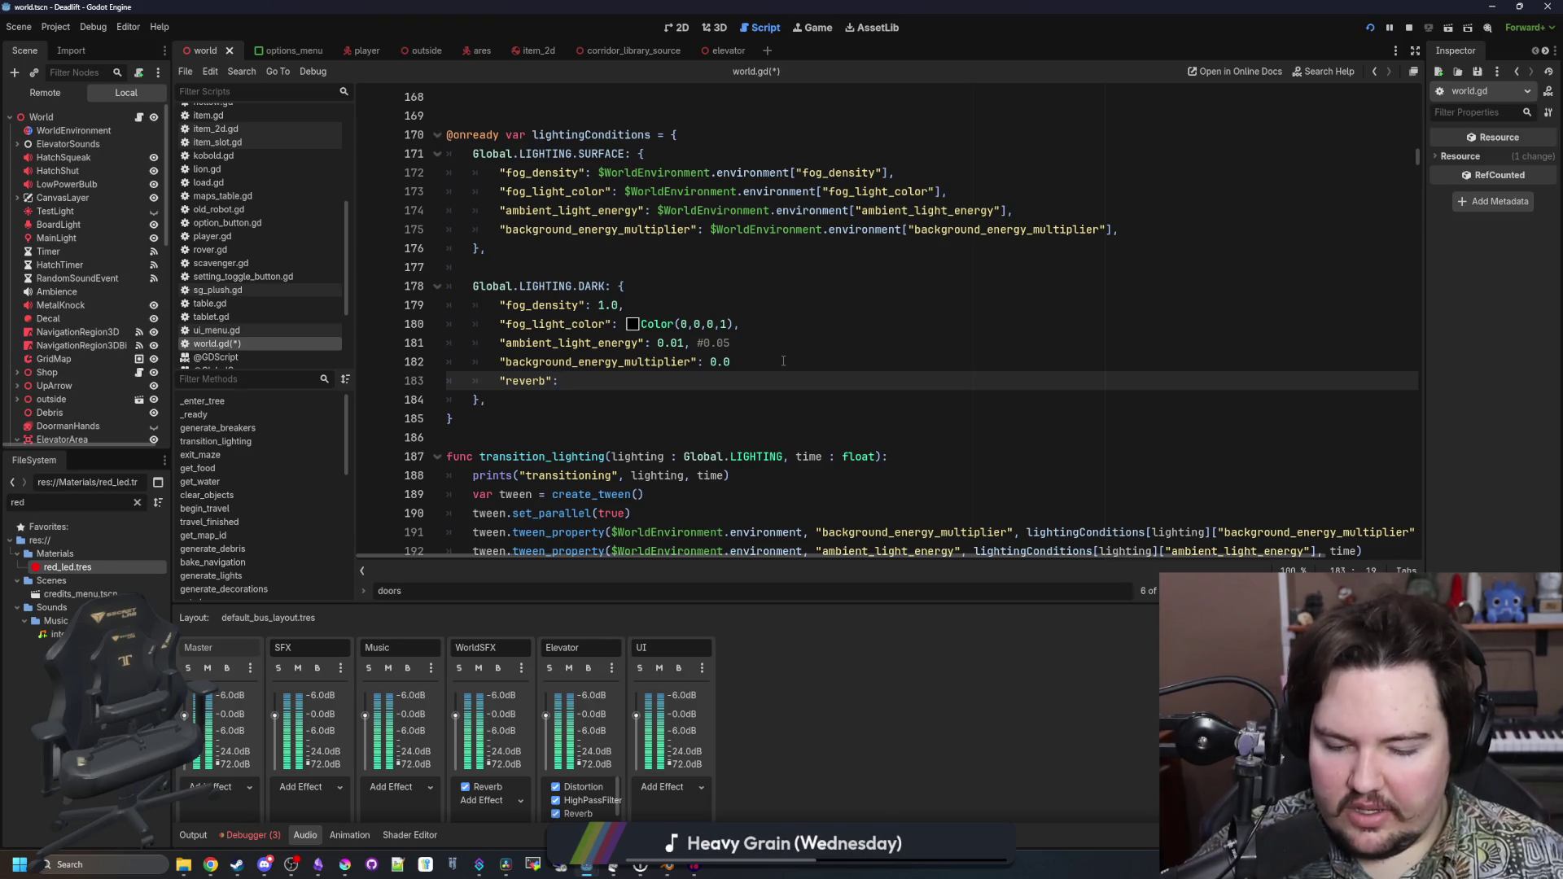
pyautogui.write('0.3,')
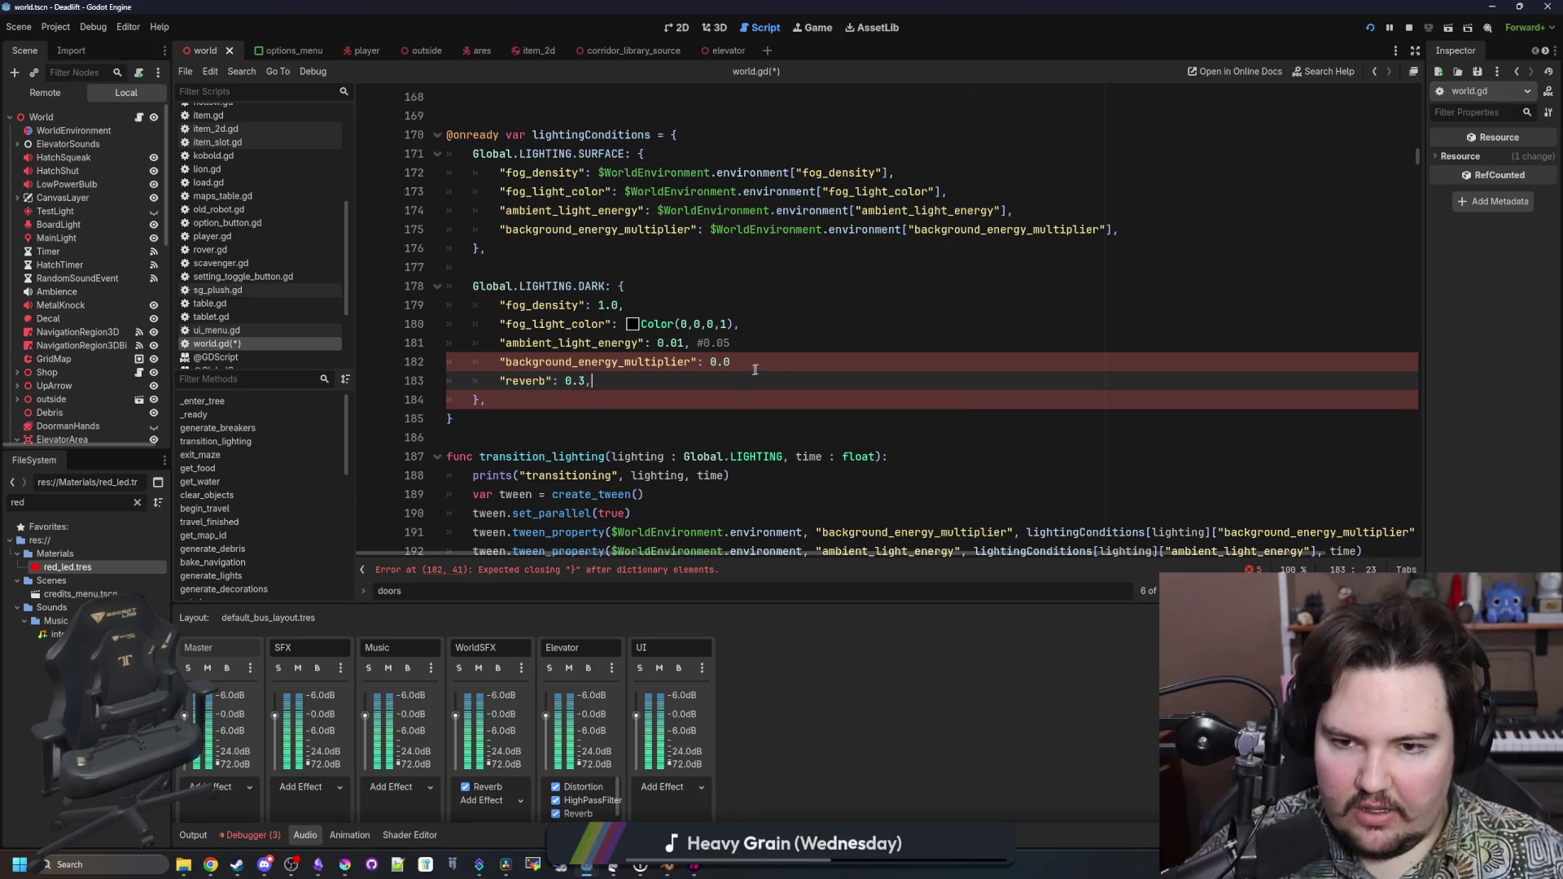
pyautogui.click(755, 369)
pyautogui.write(',')
# Copy the reverb entry into the SURFACE conditions with a value of 0.0
pyautogui.moveTo(592, 381); pyautogui.dragTo(497, 380)
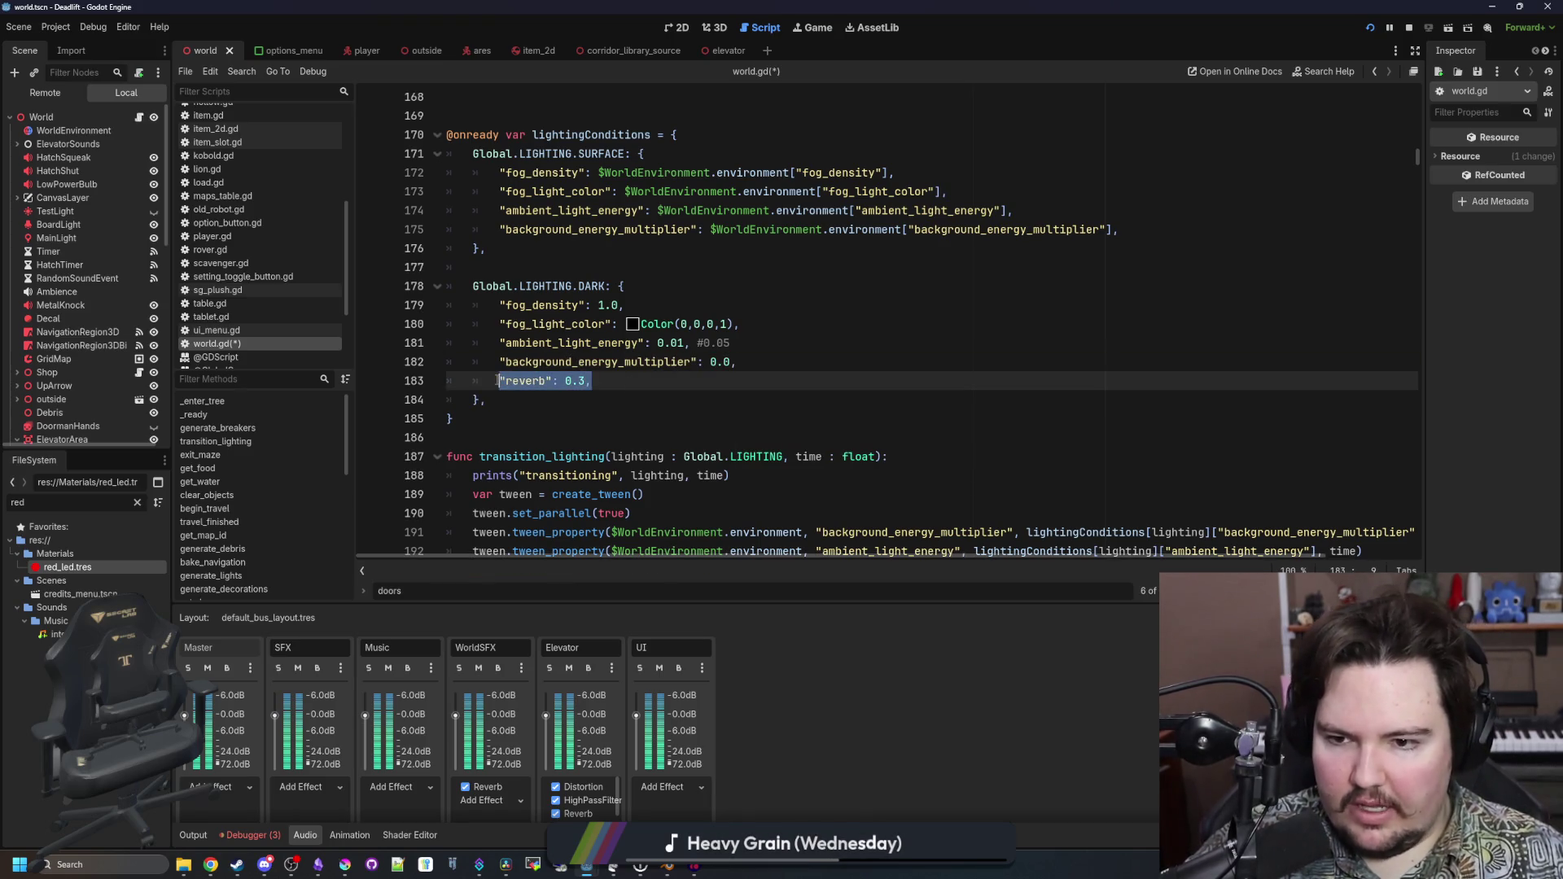
pyautogui.click(570, 438)
pyautogui.moveTo(592, 380)
pyautogui.mouseDown()
pyautogui.moveTo(489, 399)
pyautogui.moveTo(499, 375)
pyautogui.mouseUp()
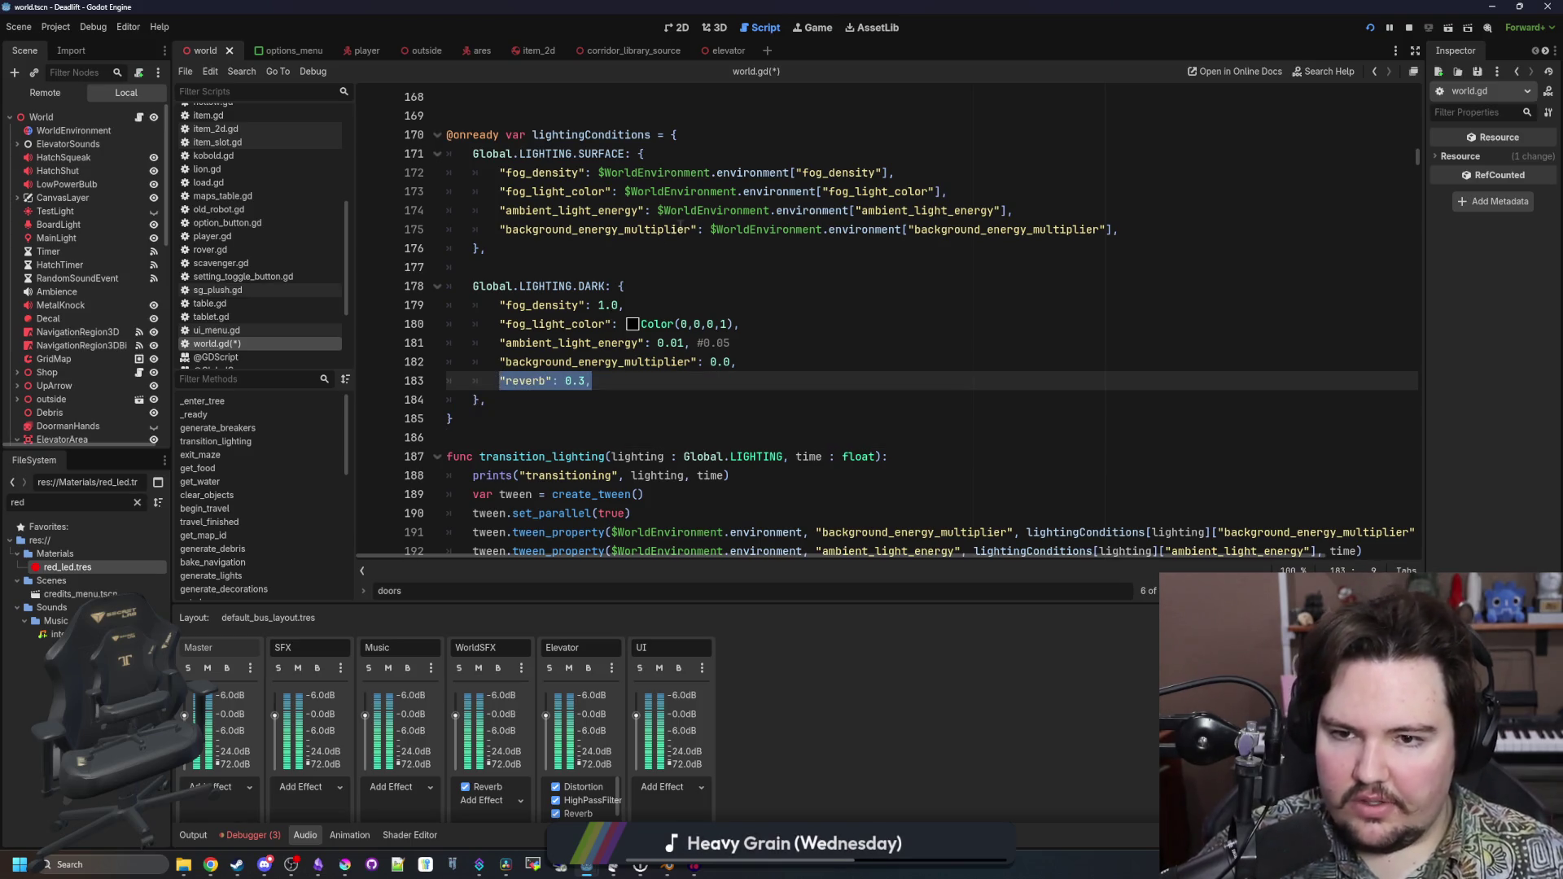
pyautogui.hotkey('ctrl', 'c')
pyautogui.click(1173, 236)
pyautogui.press('Return')
pyautogui.hotkey('ctrl', 'v')
pyautogui.press('Left')
pyautogui.press('BackSpace')
pyautogui.write('0')
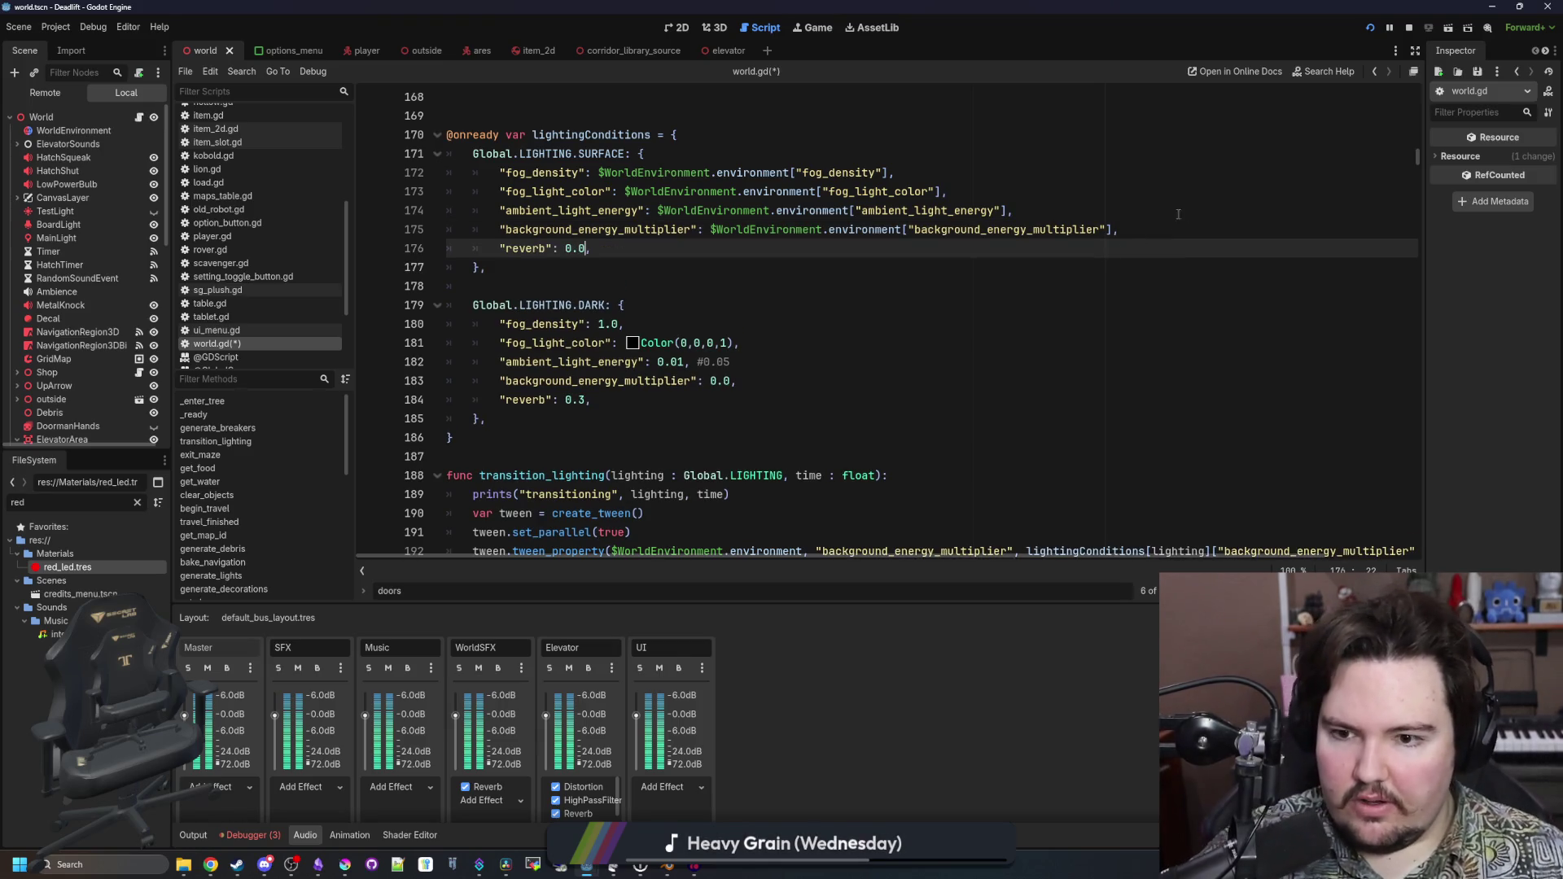
# Save the script and run the project to test the reverb
pyautogui.scroll(-2, 814, 285)
pyautogui.click(572, 331)
pyautogui.hotkey('ctrl', 's')
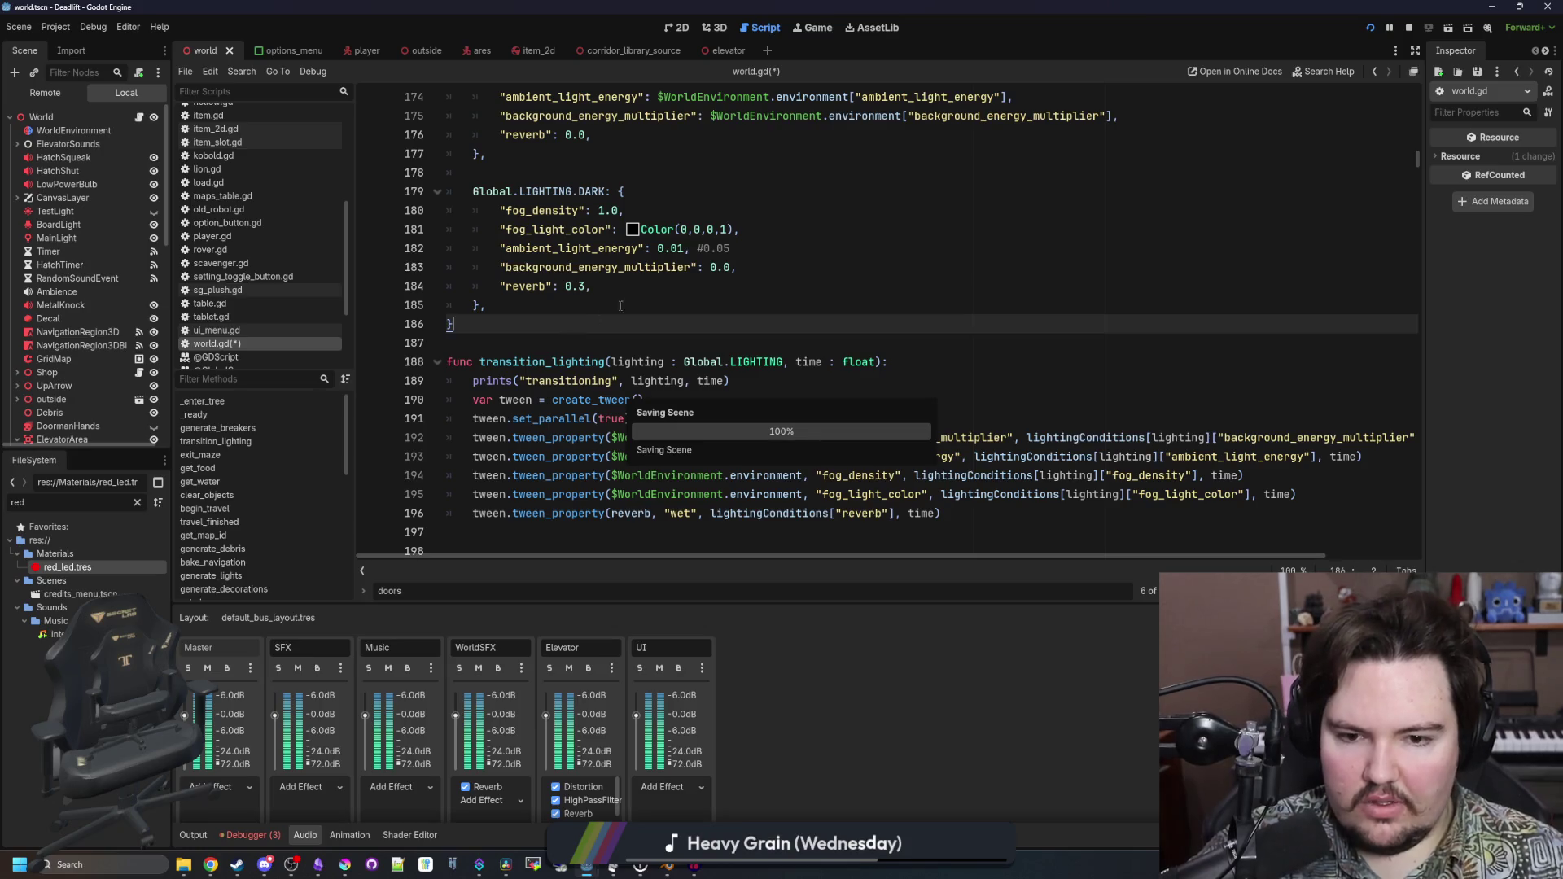
pyautogui.click(1371, 29)
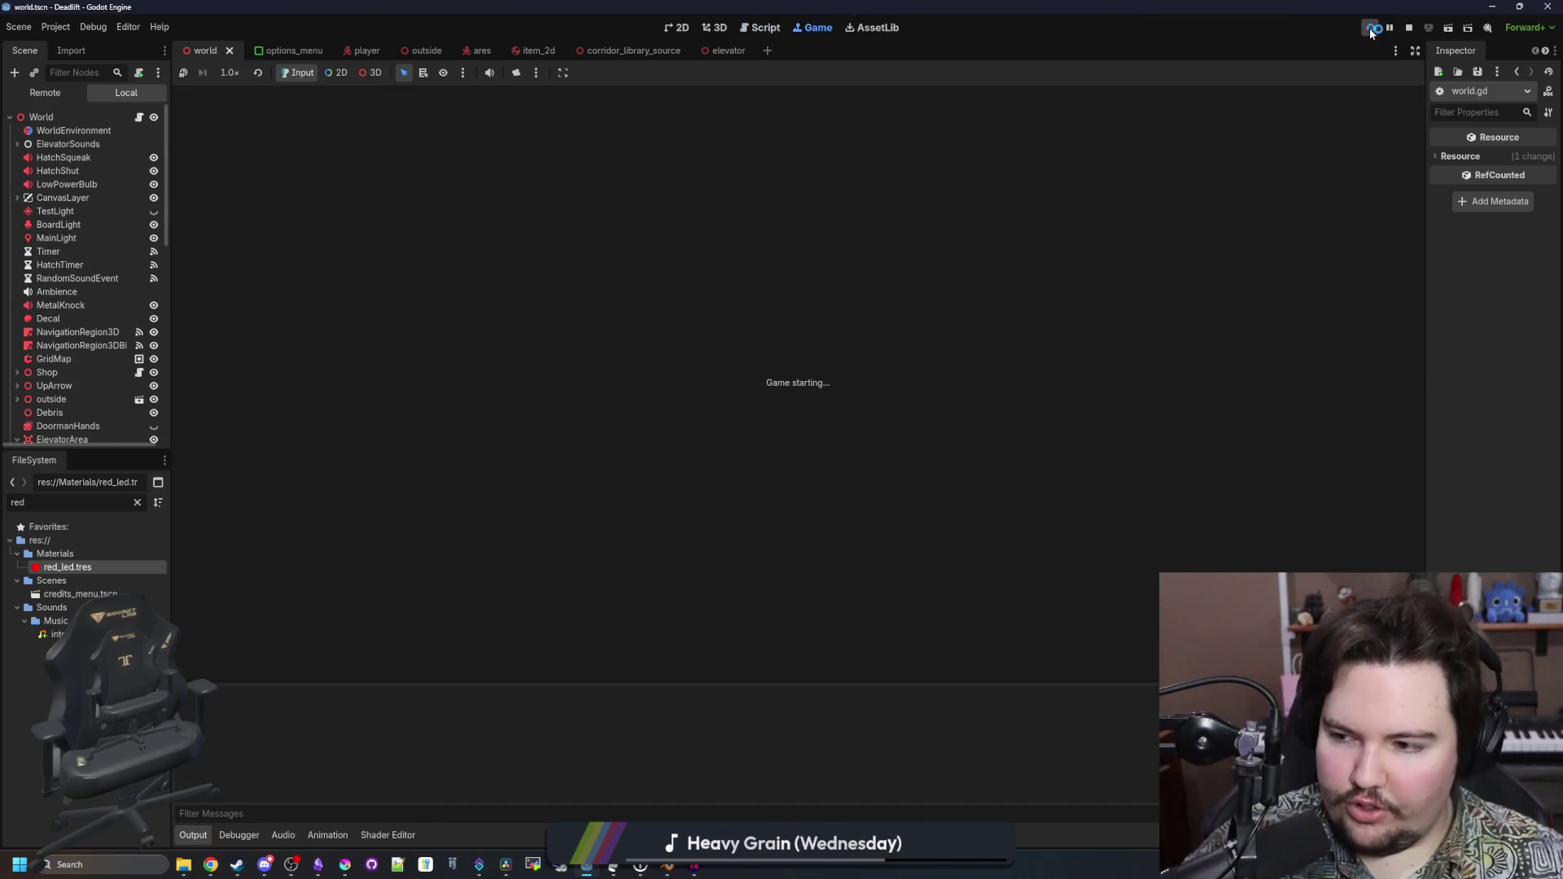
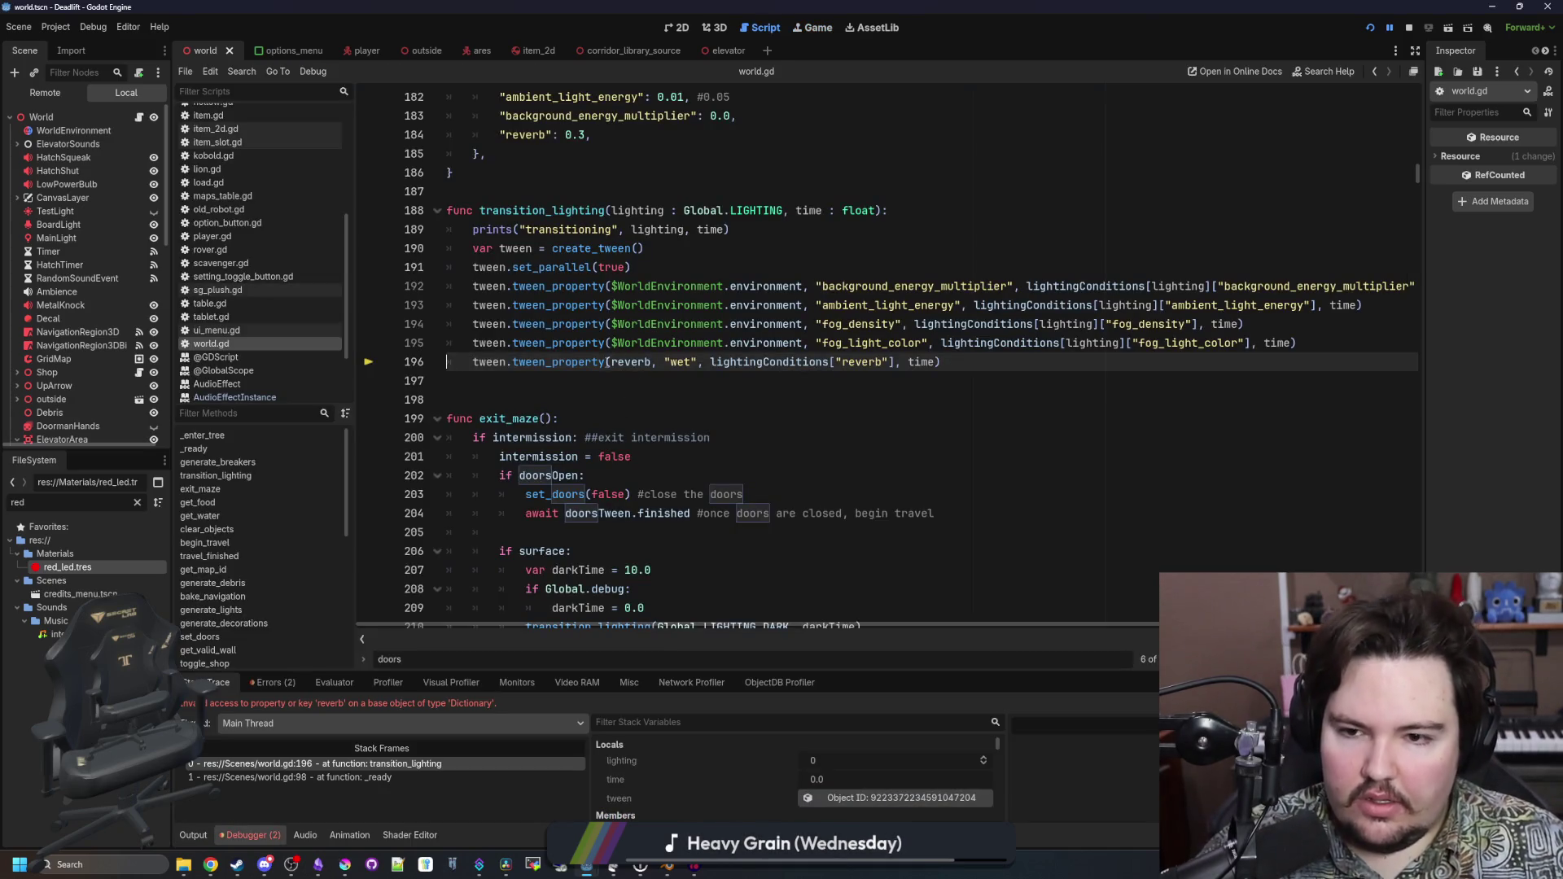
# Trace the reverb variable from failing line 196 to its declaration and the reverb.wet setup on line 83
pyautogui.click(626, 364)
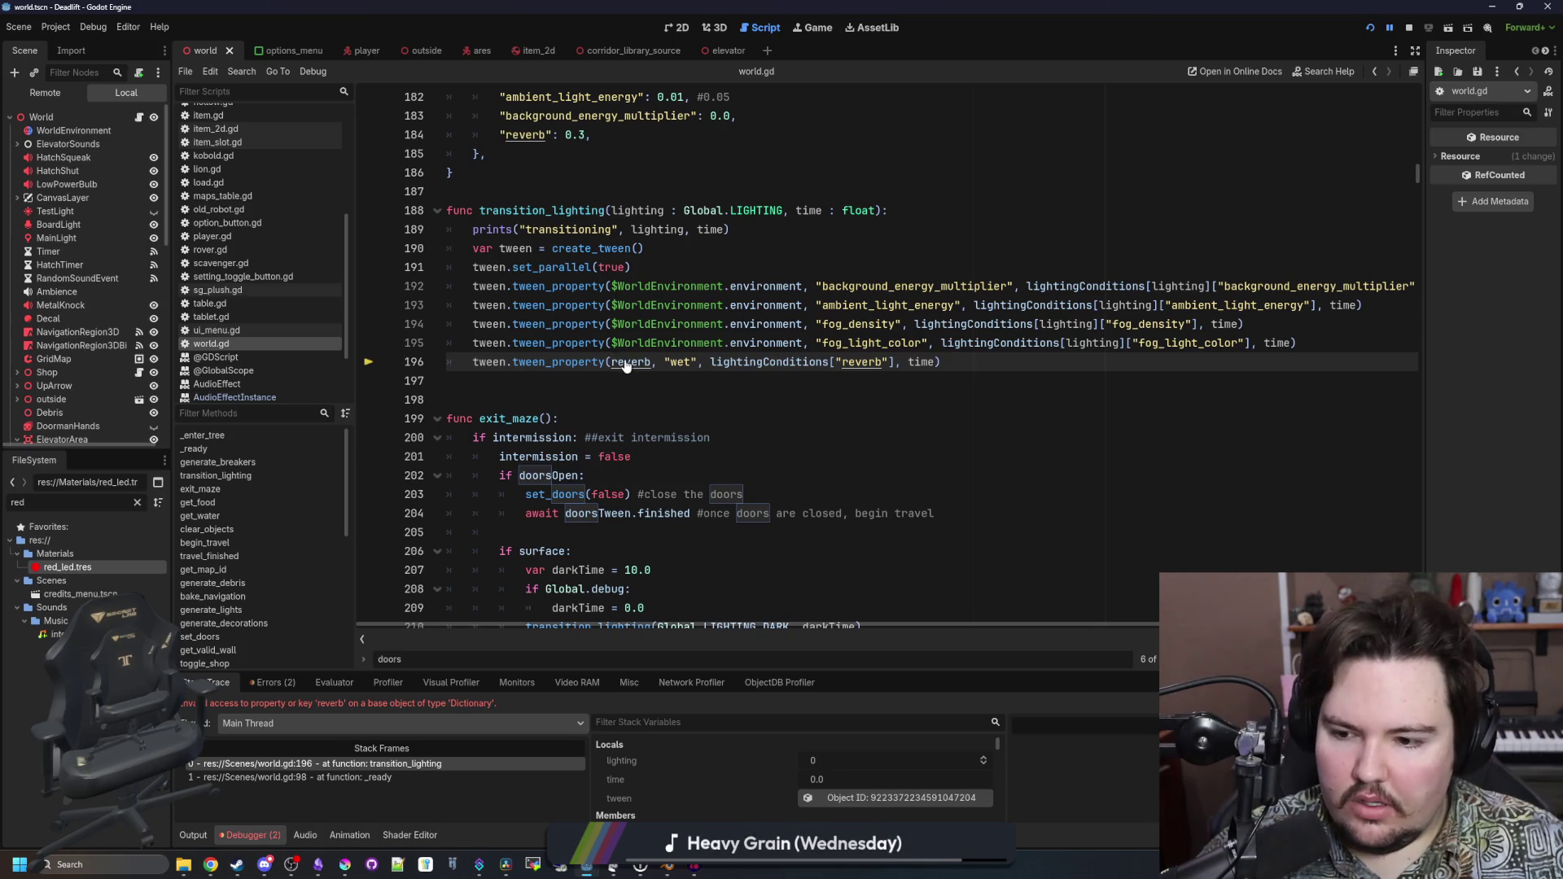
pyautogui.scroll(2, 626, 364)
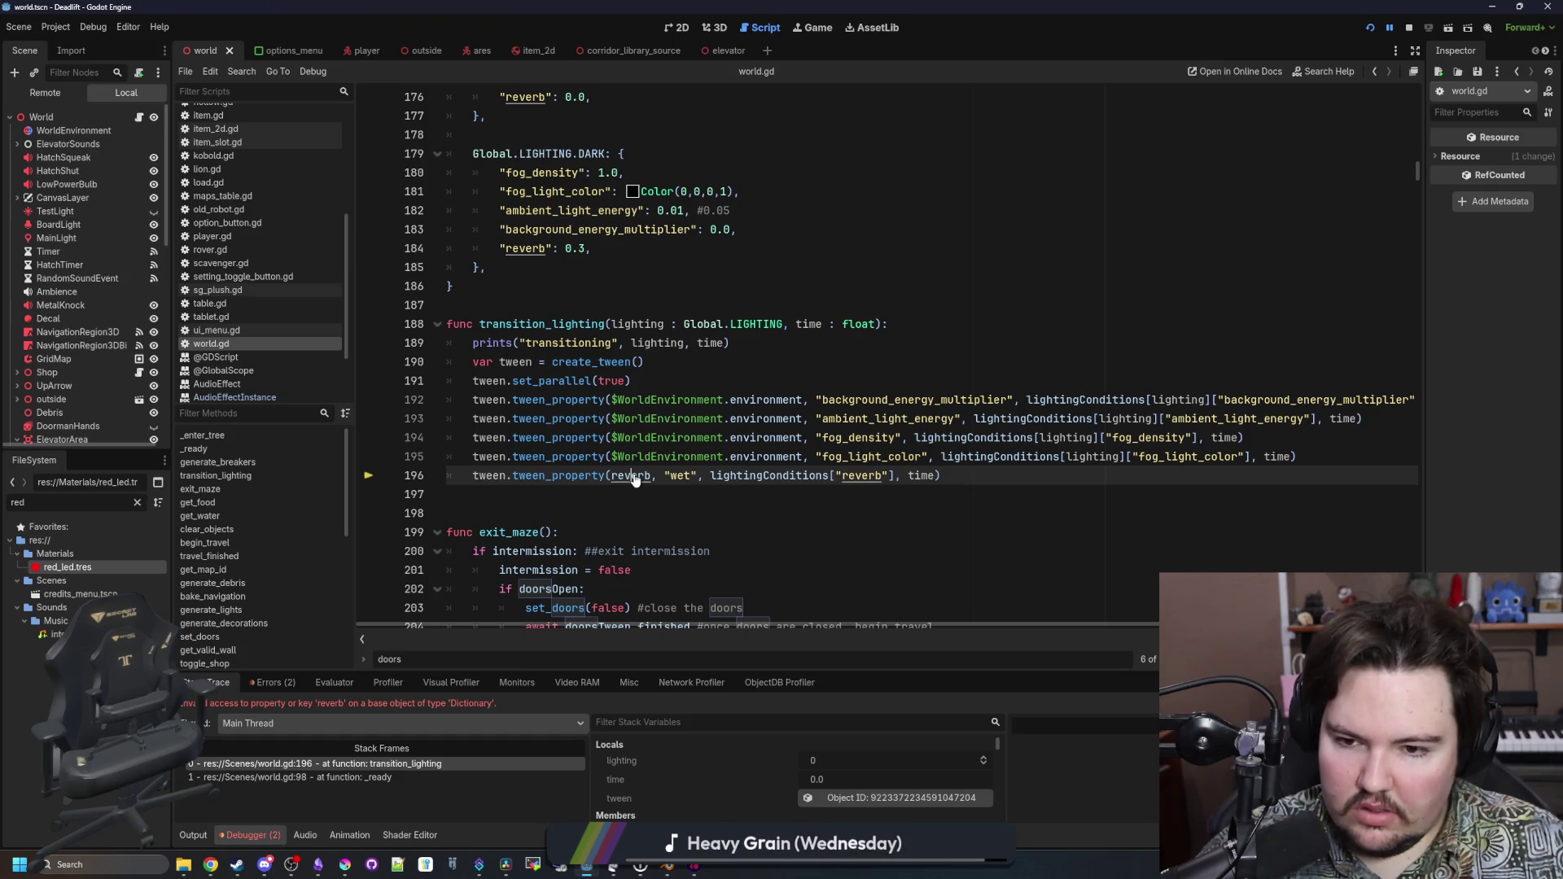
pyautogui.keyDown('ctrl'); pyautogui.click(634, 479); pyautogui.keyUp('ctrl')
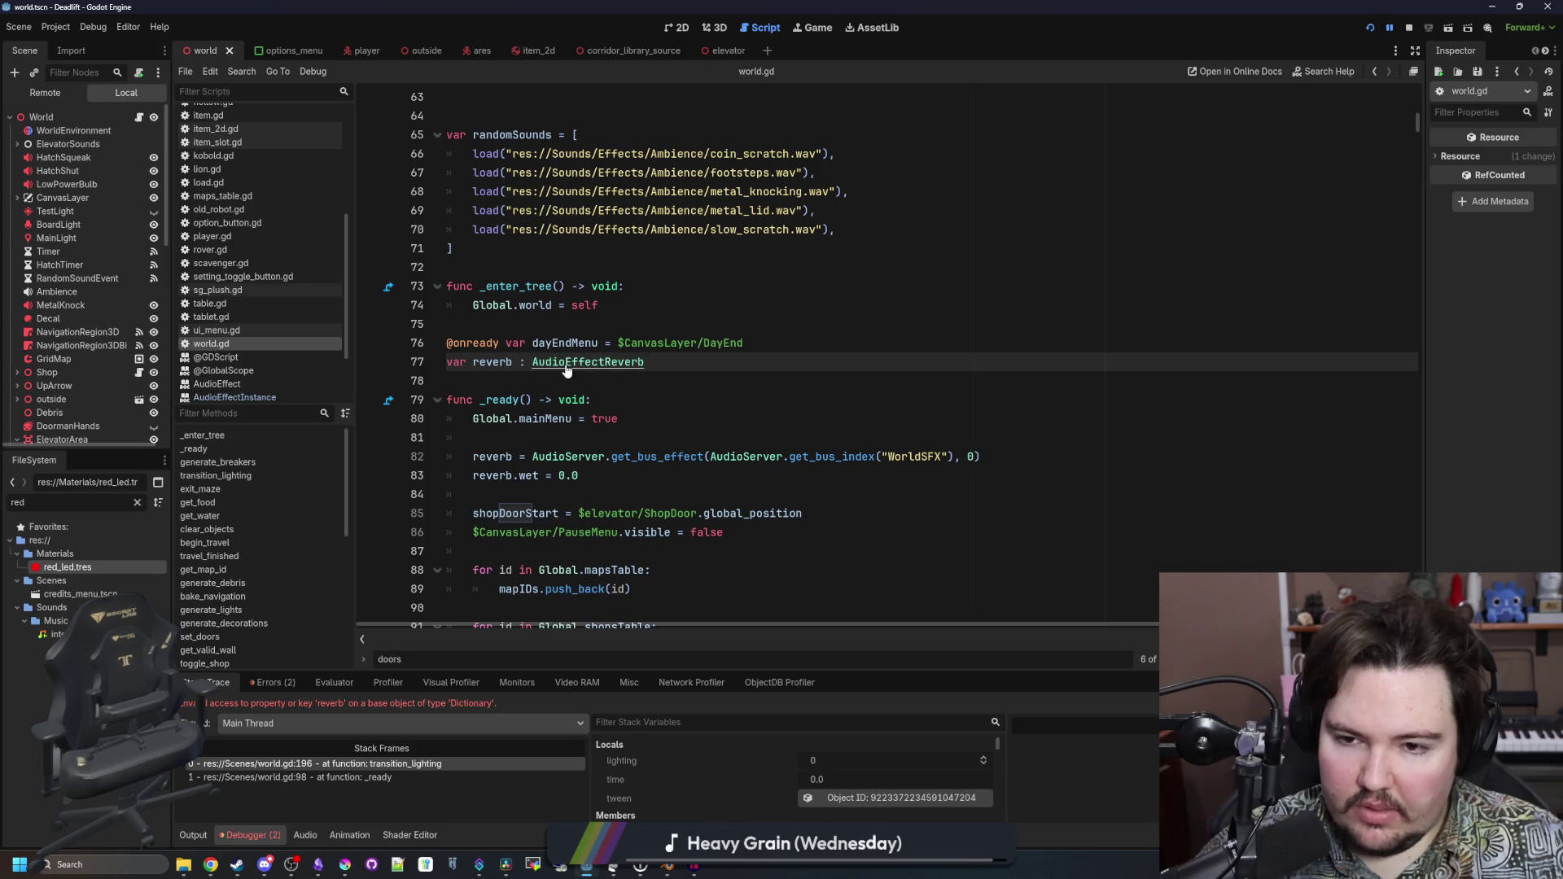
pyautogui.click(418, 764)
pyautogui.click(393, 777)
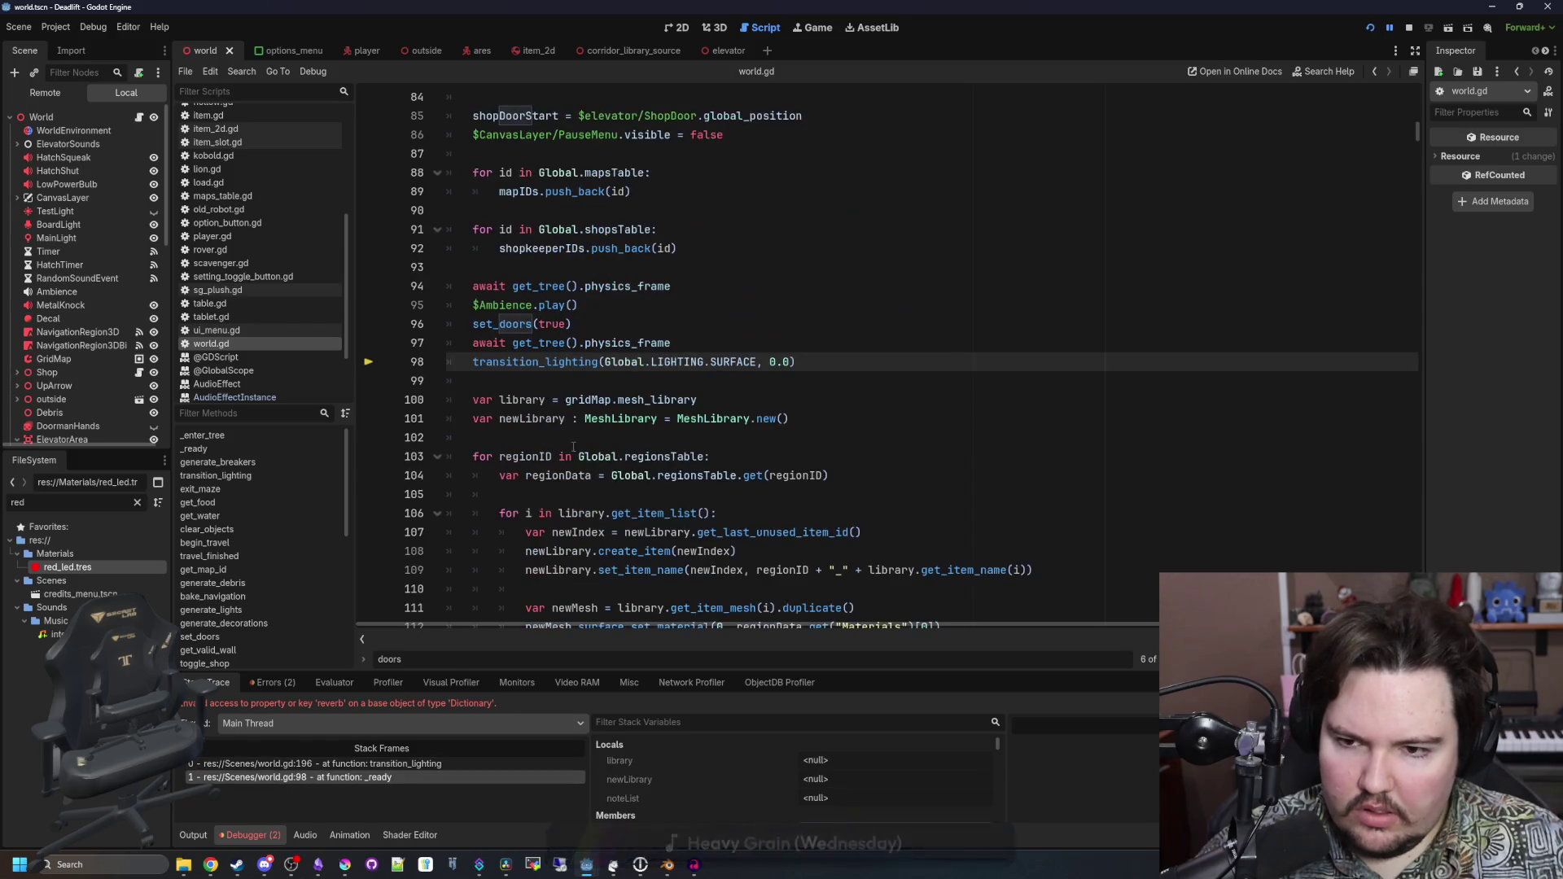
pyautogui.doubleClick(567, 305)
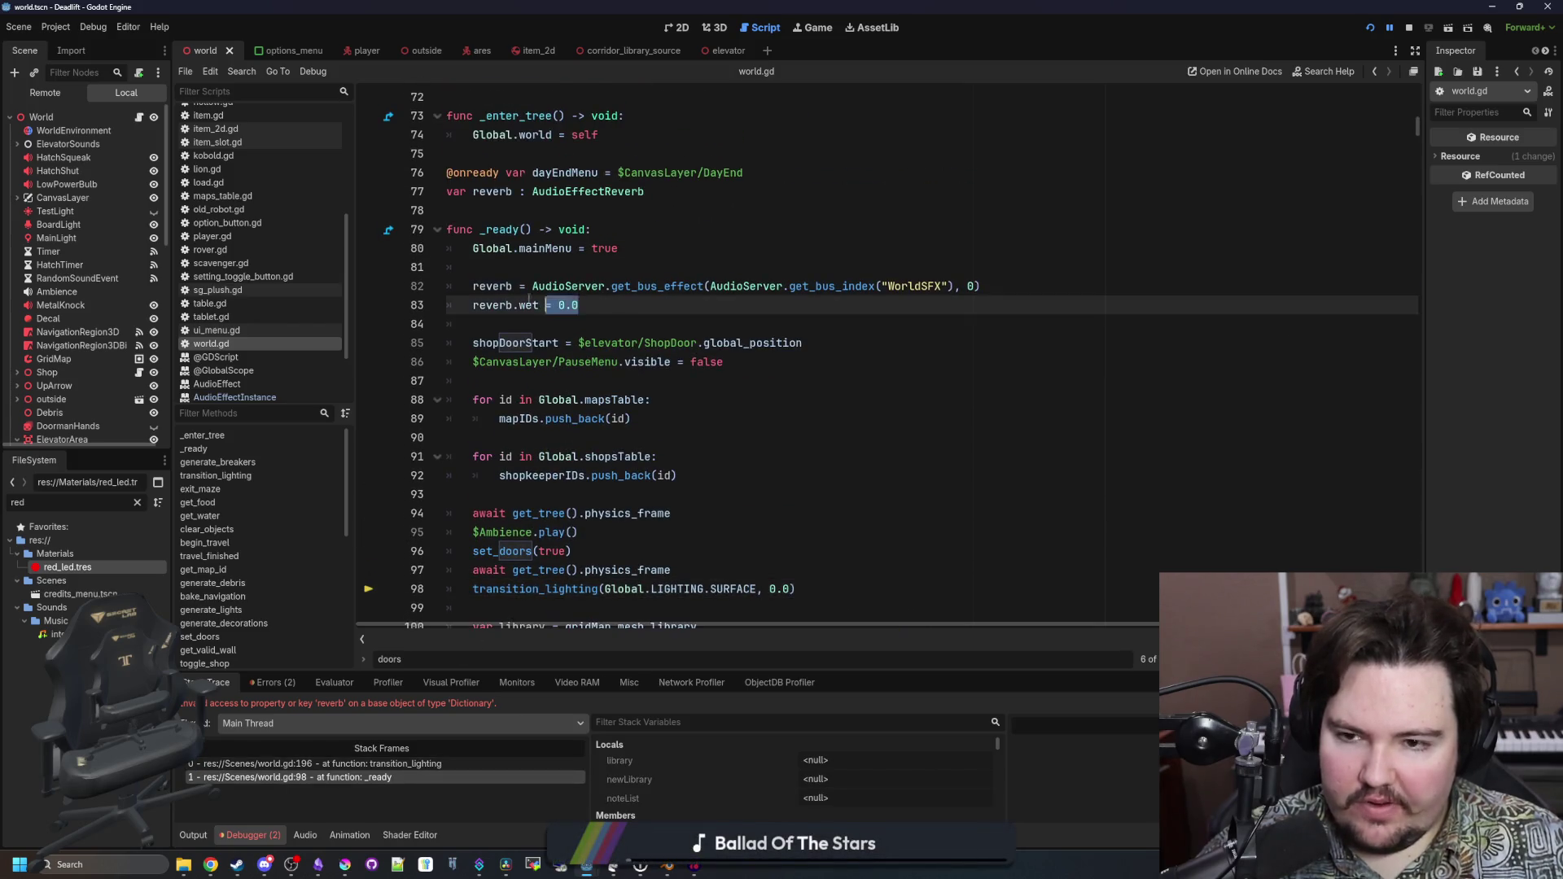
pyautogui.click(599, 304)
pyautogui.scroll(3, 599, 303)
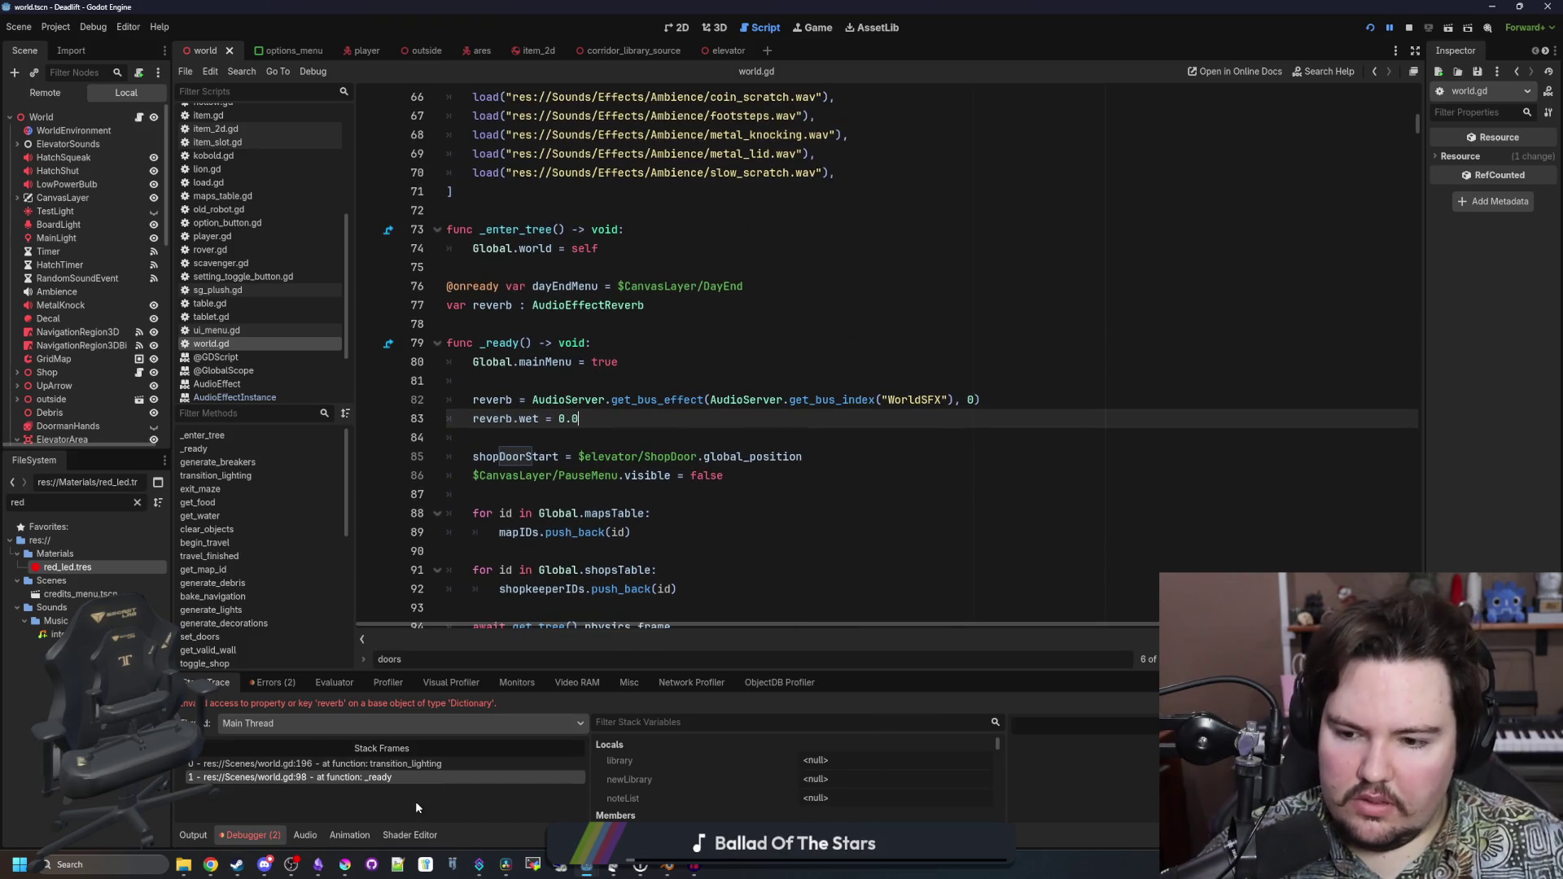
pyautogui.click(415, 765)
# Check the AudioEffectReverb documentation, then return to the transition_lighting function
pyautogui.click(621, 364)
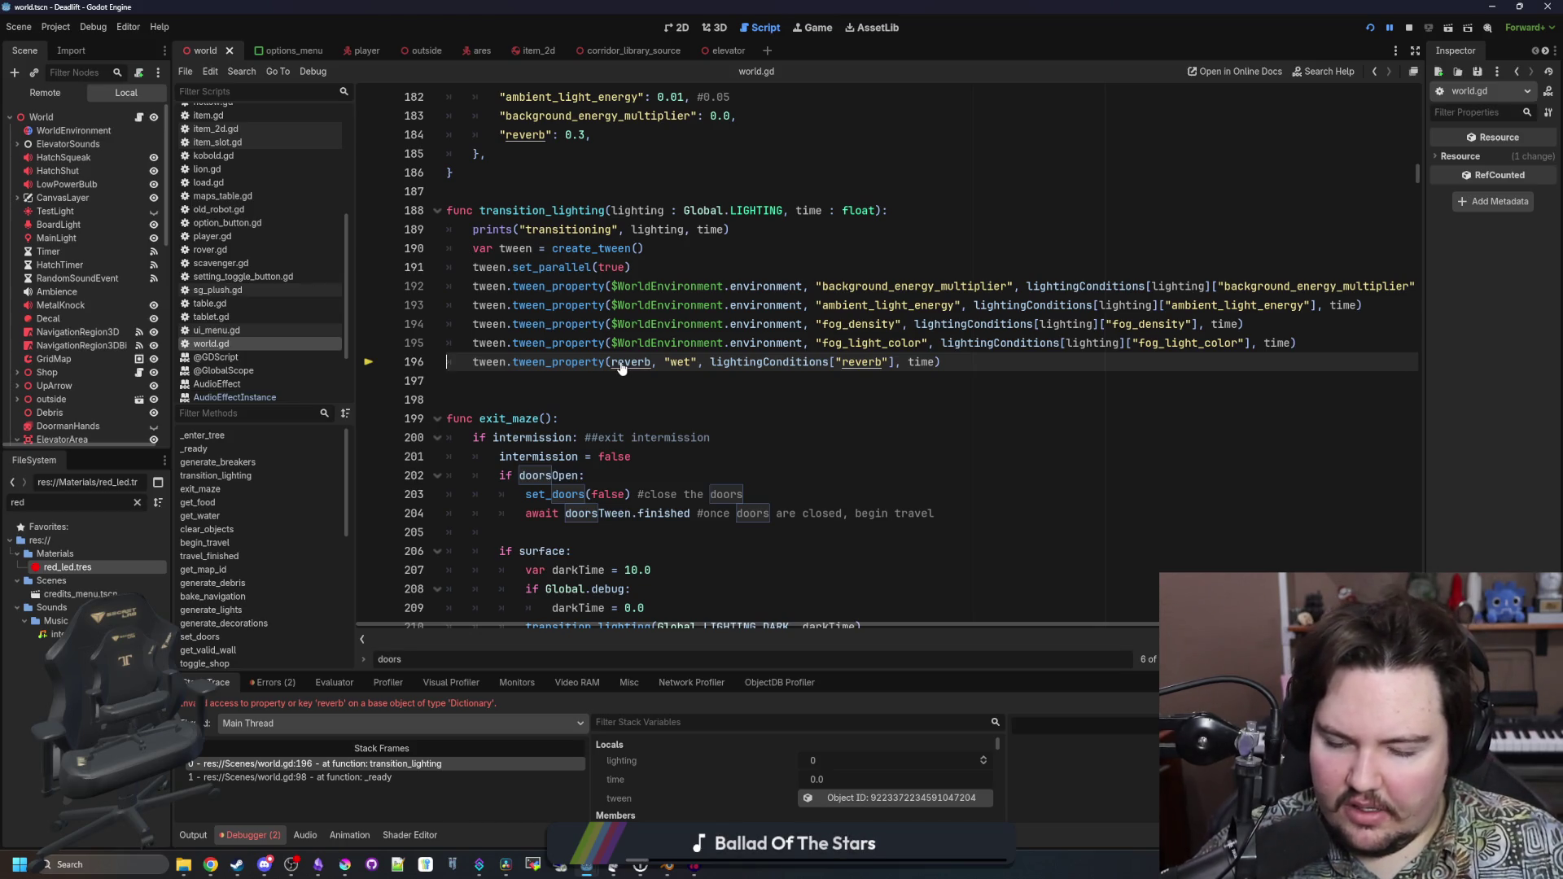
pyautogui.keyDown('ctrl'); pyautogui.click(621, 368); pyautogui.keyUp('ctrl')
pyautogui.keyDown('ctrl'); pyautogui.click(613, 368); pyautogui.keyUp('ctrl')
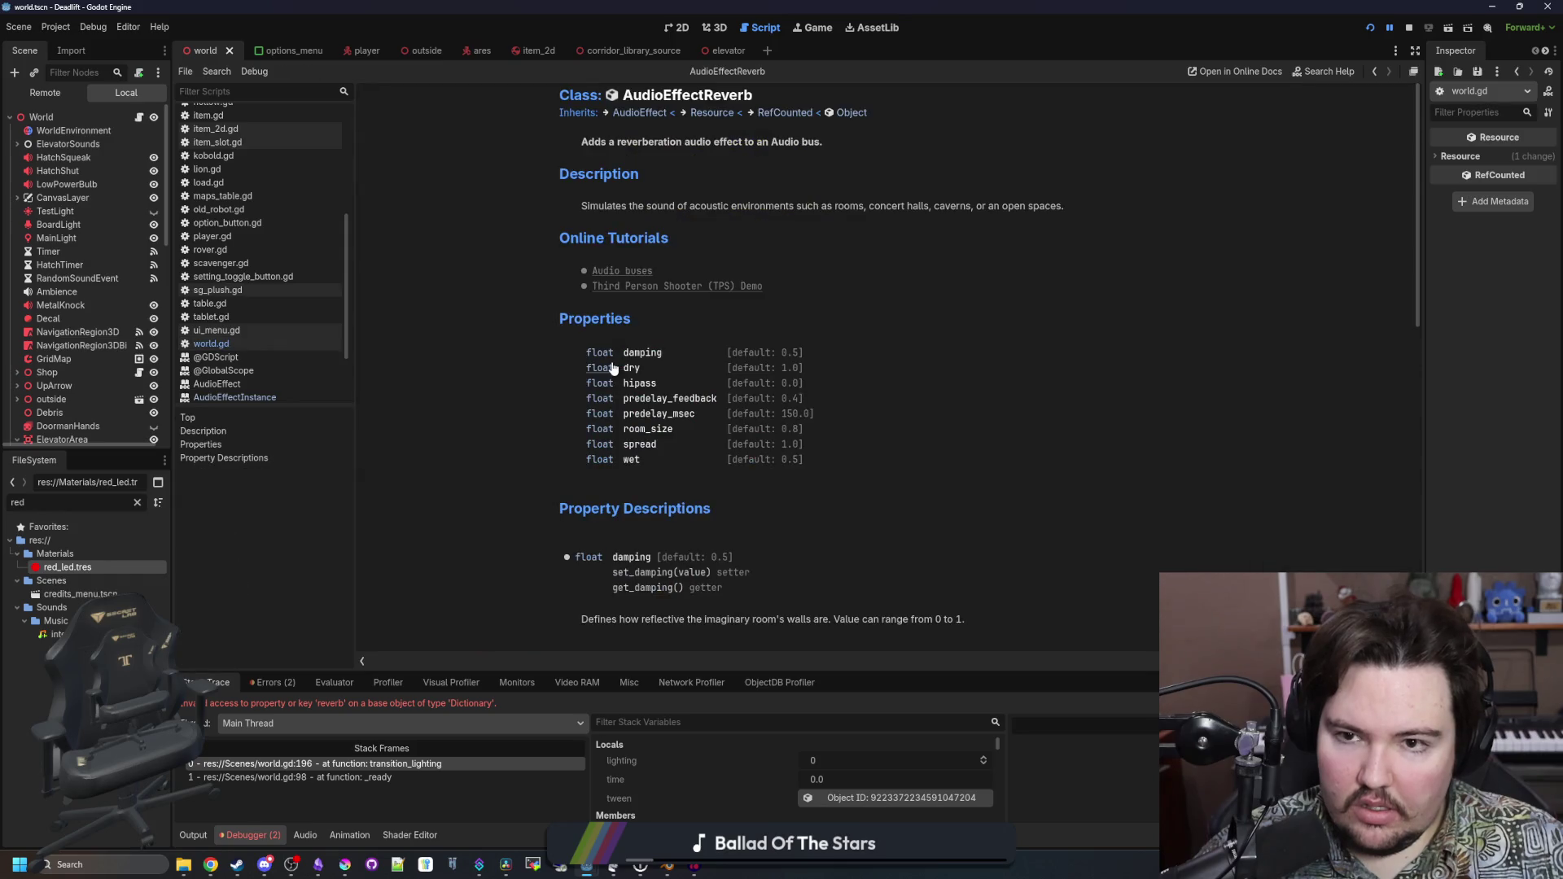
pyautogui.hotkey('alt', 'Left')
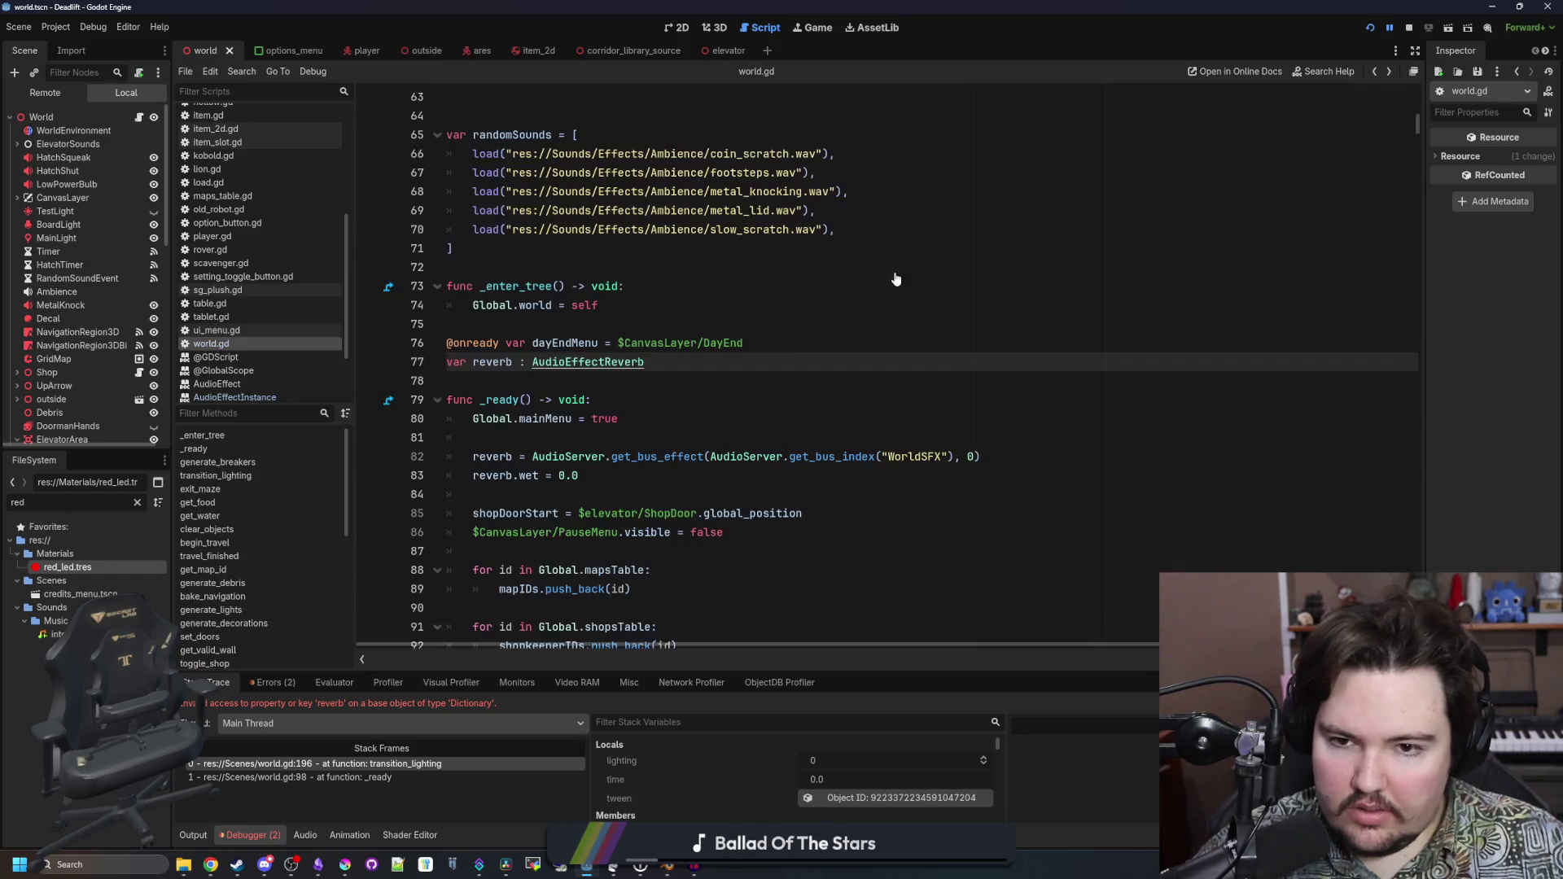
pyautogui.click(551, 384)
pyautogui.scroll(-1, 537, 391)
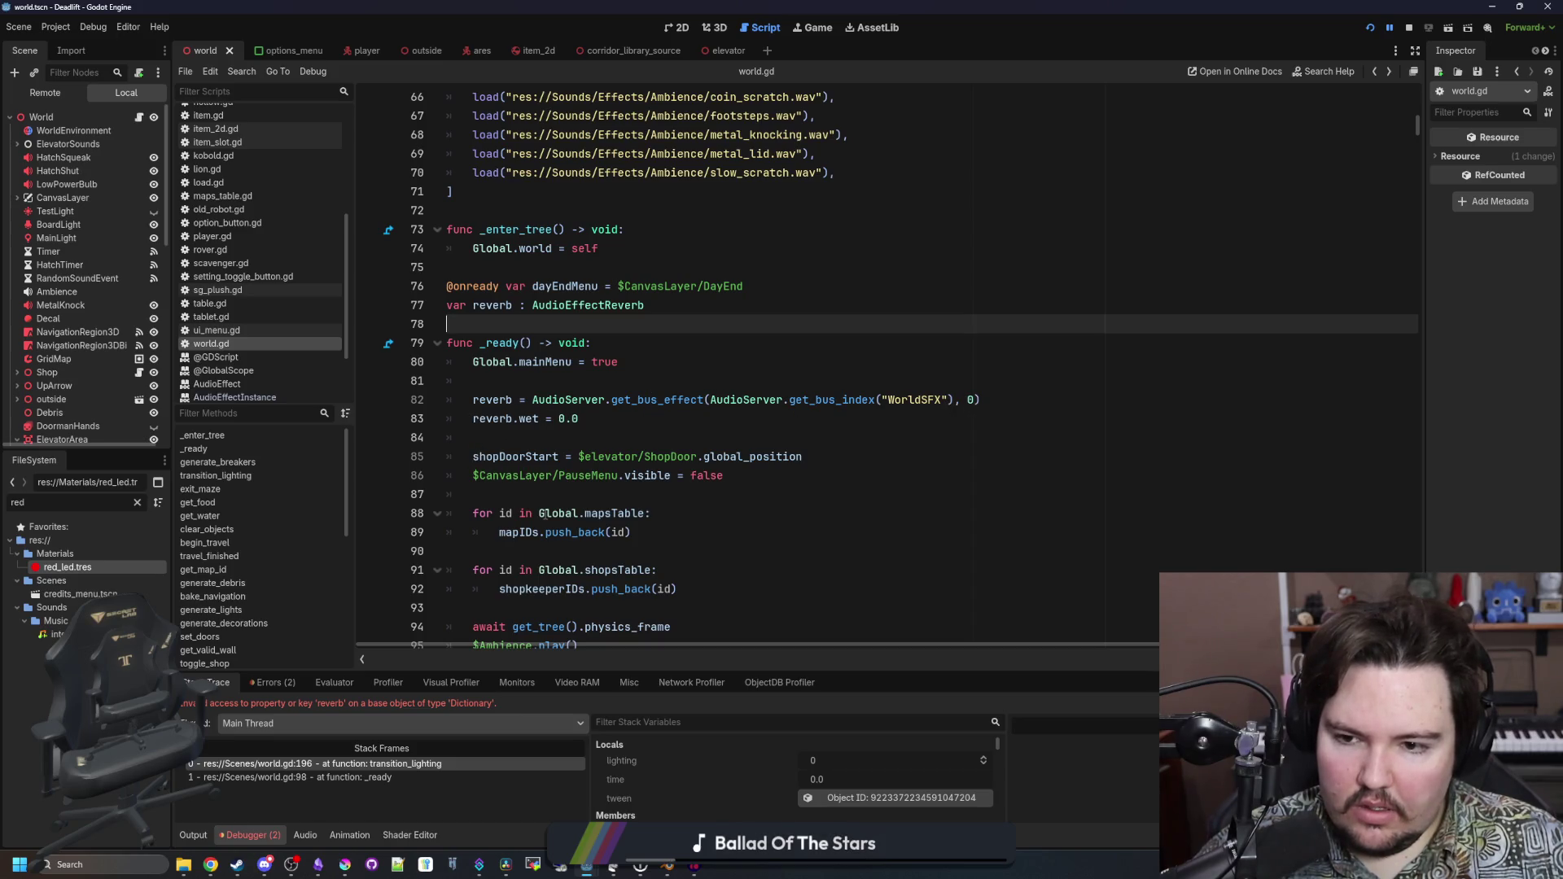
pyautogui.scroll(-5, 616, 436)
pyautogui.click(620, 382)
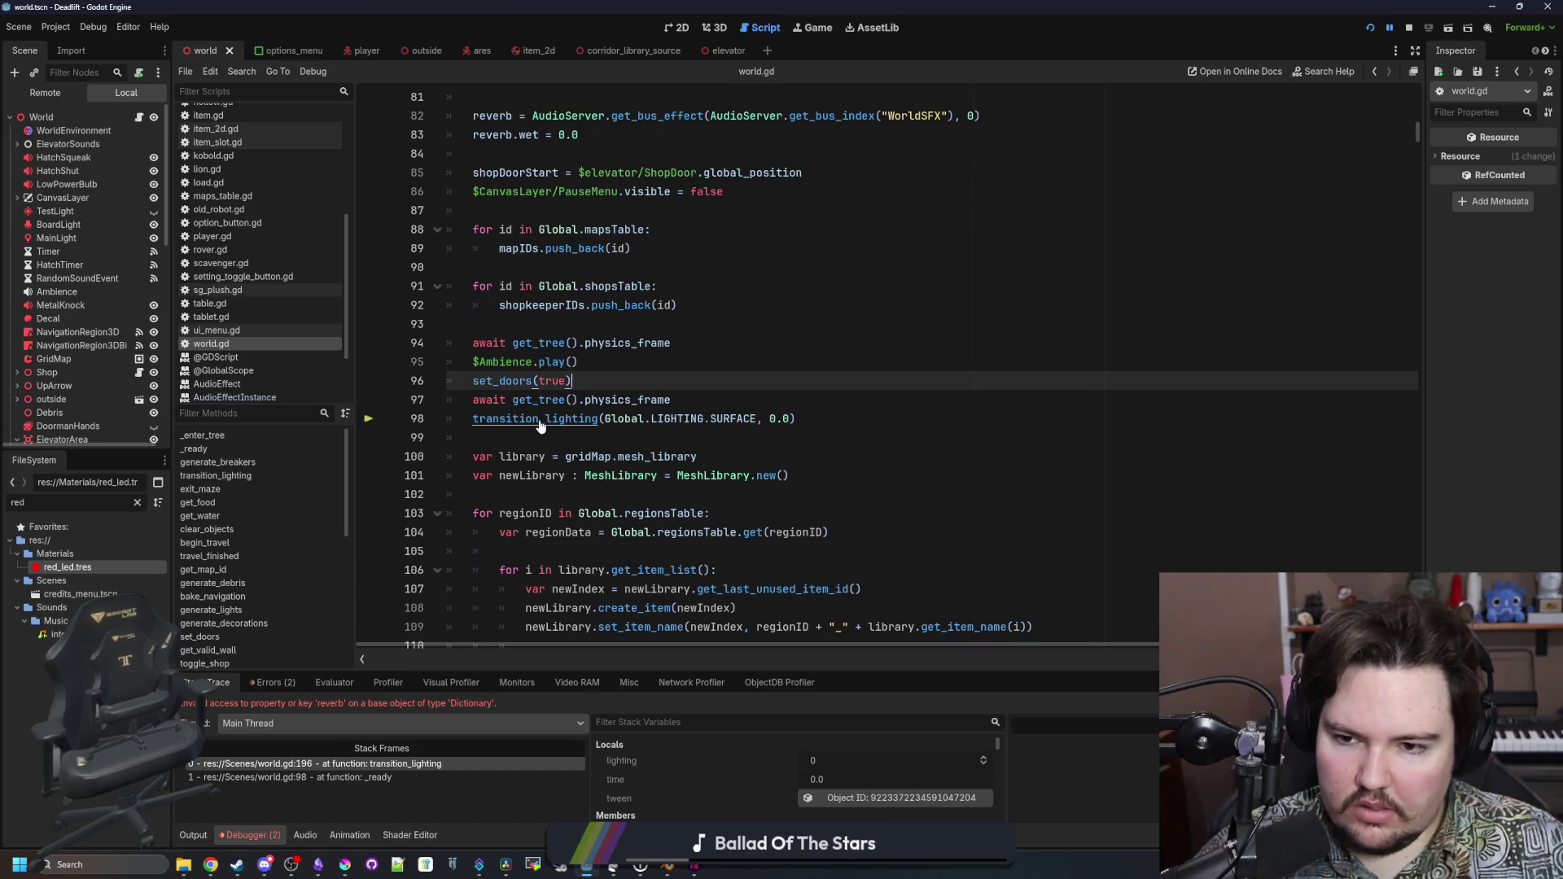
pyautogui.keyDown('ctrl'); pyautogui.click(539, 422); pyautogui.keyUp('ctrl')
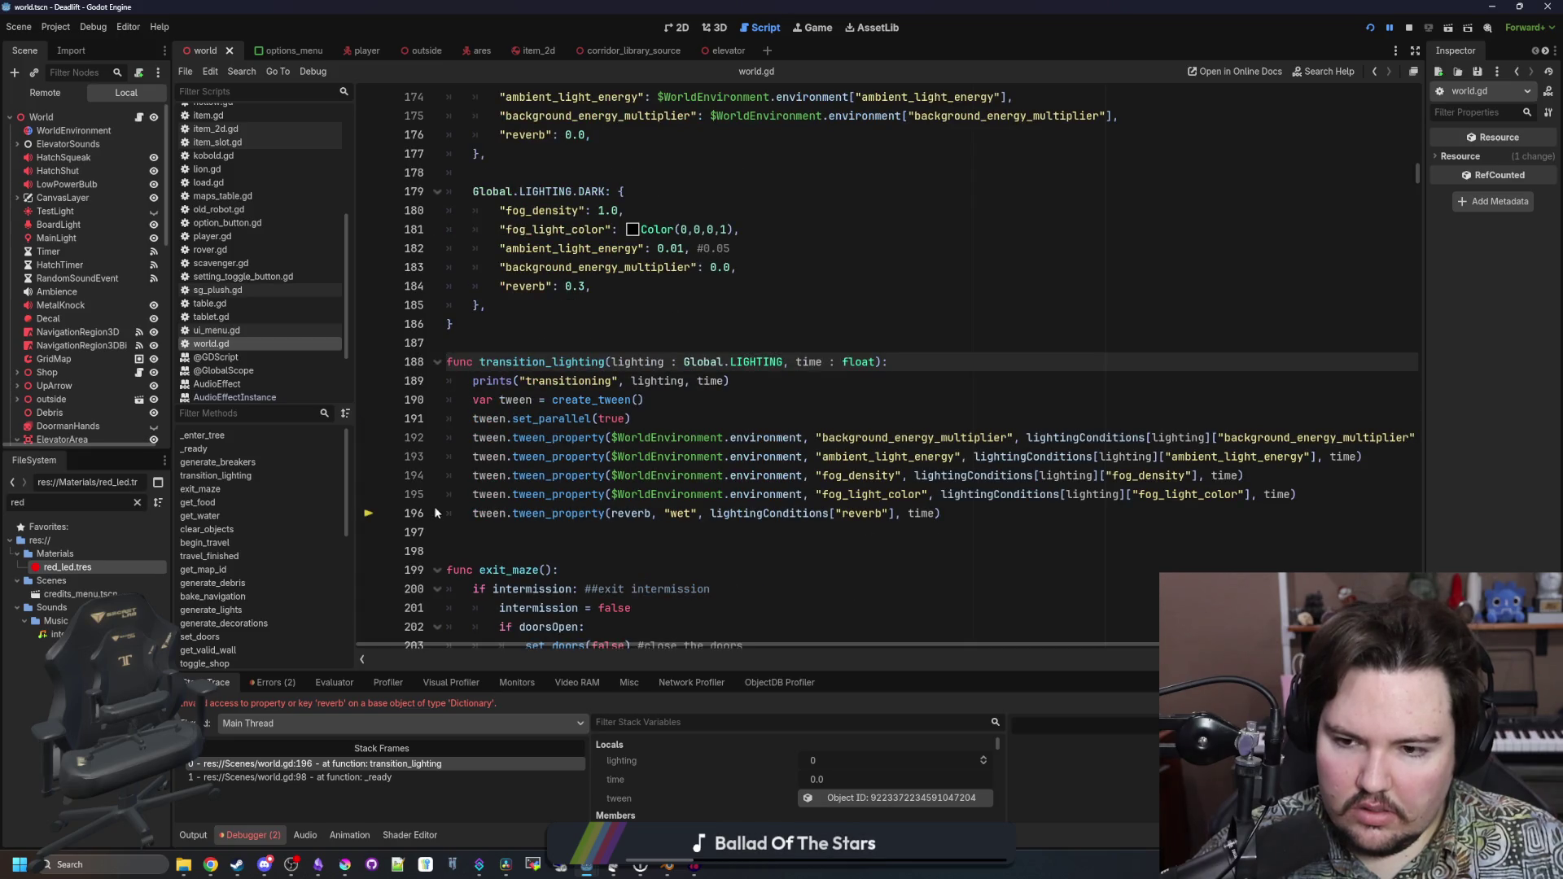
# Wrap the reverb tween in a temporary 'if reverb:' check
pyautogui.click(469, 513)
pyautogui.press('Return')
pyautogui.press('Up')
pyautogui.write('if reverb:')
pyautogui.click(474, 532)
pyautogui.press('Tab')
pyautogui.press('Up')
pyautogui.hotkey('ctrl', 'shift', 'Return')
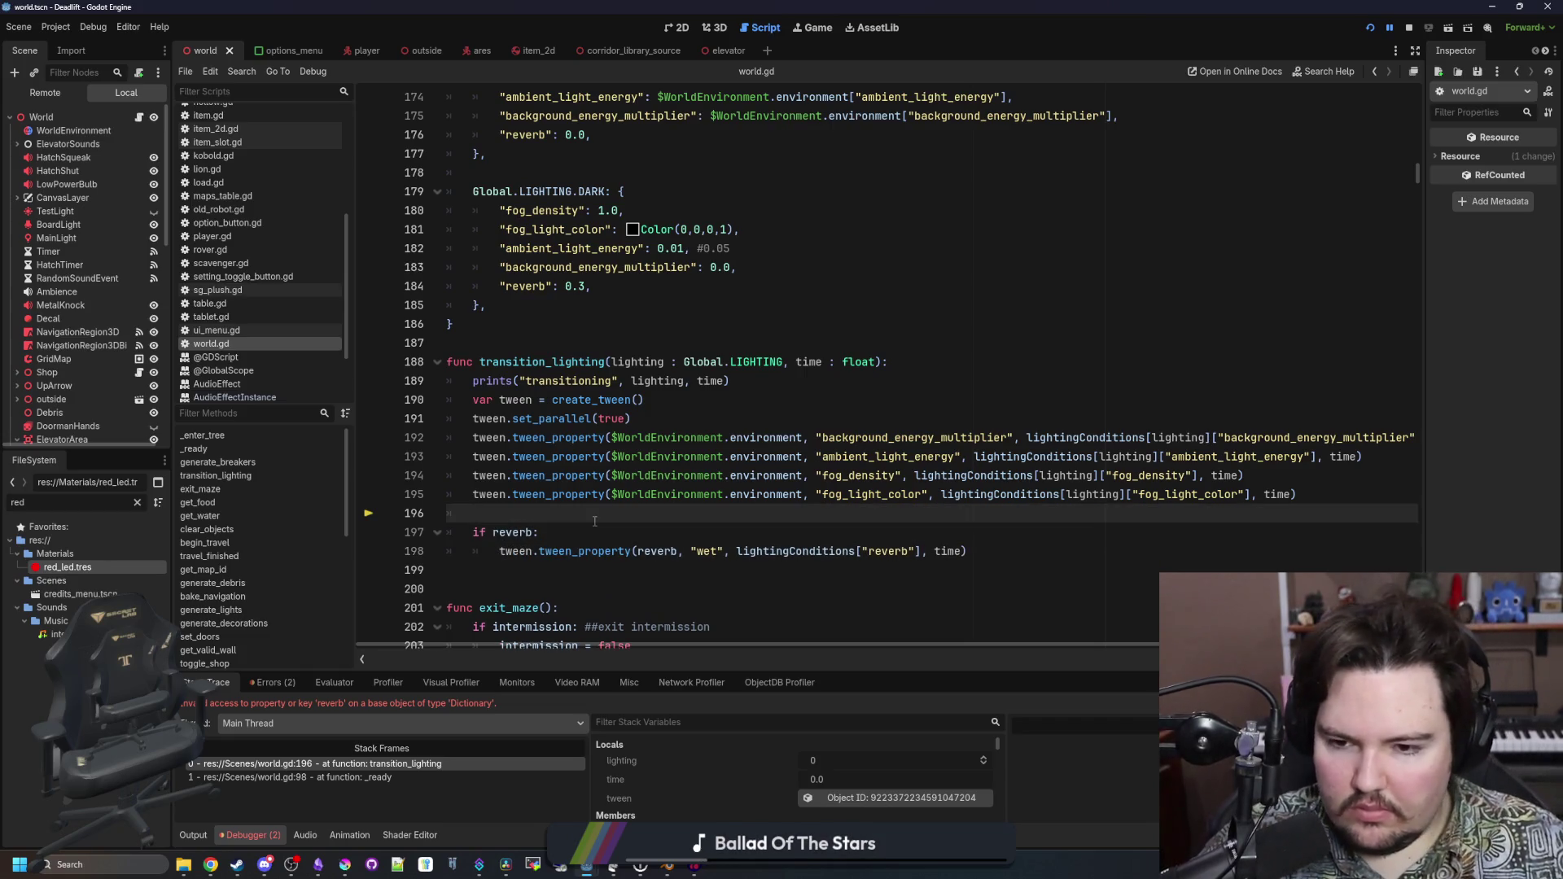
# Inspect the lightingConditions definition near line 190, then return to line 196
pyautogui.press('ctrl')
pyautogui.keyDown('ctrl'); pyautogui.click(820, 556); pyautogui.keyUp('ctrl')
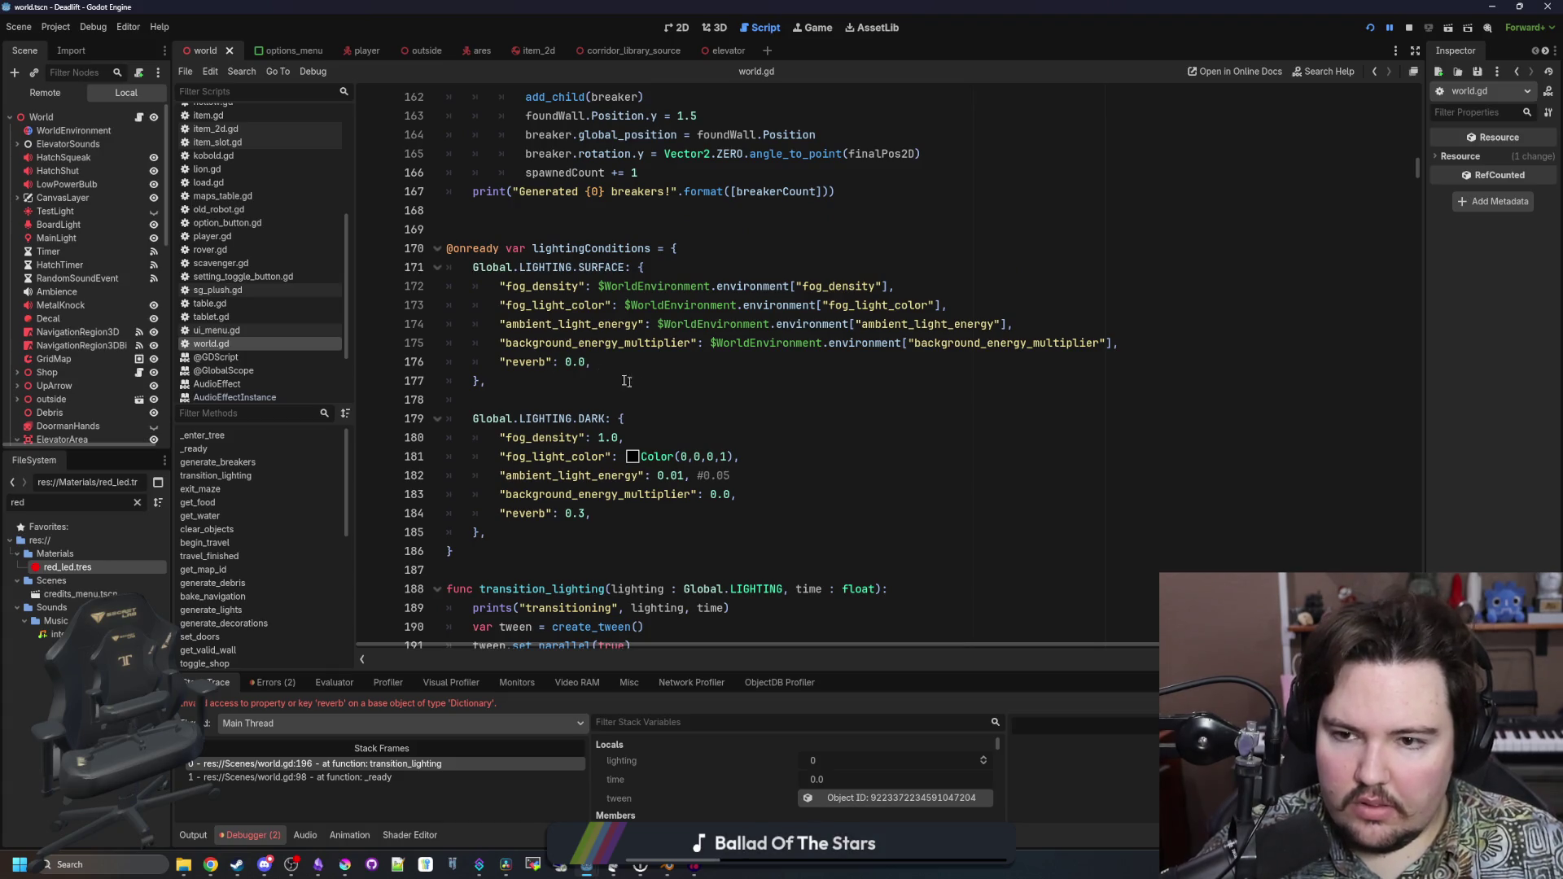
pyautogui.scroll(3, 570, 368)
pyautogui.scroll(-7, 589, 371)
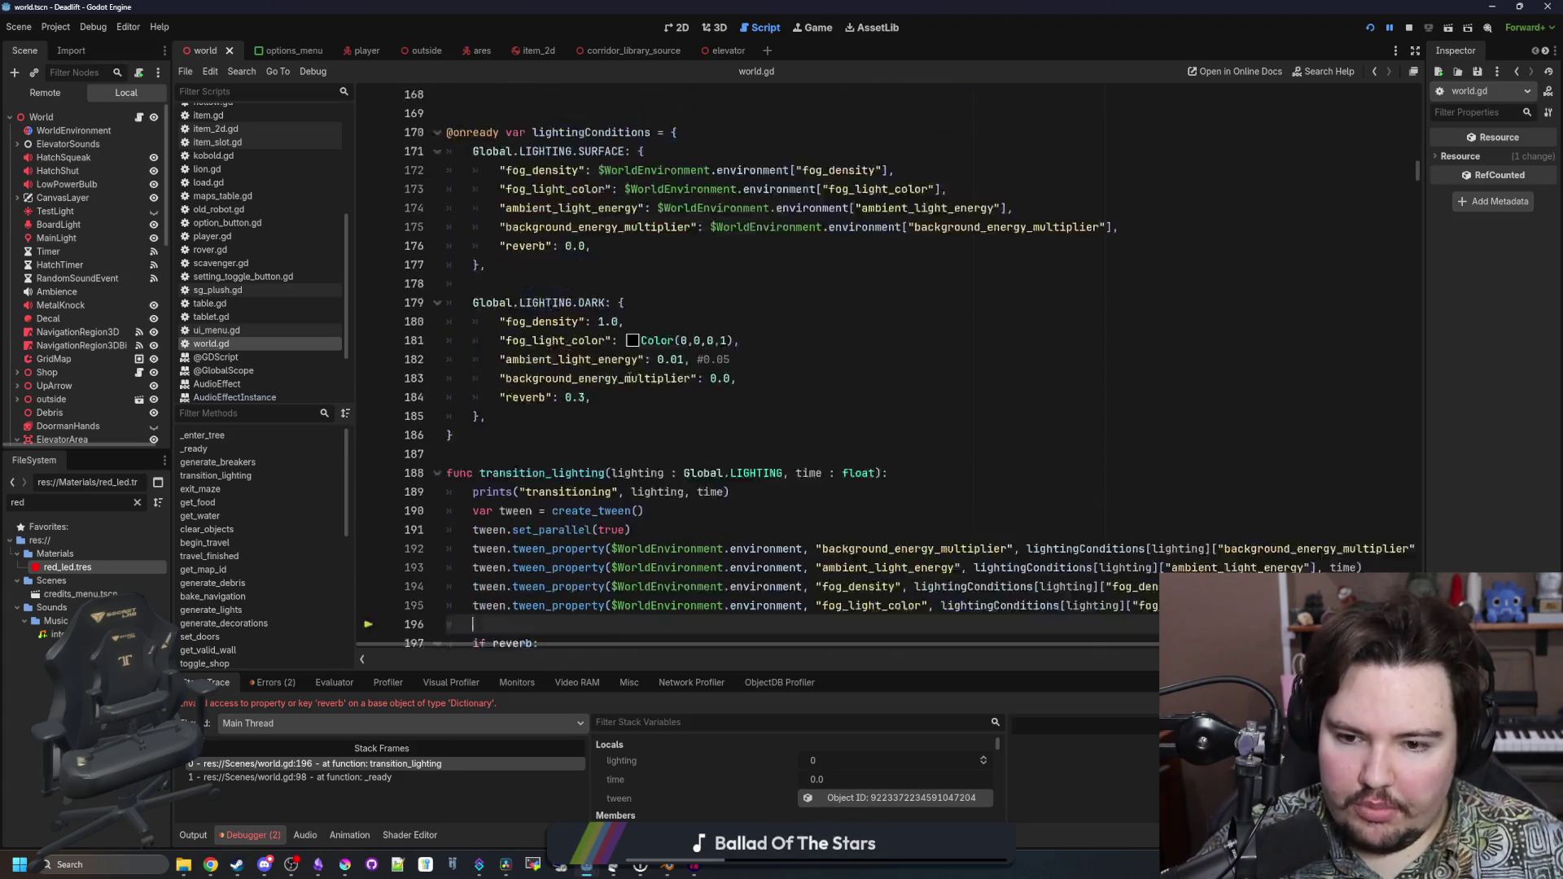
pyautogui.click(672, 400)
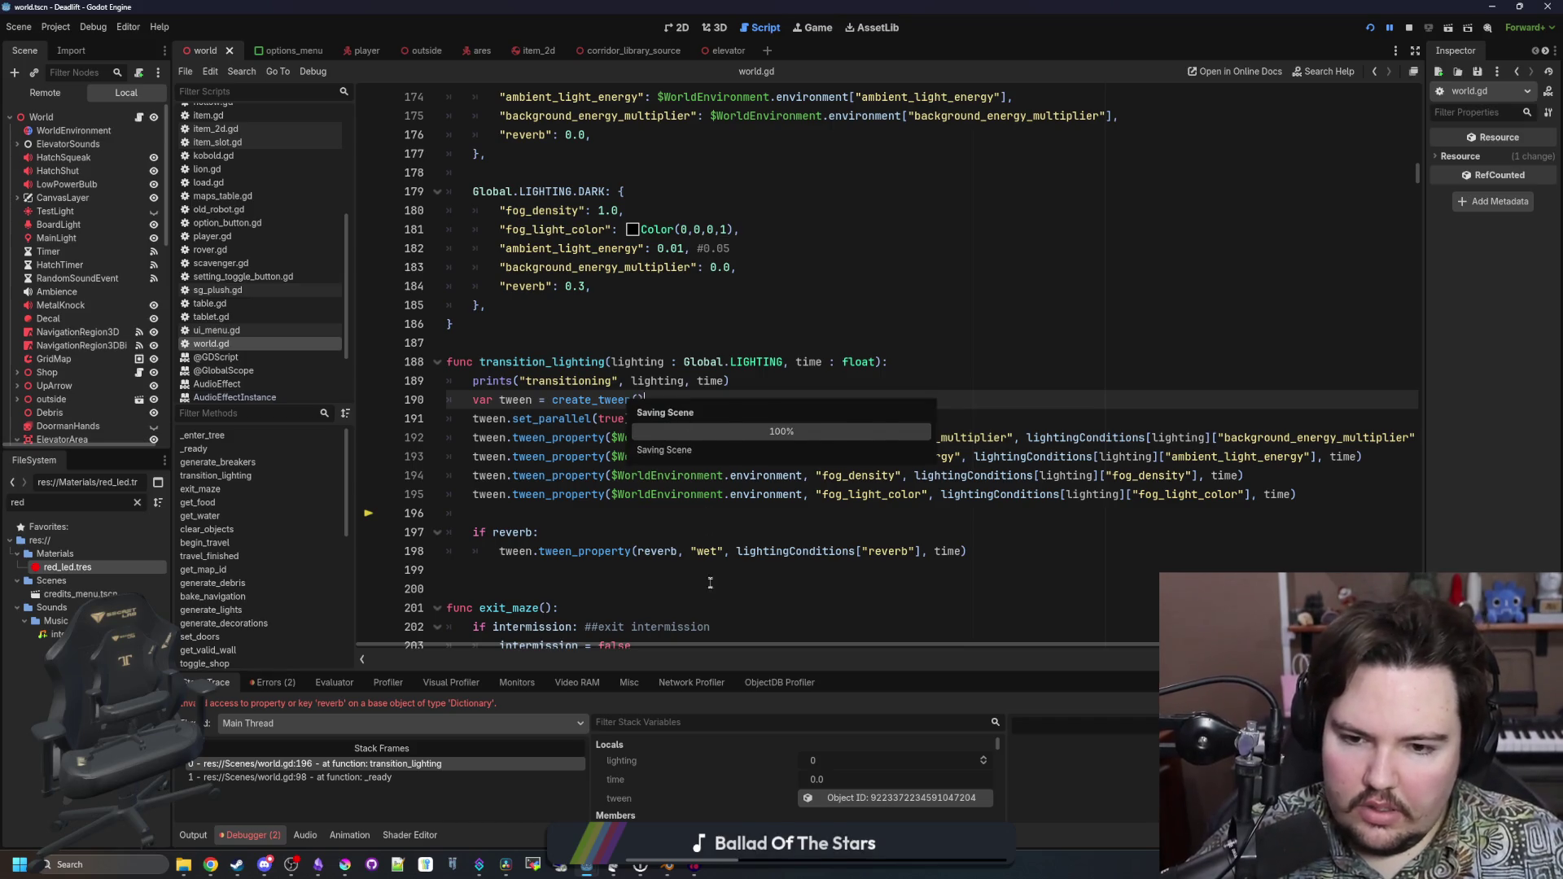
pyautogui.click(696, 513)
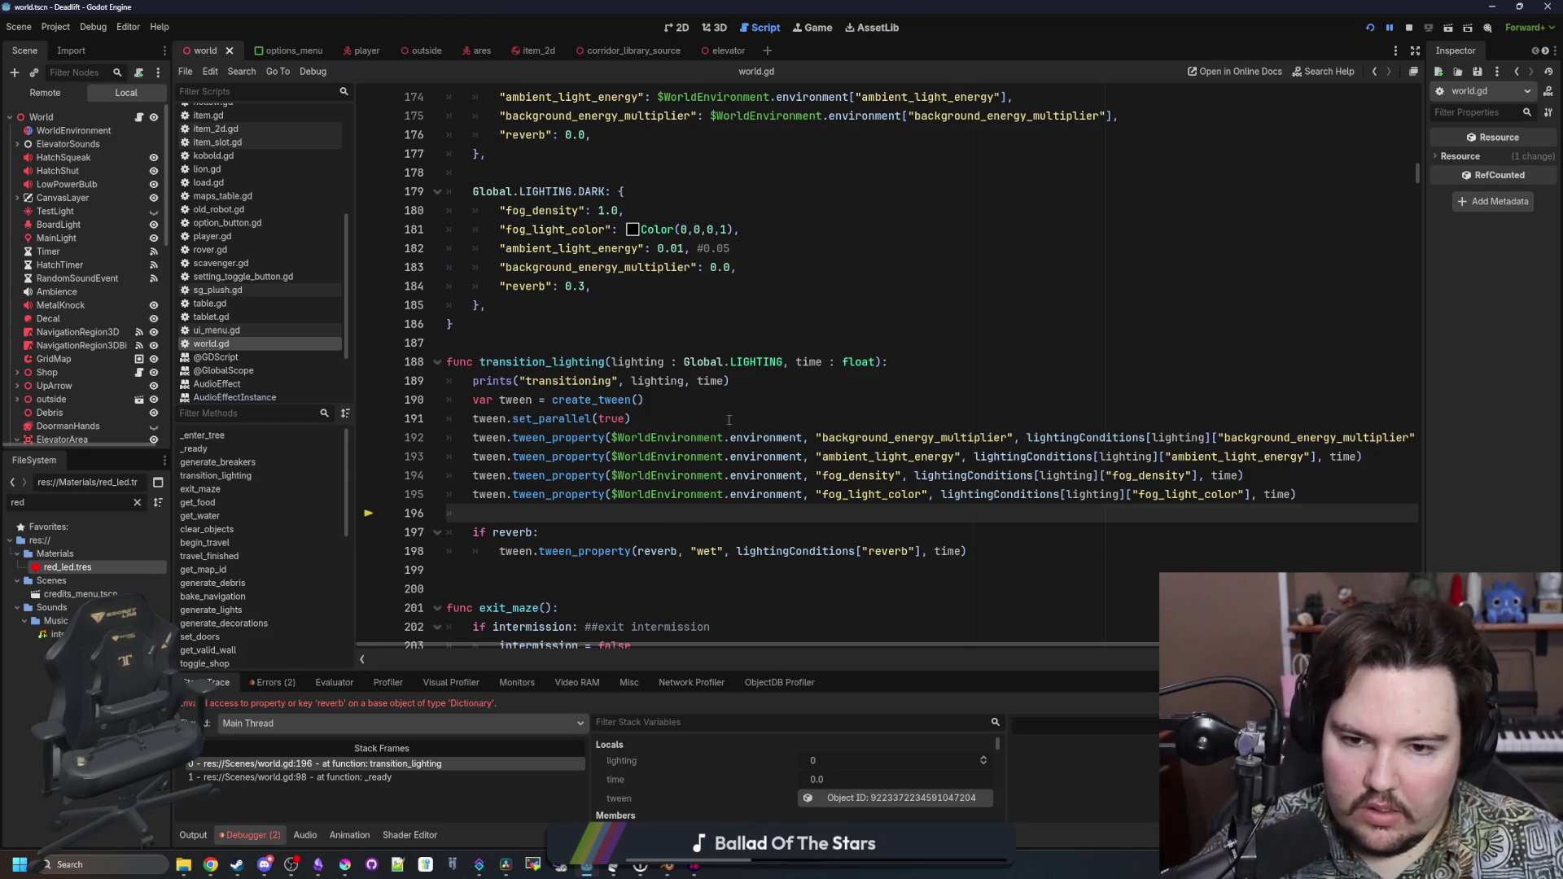
# Change the tween to read lightingConditions[lighting]["reverb"]
pyautogui.doubleClick(1127, 457)
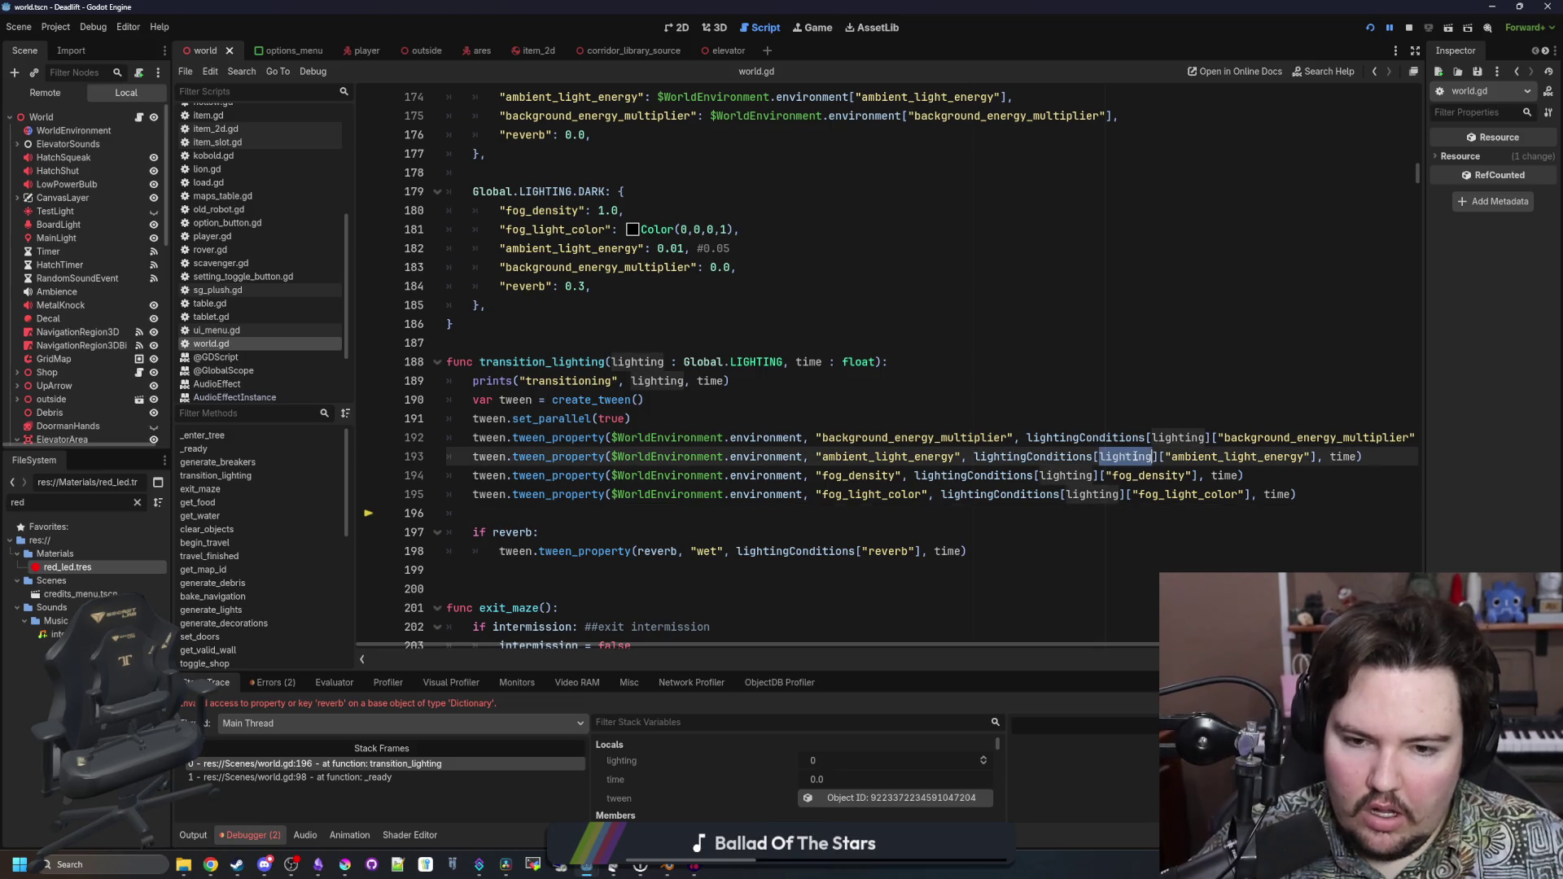
pyautogui.click(855, 554)
pyautogui.write('[lig')
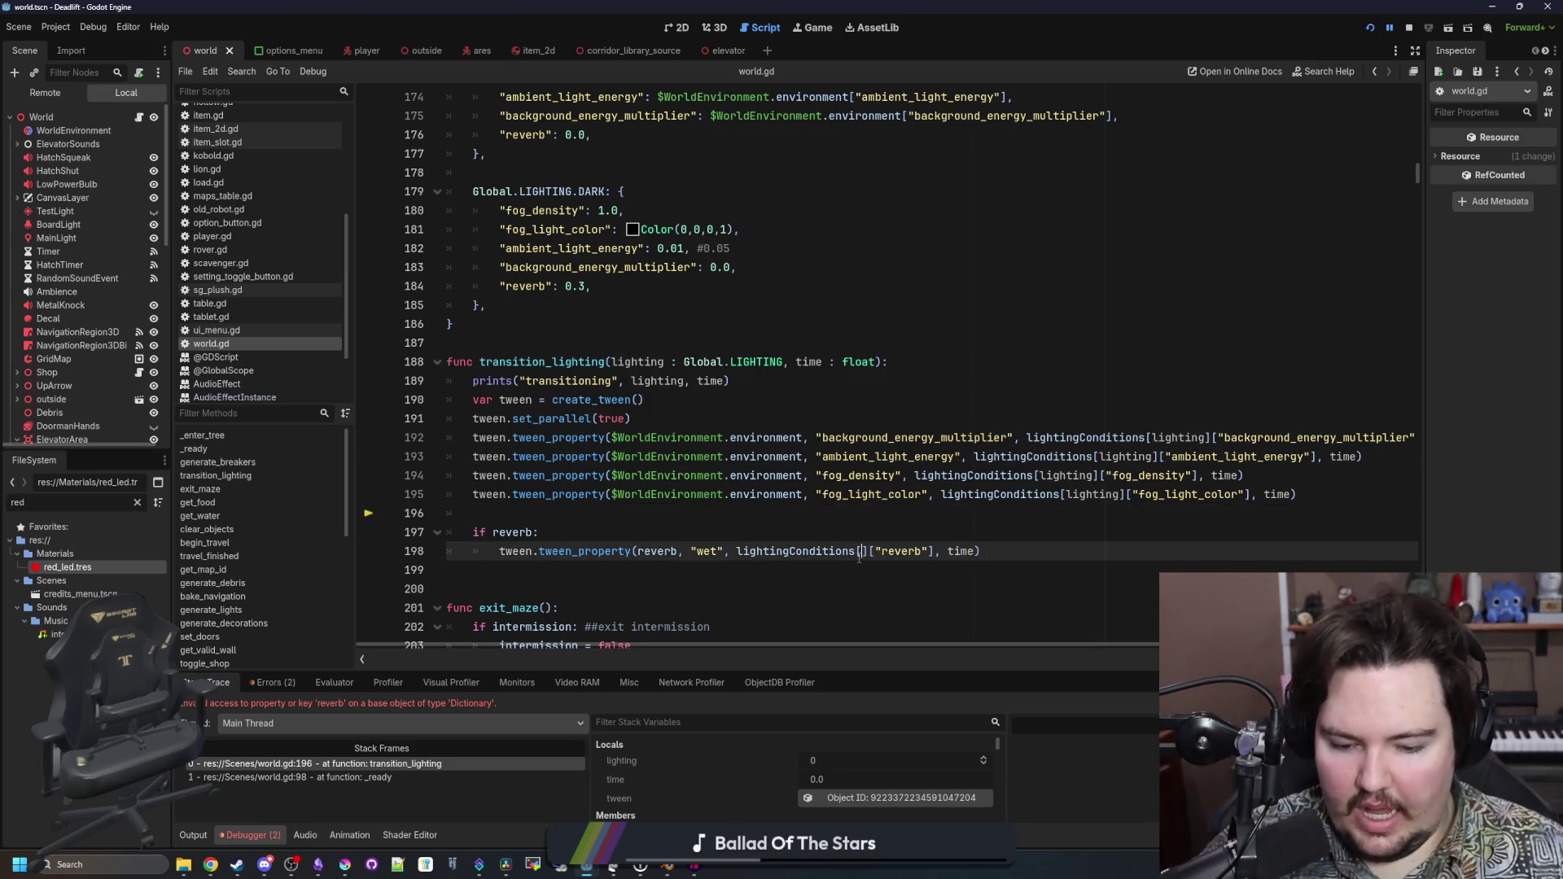
pyautogui.write('hting')
pyautogui.press('Return')
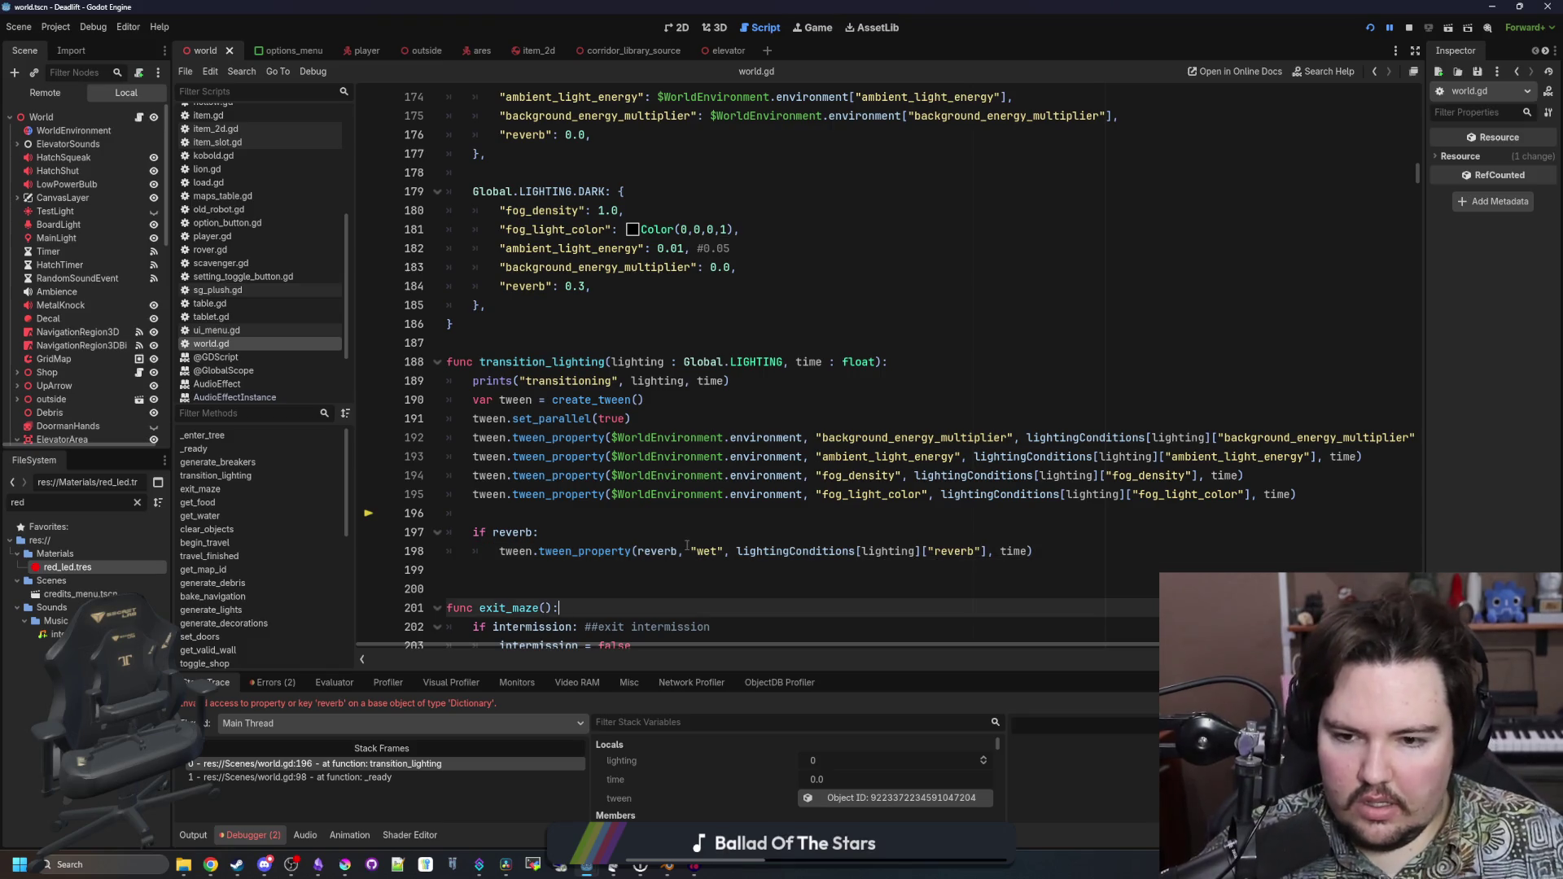
# Remove the 'if reverb:' guard, unindent the tween line, and save world.gd
pyautogui.tripleClick(508, 532)
pyautogui.press('BackSpace')
pyautogui.hotkey('shift', 'Tab')
pyautogui.press('Up')
pyautogui.press('BackSpace')
pyautogui.press('BackSpace')
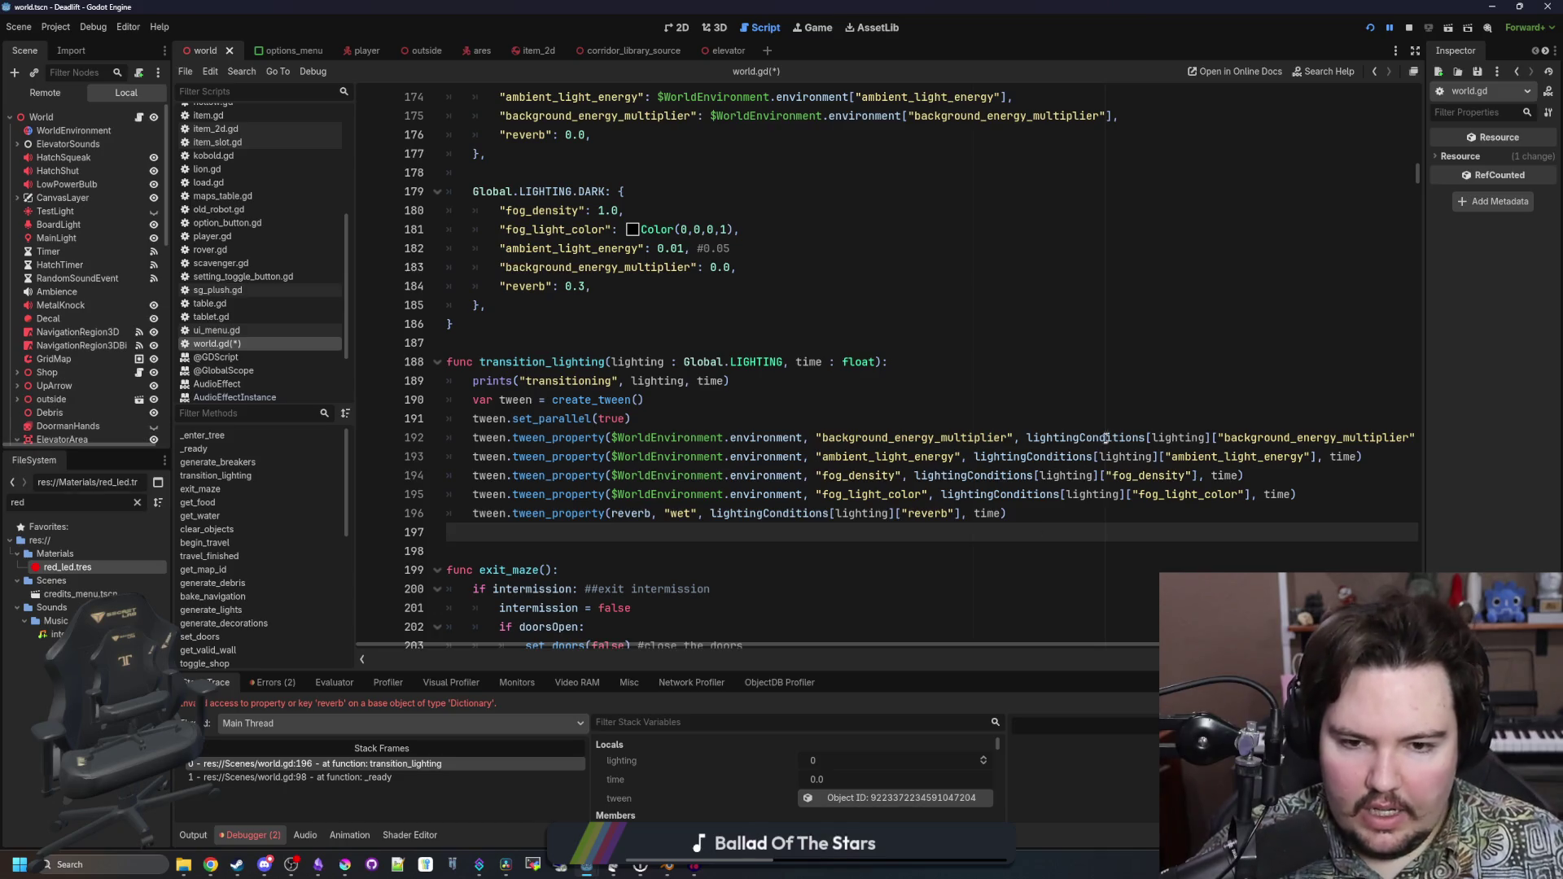
pyautogui.click(1103, 420)
pyautogui.hotkey('ctrl', 's')
pyautogui.click(1041, 393)
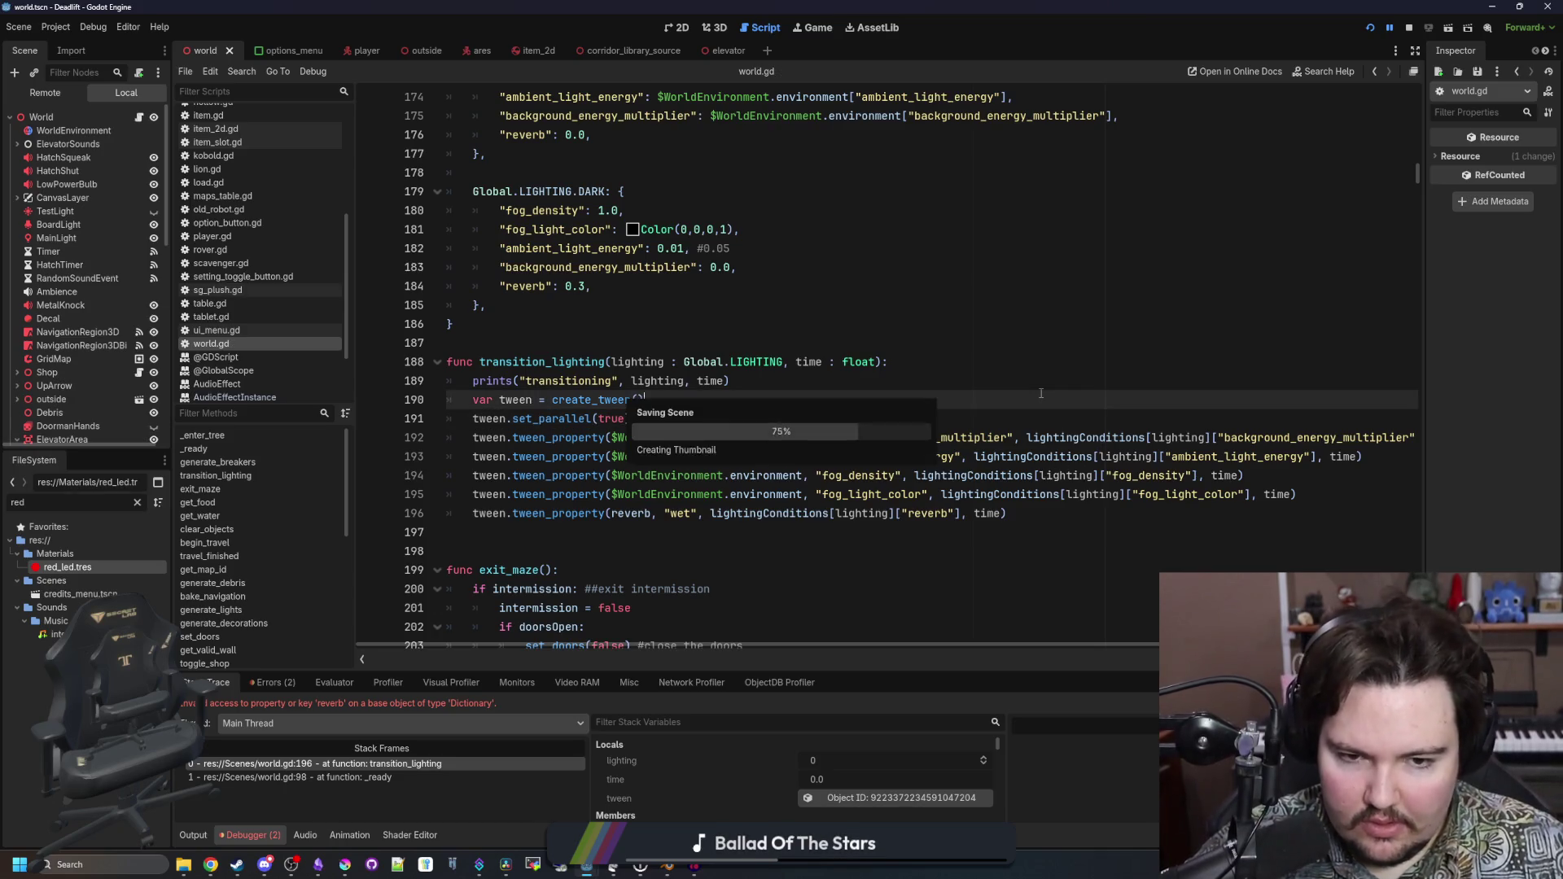
# Run the game, start from the main menu, throw the white item, and descend in the elevator
pyautogui.click(1421, 29)
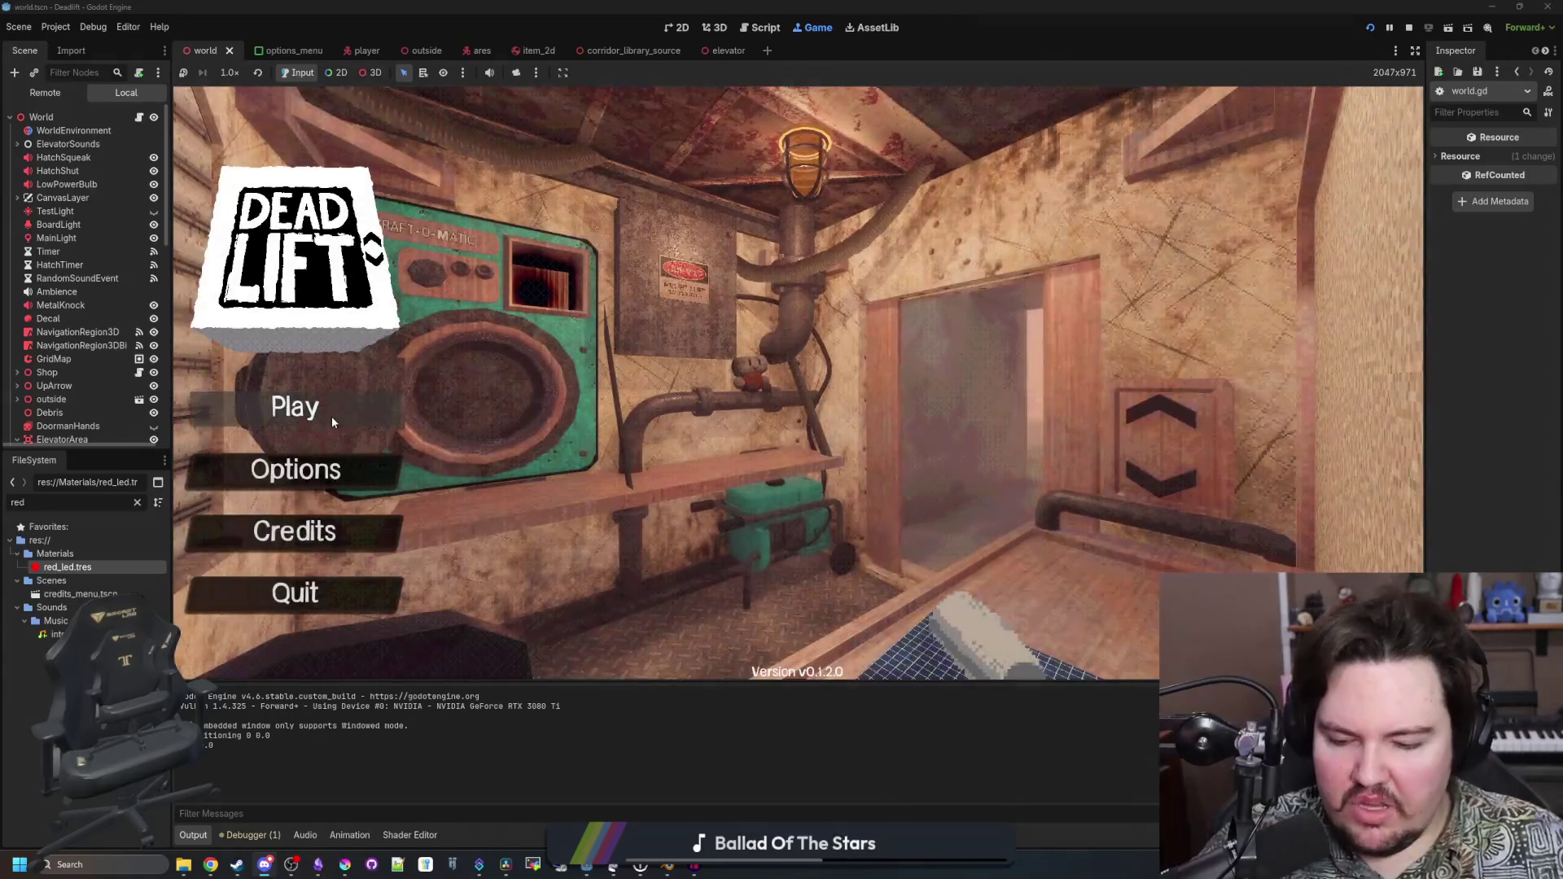
pyautogui.write('dwasdwa')
pyautogui.click(338, 404)
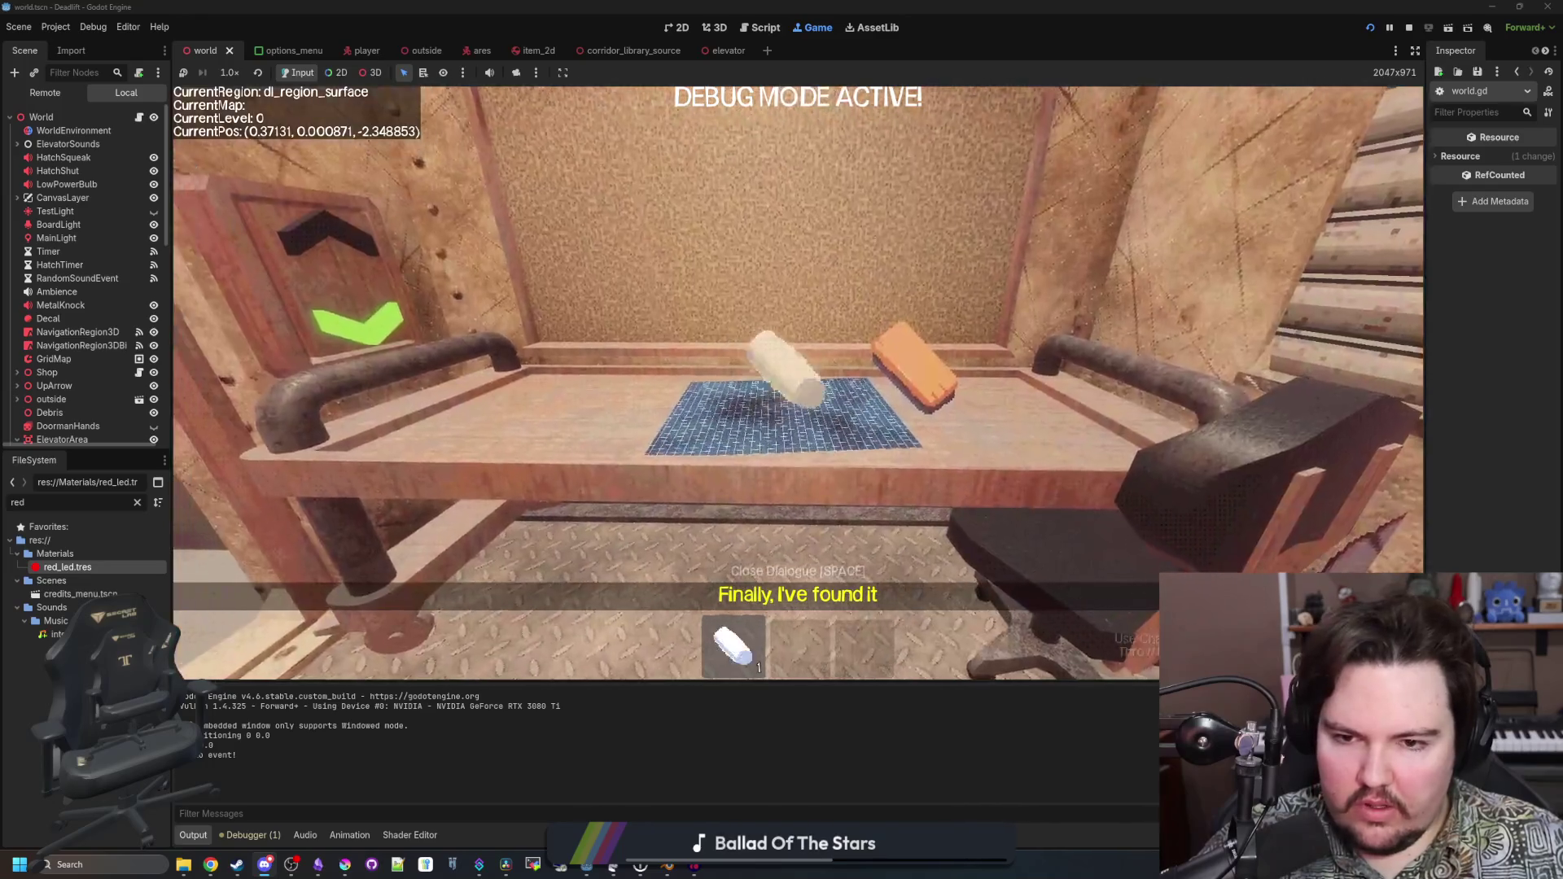
pyautogui.press('e')
pyautogui.click(798, 383)
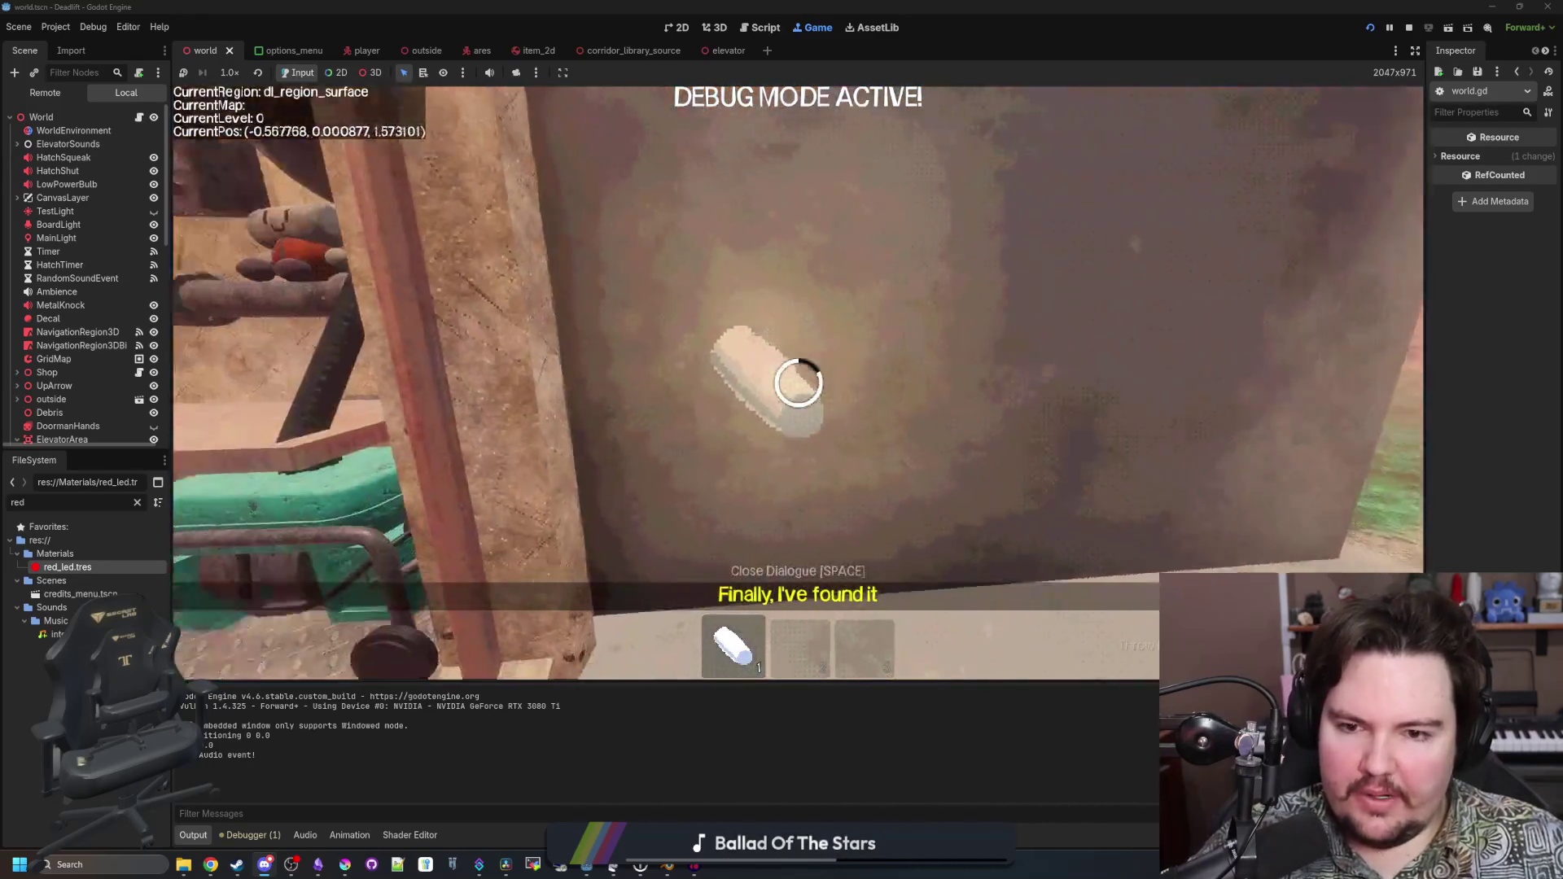
pyautogui.press('w')
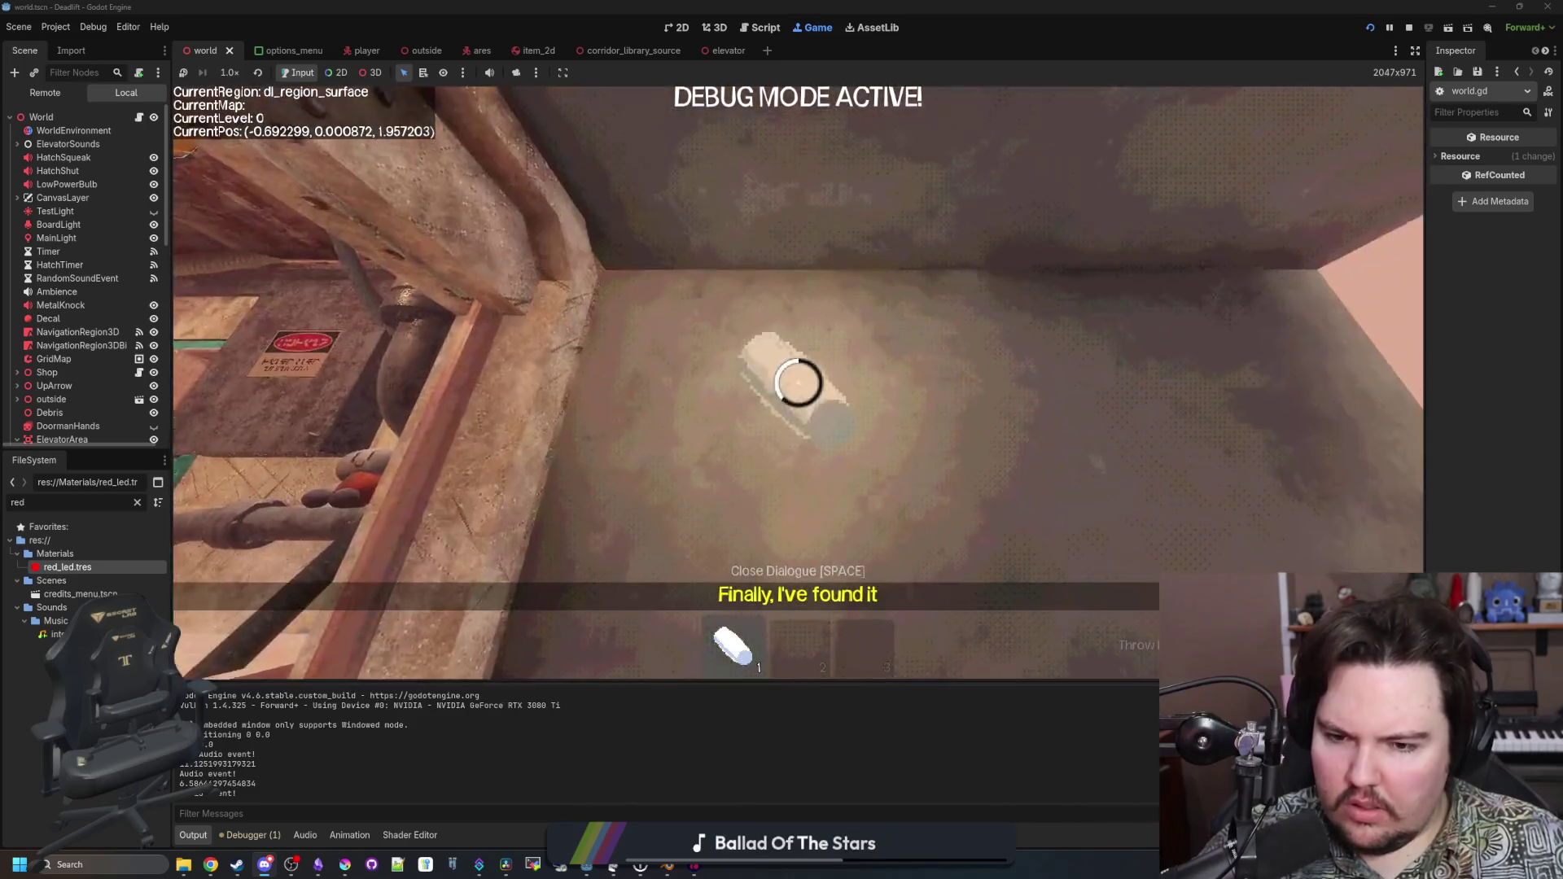
pyautogui.click(798, 382)
pyautogui.press('e')
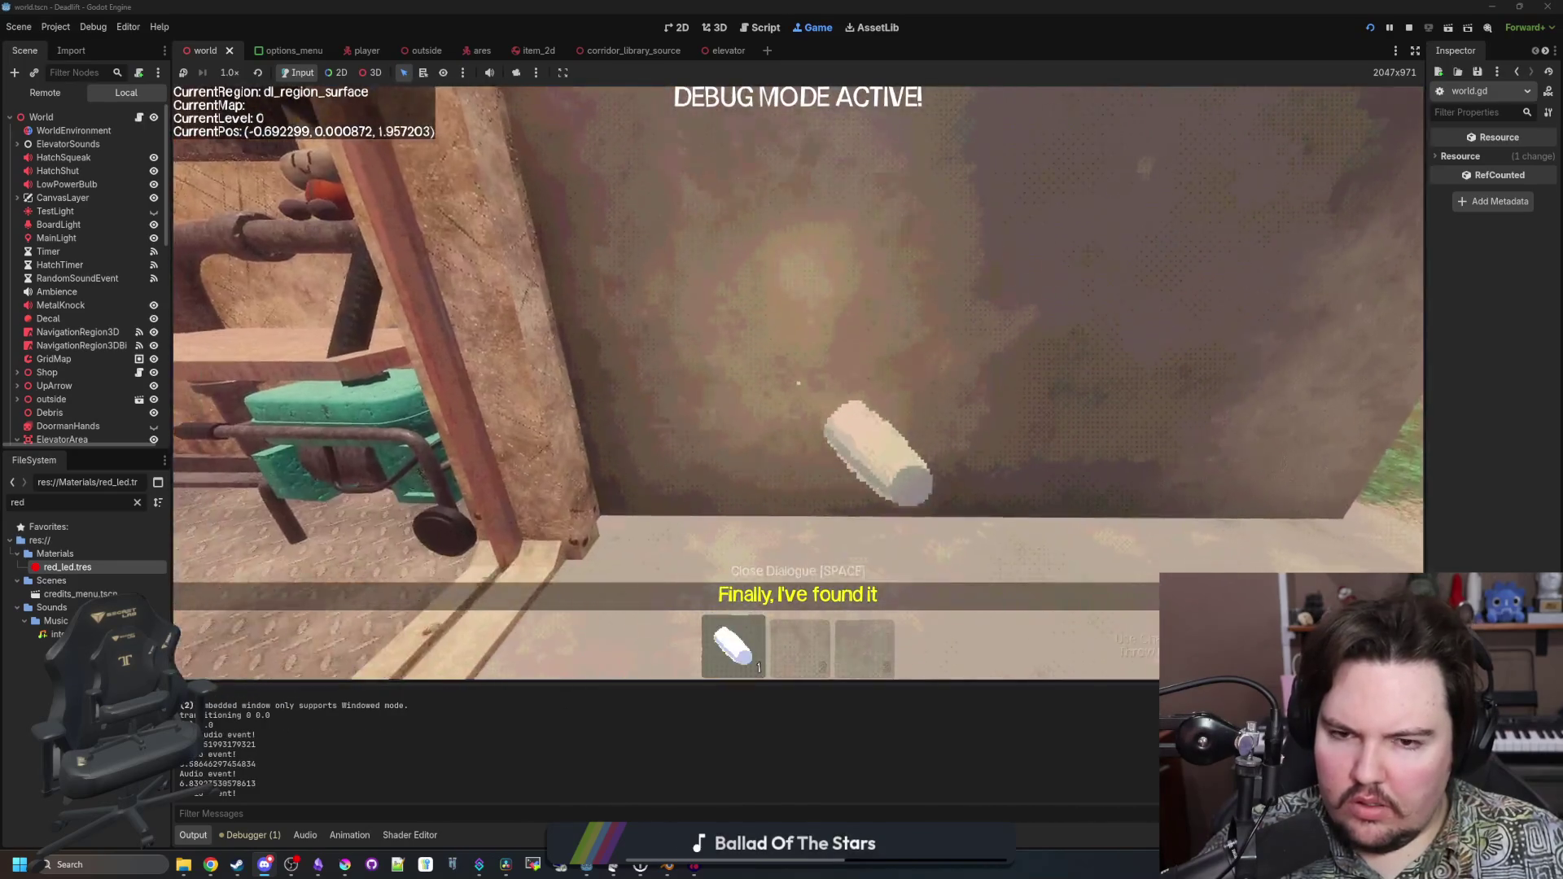
pyautogui.press('w')
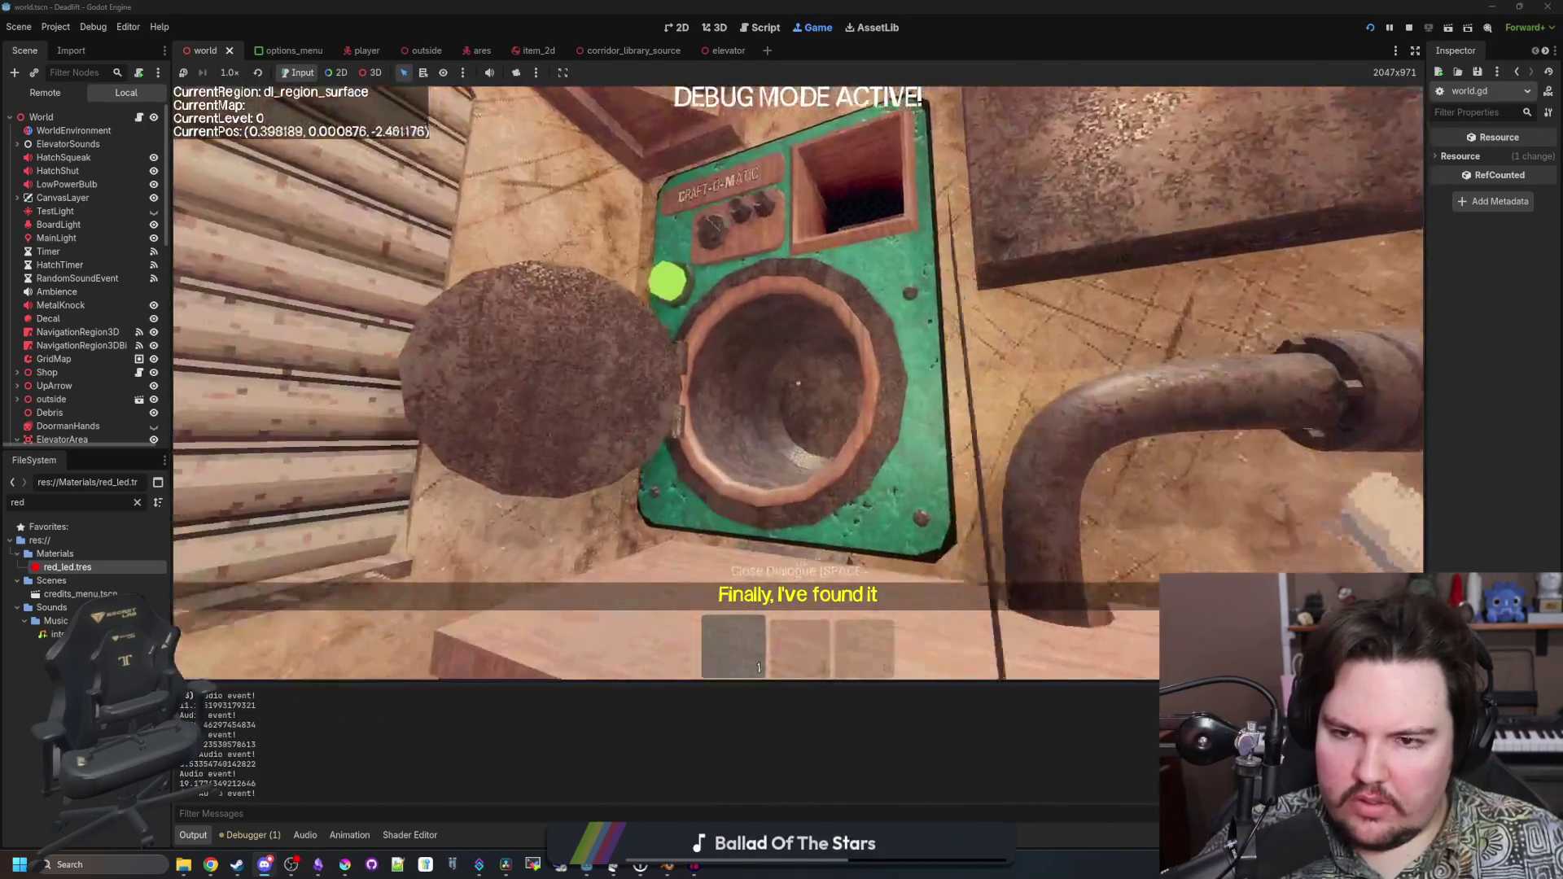
pyautogui.click(798, 382)
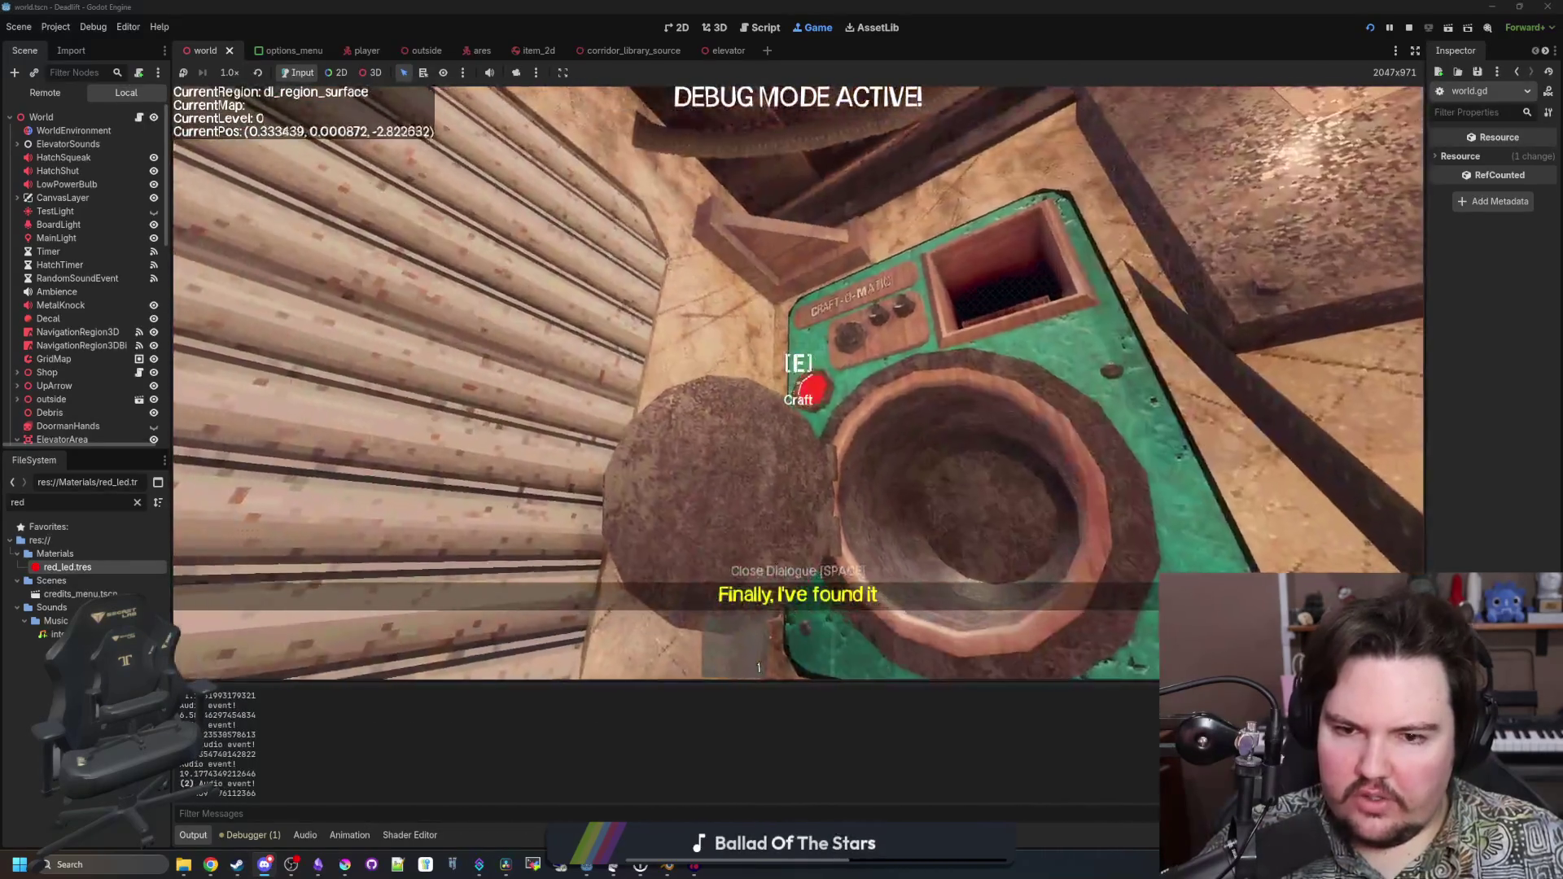
pyautogui.press('s')
pyautogui.press('s')
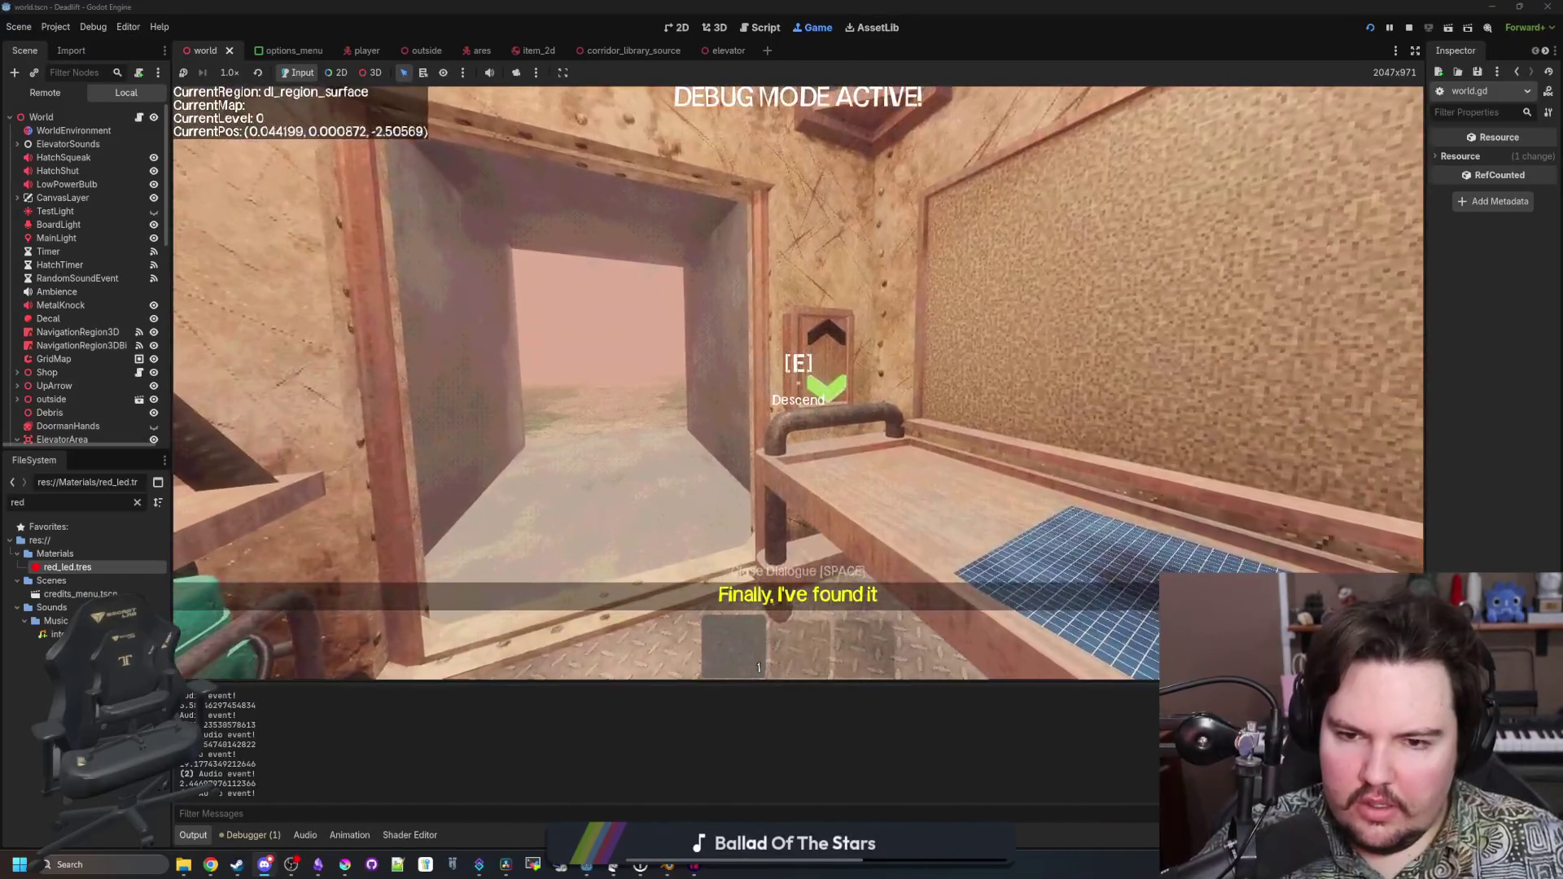
pyautogui.press('e')
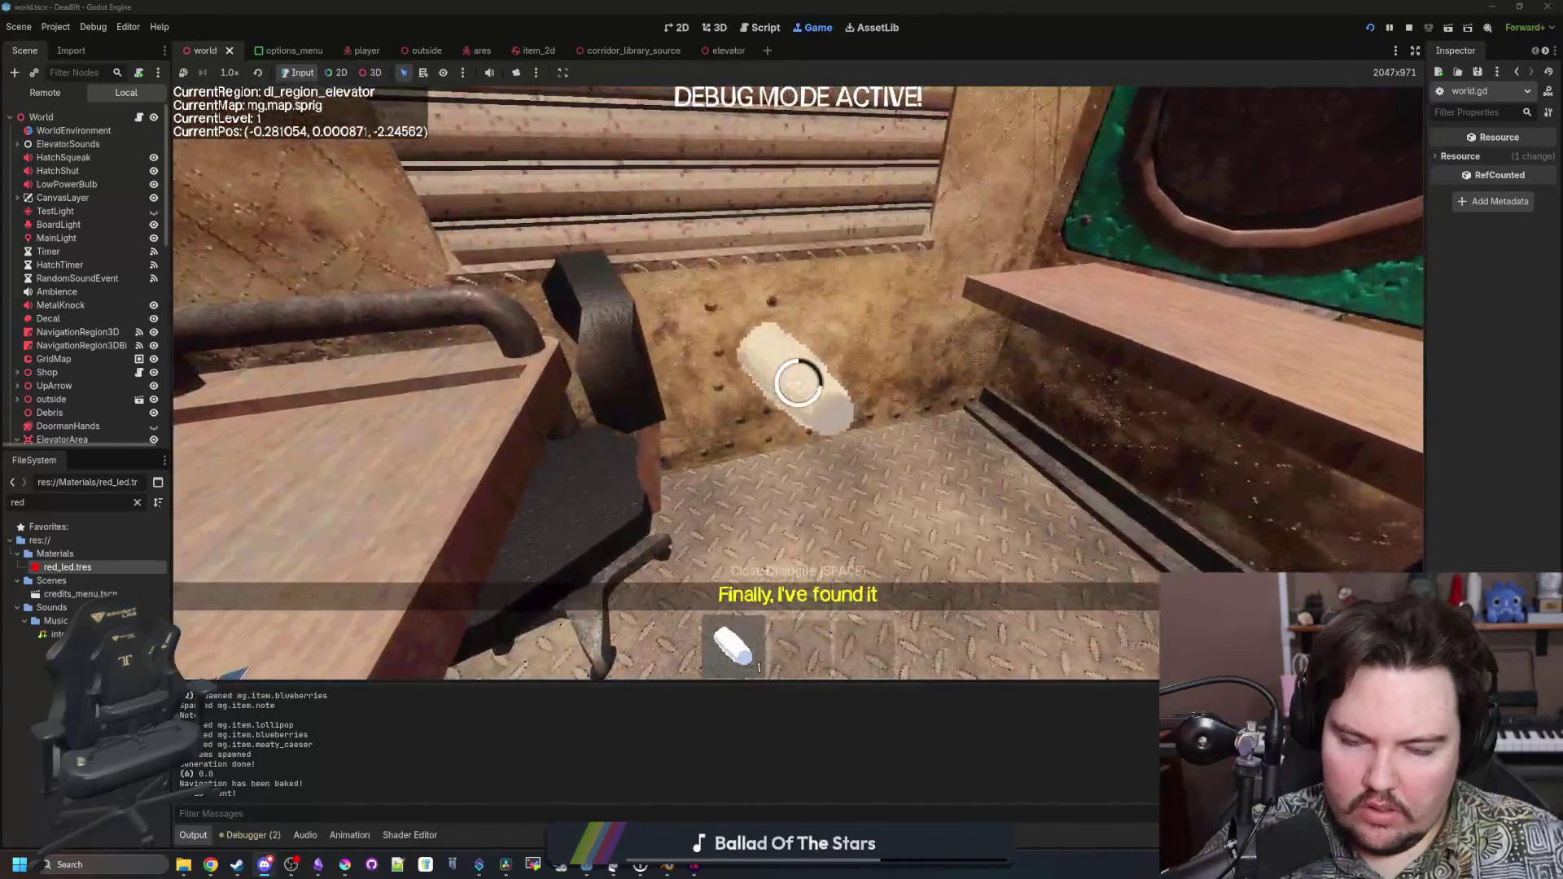
# Drop the capsule, walk out to the overgrown region and back, pause, and switch to the changelog
pyautogui.press('q')
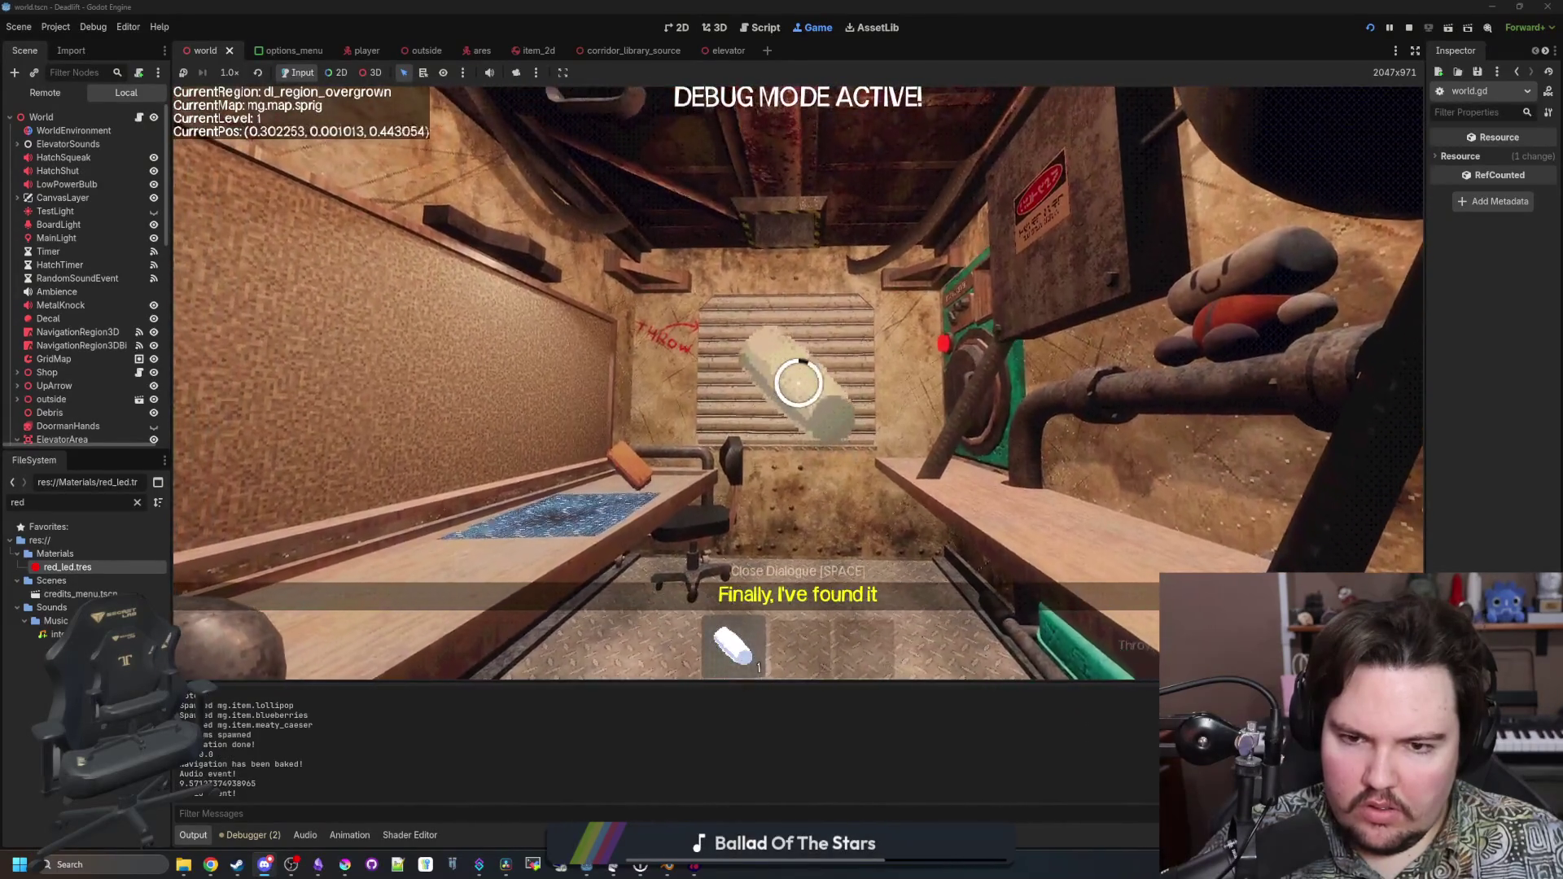
pyautogui.press('w')
pyautogui.press('s')
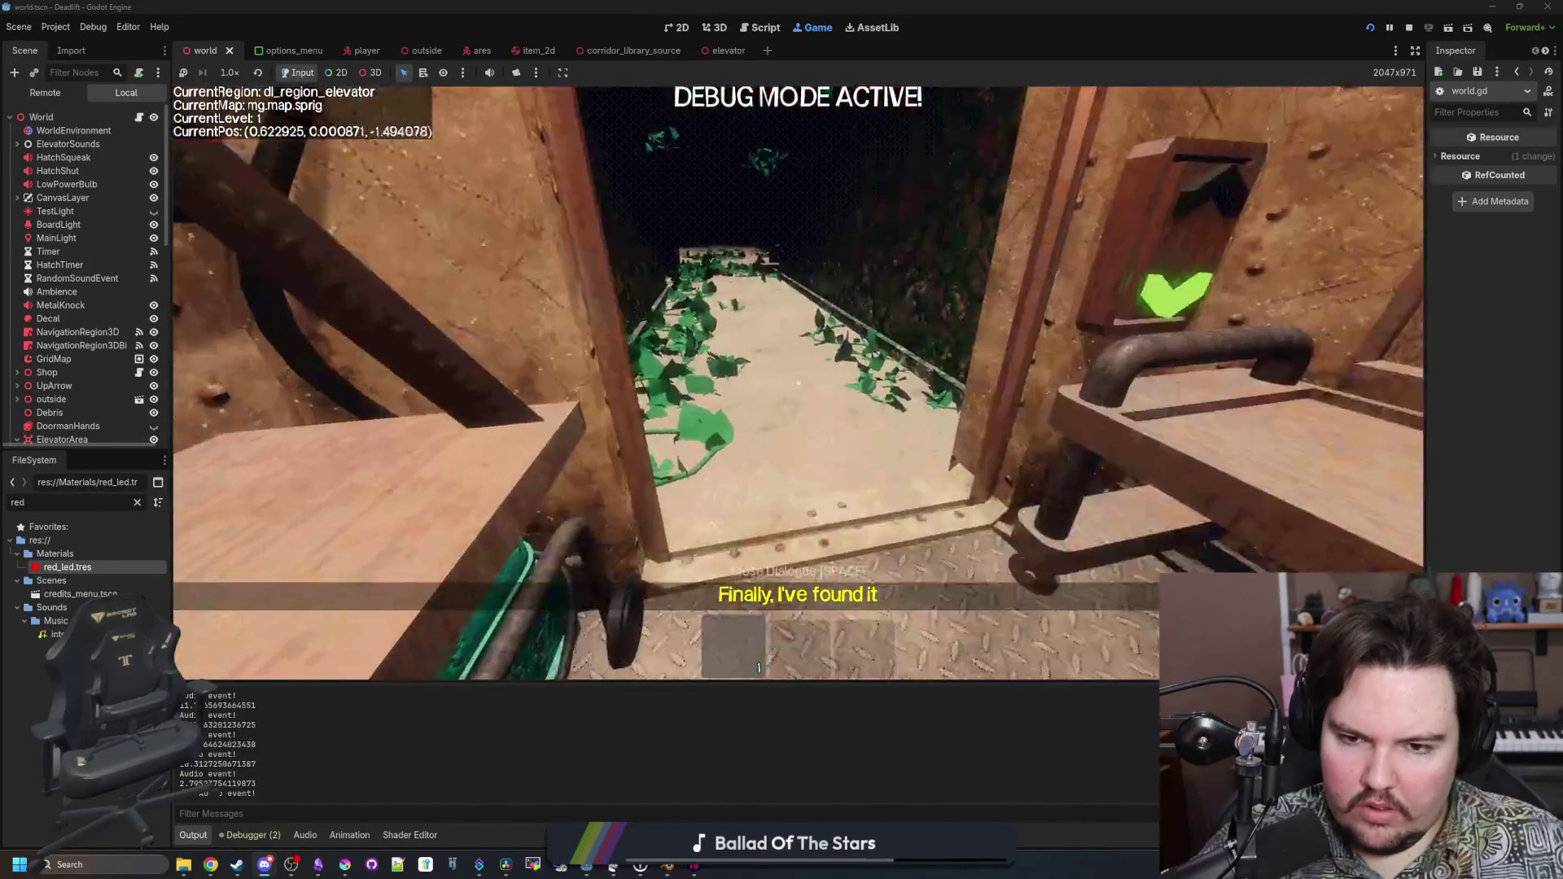
pyautogui.press('w')
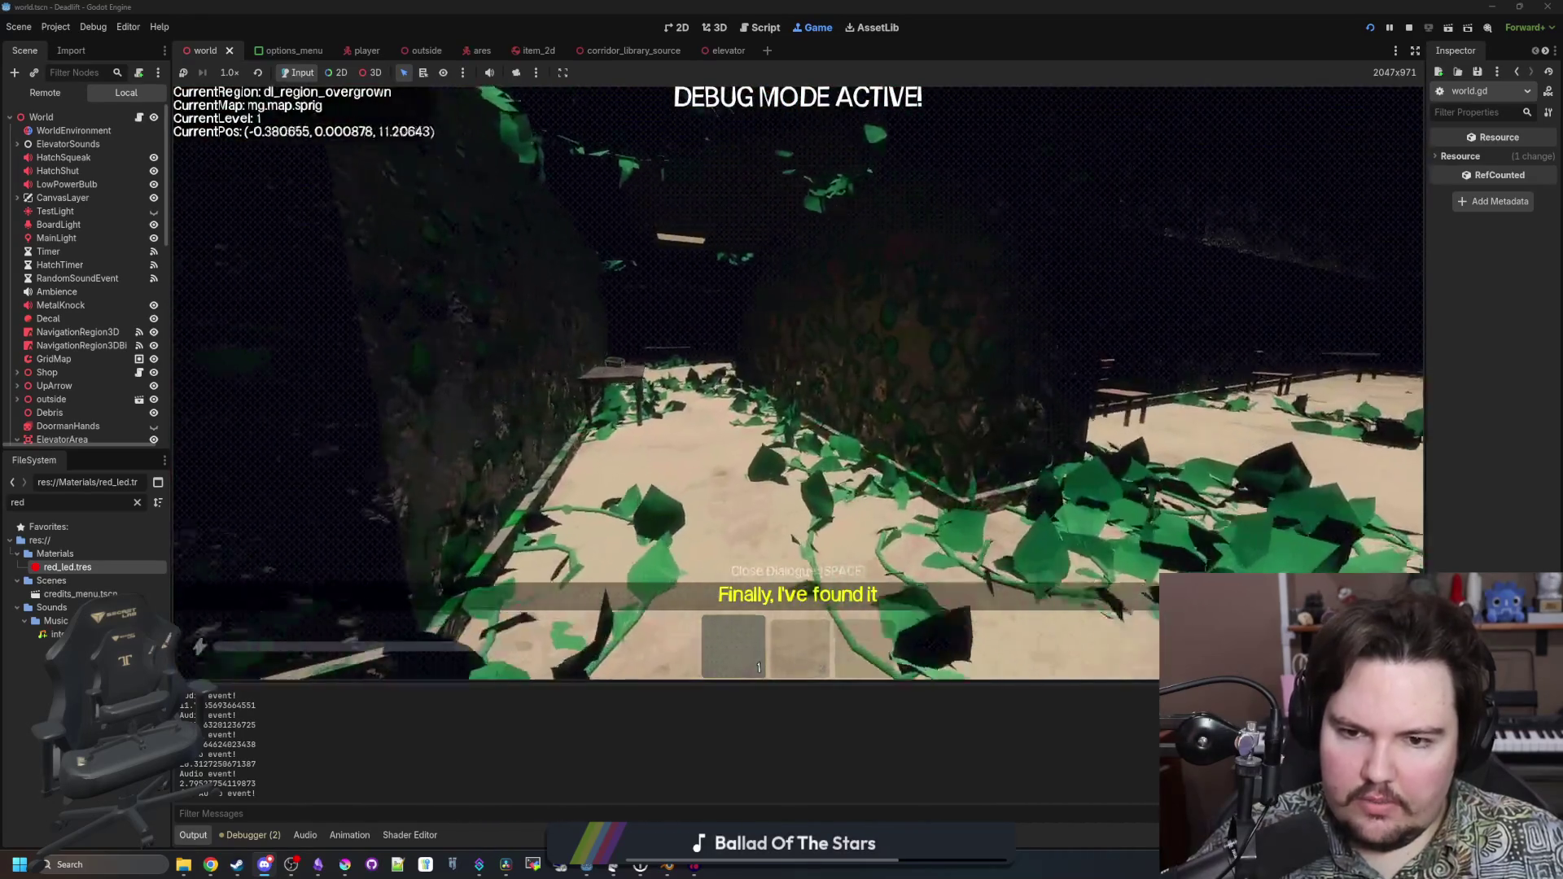
pyautogui.press('w')
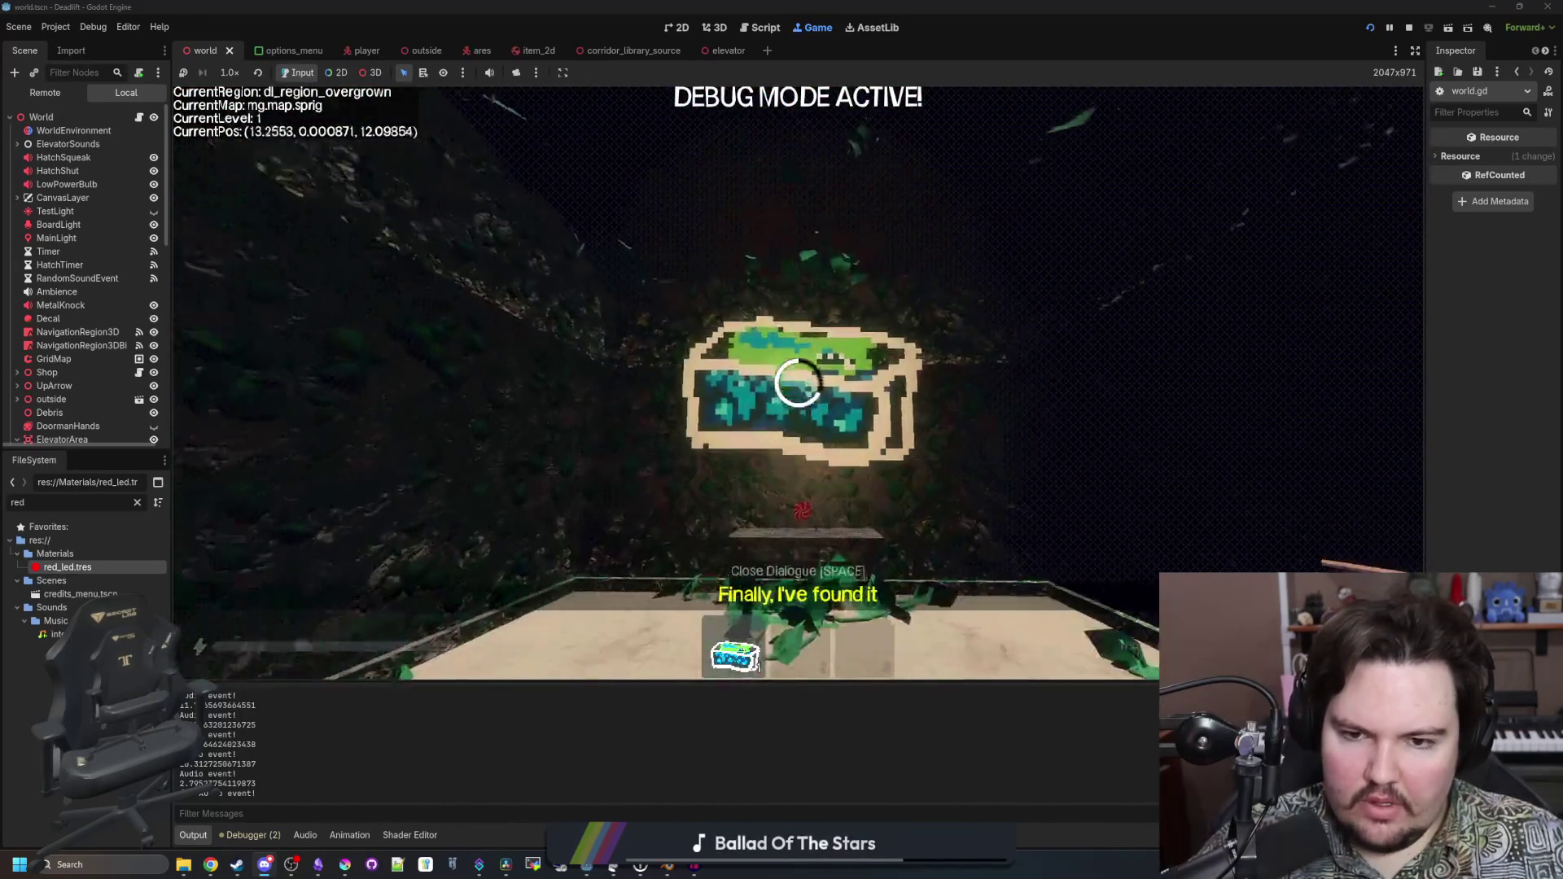
pyautogui.press('w')
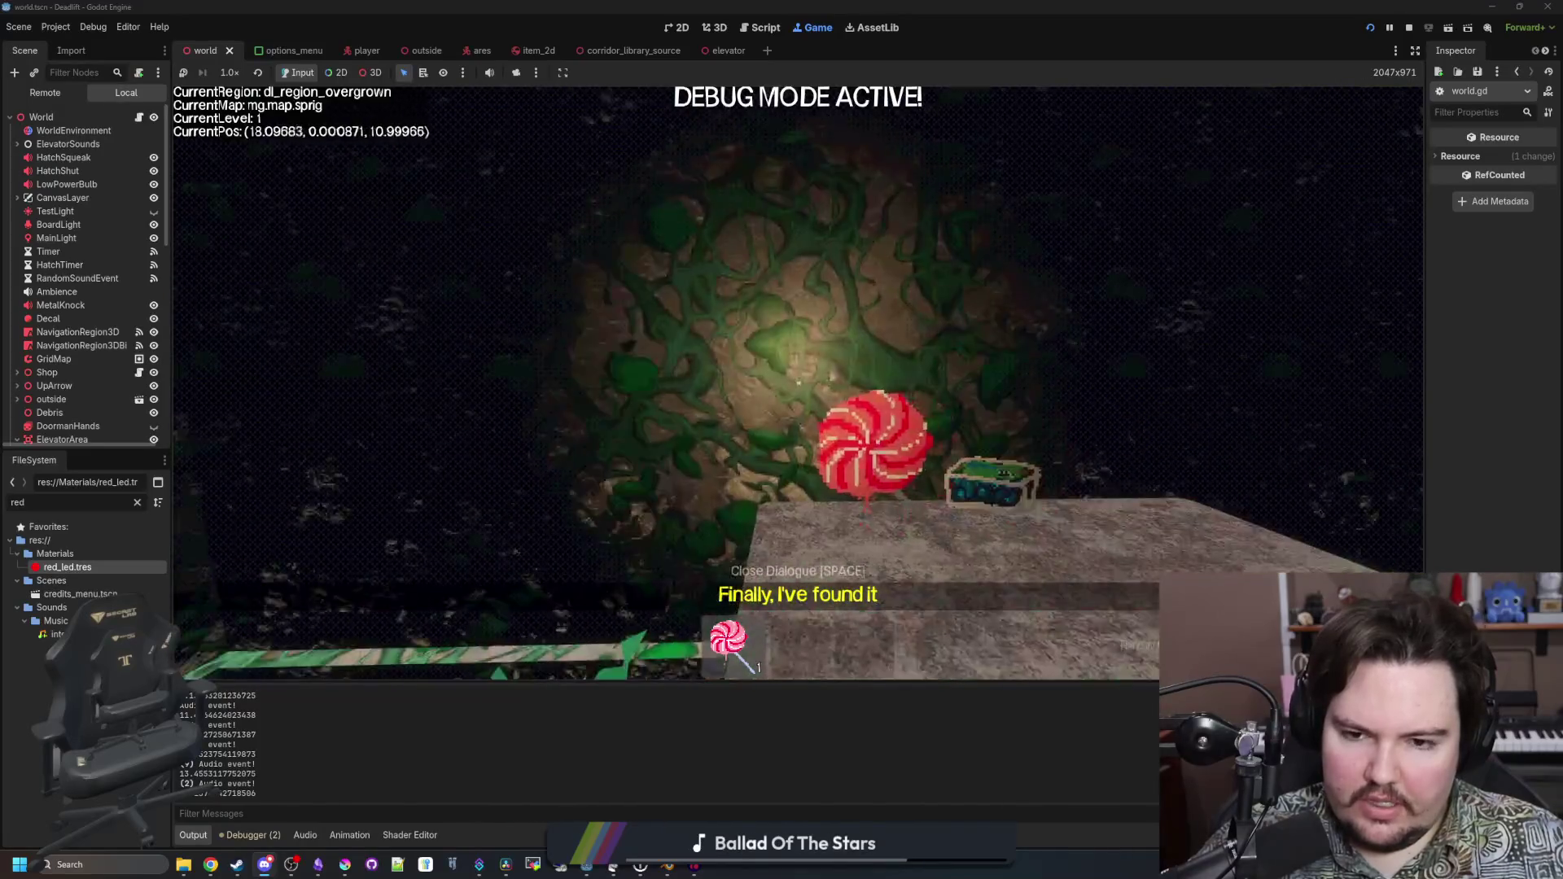
pyautogui.press('q')
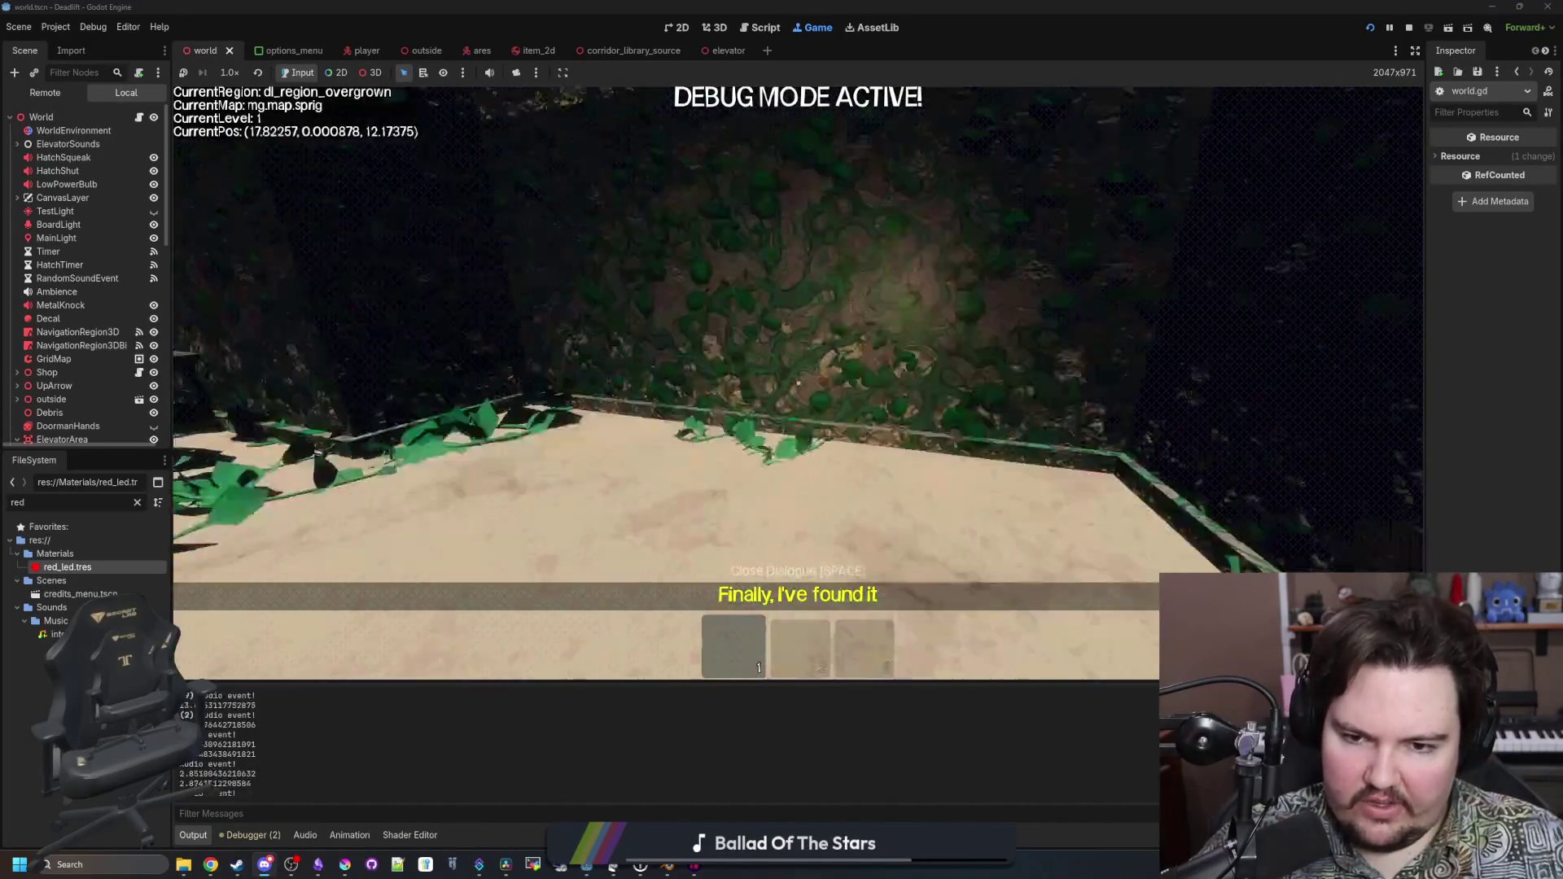
pyautogui.press('w')
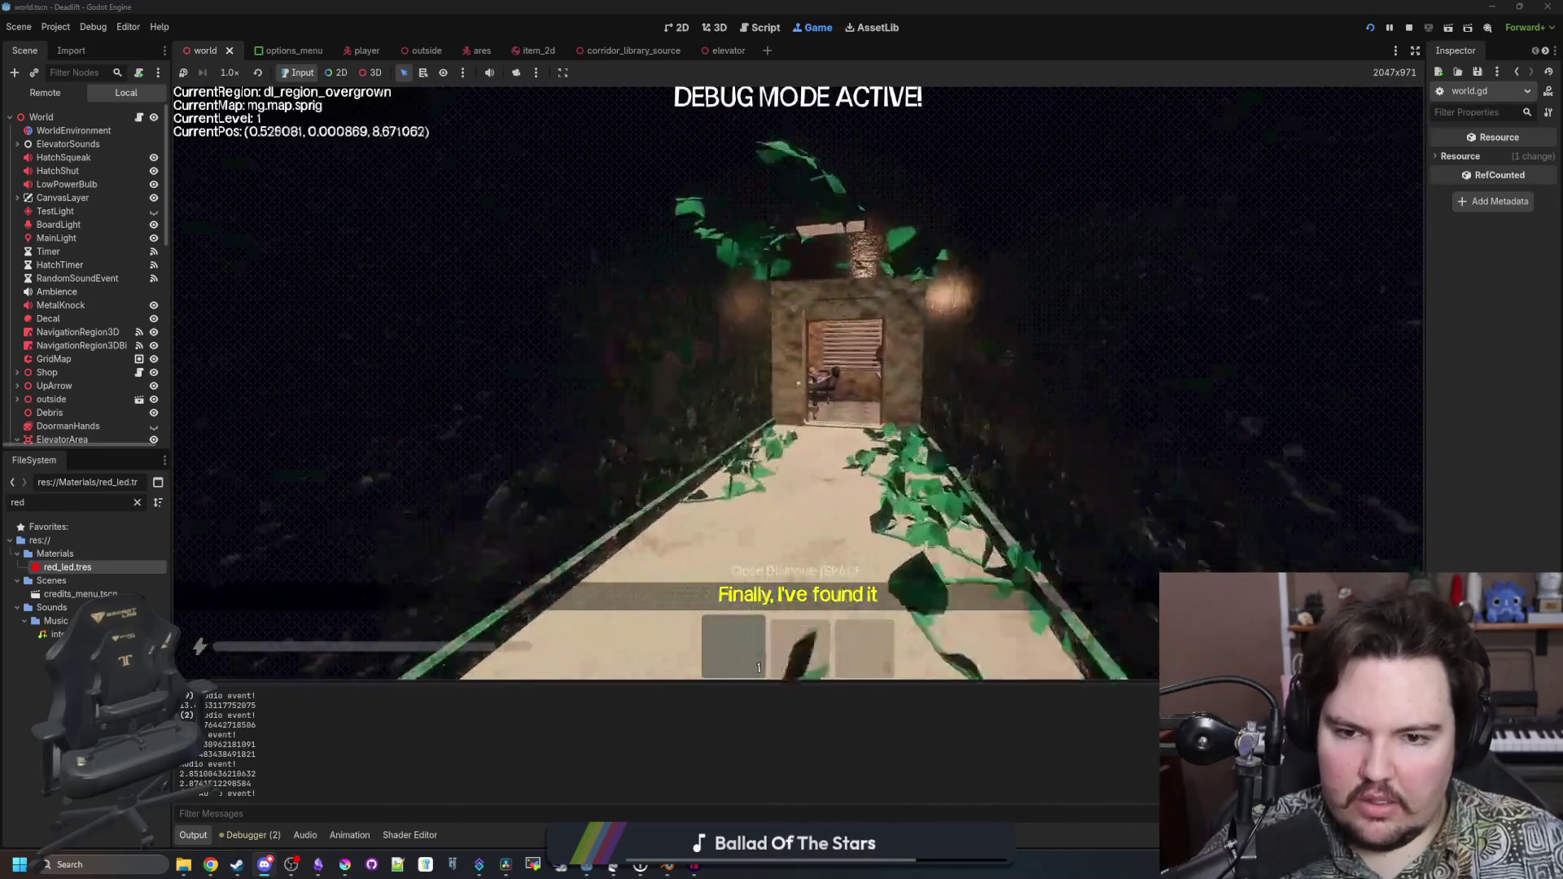
pyautogui.press('Escape')
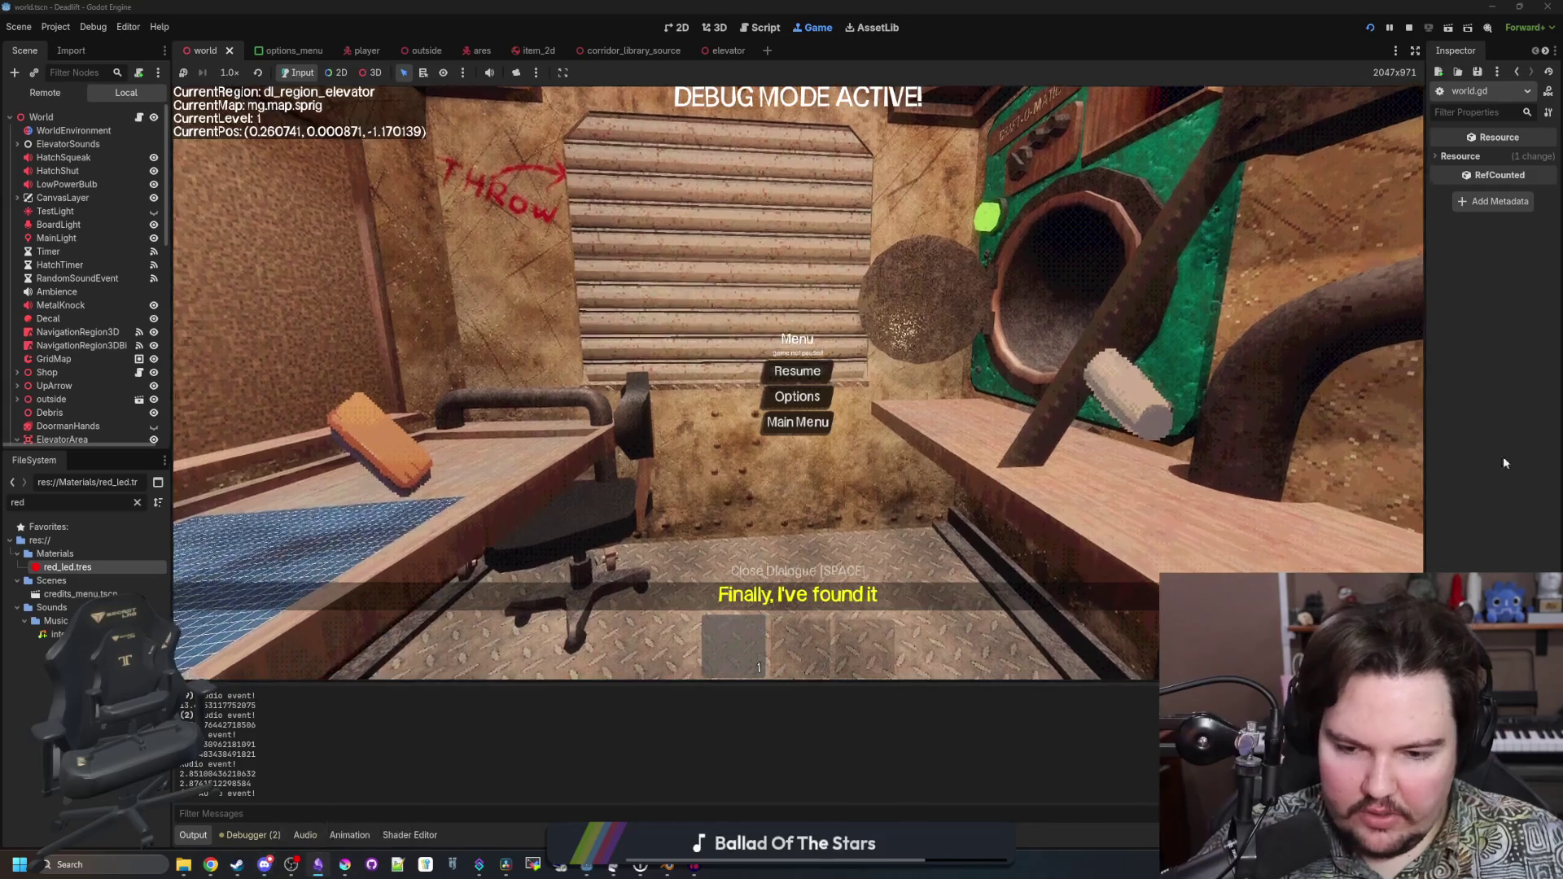
pyautogui.hotkey('alt', 'Tab')
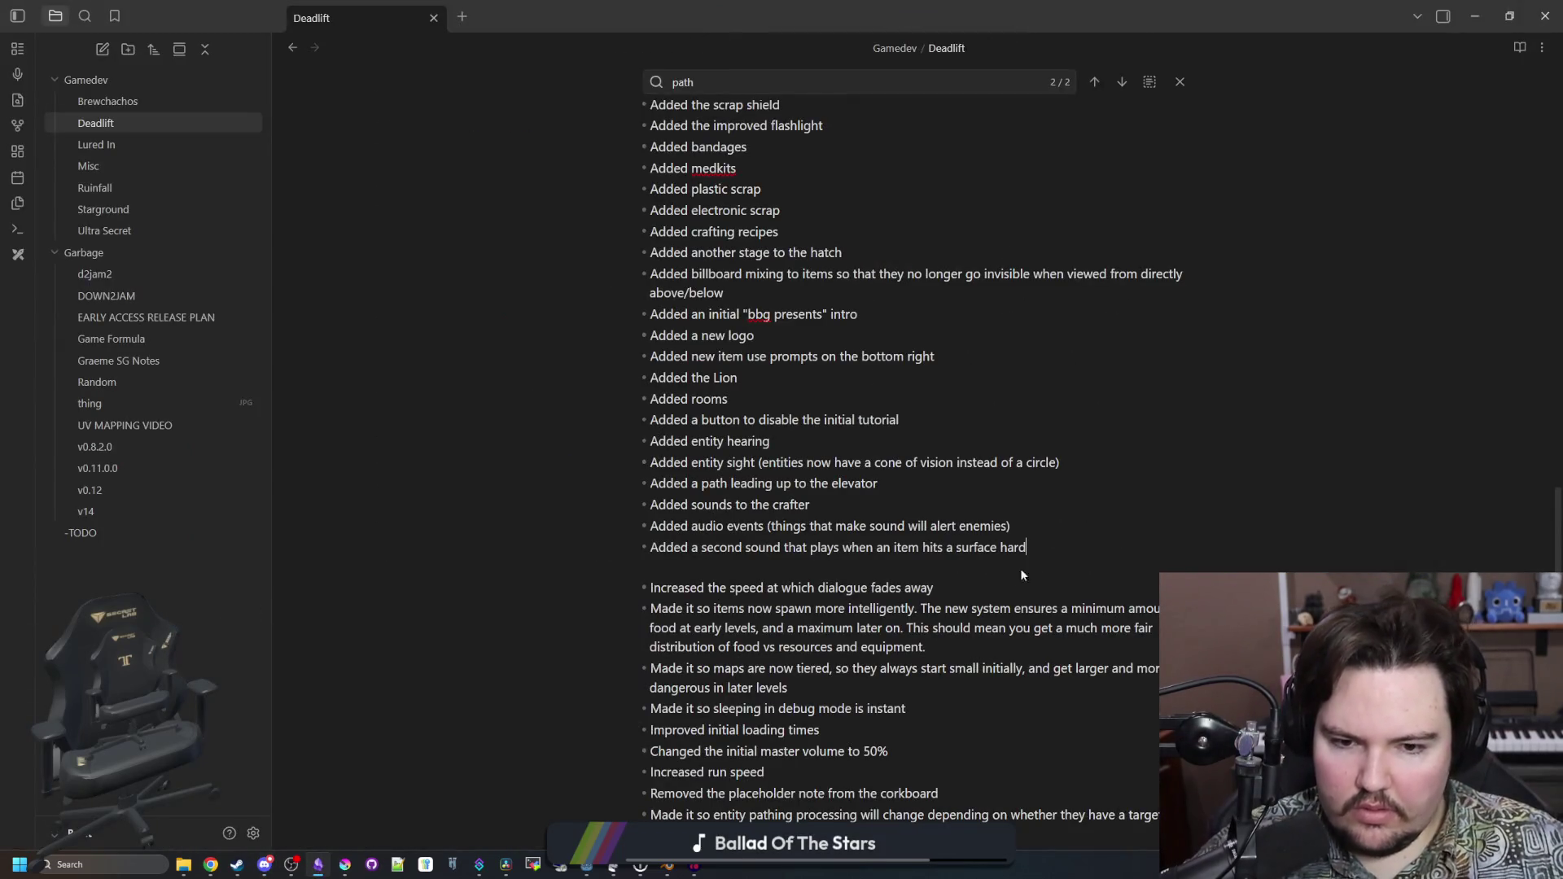
# Add a changelog bullet noting the starting outside zone no longer has reverb, then resume the game
pyautogui.click(1053, 549)
pyautogui.scroll(-2, 1038, 547)
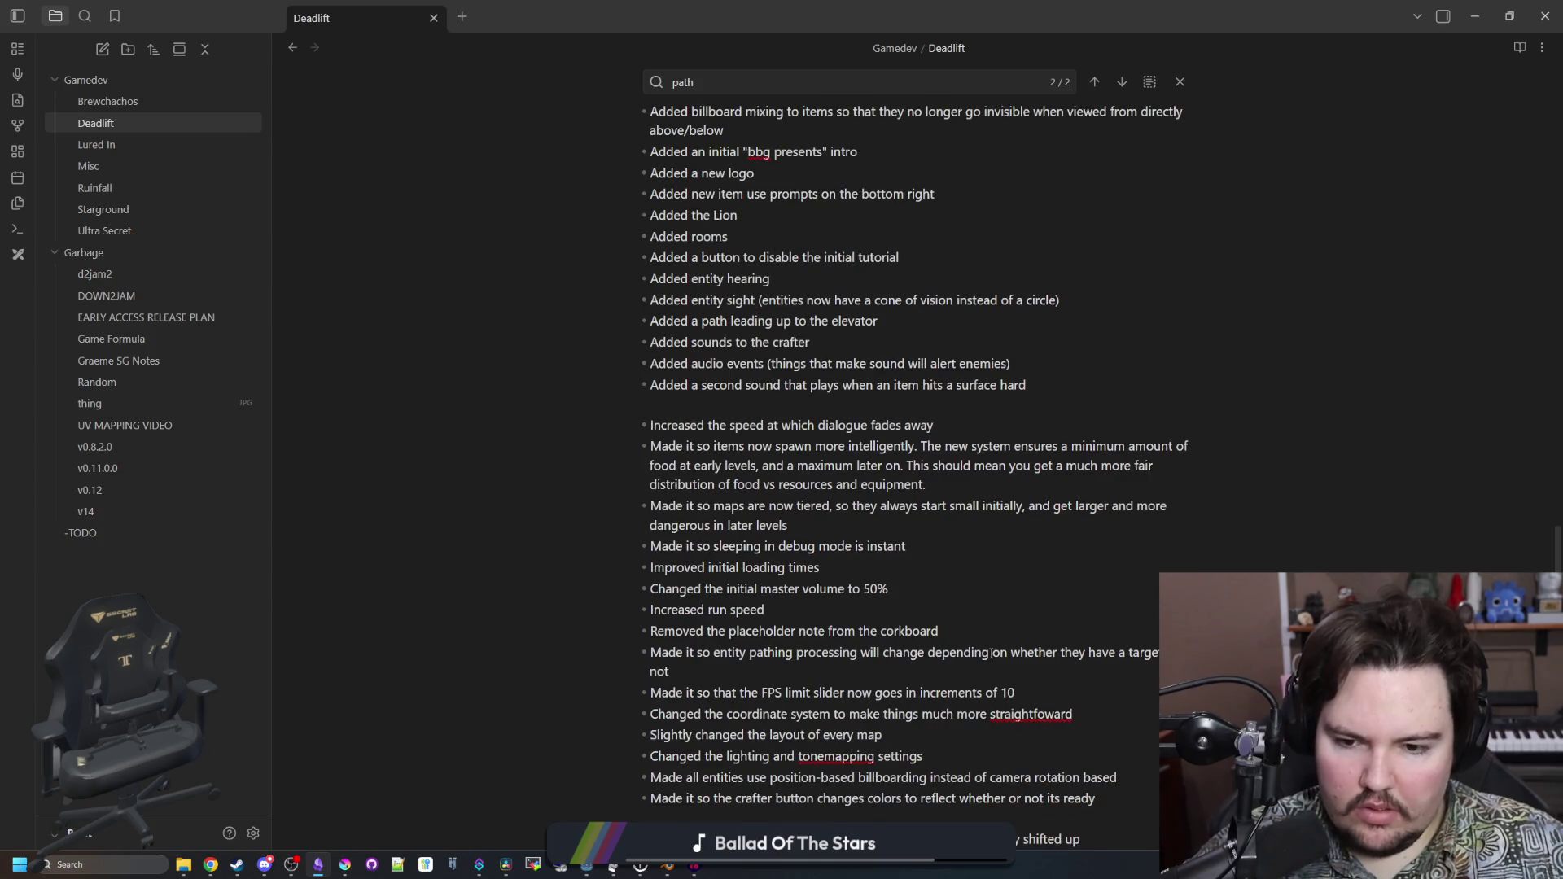
pyautogui.scroll(-3, 991, 652)
pyautogui.press('Return')
pyautogui.write('M')
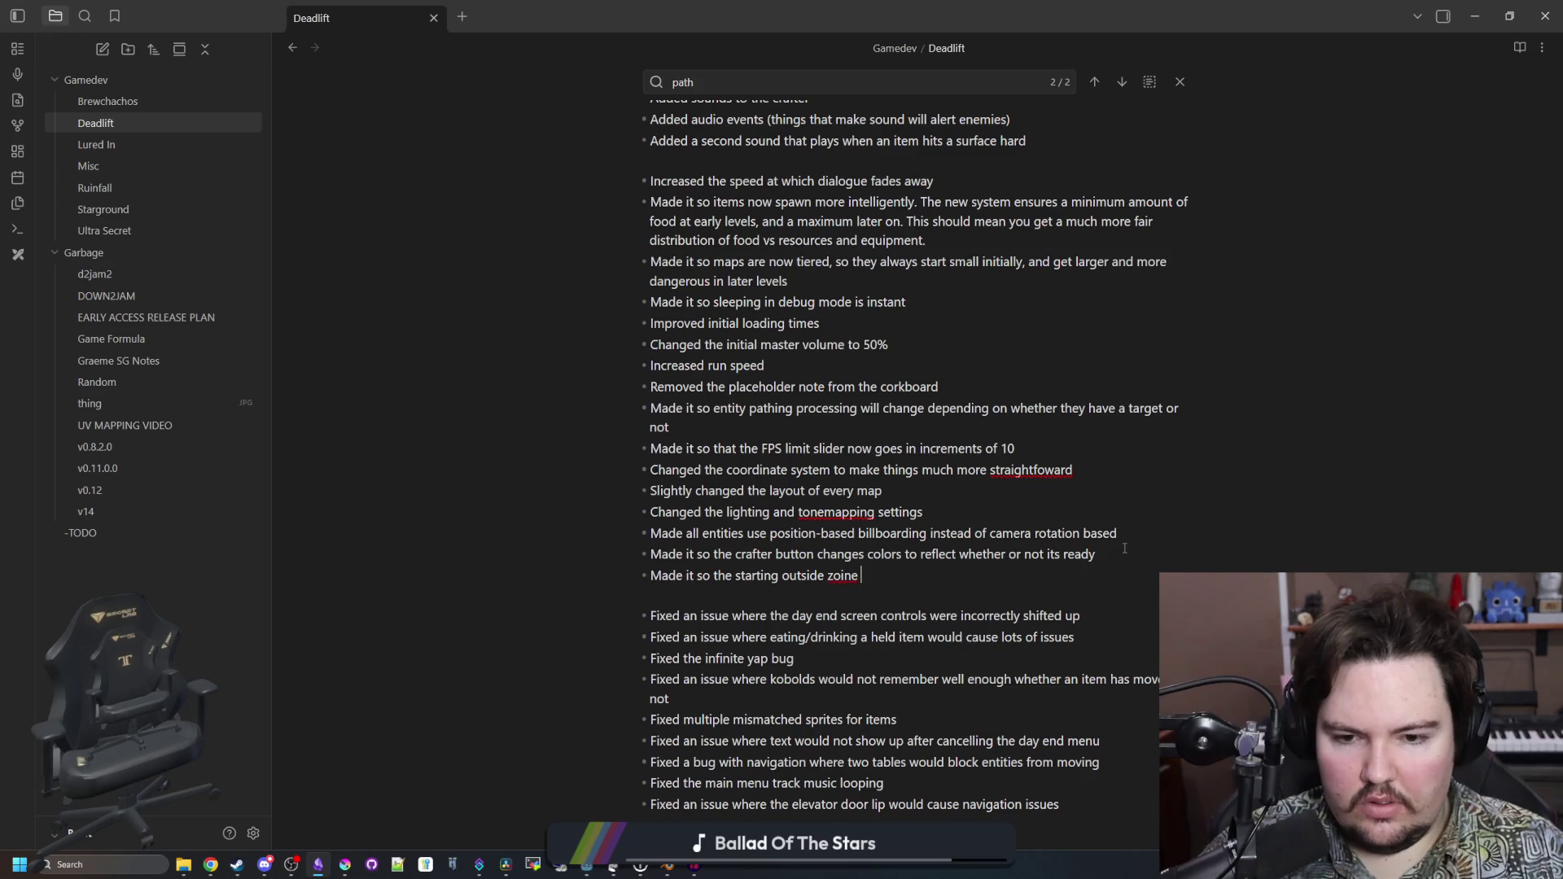
pyautogui.write('longer has reverb')
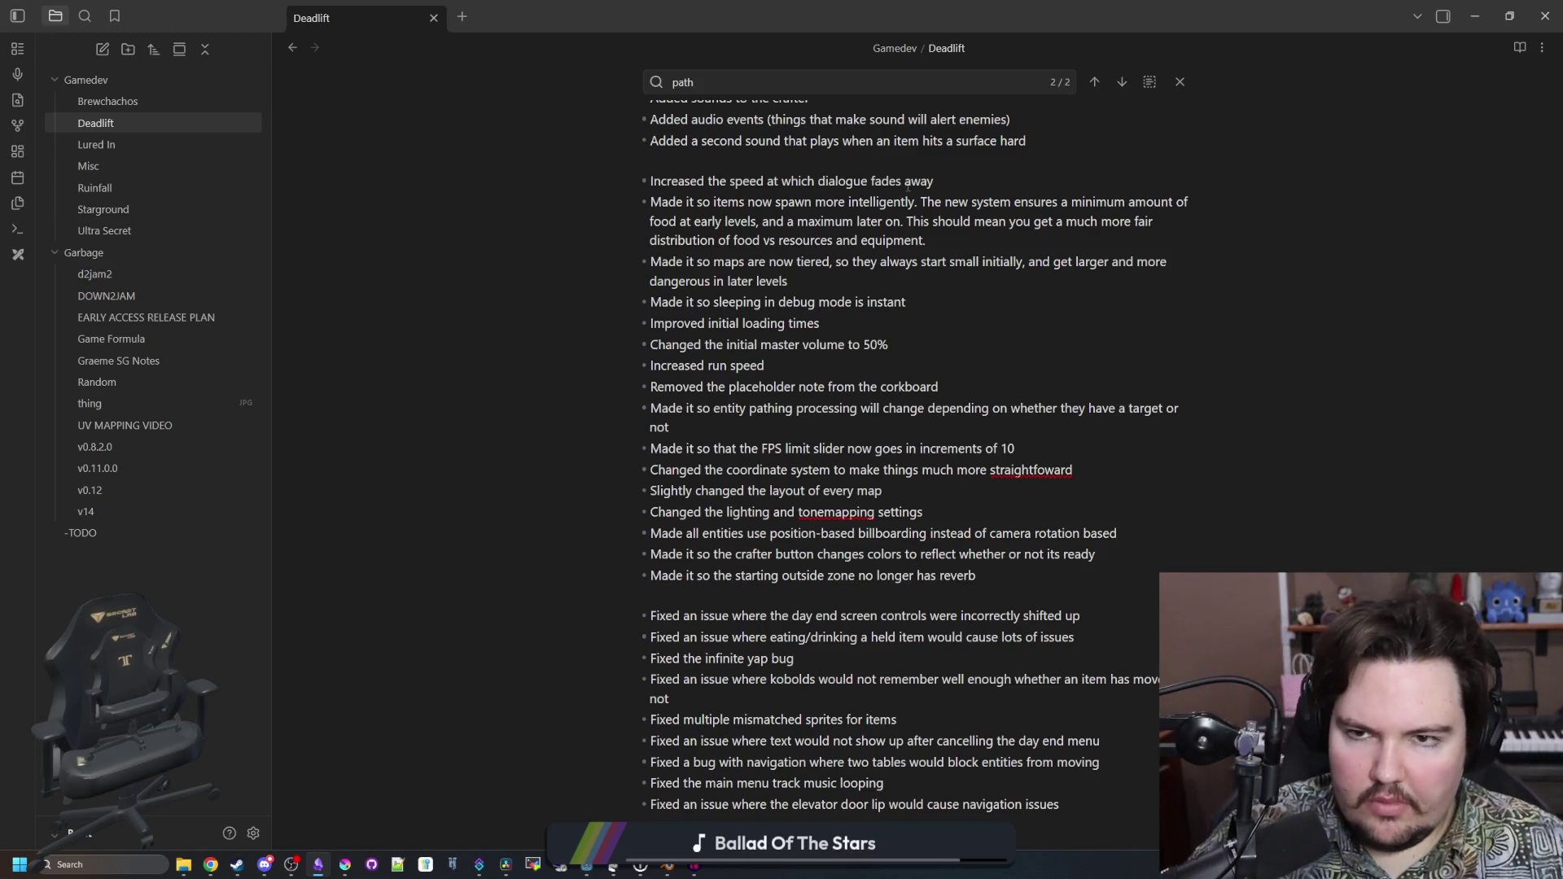
pyautogui.hotkey('alt', 'Tab')
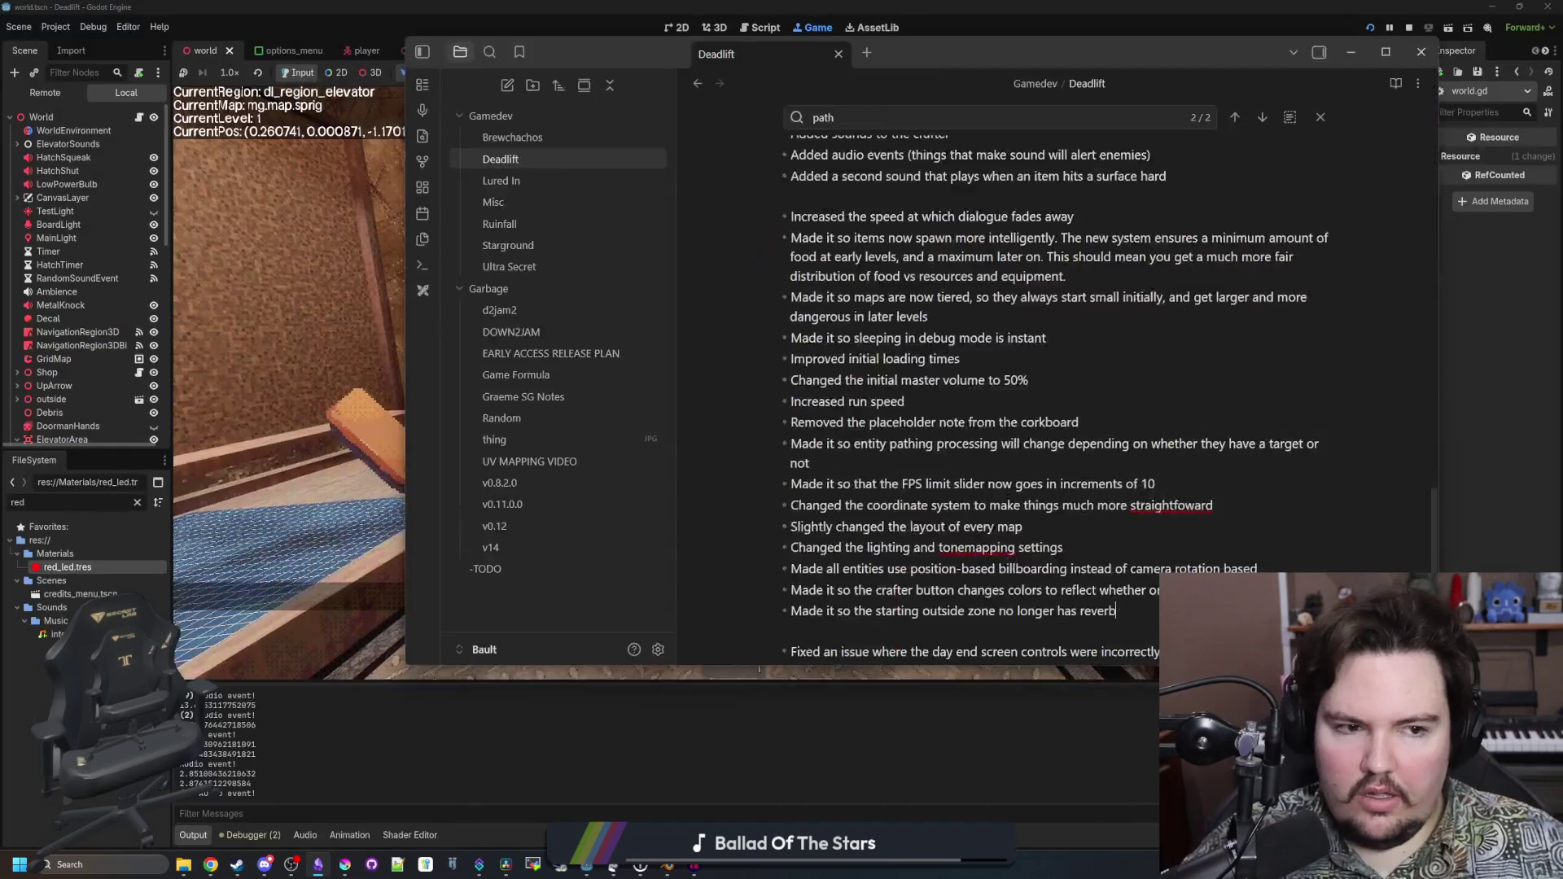
pyautogui.press('Escape')
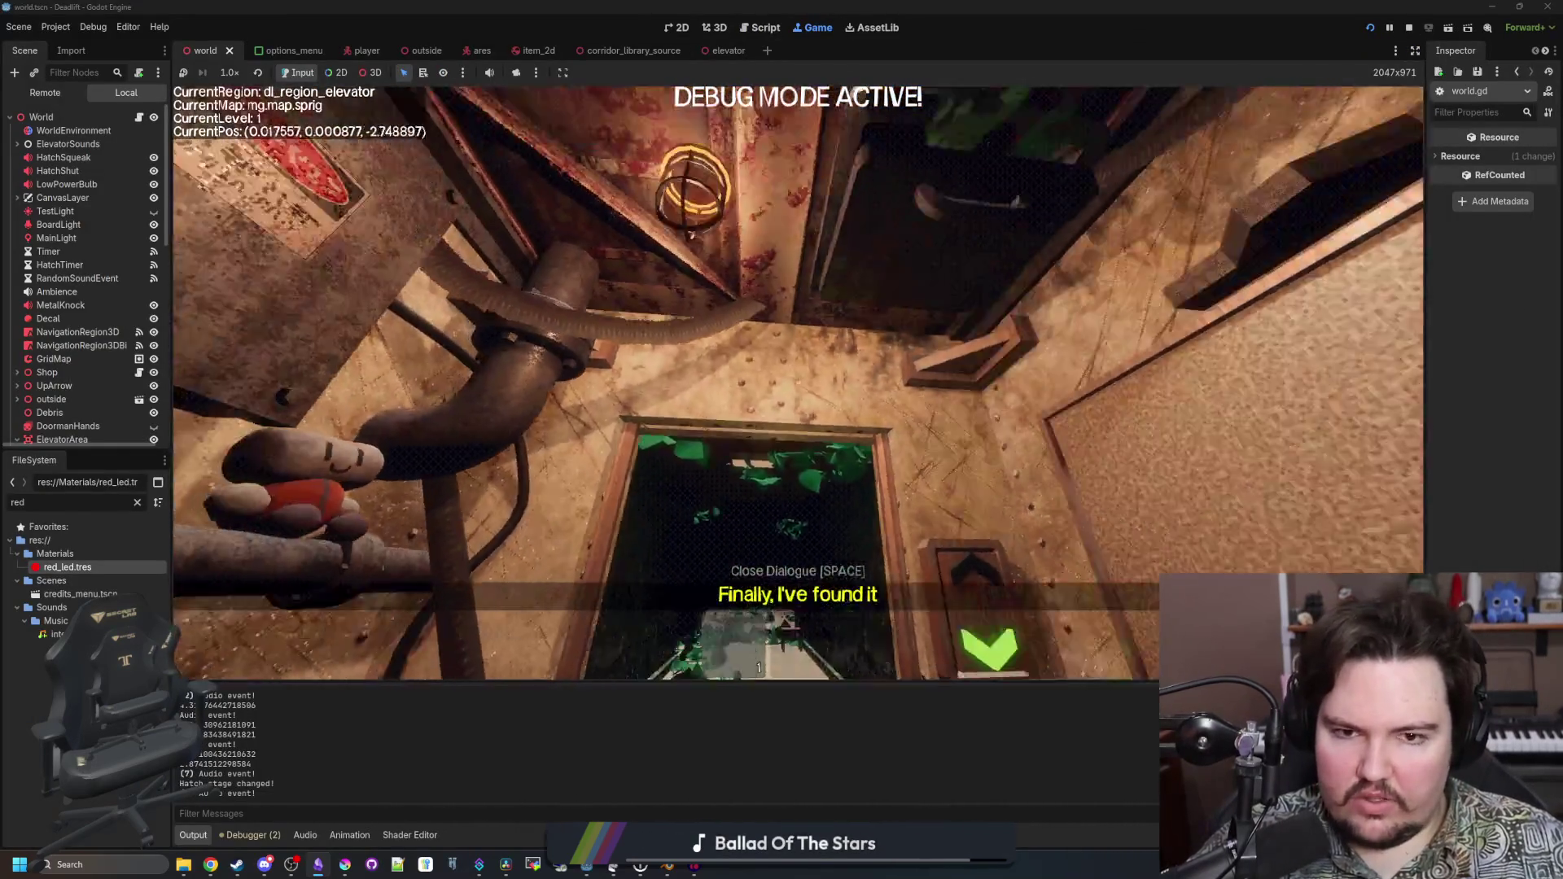
# Pause and stop the running game with F8, then save the scene
pyautogui.press('e')
pyautogui.press('Escape')
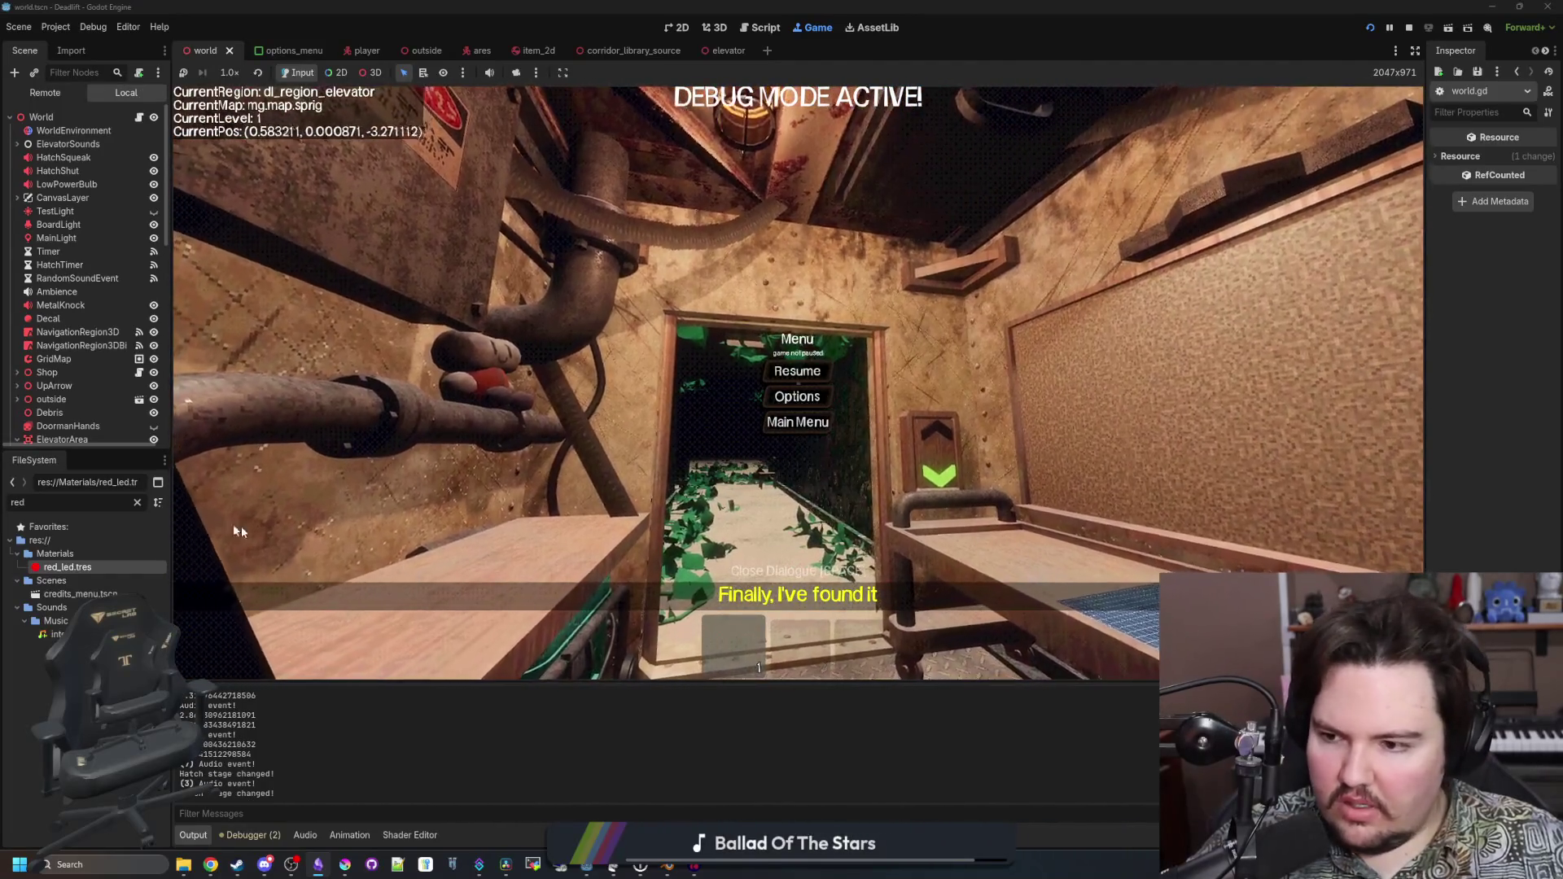
pyautogui.press('F8')
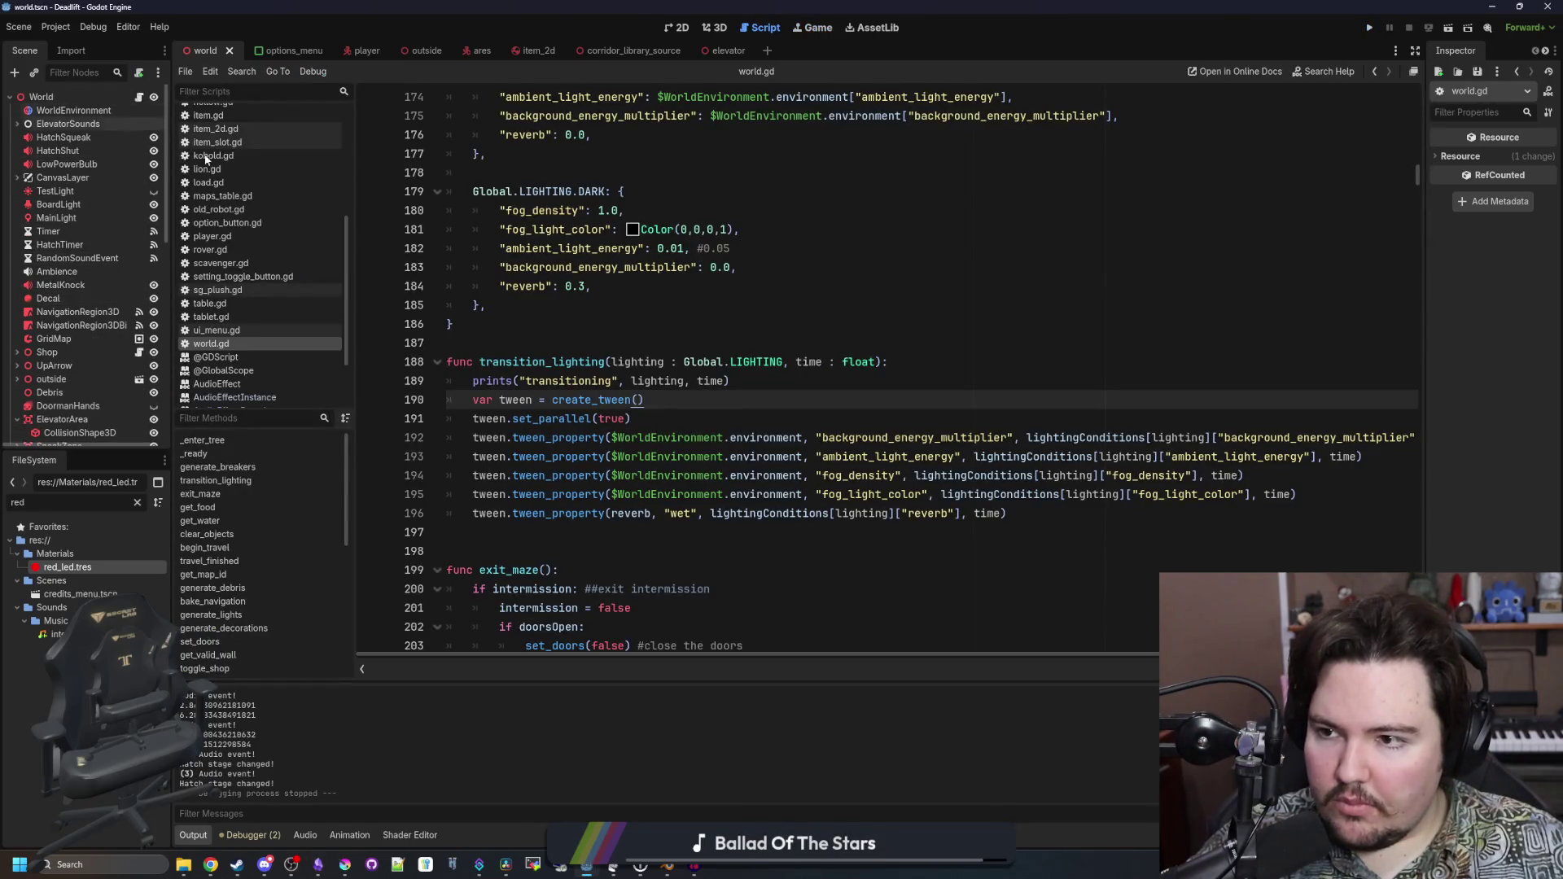
pyautogui.click(749, 267)
pyautogui.hotkey('ctrl', 's')
# In the 2D view, select the RandomSoundEvent timer node and open world.gd
pyautogui.click(677, 27)
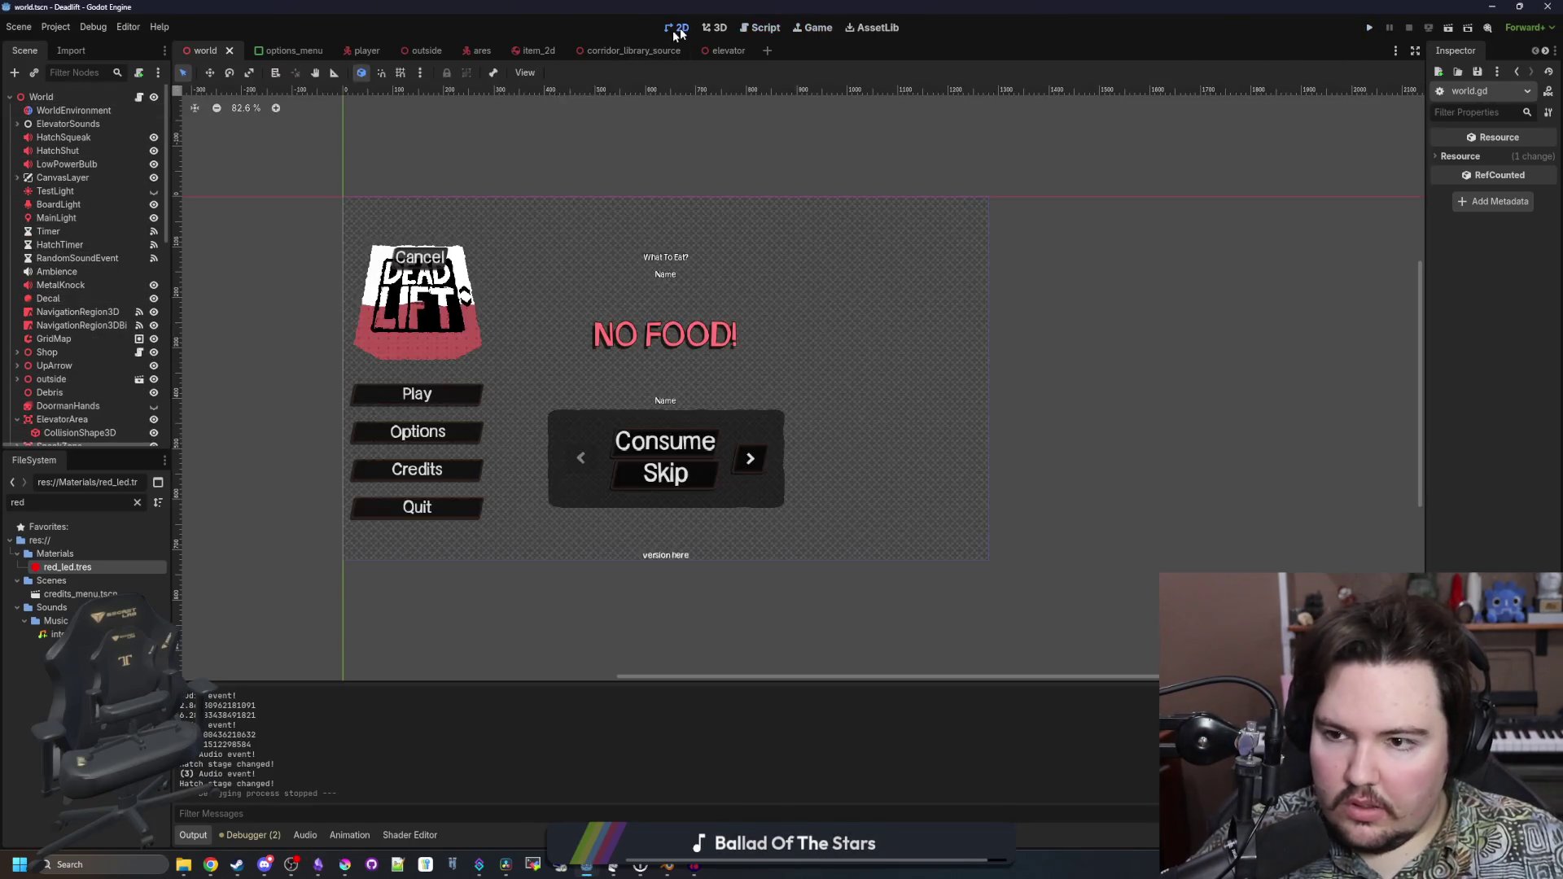
pyautogui.scroll(-10, 81, 285)
pyautogui.scroll(6, 49, 374)
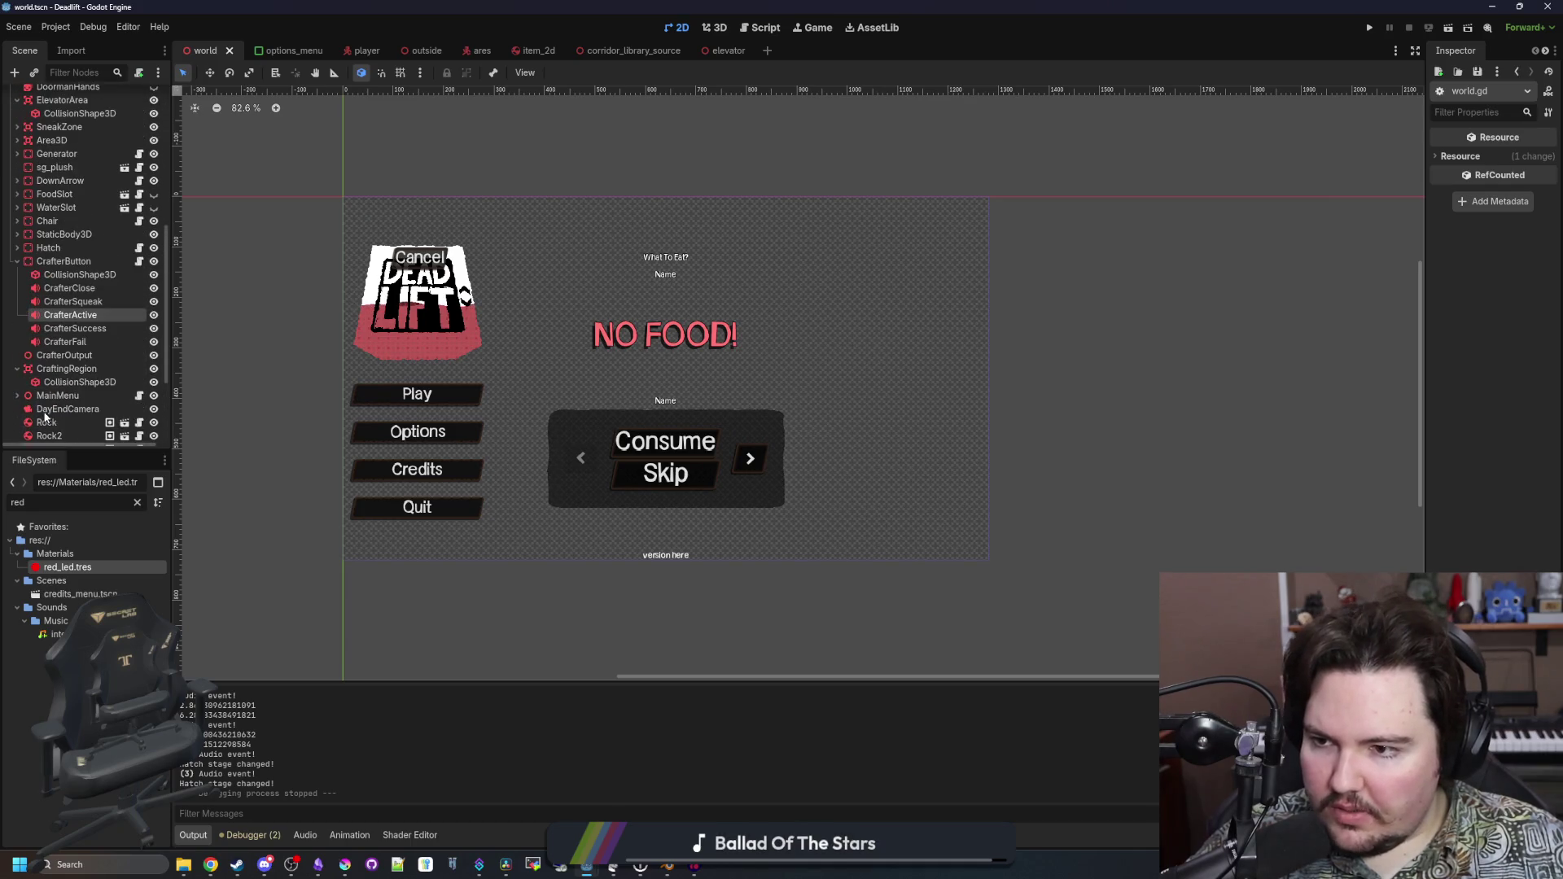
pyautogui.scroll(5, 53, 323)
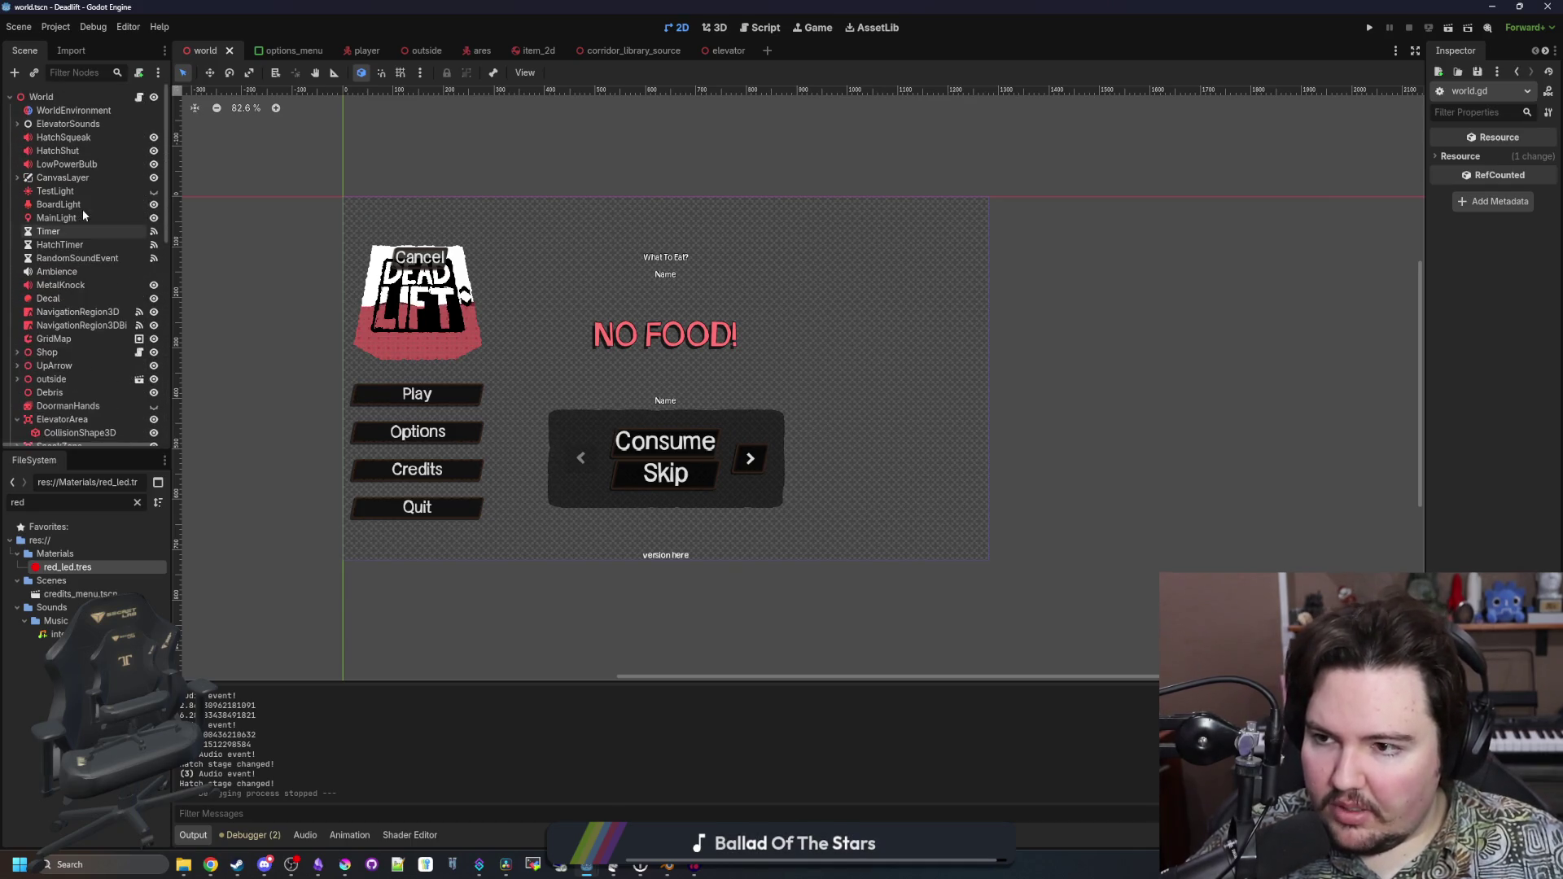
pyautogui.click(90, 259)
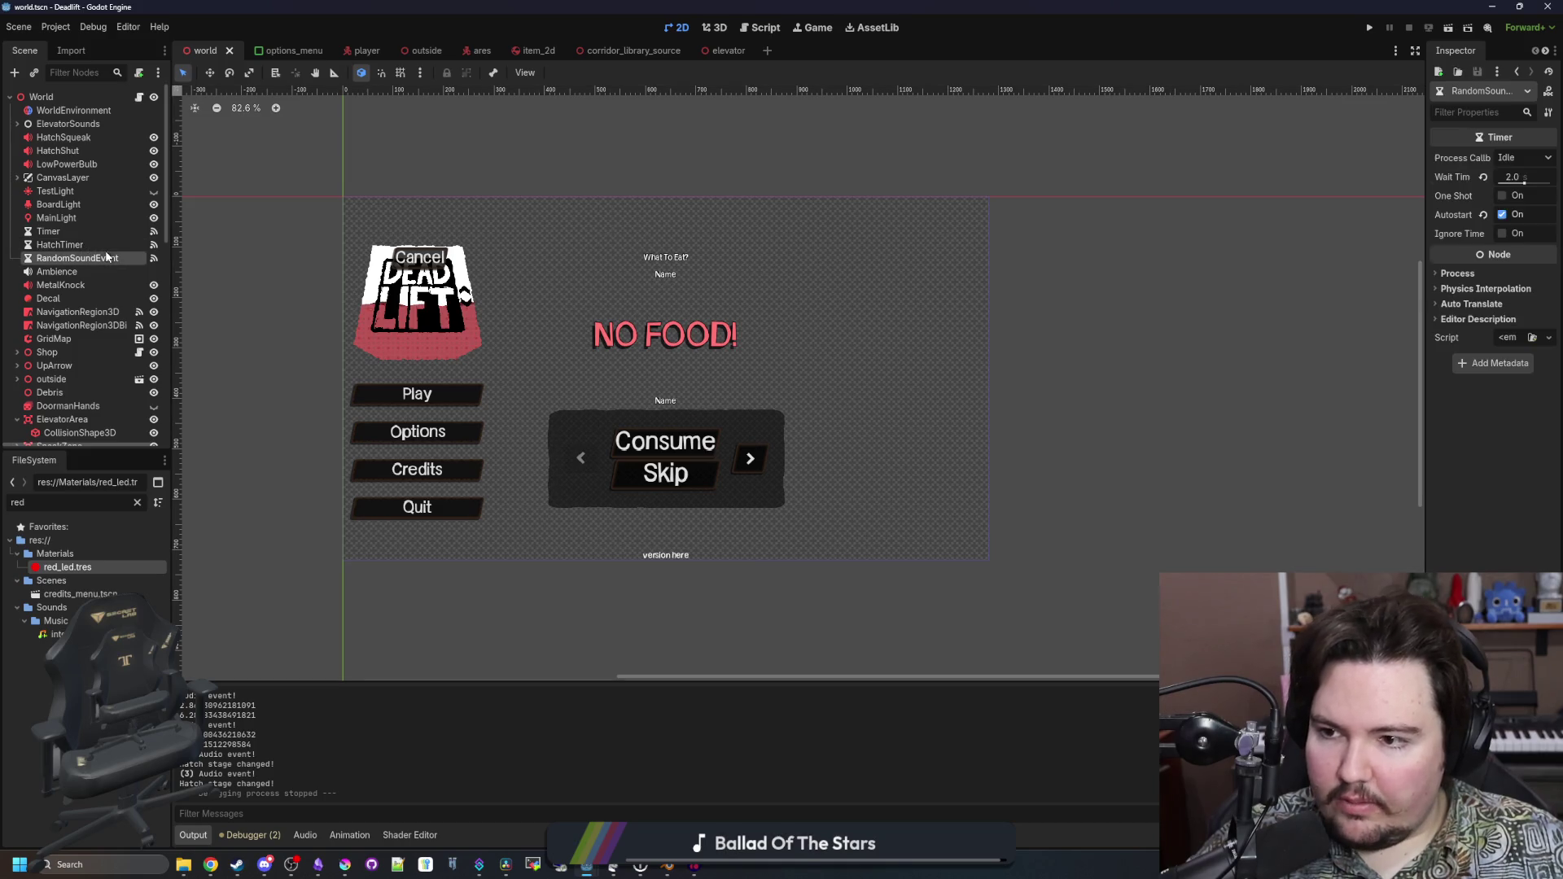
pyautogui.click(140, 97)
pyautogui.click(767, 291)
# Find randomSoundEvent and try an early 'if surface: return' line, then delete it
pyautogui.hotkey('ctrl', 'f')
pyautogui.write('randomSoundE')
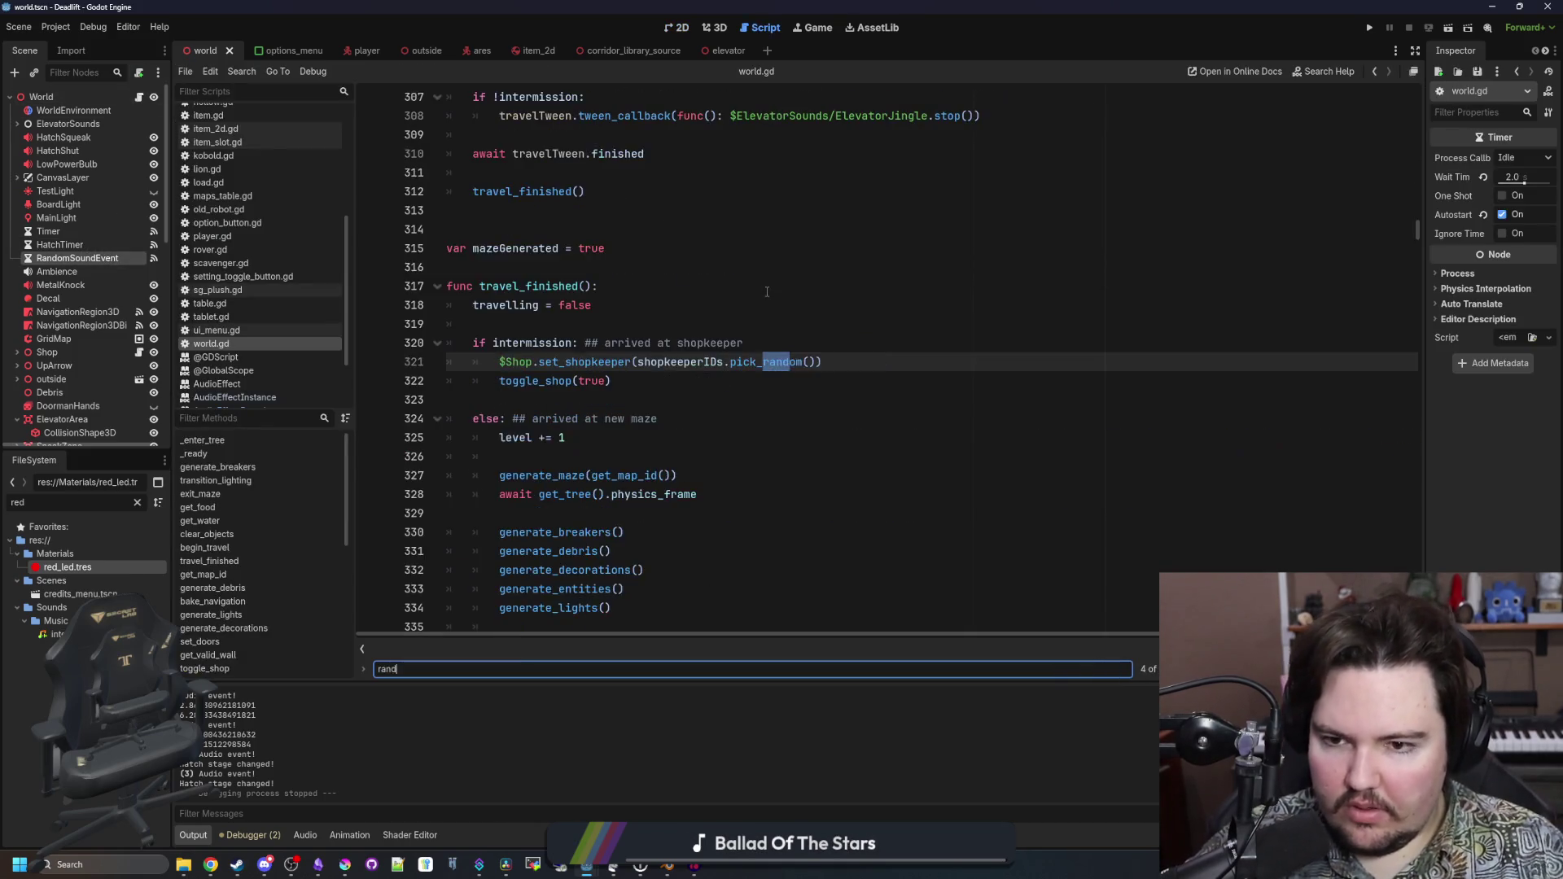
pyautogui.write('vent')
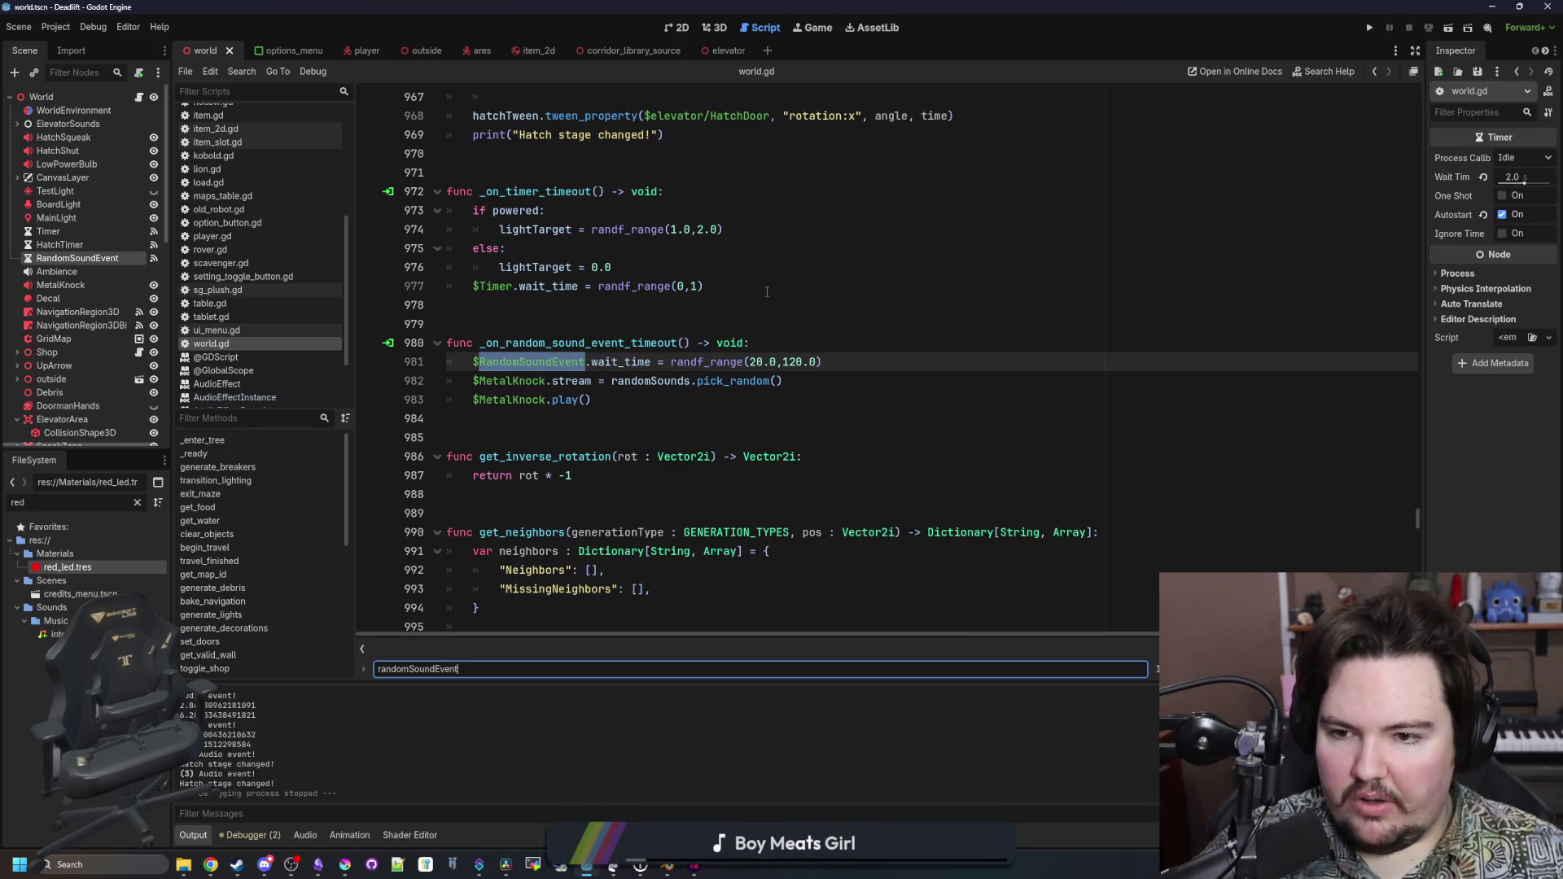
pyautogui.click(763, 336)
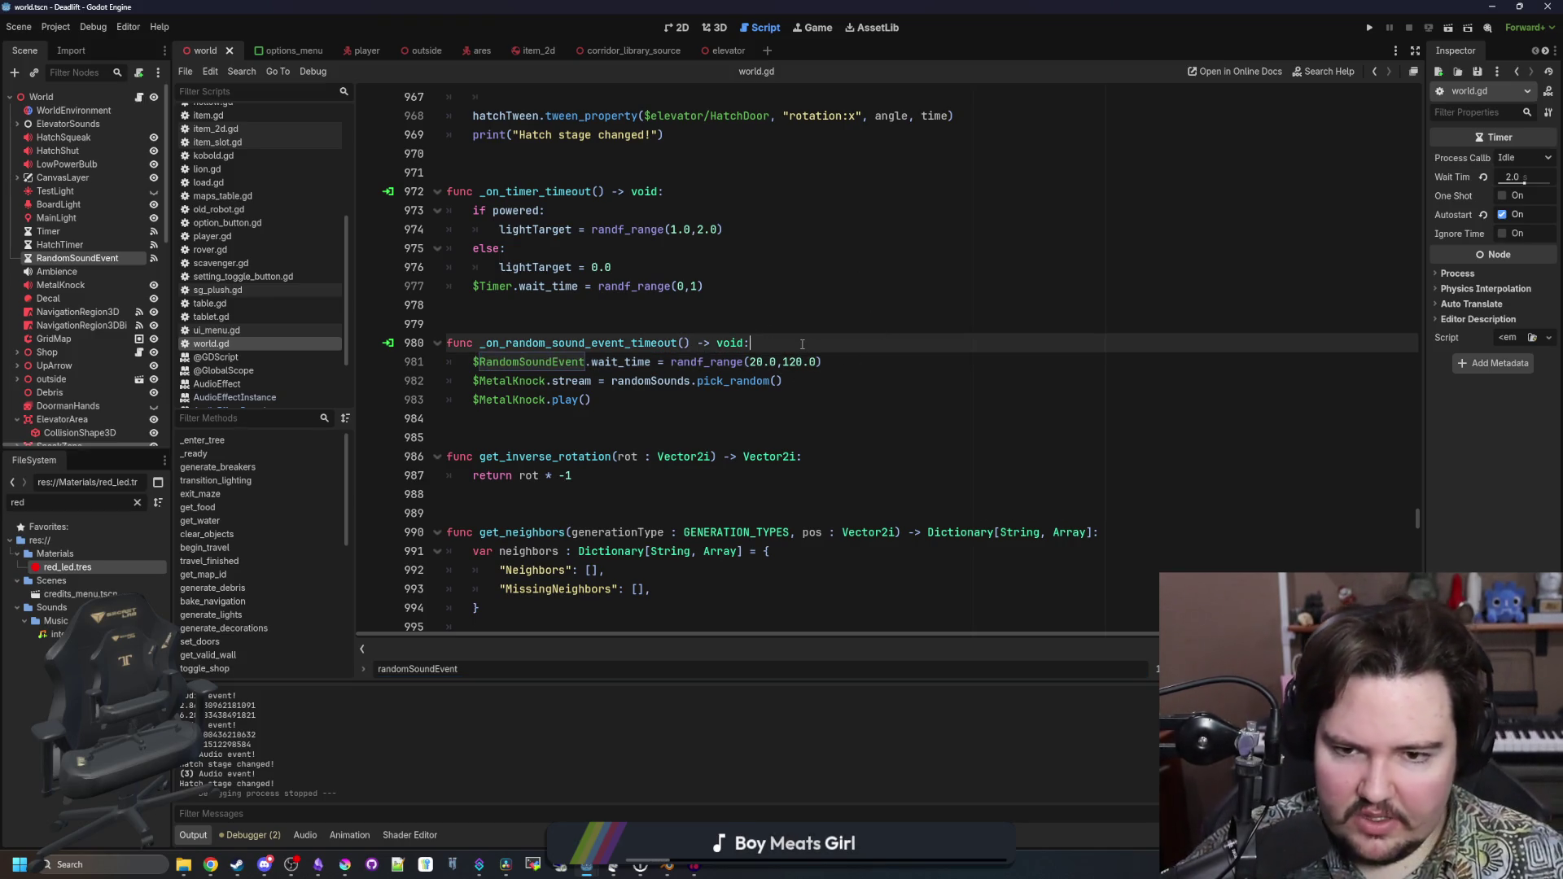
pyautogui.press('Return')
pyautogui.write('if !sur')
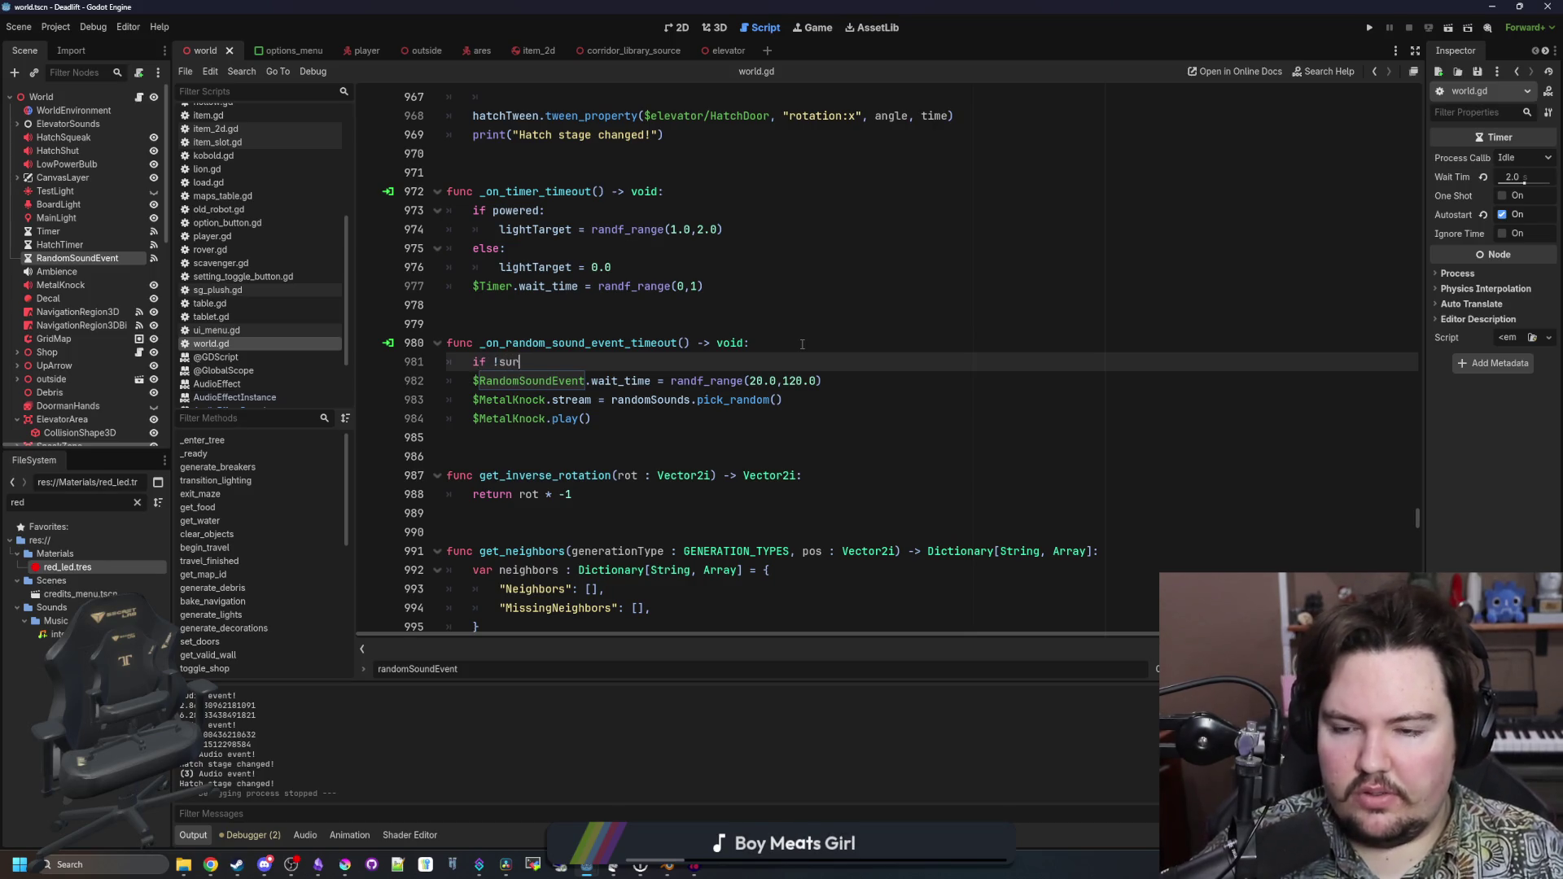
pyautogui.write('face')
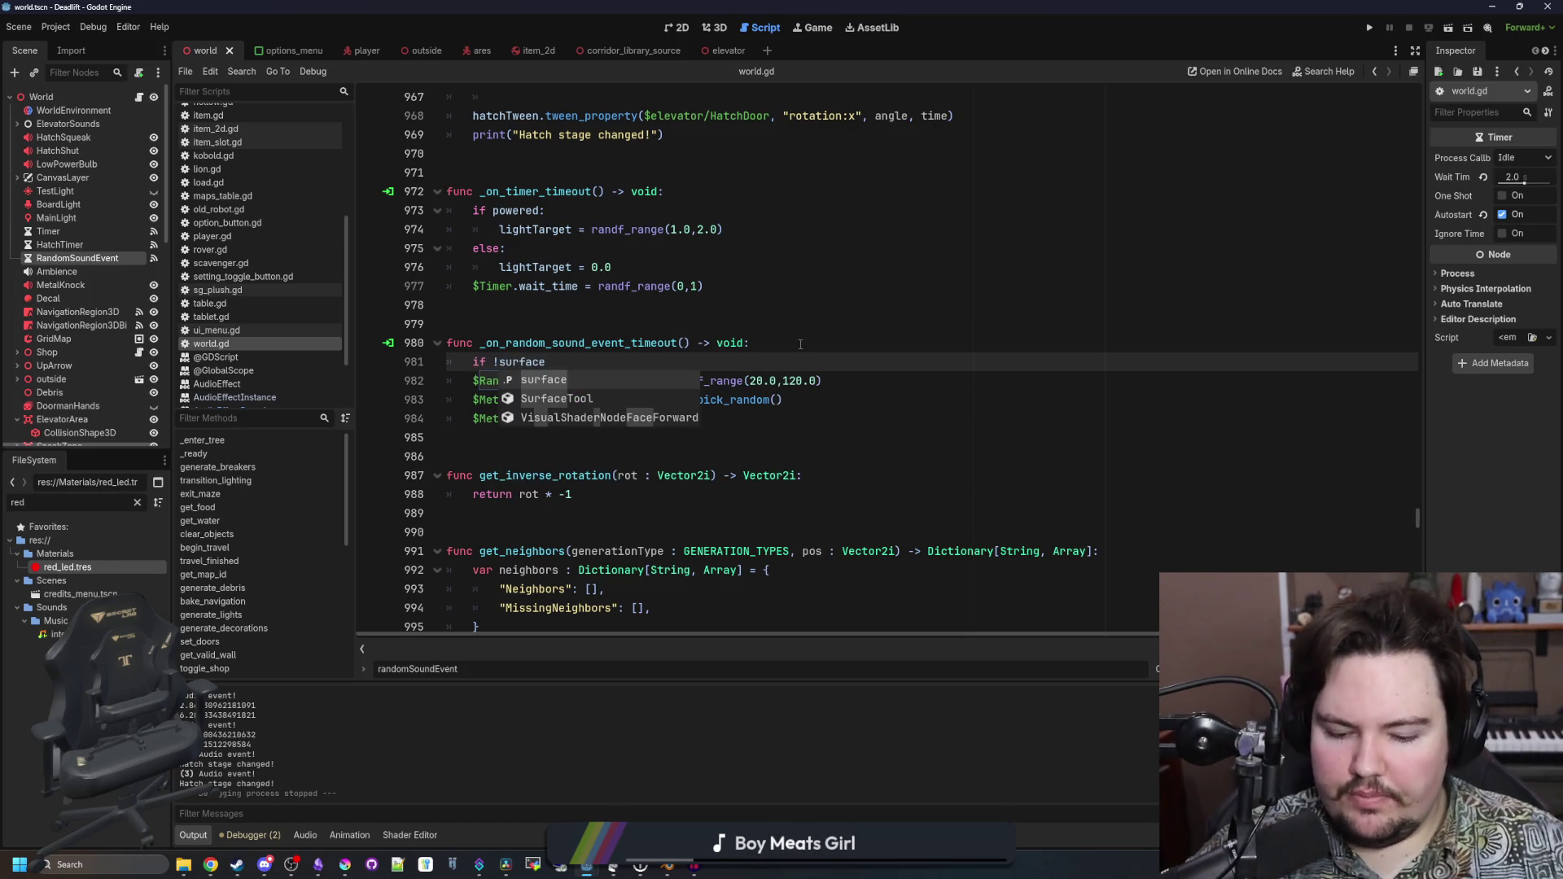
pyautogui.write(':')
pyautogui.click(499, 361)
pyautogui.press('BackSpace')
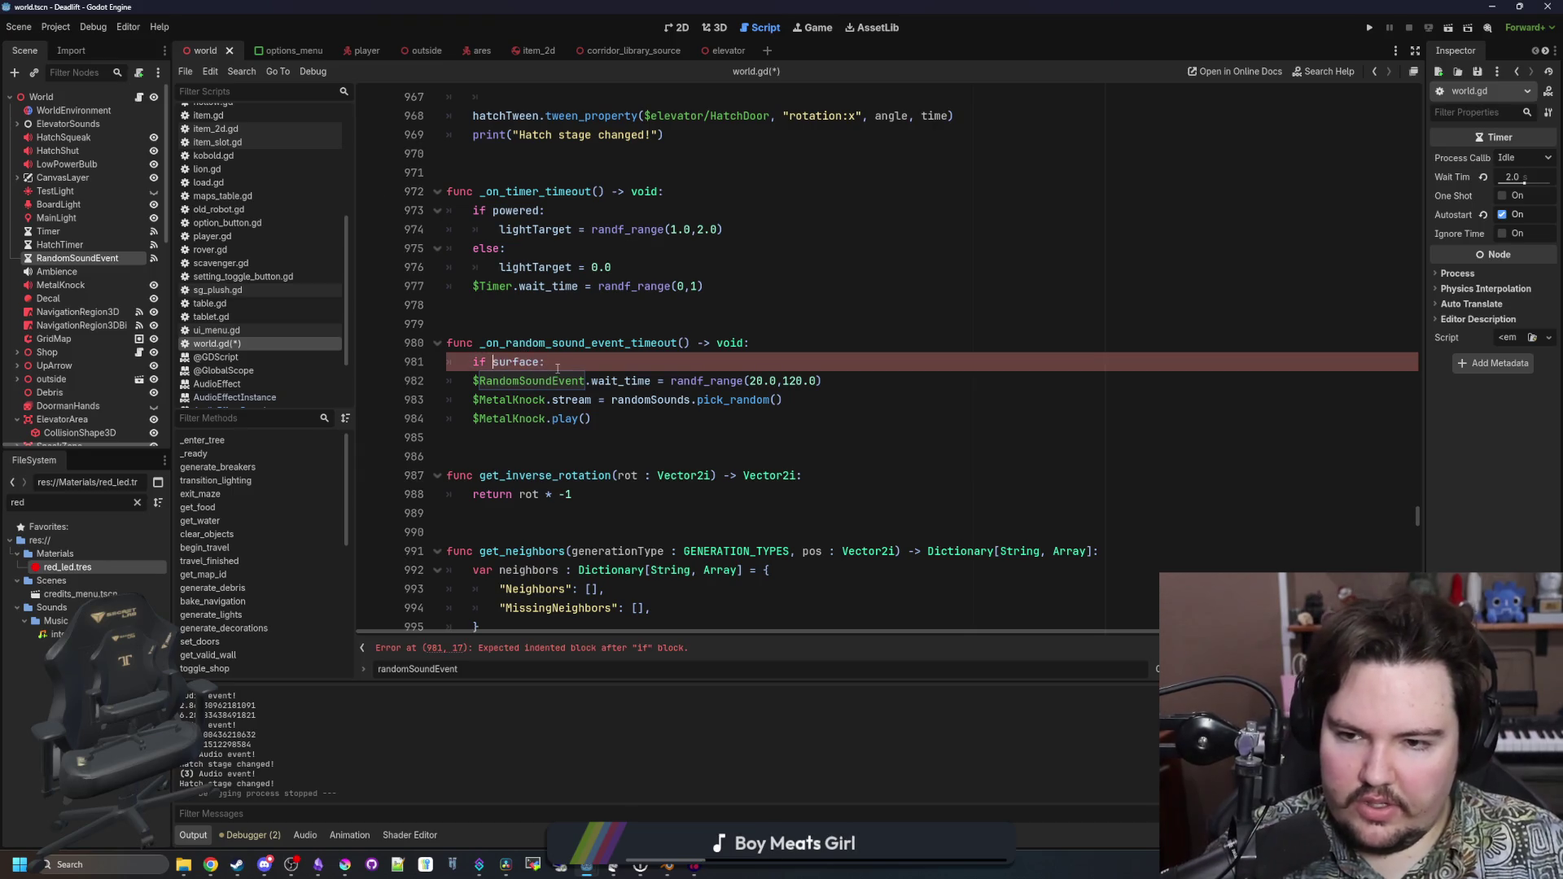
pyautogui.write('return')
pyautogui.press('Return')
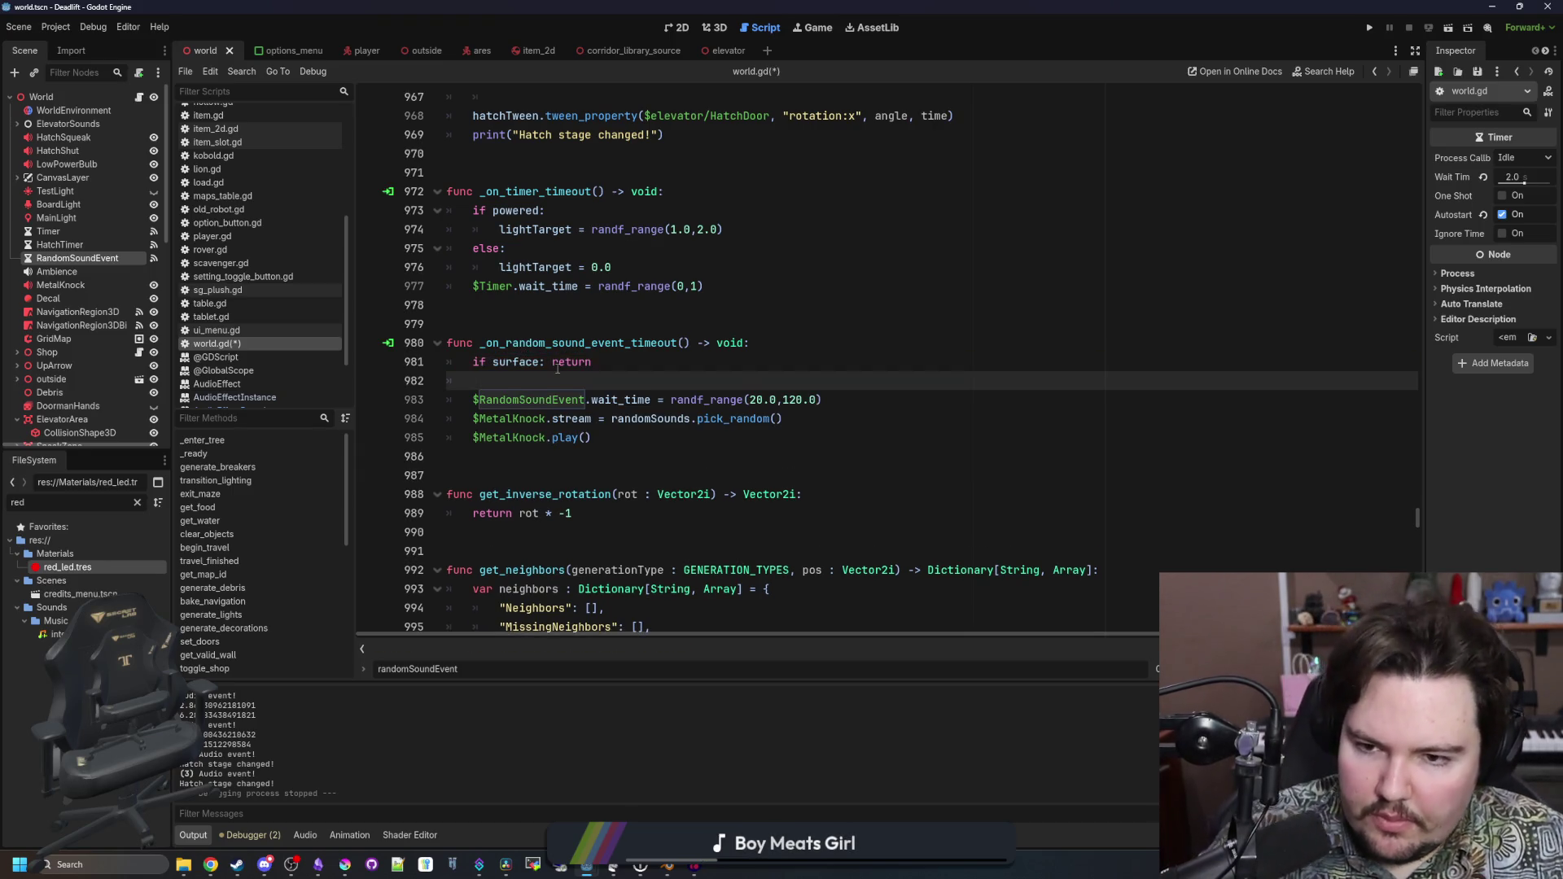
pyautogui.moveTo(613, 360); pyautogui.dragTo(446, 361)
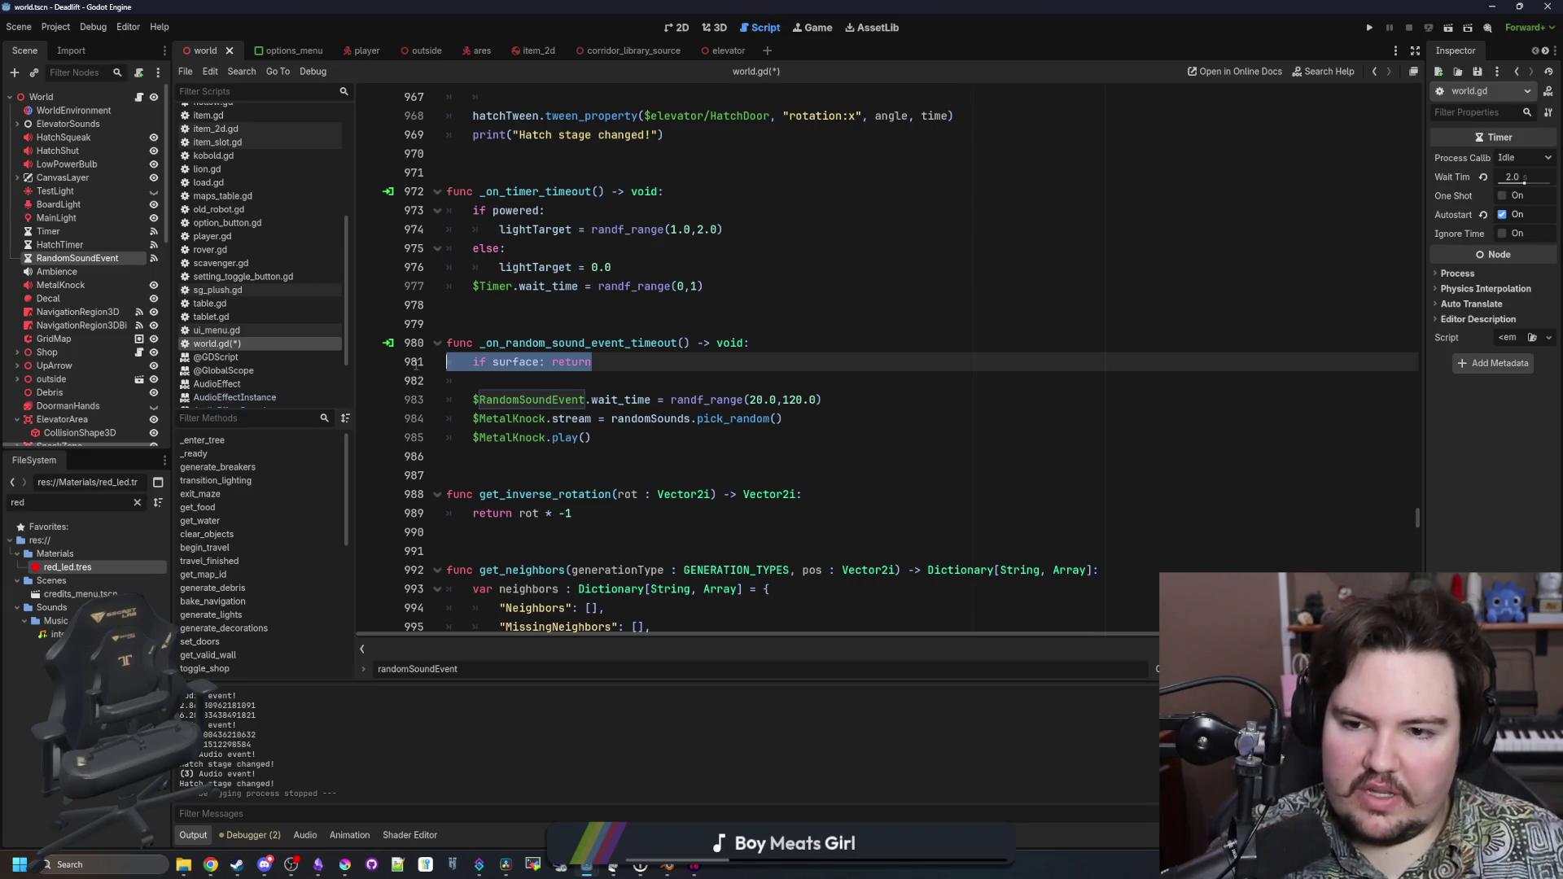
pyautogui.press('BackSpace')
pyautogui.press('BackSpace')
pyautogui.press('Delete')
# Indent the two $MetalKnock lines under a new 'if !surface:' check and save
pyautogui.click(844, 363)
pyautogui.press('Return')
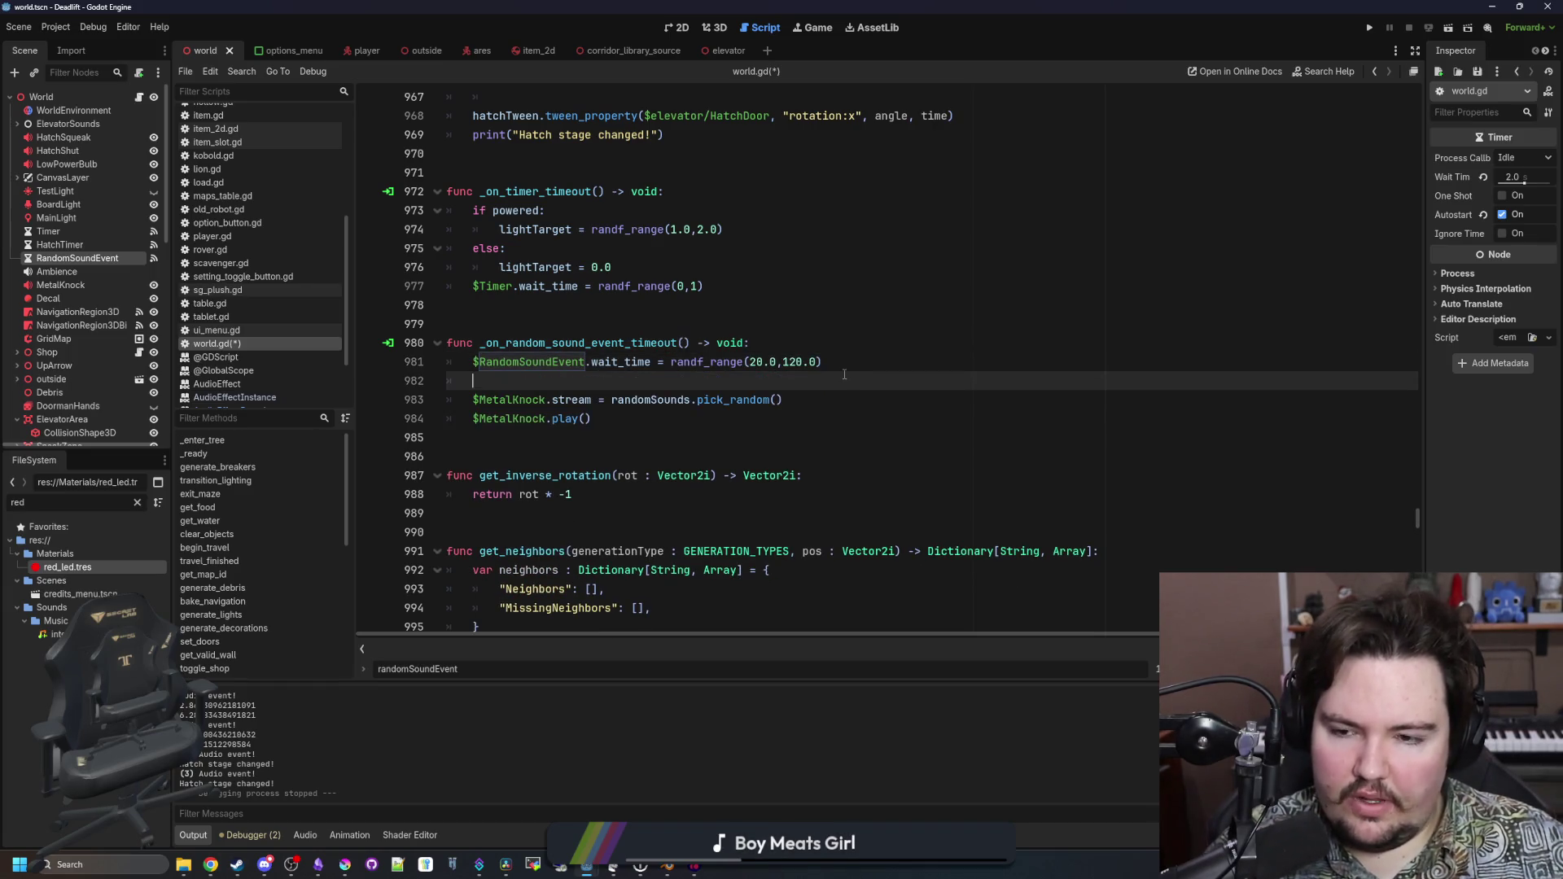
pyautogui.press('Return')
pyautogui.write('if')
pyautogui.press('BackSpace')
pyautogui.write('!surface:')
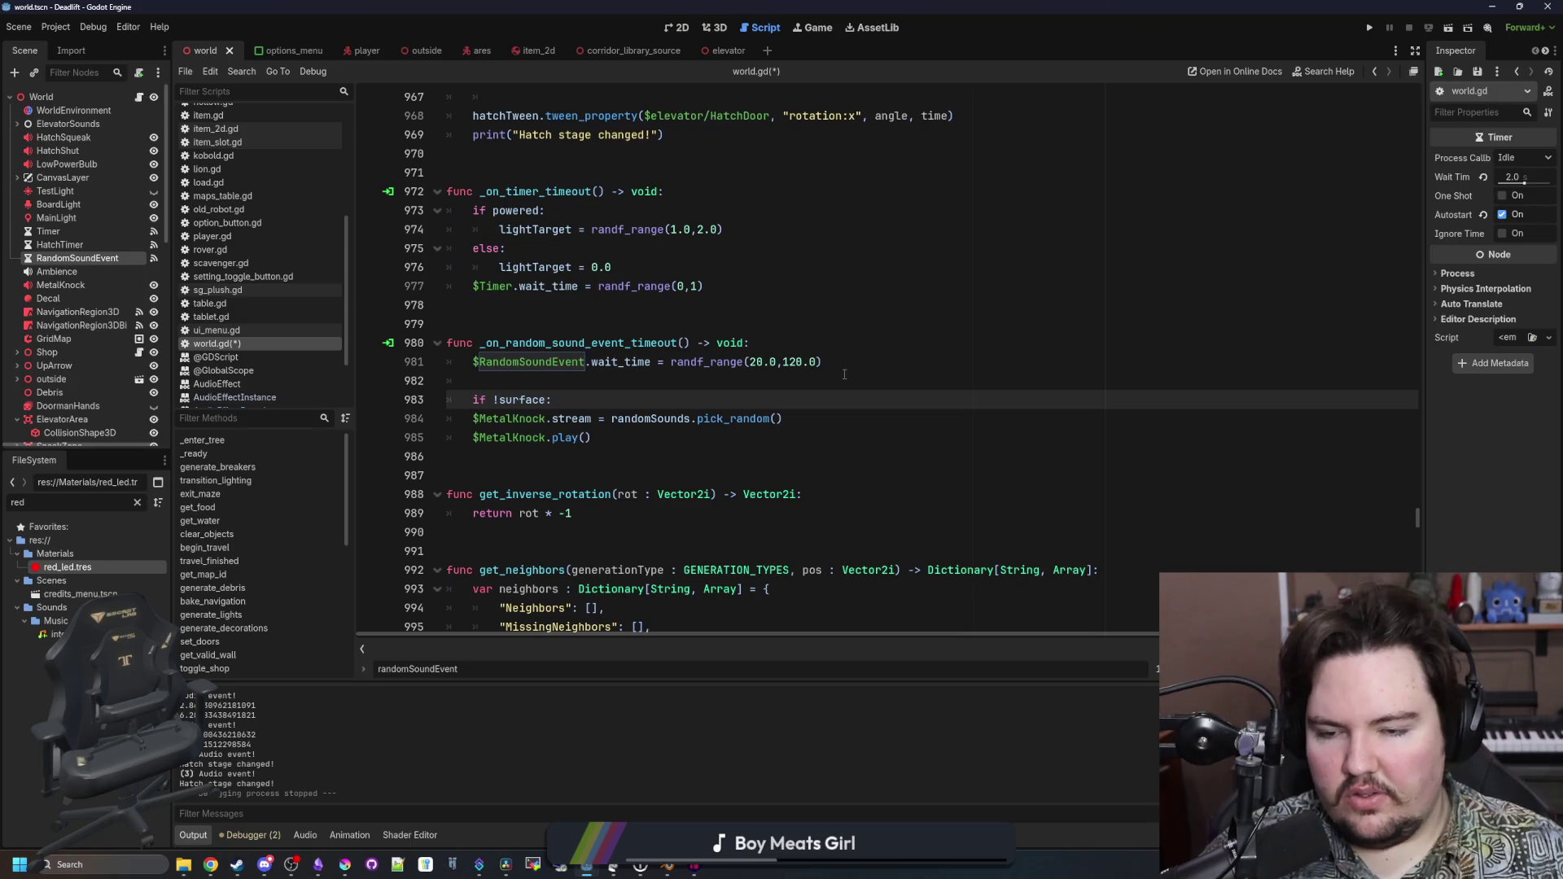
pyautogui.moveTo(592, 437); pyautogui.dragTo(552, 400)
pyautogui.press('Tab')
pyautogui.click(530, 399)
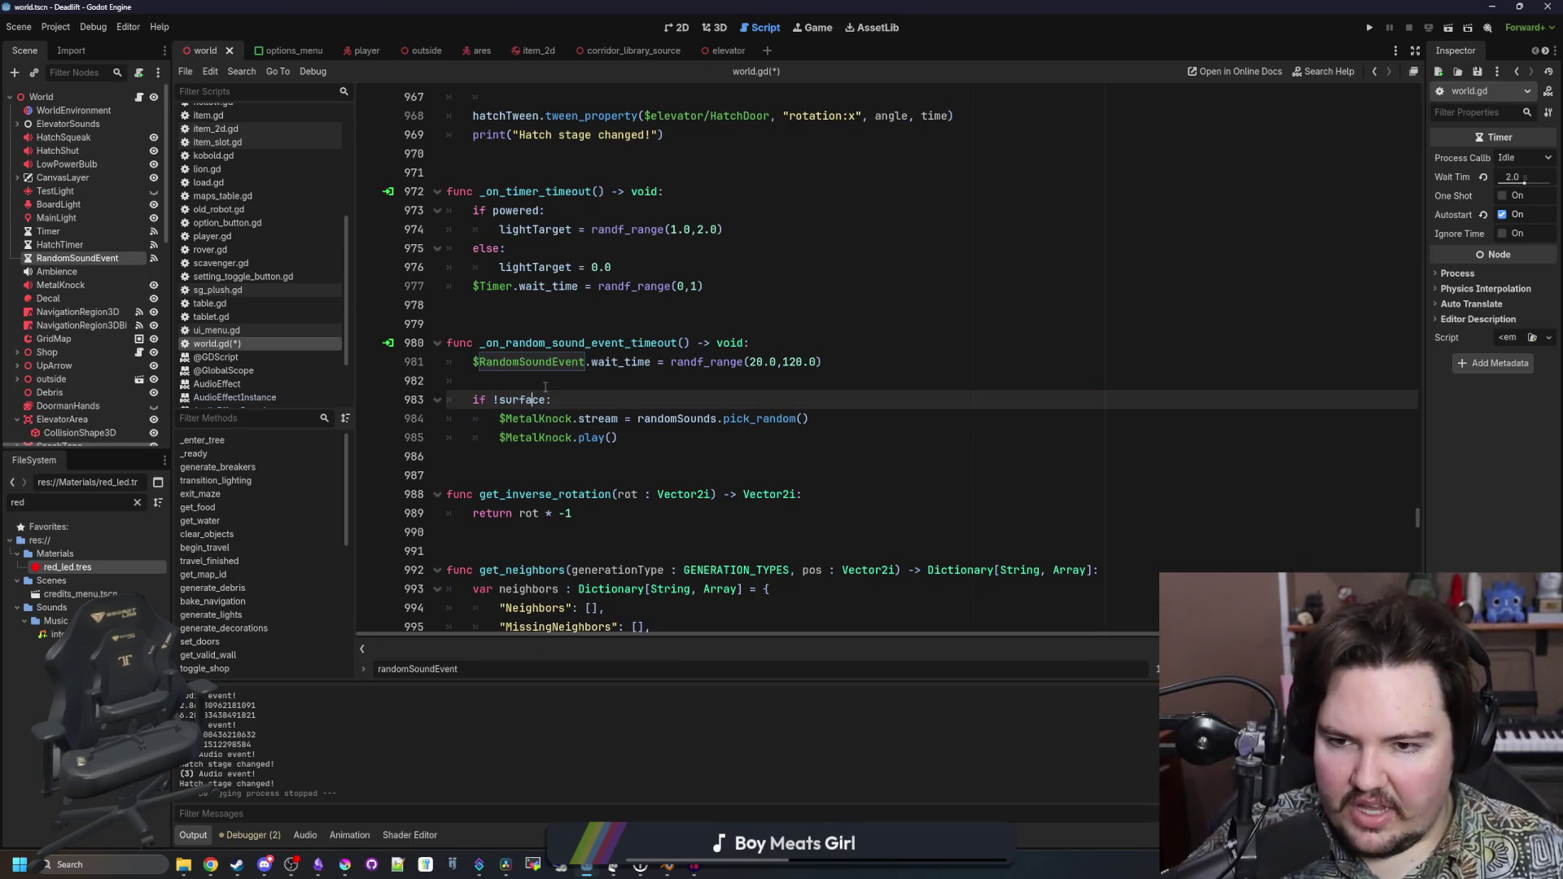
pyautogui.click(545, 387)
pyautogui.hotkey('ctrl', 's')
pyautogui.hotkey('ctrl', 's')
# Search the script for 'ambience' to locate the $Ambience.play() call in _ready
pyautogui.click(607, 319)
pyautogui.hotkey('ctrl', 'f')
pyautogui.write('ambience')
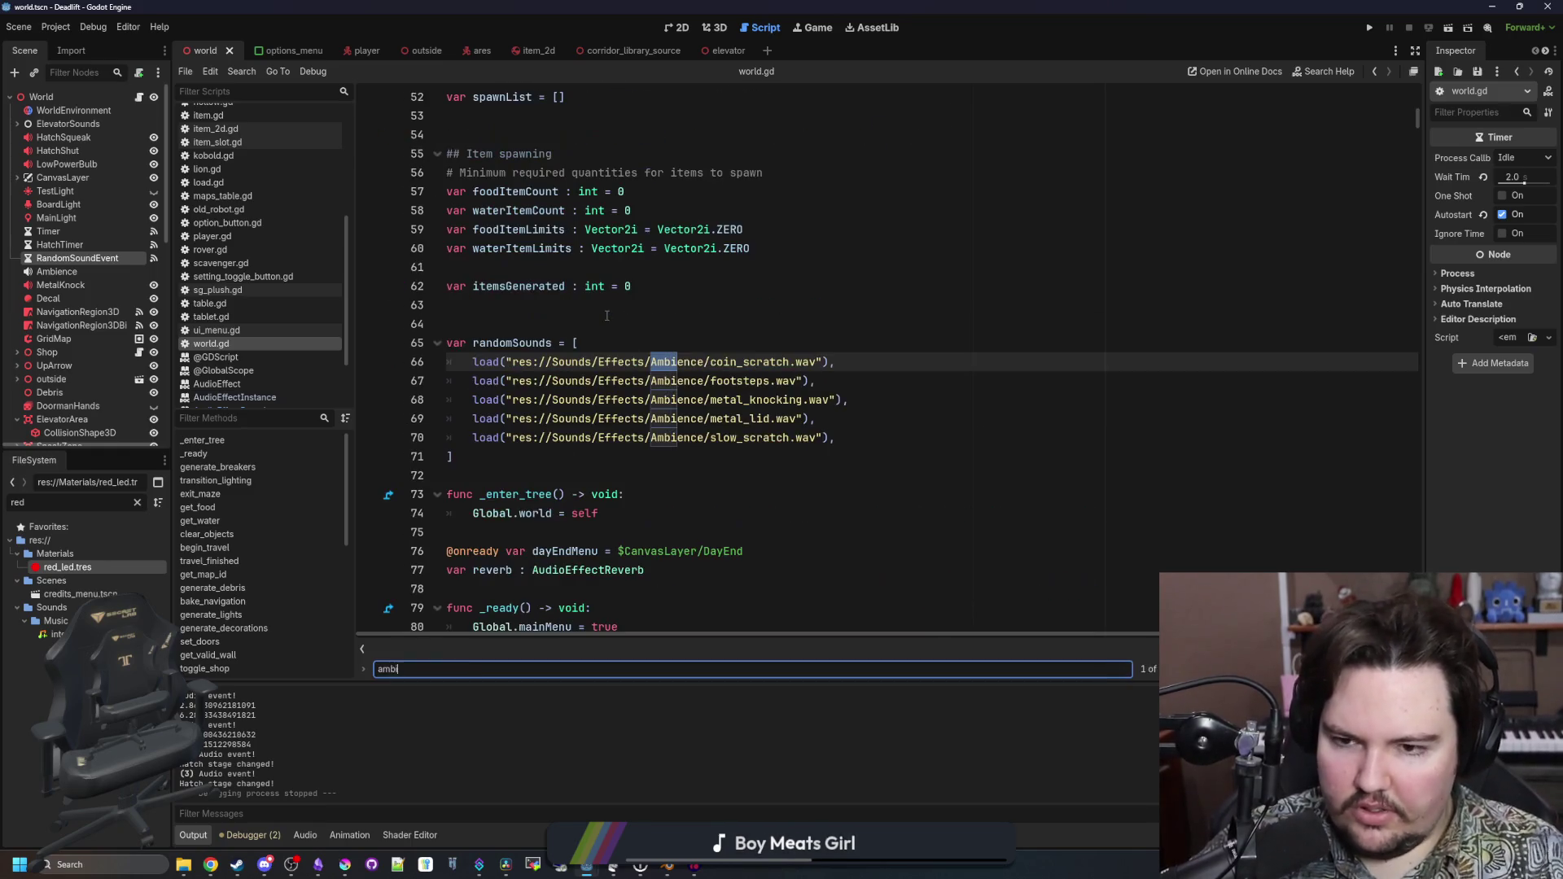
pyautogui.press('Return')
pyautogui.press('Return')
pyautogui.press('Return')
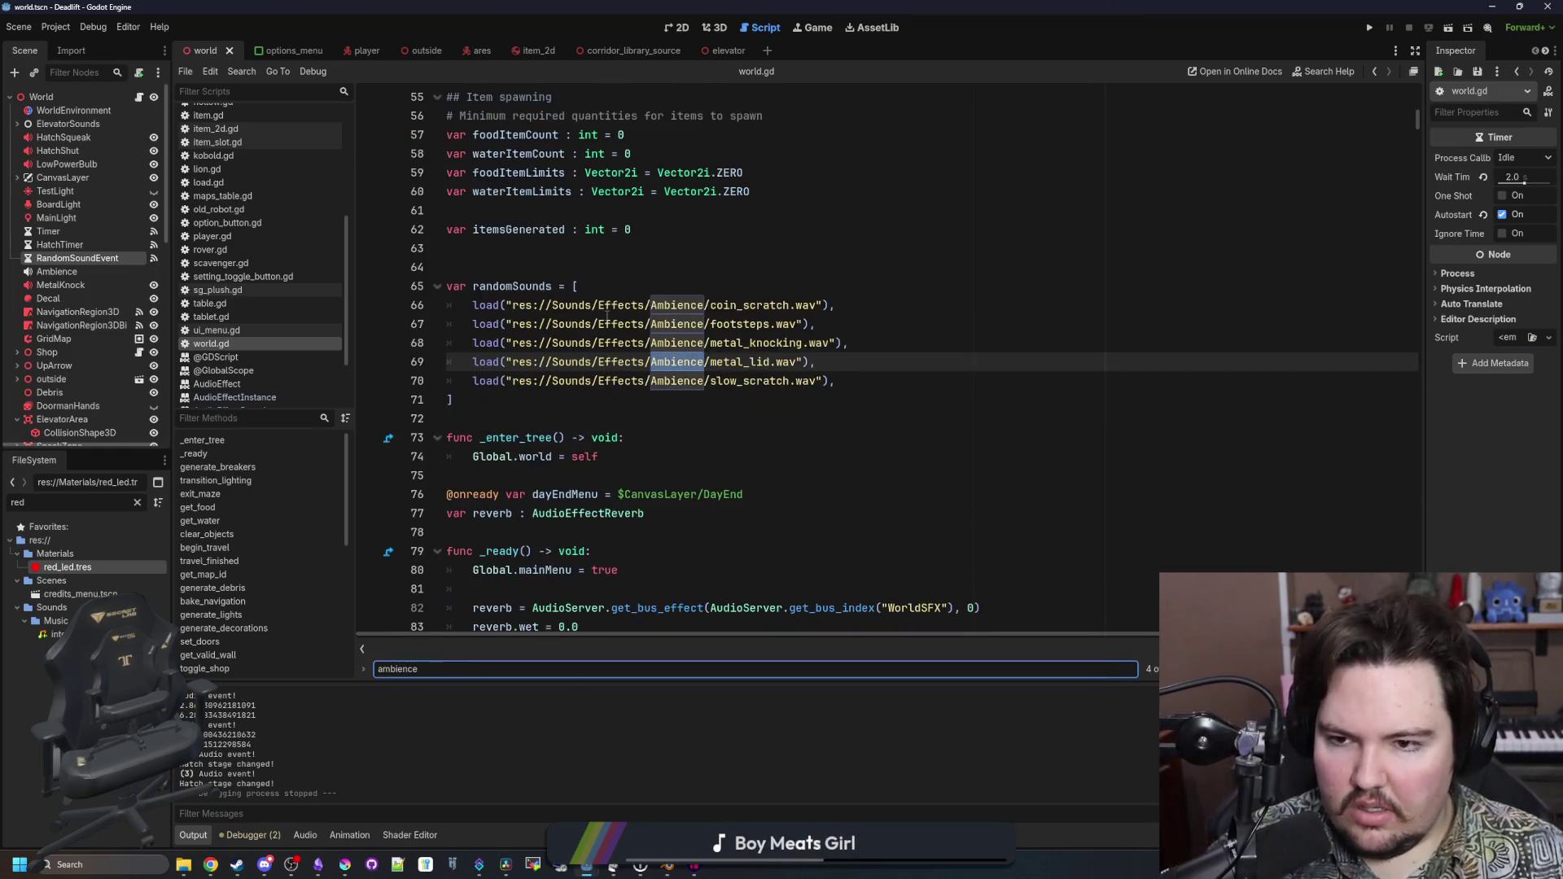
pyautogui.click(602, 367)
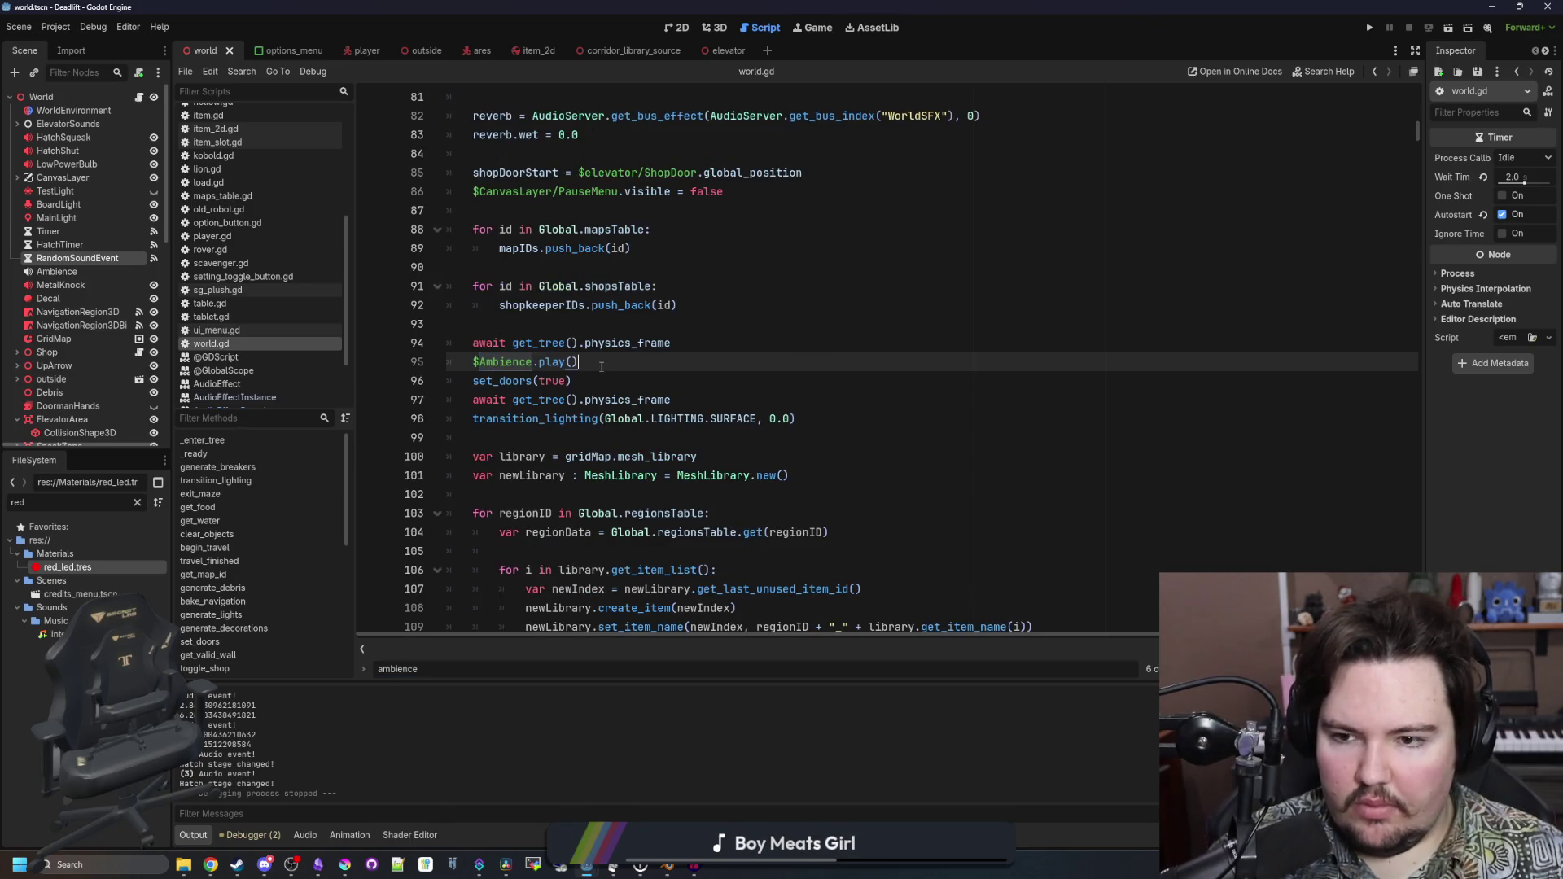
pyautogui.click(686, 345)
pyautogui.scroll(3, 685, 345)
pyautogui.scroll(-1, 581, 456)
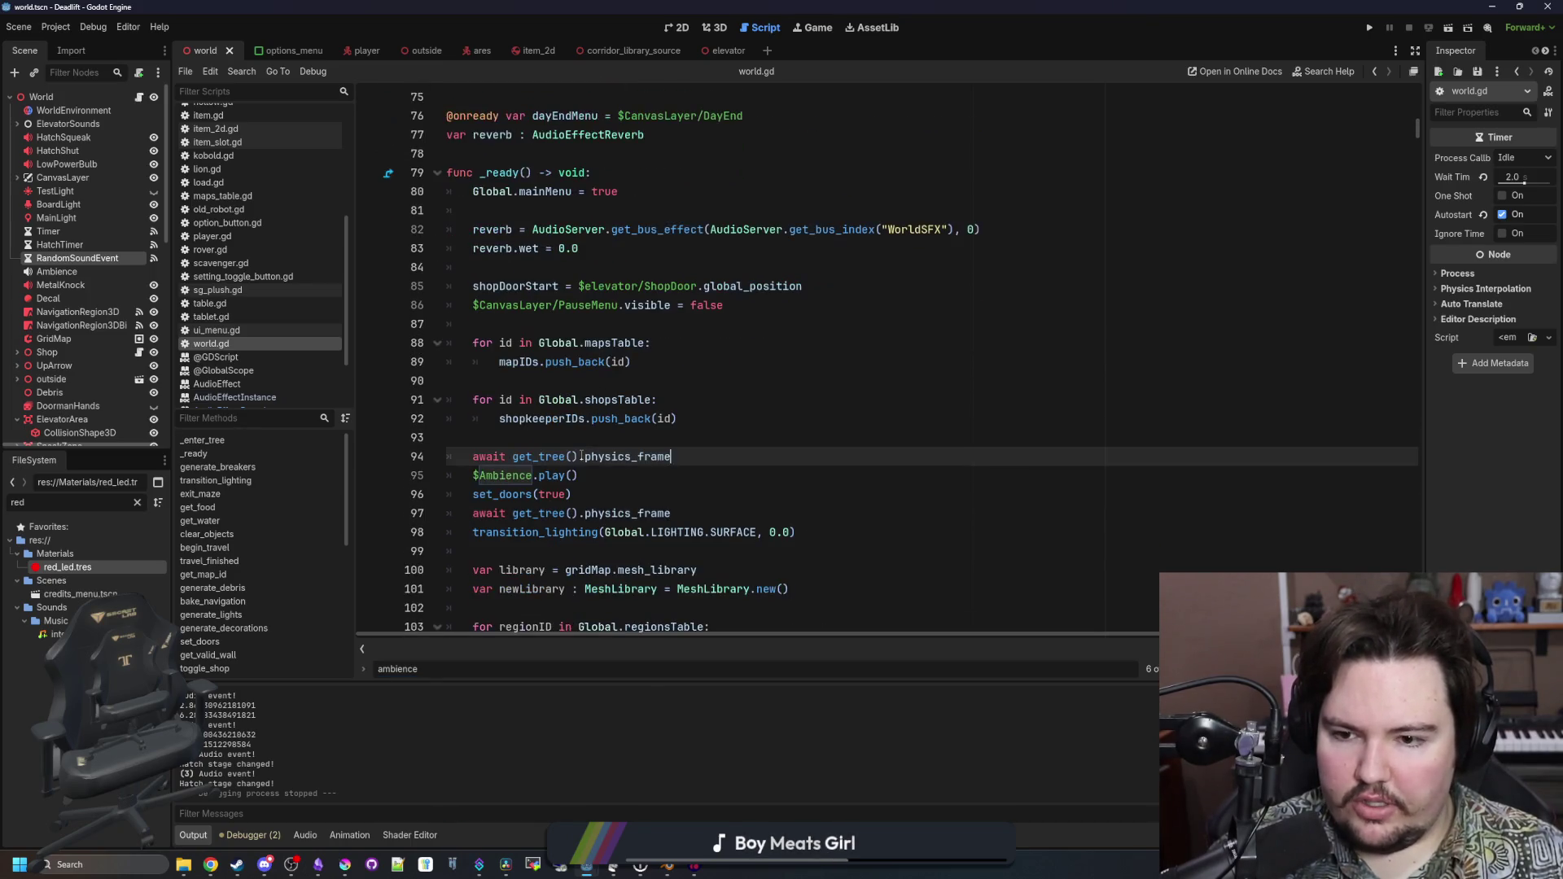
# Comment out $Ambience.play() in _ready with '#' instead of deleting it
pyautogui.moveTo(597, 475); pyautogui.dragTo(472, 477)
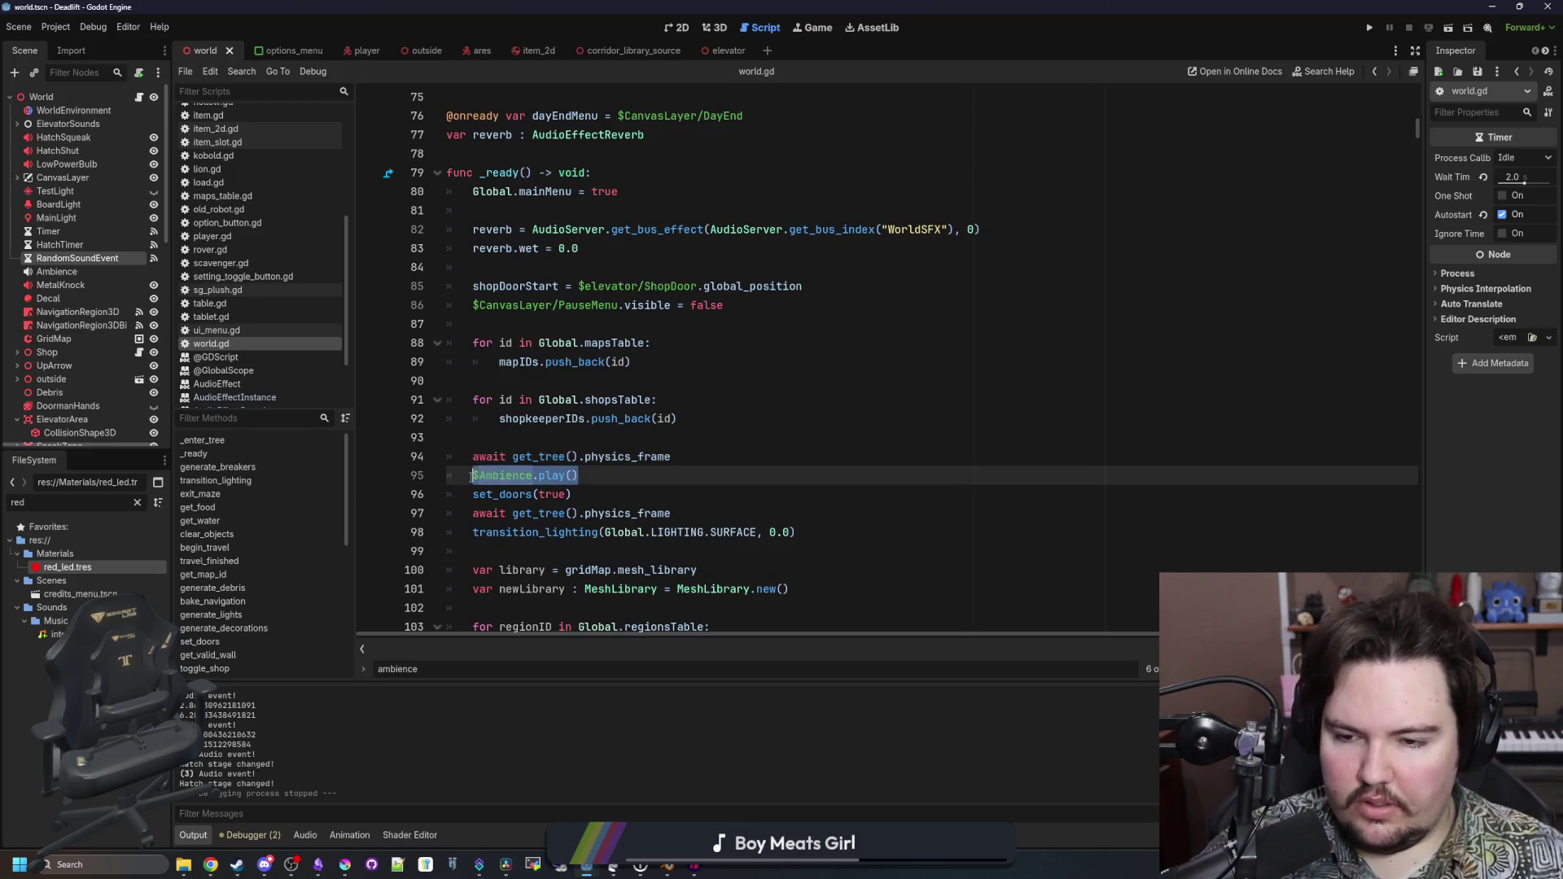
pyautogui.press('BackSpace')
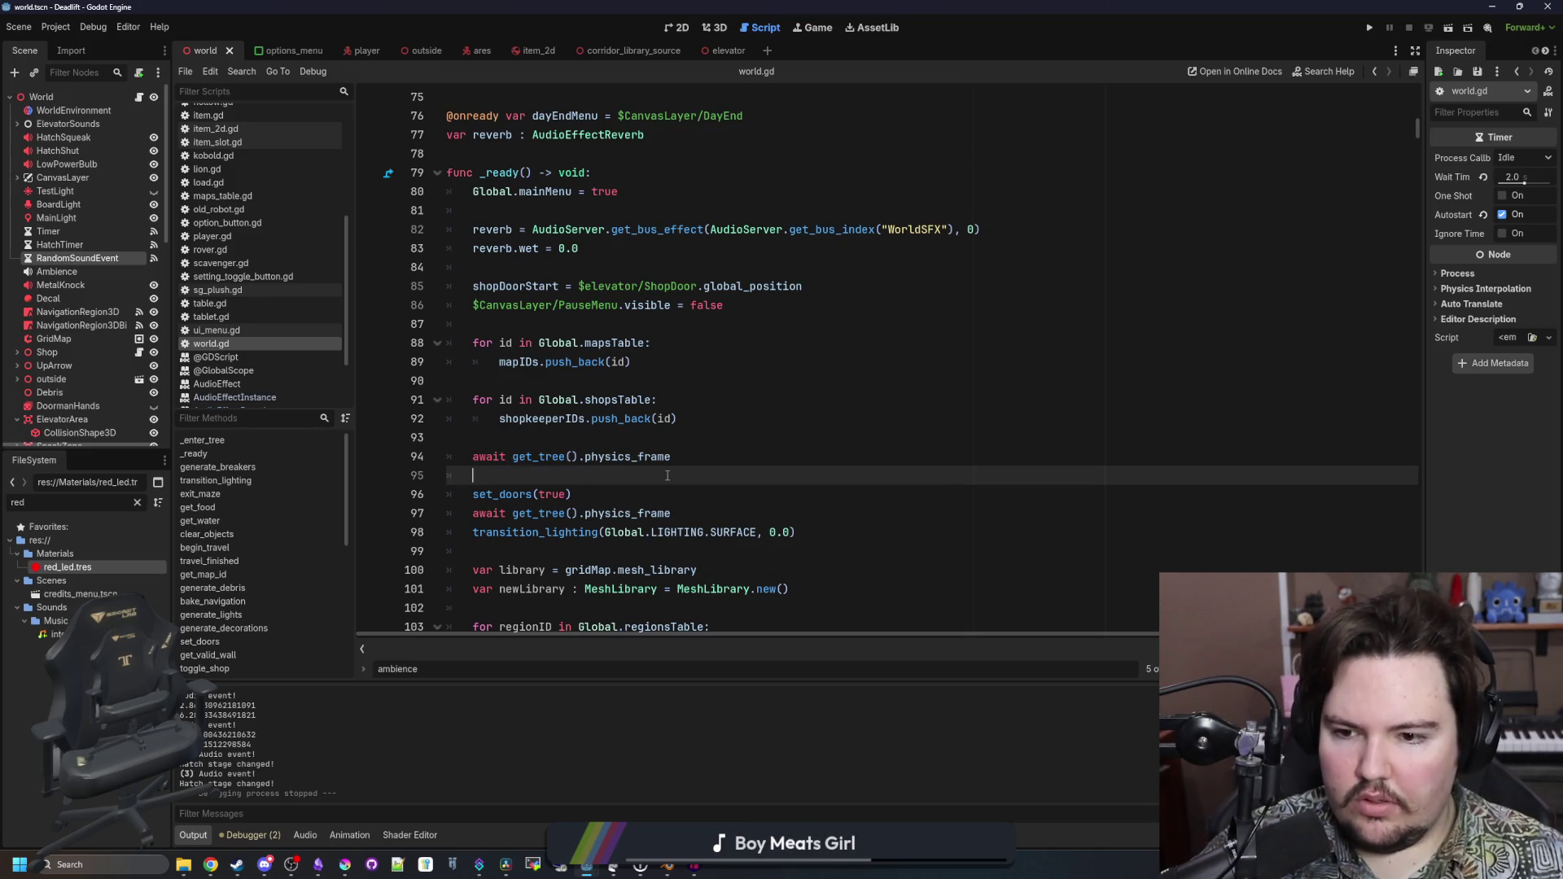
pyautogui.press('BackSpace')
pyautogui.press('BackSpace')
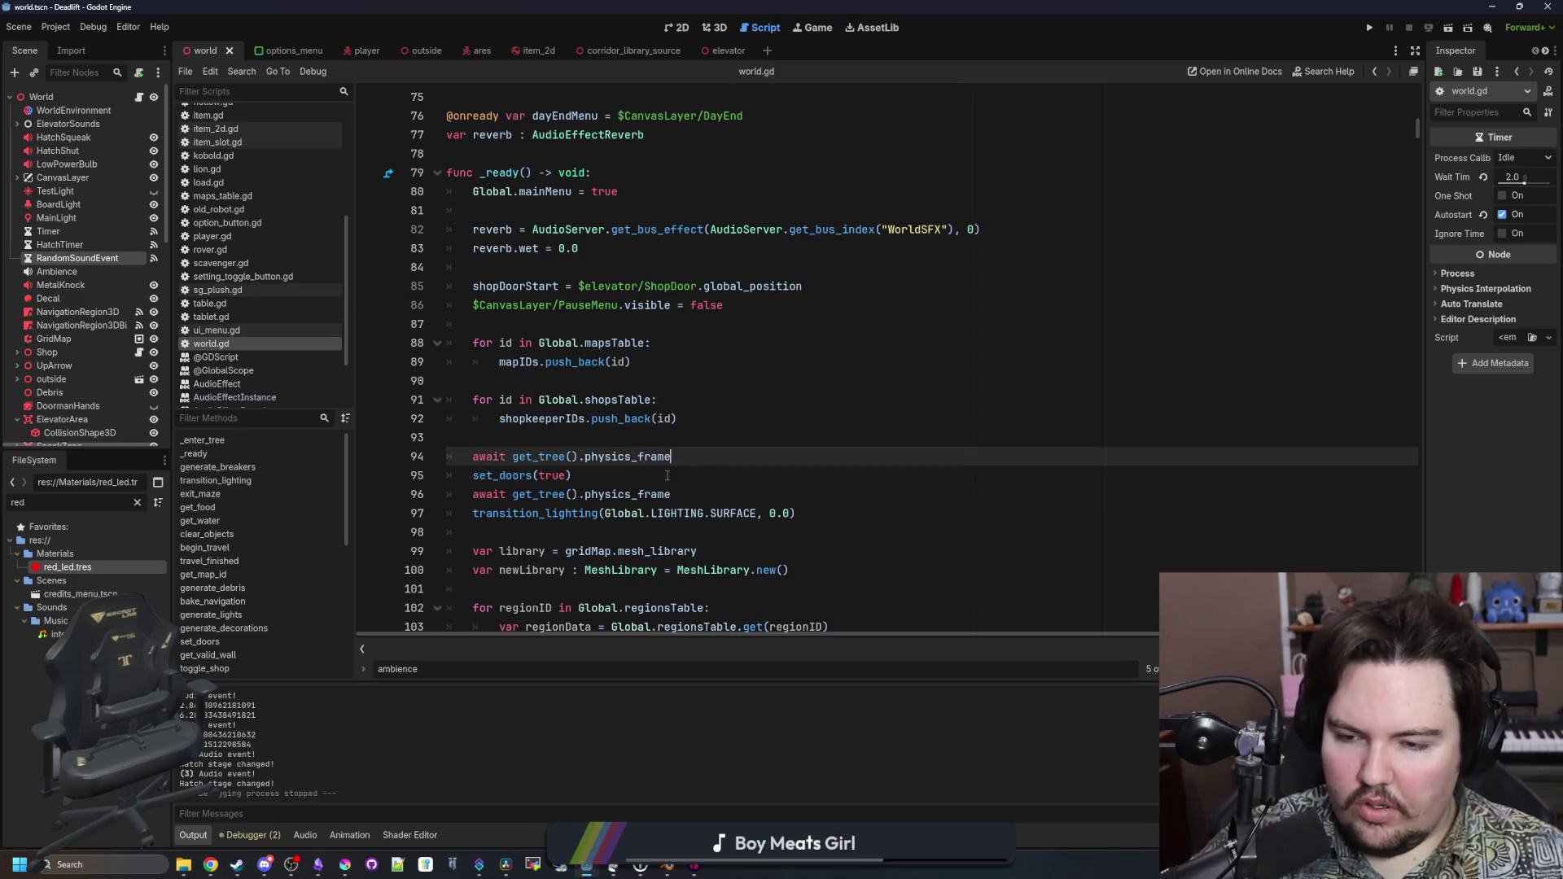
pyautogui.hotkey('ctrl', 'z')
pyautogui.moveTo(589, 476); pyautogui.dragTo(472, 476)
pyautogui.click(473, 475)
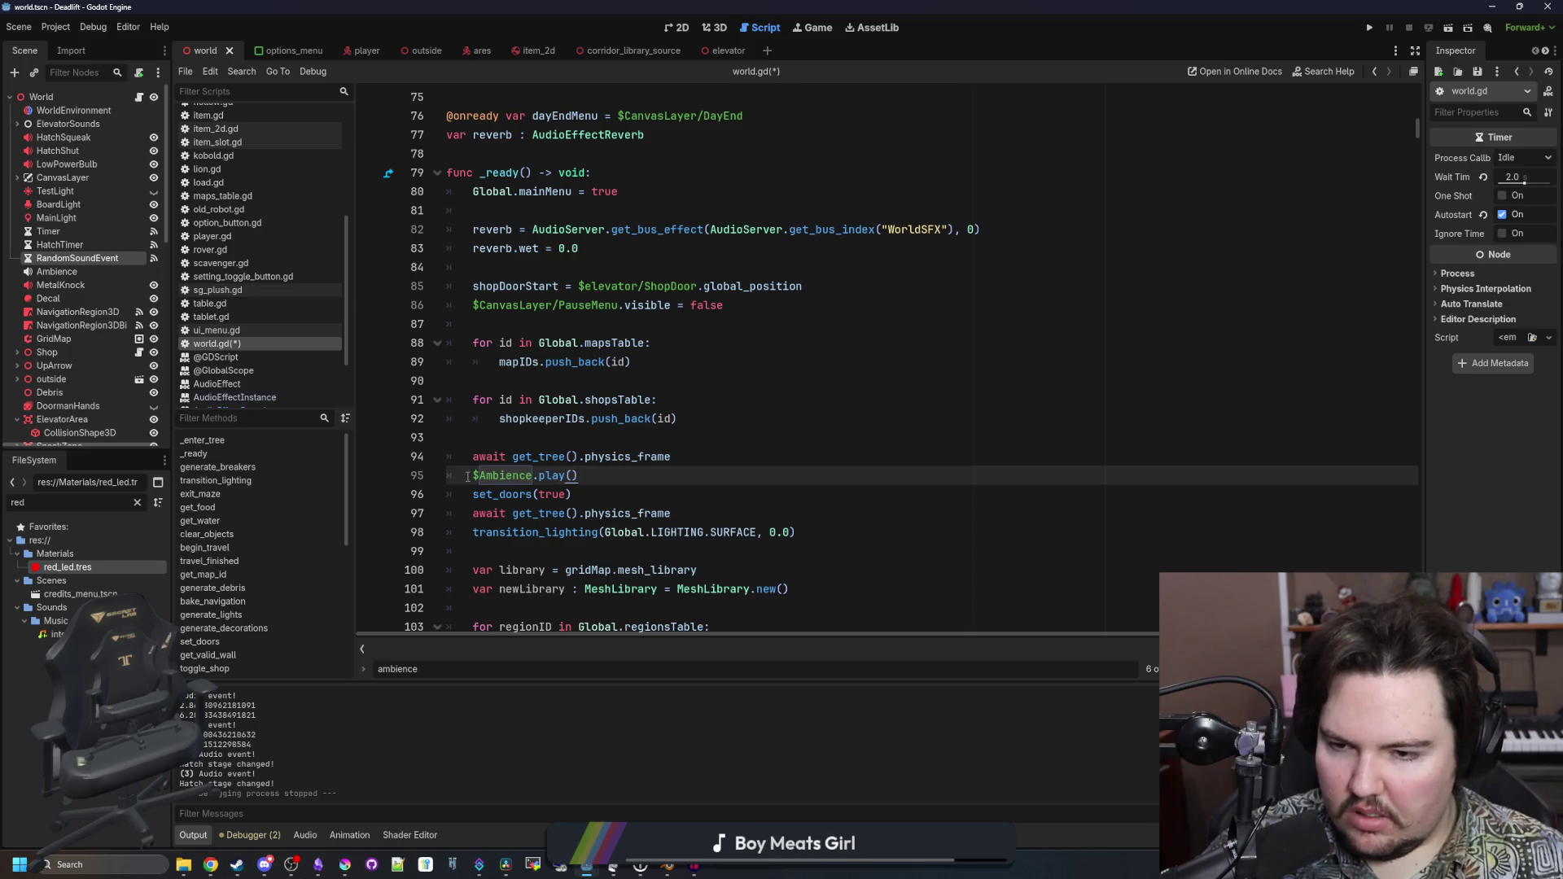
pyautogui.press('Home')
pyautogui.write('#')
pyautogui.moveTo(488, 477)
pyautogui.mouseDown()
pyautogui.moveTo(587, 477)
pyautogui.moveTo(481, 476)
pyautogui.mouseUp()
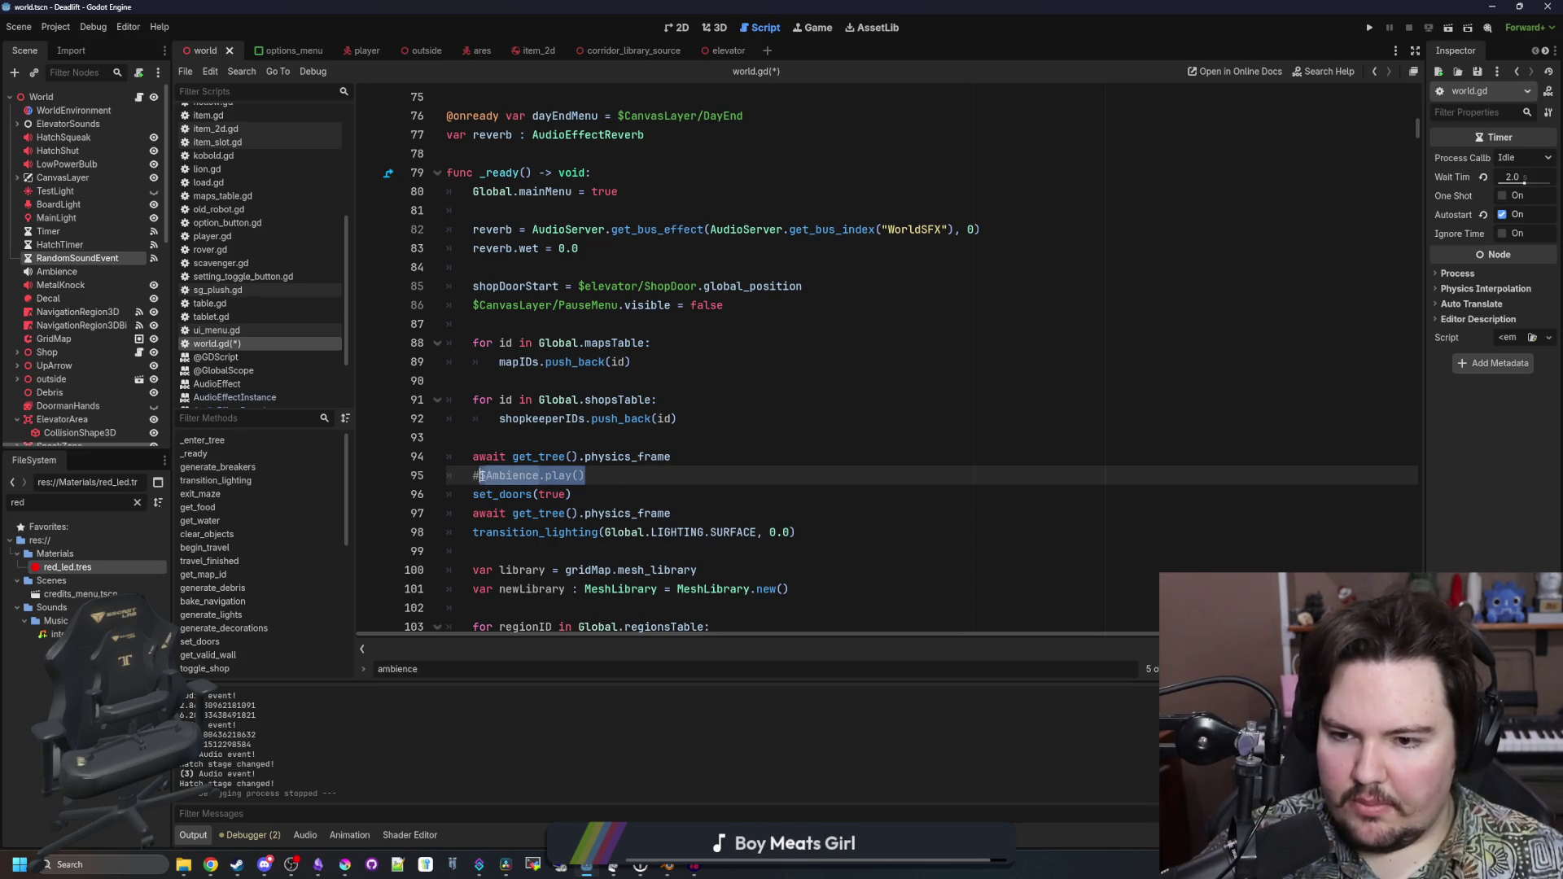
# Add $Ambience.play() to set_doors' door-closing branch, save, and launch the game with F5
pyautogui.keyDown('ctrl'); pyautogui.click(503, 498); pyautogui.keyUp('ctrl')
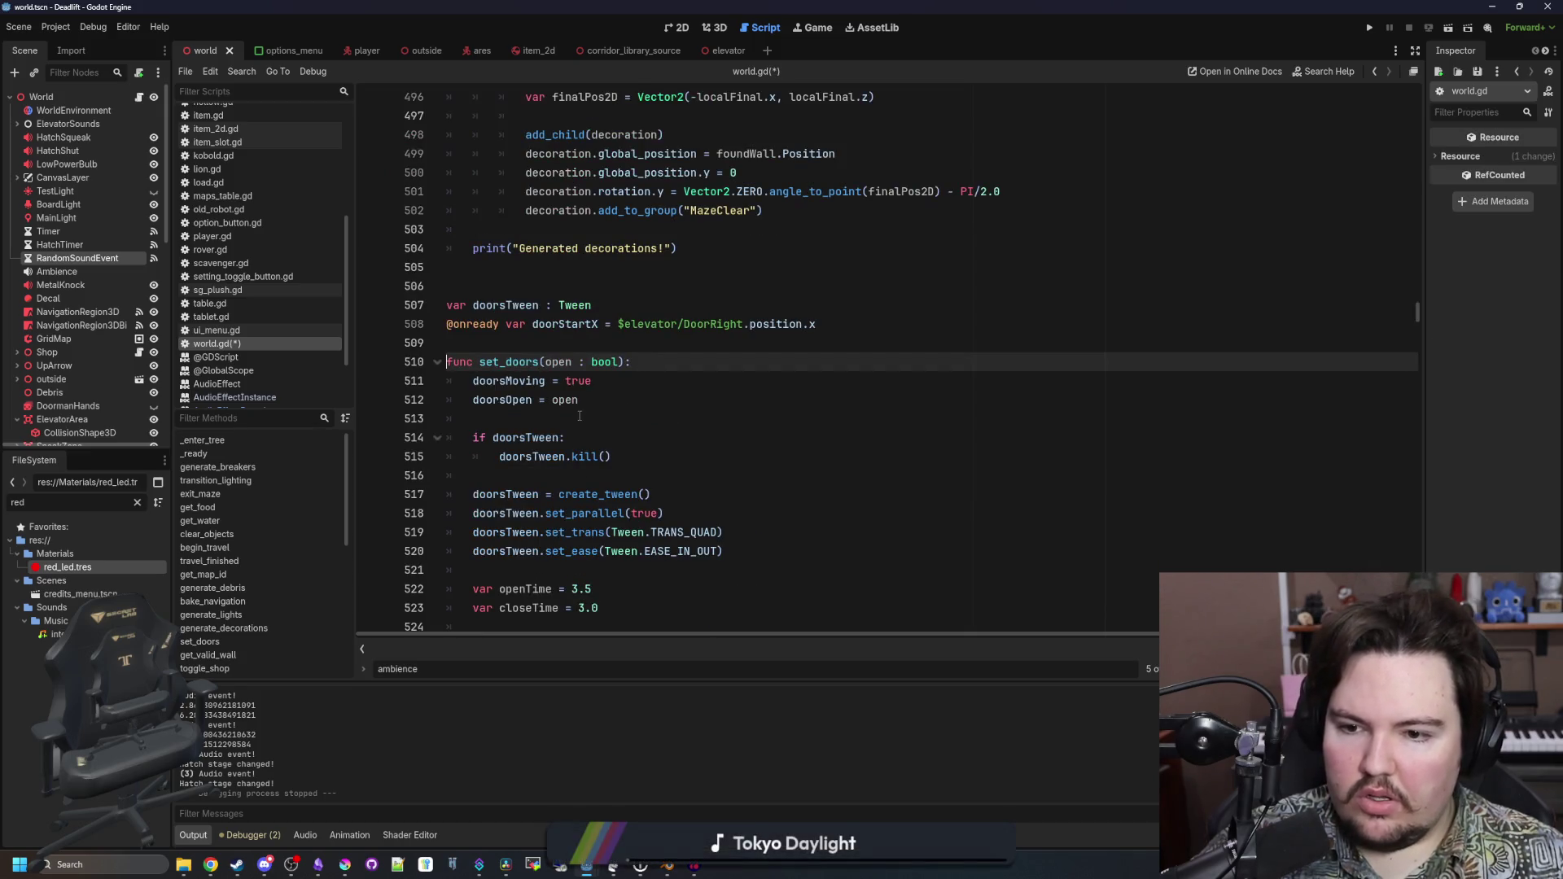
pyautogui.scroll(-8, 582, 405)
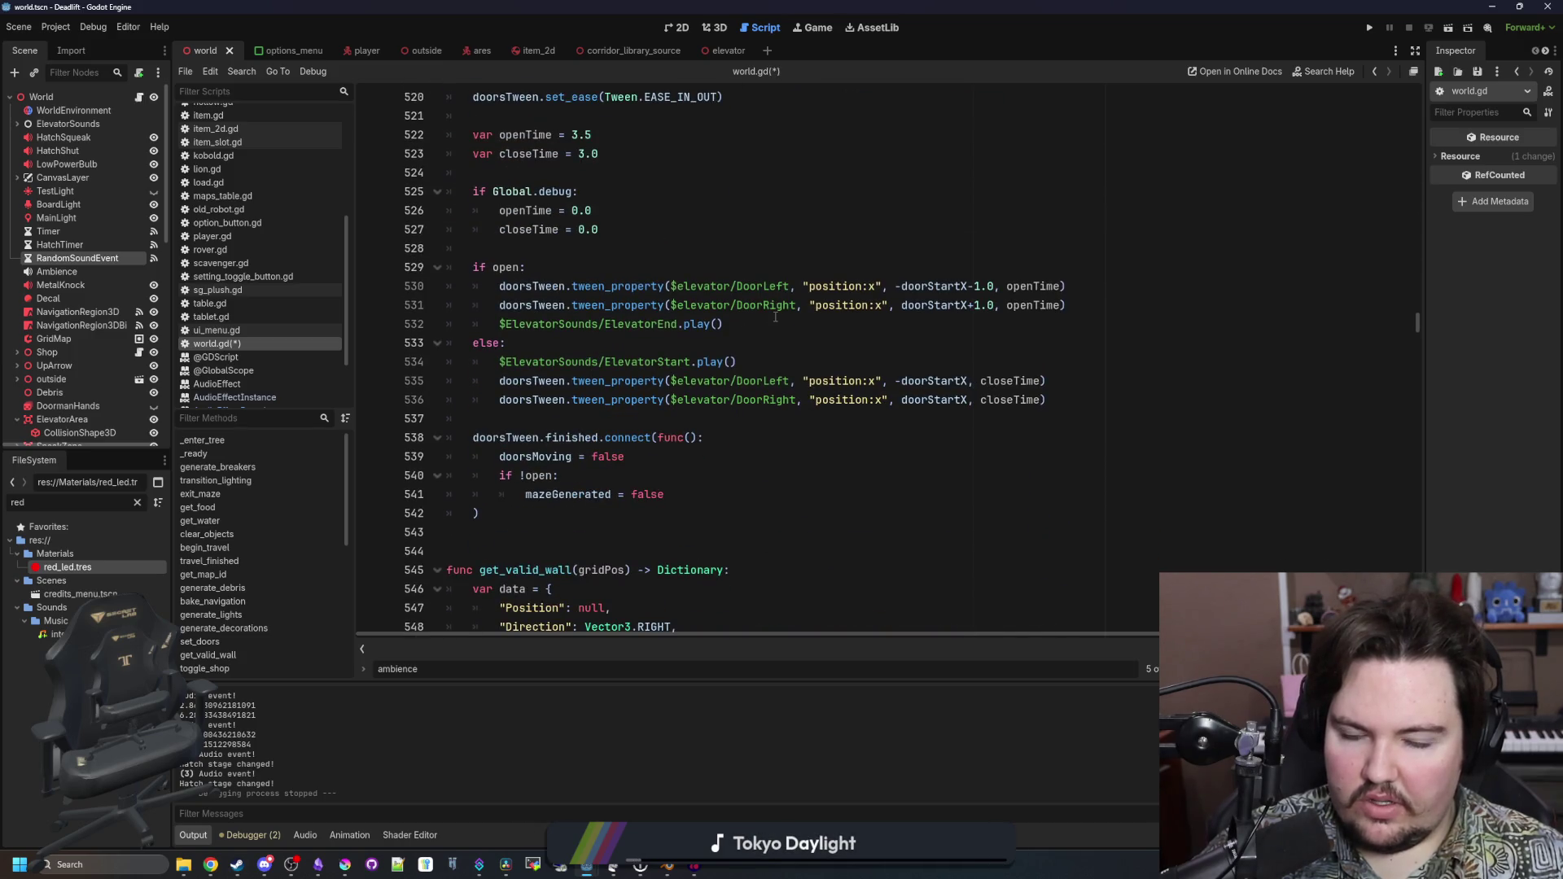
pyautogui.click(760, 365)
pyautogui.press('Return')
pyautogui.write('$Ambience.play()')
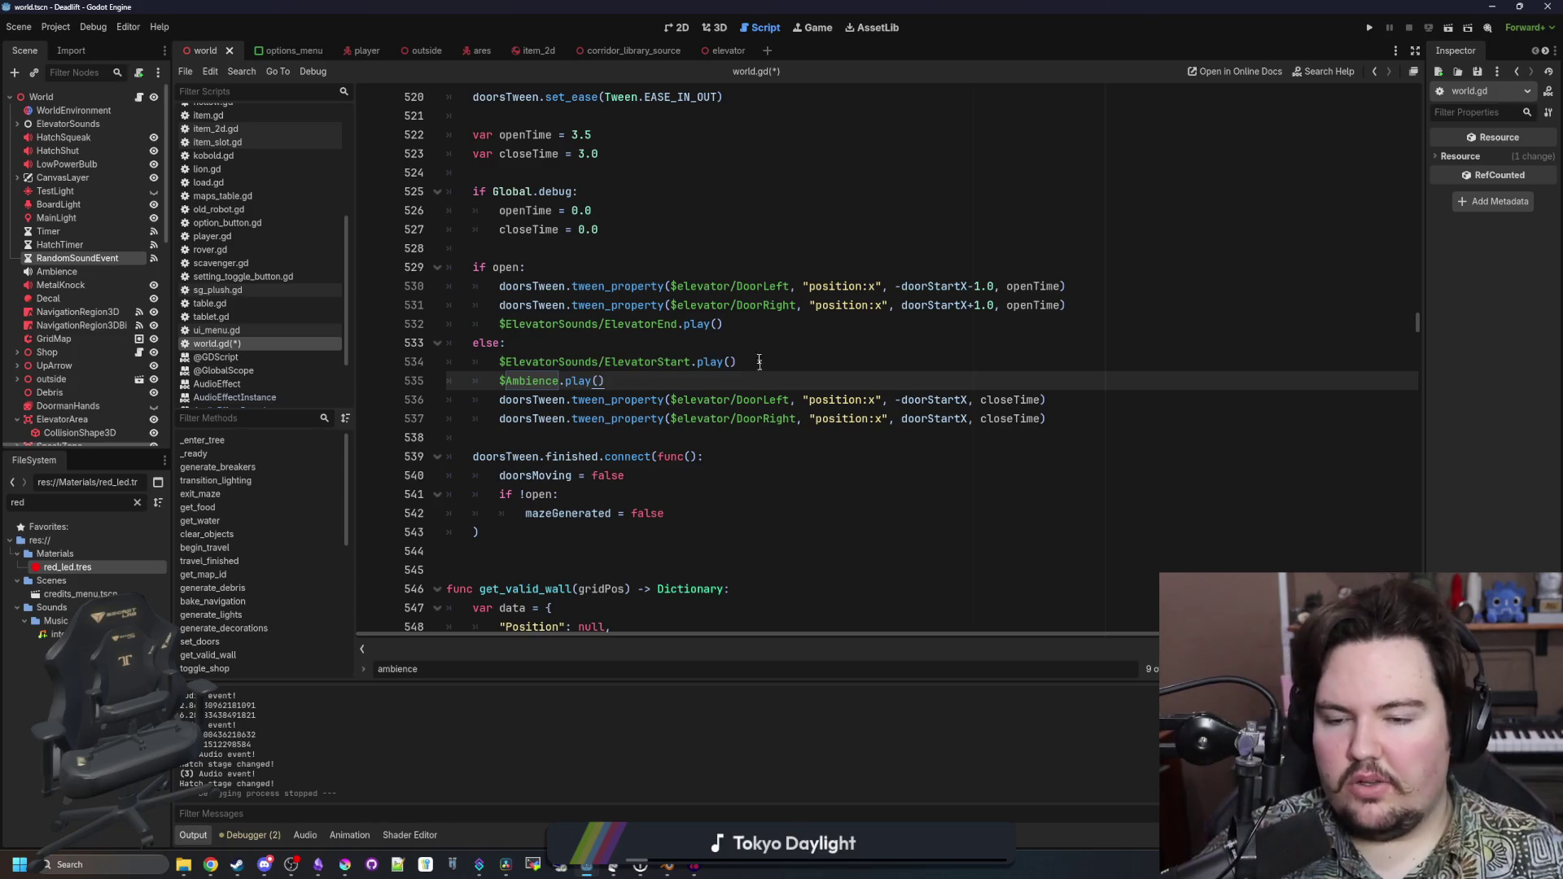
pyautogui.click(734, 343)
pyautogui.hotkey('ctrl', 's')
pyautogui.press('F5')
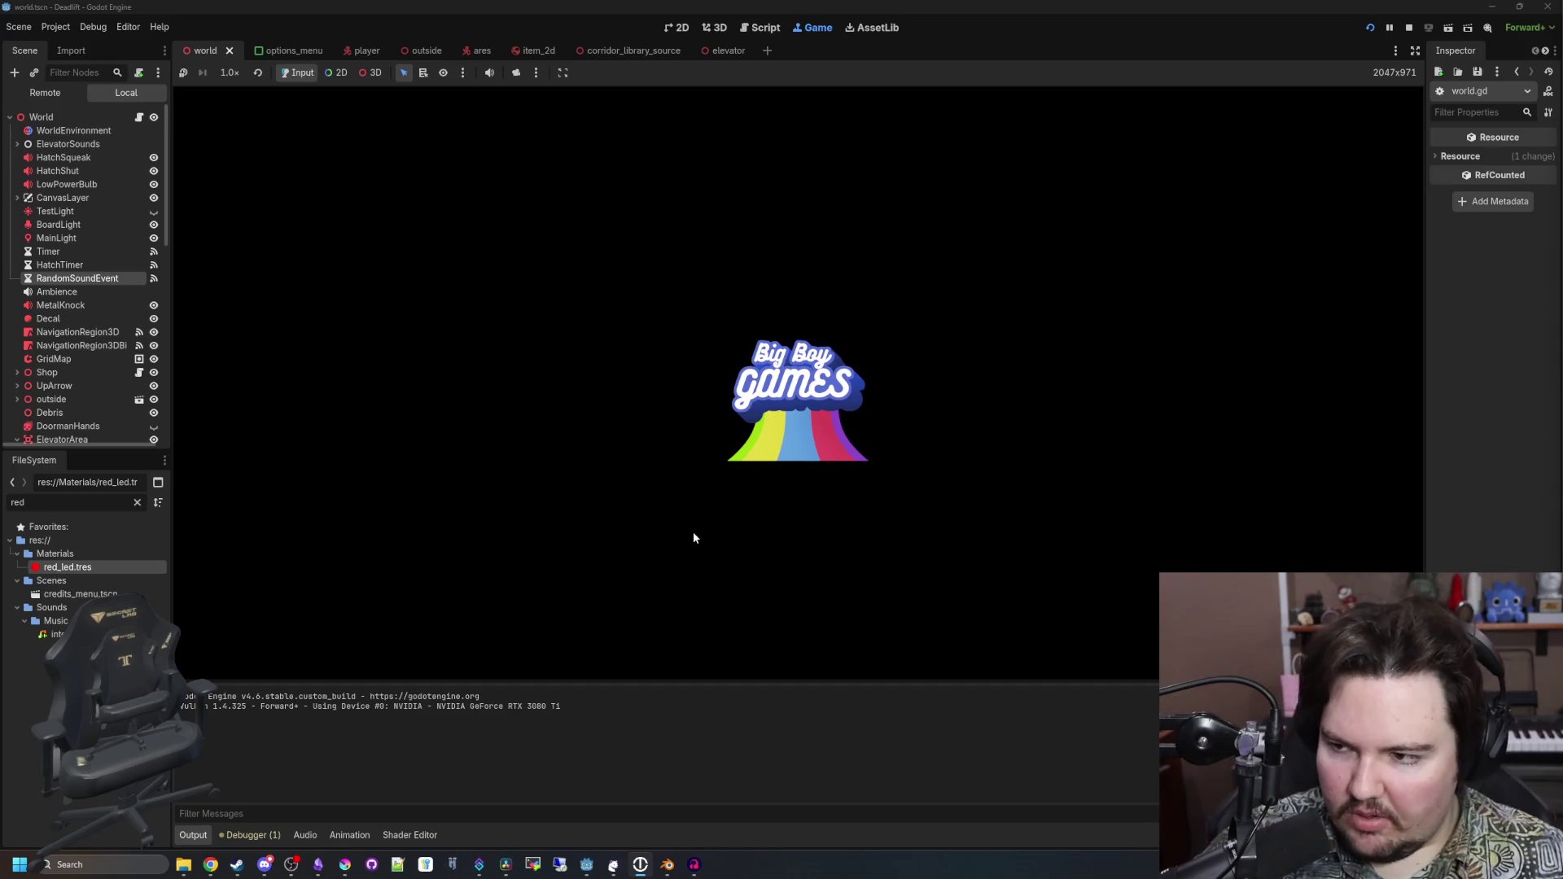
# Start a game, walk from the elevator along the forest path to the rock, and pause
pyautogui.moveTo(693, 537)
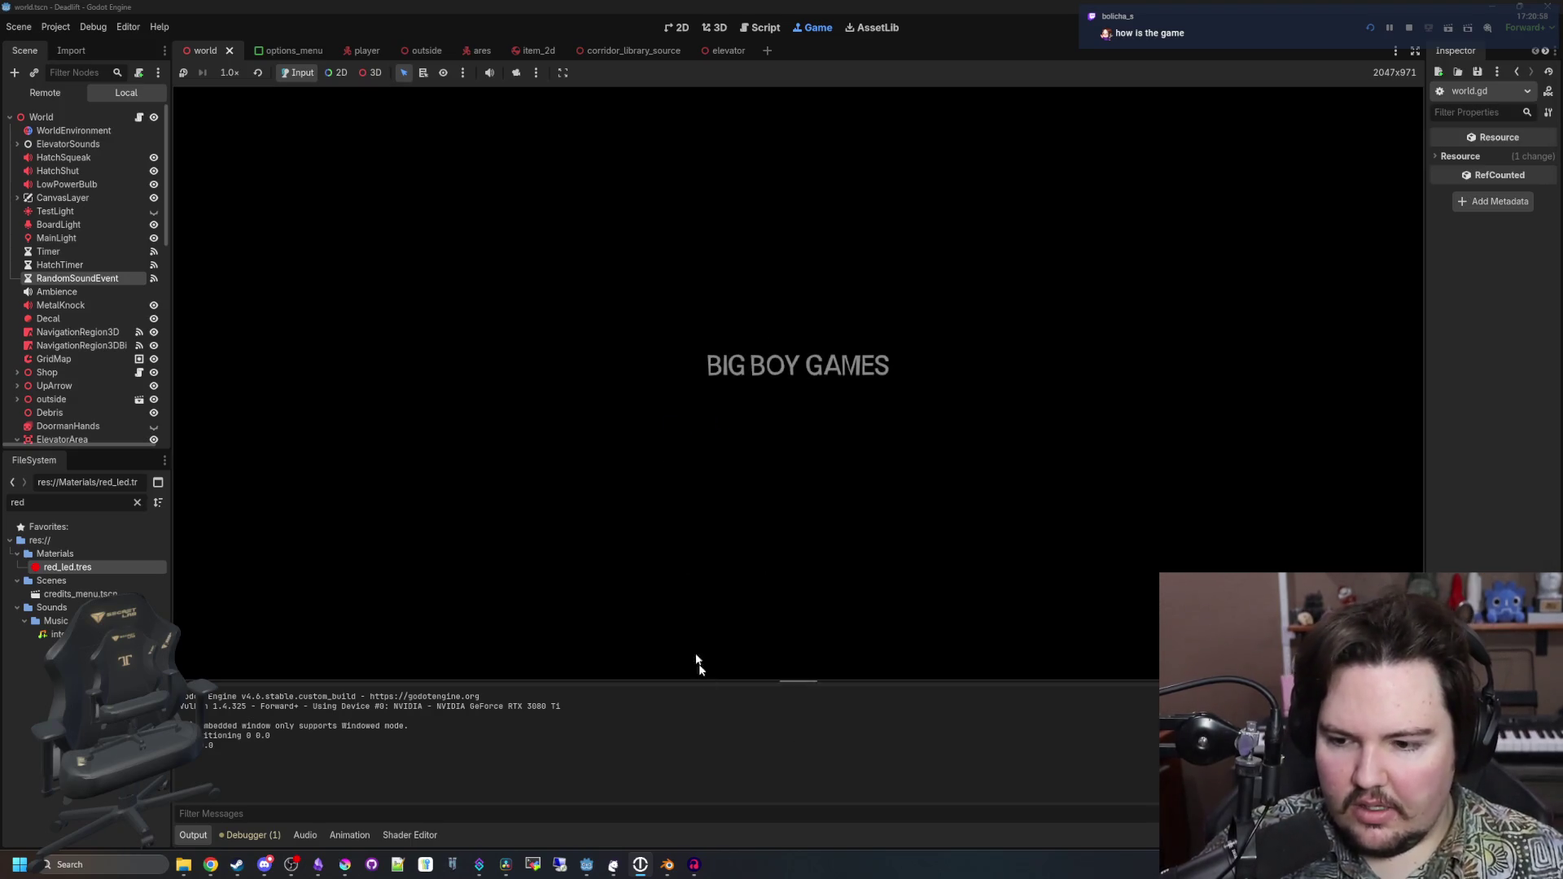
pyautogui.write('dwasdwa')
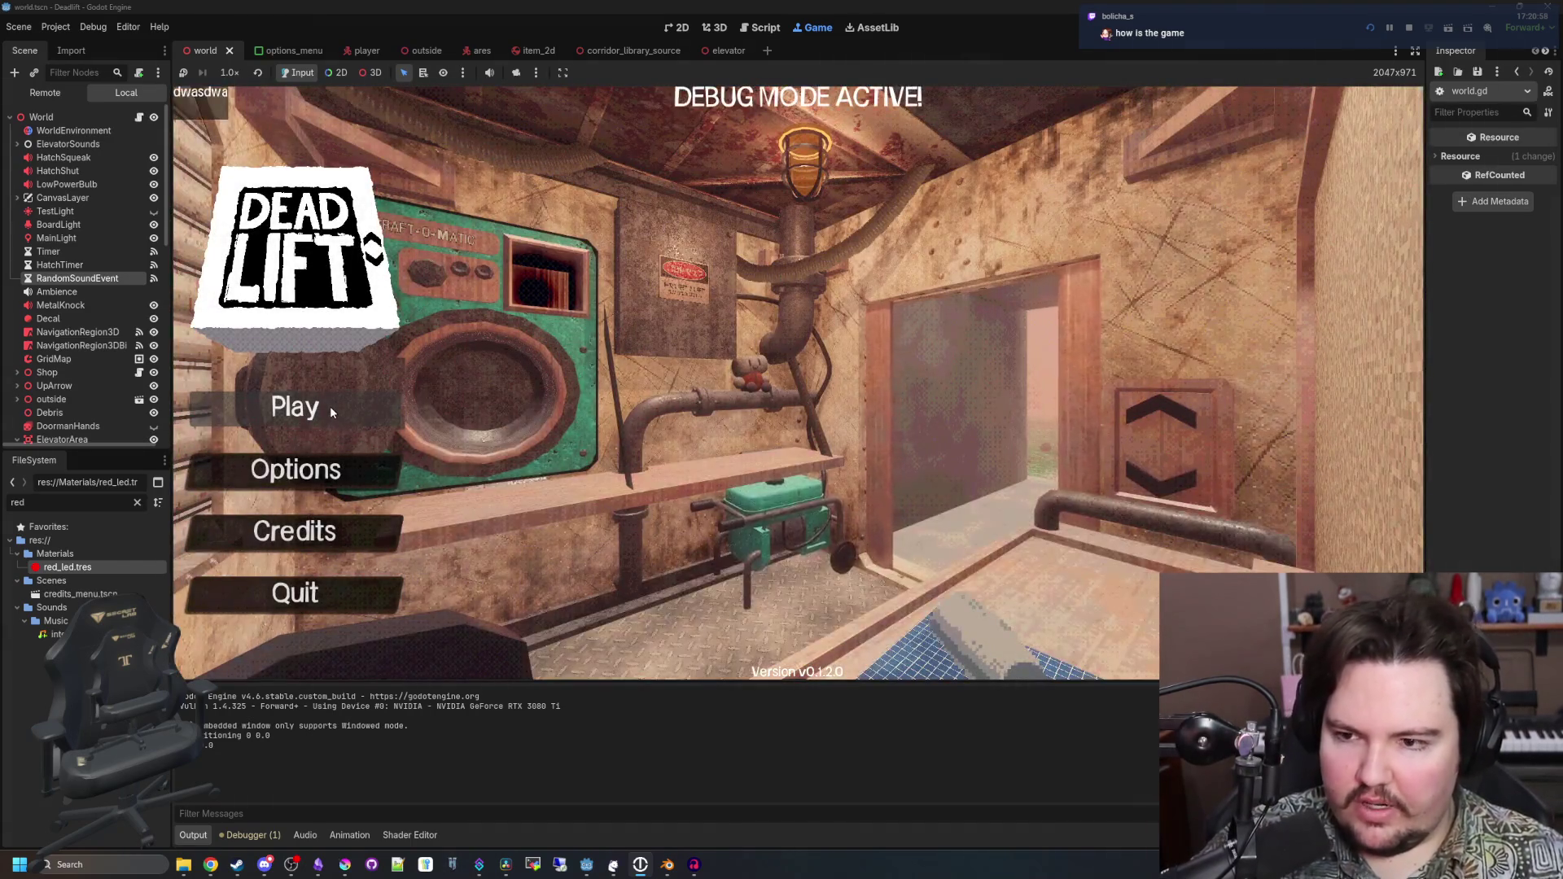
pyautogui.click(330, 411)
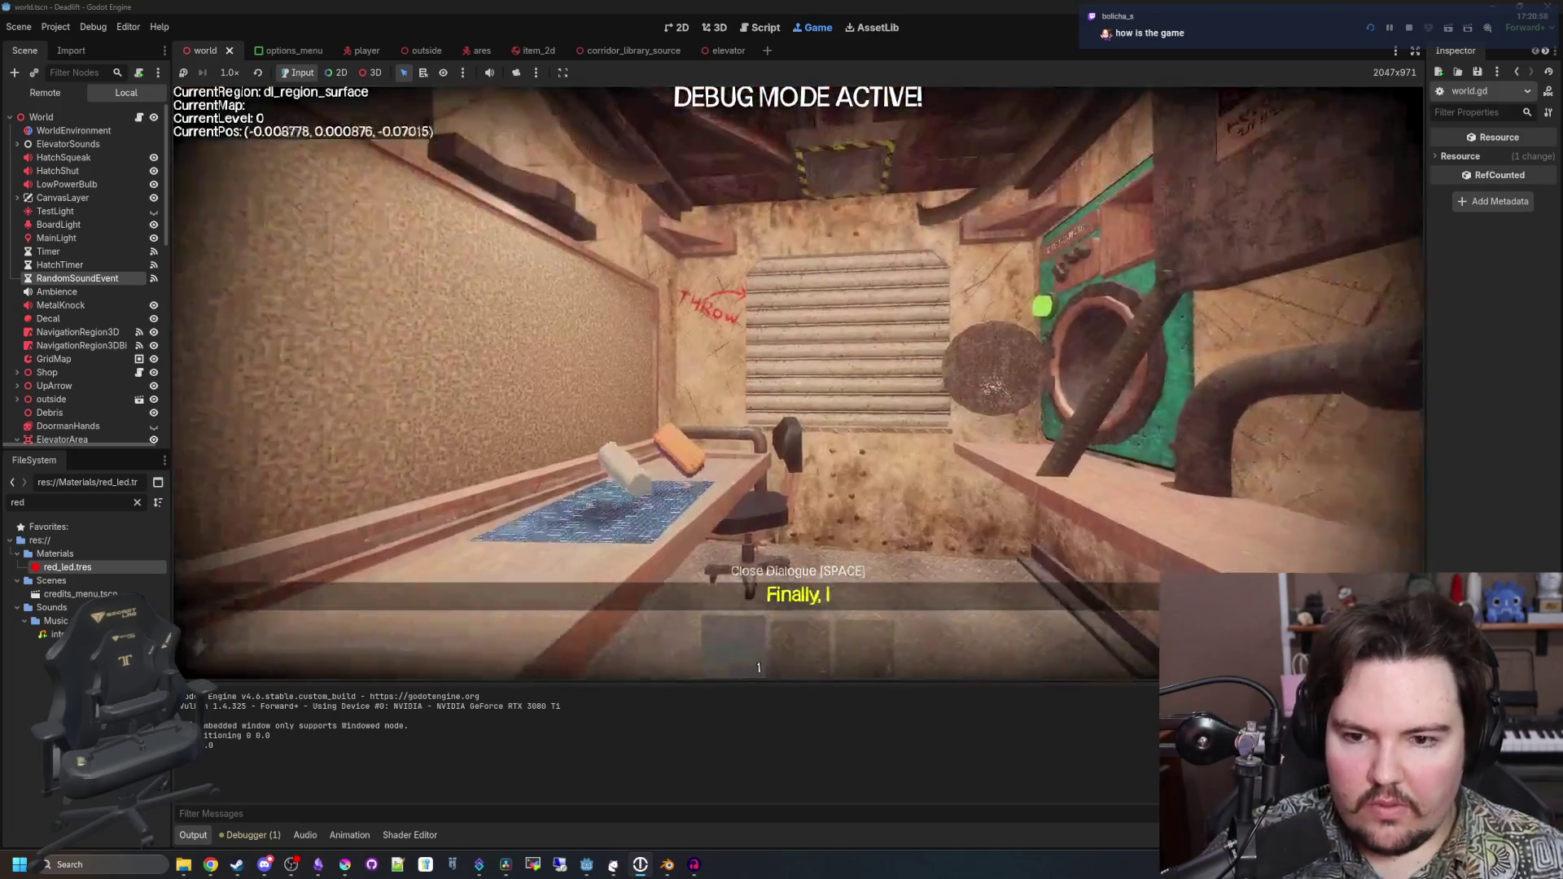
pyautogui.press('w')
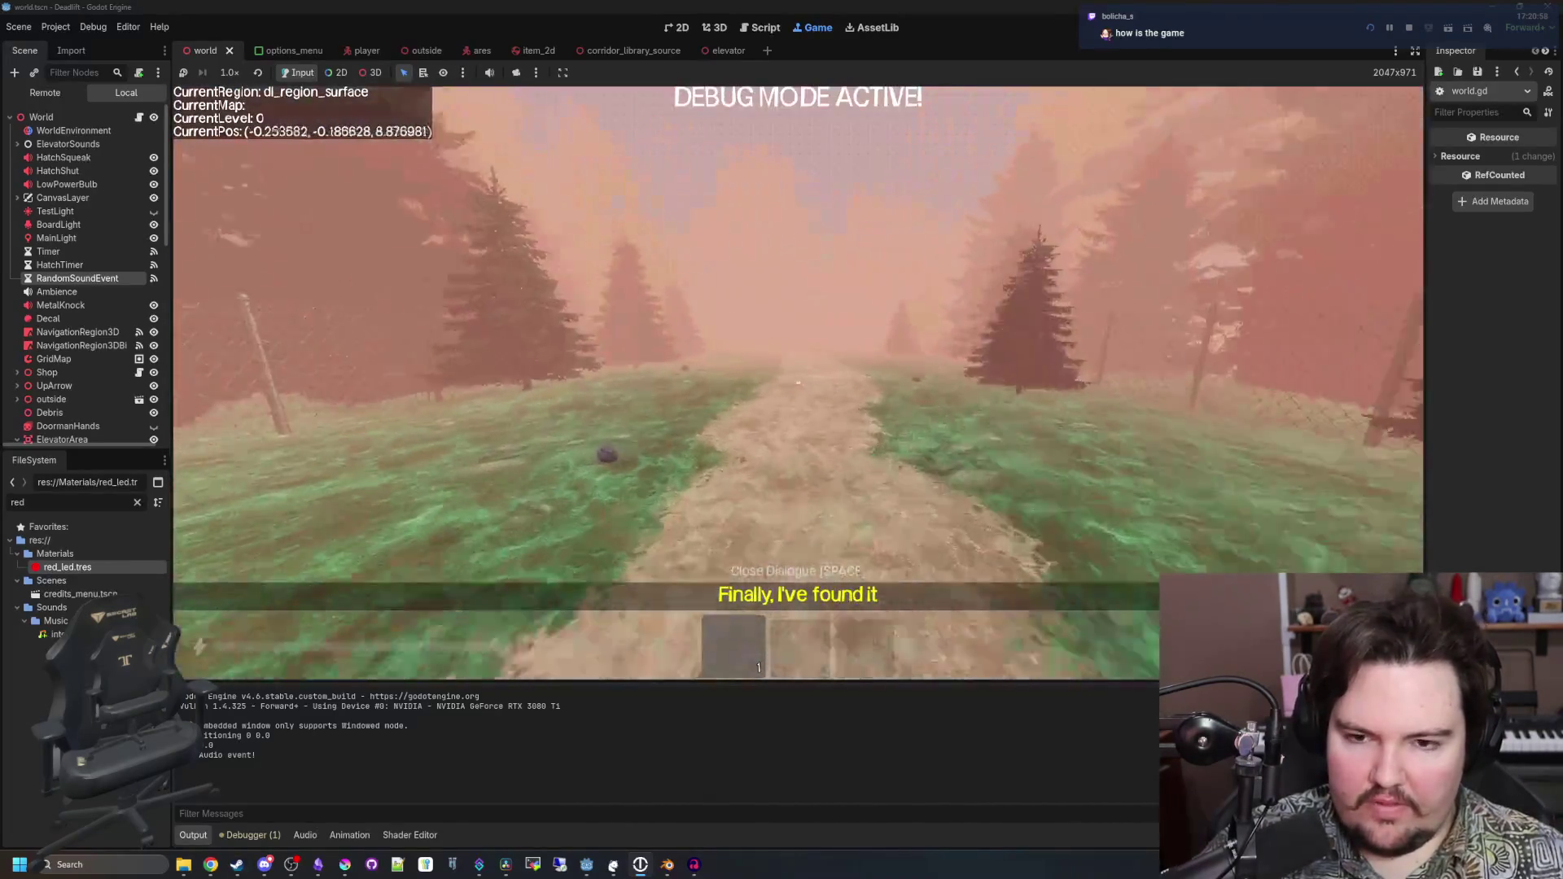
pyautogui.press('w')
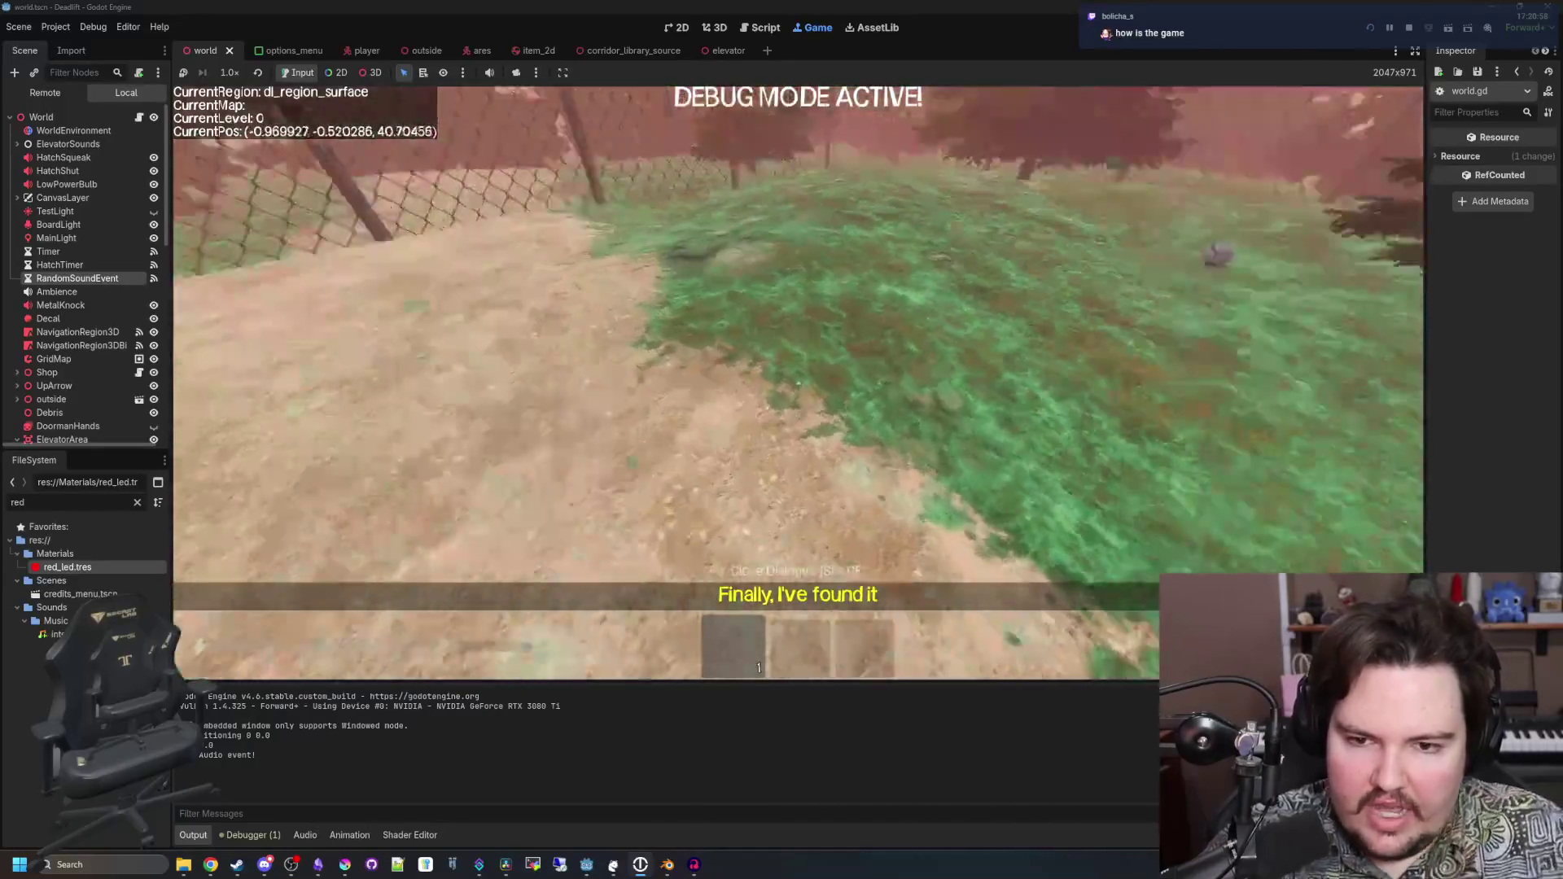
pyautogui.press('w')
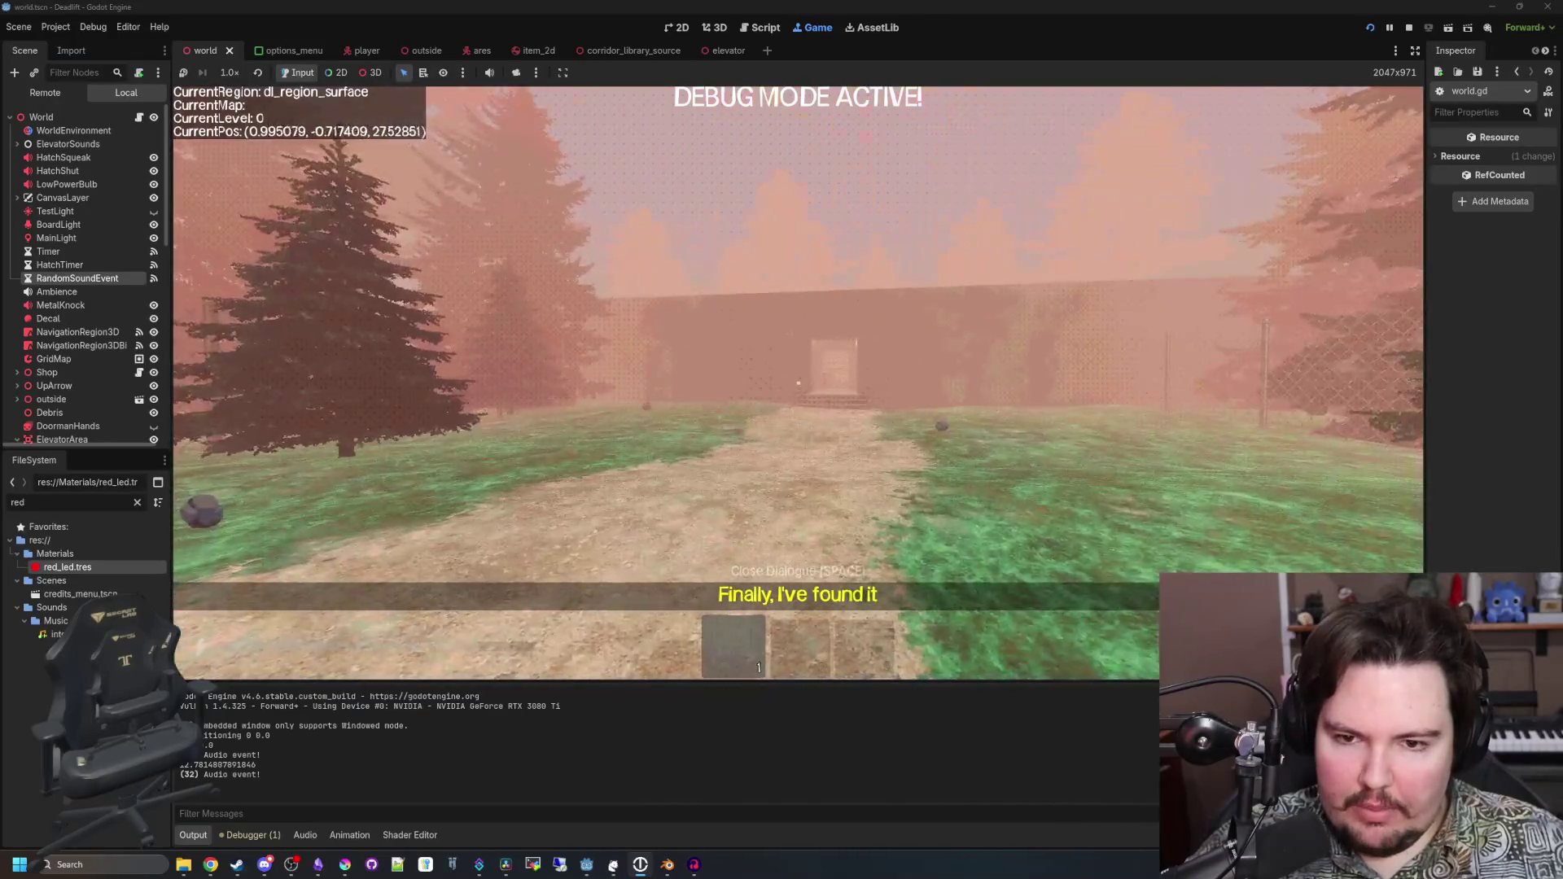
pyautogui.press('Escape')
# Bring the fishing_region project window forward and maximize it
pyautogui.moveTo(589, 870)
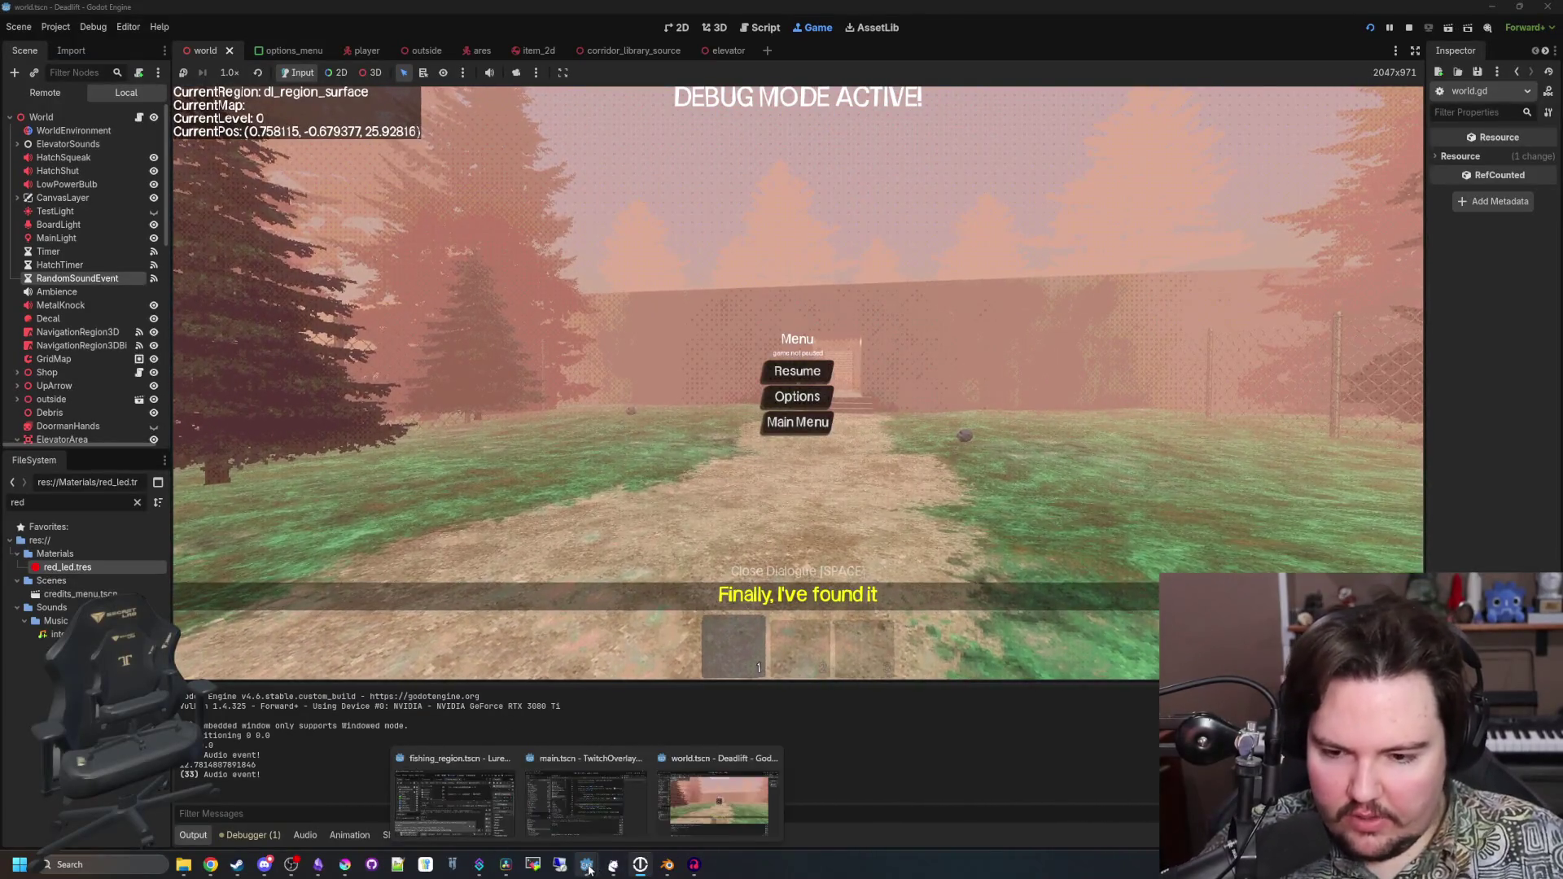
pyautogui.moveTo(430, 805)
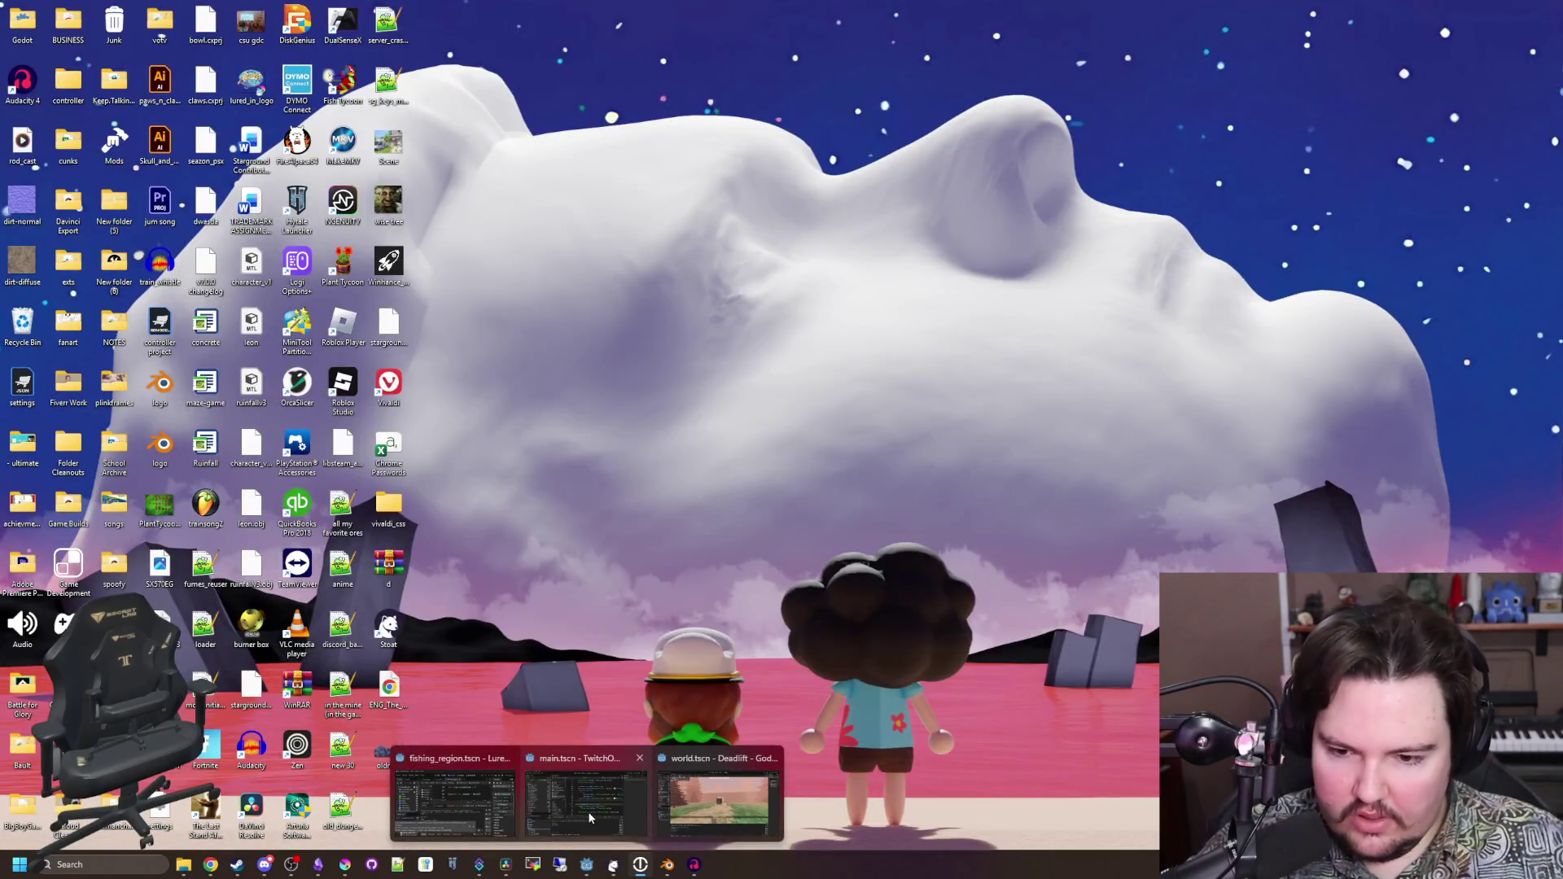
pyautogui.click(446, 804)
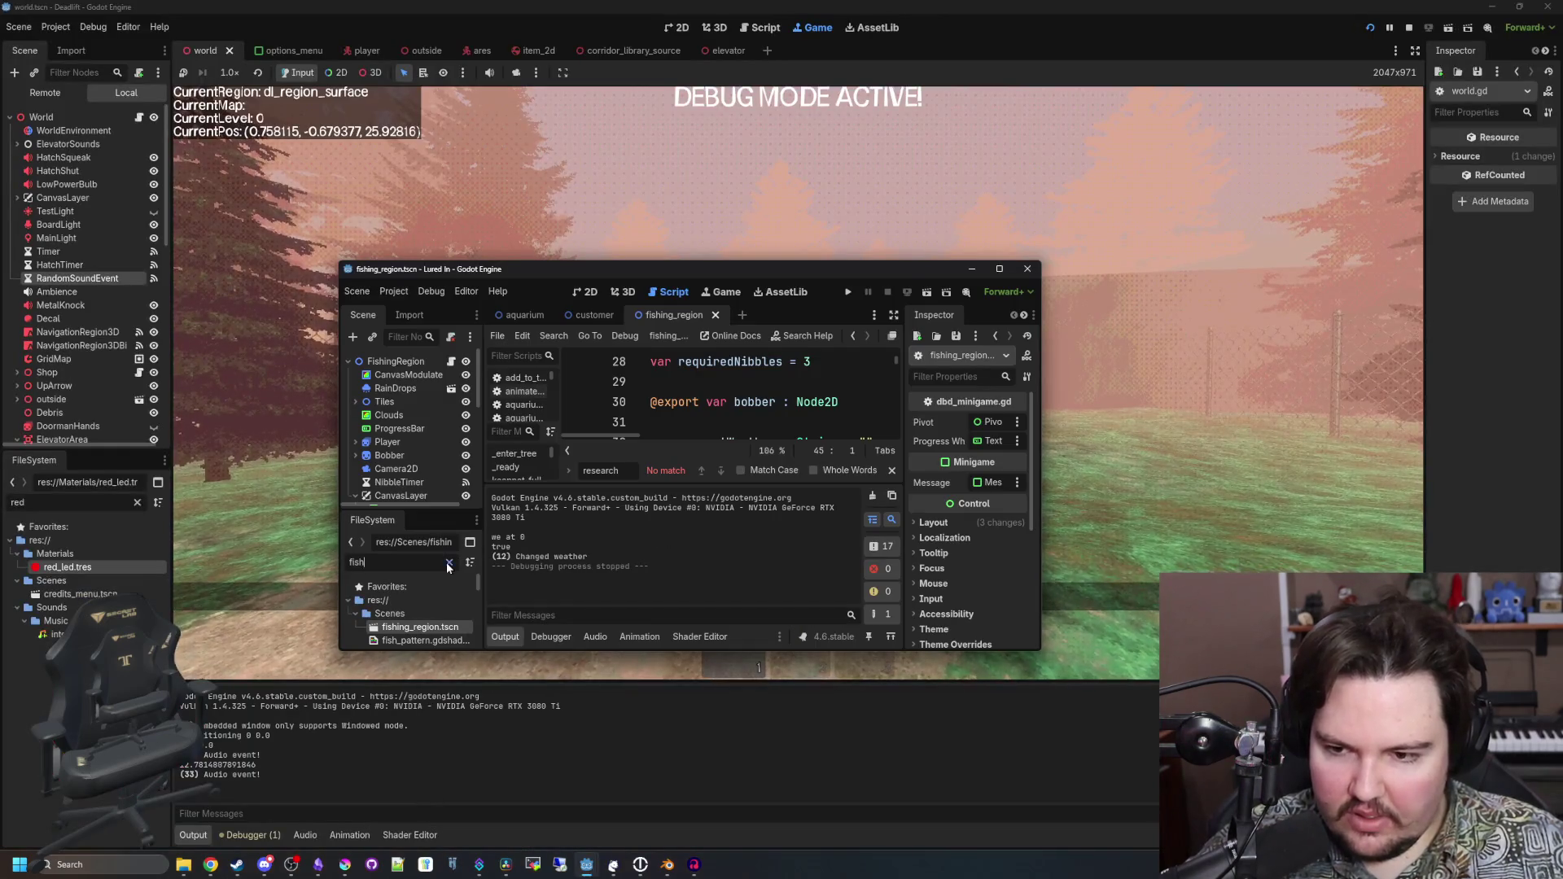
pyautogui.write('natu')
pyautogui.moveTo(722, 279); pyautogui.dragTo(811, 3)
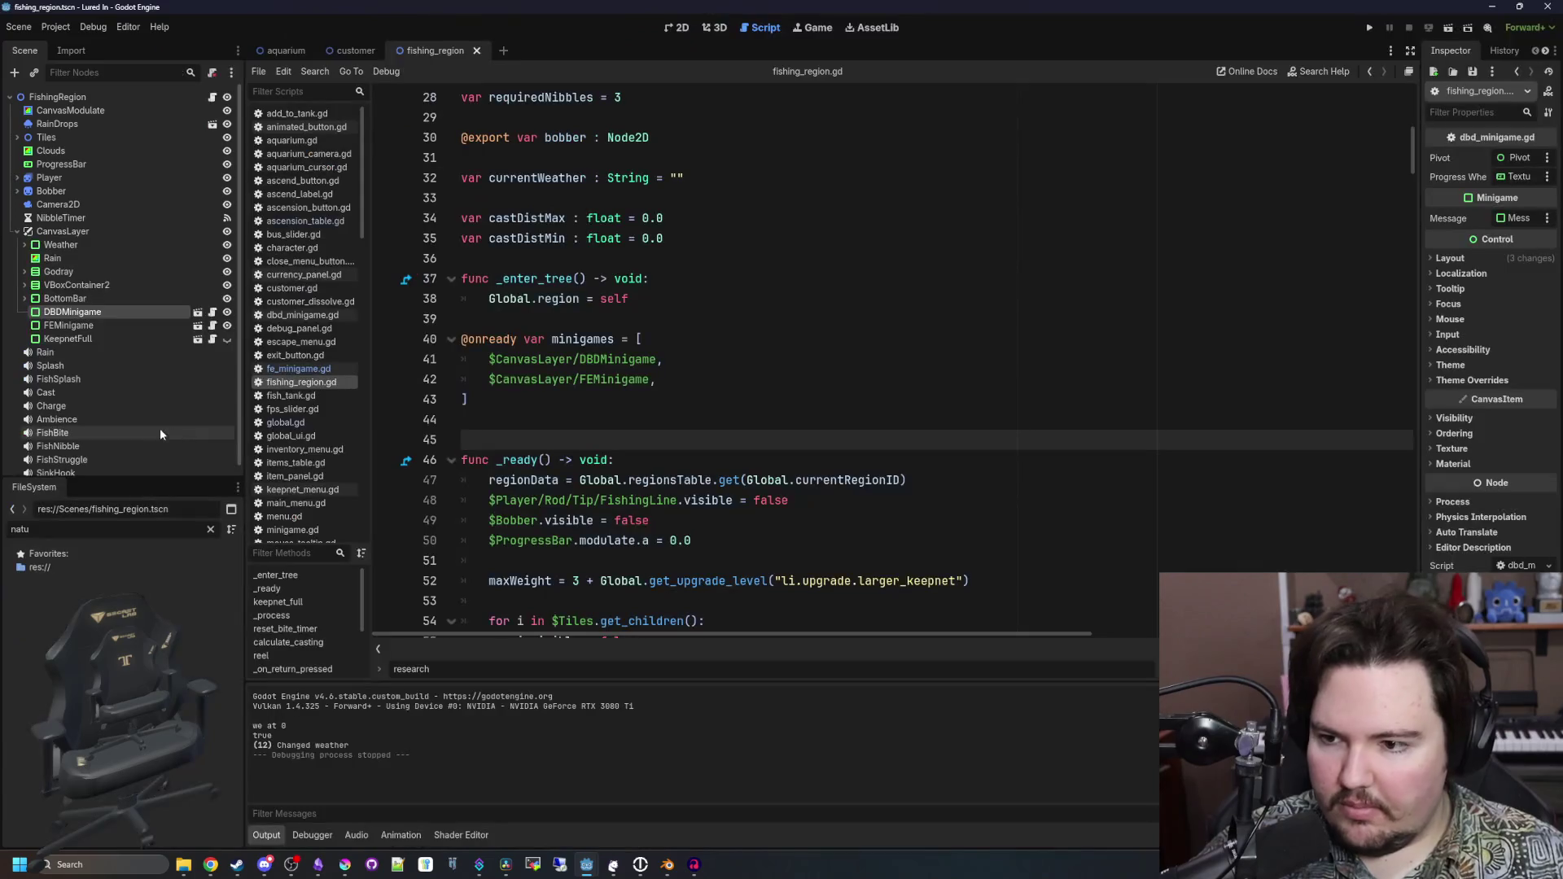
# Filter FileSystem for 'am' and show pond_ambience.wav in the file manager
pyautogui.click(210, 530)
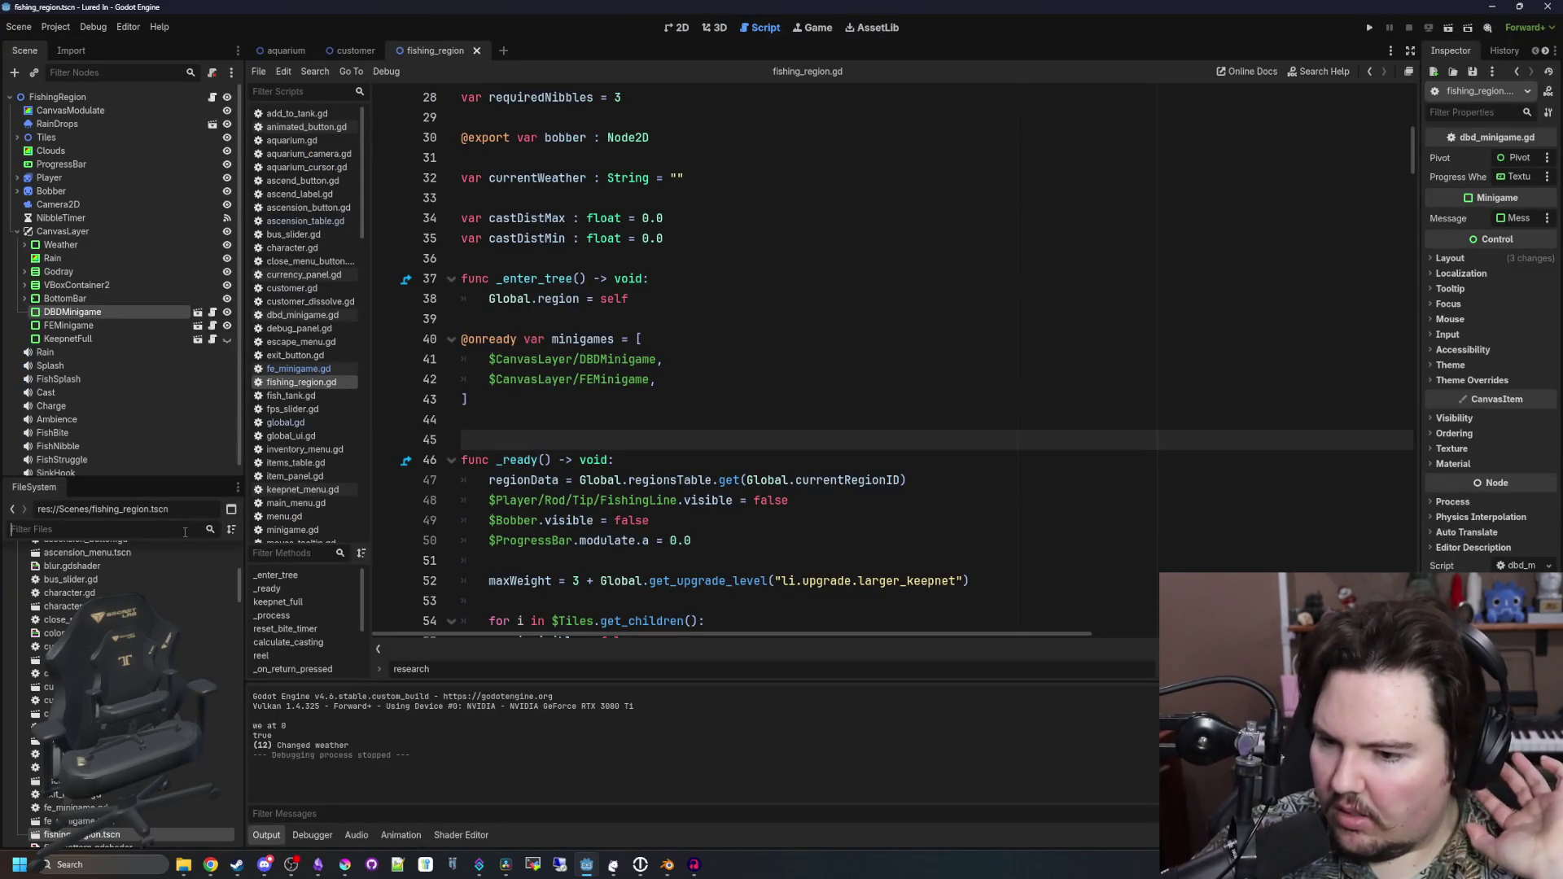
pyautogui.write('sou')
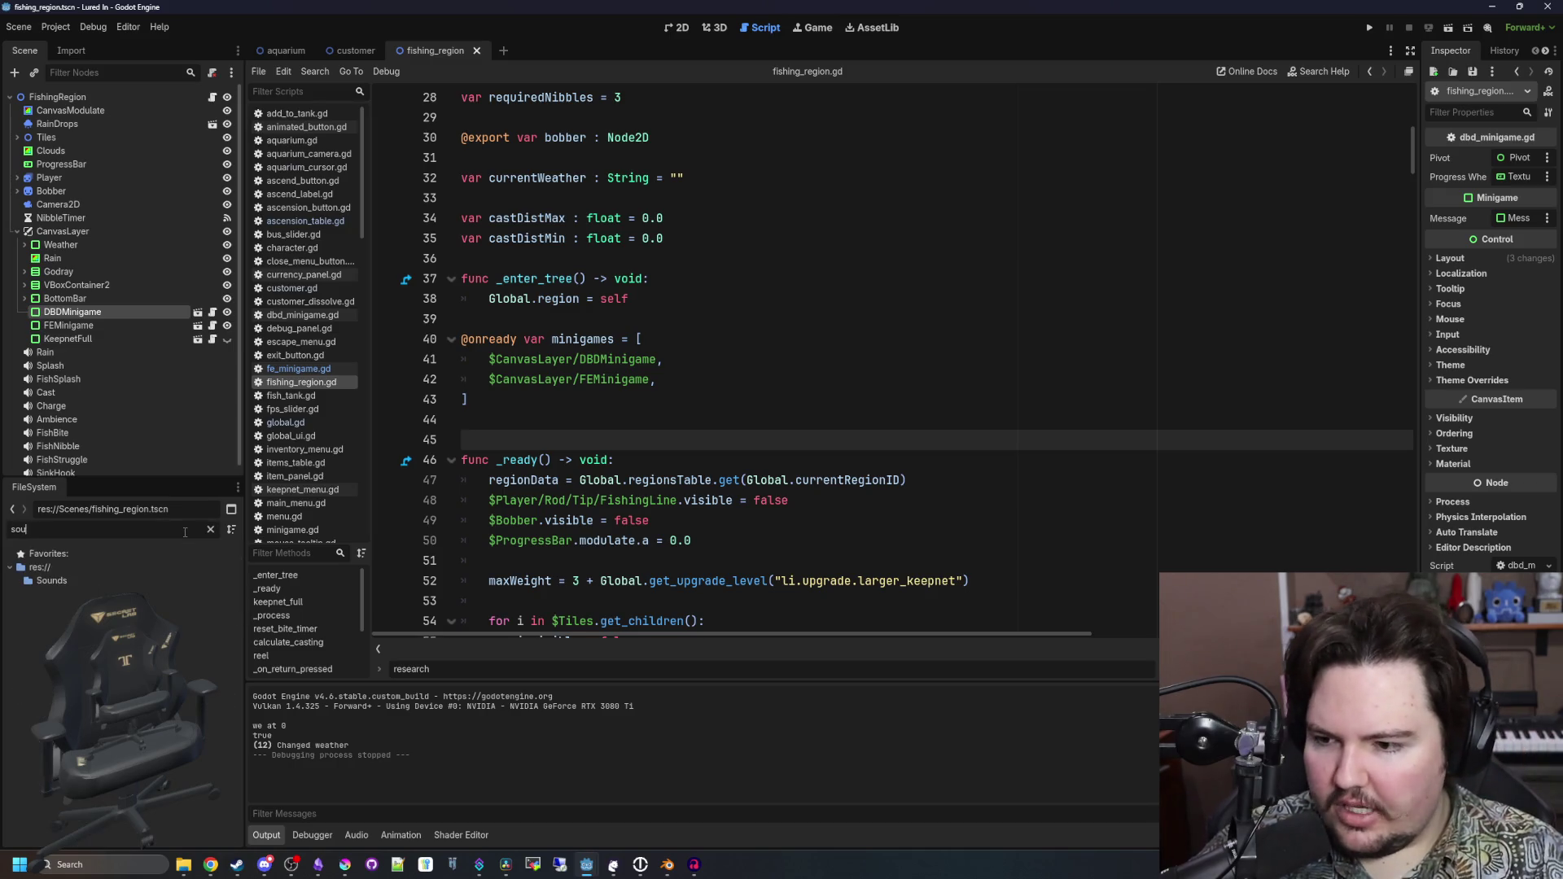
pyautogui.press('BackSpace')
pyautogui.press('BackSpace')
pyautogui.press('BackSpace')
pyautogui.write('pl')
pyautogui.press('BackSpace')
pyautogui.press('BackSpace')
pyautogui.press('BackSpace')
pyautogui.write('ambie')
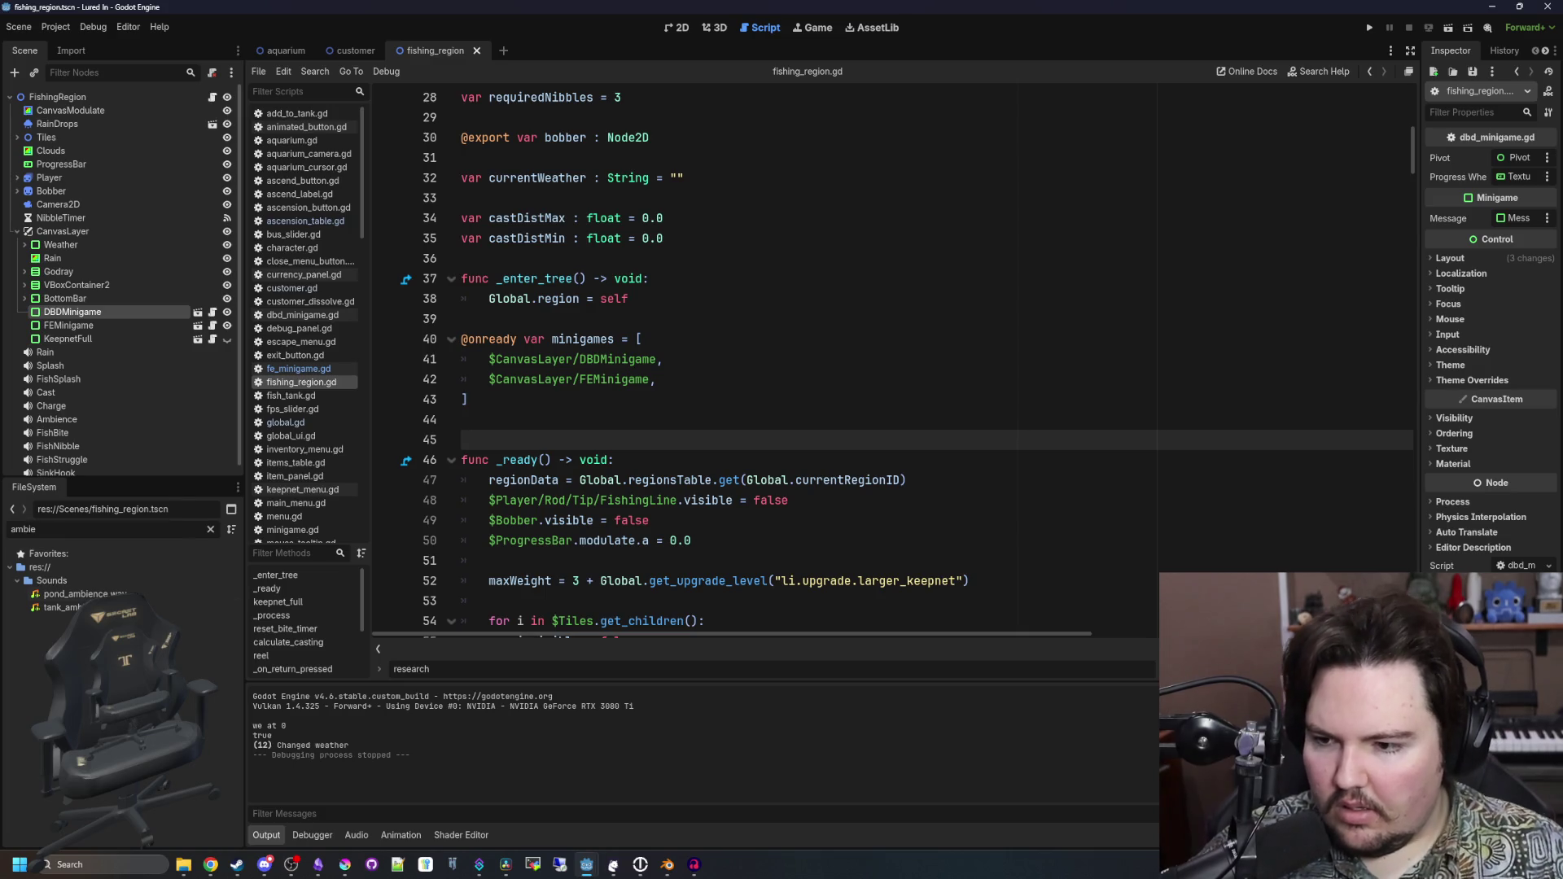
pyautogui.rightClick(140, 593)
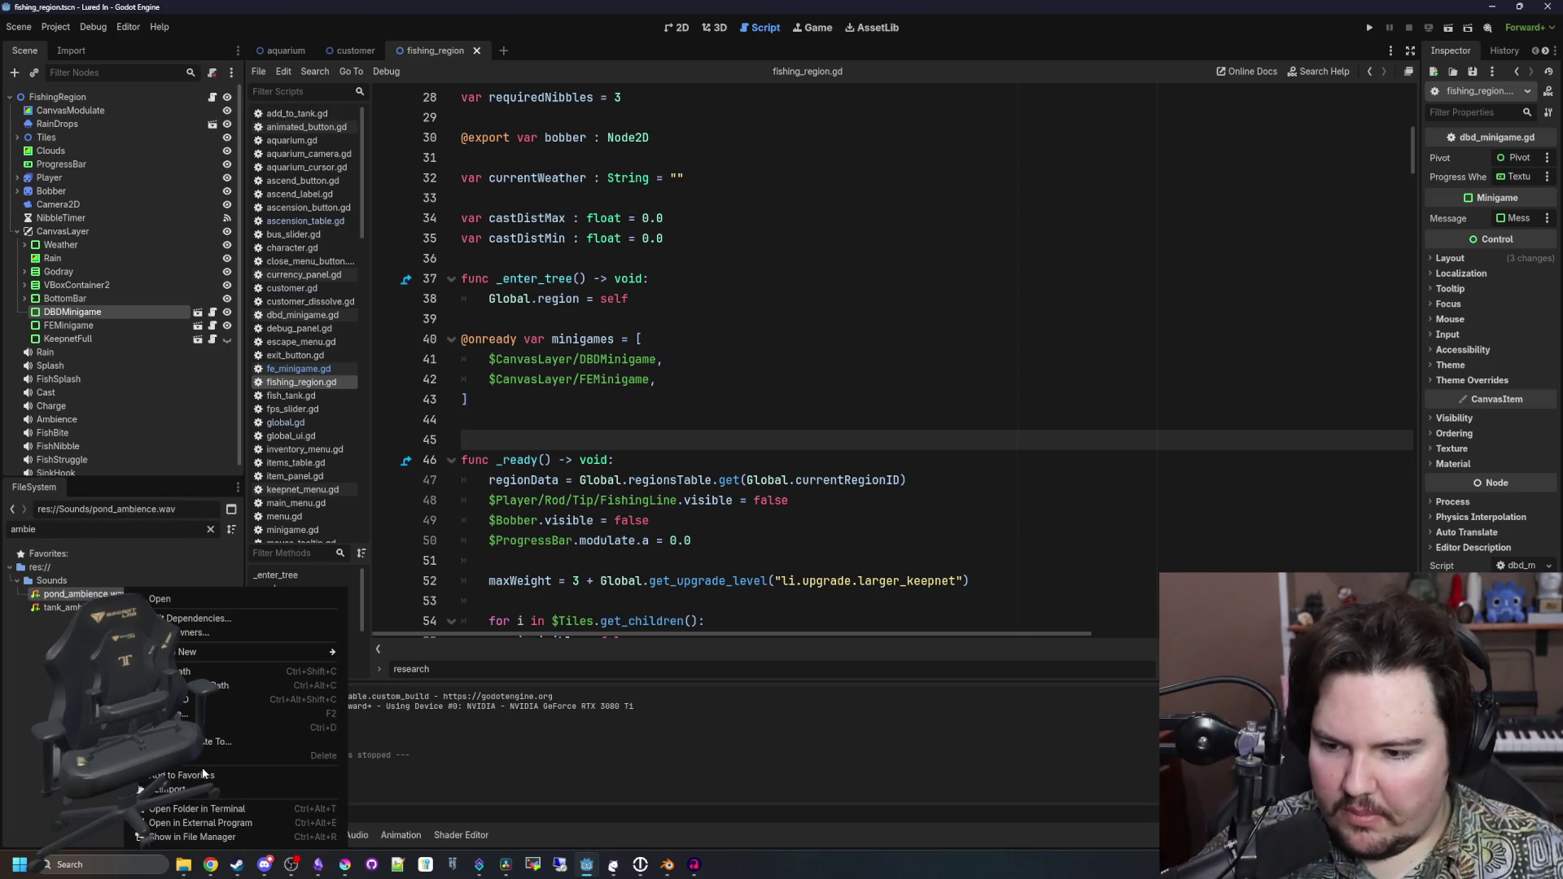
pyautogui.click(193, 829)
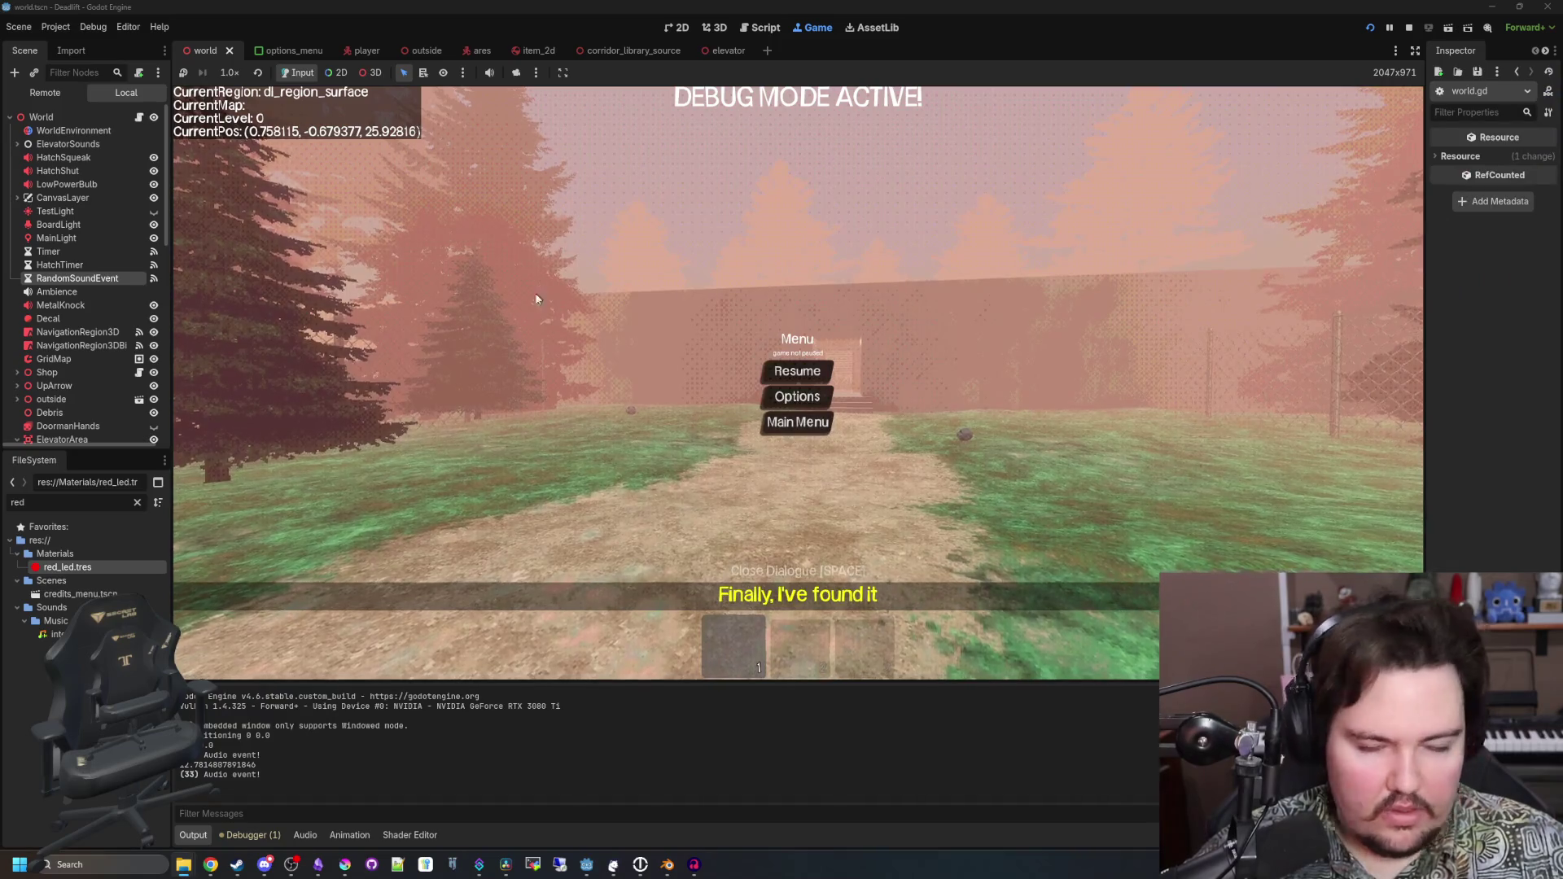
# Turn off Autoplay on the Ambience node, stop the game, widen the Inspector, and save
pyautogui.click(61, 291)
pyautogui.click(1503, 254)
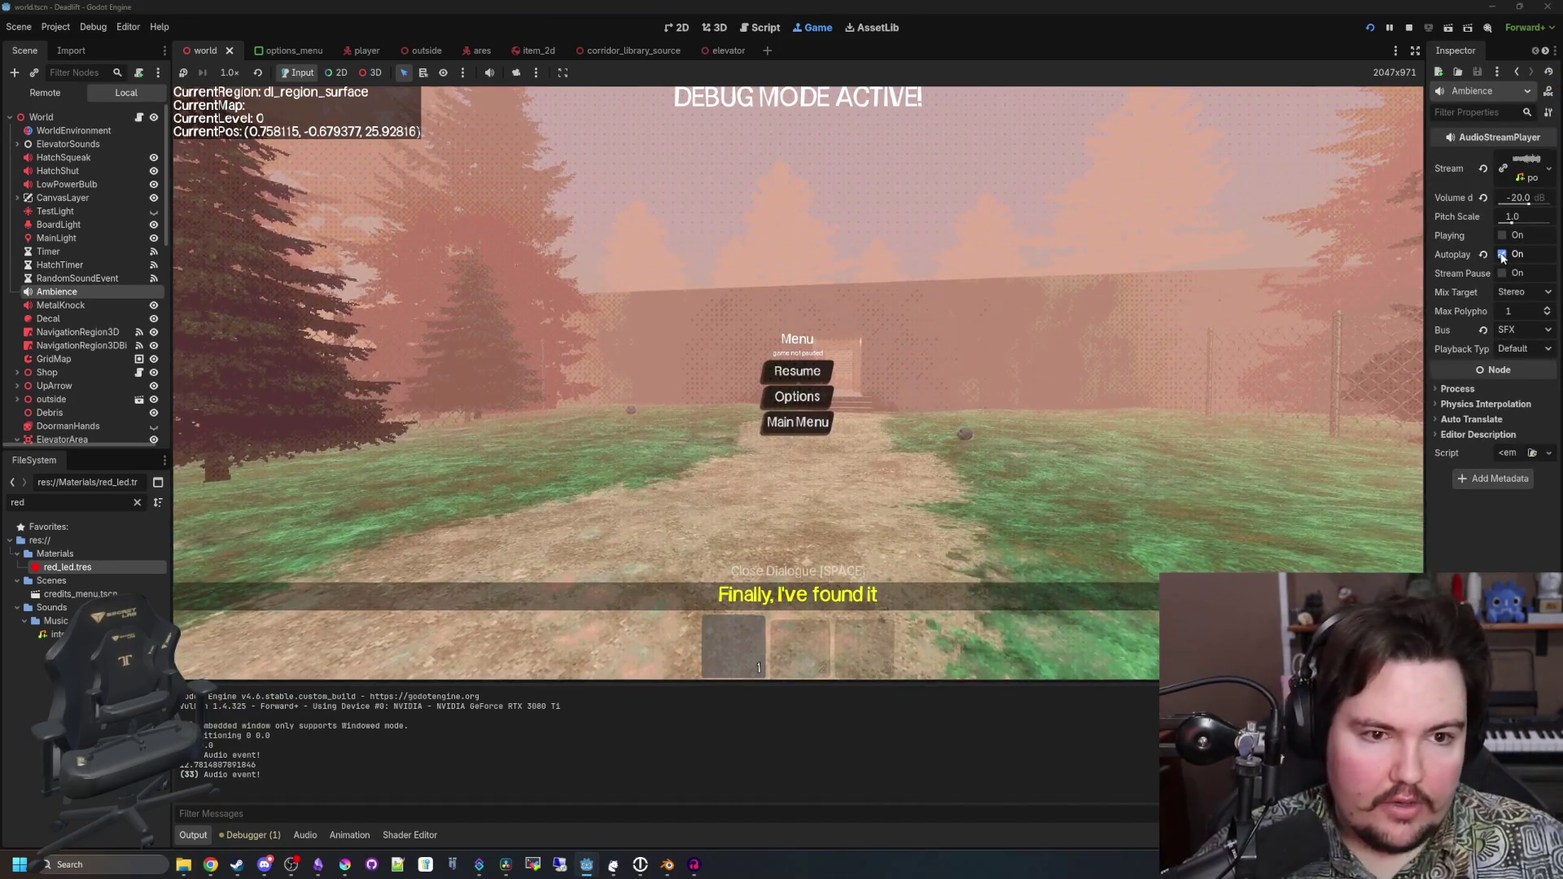
pyautogui.click(1409, 29)
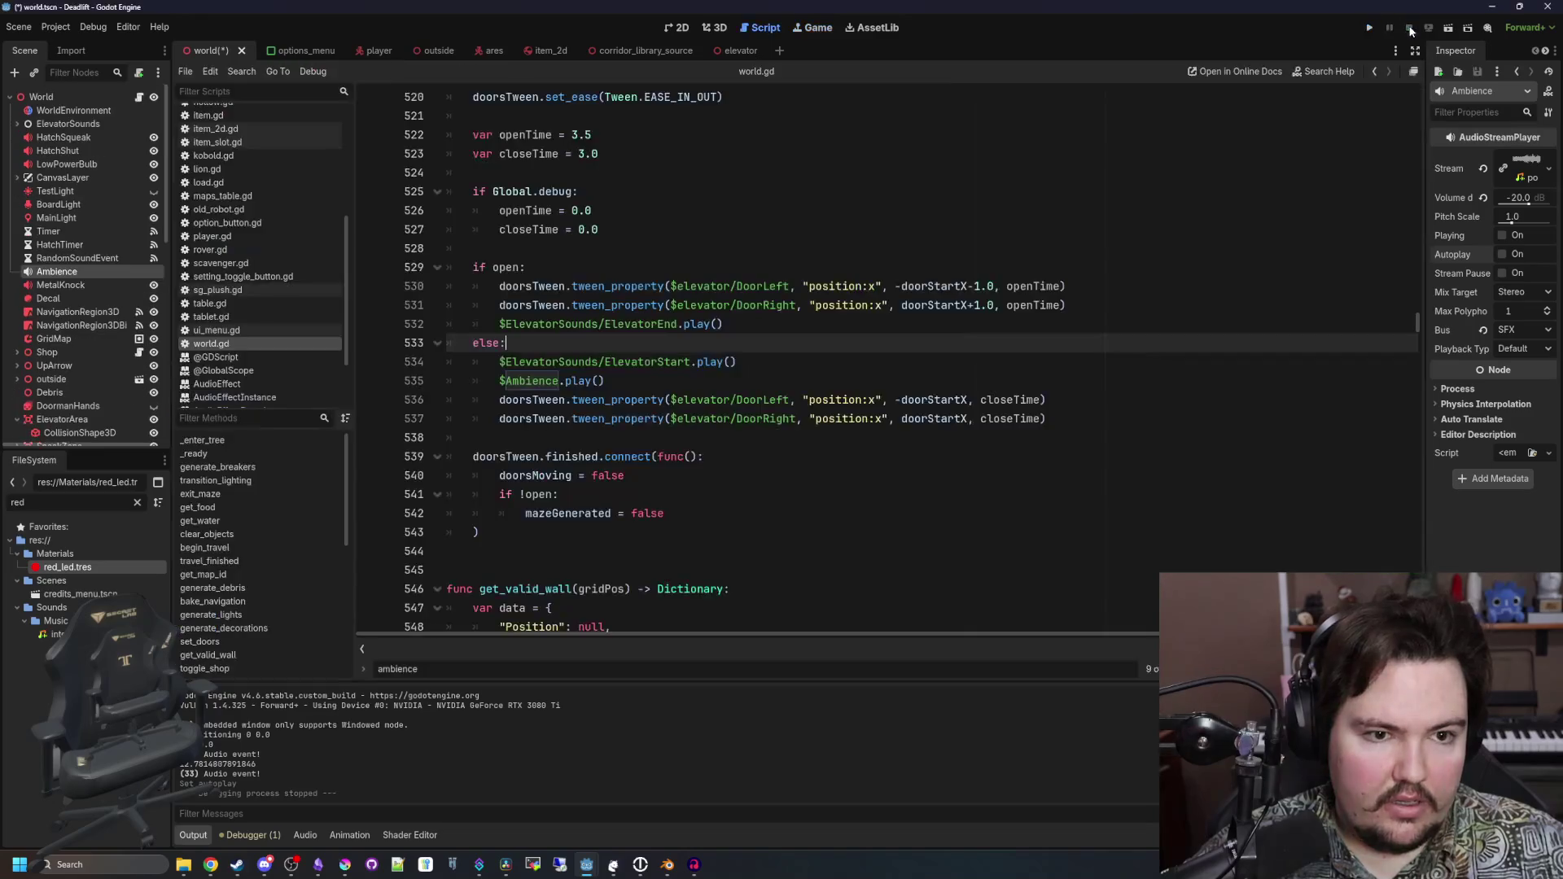
pyautogui.click(992, 269)
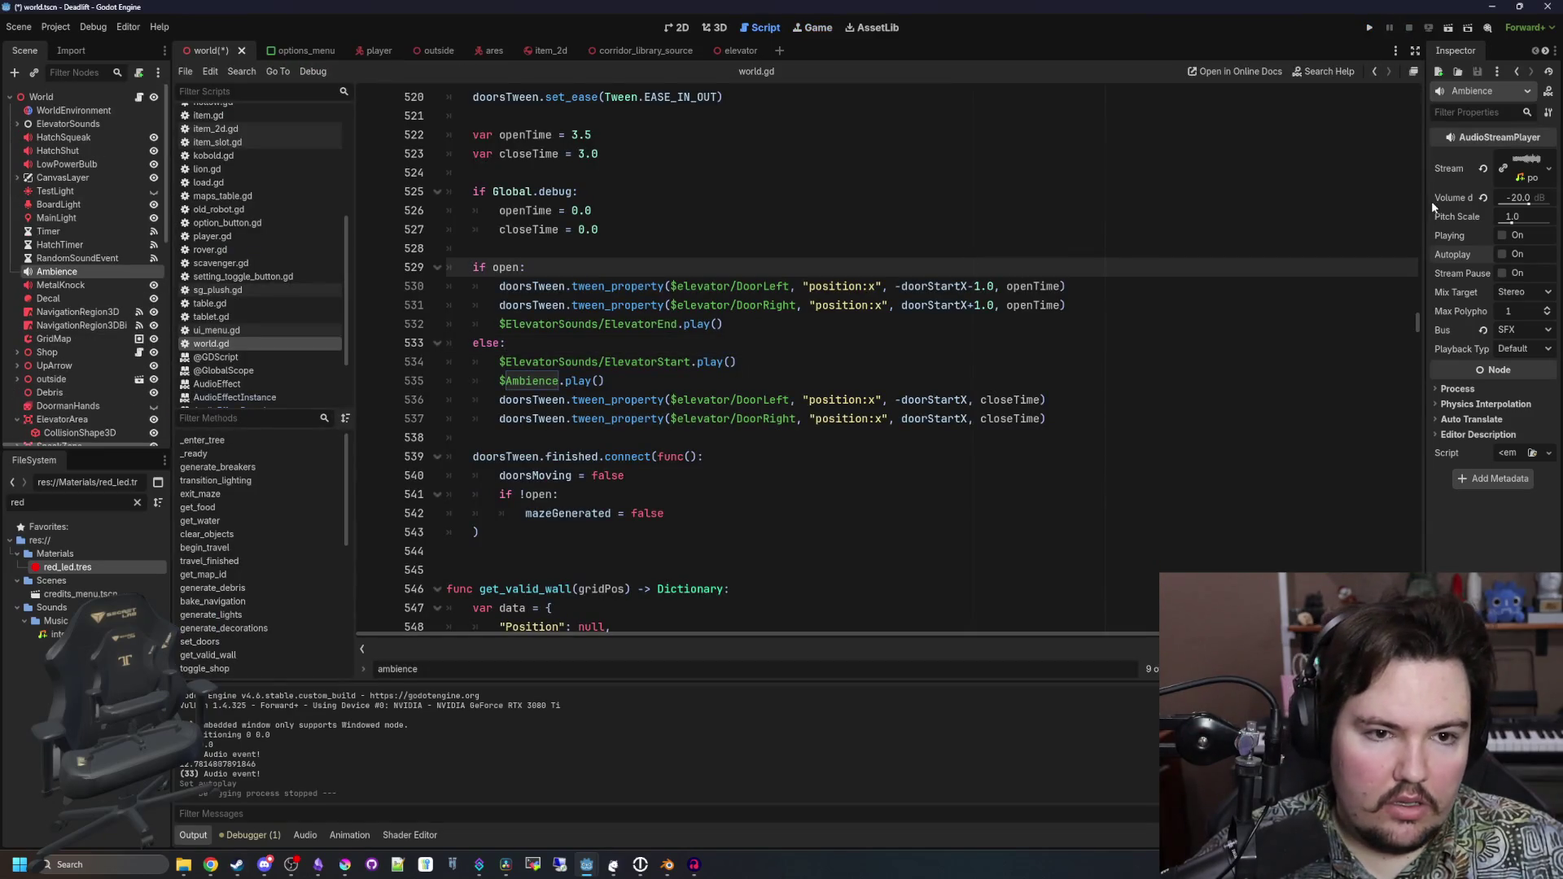
pyautogui.moveTo(1424, 202); pyautogui.dragTo(1054, 197)
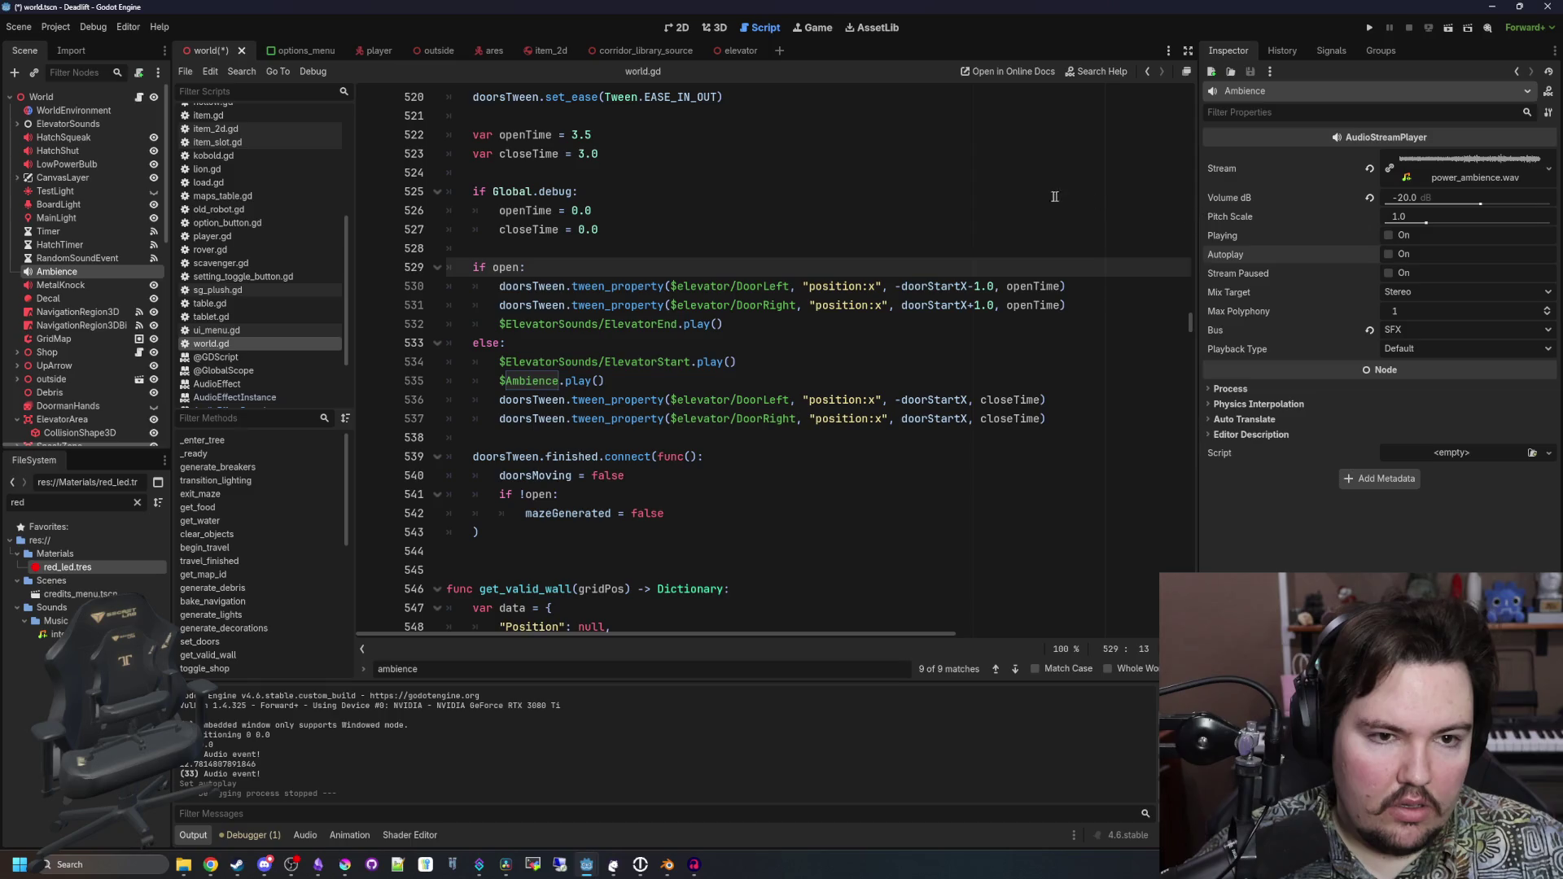
pyautogui.click(1055, 197)
pyautogui.hotkey('ctrl', 's')
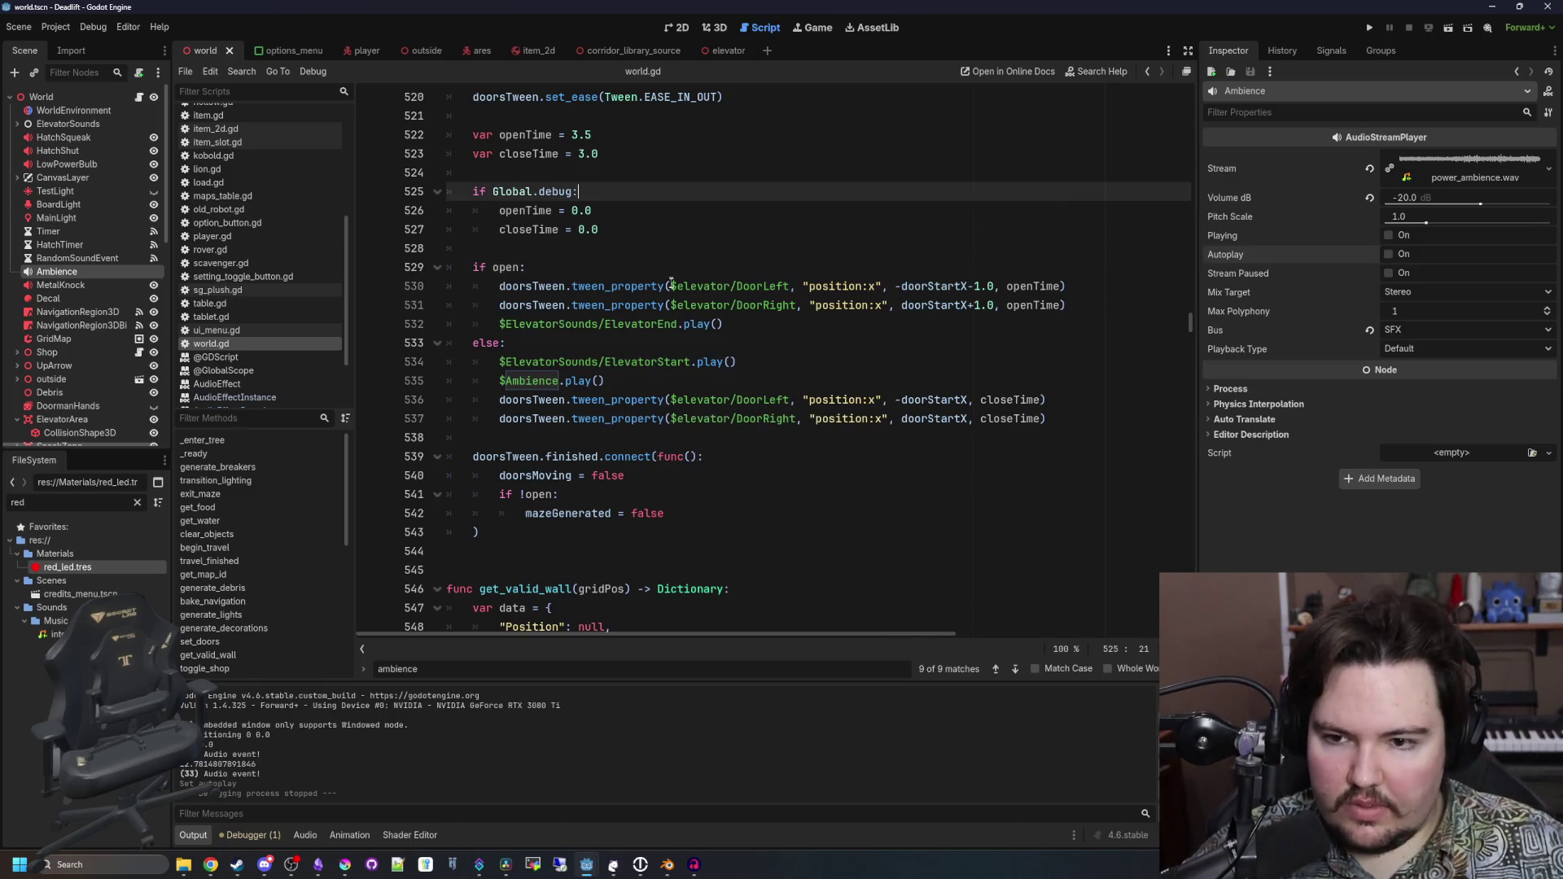
pyautogui.click(671, 286)
pyautogui.moveTo(605, 381)
pyautogui.mouseDown()
pyautogui.moveTo(488, 400)
pyautogui.moveTo(496, 385)
pyautogui.mouseUp()
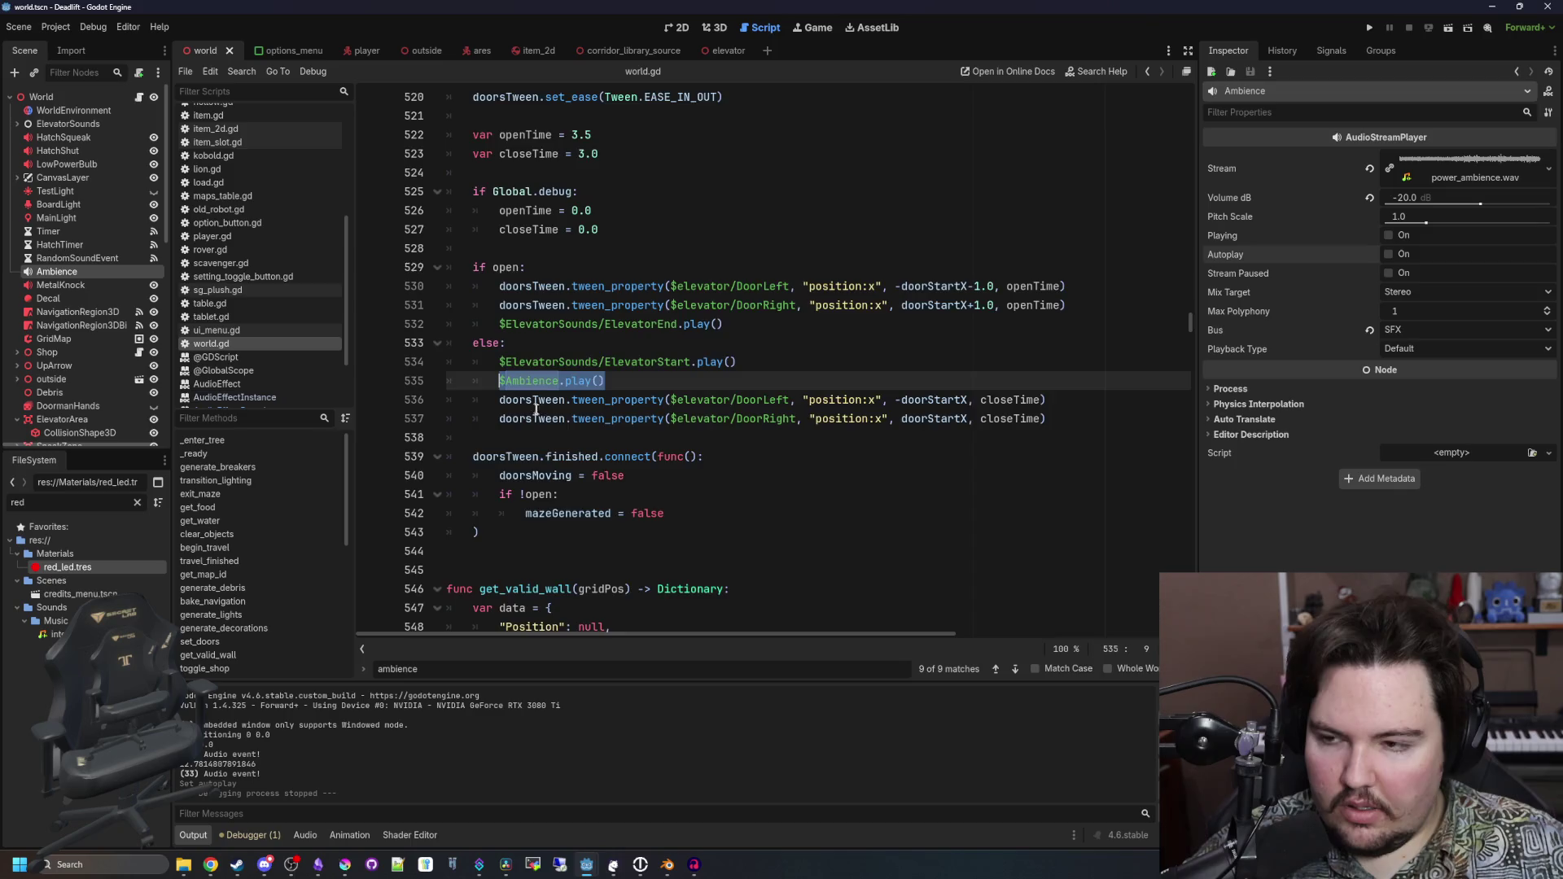
pyautogui.hotkey('ctrl', 'f')
pyautogui.press('Return')
pyautogui.press('Return')
pyautogui.press('Return')
pyautogui.press('Return')
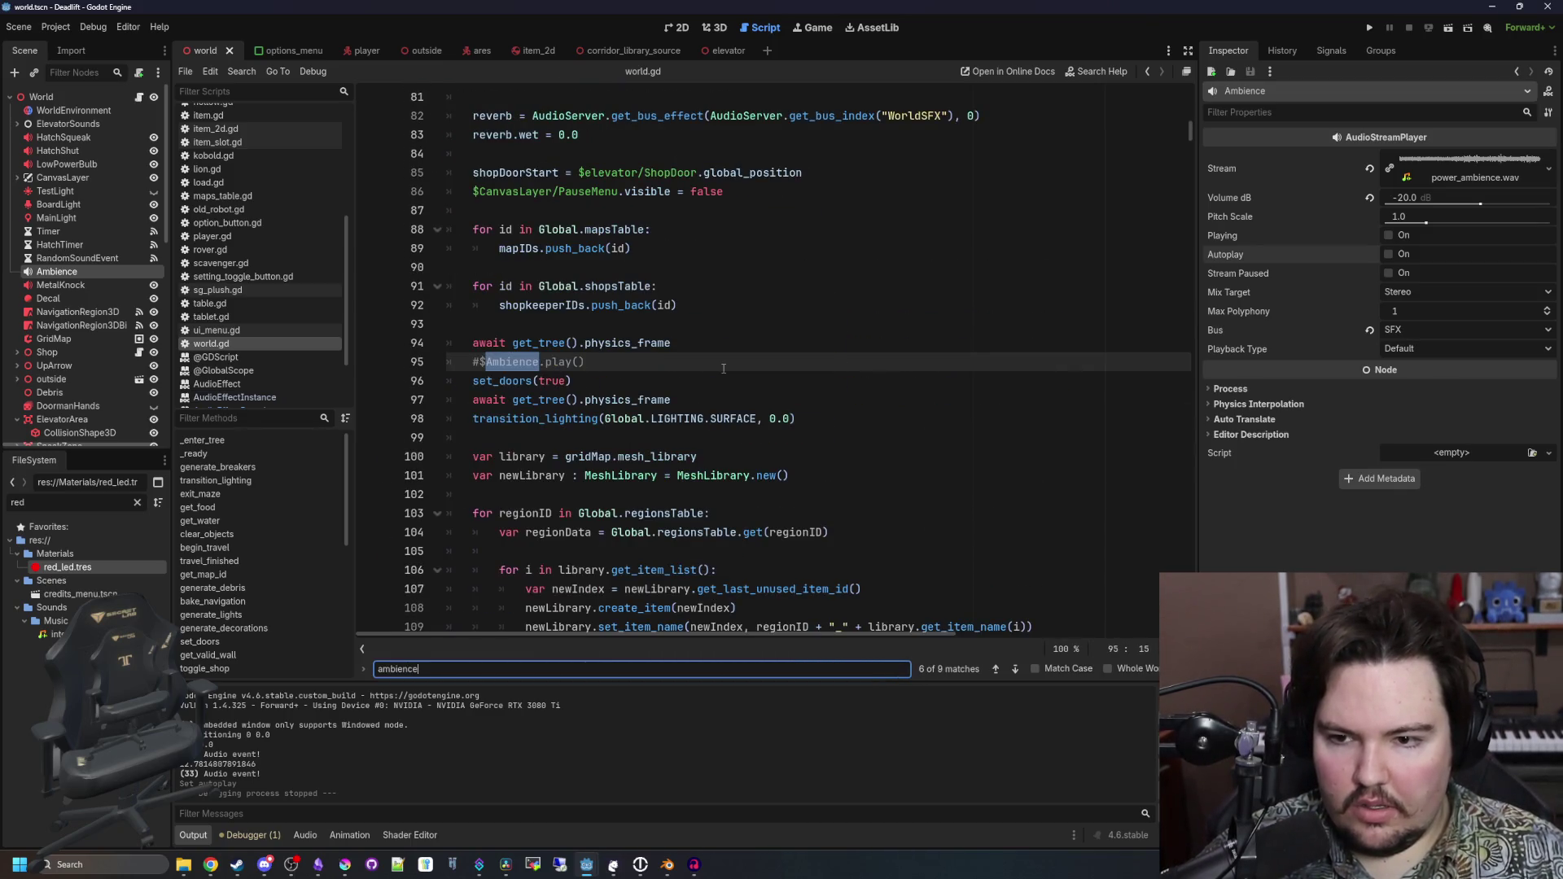
pyautogui.press('Return')
pyautogui.press('Return')
pyautogui.press('Return')
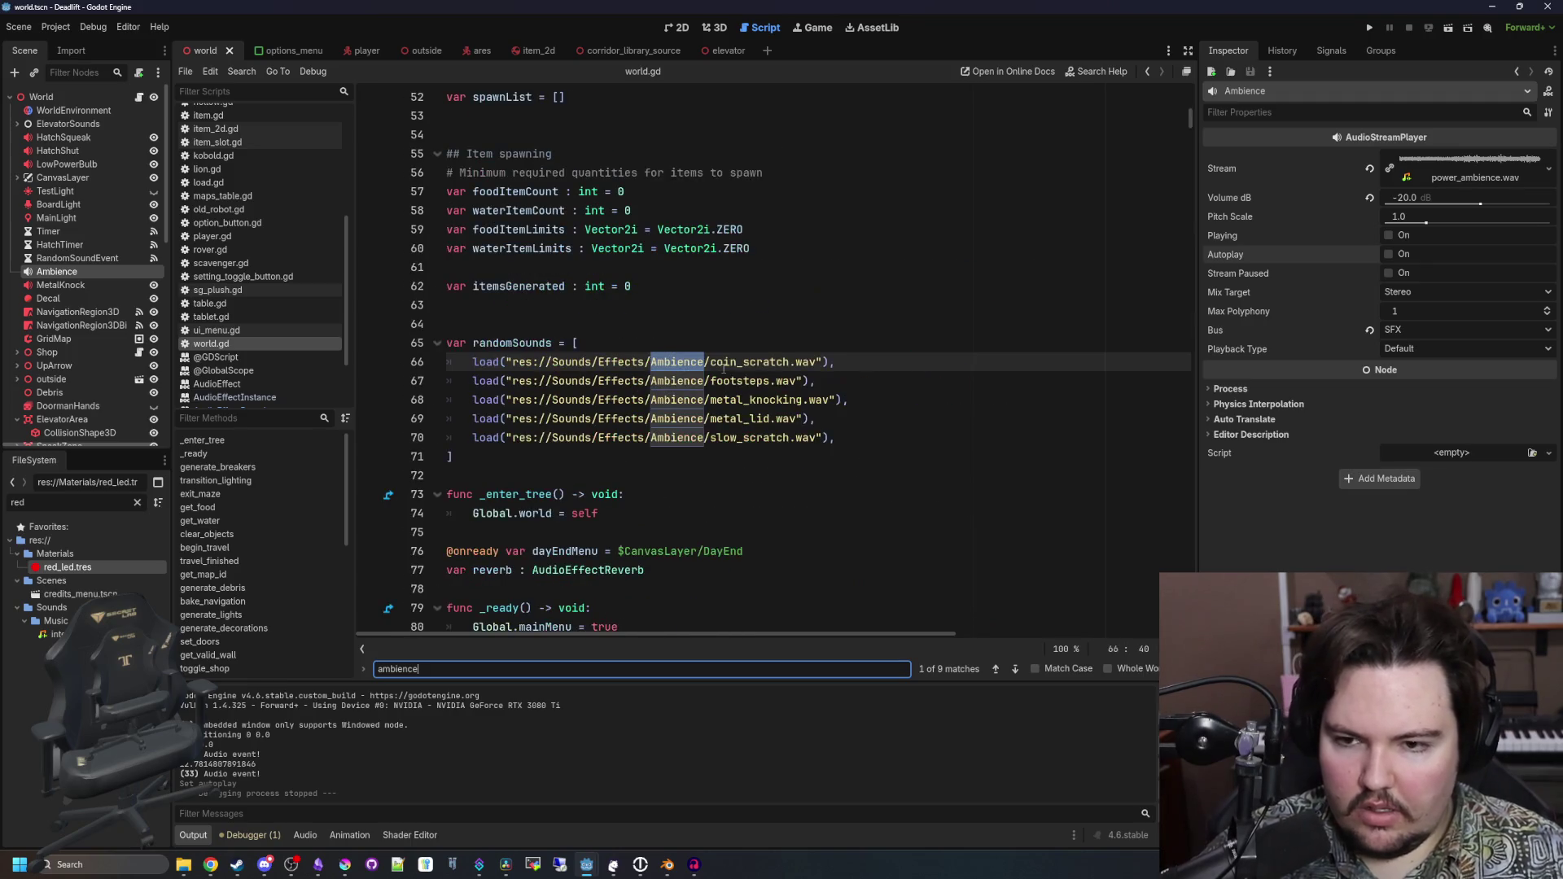
pyautogui.press('Return')
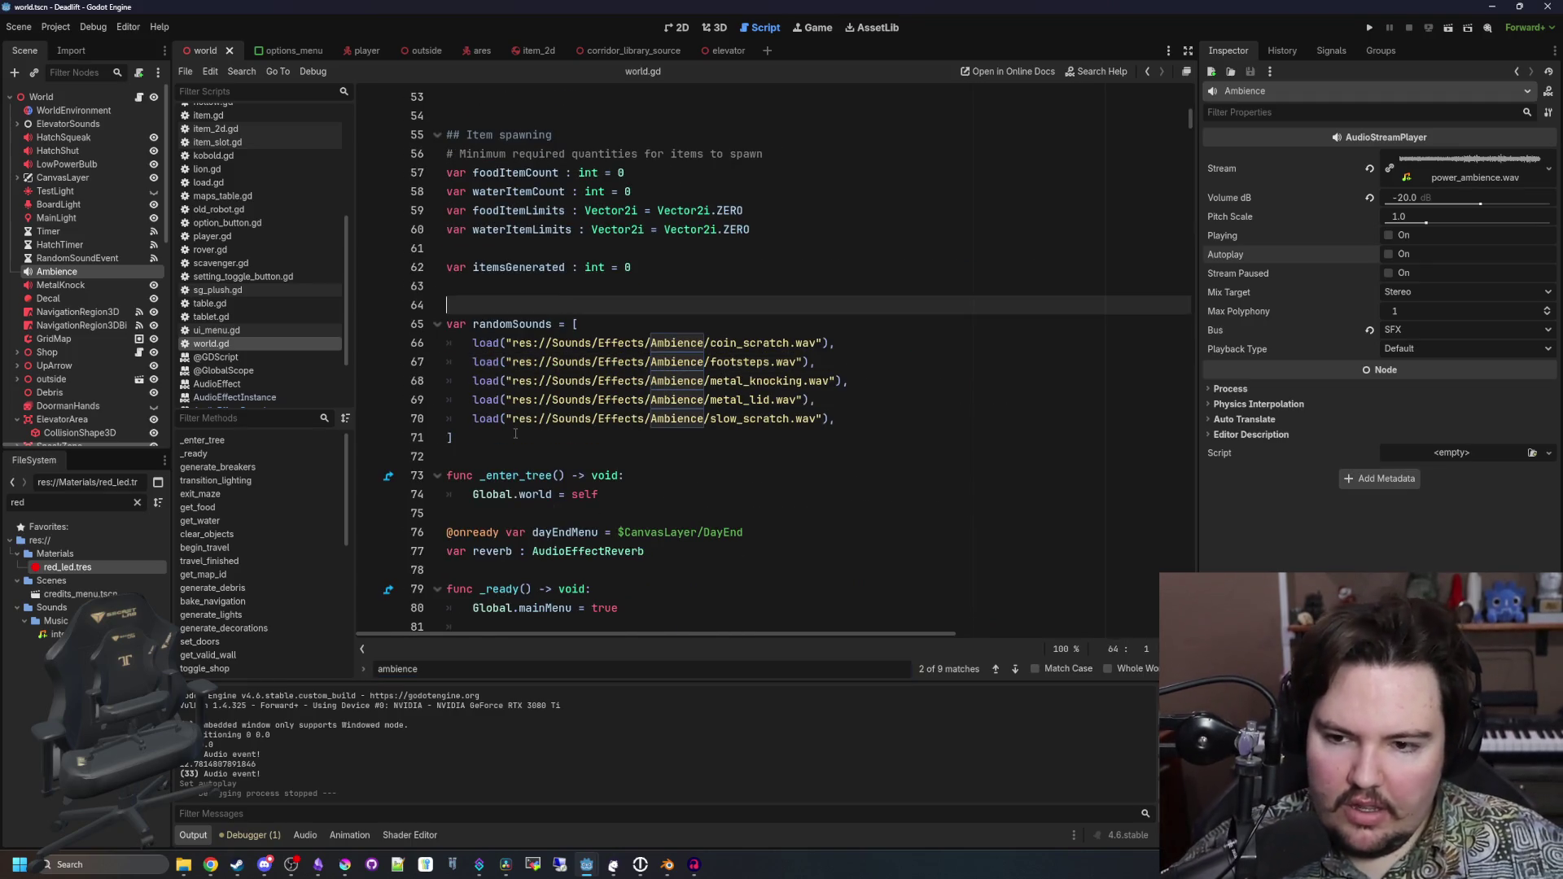
pyautogui.click(619, 438)
# Duplicate the Ambience node and rename the copy SurfaceAmbience
pyautogui.rightClick(75, 276)
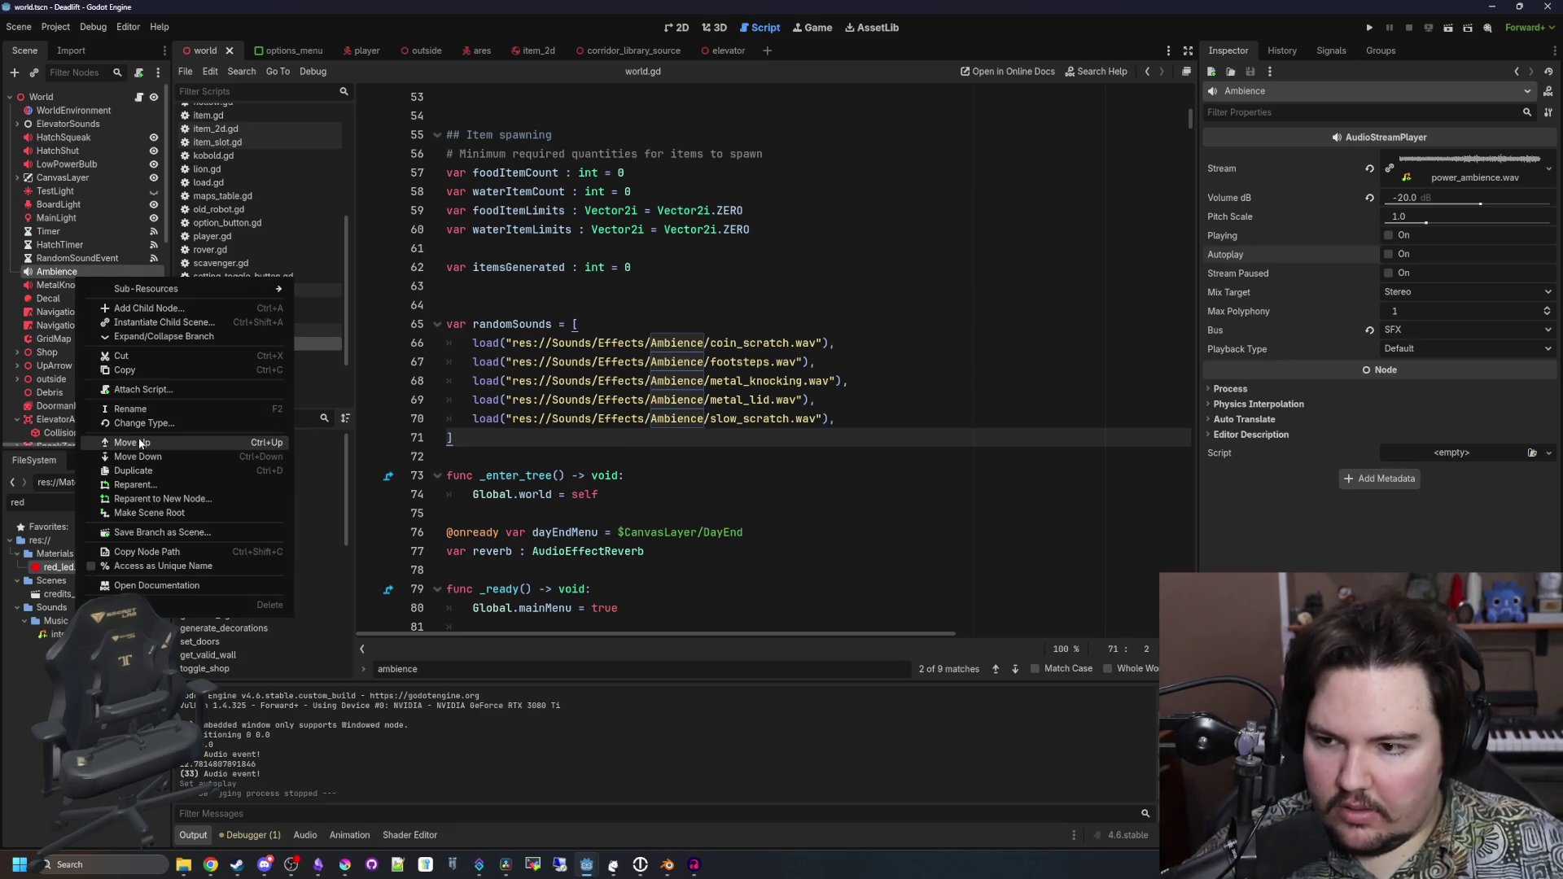
pyautogui.click(227, 472)
pyautogui.doubleClick(104, 287)
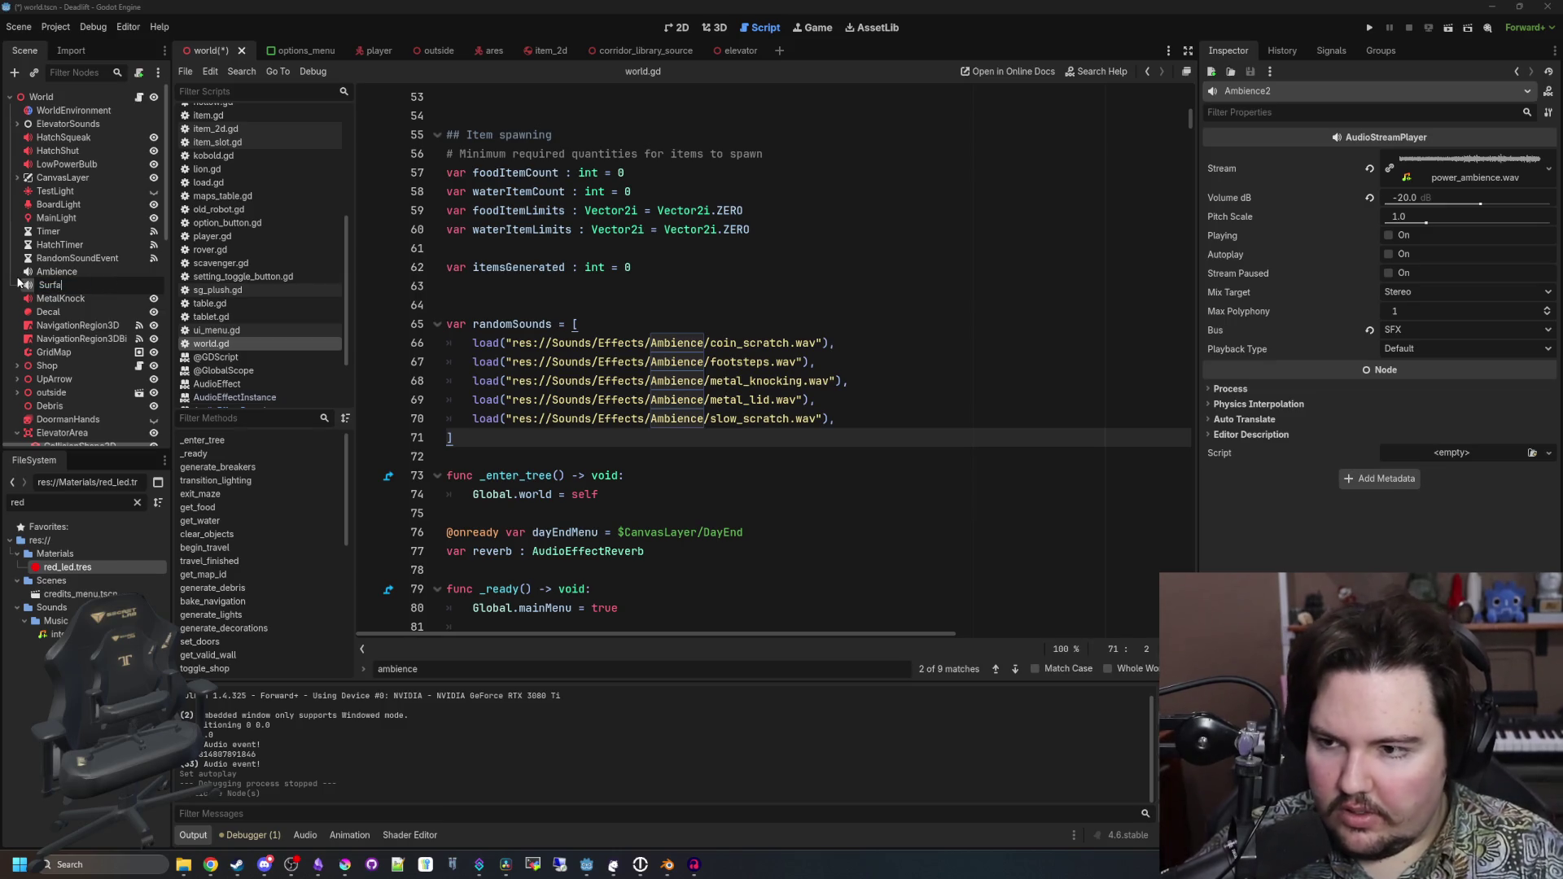
pyautogui.write('ceAmbienc')
pyautogui.press('Return')
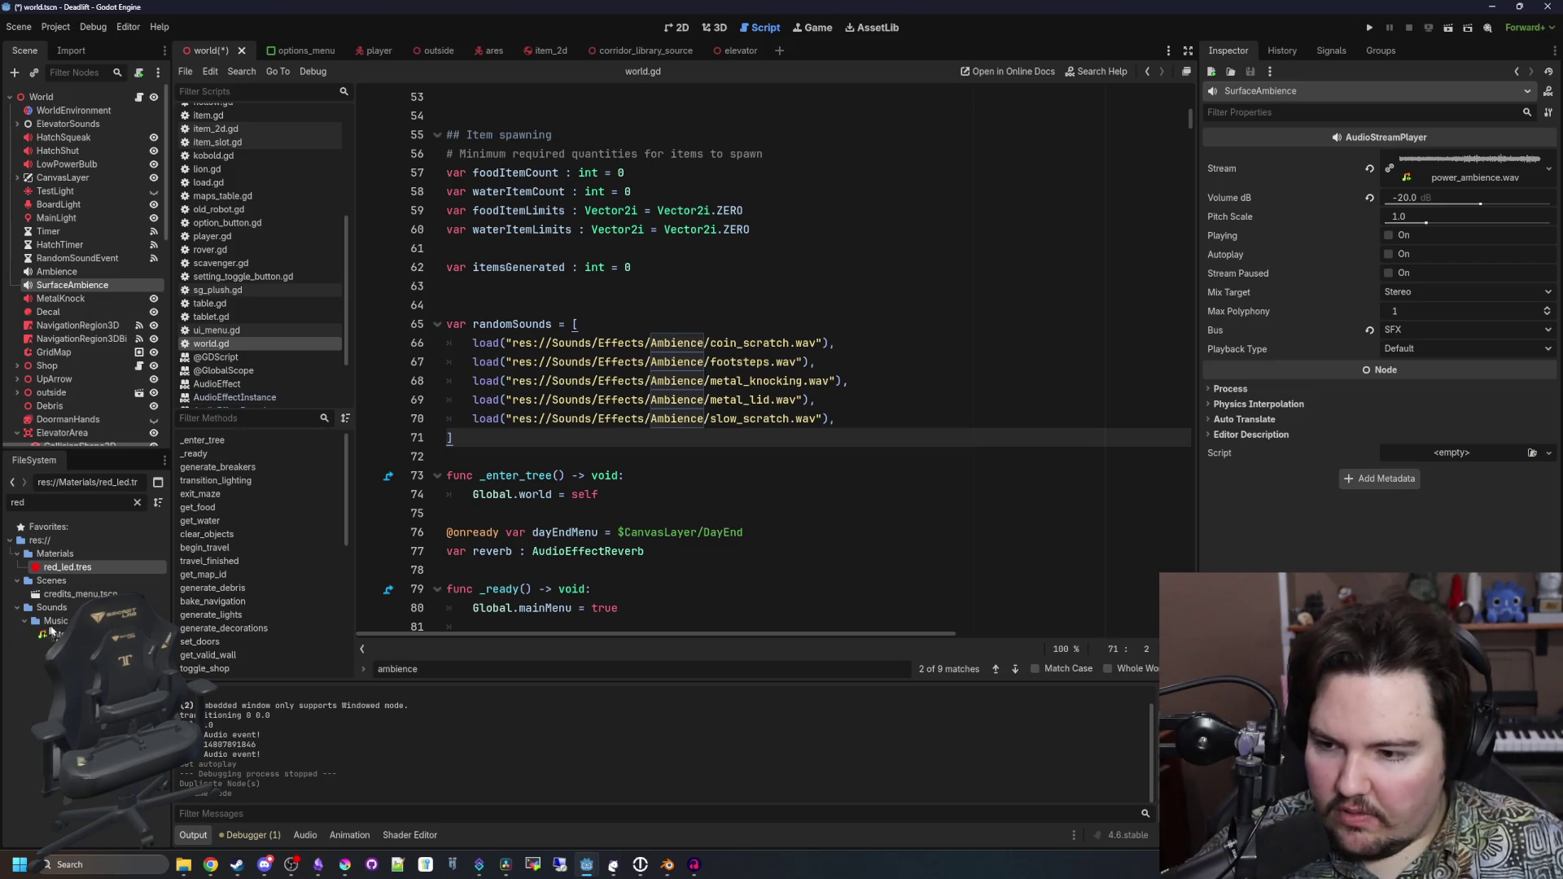
# Import pond_ambience.wav into Sounds, Quick Load it as SurfaceAmbience's stream, preview it, and save
pyautogui.moveTo(47, 609); pyautogui.dragTo(49, 611)
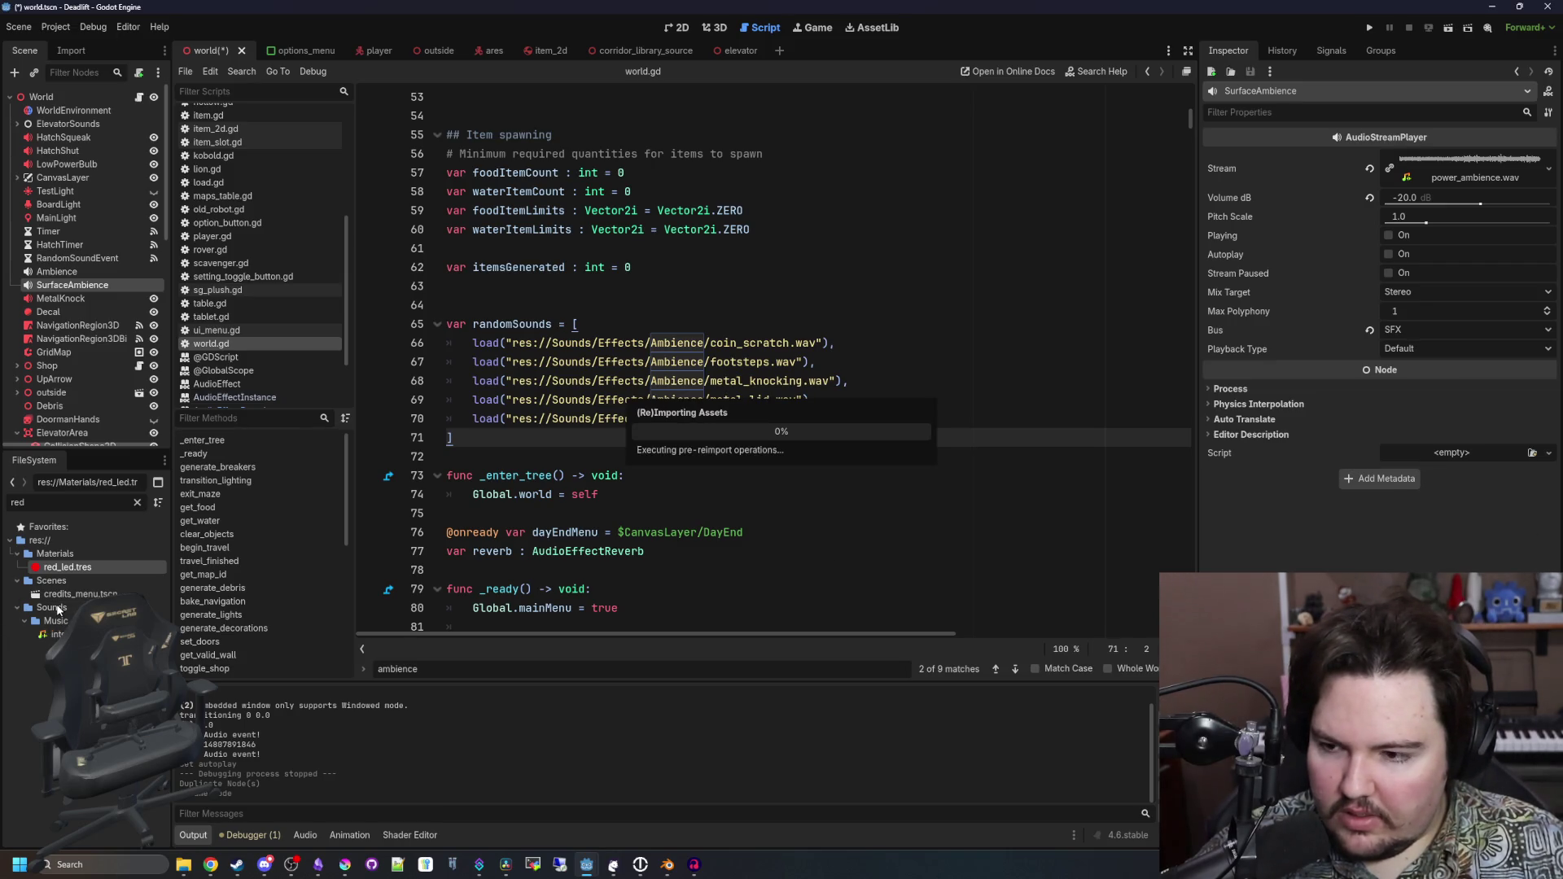
pyautogui.rightClick(1502, 169)
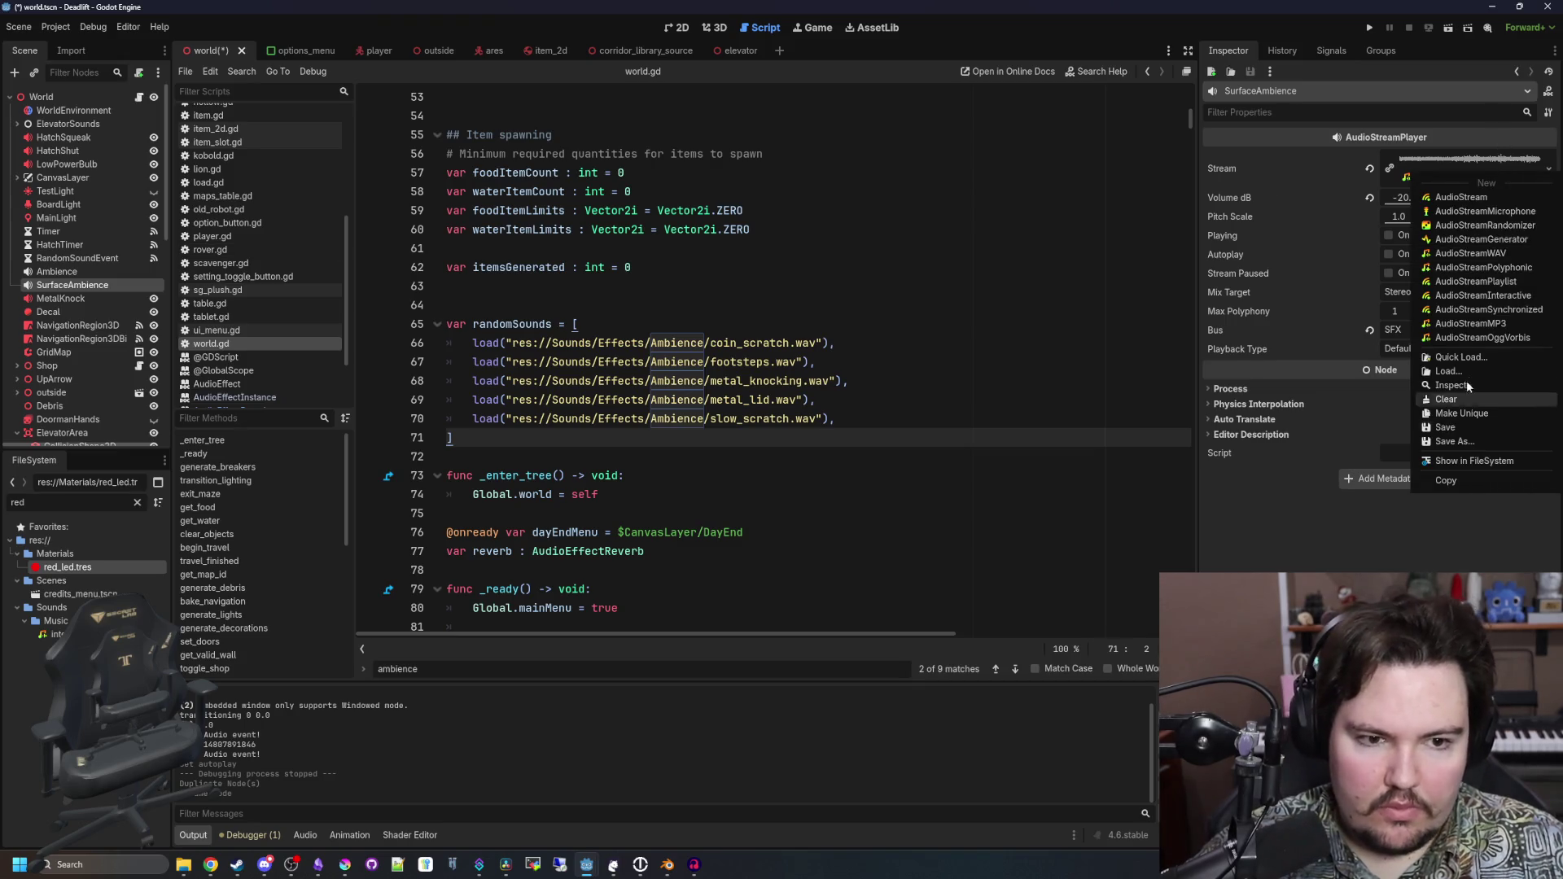
pyautogui.click(1472, 358)
pyautogui.write('pond')
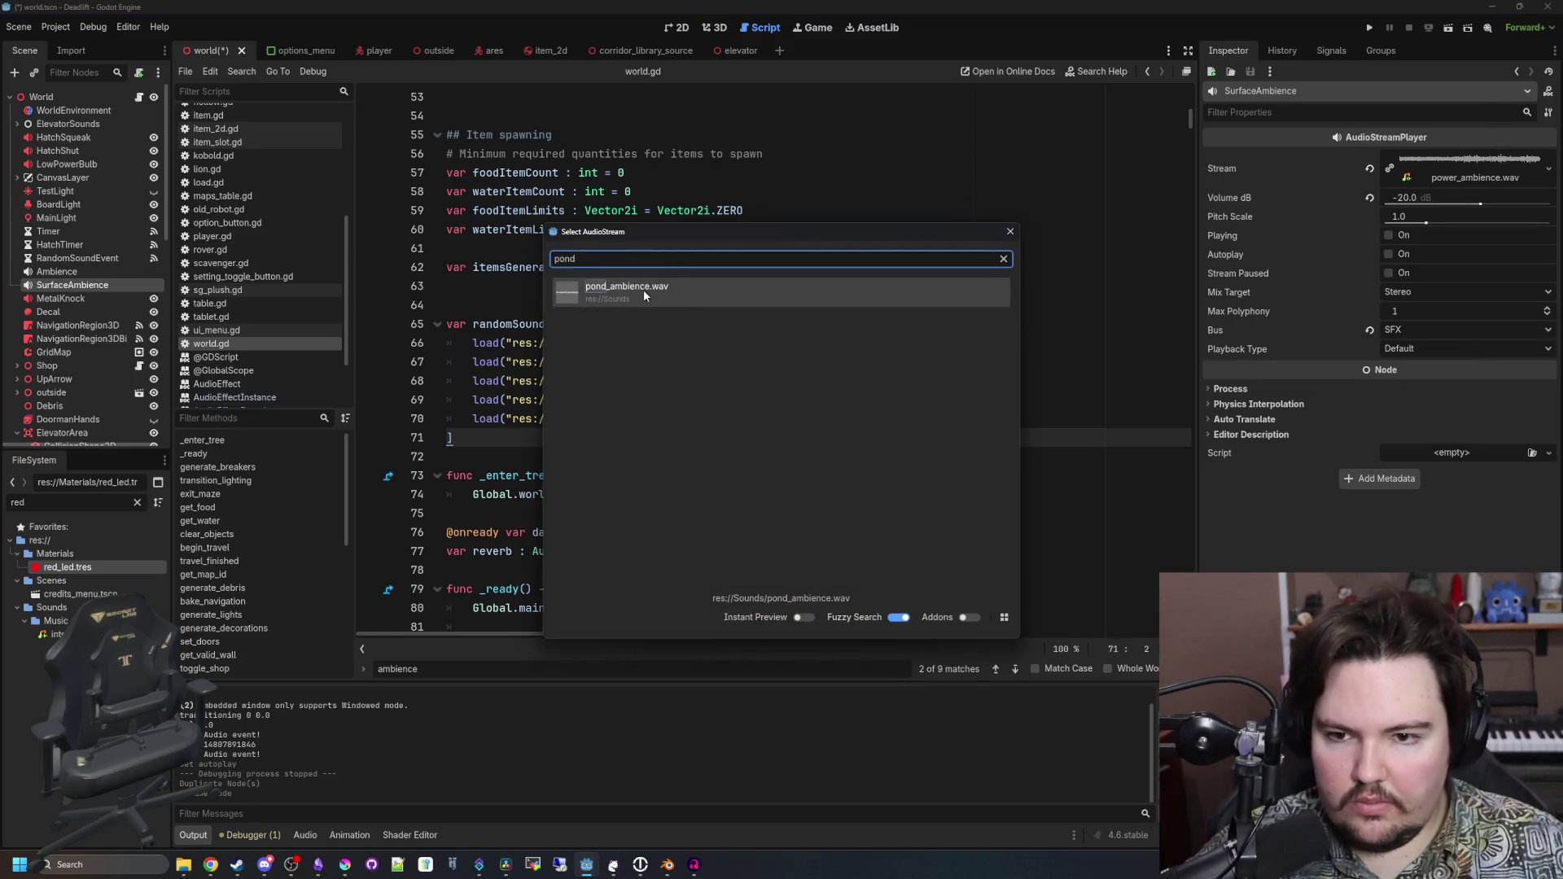
pyautogui.click(644, 296)
pyautogui.click(1433, 167)
pyautogui.click(1215, 241)
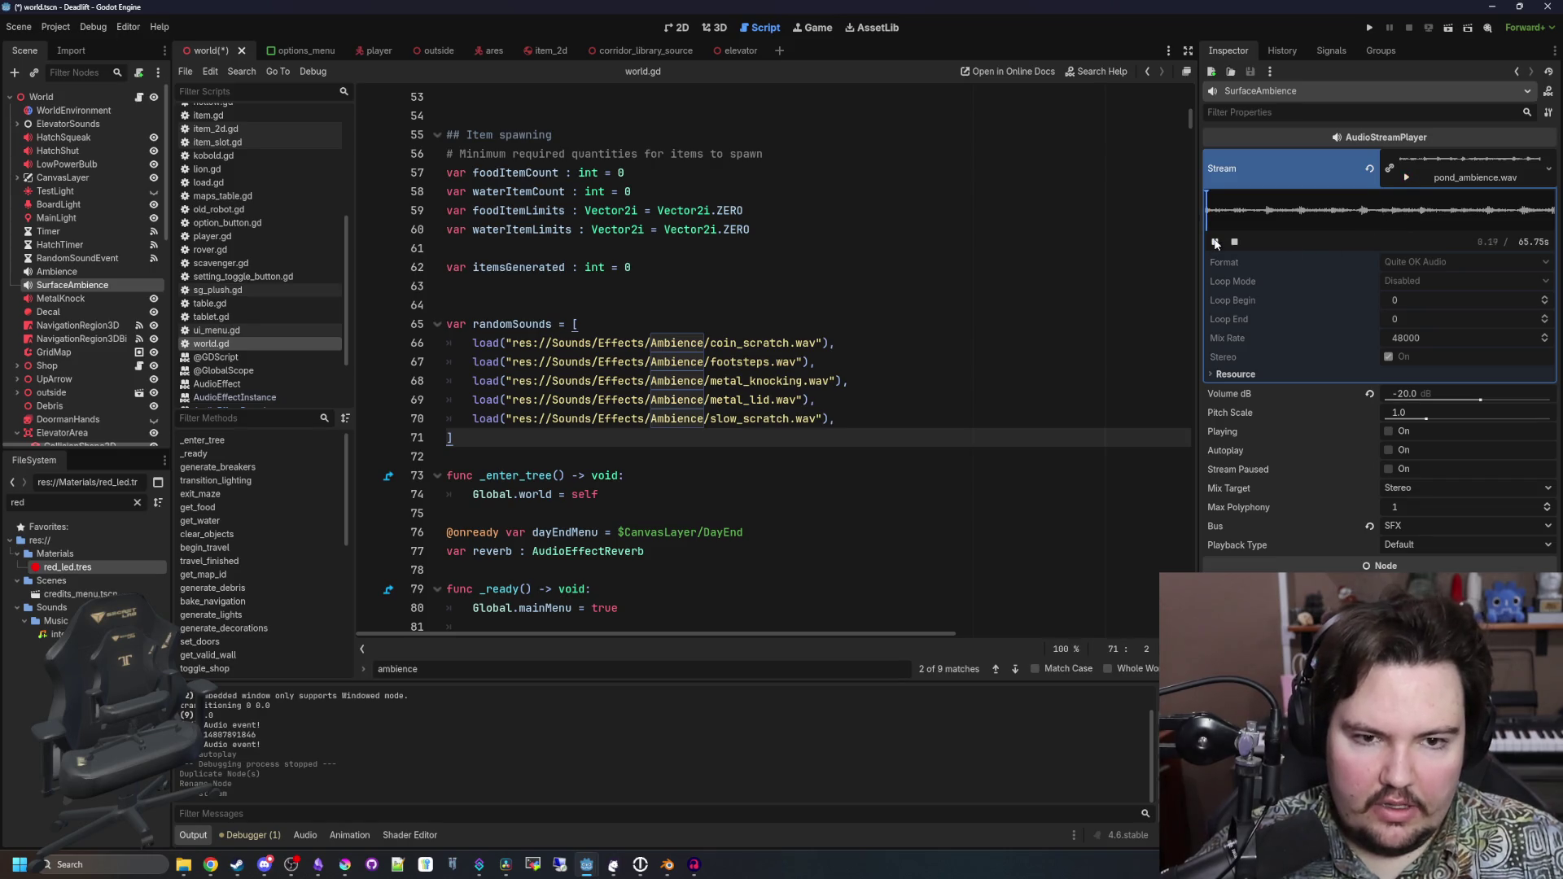
pyautogui.click(1448, 160)
pyautogui.click(815, 267)
pyautogui.hotkey('ctrl', 's')
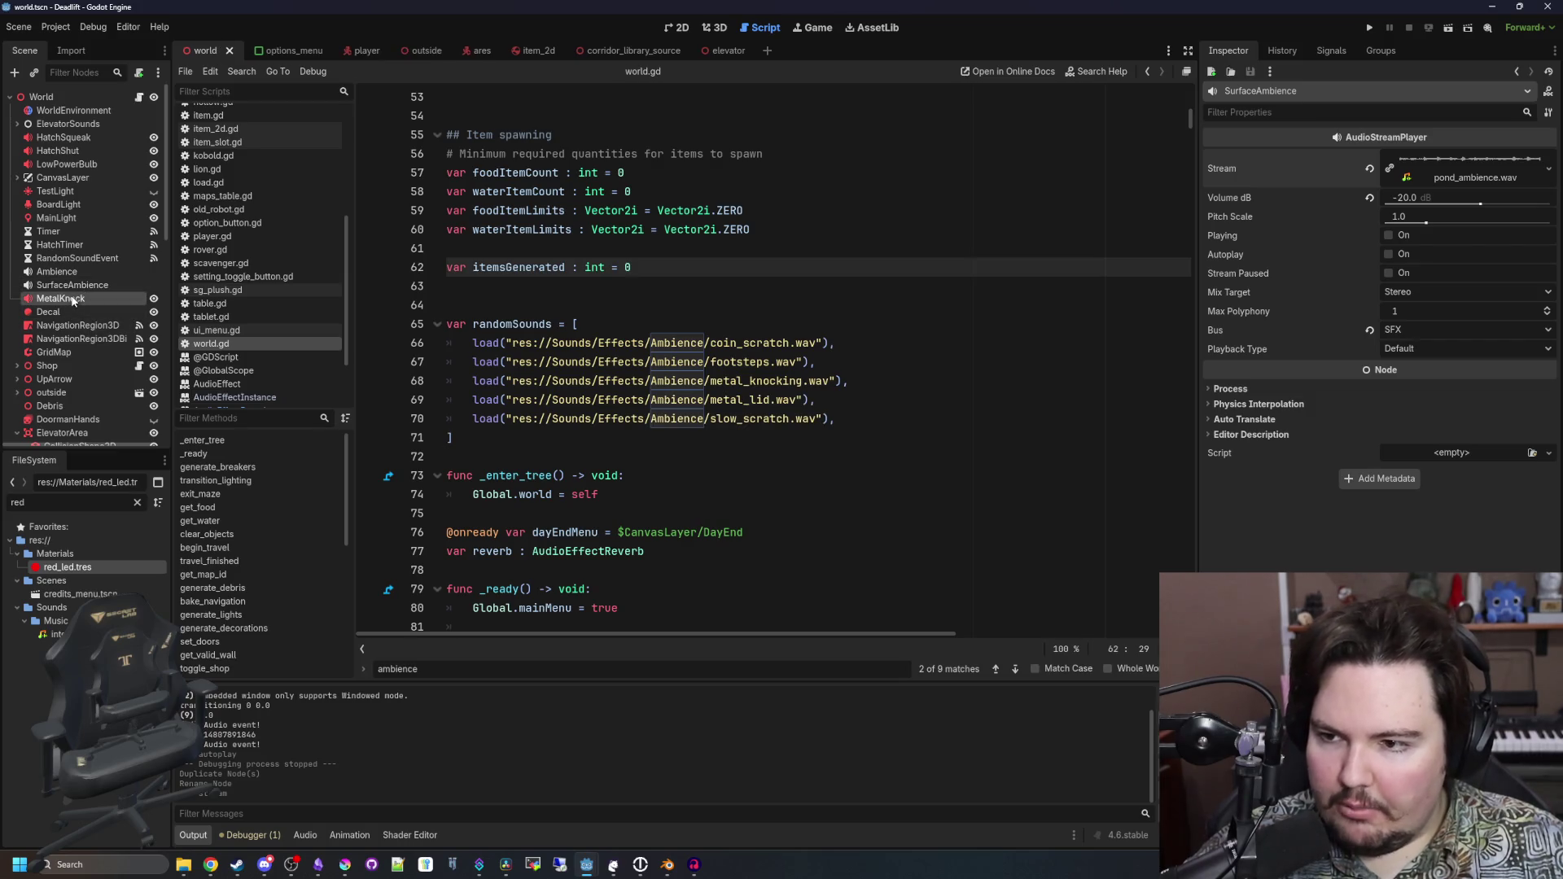
# Enable Autoplay on SurfaceAmbience, save, and review the _ready setup code in world.gd
pyautogui.click(1388, 254)
pyautogui.hotkey('ctrl', 's')
pyautogui.click(591, 285)
pyautogui.scroll(-4, 591, 284)
pyautogui.click(591, 307)
pyautogui.scroll(-5, 593, 342)
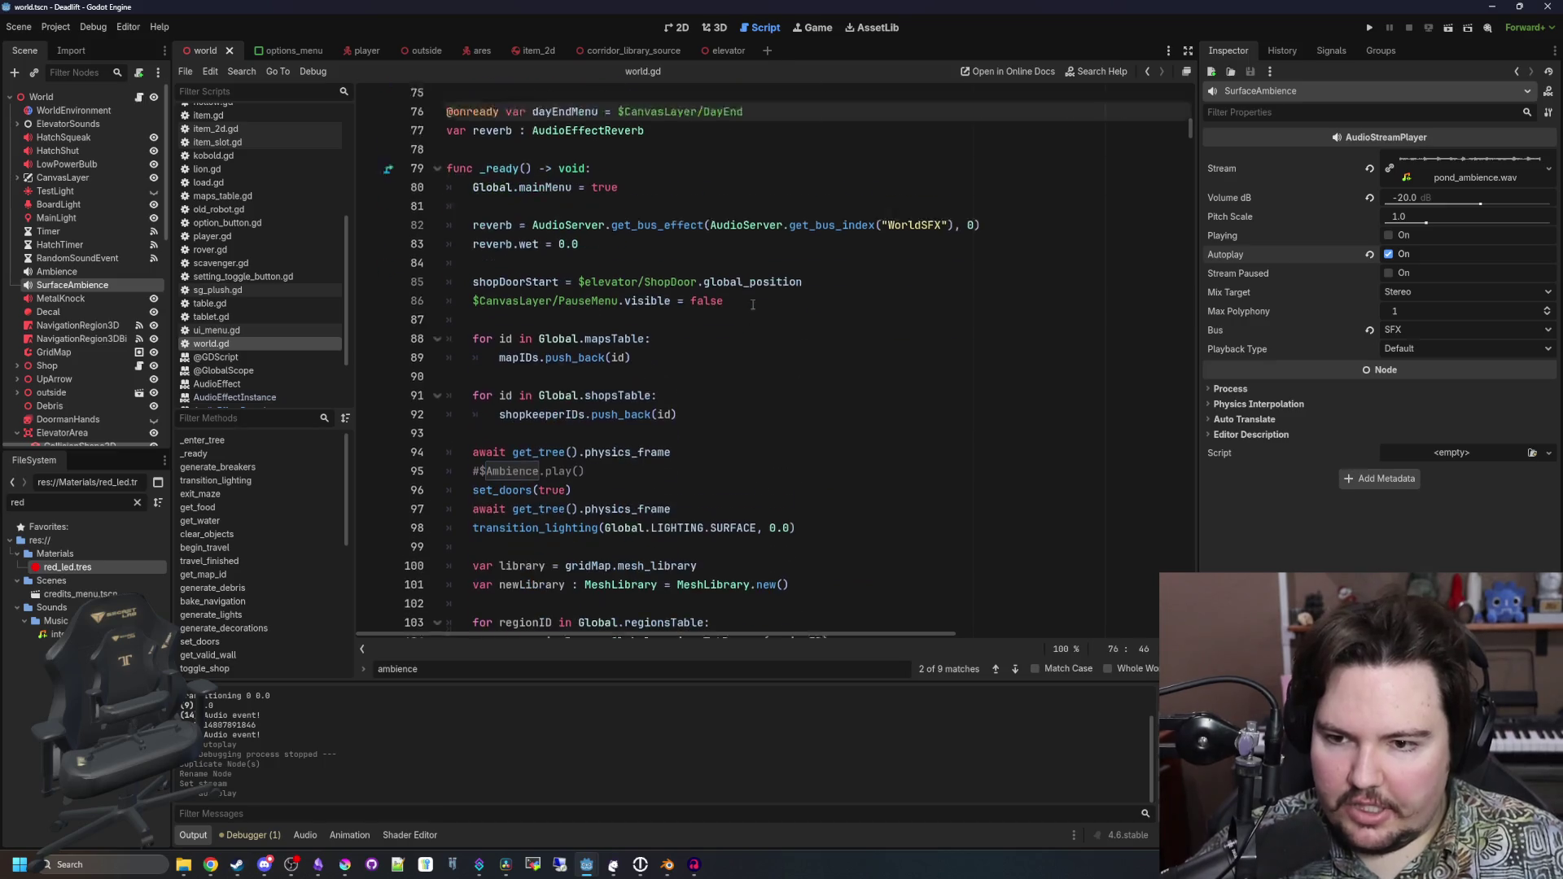
pyautogui.click(594, 382)
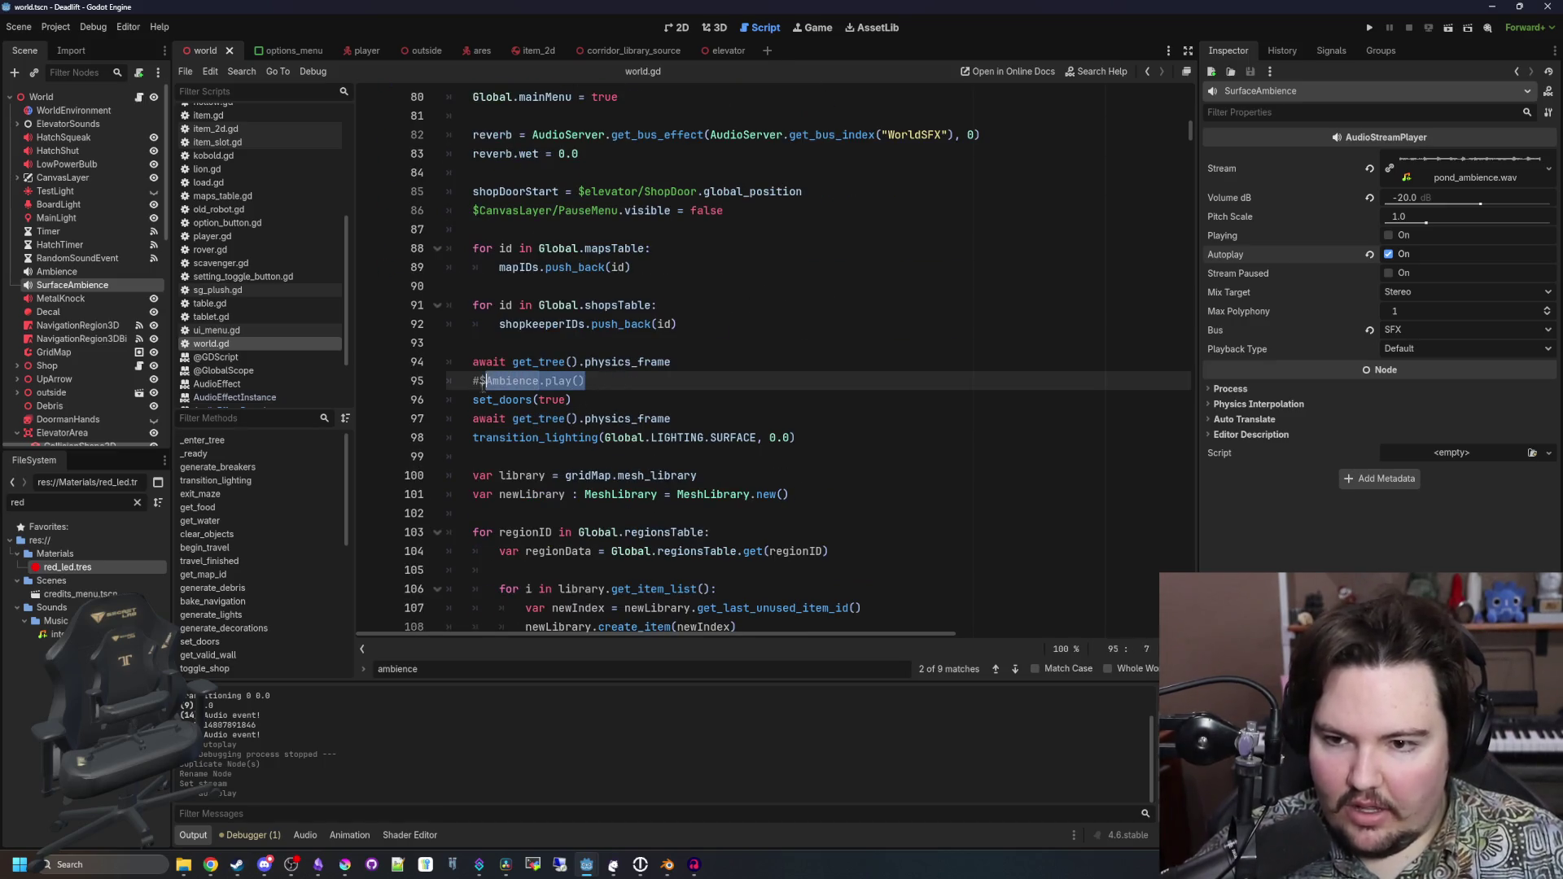
# In set_doors, duplicate the $Ambience.play() line and change it to $SurfaceAmbience.stop()
pyautogui.scroll(-10, 663, 423)
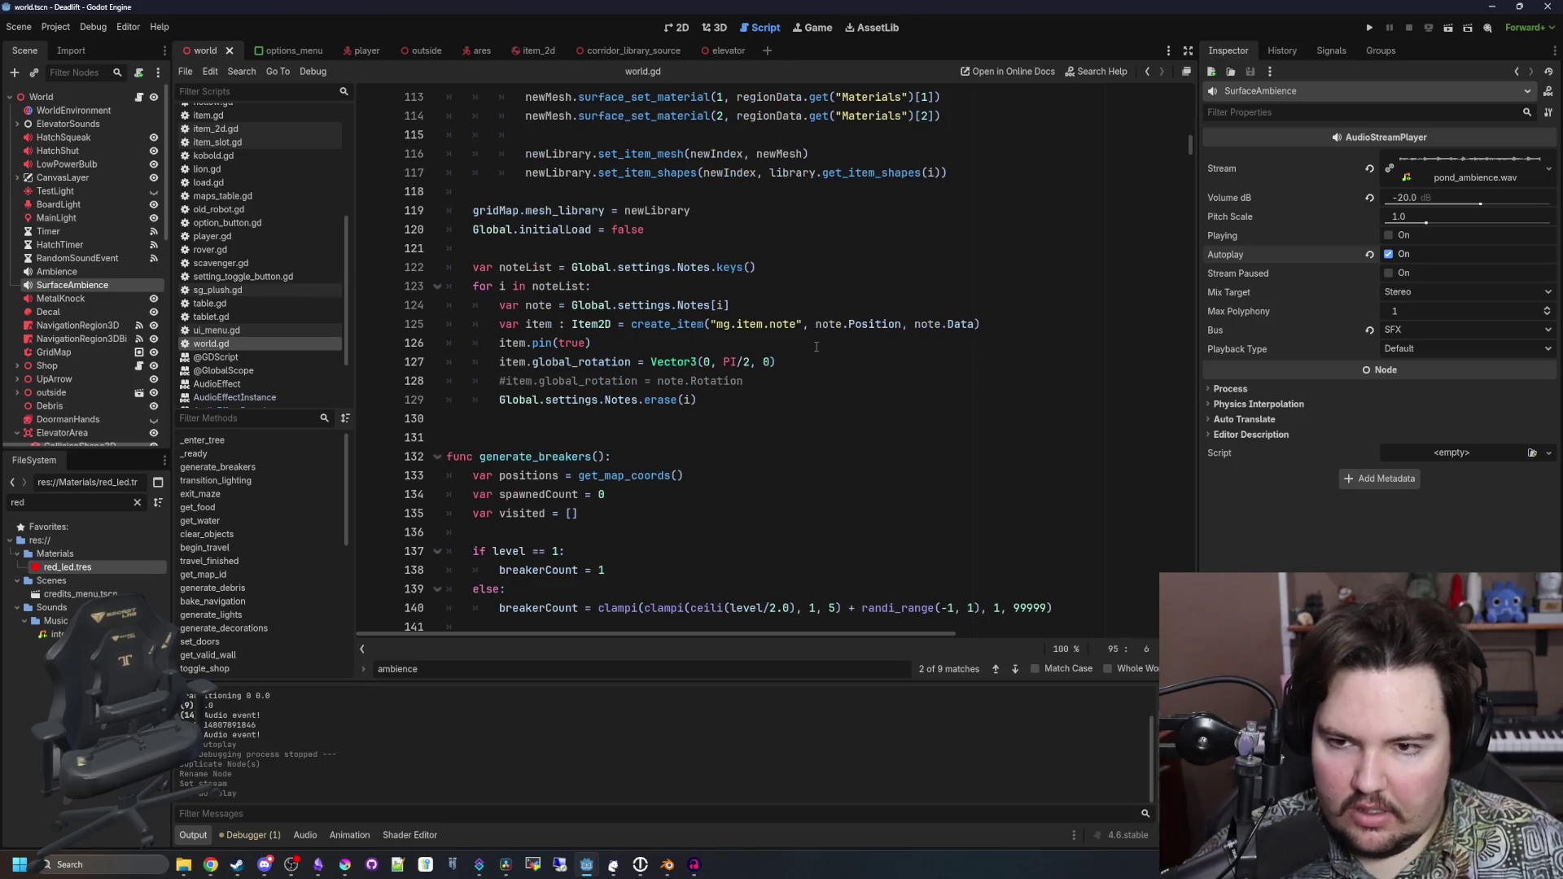
pyautogui.scroll(11, 816, 347)
pyautogui.click(800, 305)
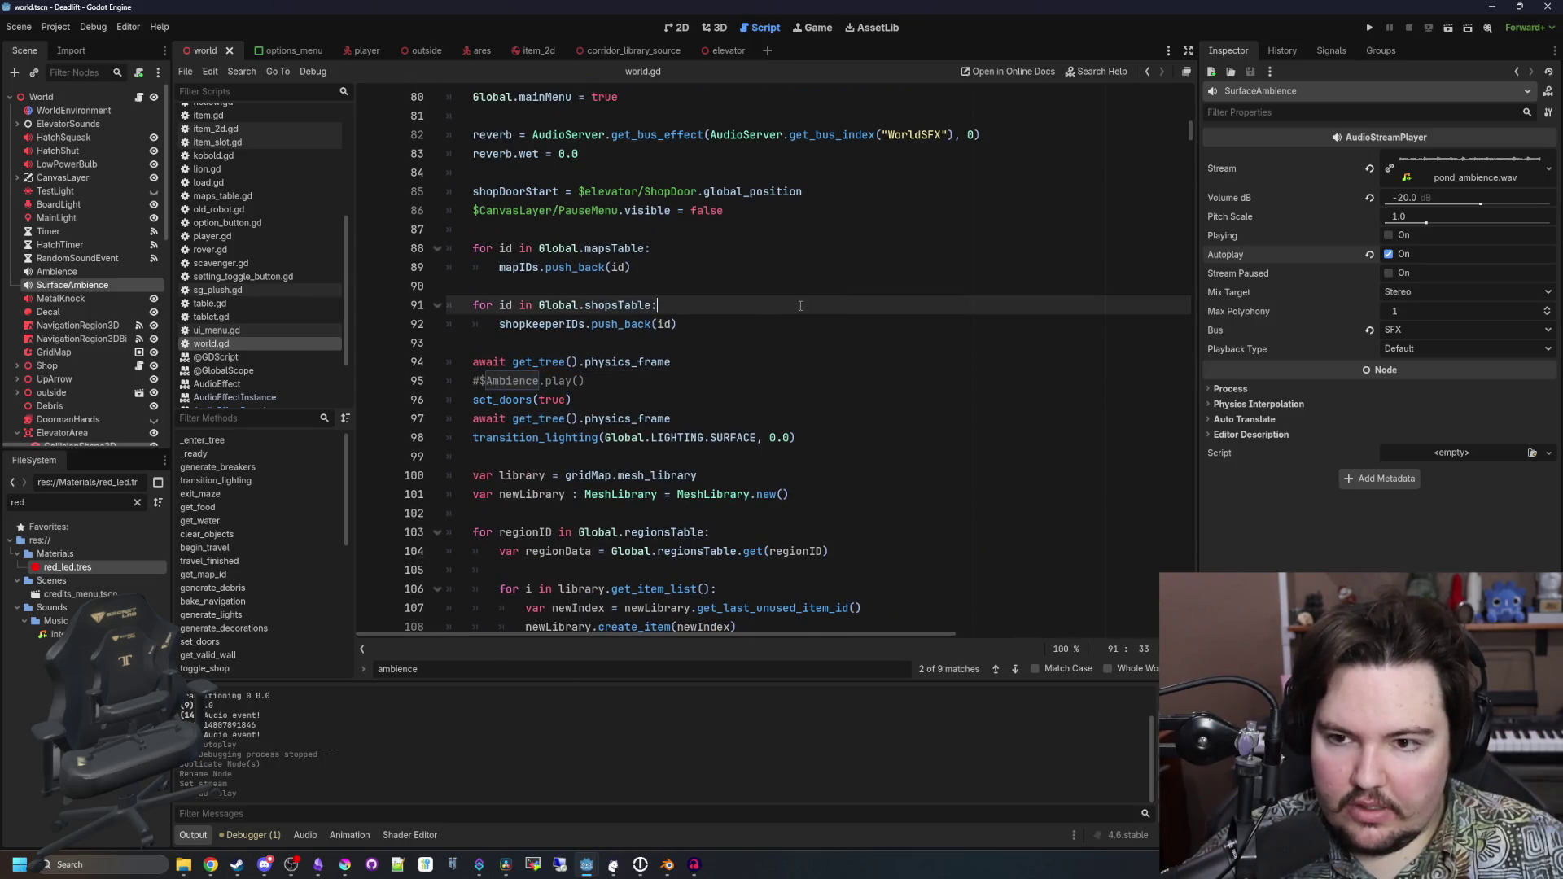
pyautogui.keyDown('ctrl'); pyautogui.click(528, 401); pyautogui.keyUp('ctrl')
pyautogui.scroll(-8, 726, 389)
pyautogui.click(720, 382)
pyautogui.hotkey('ctrl', 'shift', 'd')
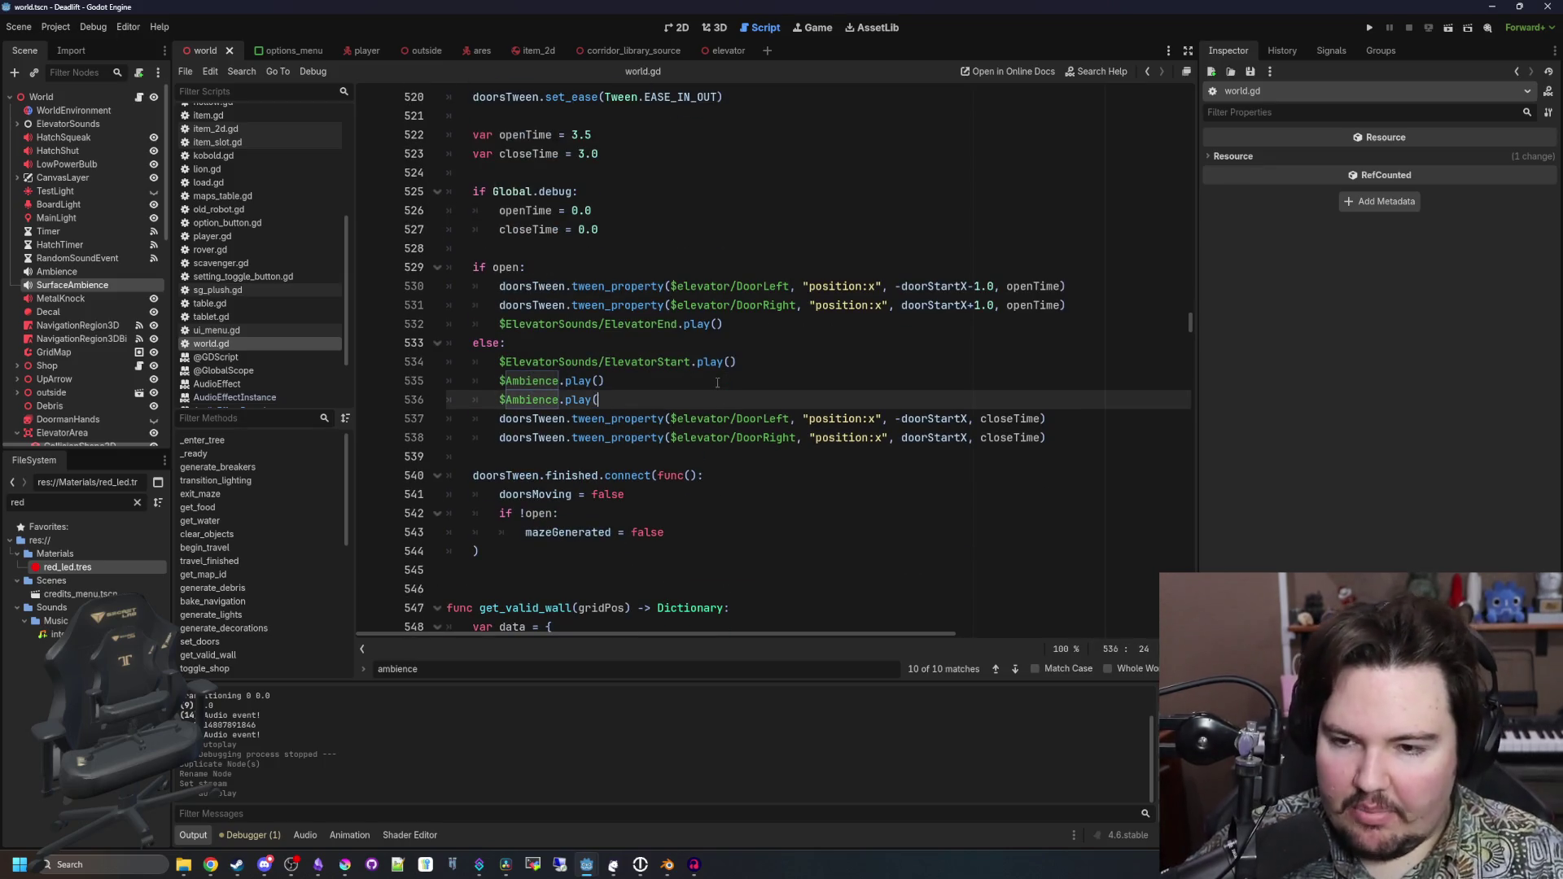
pyautogui.write('Surf')
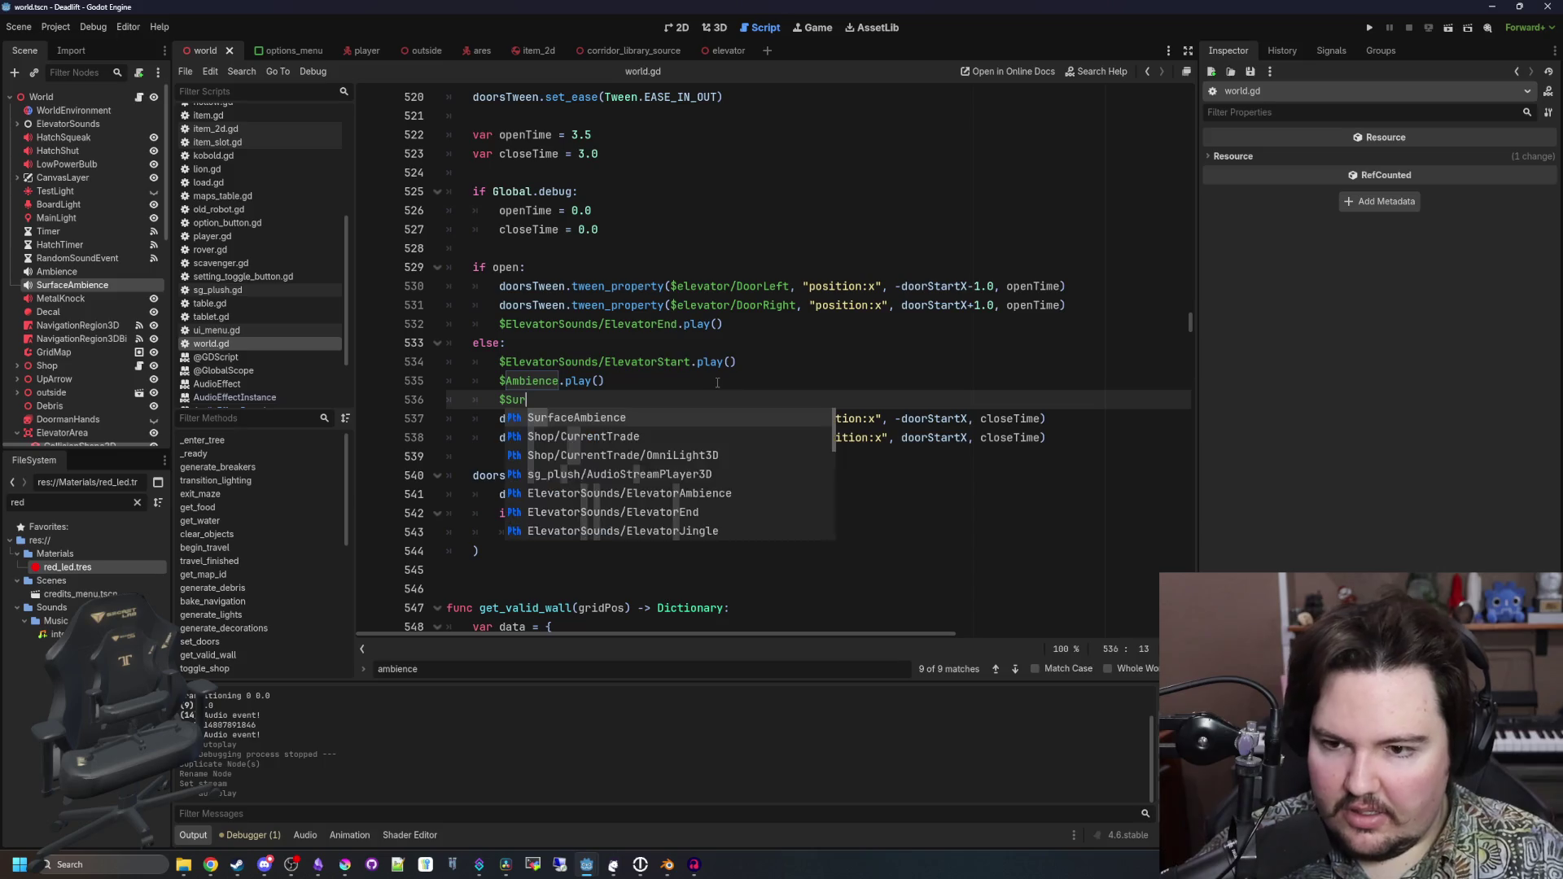
pyautogui.press('Return')
pyautogui.write('.sto')
pyautogui.press('Return')
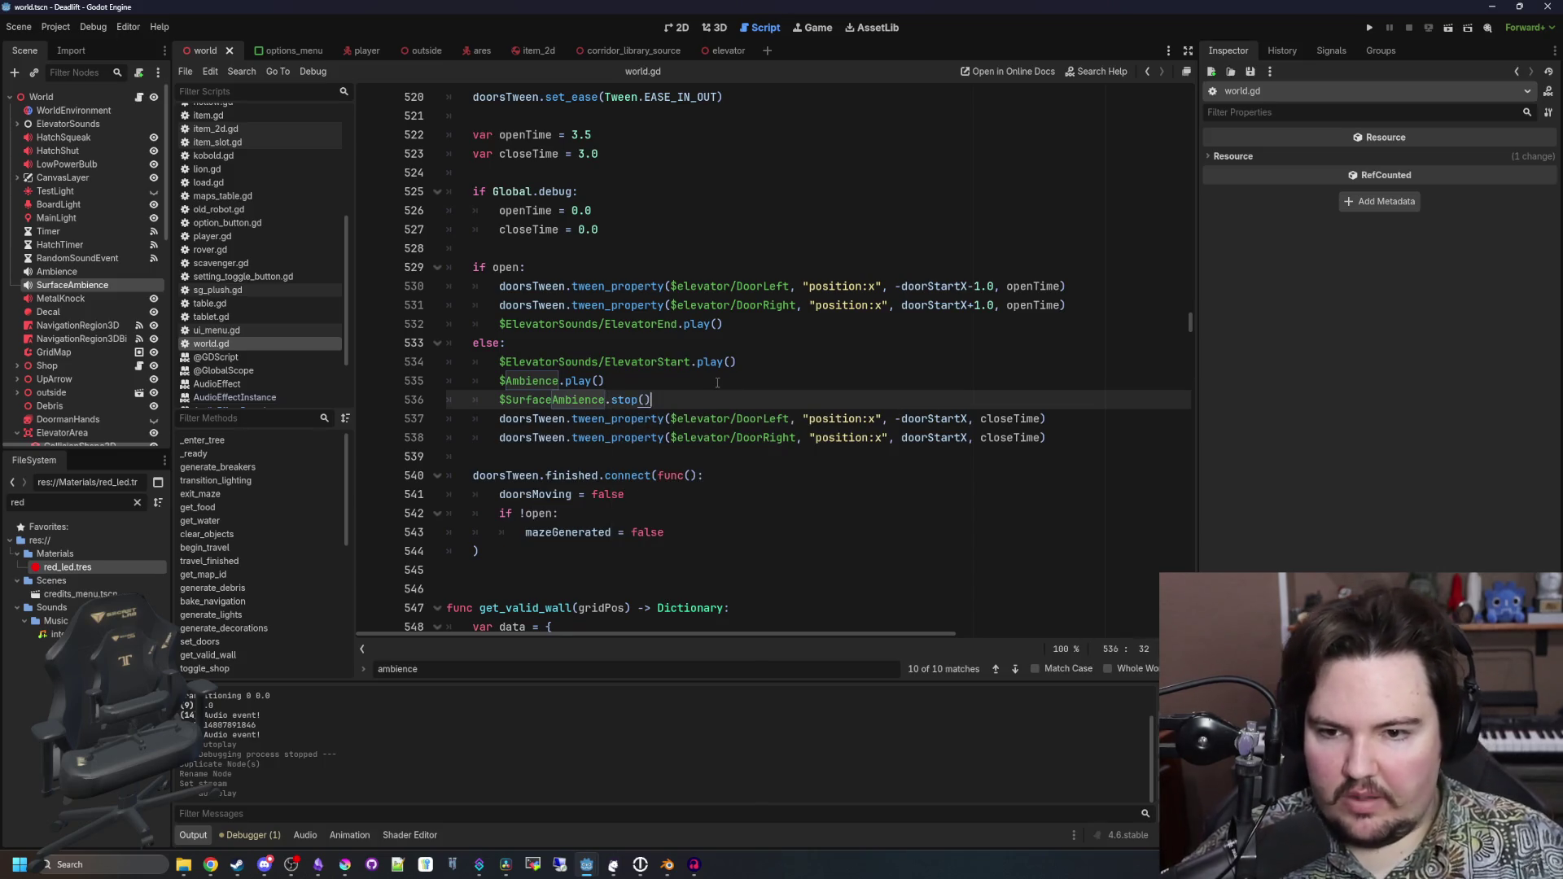
# Save the scene and launch the game to test the change
pyautogui.click(721, 383)
pyautogui.hotkey('ctrl', 's')
pyautogui.click(1371, 27)
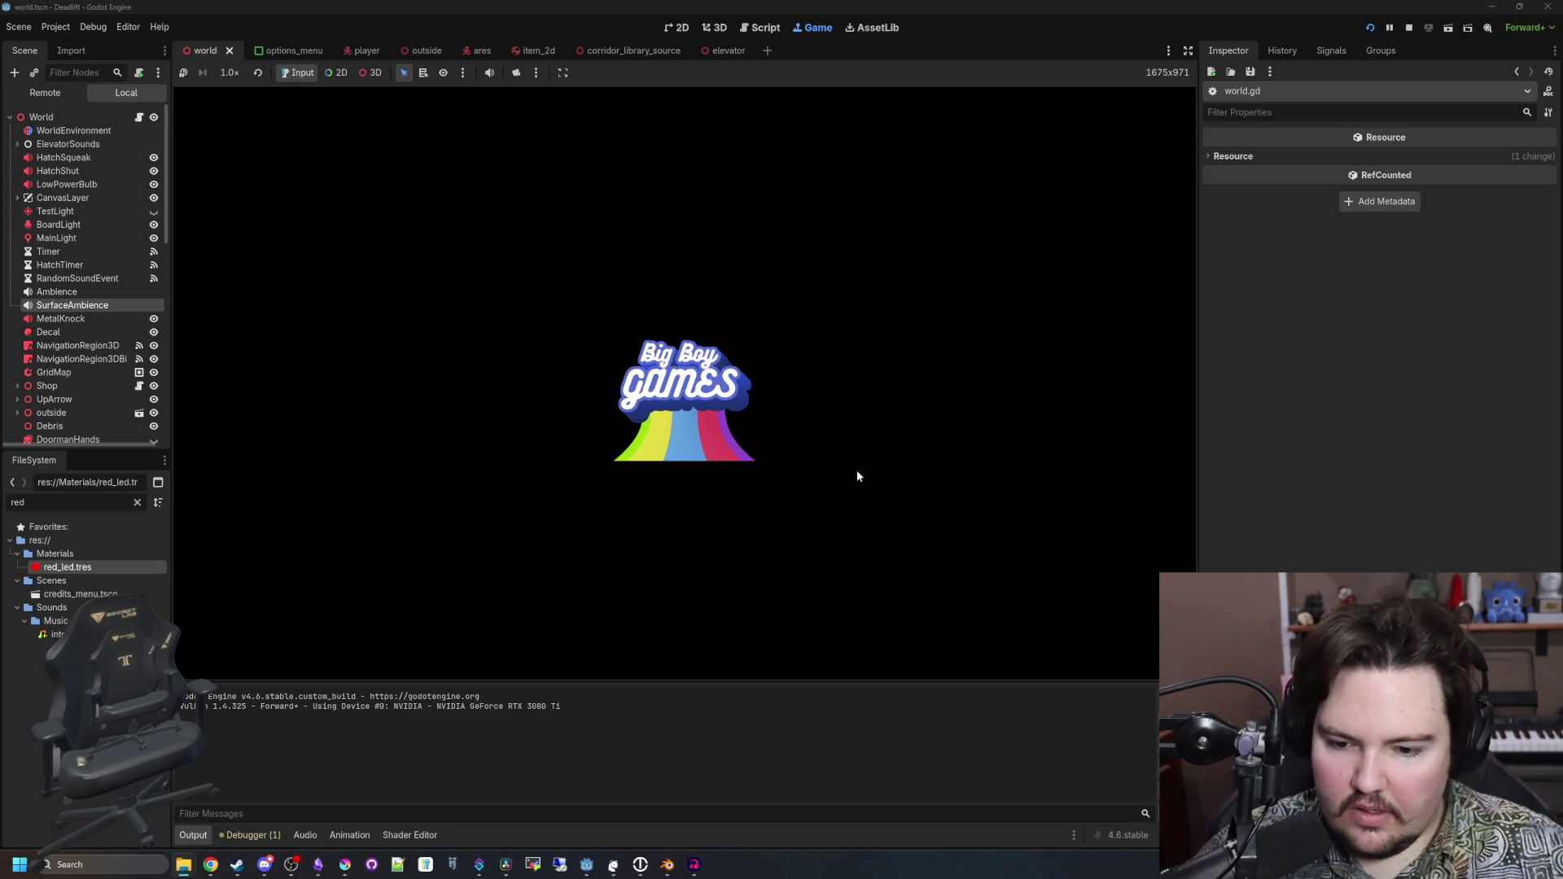
# Start playing from the Deadlift main menu to reach the foggy forest surface
pyautogui.moveTo(321, 867)
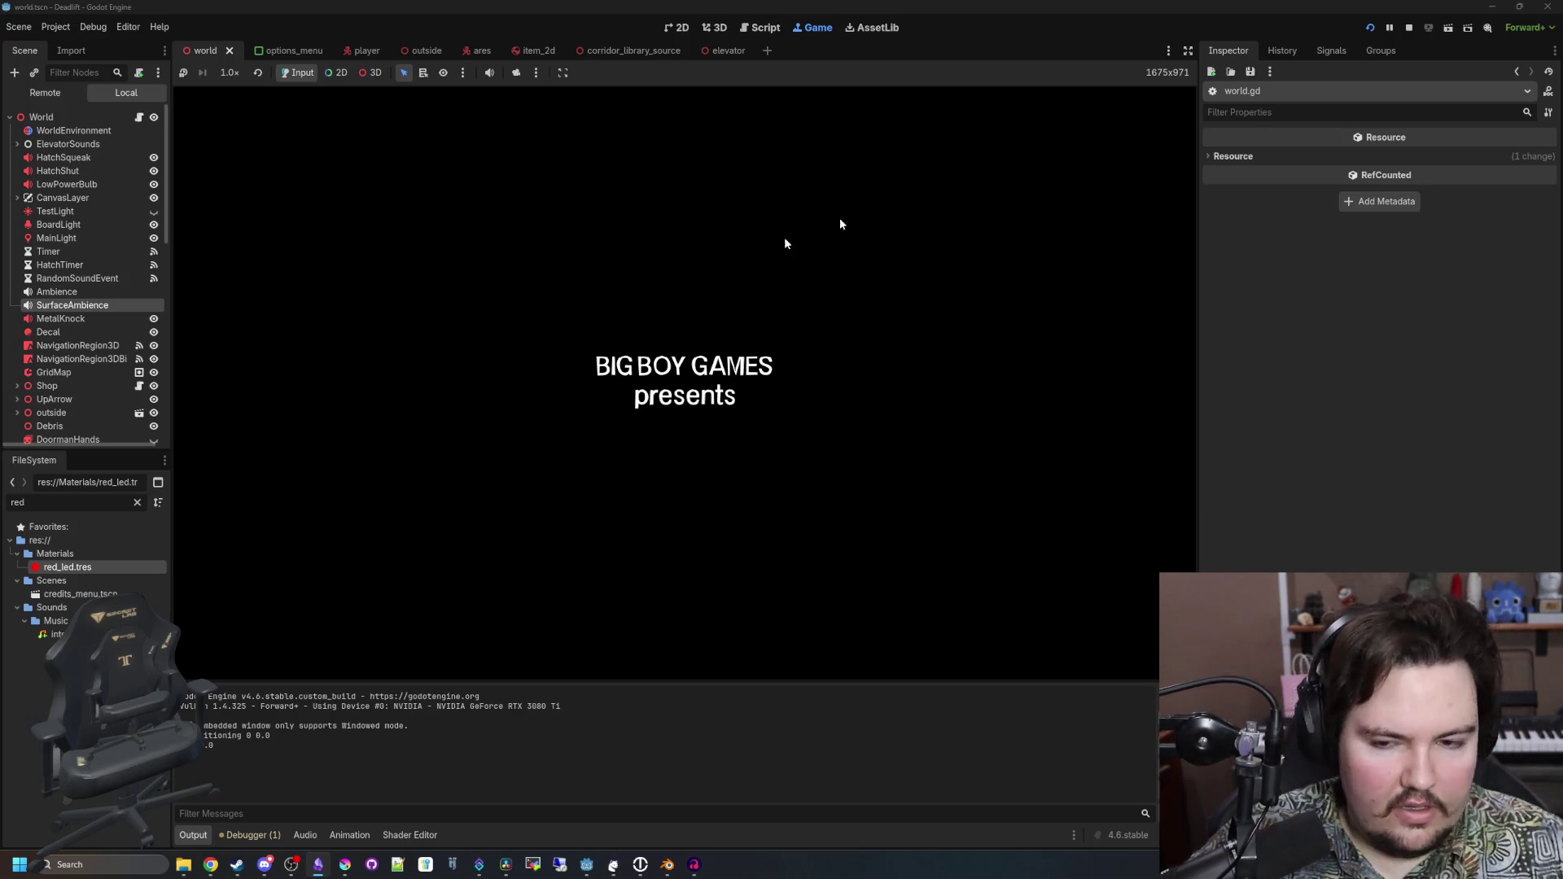
pyautogui.write('dwasdwa')
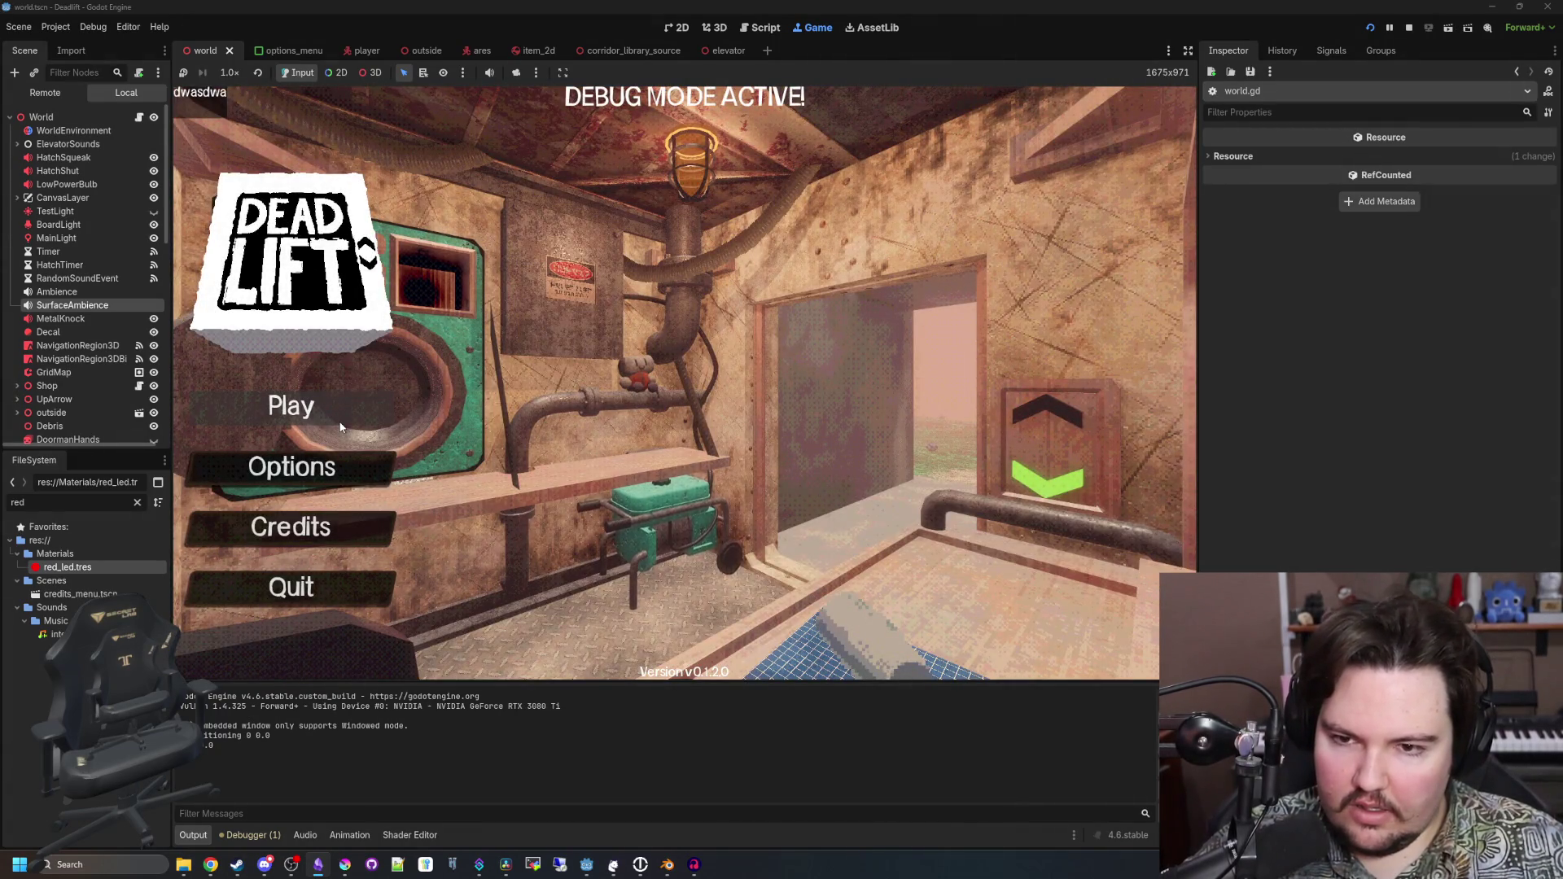
pyautogui.click(344, 418)
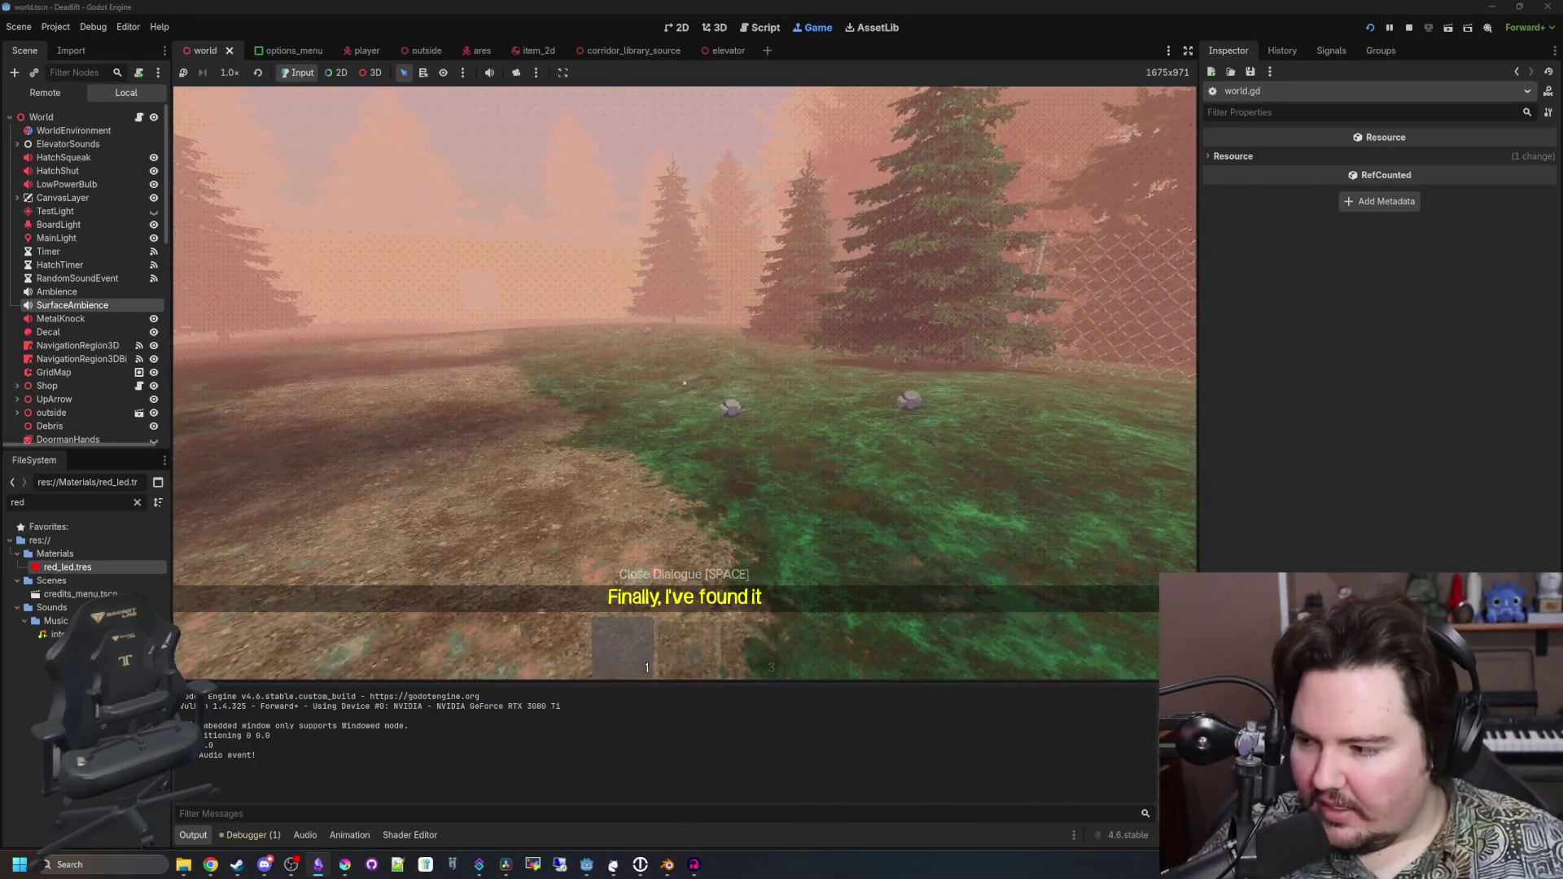
# Raise the game's Master volume to 55 in Options > Sound and resume playing
pyautogui.press('Escape')
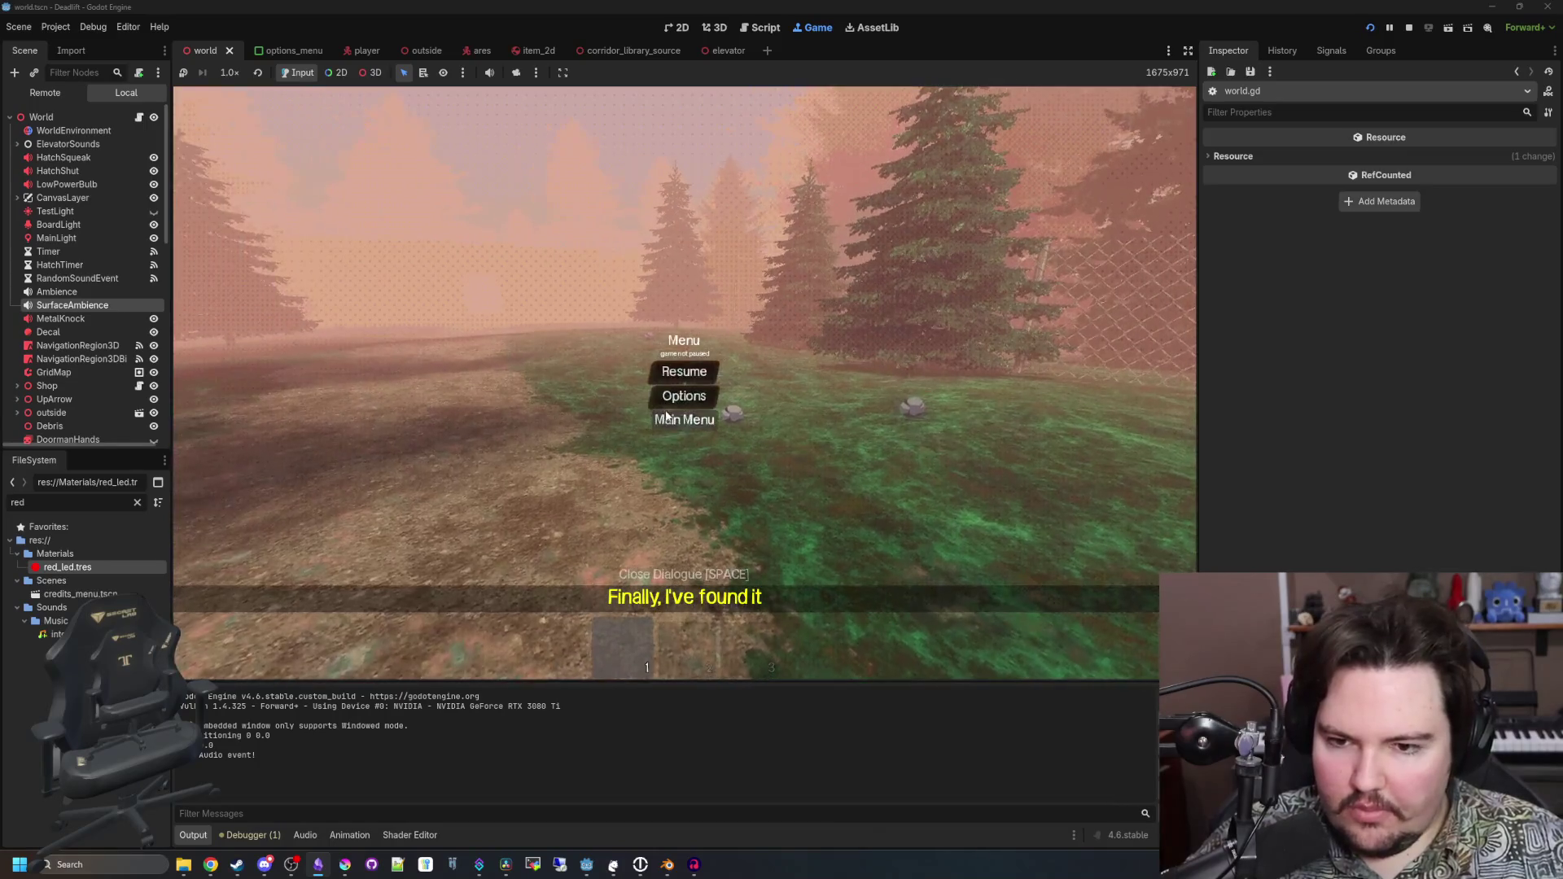
pyautogui.click(684, 394)
pyautogui.click(672, 252)
pyautogui.moveTo(618, 304); pyautogui.dragTo(711, 301)
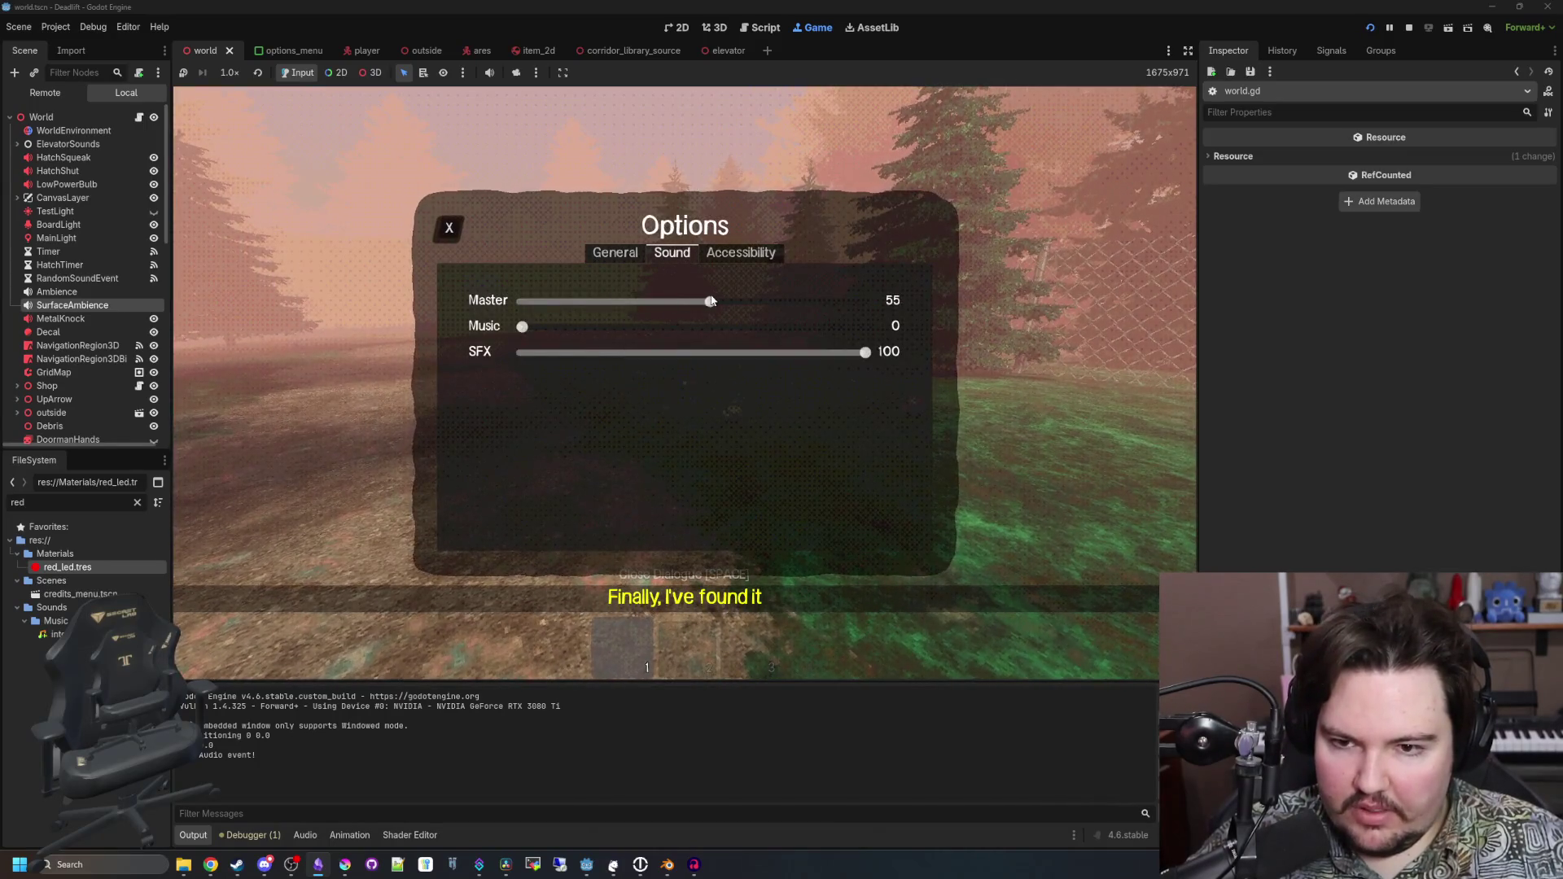
pyautogui.press('Escape')
pyautogui.click(690, 372)
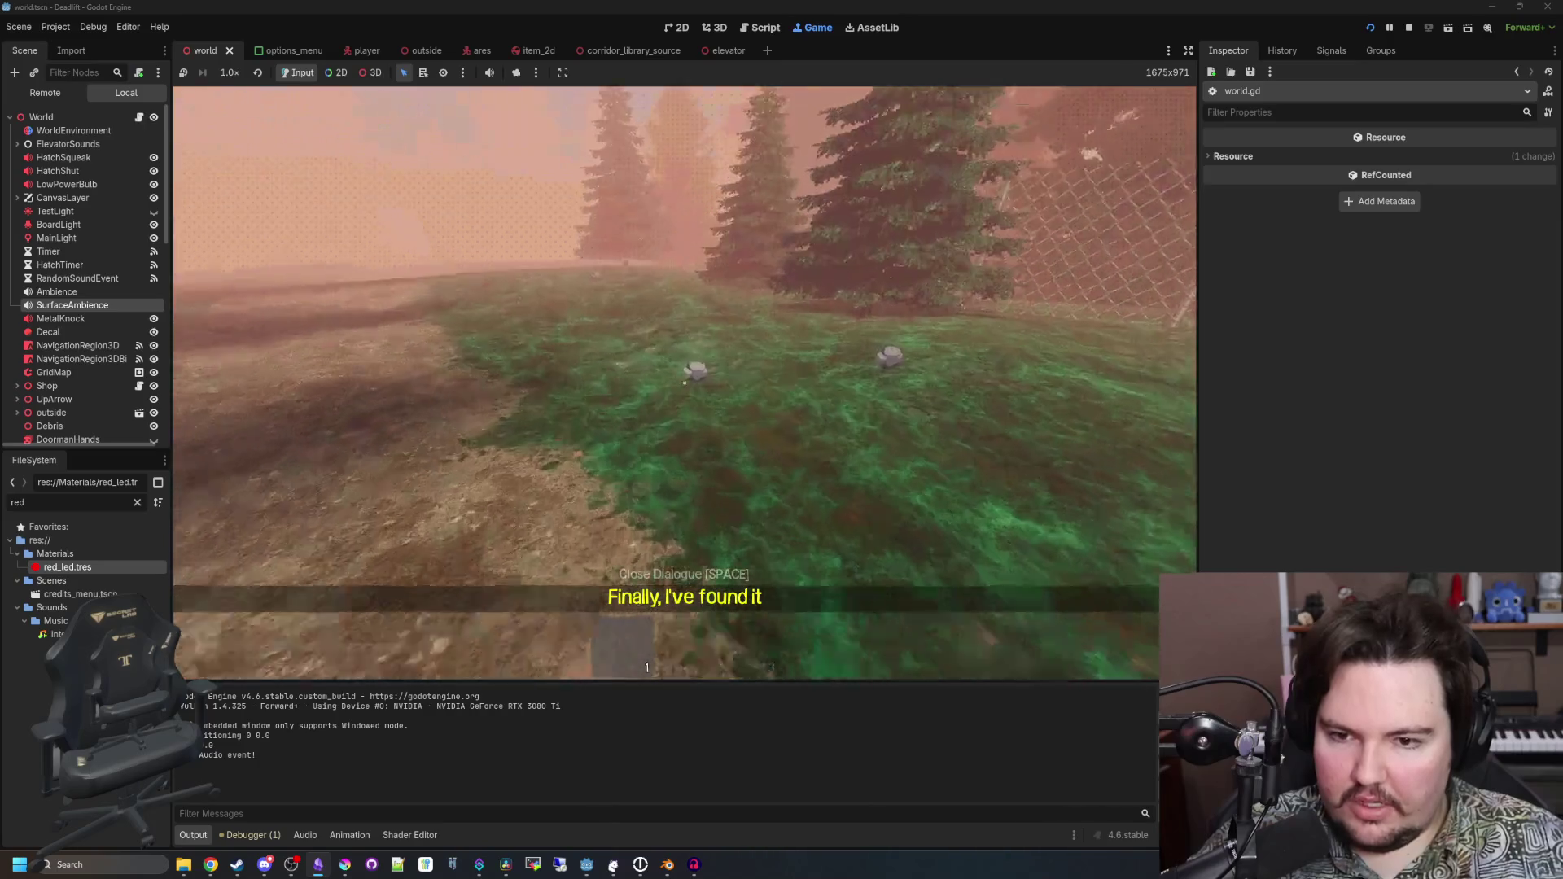
# Pick up the rock and throw it, twice
pyautogui.press('w')
pyautogui.press('e')
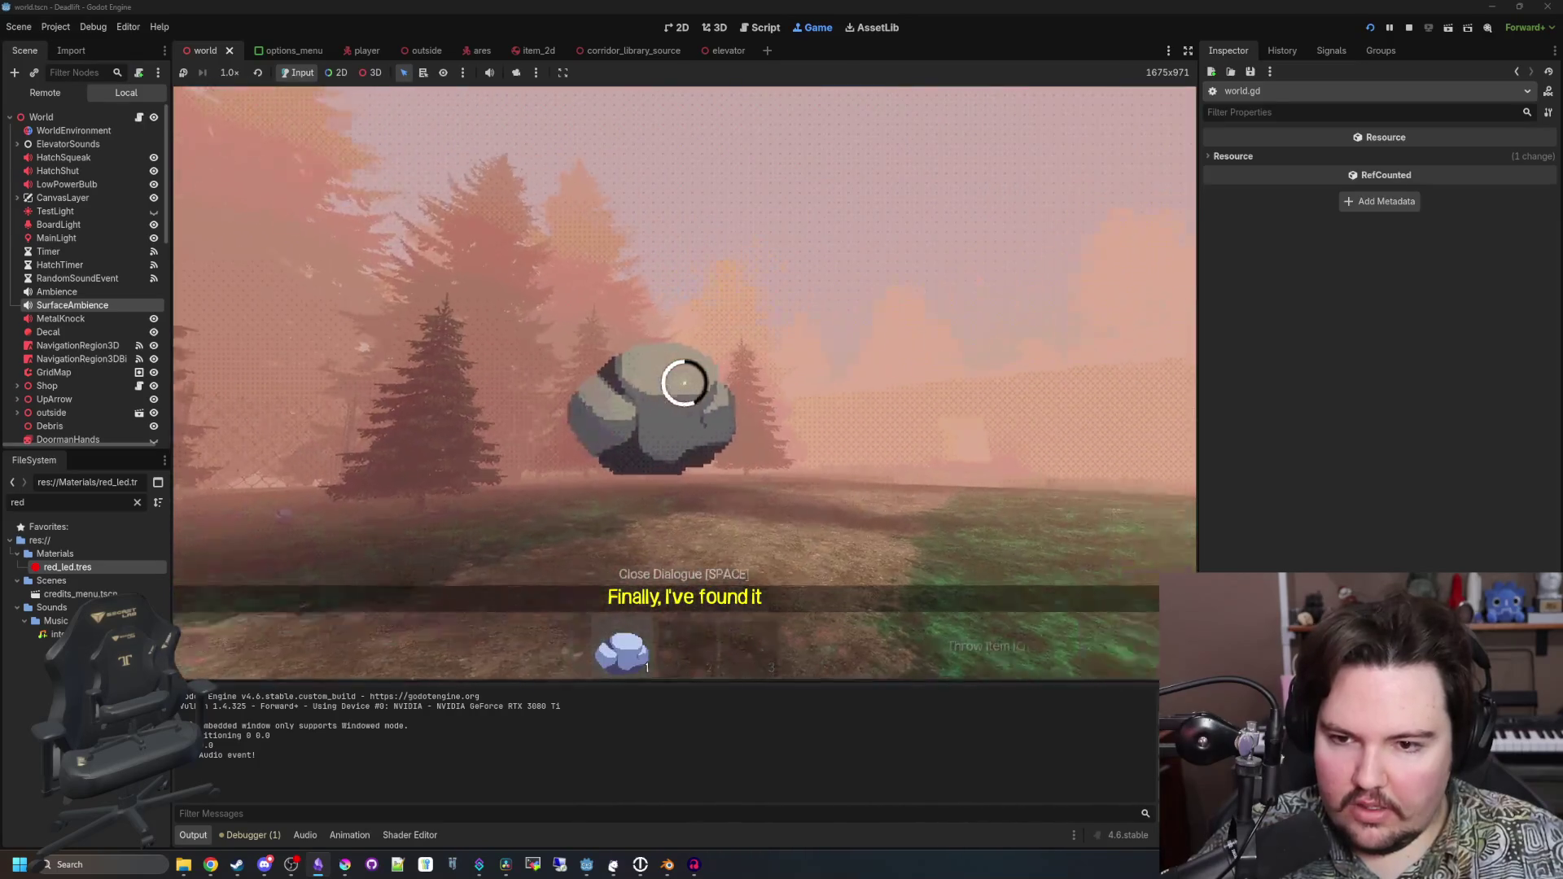
pyautogui.press('q')
pyautogui.press('w')
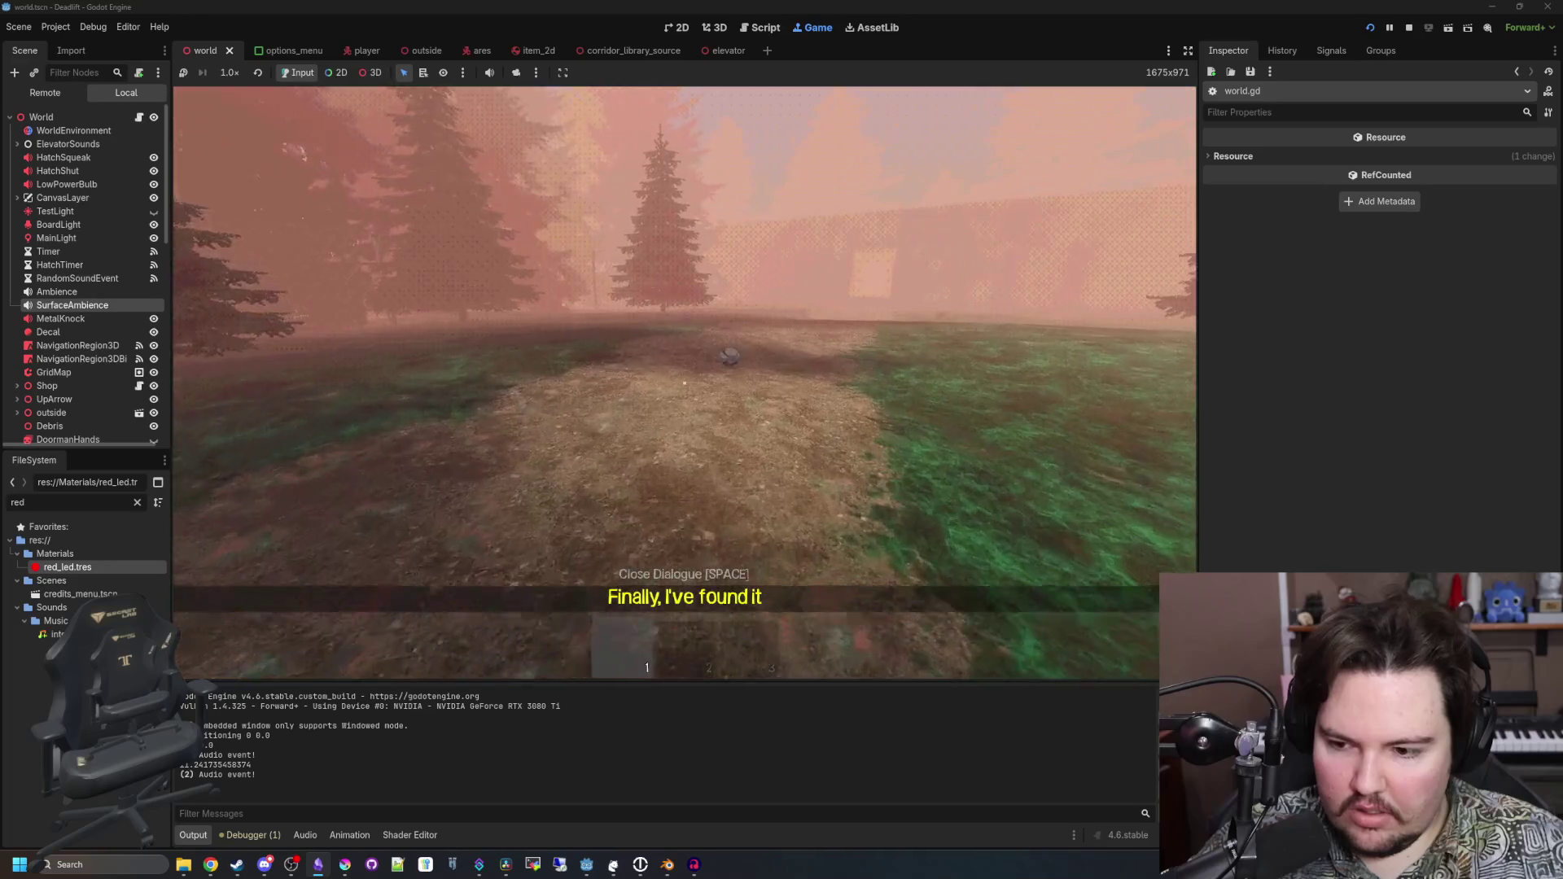
pyautogui.press('e')
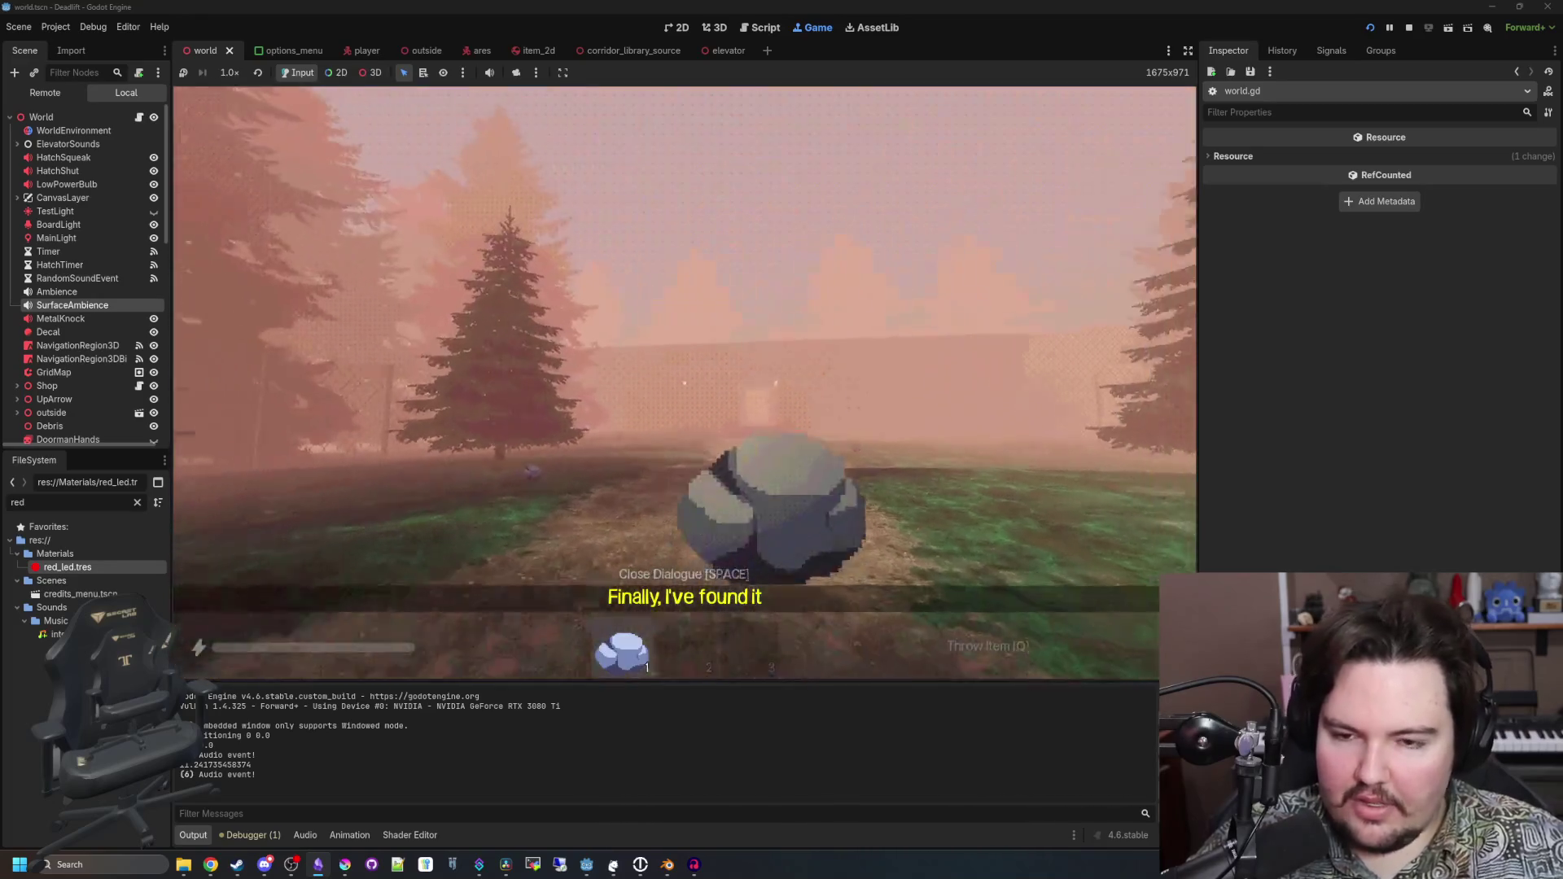
pyautogui.press('q')
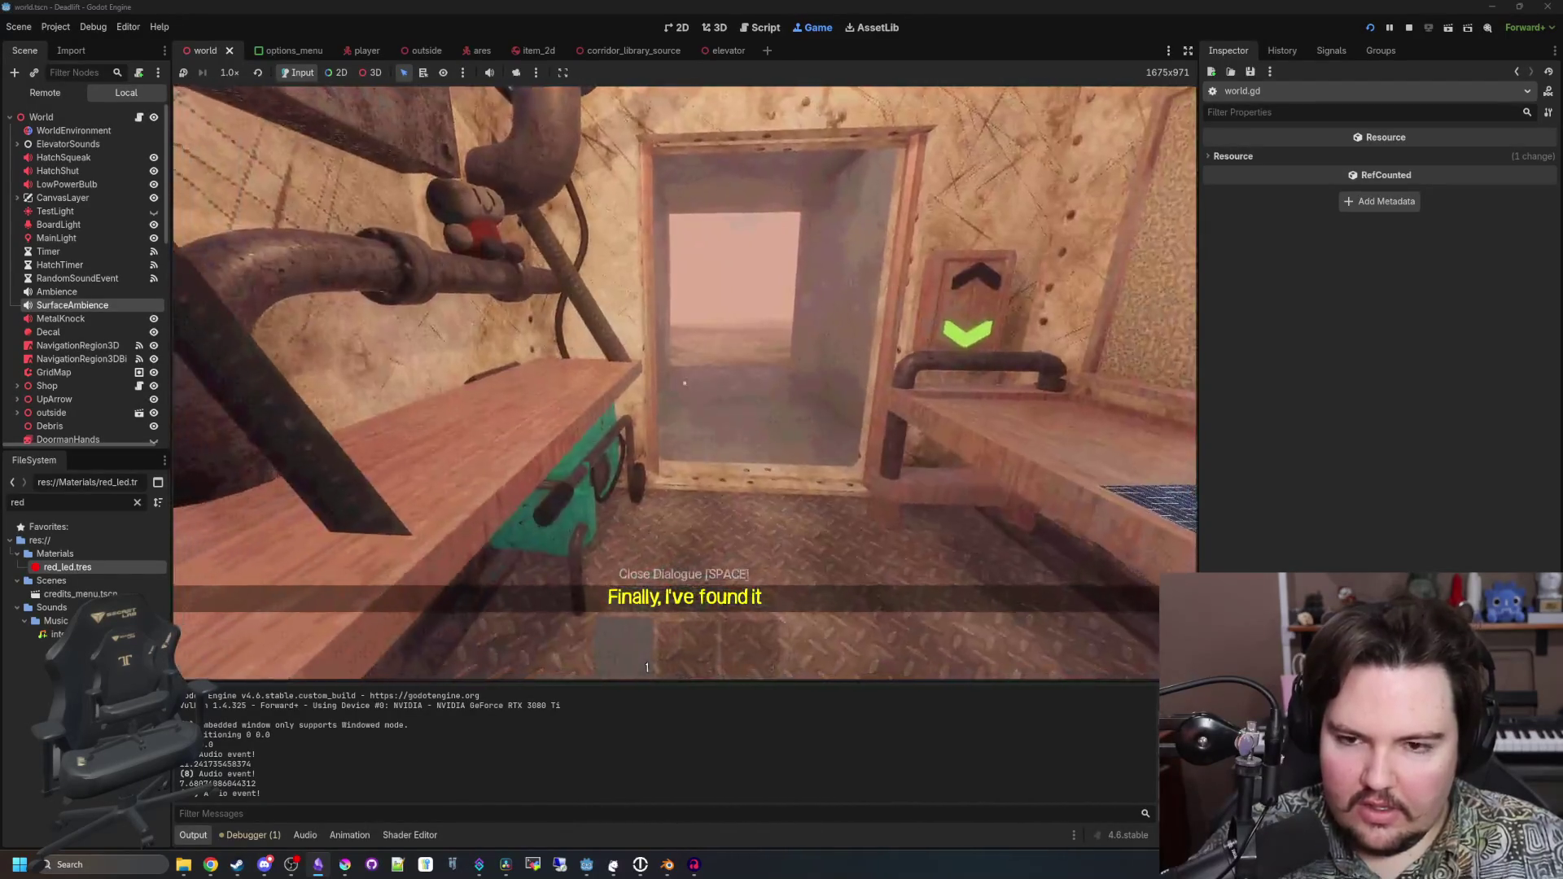
# Check the sound options again, then walk up to the elevator's Descend panel
pyautogui.press('Escape')
pyautogui.click(682, 390)
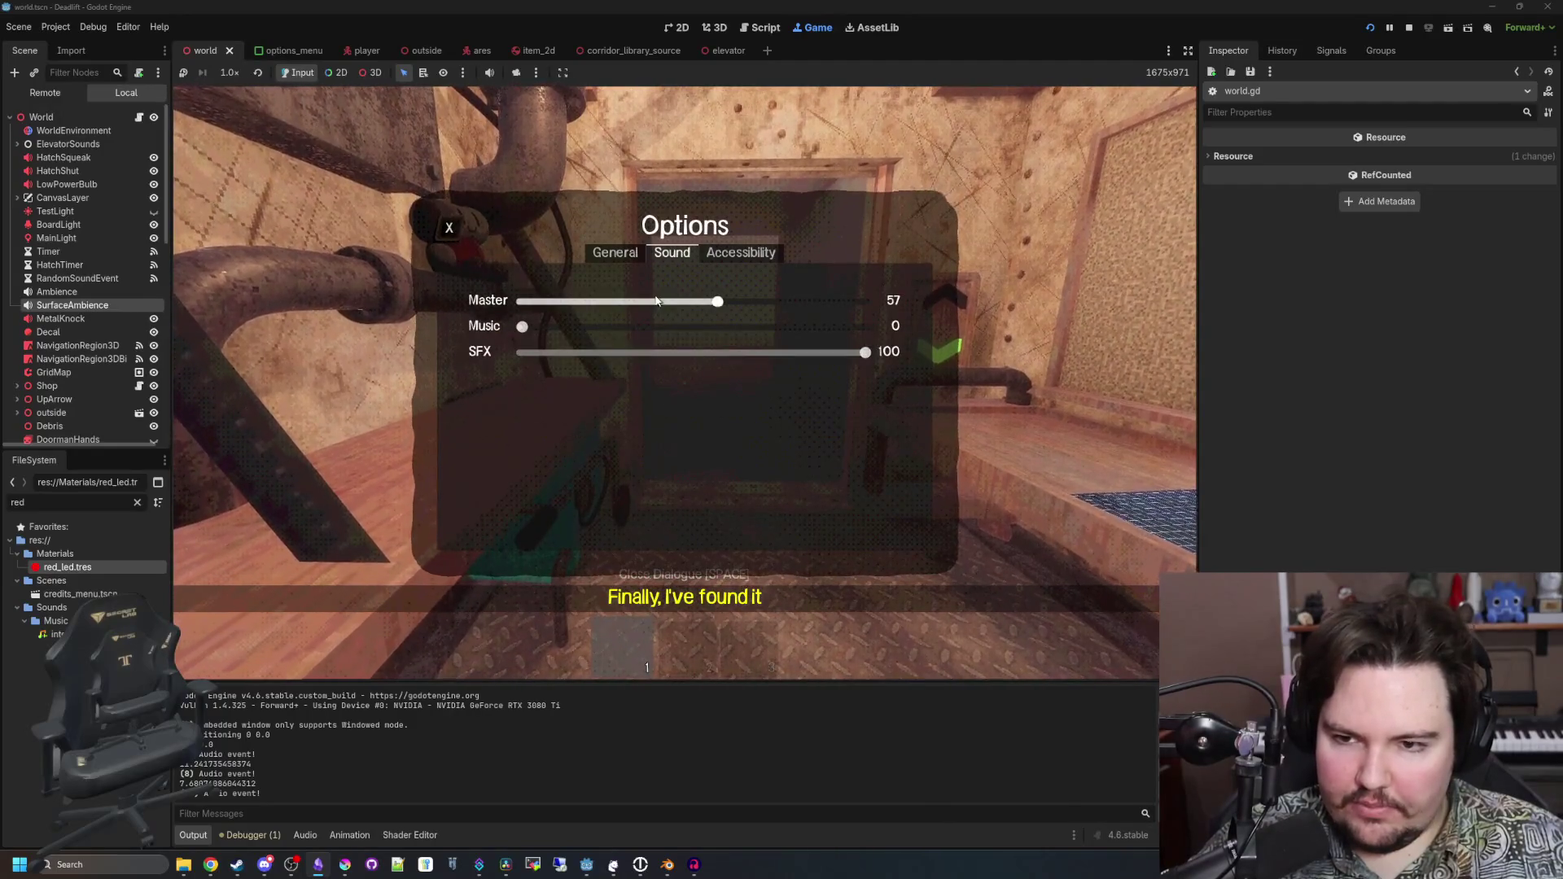
pyautogui.press('Escape')
pyautogui.press('Escape')
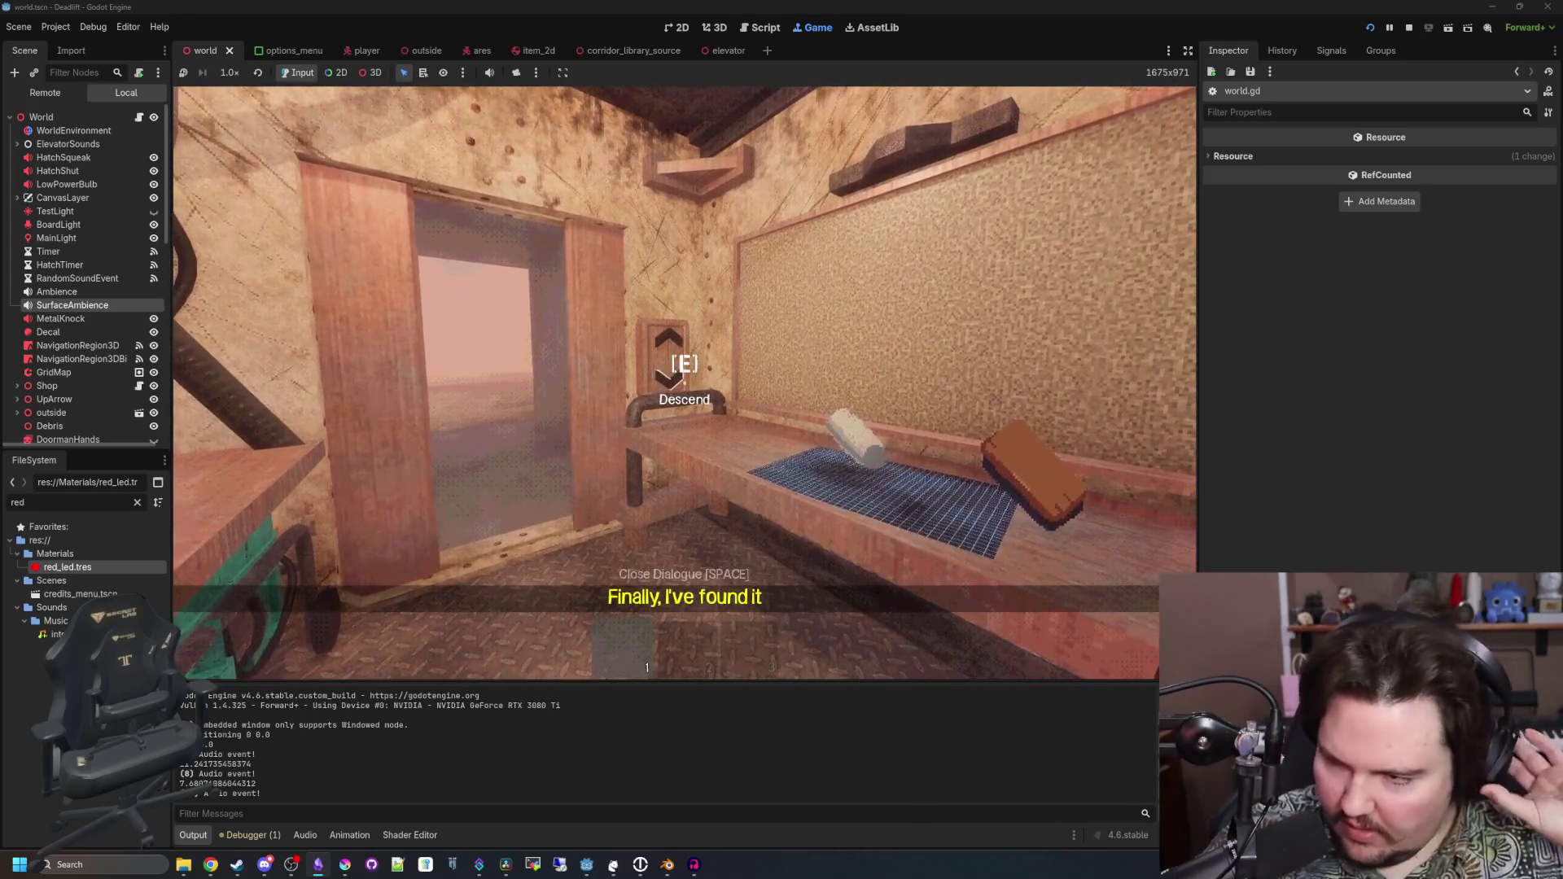
pyautogui.press('w')
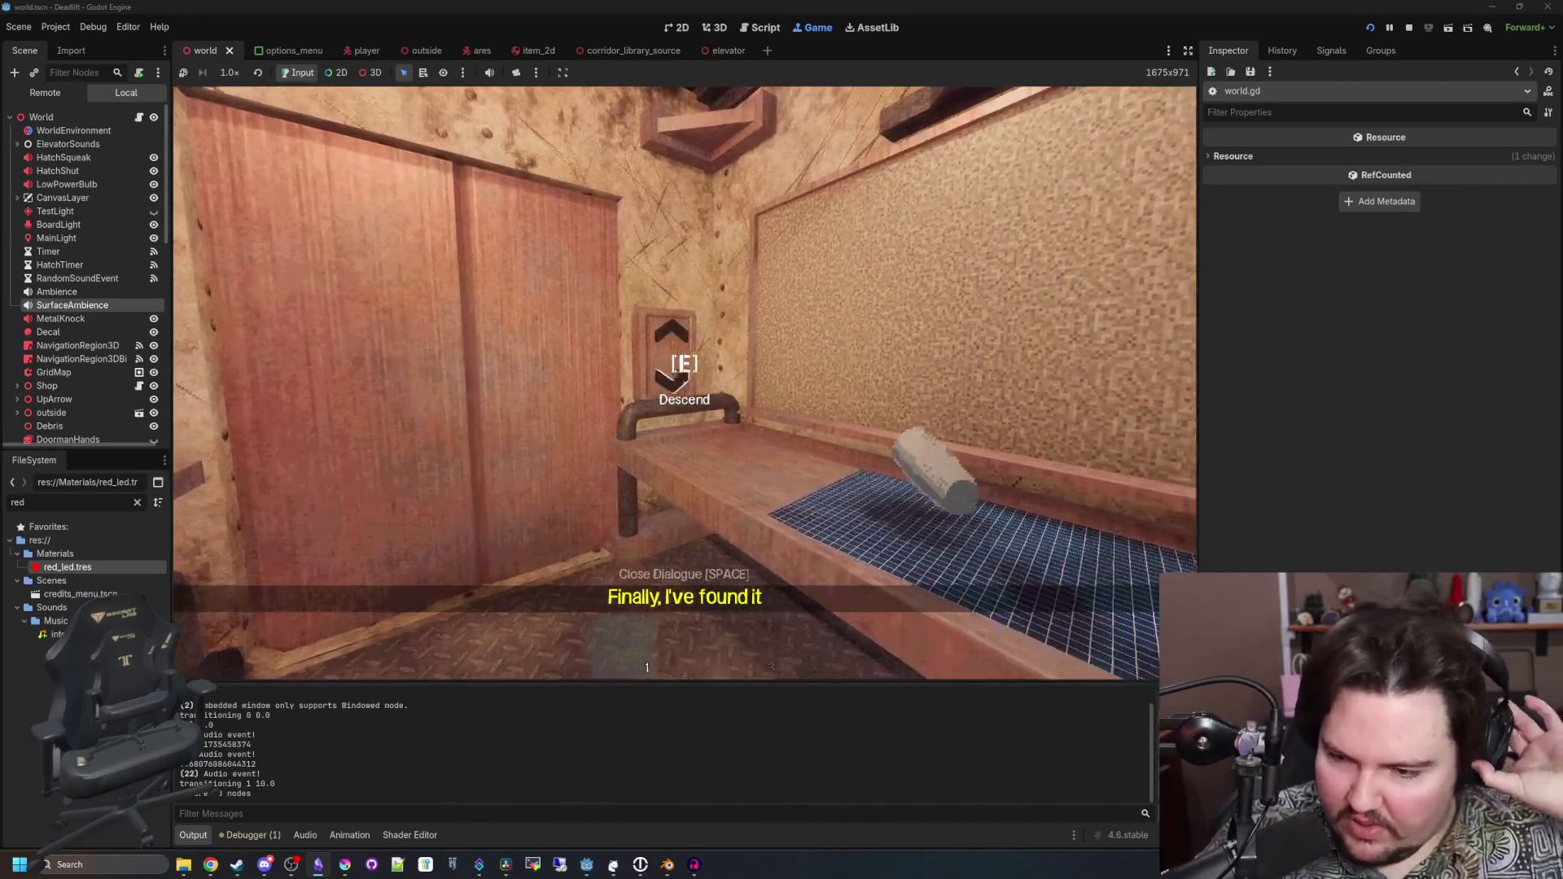
# Walk through the dark tunnel to the vine-covered wall and pick up the salad
pyautogui.moveTo(684, 383)
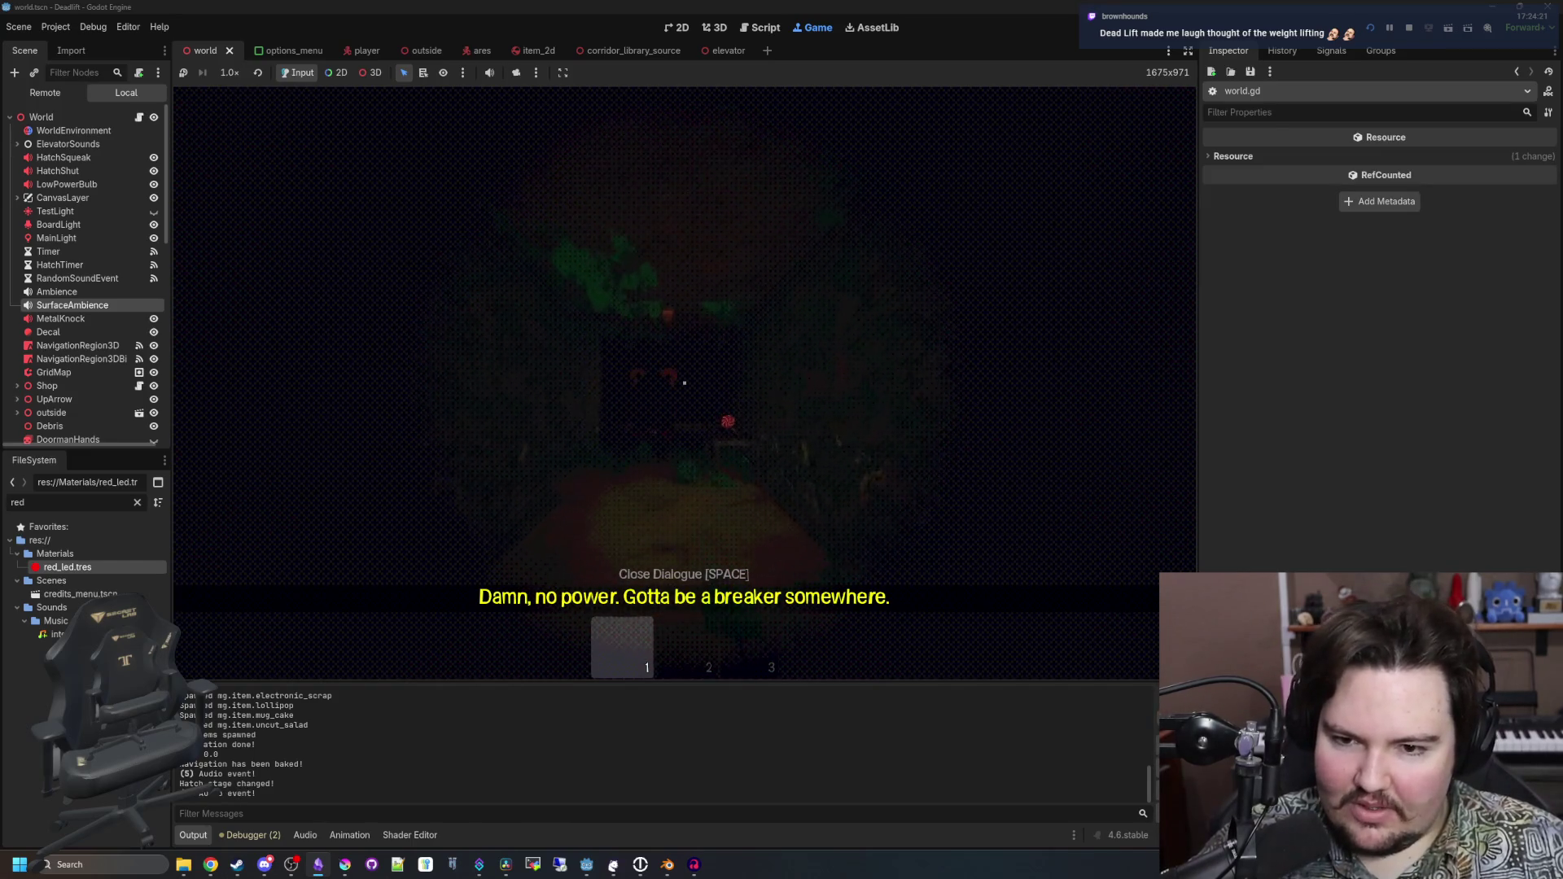
pyautogui.press('w')
pyautogui.press('w')
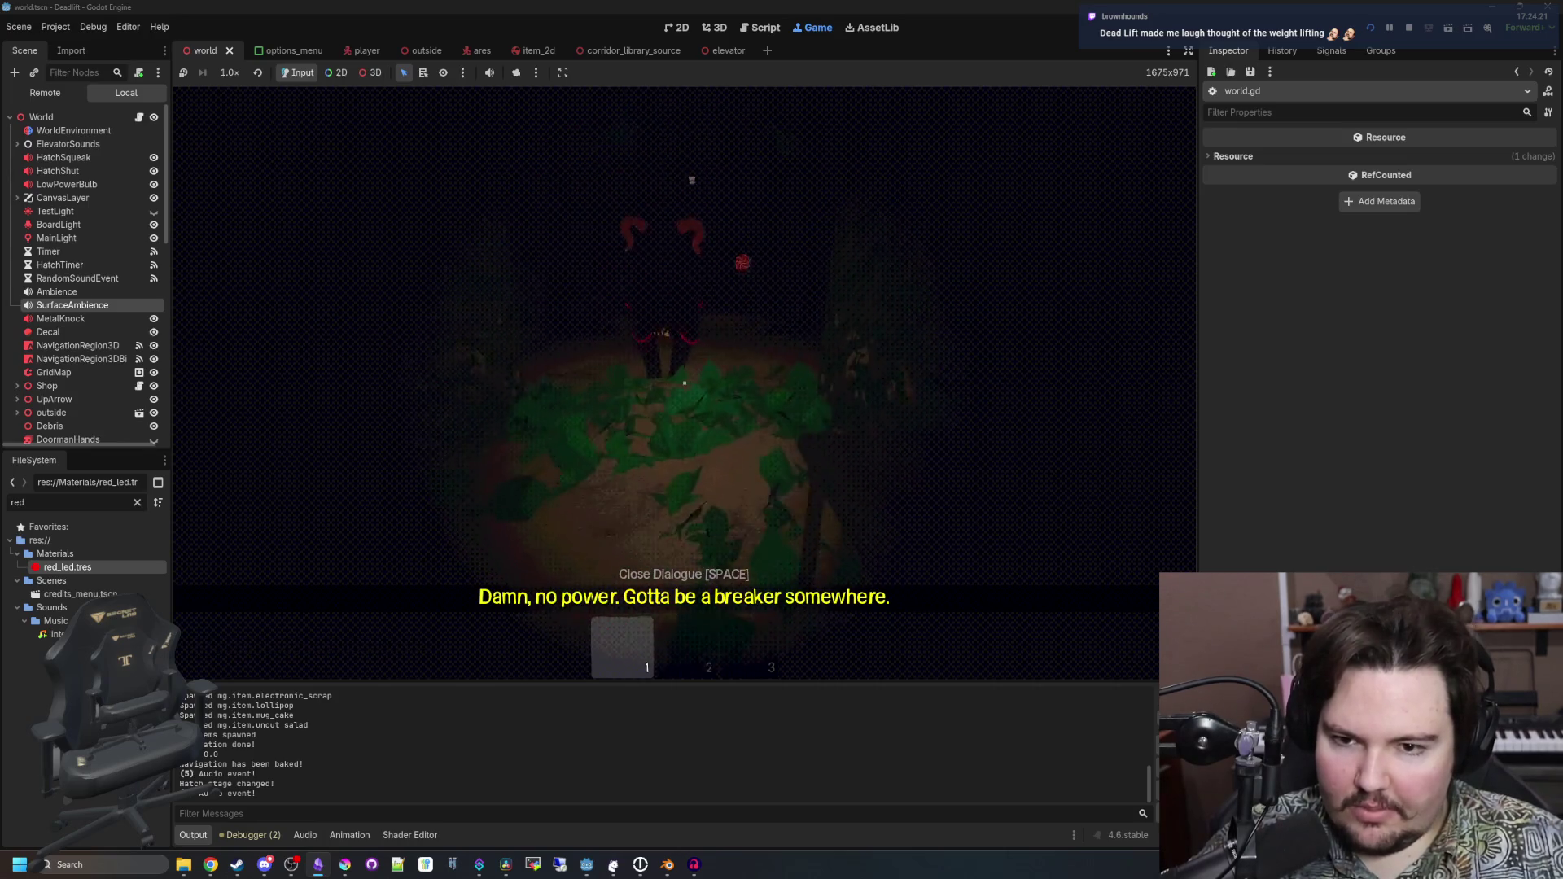
pyautogui.hotkey('shift', 'w')
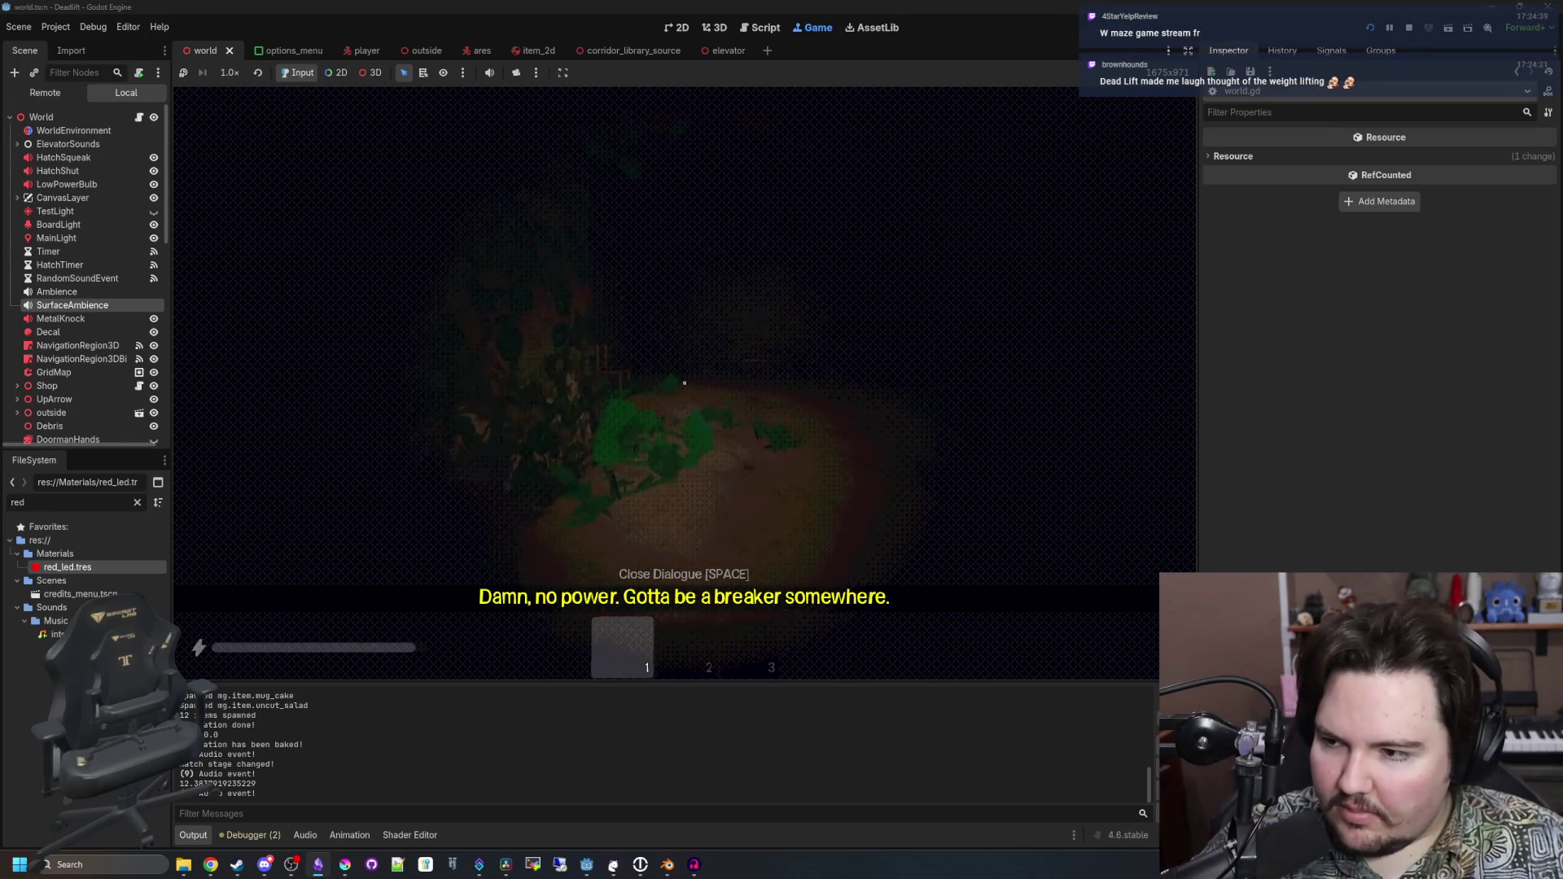
pyautogui.press('w')
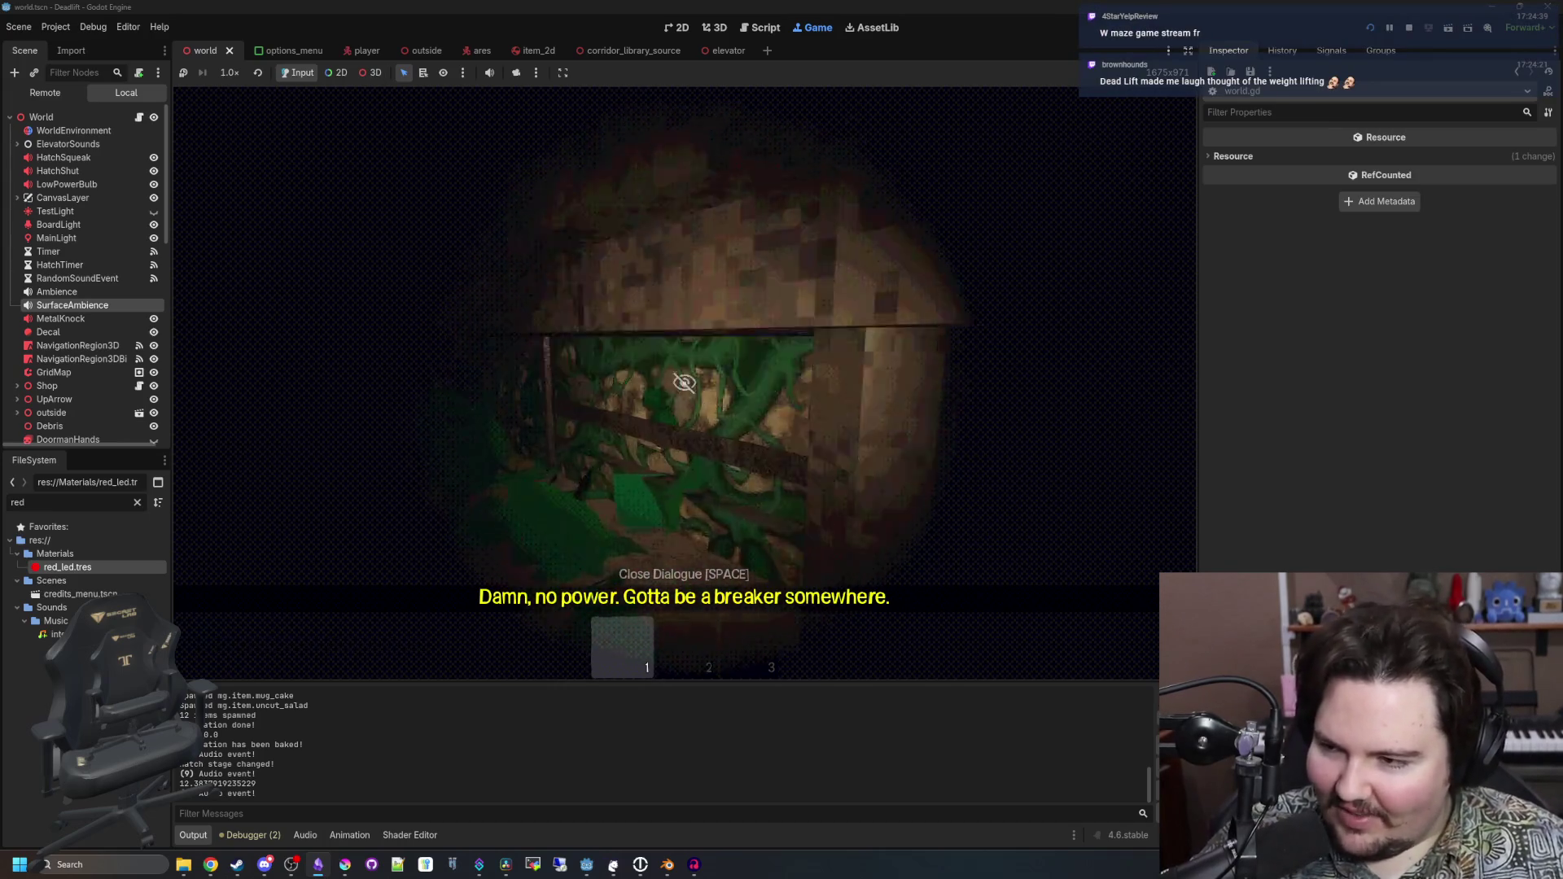
pyautogui.moveTo(684, 383)
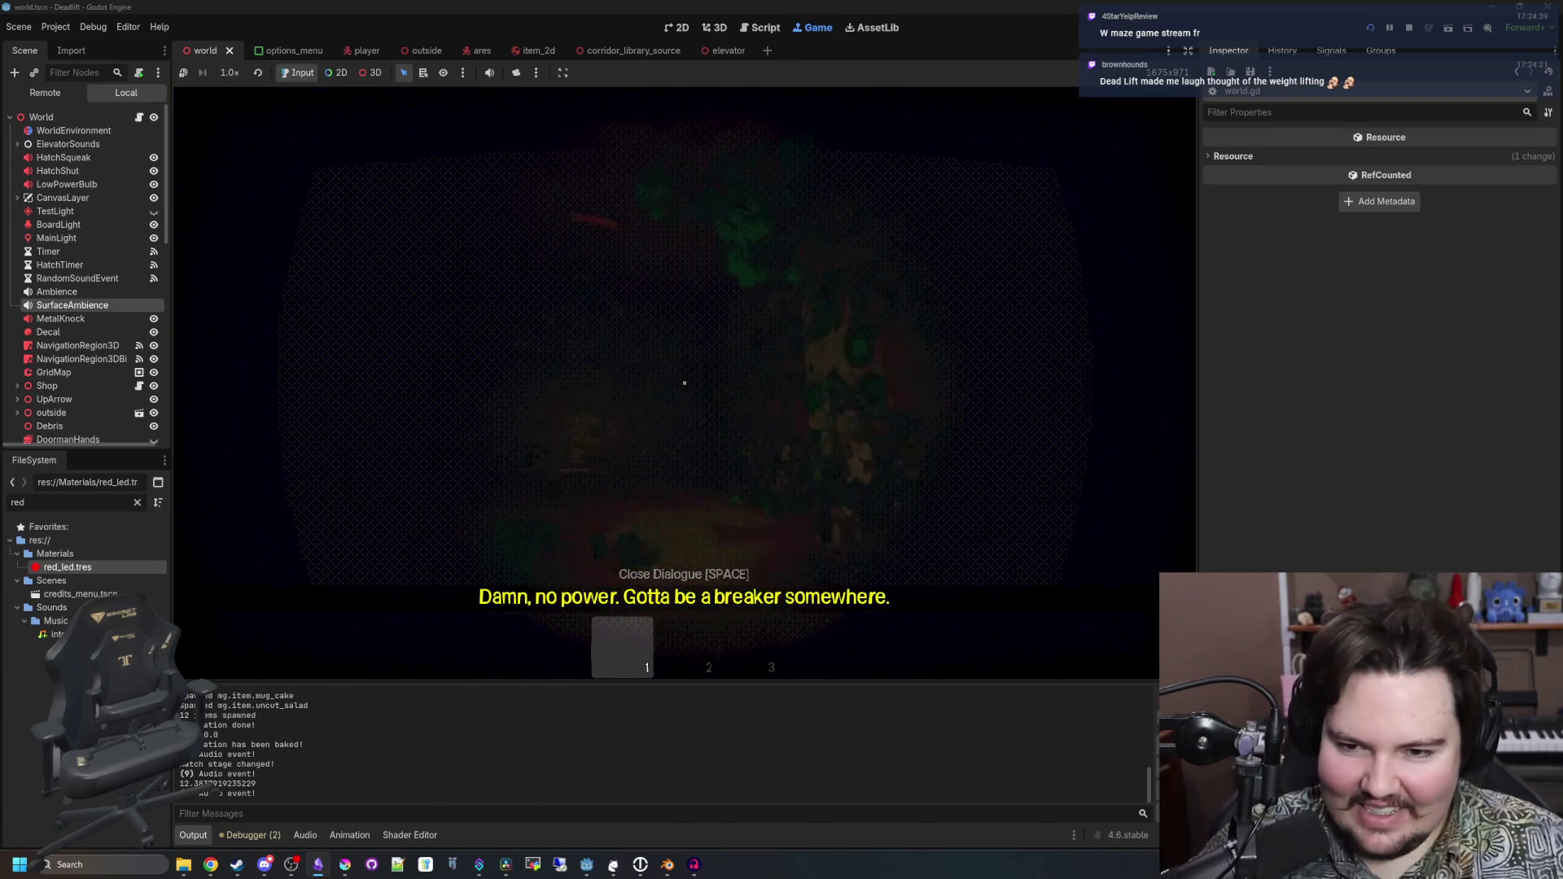
pyautogui.press('w')
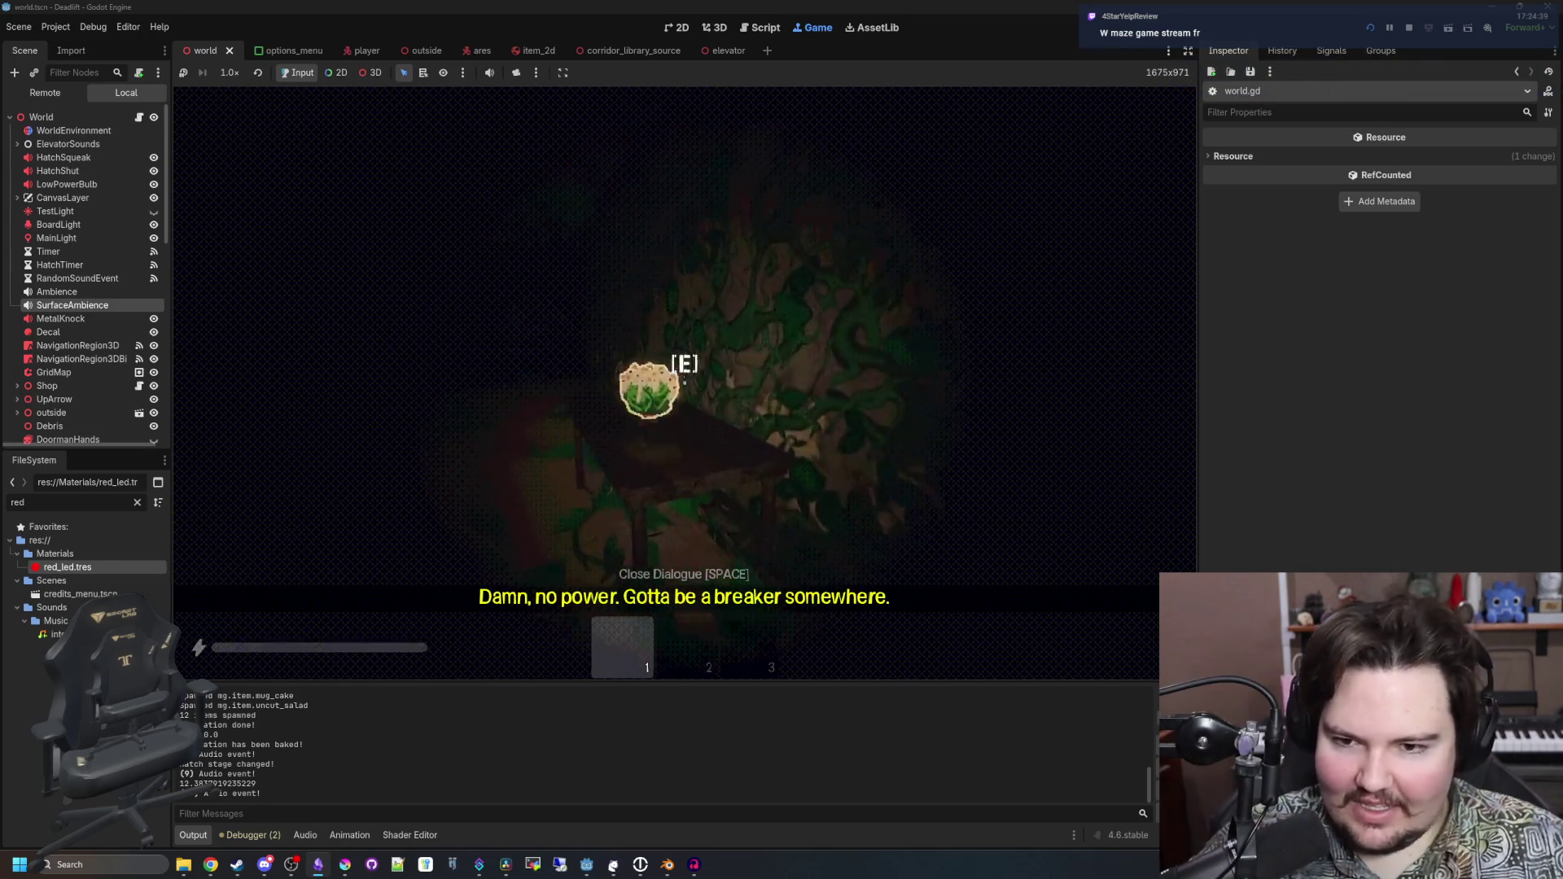
pyautogui.press('e')
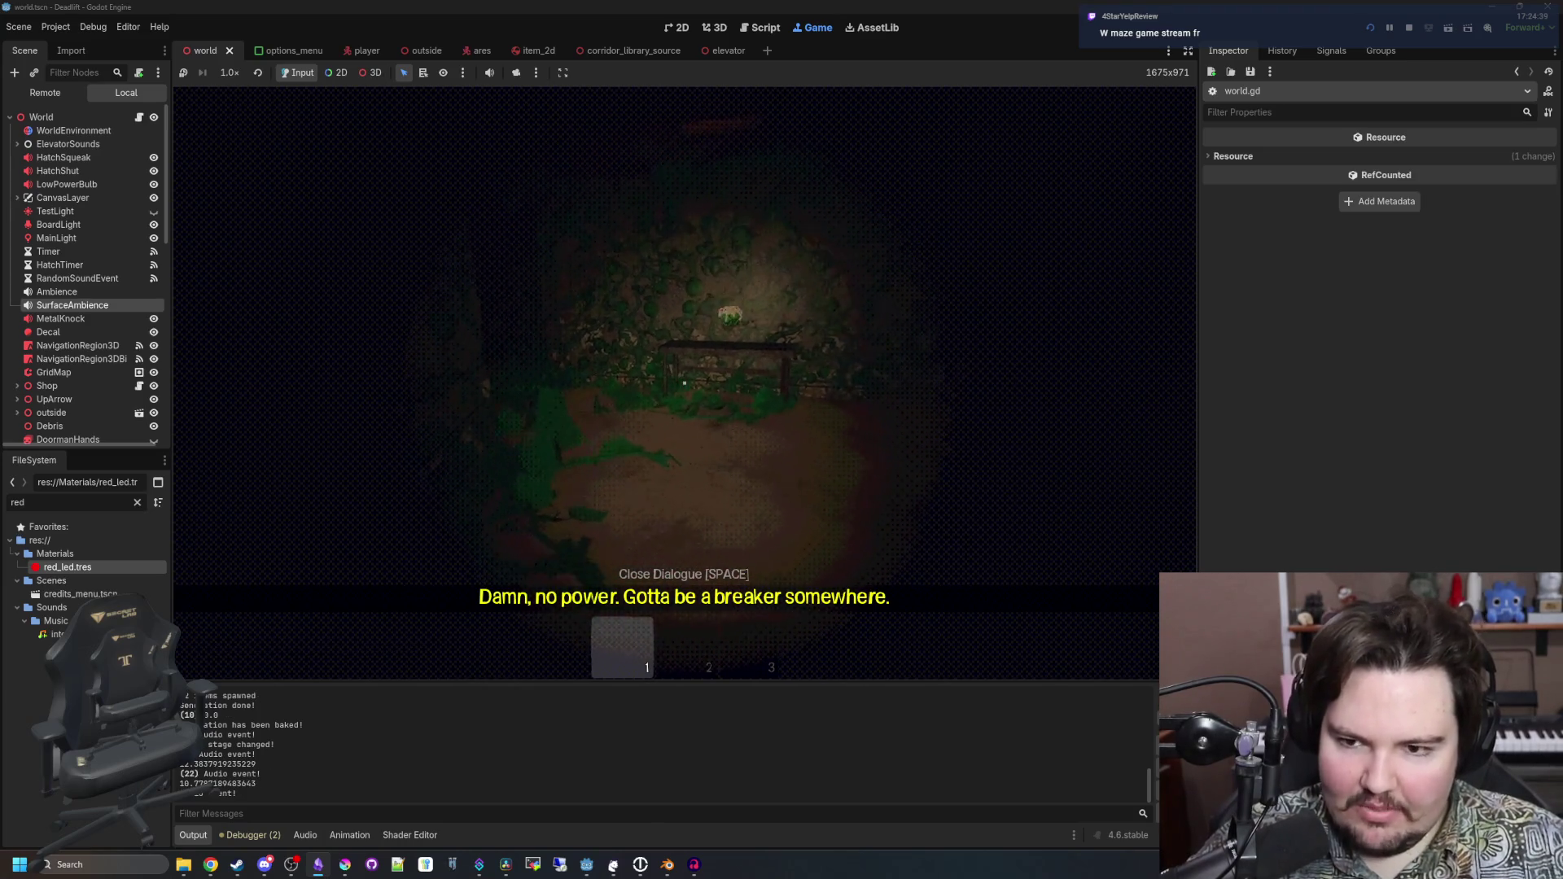
# Move along the corridor through the doorway into the room with the green crafting machine
pyautogui.press('w')
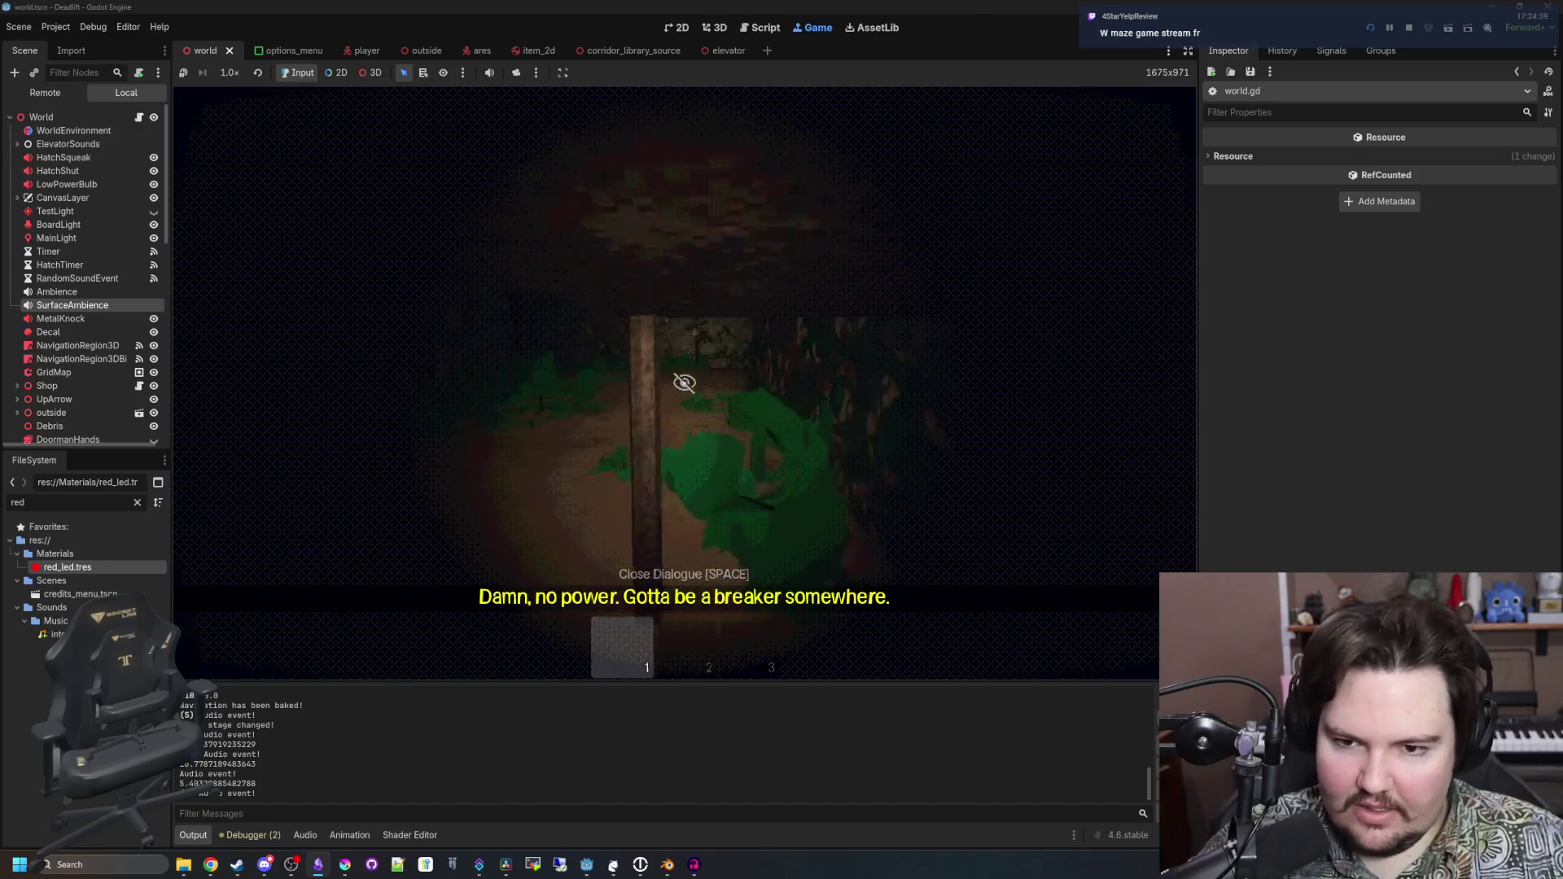
pyautogui.press('w')
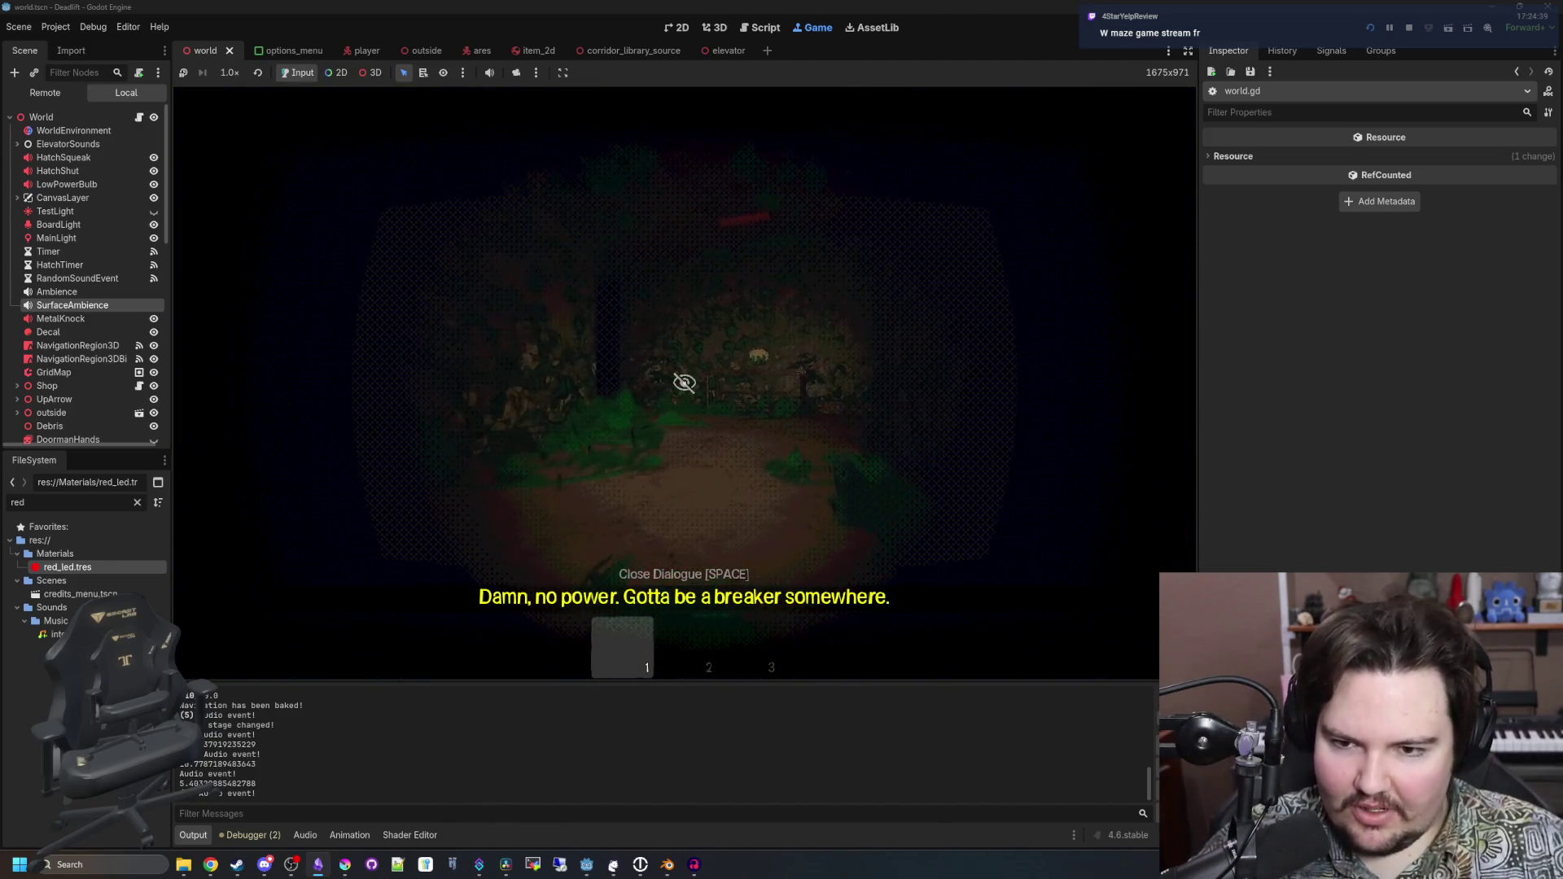
pyautogui.press('w')
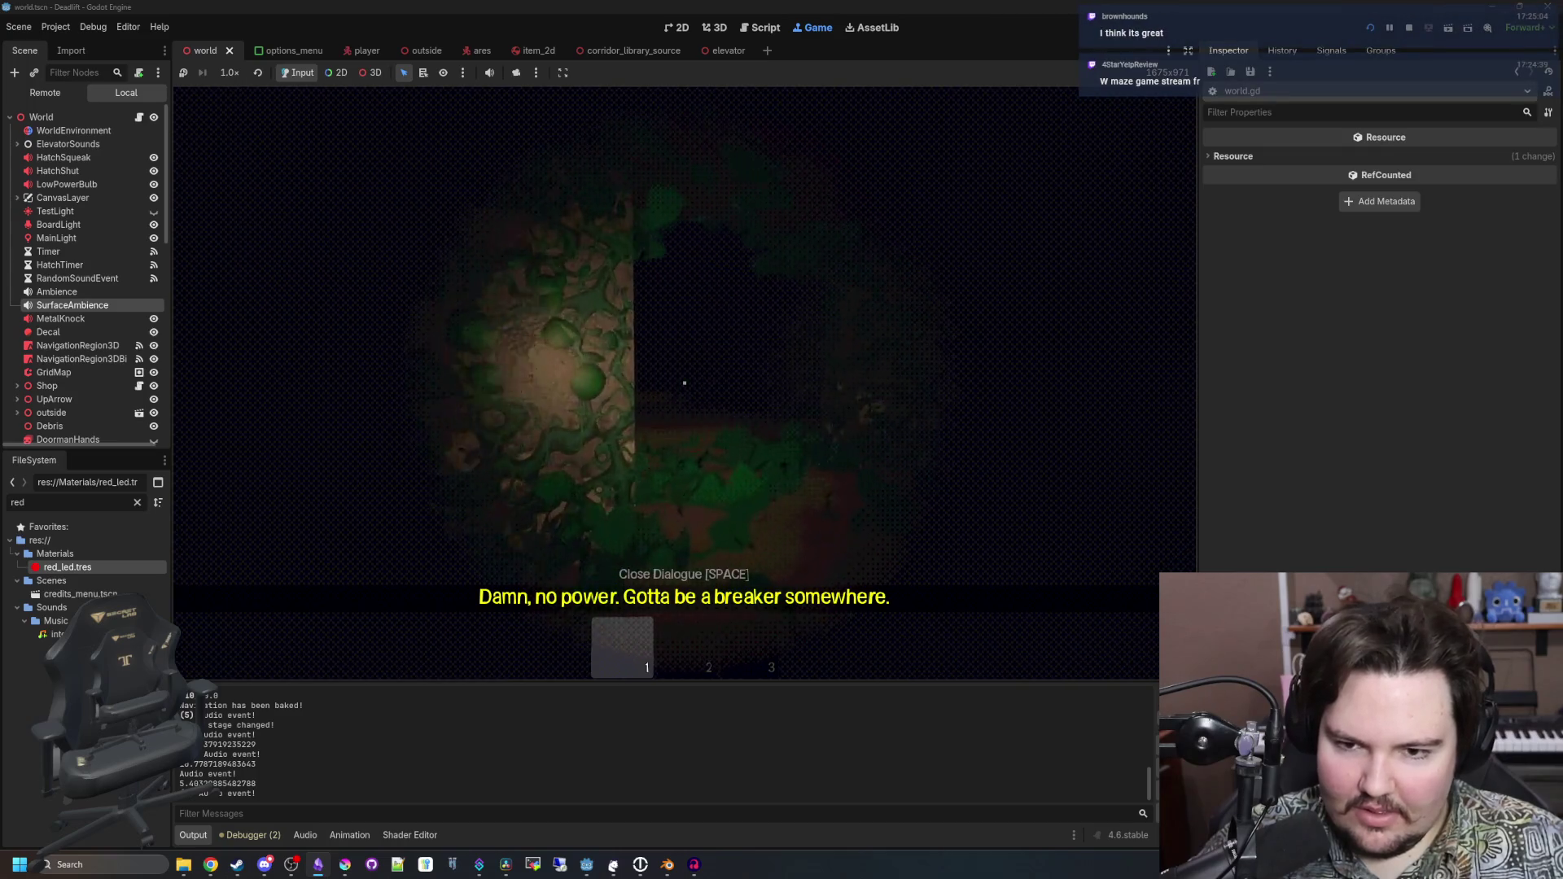
pyautogui.press('w')
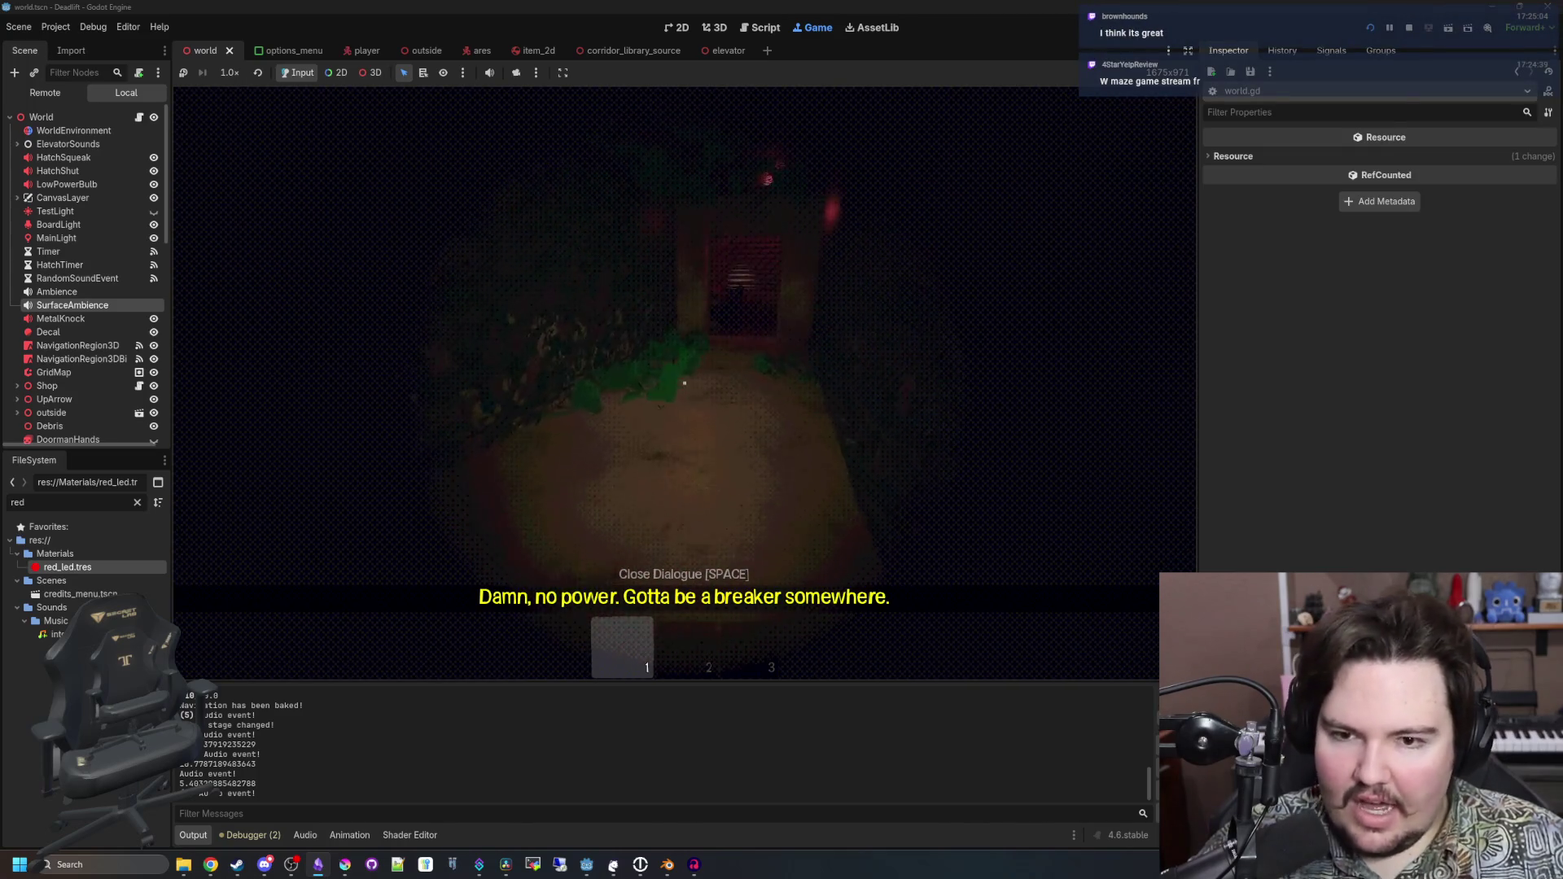
pyautogui.hotkey('shift', 'w')
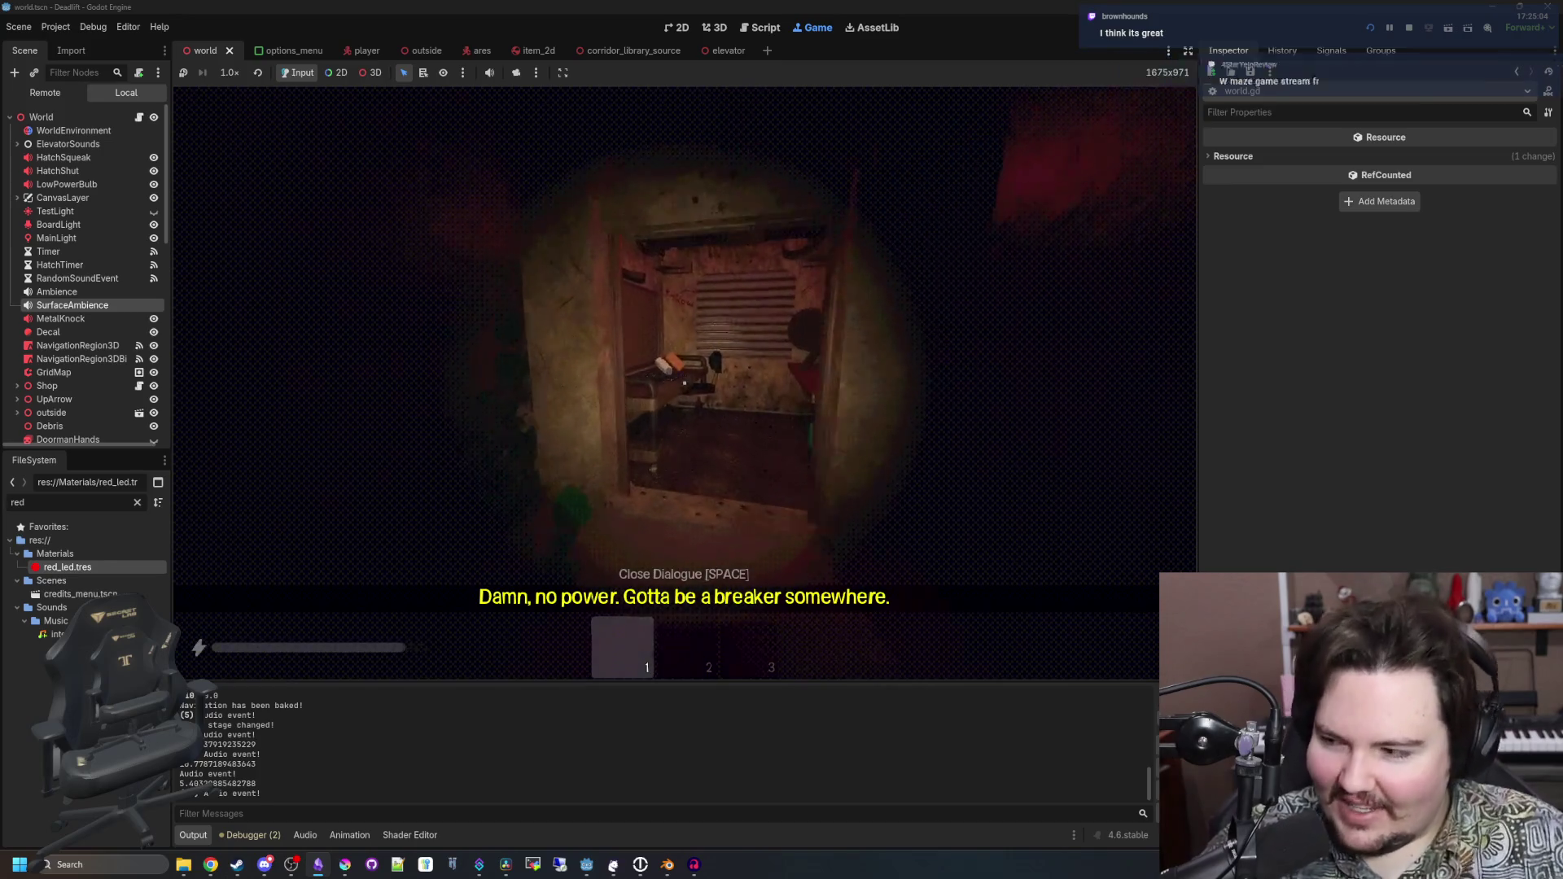
pyautogui.press('w')
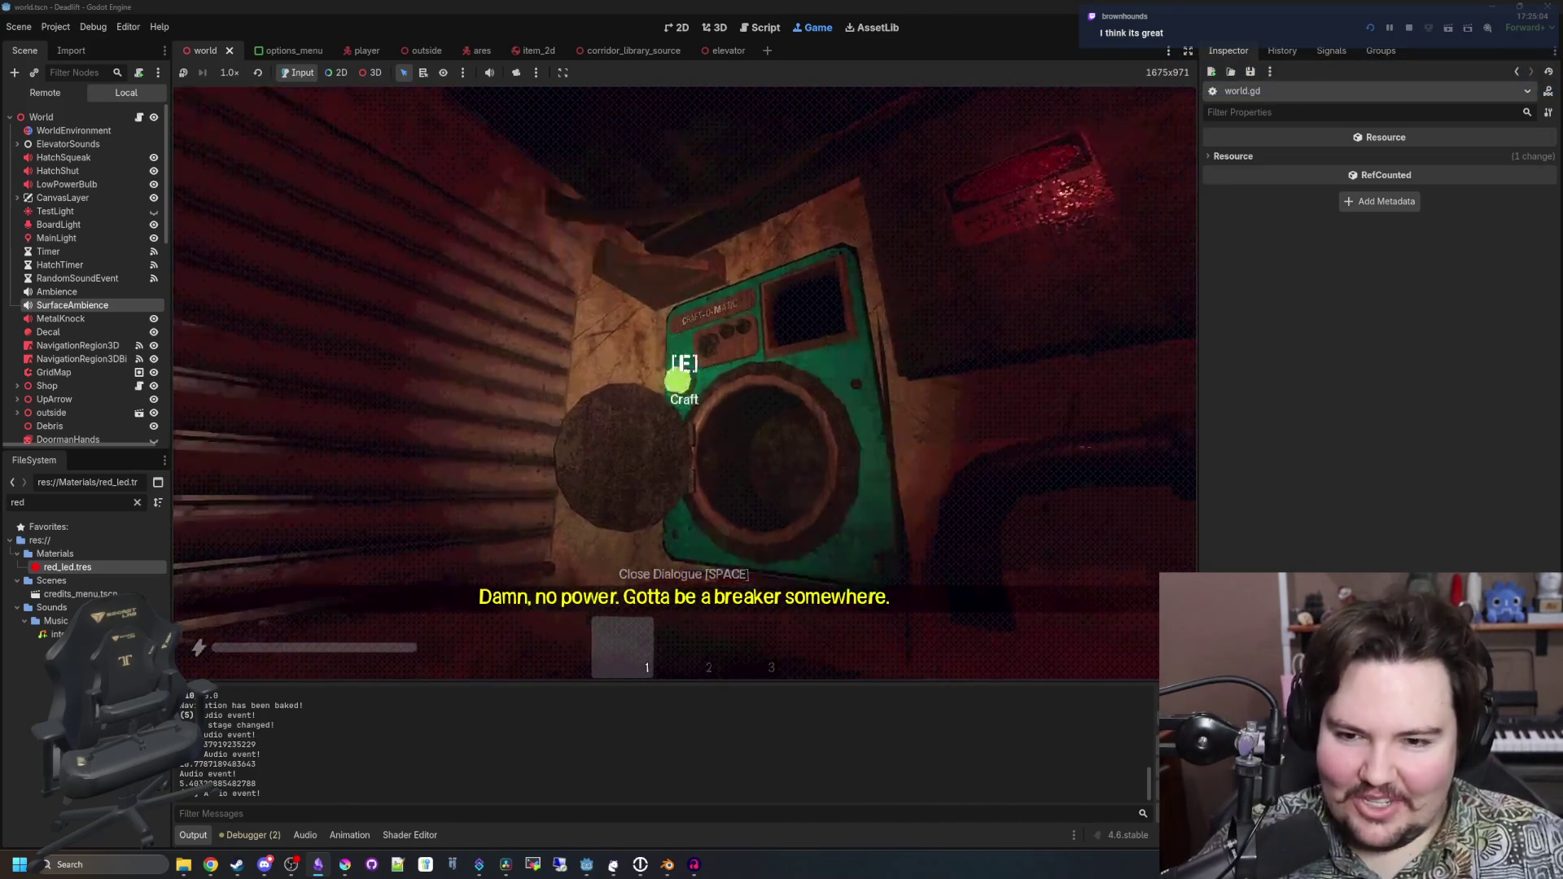
pyautogui.press('w')
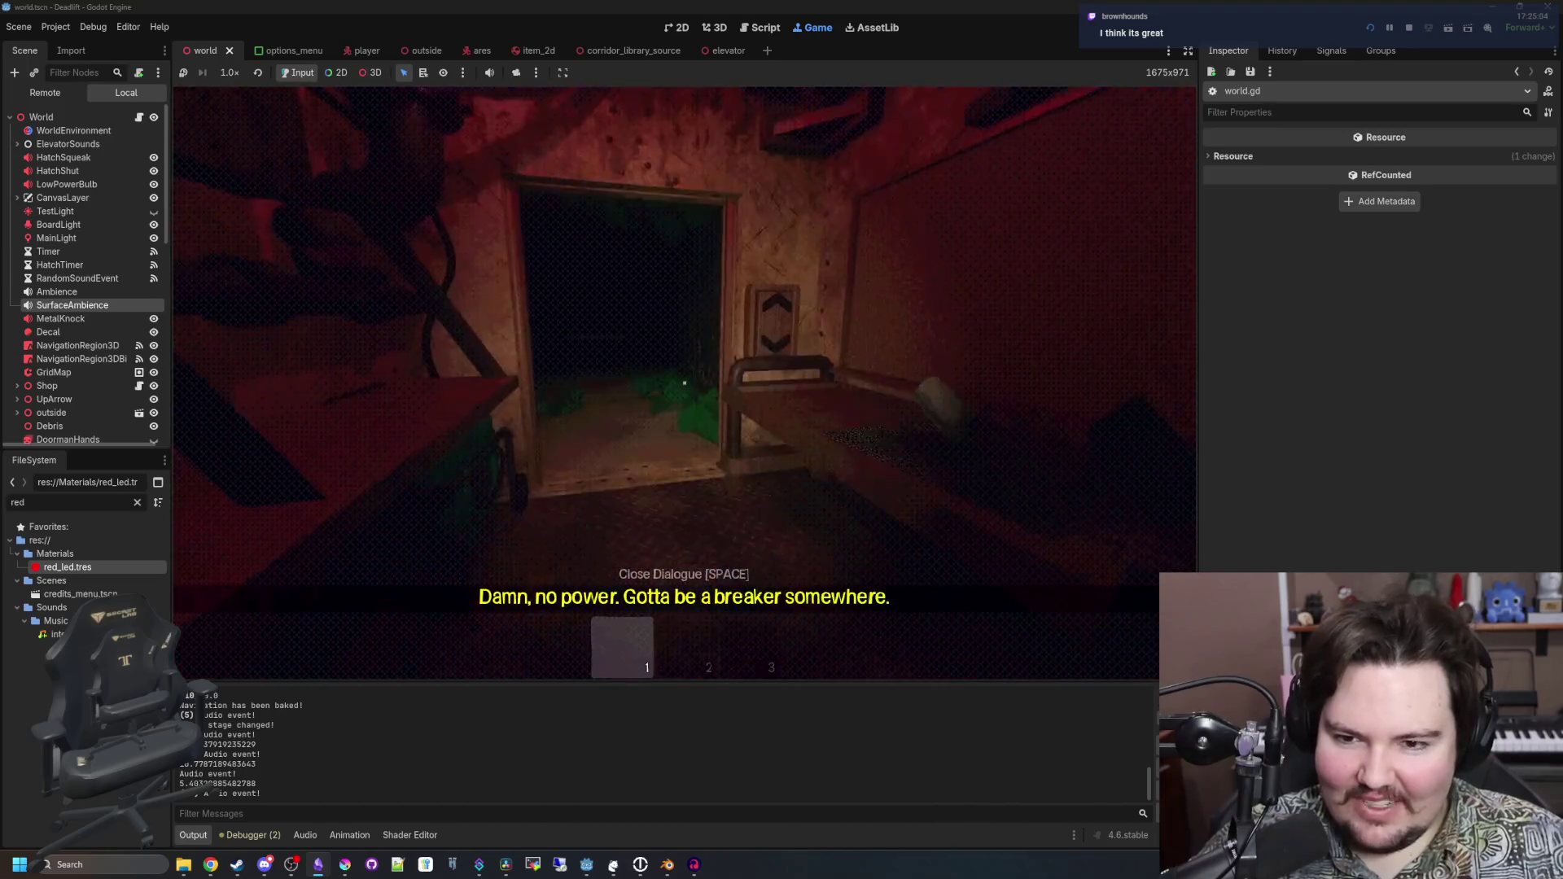
pyautogui.press('w')
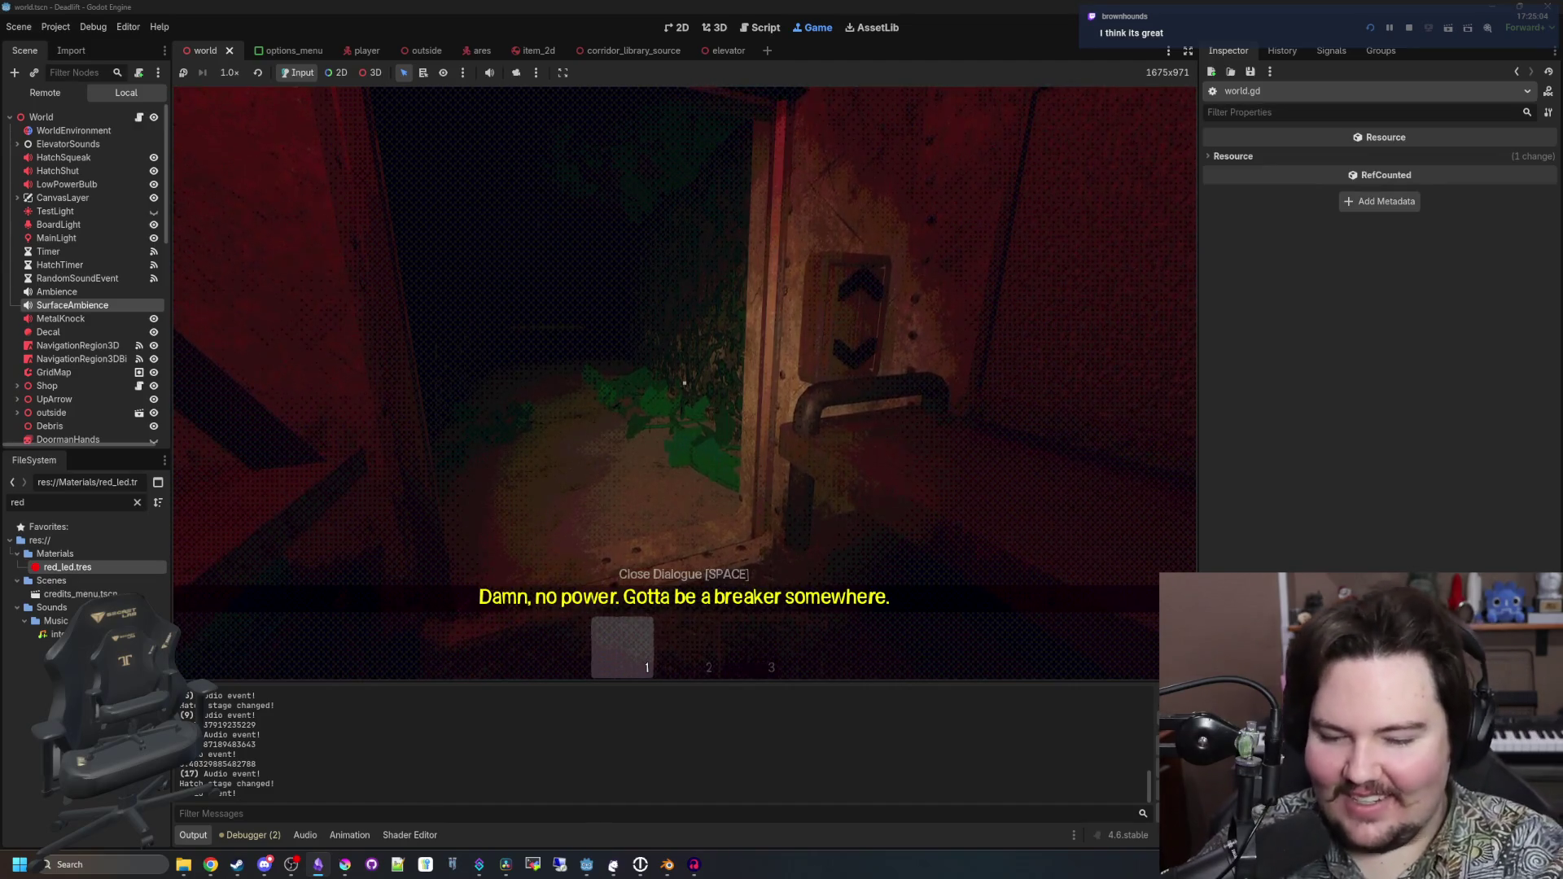
# Cross the dark corridor and lit floor, then pick up and throw the lollipop
pyautogui.hotkey('shift', 'w')
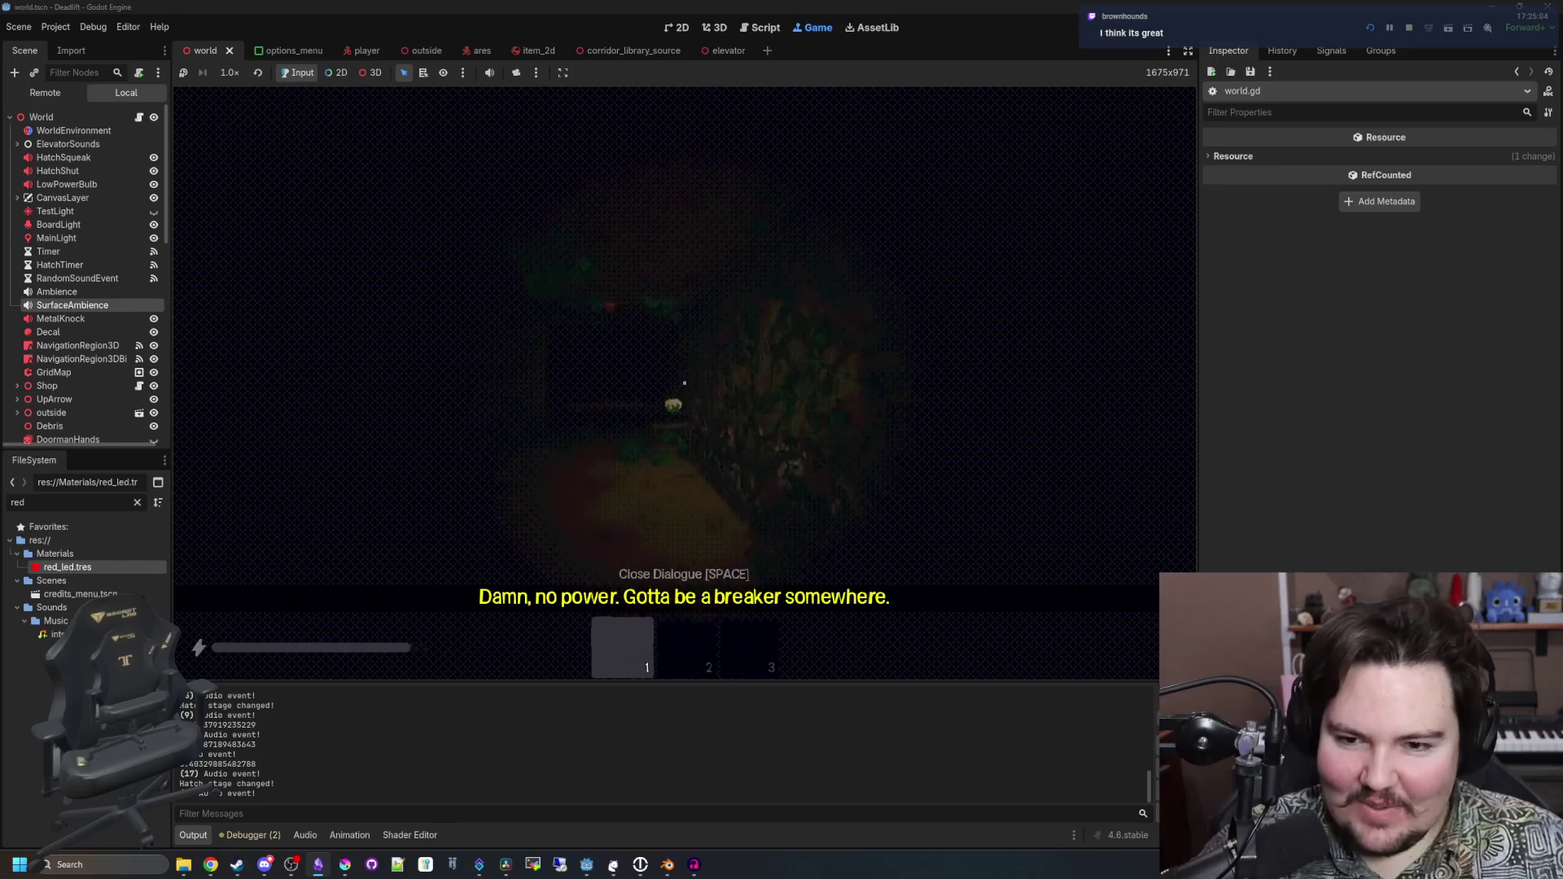
pyautogui.press('w')
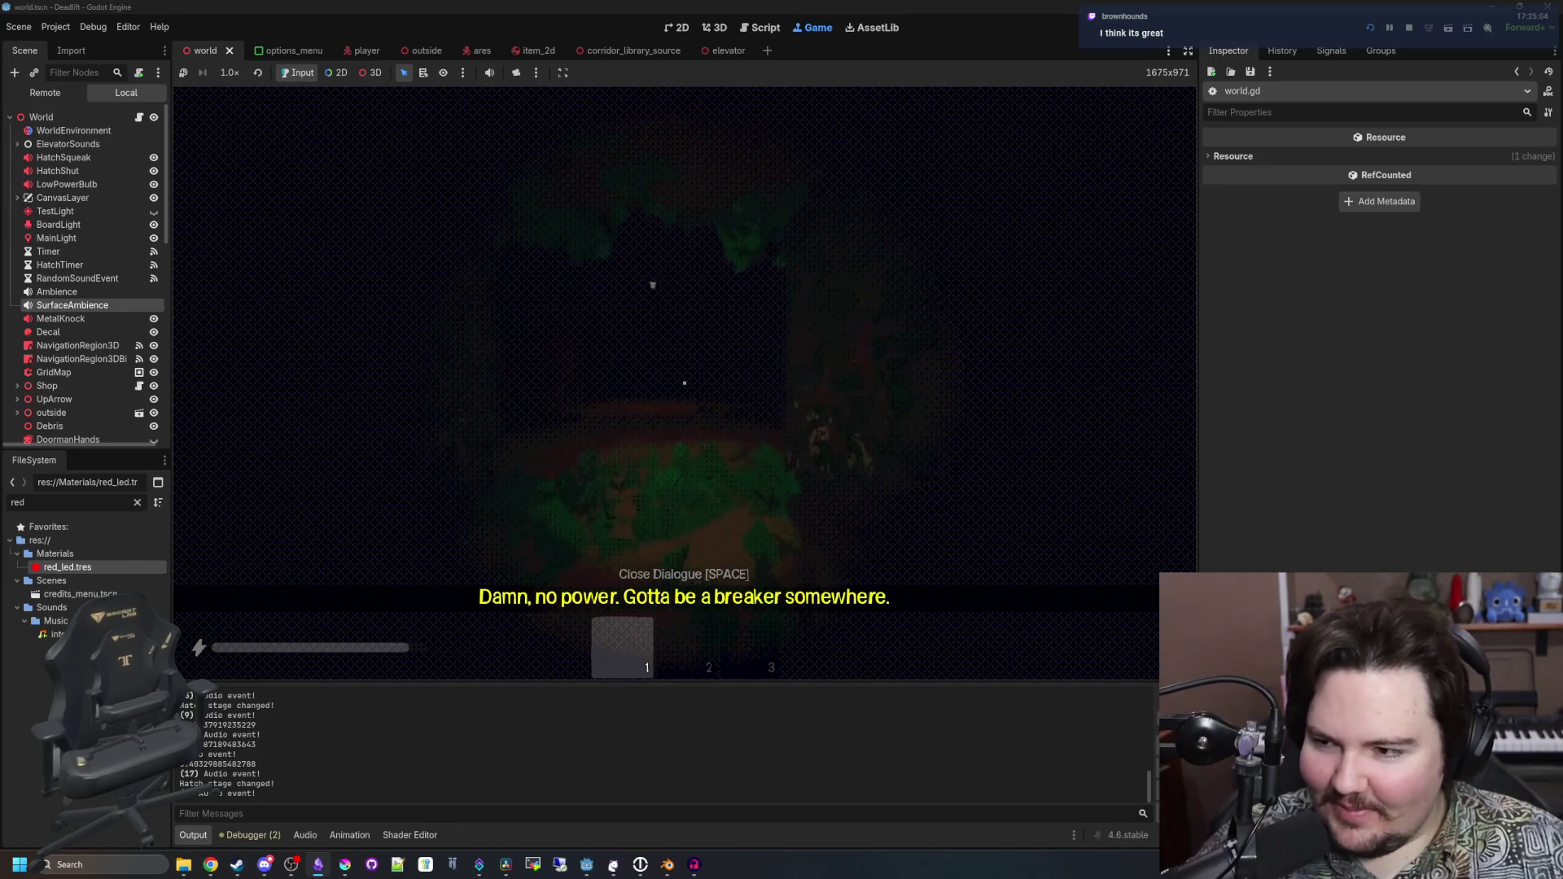
pyautogui.press('w')
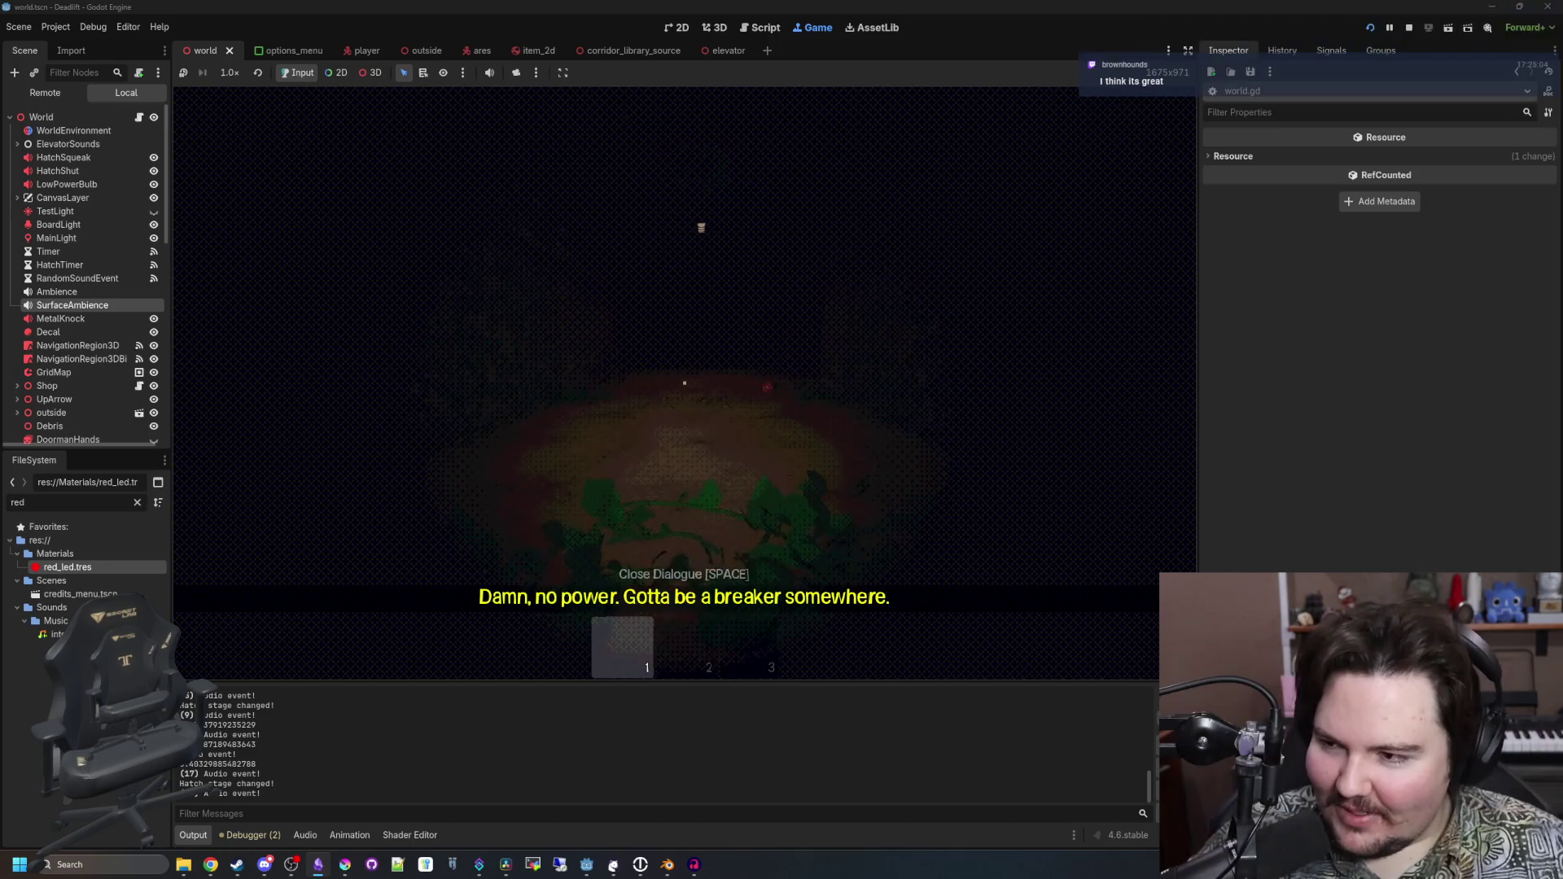
pyautogui.press('w')
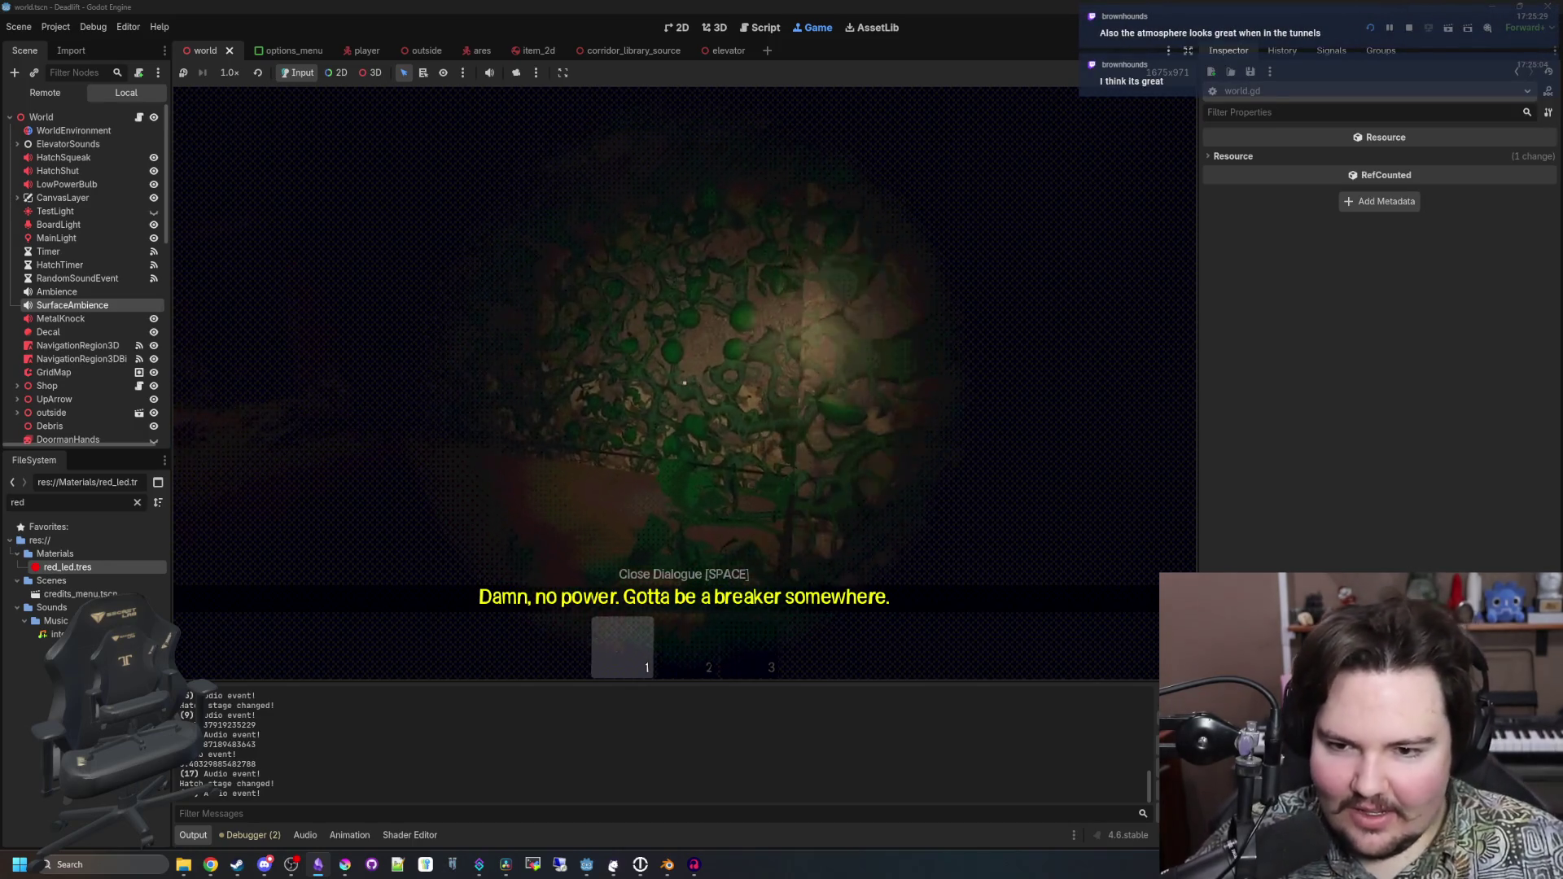
pyautogui.press('w')
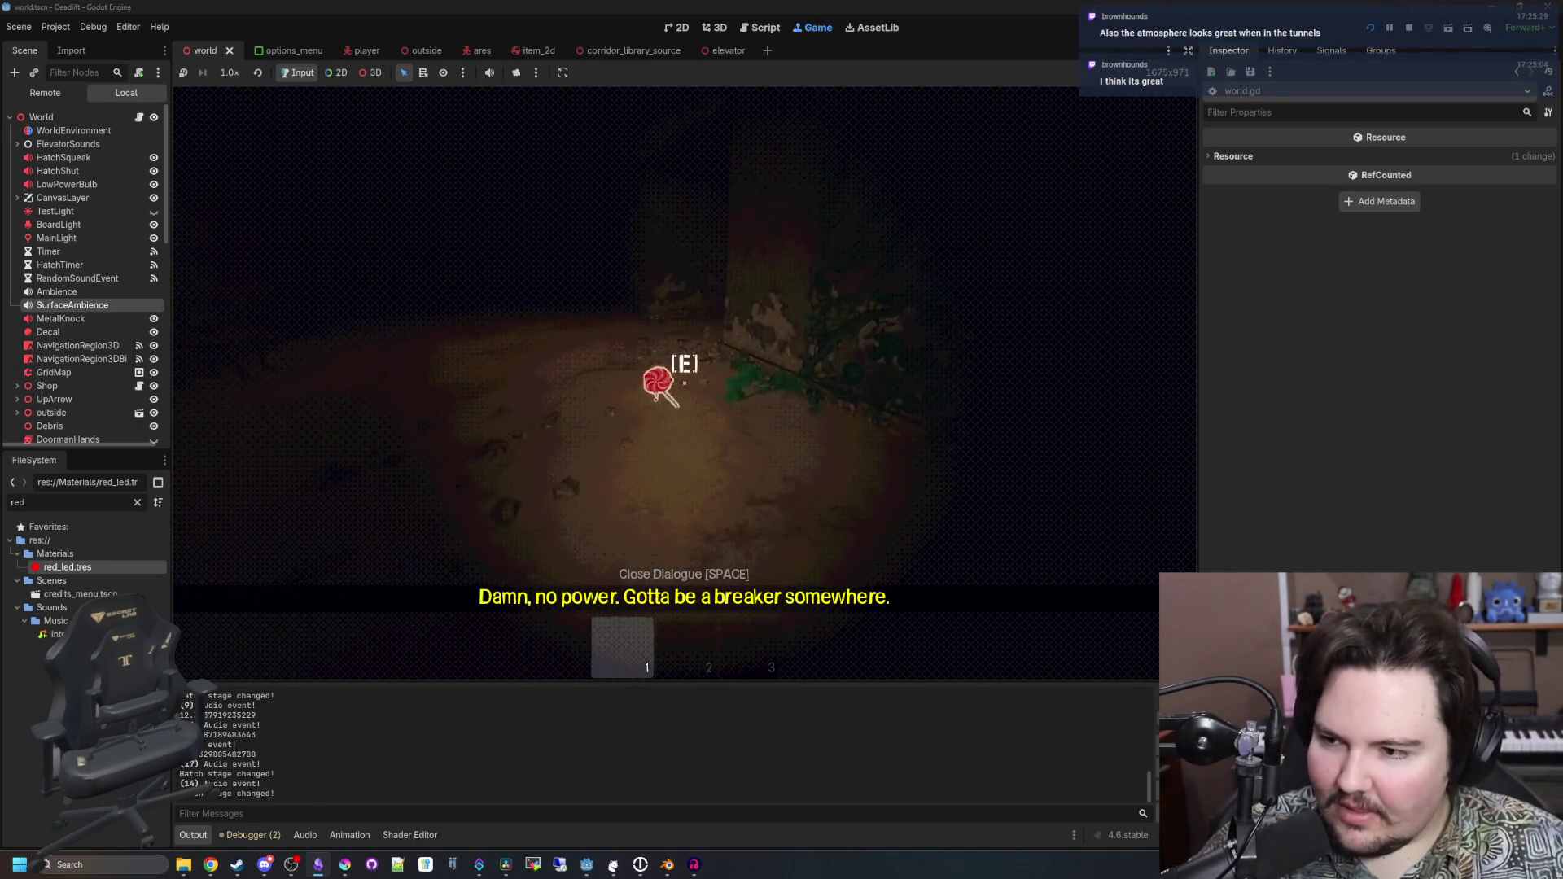
pyautogui.press('e')
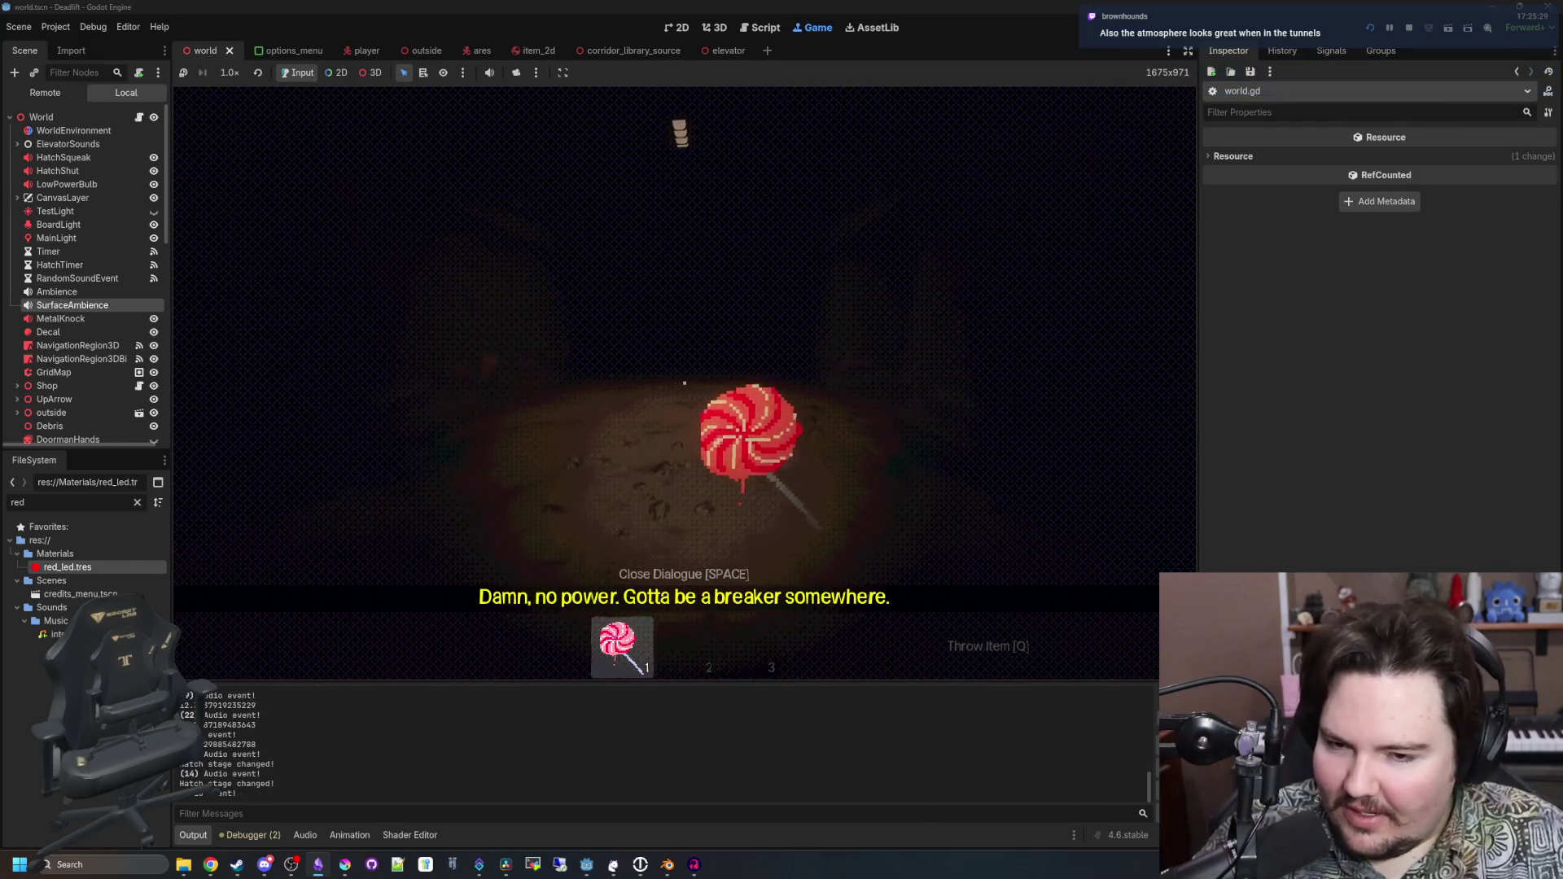
pyautogui.press('q')
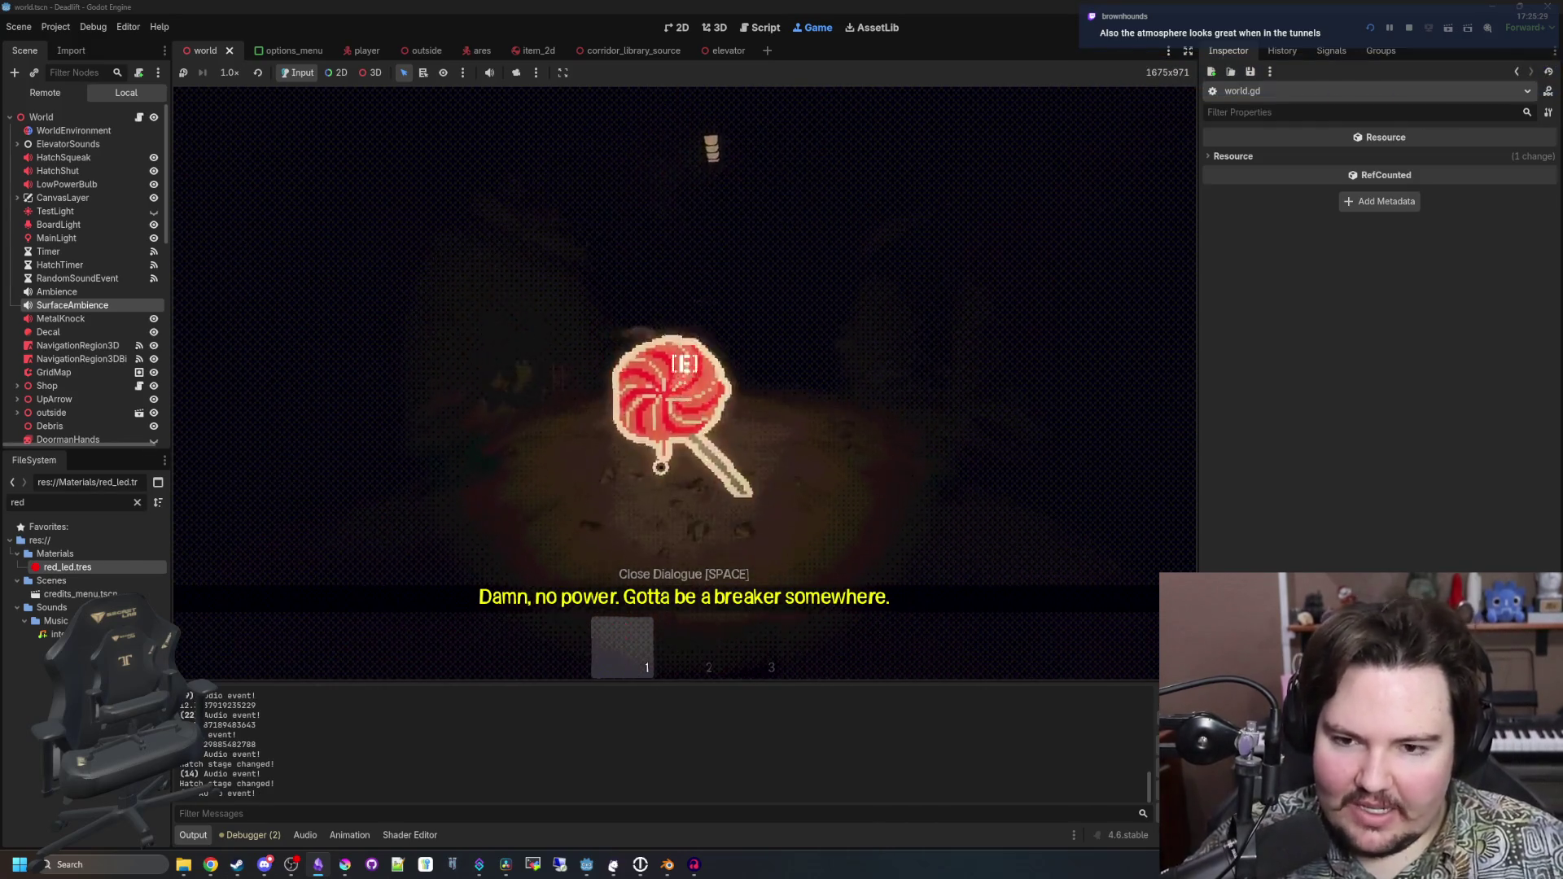
# Walk past the vine wall through the doorway into the elevator and pause the game
pyautogui.press('w')
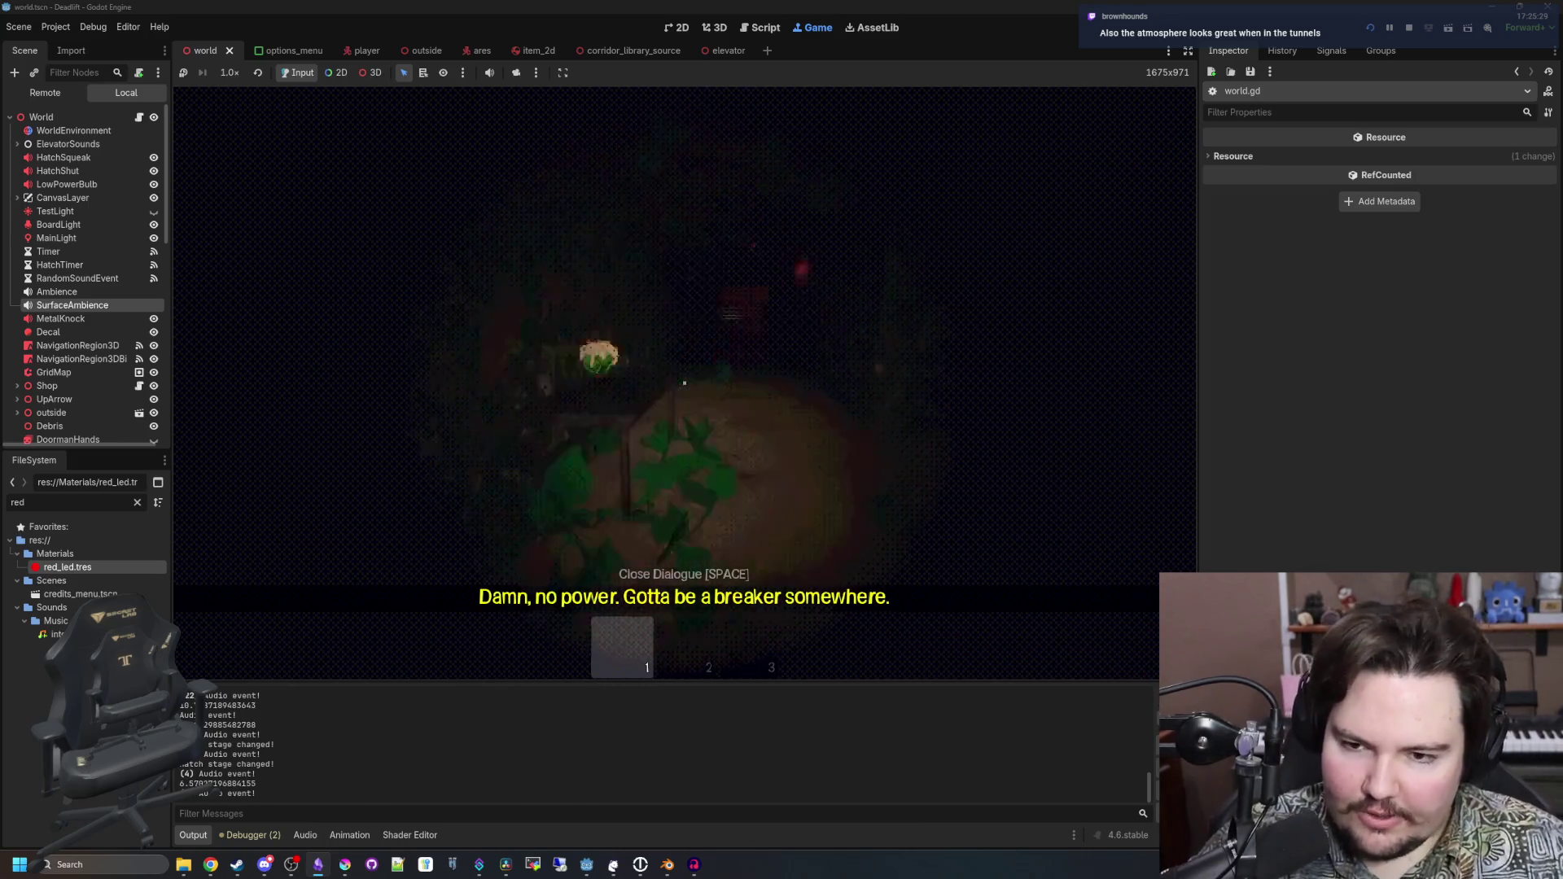
pyautogui.press('w')
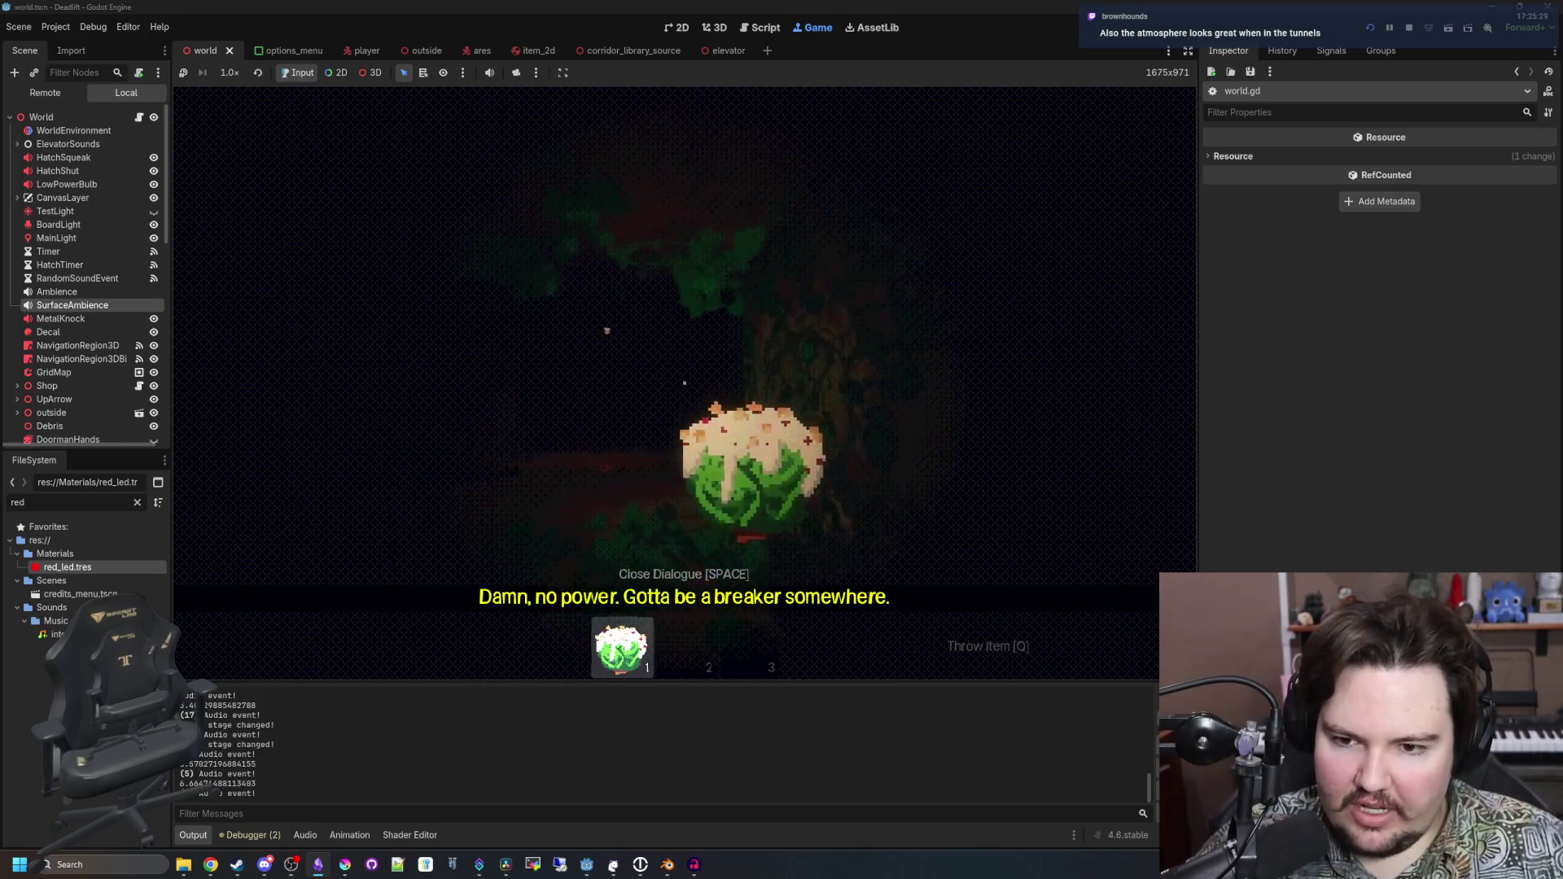
pyautogui.press('w')
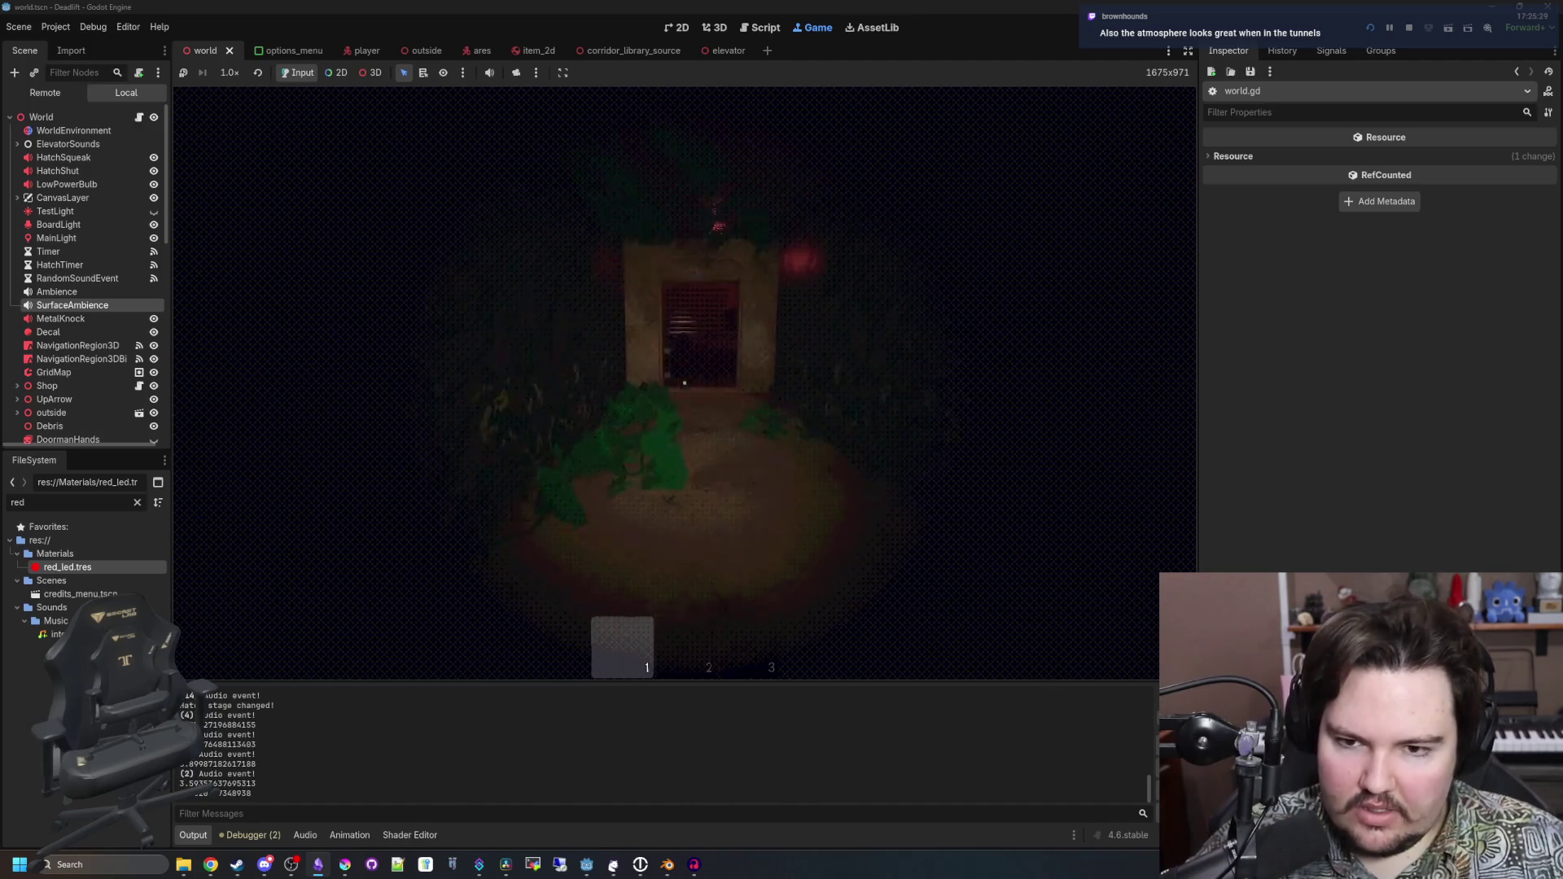
pyautogui.press('w')
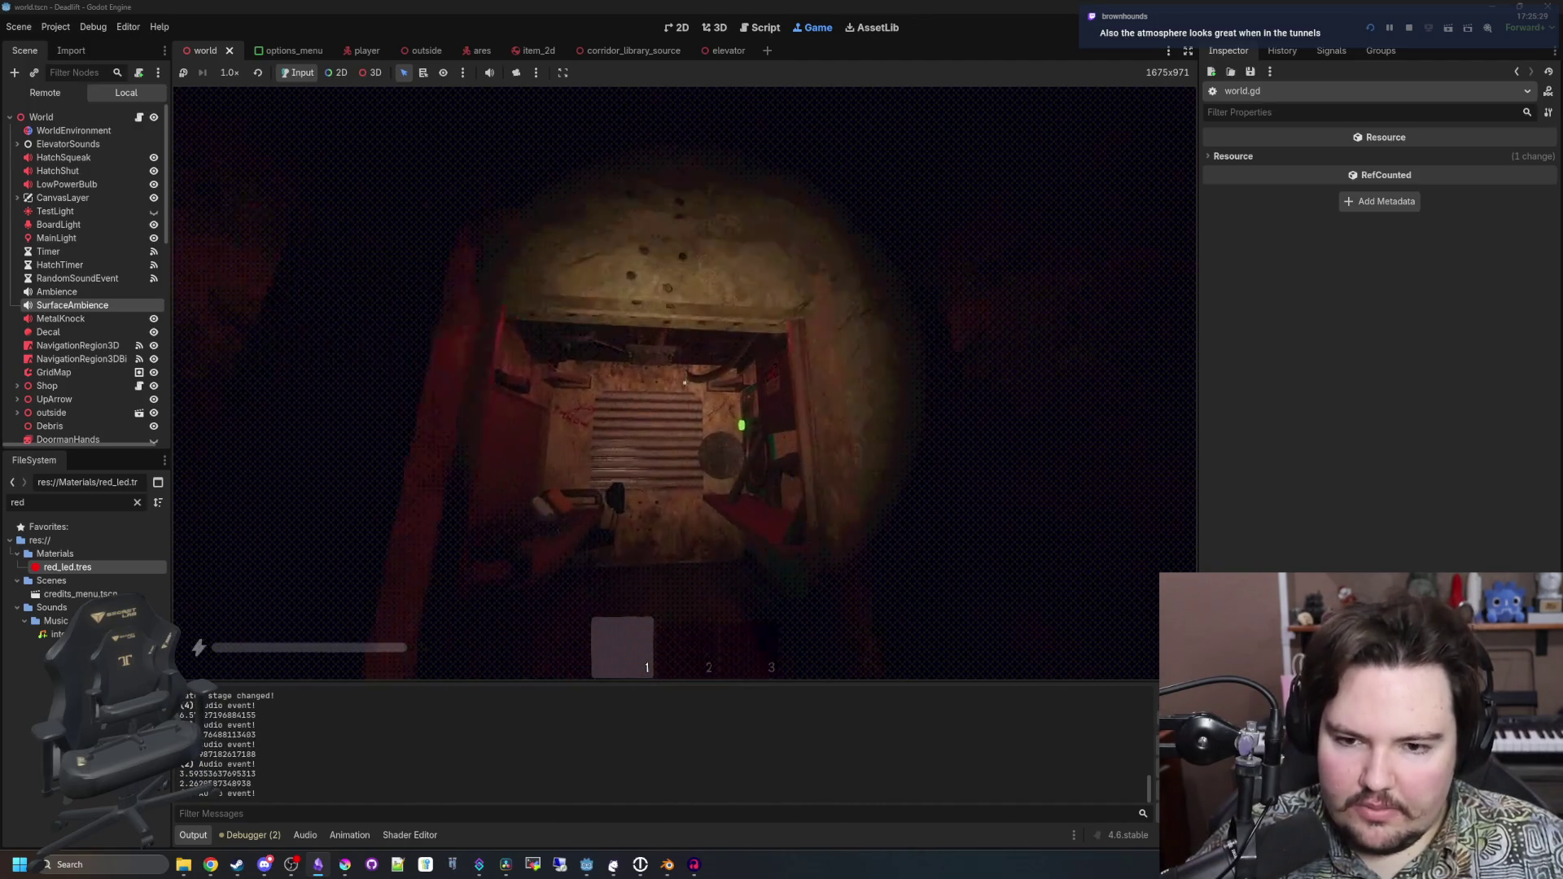
pyautogui.press('Escape')
pyautogui.press('Escape')
pyautogui.press('Escape')
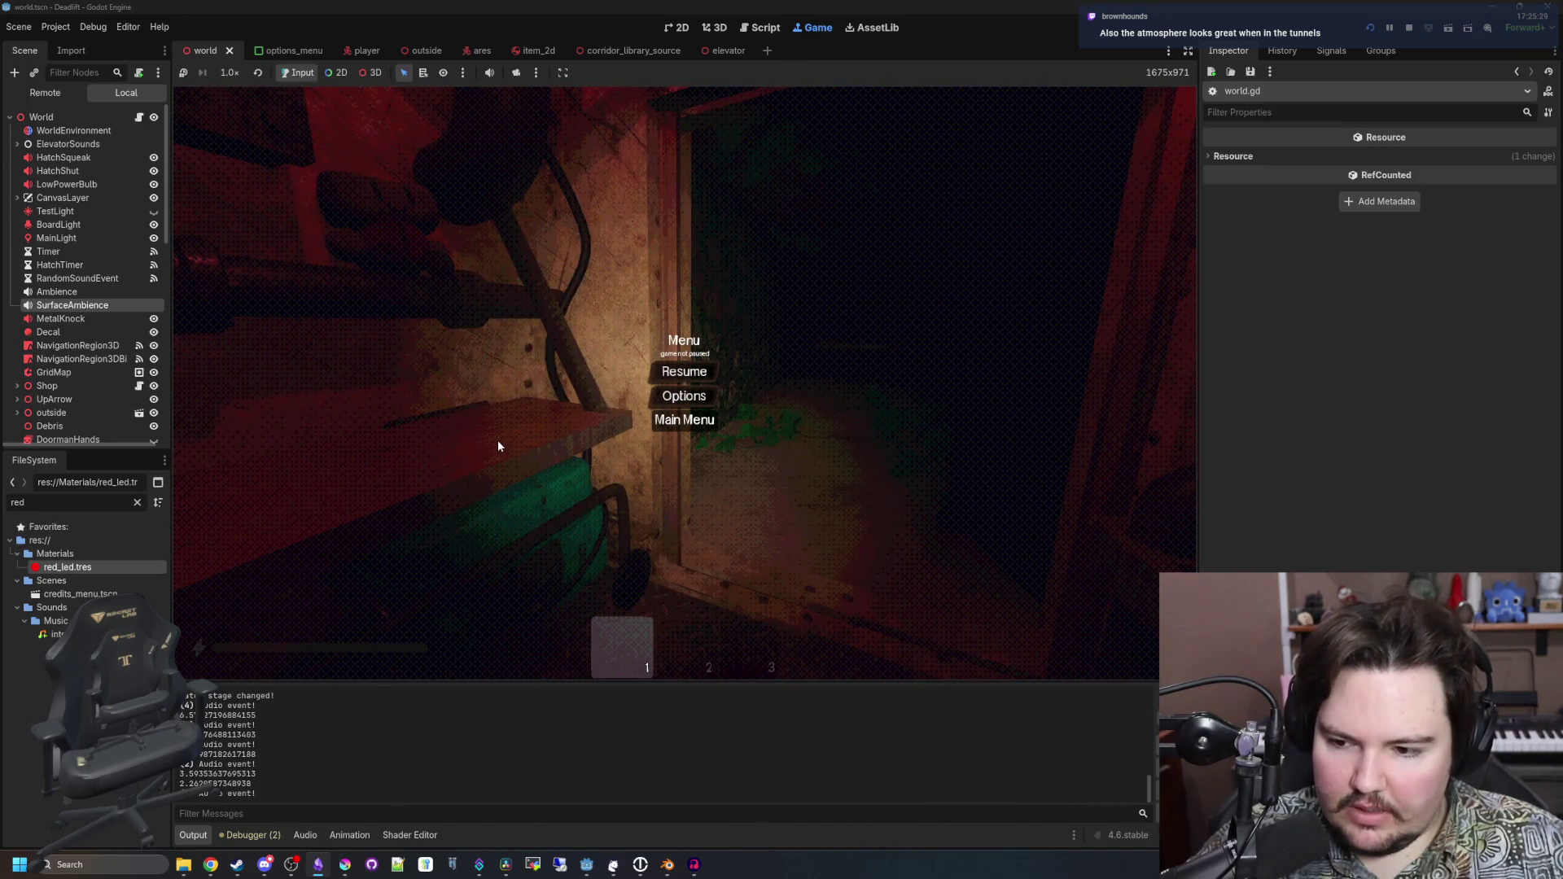
# Quit to the Deadlift main menu and start a new game
pyautogui.click(684, 419)
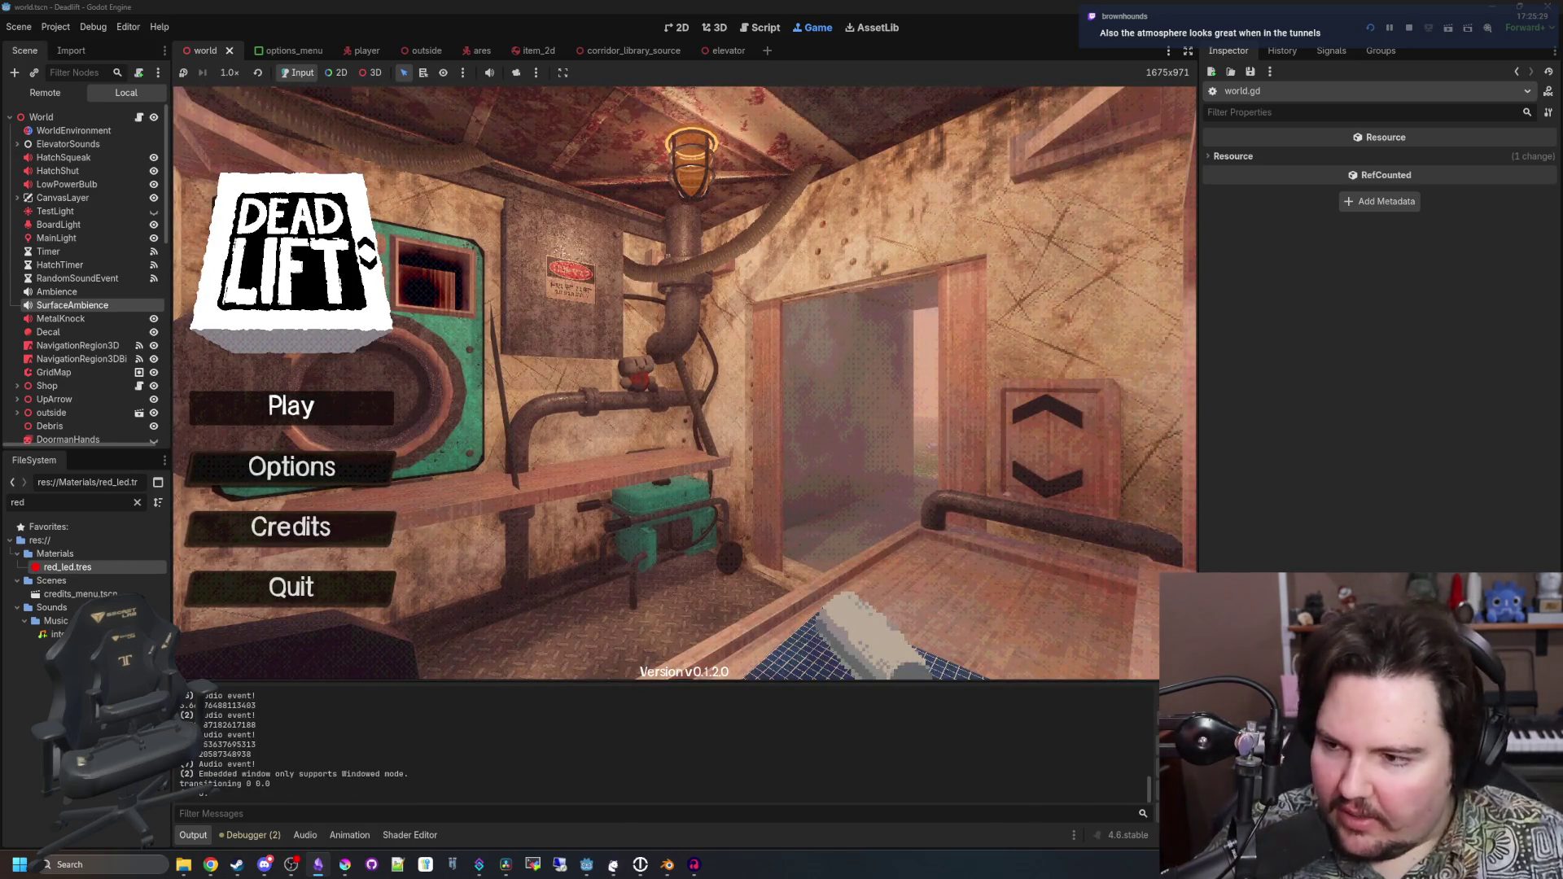
pyautogui.click(291, 405)
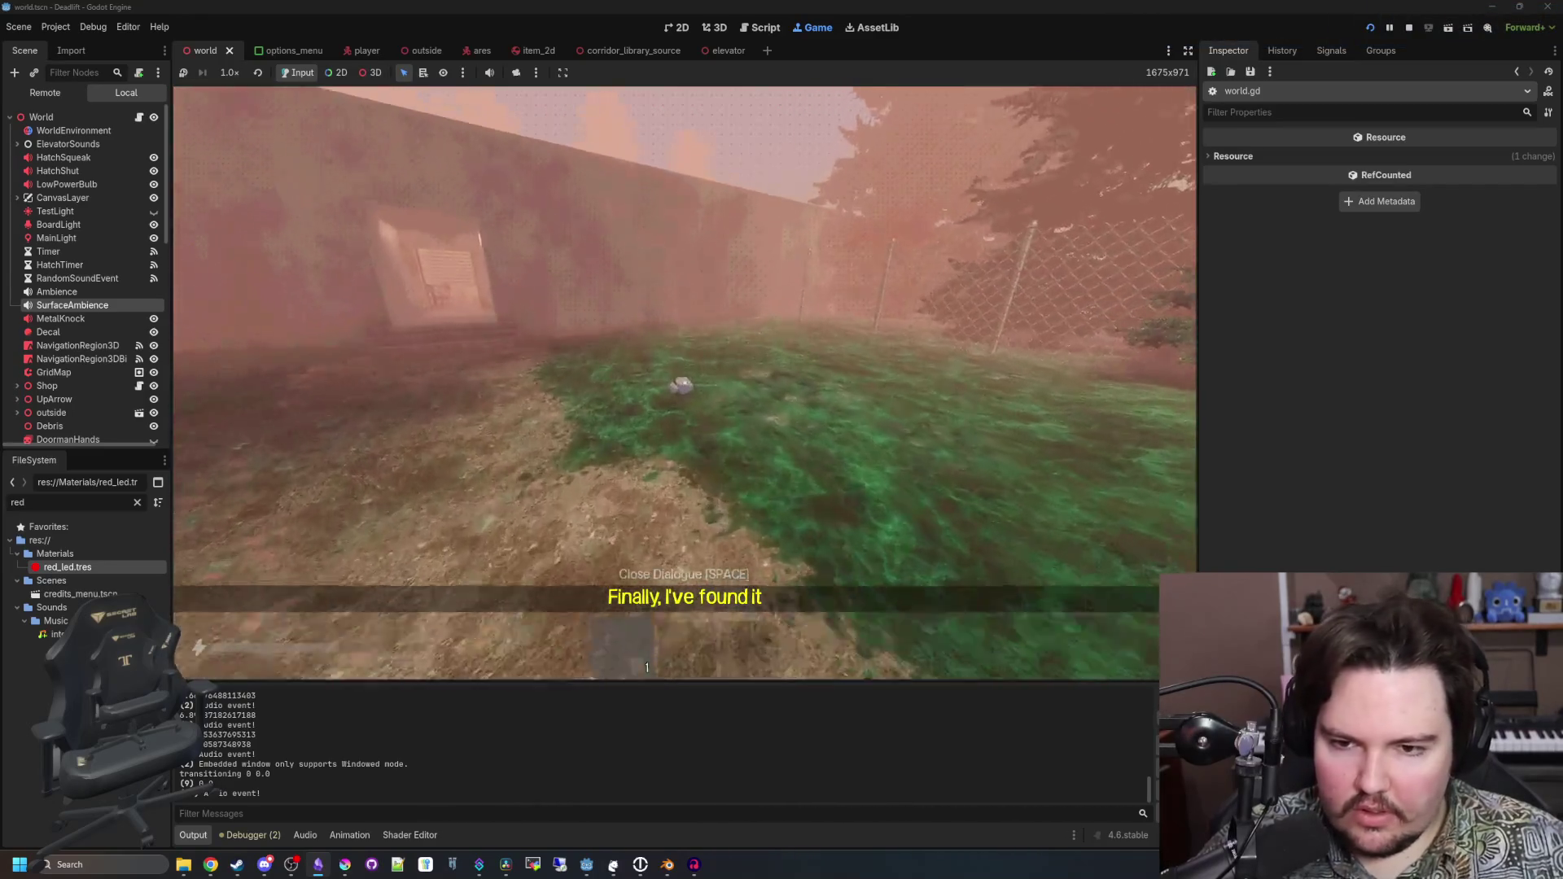
# Pick up and drop rocks, then walk across the clearing past the tree and fence
pyautogui.press('e')
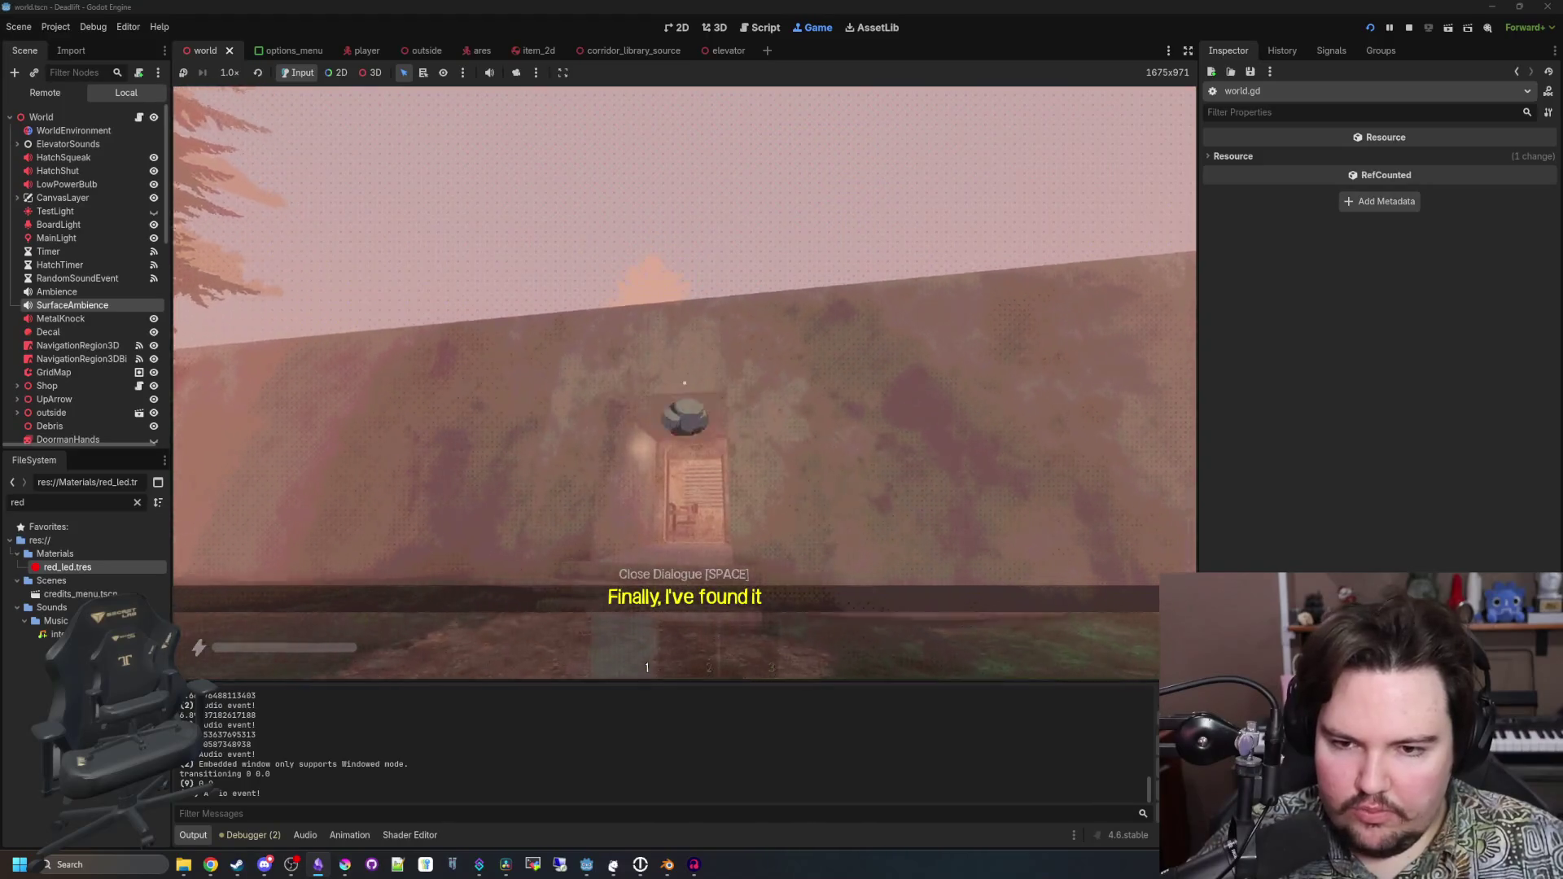
pyautogui.press('e')
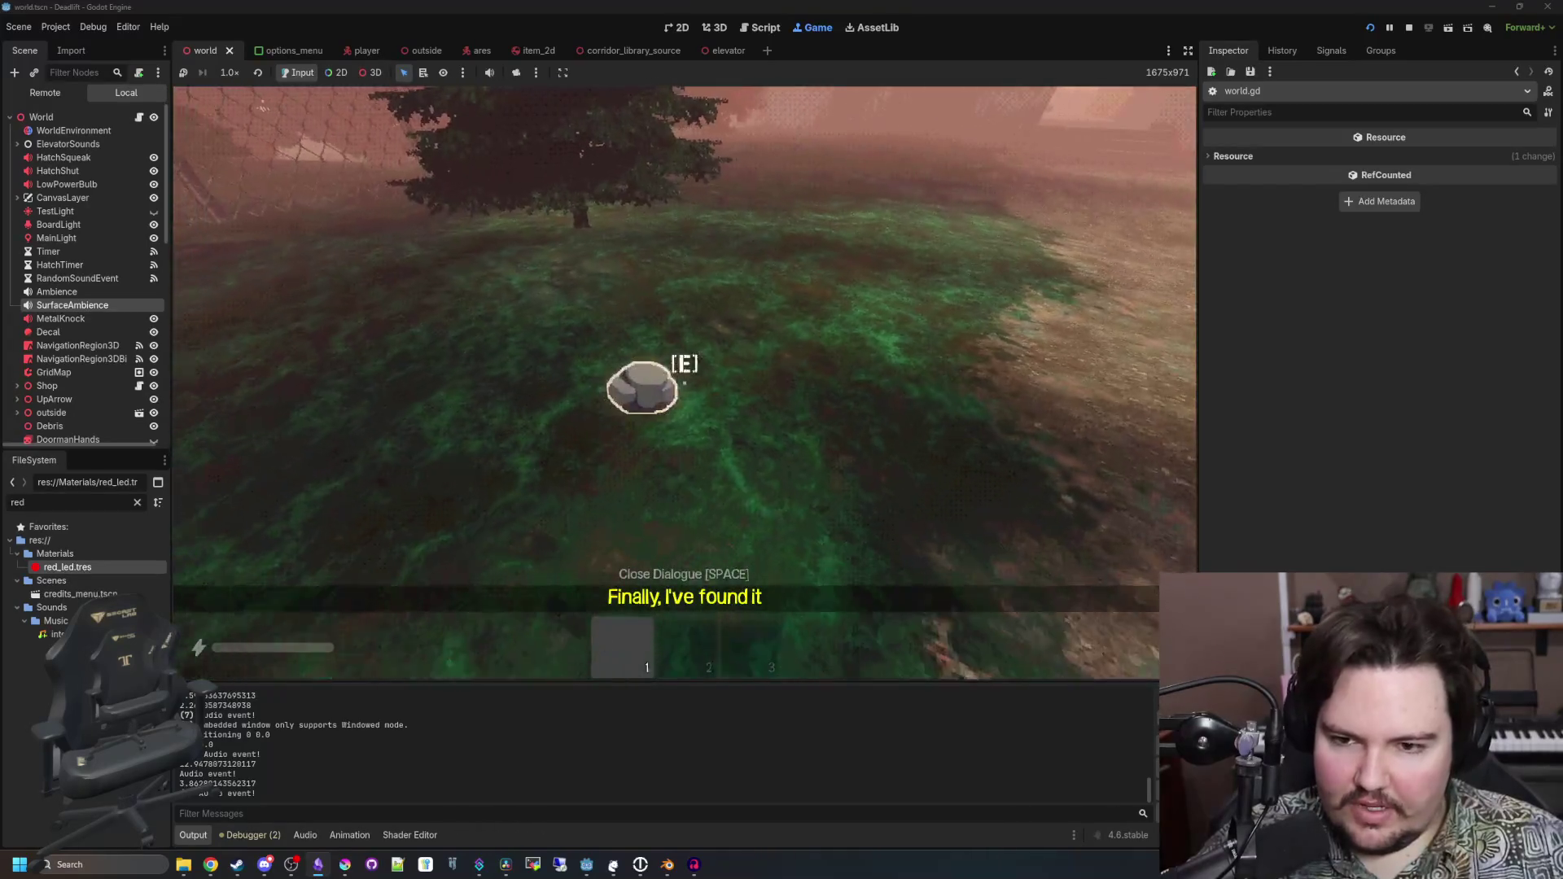
pyautogui.press('e')
pyautogui.press('w')
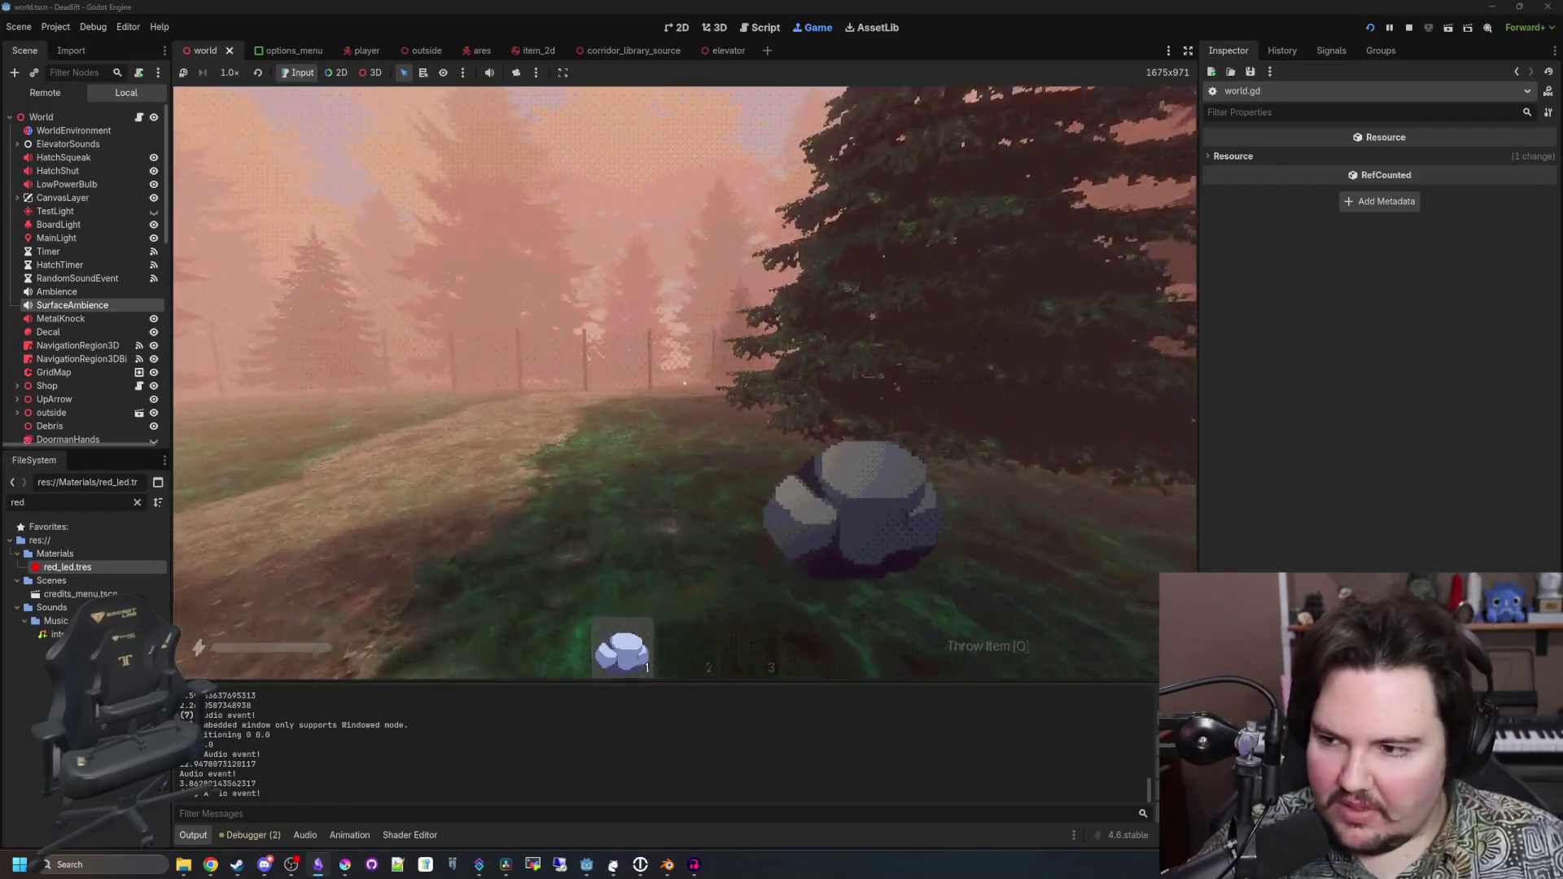
pyautogui.press('w')
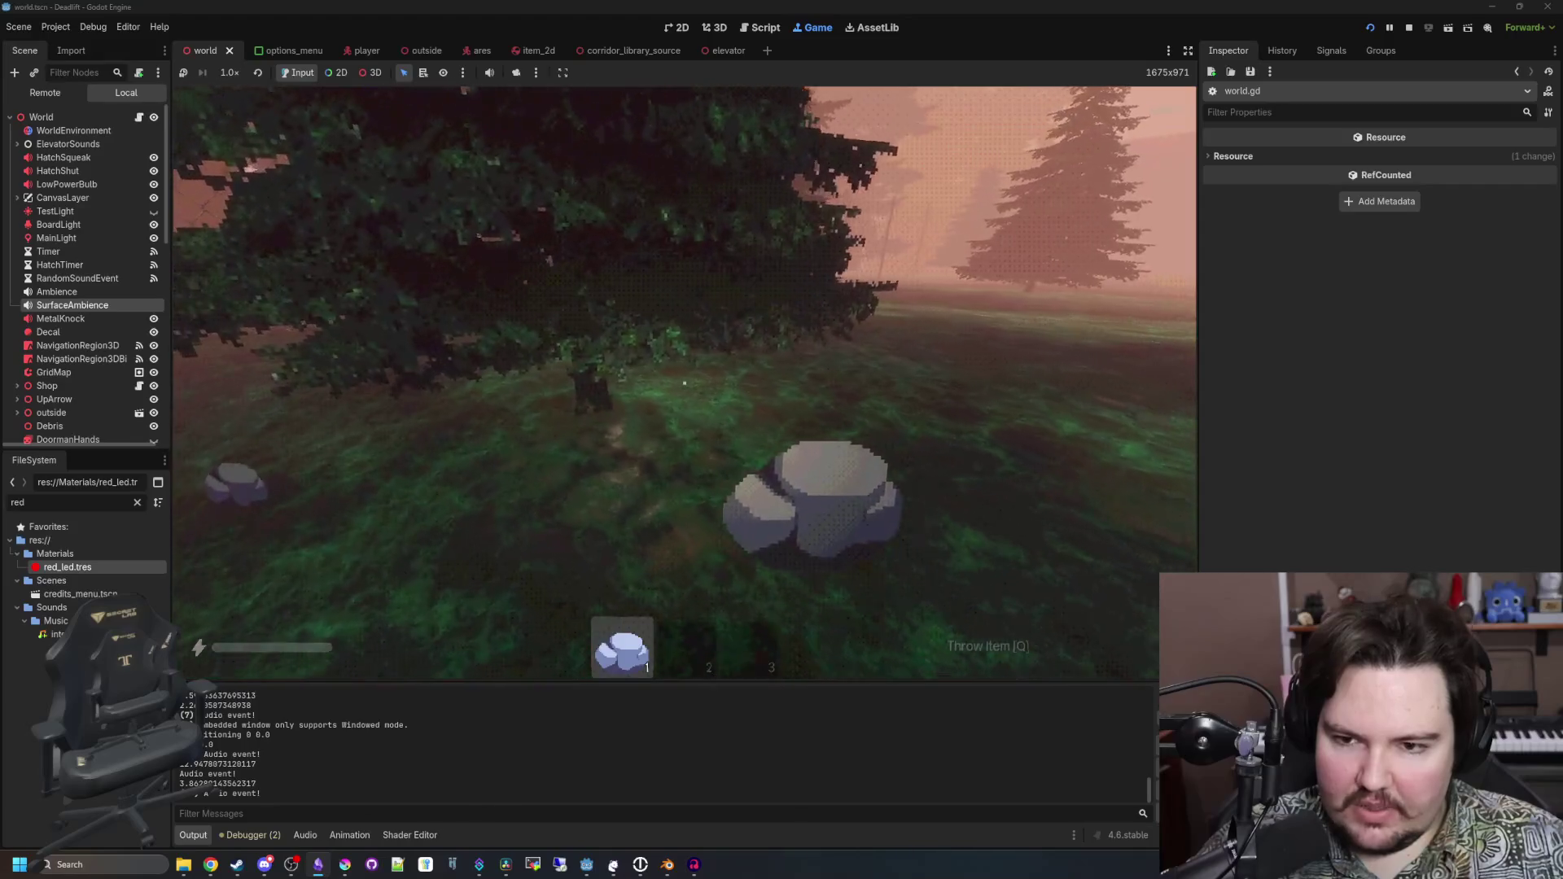
pyautogui.press('w')
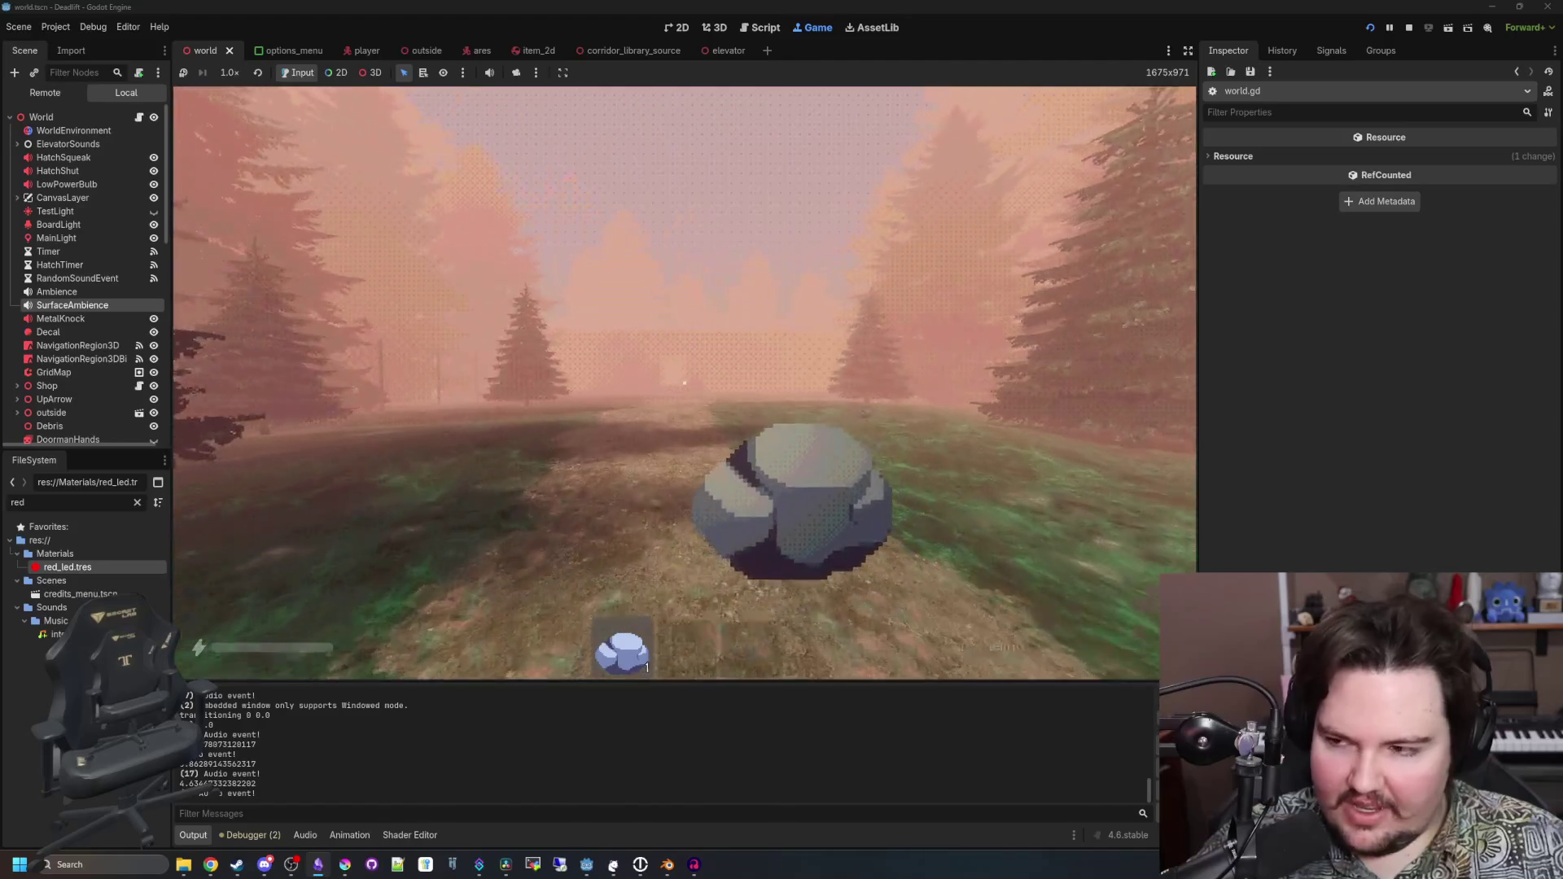
pyautogui.press('w')
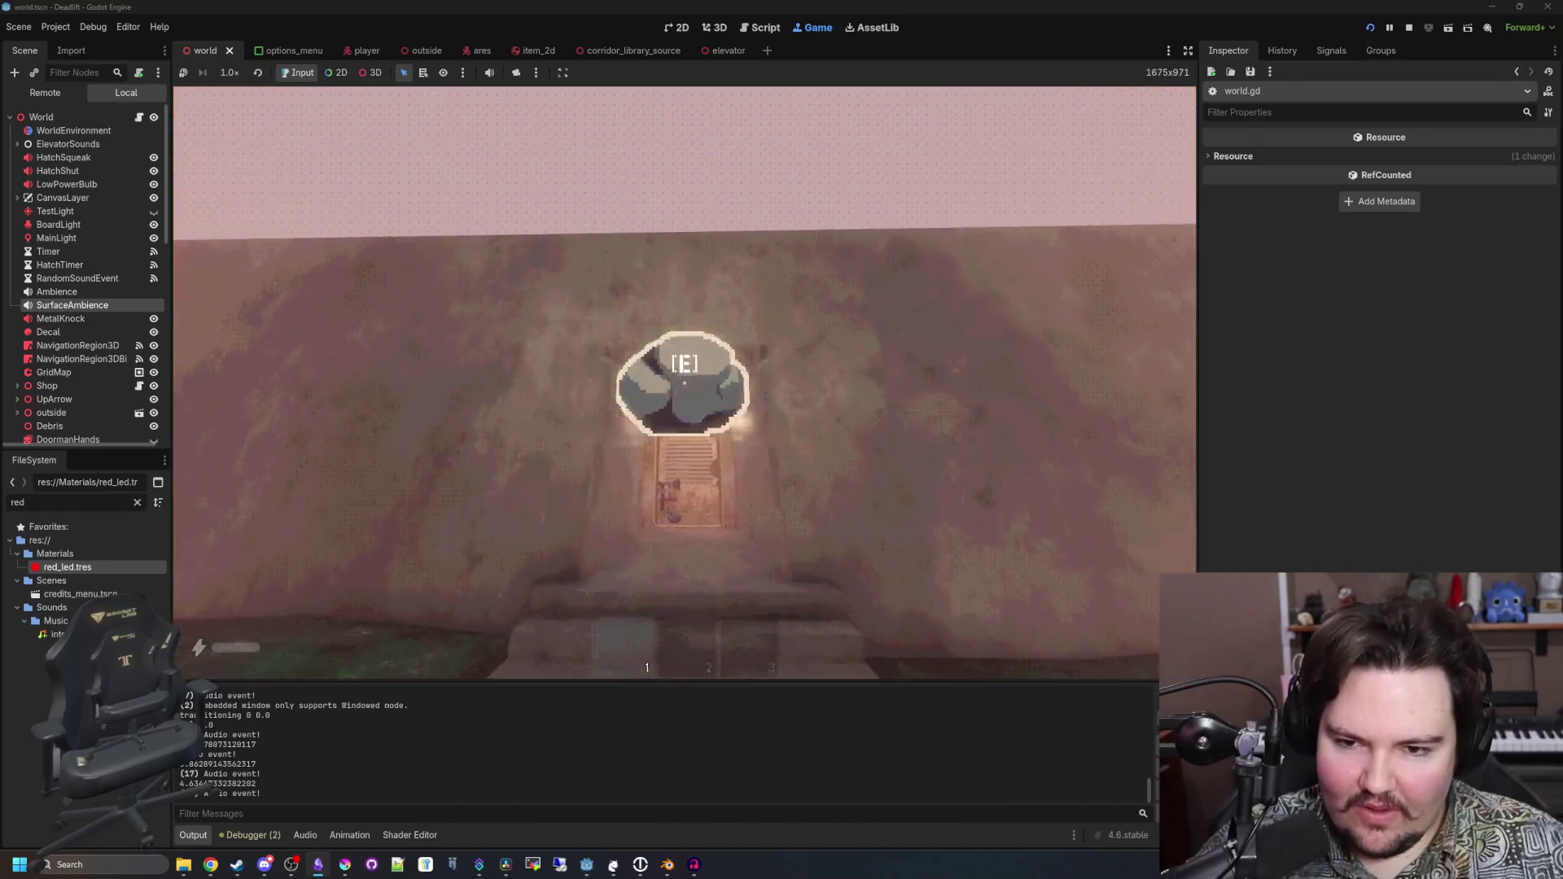
# Walk up the steps to the lit door, back through the tunnel, and along the fence
pyautogui.press('w')
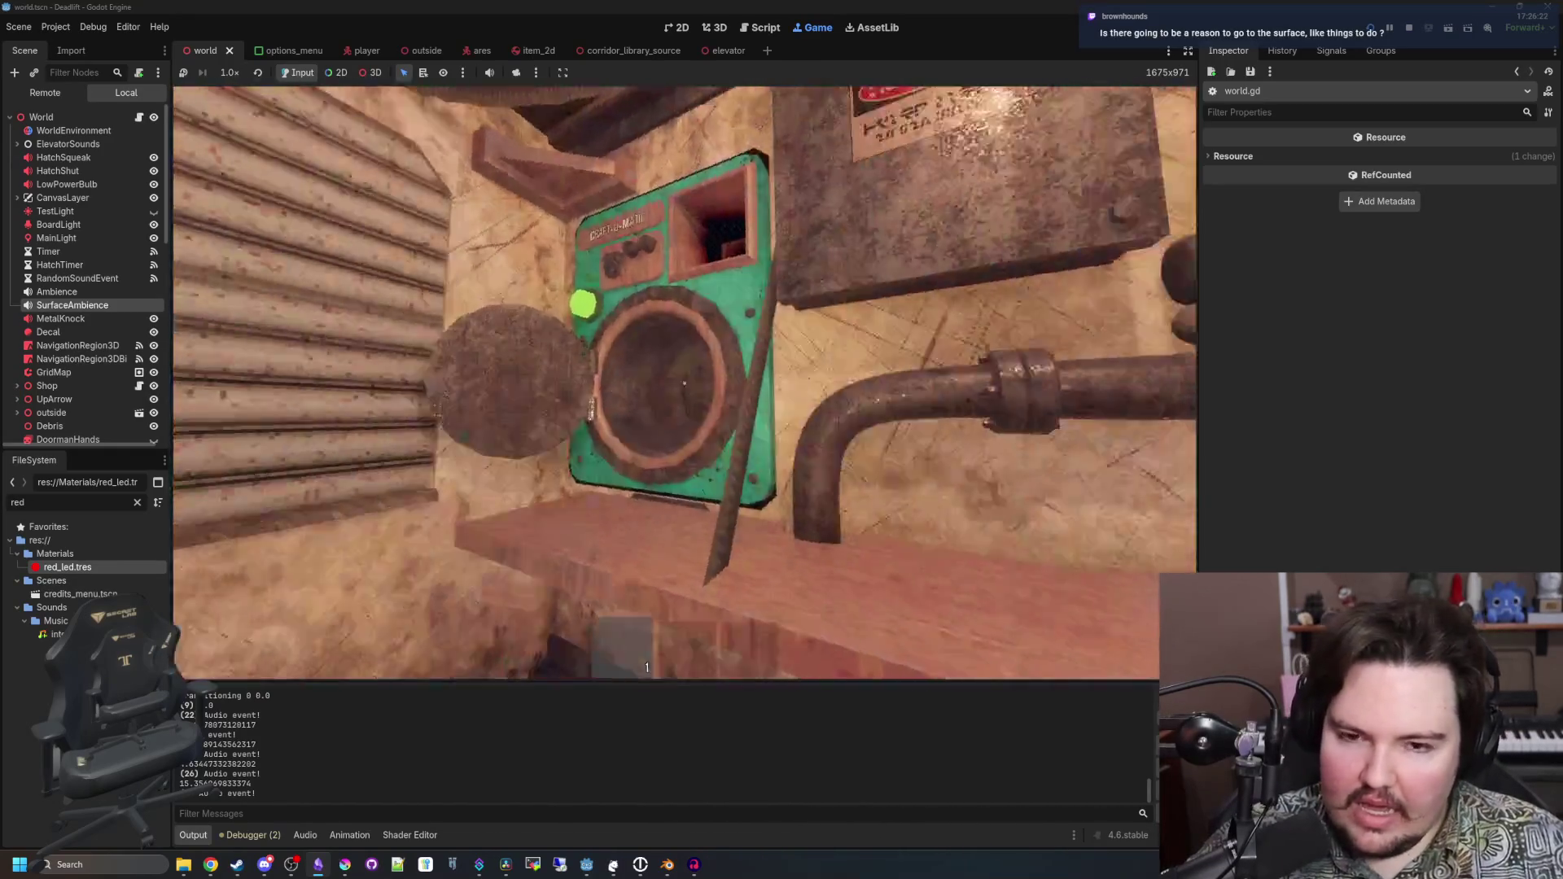
pyautogui.press('w')
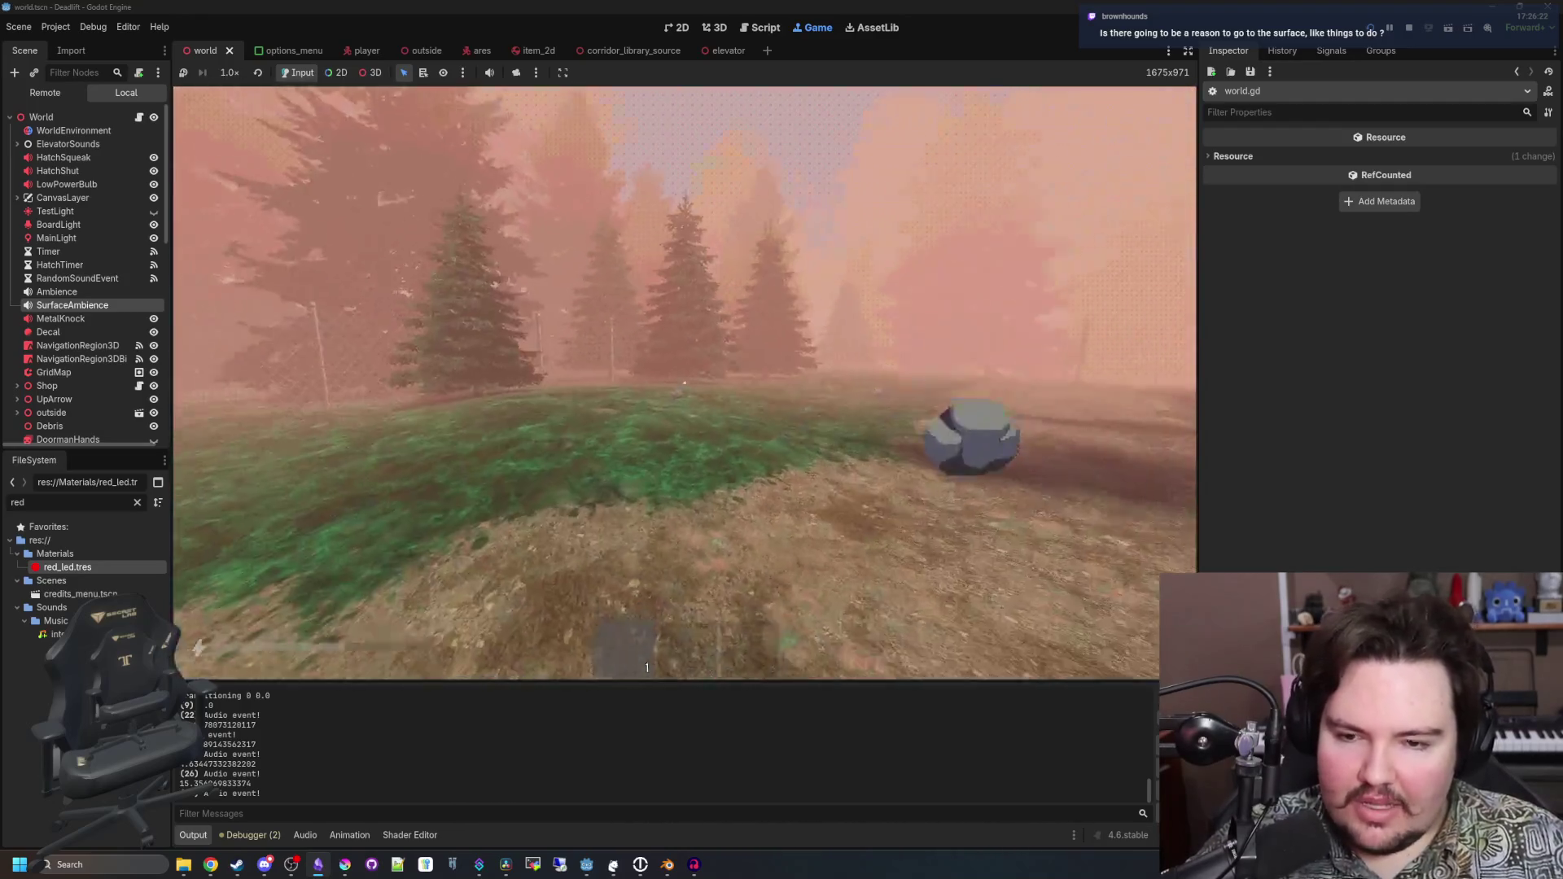
pyautogui.press('w')
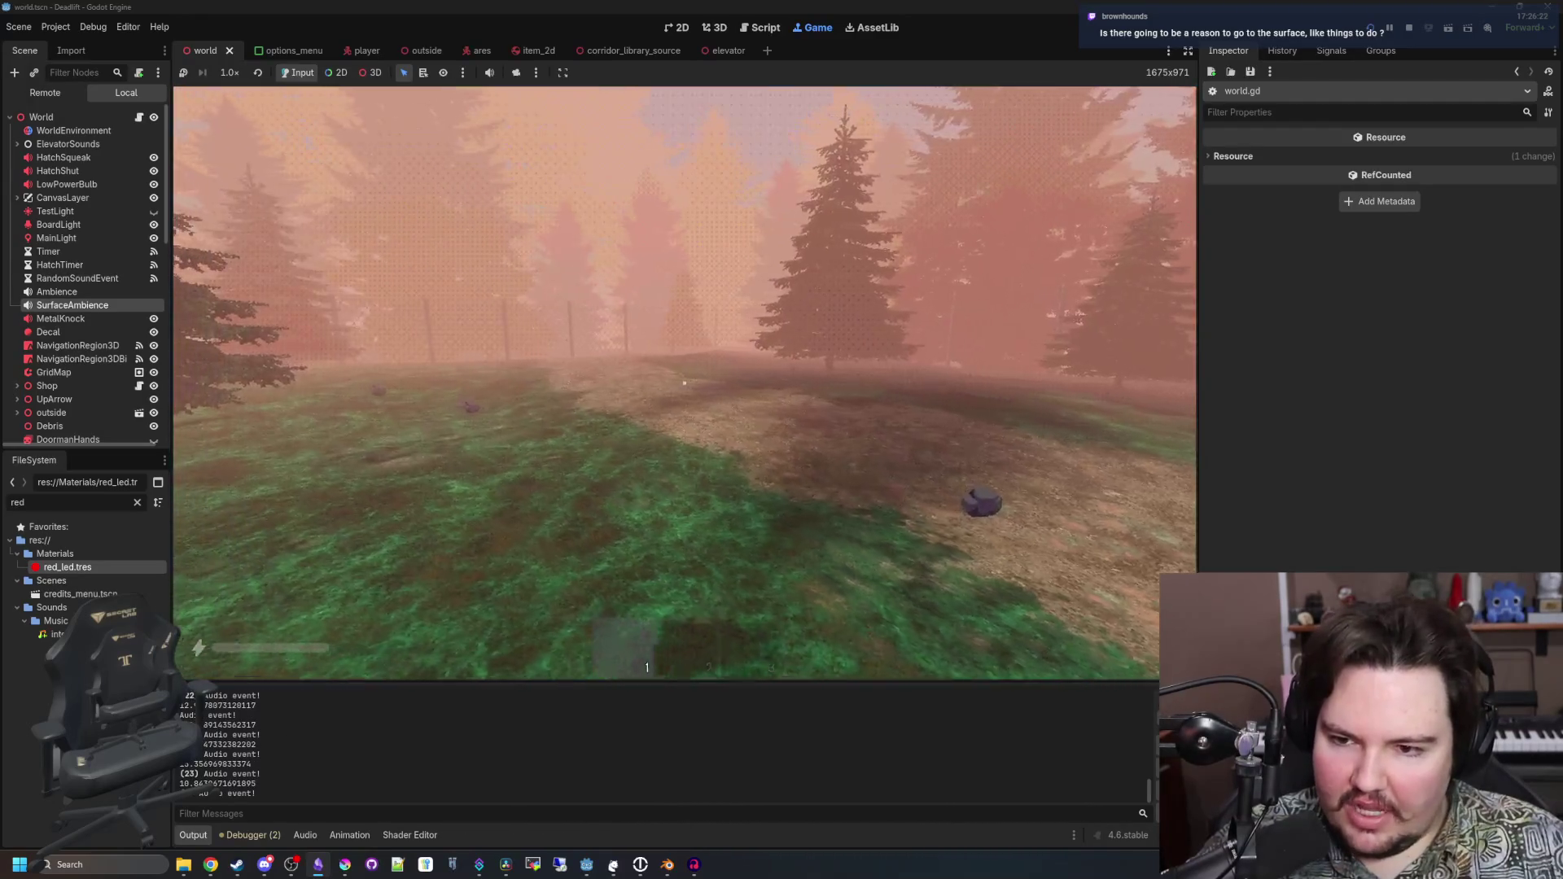
pyautogui.press('w')
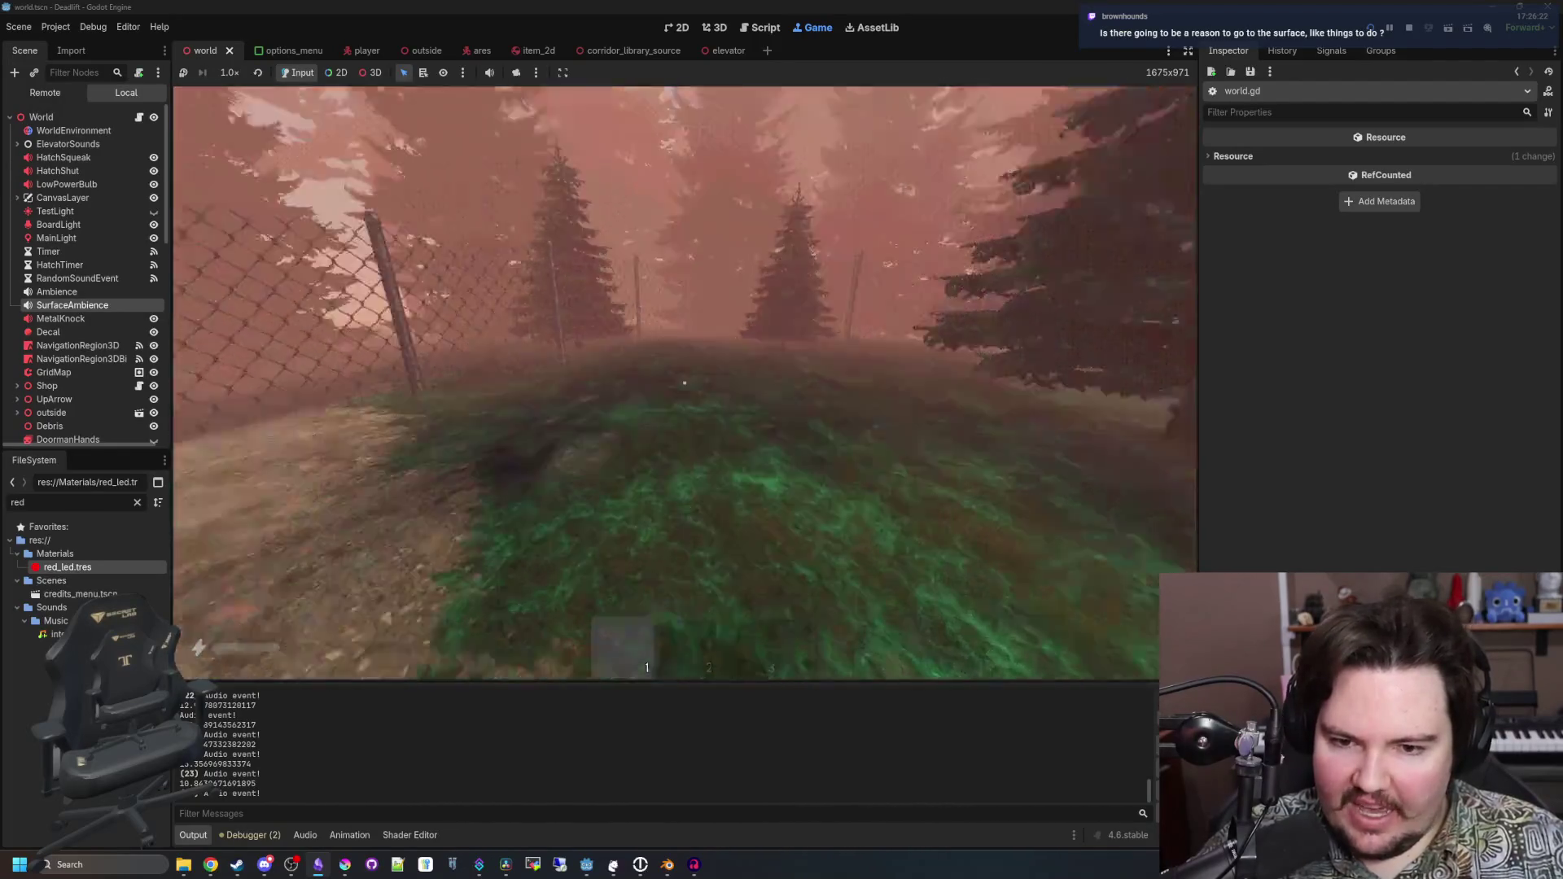
pyautogui.press('w')
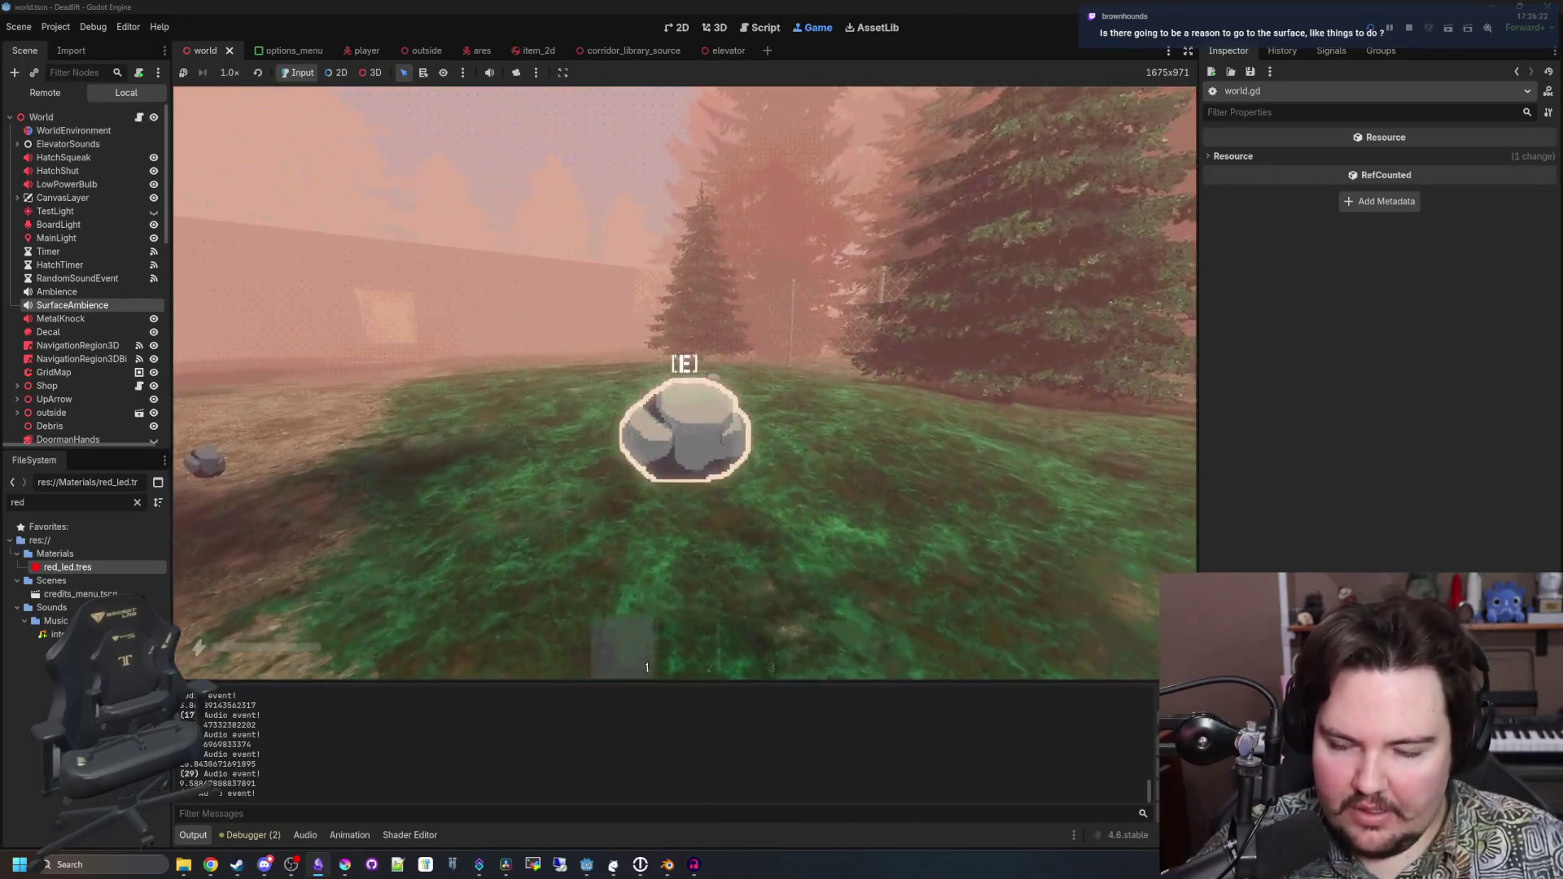
# Throw a rock, then sprint to the dirt clearing and pick up the large rock
pyautogui.click(685, 382)
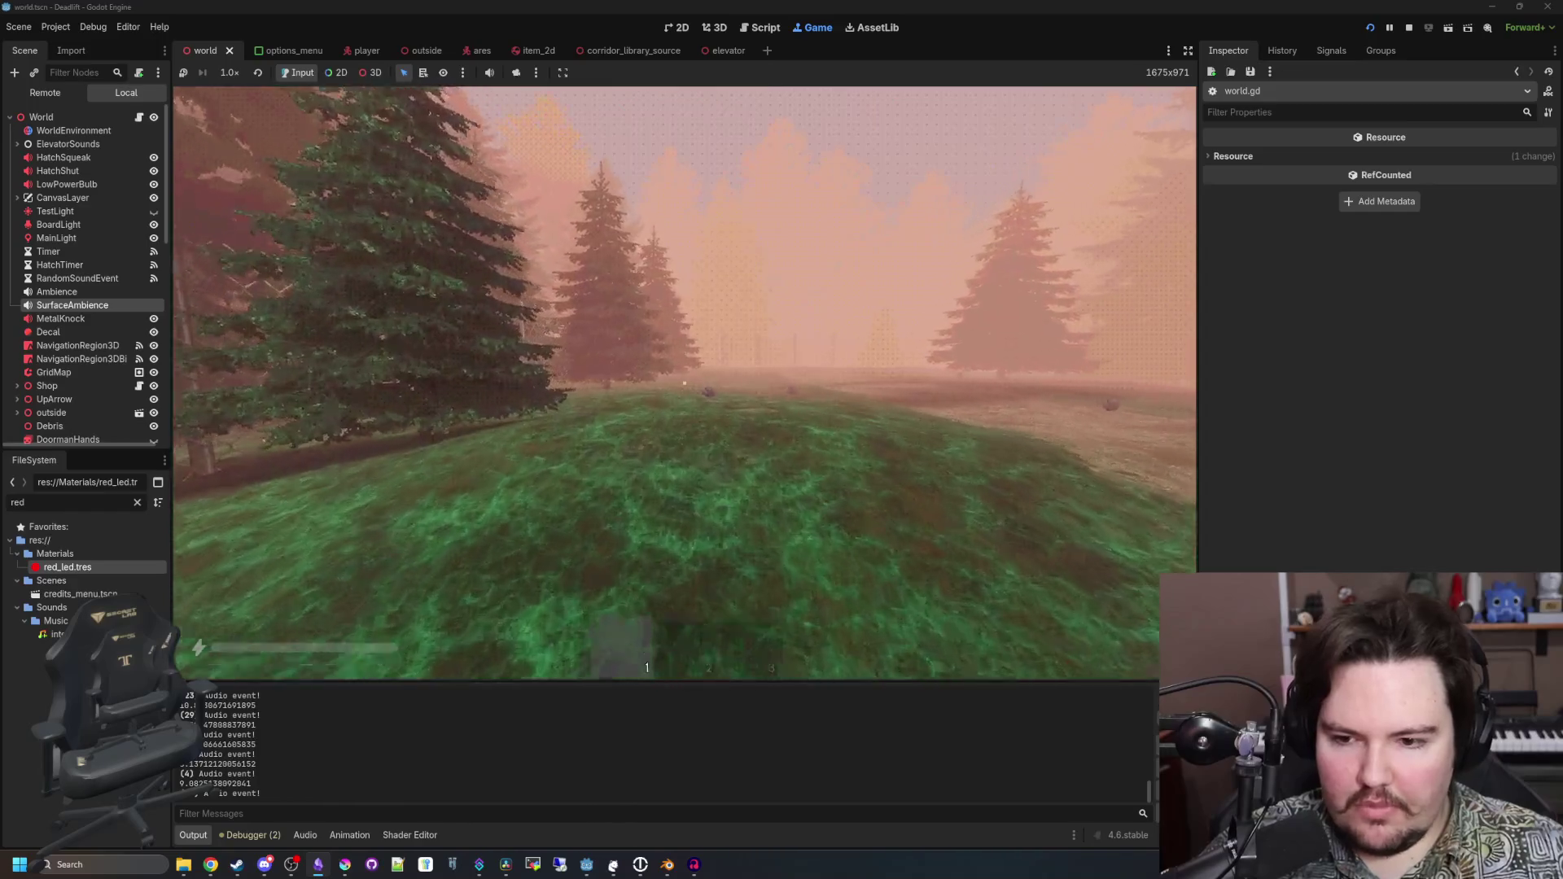
pyautogui.press('e')
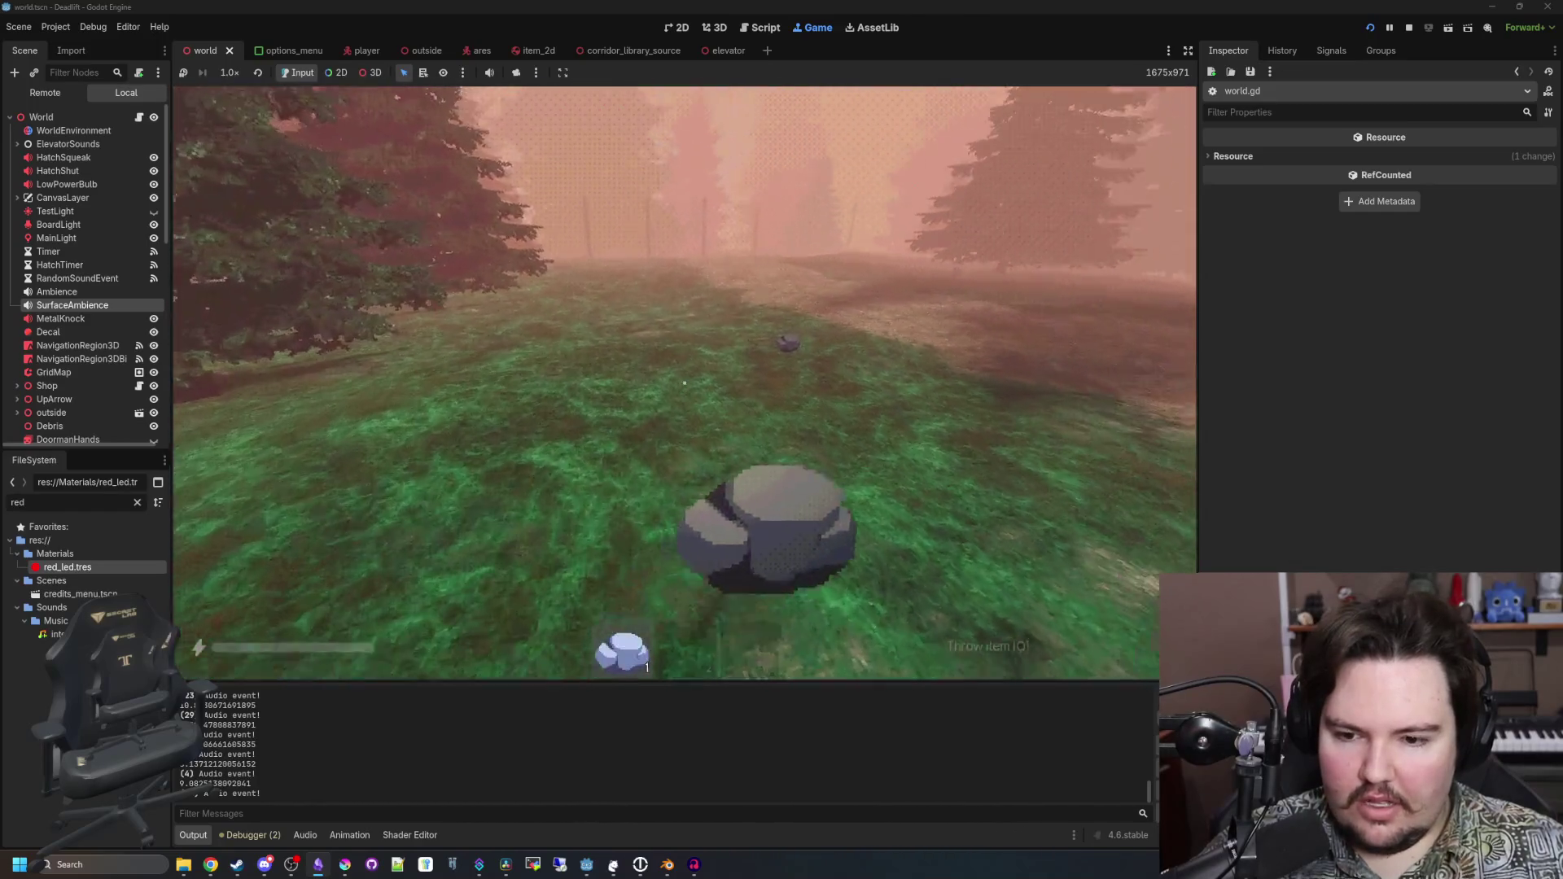
pyautogui.press('e')
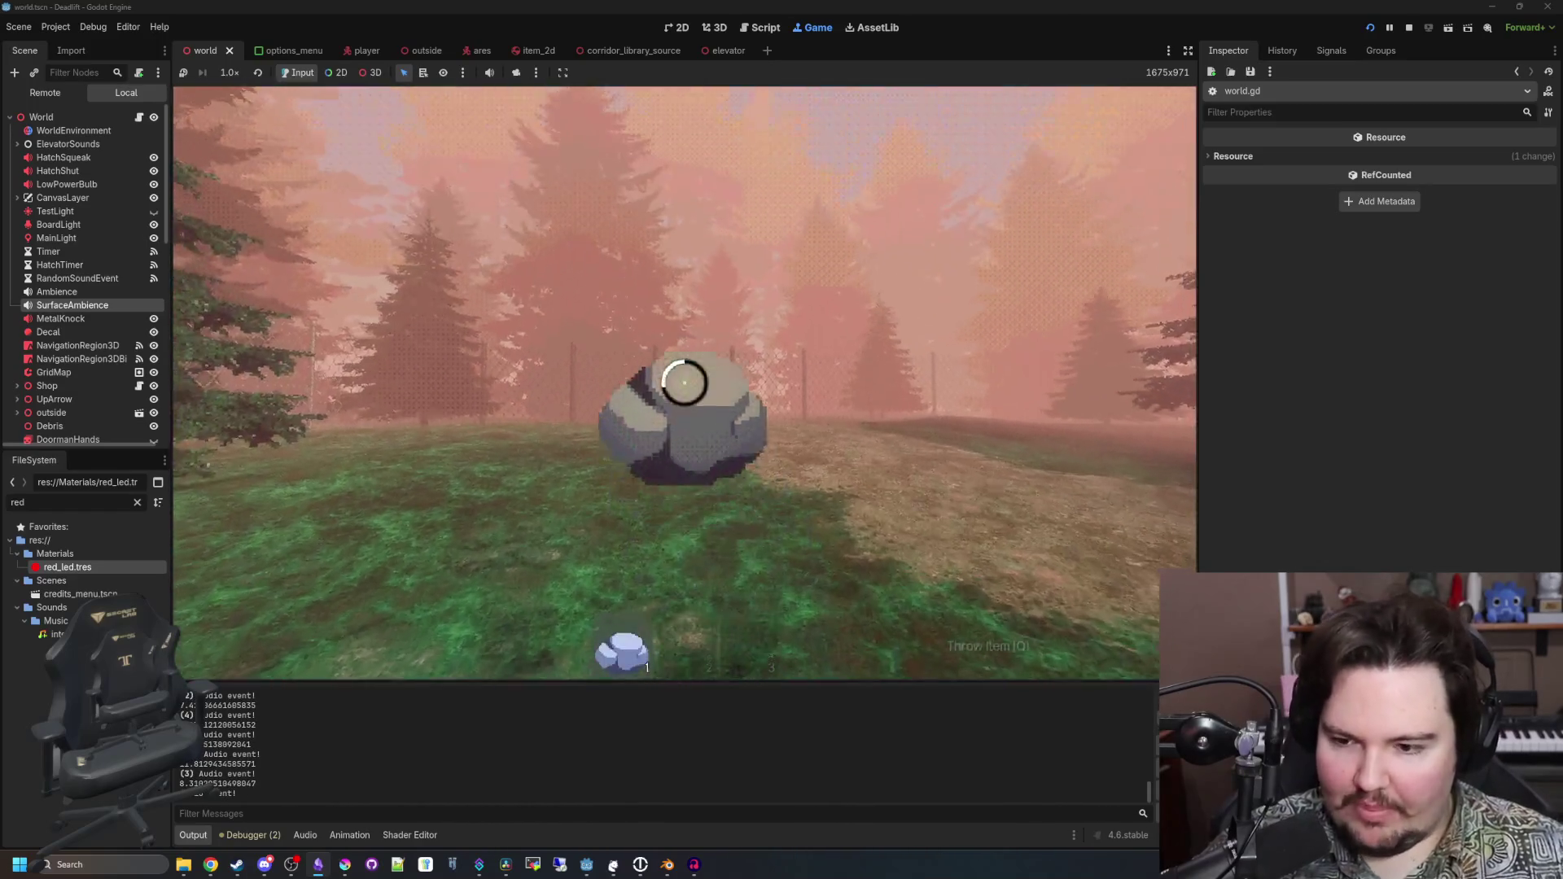
pyautogui.hotkey('shift', 'w')
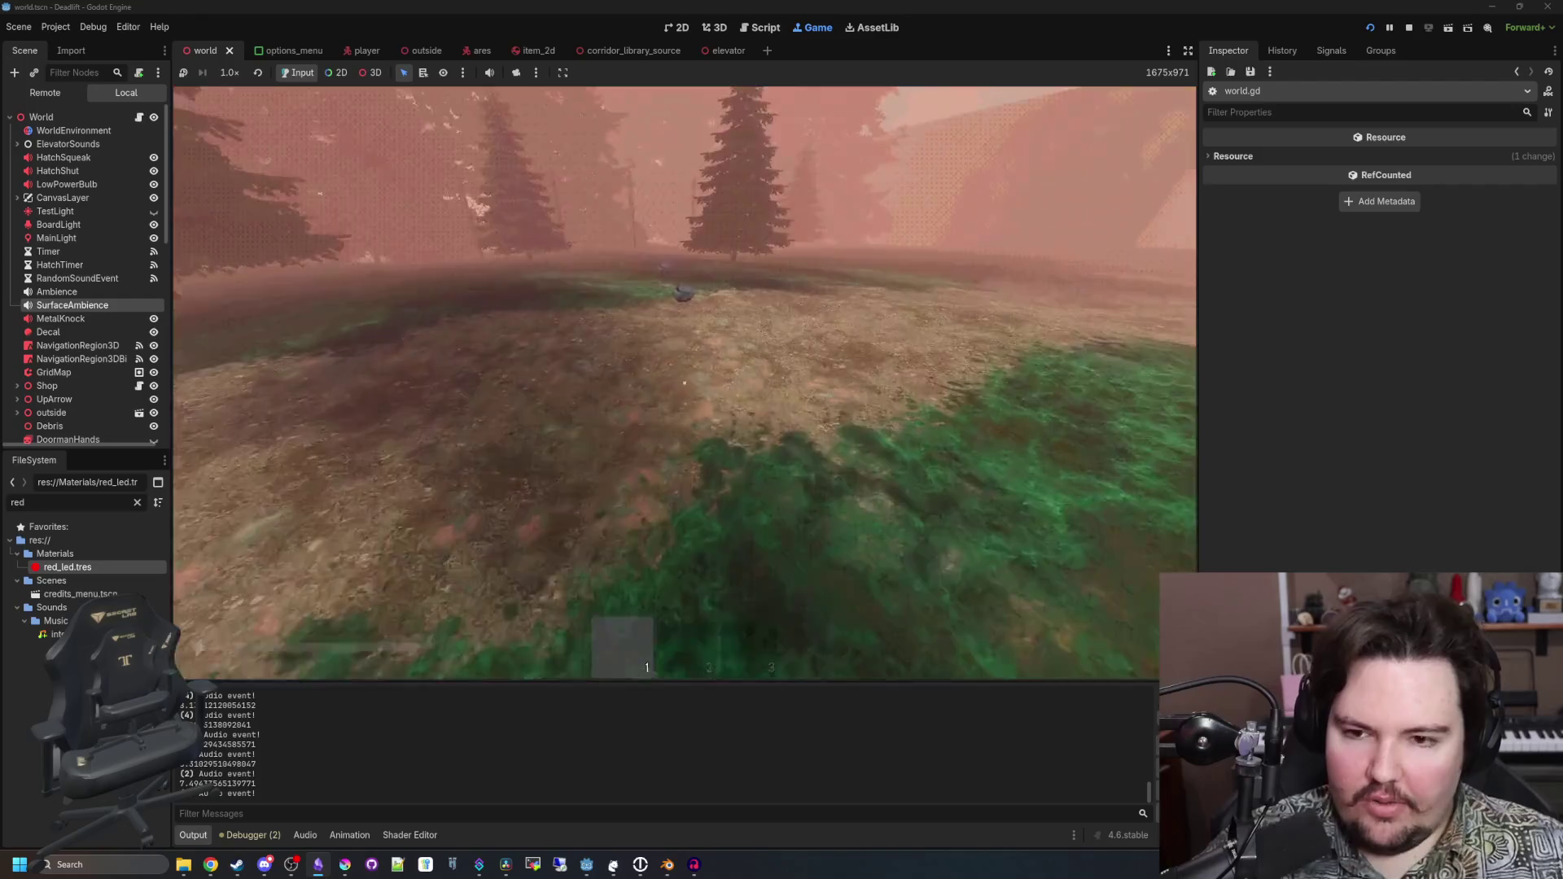
pyautogui.press('e')
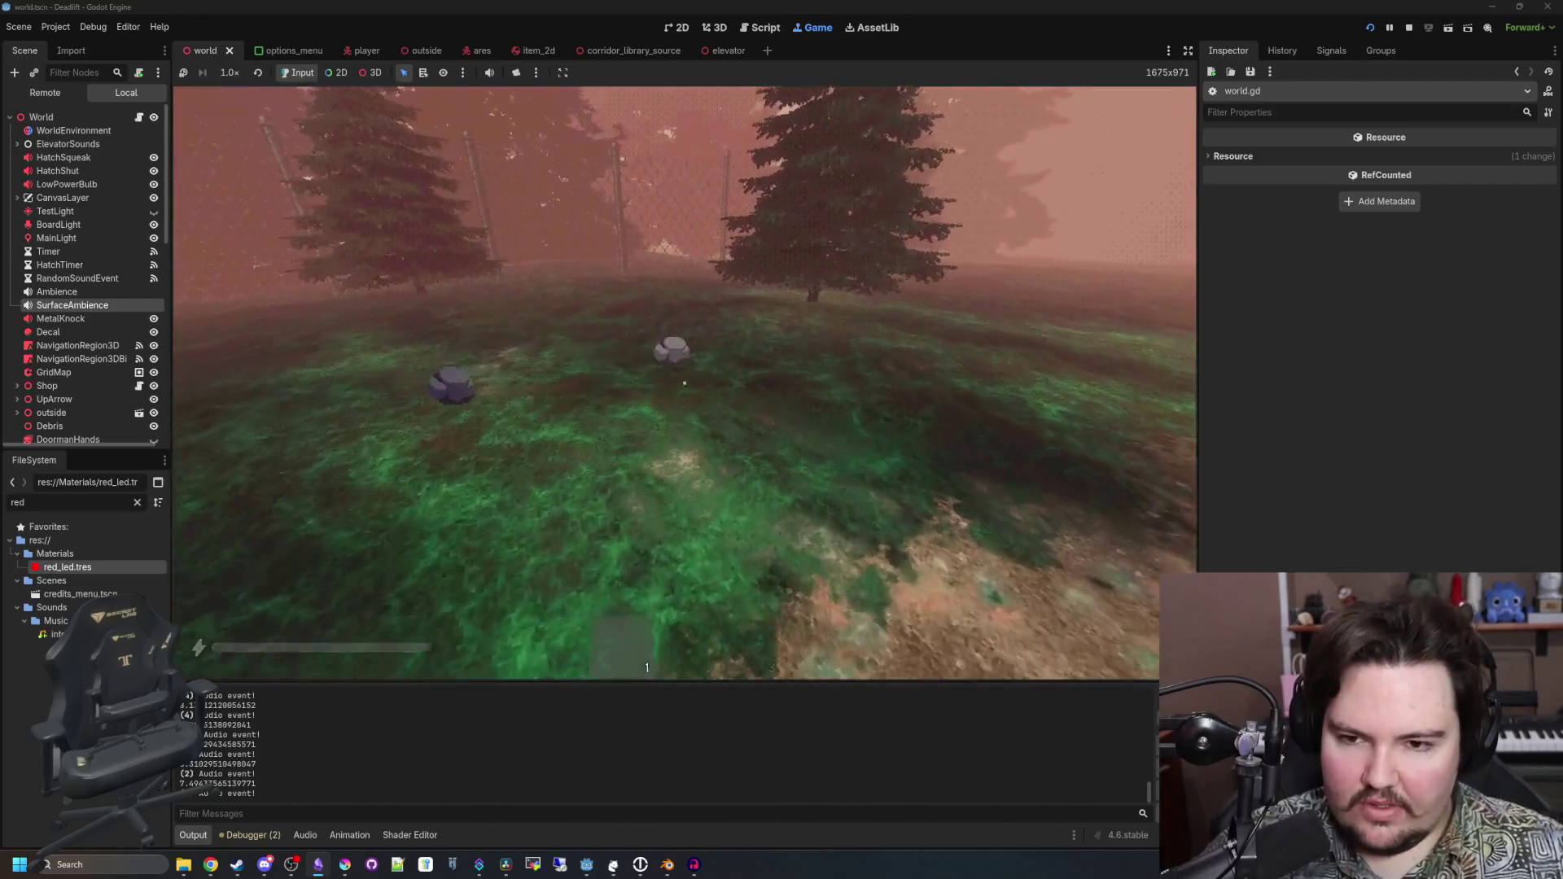
pyautogui.press('e')
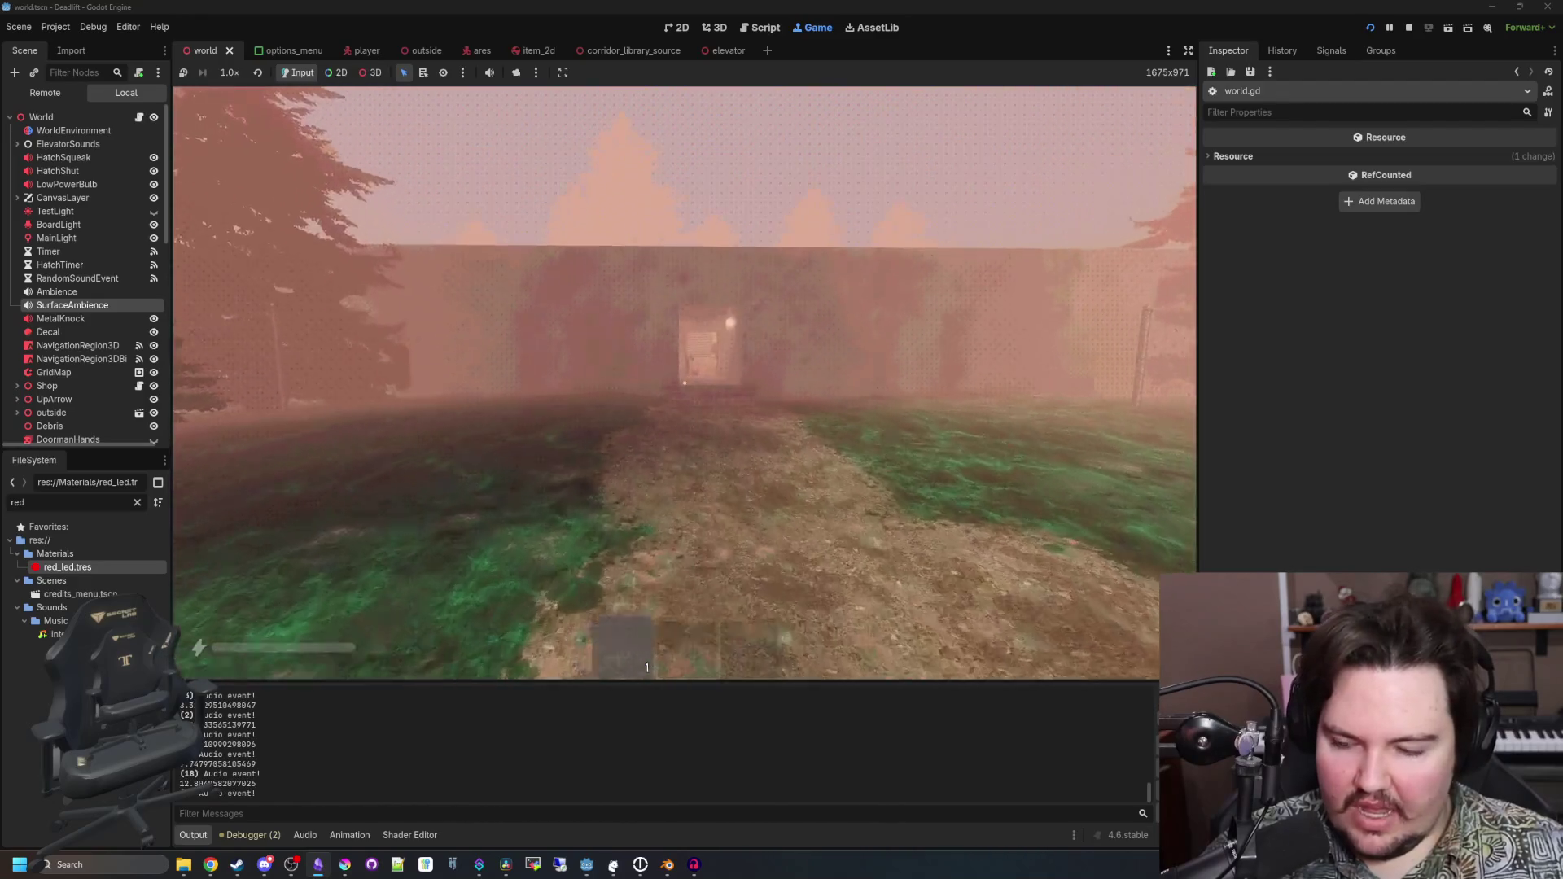
# Throw the rock onto the elevator room floor, walk out to the foggy path, and pause
pyautogui.press('w')
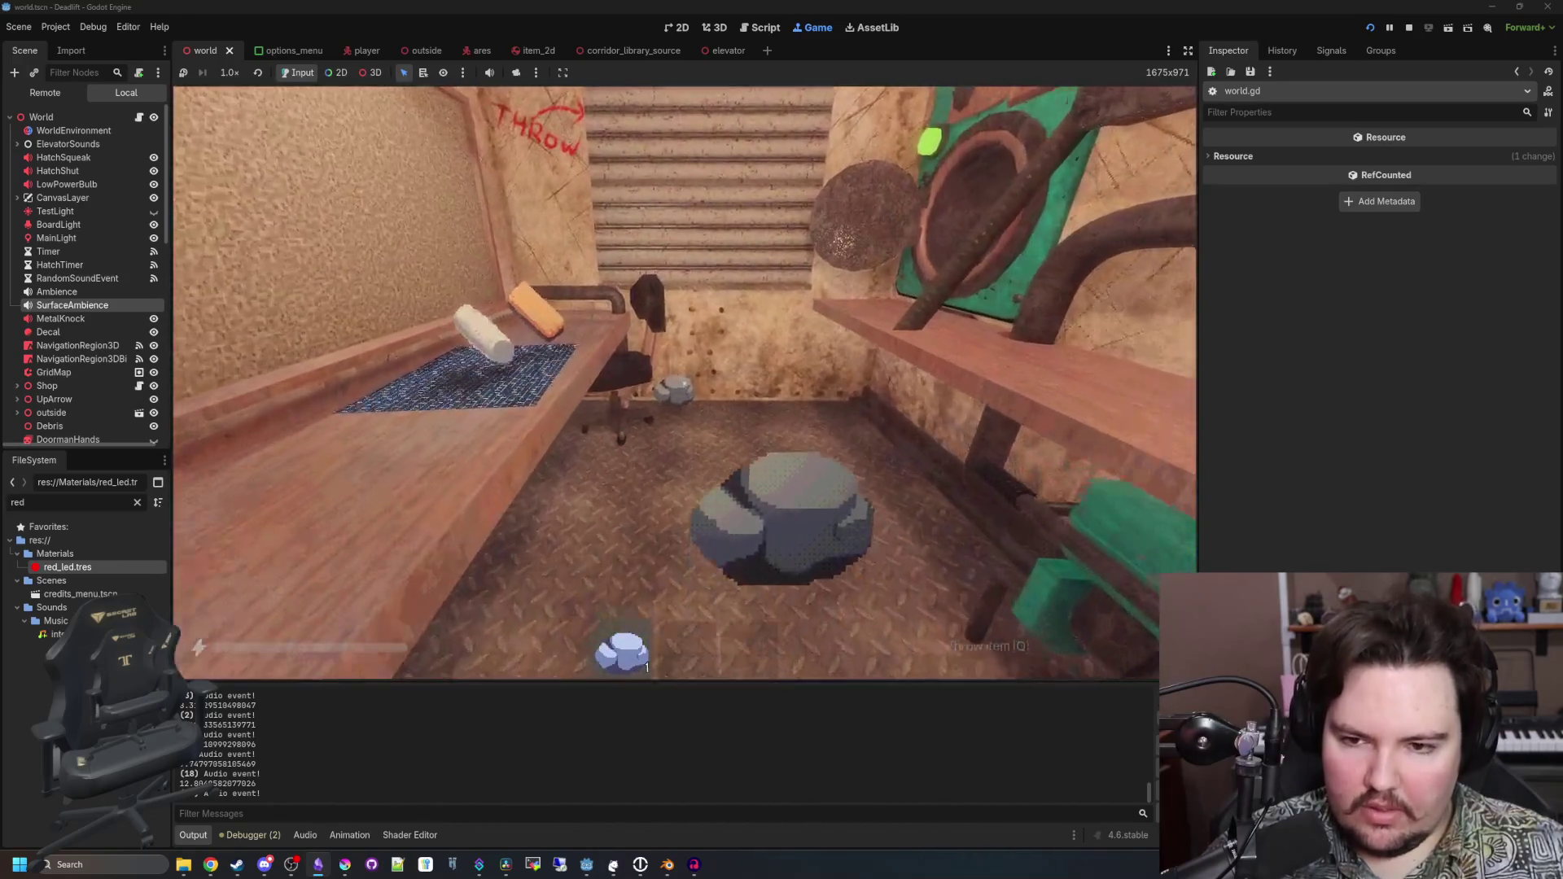
pyautogui.press('q')
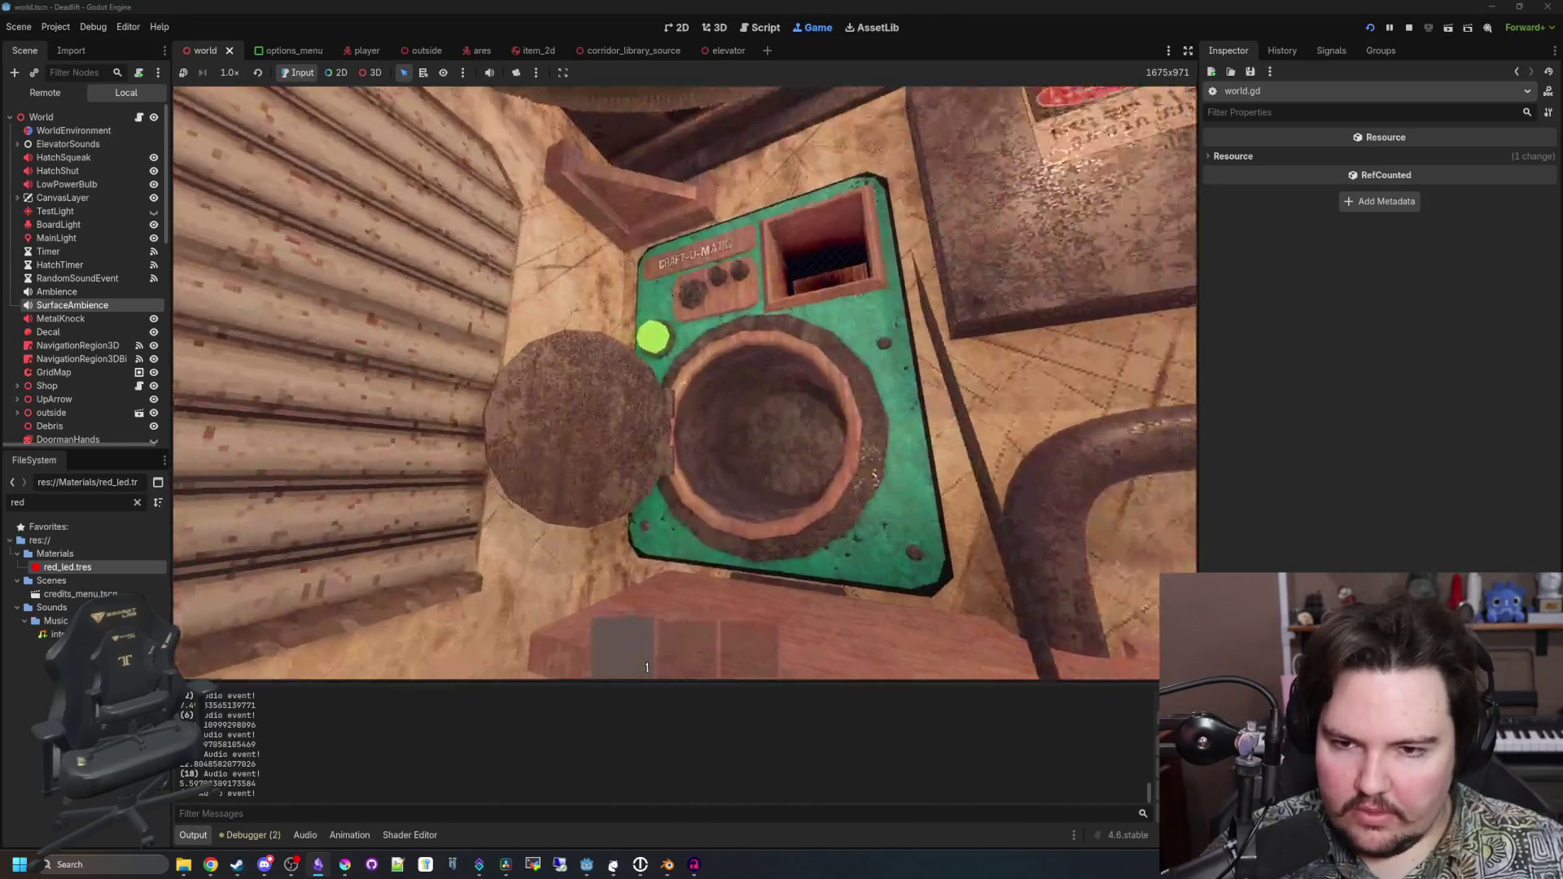
pyautogui.moveTo(684, 383)
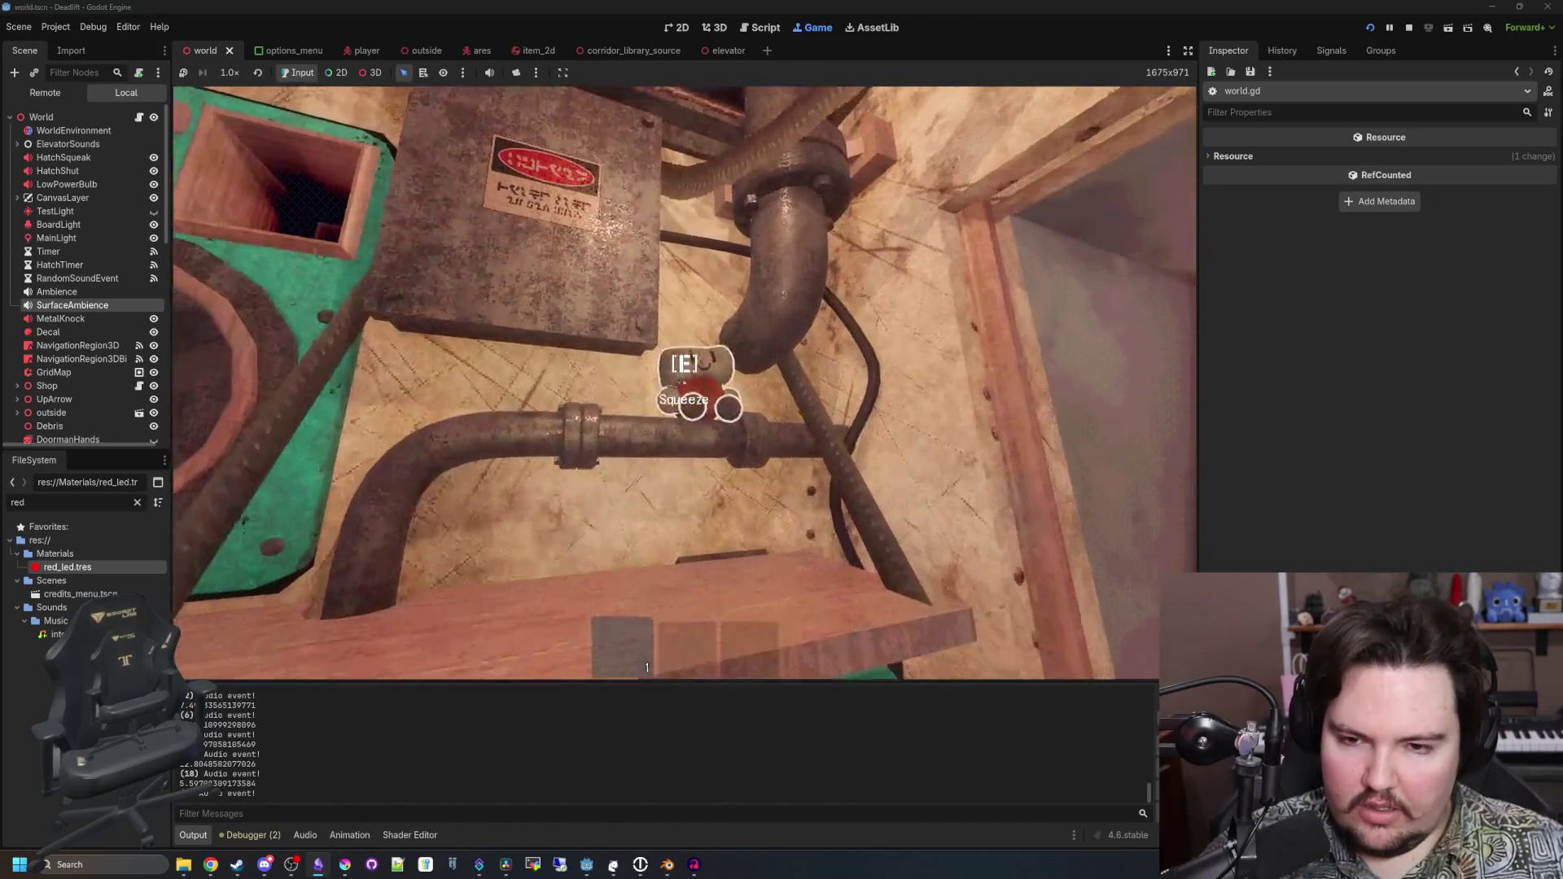
pyautogui.press('w')
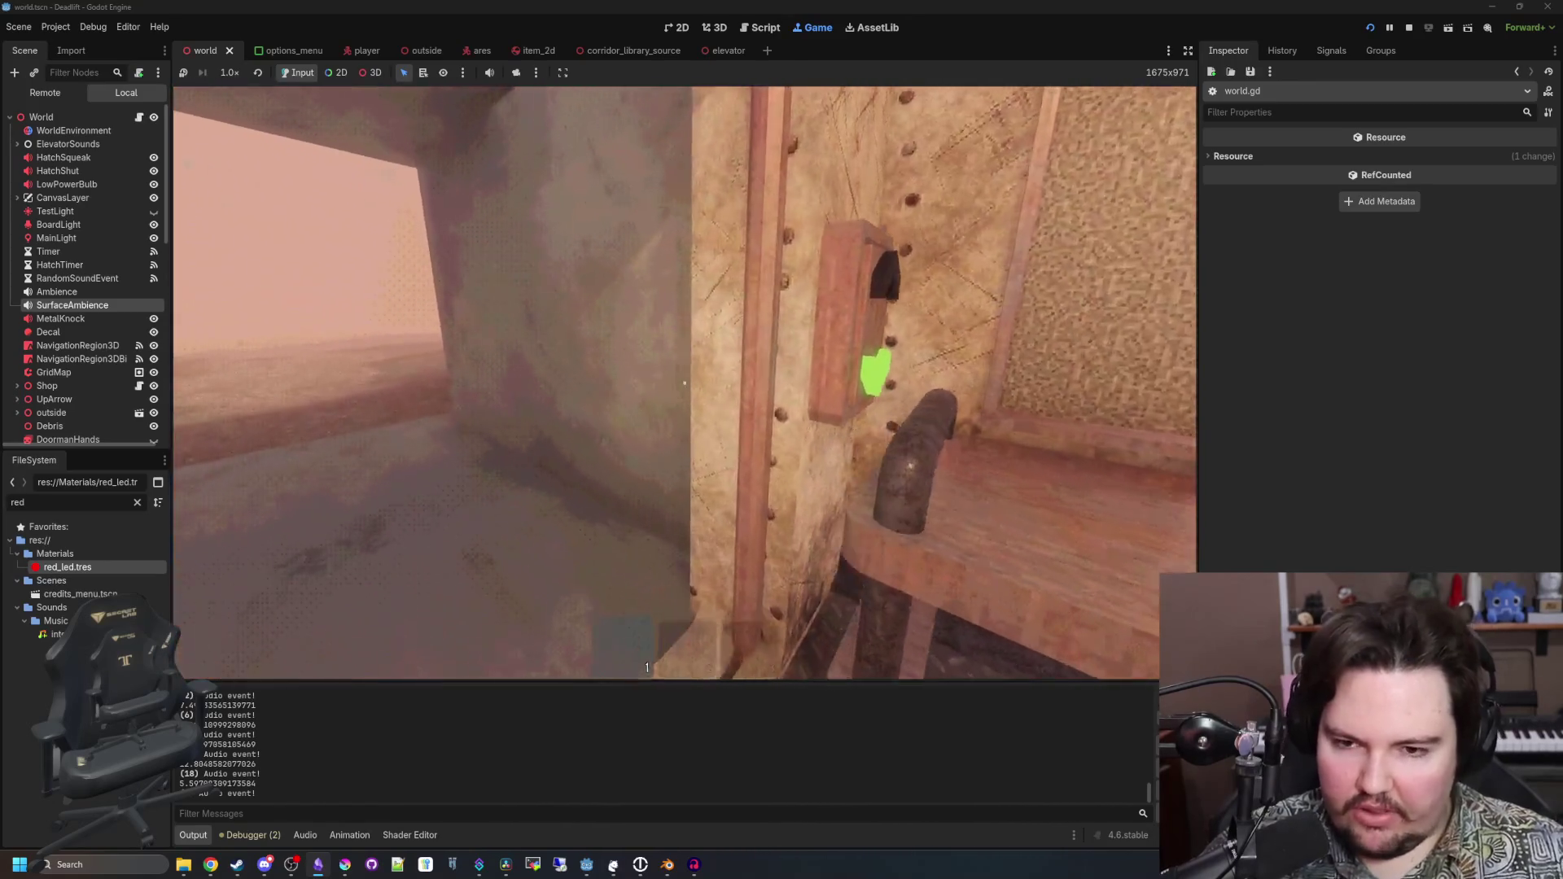
pyautogui.press('w')
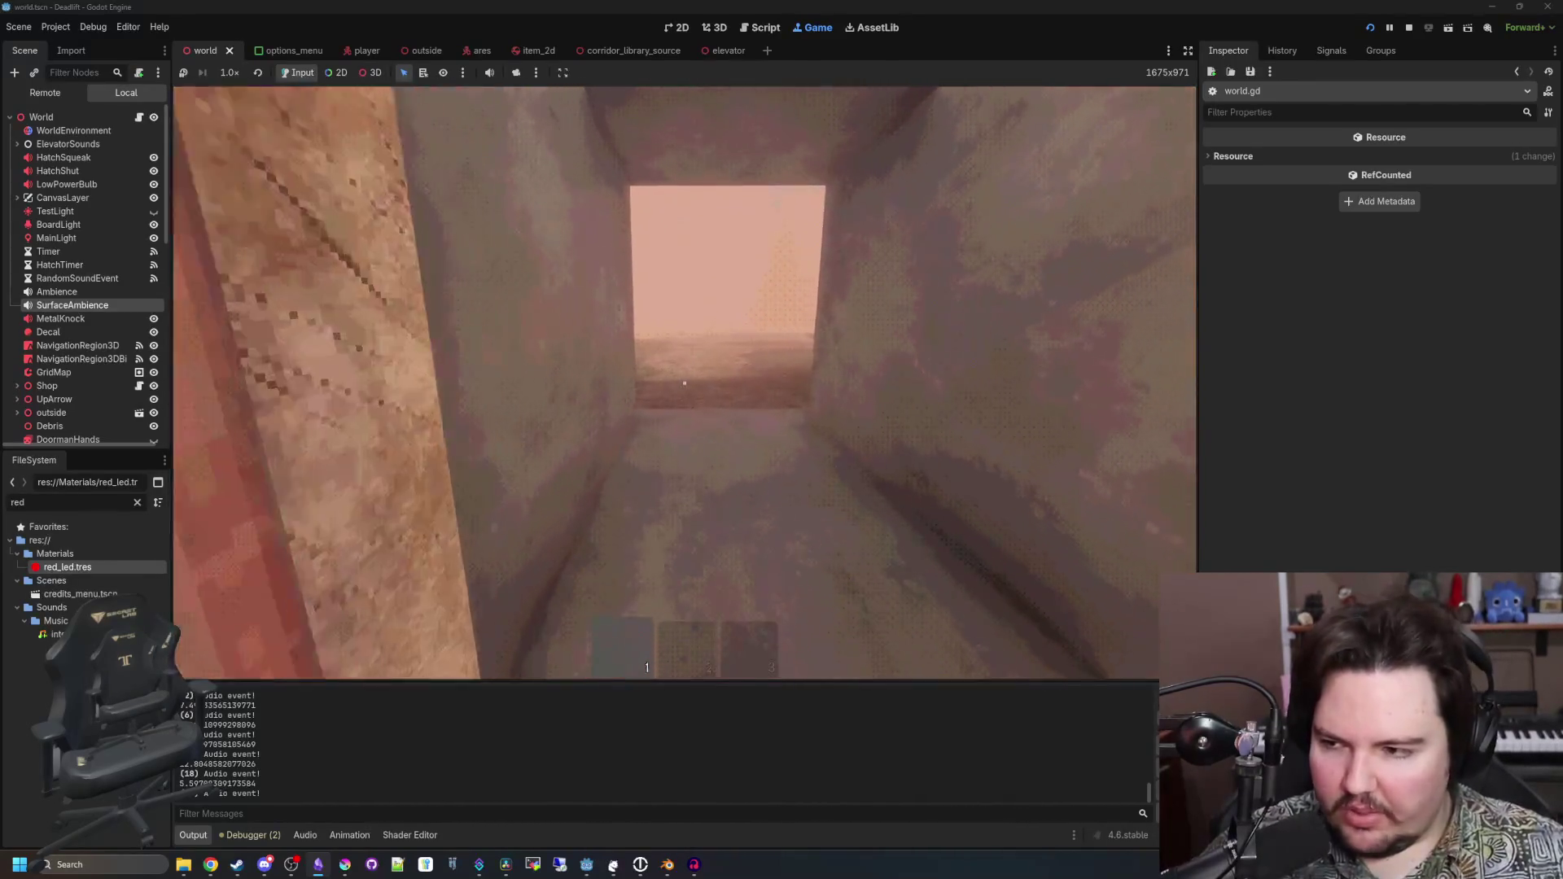
pyautogui.press('w')
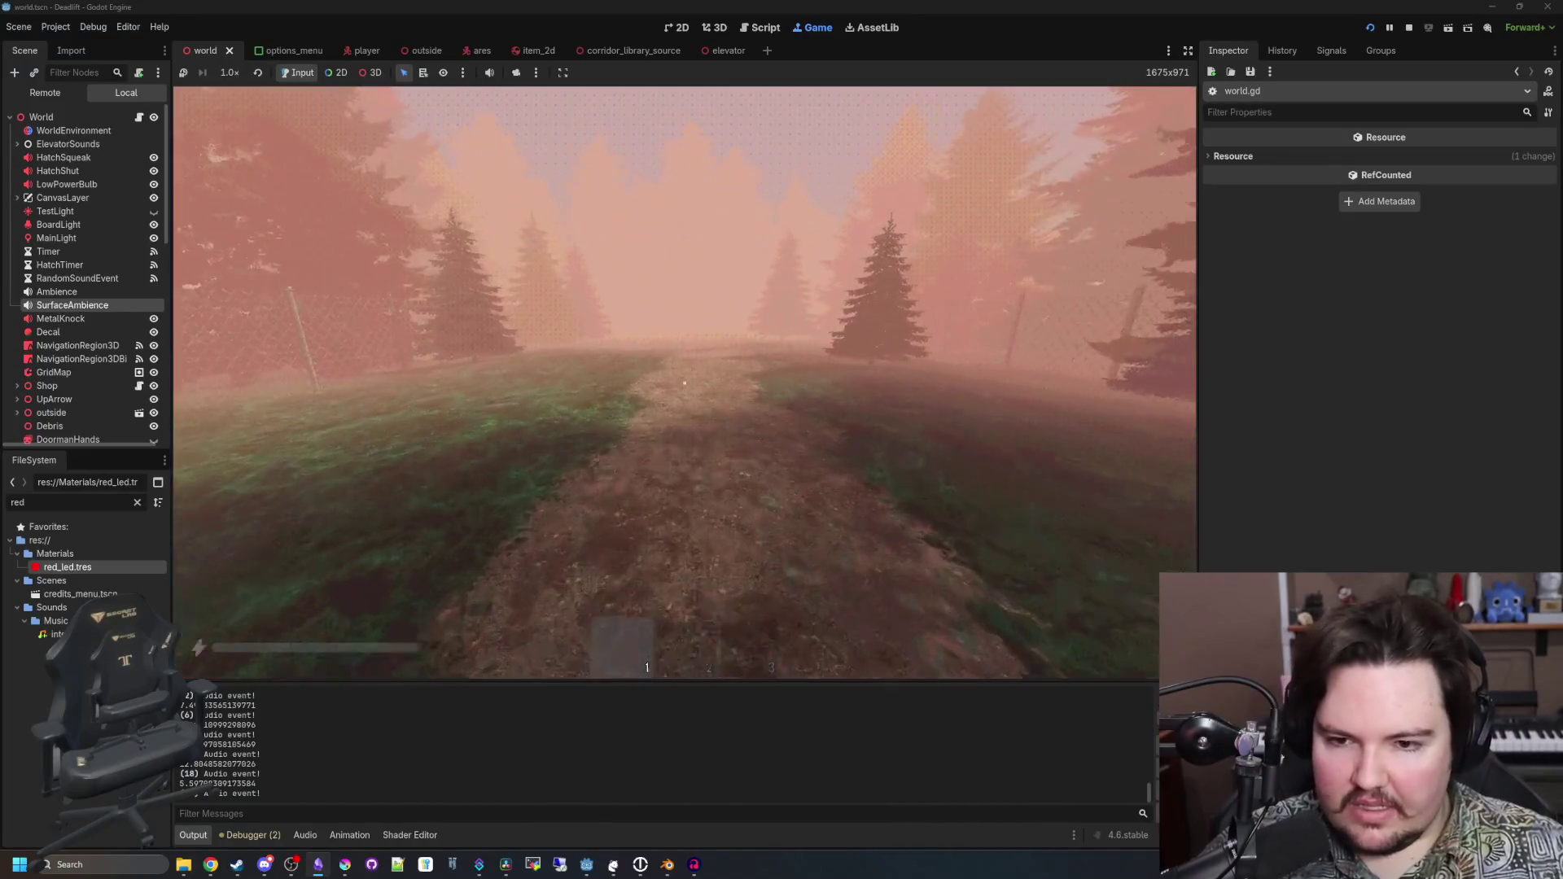
pyautogui.press('Escape')
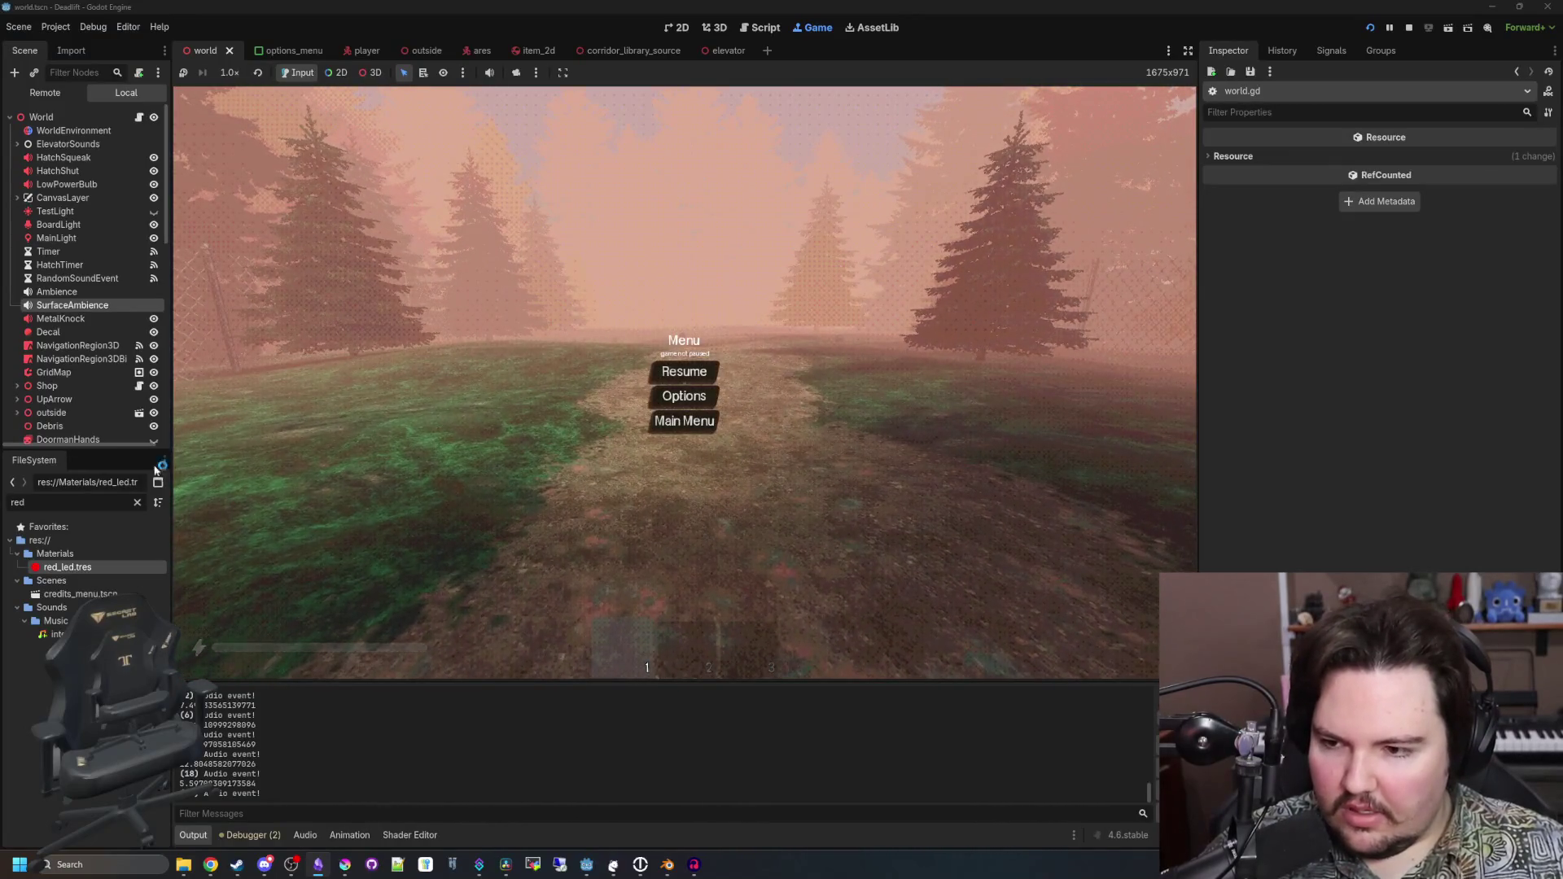
# Filter FileSystem for 'pond', stop the game with F8, and select pond_ambience.wav
pyautogui.click(137, 502)
pyautogui.write('pod')
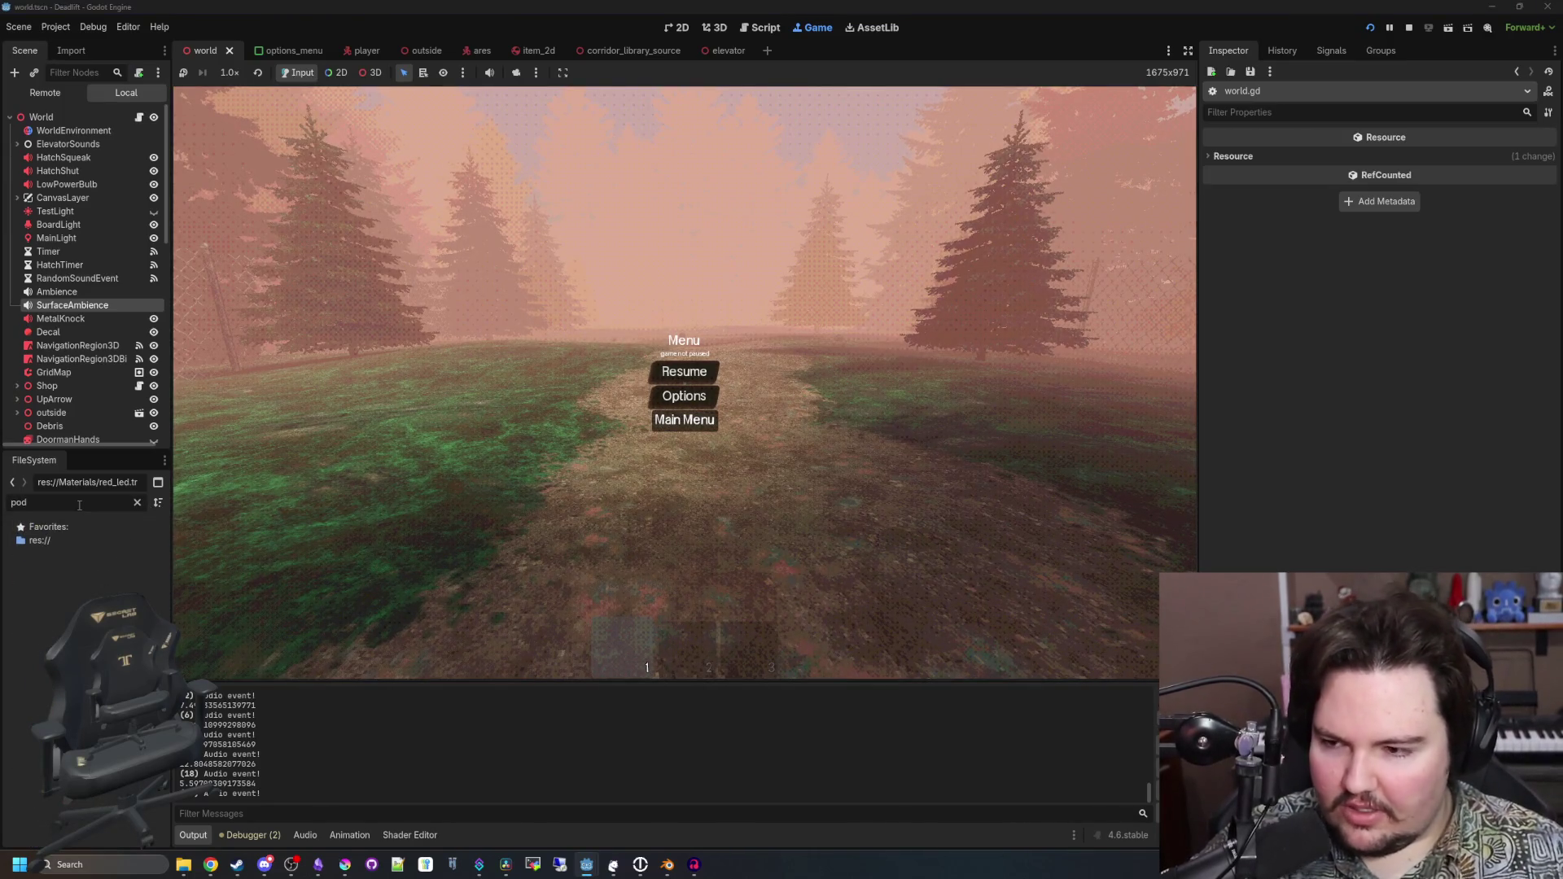
pyautogui.press('BackSpace')
pyautogui.write('nd')
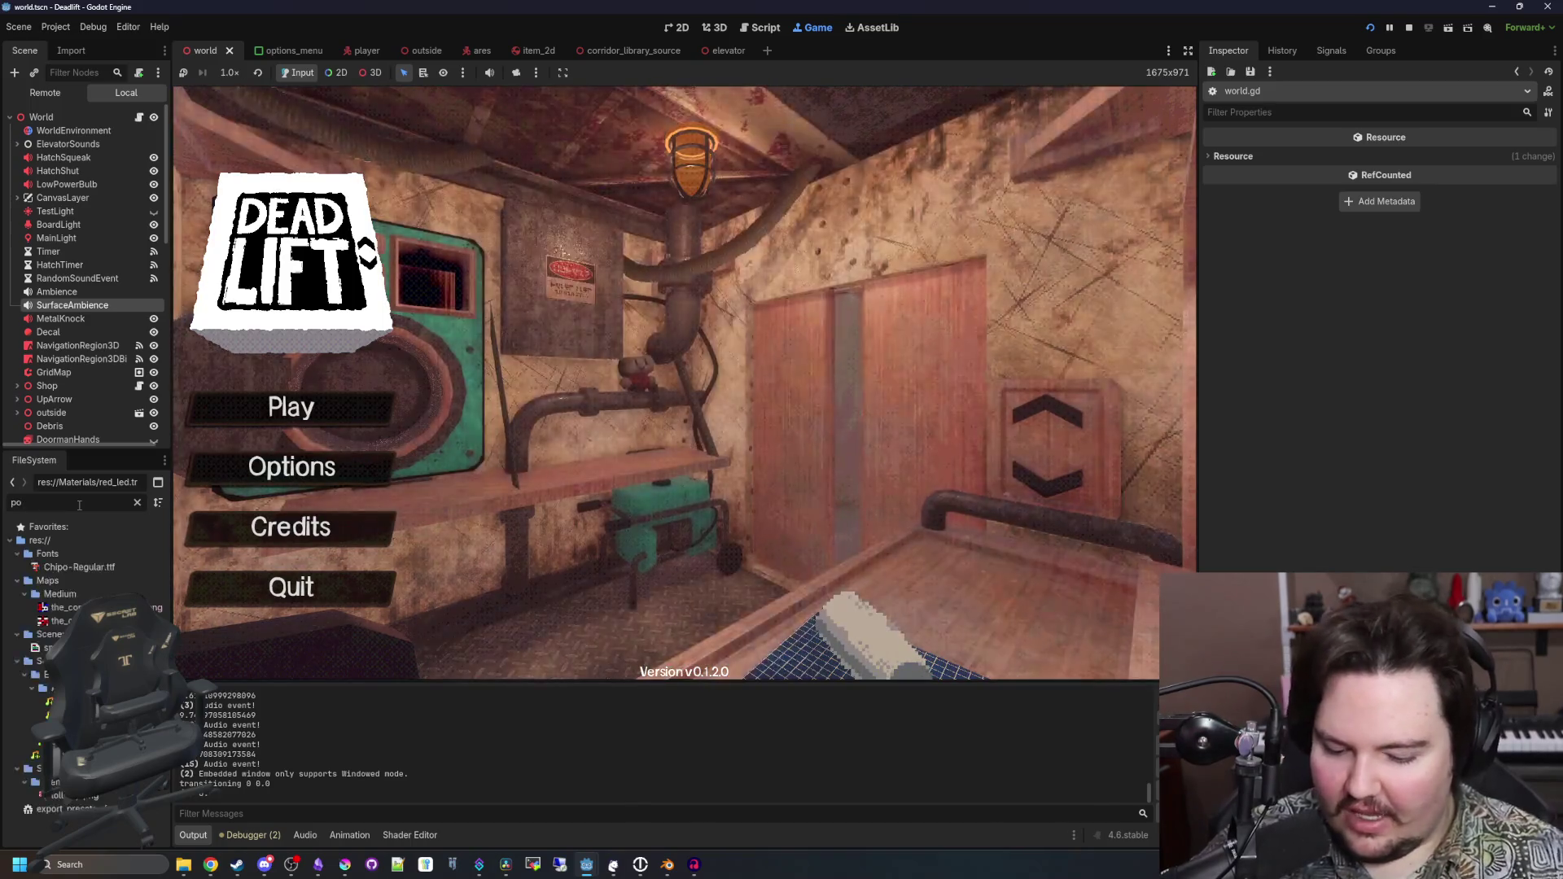
pyautogui.press('F8')
pyautogui.click(82, 566)
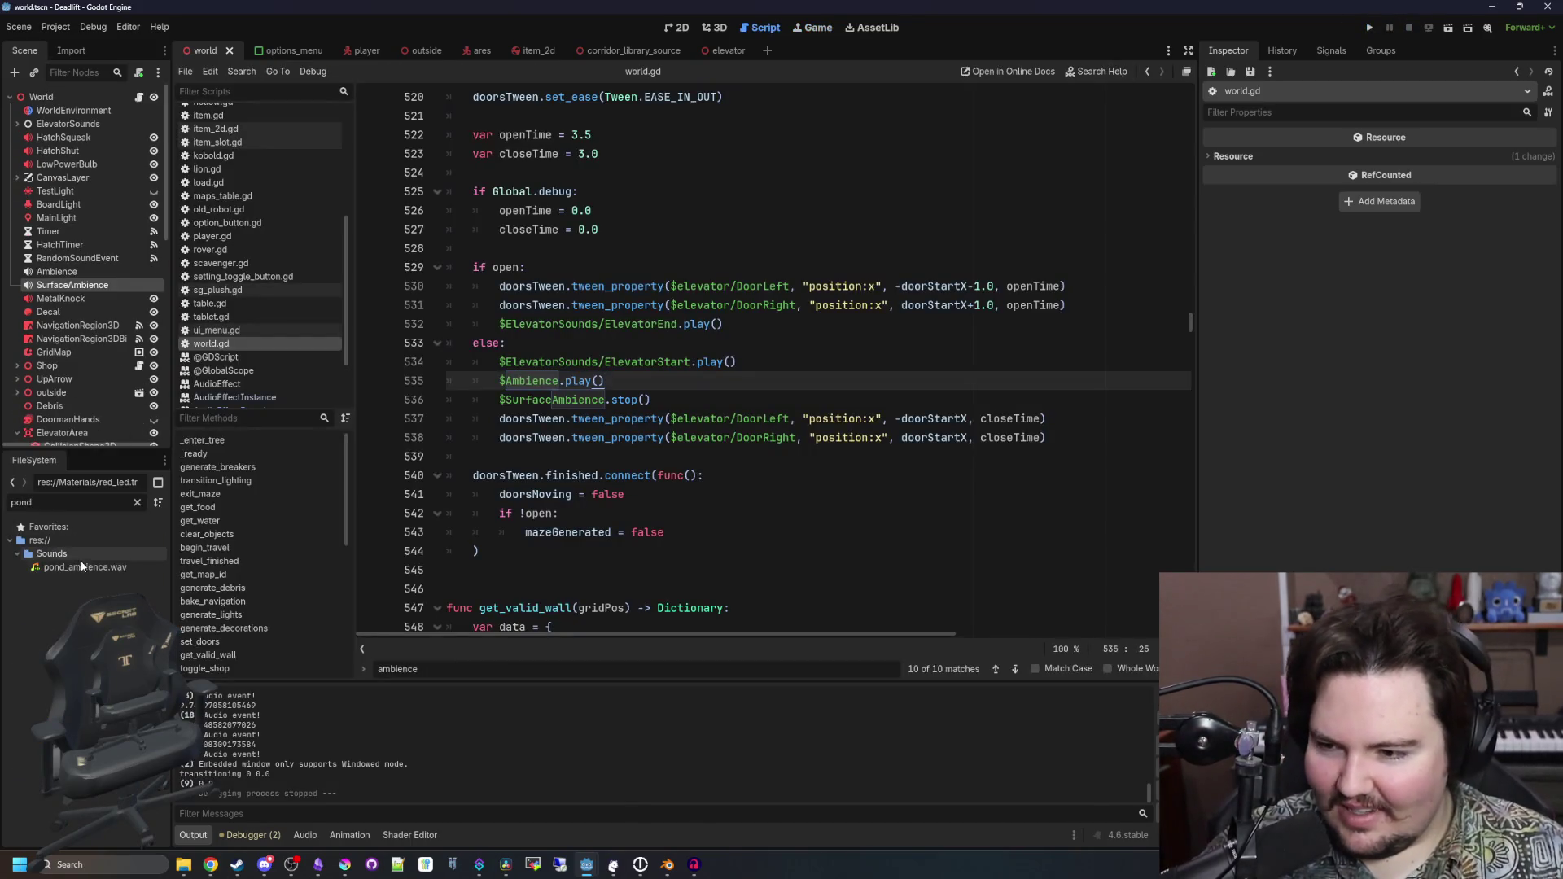
# Set pond_ambience.wav's import Loop Mode to Forward and reimport it
pyautogui.click(72, 50)
pyautogui.click(122, 260)
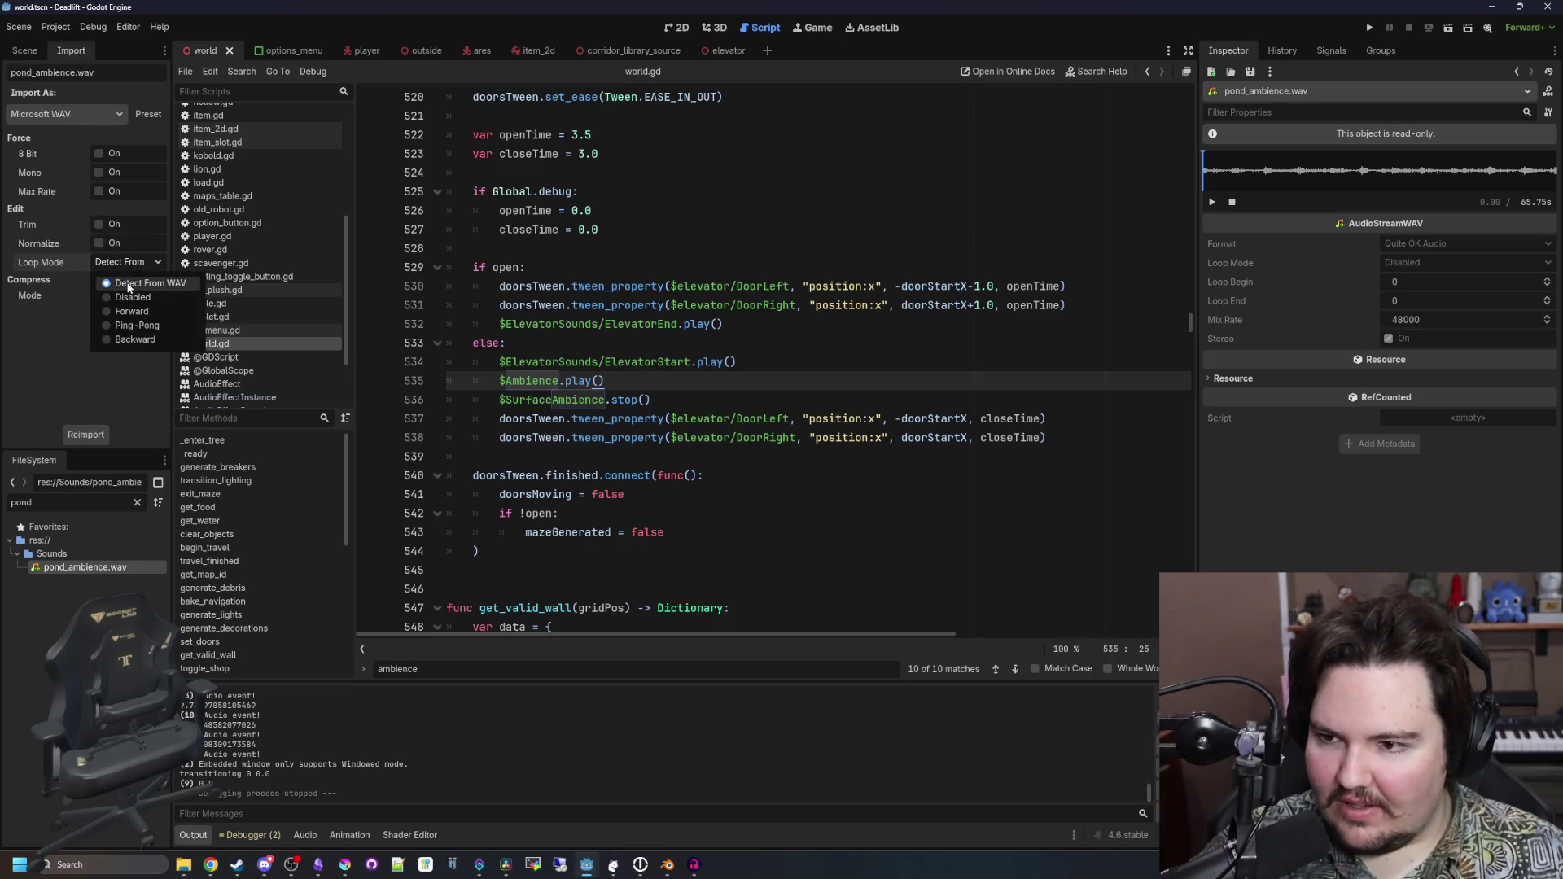
pyautogui.click(122, 310)
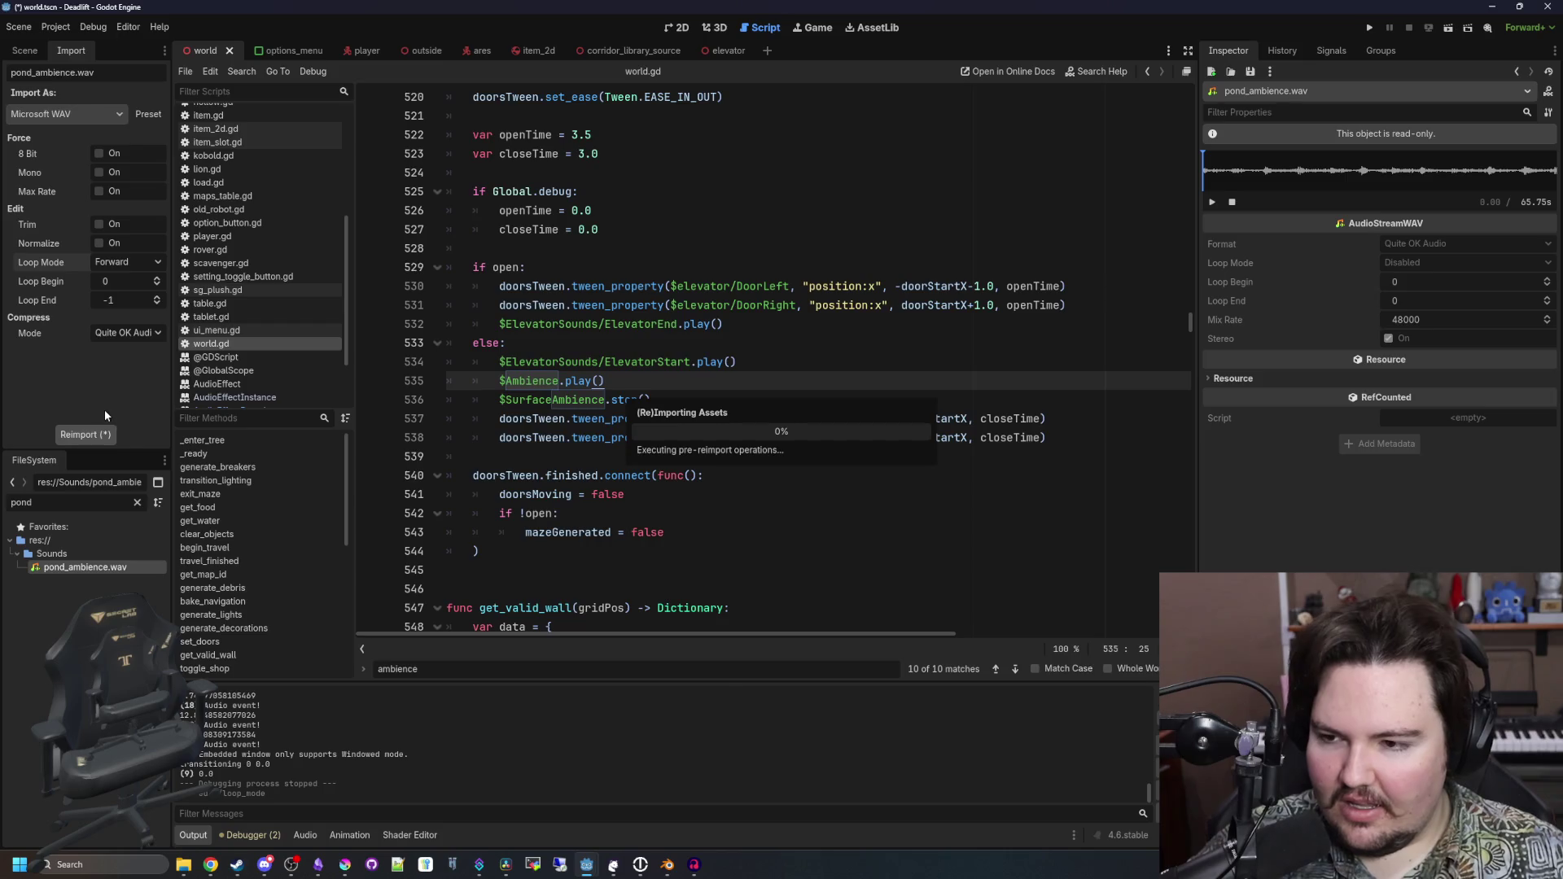
pyautogui.click(585, 245)
# Save the scene, and save again after placing the caret in the script
pyautogui.hotkey('ctrl', 's')
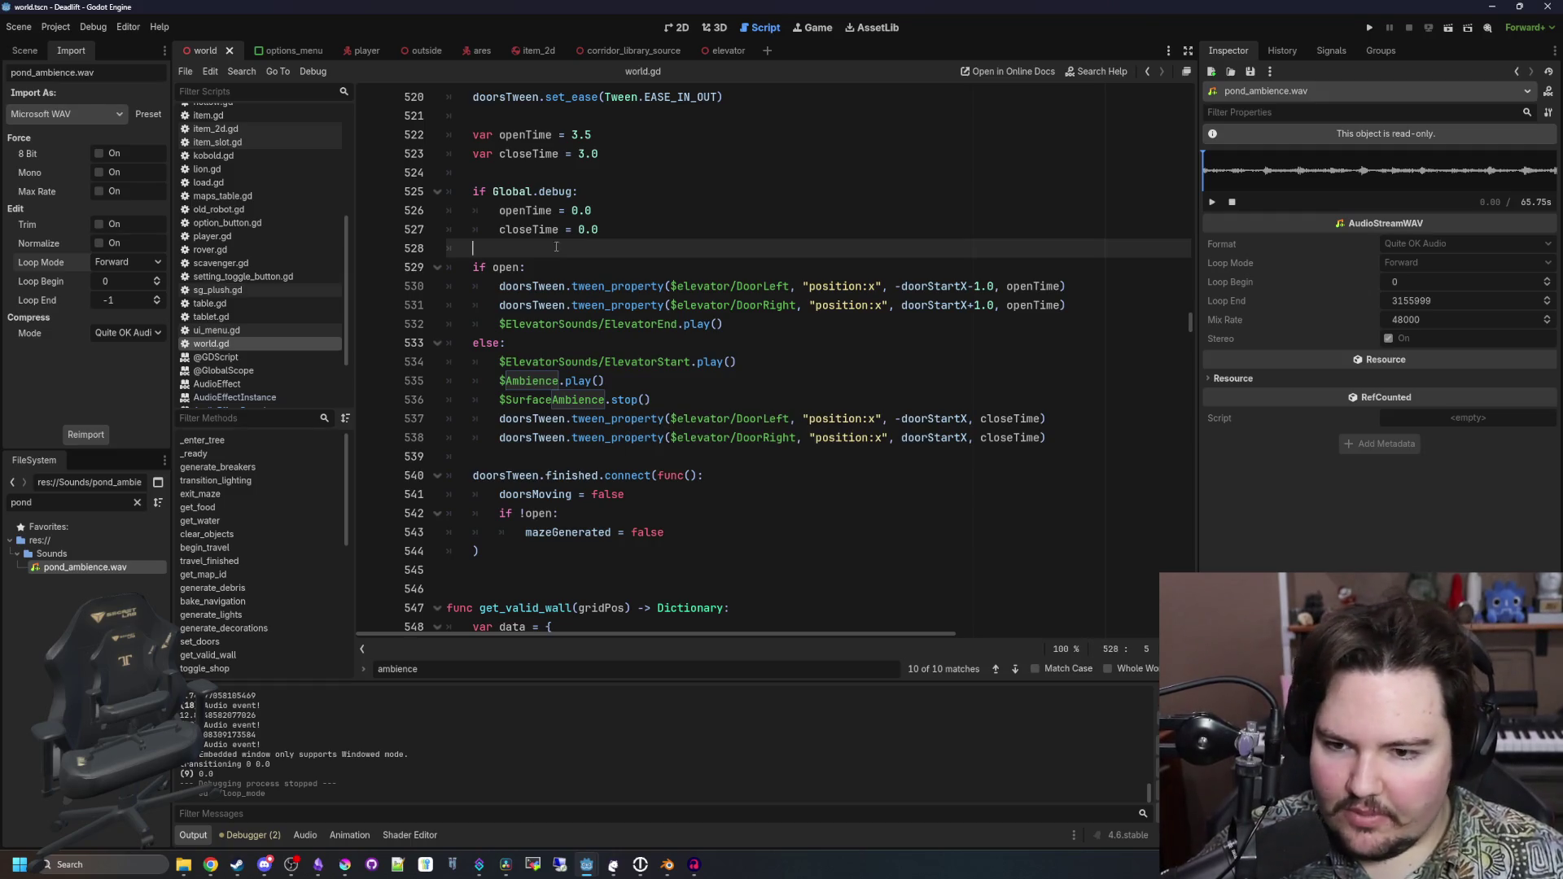
pyautogui.scroll(-3, 606, 460)
pyautogui.click(504, 400)
pyautogui.hotkey('ctrl', 's')
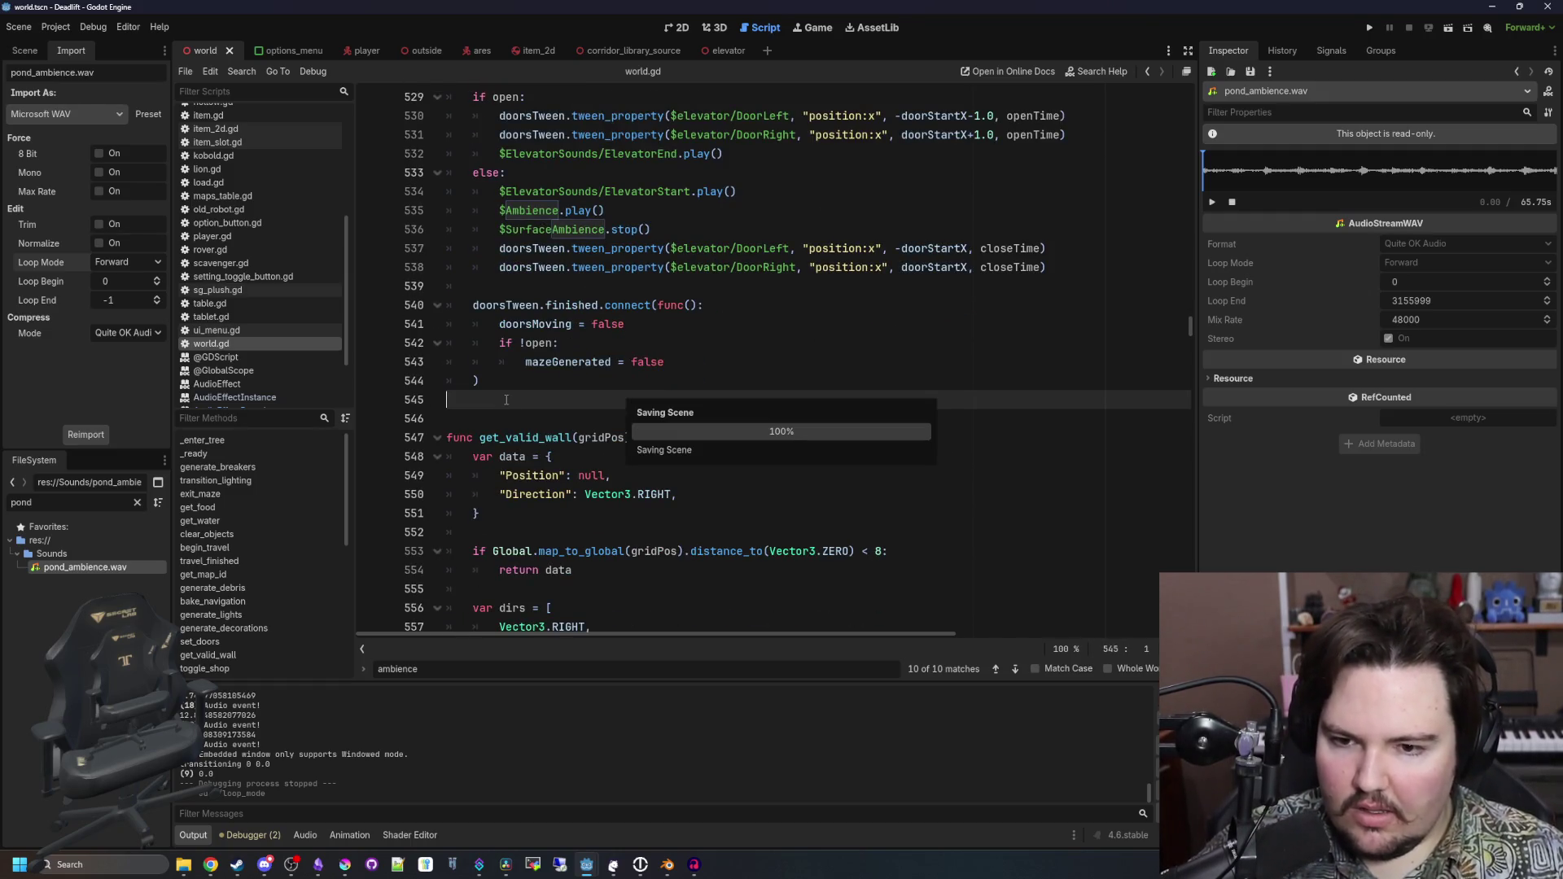
pyautogui.scroll(-5, 502, 399)
pyautogui.scroll(-13, 502, 399)
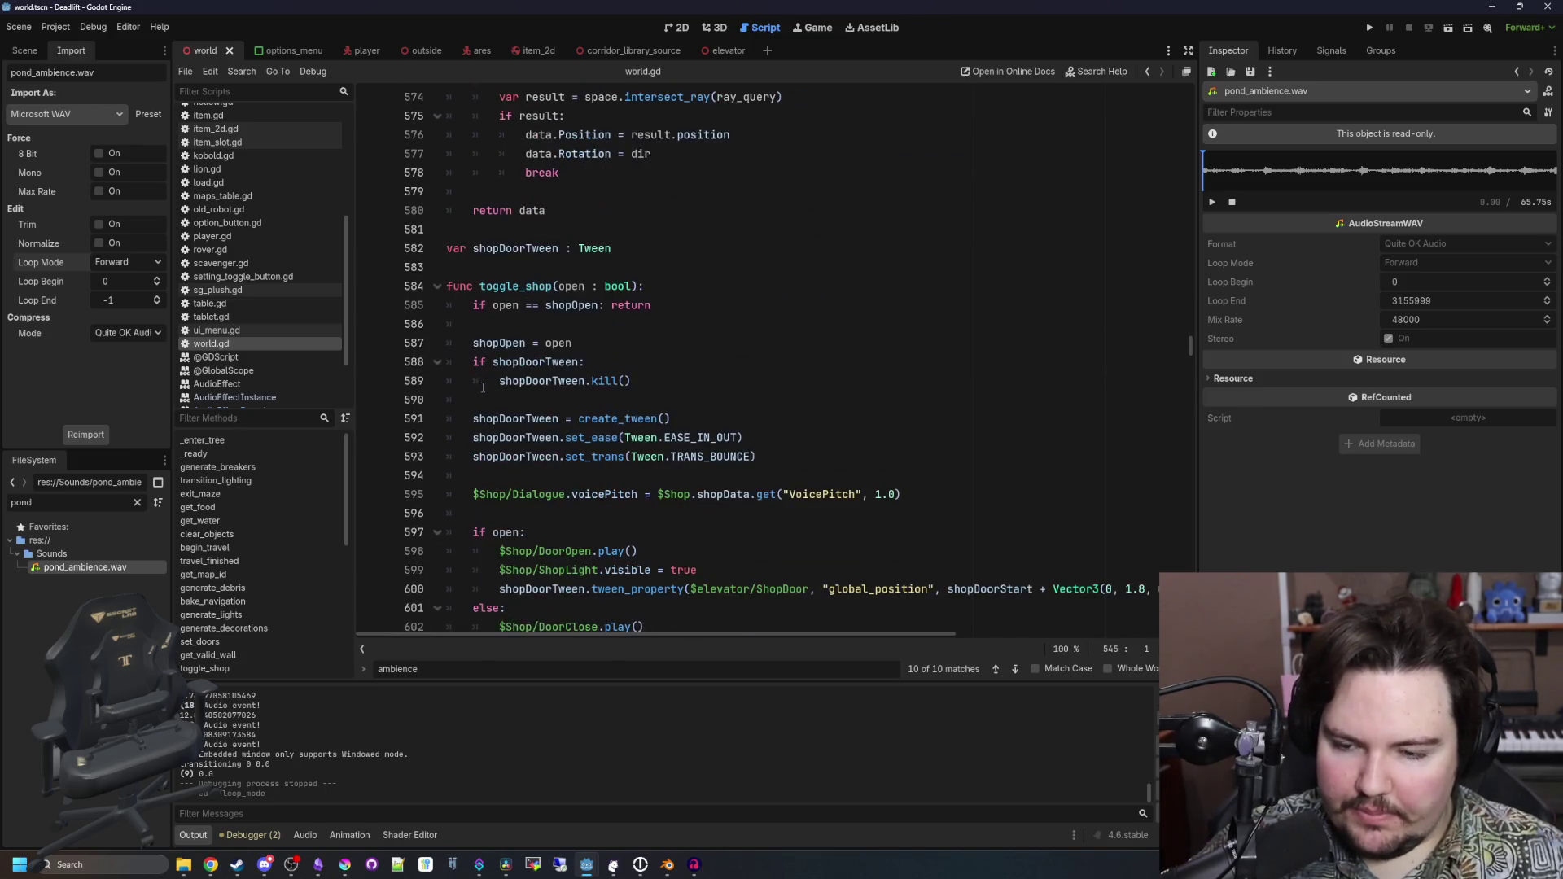
pyautogui.click(529, 362)
pyautogui.hotkey('ctrl', 's')
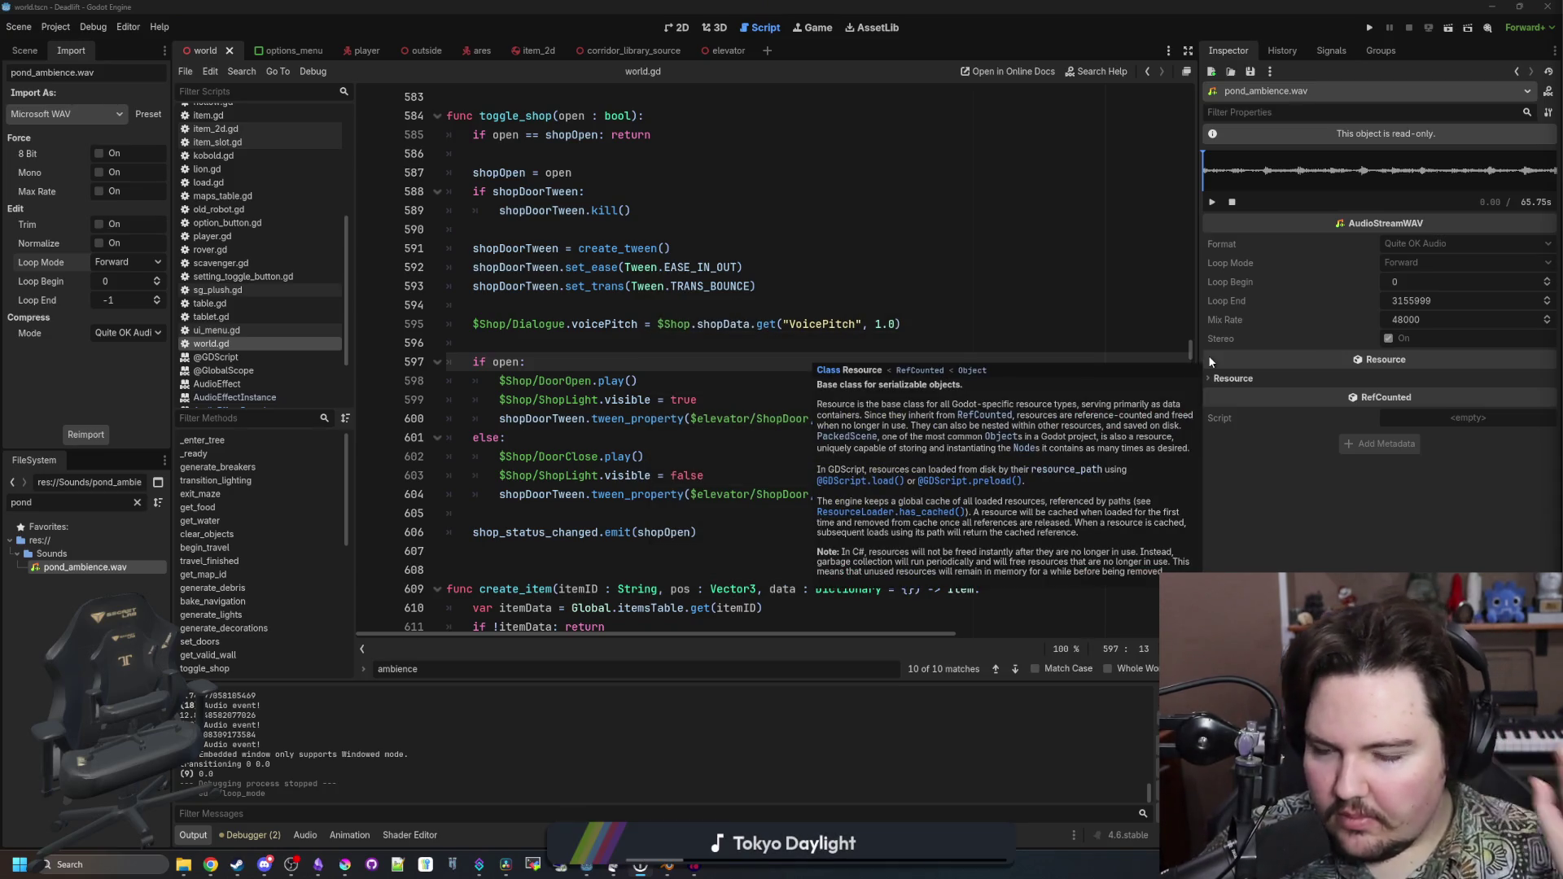
pyautogui.click(617, 342)
pyautogui.hotkey('ctrl', 's')
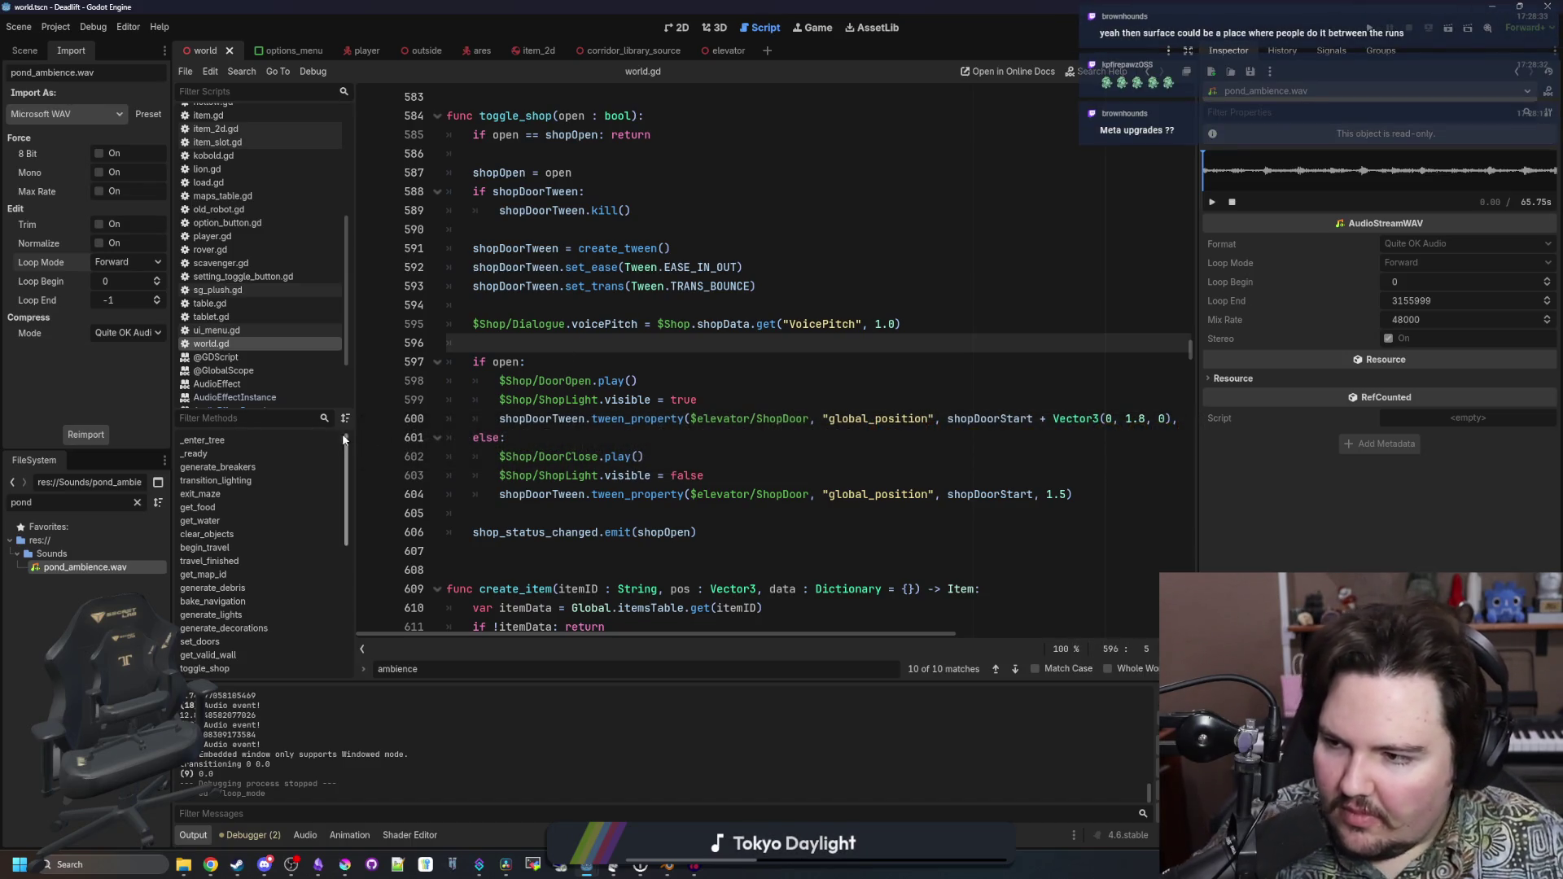
pyautogui.hotkey('ctrl', 's')
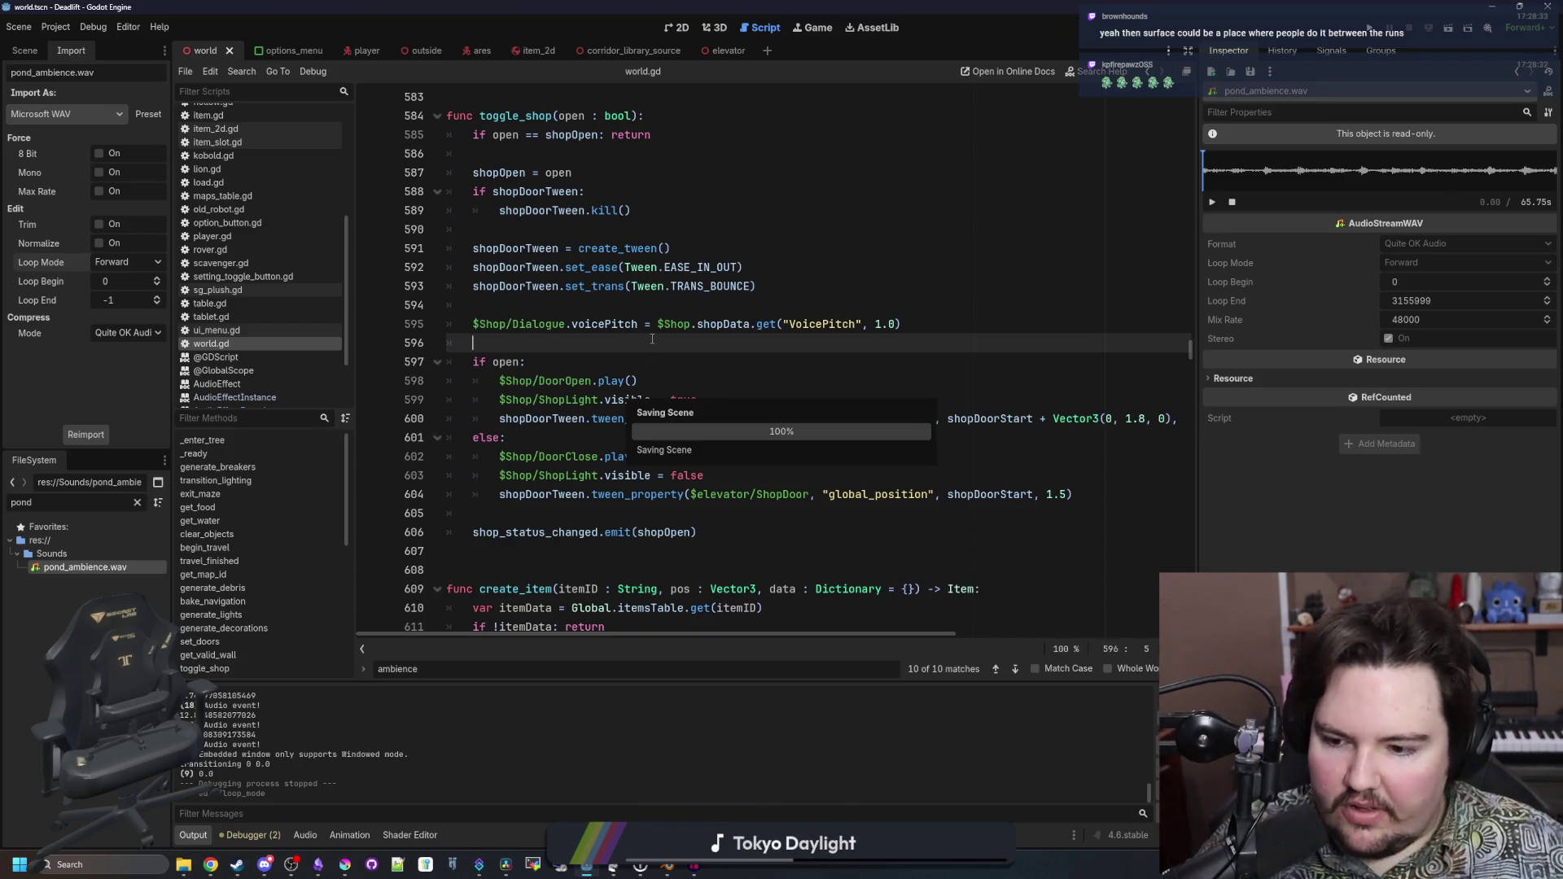
# In the 3D view, fly down the path to the elevator door and back over the fence
pyautogui.click(817, 28)
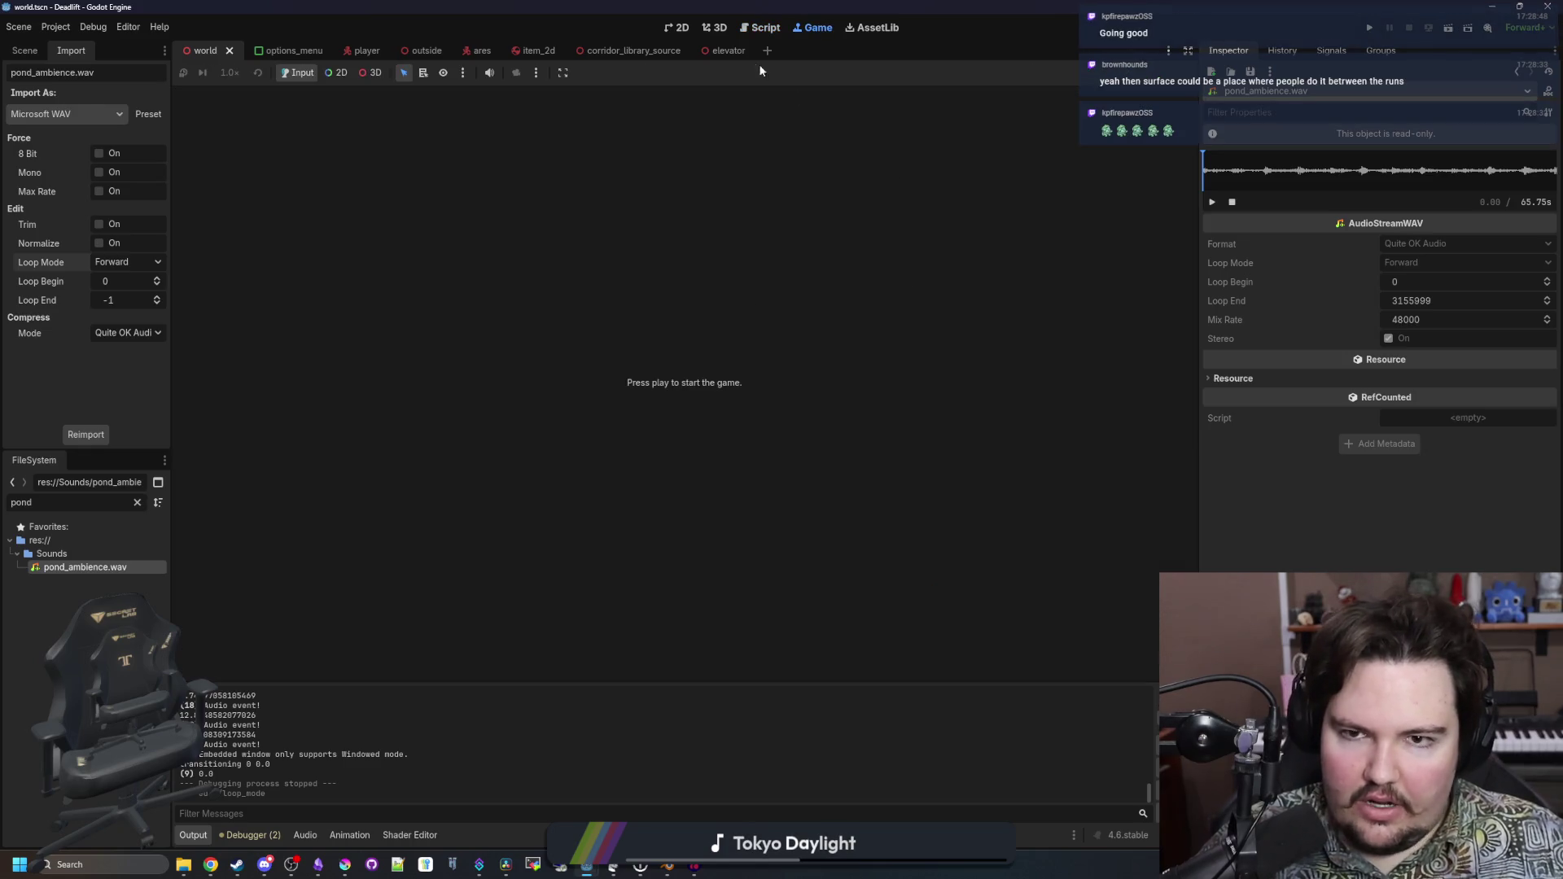
pyautogui.click(714, 28)
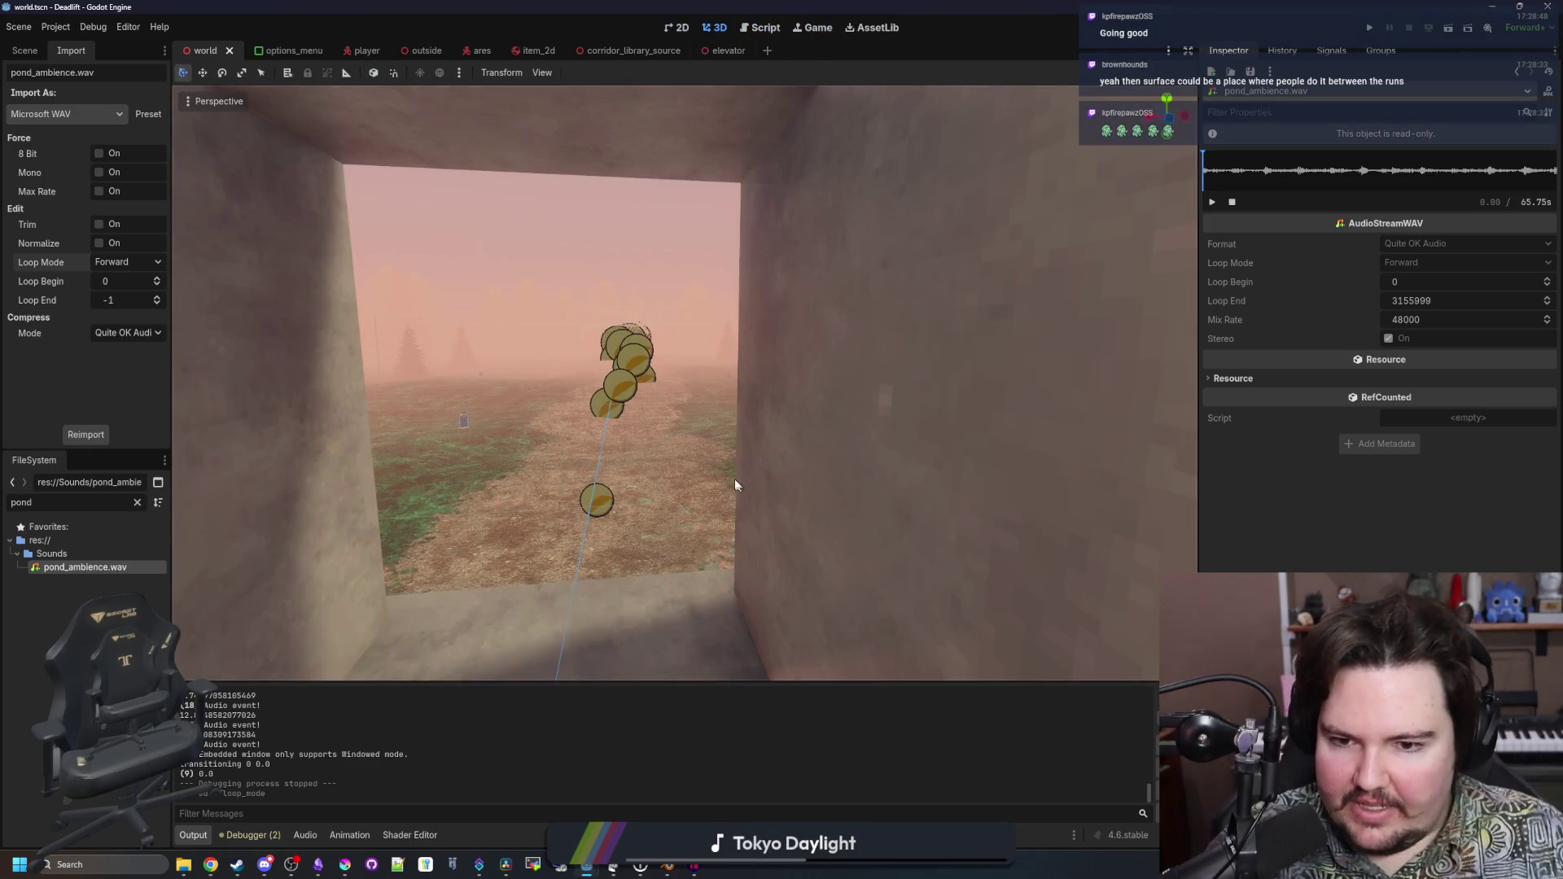
pyautogui.scroll(2, 684, 382)
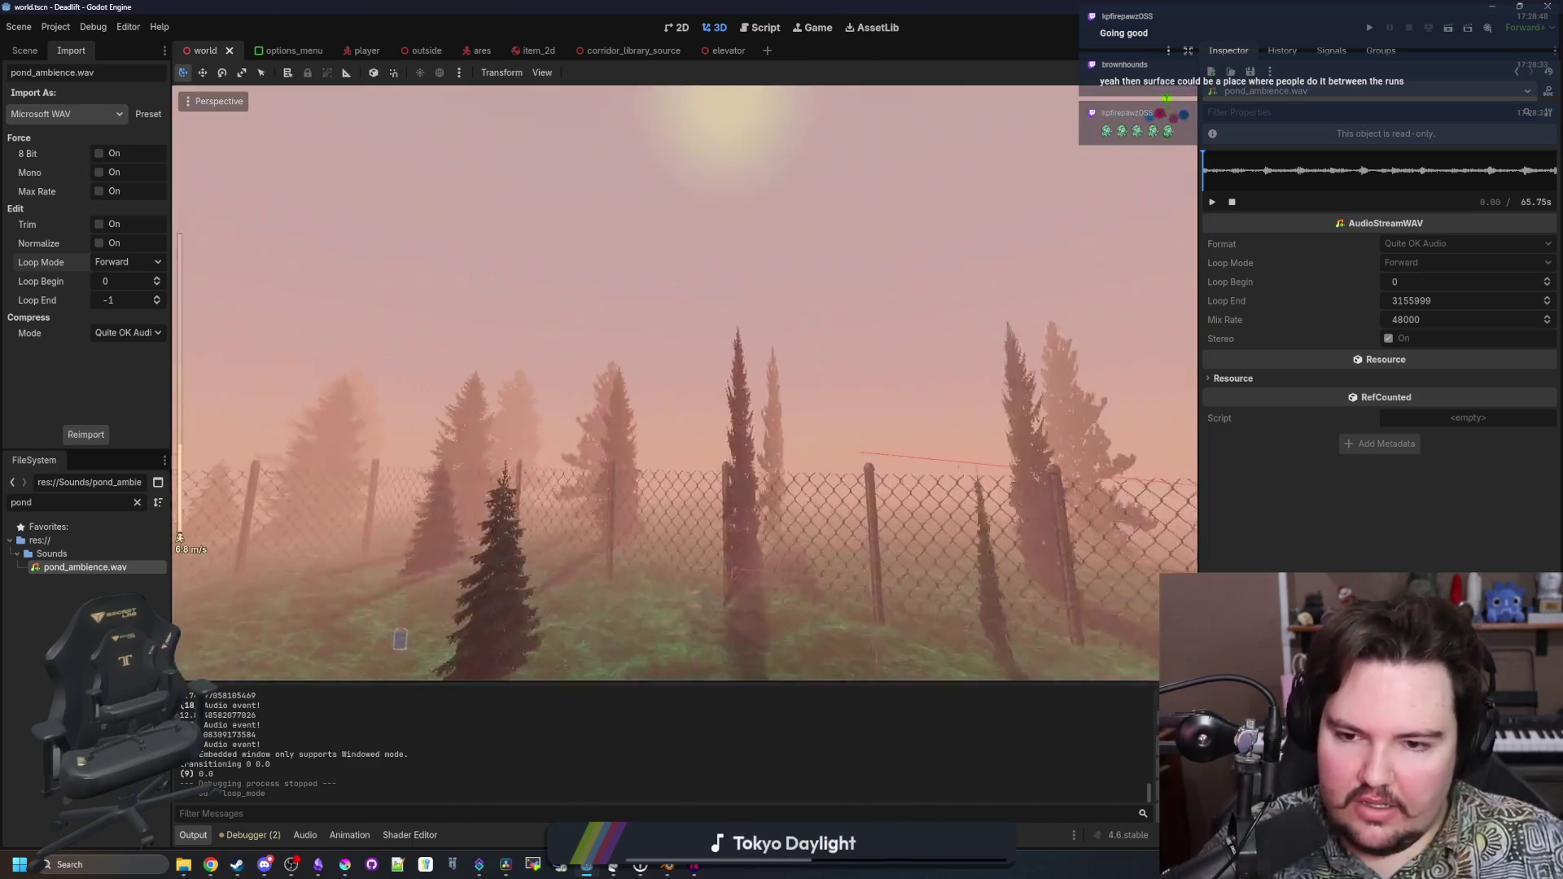
pyautogui.press('w')
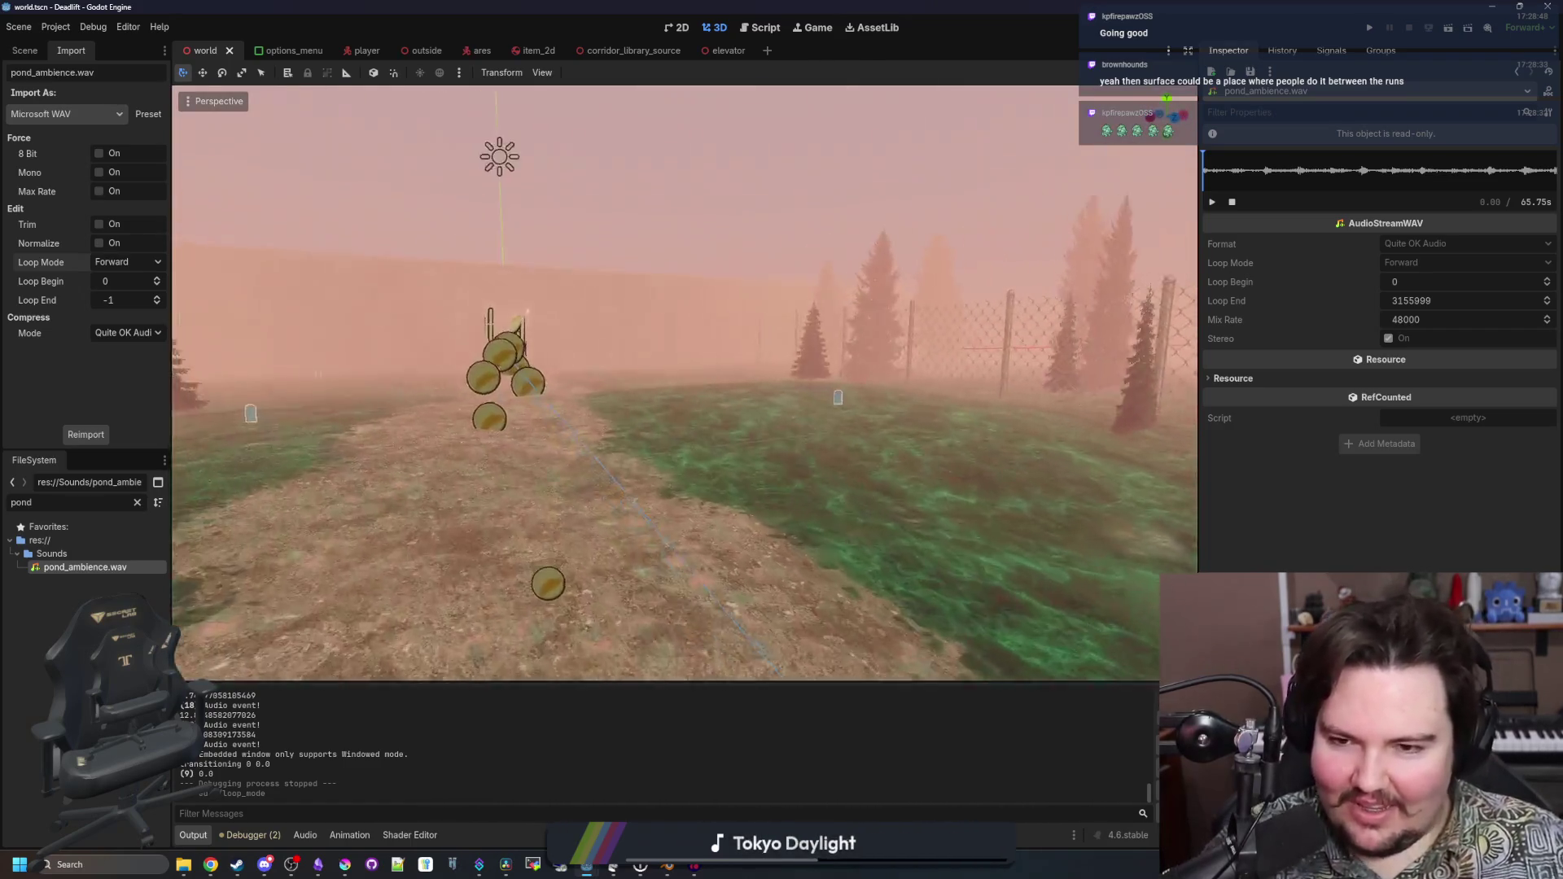
pyautogui.press('w')
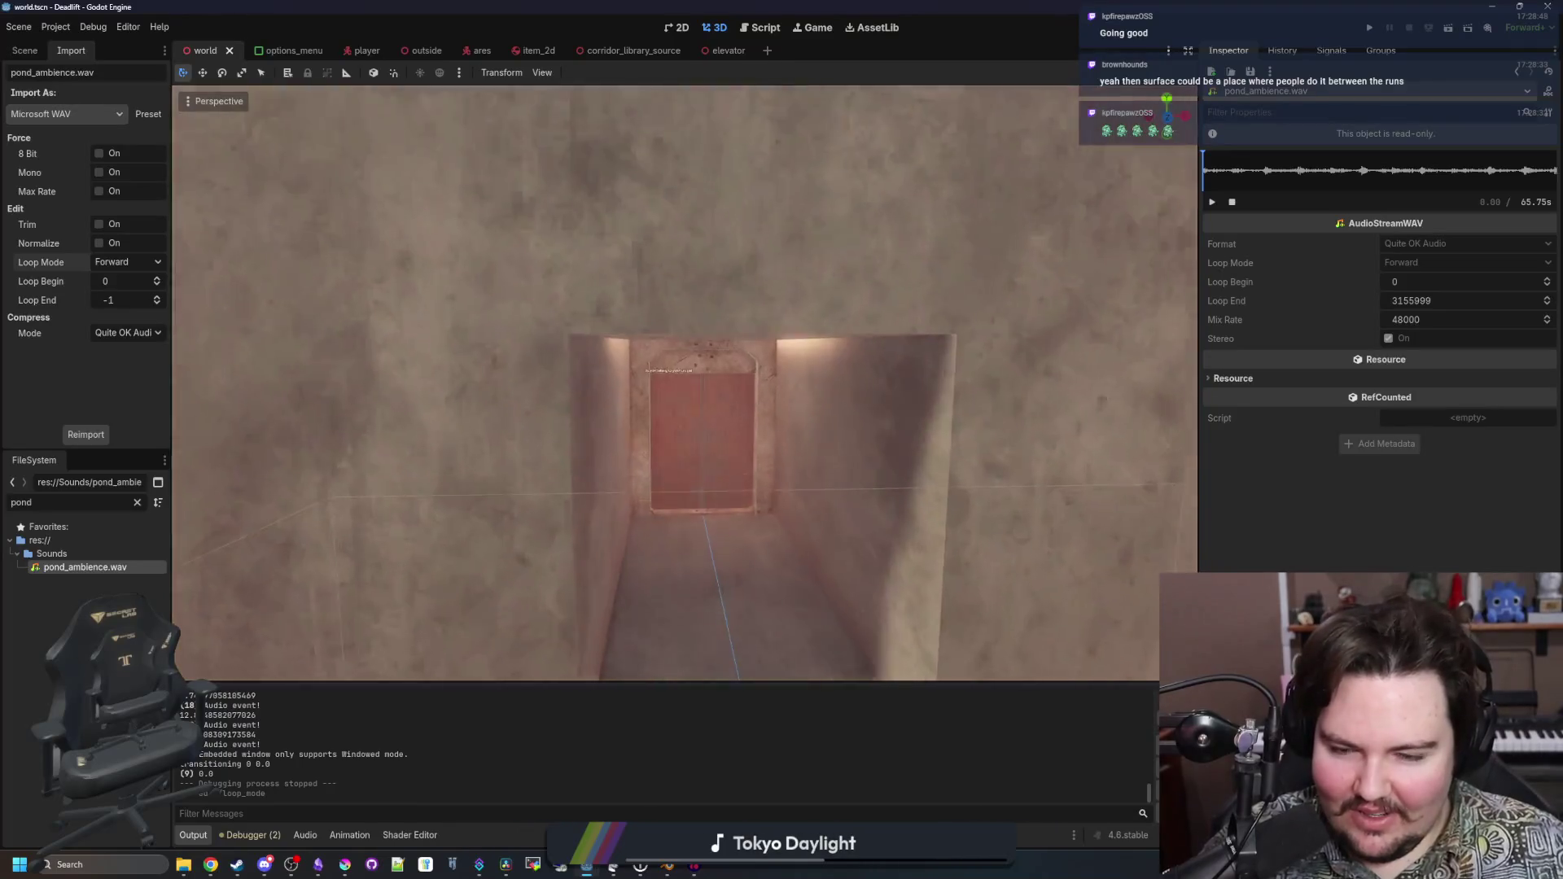
pyautogui.press('s')
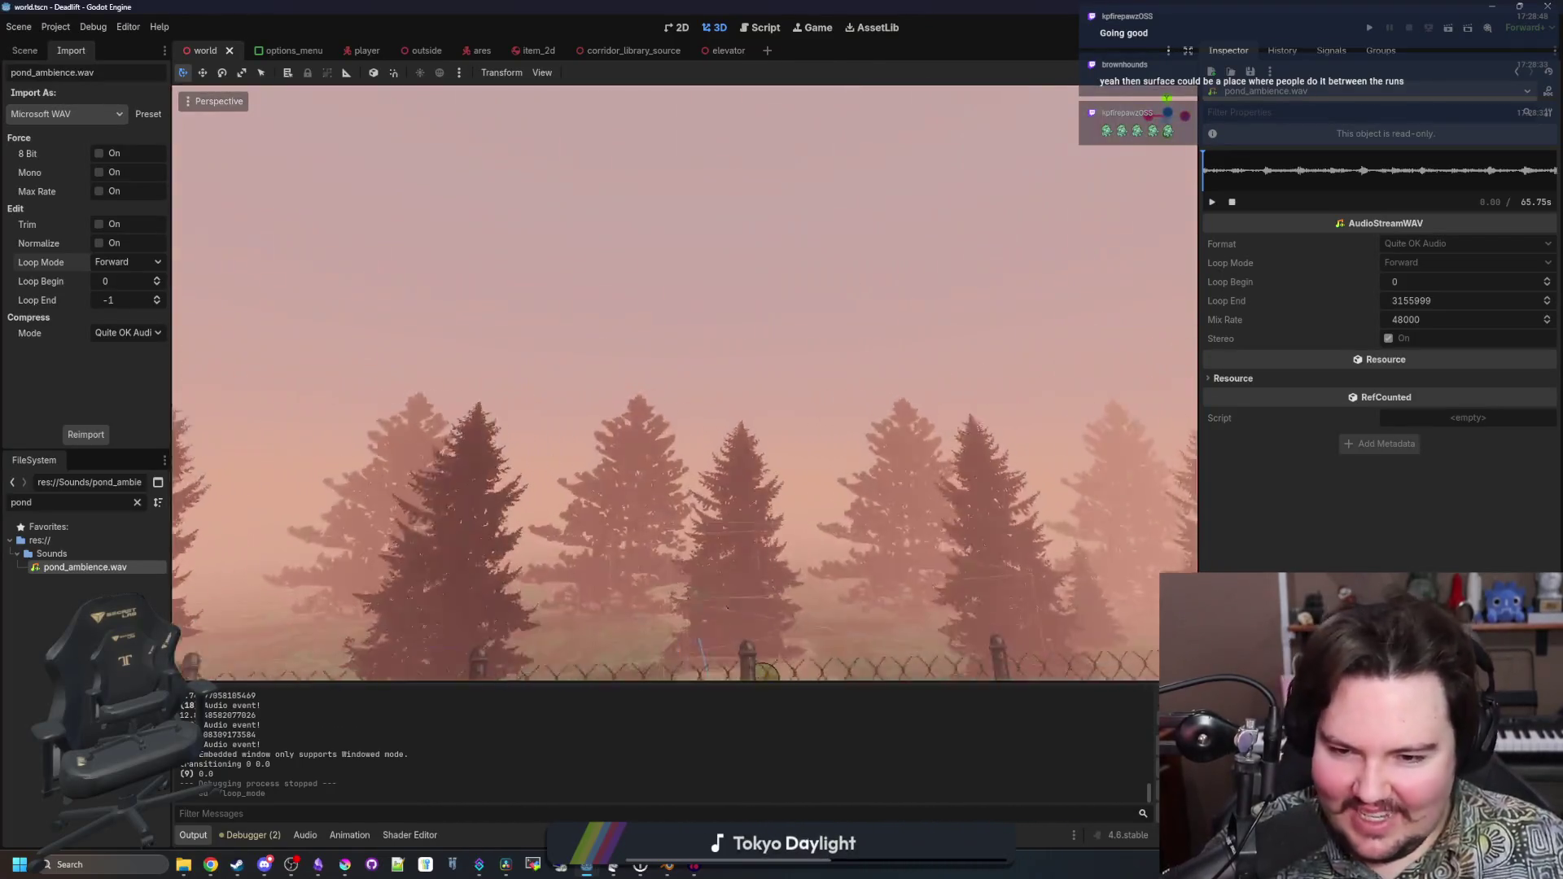
pyautogui.press('w')
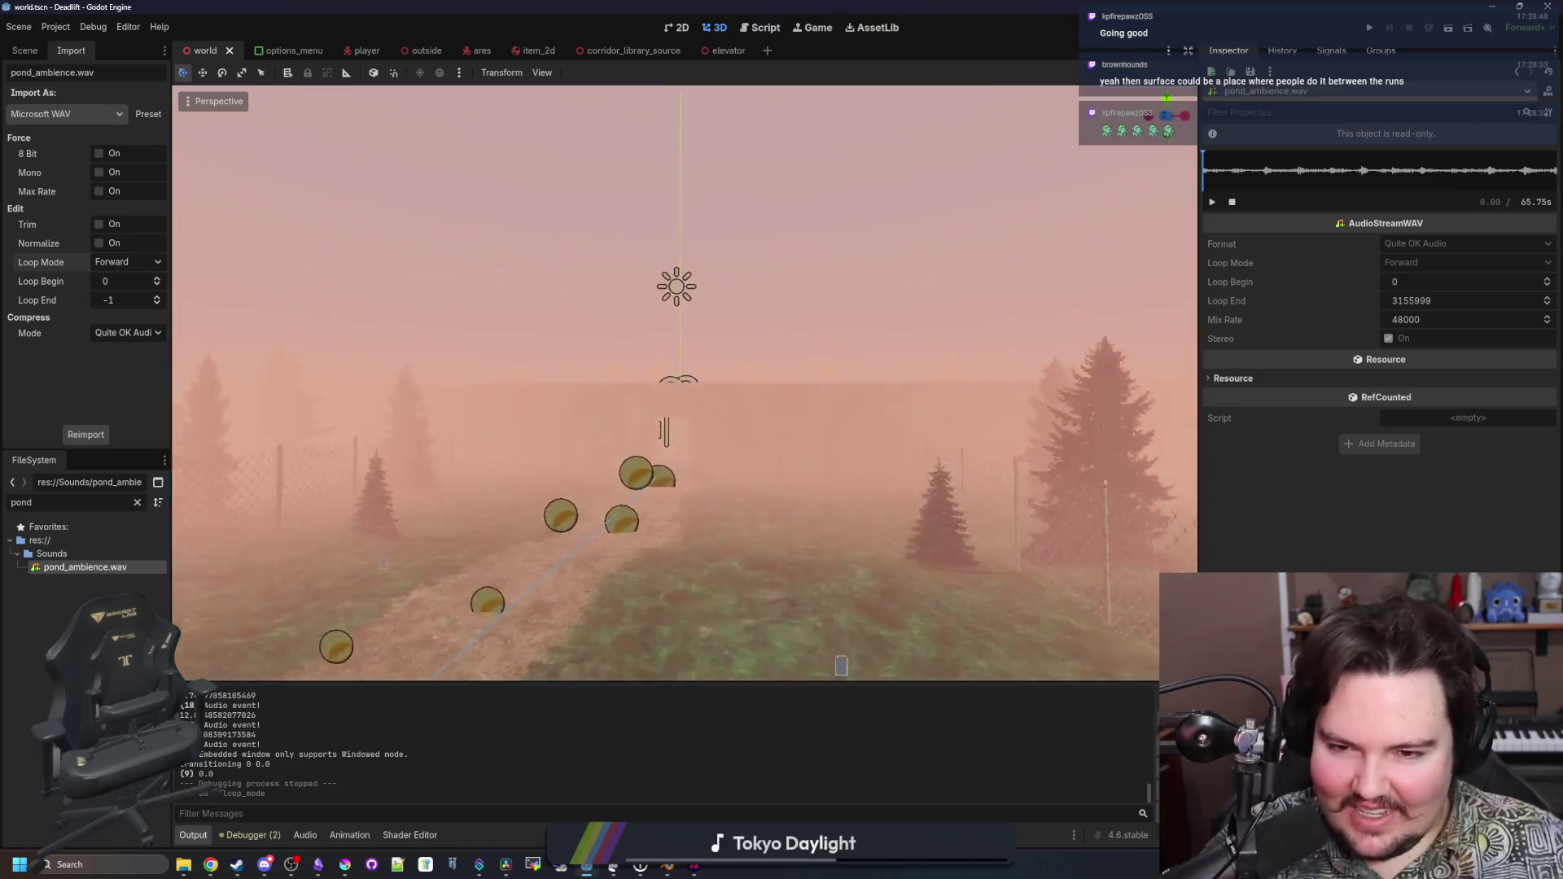
pyautogui.press('s')
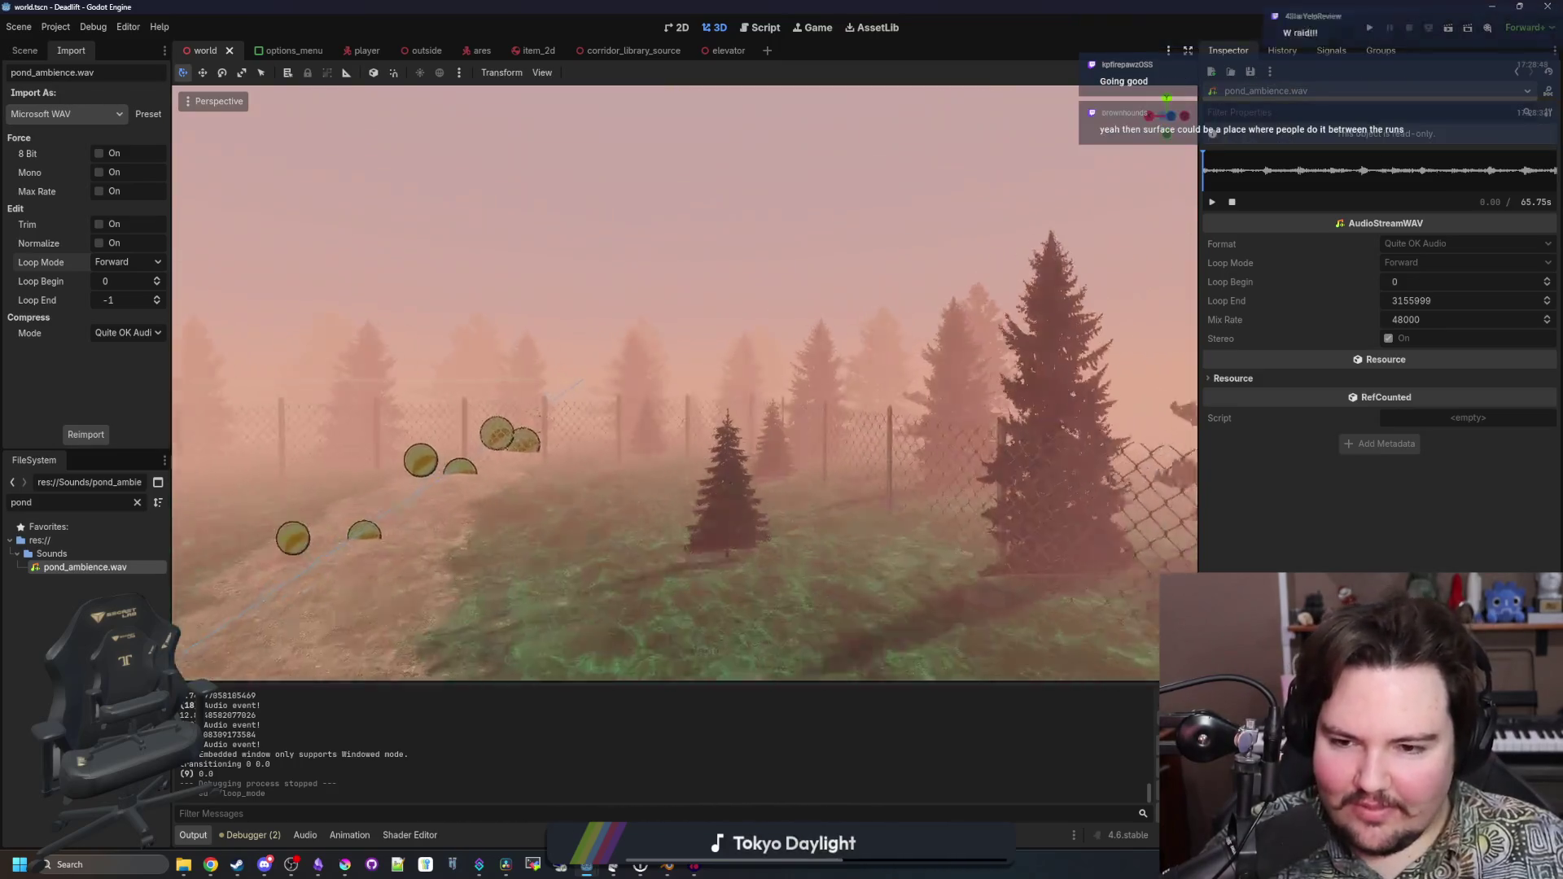
# Fly across the foggy field, up the steps and around the elevator room
pyautogui.press('w')
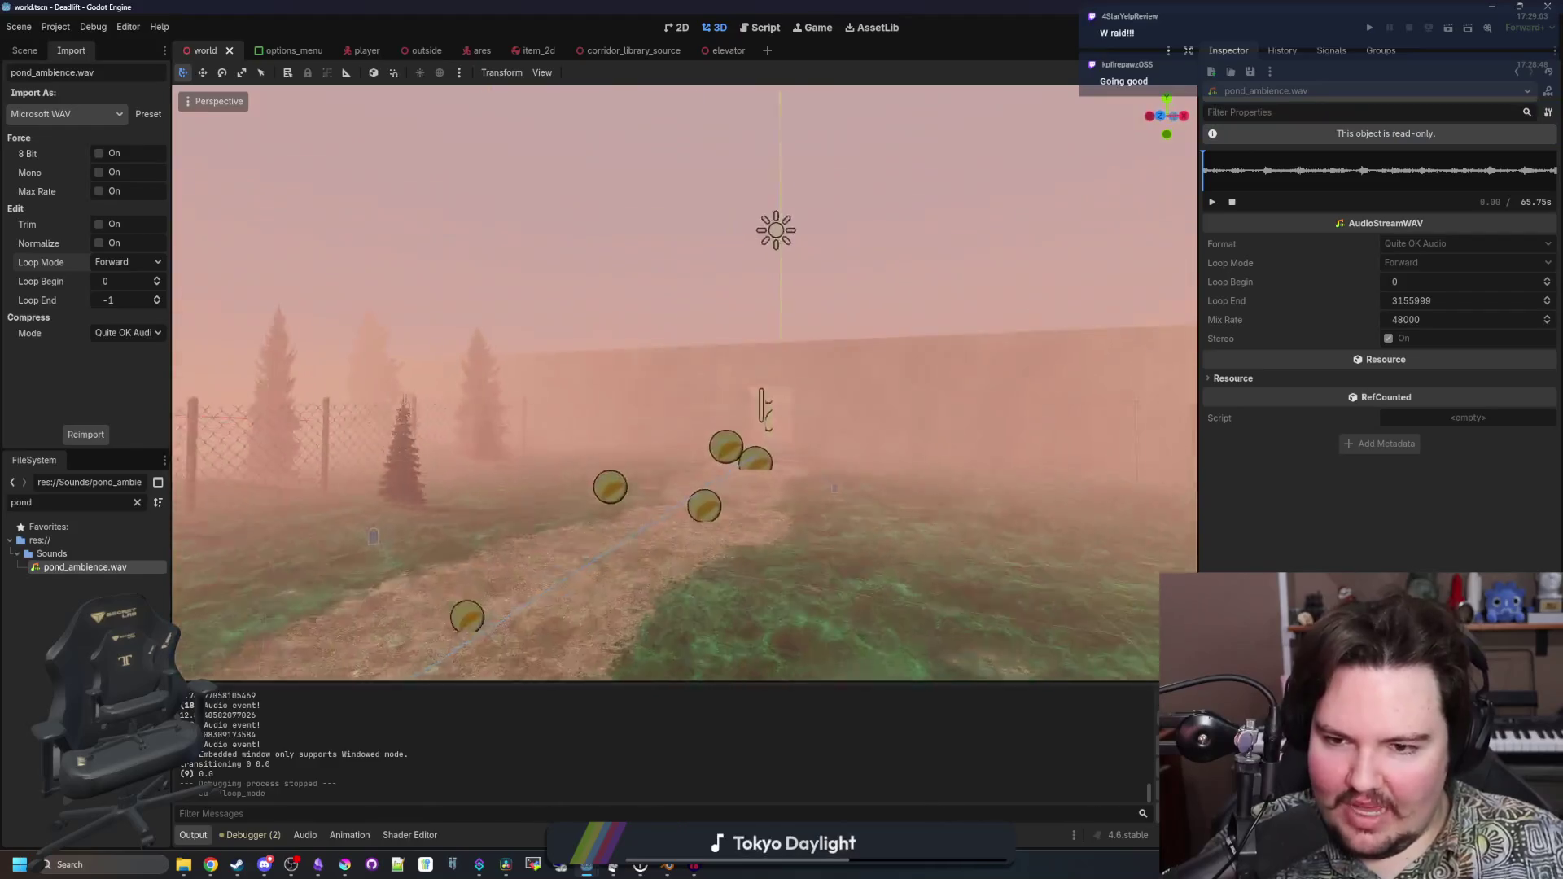
pyautogui.press('w')
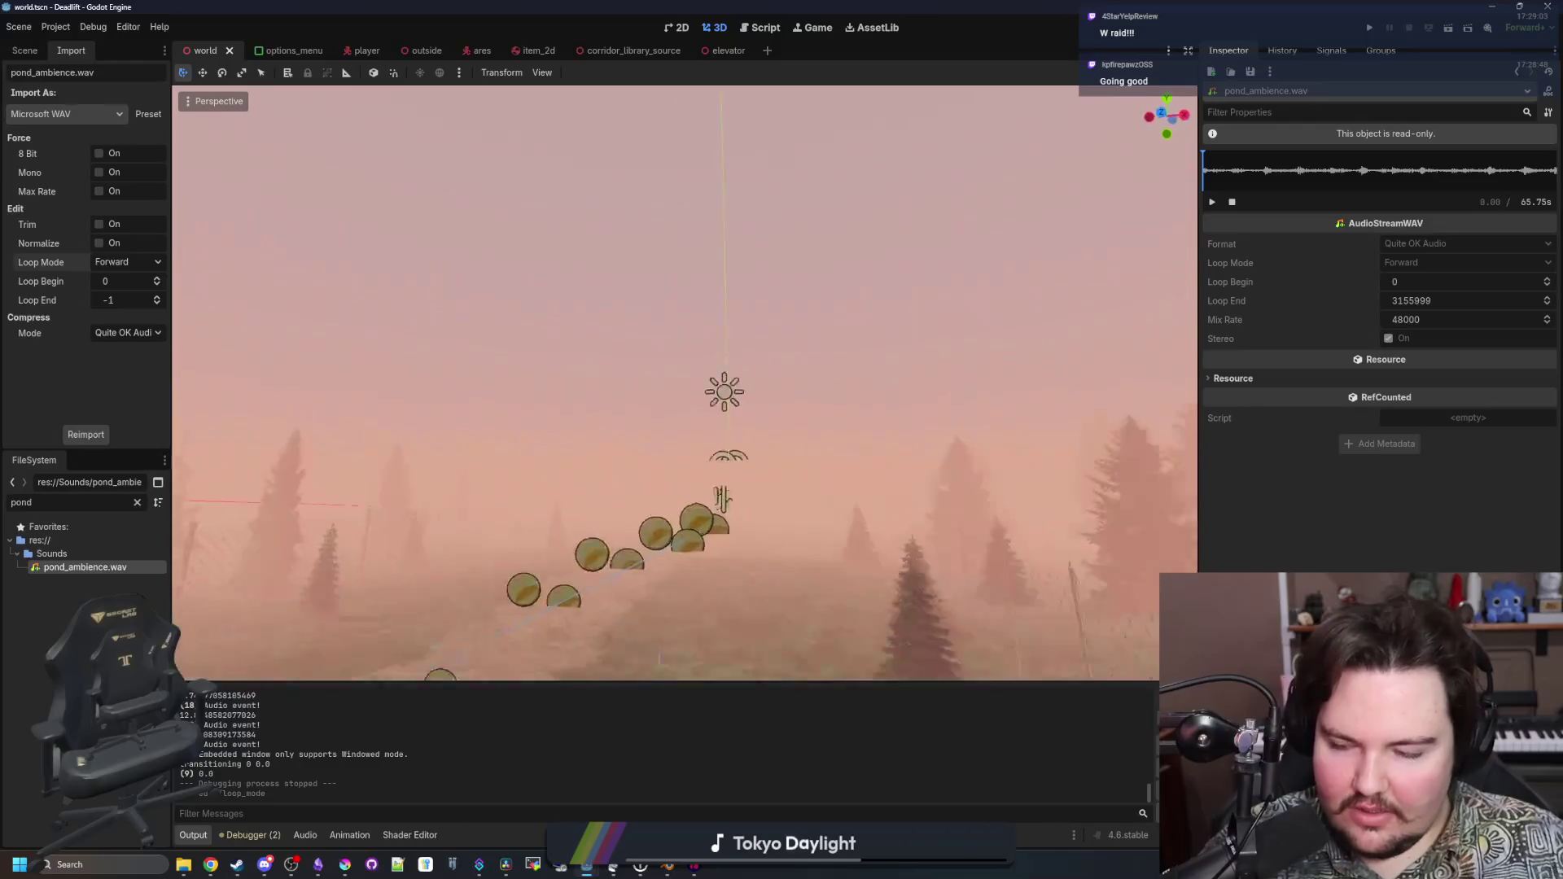
pyautogui.press('w')
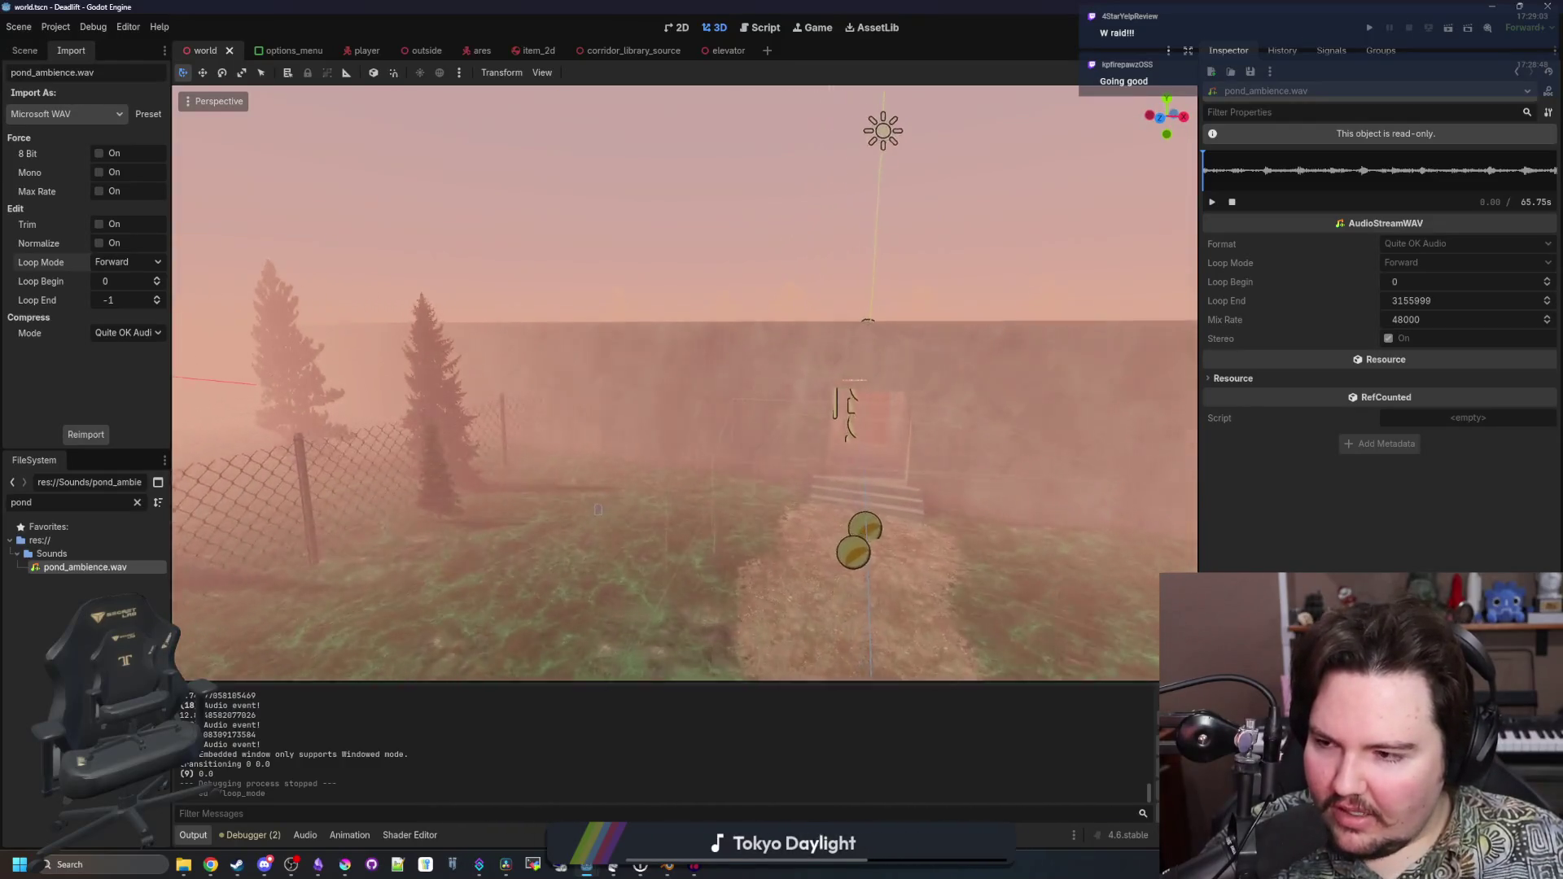
pyautogui.press('w')
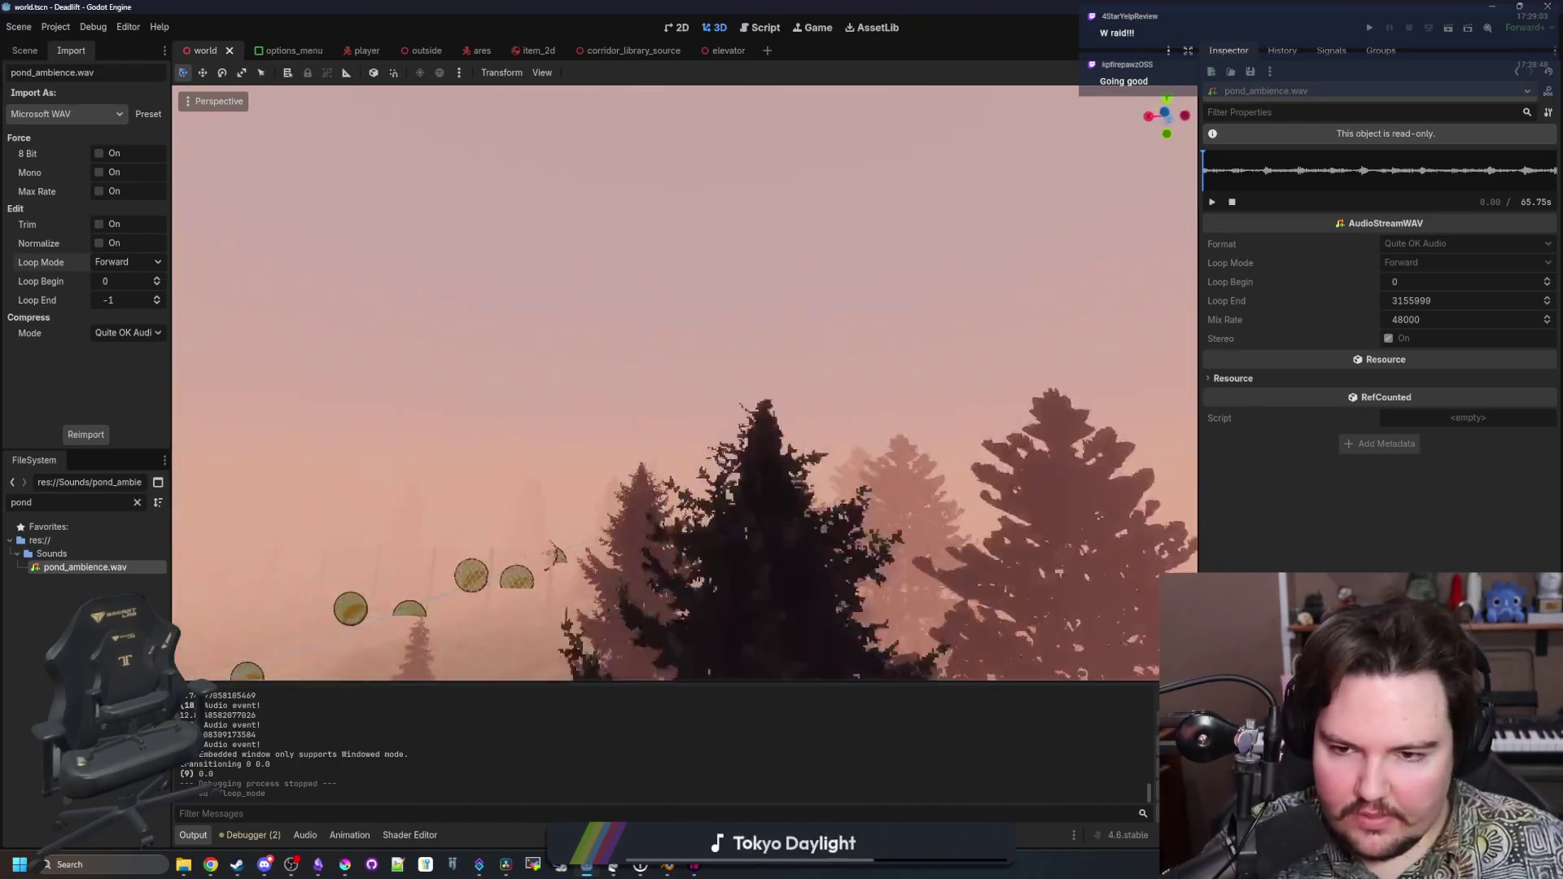
pyautogui.press('w')
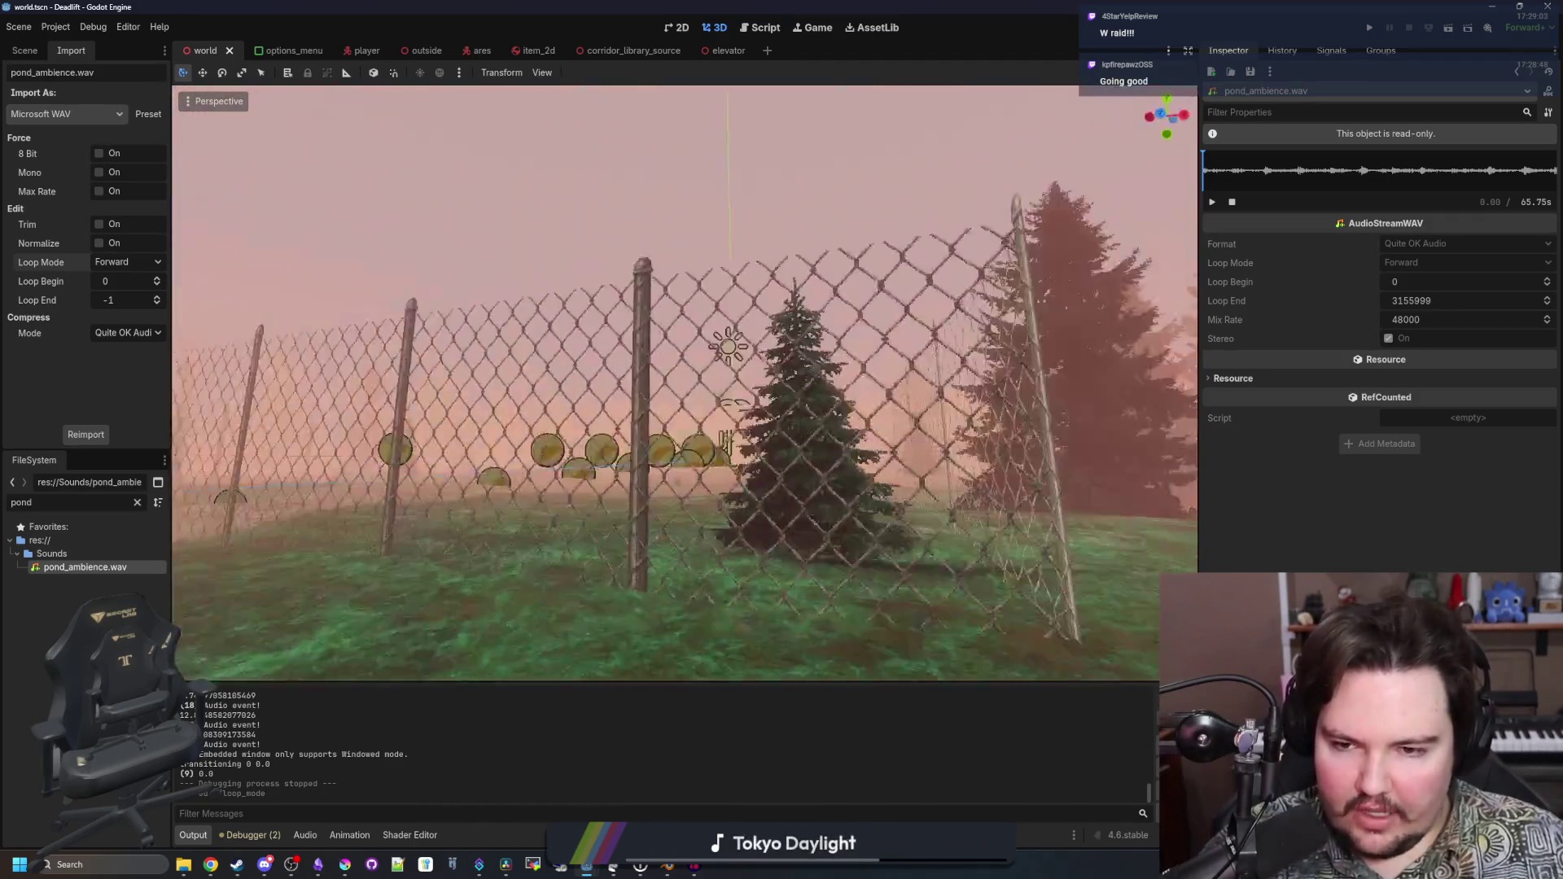
pyautogui.press('w')
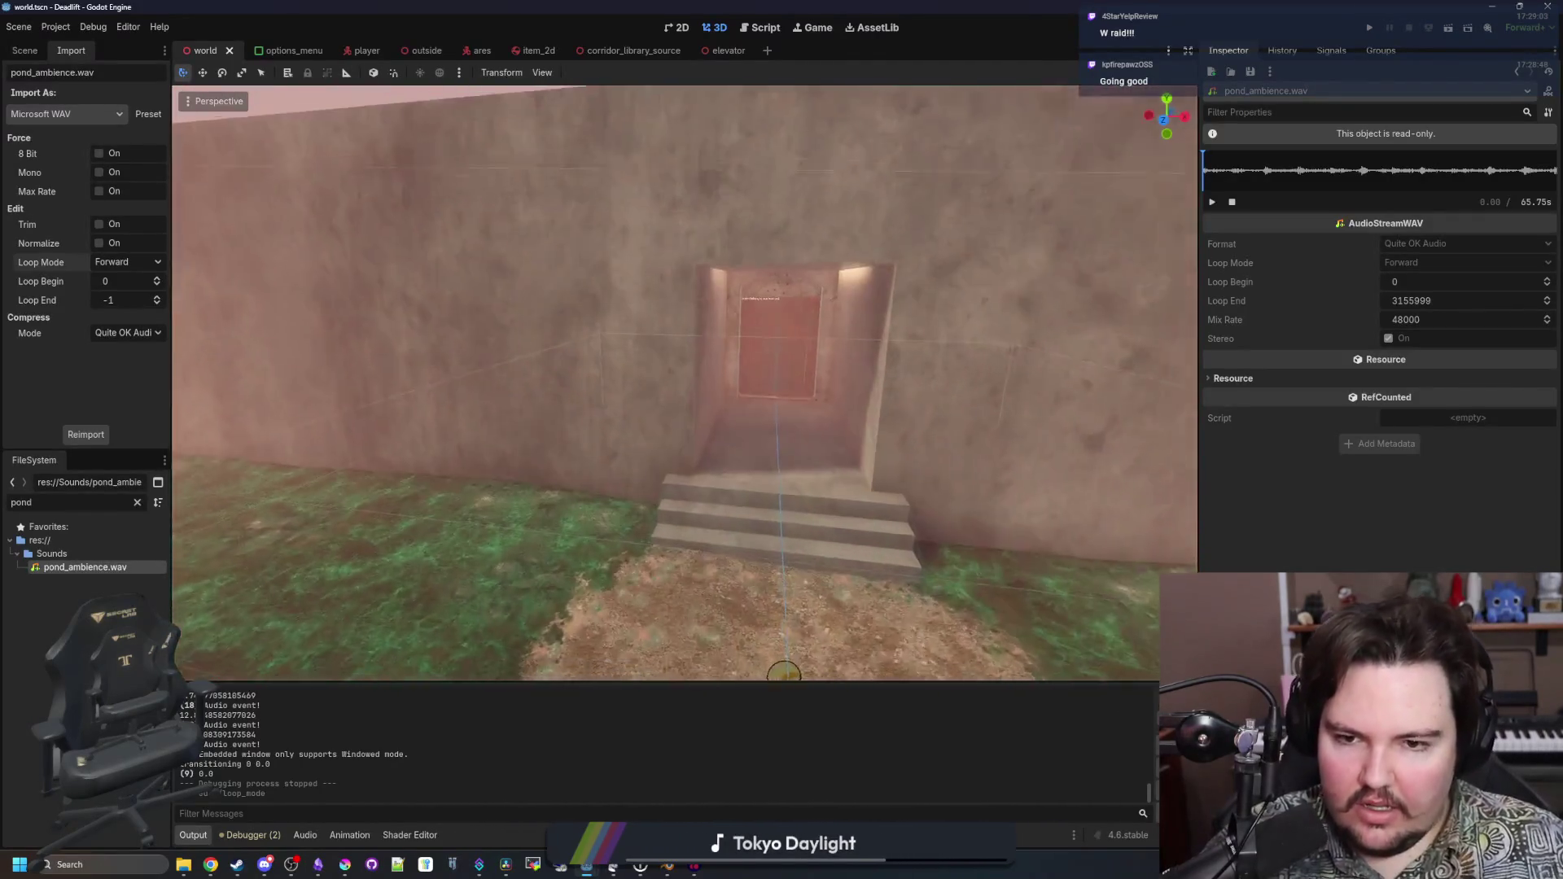
pyautogui.press('w')
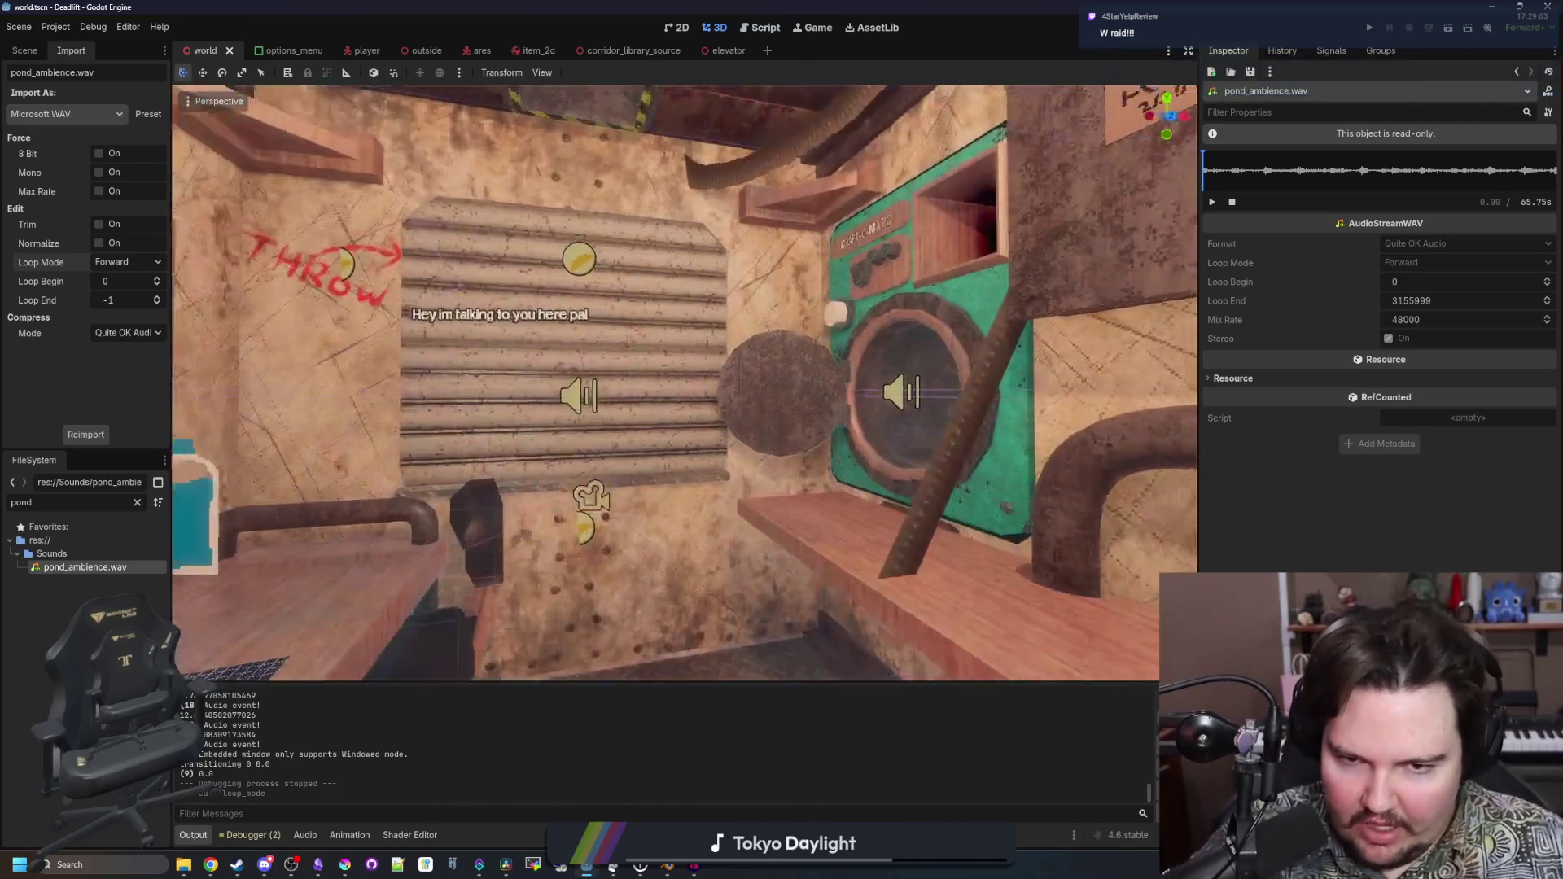
pyautogui.press('s')
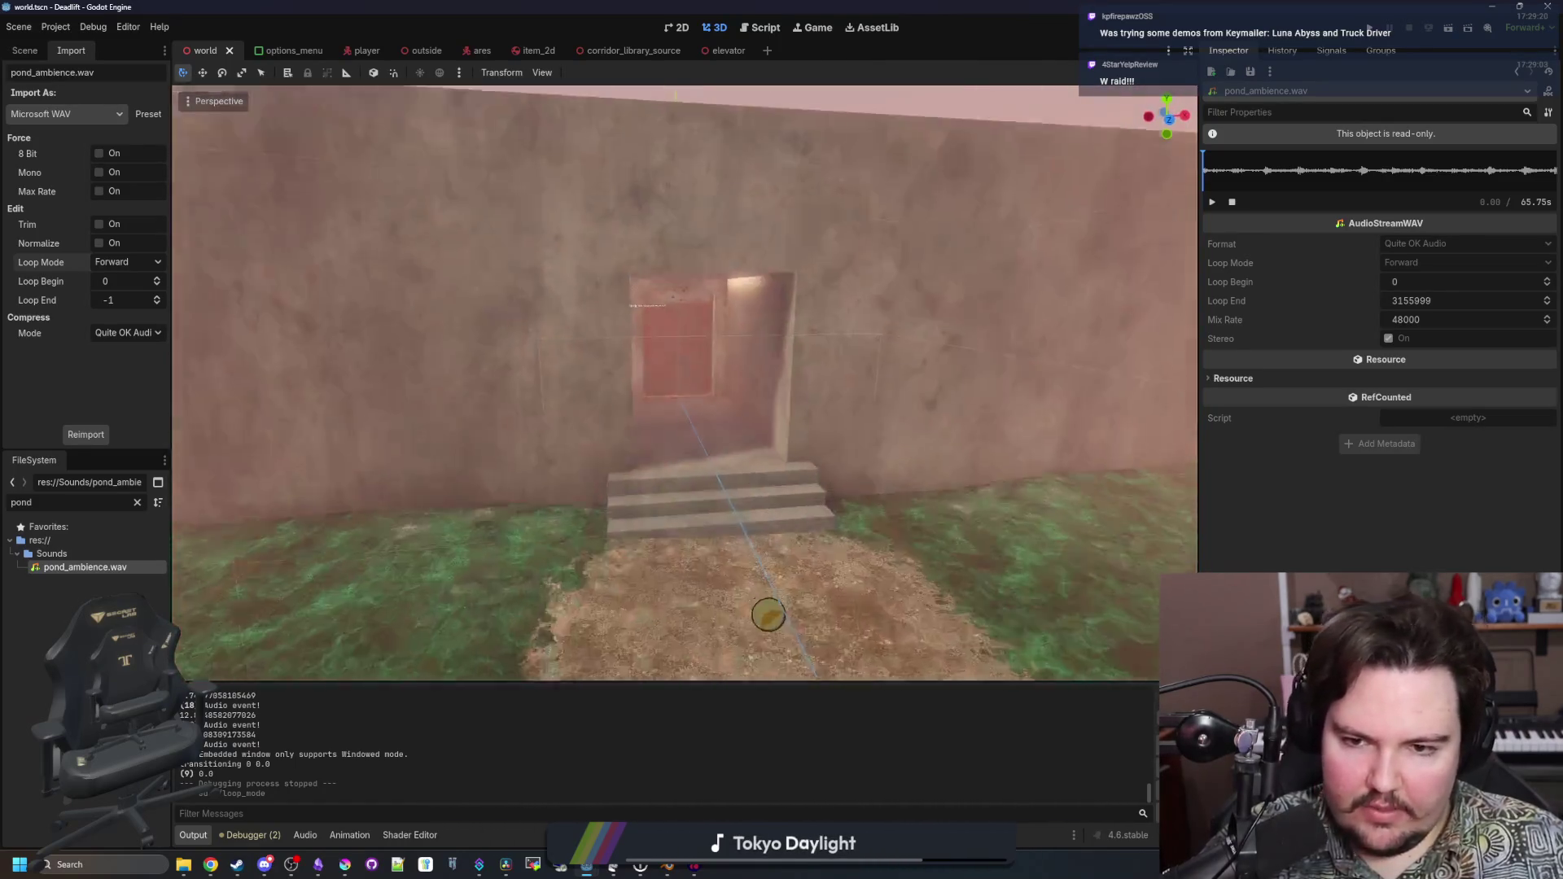
# Fly out along the foggy path, through the fence and doorway to the red door, then save
pyautogui.press('w')
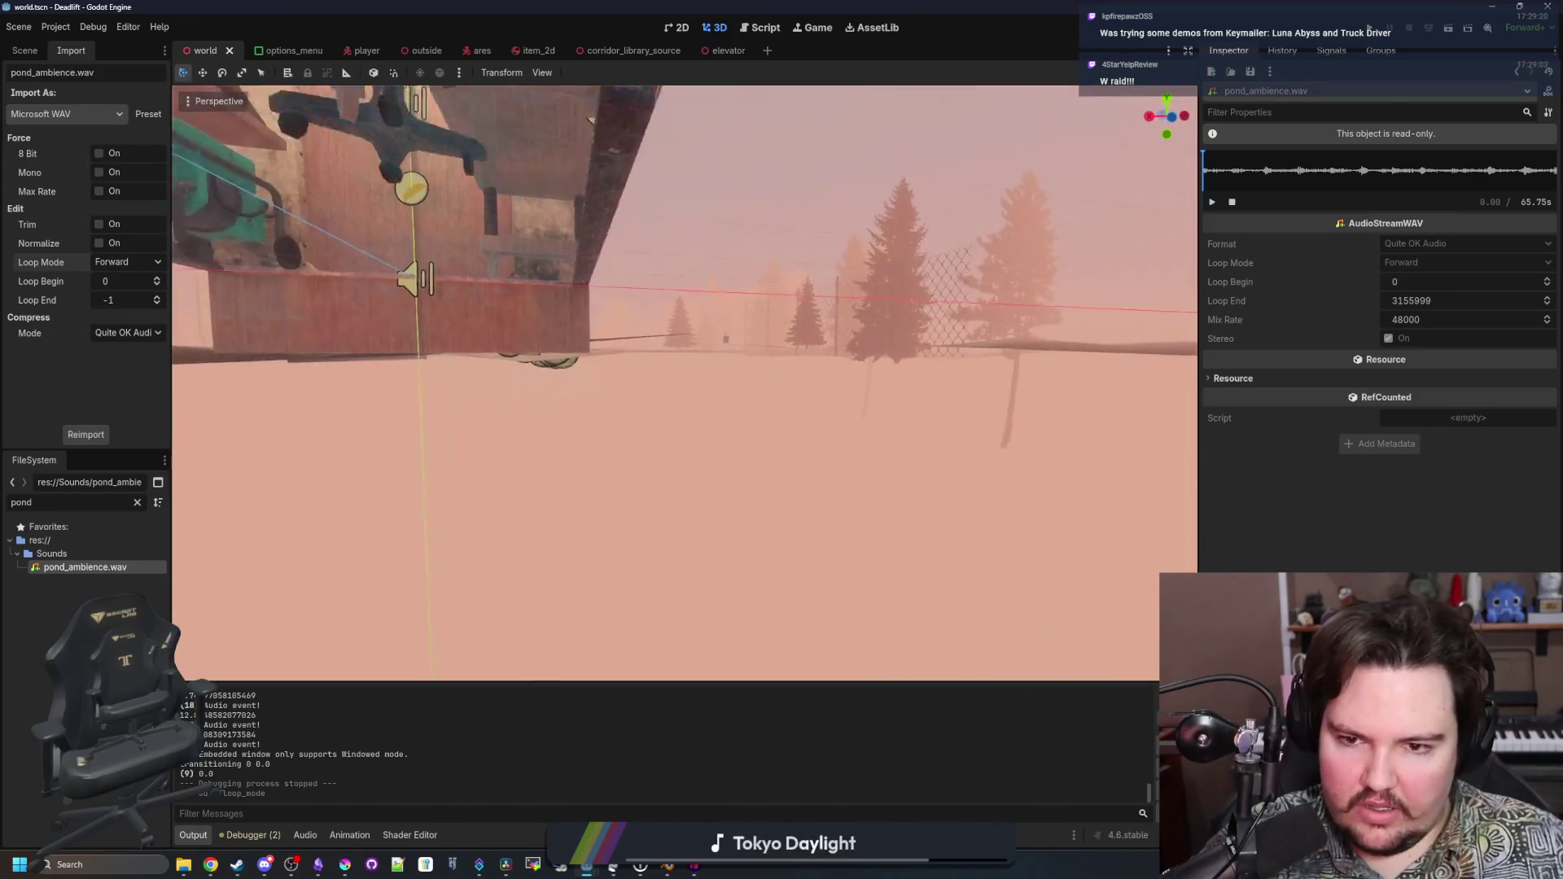
pyautogui.press('w')
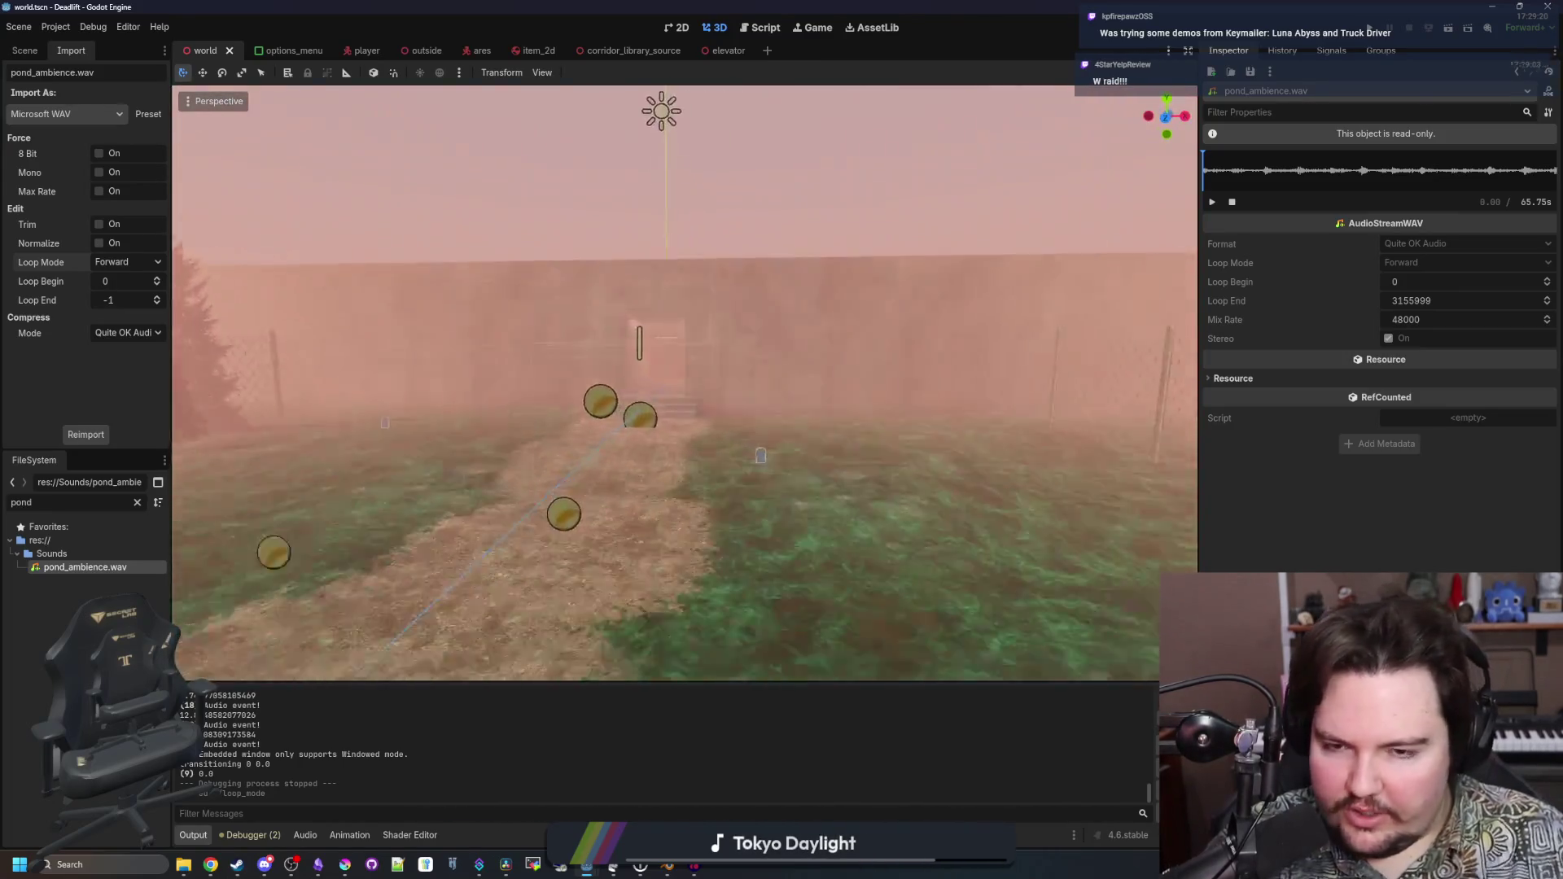
pyautogui.press('w')
pyautogui.scroll(-2, 684, 382)
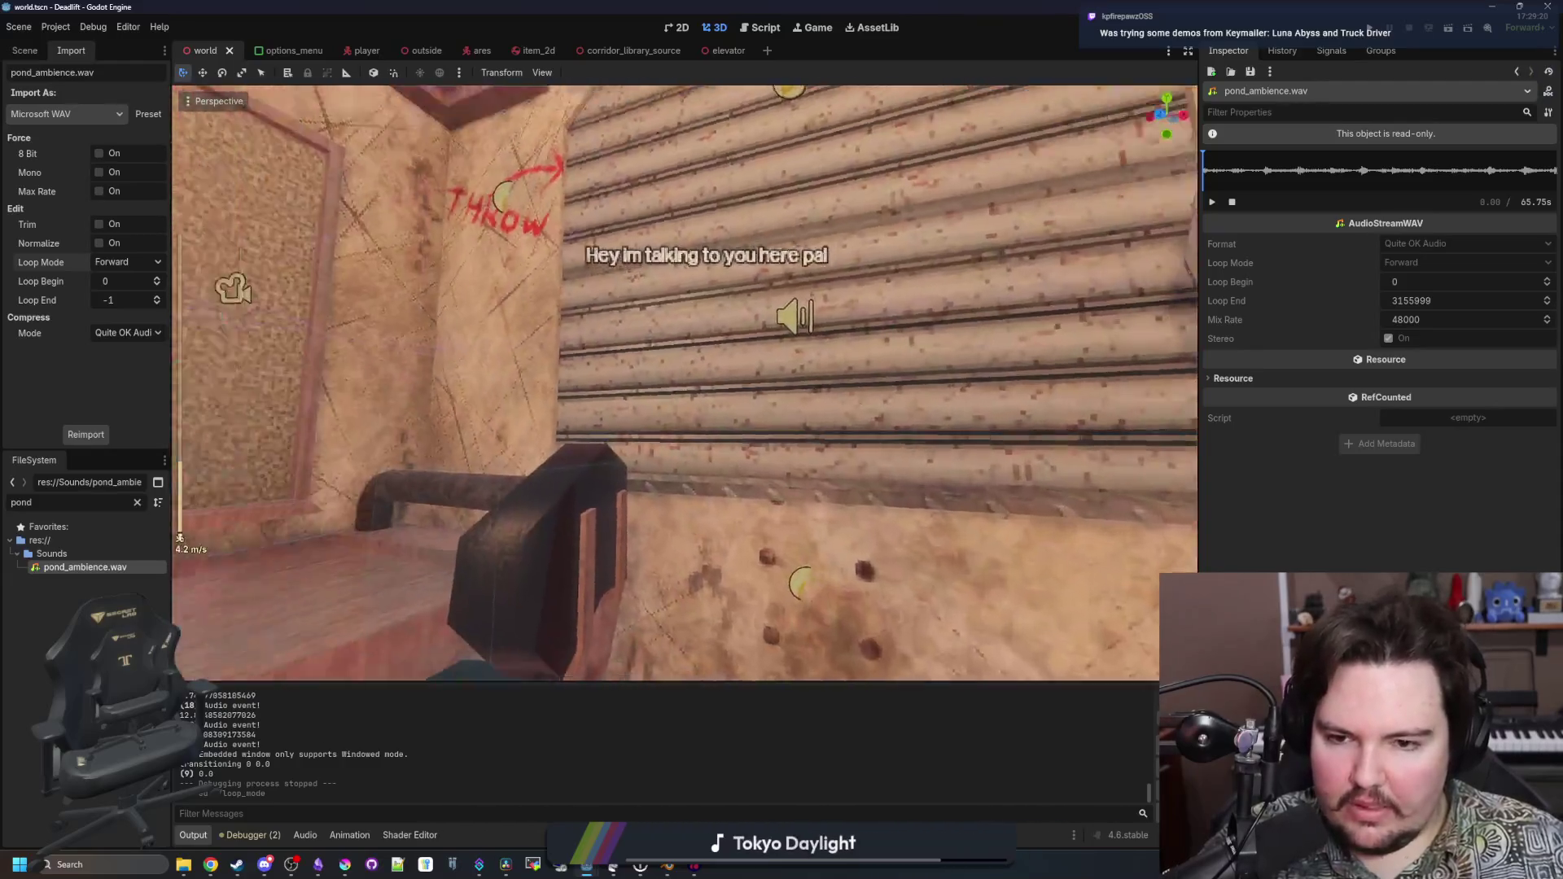
pyautogui.press('w')
pyautogui.scroll(-5, 684, 382)
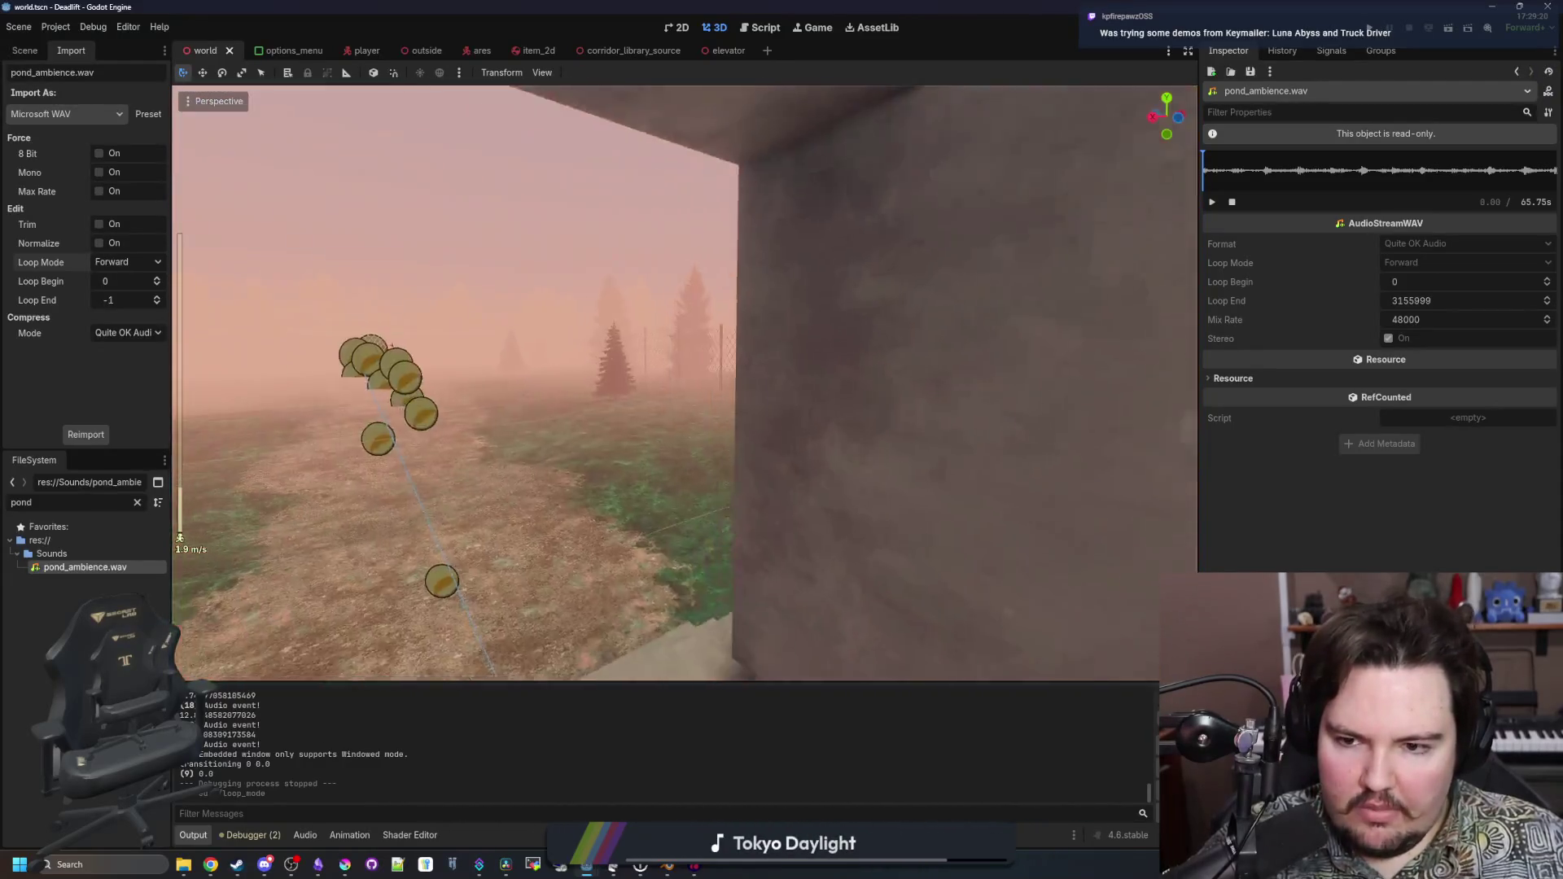
pyautogui.press('w')
pyautogui.scroll(3, 684, 383)
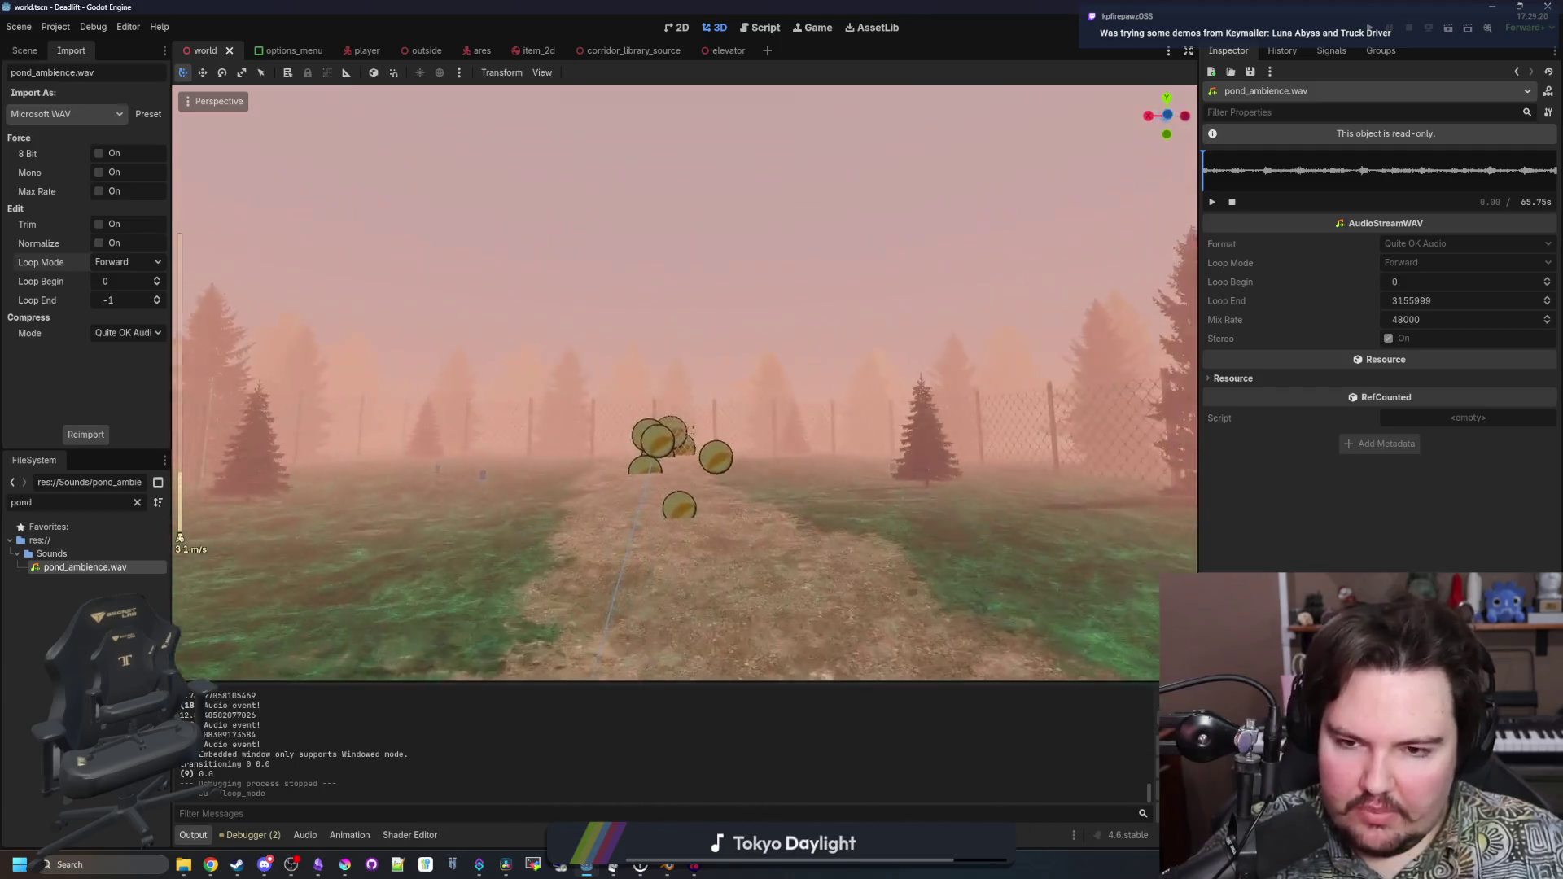
pyautogui.press('w')
pyautogui.scroll(6, 684, 383)
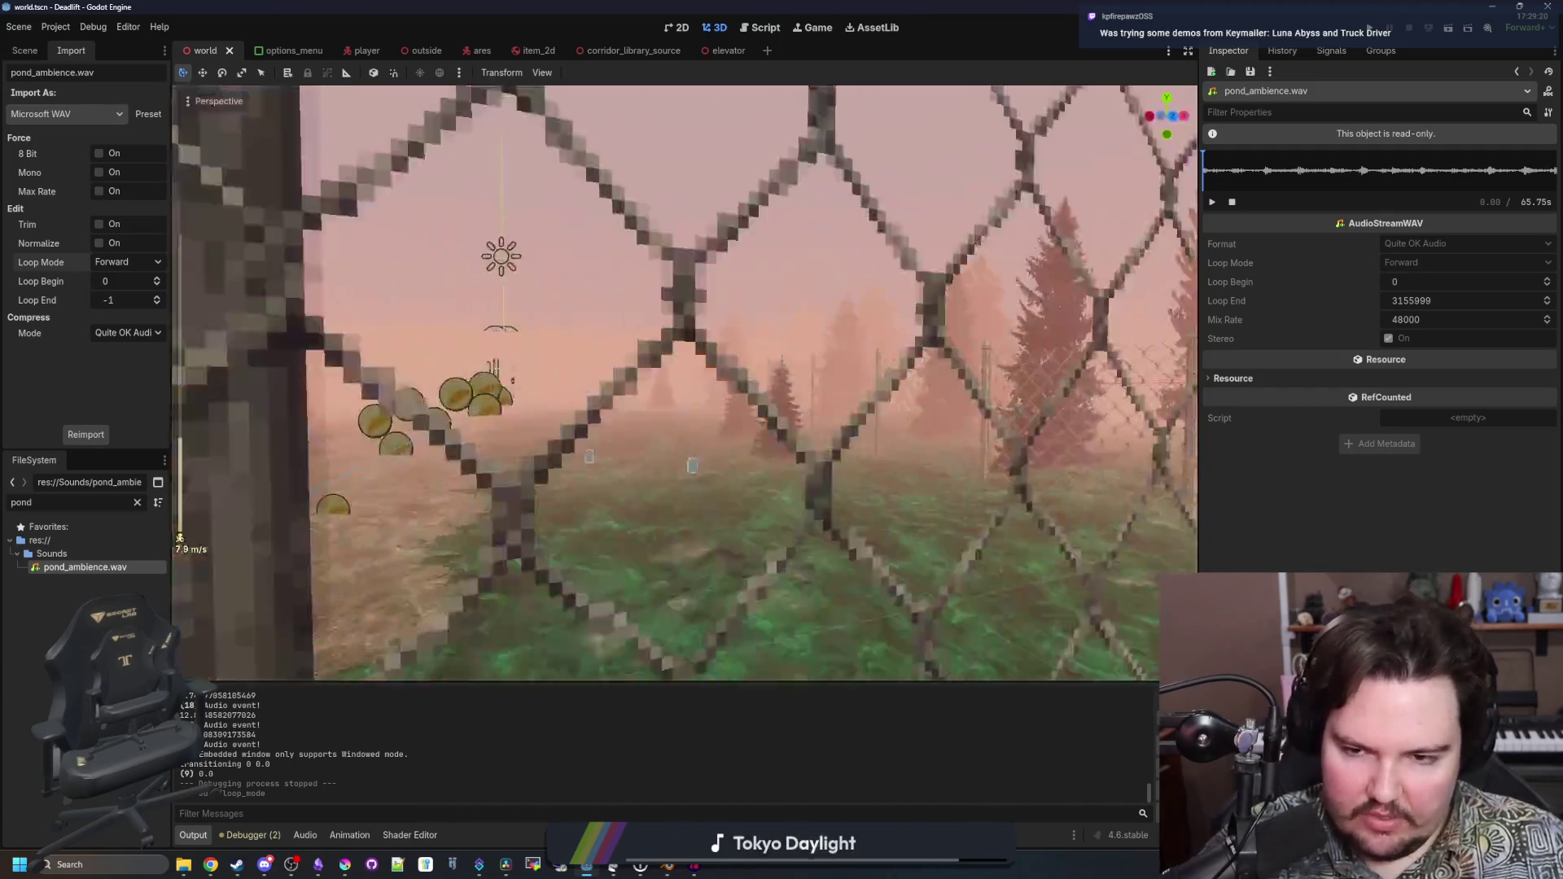
pyautogui.press('w')
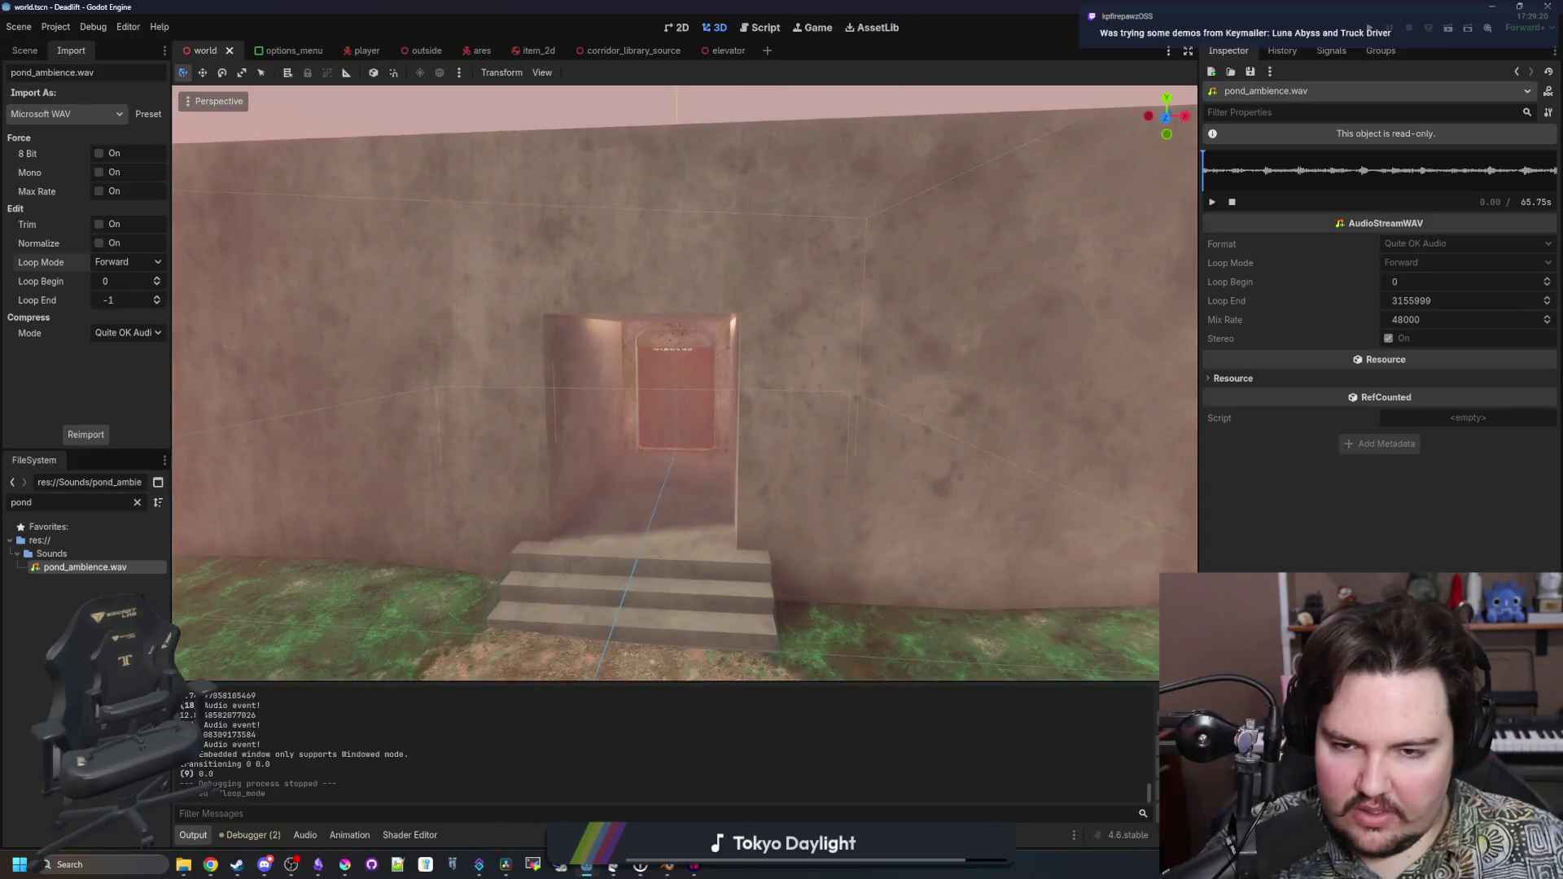
pyautogui.press('w')
pyautogui.hotkey('ctrl', 's')
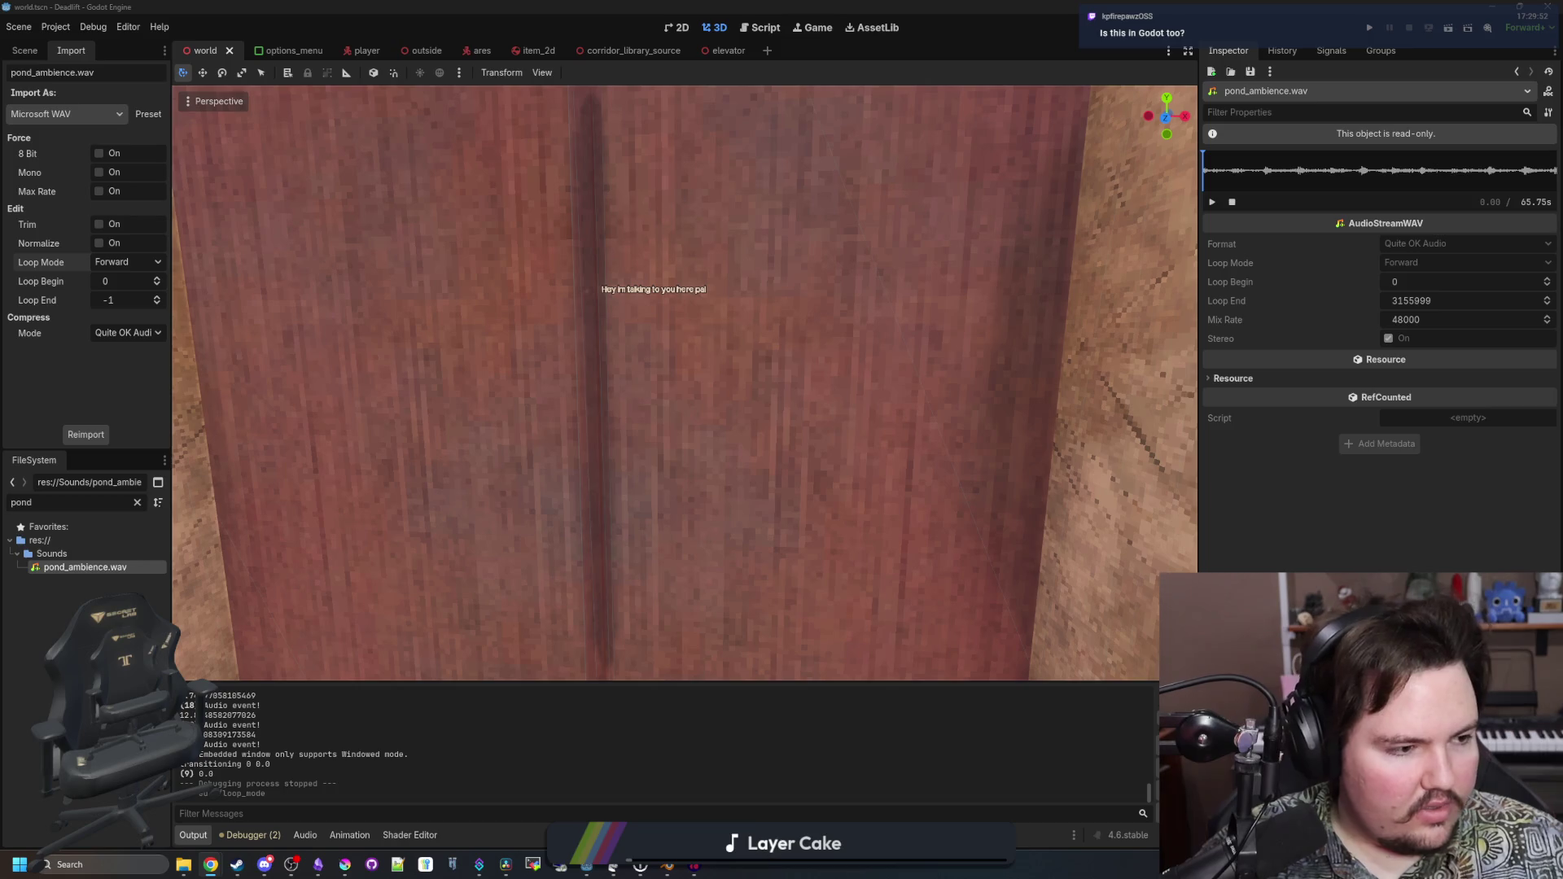
pyautogui.click(210, 865)
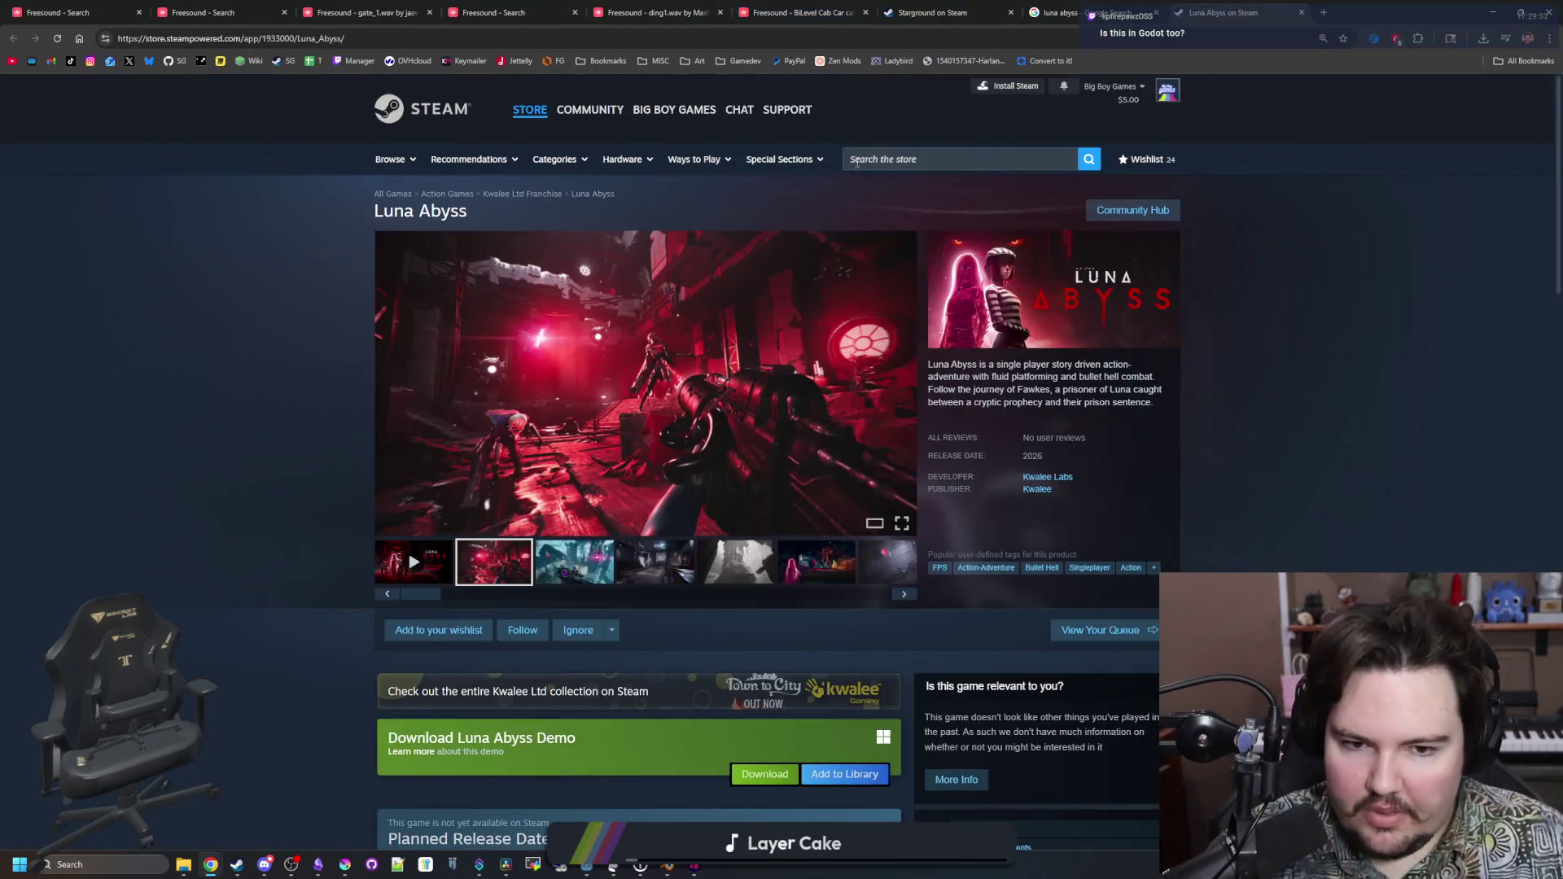
pyautogui.scroll(-2, 640, 641)
pyautogui.scroll(-1, 640, 641)
pyautogui.click(575, 607)
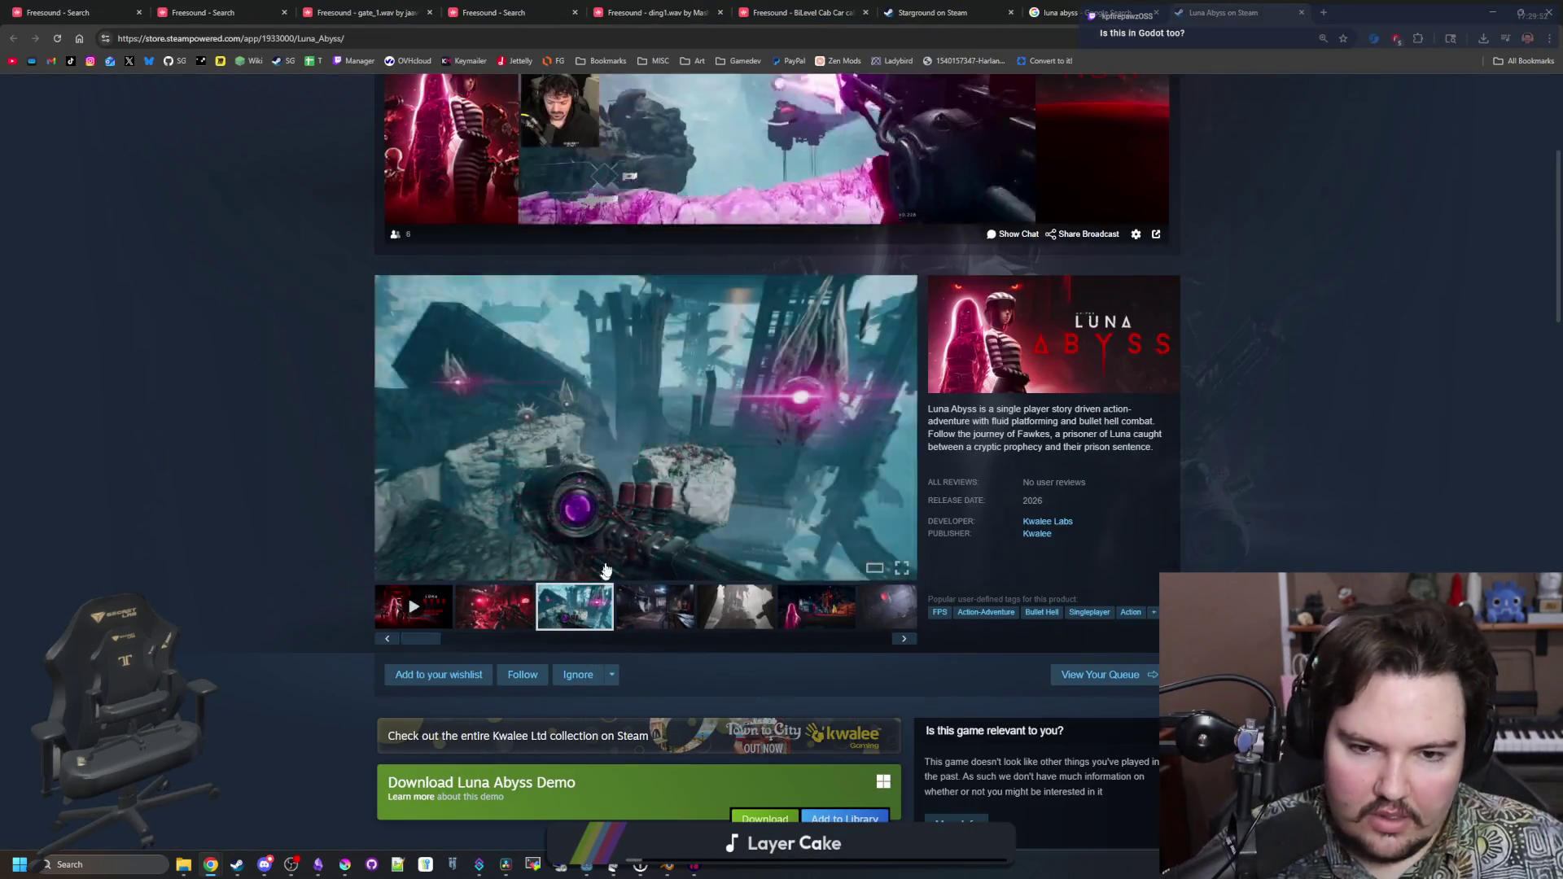
pyautogui.click(733, 456)
pyautogui.click(1364, 449)
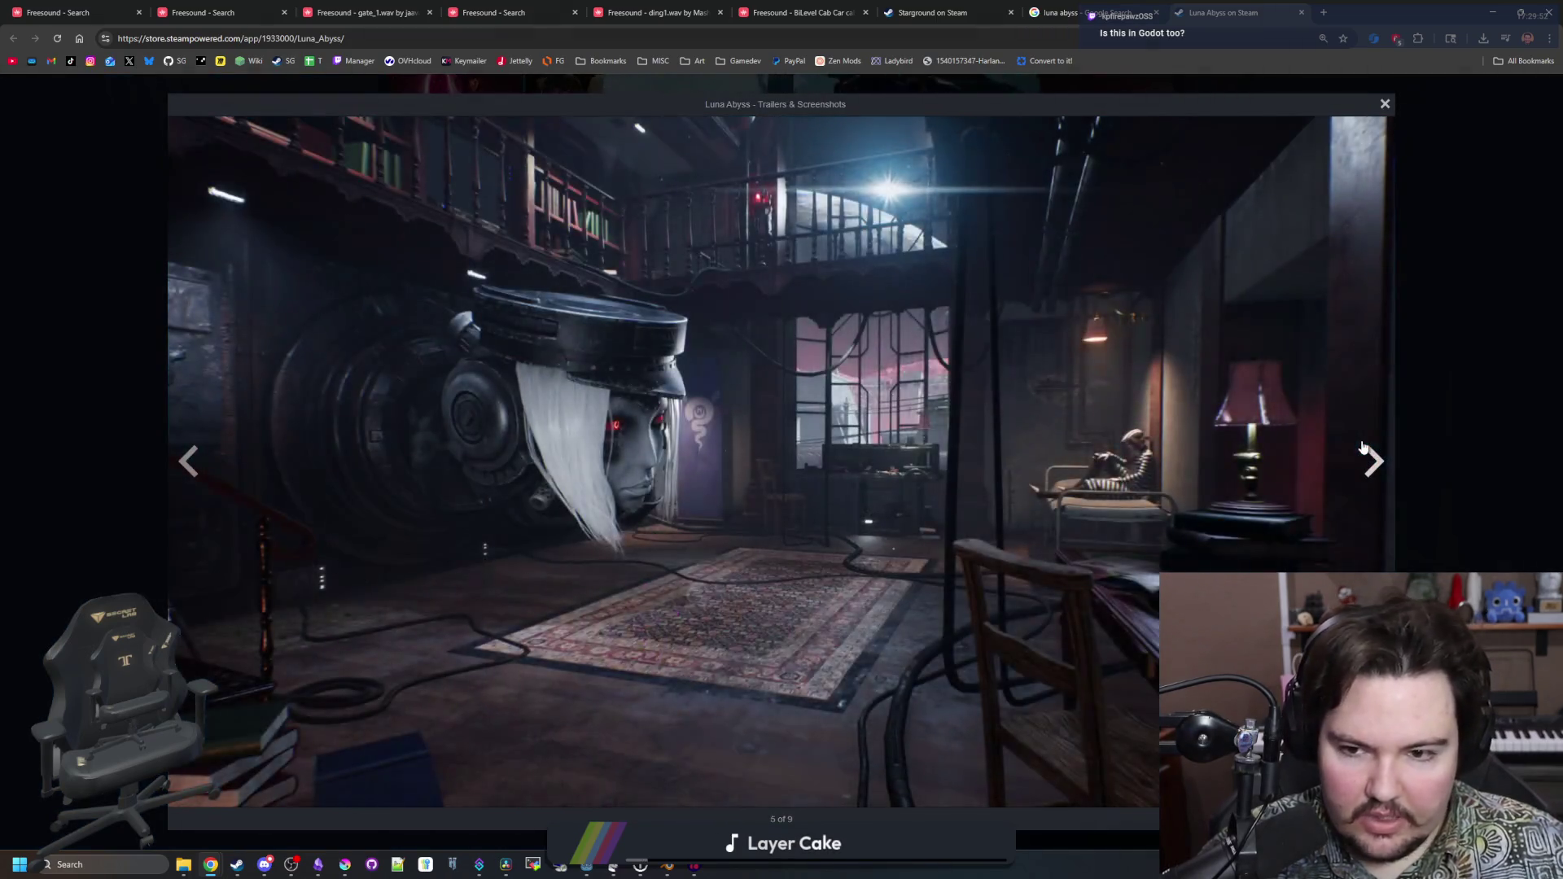
pyautogui.click(1364, 448)
pyautogui.click(1364, 448)
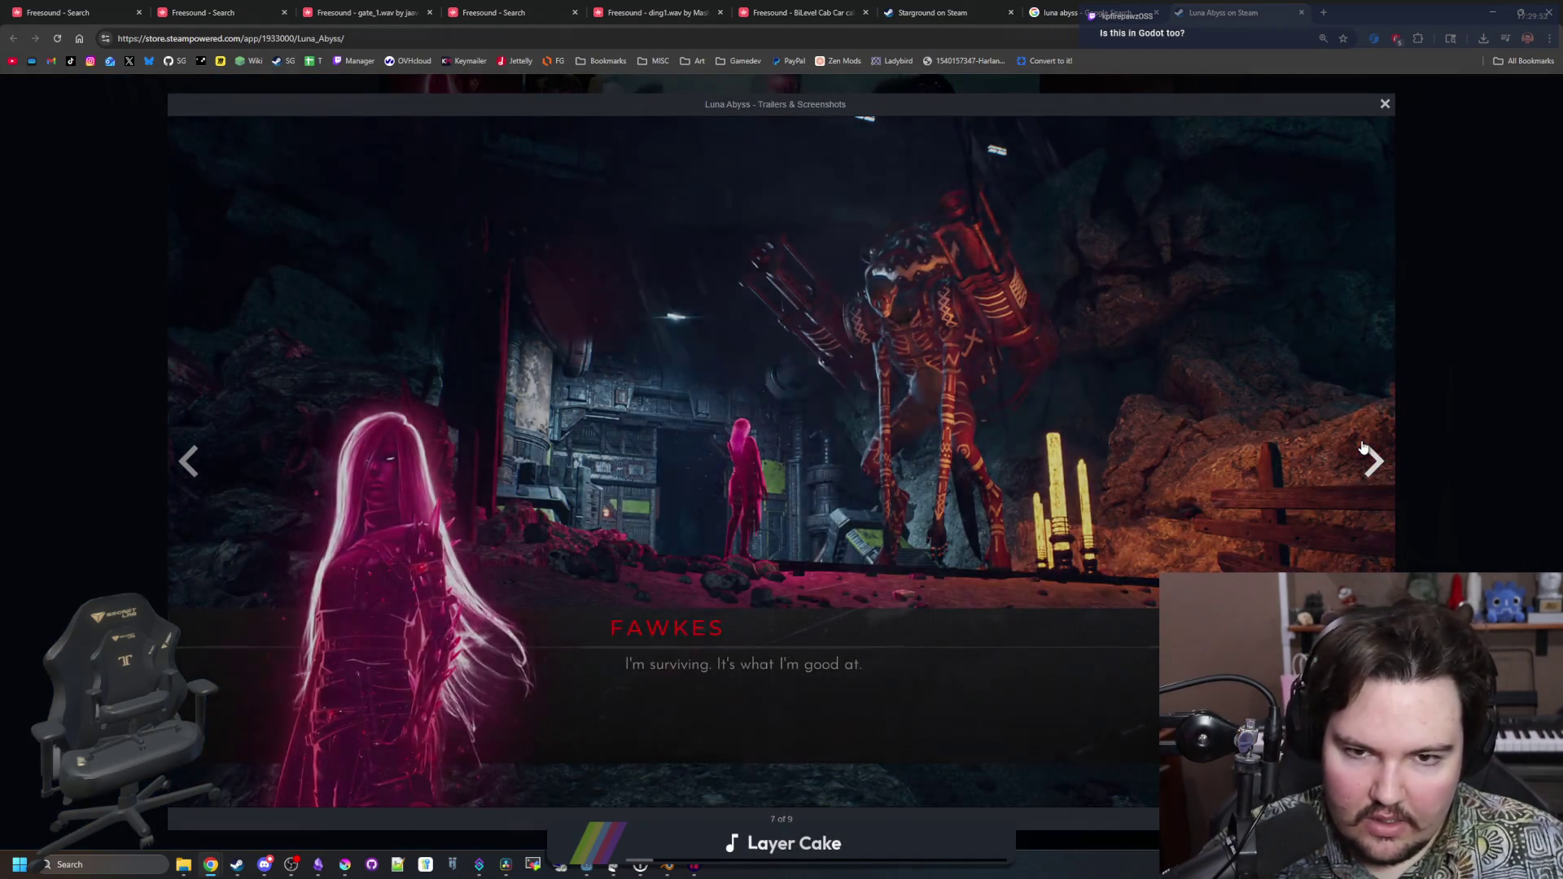
pyautogui.click(1365, 449)
pyautogui.click(1365, 449)
pyautogui.click(1472, 407)
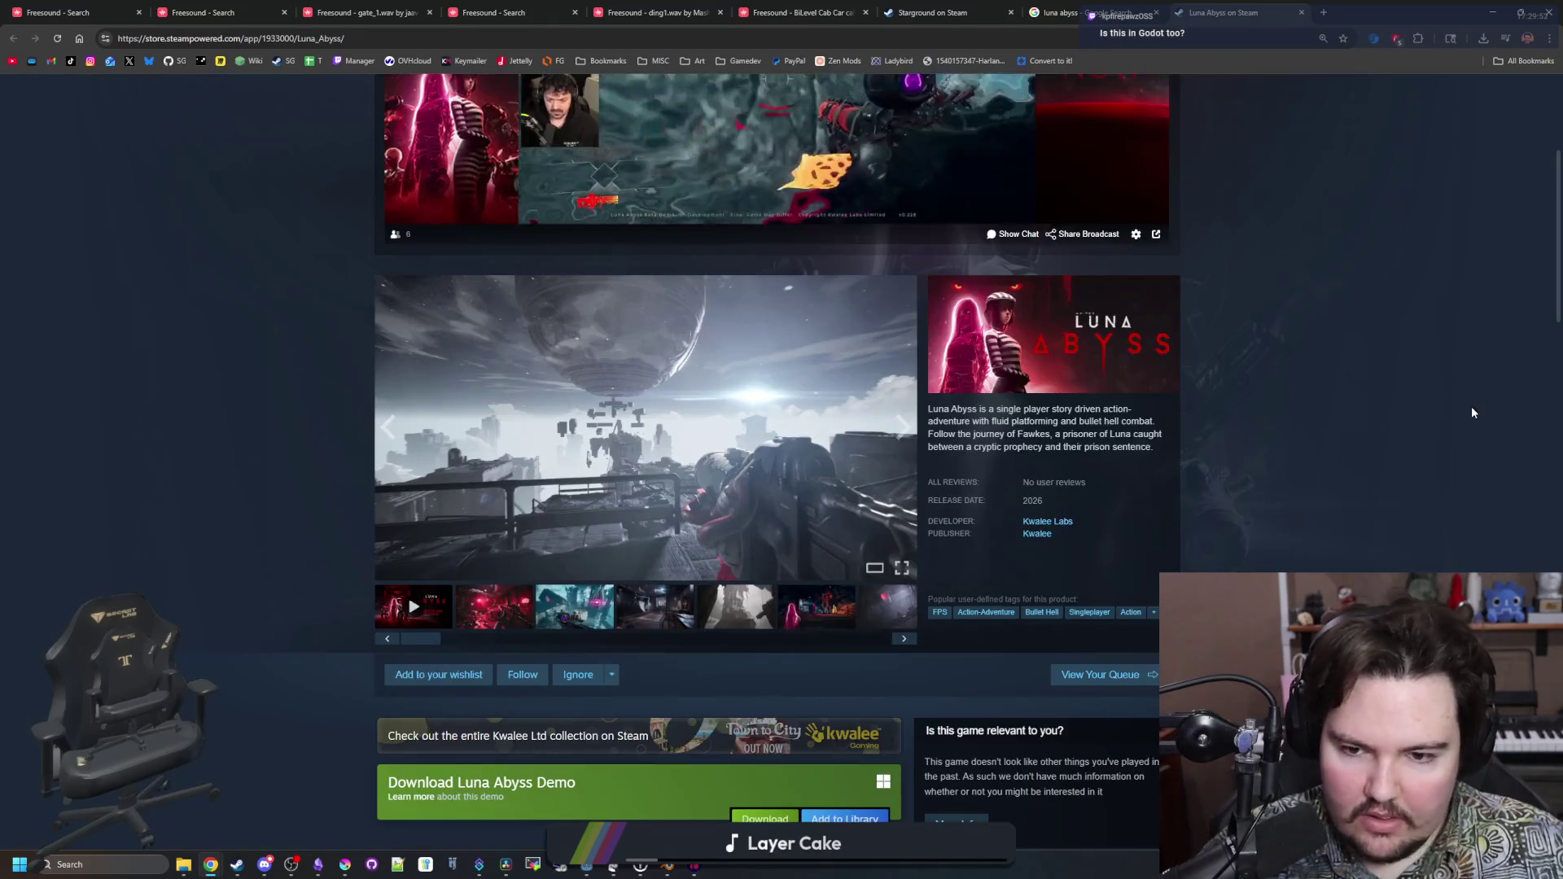
pyautogui.hotkey('alt', 'Tab')
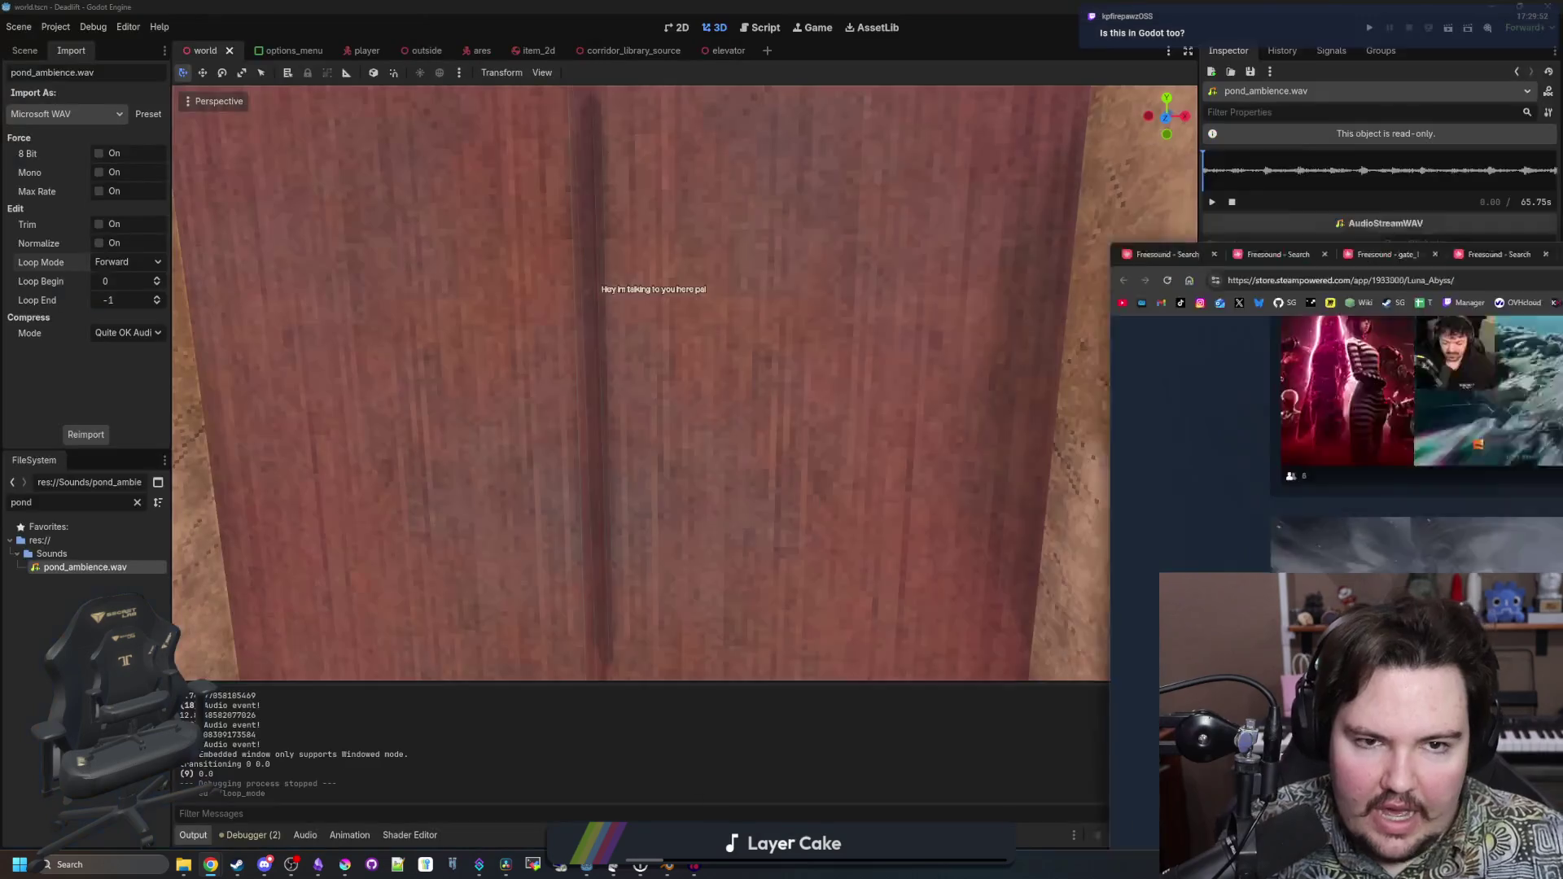
# Pull the view back out to the foggy field and save the scene
pyautogui.press('s')
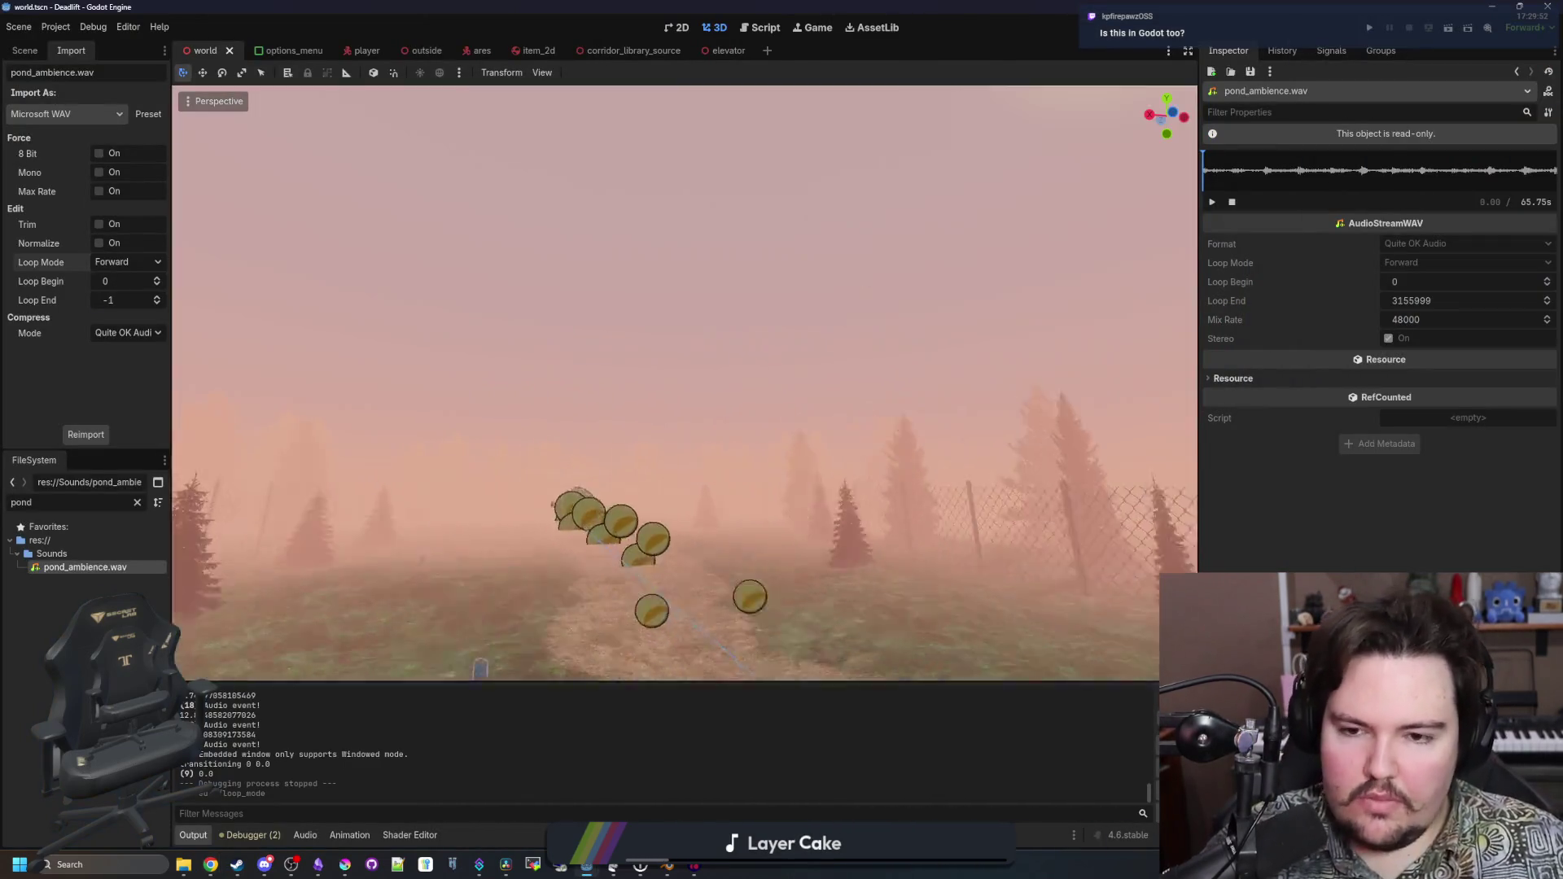
pyautogui.scroll(2, 684, 383)
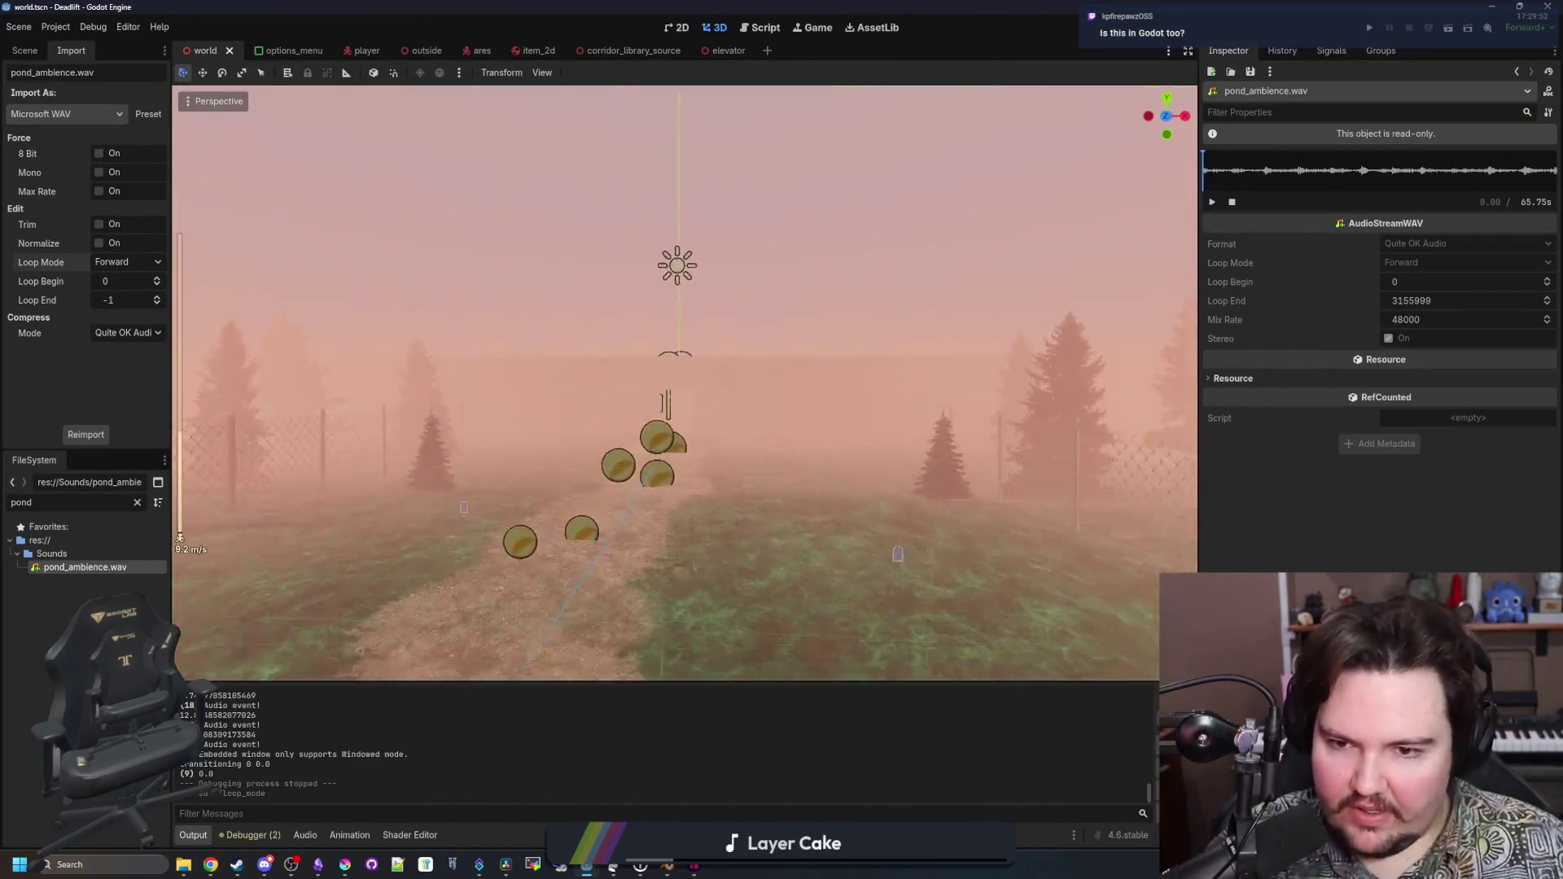
pyautogui.hotkey('ctrl', 's')
# Fly across the foggy field past the pipe, through the doorway, and look around the interior room
pyautogui.press('w')
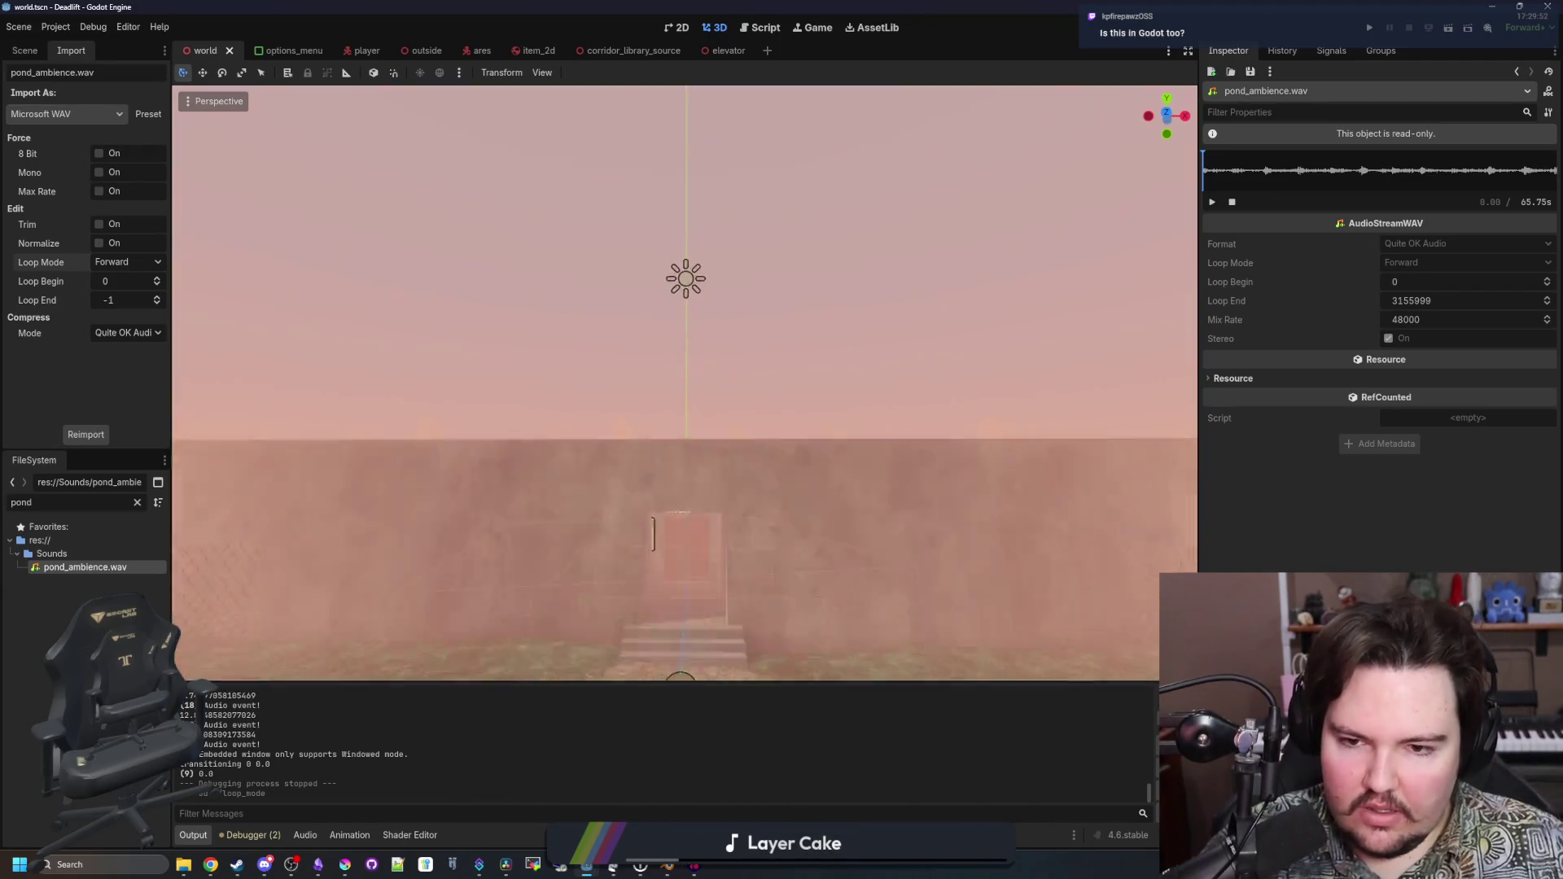
pyautogui.press('w')
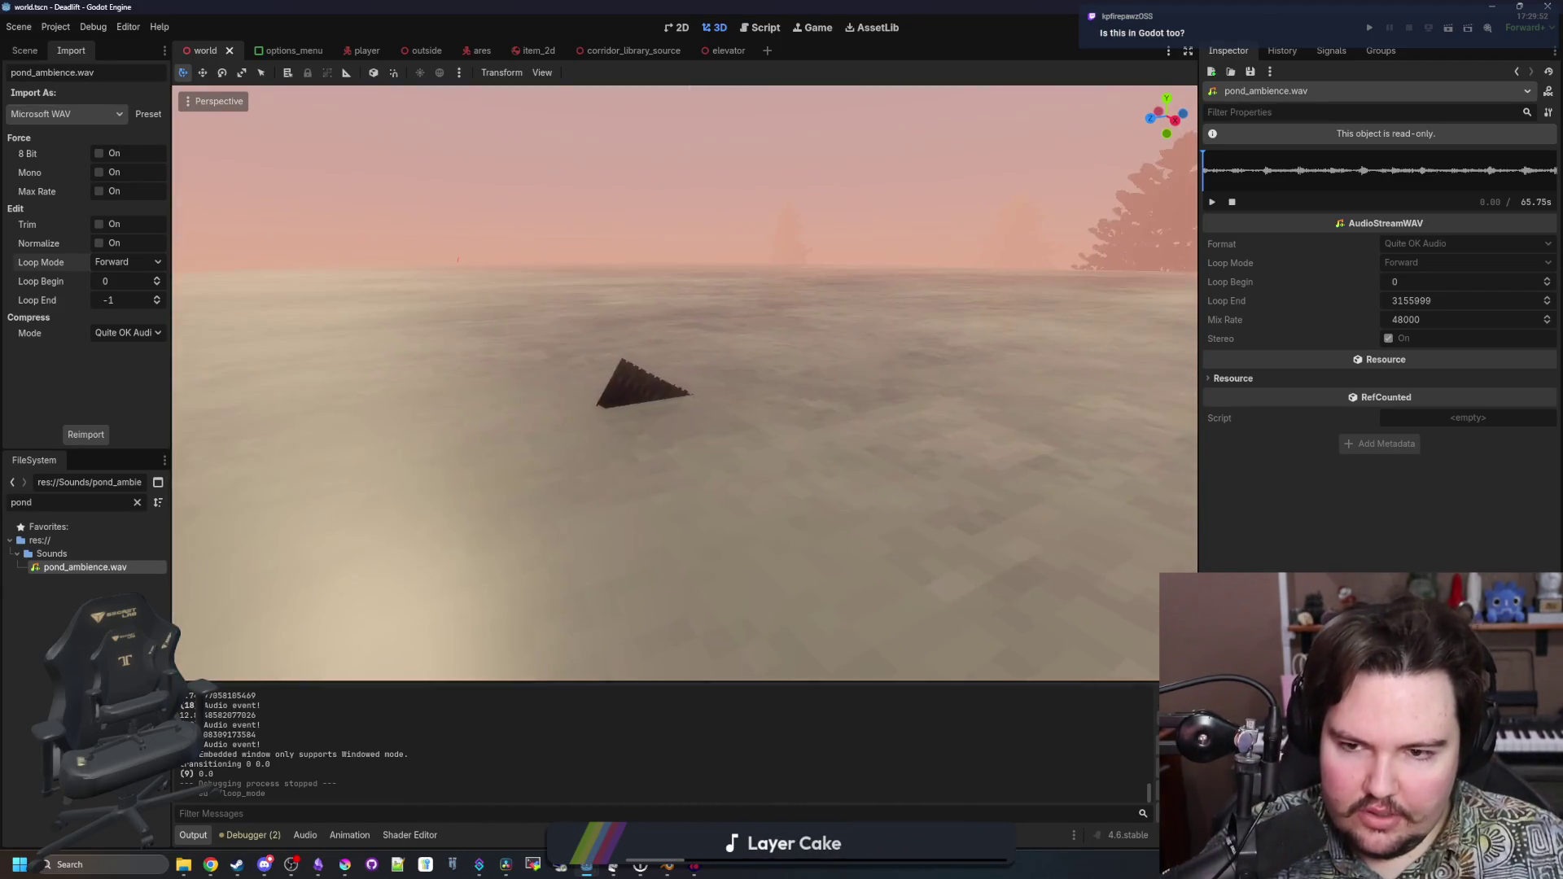
pyautogui.press('w')
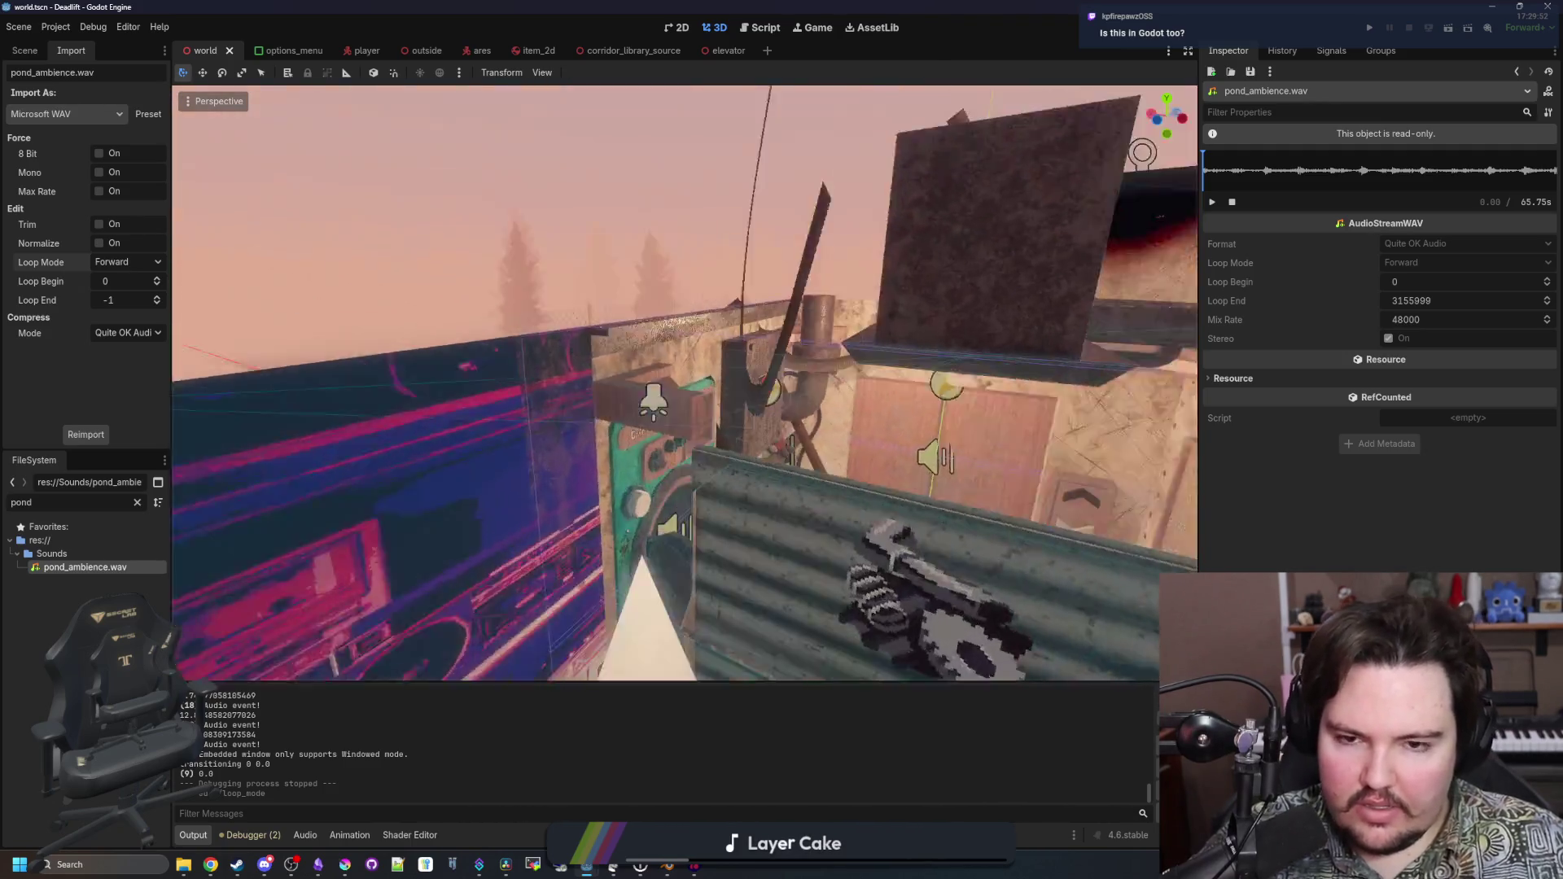
pyautogui.press('w')
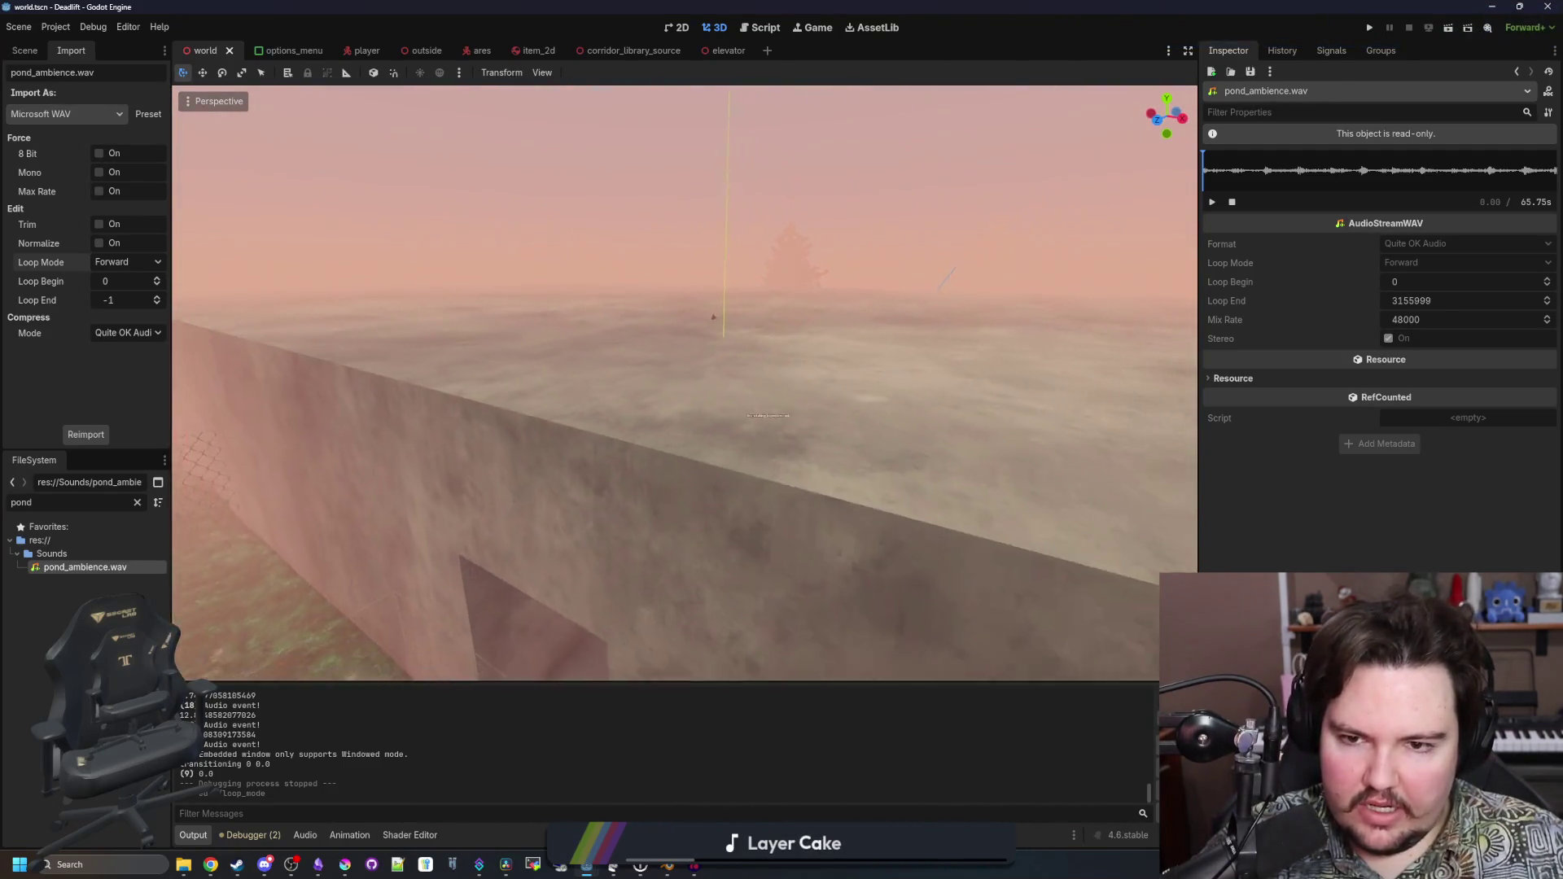
pyautogui.press('w')
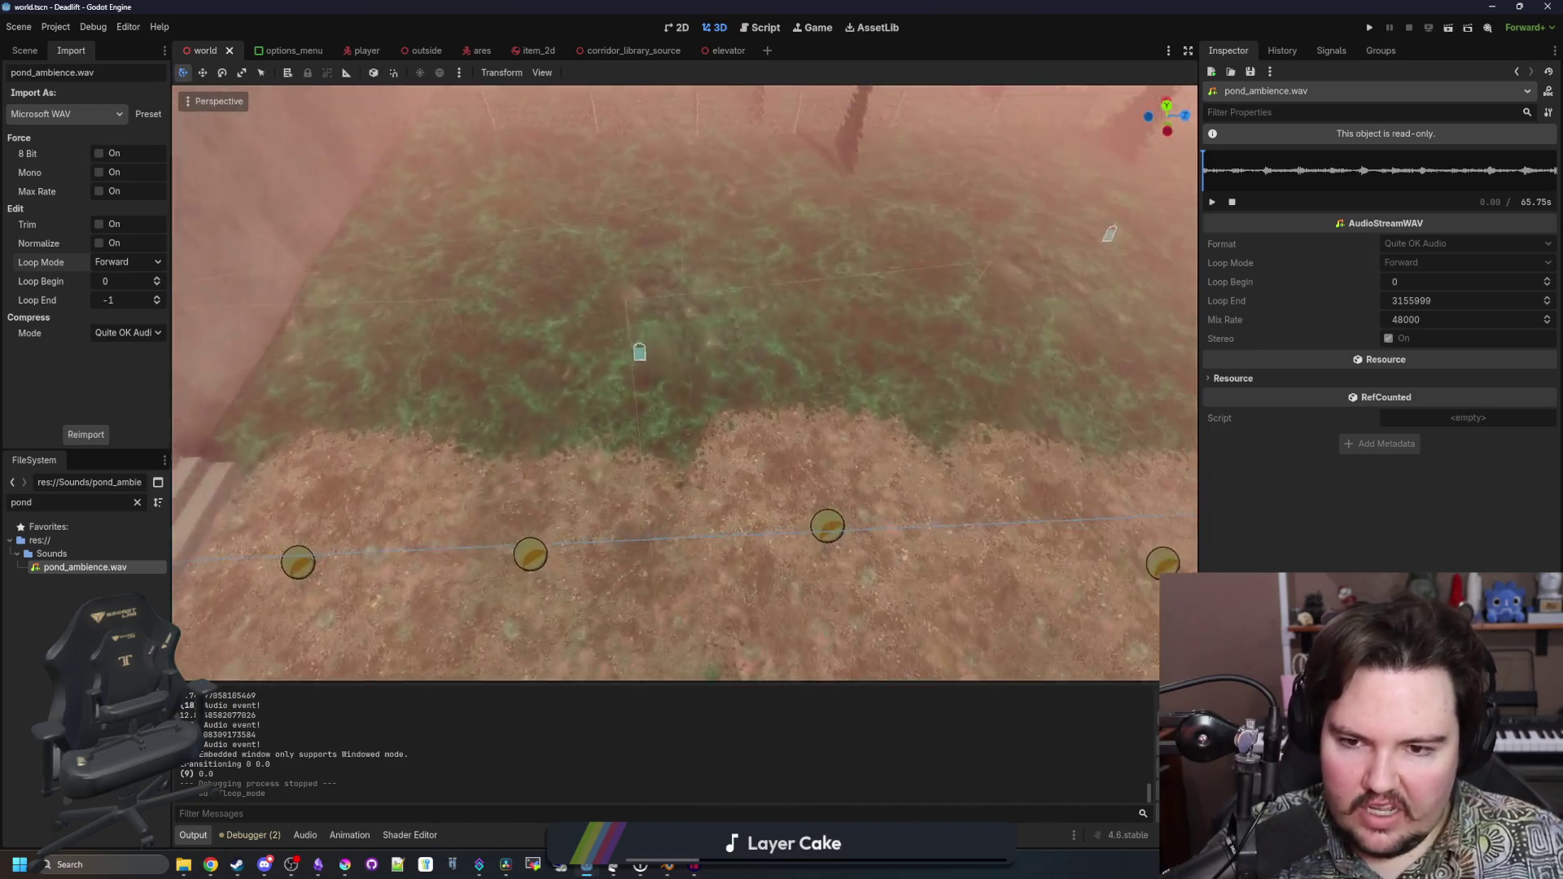
pyautogui.press('w')
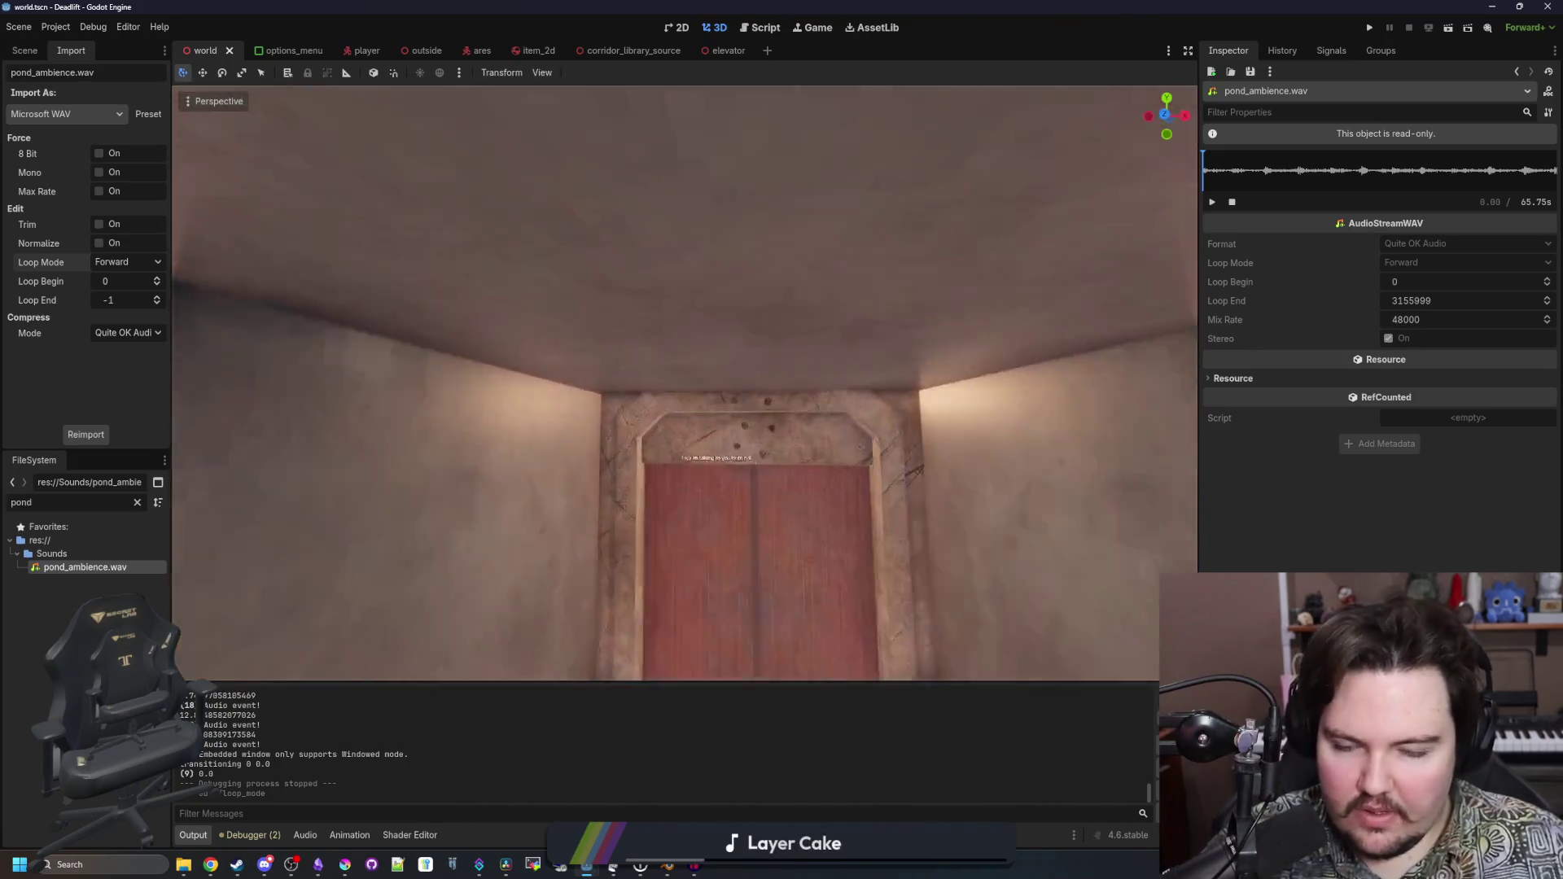
pyautogui.press('w')
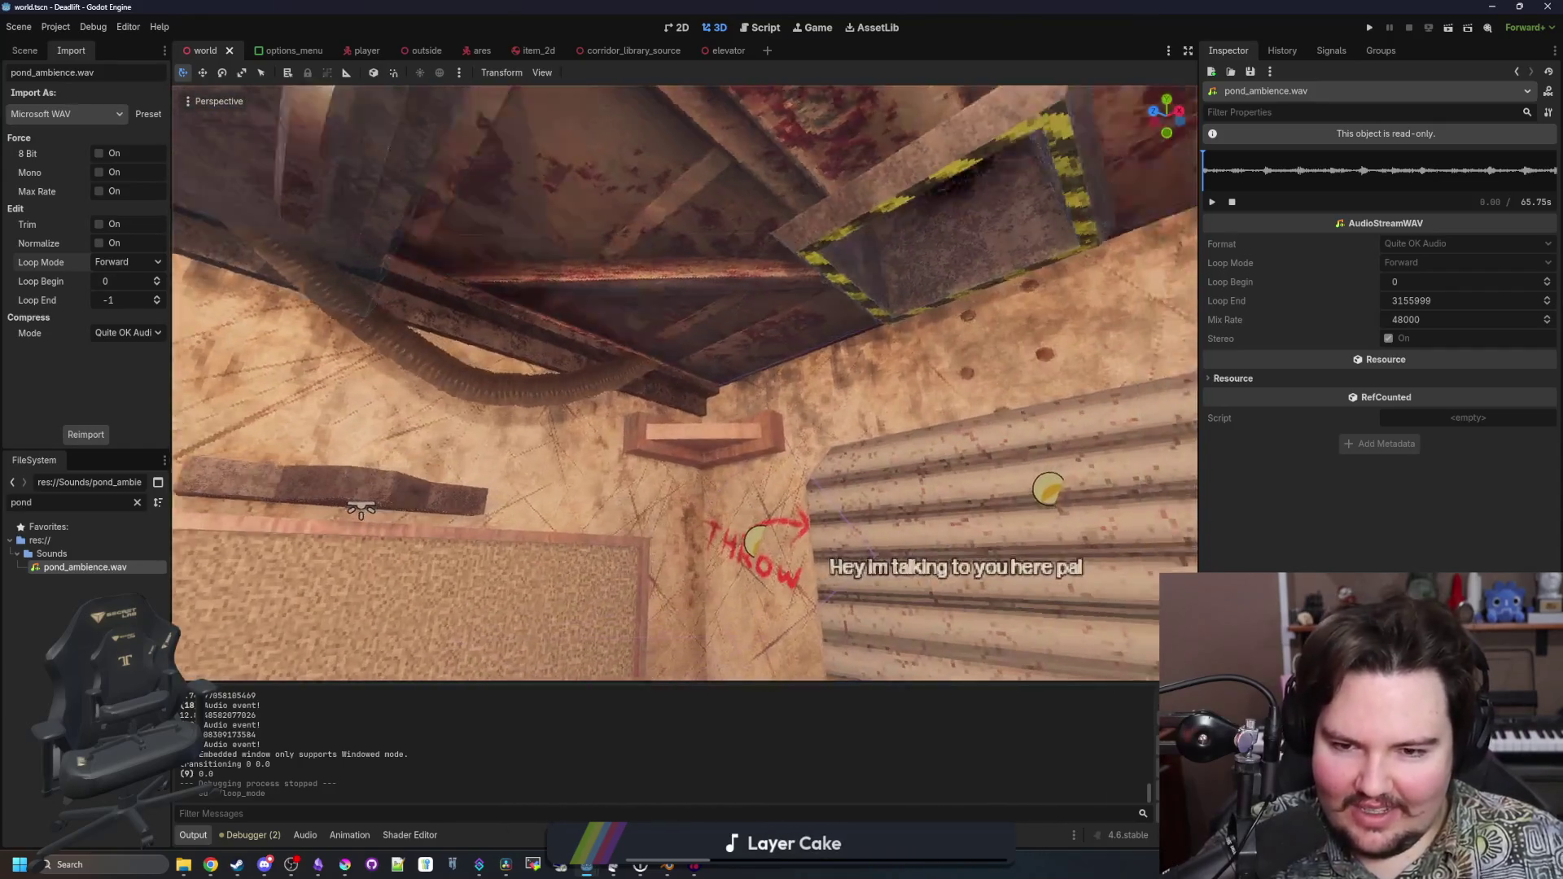
pyautogui.press('w')
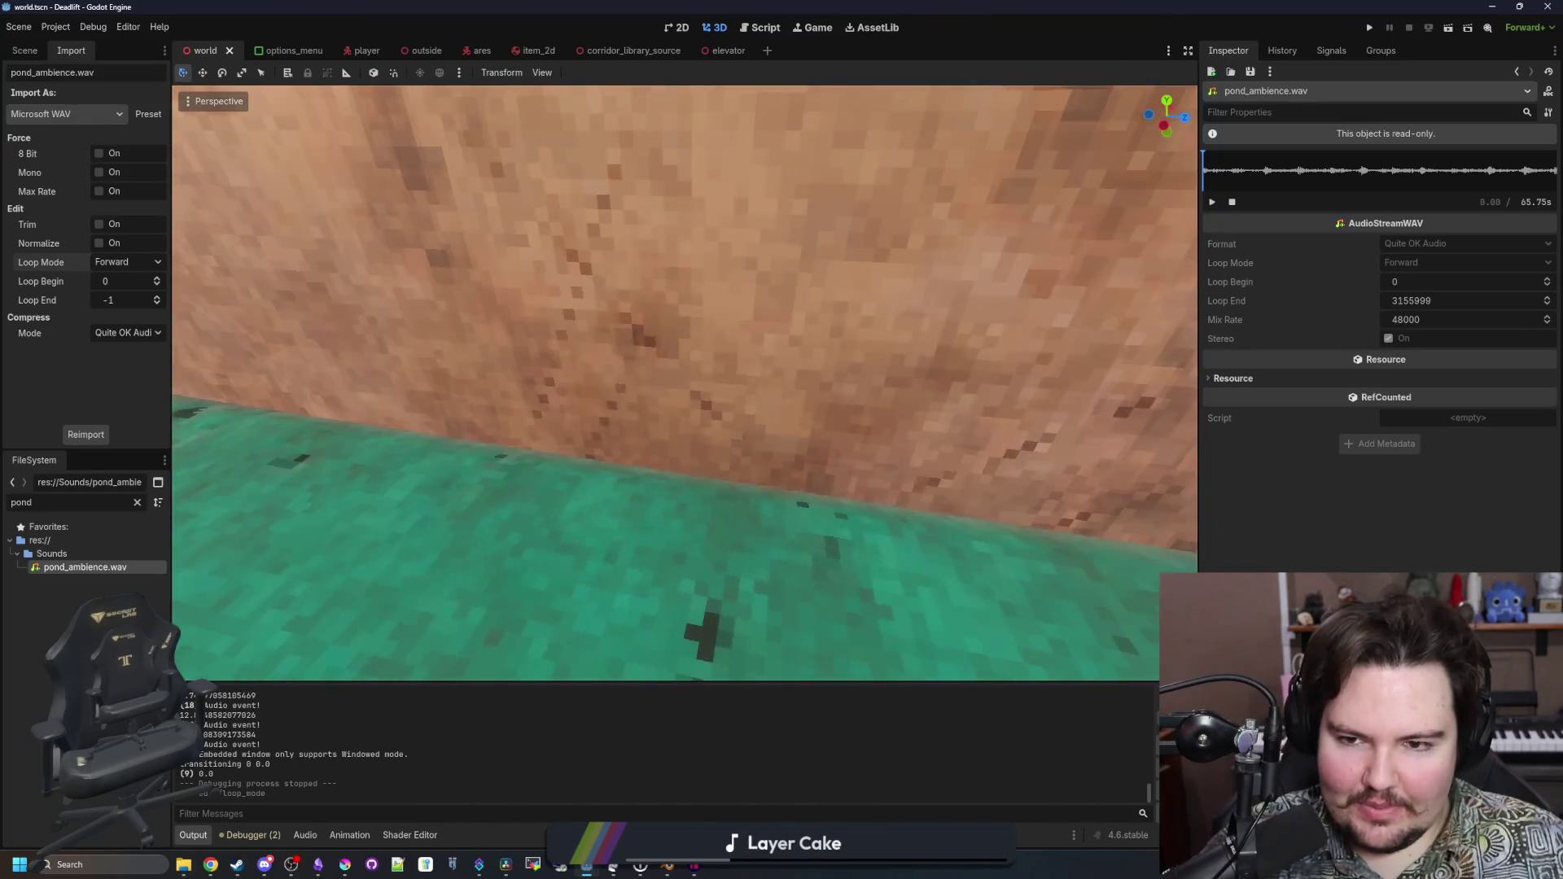
pyautogui.press('w')
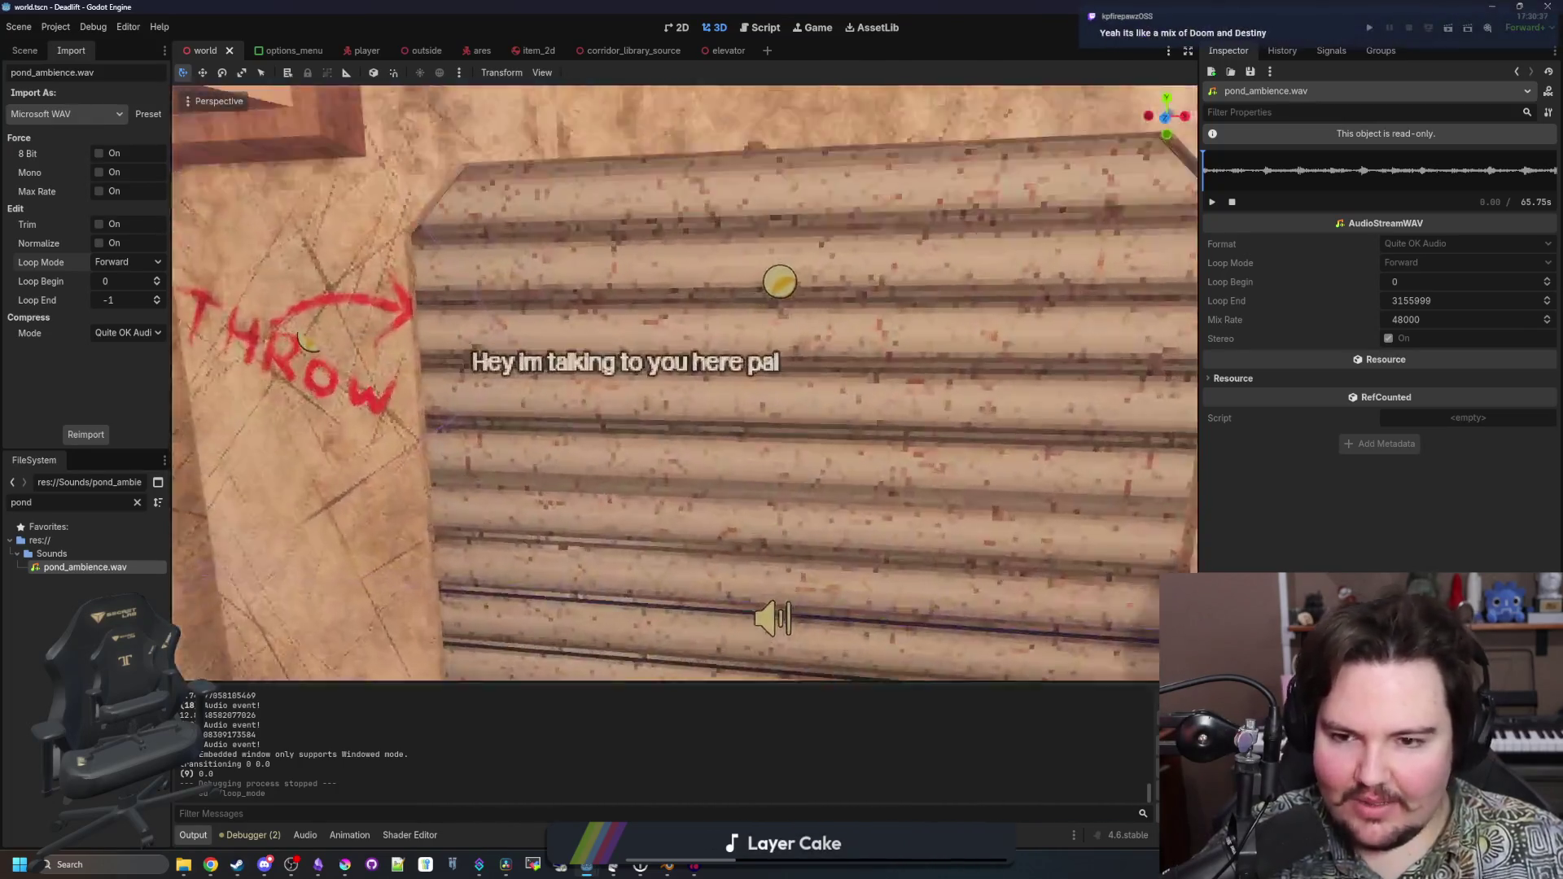
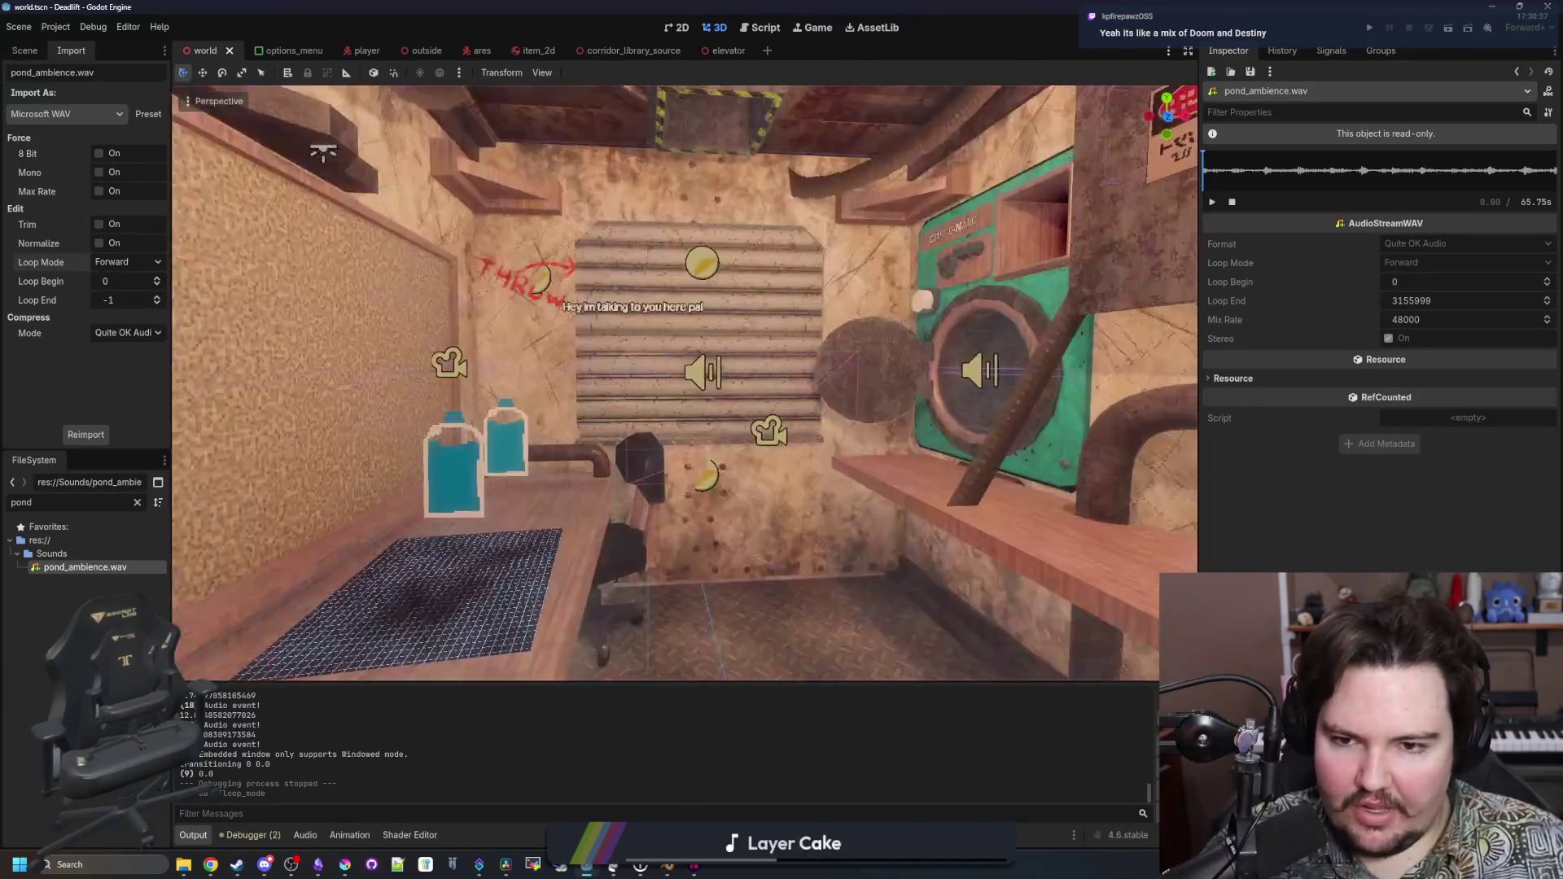
# In the browser, view the Steam page's garage, character collage and truck cab screenshots, then return to Godot
pyautogui.scroll(-5, 684, 383)
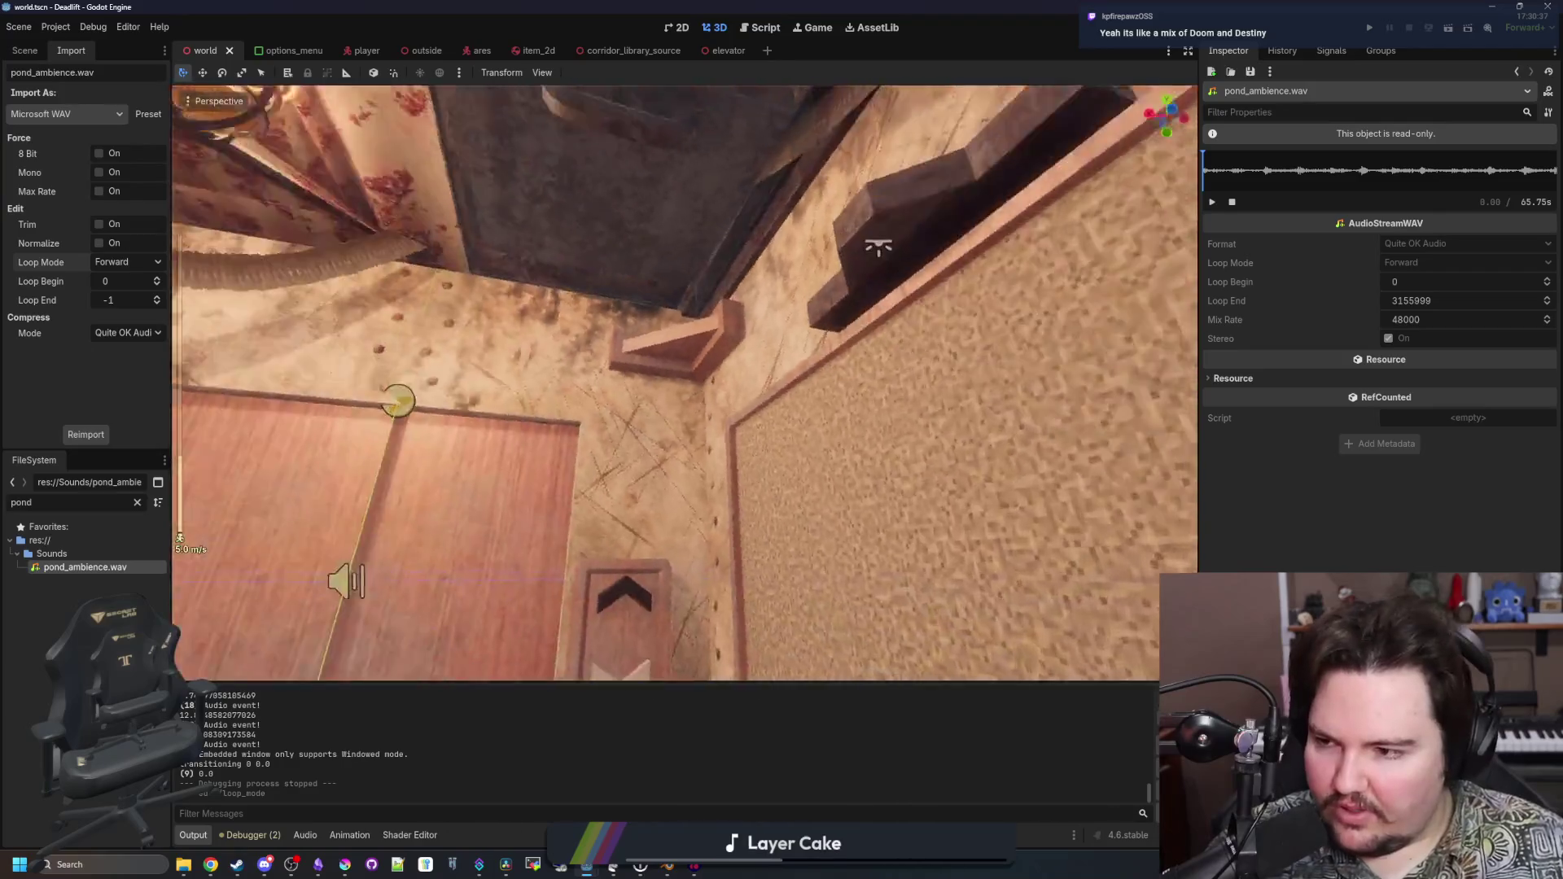
pyautogui.scroll(4, 685, 383)
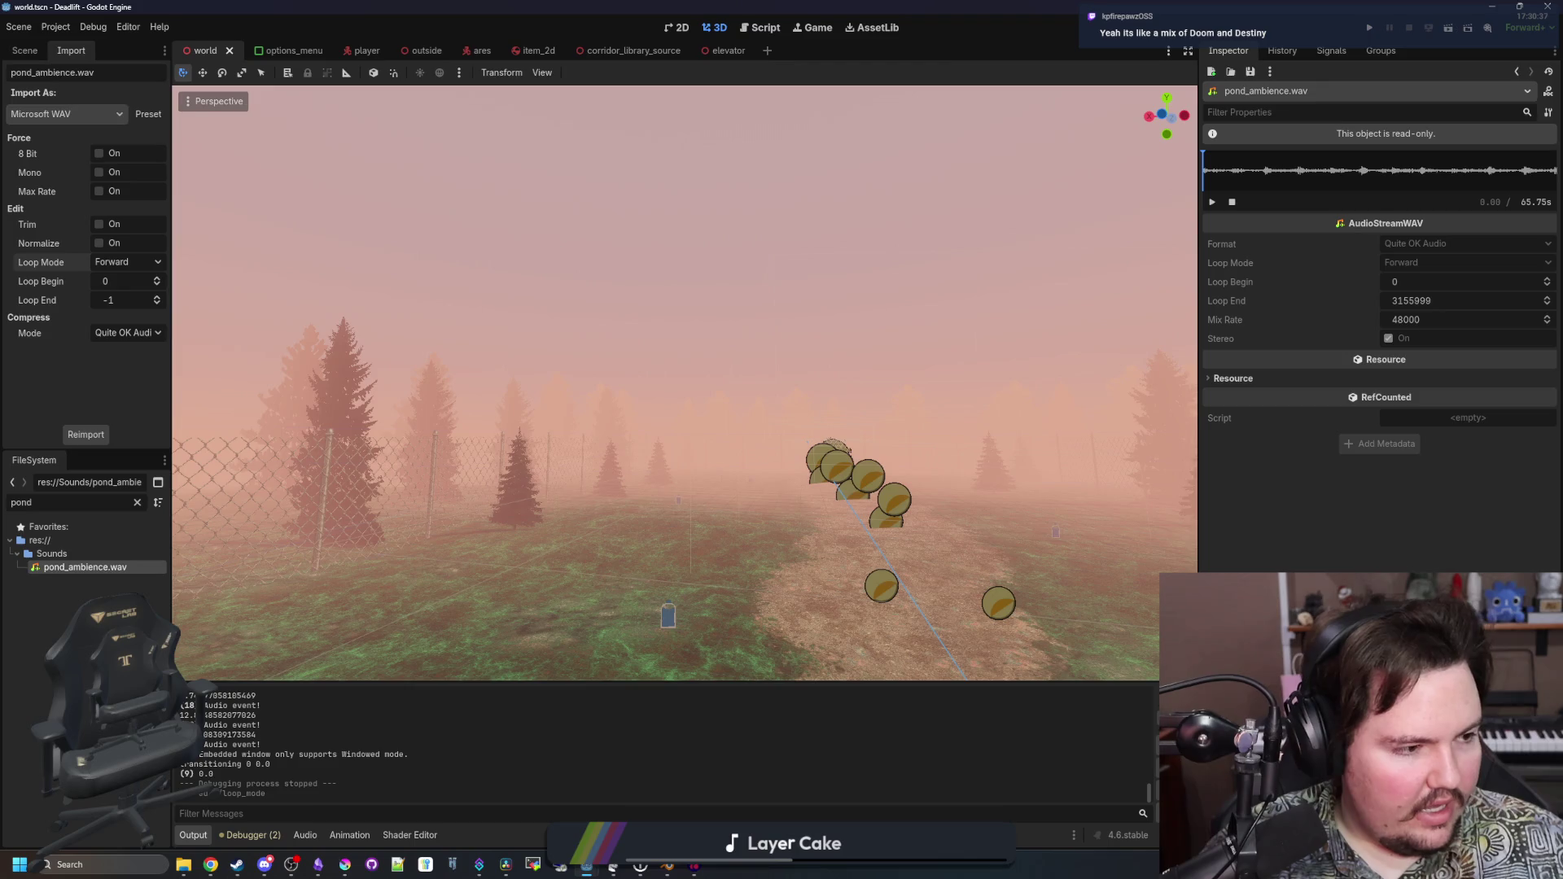
pyautogui.click(210, 864)
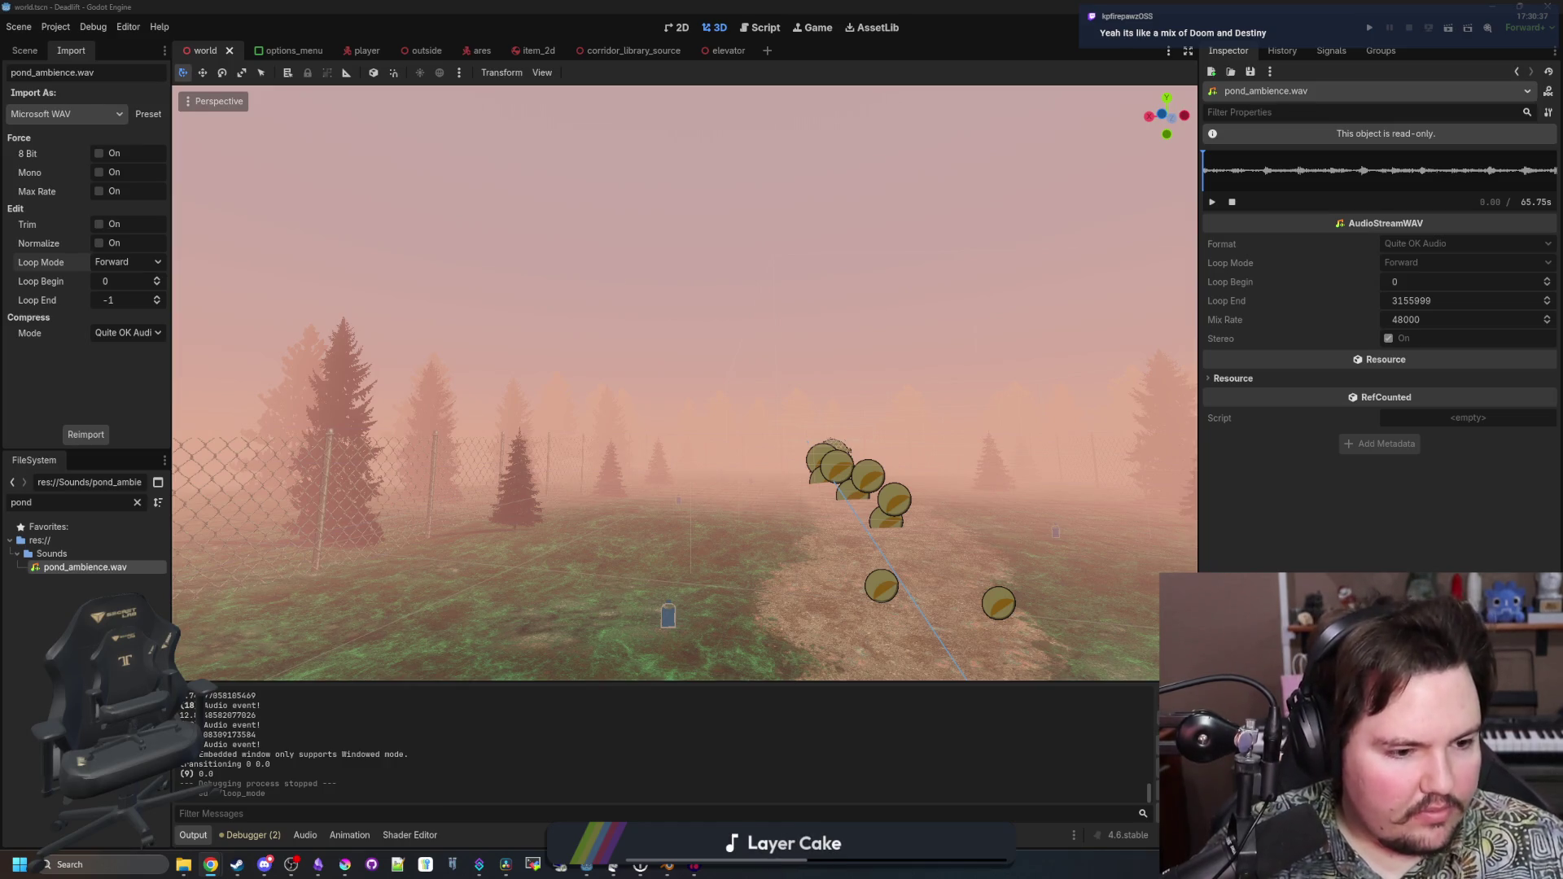
pyautogui.hotkey('alt', 'Tab')
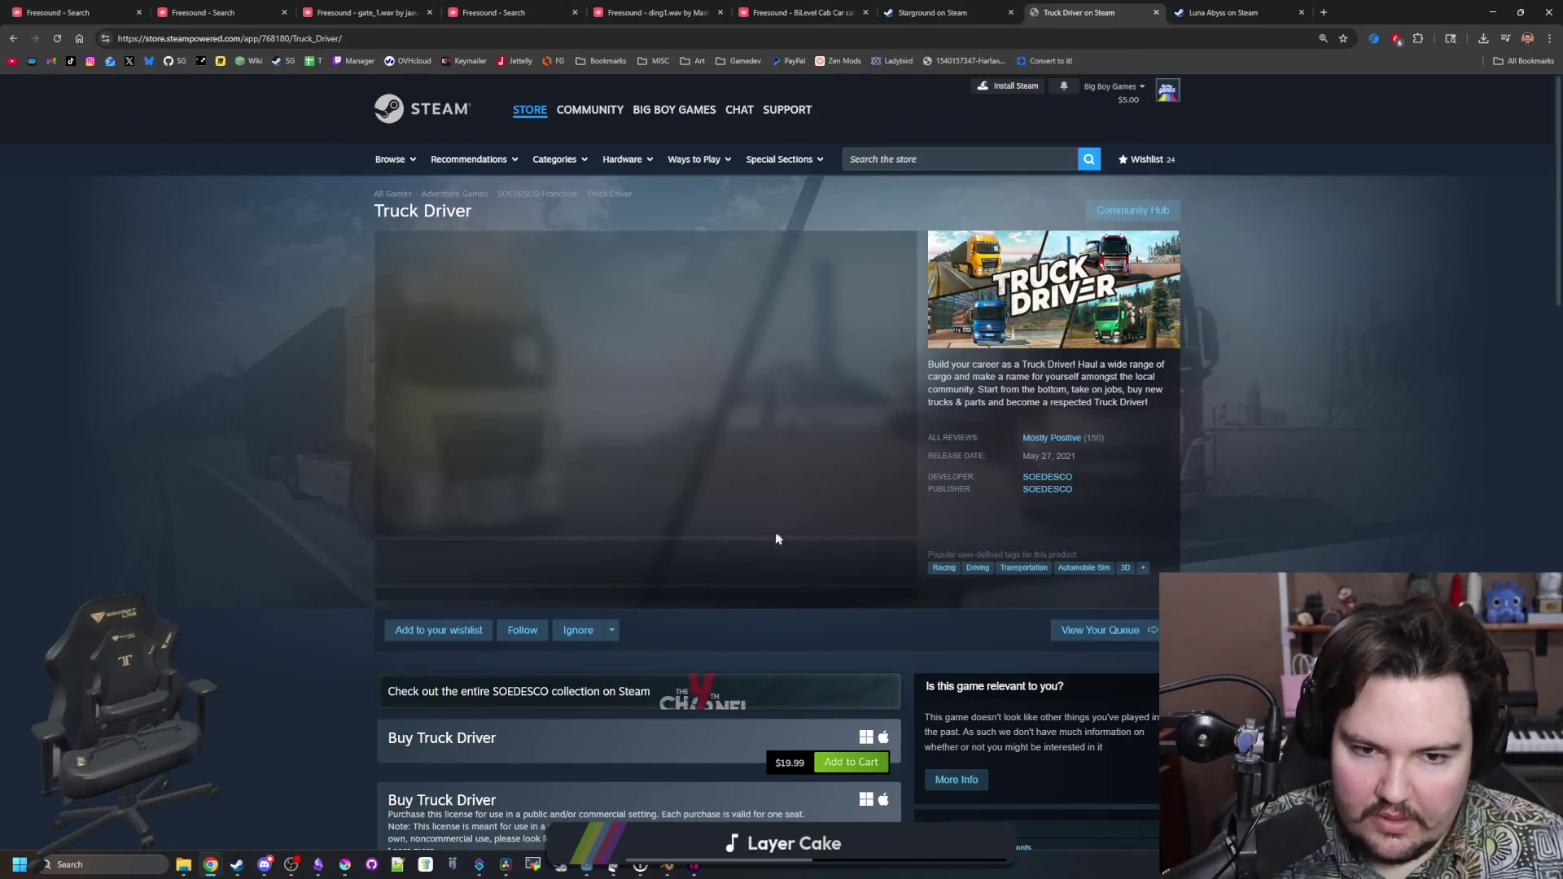
pyautogui.click(653, 568)
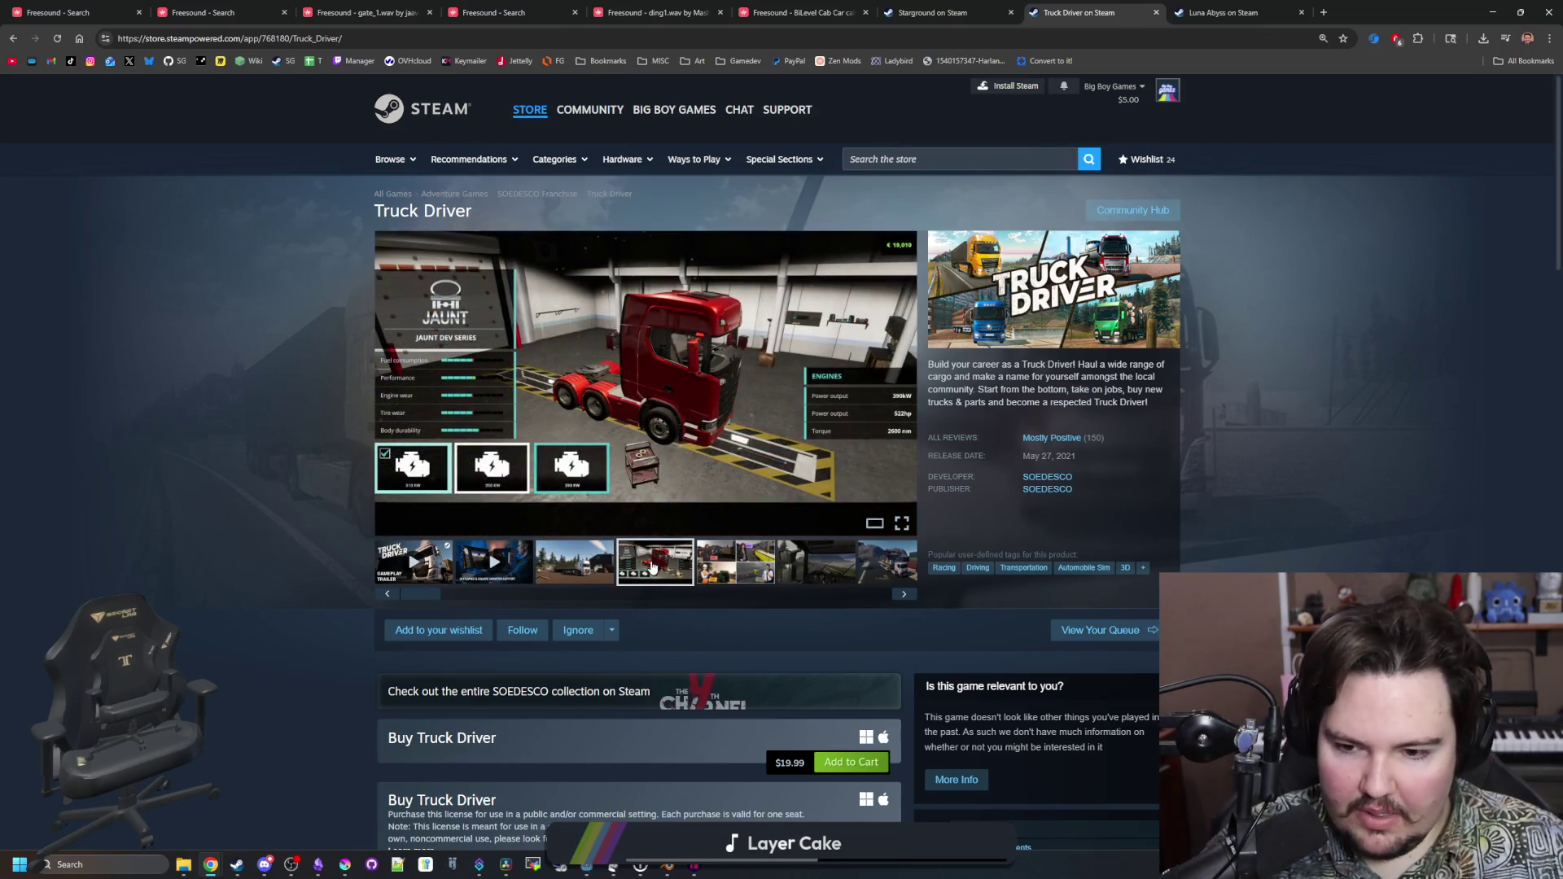
pyautogui.click(711, 564)
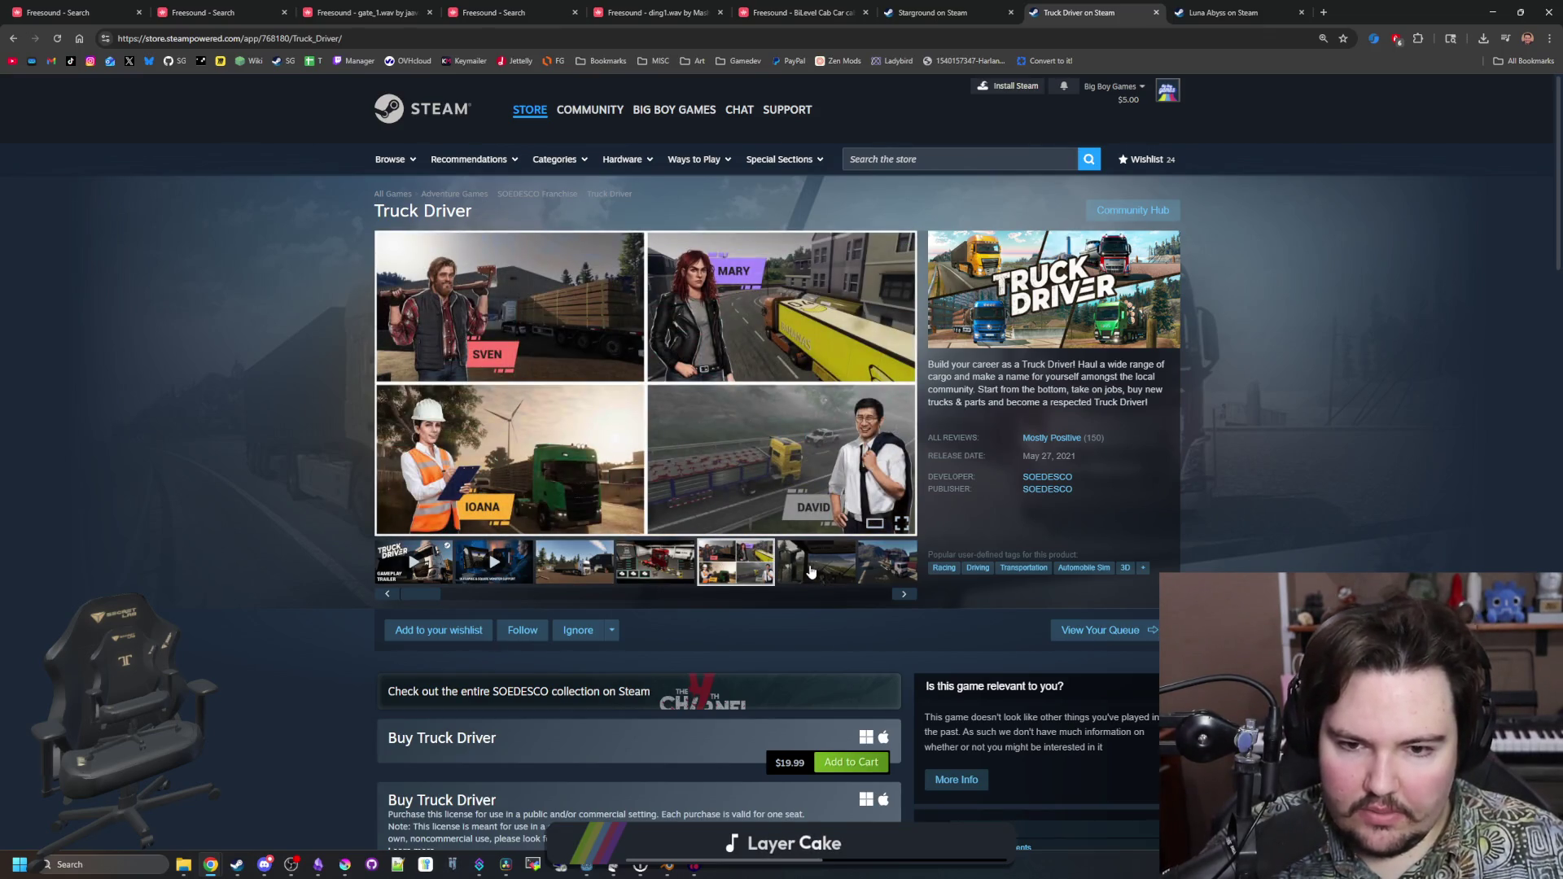
pyautogui.click(810, 572)
pyautogui.hotkey('alt', 'Tab')
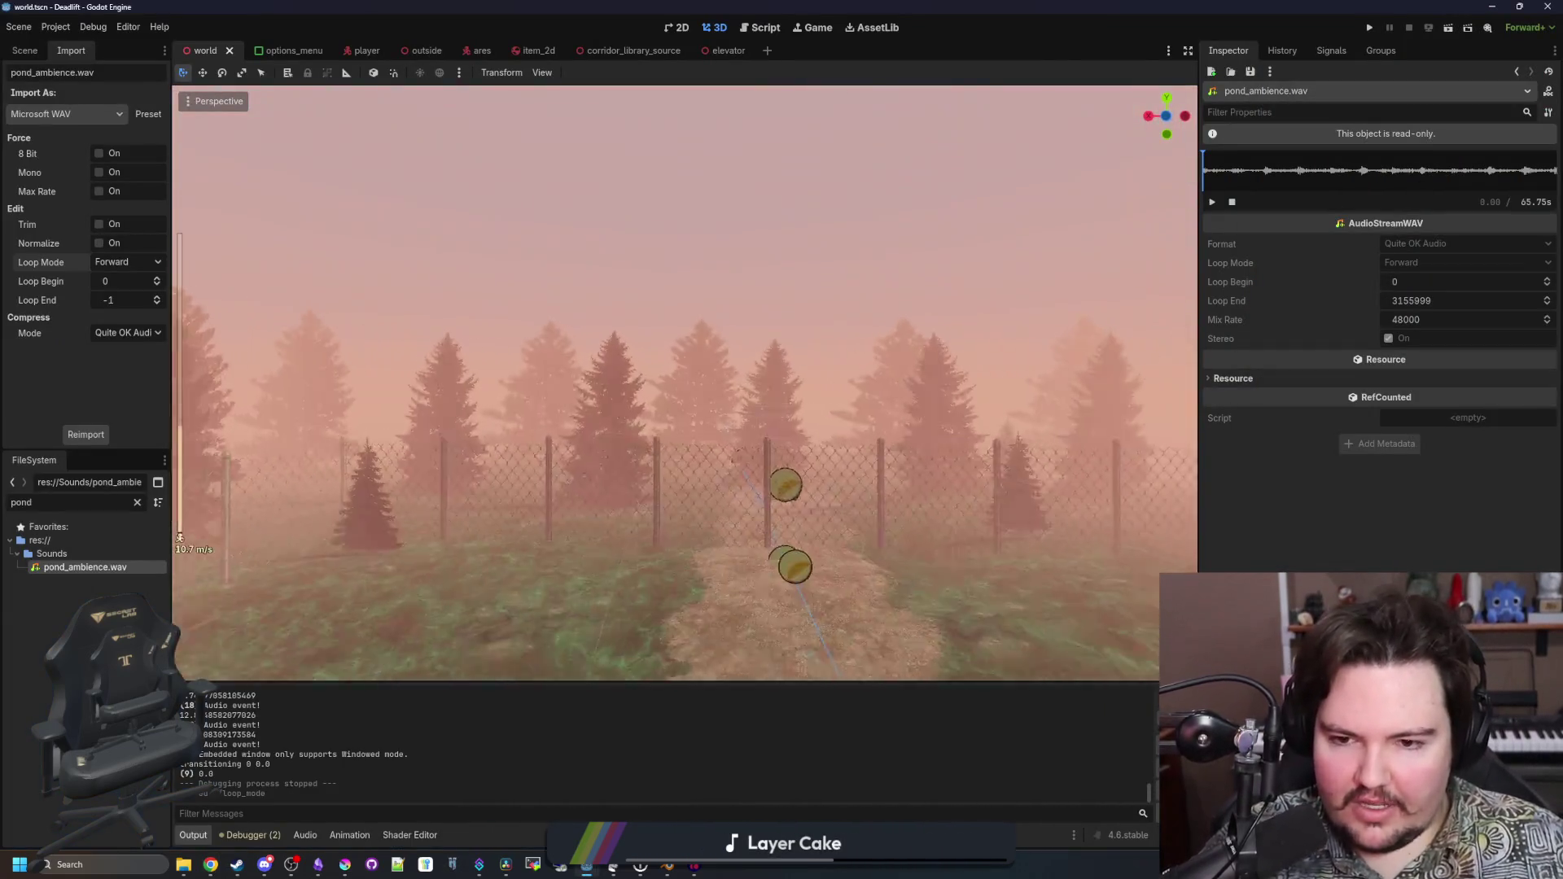
# Fly the viewport camera through the trees to the concrete wall and open ground
pyautogui.press('w')
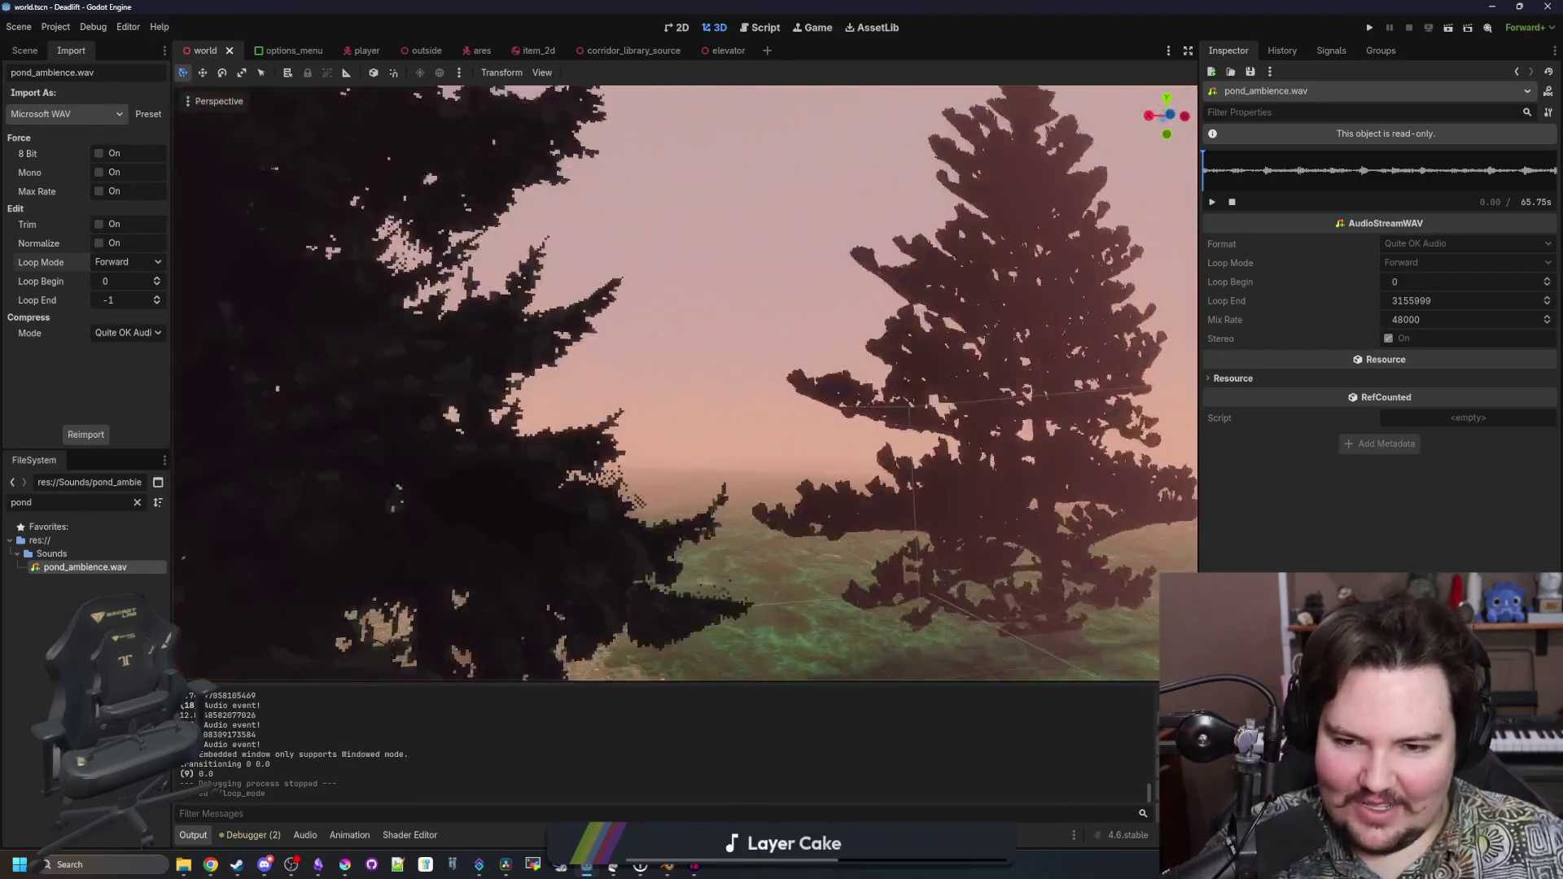
pyautogui.press('w')
pyautogui.press('s')
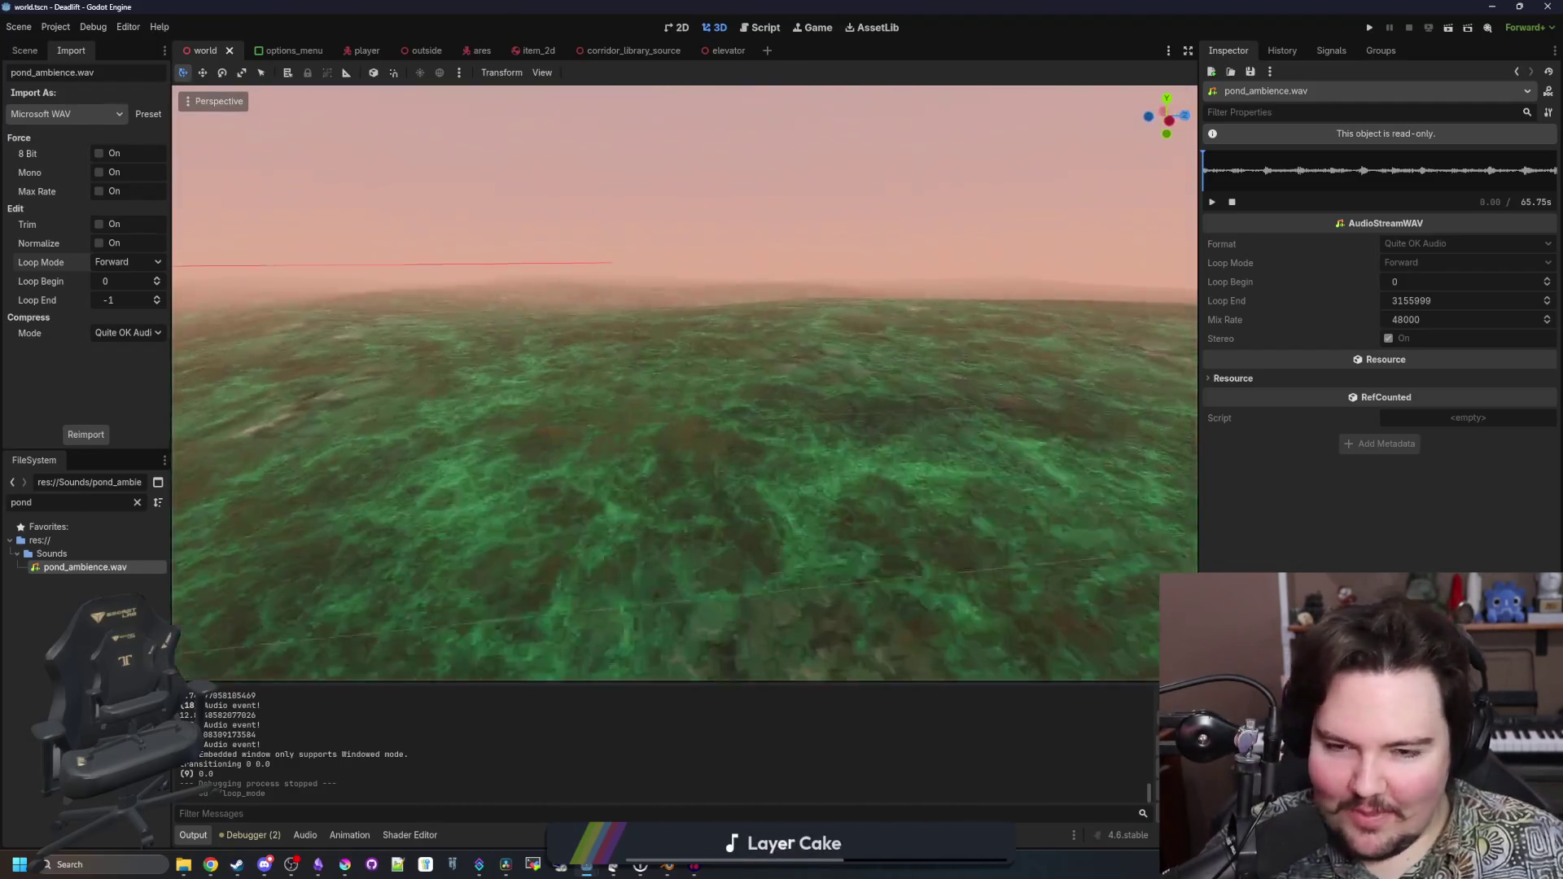
pyautogui.moveTo(684, 383); pyautogui.dragTo(684, 456)
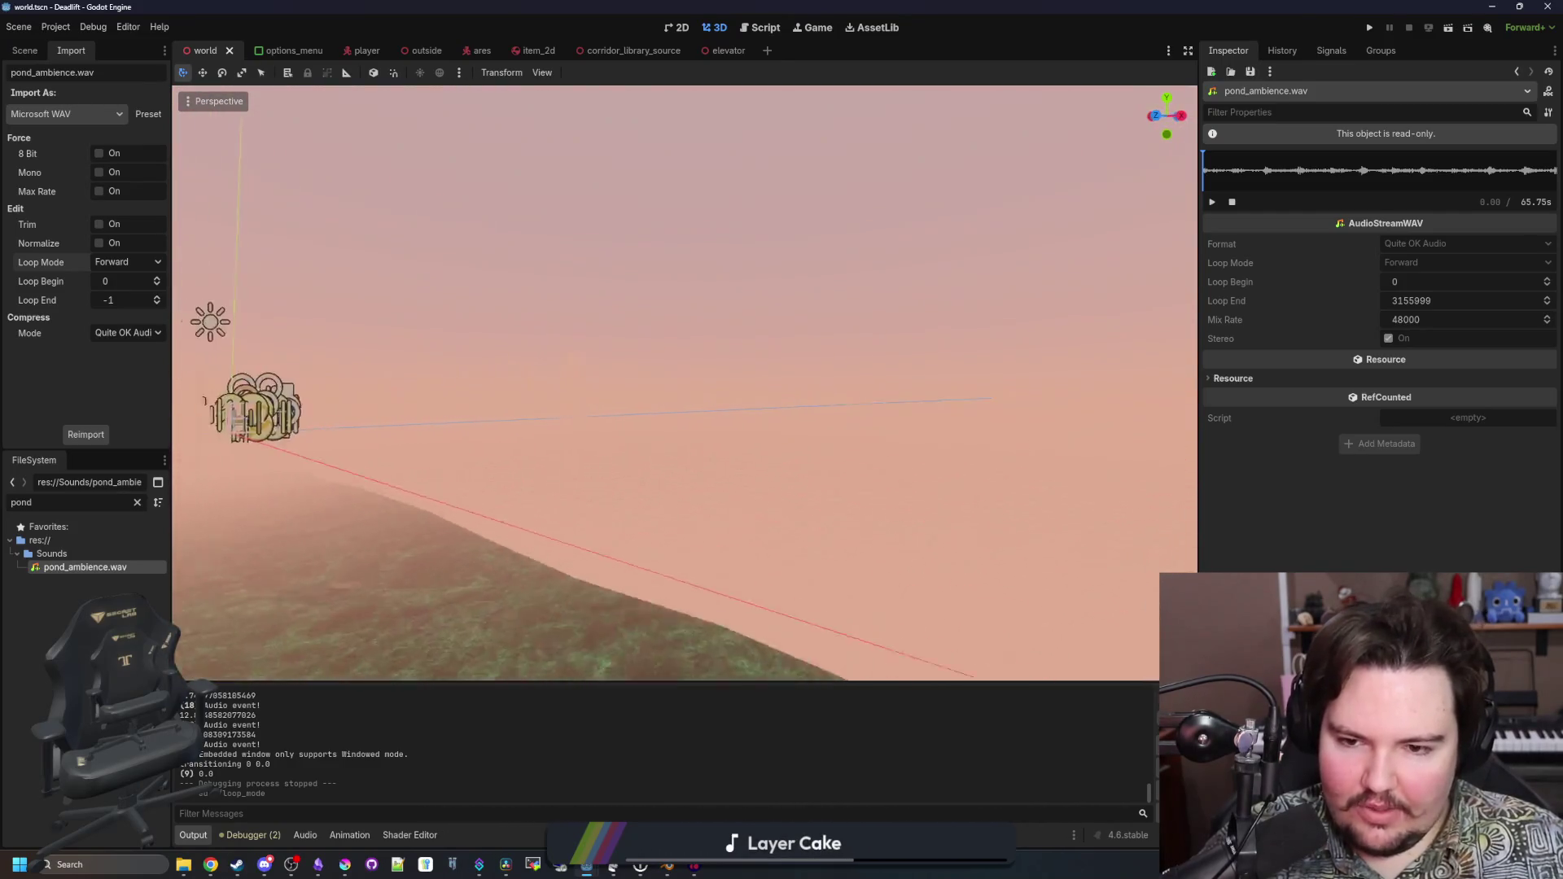
pyautogui.press('w')
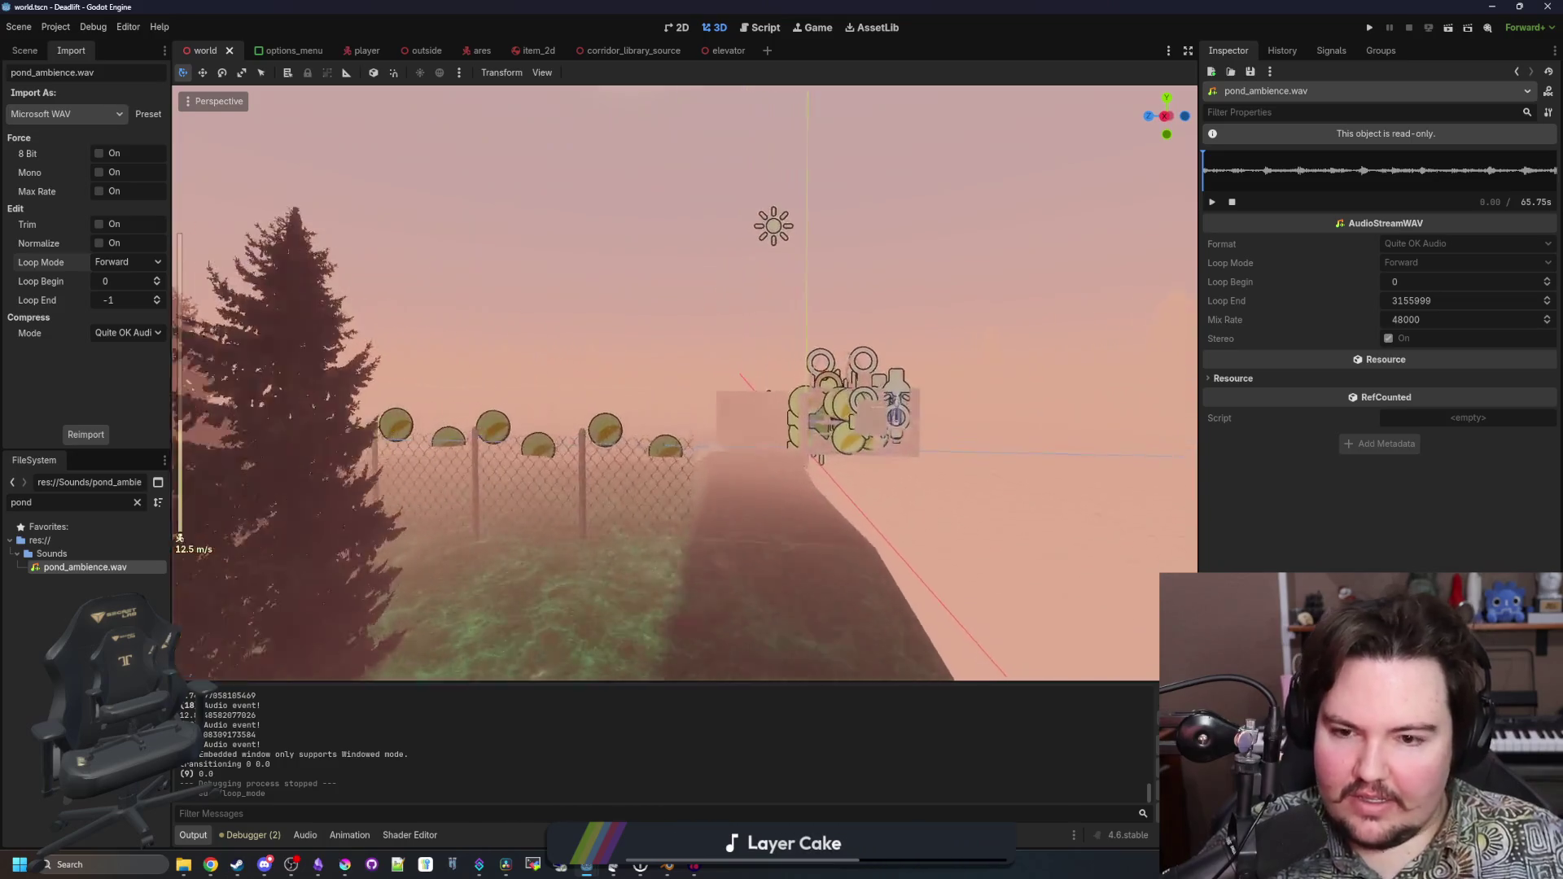
pyautogui.moveTo(684, 382); pyautogui.dragTo(522, 383)
pyautogui.press('w')
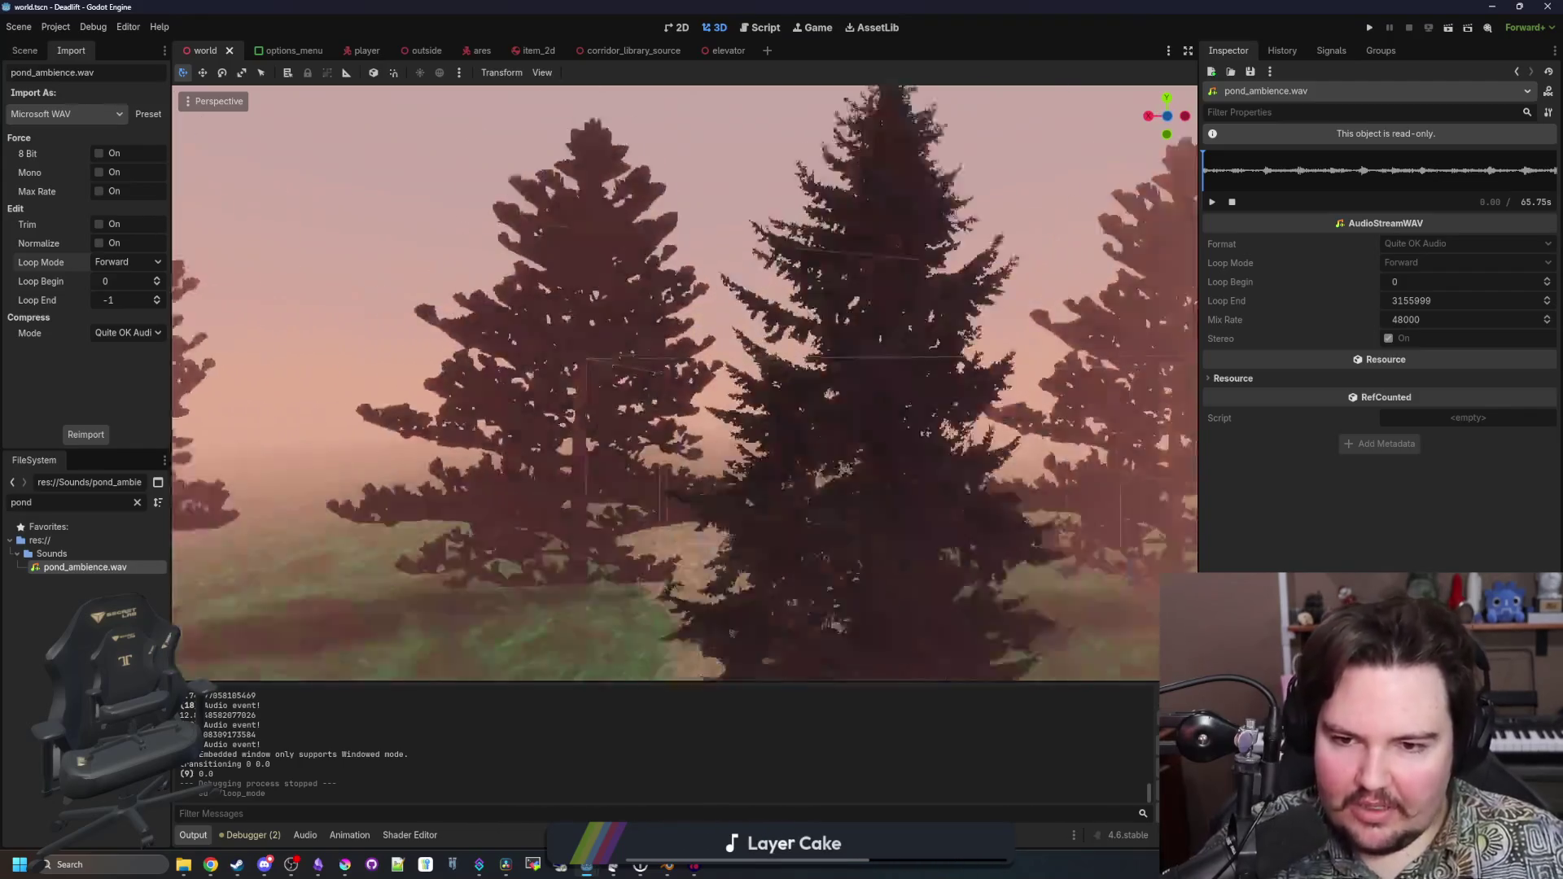
# Recentre on the world origin, fly back to the coin path, and launch the Project Manager
pyautogui.press('o')
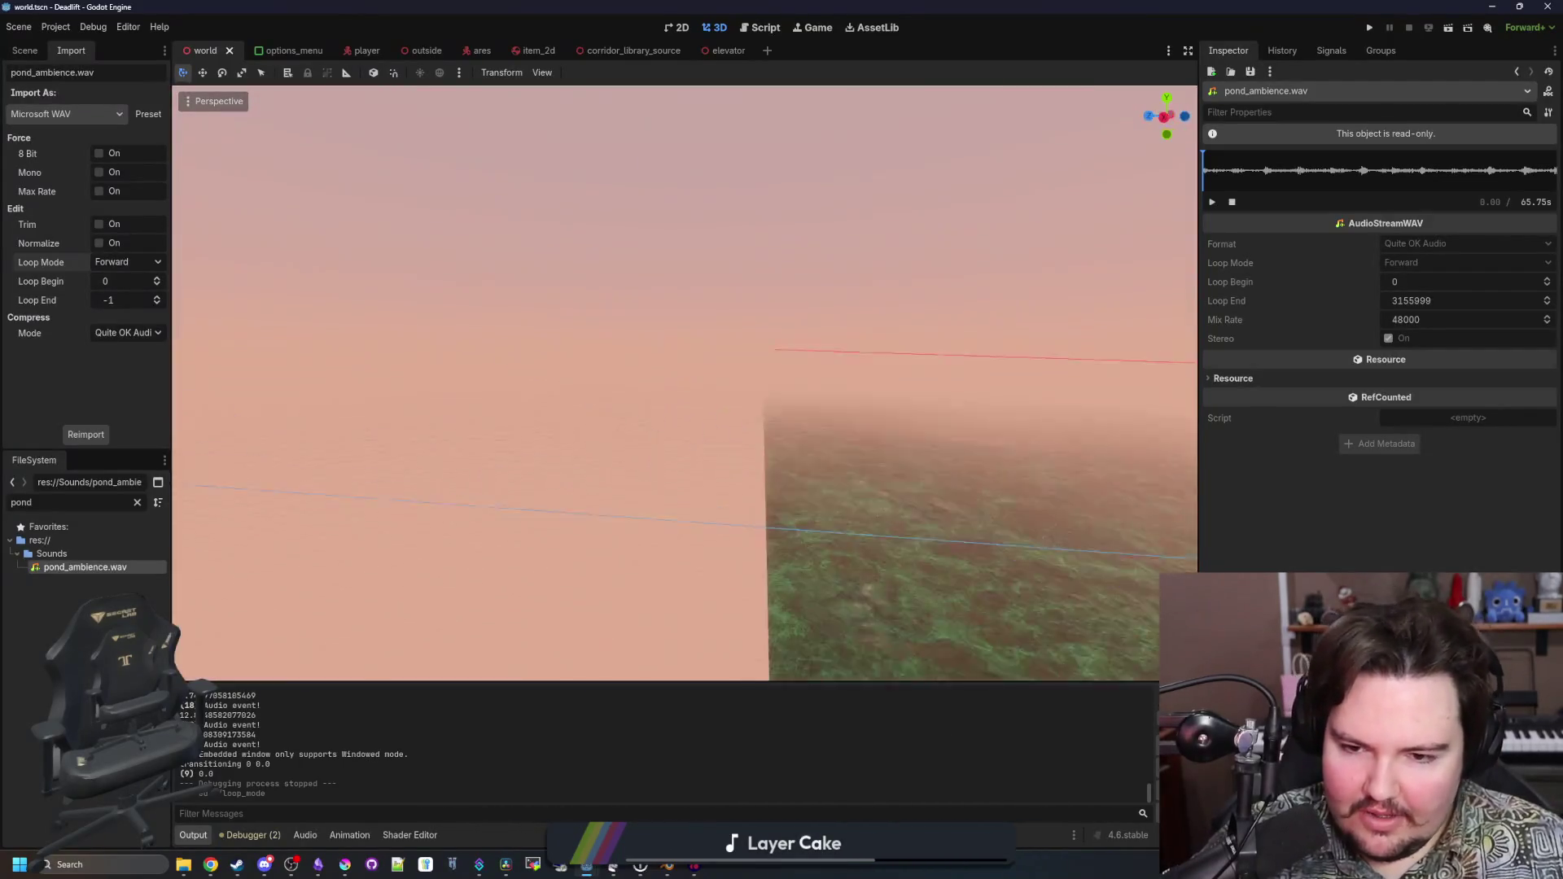
pyautogui.press('w')
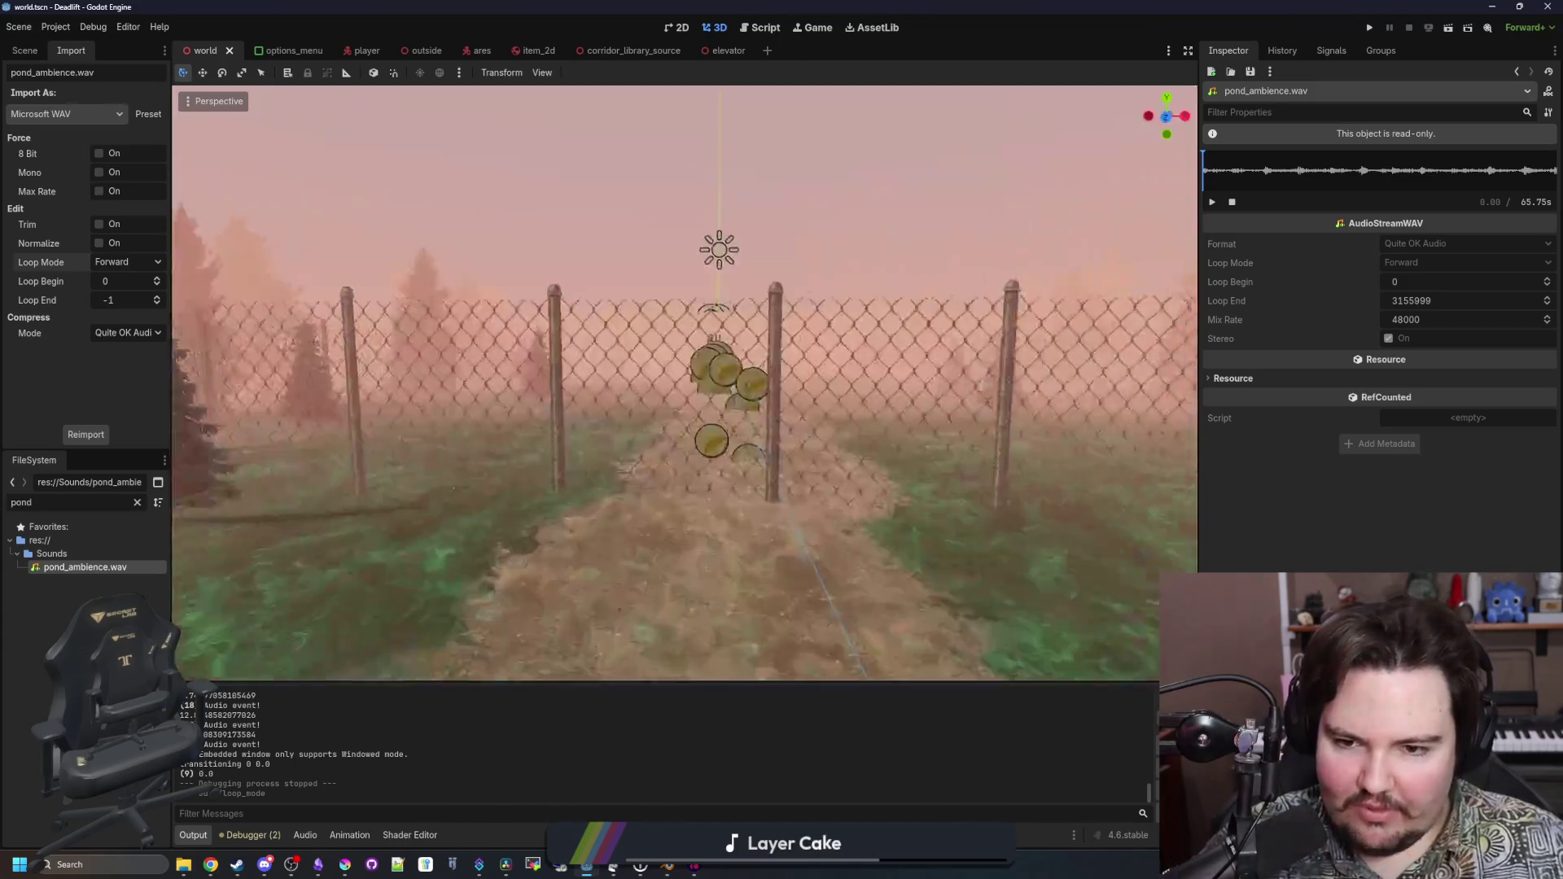
pyautogui.press('w')
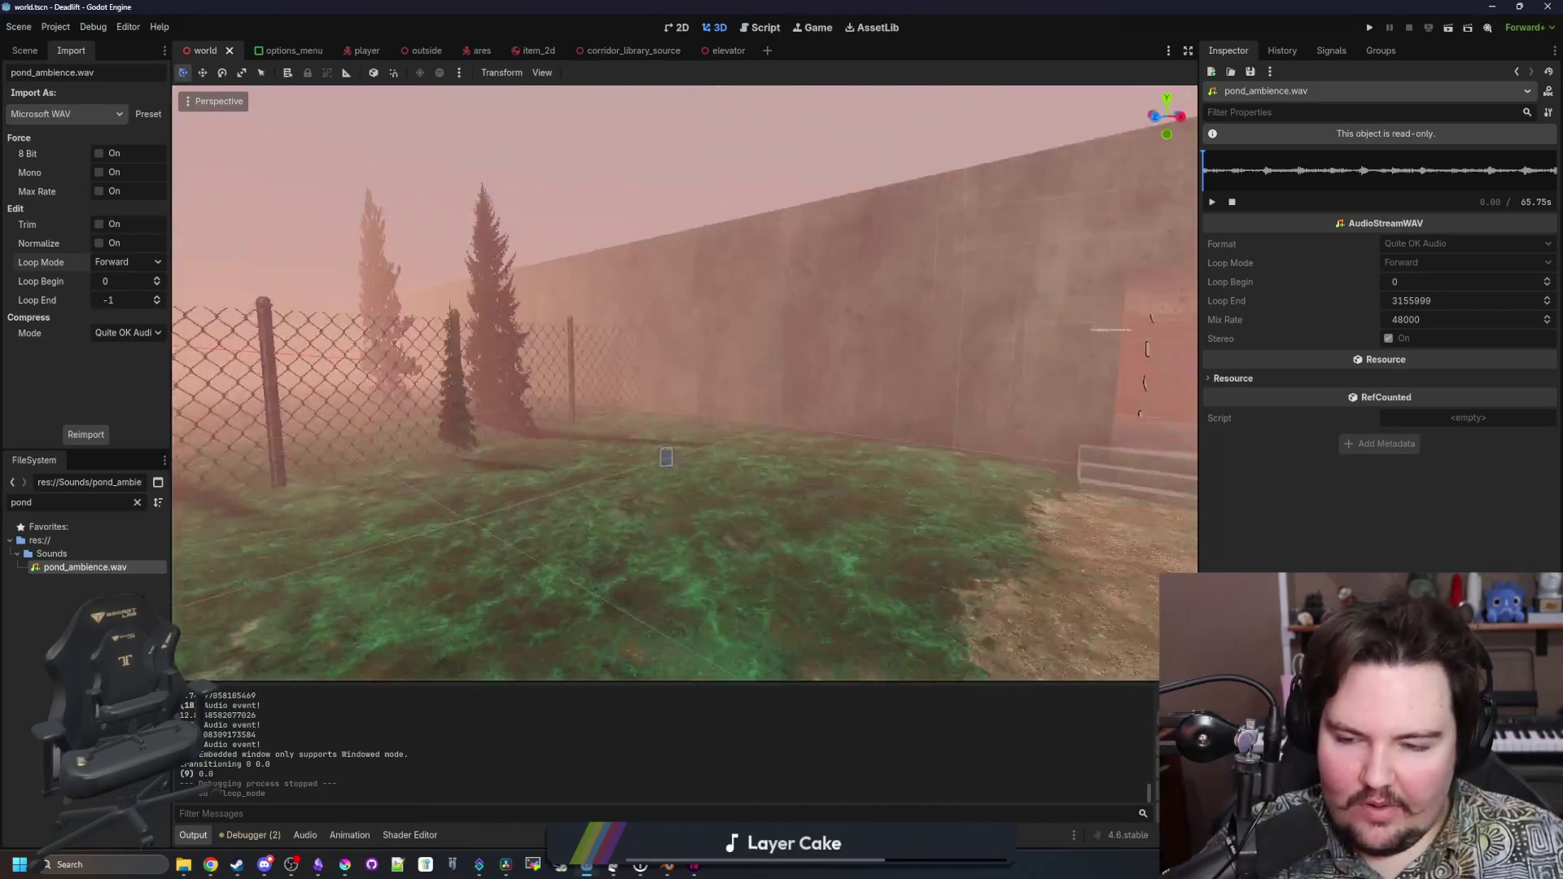
pyautogui.press('w')
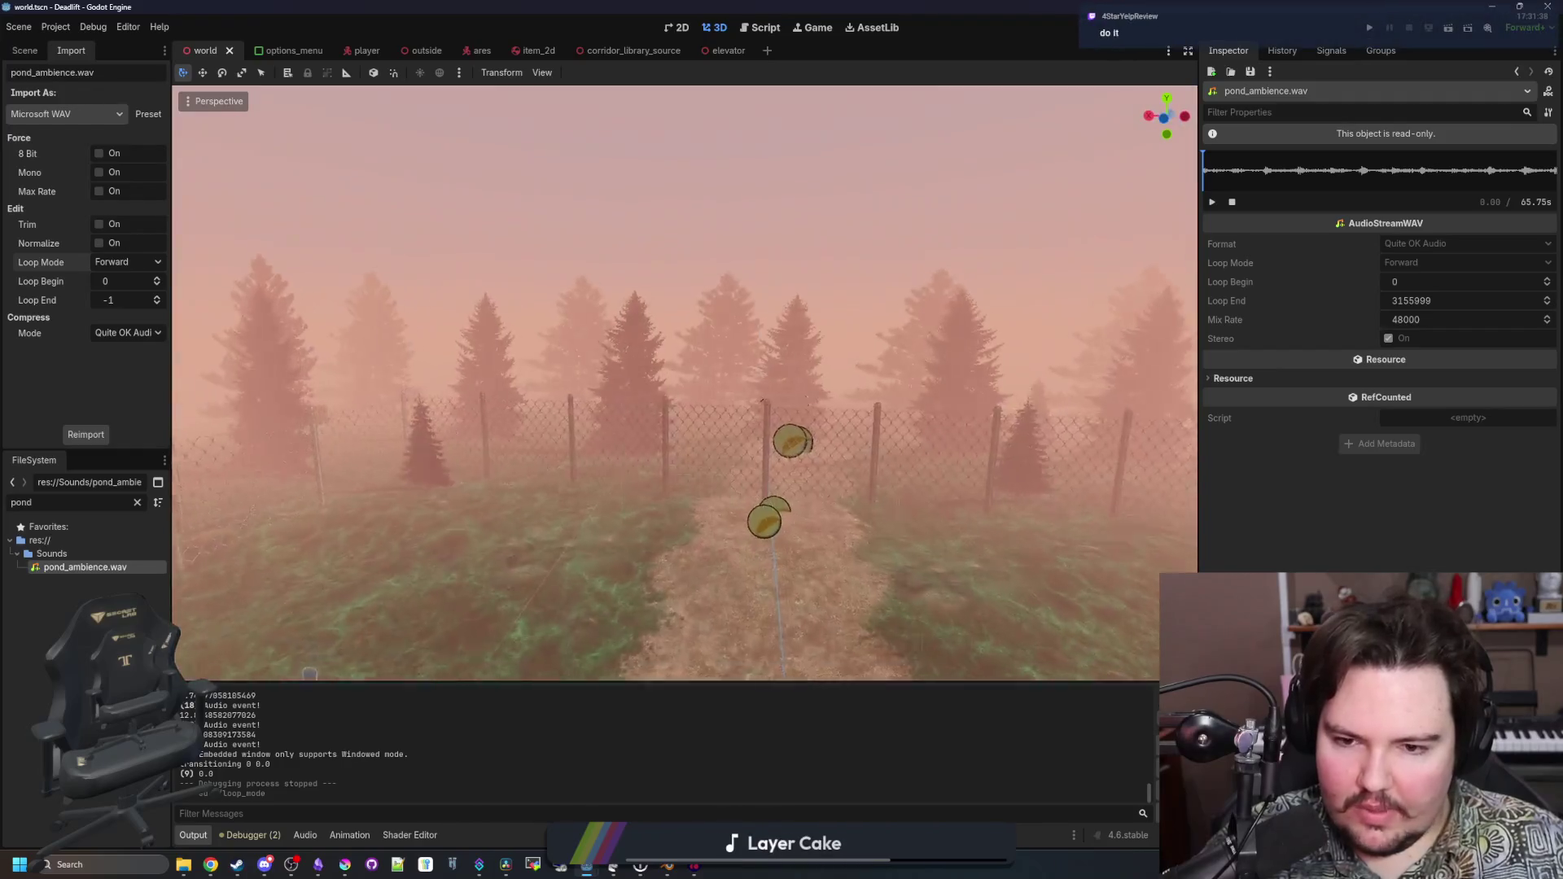
pyautogui.press('w')
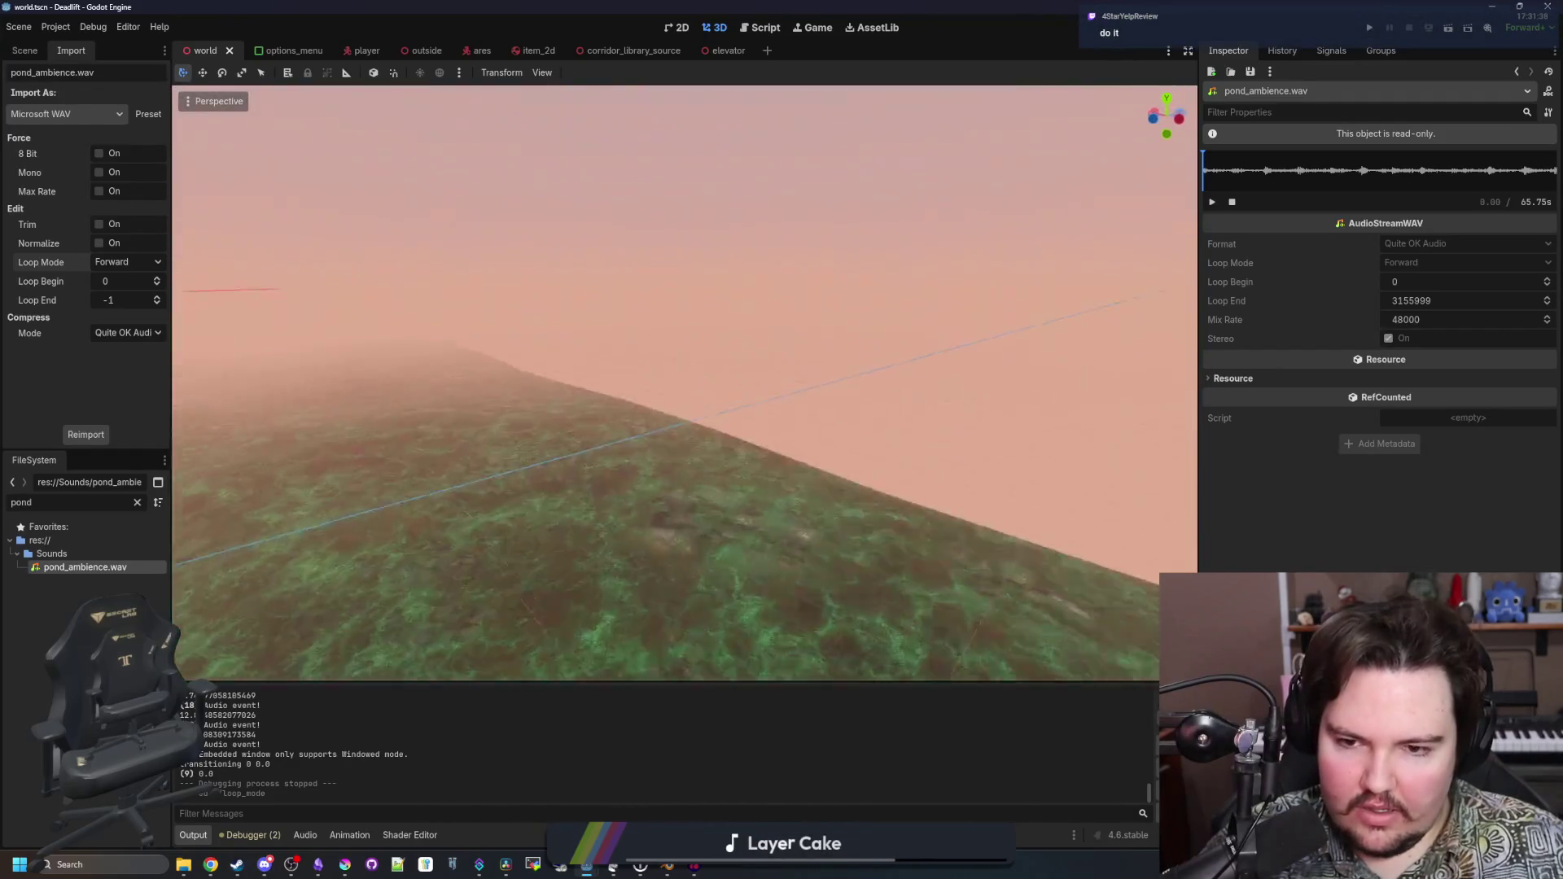
pyautogui.press('w')
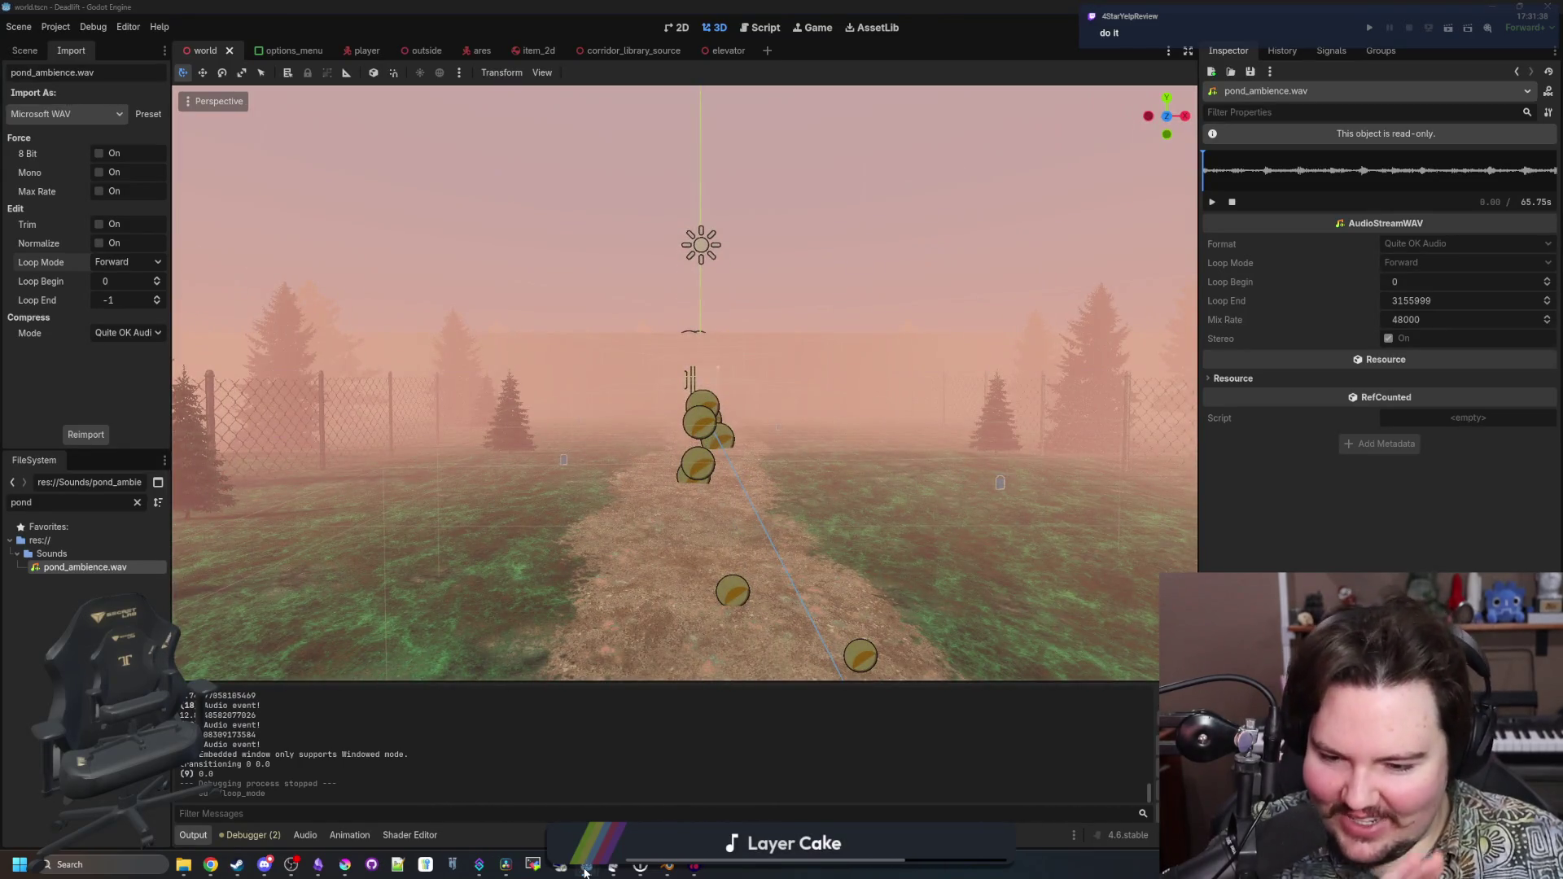
pyautogui.rightClick(586, 871)
pyautogui.click(604, 769)
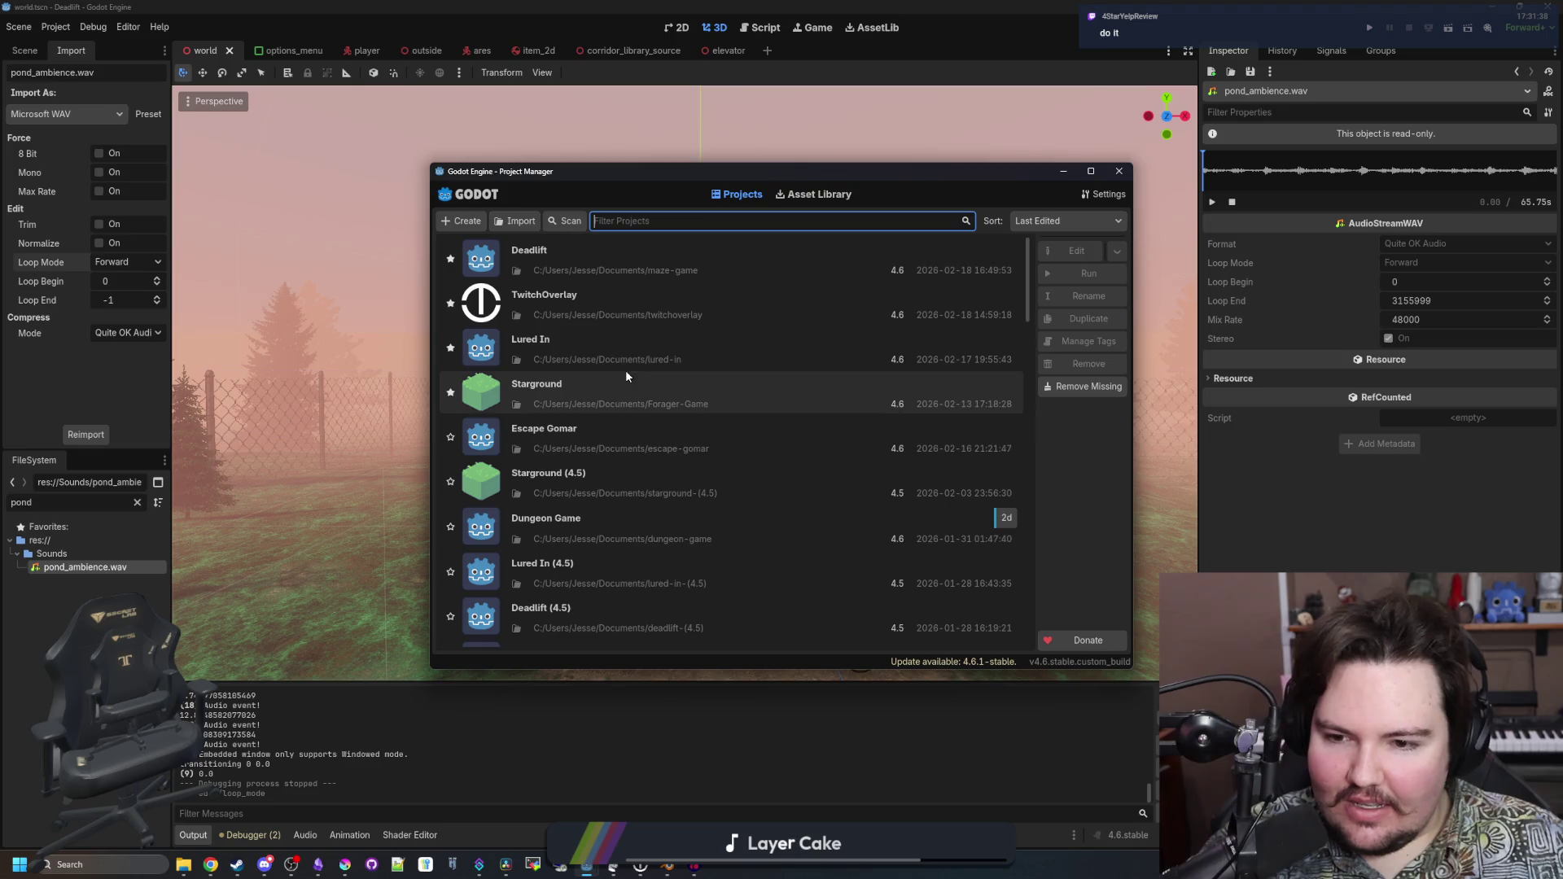
# Open driving-game with the backup option, saving a duplicate named driving-game (4.4)
pyautogui.scroll(-4, 570, 300)
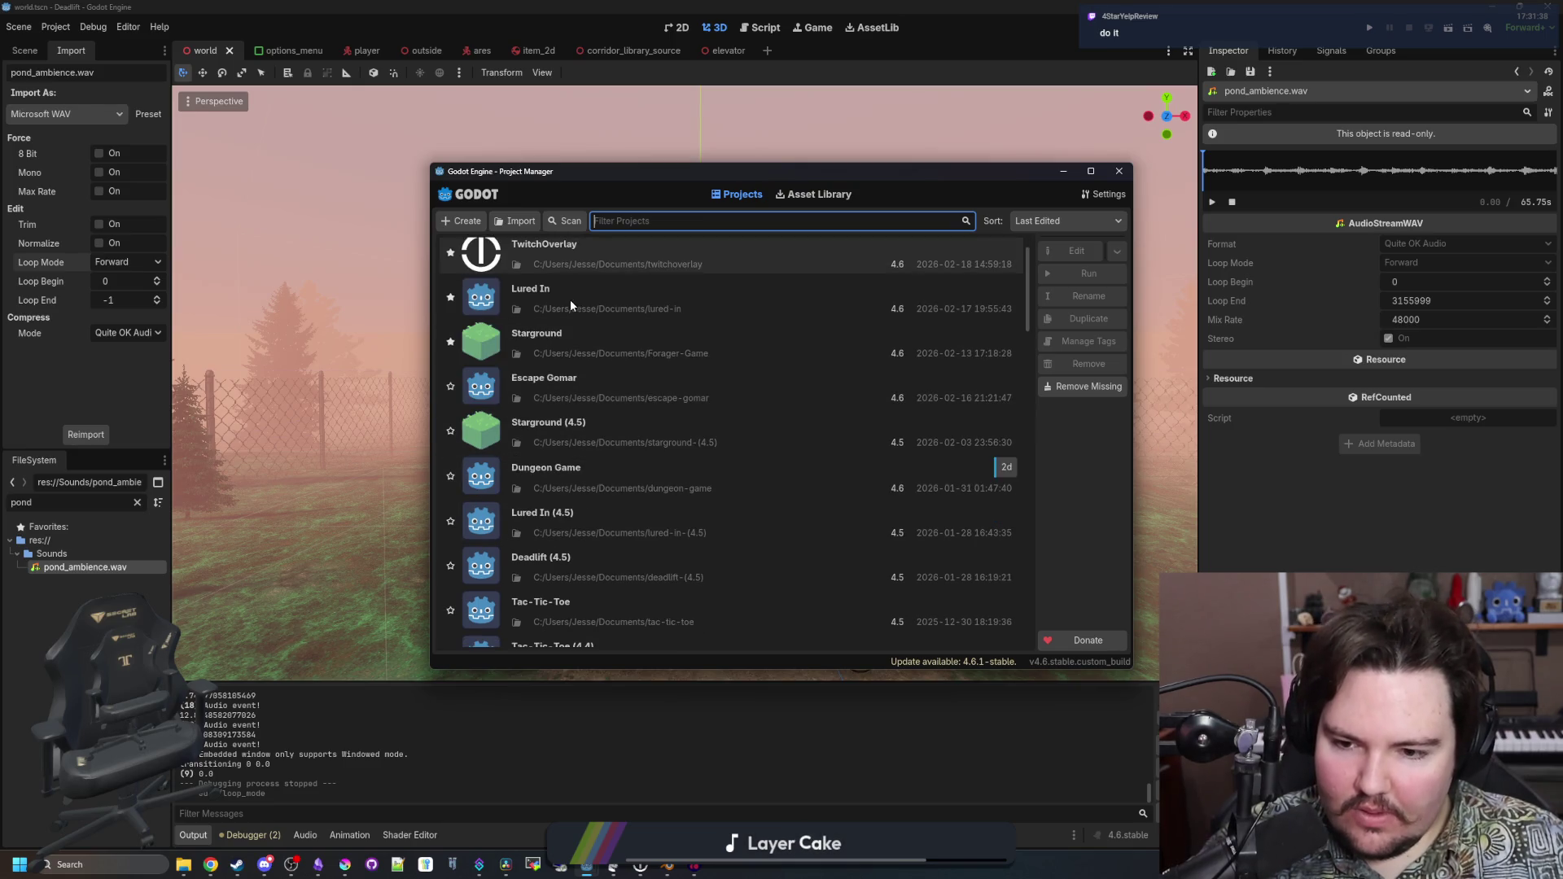
pyautogui.scroll(-5, 608, 490)
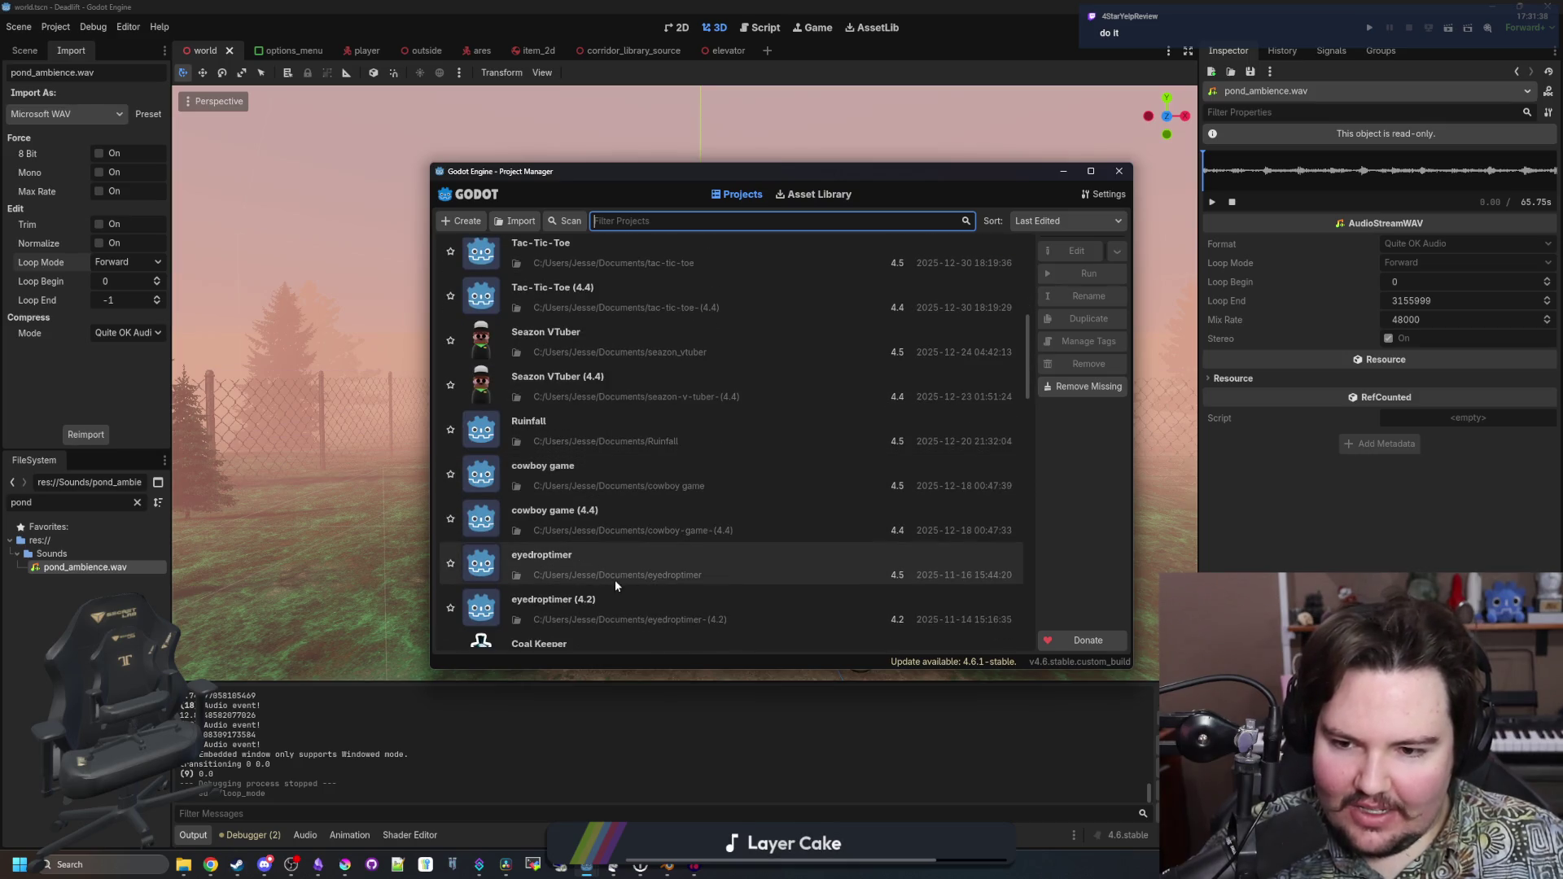
pyautogui.scroll(-4, 593, 506)
pyautogui.scroll(-6, 593, 511)
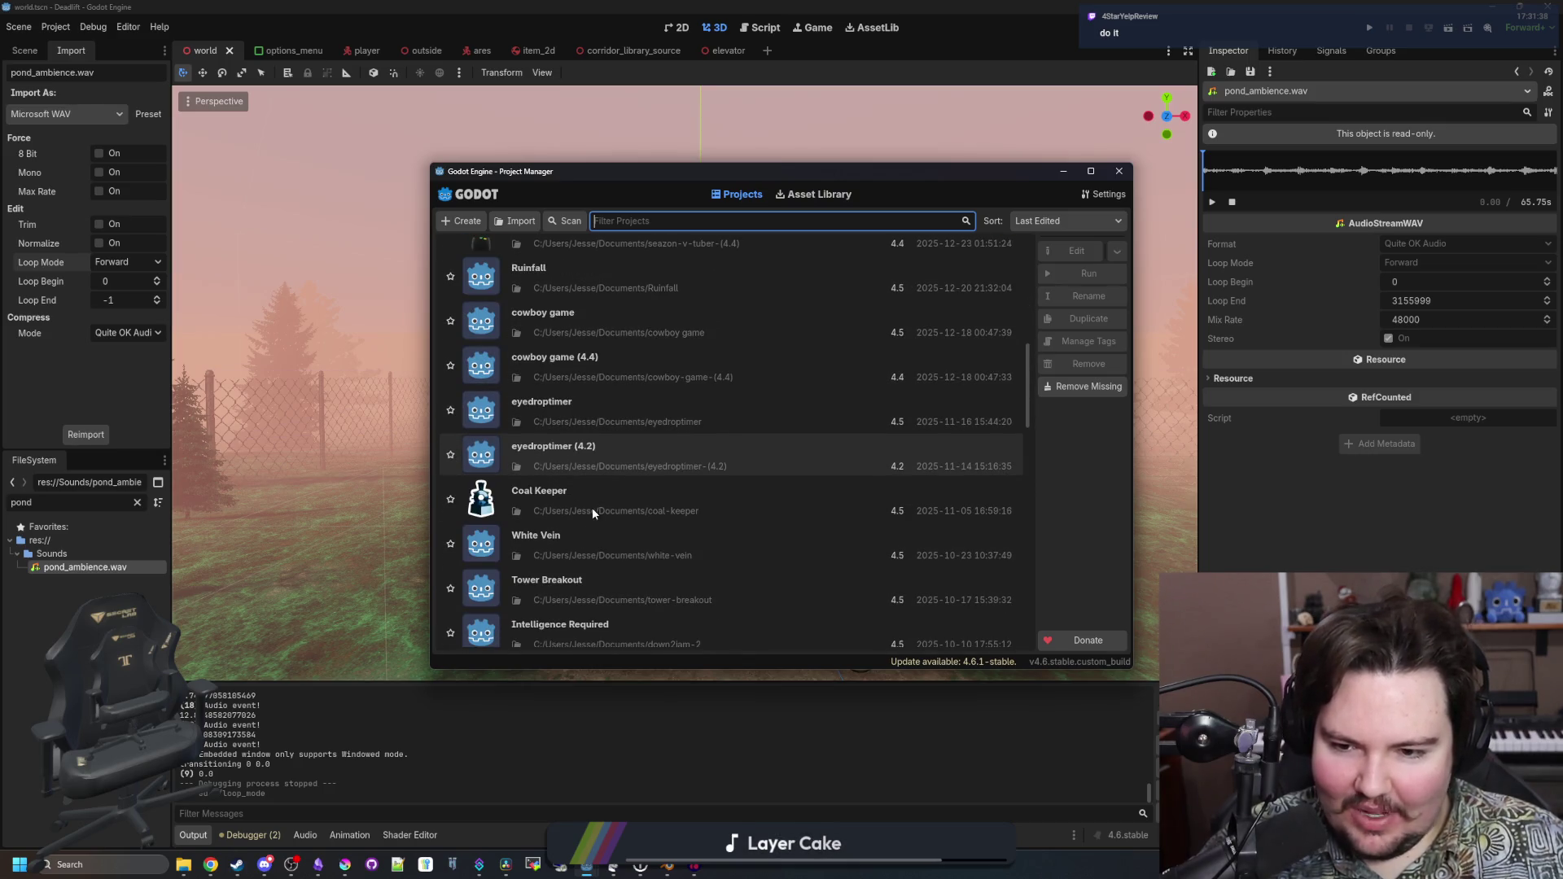
pyautogui.scroll(-2, 602, 512)
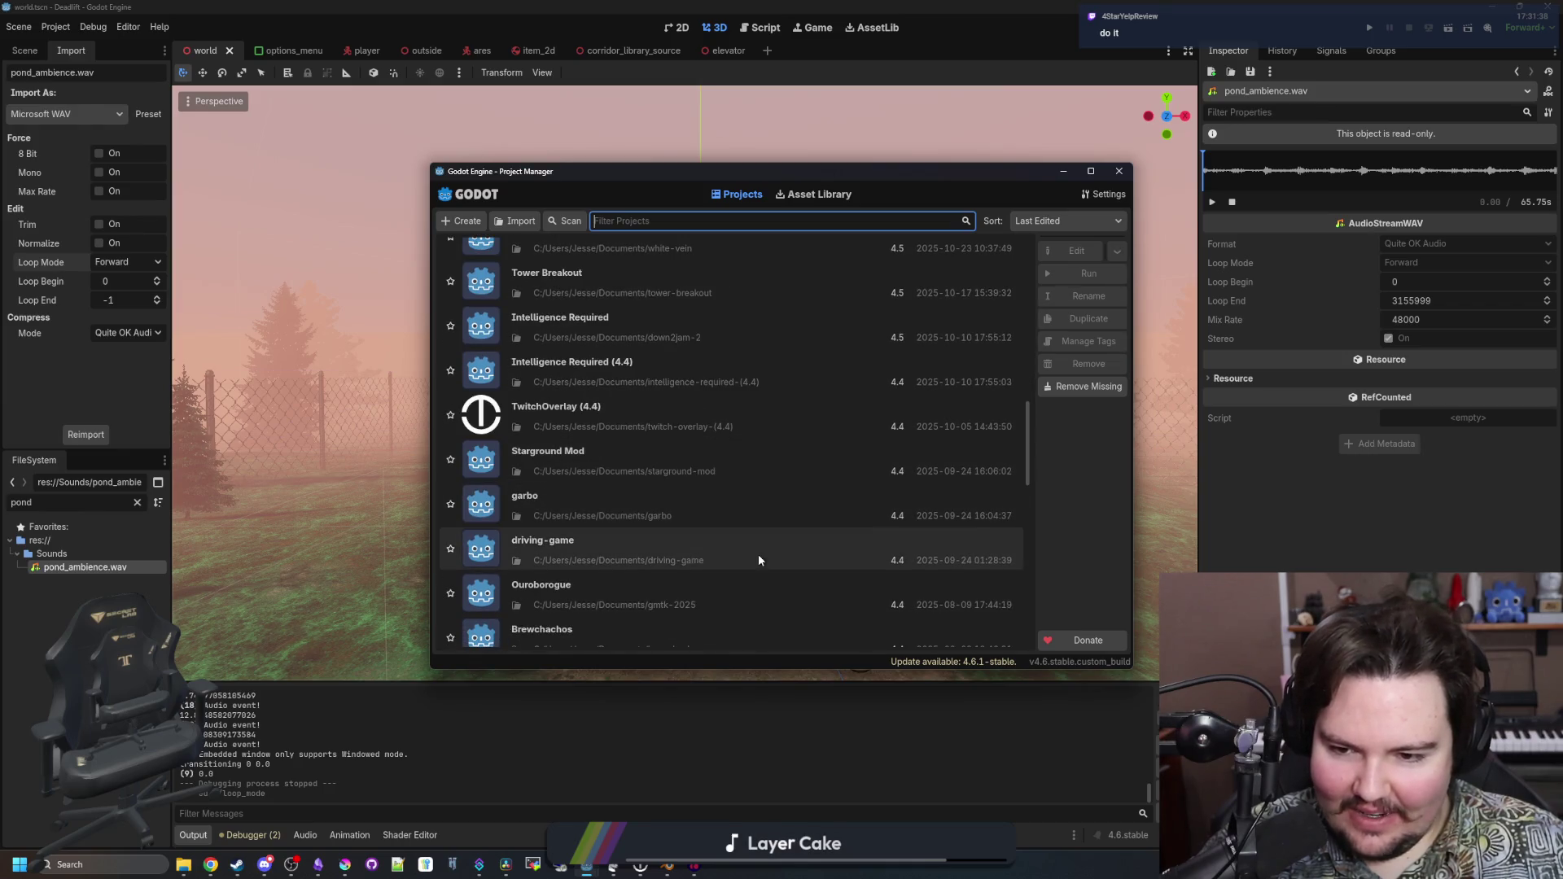
pyautogui.doubleClick(597, 540)
pyautogui.click(784, 469)
pyautogui.click(794, 489)
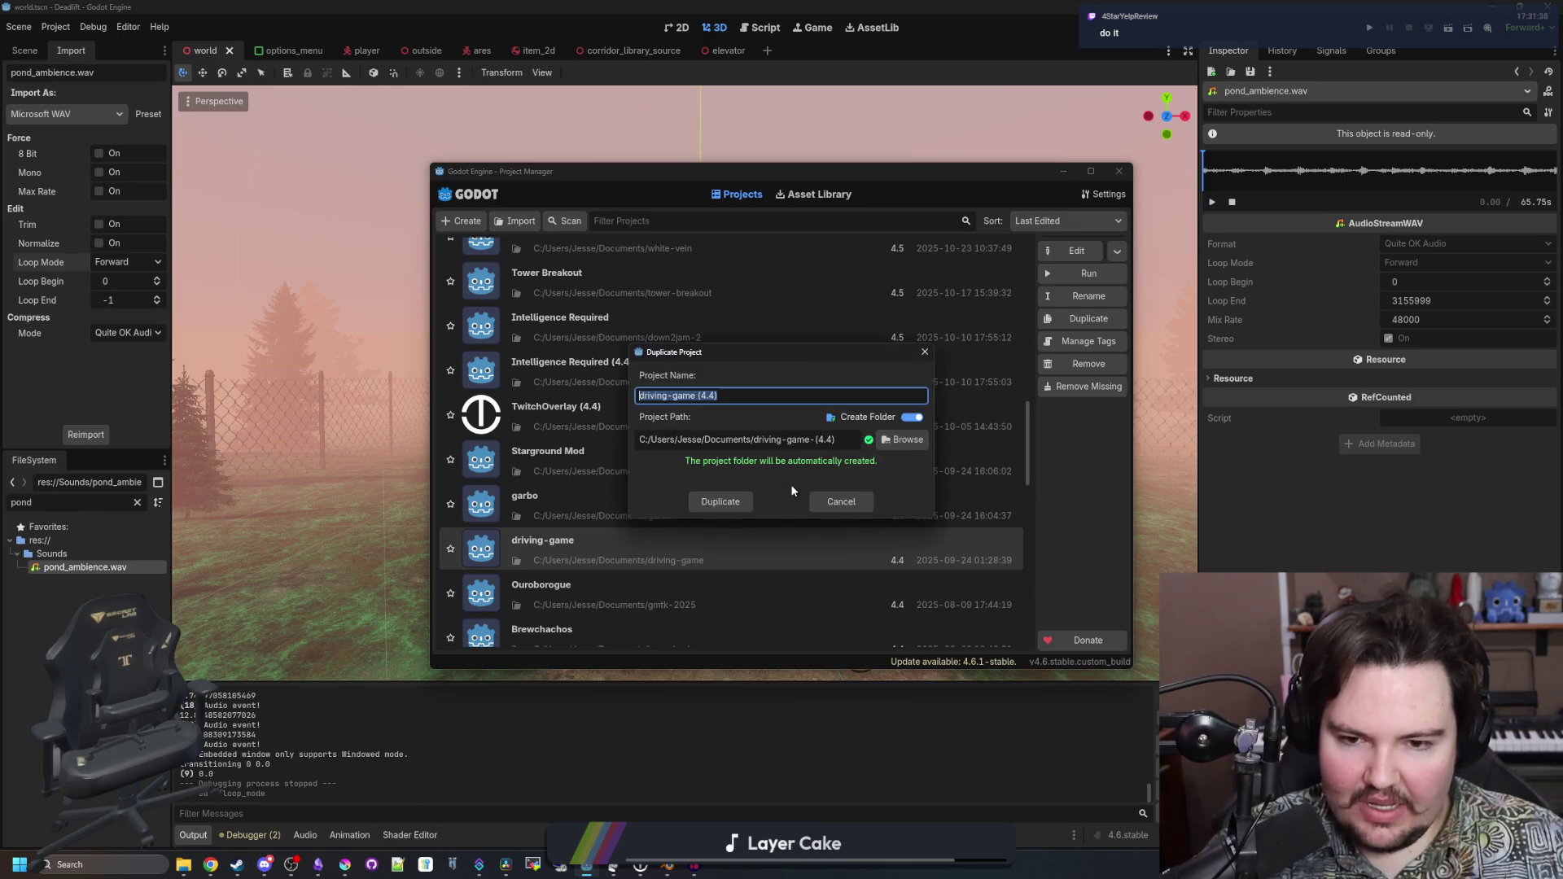
pyautogui.click(735, 500)
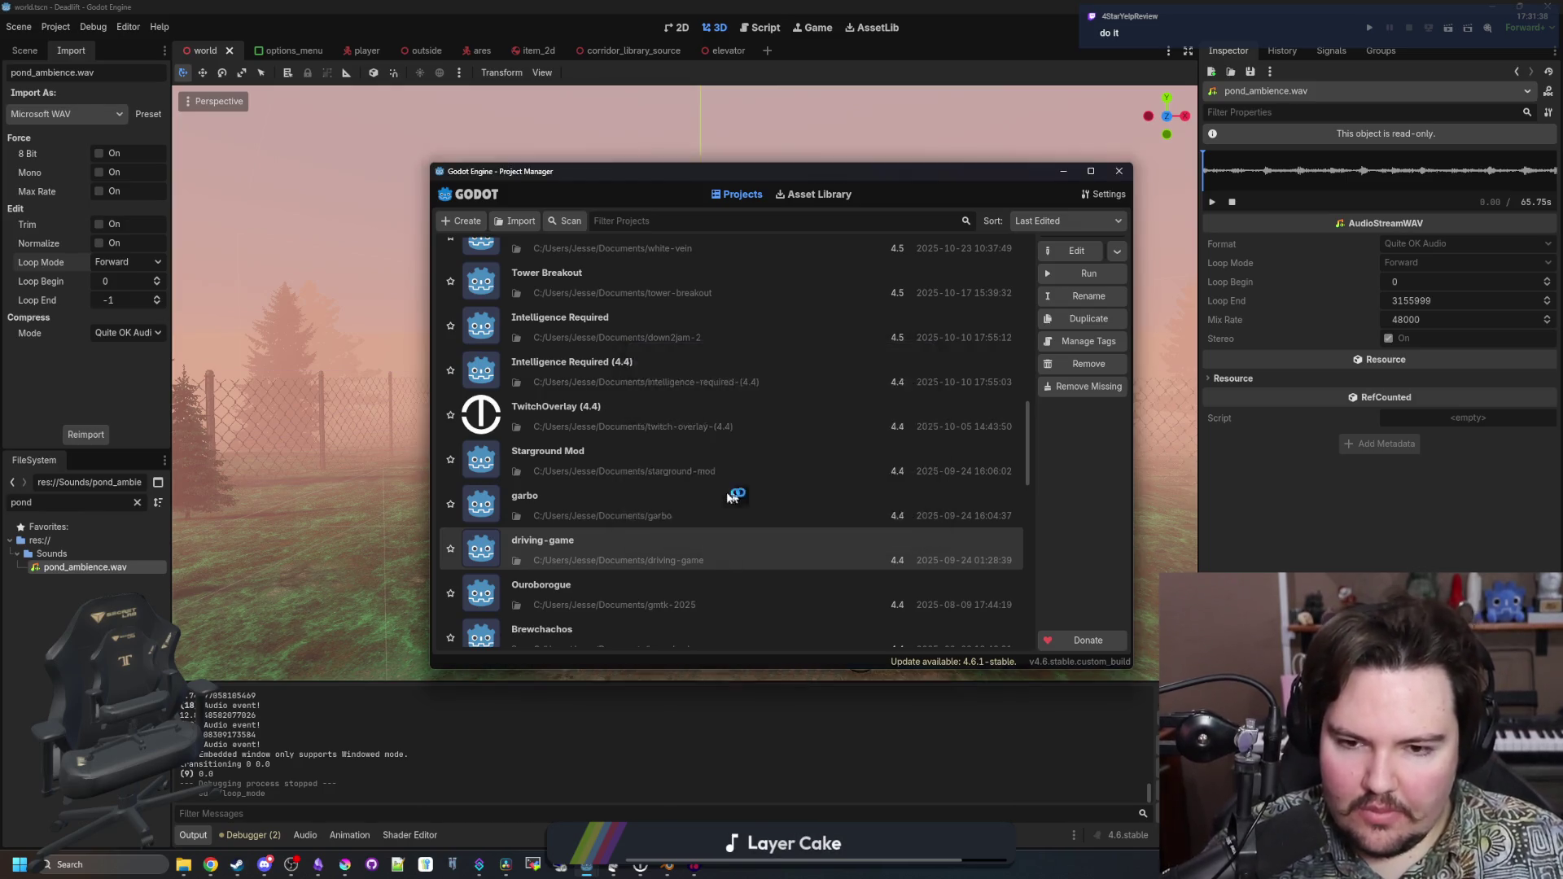
pyautogui.scroll(3, 788, 497)
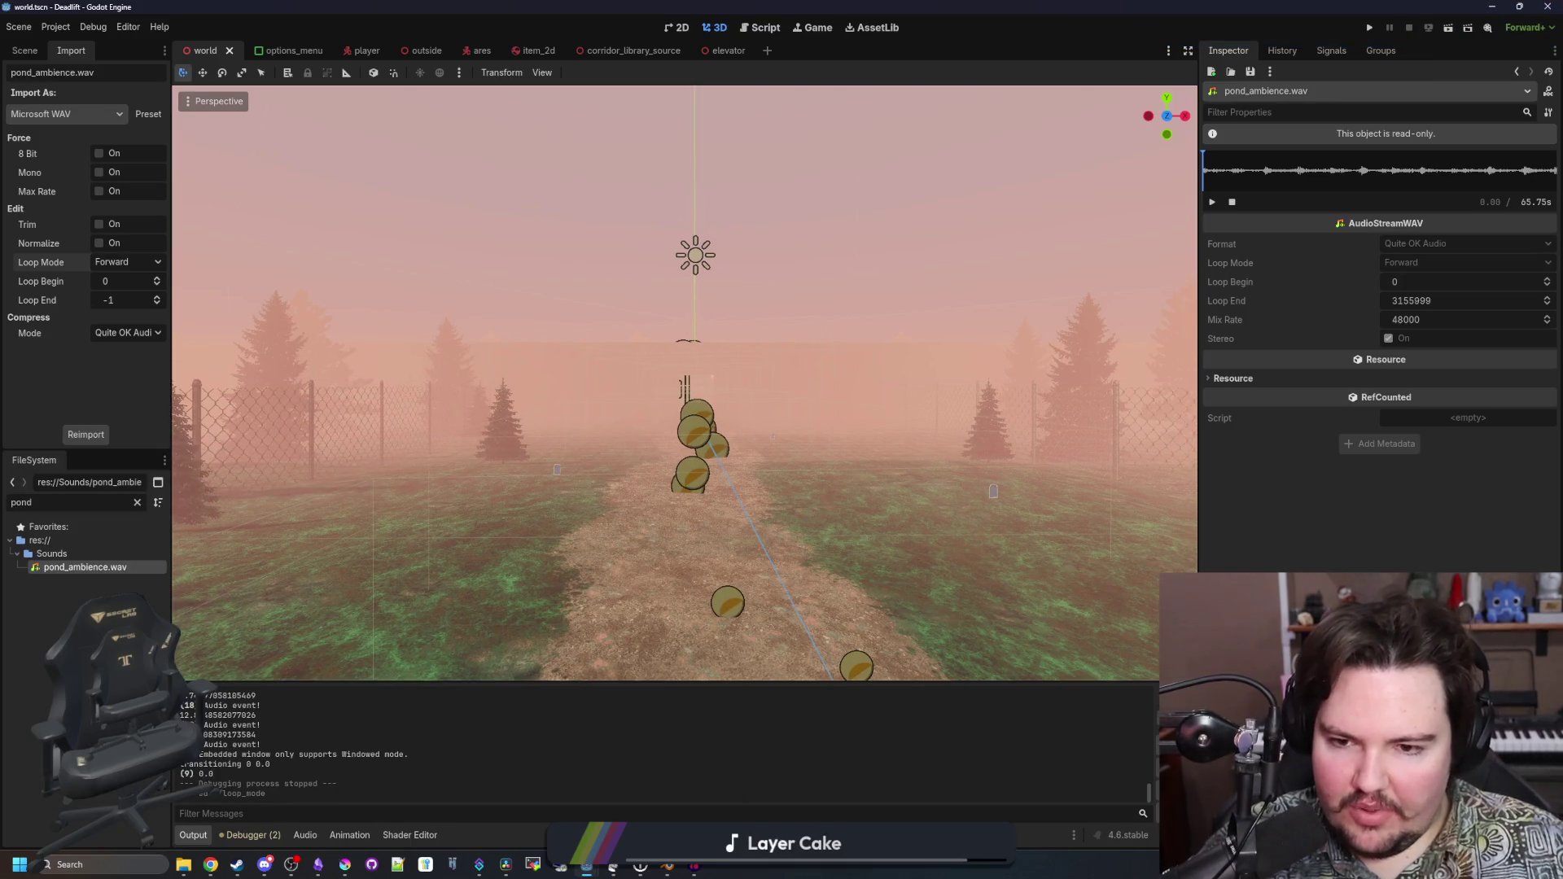
pyautogui.press('w')
pyautogui.scroll(-8, 684, 383)
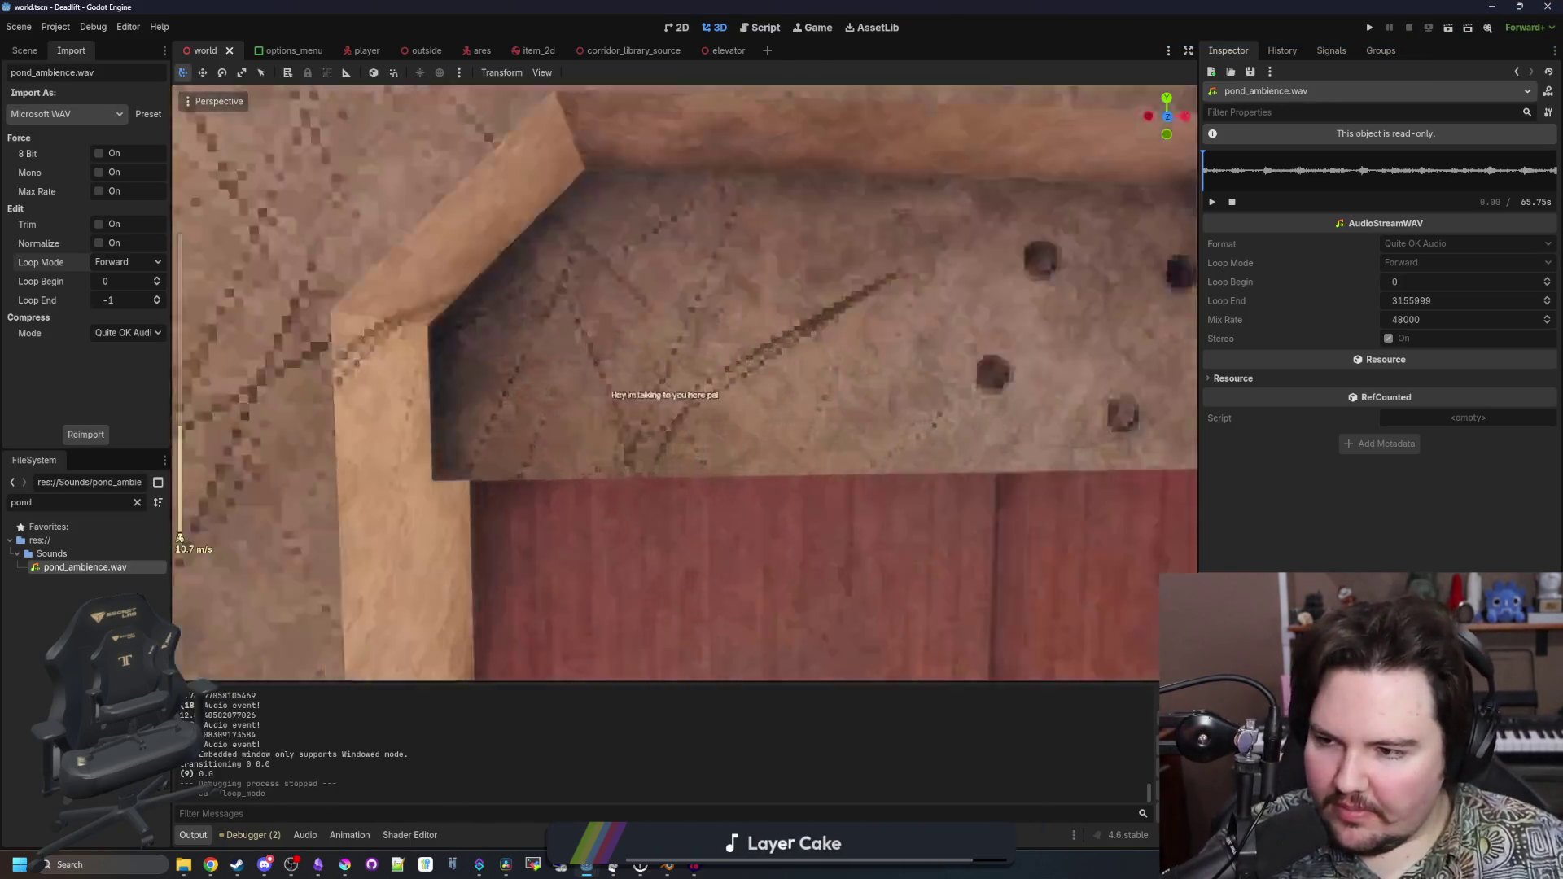
pyautogui.press('w')
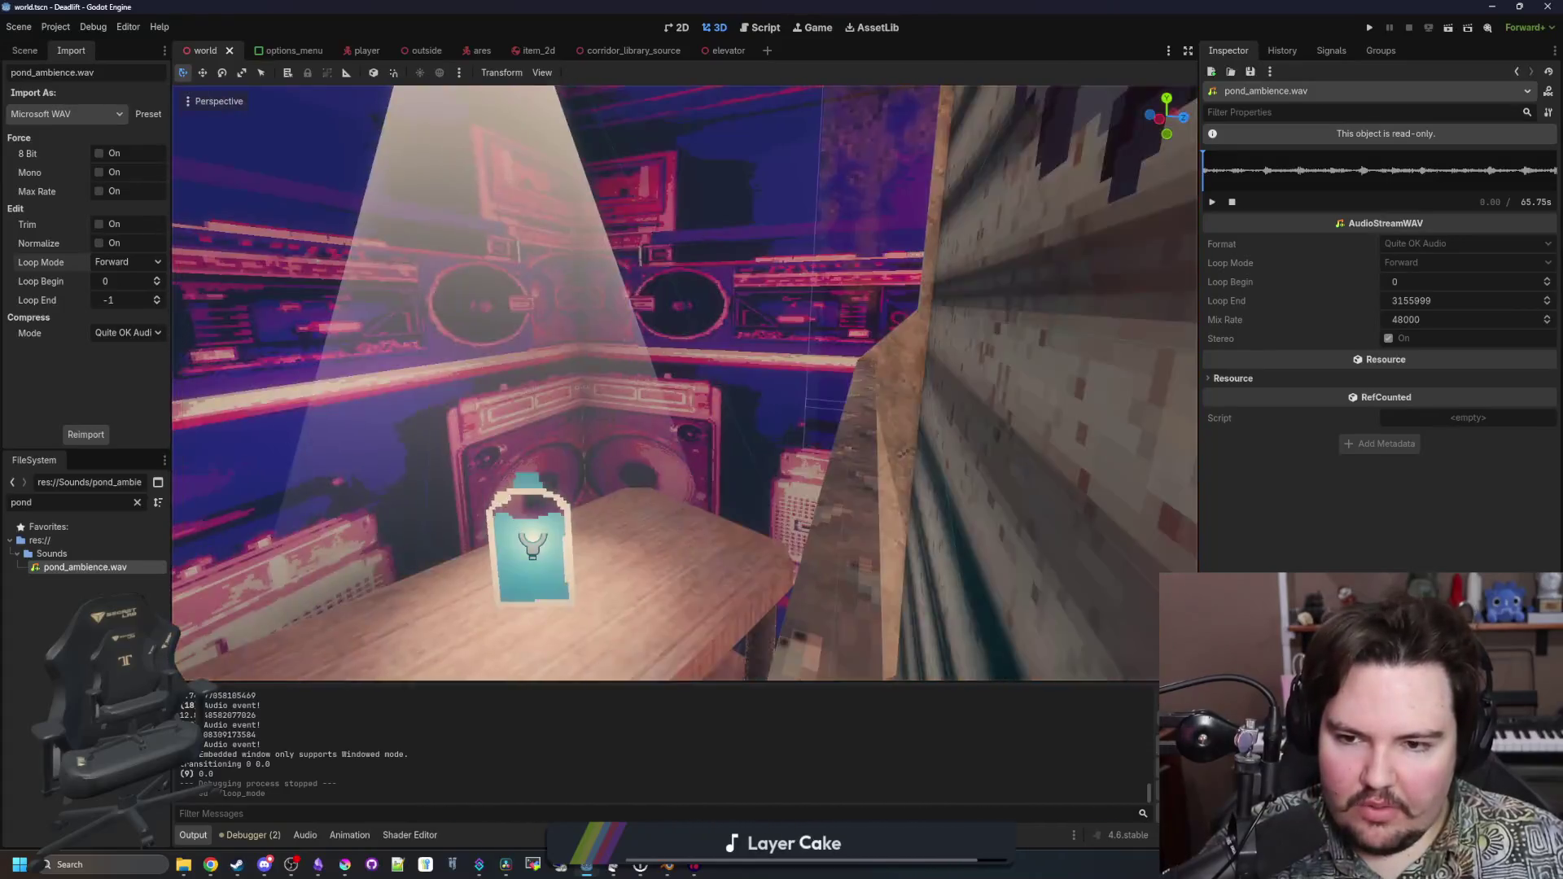
pyautogui.press('w')
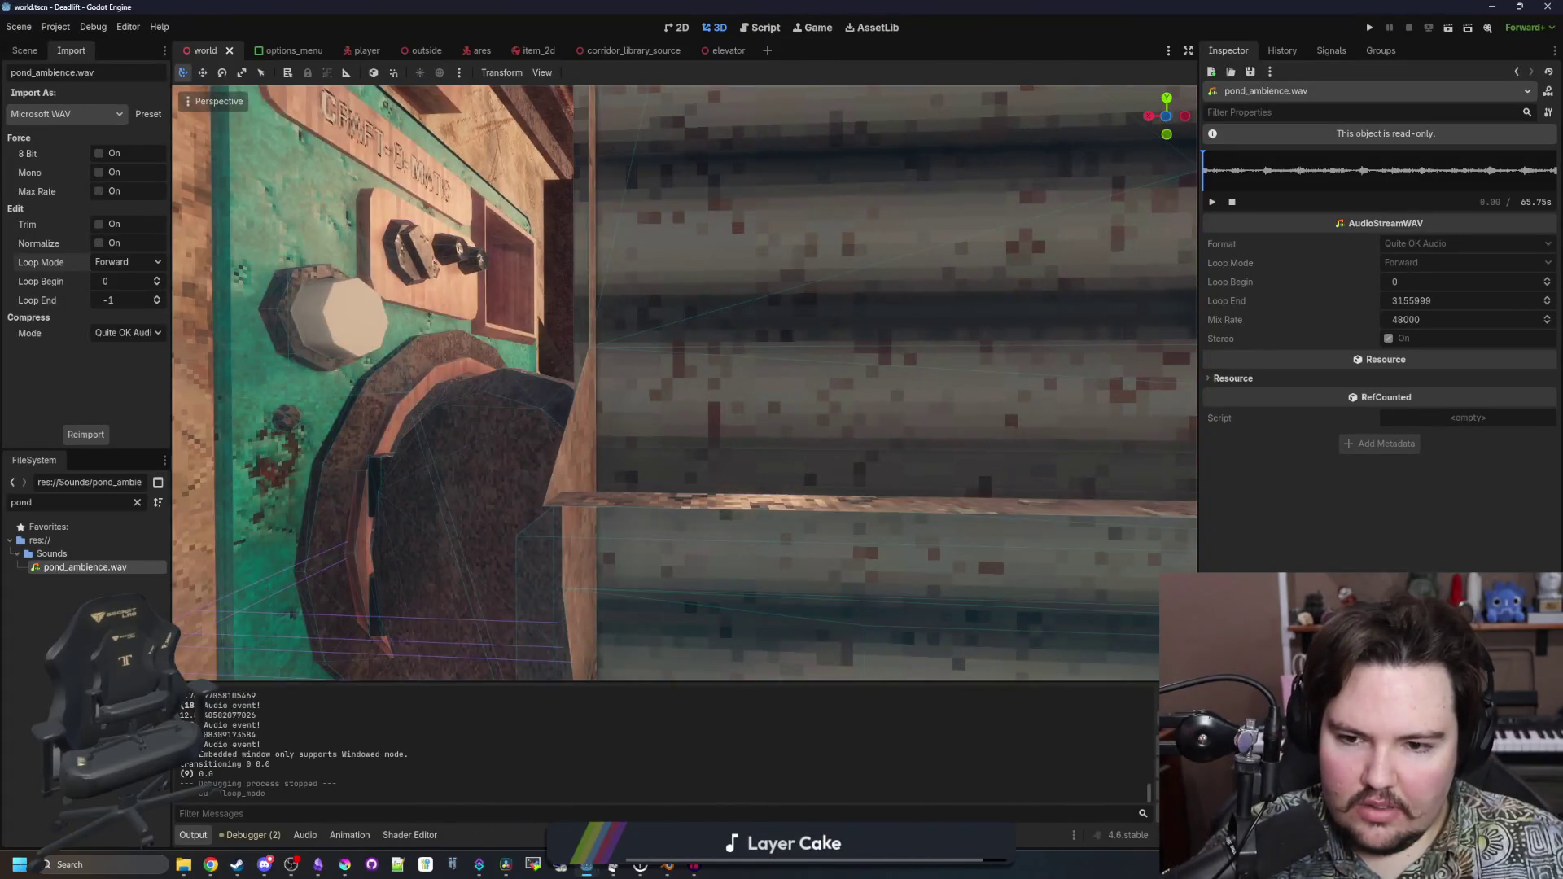
pyautogui.press('w')
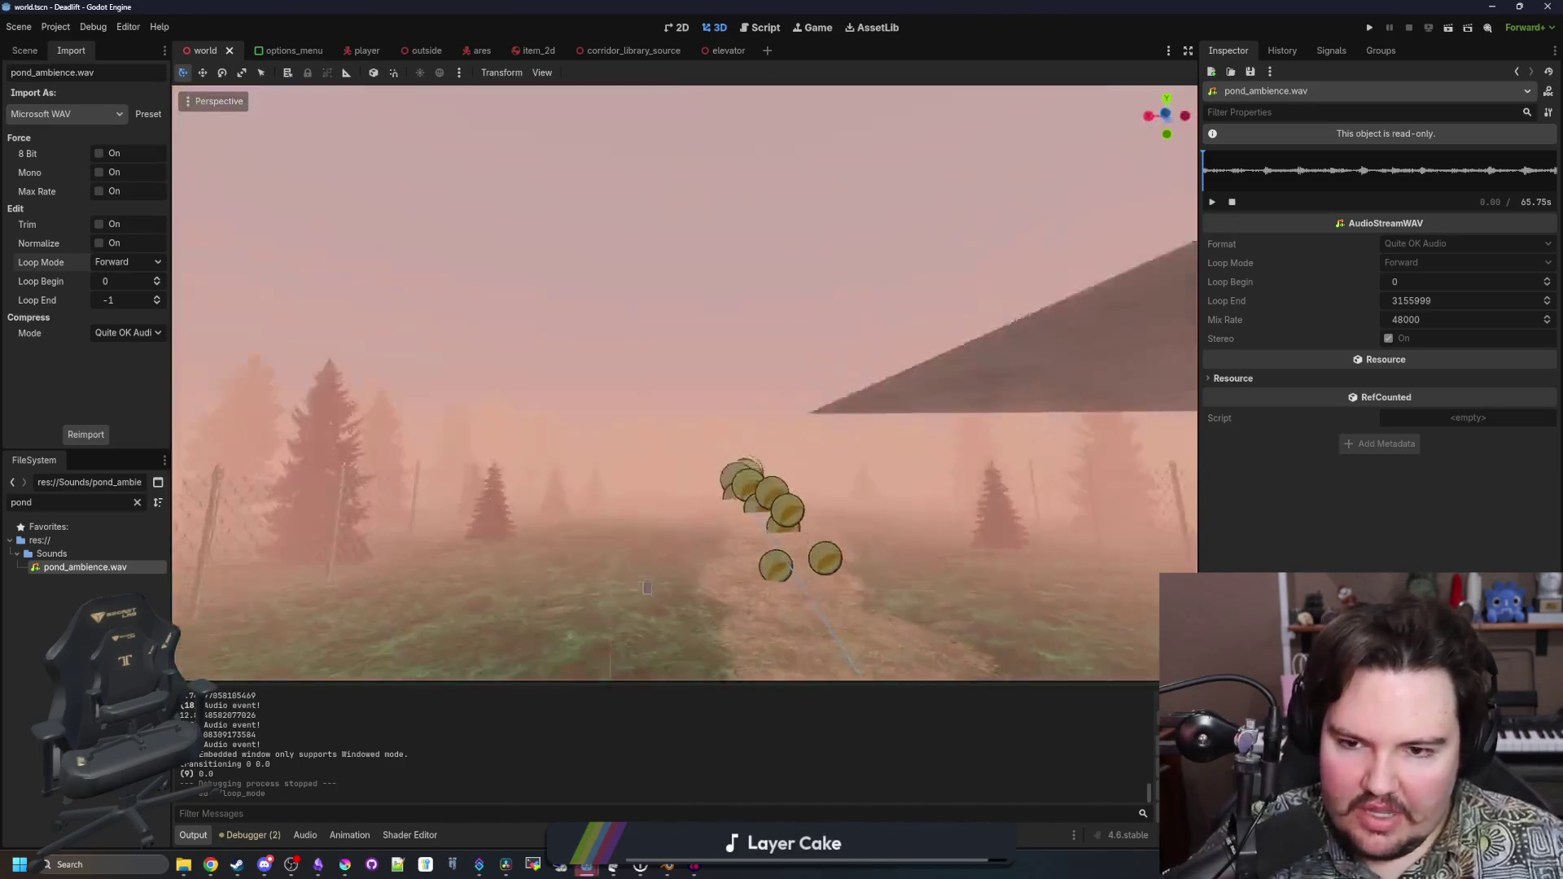
pyautogui.press('w')
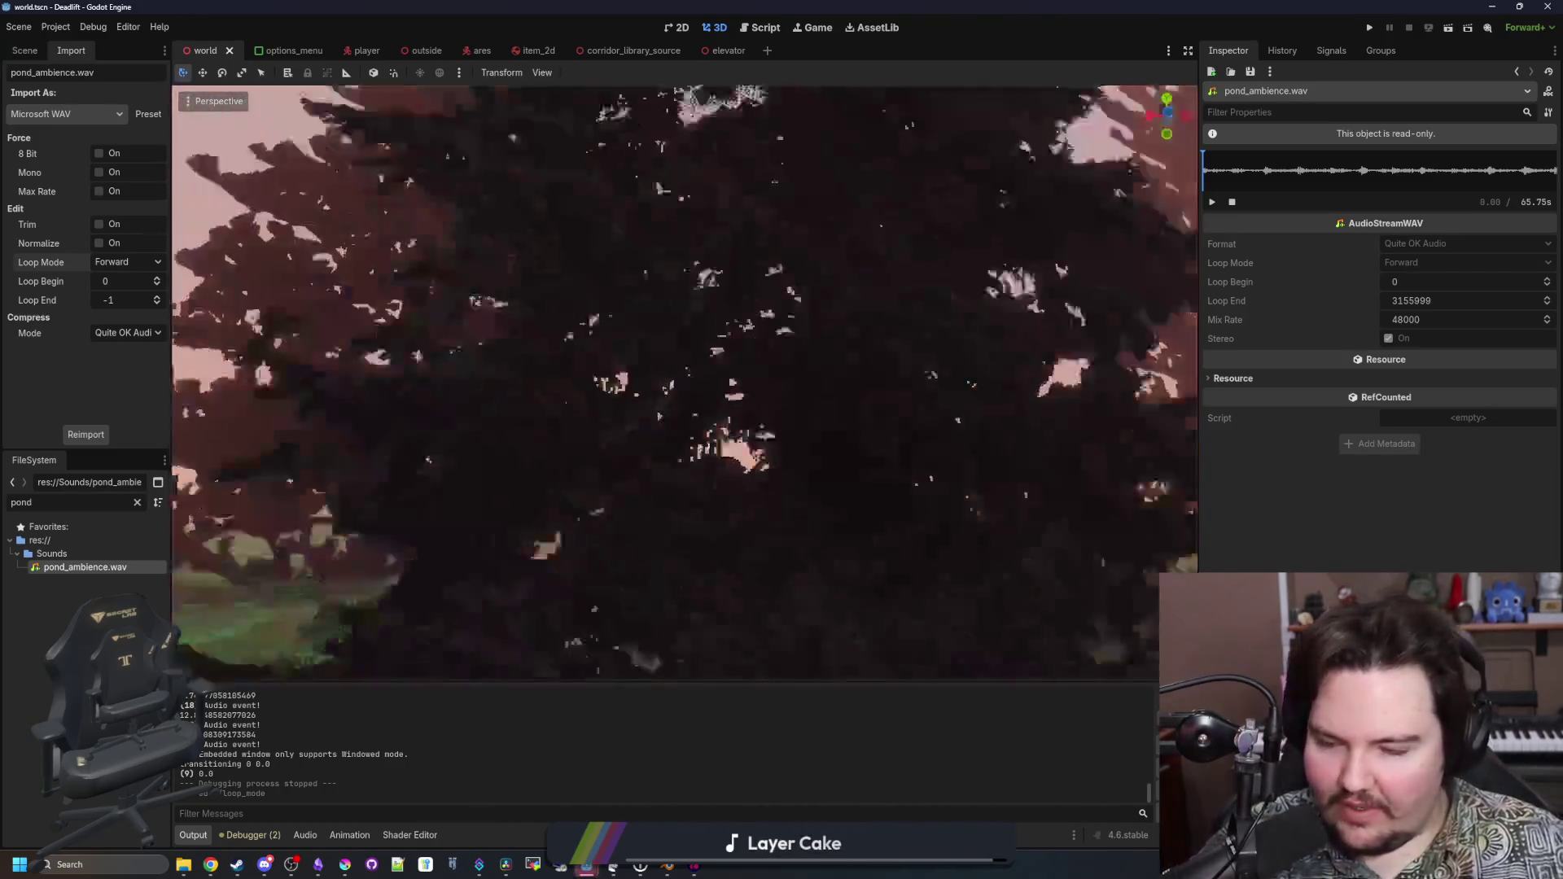
pyautogui.press('w')
pyautogui.scroll(2, 684, 382)
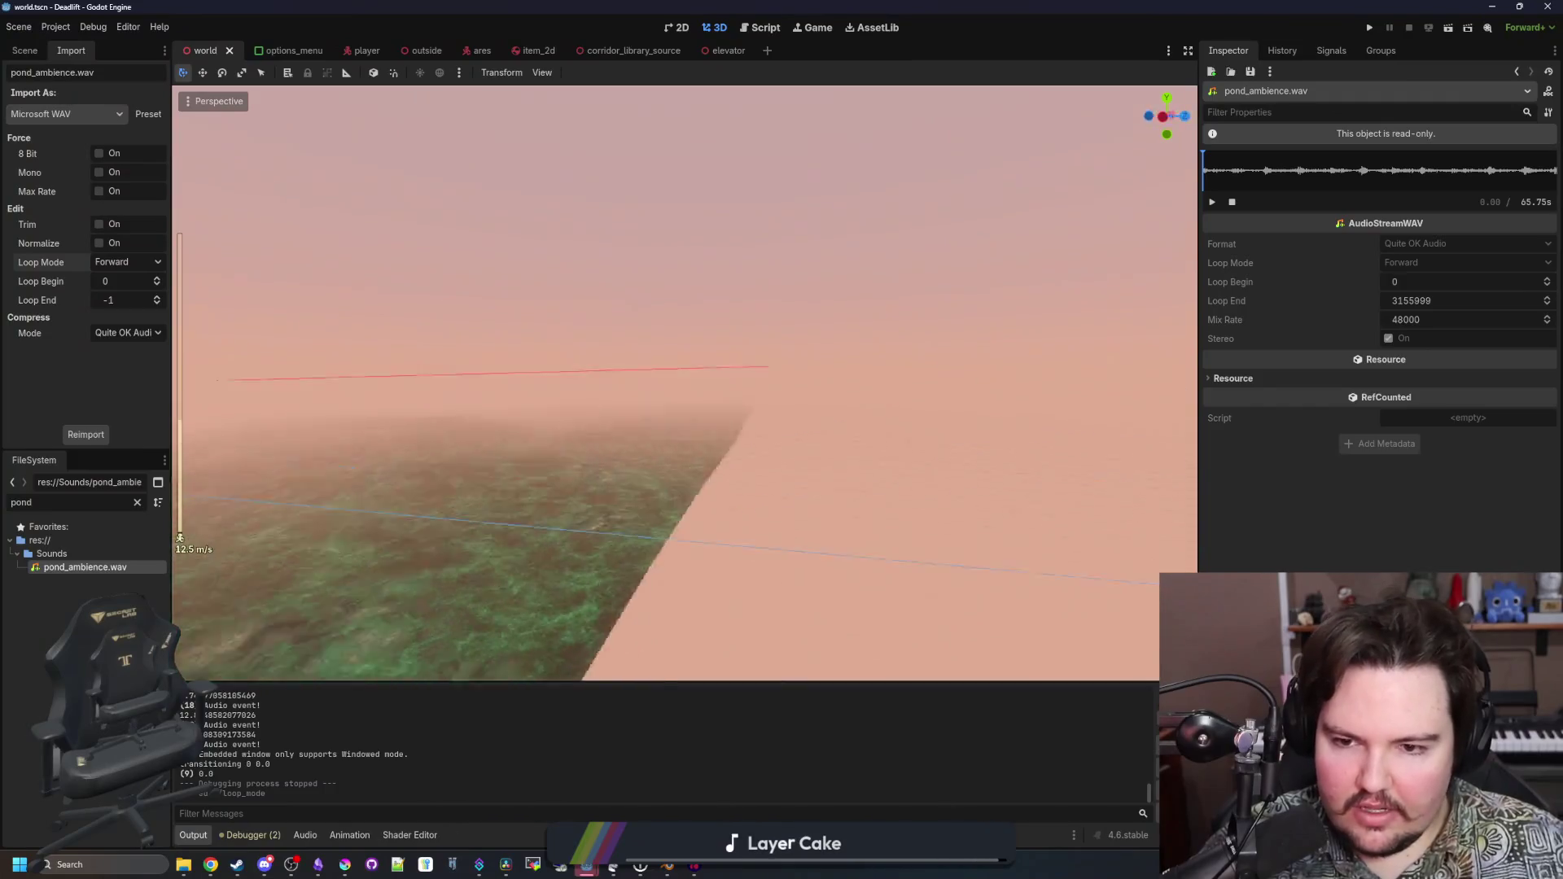
pyautogui.press('w')
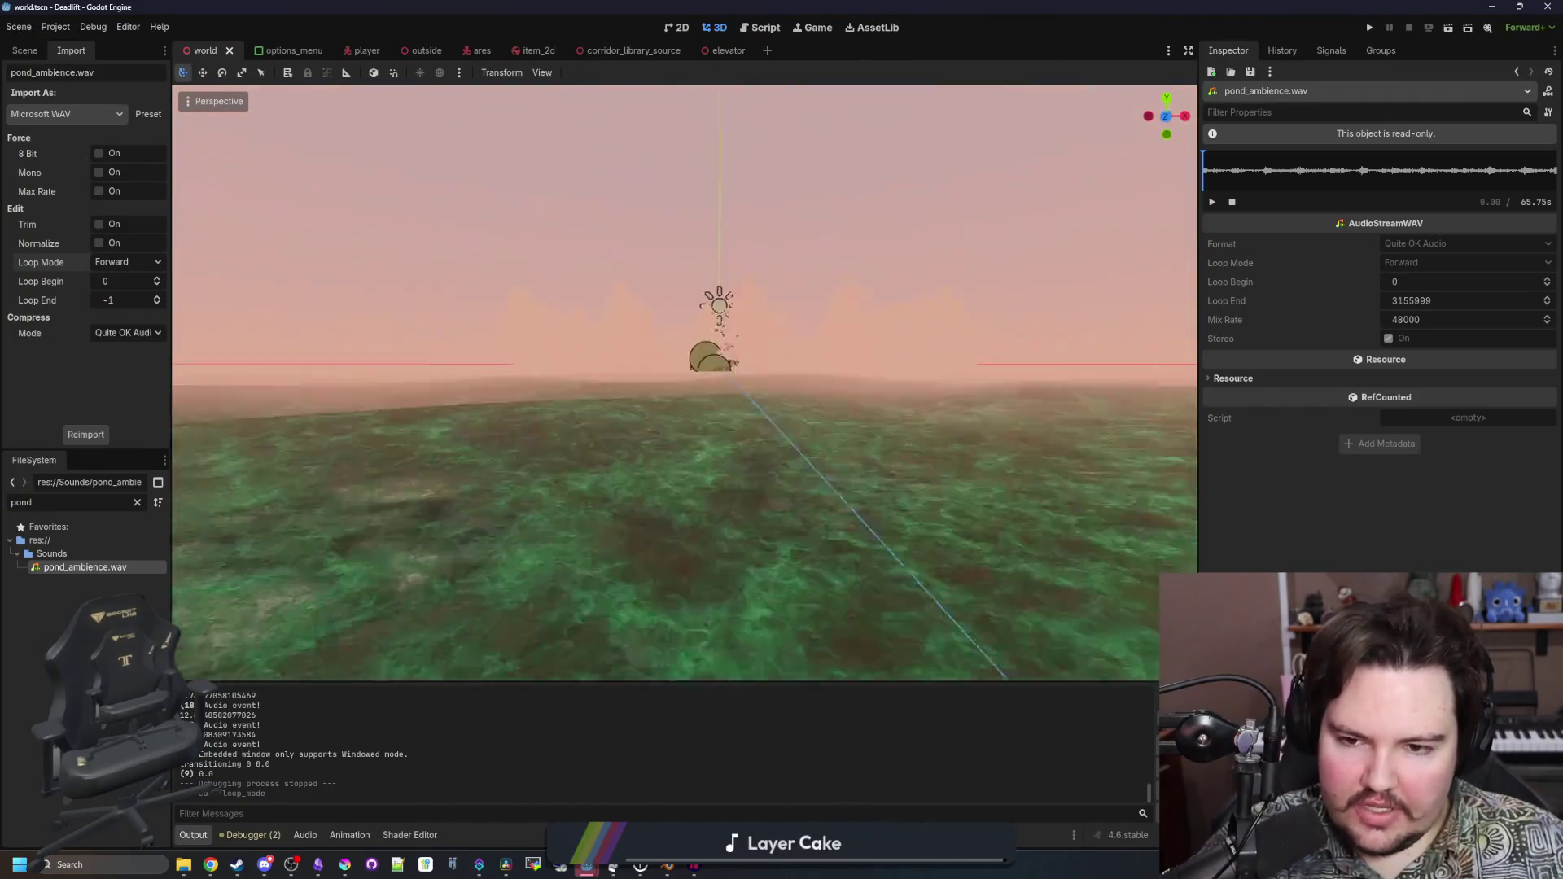
pyautogui.press('w')
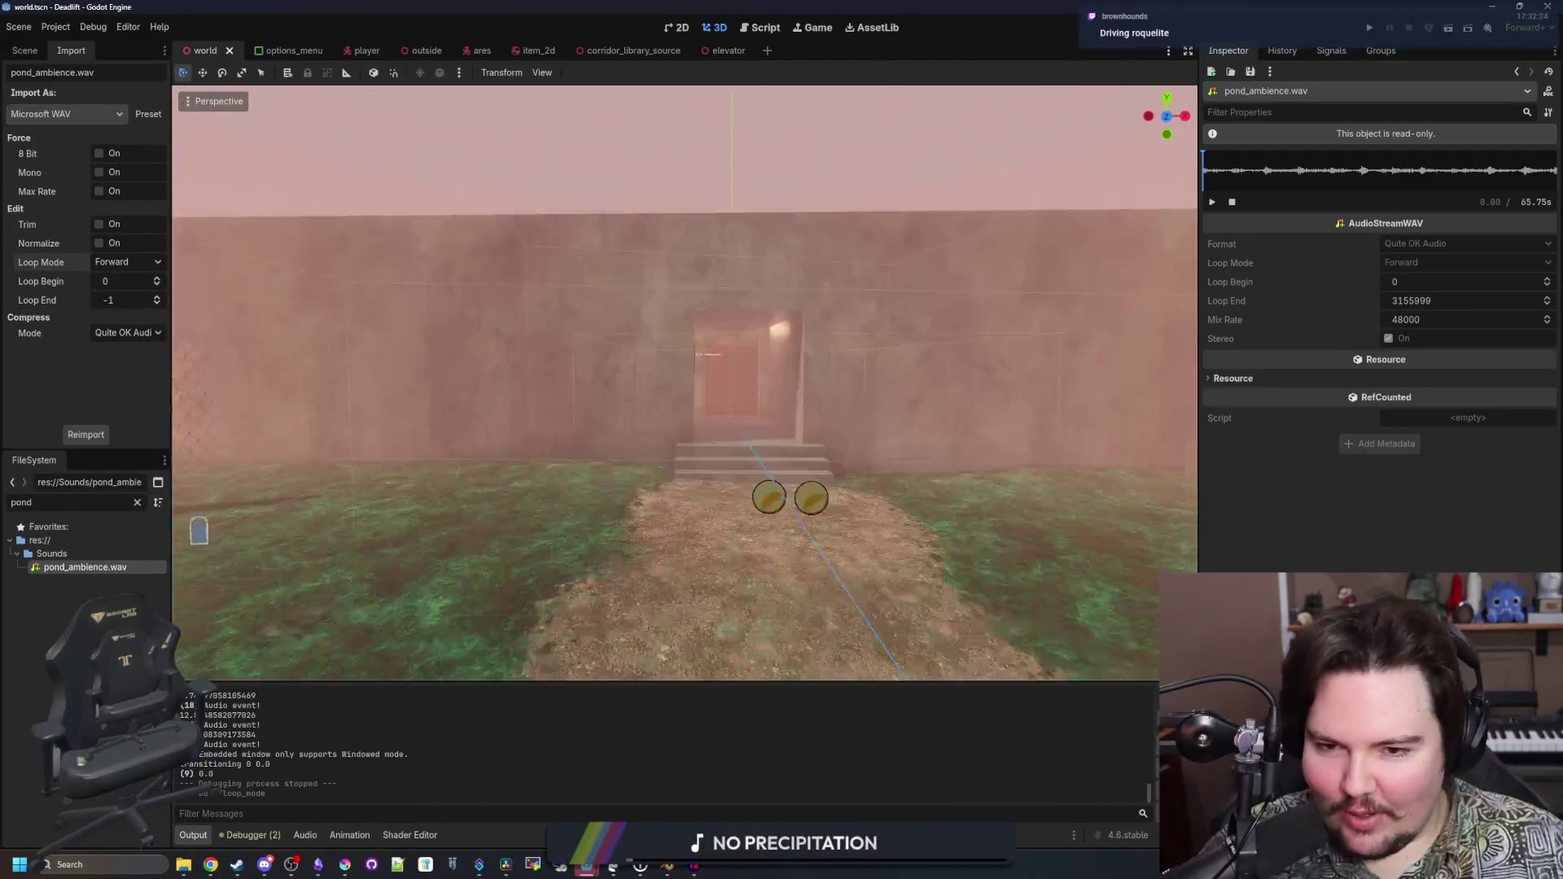
pyautogui.press('w')
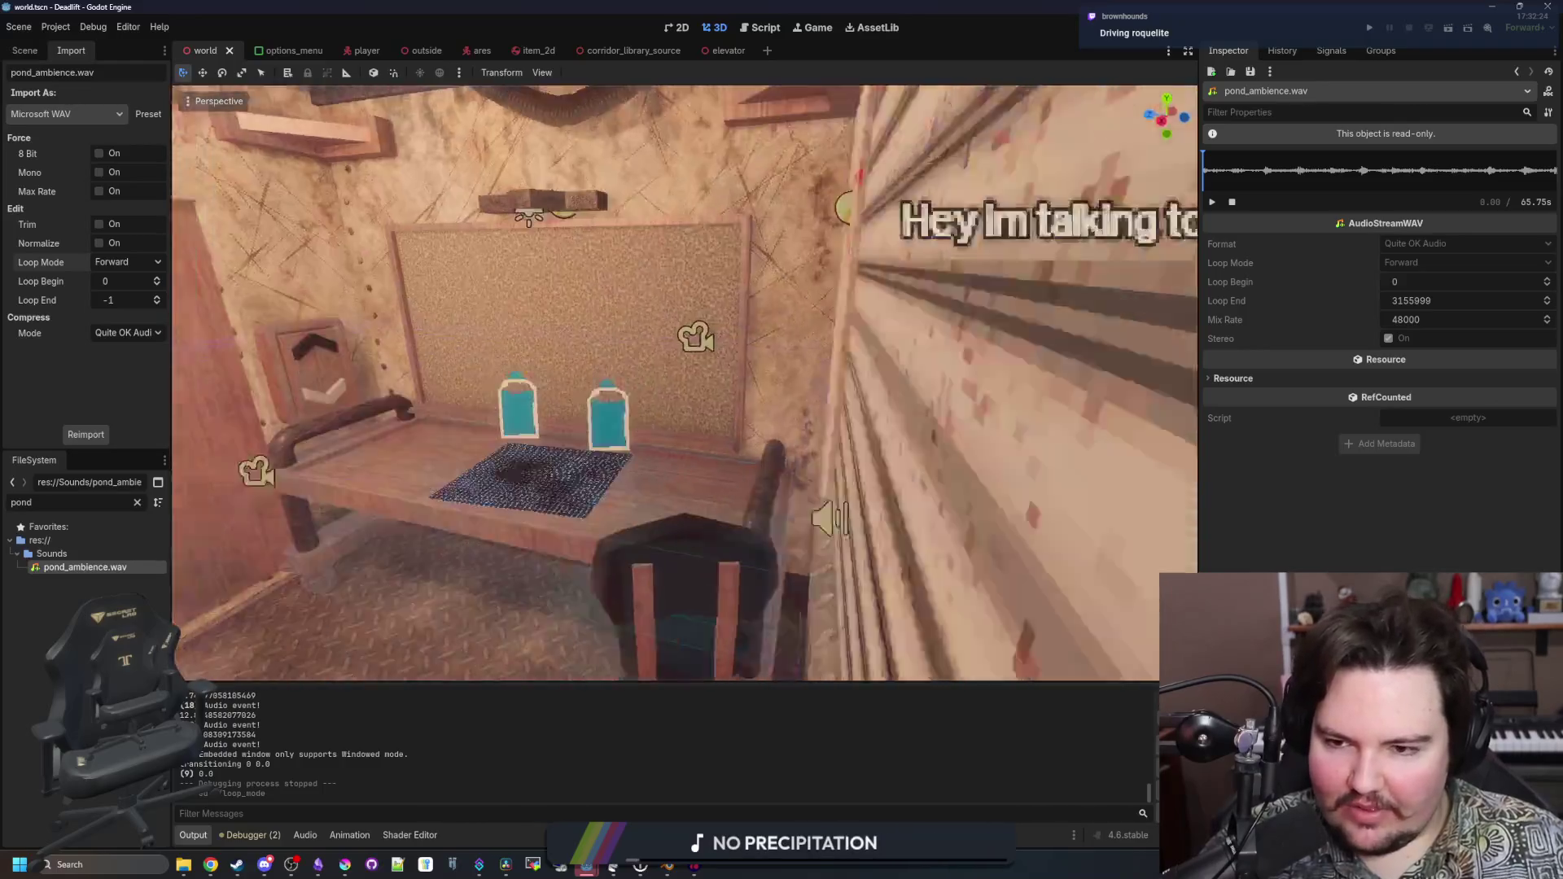
pyautogui.press('w')
pyautogui.press('w')
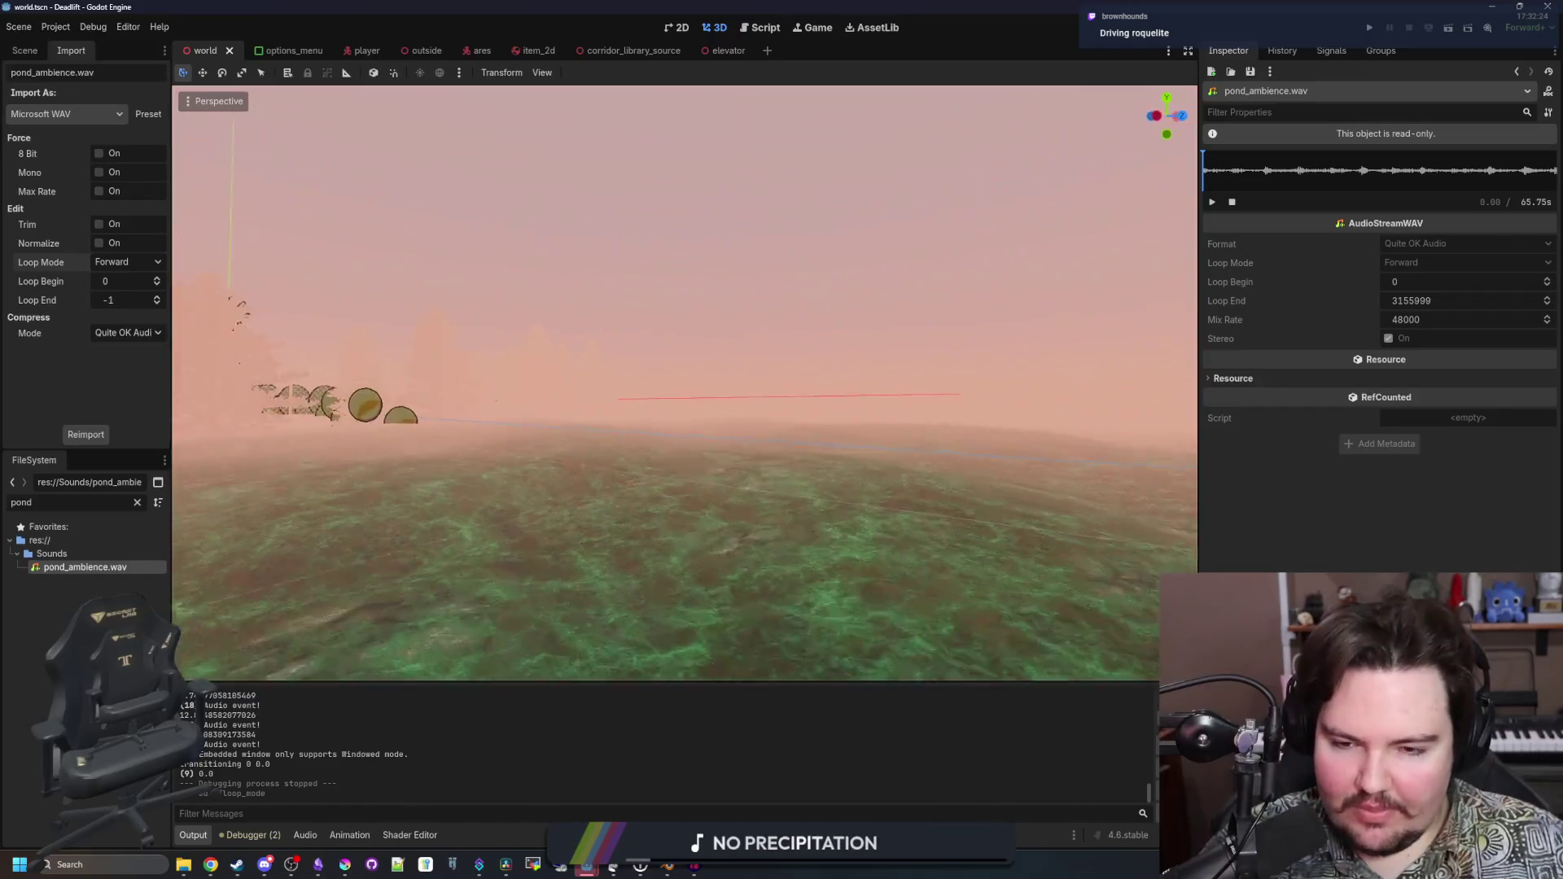
pyautogui.press('w')
pyautogui.scroll(3, 684, 382)
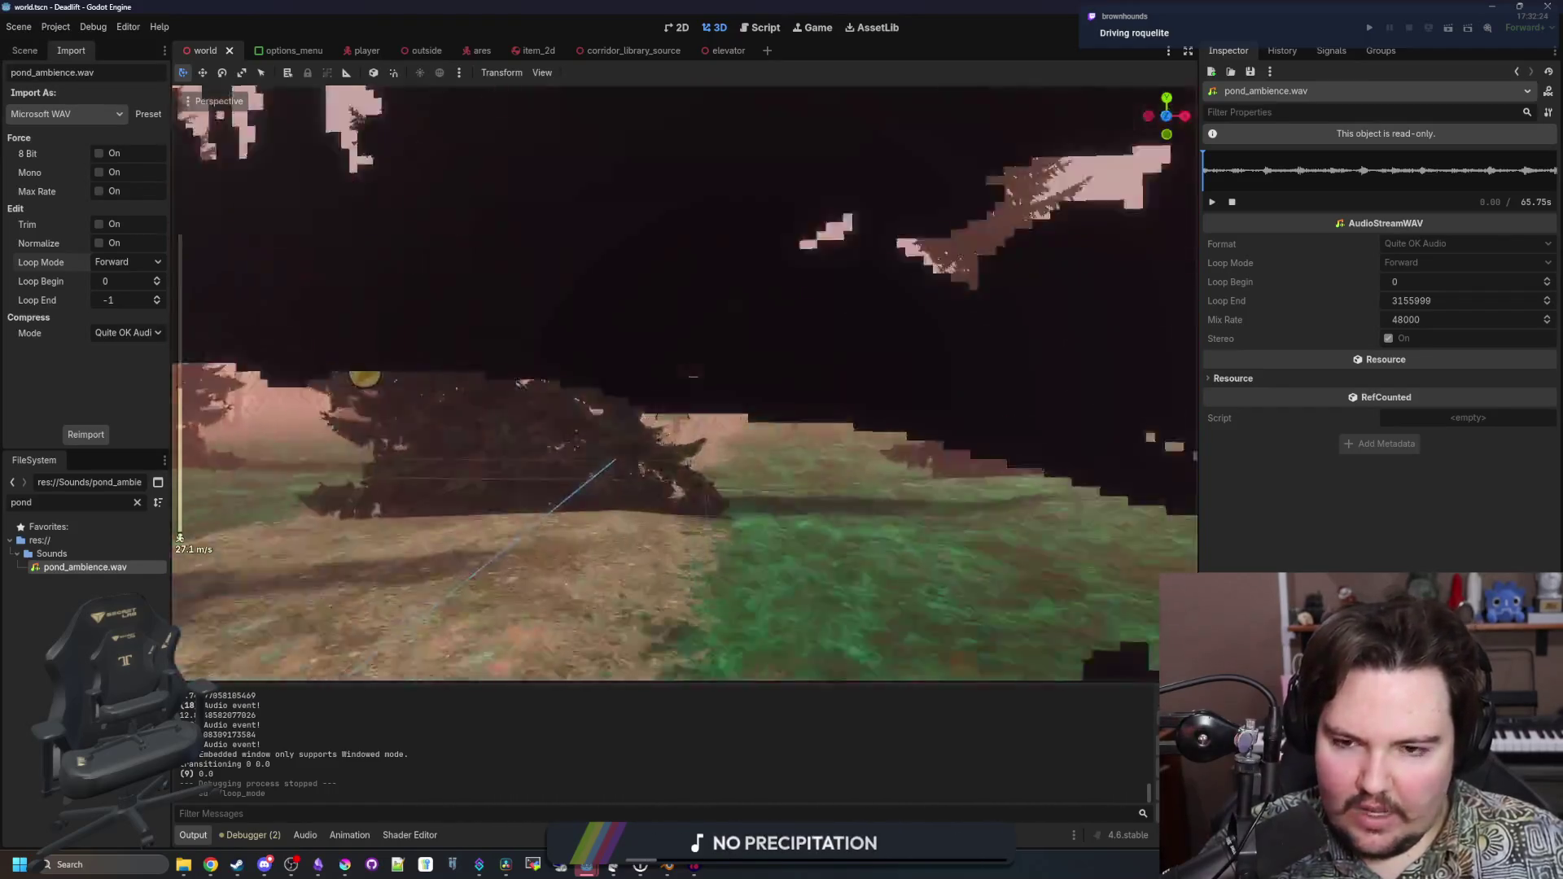
pyautogui.press('w')
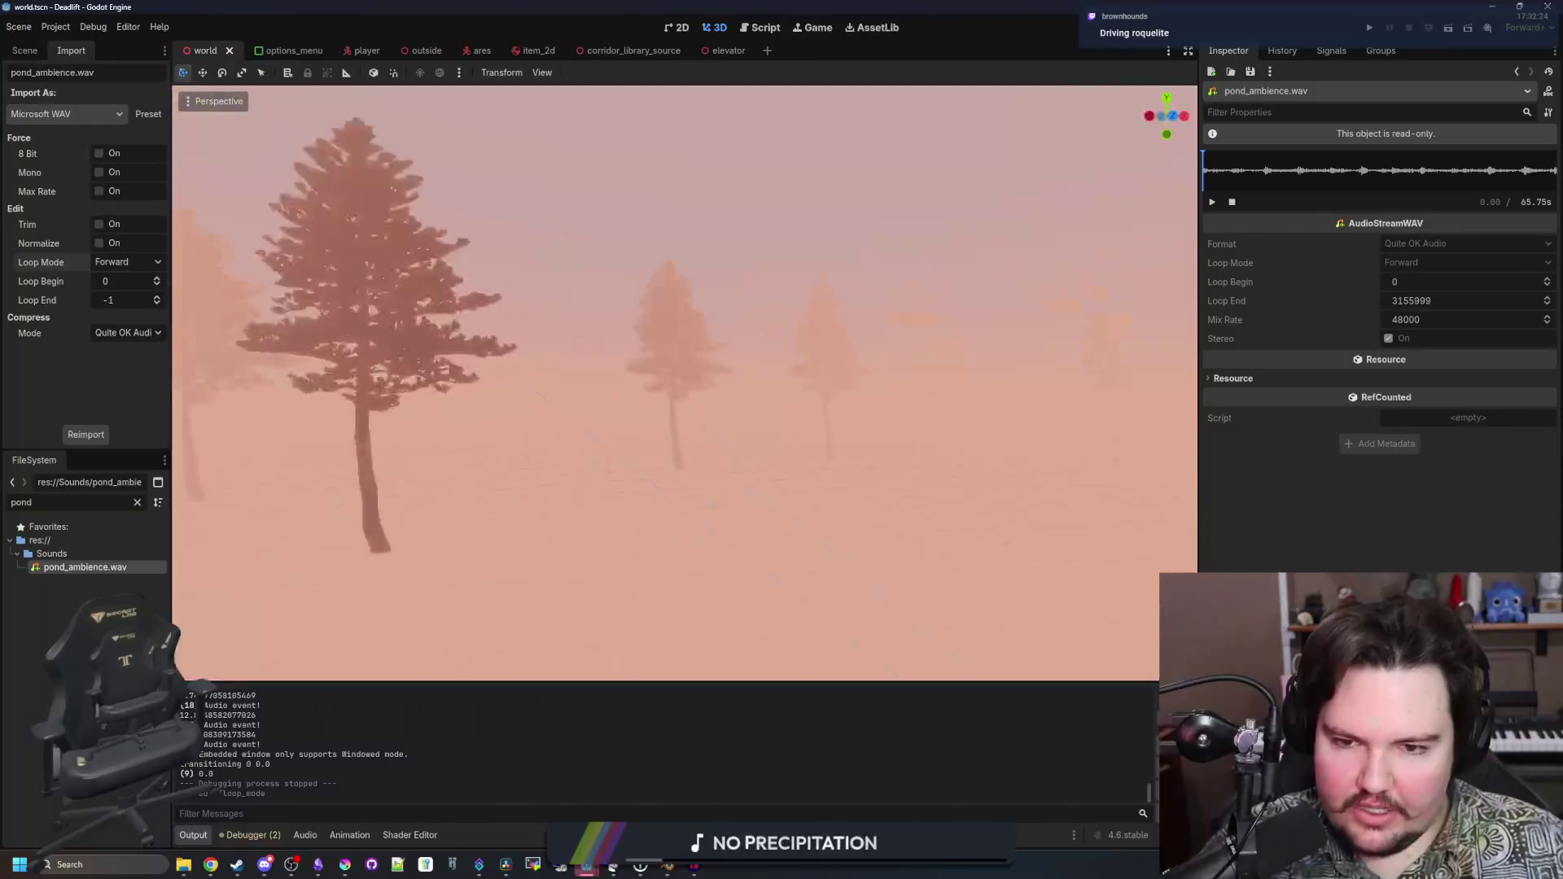
pyautogui.press('w')
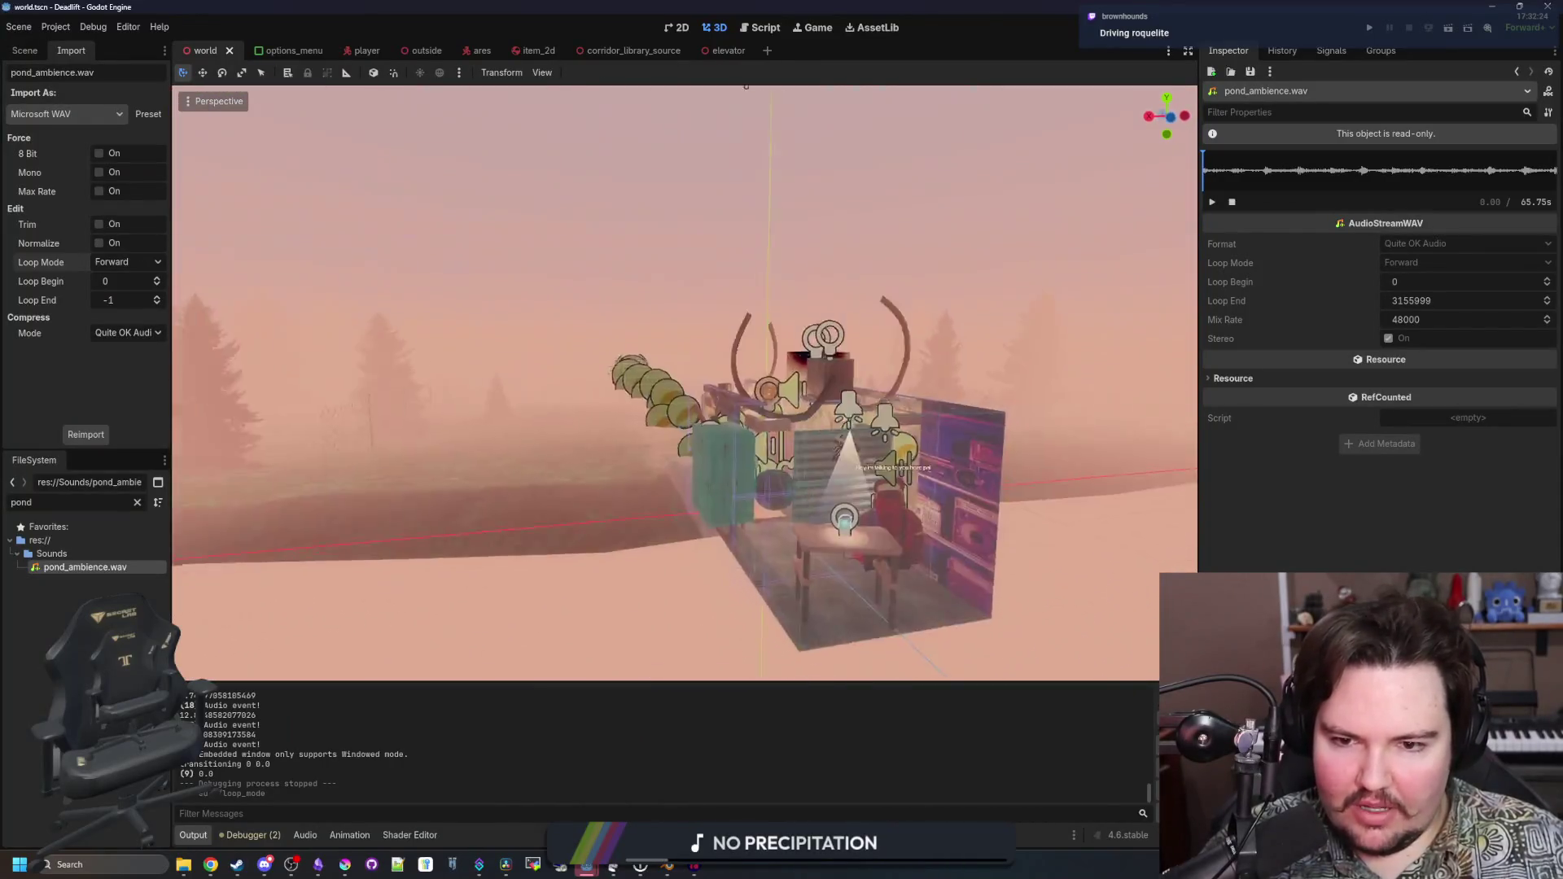
pyautogui.press('w')
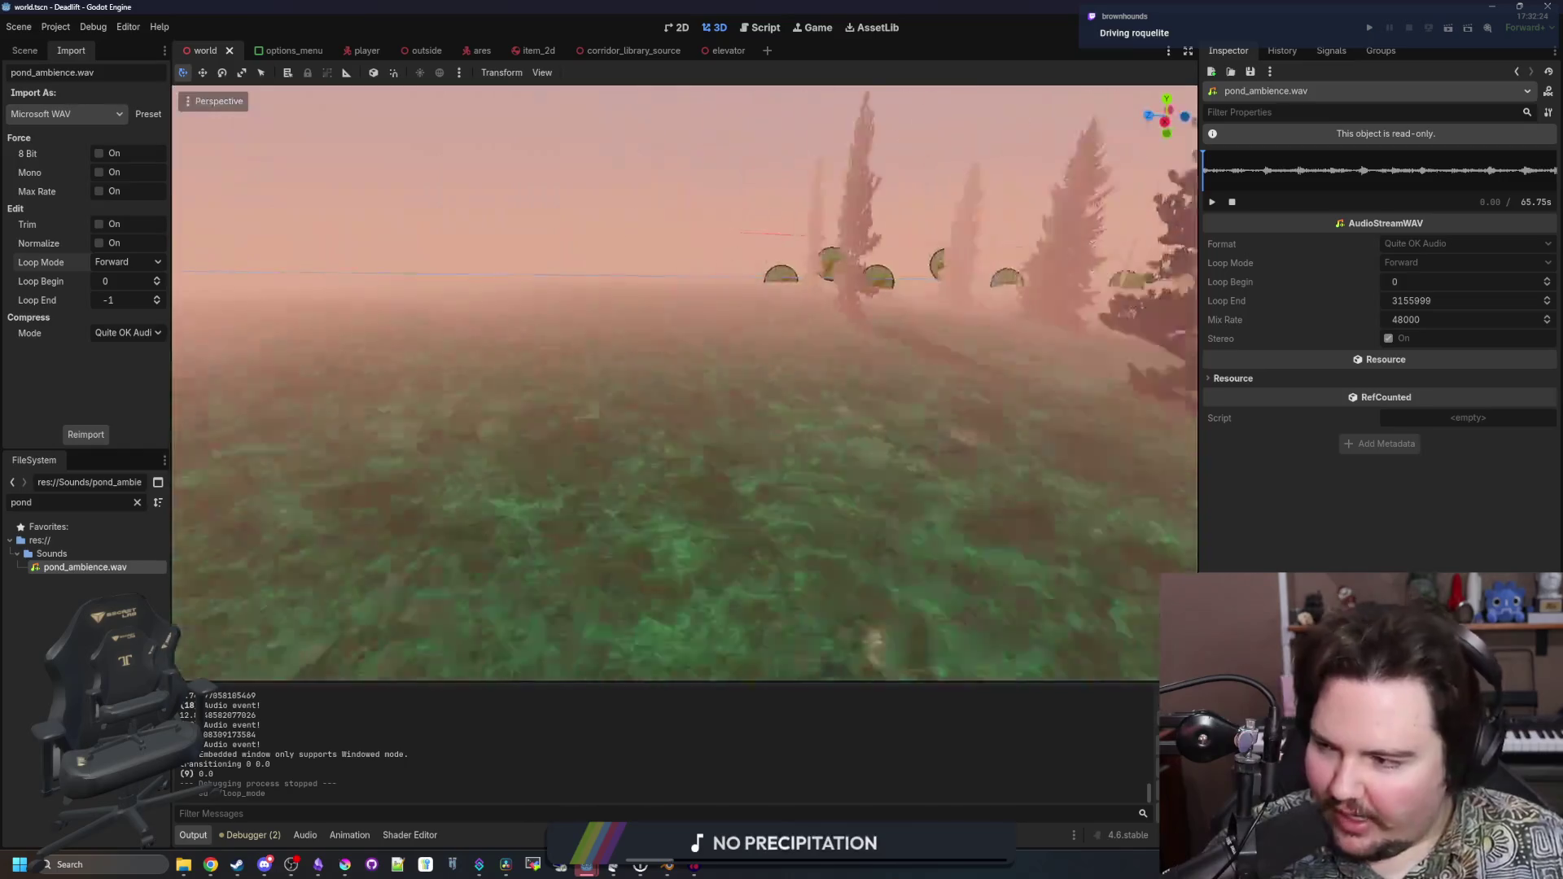
pyautogui.press('w')
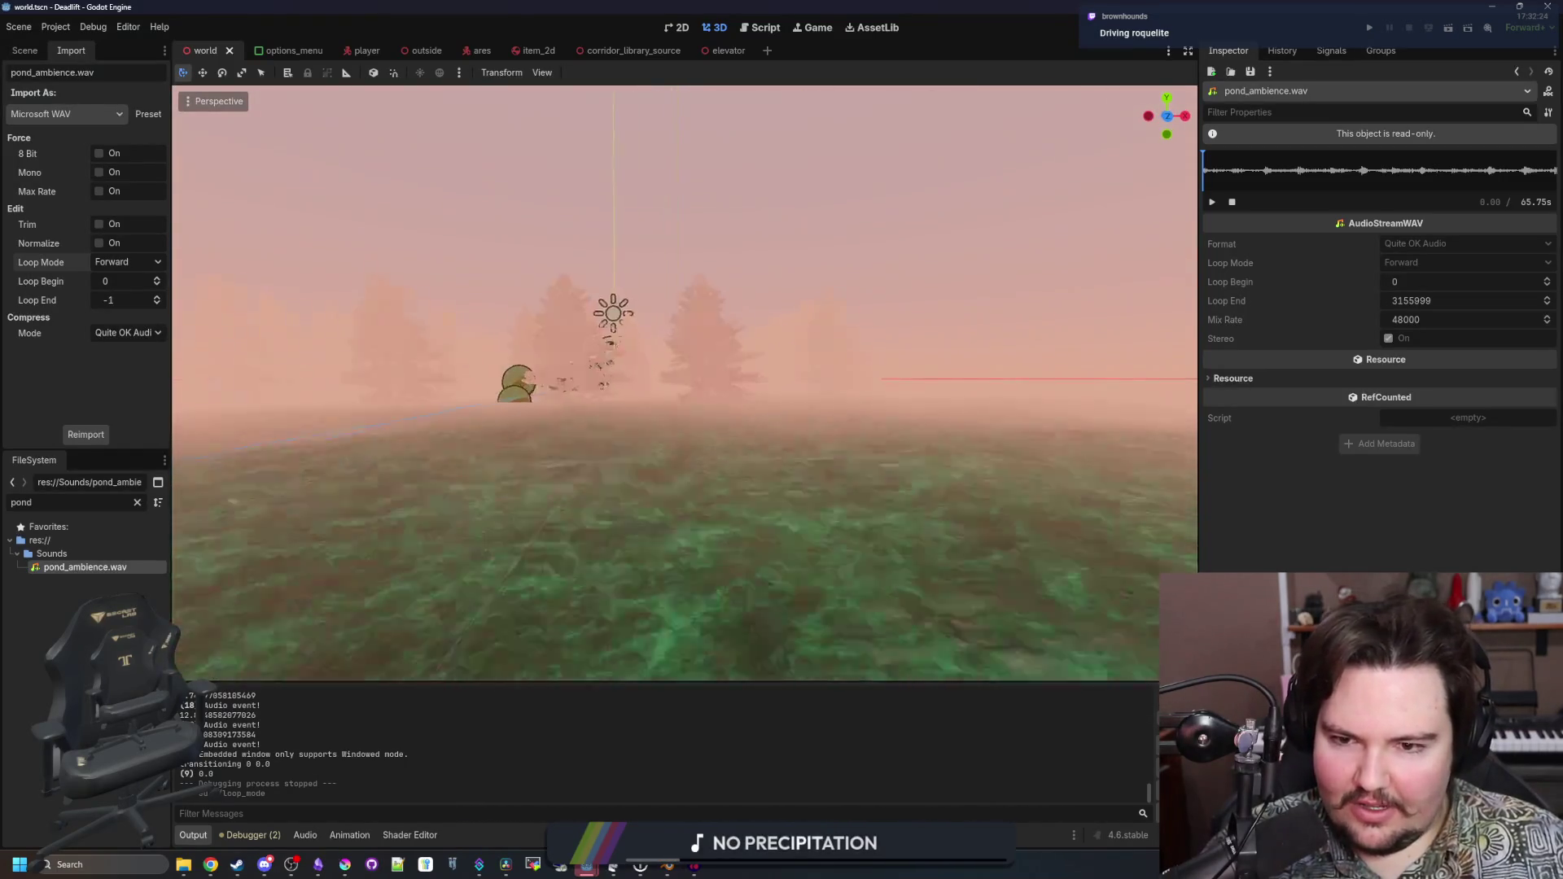
pyautogui.press('w')
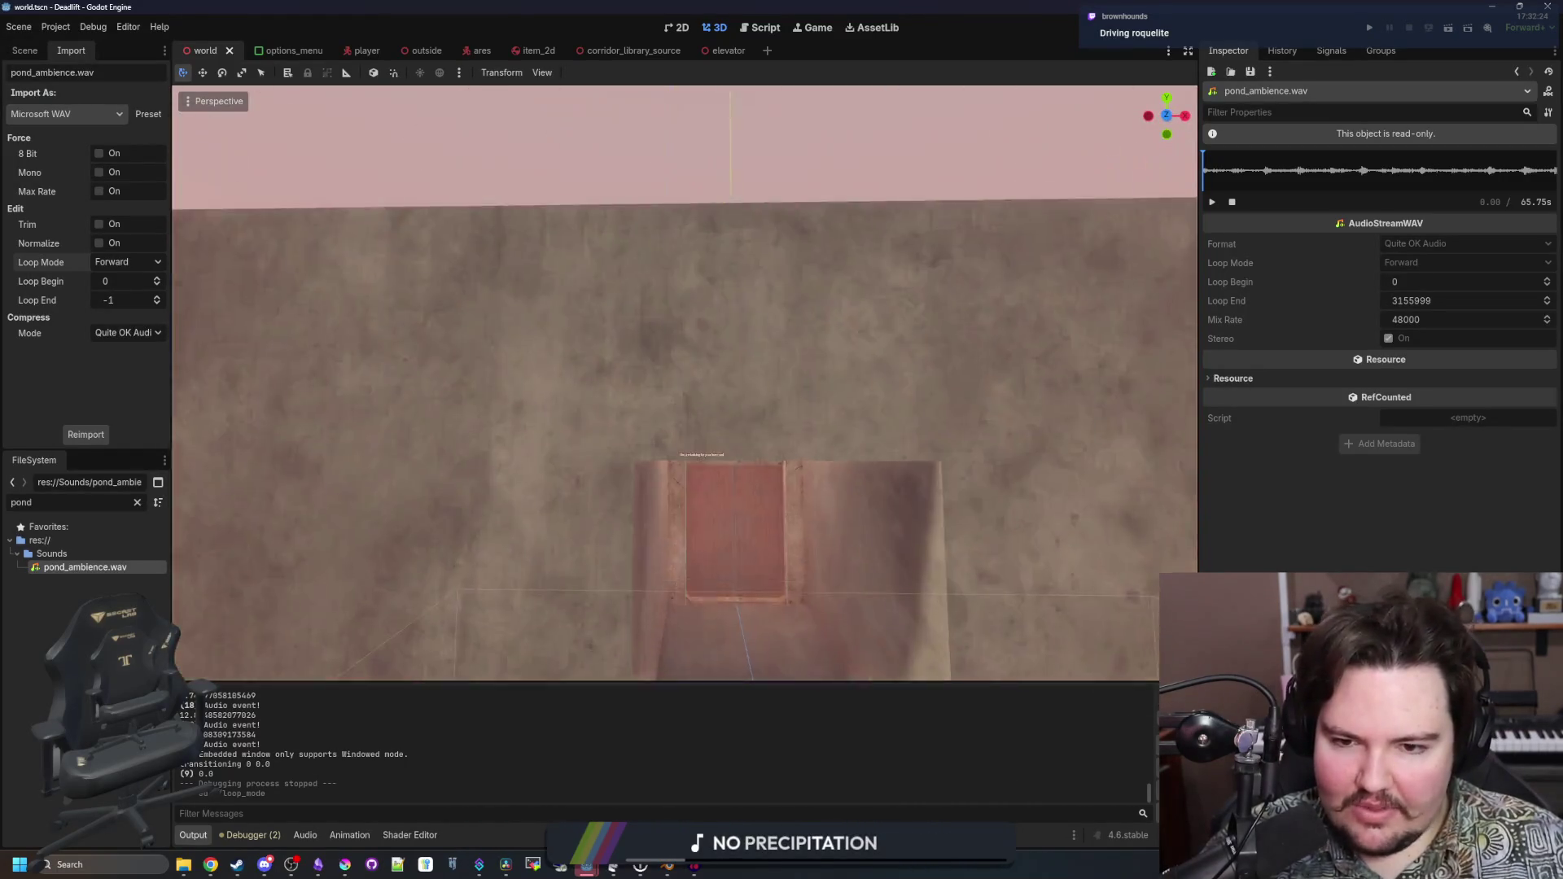
pyautogui.press('w')
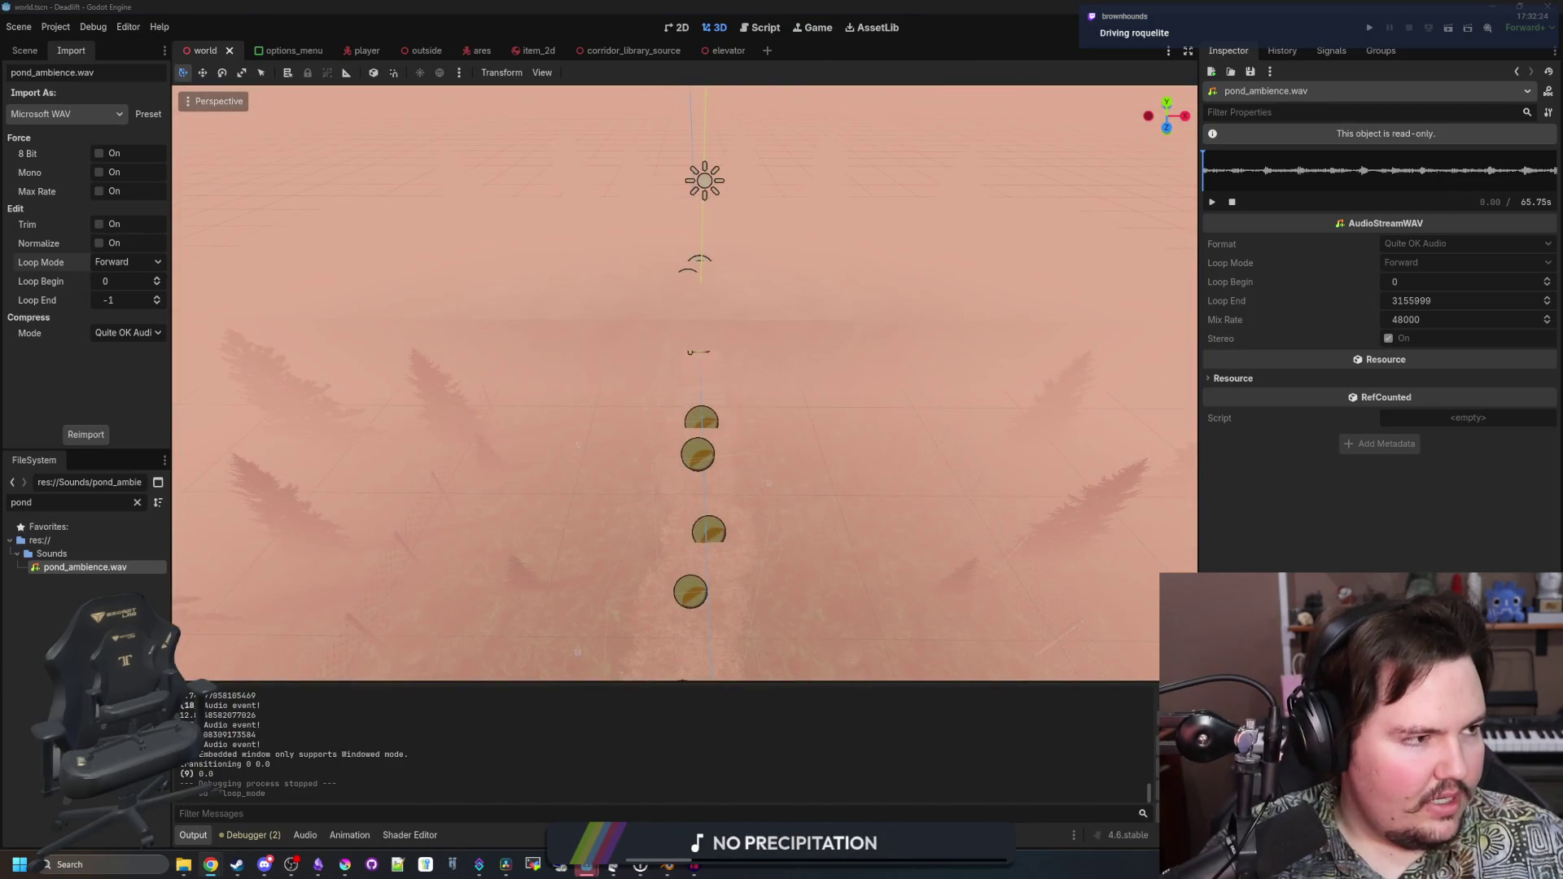
pyautogui.press('super+2')
# Search the web for 'driving roguelite' and look through the results
pyautogui.write('d')
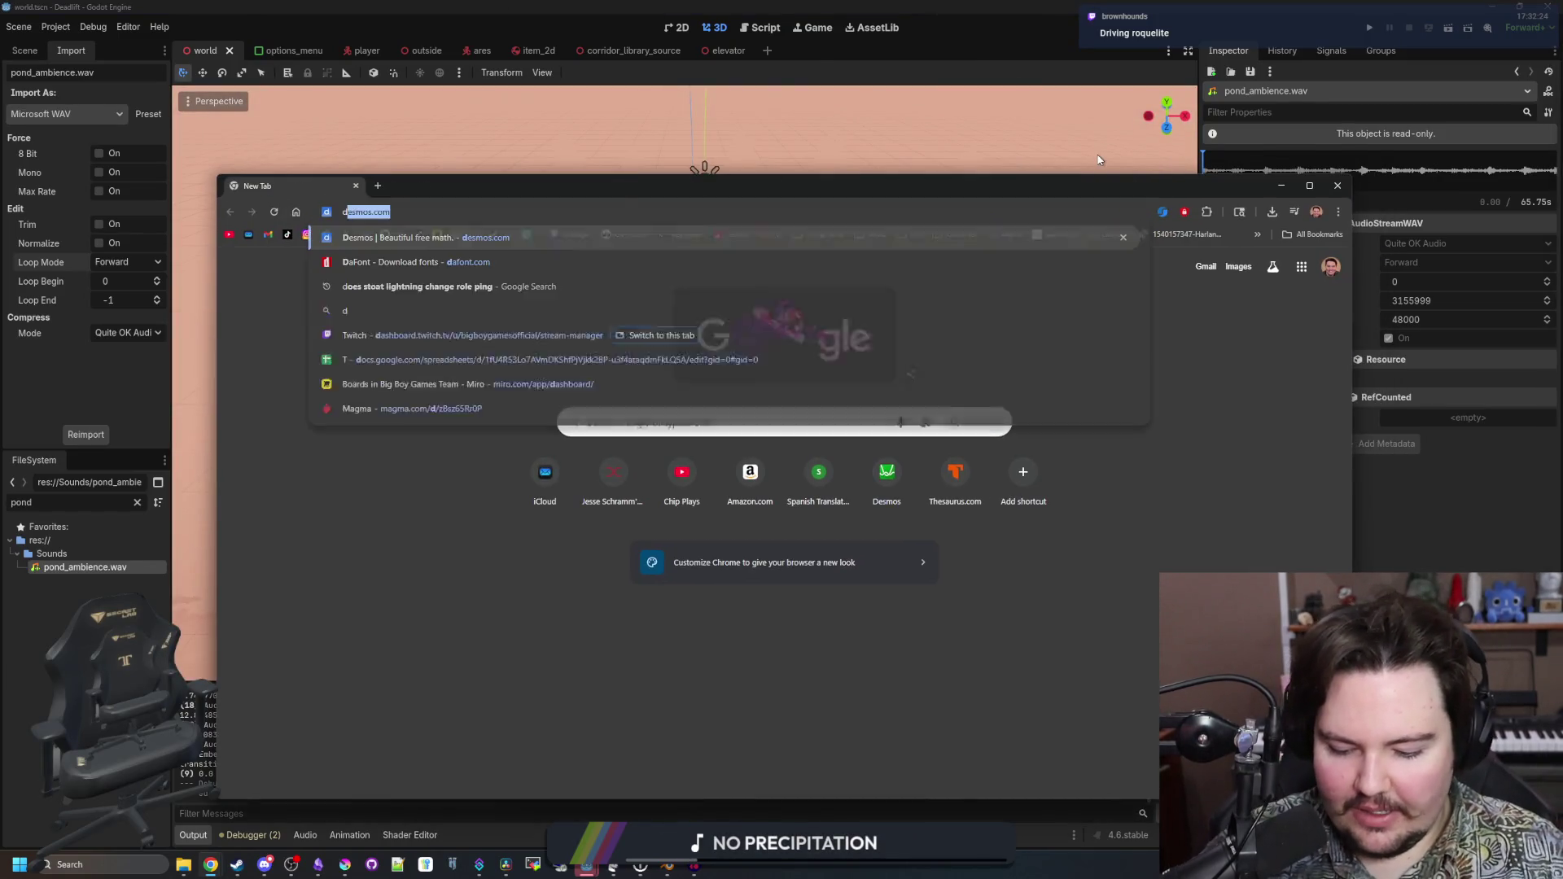
pyautogui.write('riving roguelite')
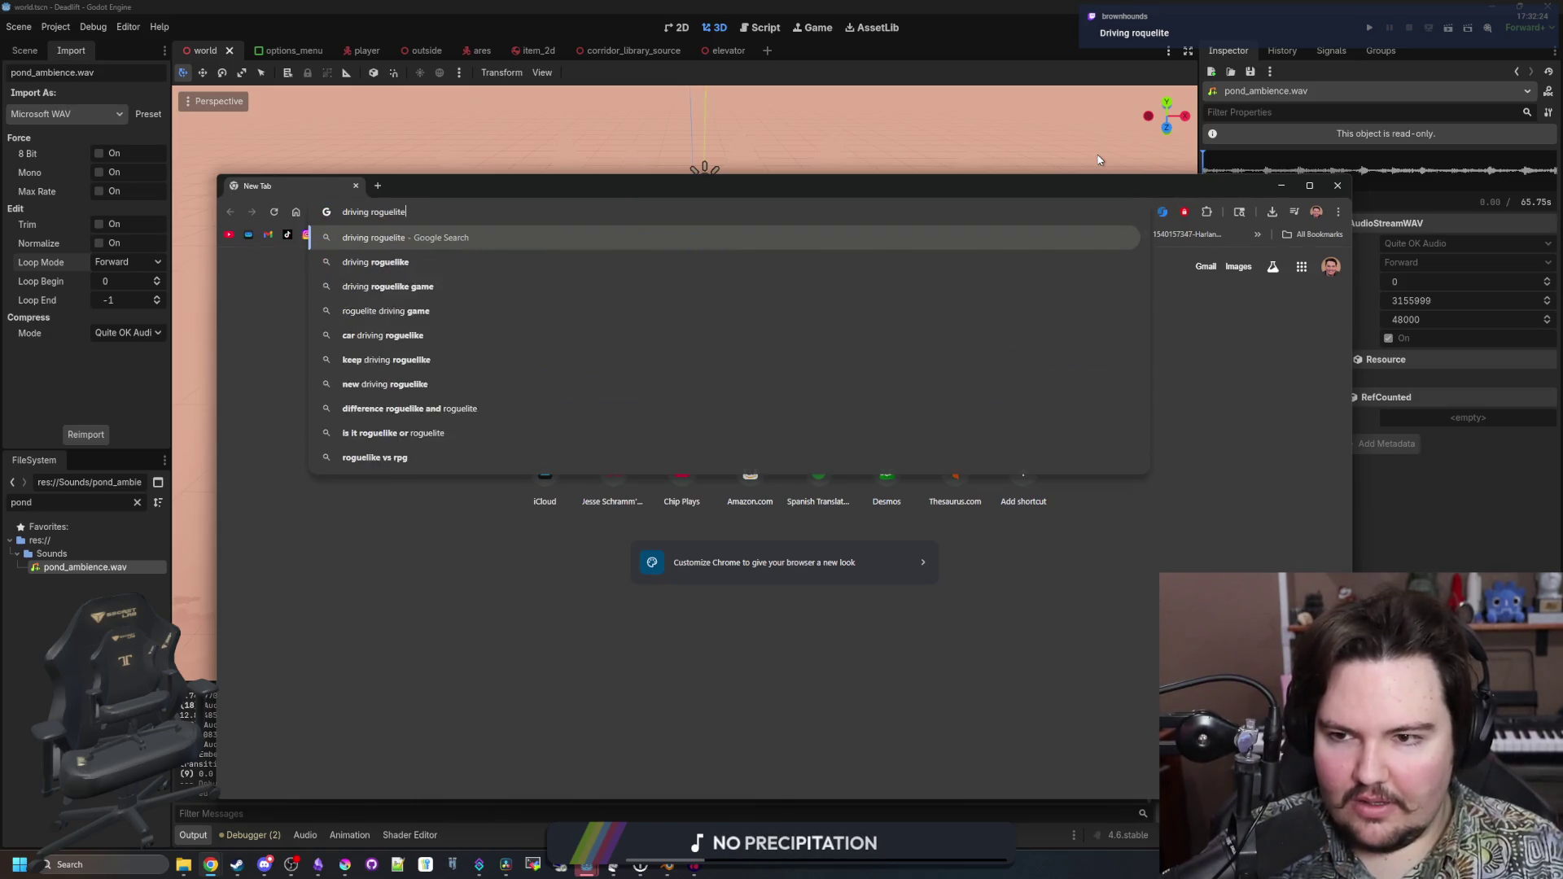
pyautogui.press('Return')
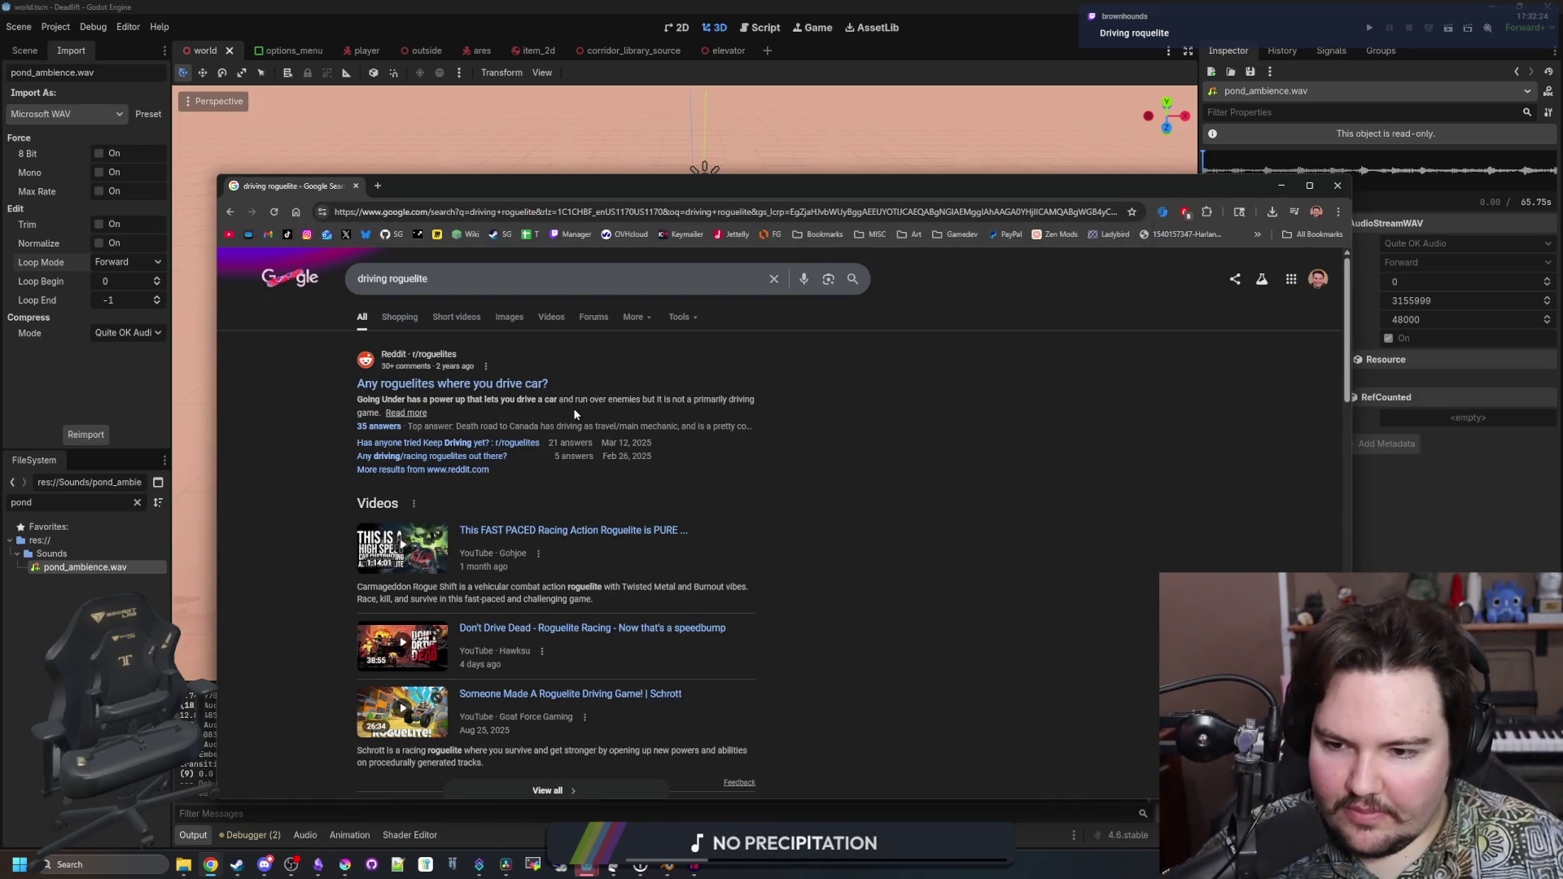
pyautogui.scroll(-3, 574, 413)
pyautogui.scroll(-4, 469, 570)
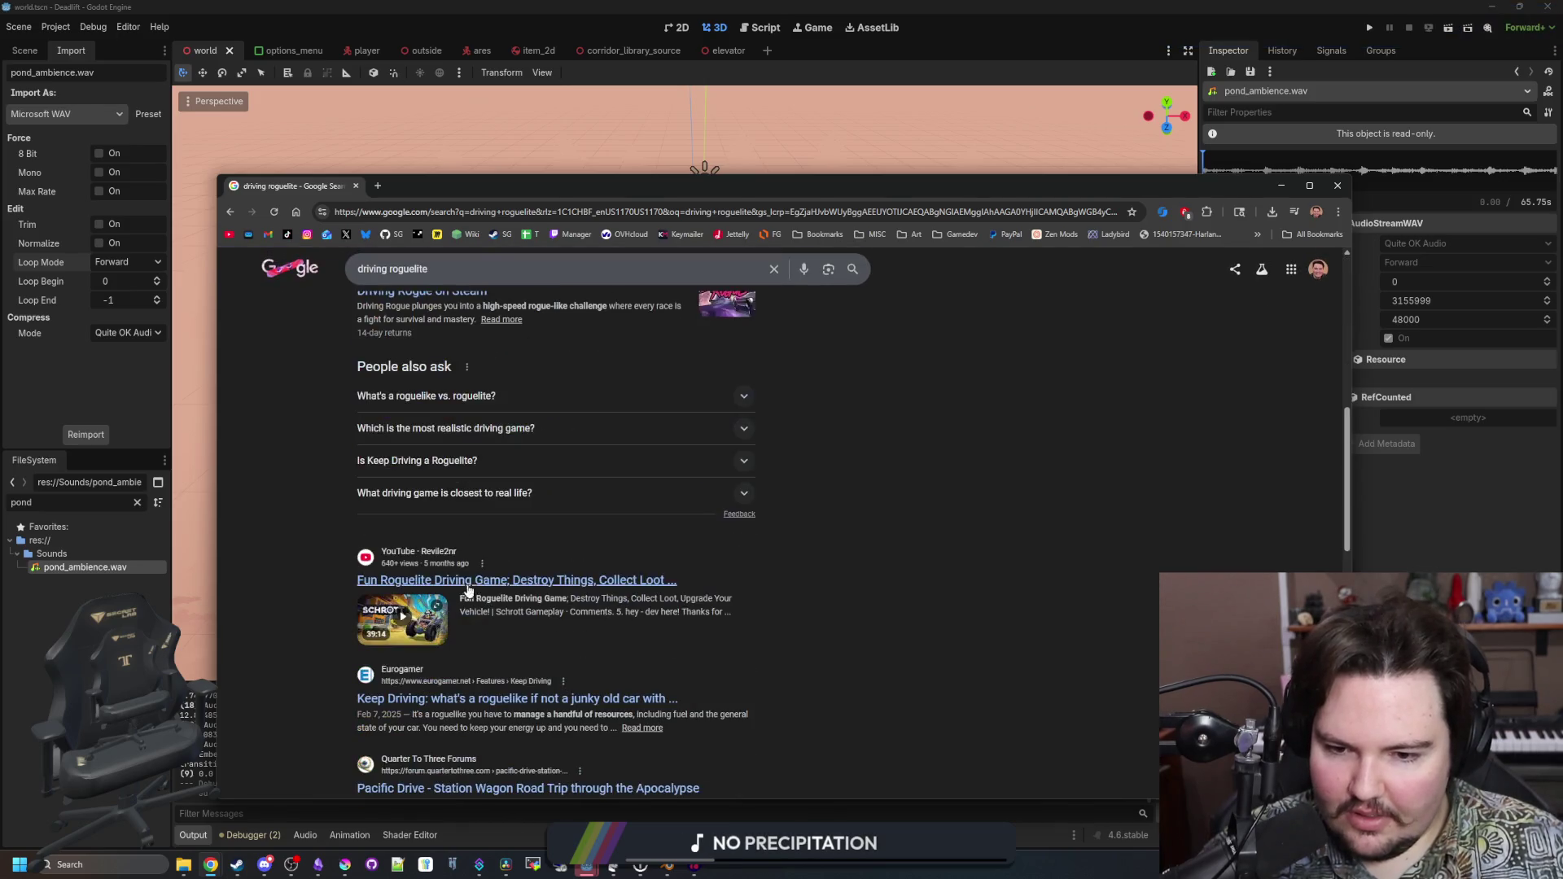
pyautogui.scroll(-8, 493, 539)
pyautogui.scroll(6, 497, 536)
pyautogui.scroll(-4, 505, 534)
pyautogui.scroll(-1, 509, 533)
pyautogui.scroll(5, 504, 499)
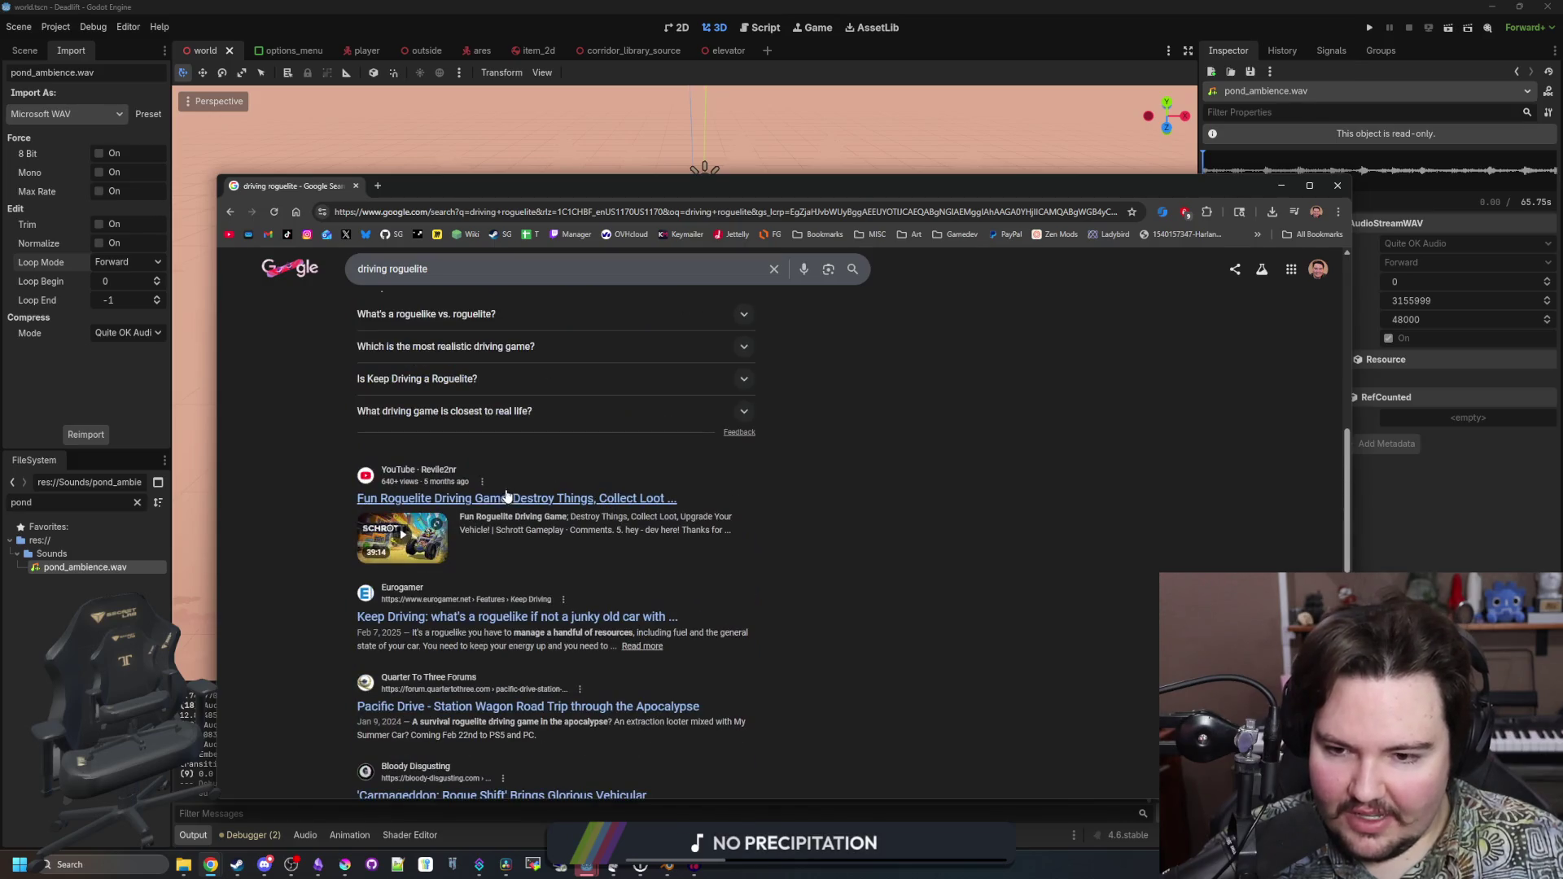
pyautogui.scroll(5, 480, 503)
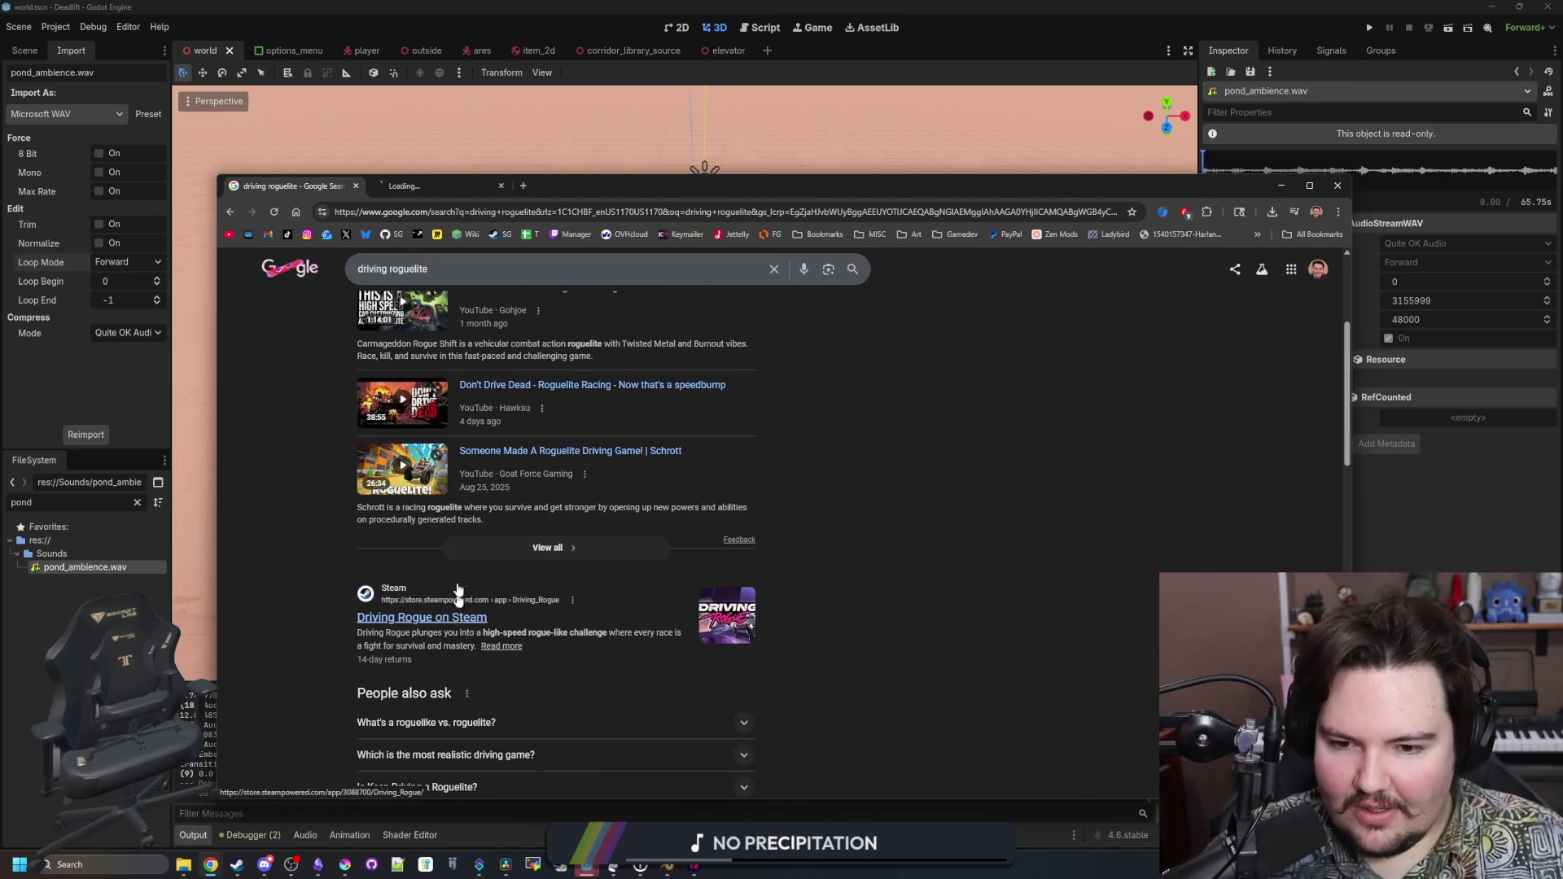
# Open the Driving Rogue Steam store page and view two of its screenshots
pyautogui.doubleClick(456, 187)
pyautogui.click(652, 560)
pyautogui.click(732, 563)
# View one more Driving Rogue screenshot, then open the Pacific Drive gallery and page forward
pyautogui.click(817, 567)
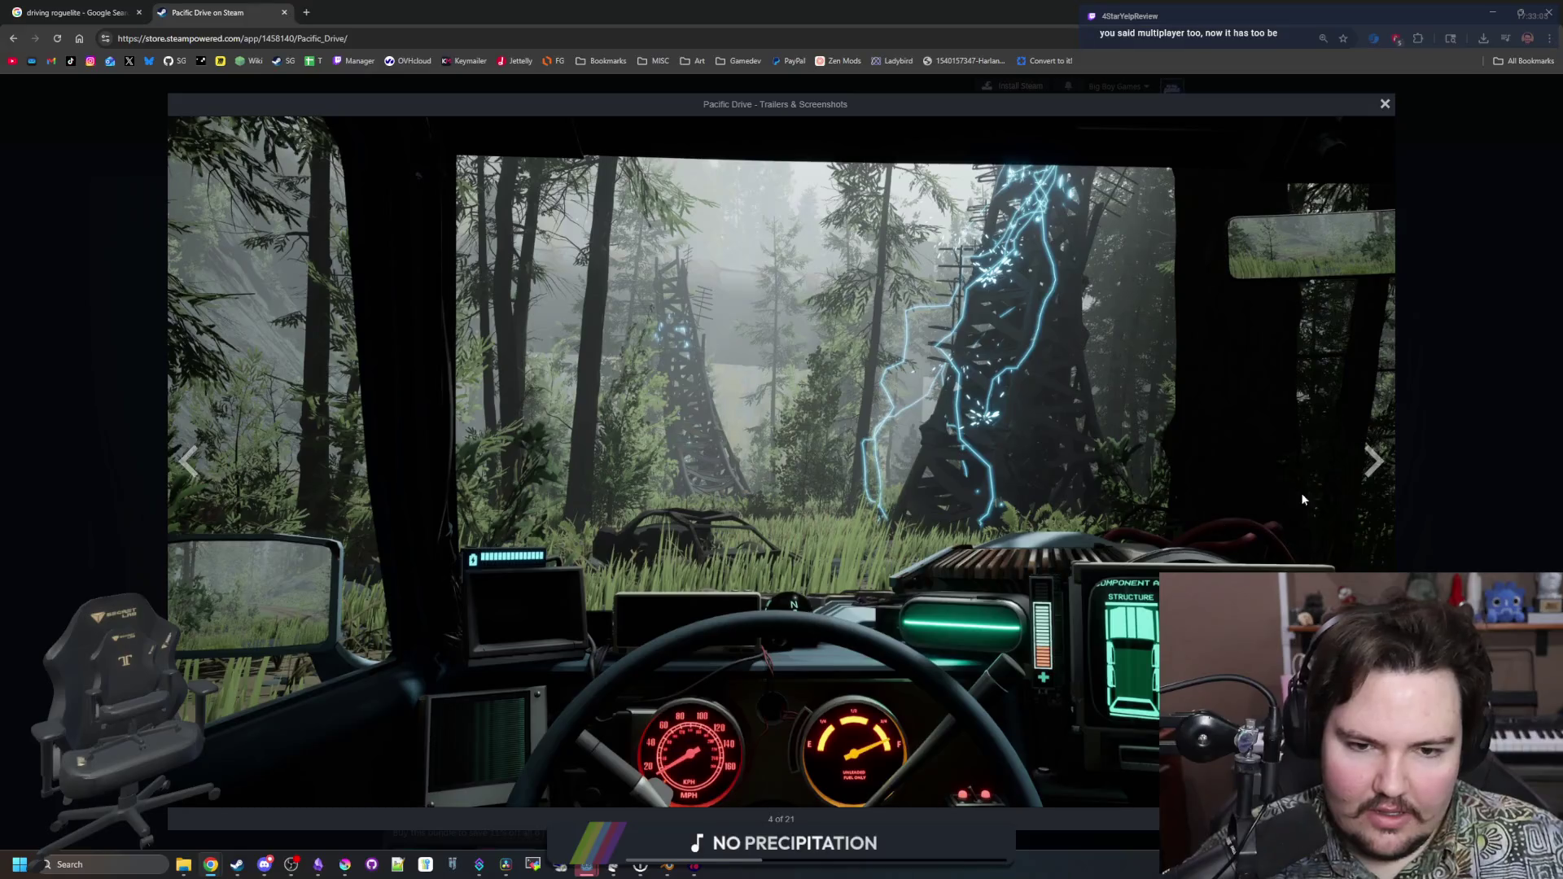
pyautogui.click(1372, 460)
pyautogui.click(1372, 461)
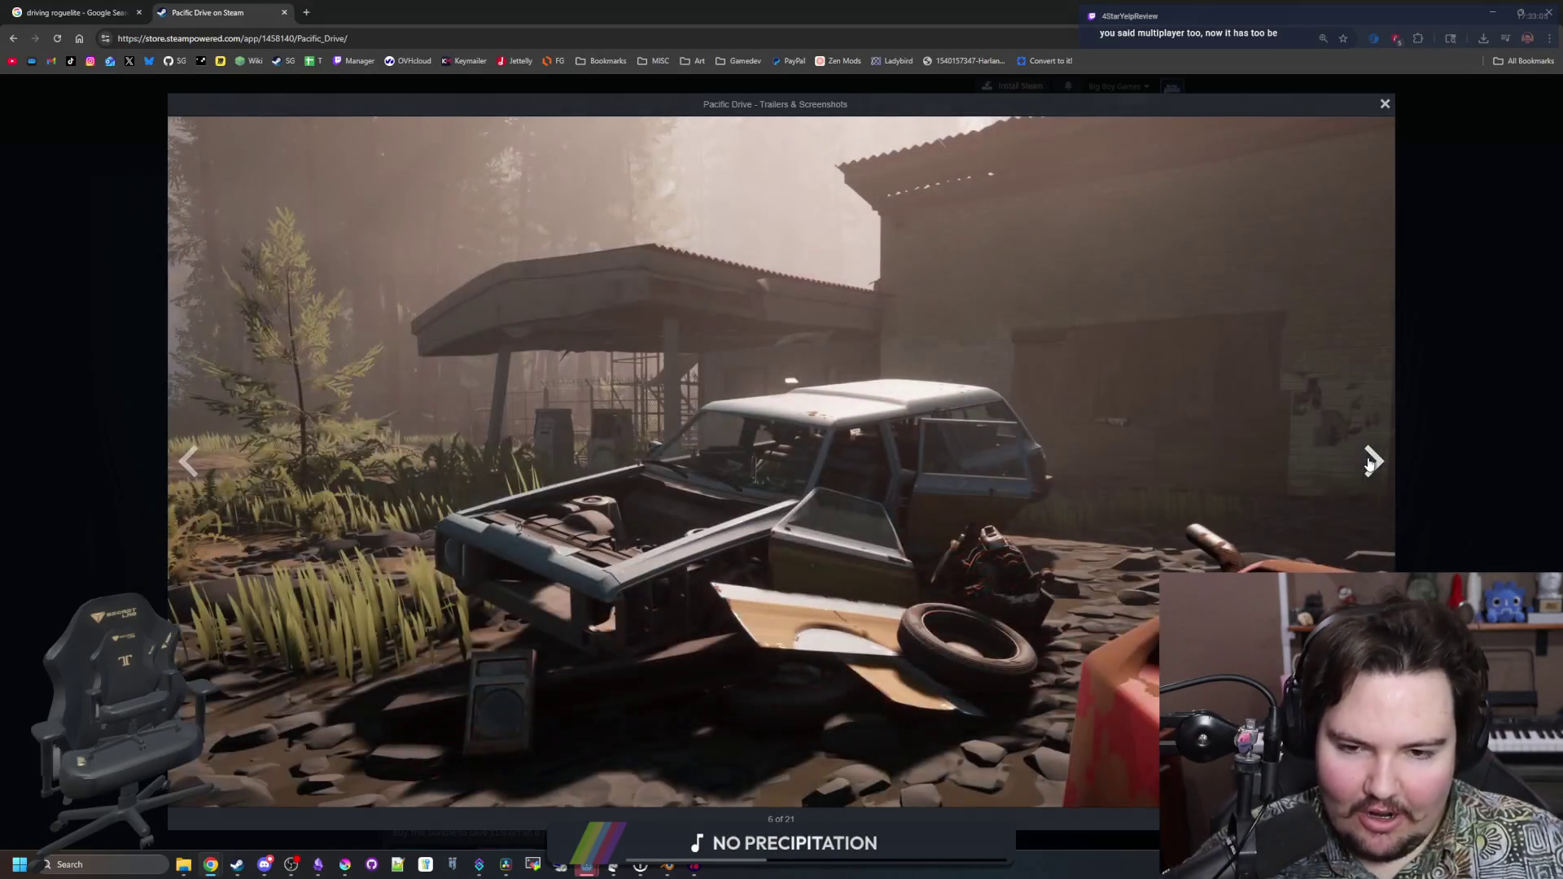
pyautogui.click(1372, 460)
pyautogui.click(1372, 461)
pyautogui.click(1372, 461)
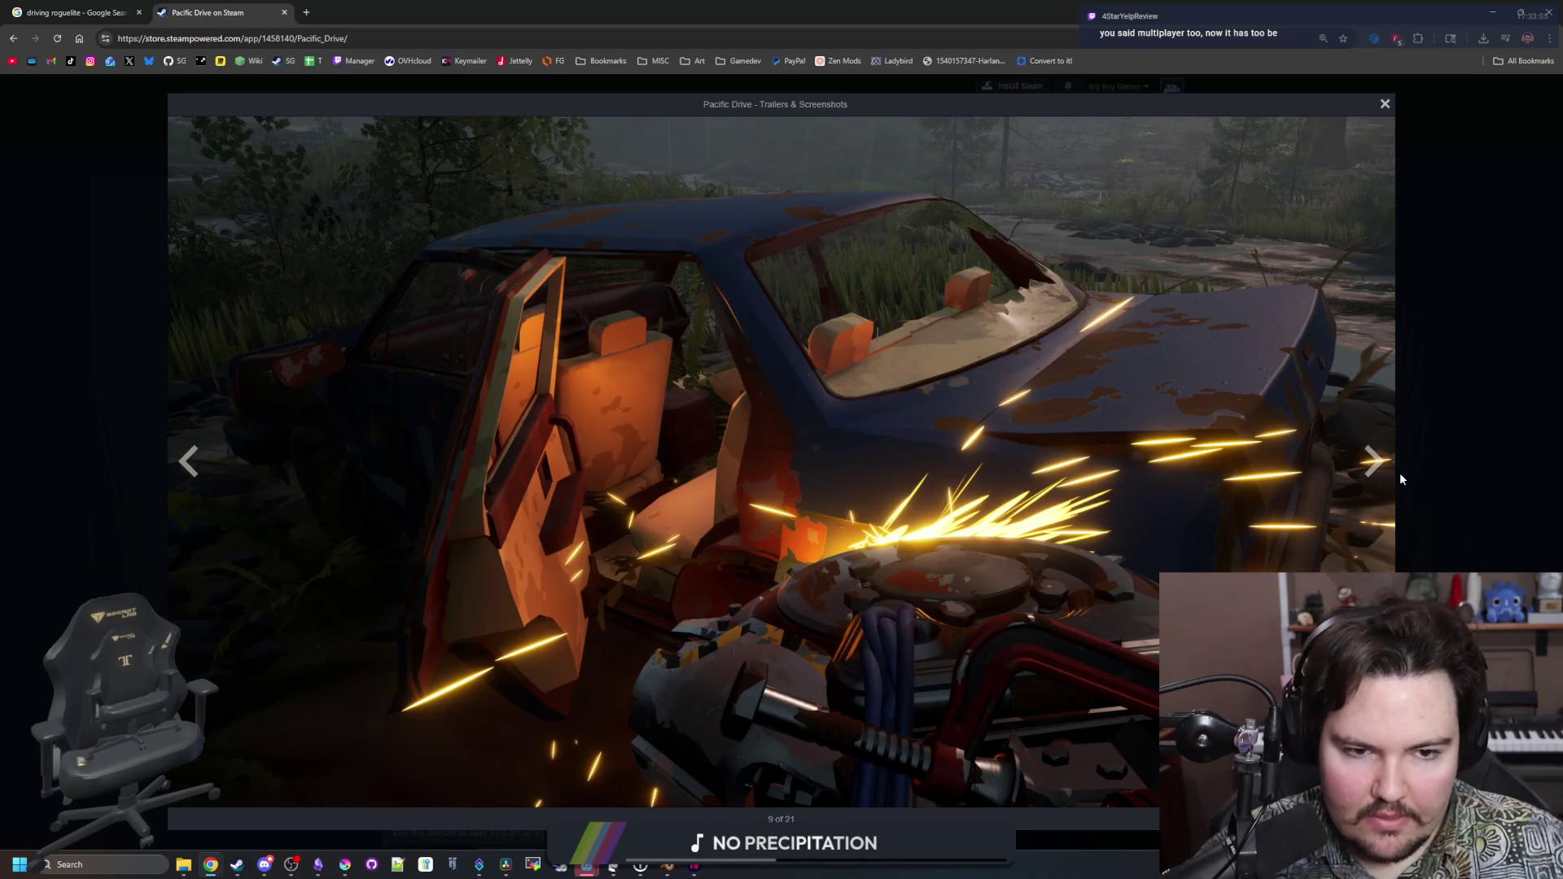
pyautogui.click(1399, 477)
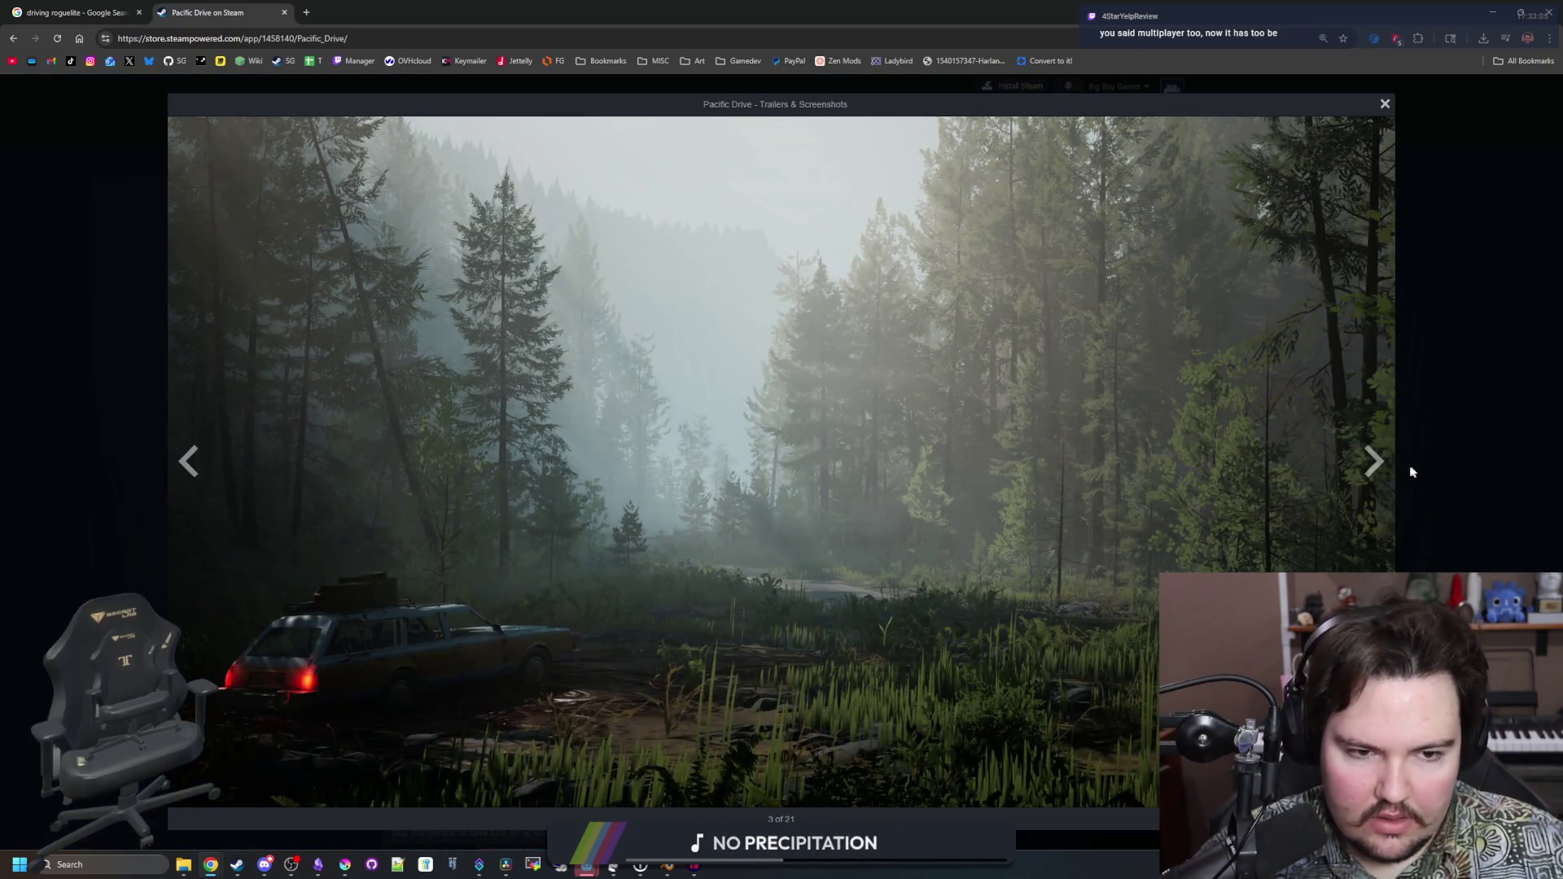
pyautogui.click(1371, 457)
pyautogui.click(1371, 457)
pyautogui.click(1368, 454)
pyautogui.click(1365, 451)
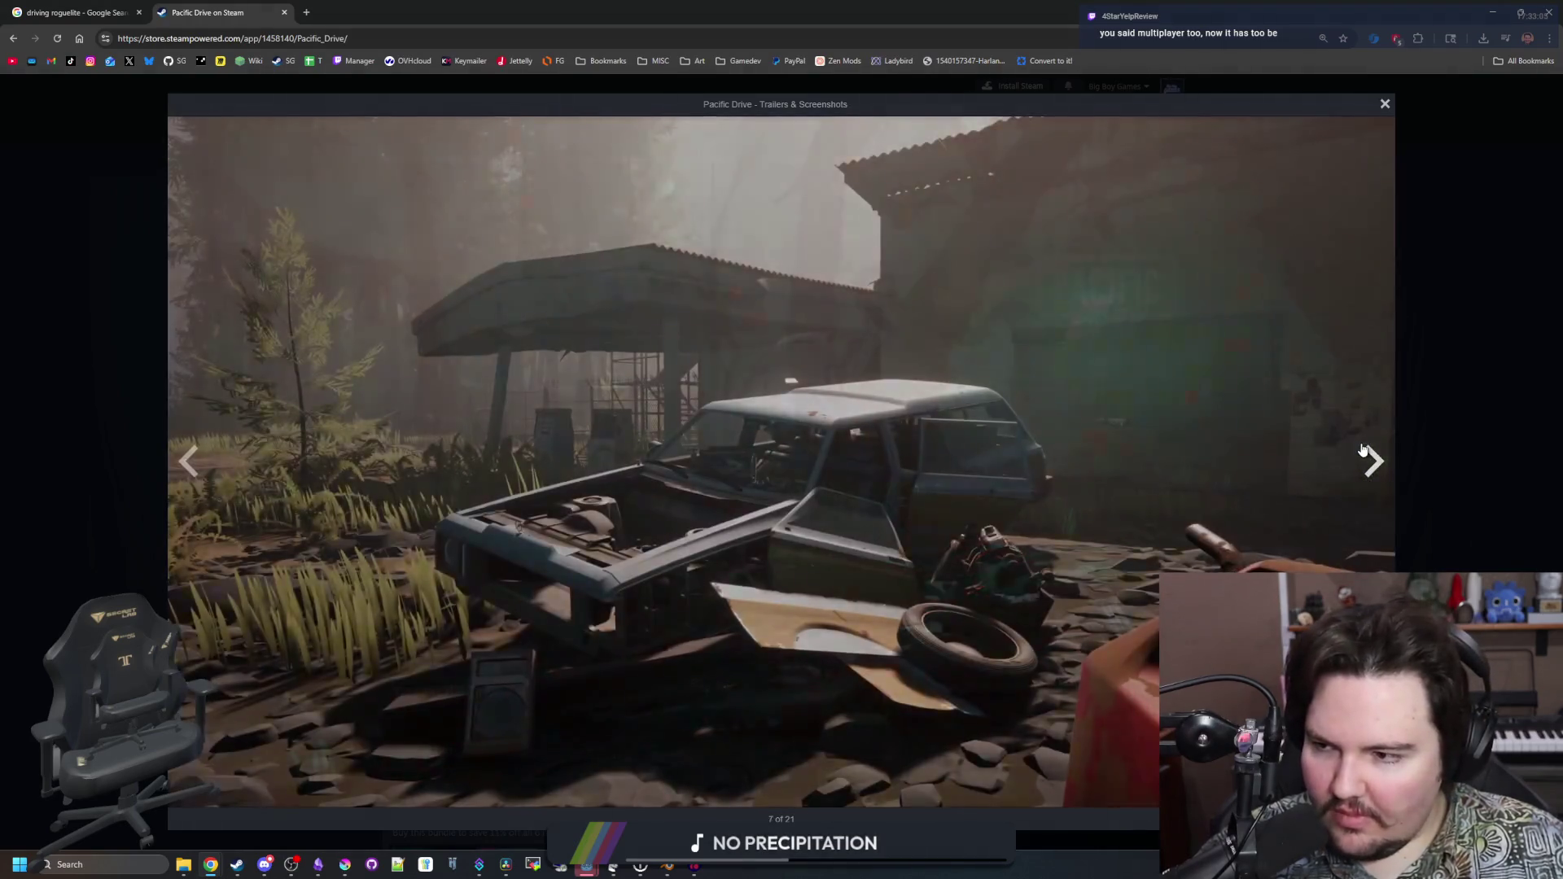
pyautogui.click(1363, 449)
pyautogui.click(1363, 449)
pyautogui.click(1364, 449)
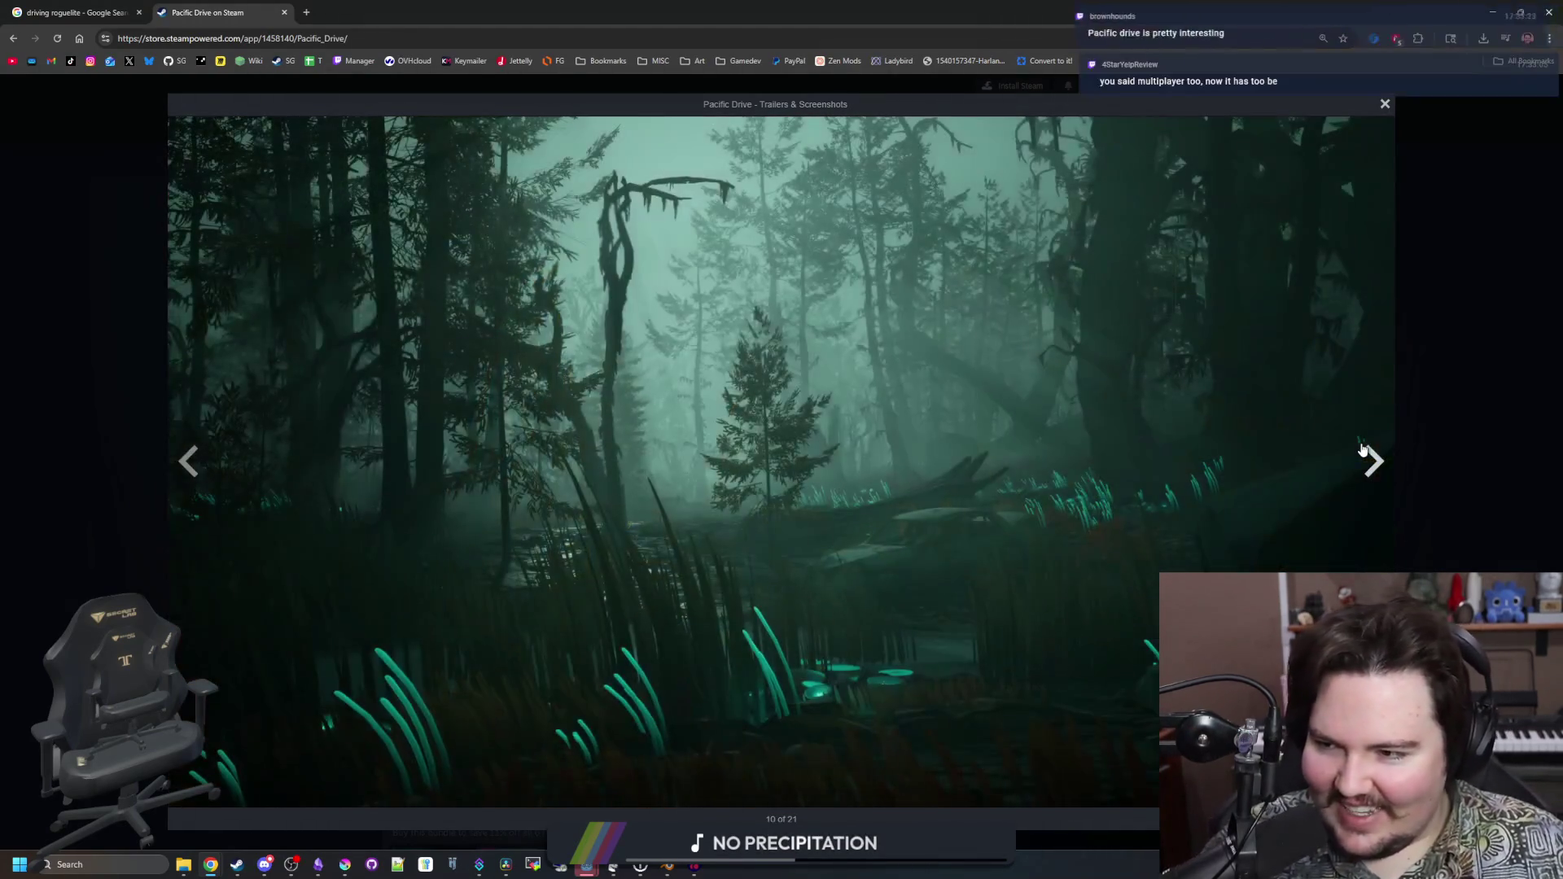
pyautogui.click(1366, 450)
pyautogui.click(1368, 452)
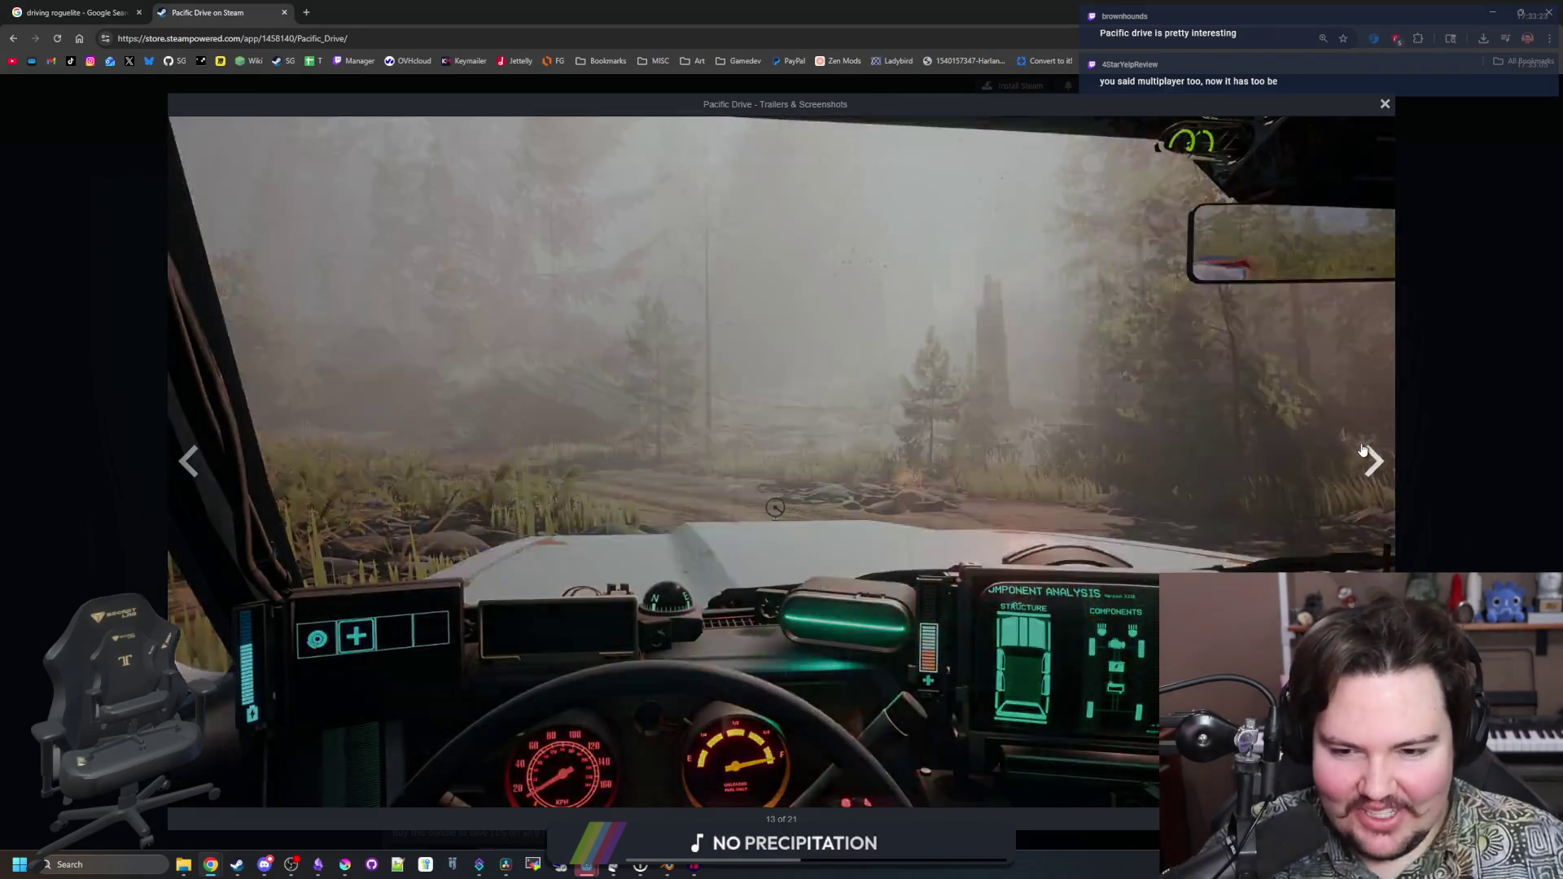
pyautogui.click(1368, 453)
# Step back and forth through the Pacific Drive screenshots, past the car interior and red floating-debris images
pyautogui.click(189, 470)
pyautogui.click(183, 470)
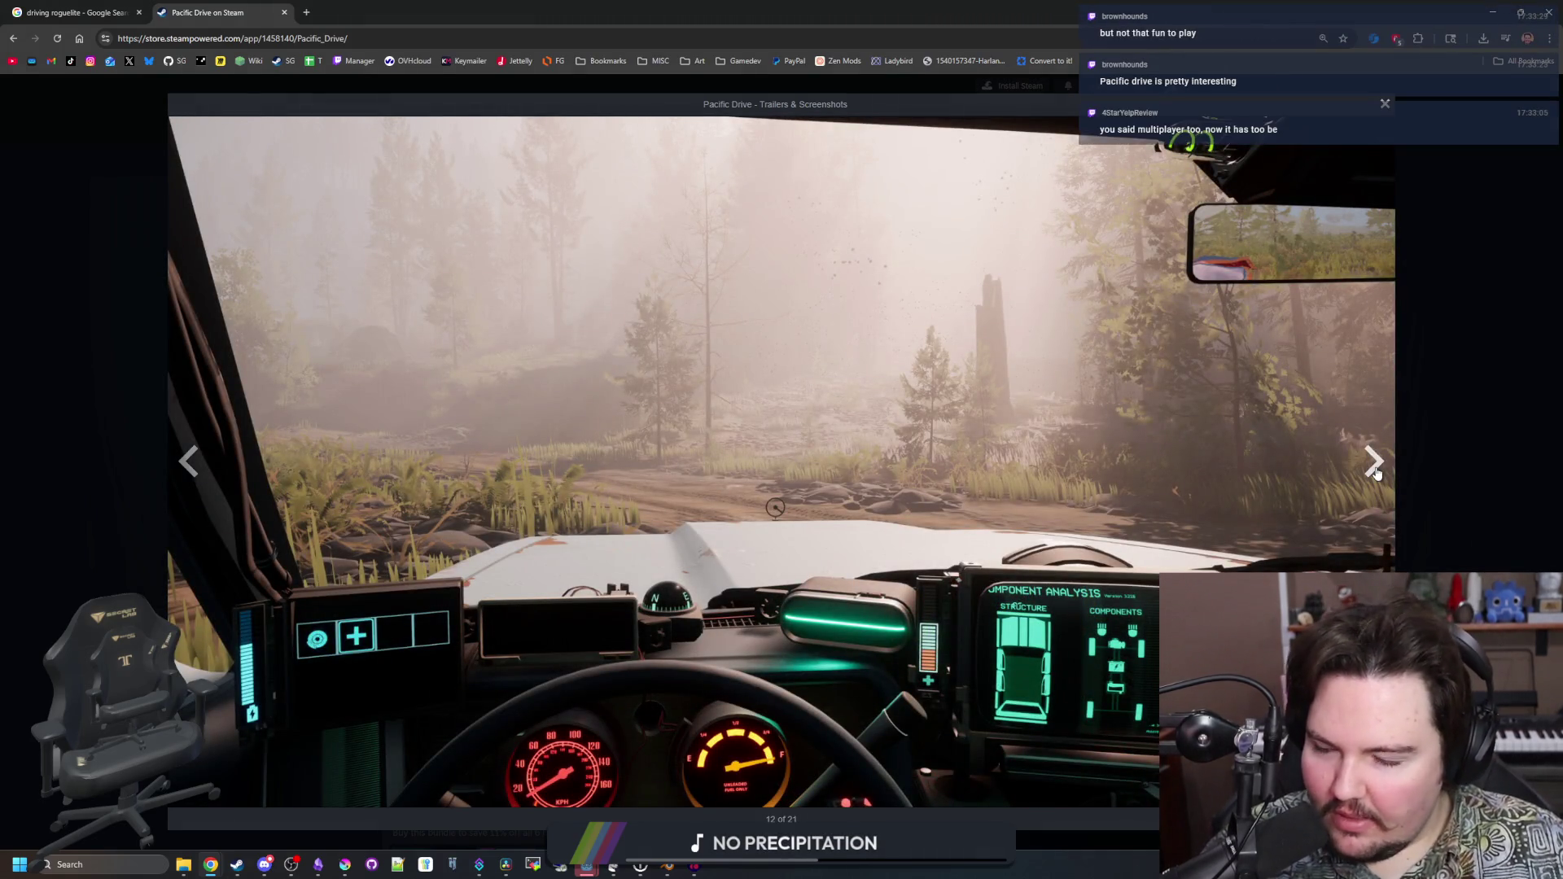
pyautogui.click(1375, 472)
pyautogui.click(1375, 473)
pyautogui.click(1375, 472)
pyautogui.tripleClick(1374, 471)
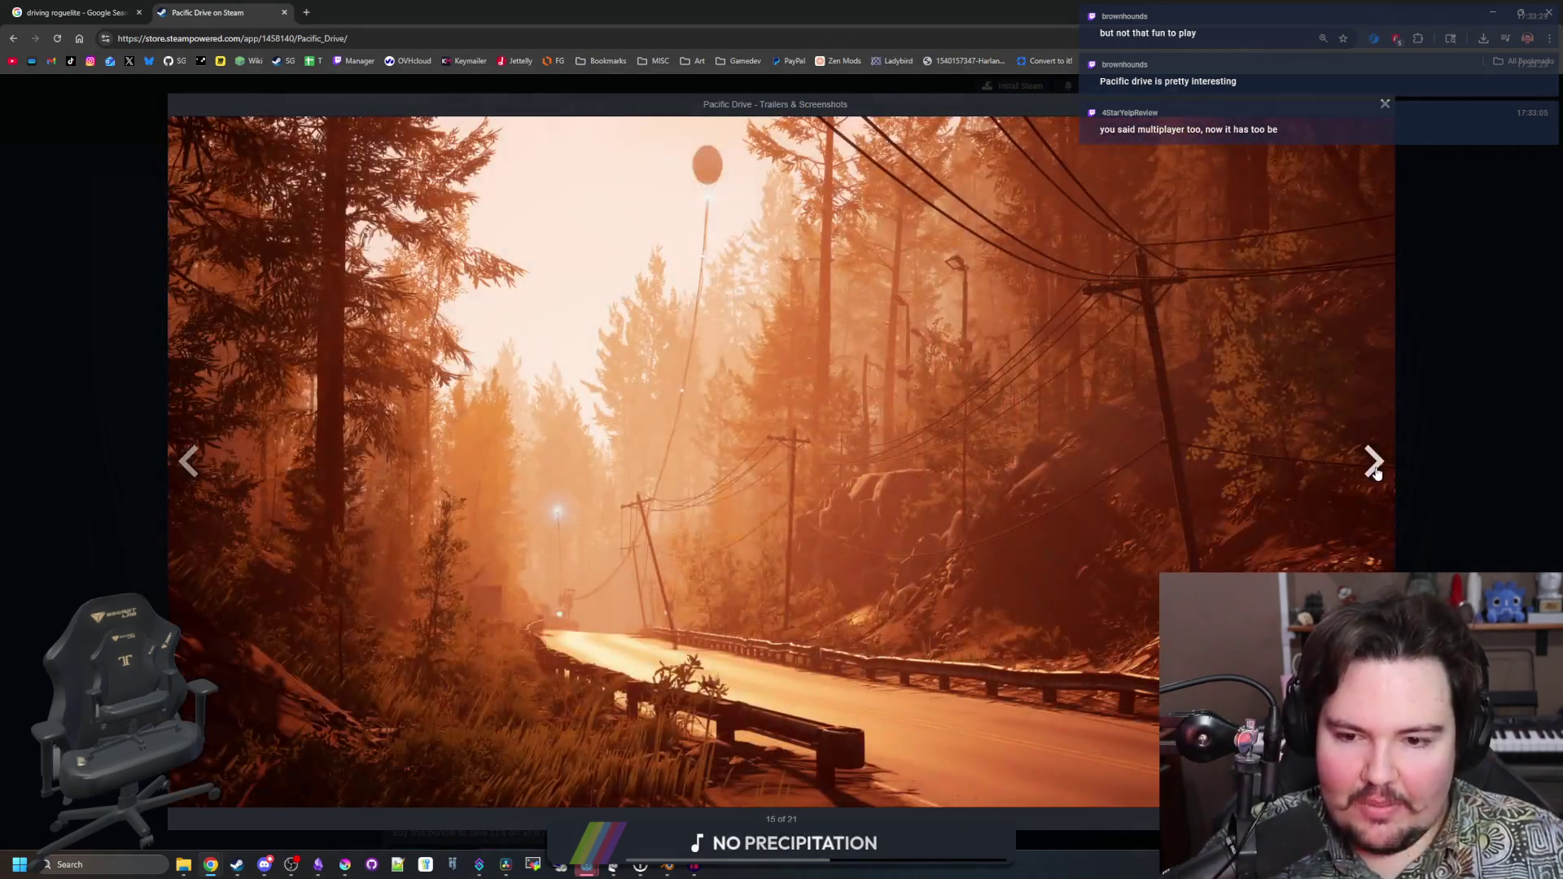
pyautogui.tripleClick(1375, 471)
pyautogui.tripleClick(1375, 471)
pyautogui.tripleClick(178, 472)
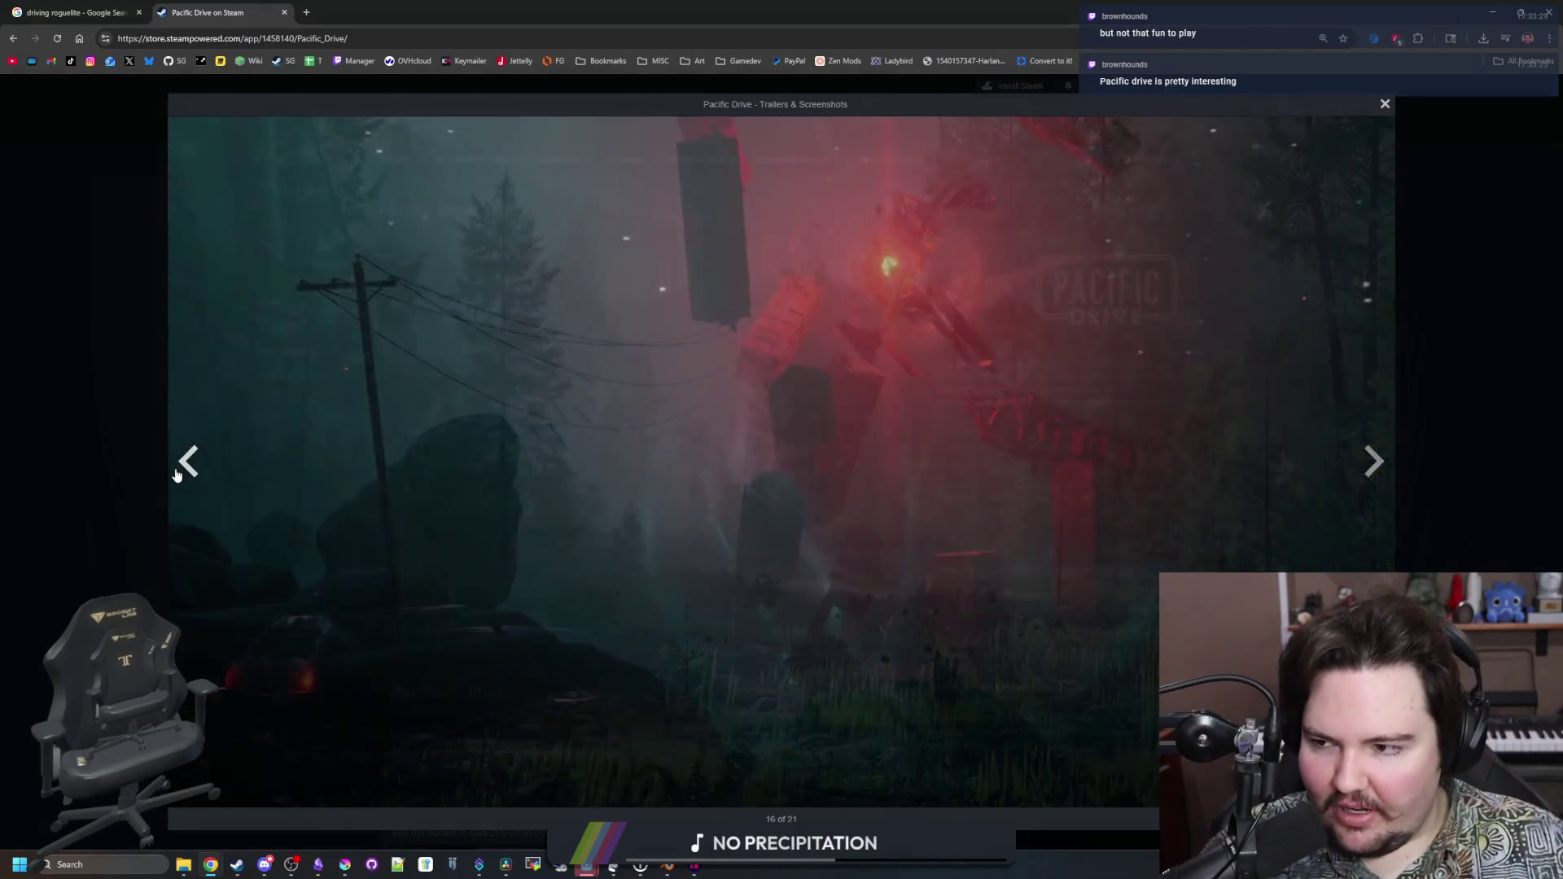
pyautogui.tripleClick(178, 472)
pyautogui.tripleClick(177, 472)
pyautogui.tripleClick(177, 472)
pyautogui.click(176, 475)
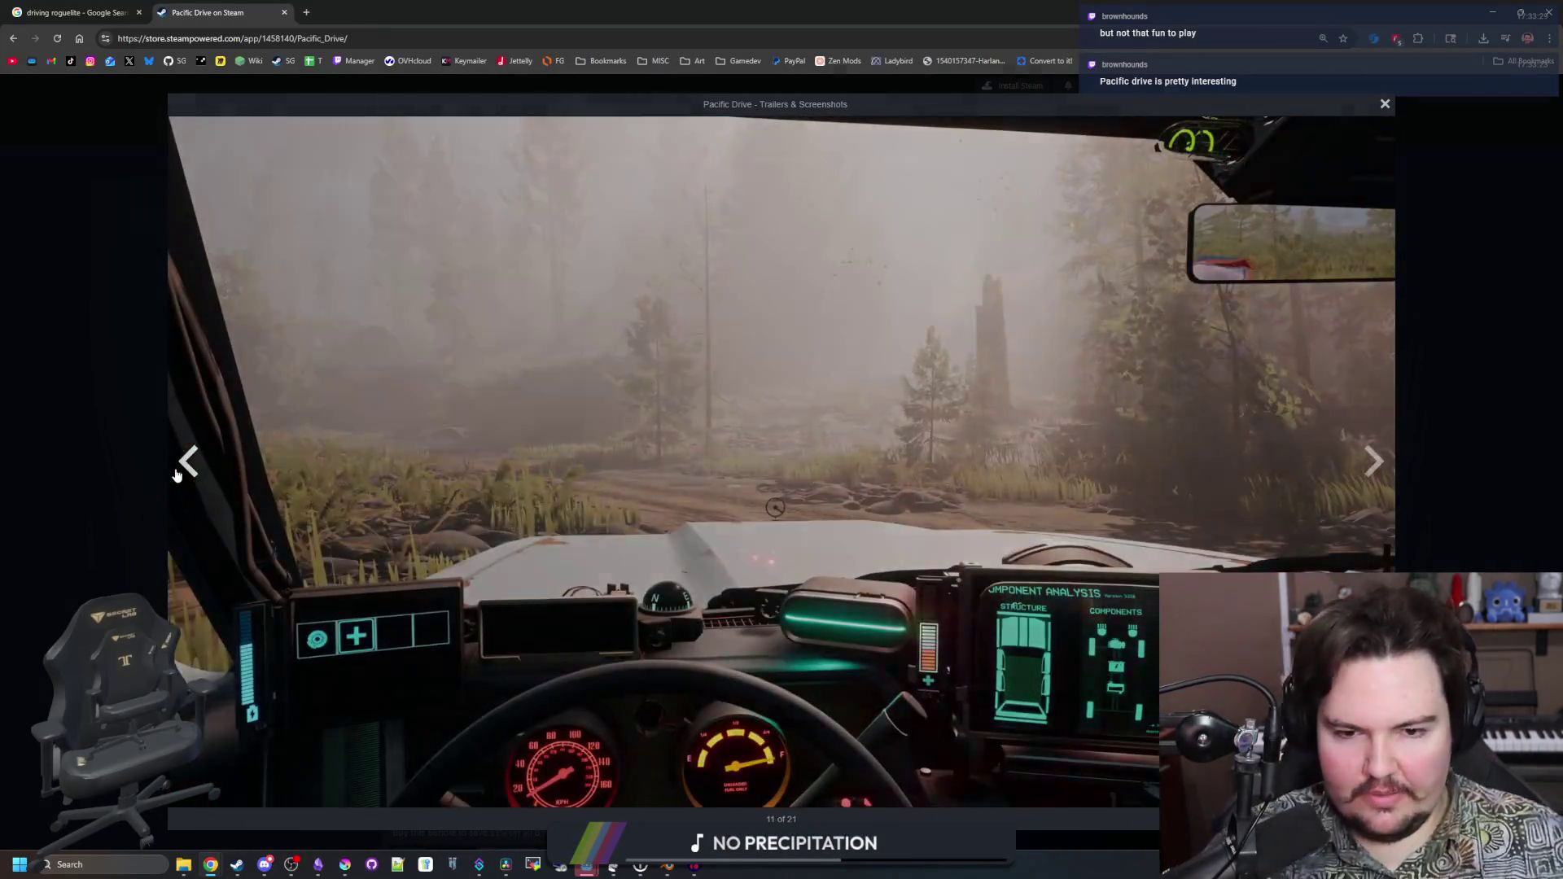
pyautogui.click(176, 474)
pyautogui.click(176, 475)
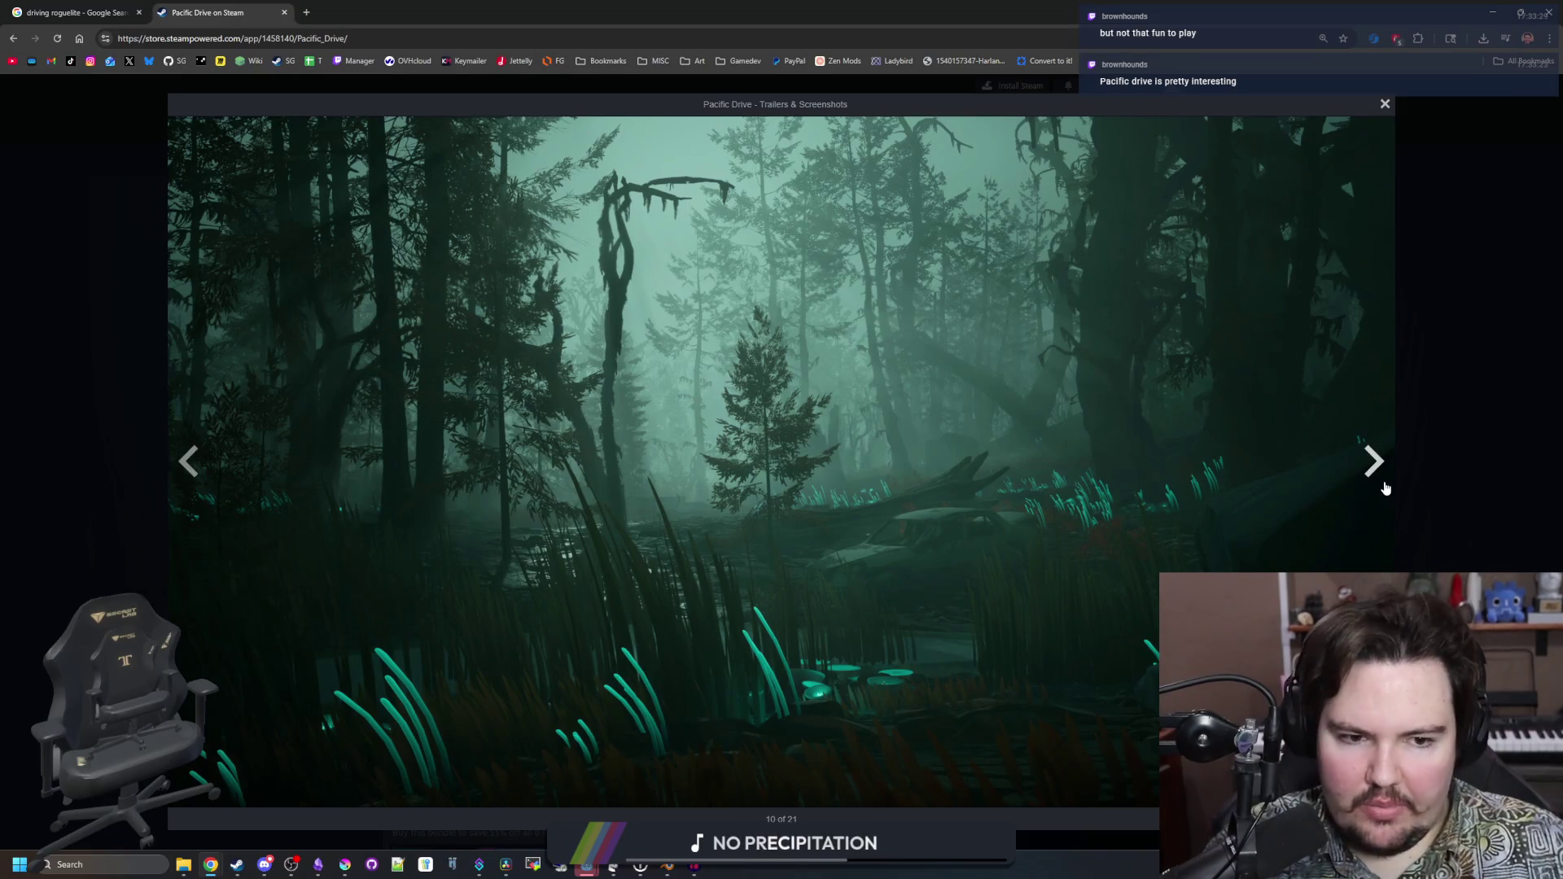
pyautogui.click(1385, 488)
pyautogui.click(1382, 482)
pyautogui.click(190, 462)
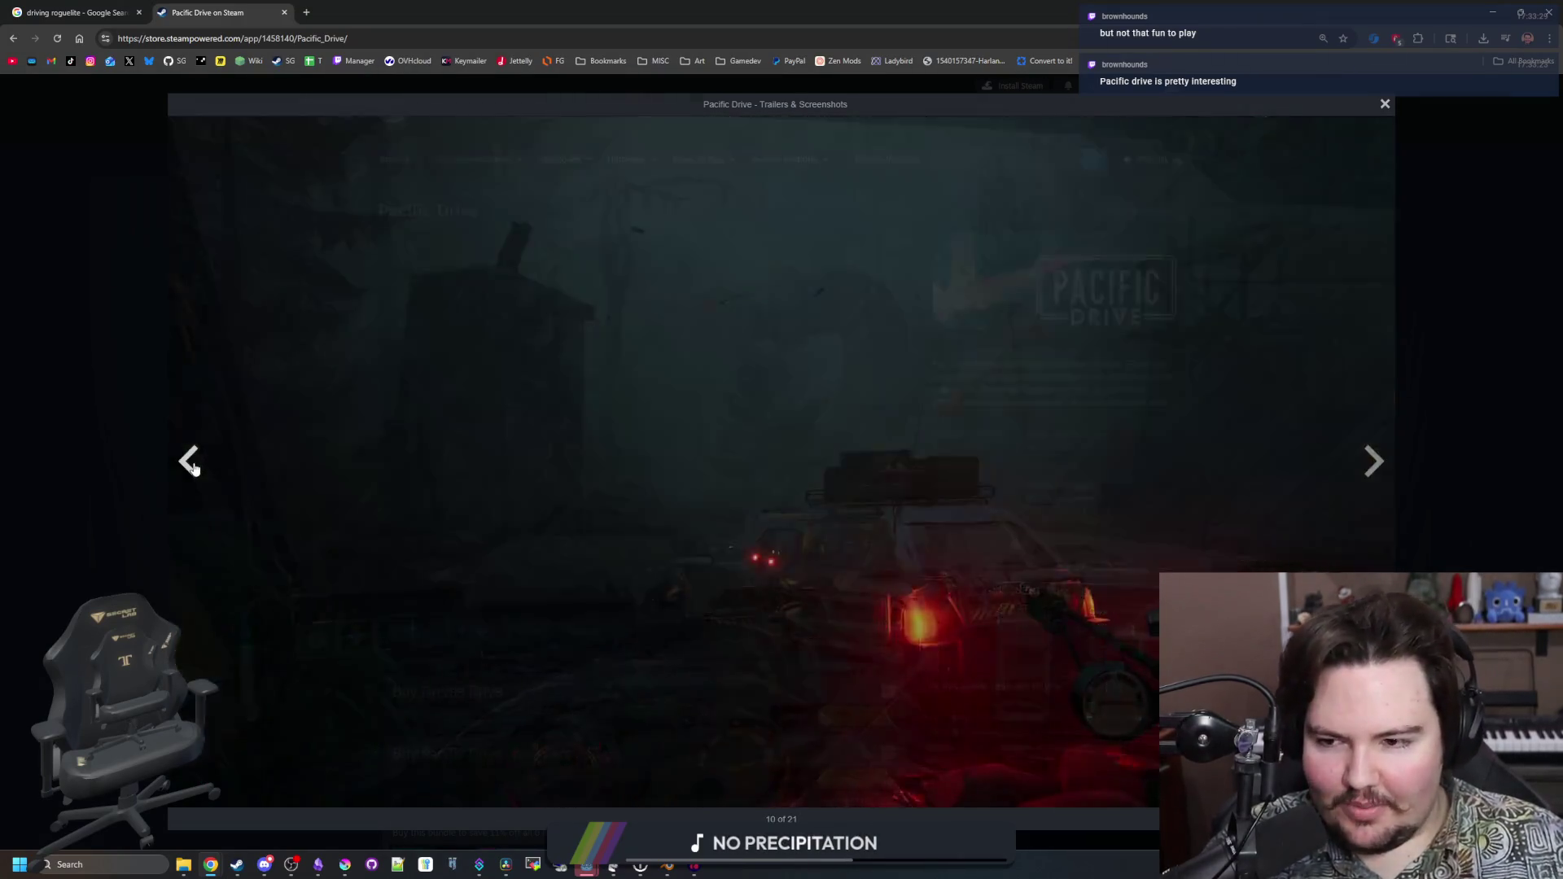
pyautogui.click(190, 462)
pyautogui.click(190, 462)
pyautogui.doubleClick(190, 462)
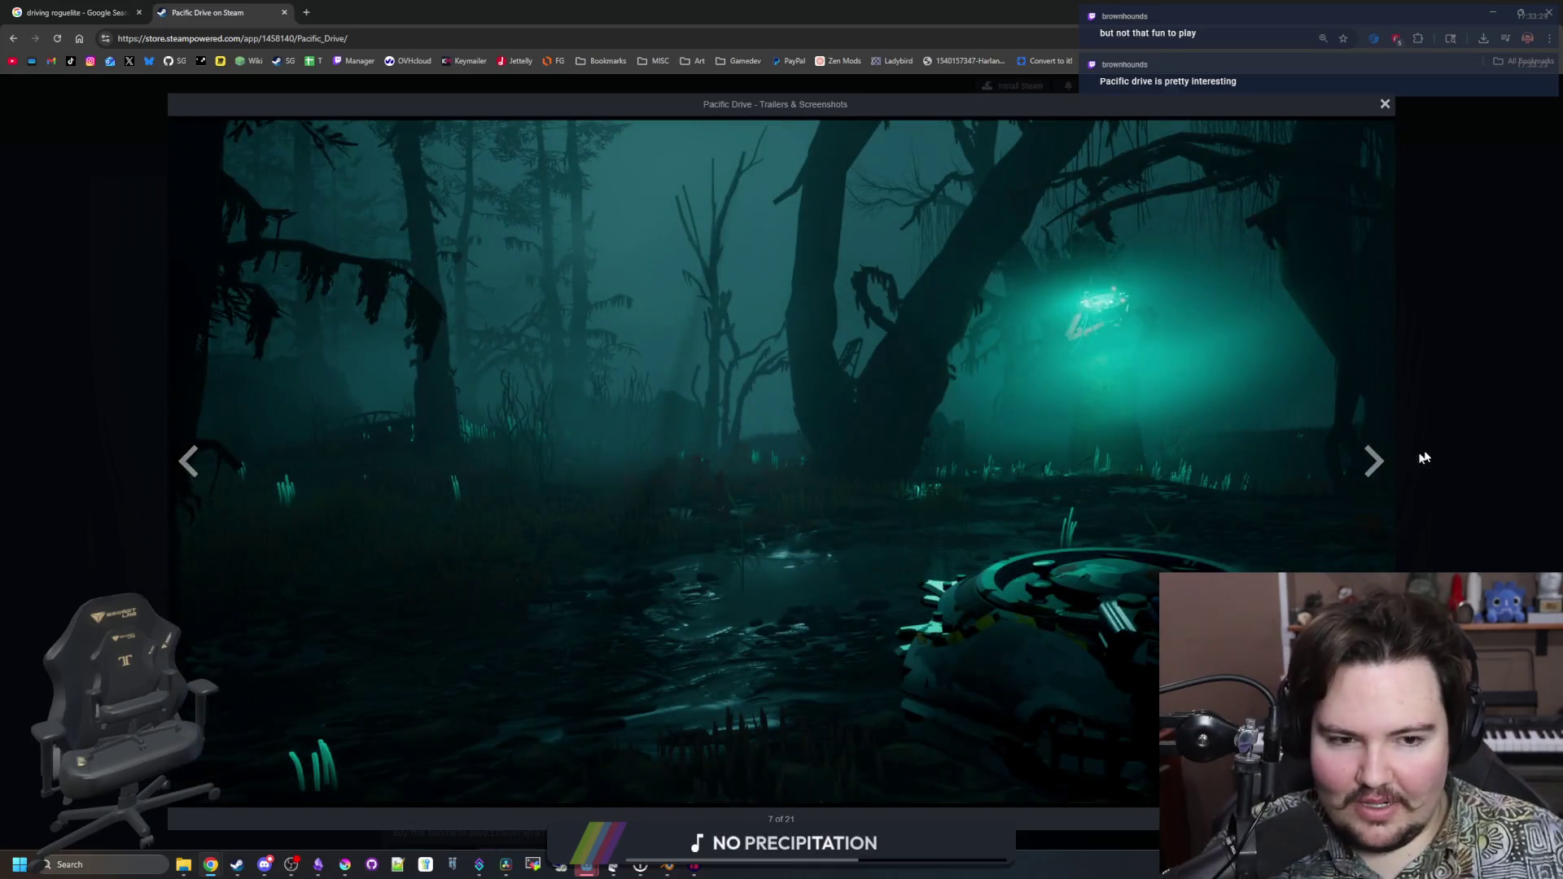
pyautogui.click(1429, 464)
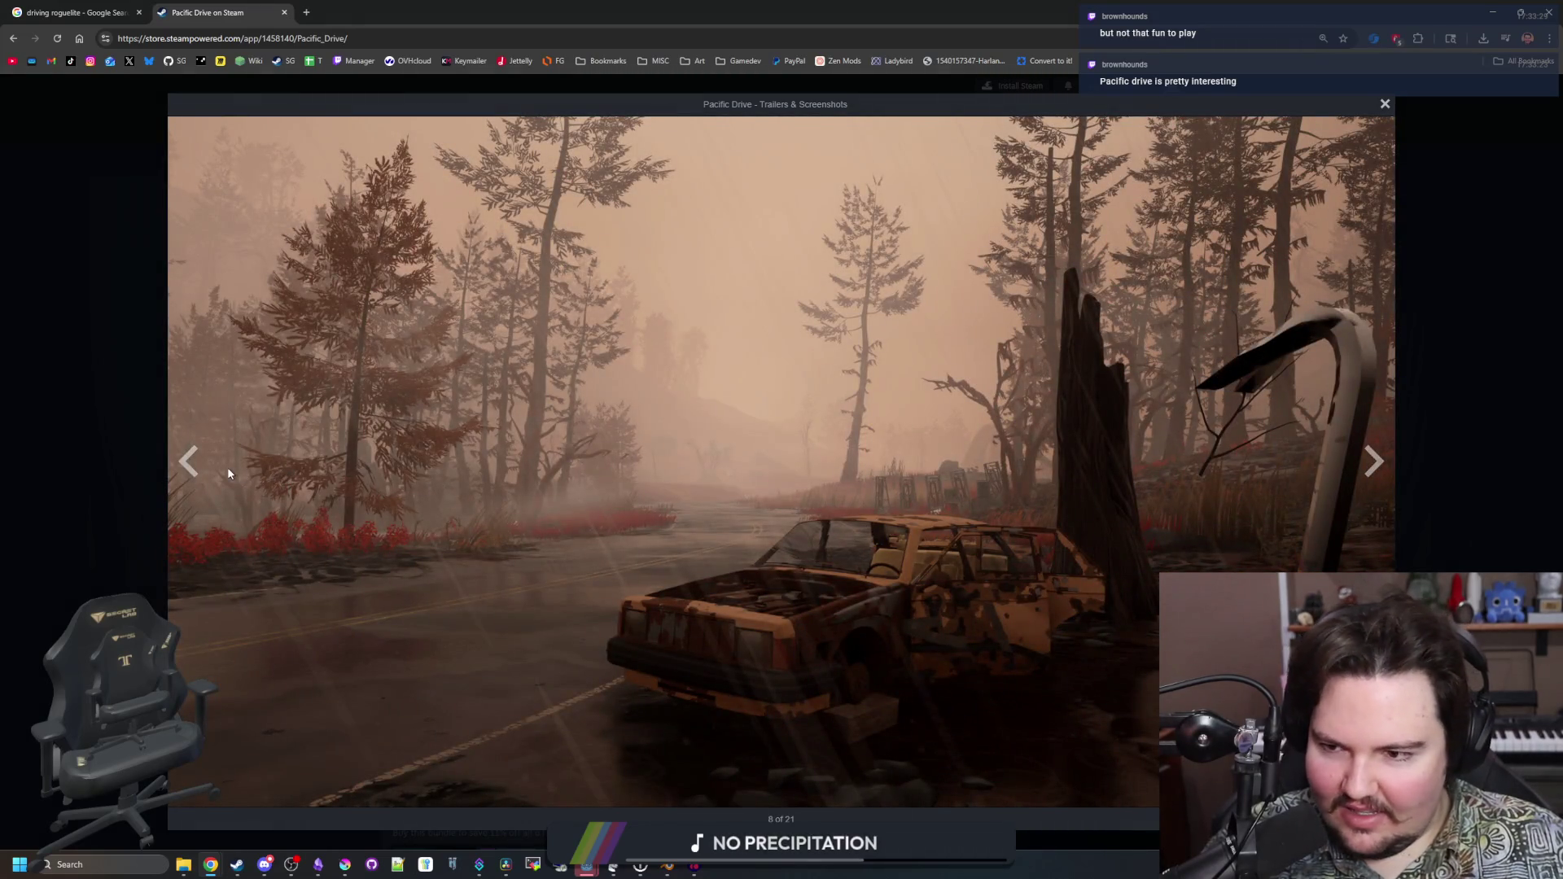
pyautogui.click(188, 468)
pyautogui.click(187, 470)
pyautogui.doubleClick(186, 471)
pyautogui.click(187, 470)
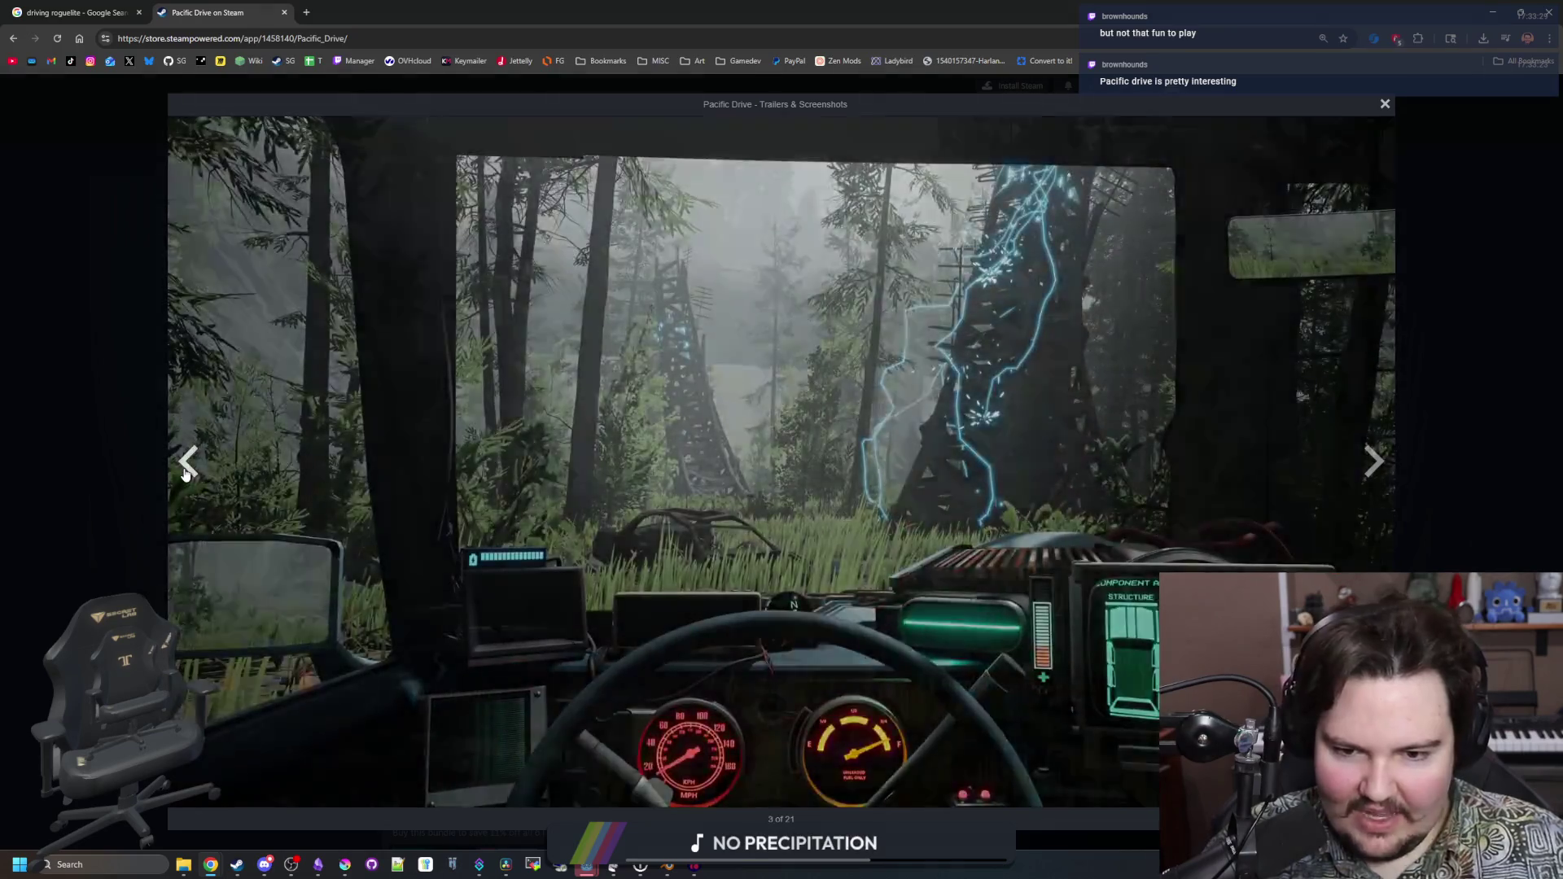
pyautogui.doubleClick(188, 466)
pyautogui.doubleClick(190, 463)
pyautogui.doubleClick(192, 461)
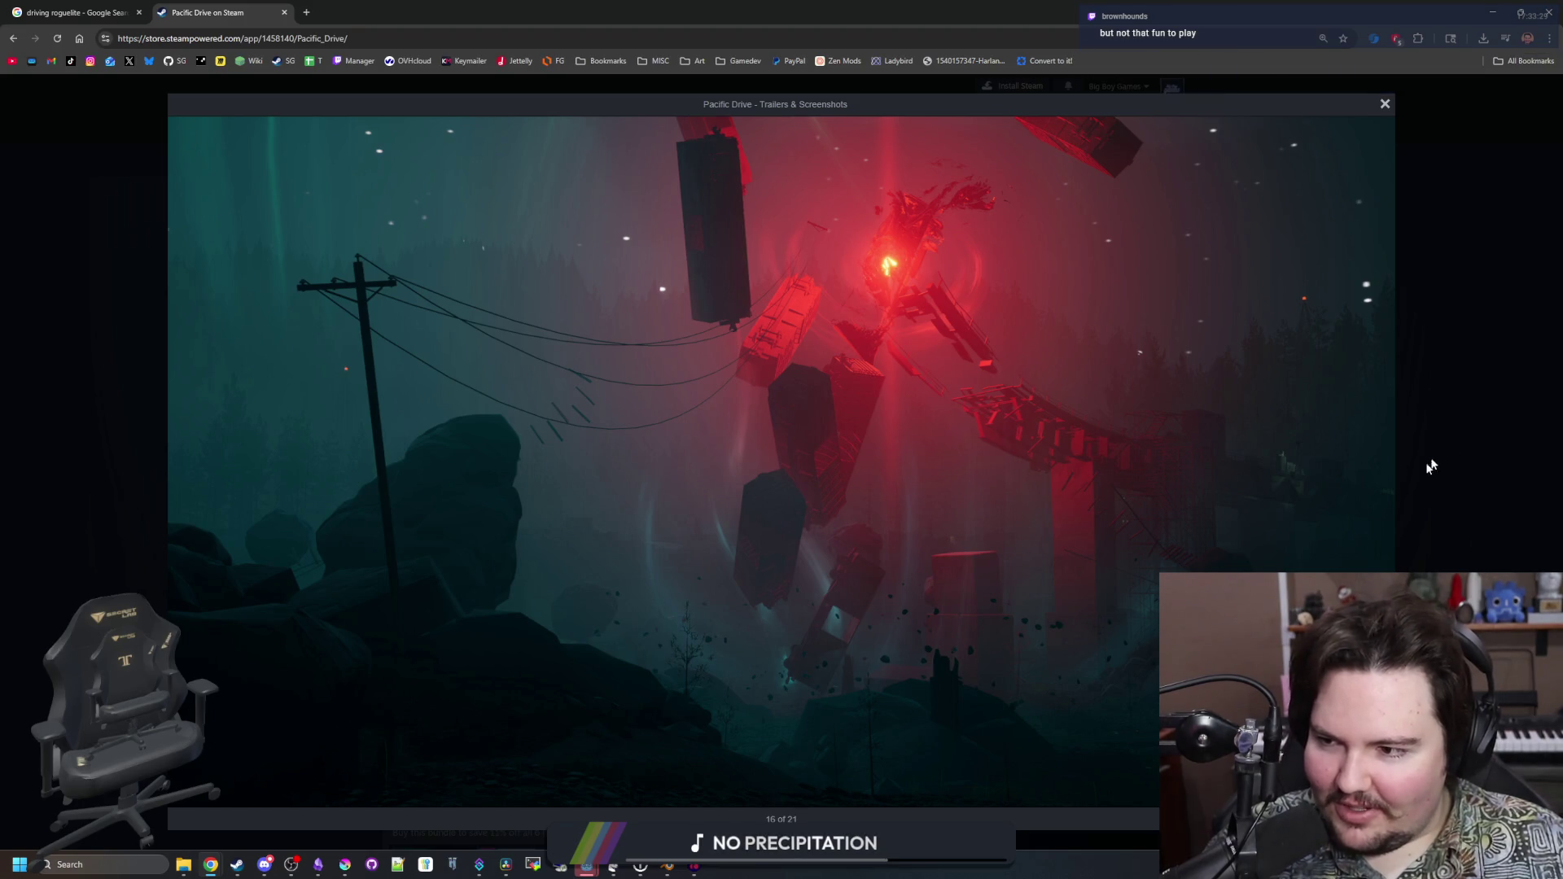
# Advance past the car interior and map screenshots to the orange forest road, 15 of 21
pyautogui.doubleClick(1388, 477)
pyautogui.doubleClick(1387, 476)
pyautogui.doubleClick(1385, 476)
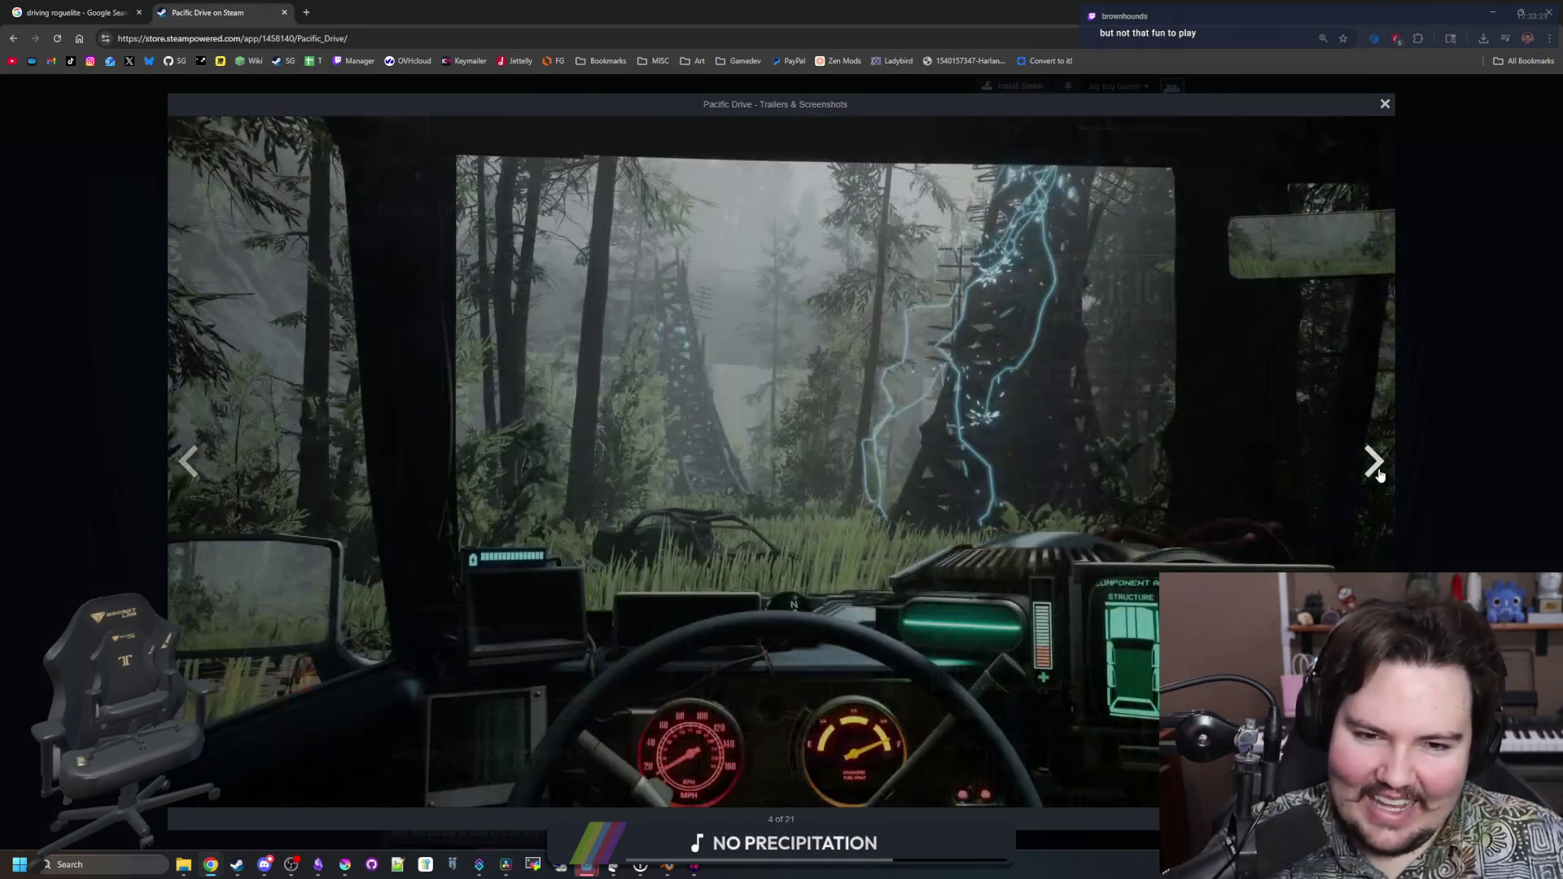
pyautogui.doubleClick(1382, 475)
pyautogui.doubleClick(1379, 475)
pyautogui.click(1379, 475)
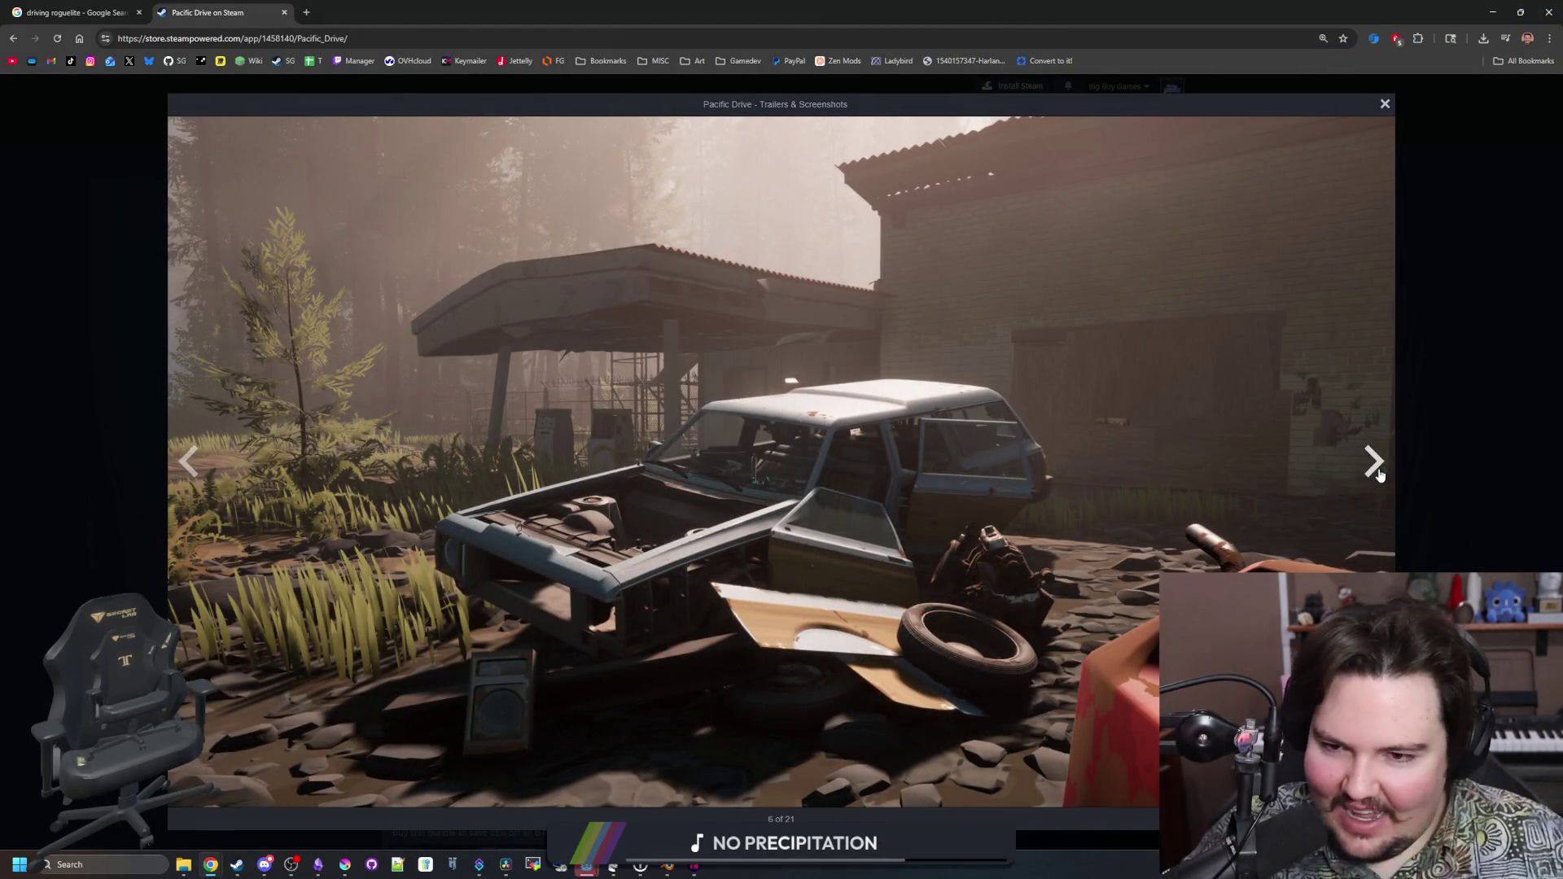
pyautogui.click(1379, 476)
pyautogui.click(1375, 468)
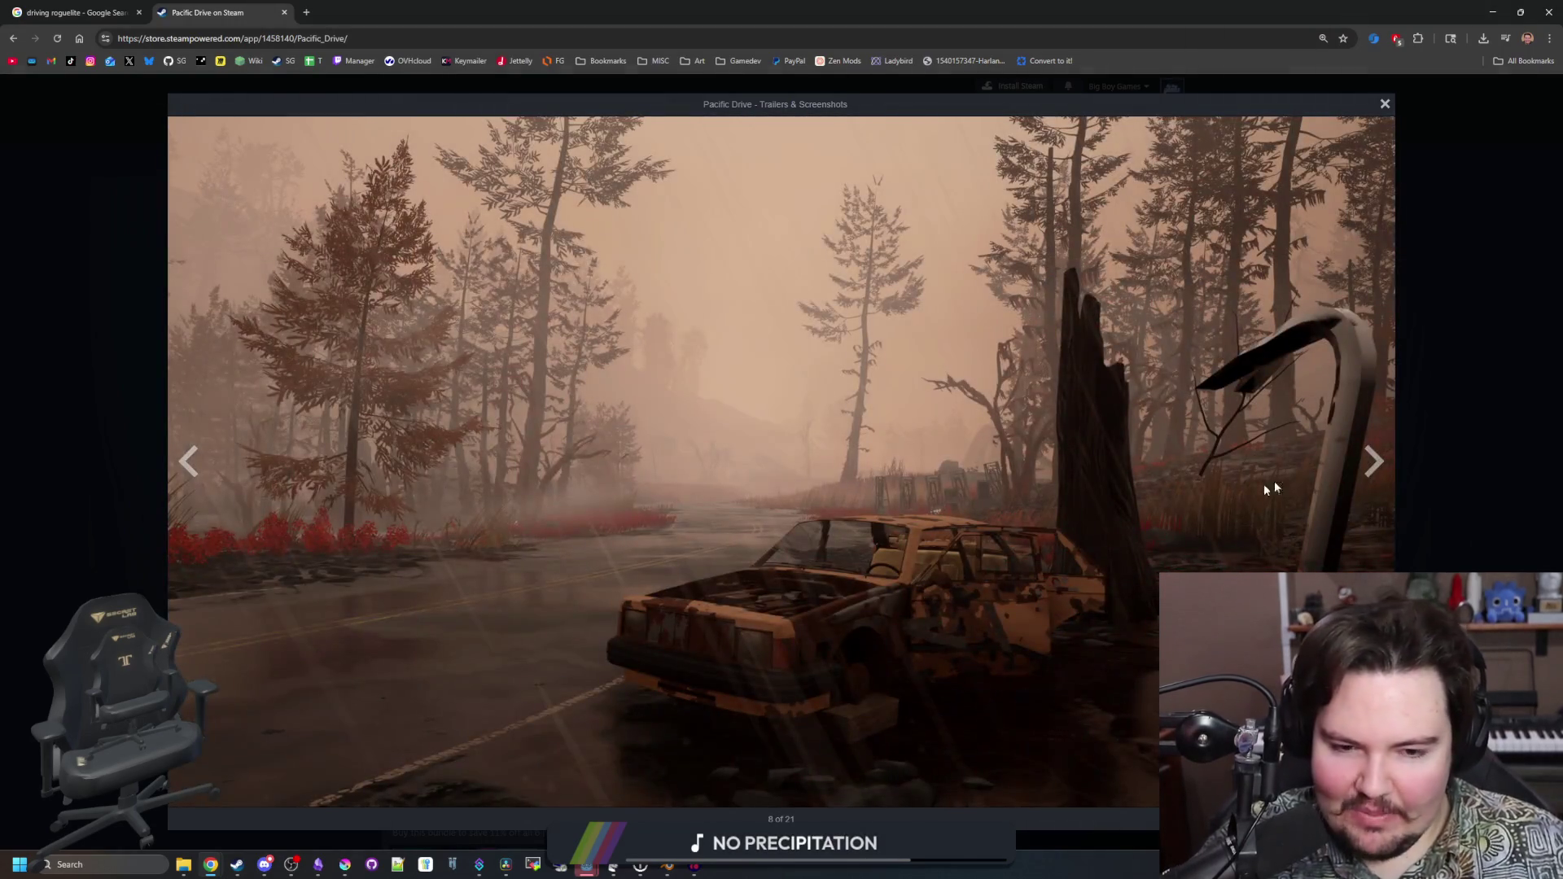
pyautogui.click(1374, 464)
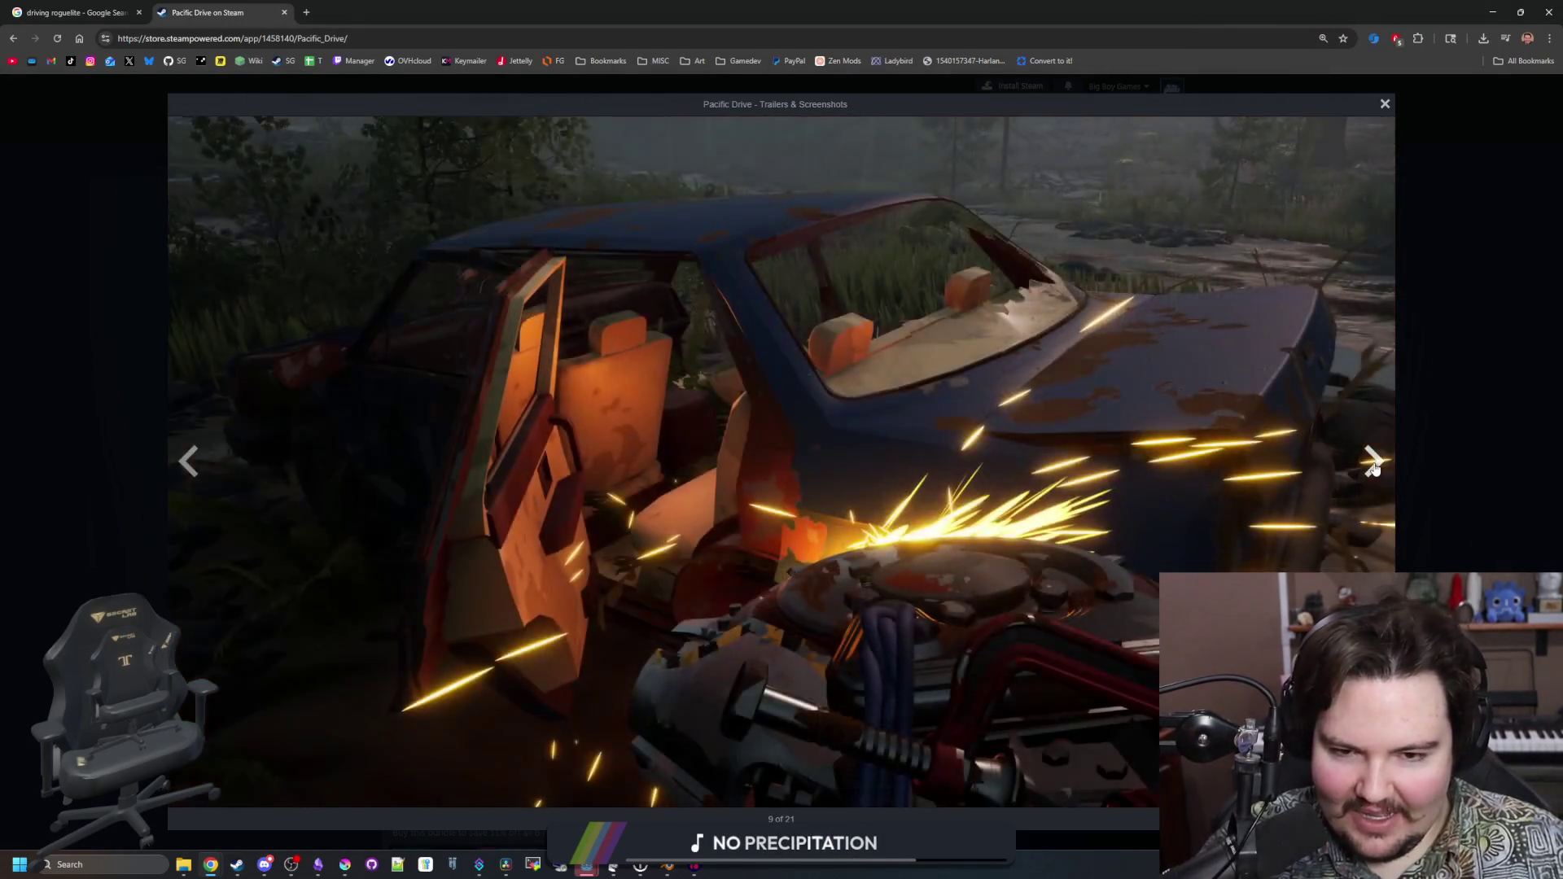
pyautogui.click(1373, 464)
pyautogui.click(1373, 465)
pyautogui.click(1374, 464)
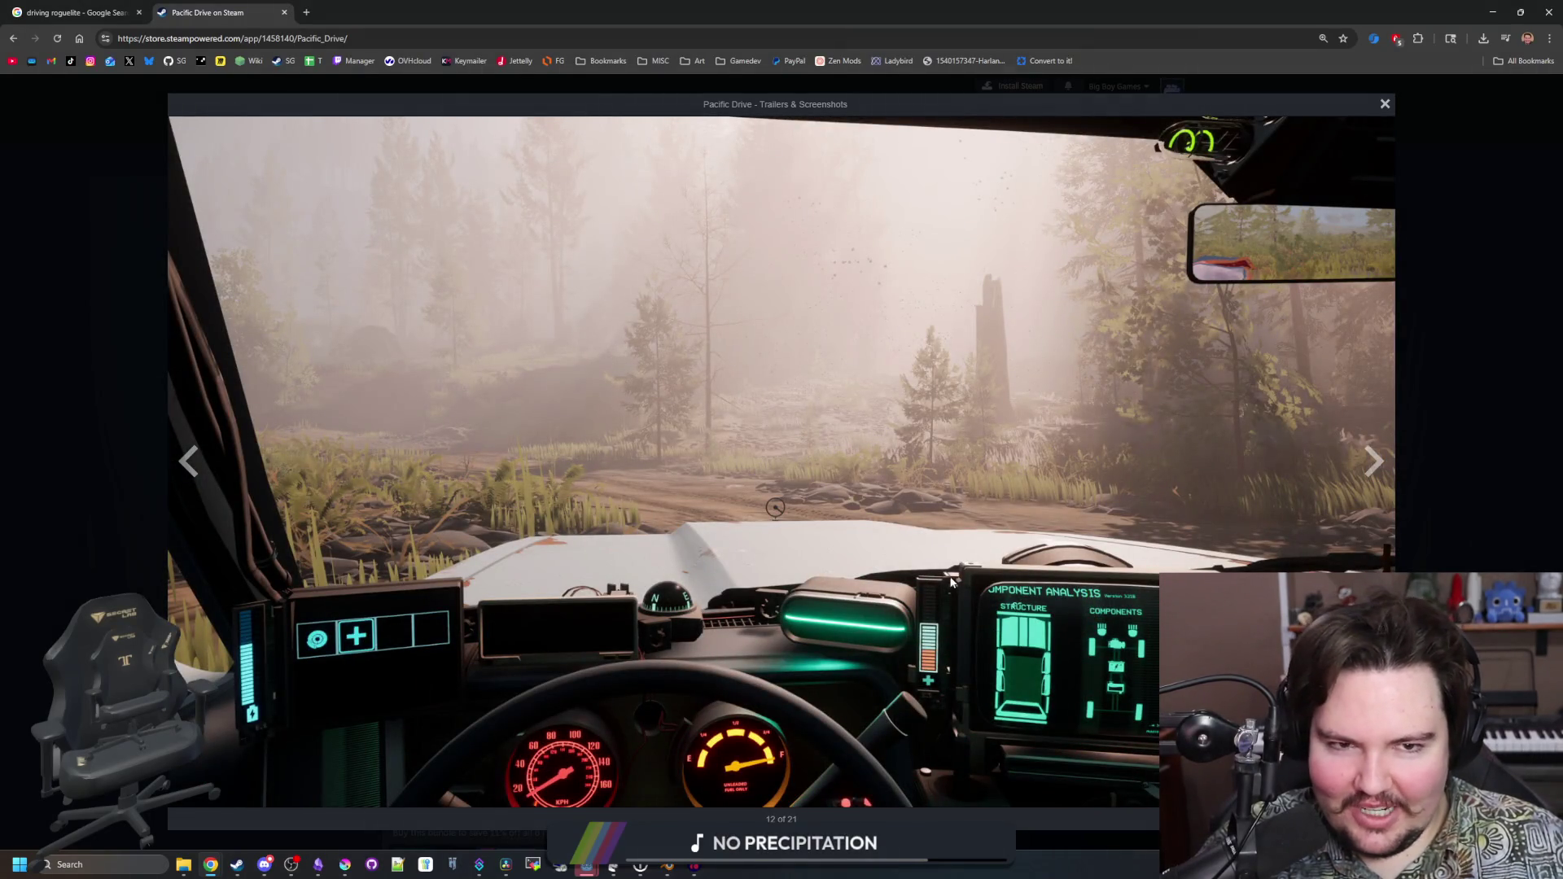
pyautogui.click(1382, 465)
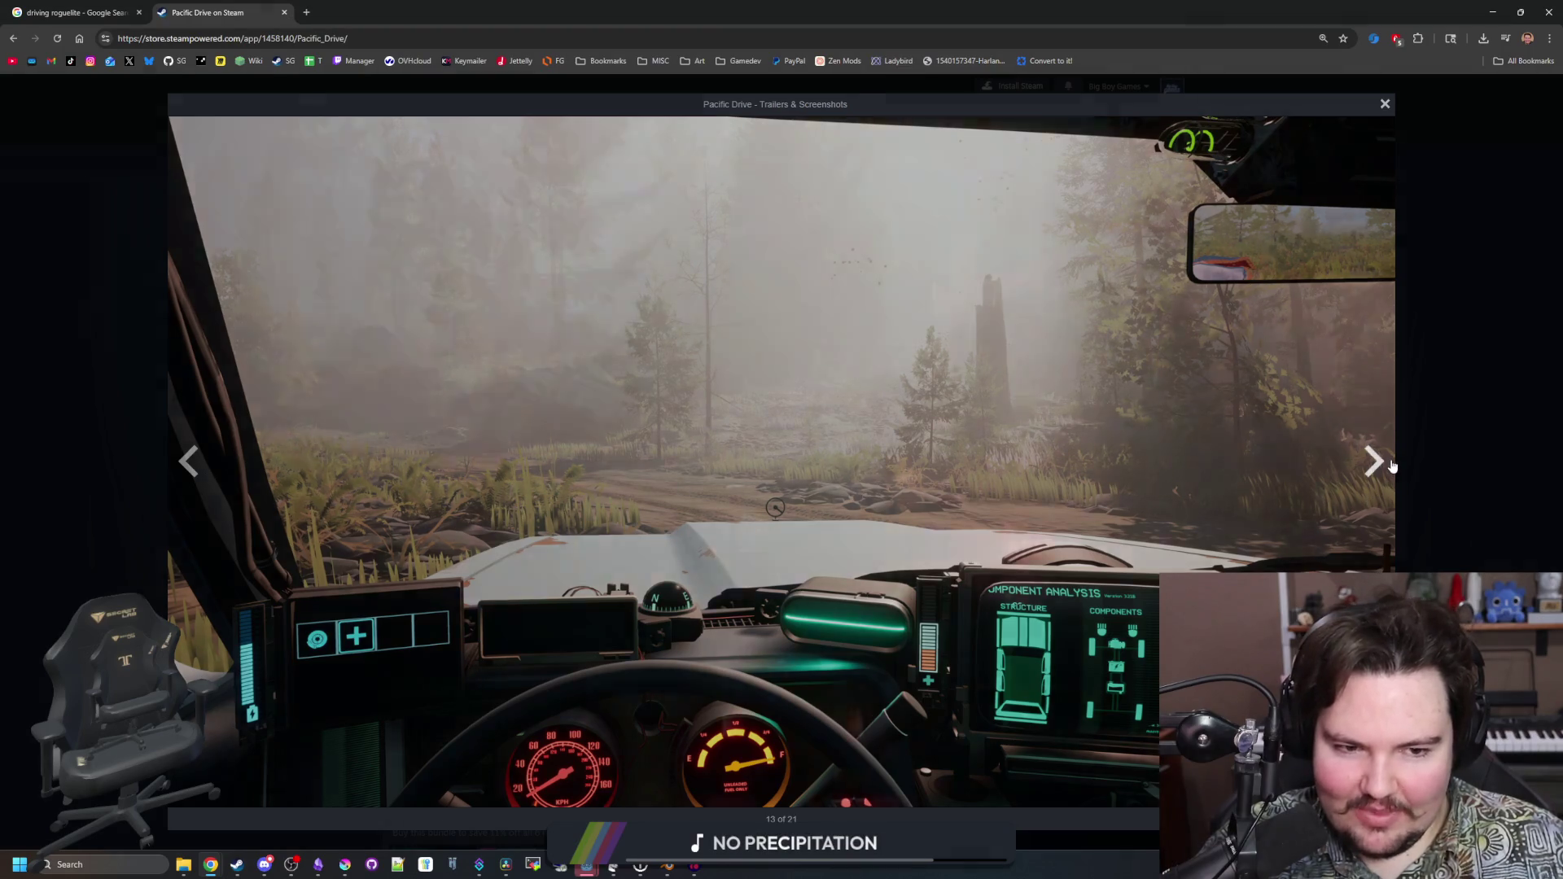
pyautogui.click(1381, 466)
pyautogui.click(1382, 465)
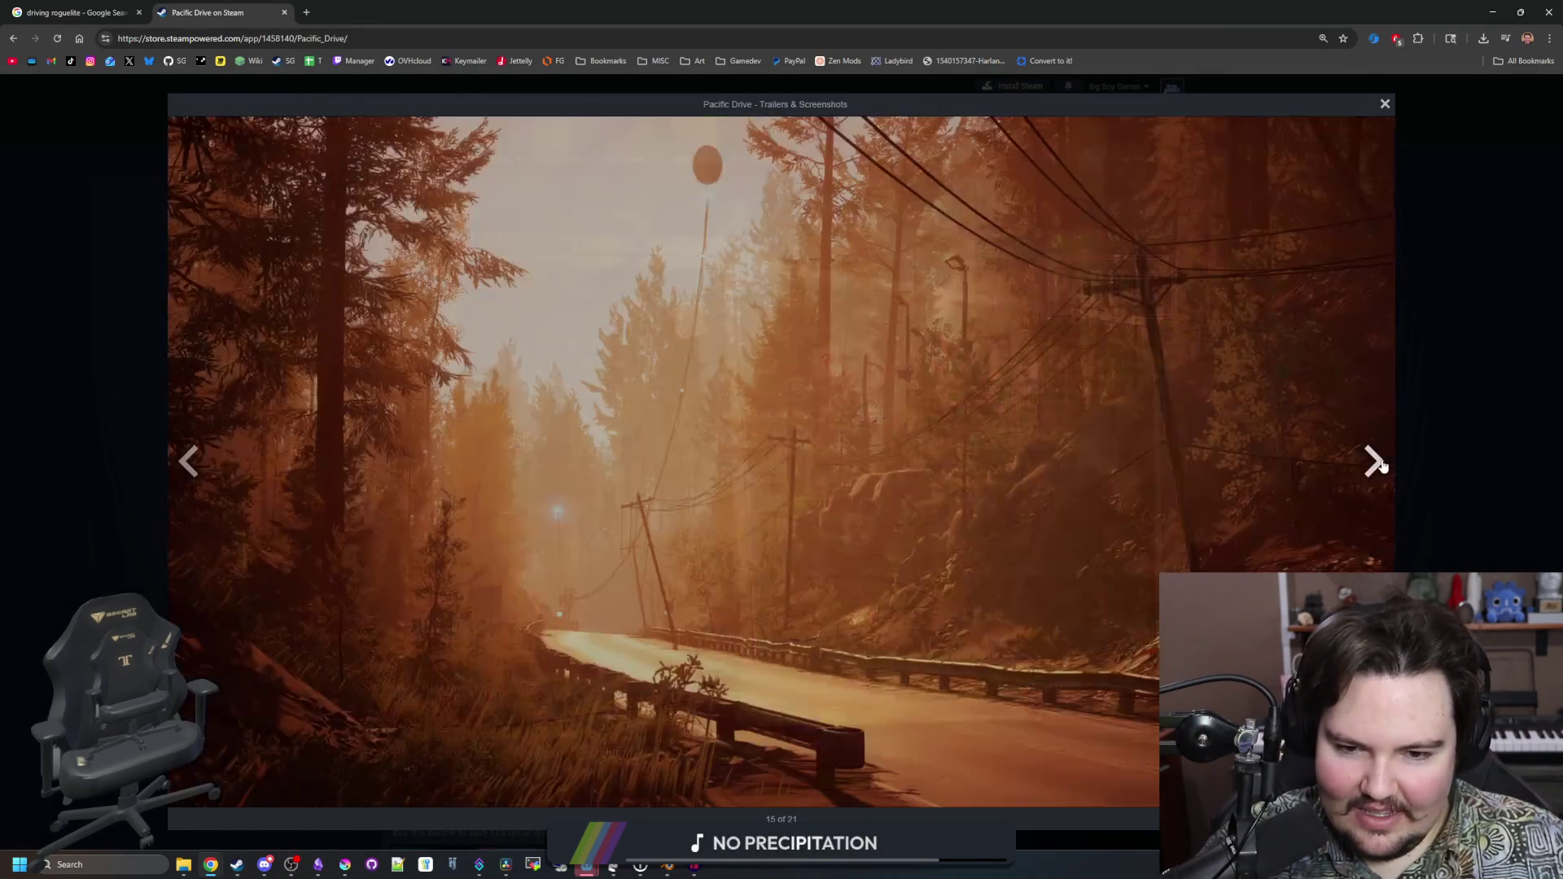
pyautogui.click(1381, 466)
pyautogui.click(1382, 465)
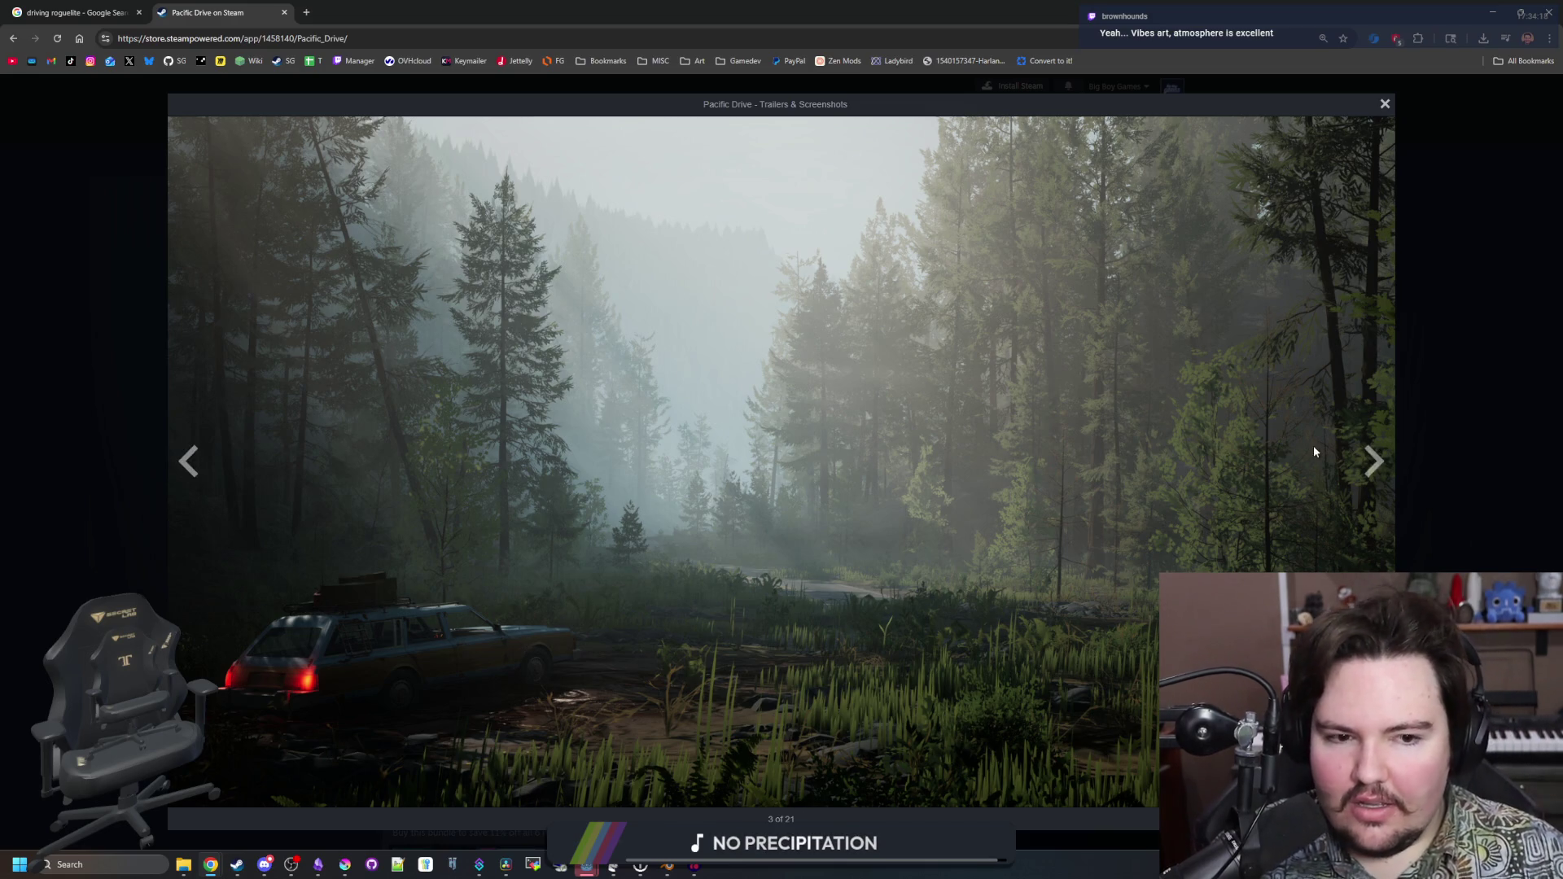
# Advance past the car interior, foggy wrecked car and car repair screenshots
pyautogui.click(1374, 462)
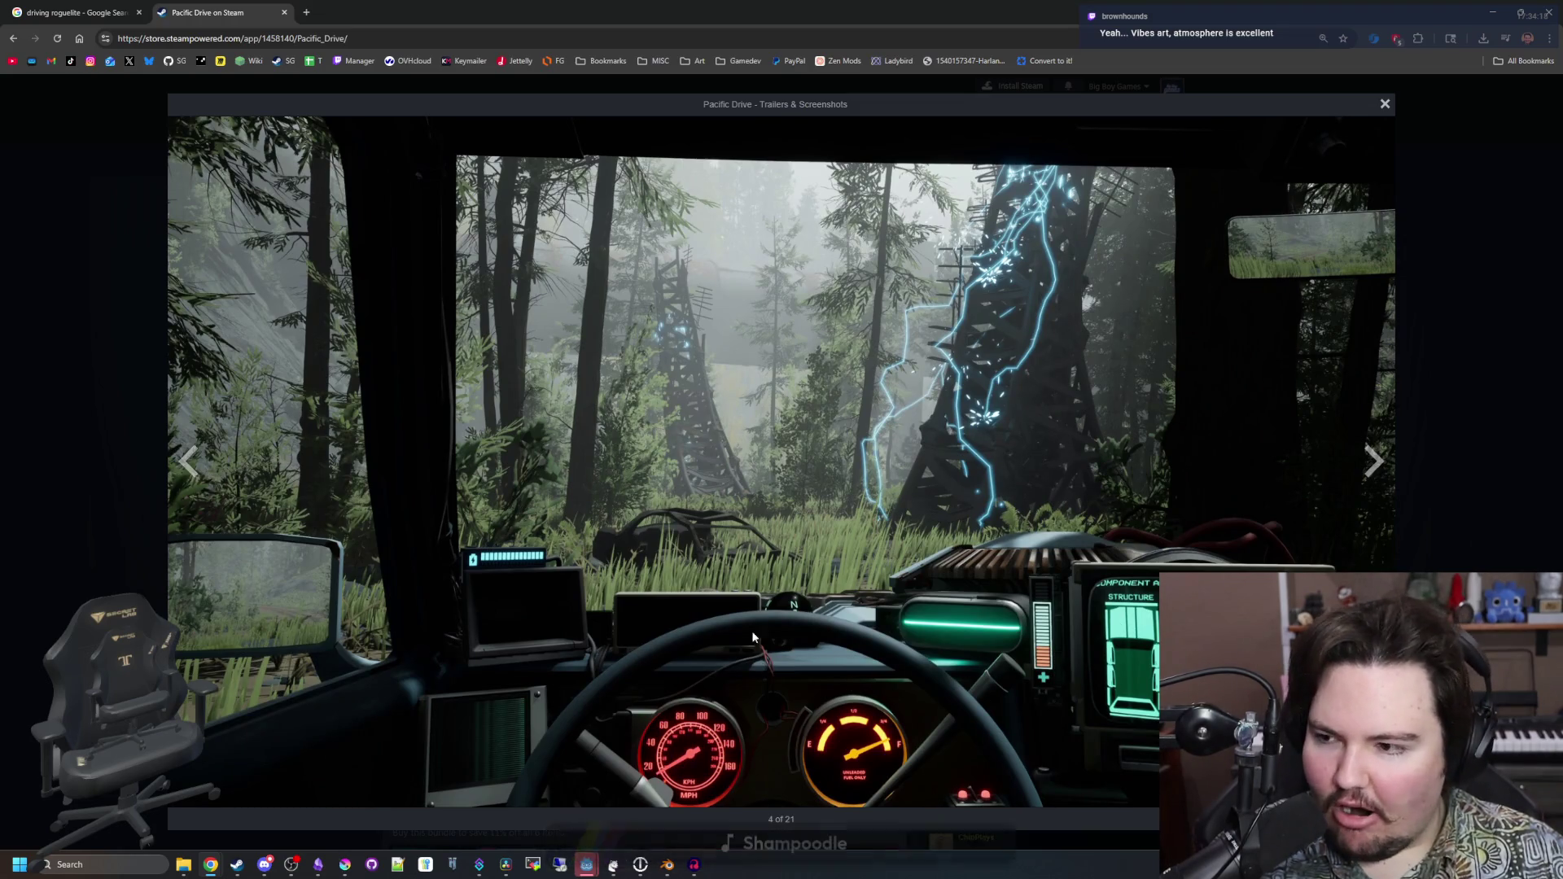
pyautogui.click(1373, 464)
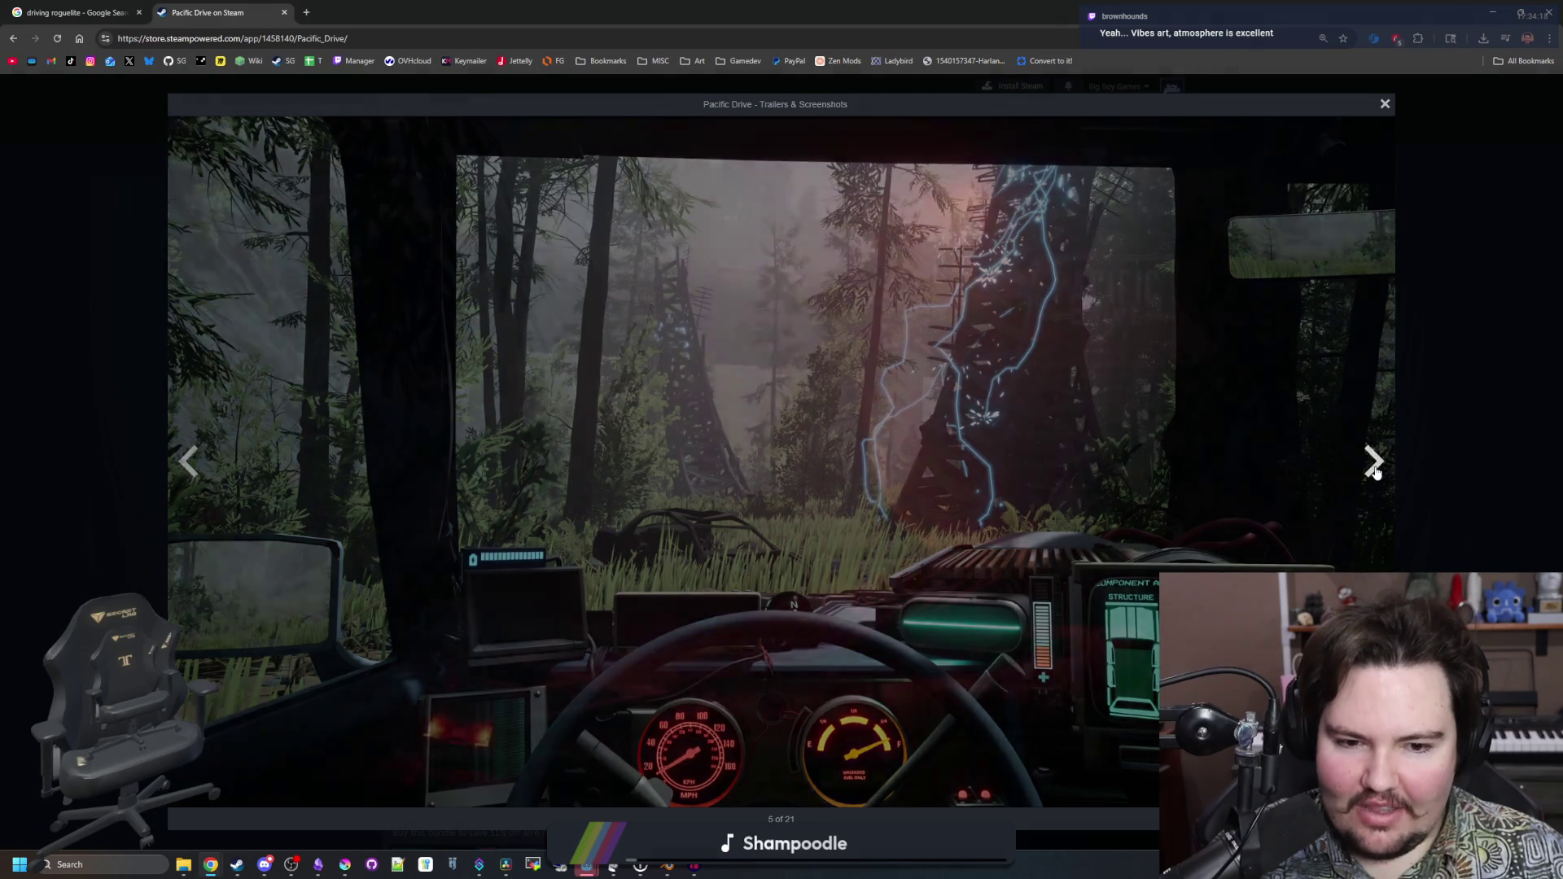
pyautogui.click(1374, 466)
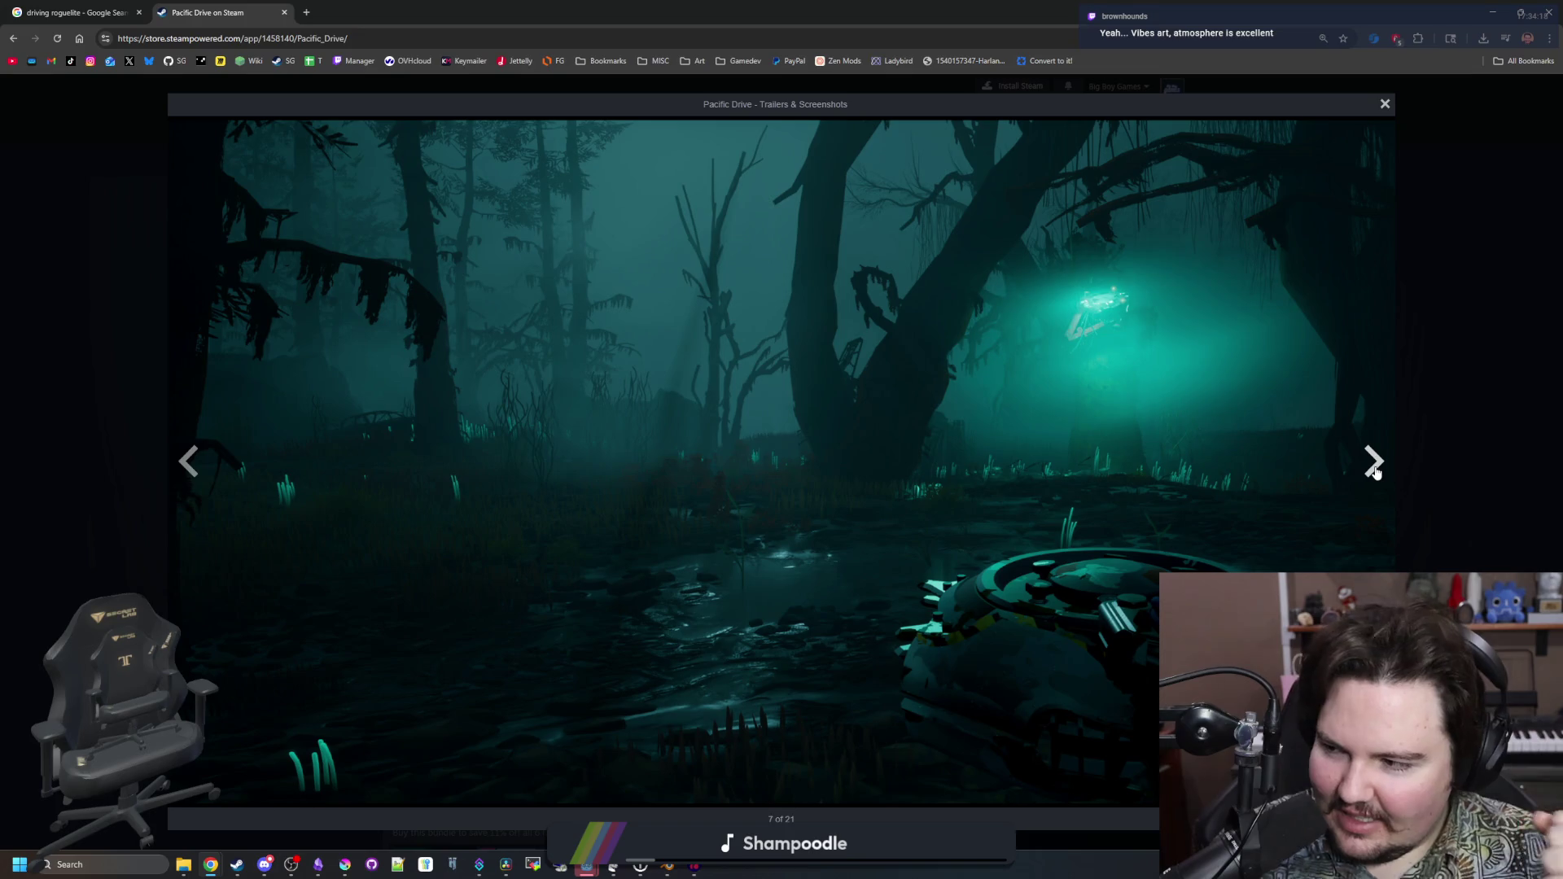
pyautogui.click(1374, 465)
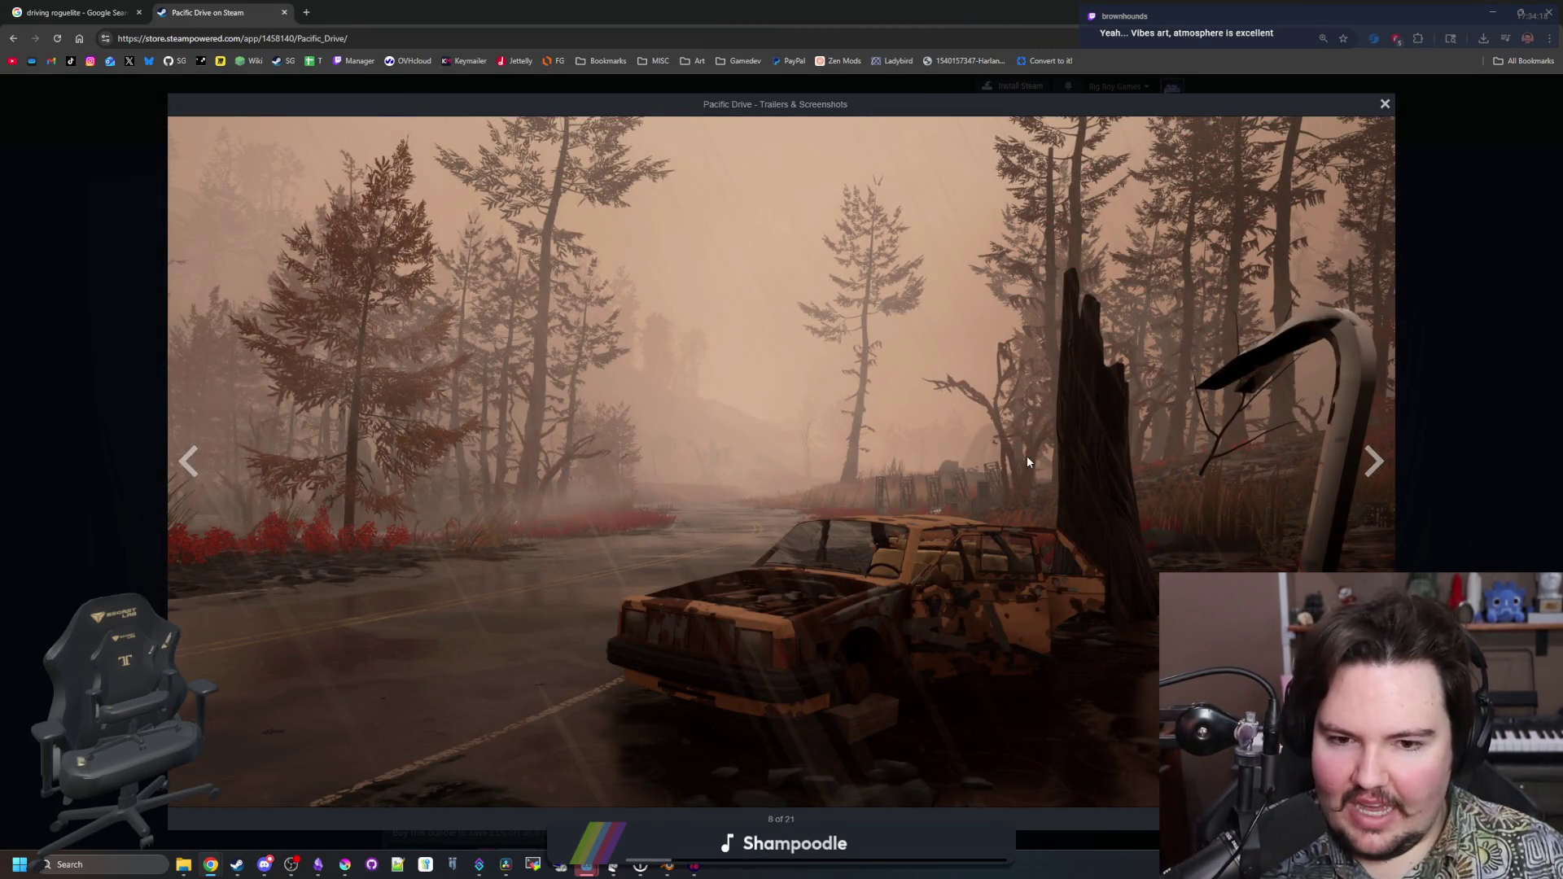
pyautogui.click(1370, 487)
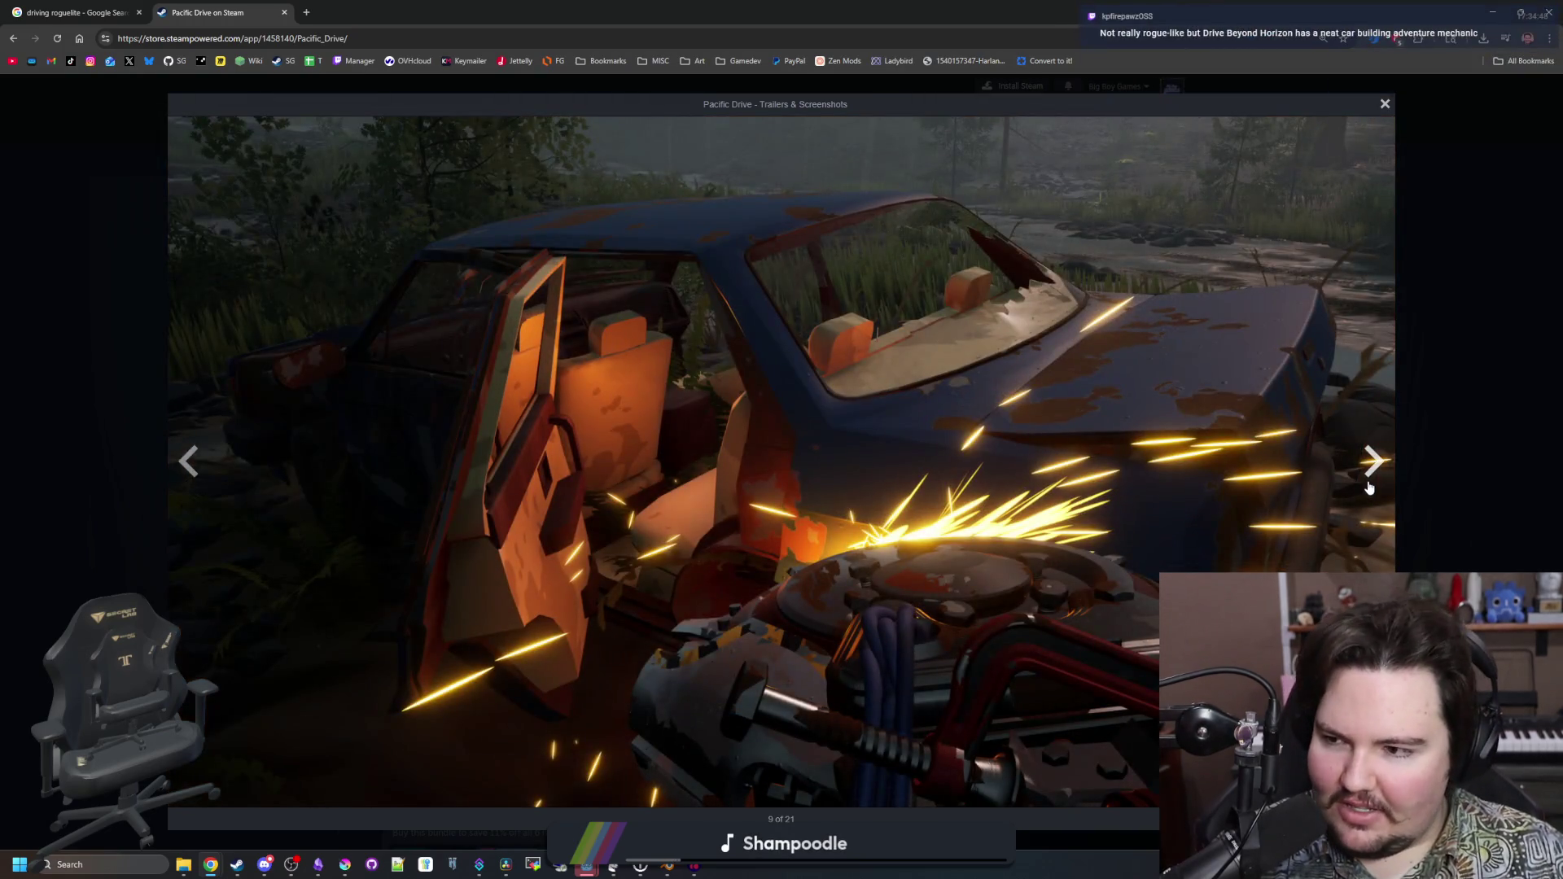
pyautogui.click(1370, 487)
pyautogui.click(1370, 486)
pyautogui.click(1370, 487)
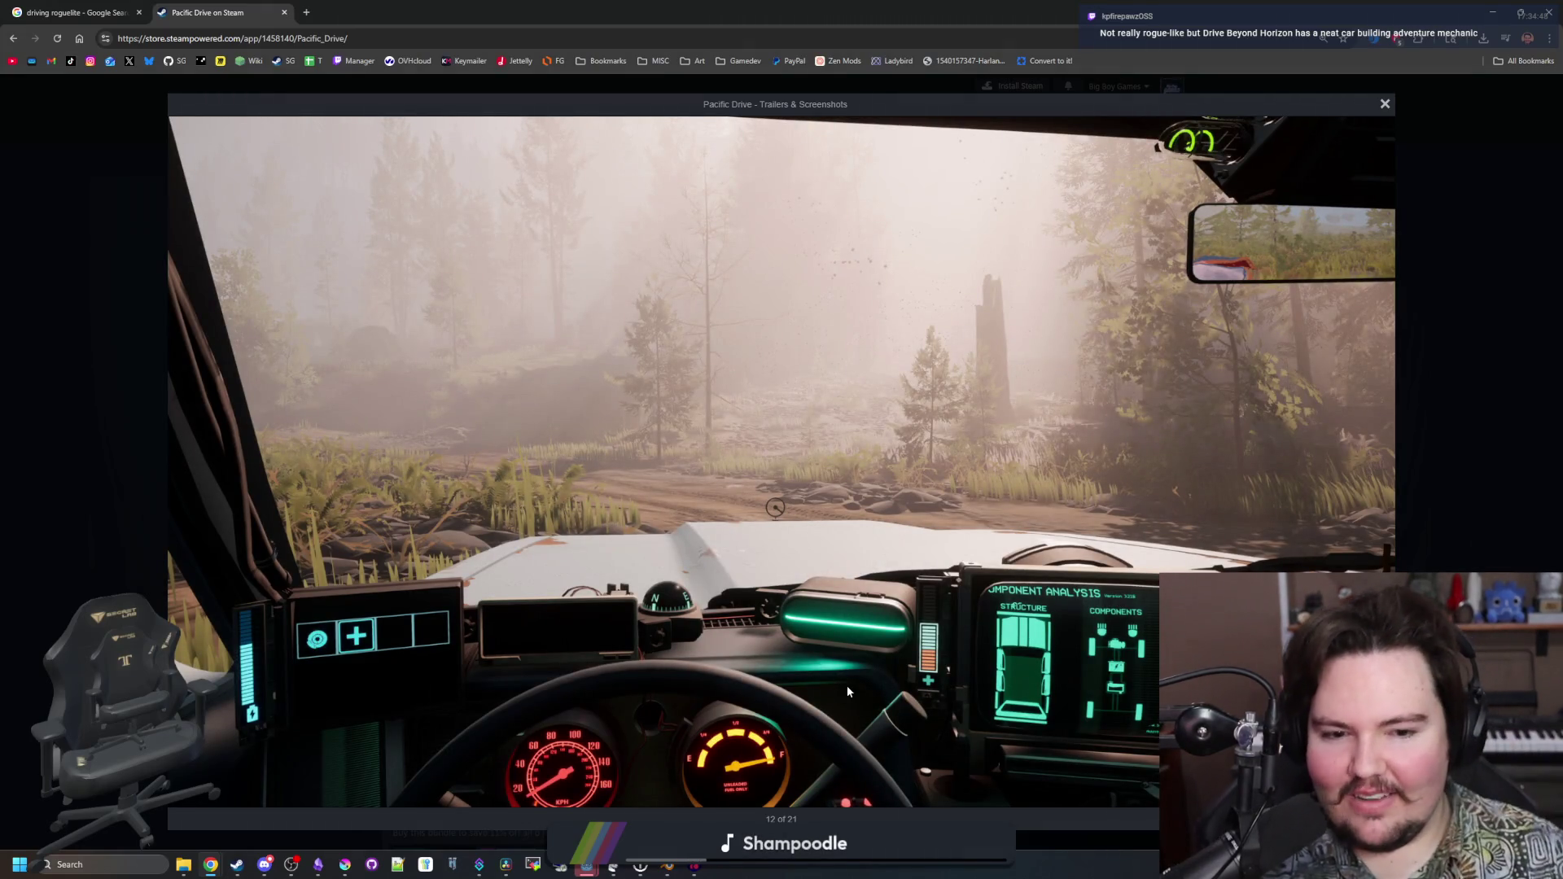
# Keep paging forward, wrapping past image 21 around to the red glowing anomaly screenshot
pyautogui.click(1373, 463)
pyautogui.click(1373, 464)
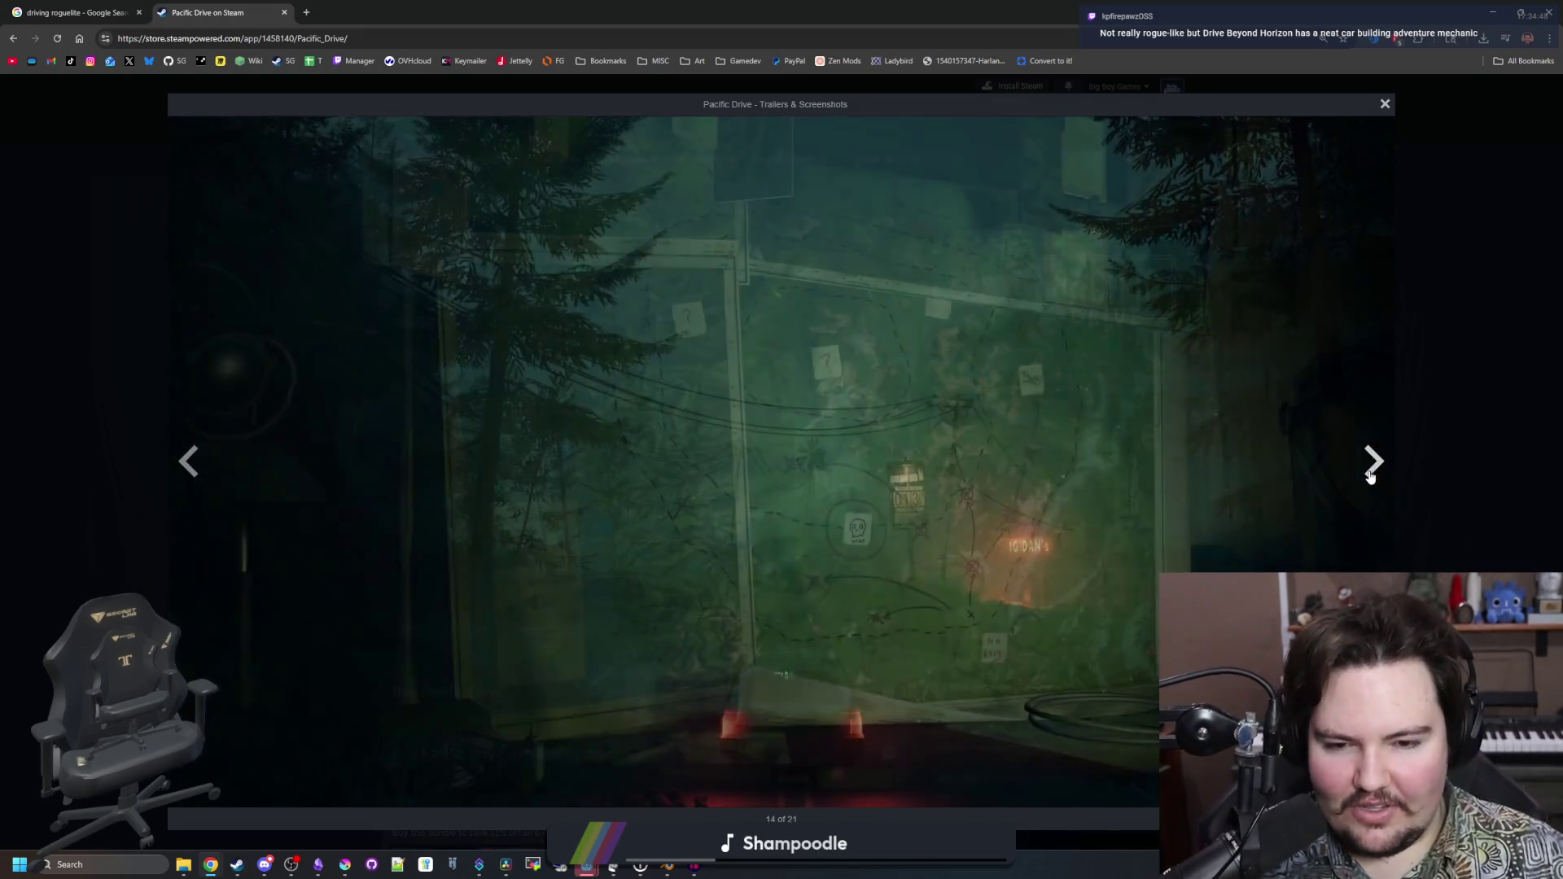
pyautogui.click(1372, 464)
pyautogui.click(1371, 477)
pyautogui.click(1371, 477)
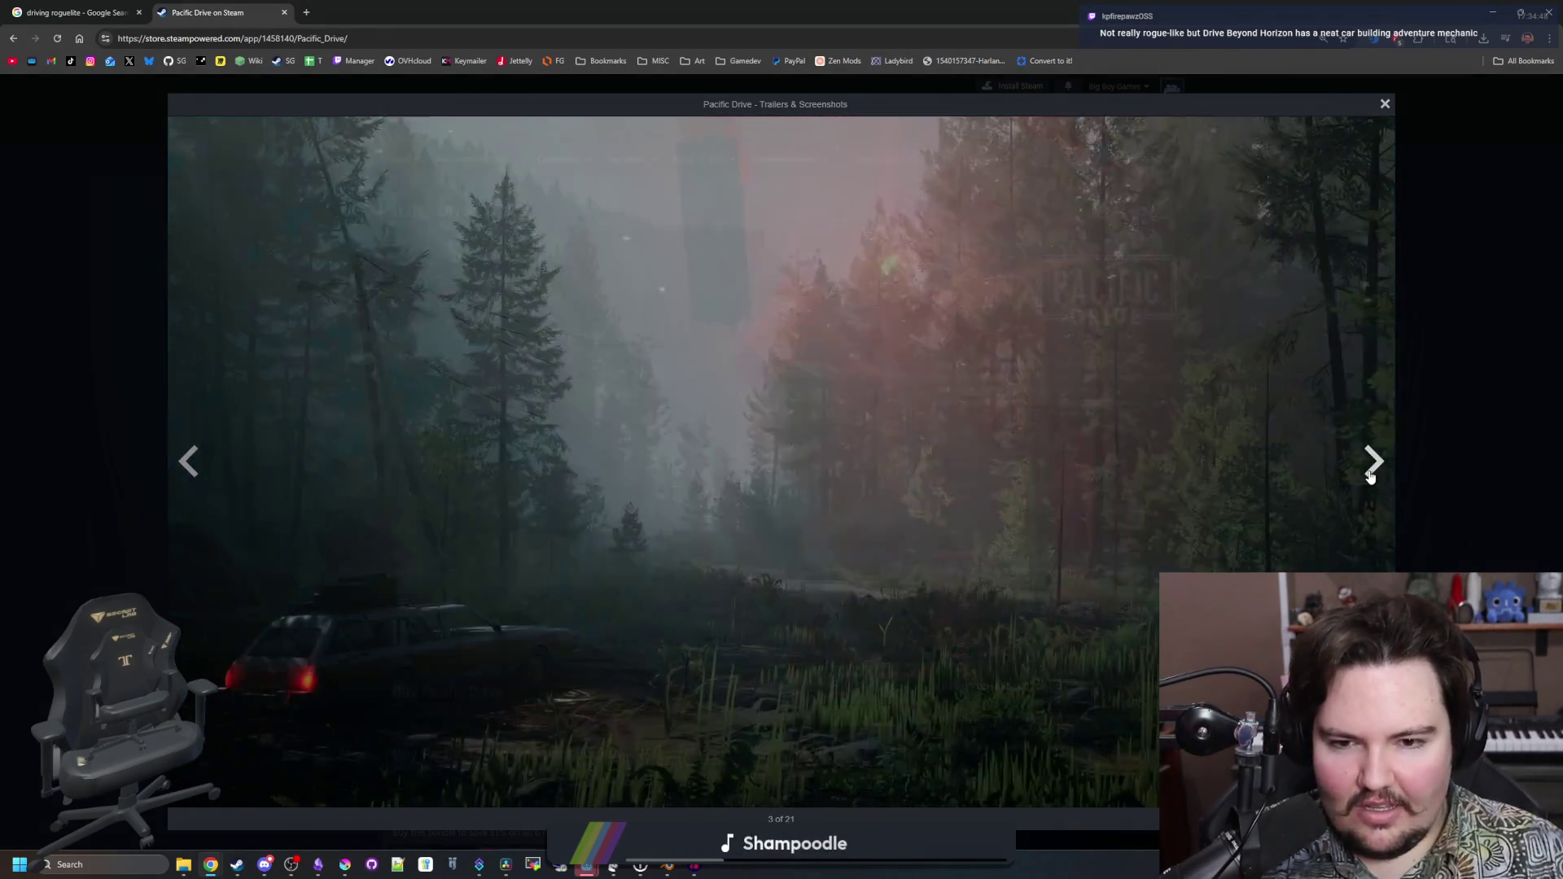
pyautogui.click(1371, 478)
pyautogui.click(1371, 477)
pyautogui.click(1371, 478)
pyautogui.click(1371, 477)
pyautogui.click(1372, 477)
pyautogui.click(1372, 477)
pyautogui.click(1371, 477)
pyautogui.click(1371, 477)
pyautogui.click(1371, 477)
pyautogui.click(1371, 477)
pyautogui.click(1372, 477)
pyautogui.click(1371, 477)
pyautogui.click(1371, 477)
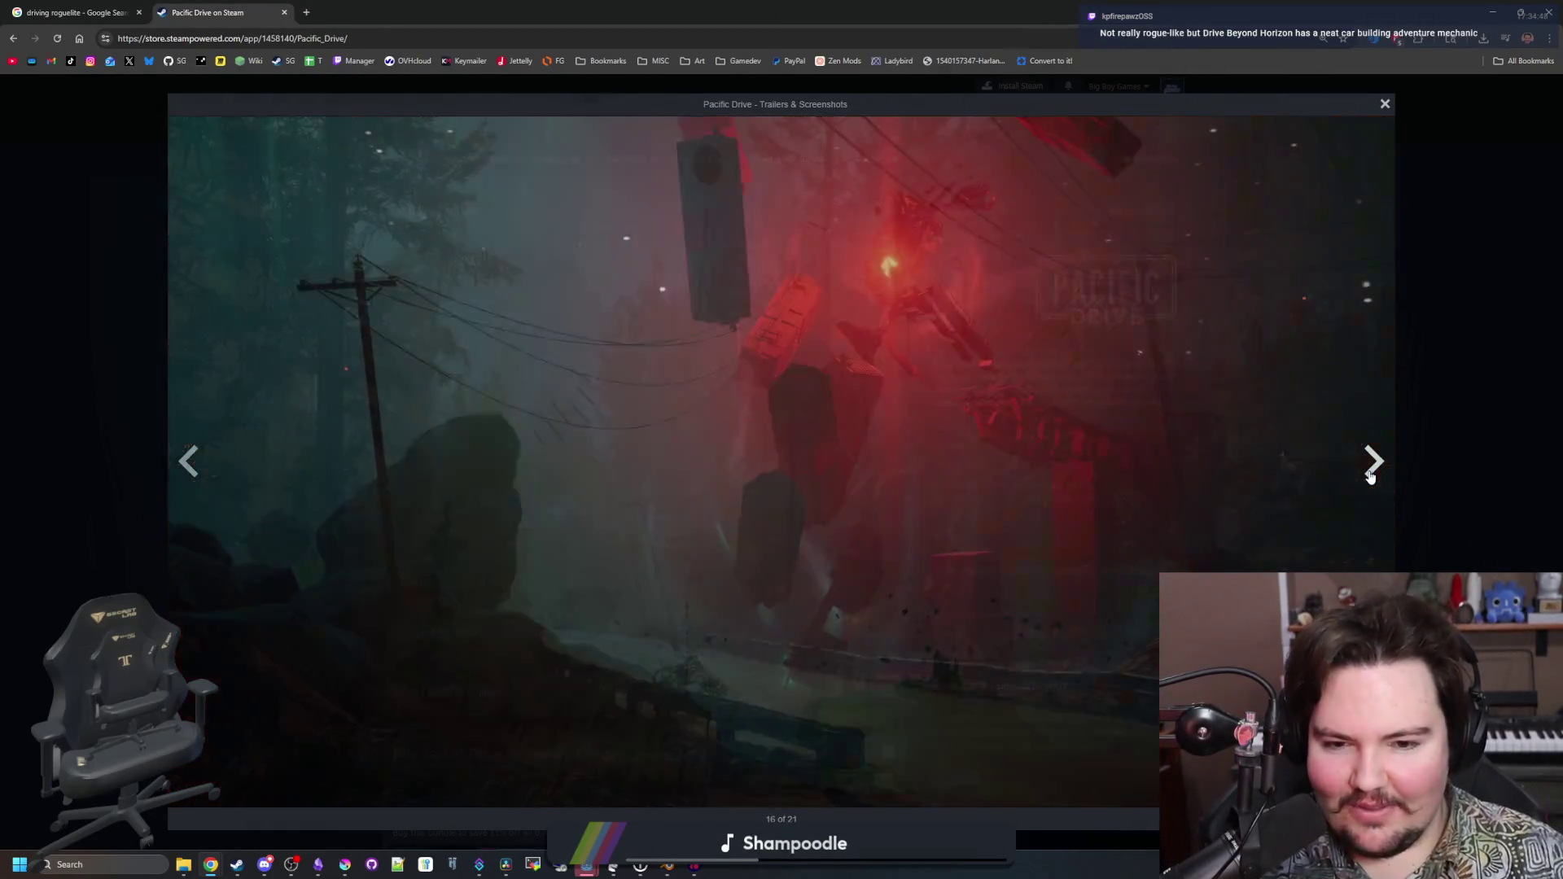
pyautogui.click(1371, 477)
pyautogui.click(1371, 477)
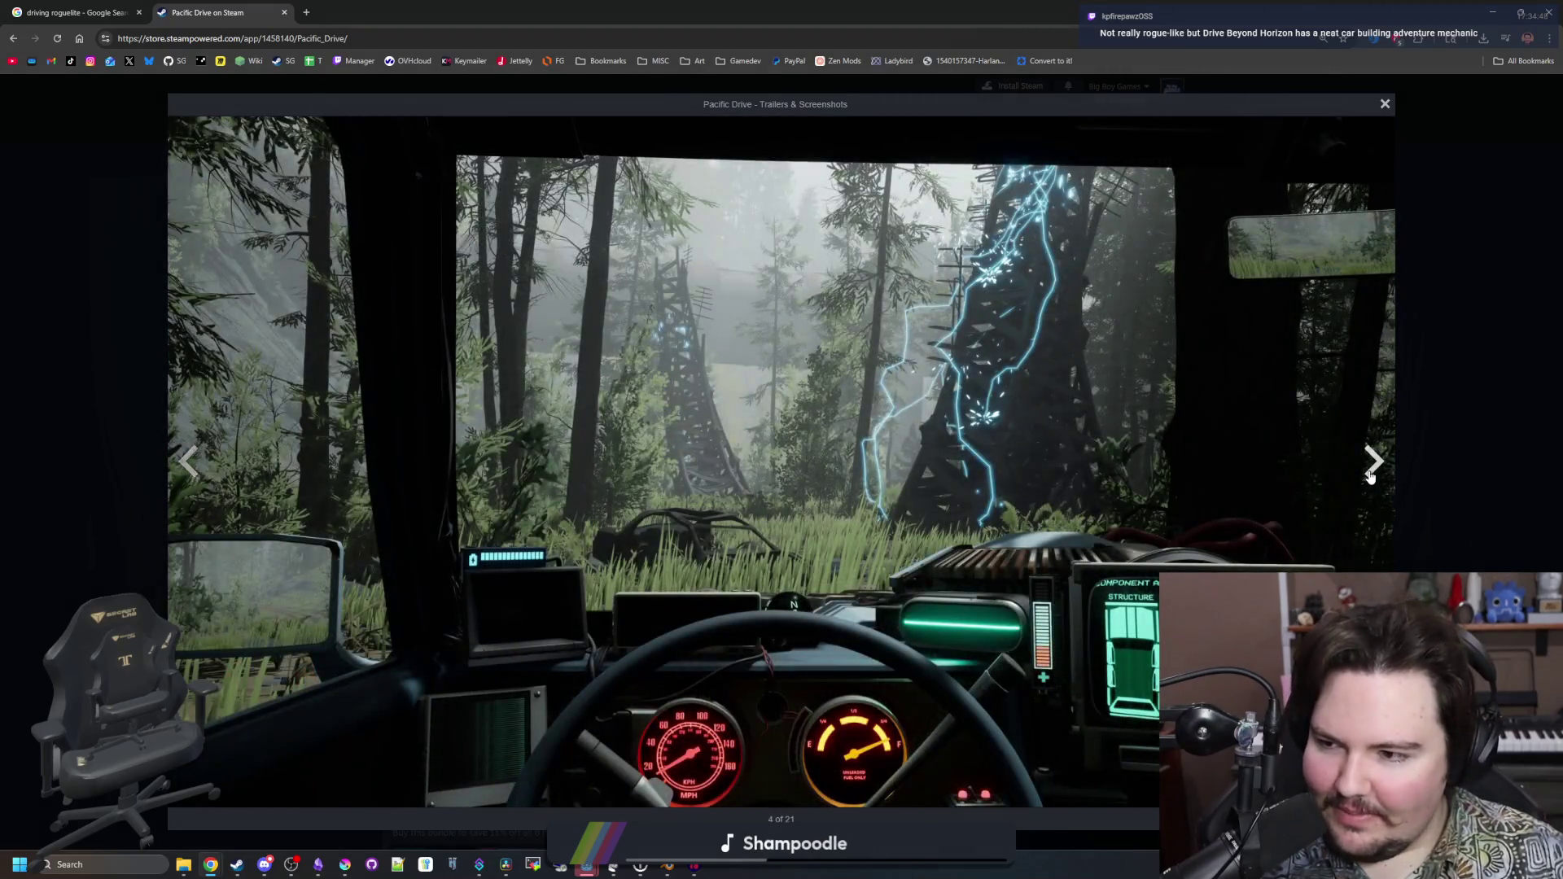
pyautogui.click(1371, 477)
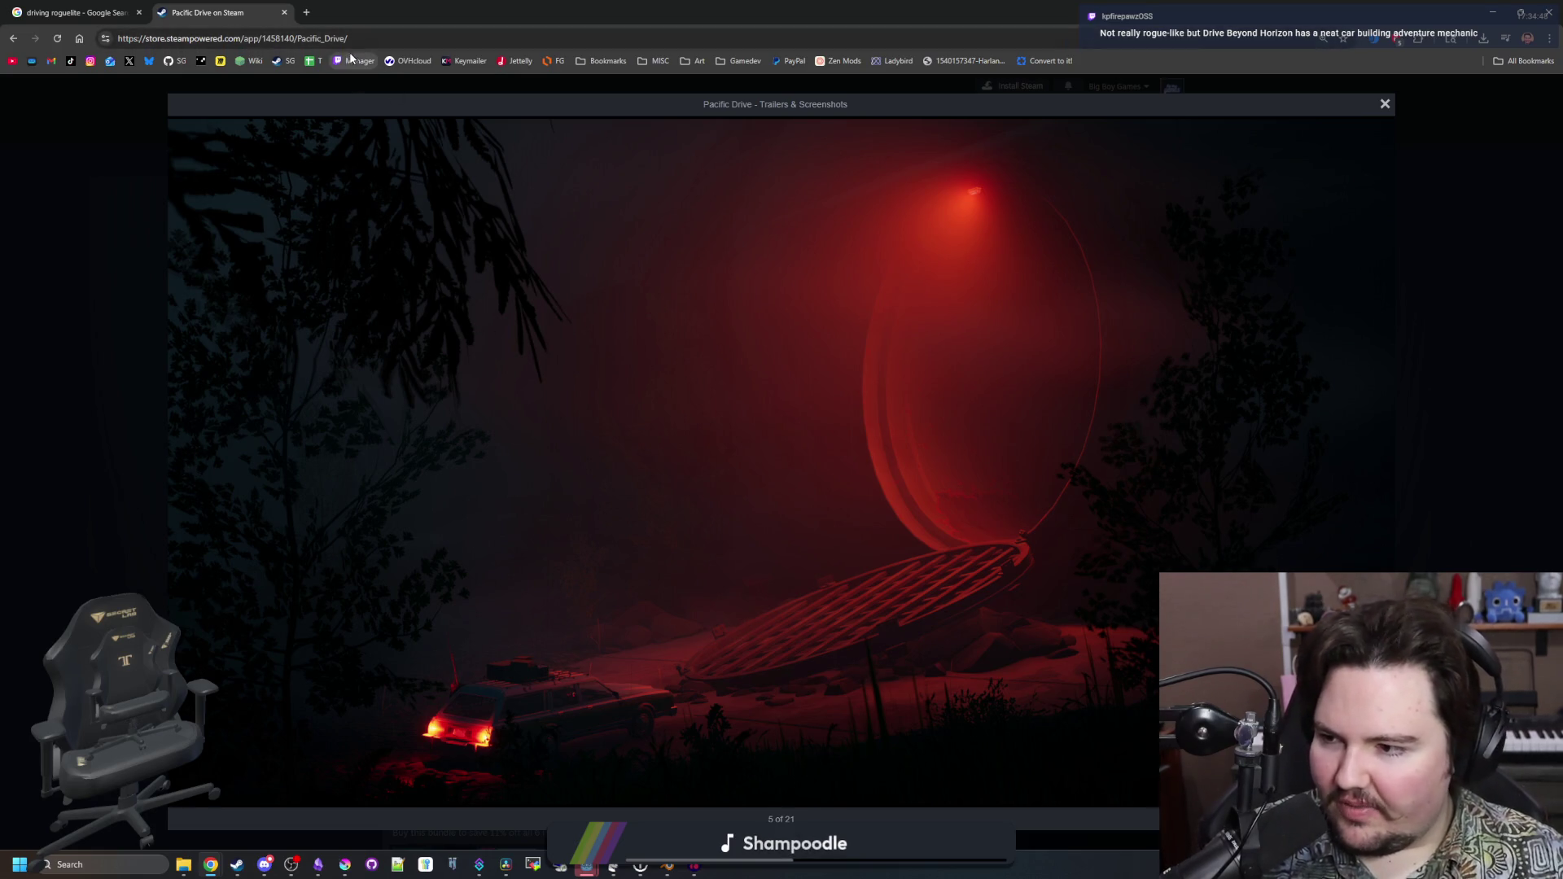
# Search the web for 'drive beyon' and open the Drive Beyond Horizons Steam store page
pyautogui.click(306, 12)
pyautogui.write('drive be')
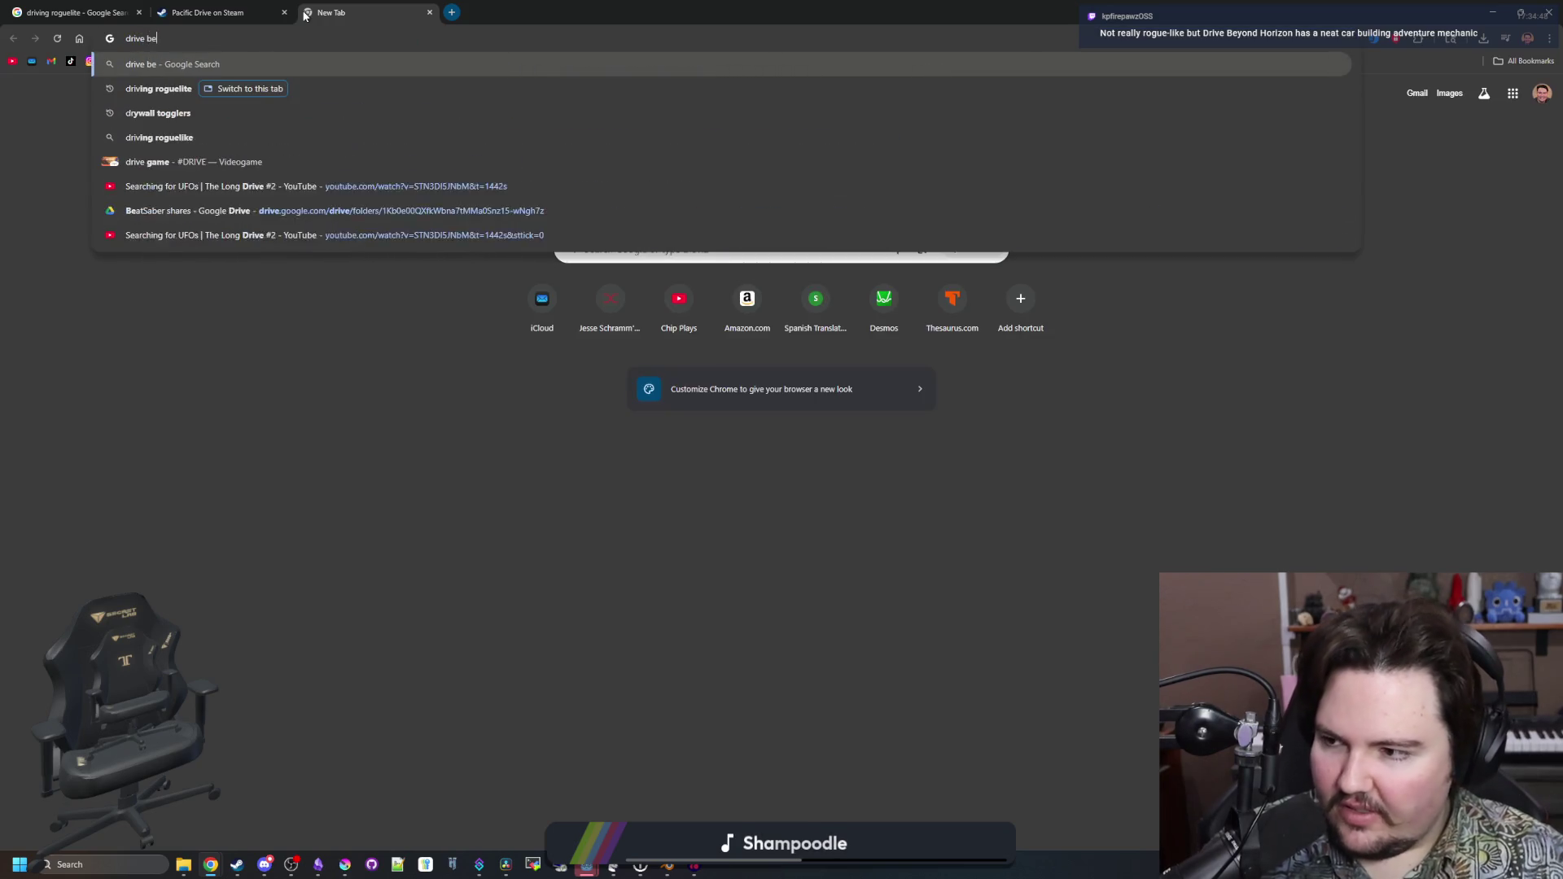
pyautogui.write('yond horizon')
pyautogui.press('Return')
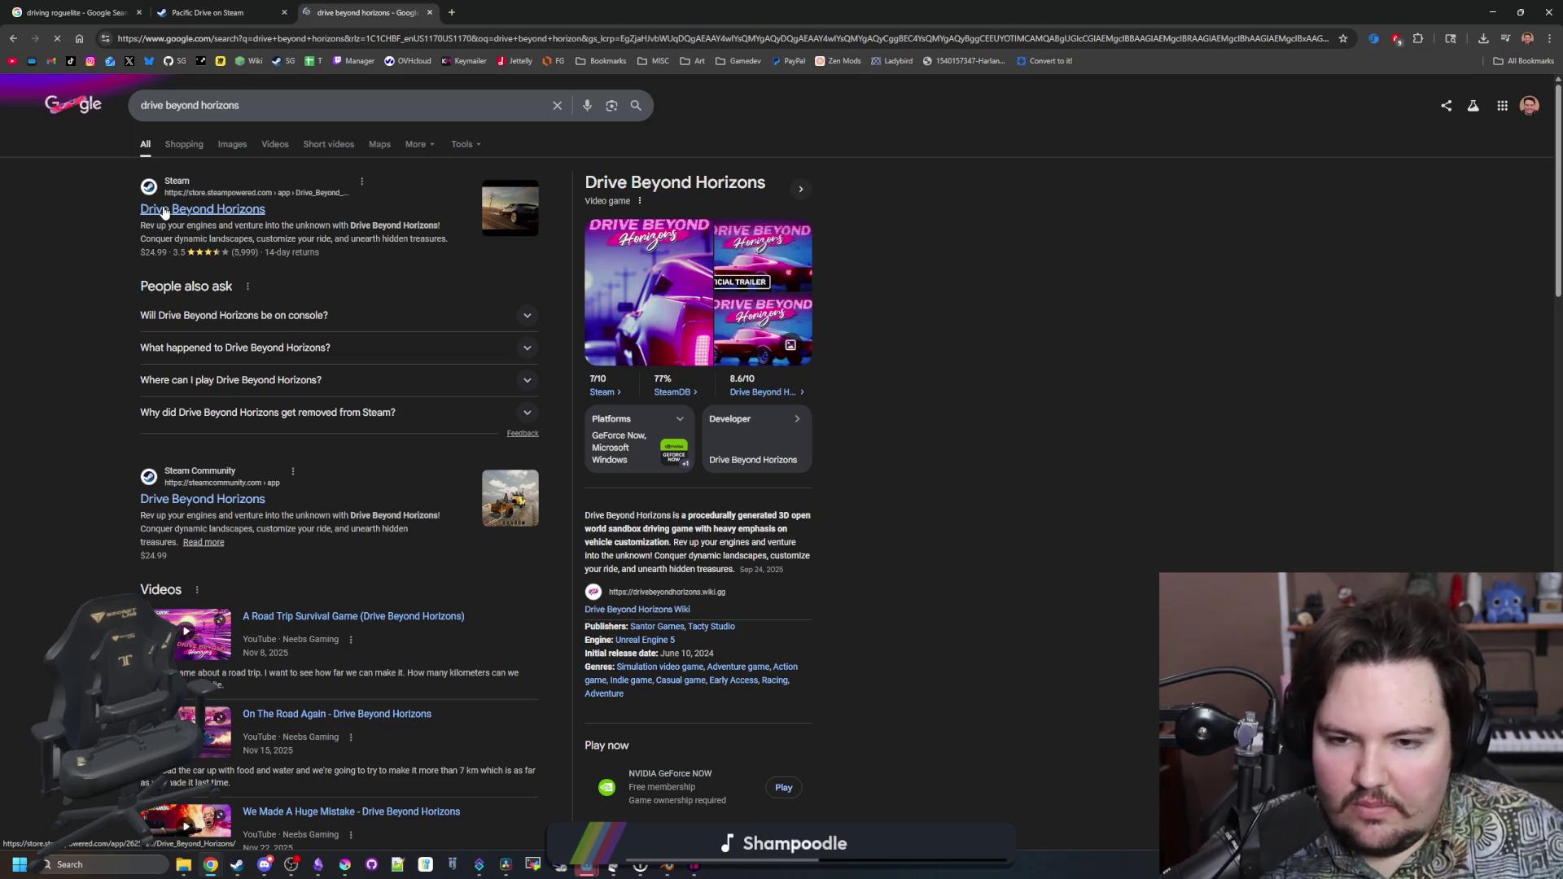
pyautogui.click(164, 210)
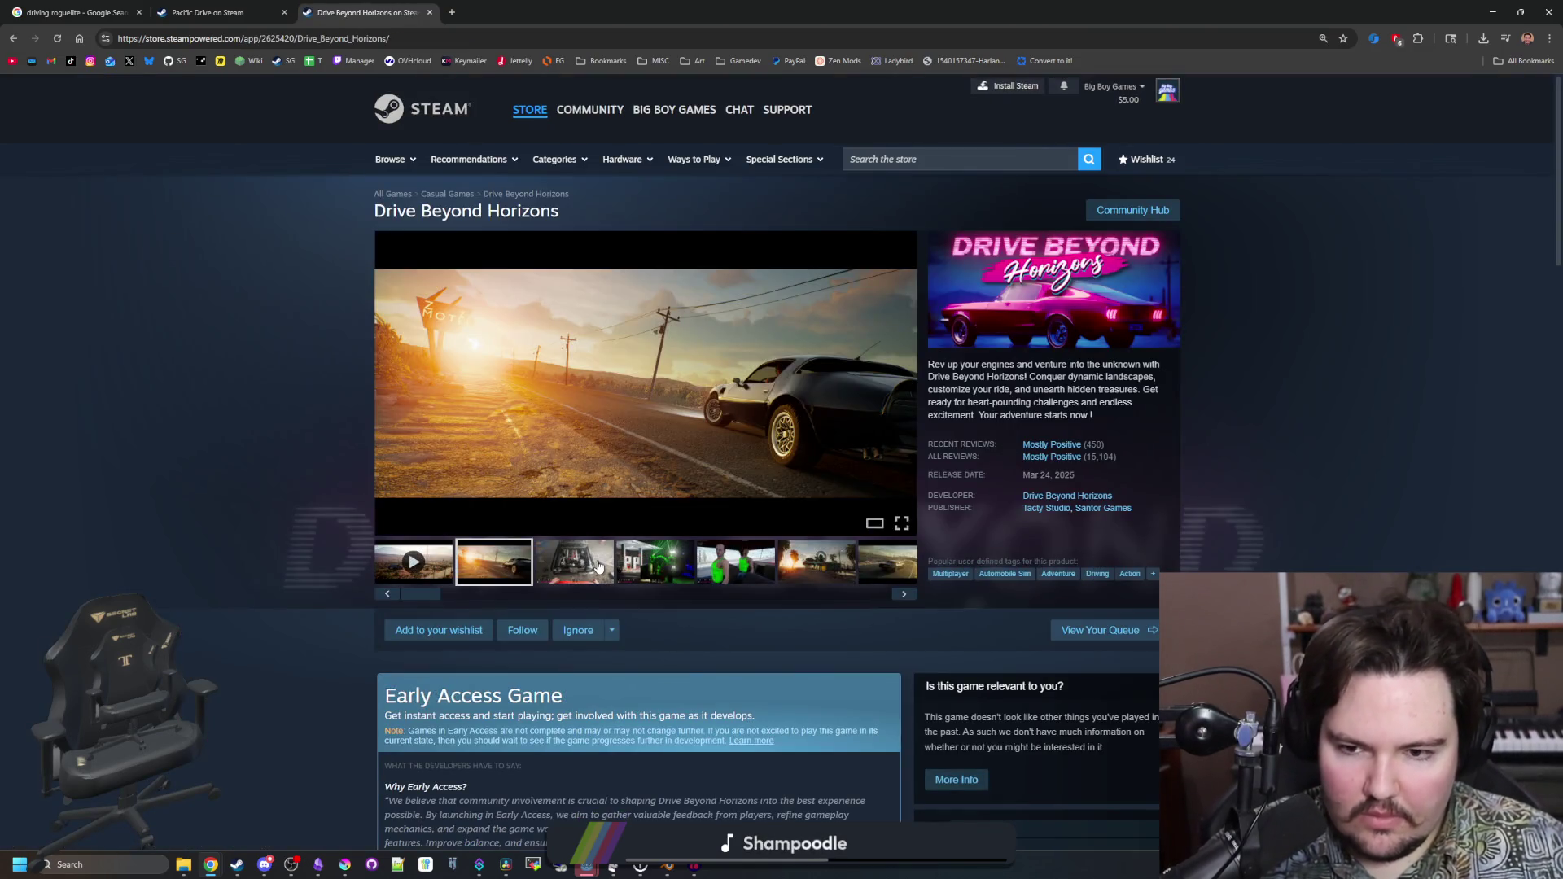
# Browse the Drive Beyond Horizons screenshots full-size, starting from the engine bay image
pyautogui.click(599, 566)
pyautogui.click(672, 482)
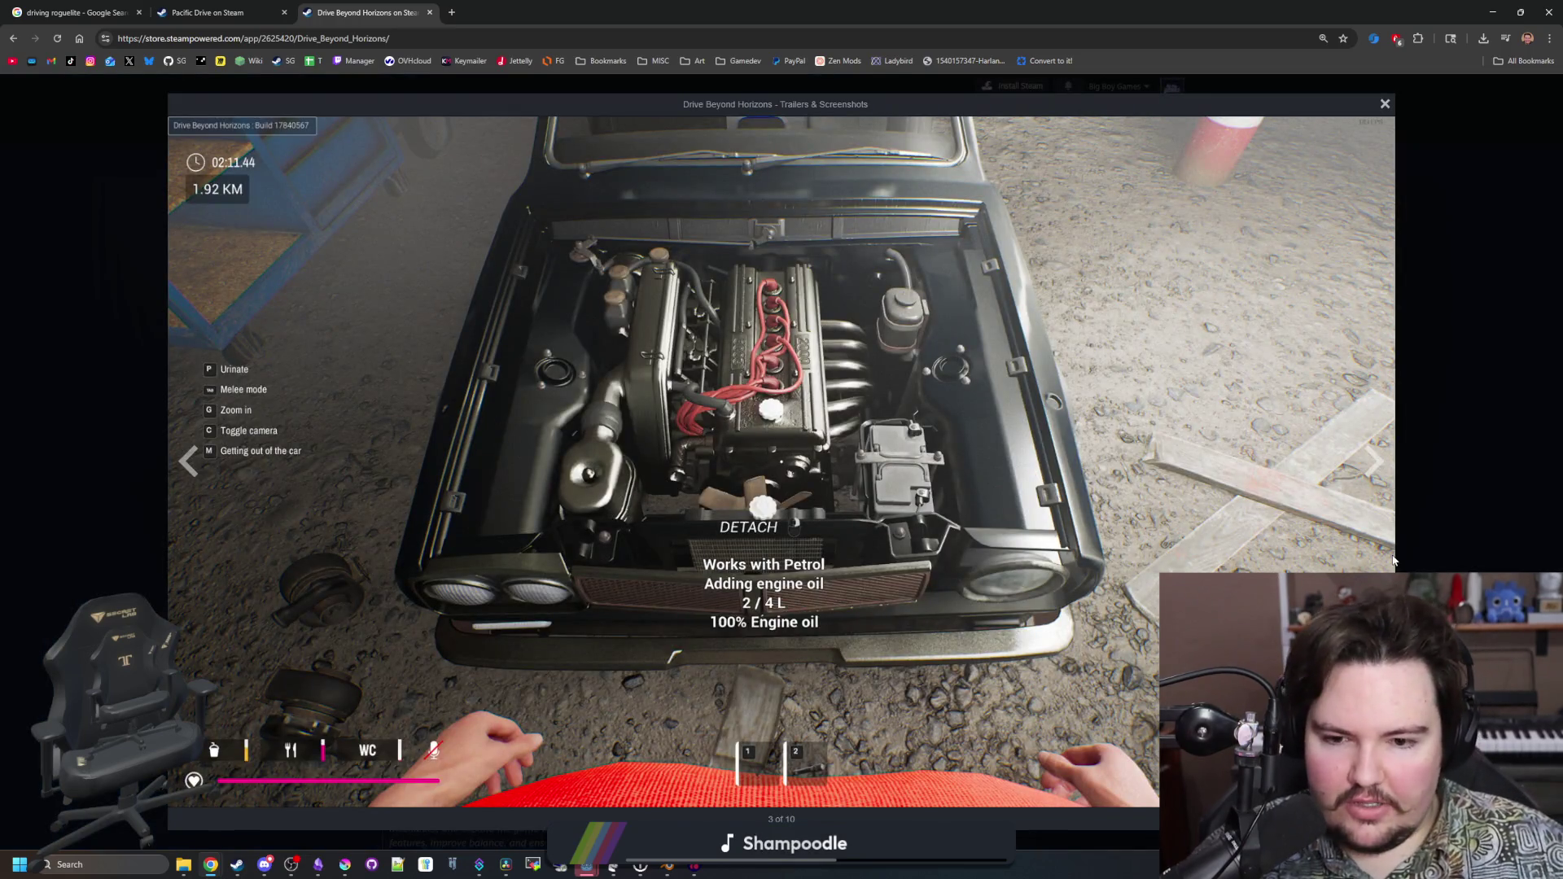
pyautogui.click(1380, 467)
pyautogui.click(1381, 469)
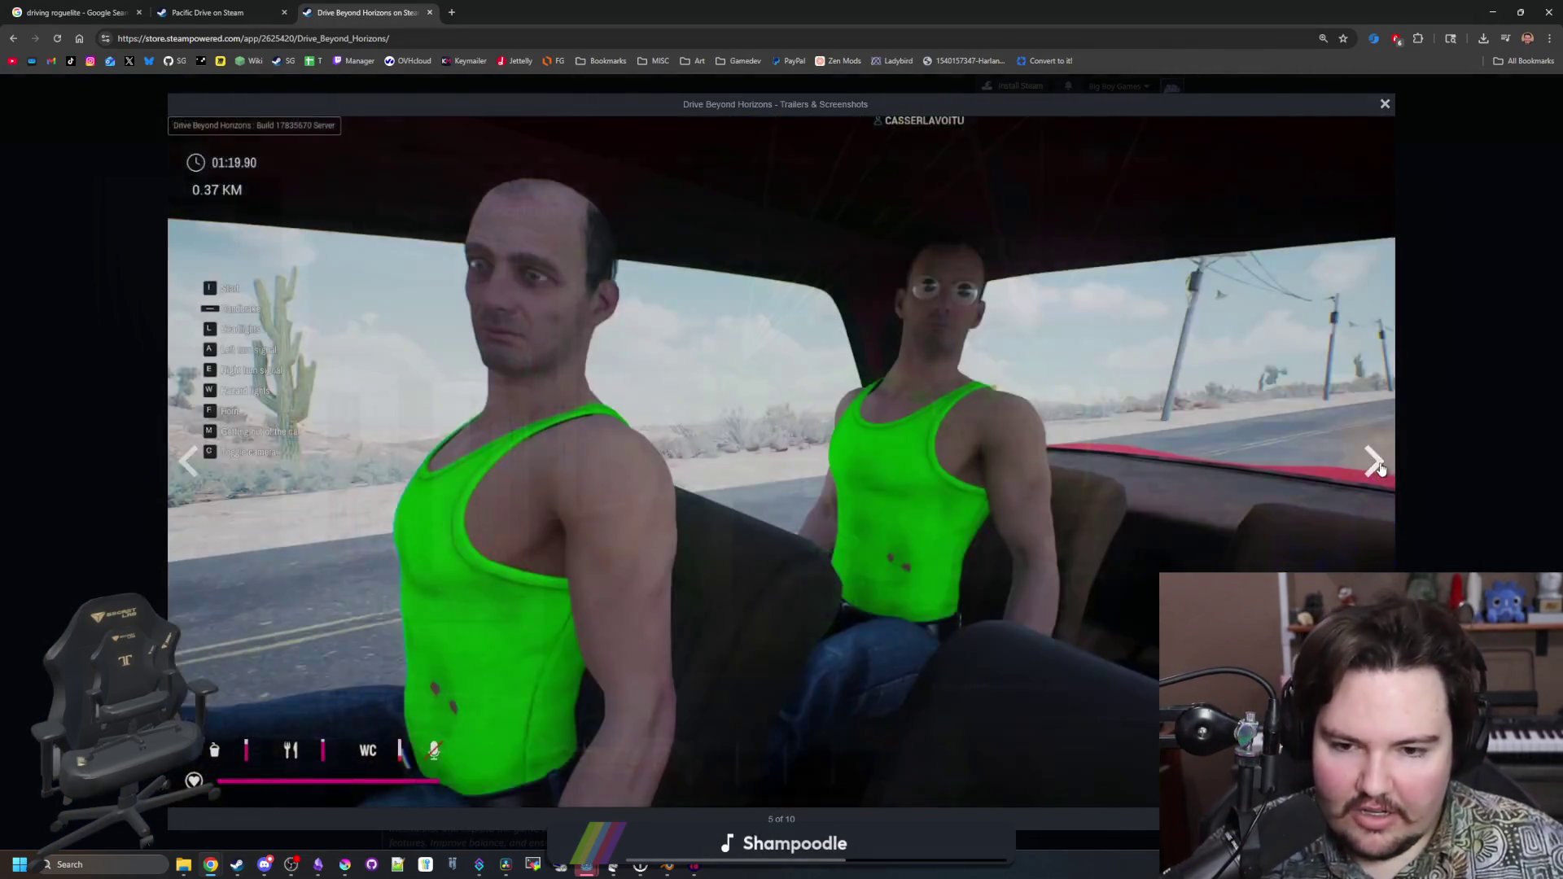
pyautogui.click(1381, 468)
pyautogui.click(1381, 469)
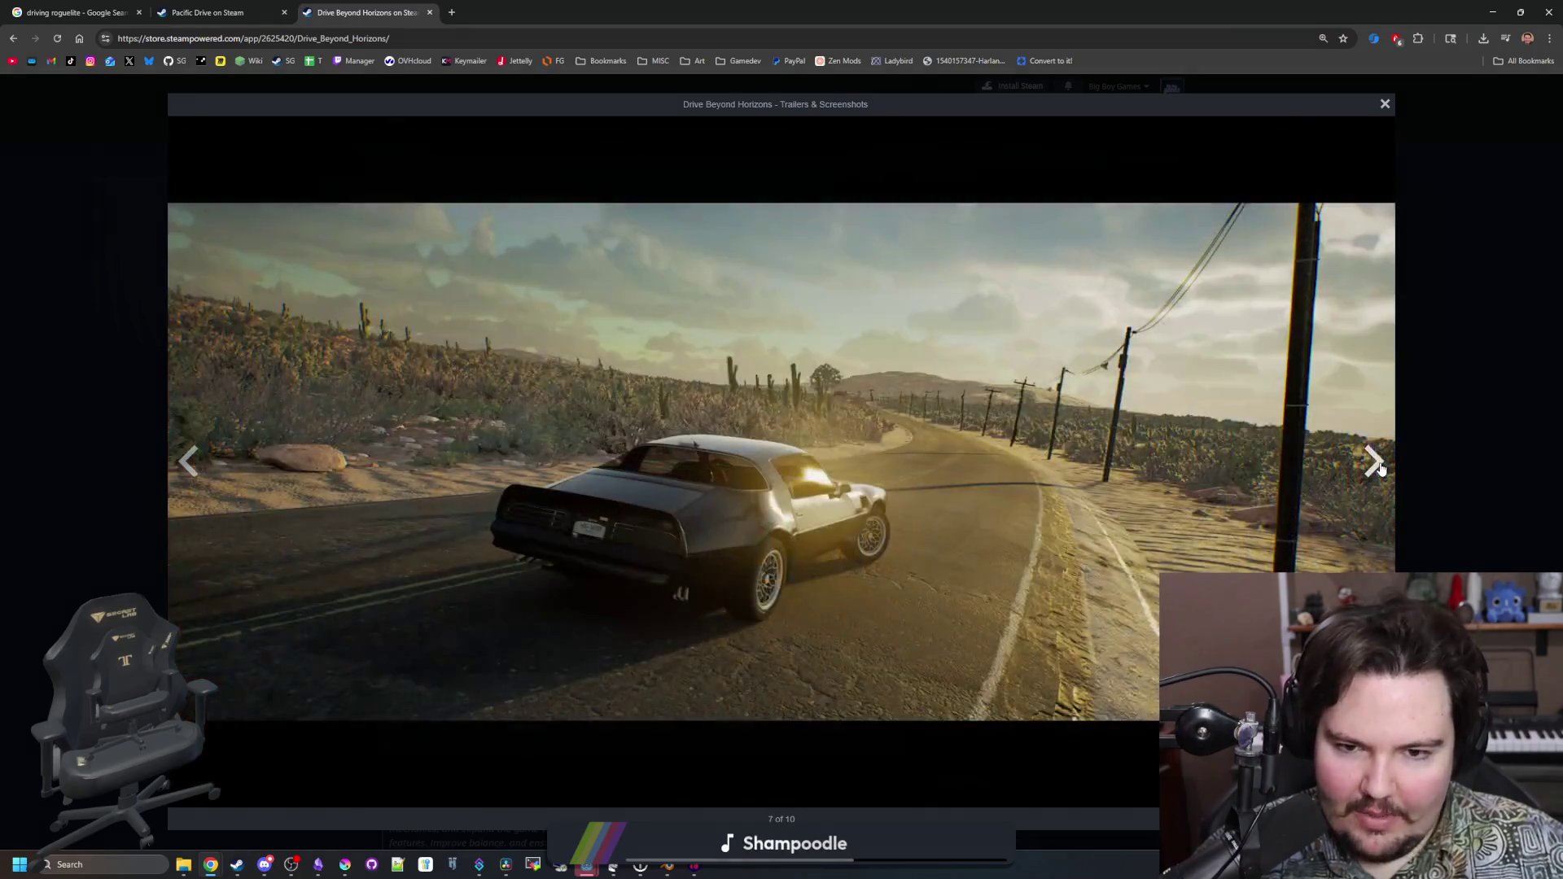
pyautogui.click(1381, 468)
pyautogui.click(1381, 468)
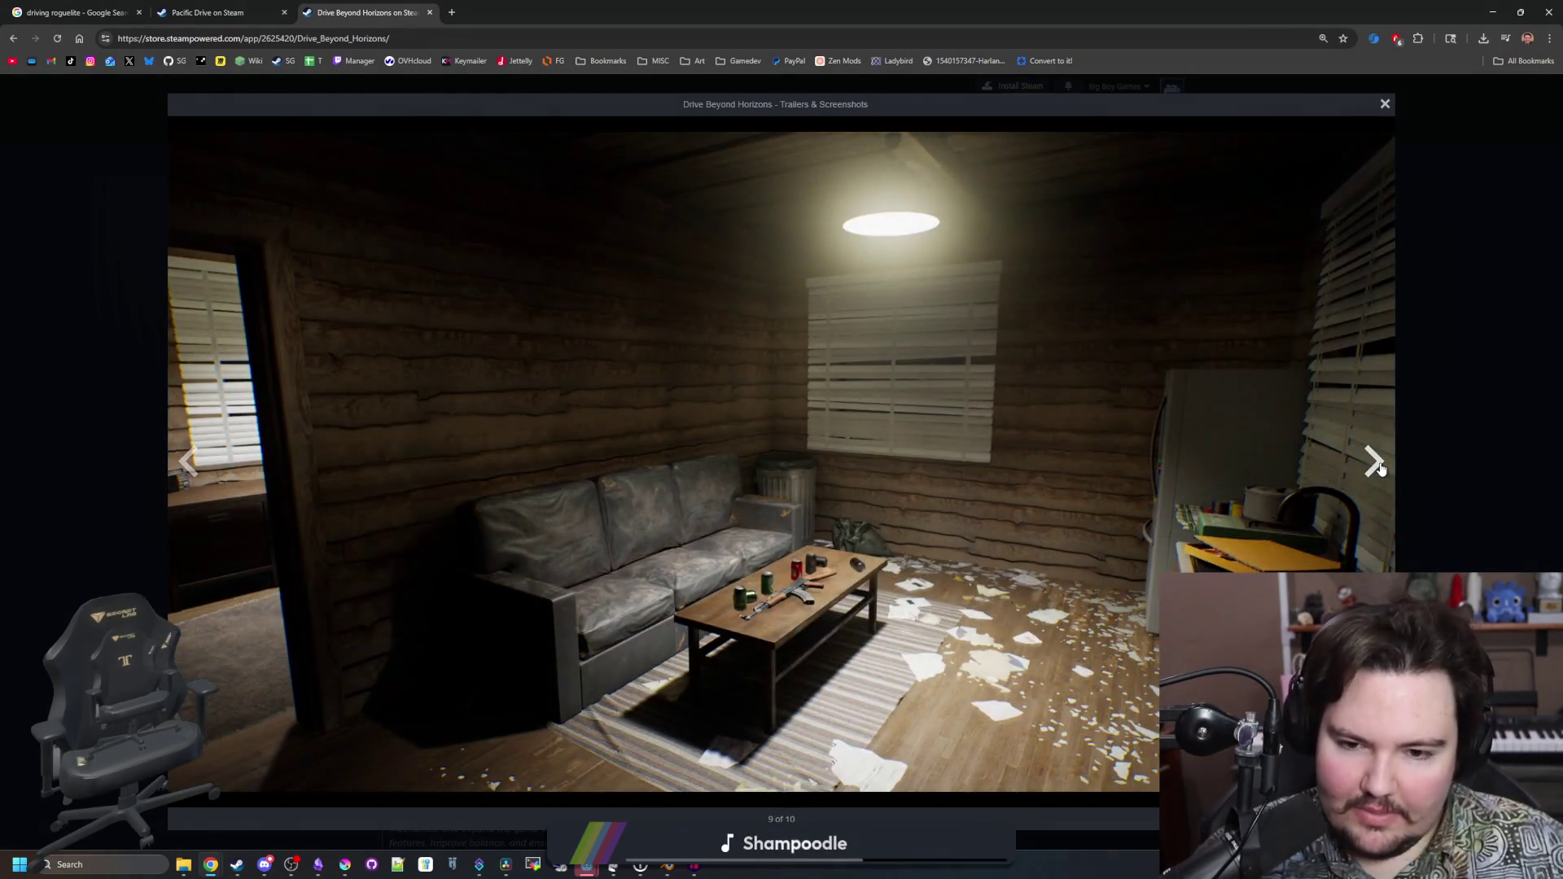
pyautogui.click(1381, 469)
pyautogui.click(1380, 469)
pyautogui.click(1381, 468)
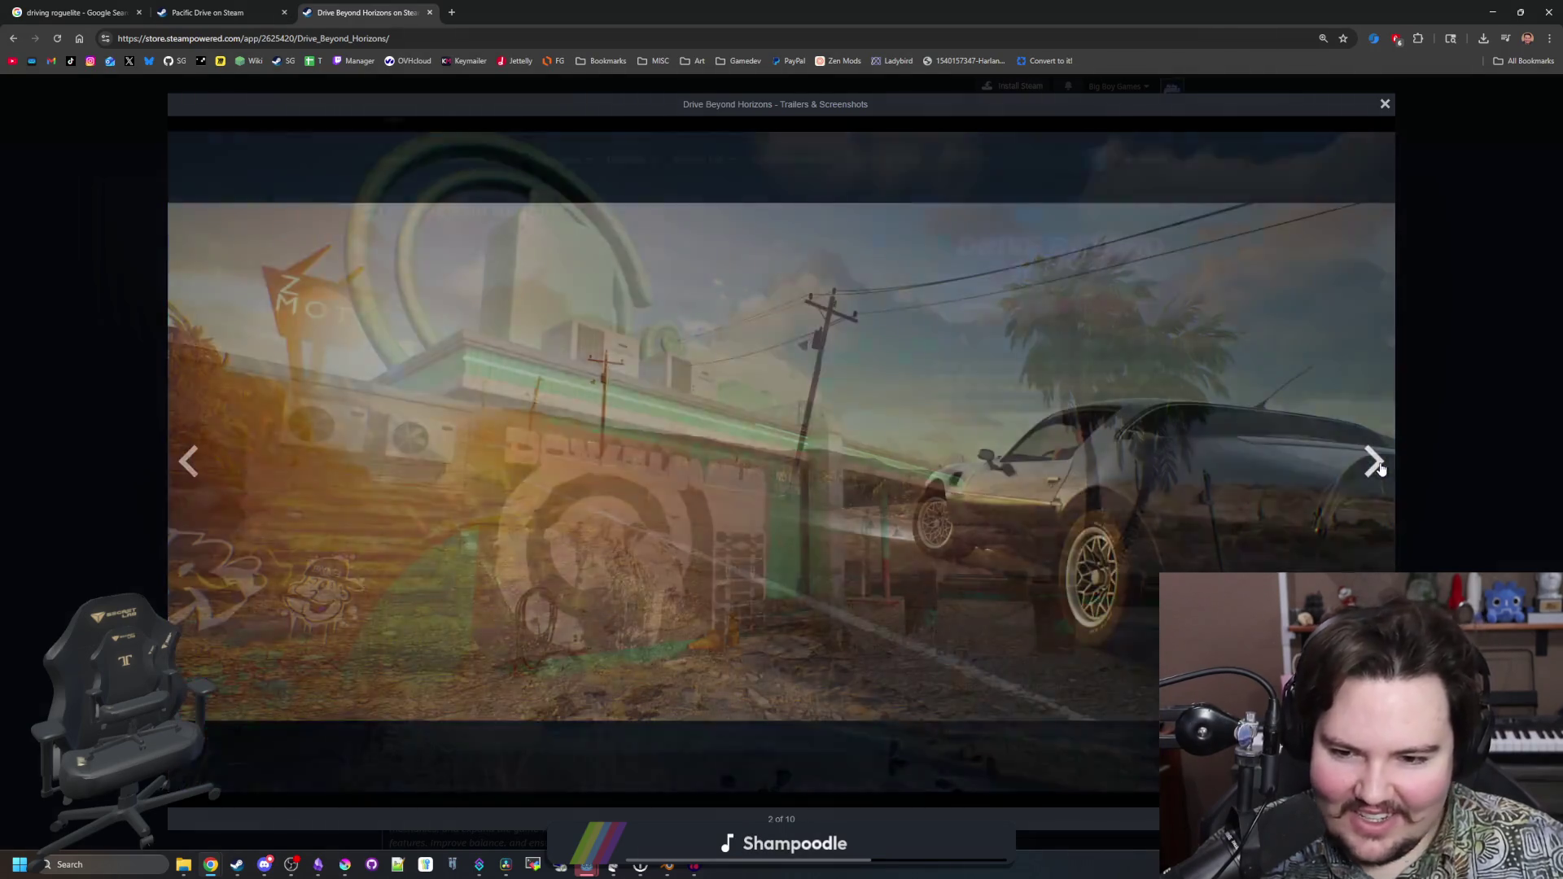
pyautogui.click(1381, 469)
pyautogui.click(1381, 468)
pyautogui.click(1376, 460)
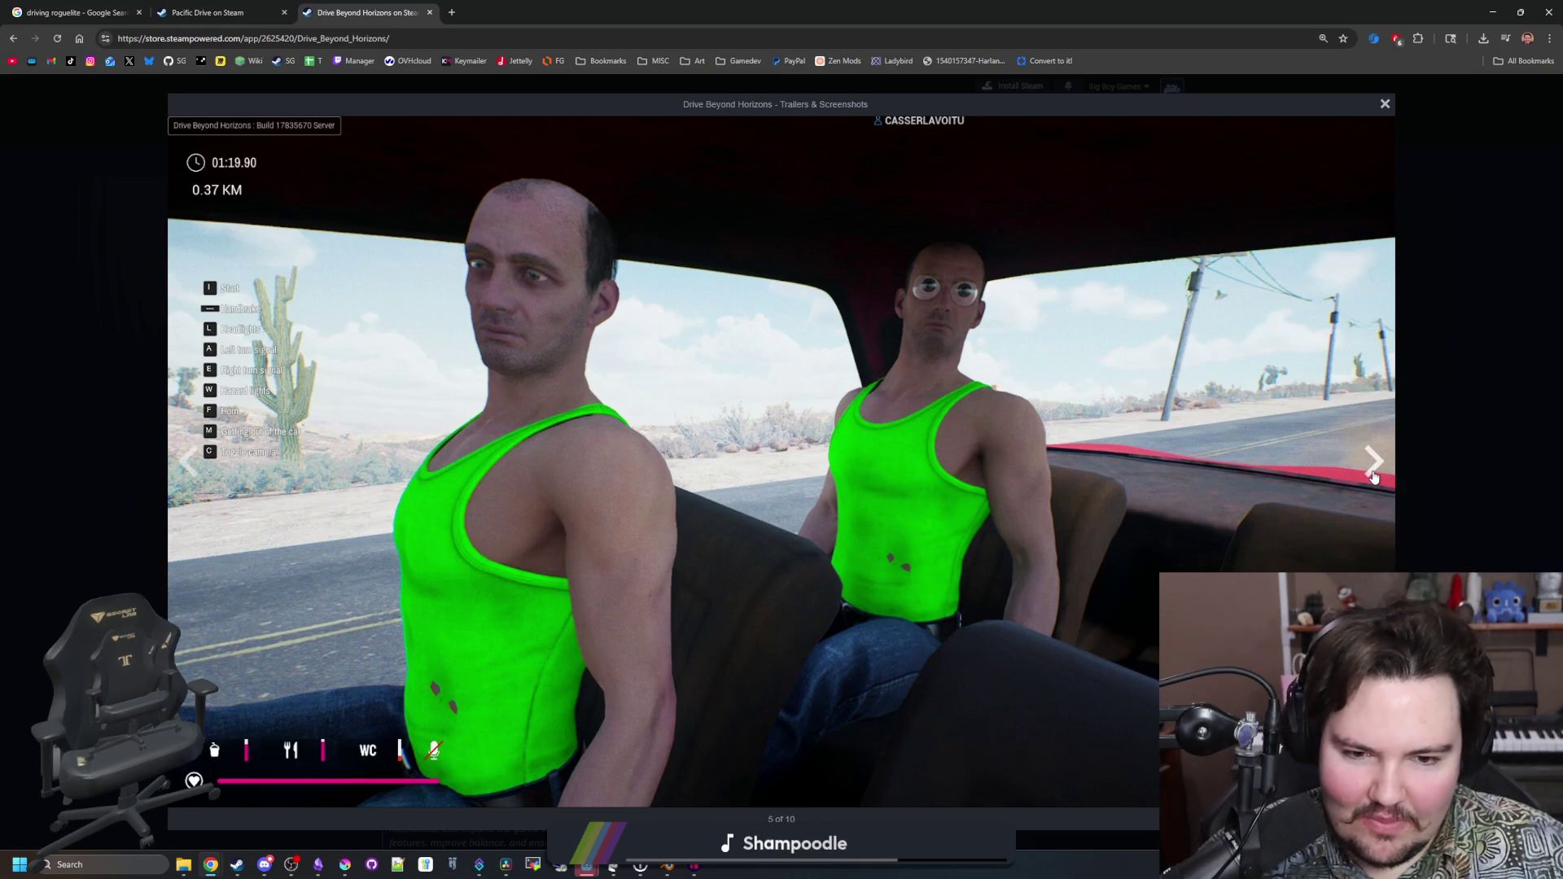
pyautogui.click(1374, 476)
pyautogui.click(1373, 476)
pyautogui.click(1374, 477)
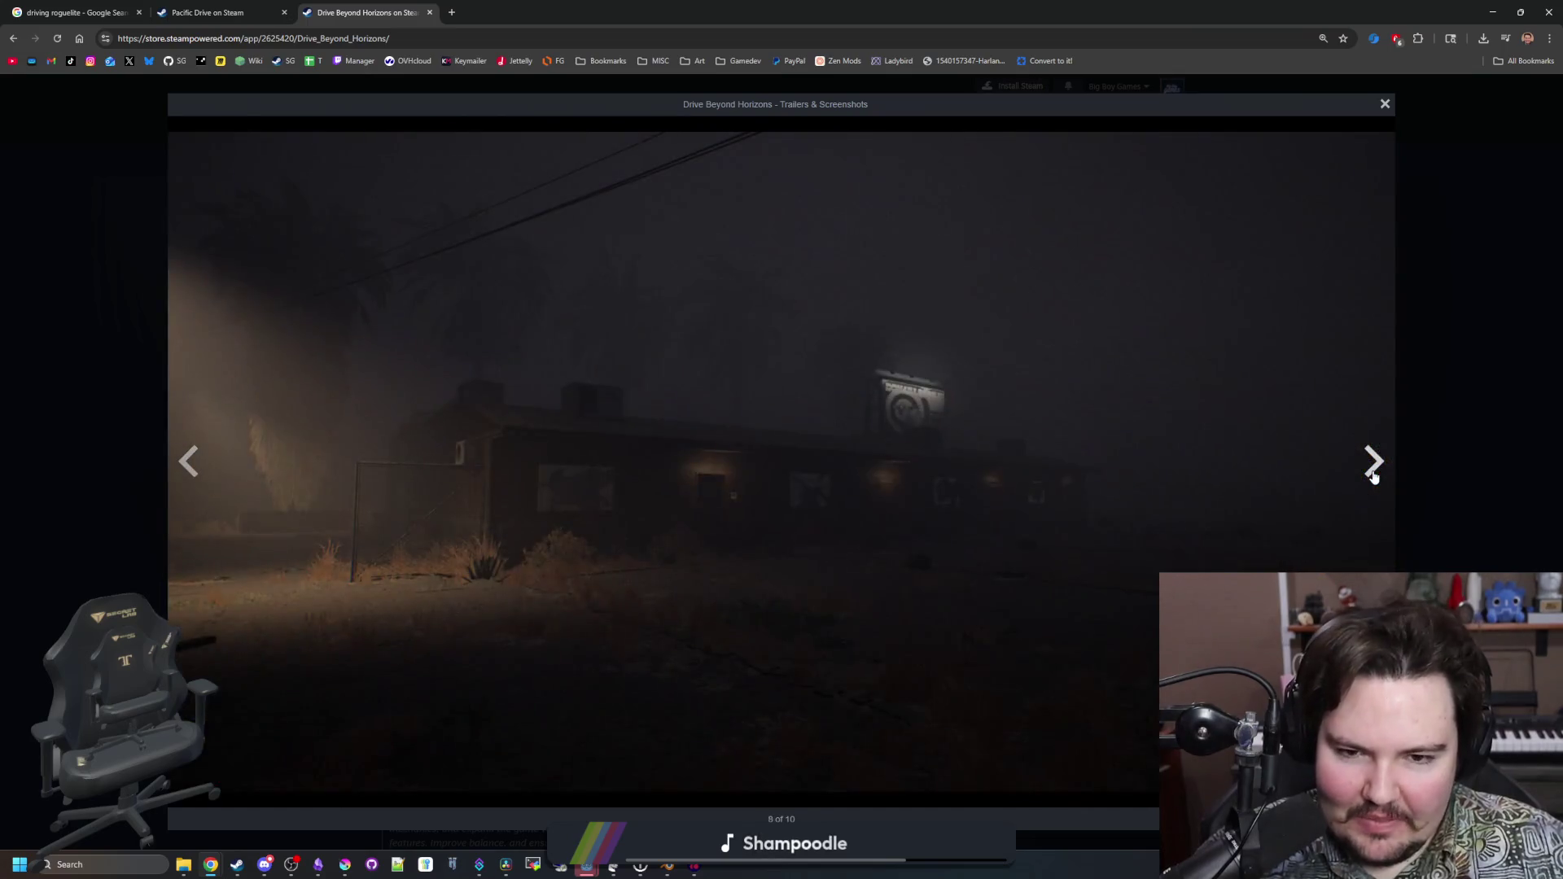
pyautogui.click(1374, 477)
pyautogui.click(1374, 476)
# Search for 'the long drive' in a new tab and open its Steam store page
pyautogui.click(451, 12)
pyautogui.write('the long drive')
pyautogui.press('Return')
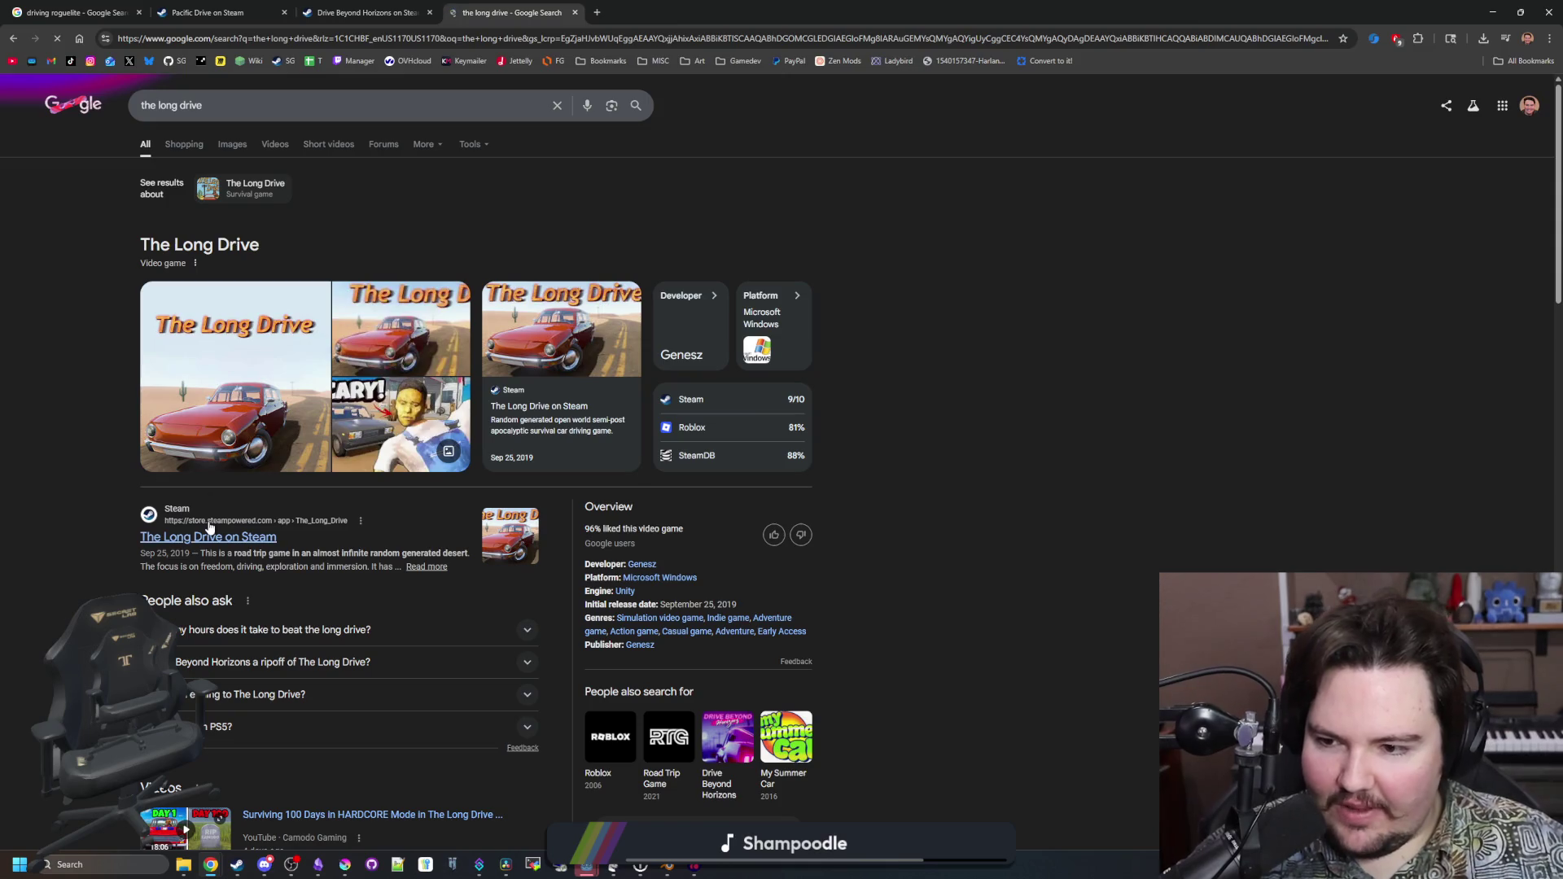
pyautogui.click(210, 528)
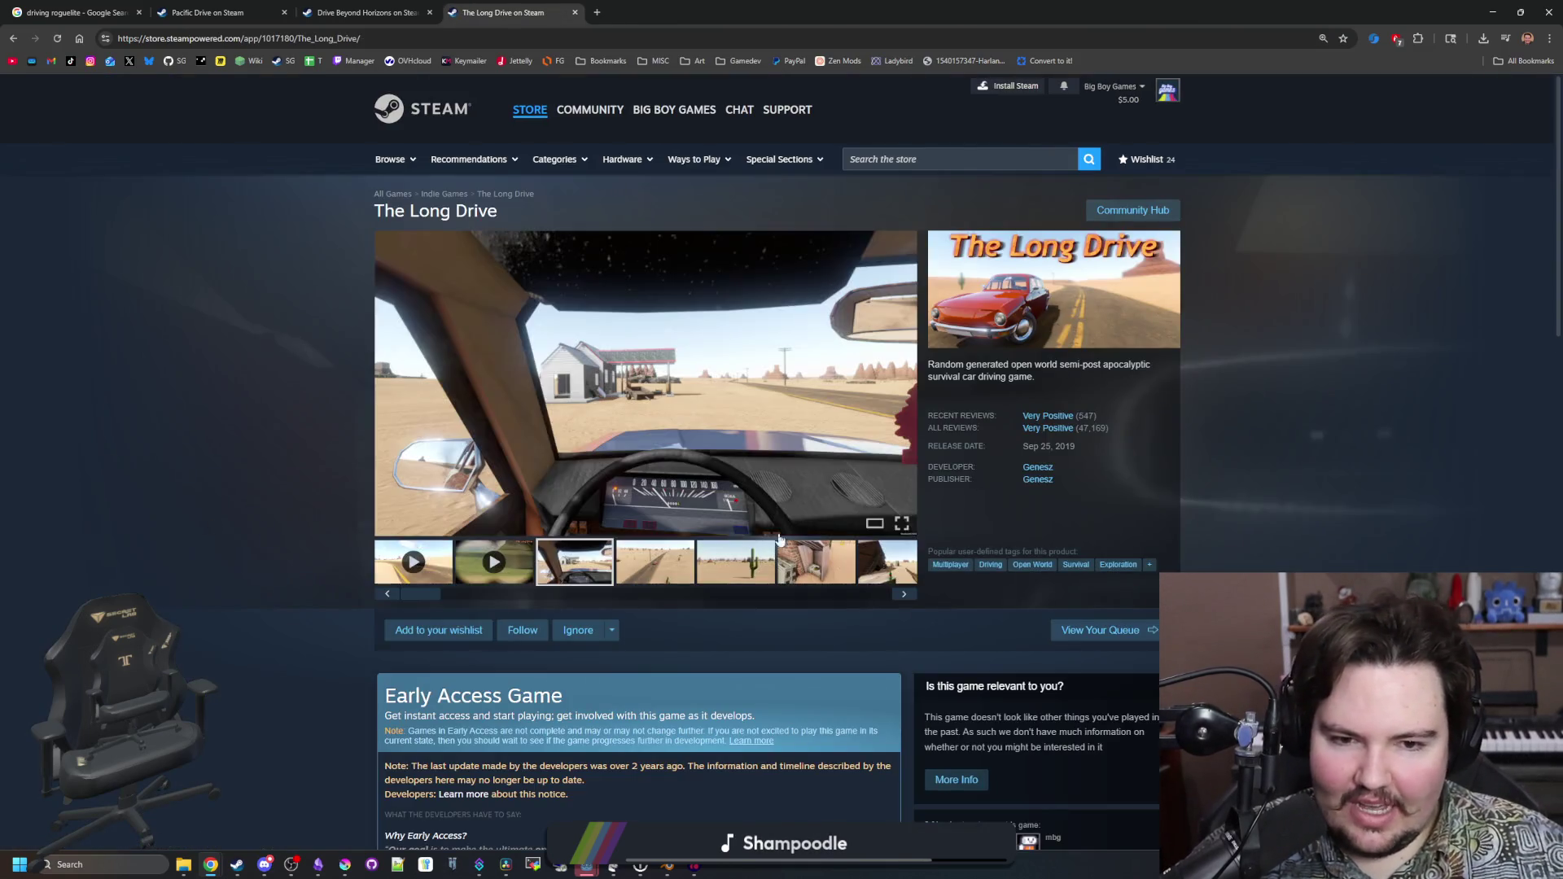
pyautogui.click(661, 562)
# Open The Long Drive's screenshots full-size and cycle through them to the bus scene
pyautogui.click(687, 475)
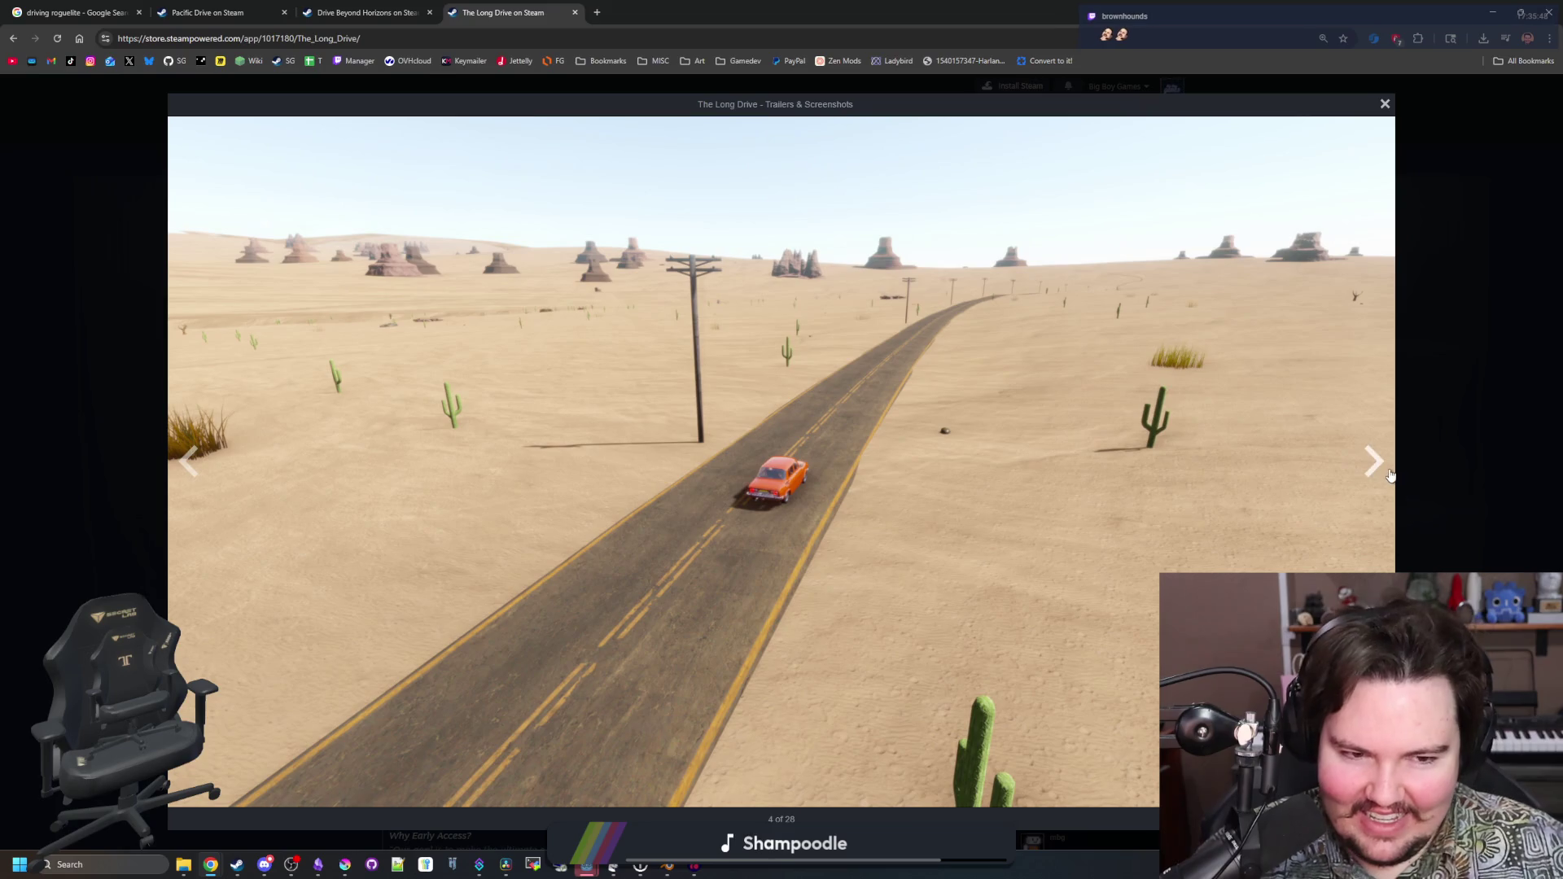
pyautogui.click(1376, 464)
pyautogui.click(1376, 464)
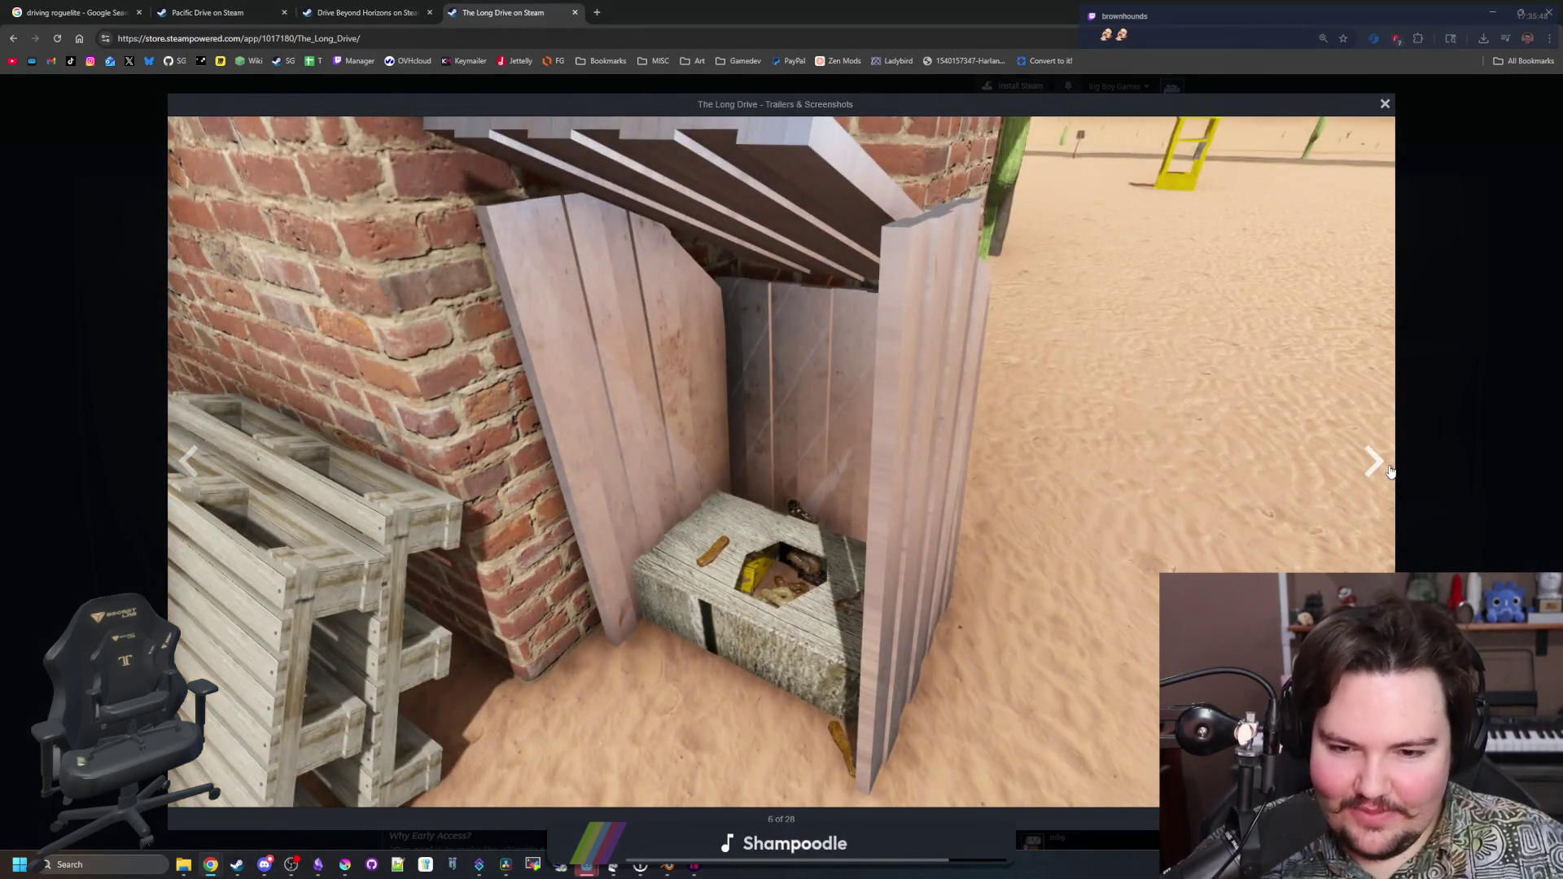
pyautogui.click(1391, 471)
pyautogui.click(1390, 471)
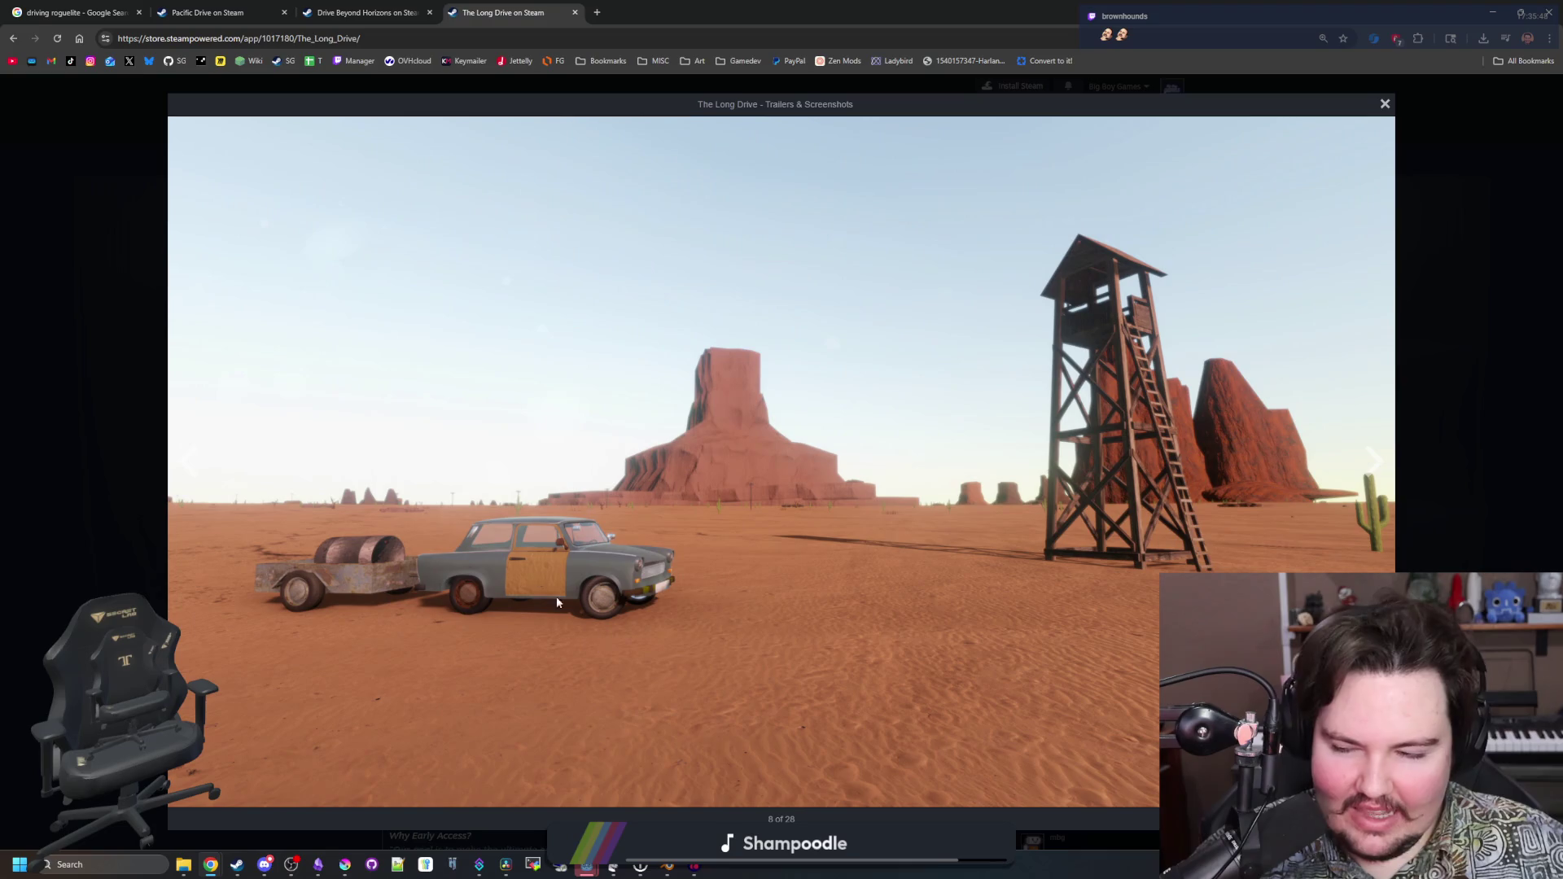
pyautogui.click(1372, 475)
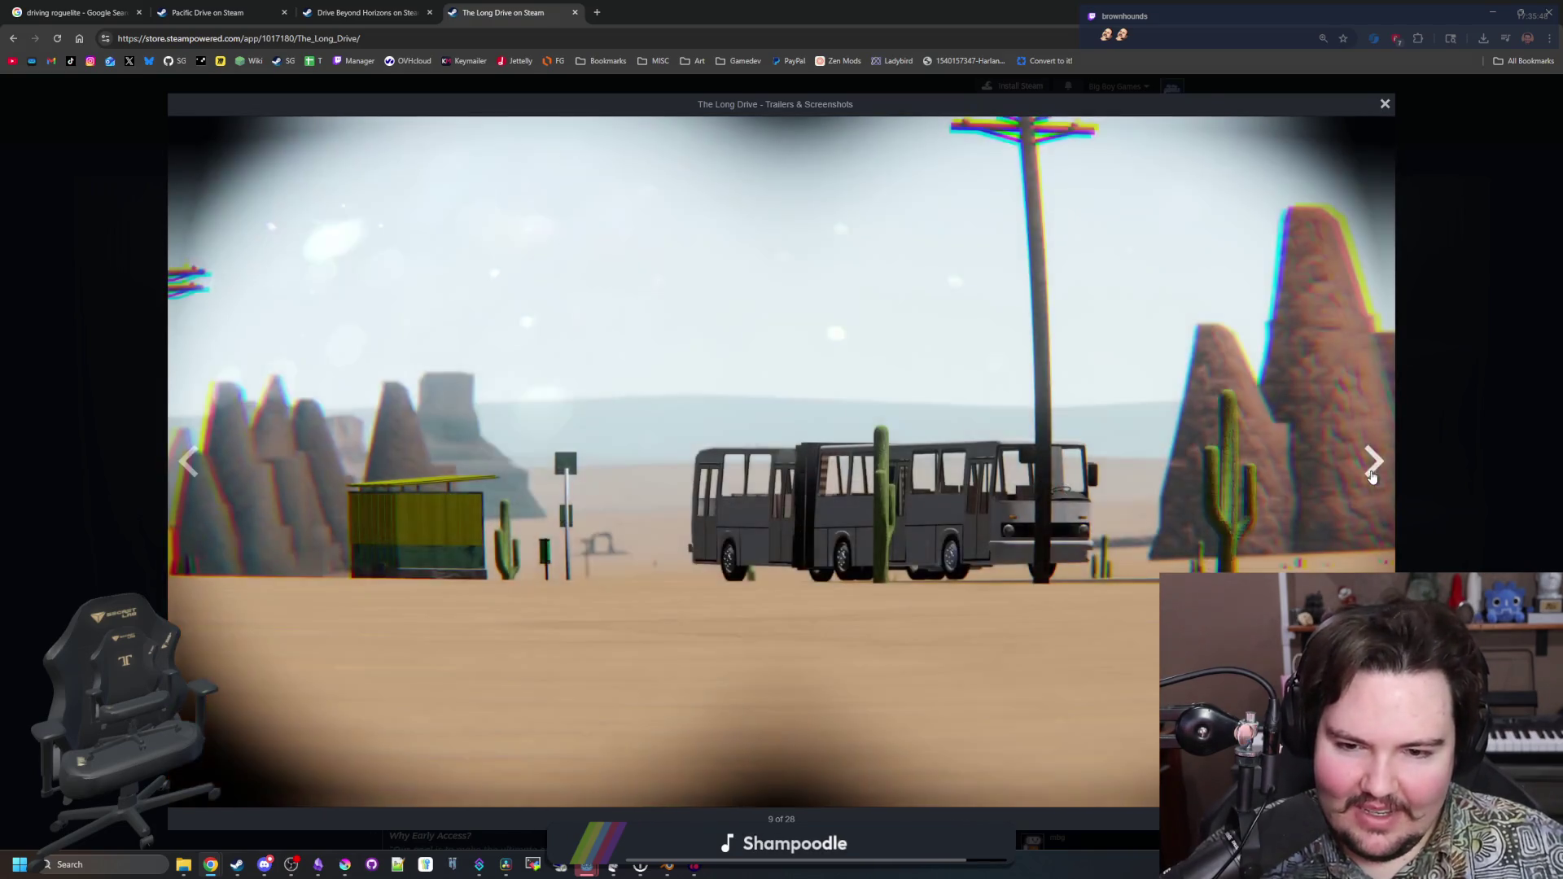
pyautogui.click(1371, 468)
pyautogui.hotkey('ctrl', 'shift', 'Tab')
pyautogui.hotkey('ctrl', 'shift', 'Tab')
pyautogui.hotkey('ctrl', 'Tab')
pyautogui.hotkey('ctrl', 'Tab')
pyautogui.click(1373, 466)
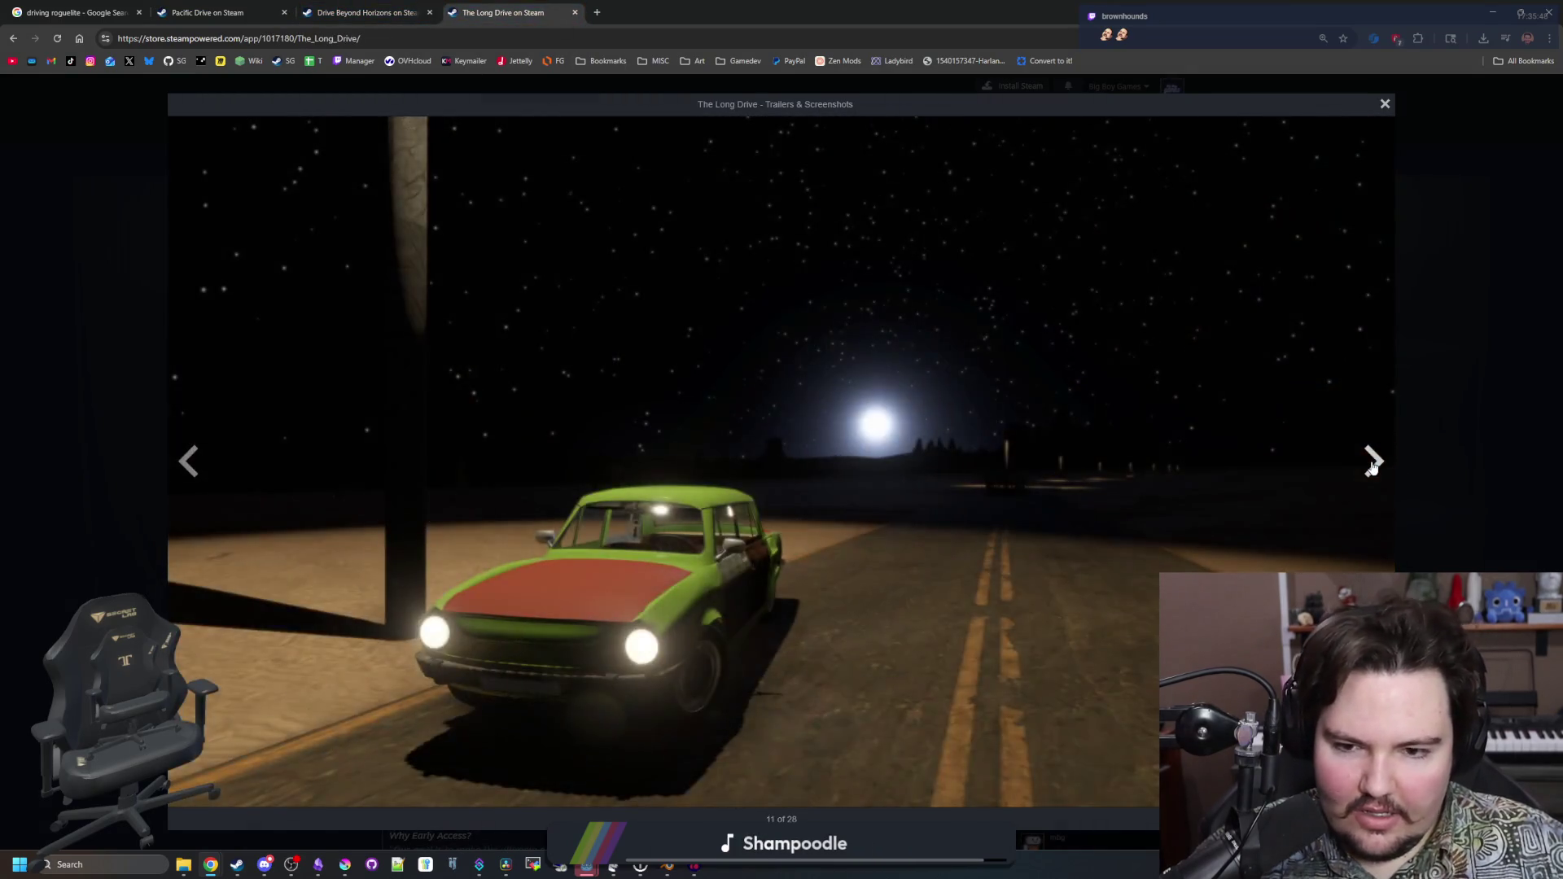
pyautogui.click(1373, 466)
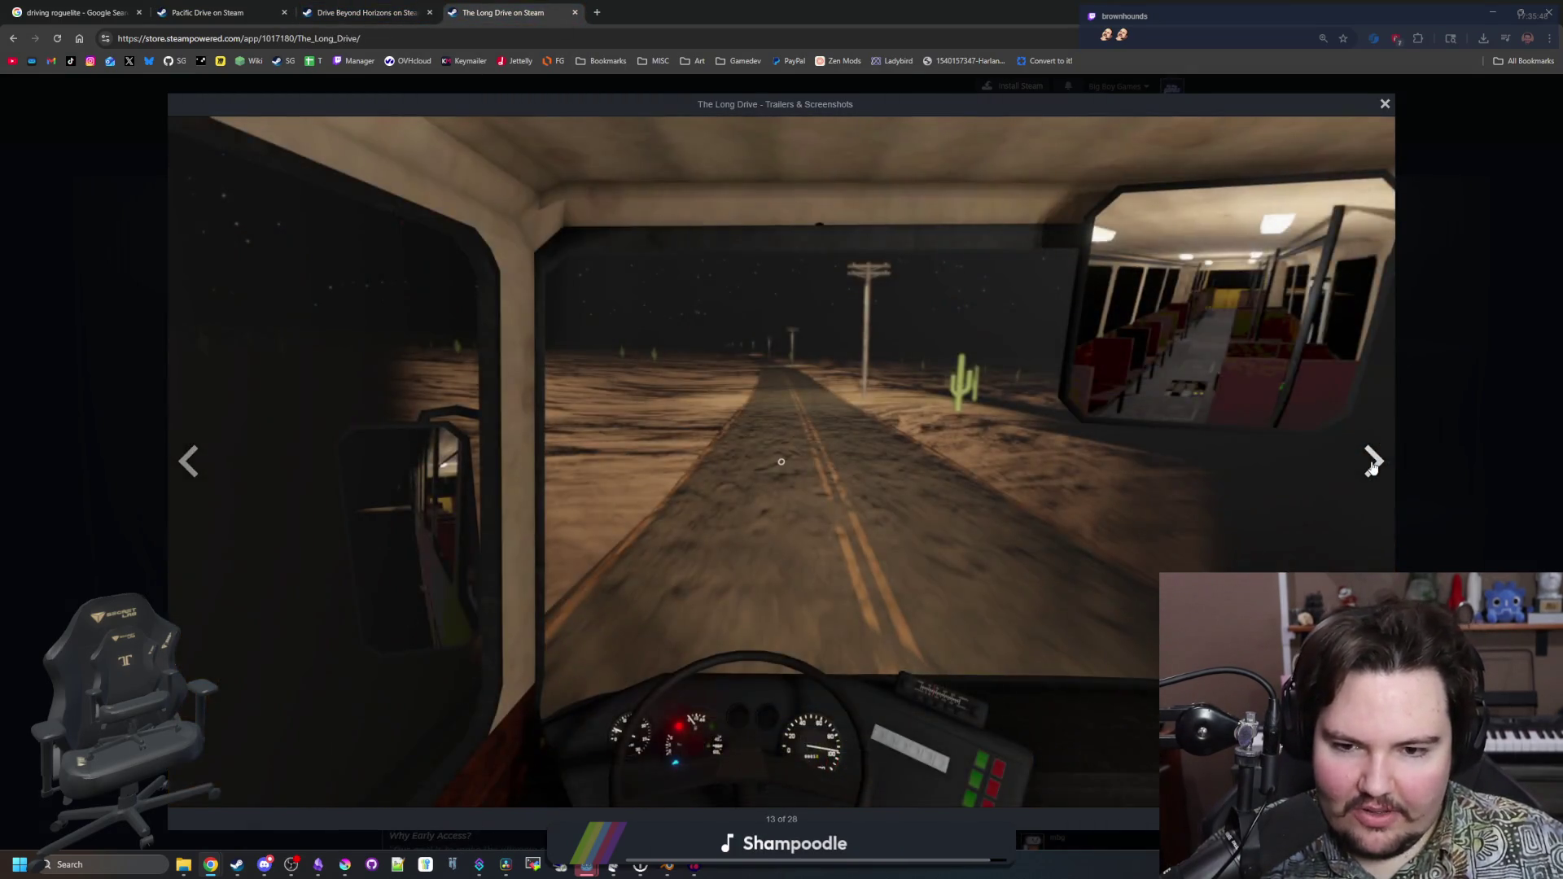
pyautogui.click(1373, 466)
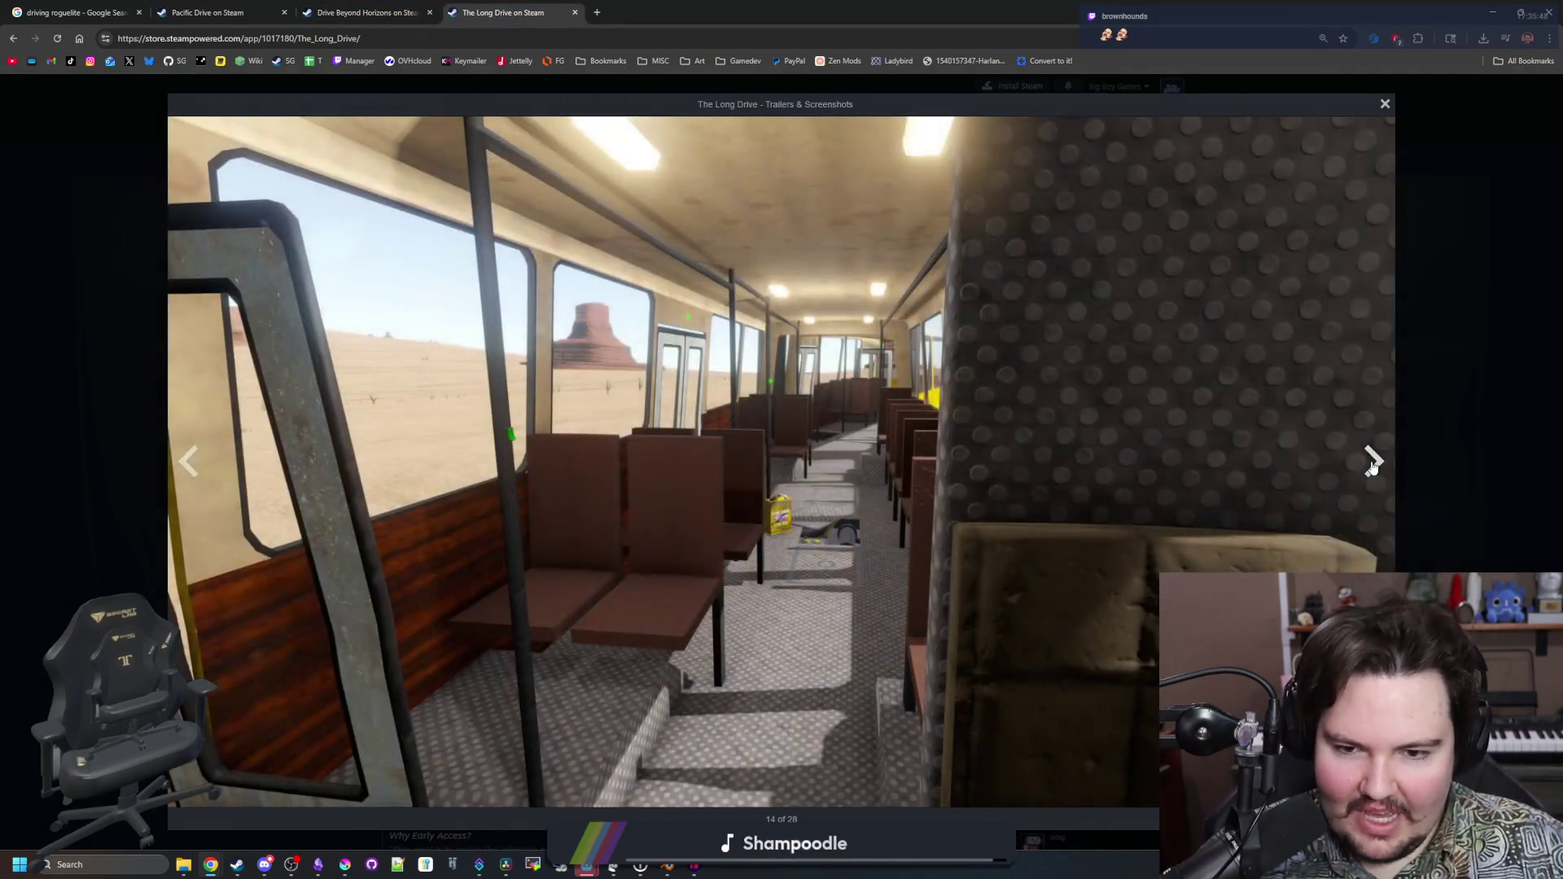
pyautogui.click(1373, 467)
pyautogui.click(1372, 466)
pyautogui.click(1373, 466)
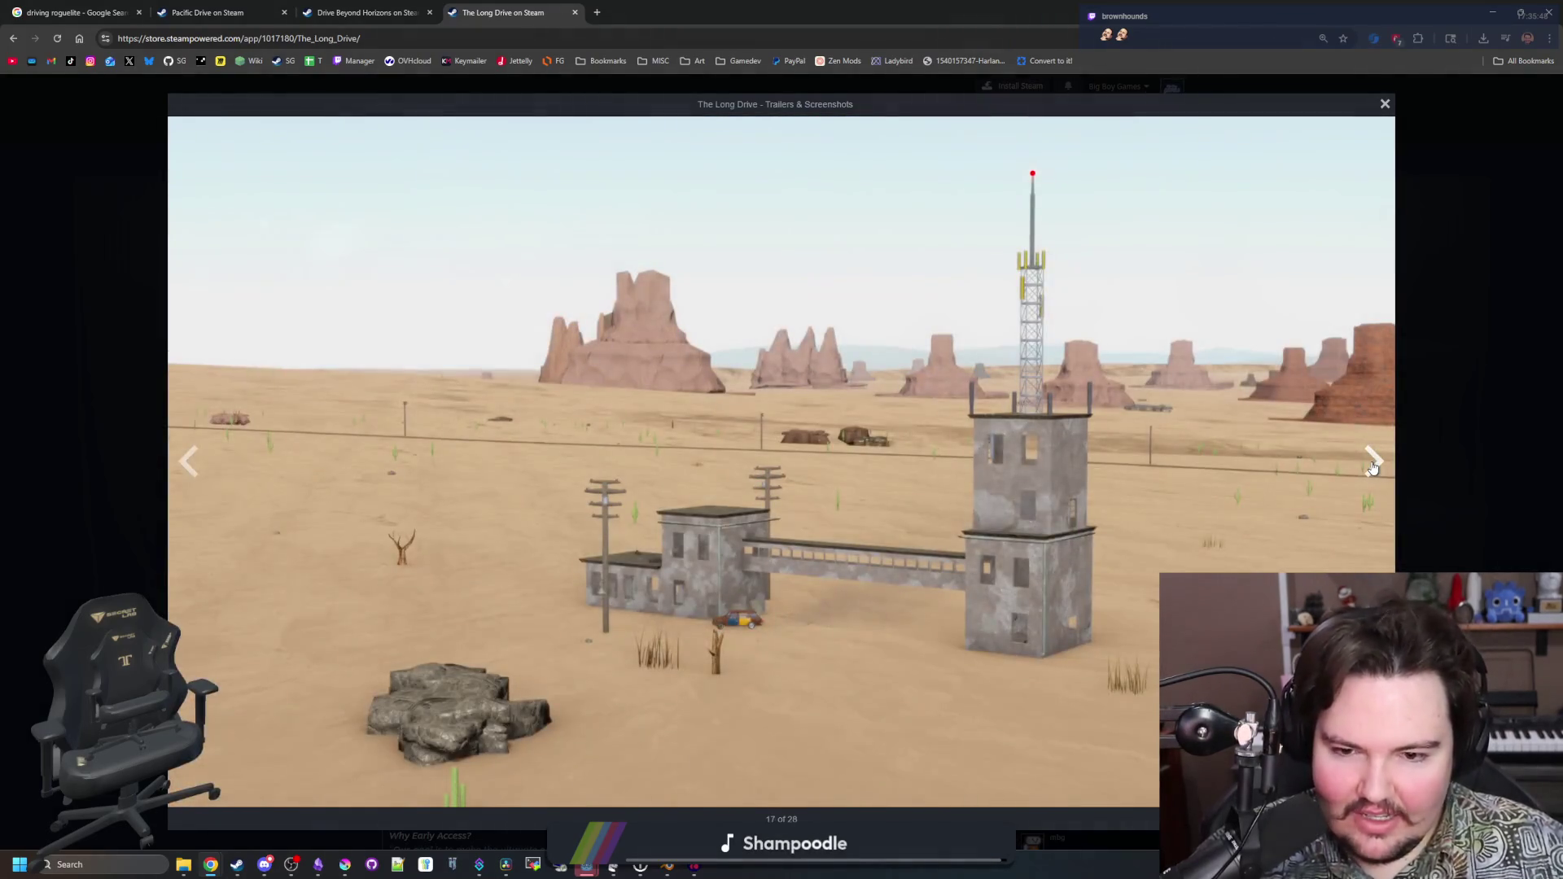
pyautogui.click(1372, 467)
pyautogui.click(1373, 466)
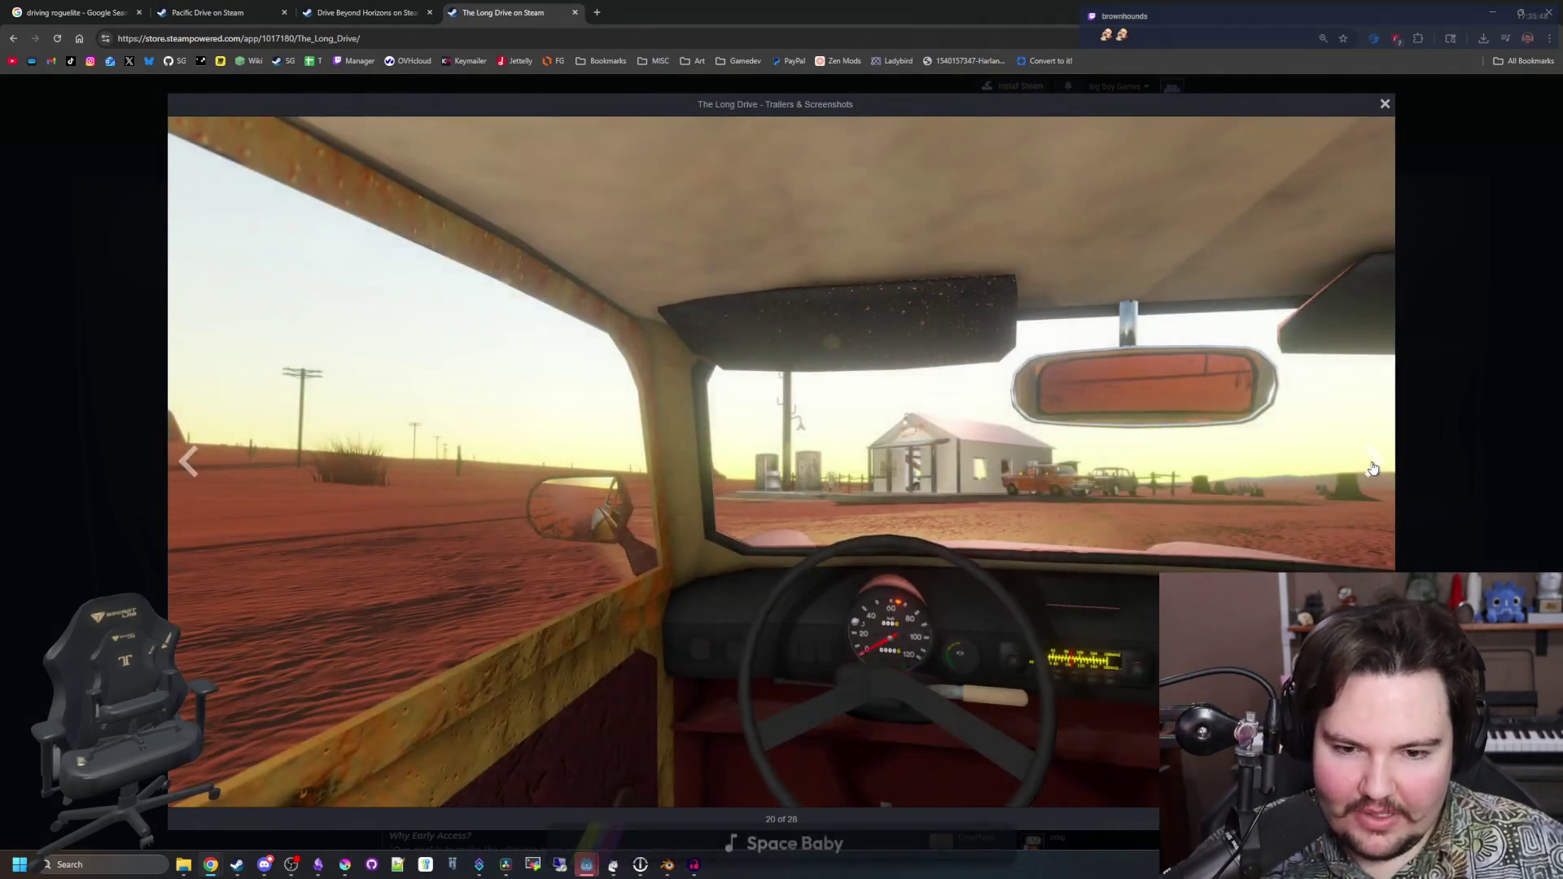
pyautogui.click(1373, 466)
pyautogui.click(1373, 466)
pyautogui.click(1373, 467)
pyautogui.click(1372, 467)
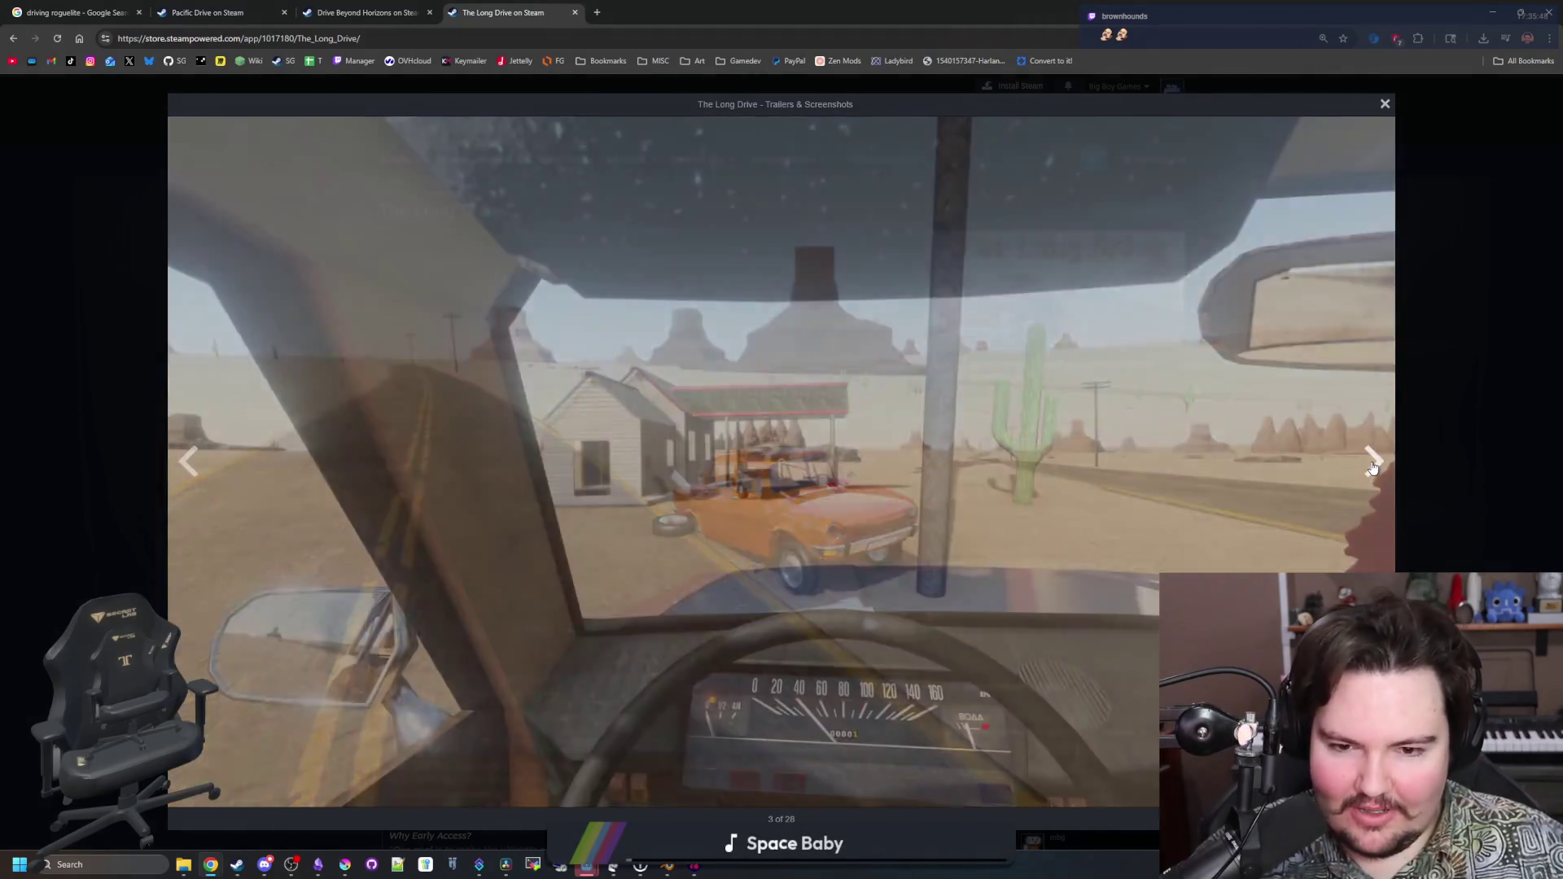
pyautogui.click(1373, 466)
pyautogui.click(1373, 466)
pyautogui.click(1372, 466)
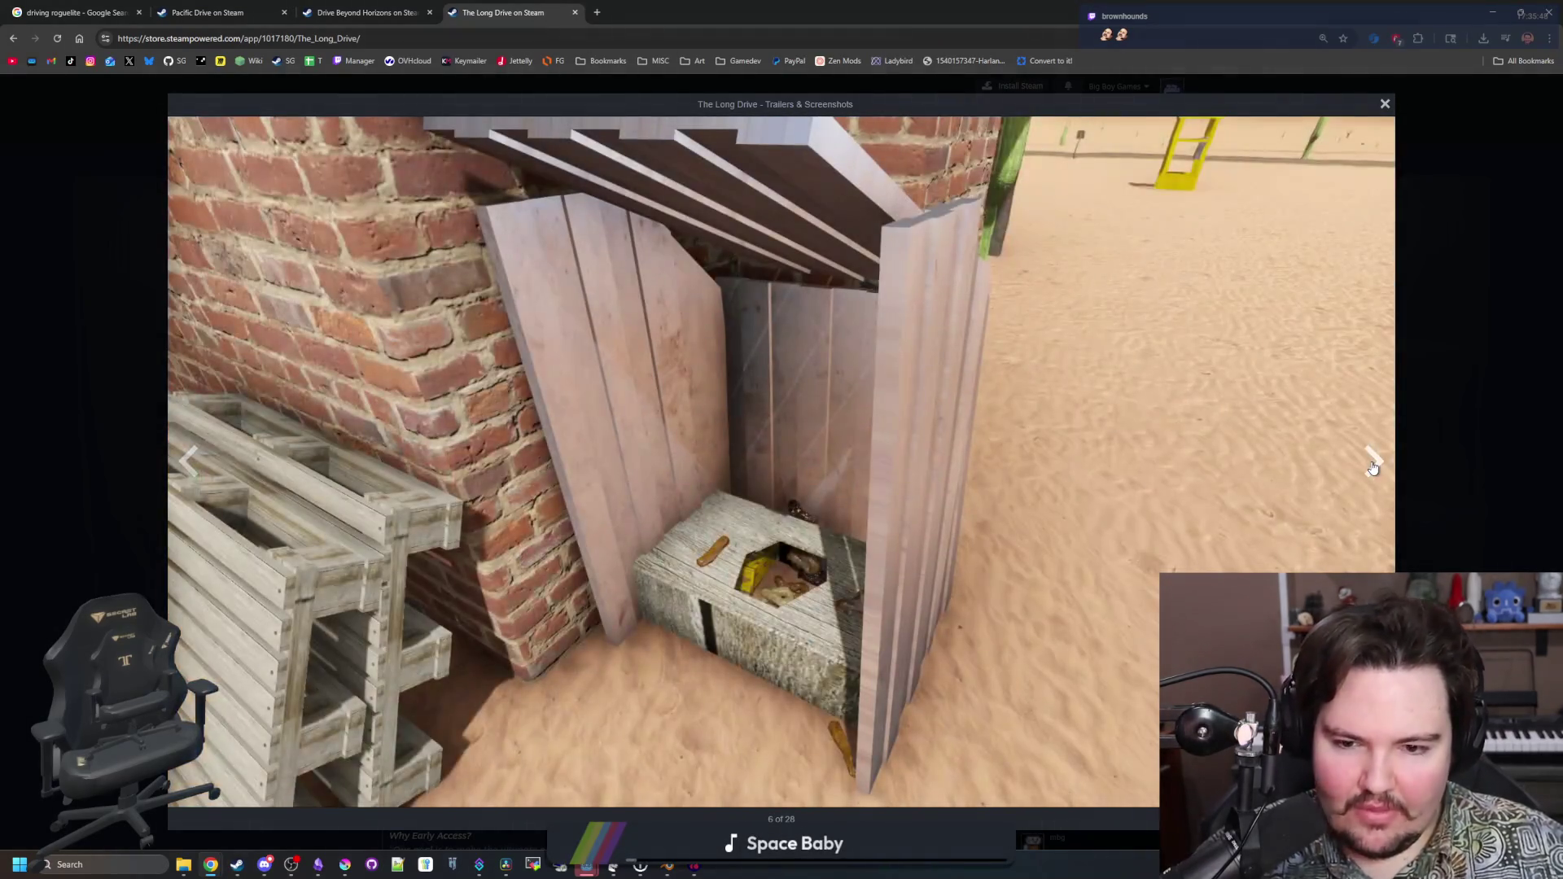
pyautogui.click(1373, 467)
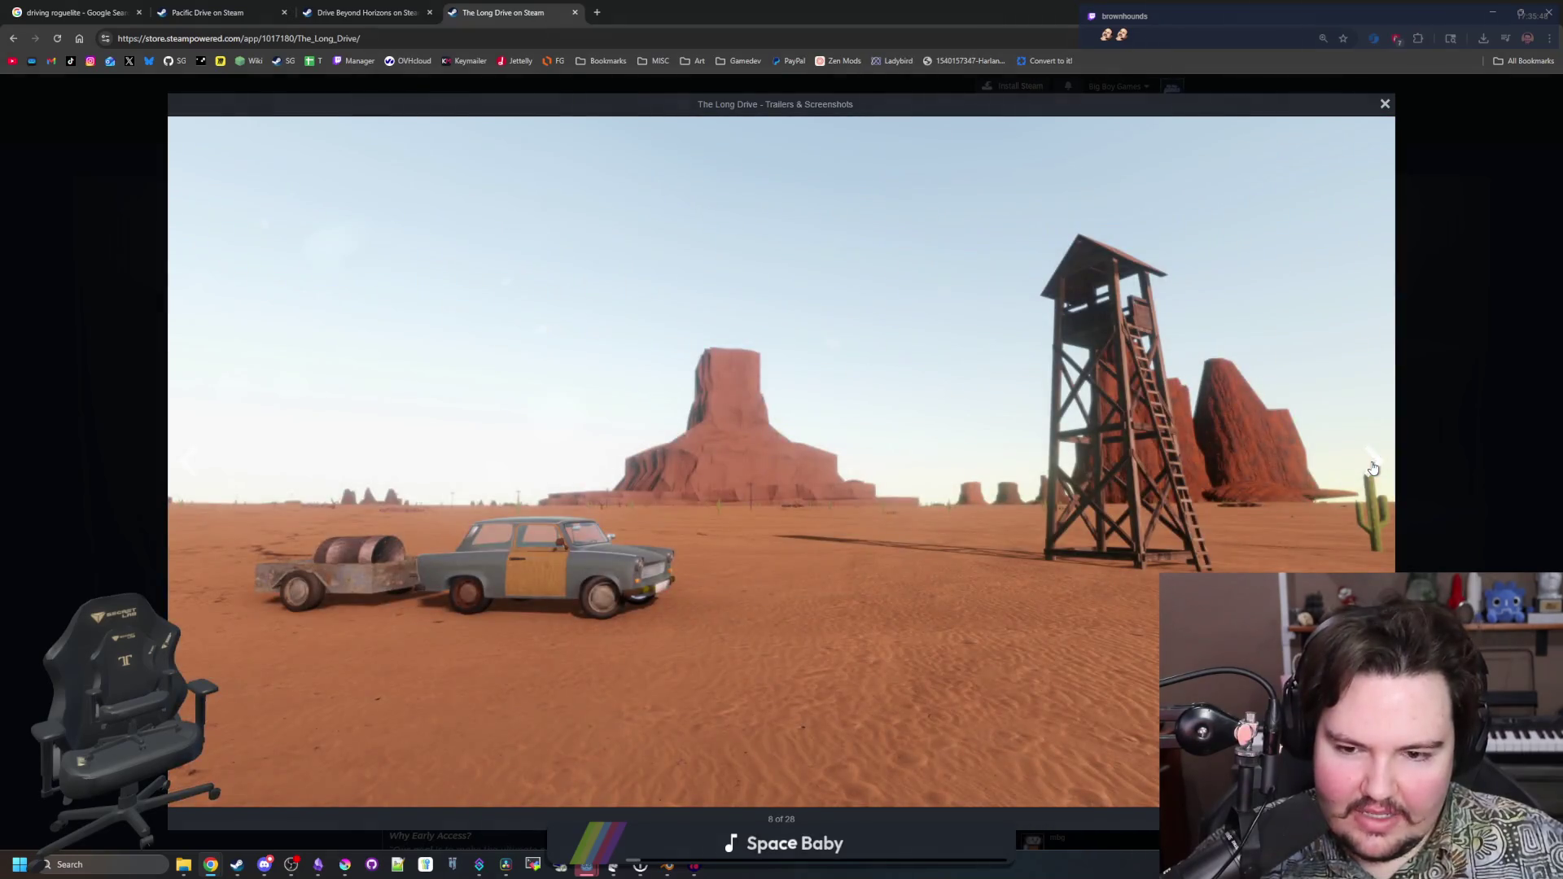
pyautogui.click(1372, 466)
pyautogui.click(1372, 466)
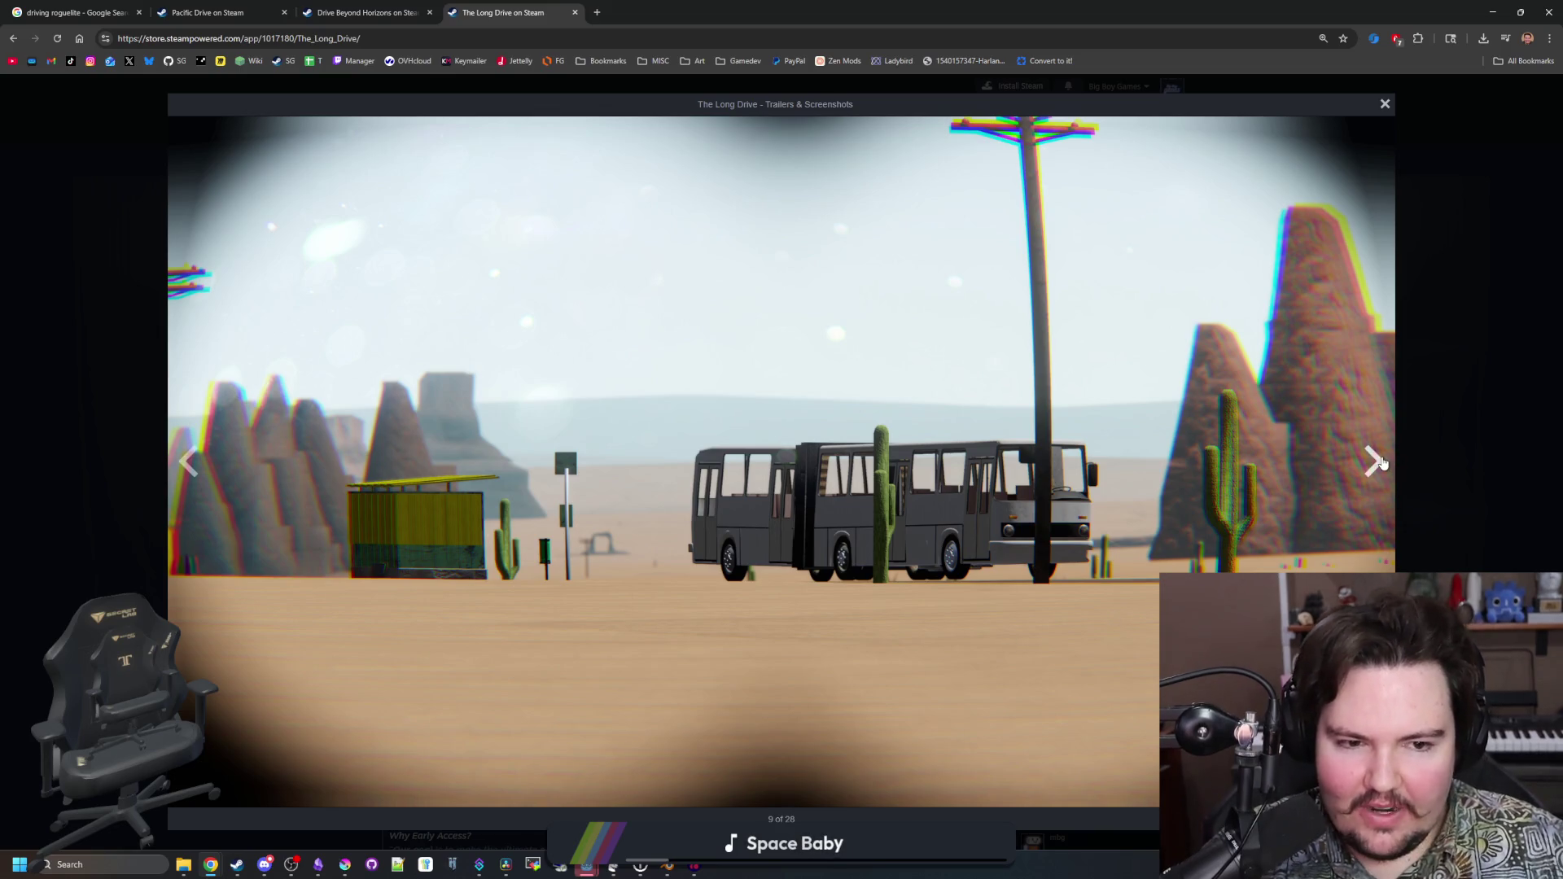
# Keep cycling through the 28 screenshots until image 21, the car hood with a rifle
pyautogui.click(1382, 462)
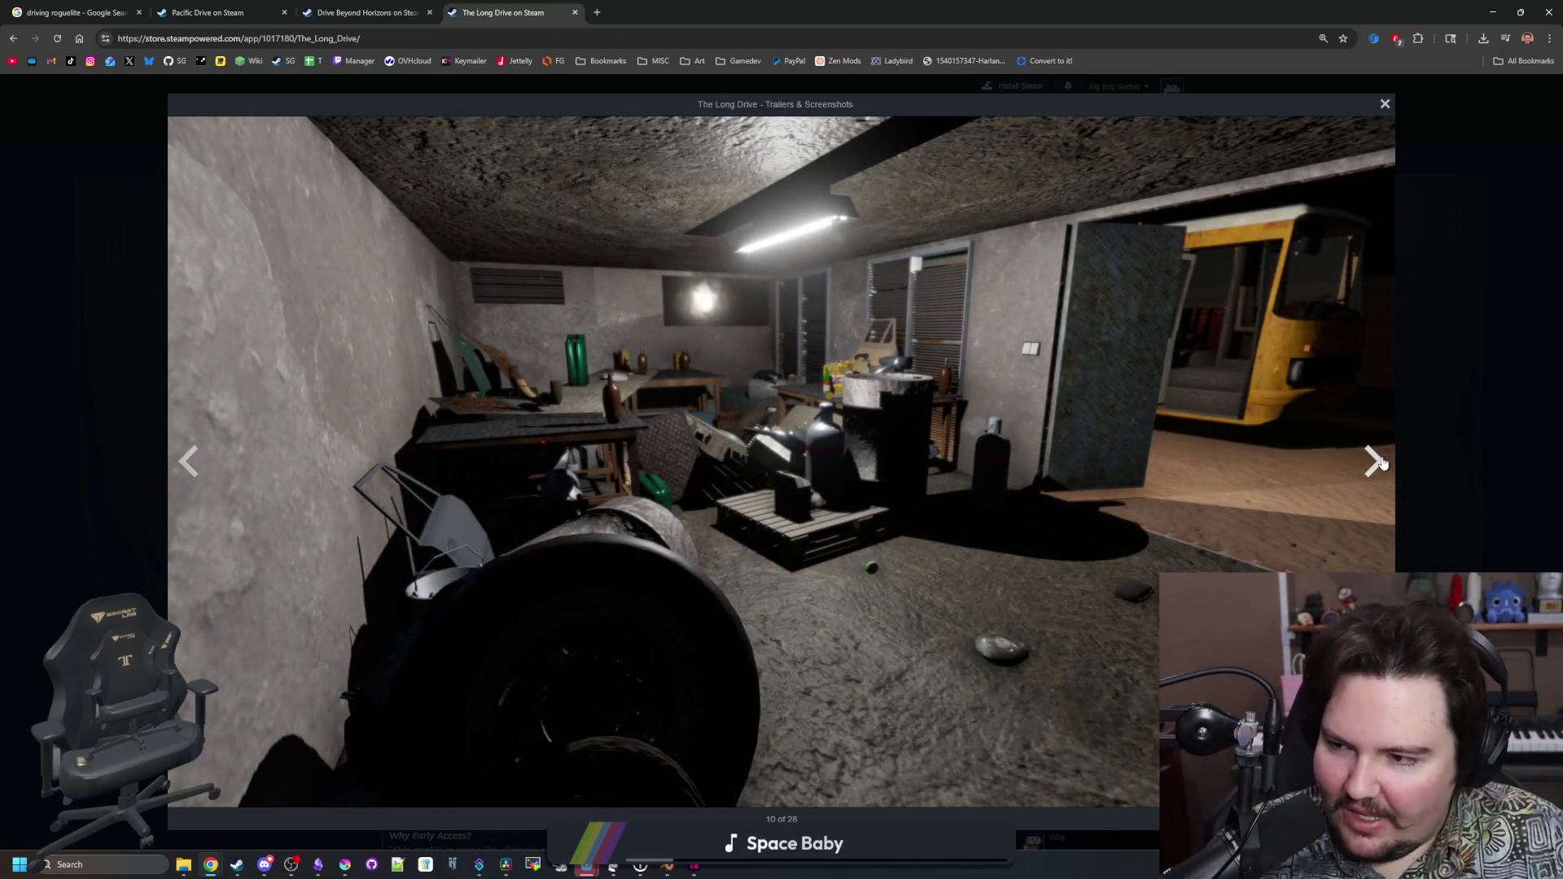
pyautogui.click(1382, 463)
pyautogui.click(1381, 462)
pyautogui.click(1382, 462)
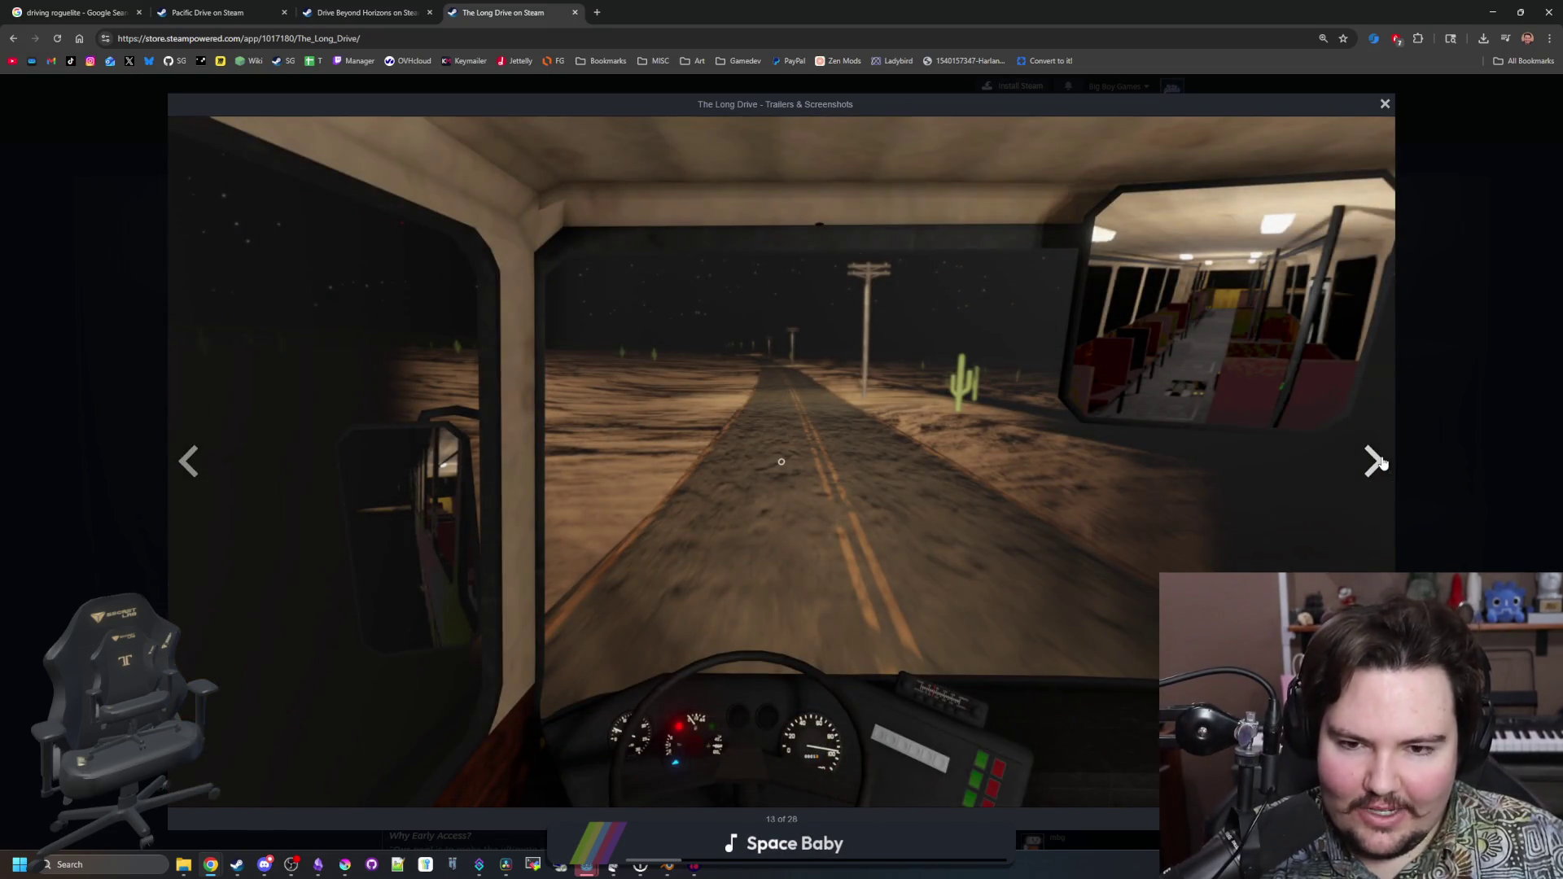
pyautogui.click(1382, 463)
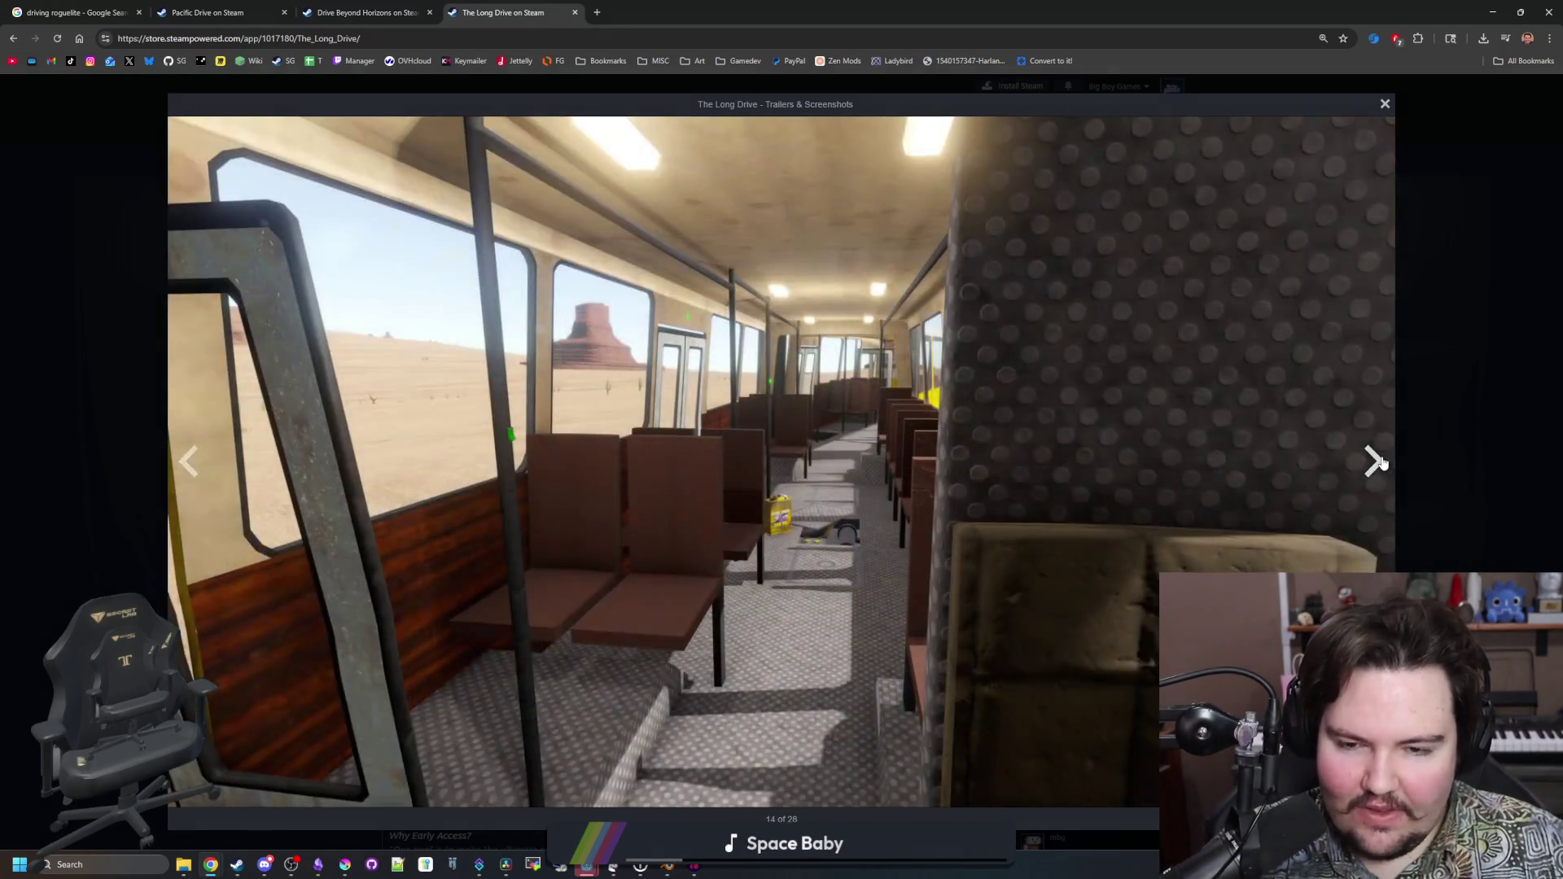
pyautogui.click(1382, 463)
pyautogui.click(1381, 463)
pyautogui.click(1382, 462)
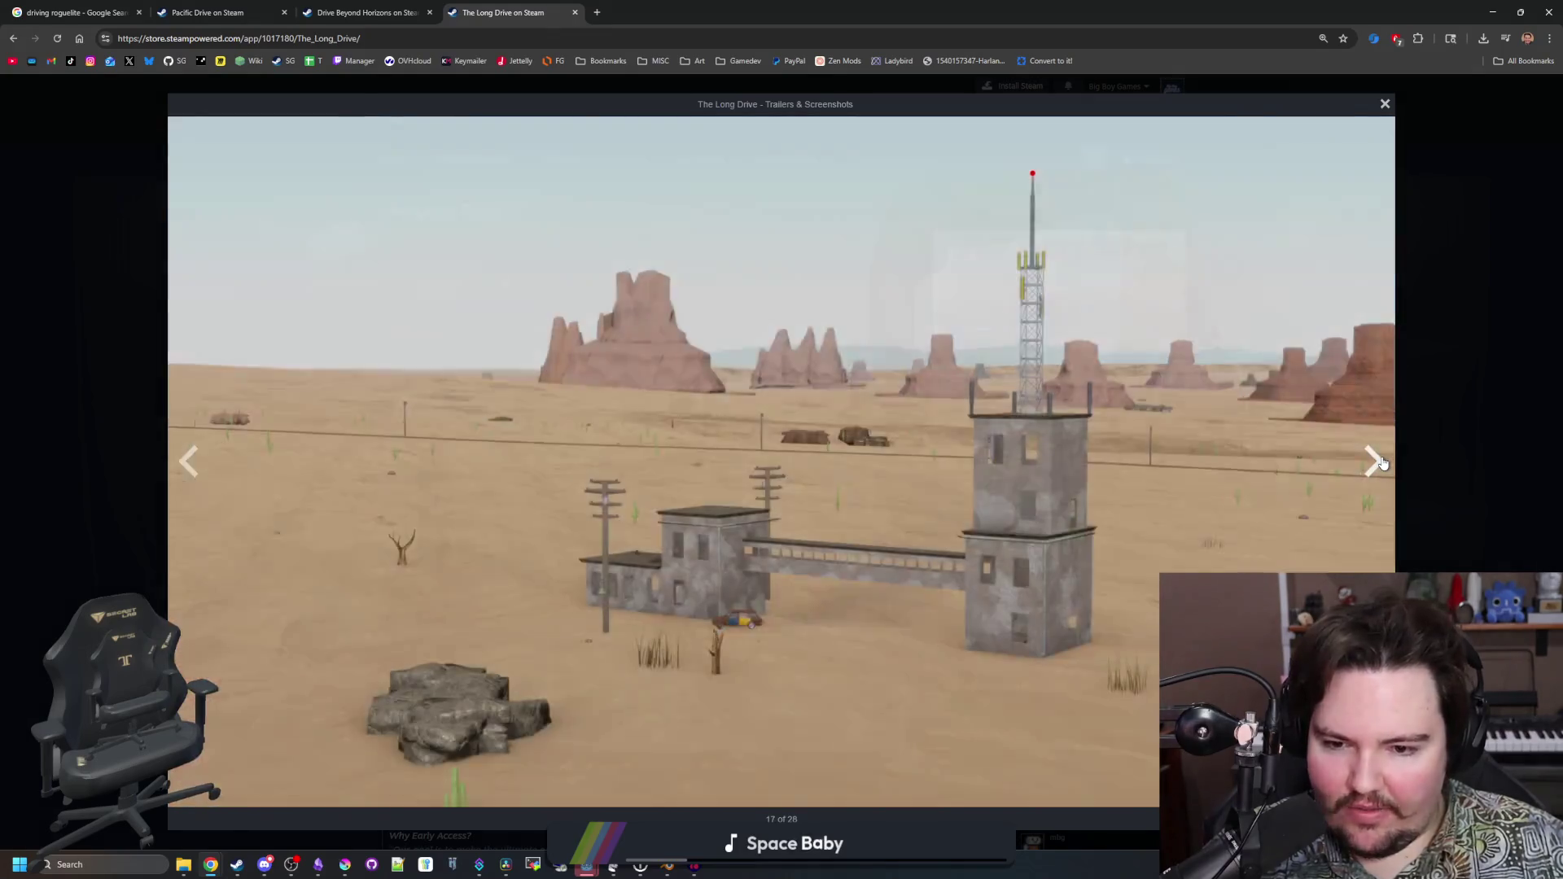
pyautogui.click(1381, 463)
pyautogui.click(1381, 462)
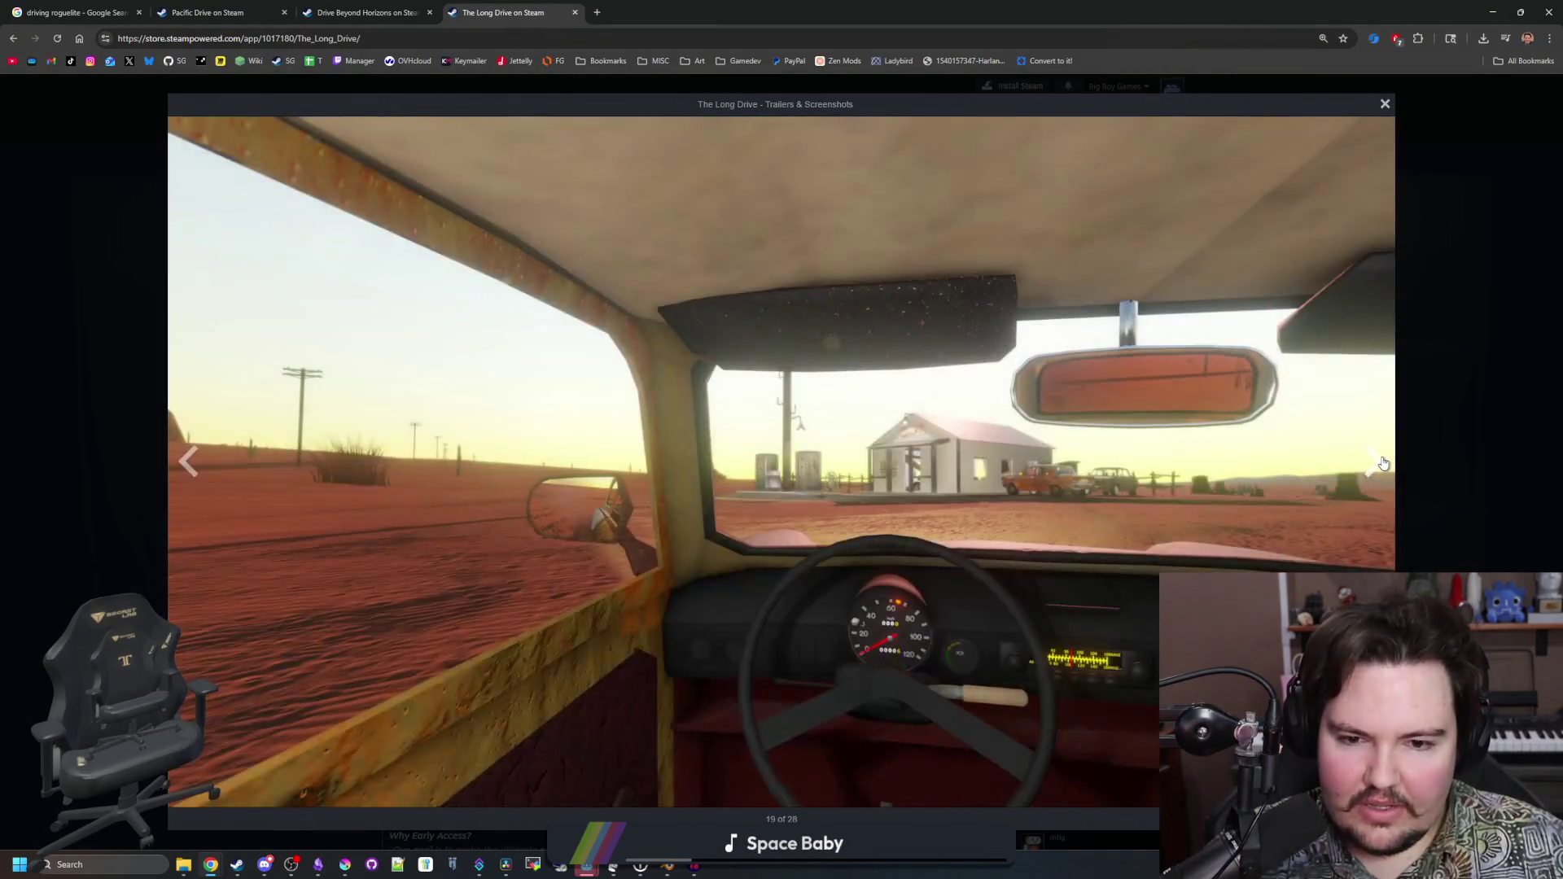
pyautogui.click(1382, 463)
pyautogui.click(189, 462)
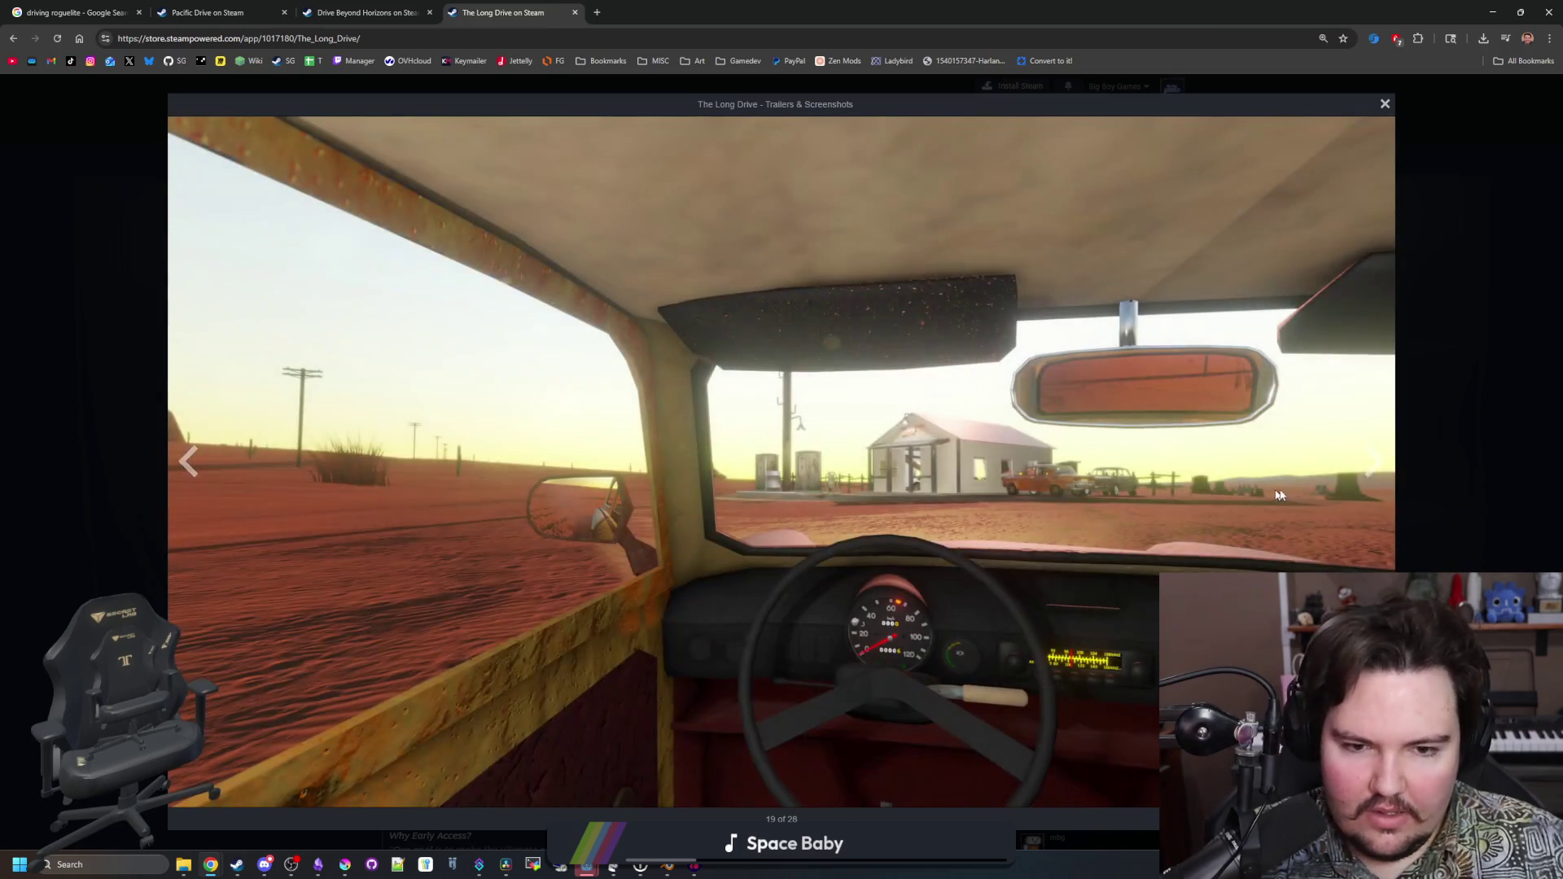
pyautogui.click(1375, 464)
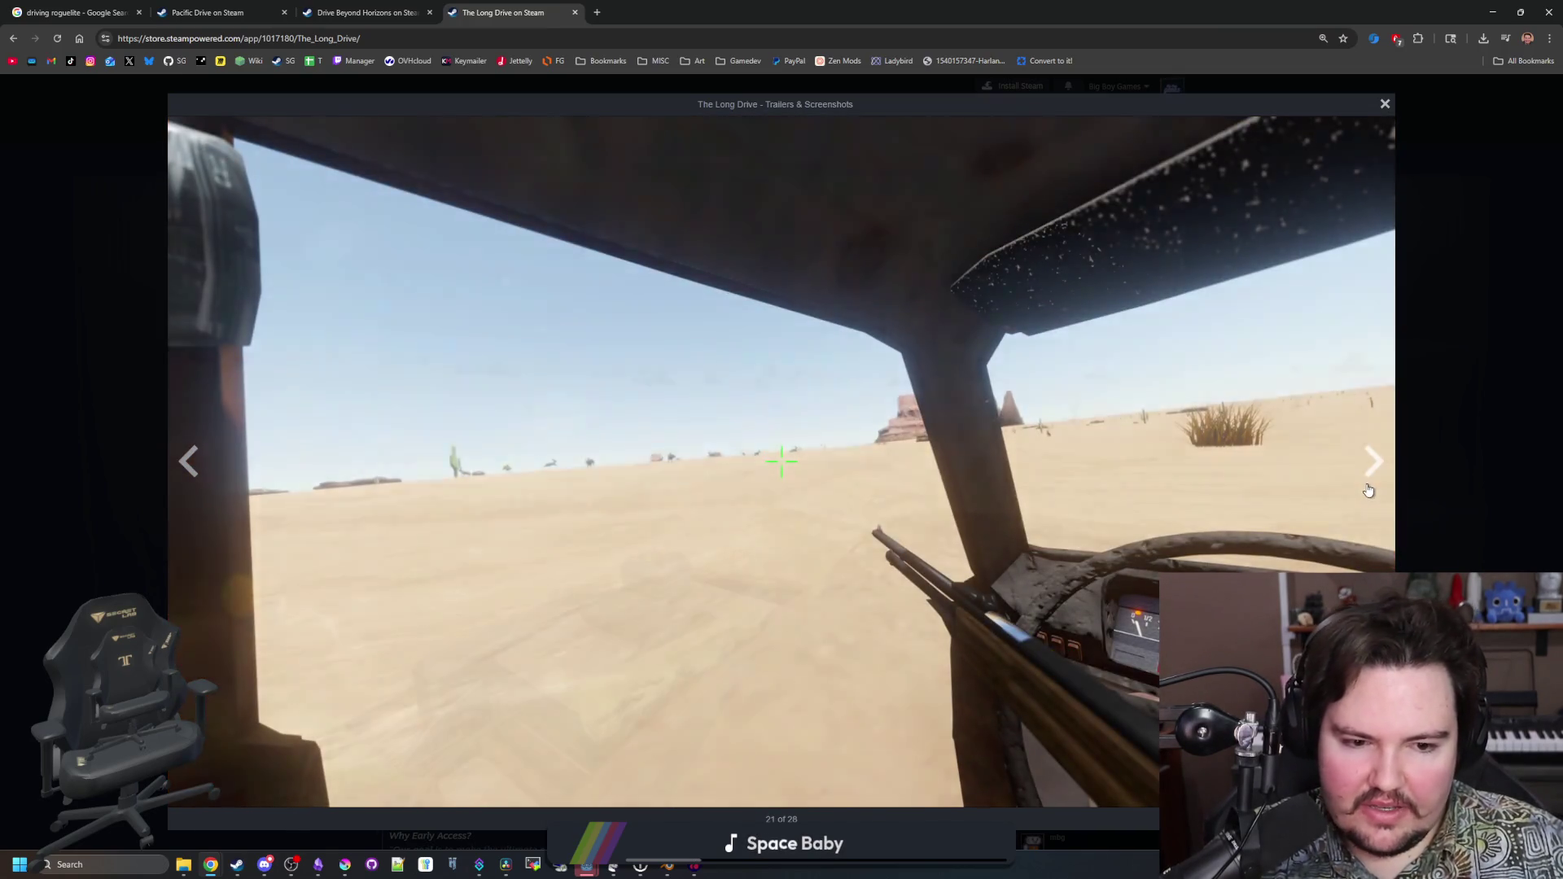
pyautogui.click(1369, 490)
pyautogui.click(1369, 490)
pyautogui.click(1368, 490)
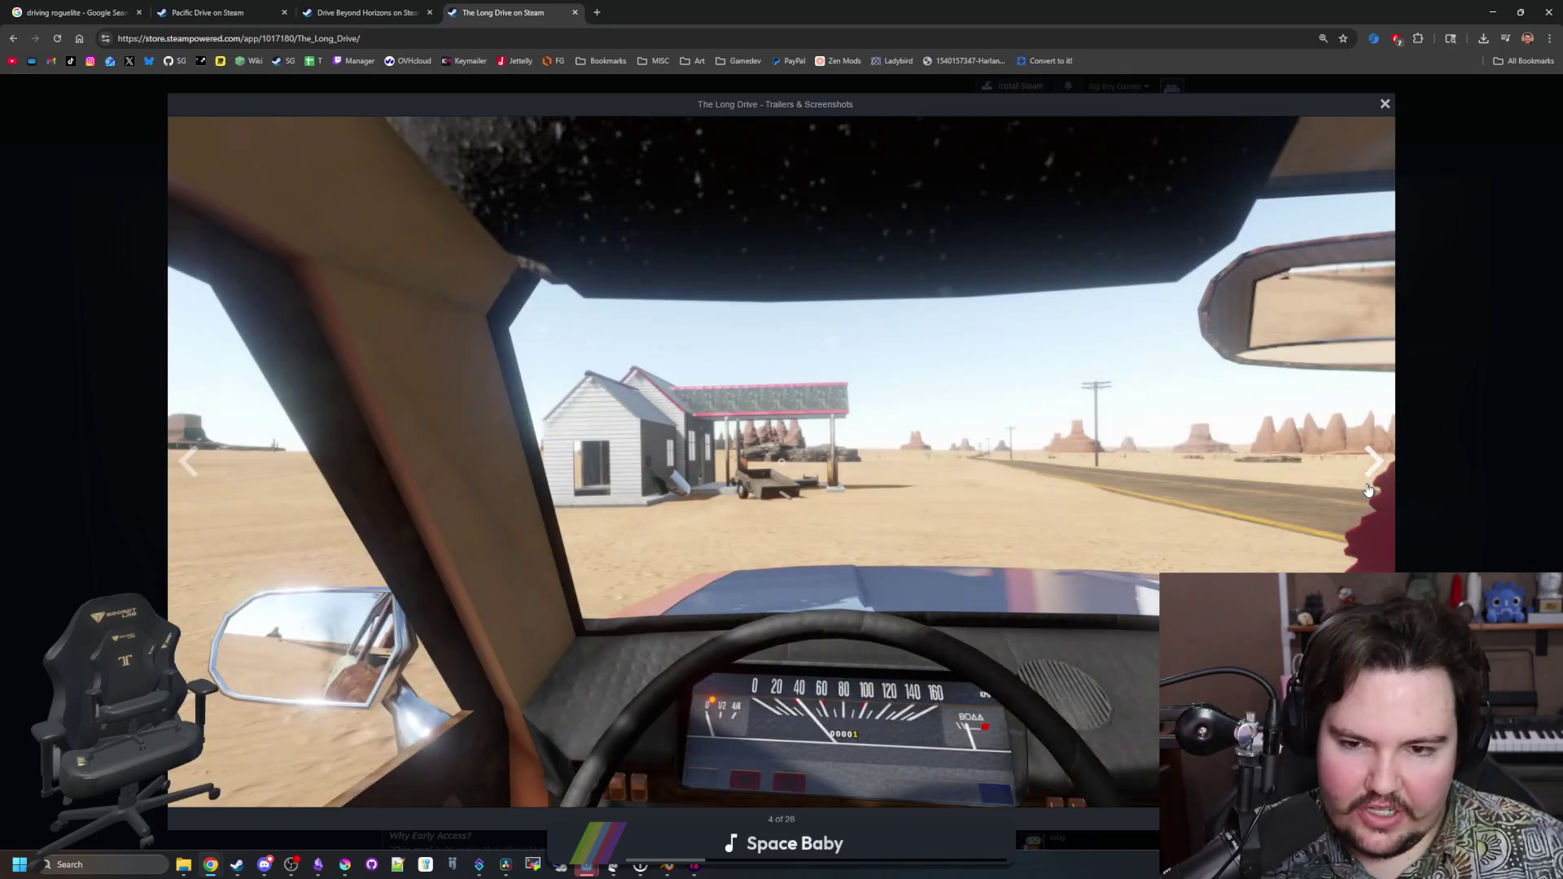
pyautogui.click(1369, 490)
pyautogui.click(1368, 491)
pyautogui.click(1368, 490)
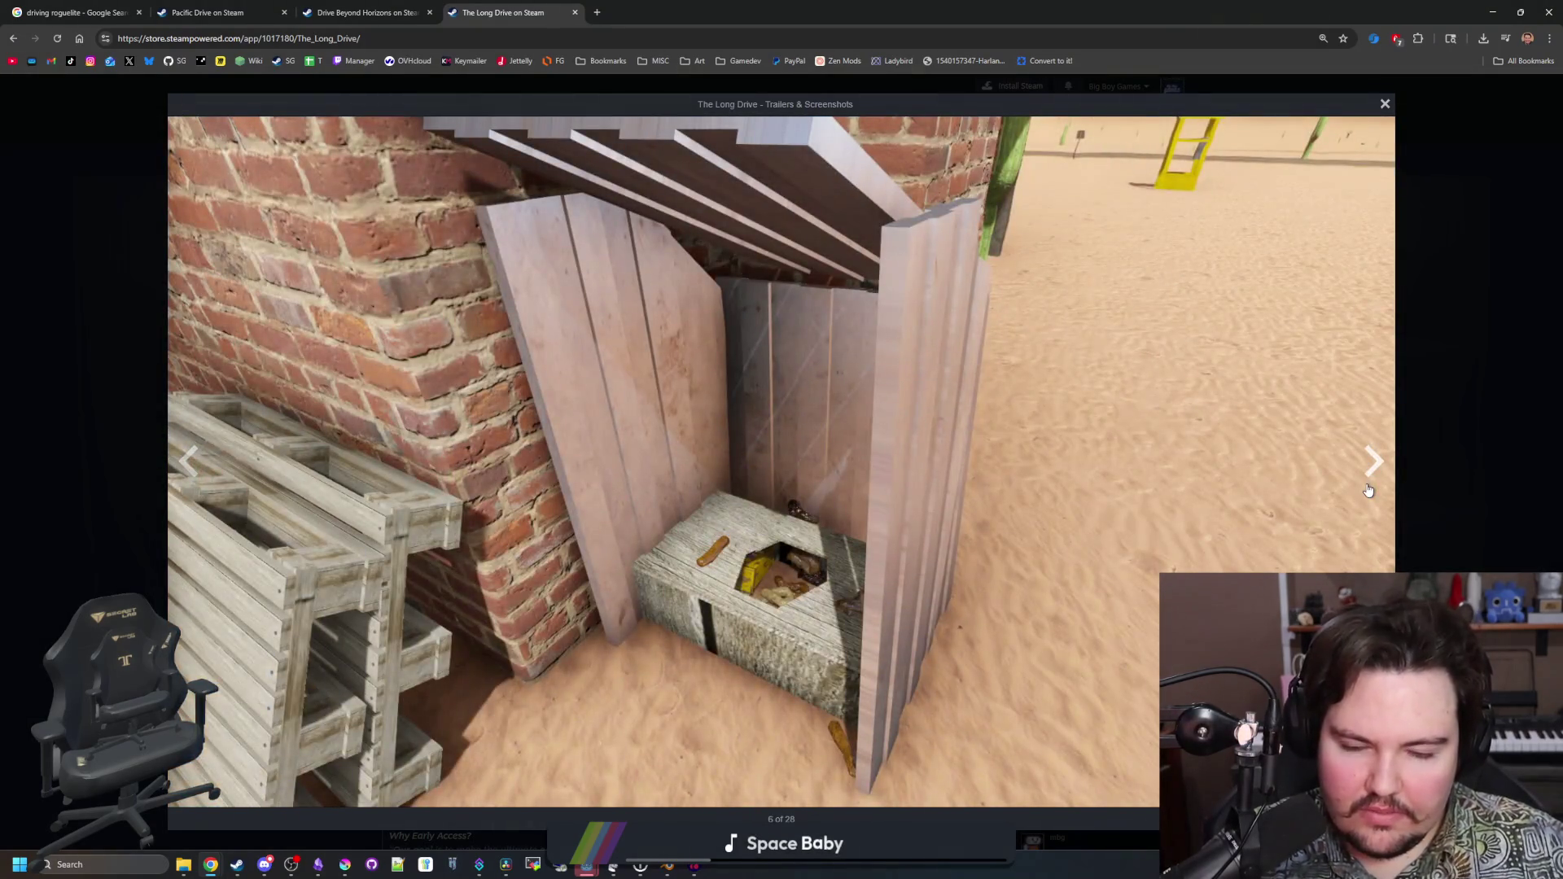
pyautogui.click(1369, 490)
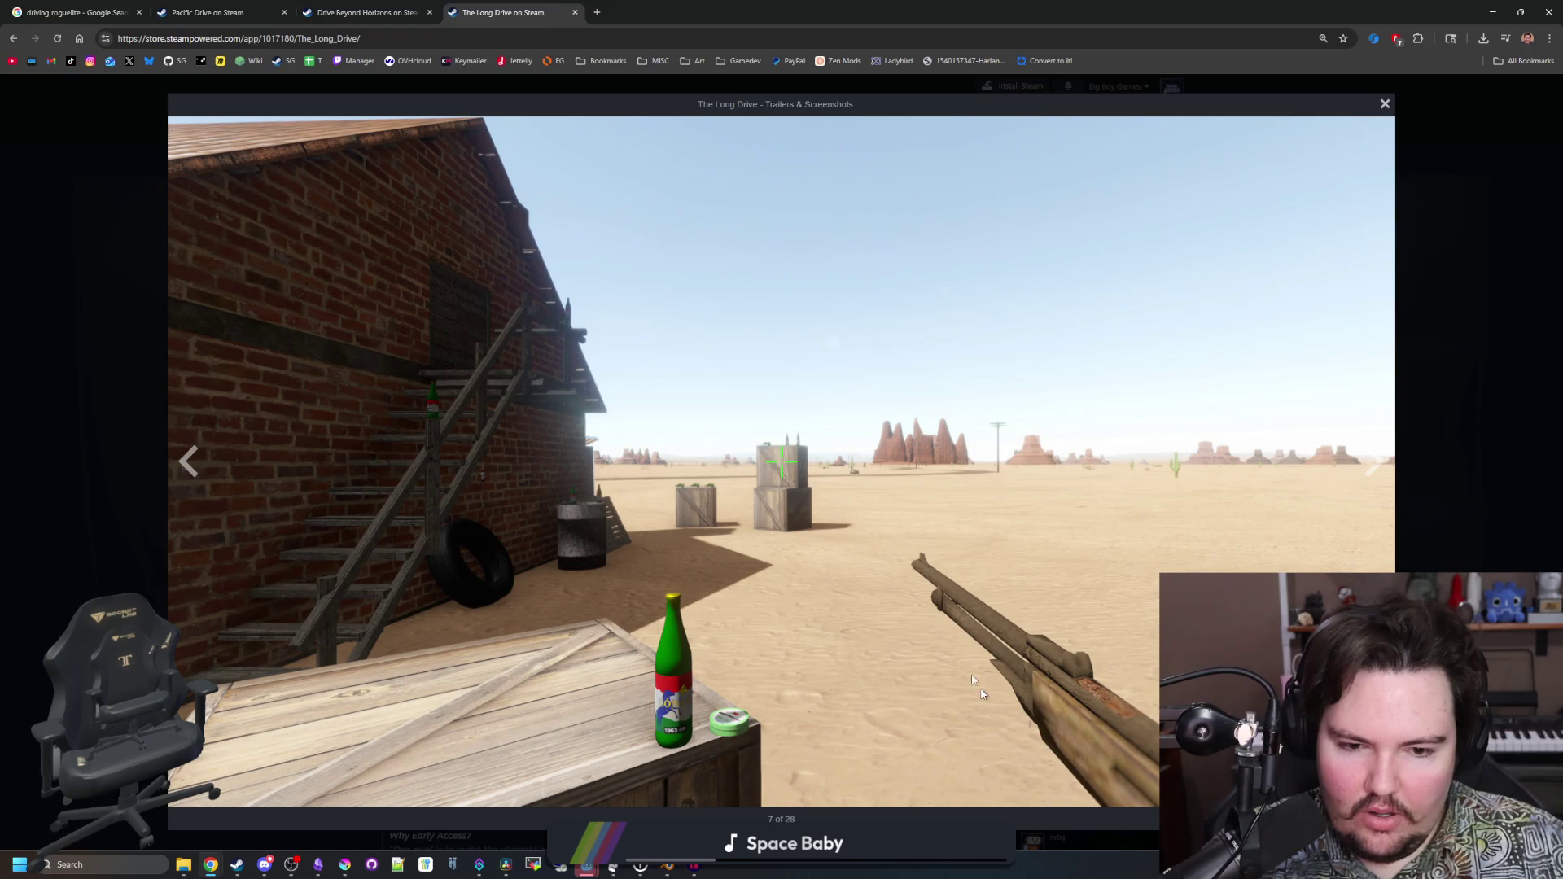
pyautogui.click(1372, 461)
pyautogui.click(1372, 461)
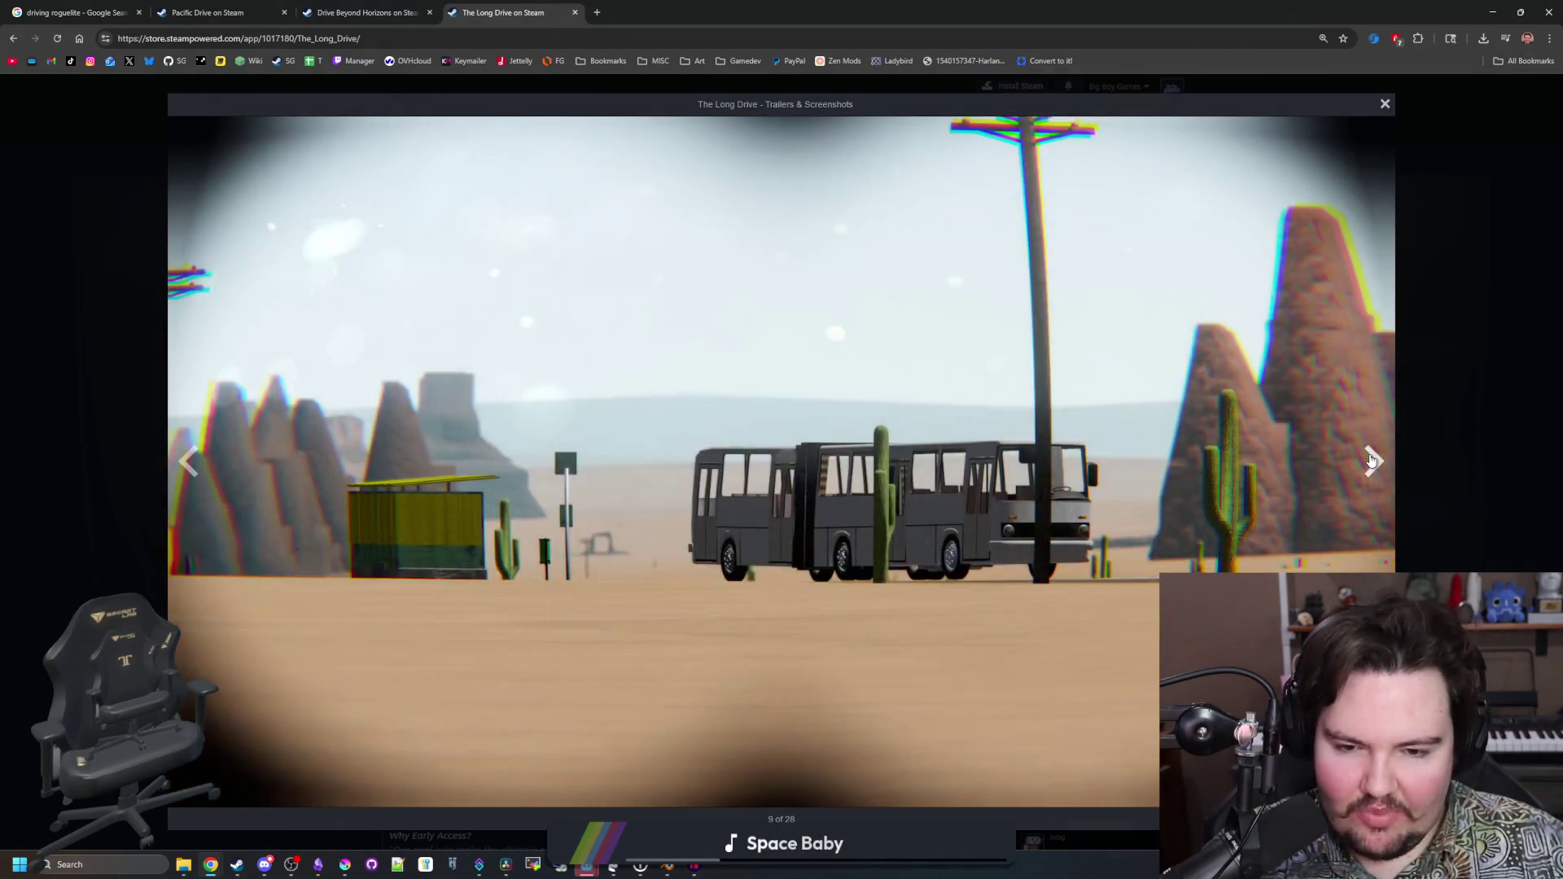
pyautogui.click(1372, 461)
pyautogui.click(1372, 461)
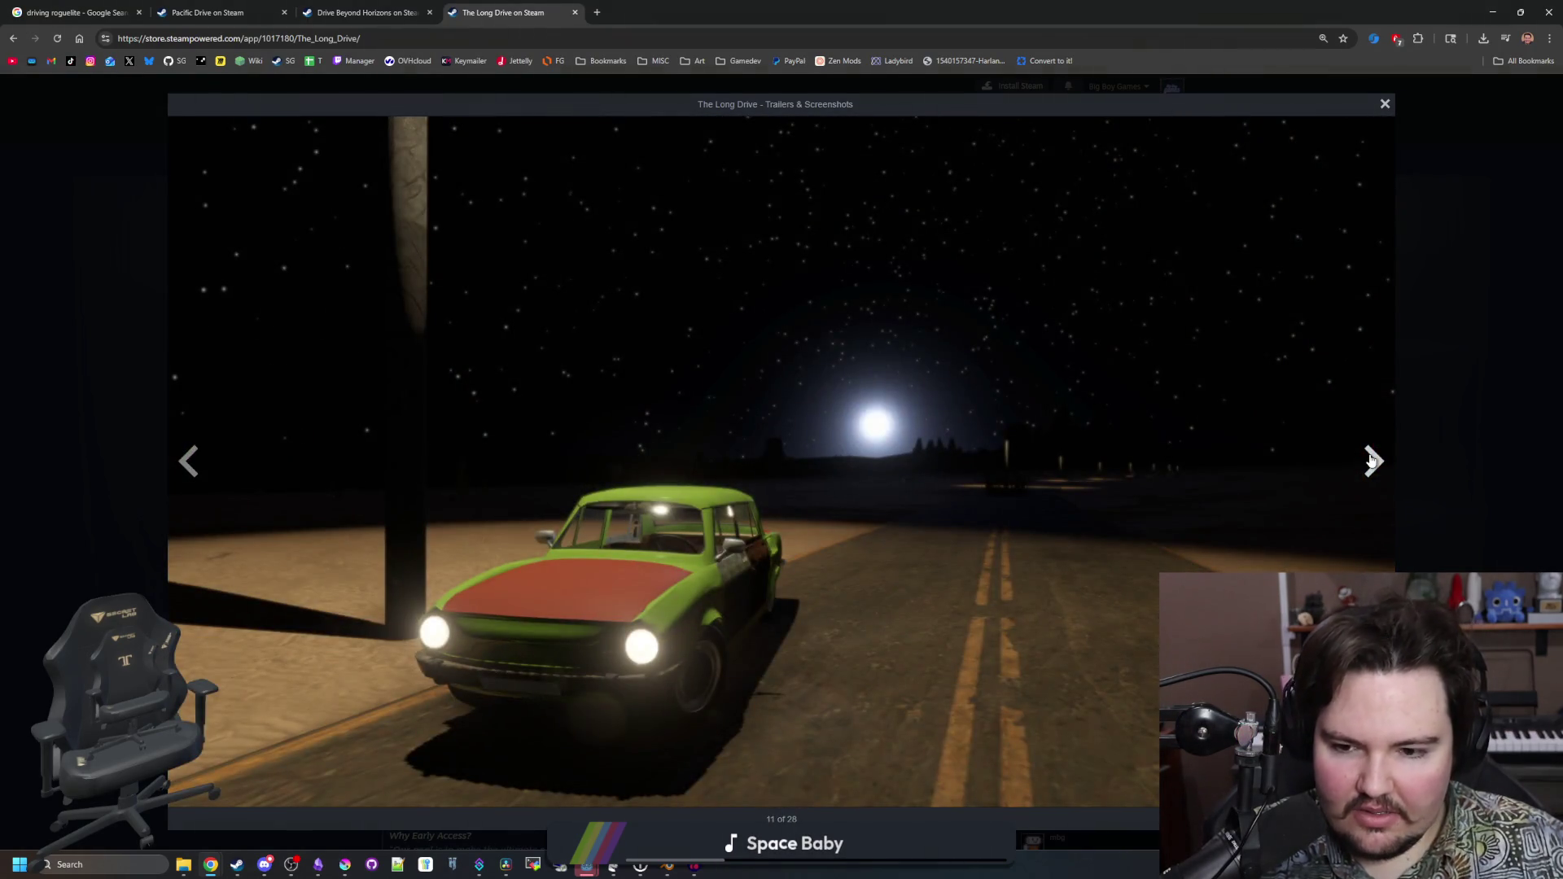
pyautogui.click(1372, 460)
pyautogui.click(1372, 461)
pyautogui.click(1372, 461)
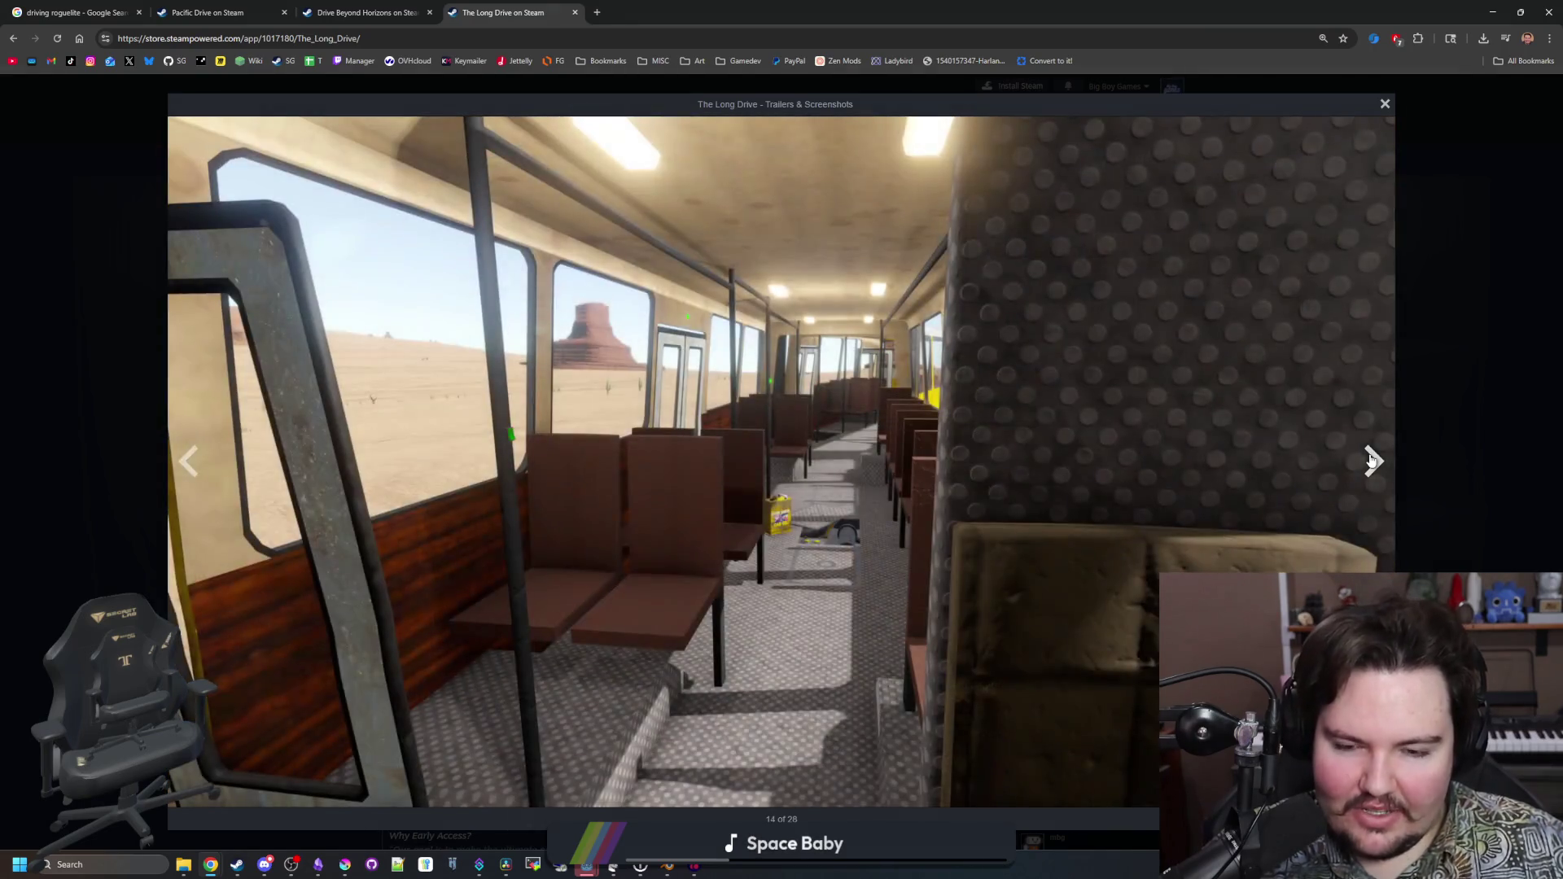
pyautogui.click(1372, 461)
pyautogui.click(1372, 460)
pyautogui.click(1372, 461)
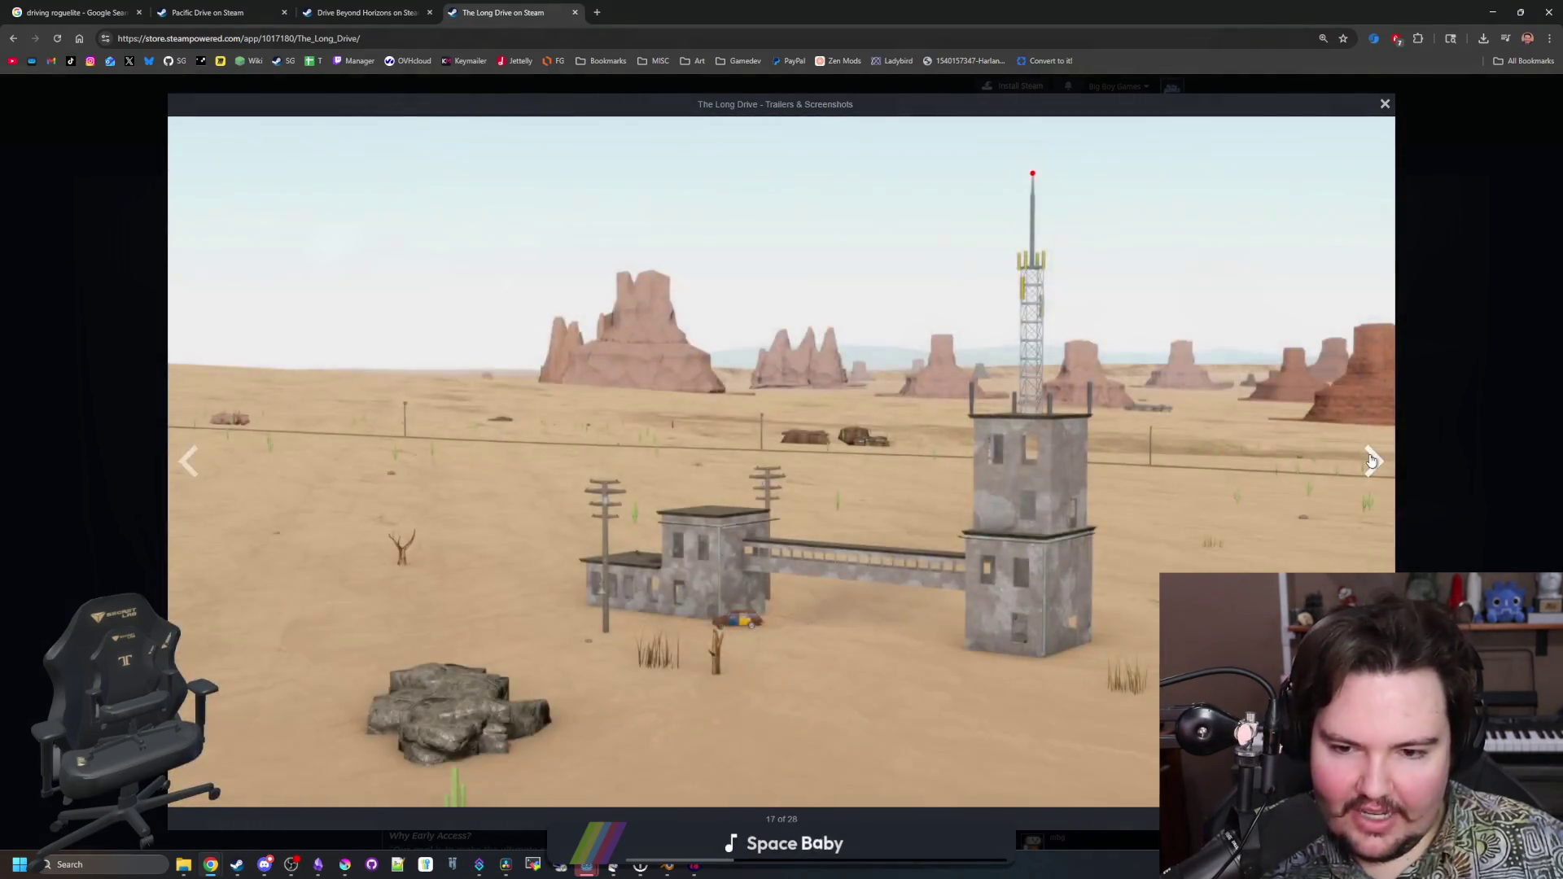
pyautogui.click(1372, 461)
pyautogui.click(1372, 461)
pyautogui.click(1372, 461)
pyautogui.click(1372, 461)
pyautogui.click(1372, 461)
pyautogui.click(1372, 461)
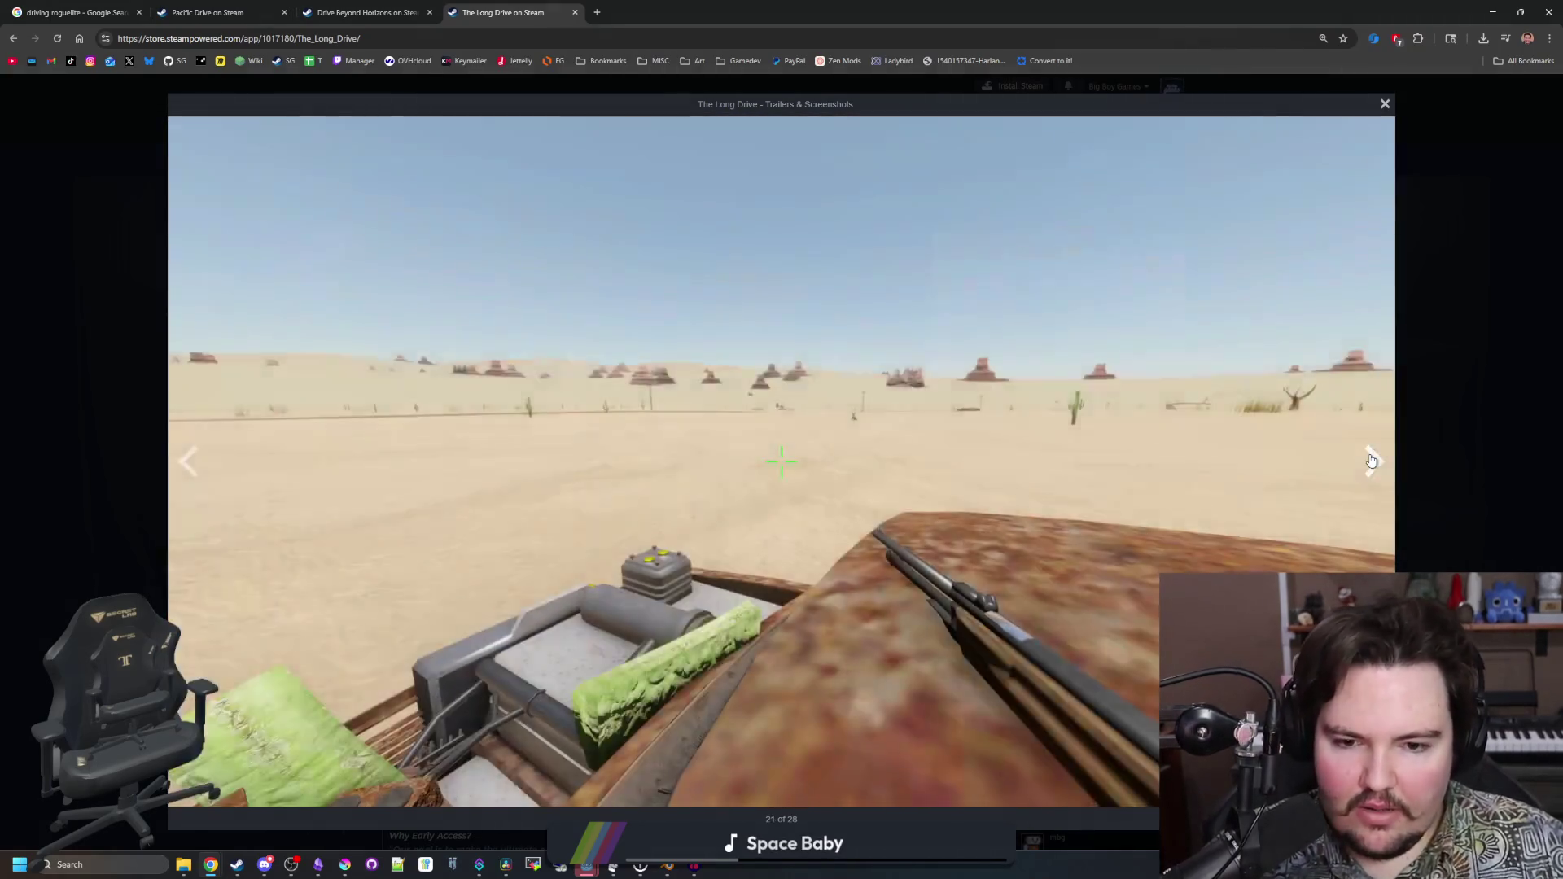
pyautogui.click(1372, 461)
pyautogui.click(1372, 460)
pyautogui.click(1372, 460)
pyautogui.click(1372, 460)
pyautogui.click(1371, 461)
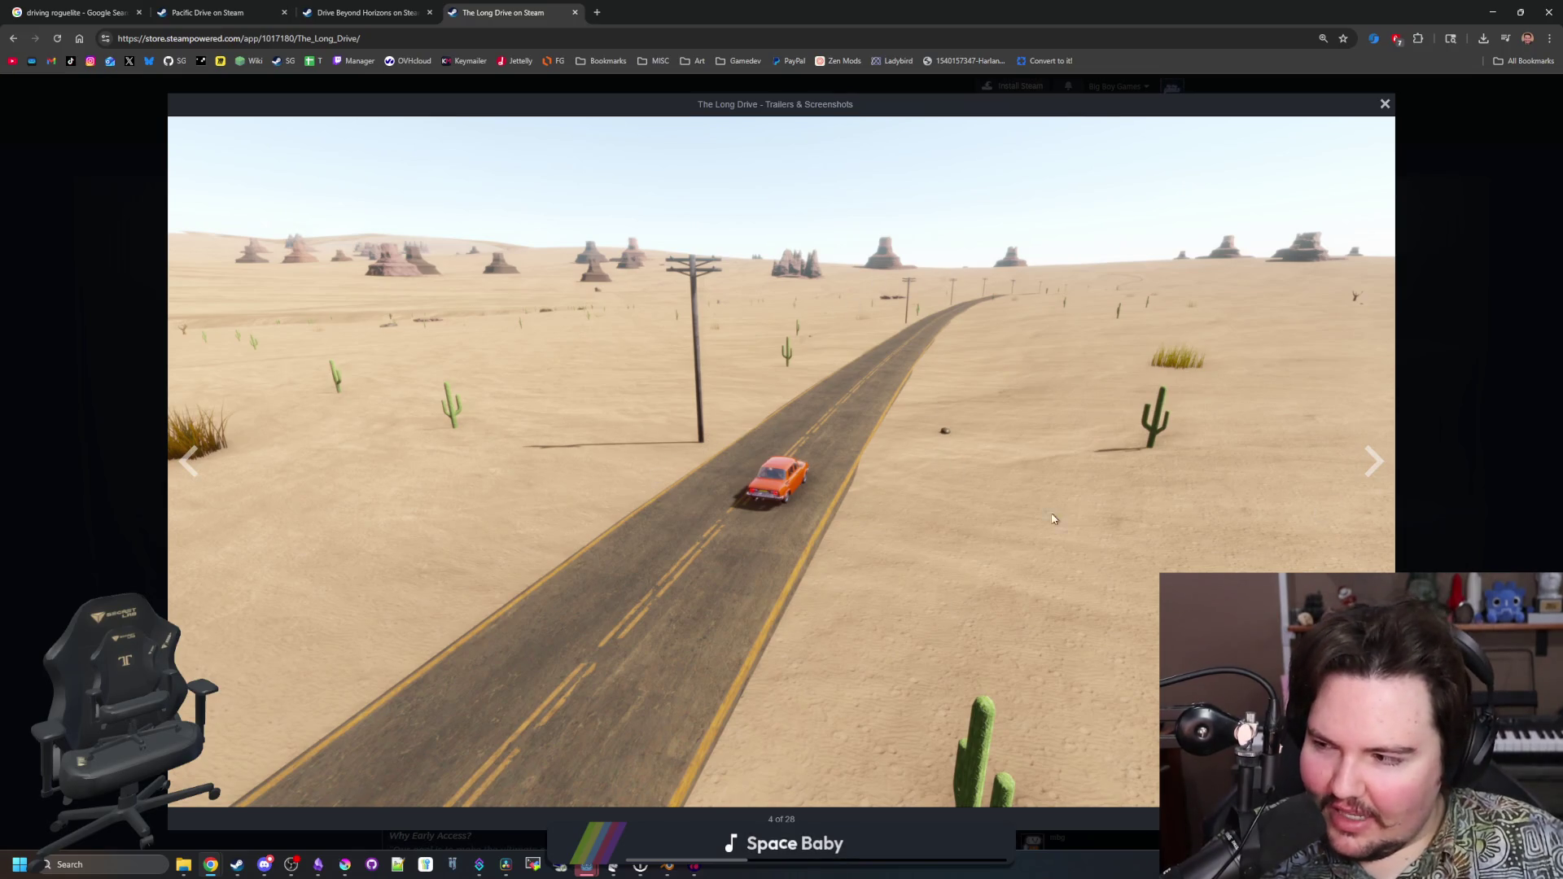
# Close the screenshot viewer and scroll down to read the Early Access note
pyautogui.click(1437, 384)
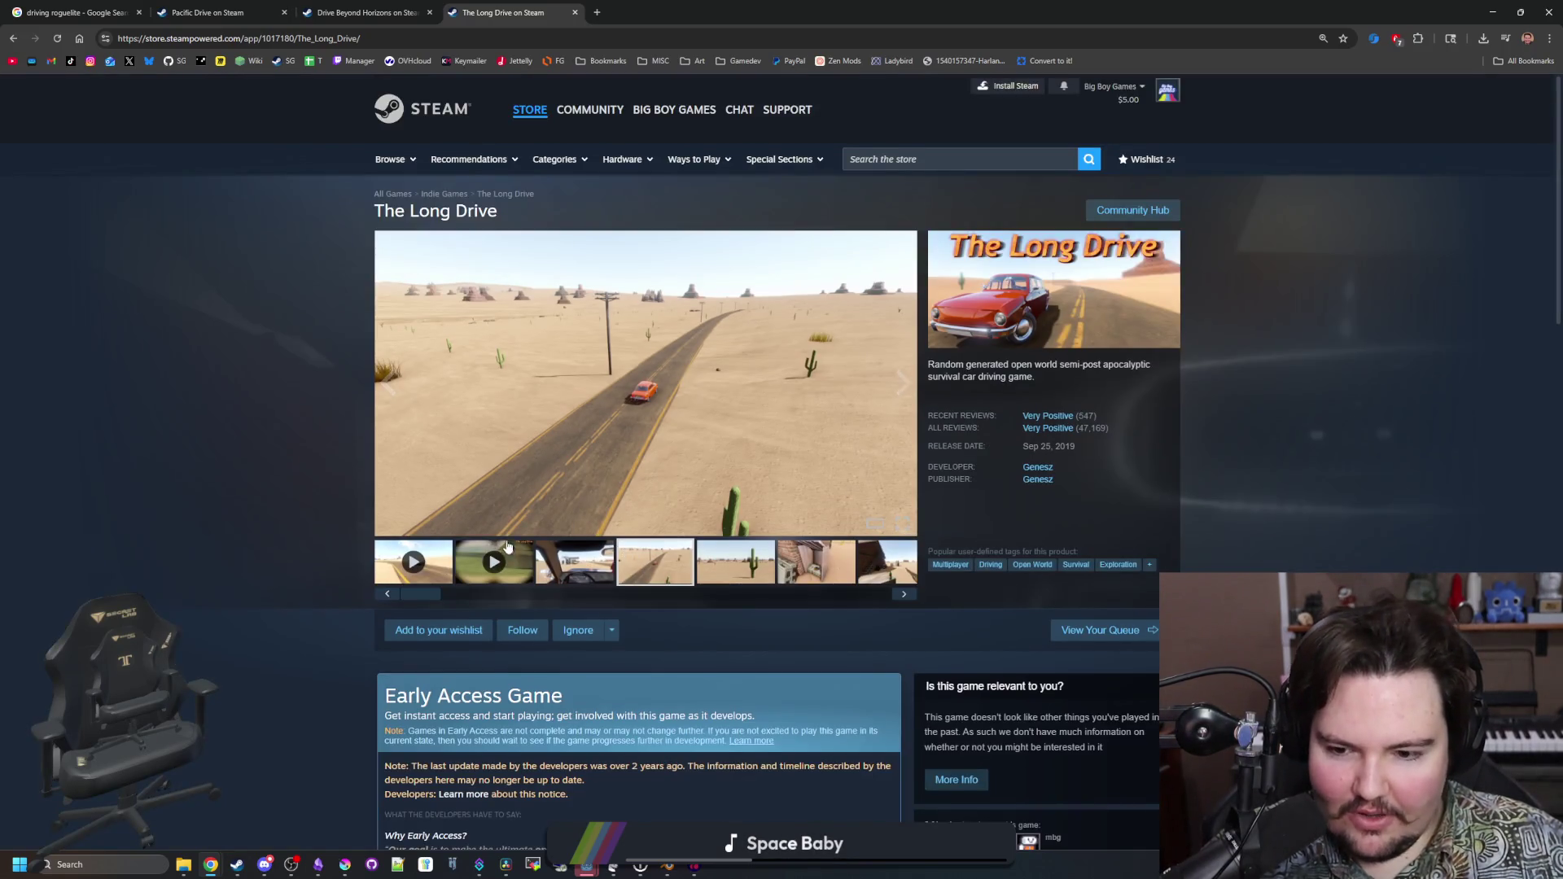
pyautogui.scroll(-2, 507, 546)
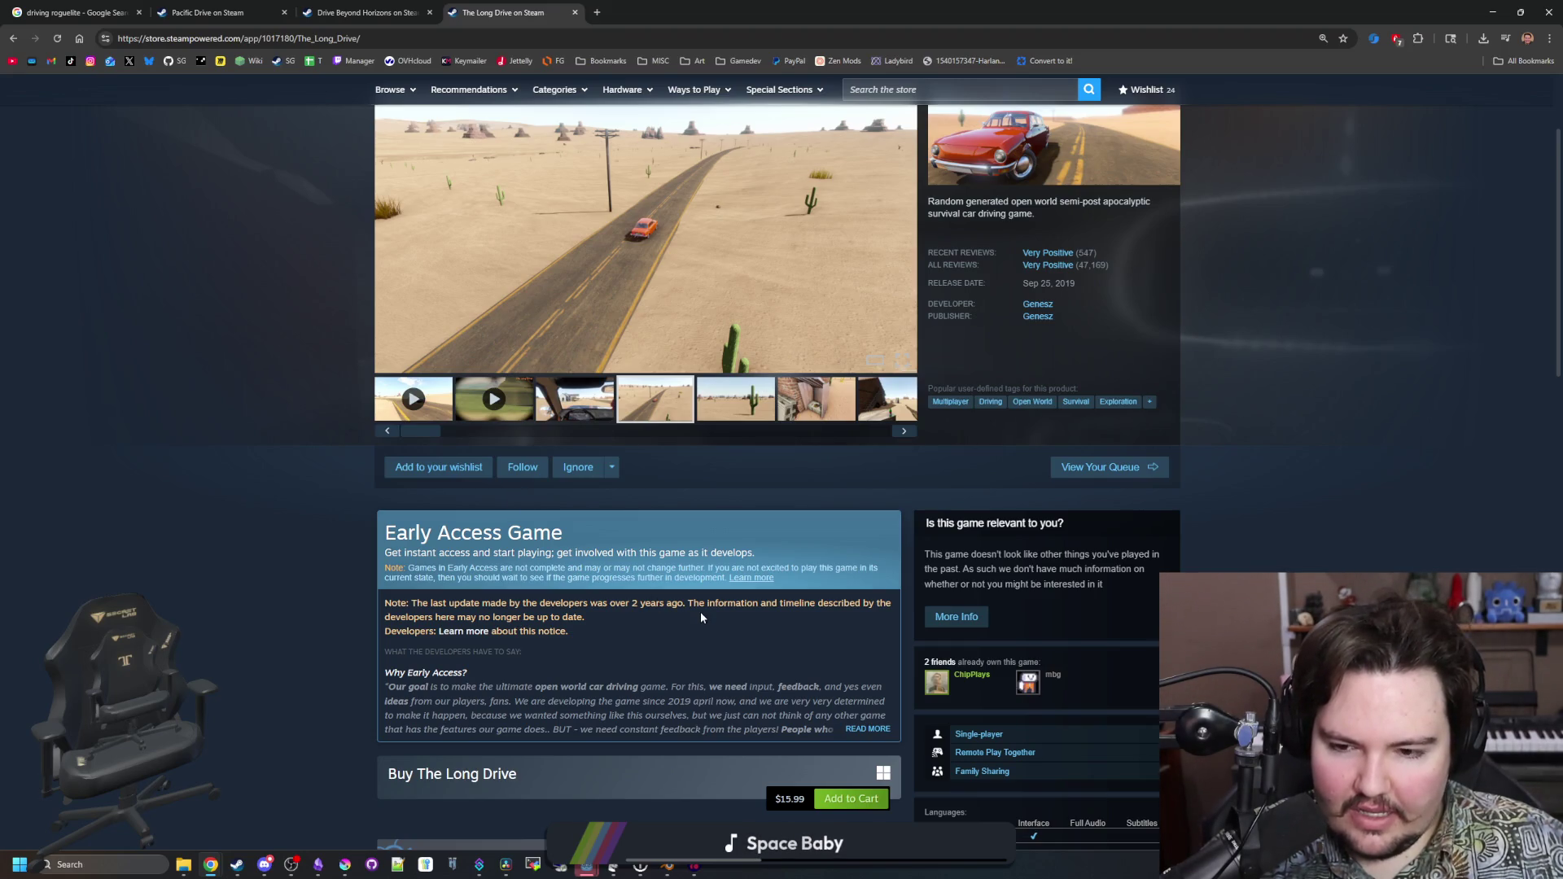
pyautogui.moveTo(399, 607); pyautogui.dragTo(736, 607)
pyautogui.click(737, 606)
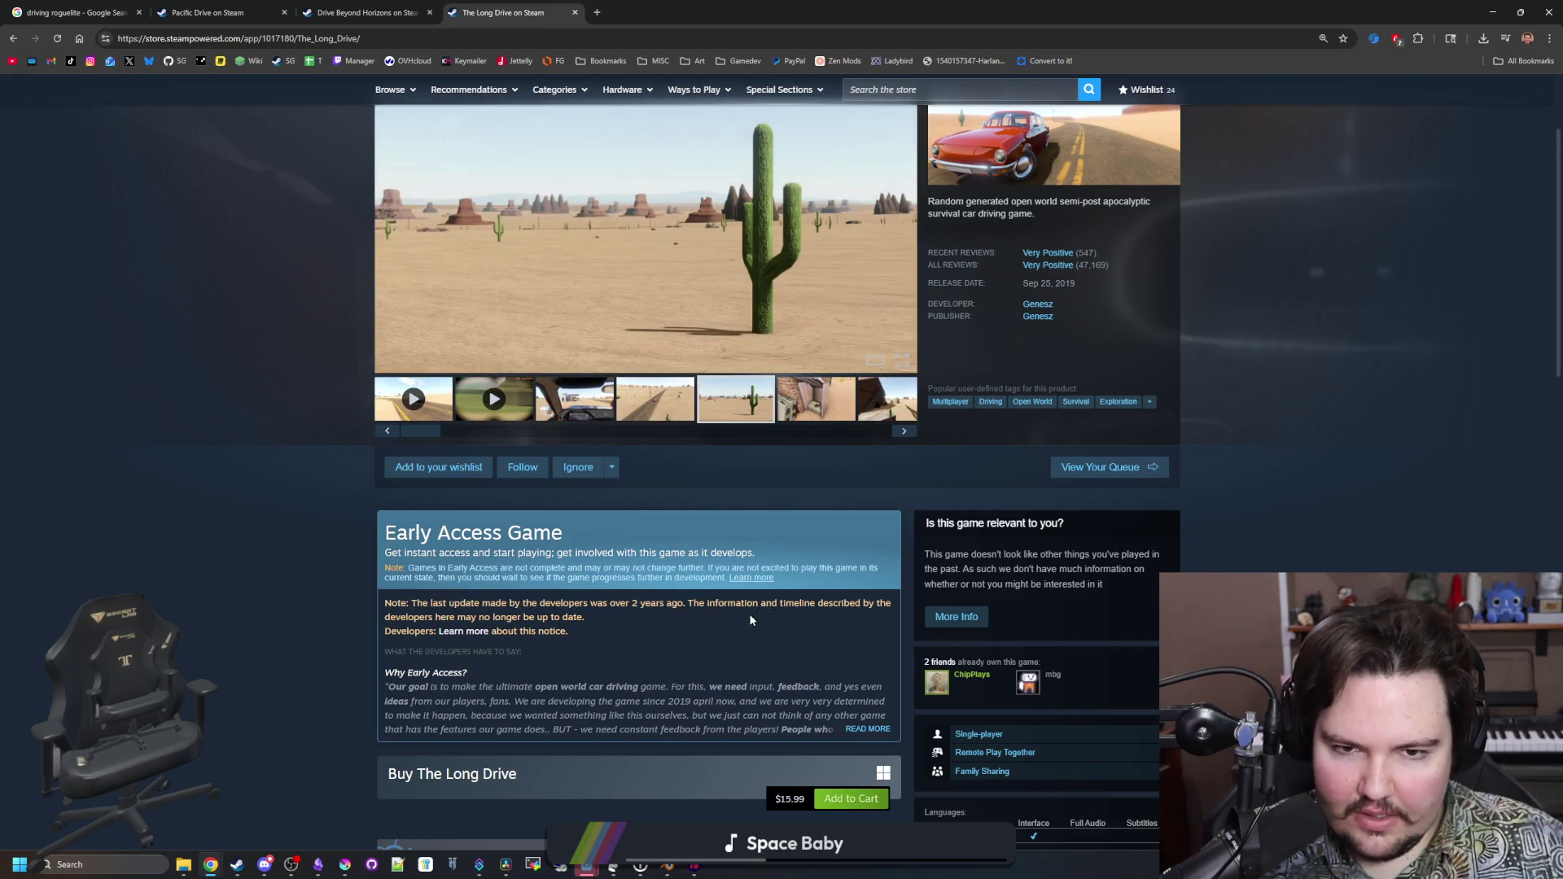
pyautogui.scroll(-15, 737, 606)
pyautogui.scroll(-4, 749, 622)
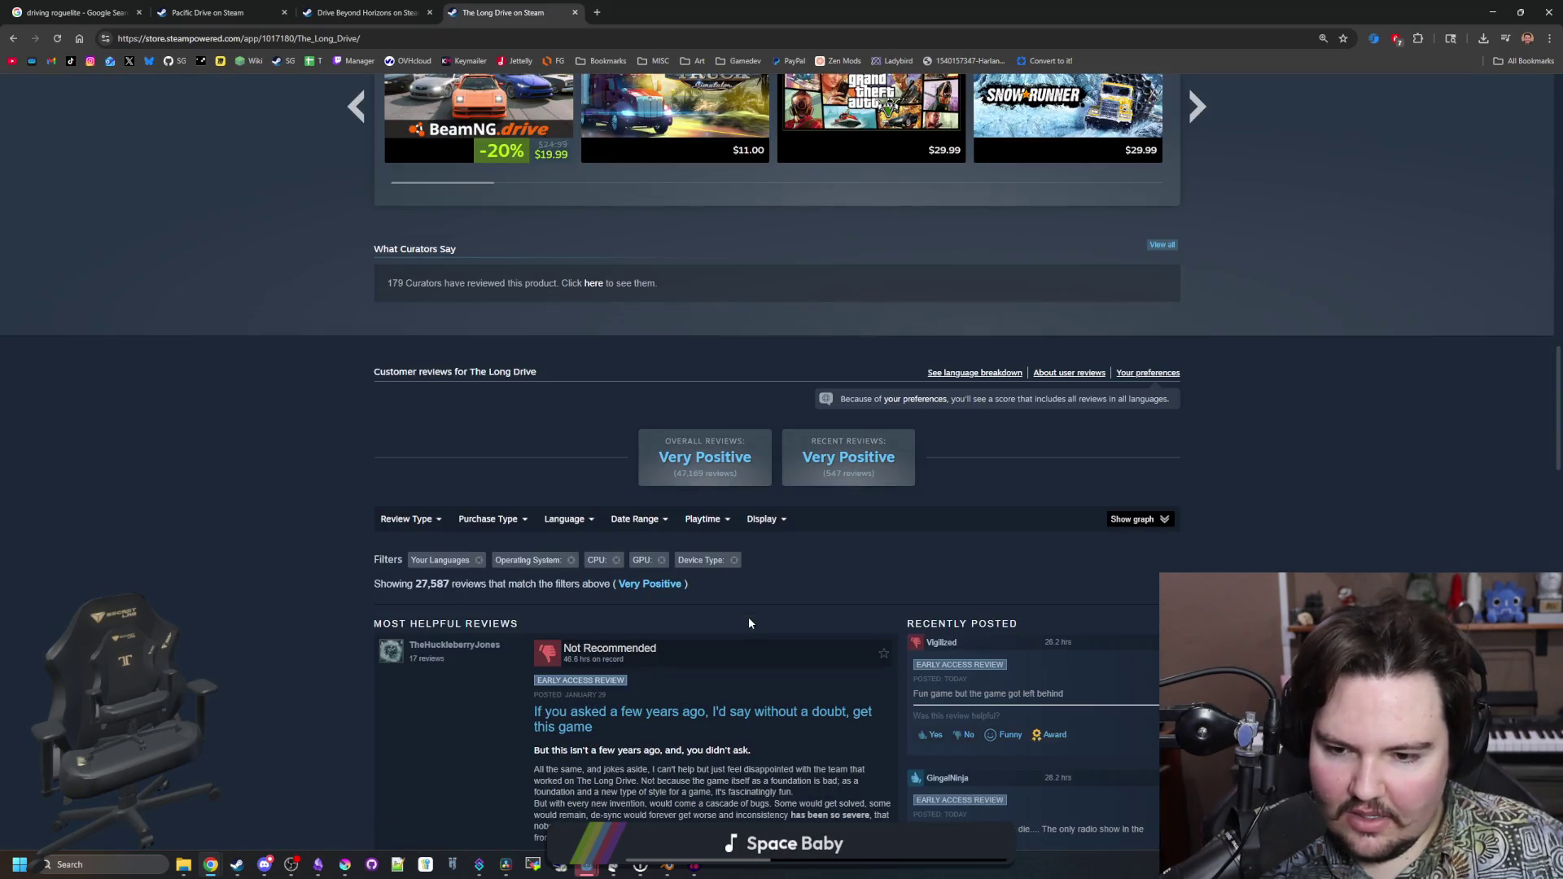
# Scroll back to the header and open the 7th screenshot, the shotgun-and-bottle image, full-size
pyautogui.scroll(15, 698, 627)
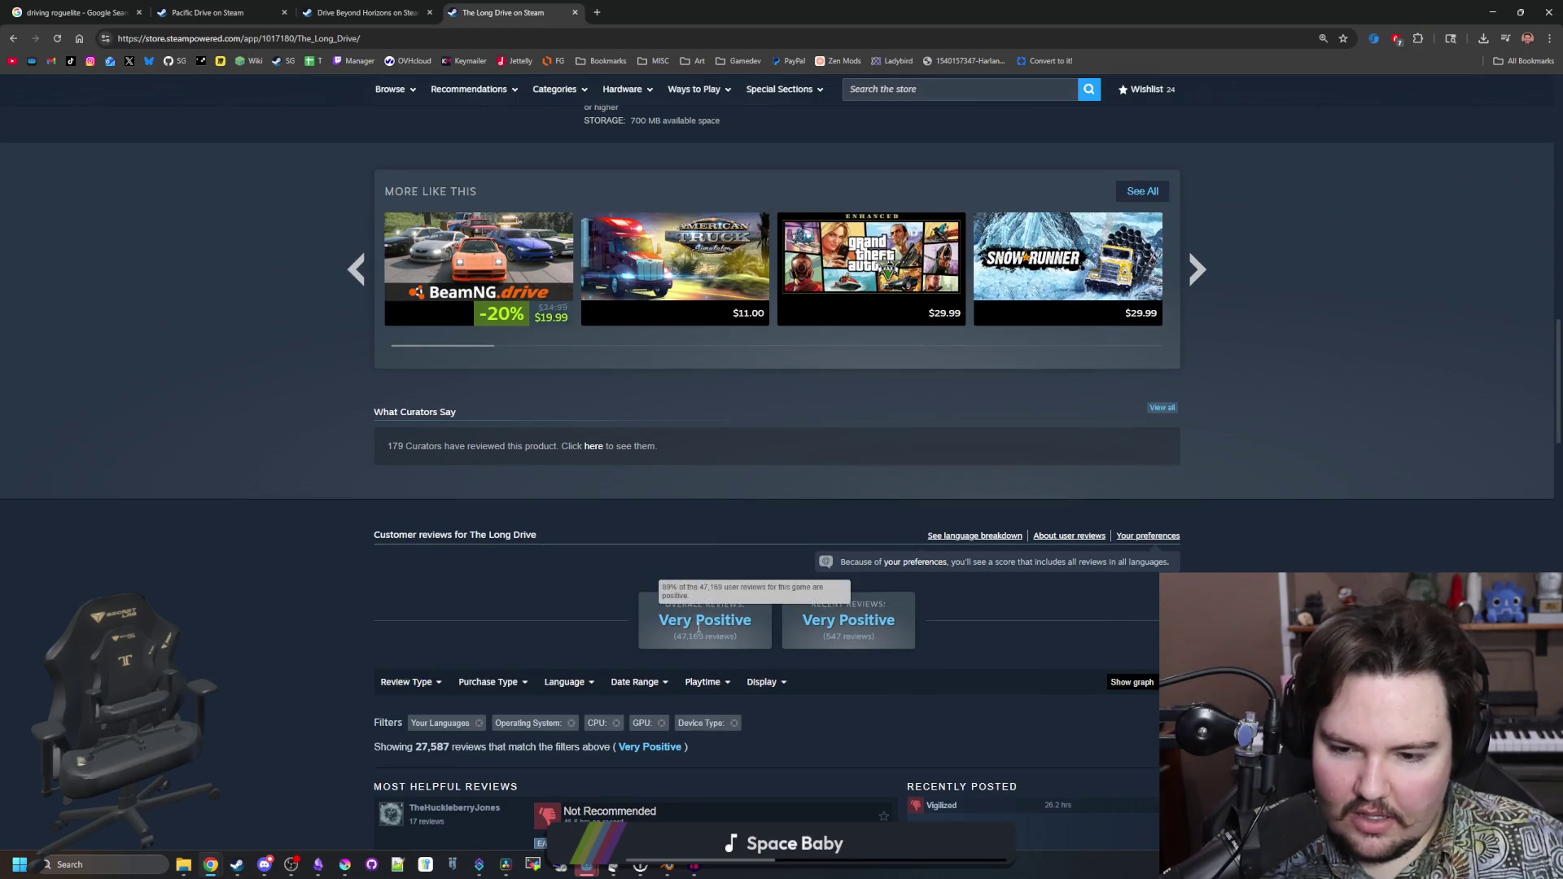
pyautogui.scroll(3, 633, 608)
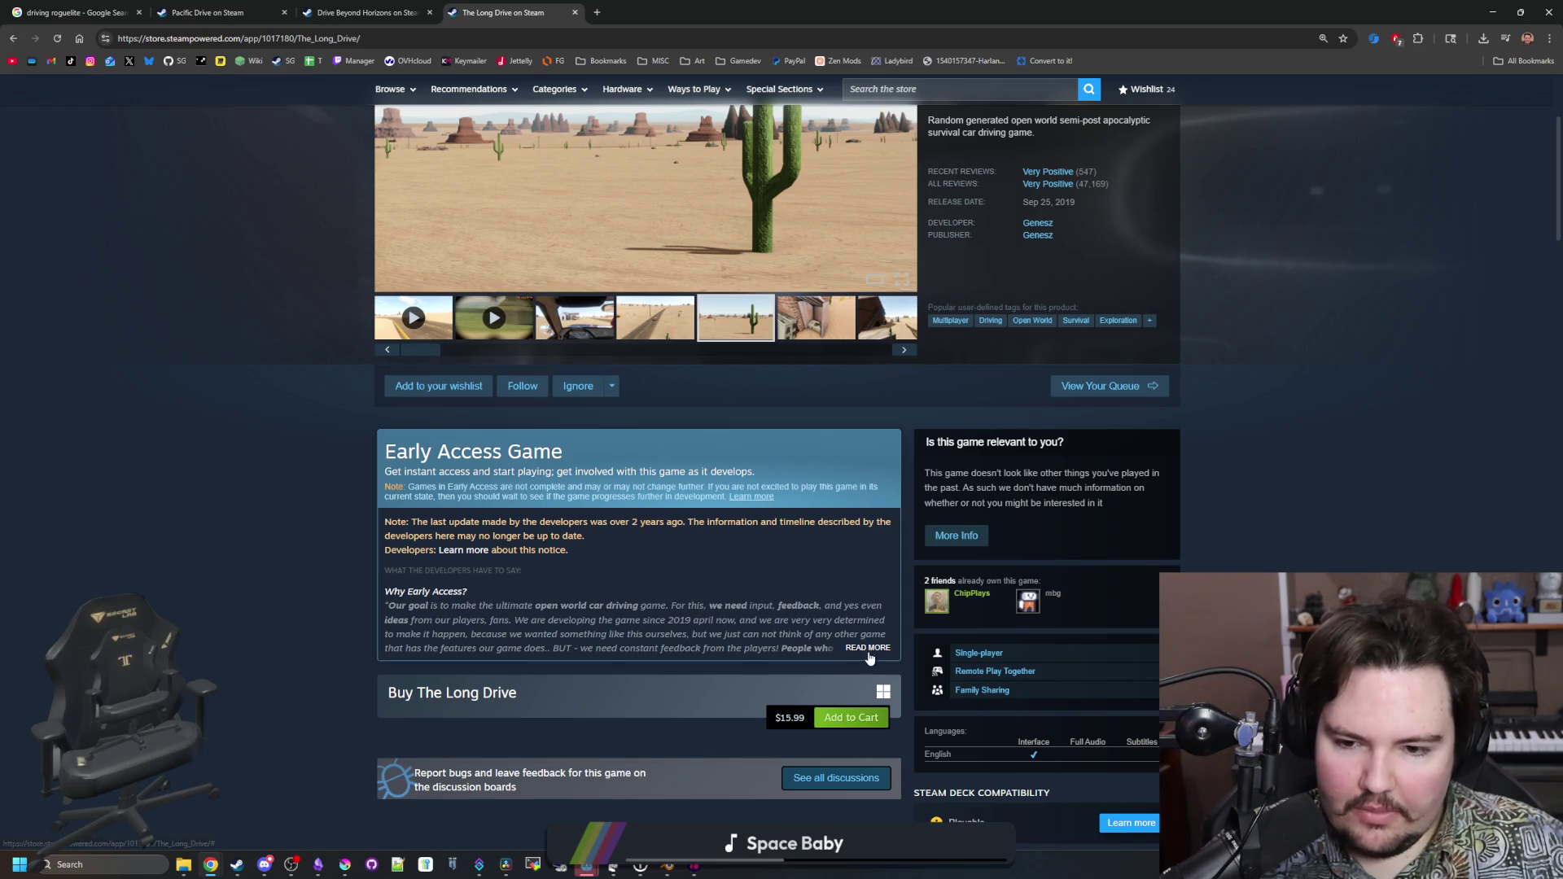
pyautogui.scroll(3, 613, 603)
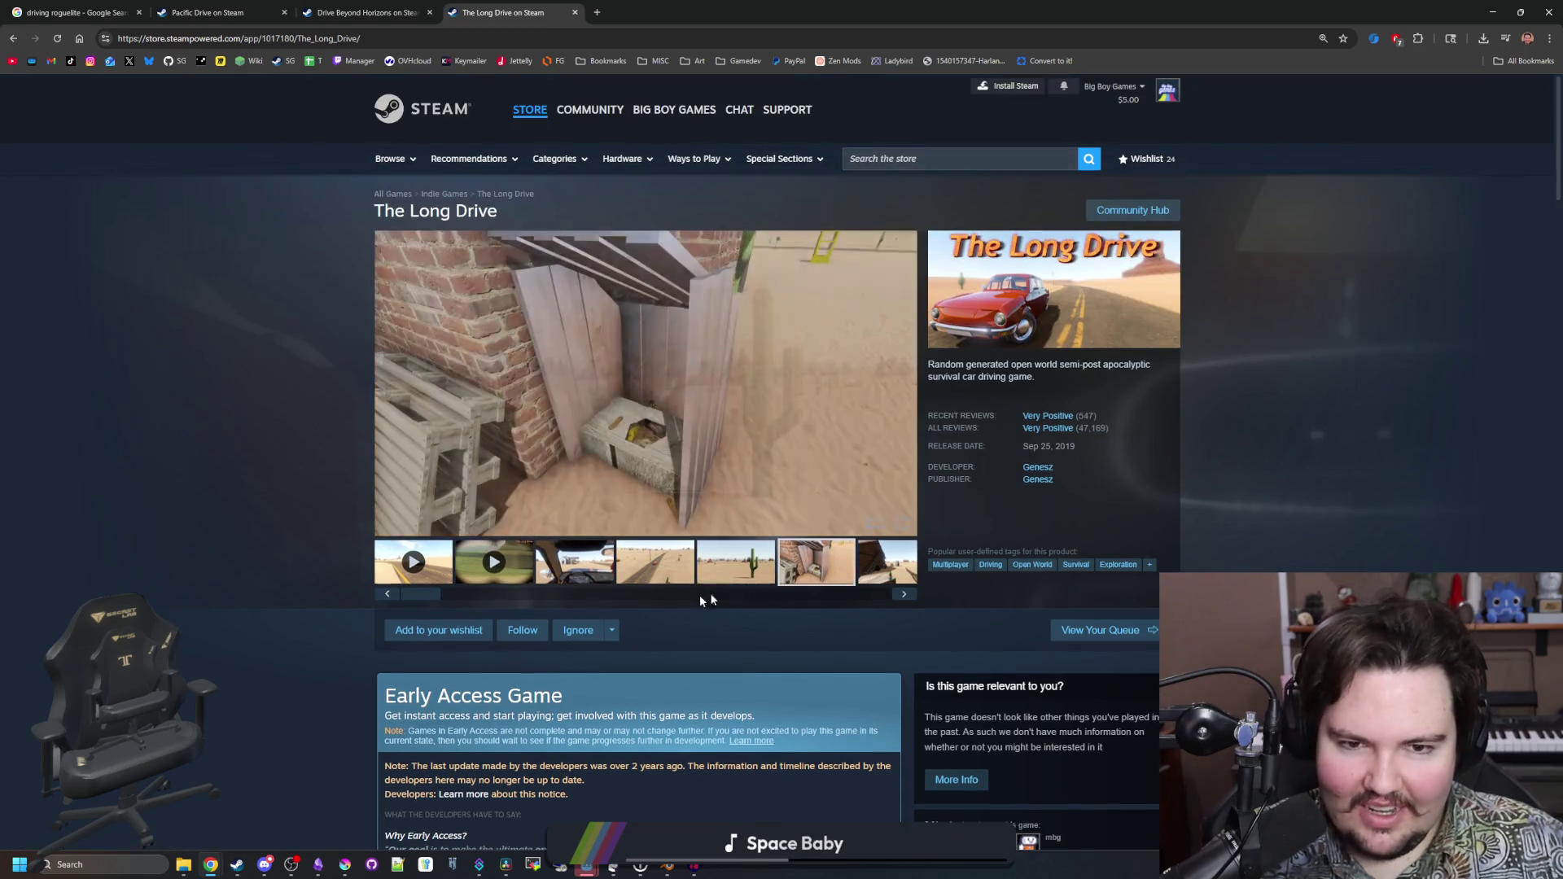
pyautogui.click(869, 568)
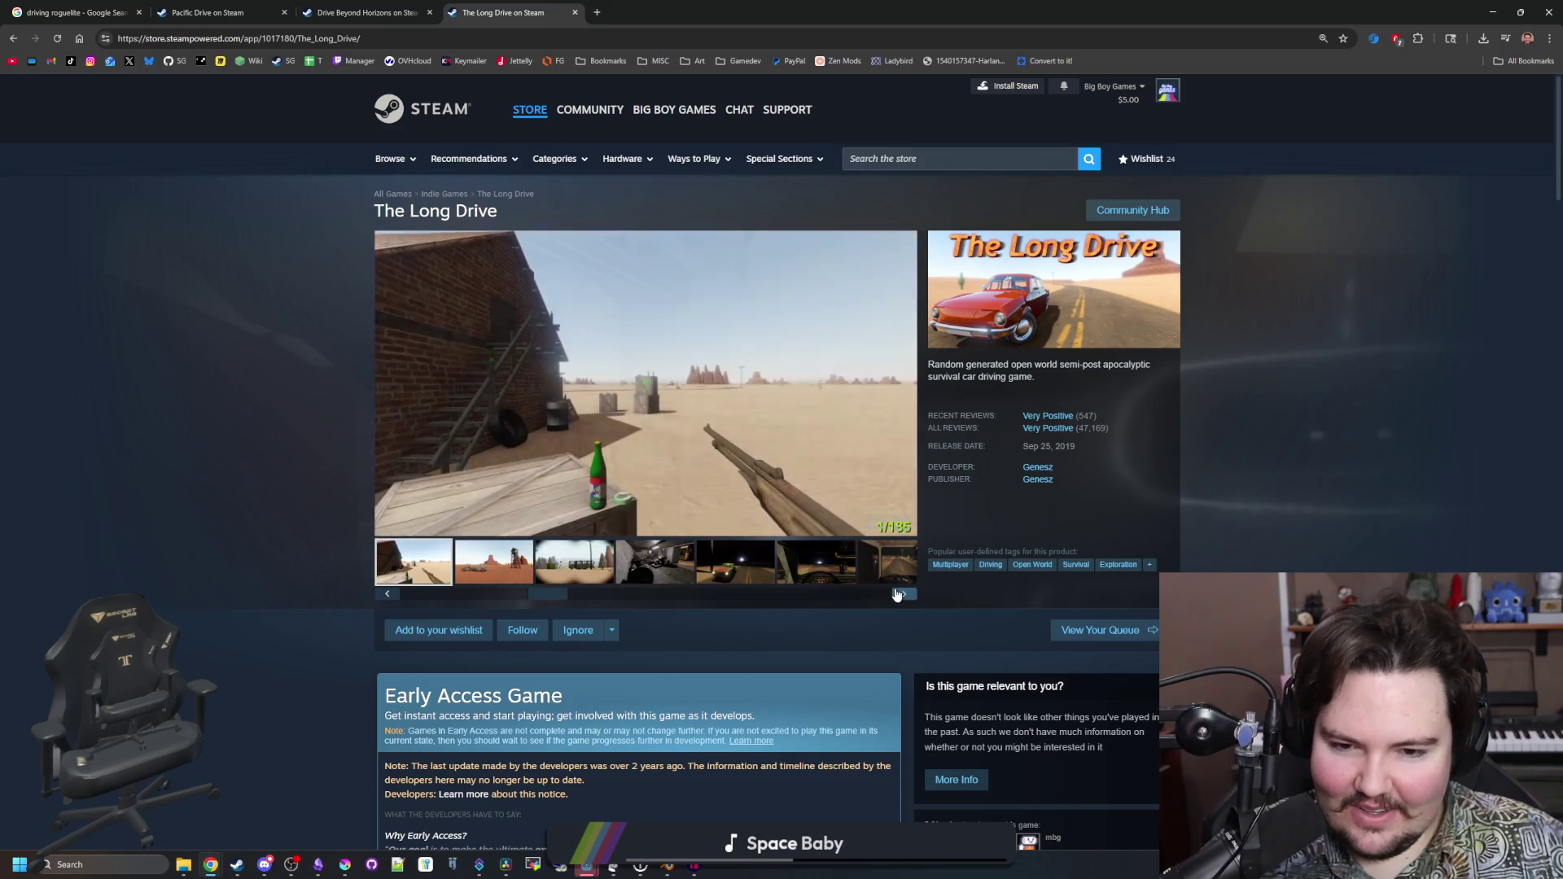
pyautogui.click(846, 486)
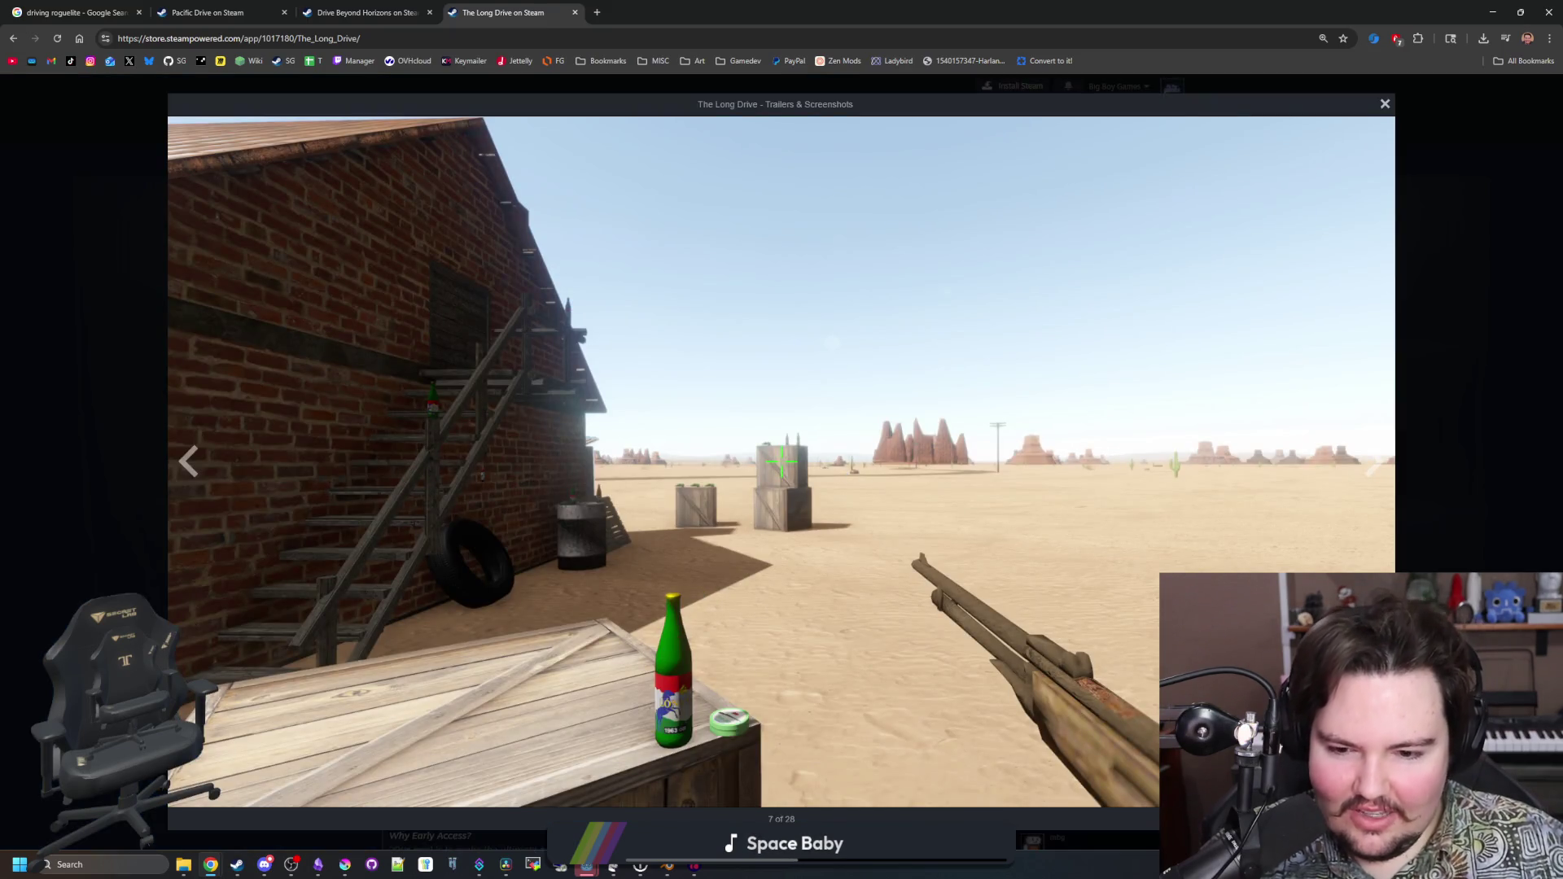
# Cycle through The Long Drive's trailers and screenshots in the full-size viewer
pyautogui.click(1376, 462)
pyautogui.click(1376, 463)
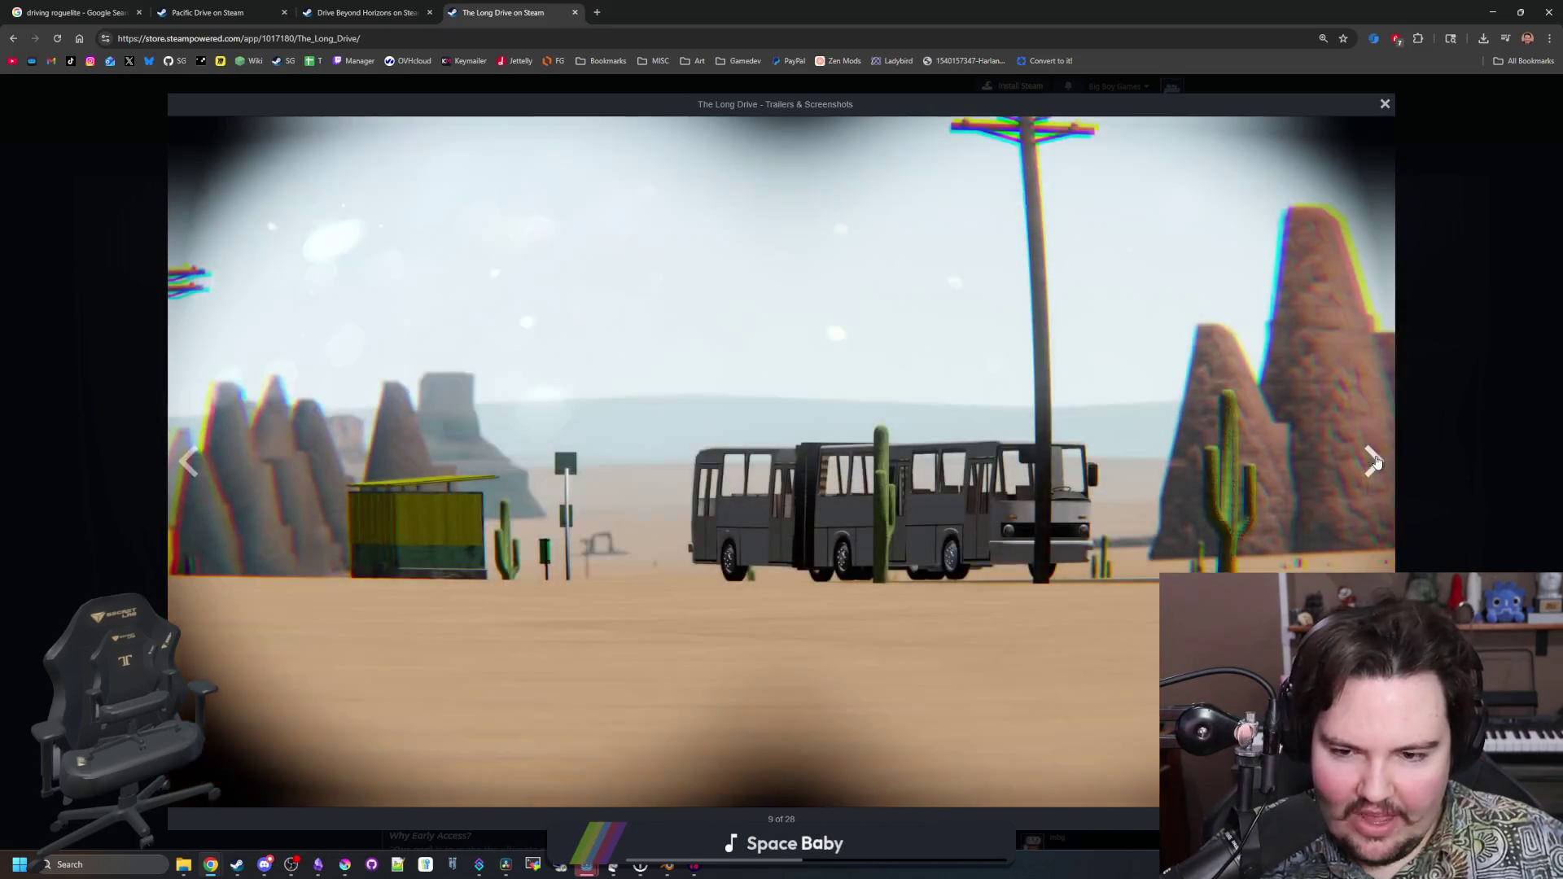
pyautogui.click(1375, 463)
pyautogui.click(1374, 462)
pyautogui.click(1374, 462)
pyautogui.click(1375, 463)
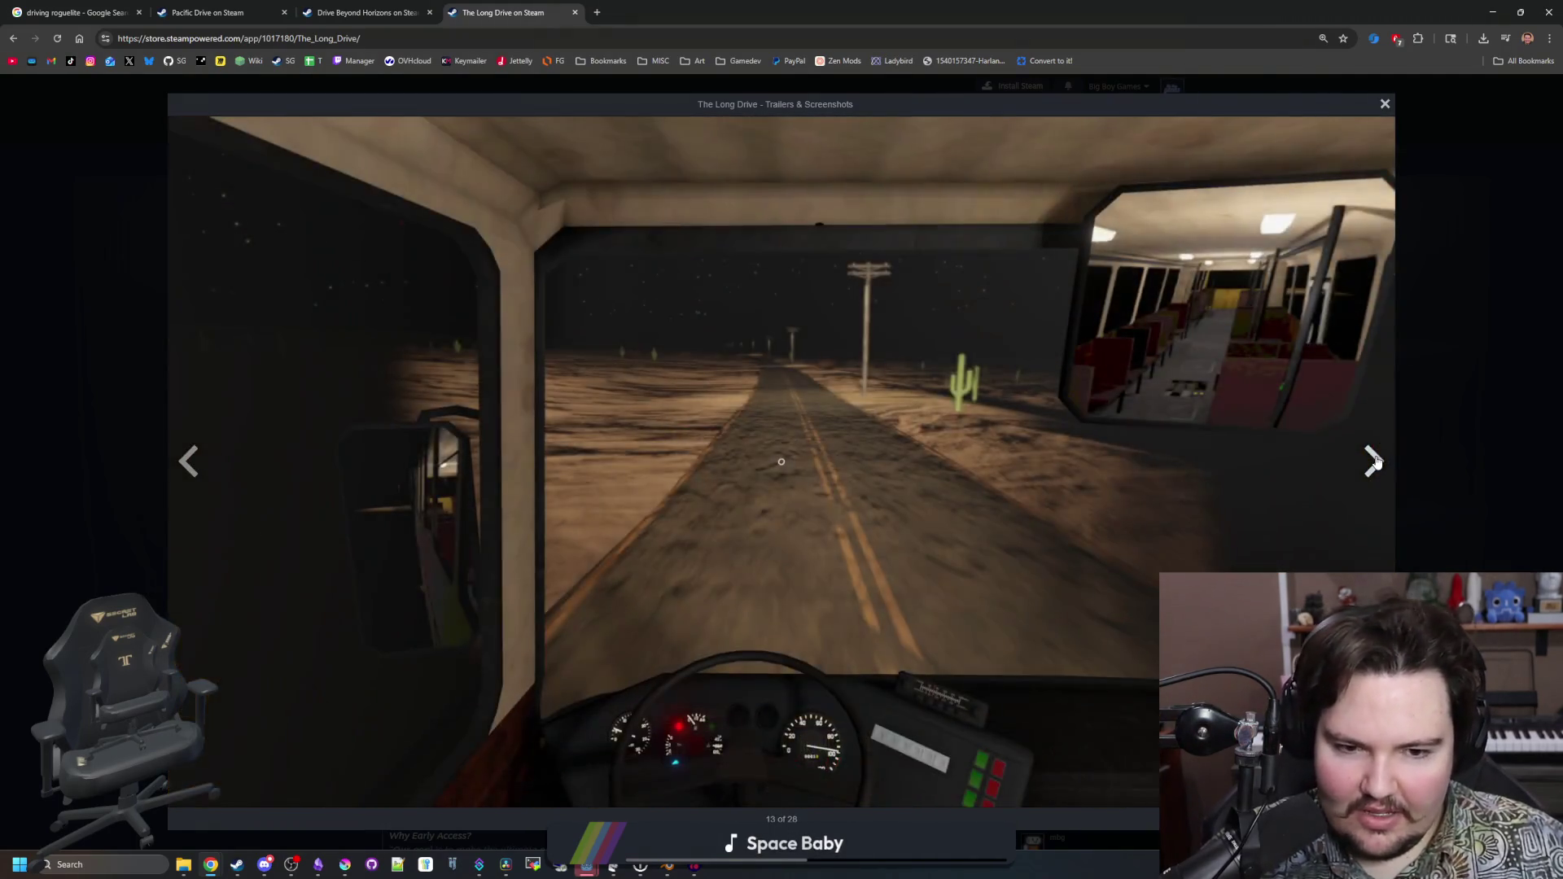
pyautogui.click(1375, 463)
pyautogui.click(1374, 463)
pyautogui.click(1374, 463)
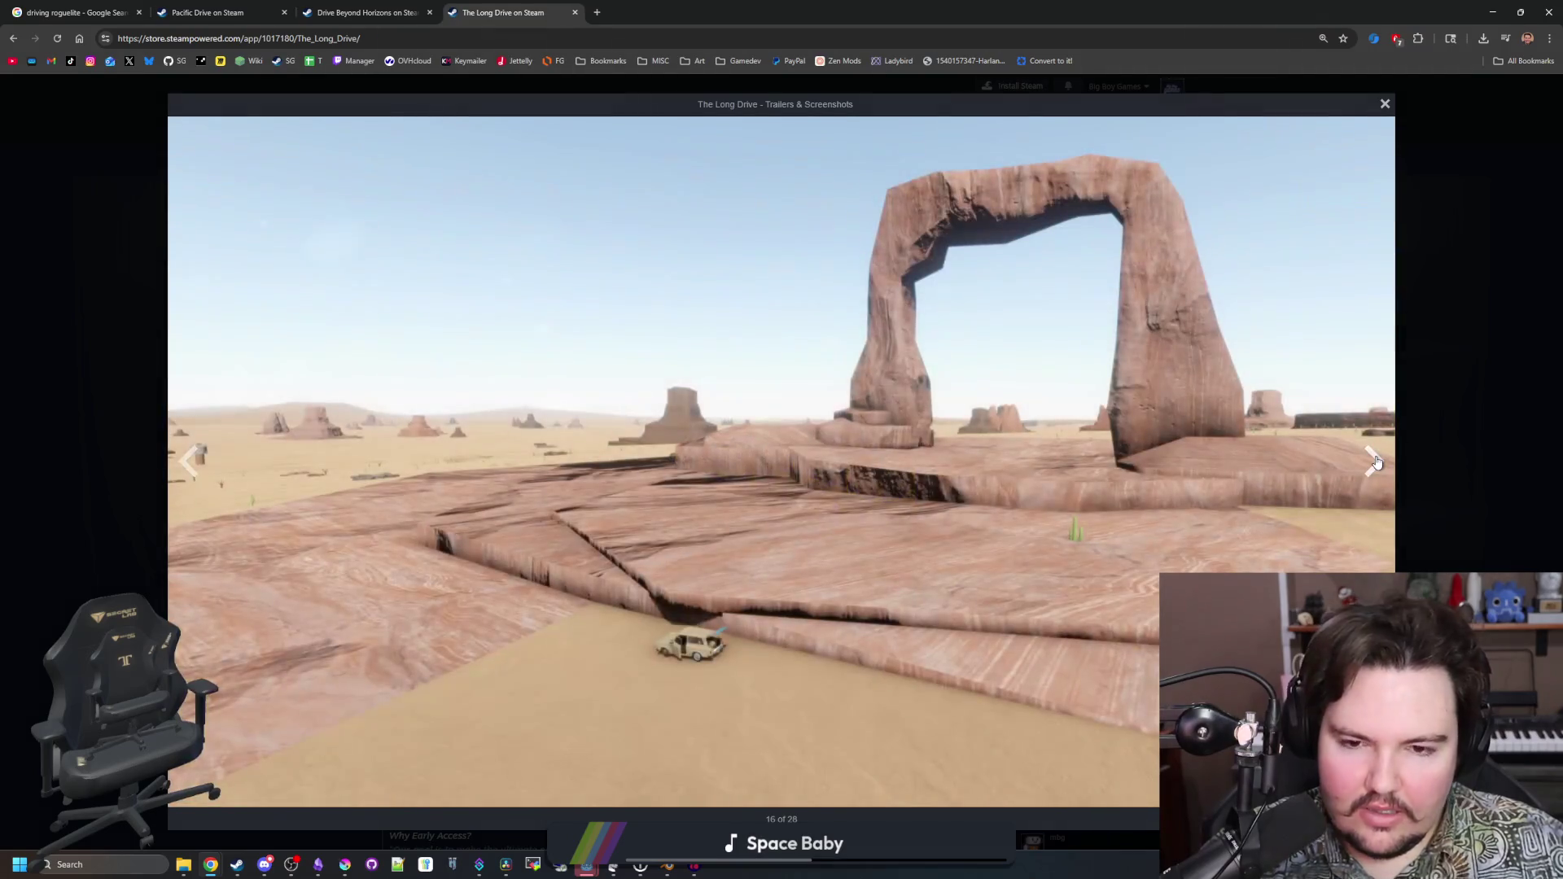
pyautogui.click(1375, 462)
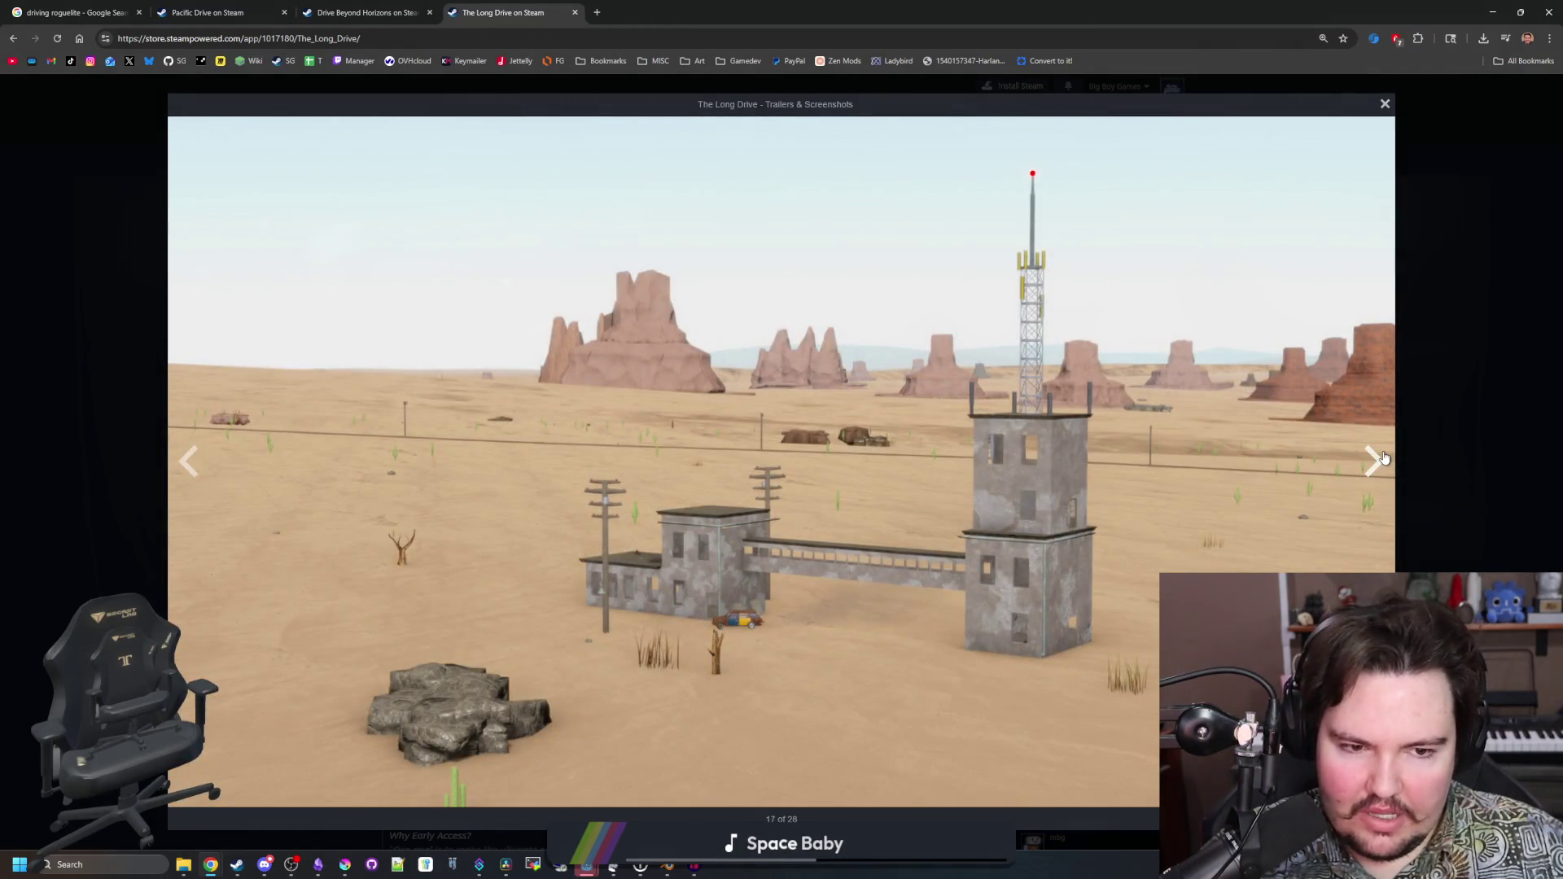
pyautogui.click(1384, 459)
pyautogui.click(1382, 460)
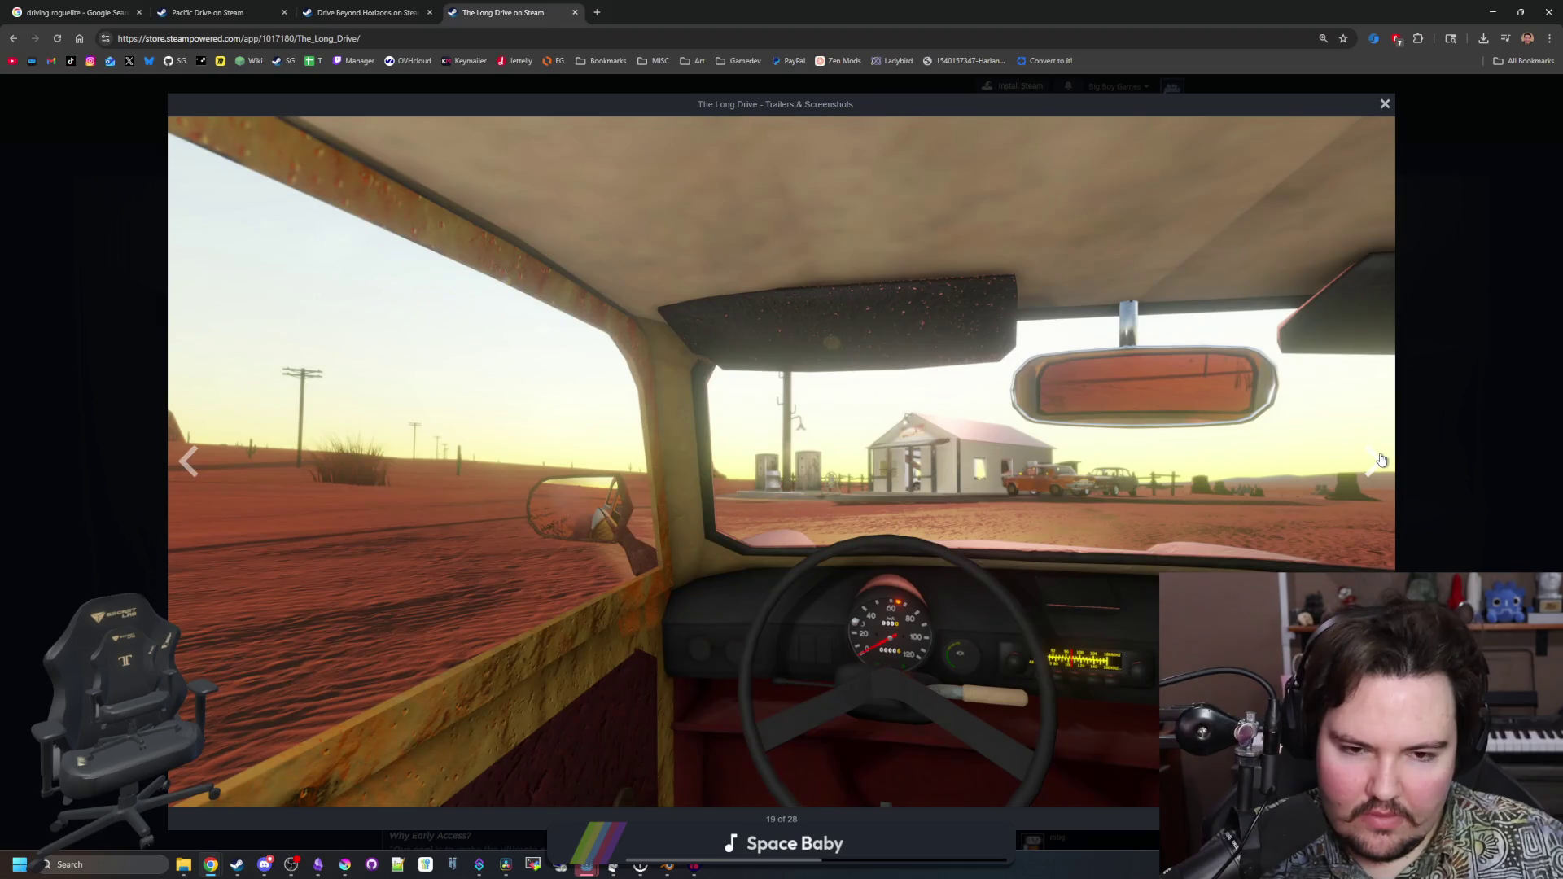
pyautogui.click(1381, 460)
pyautogui.click(1382, 460)
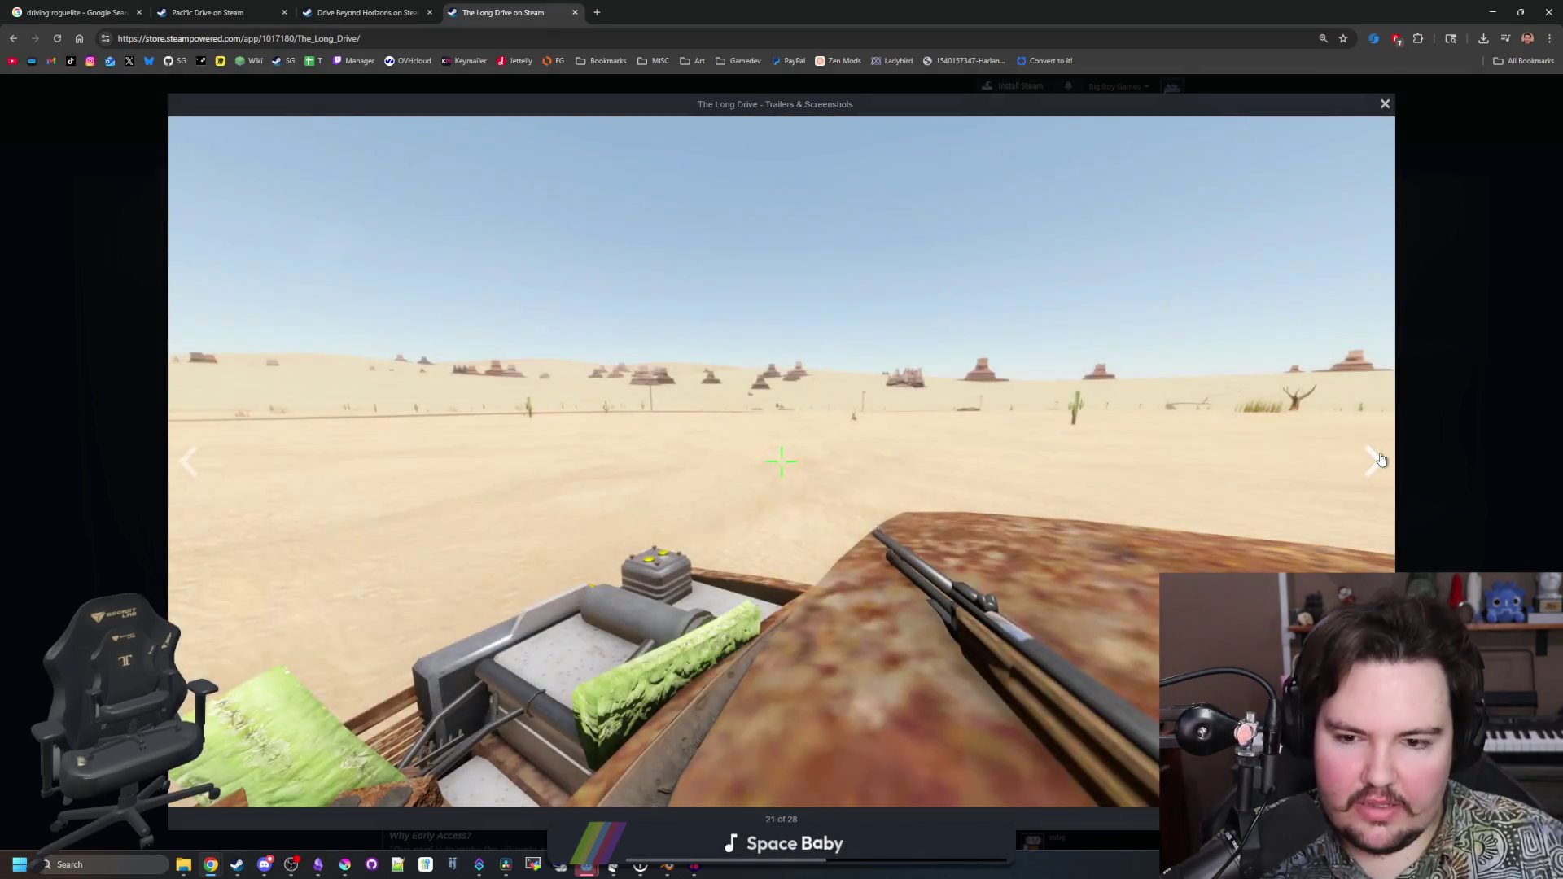
pyautogui.click(1382, 460)
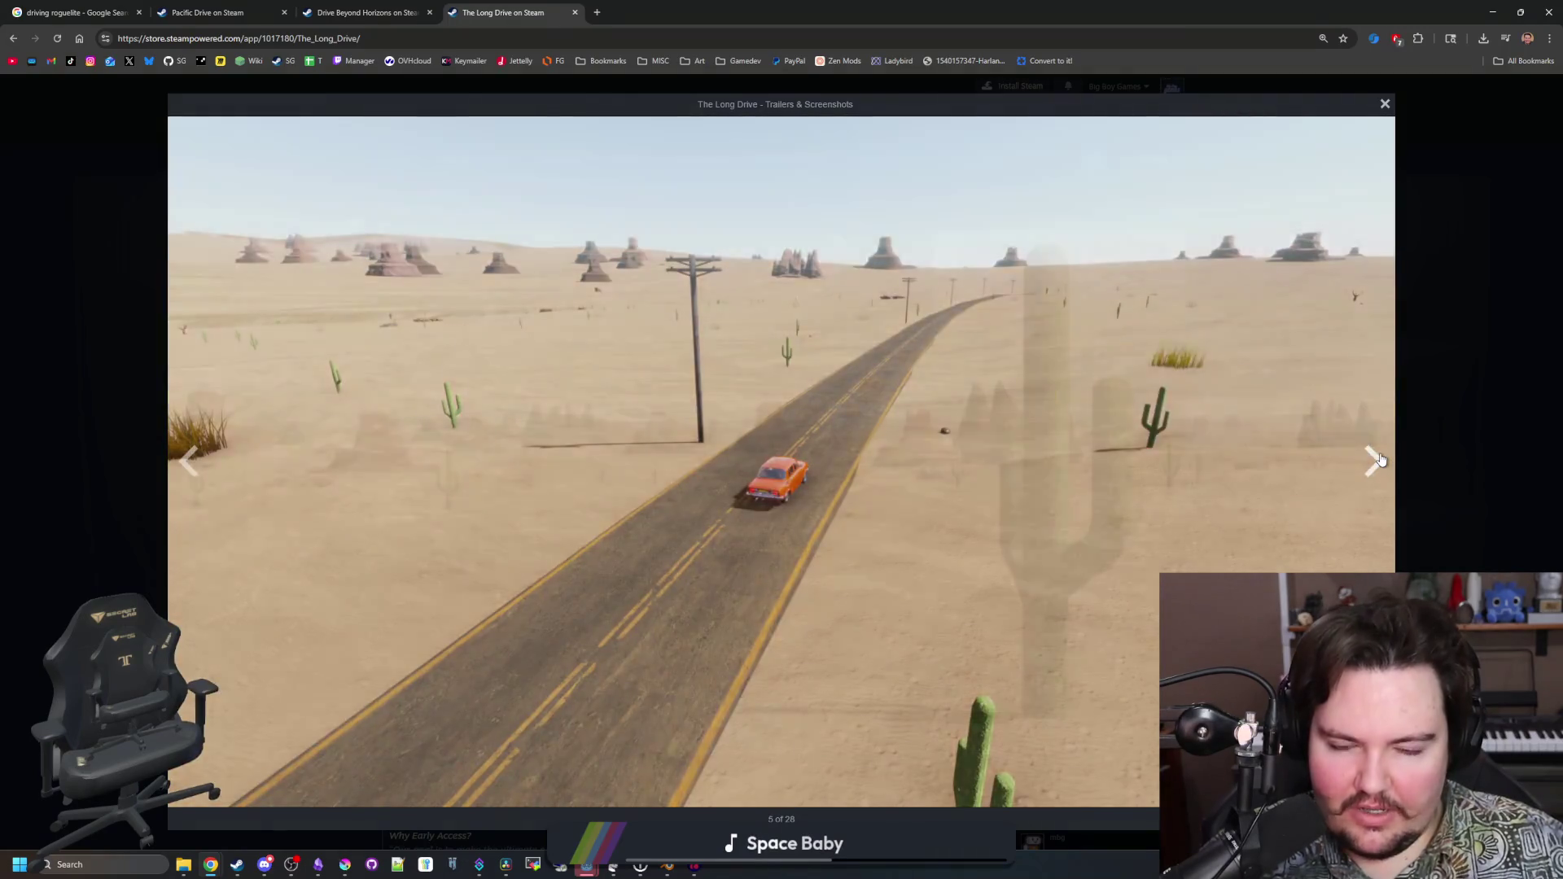
pyautogui.click(1381, 460)
pyautogui.click(1382, 460)
pyautogui.click(1381, 460)
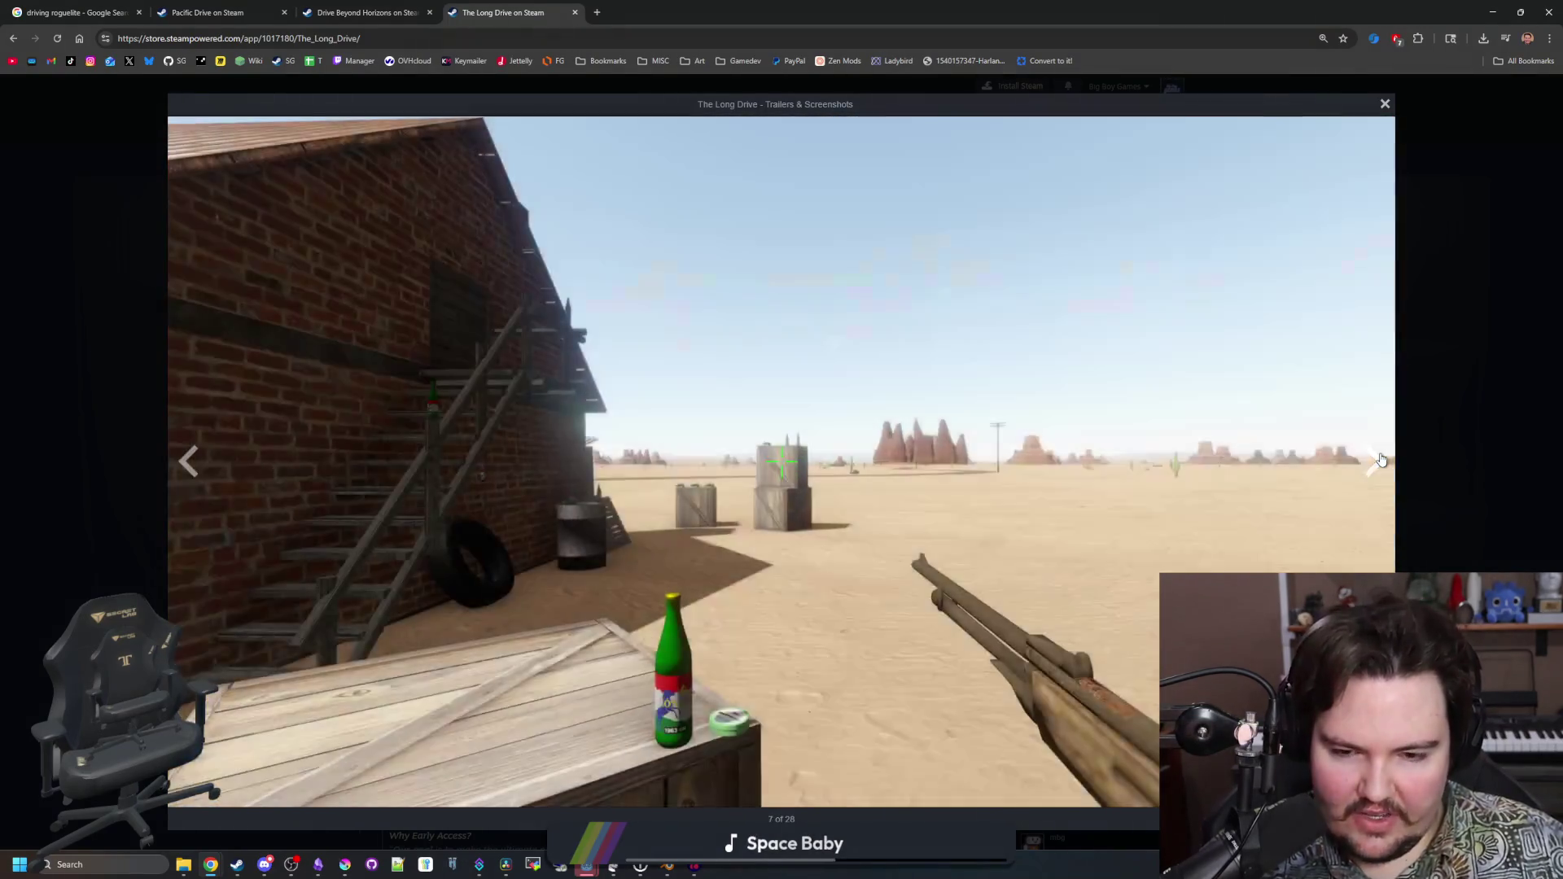
pyautogui.click(1382, 460)
pyautogui.click(1382, 460)
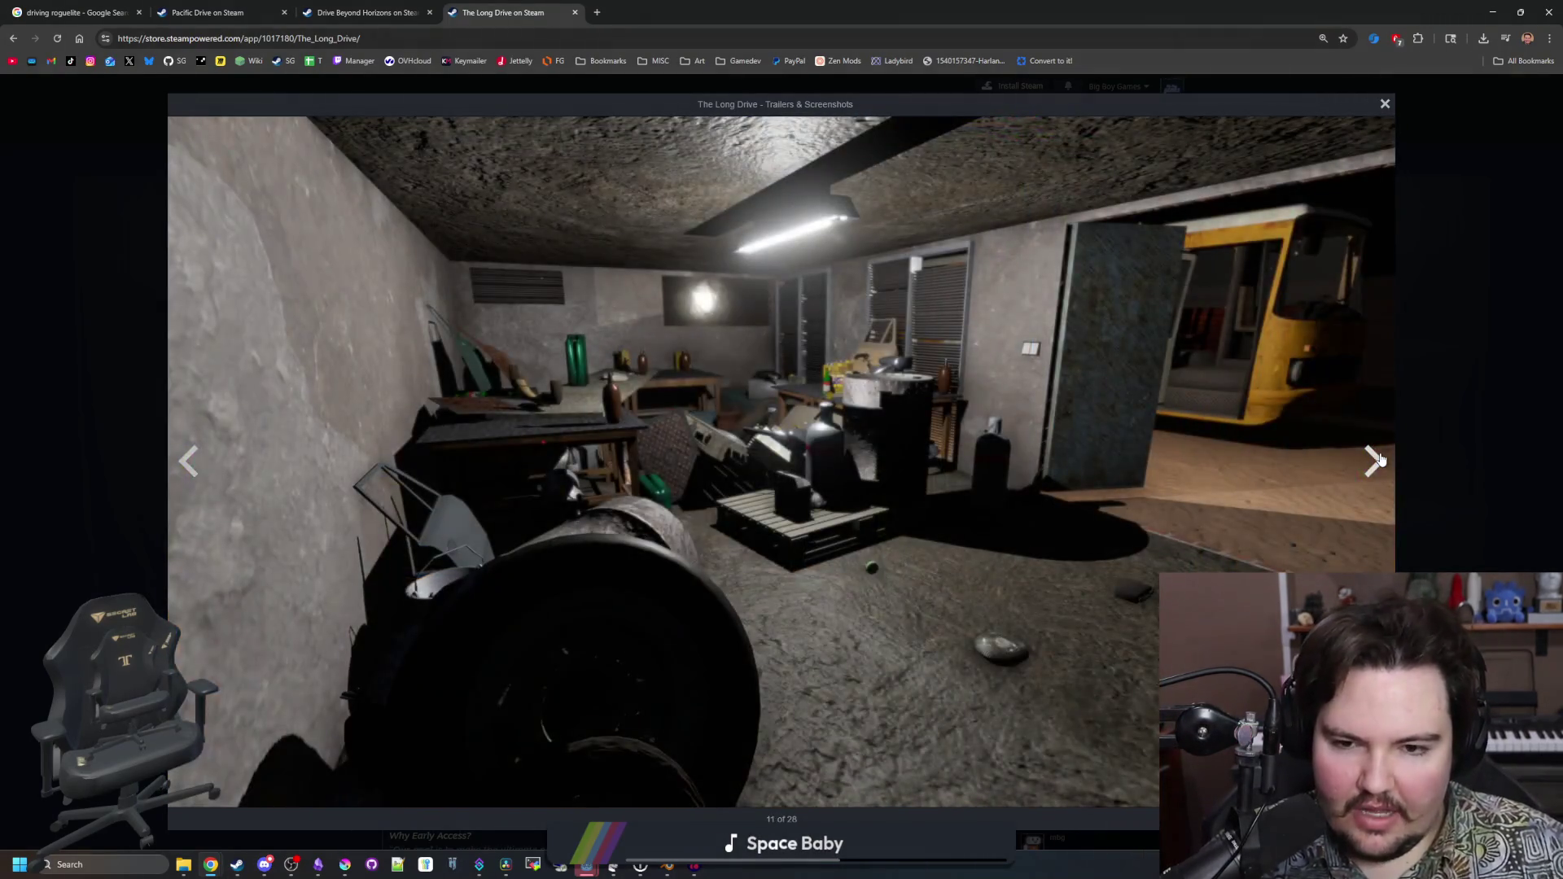
pyautogui.click(1381, 460)
pyautogui.click(1381, 460)
# Close the viewer, restore the browser window and close it to return to Godot
pyautogui.click(1424, 389)
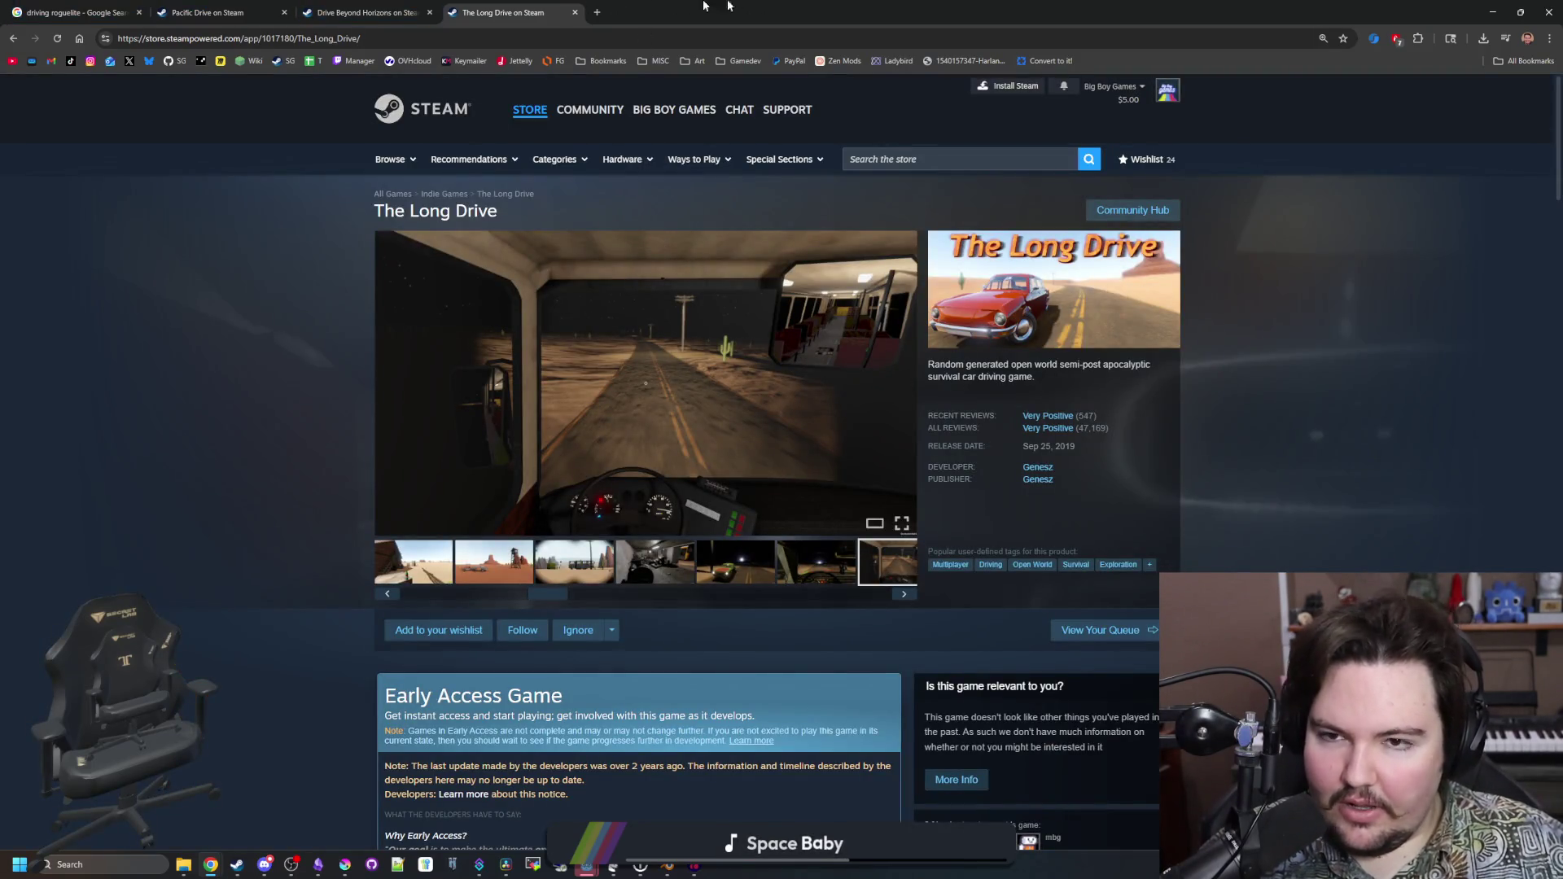
pyautogui.doubleClick(652, 11)
pyautogui.click(1073, 495)
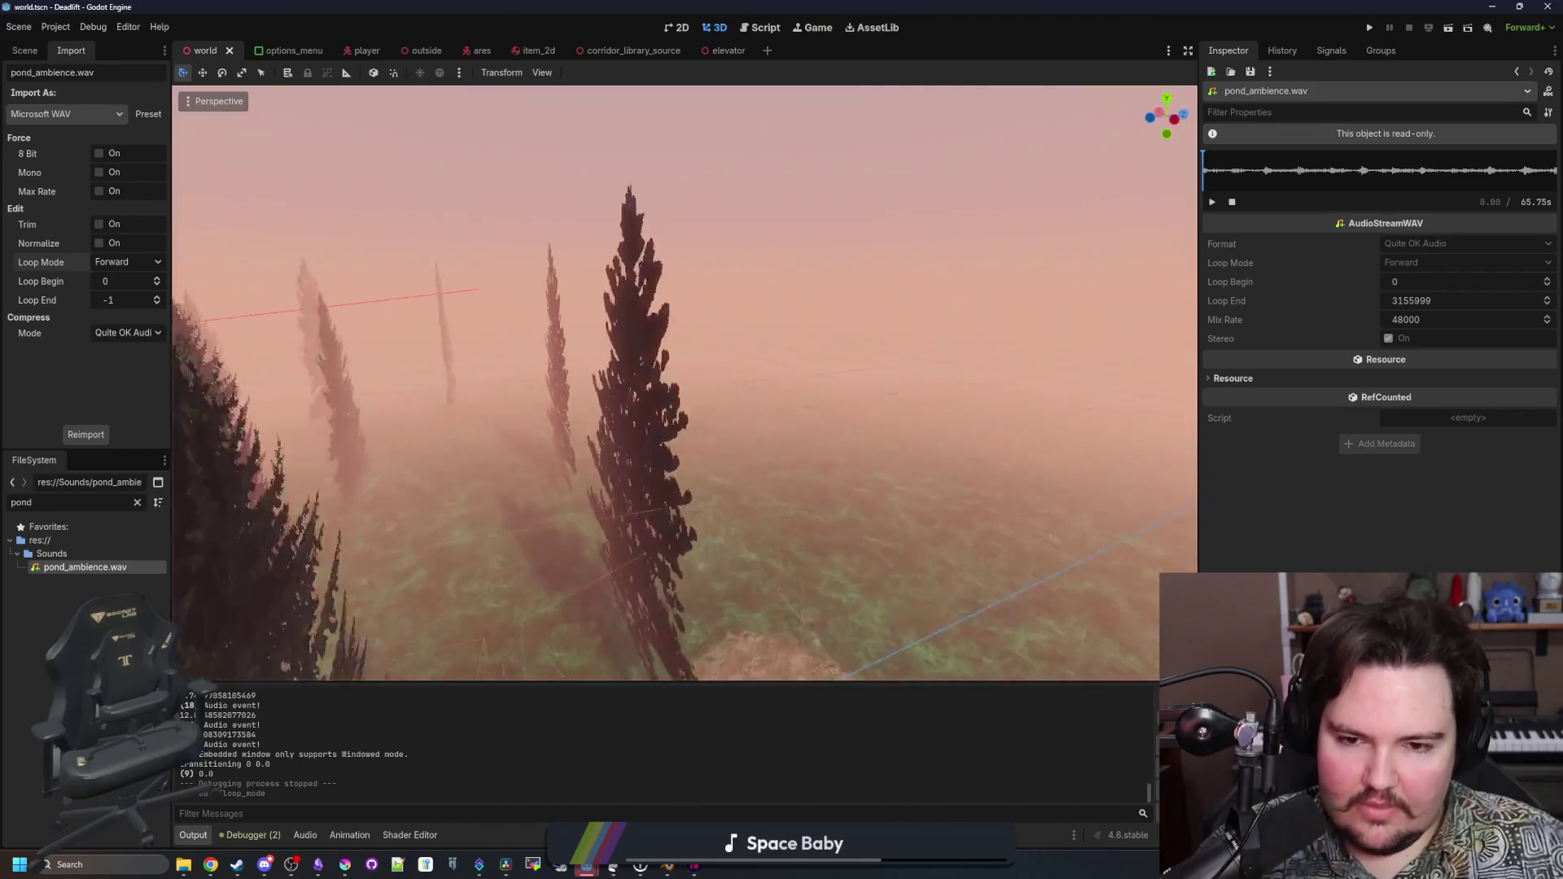
# Fly the camera through the foggy forest past the fence toward the building, then switch to a new browser window
pyautogui.scroll(3, 684, 382)
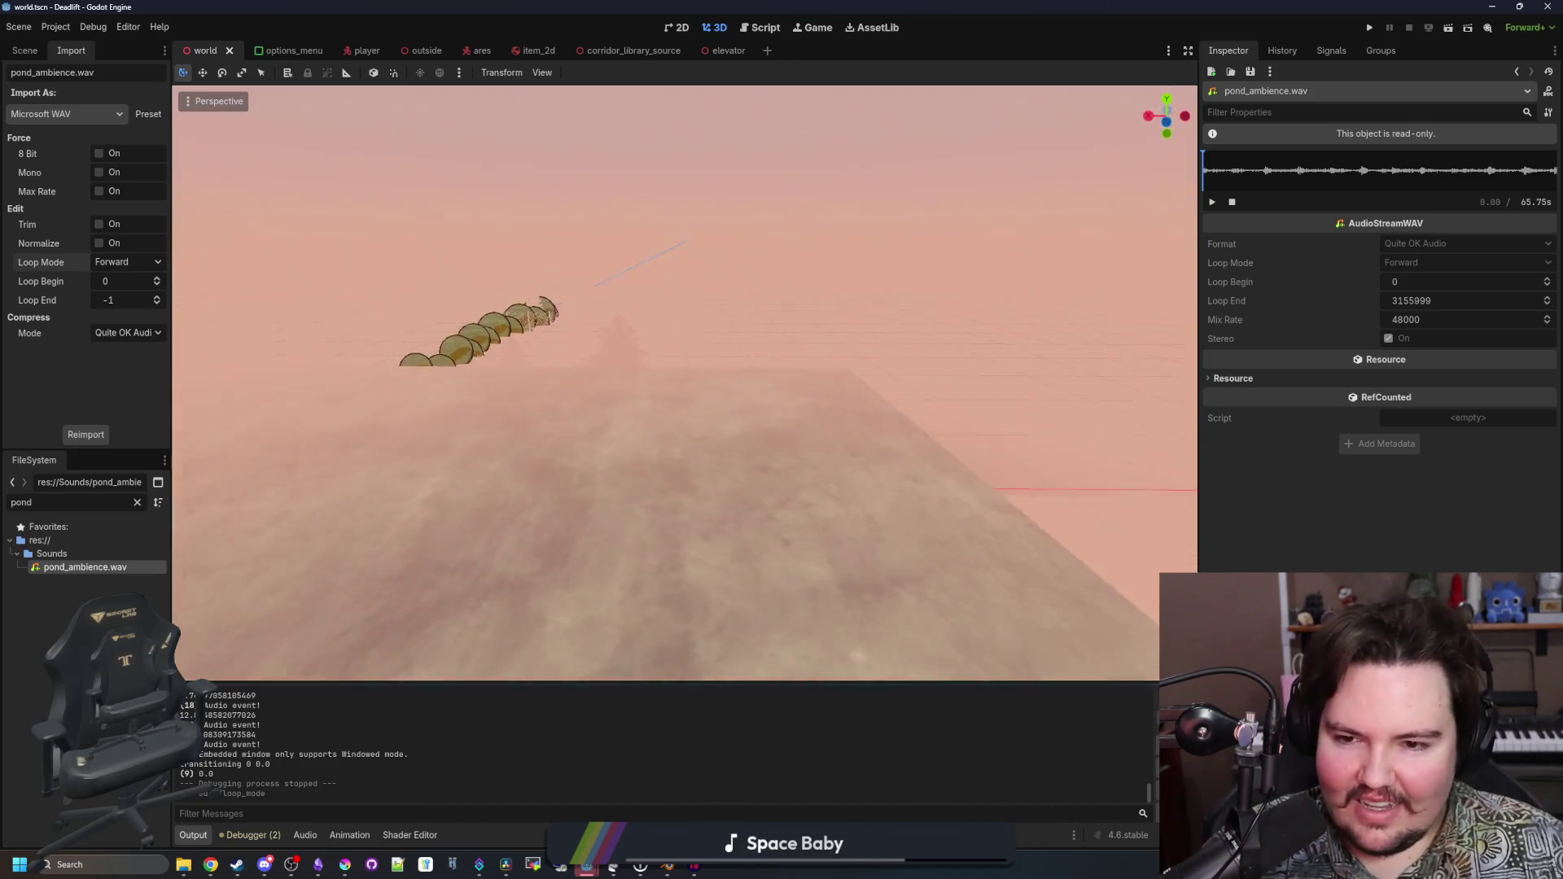
pyautogui.press('w')
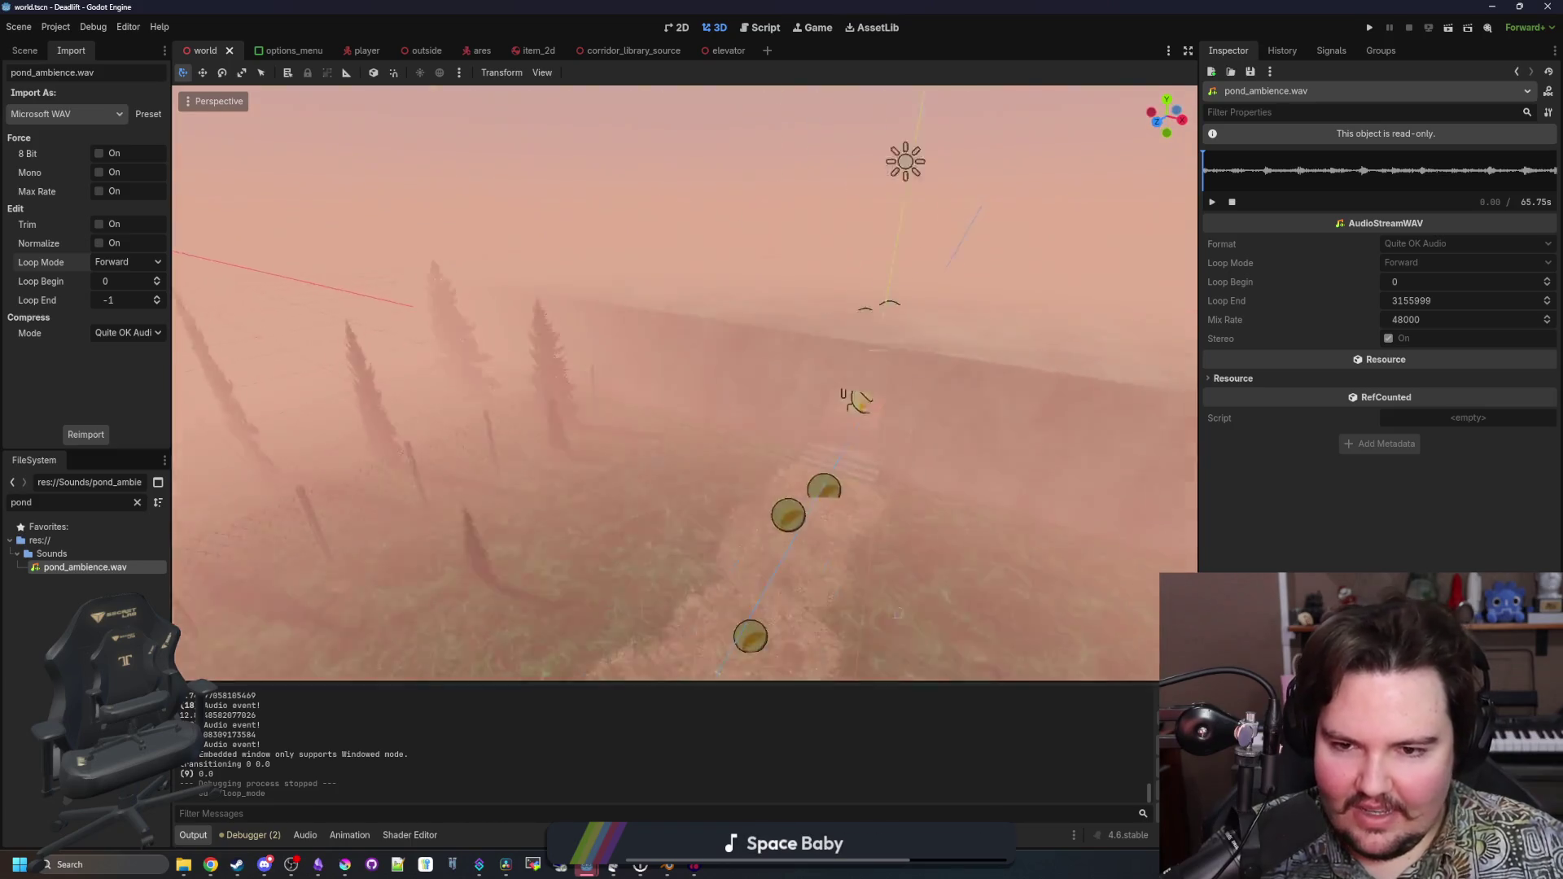
pyautogui.press('w')
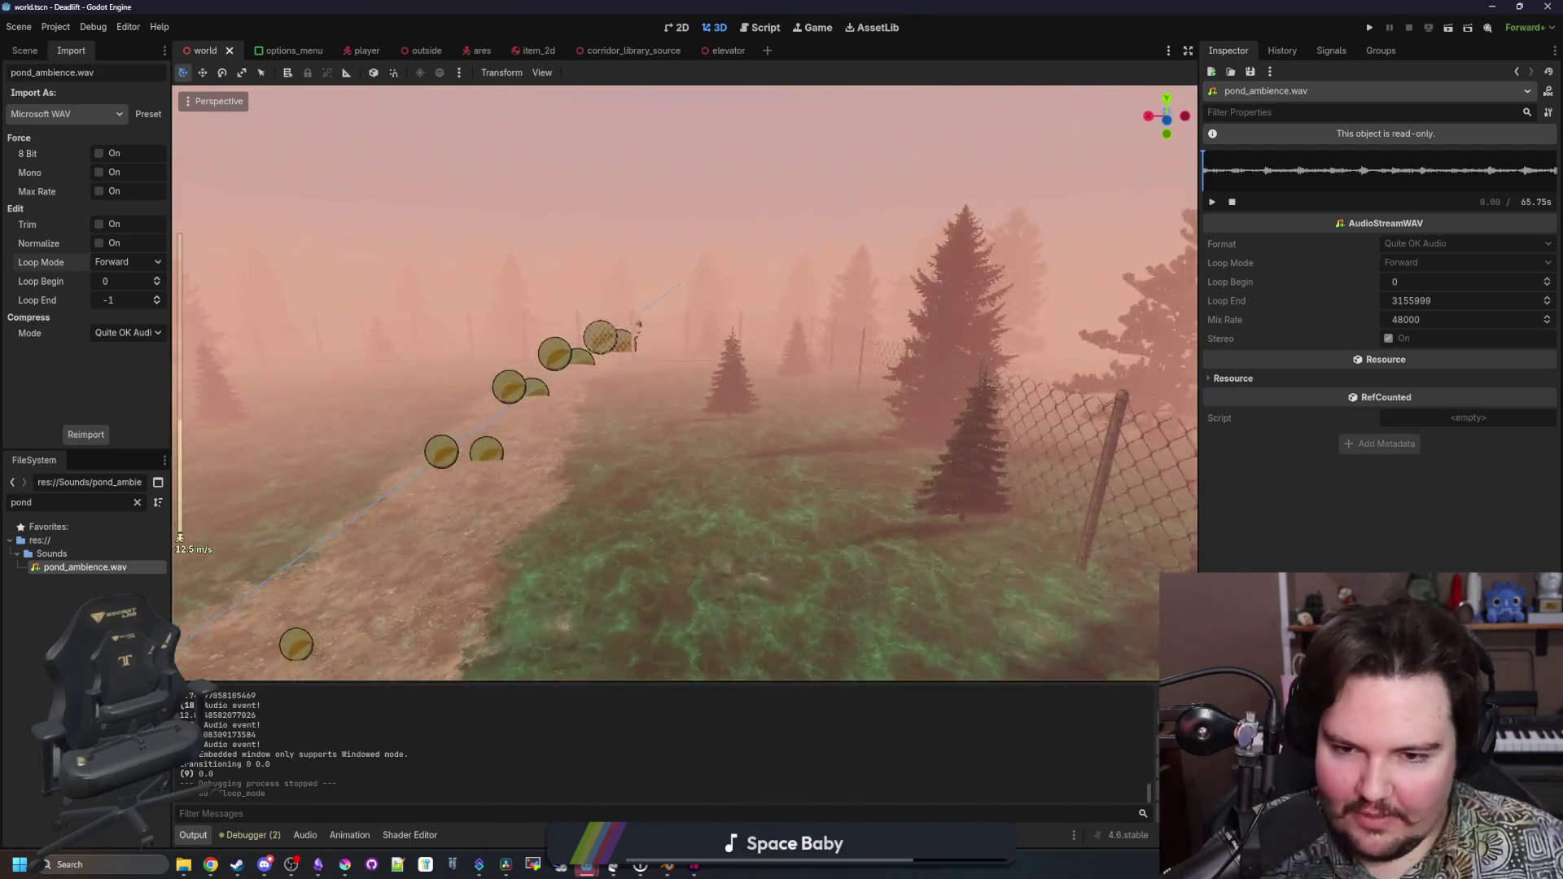
pyautogui.press('w')
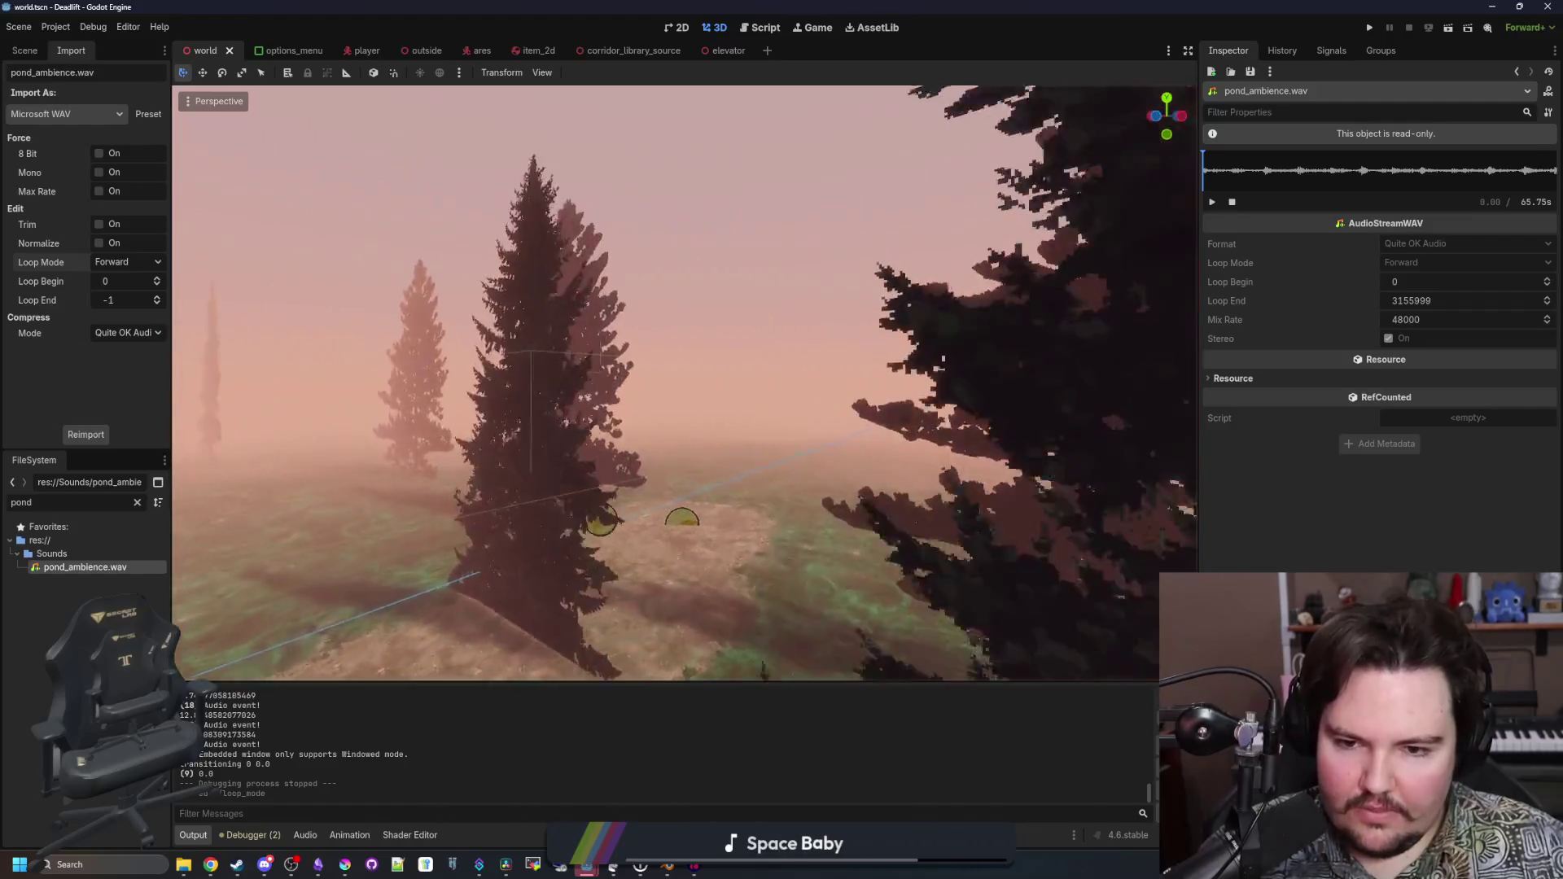
pyautogui.press('w')
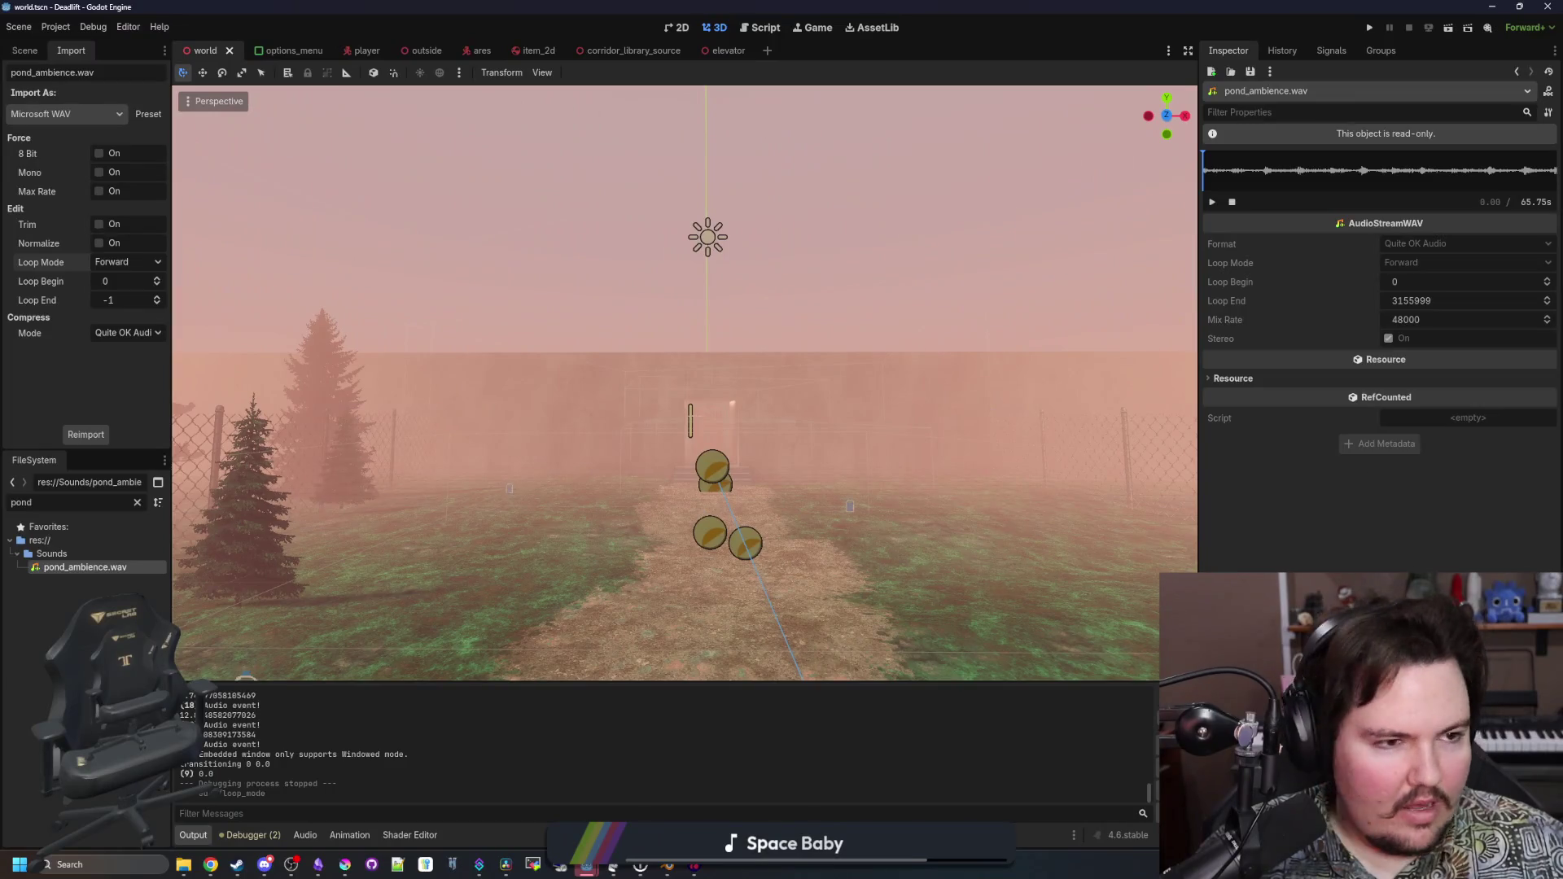
pyautogui.hotkey('alt', 'Tab')
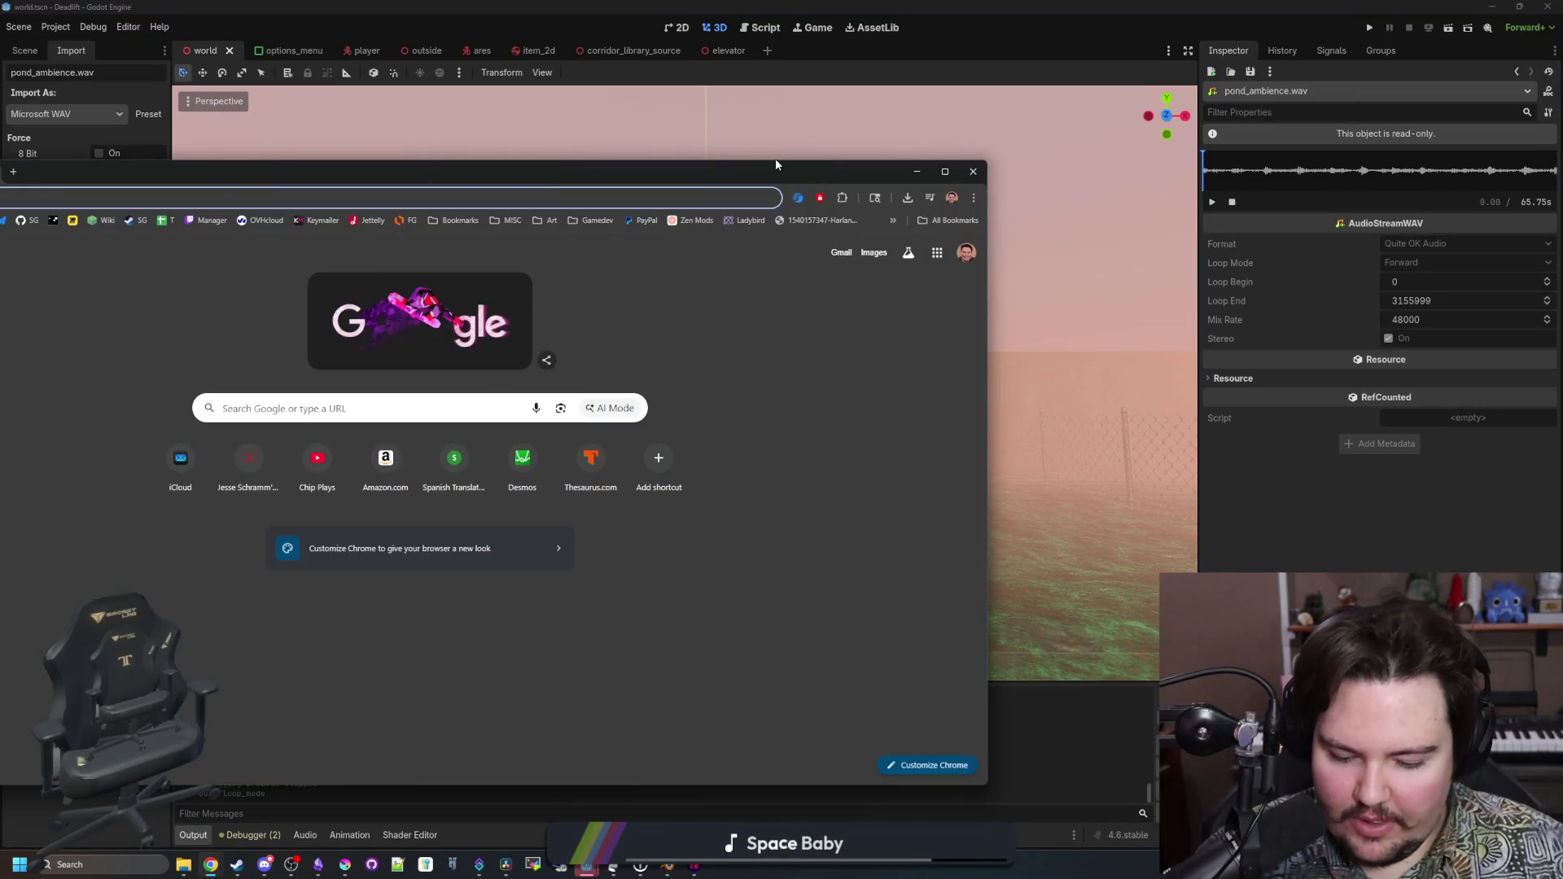
# Search Google for 'are we there' and maximize the browser window
pyautogui.write('are we there')
pyautogui.press('Return')
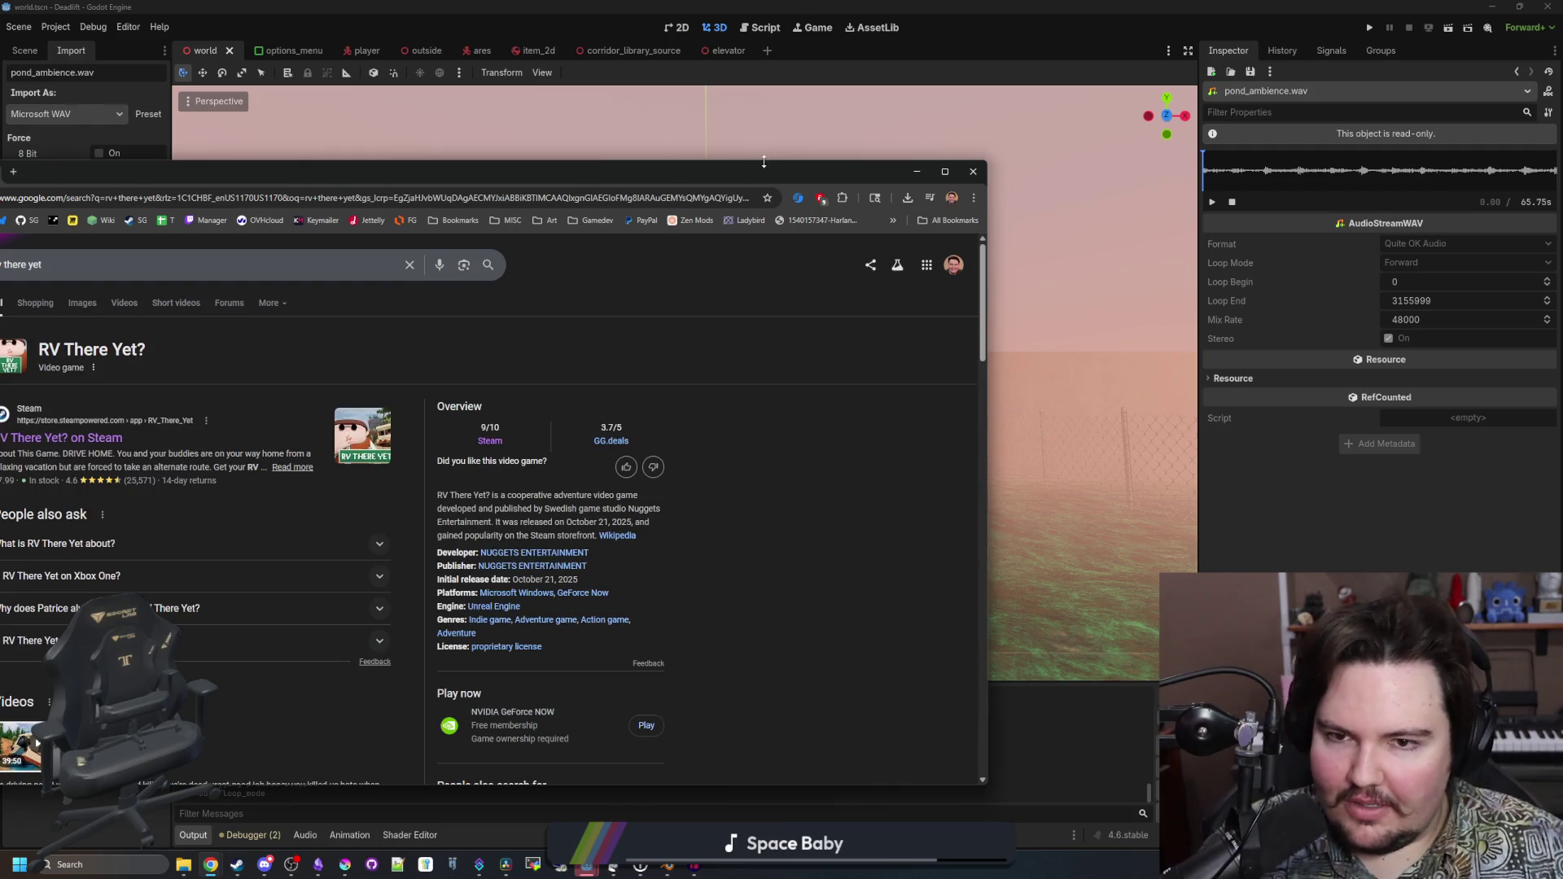
pyautogui.doubleClick(775, 167)
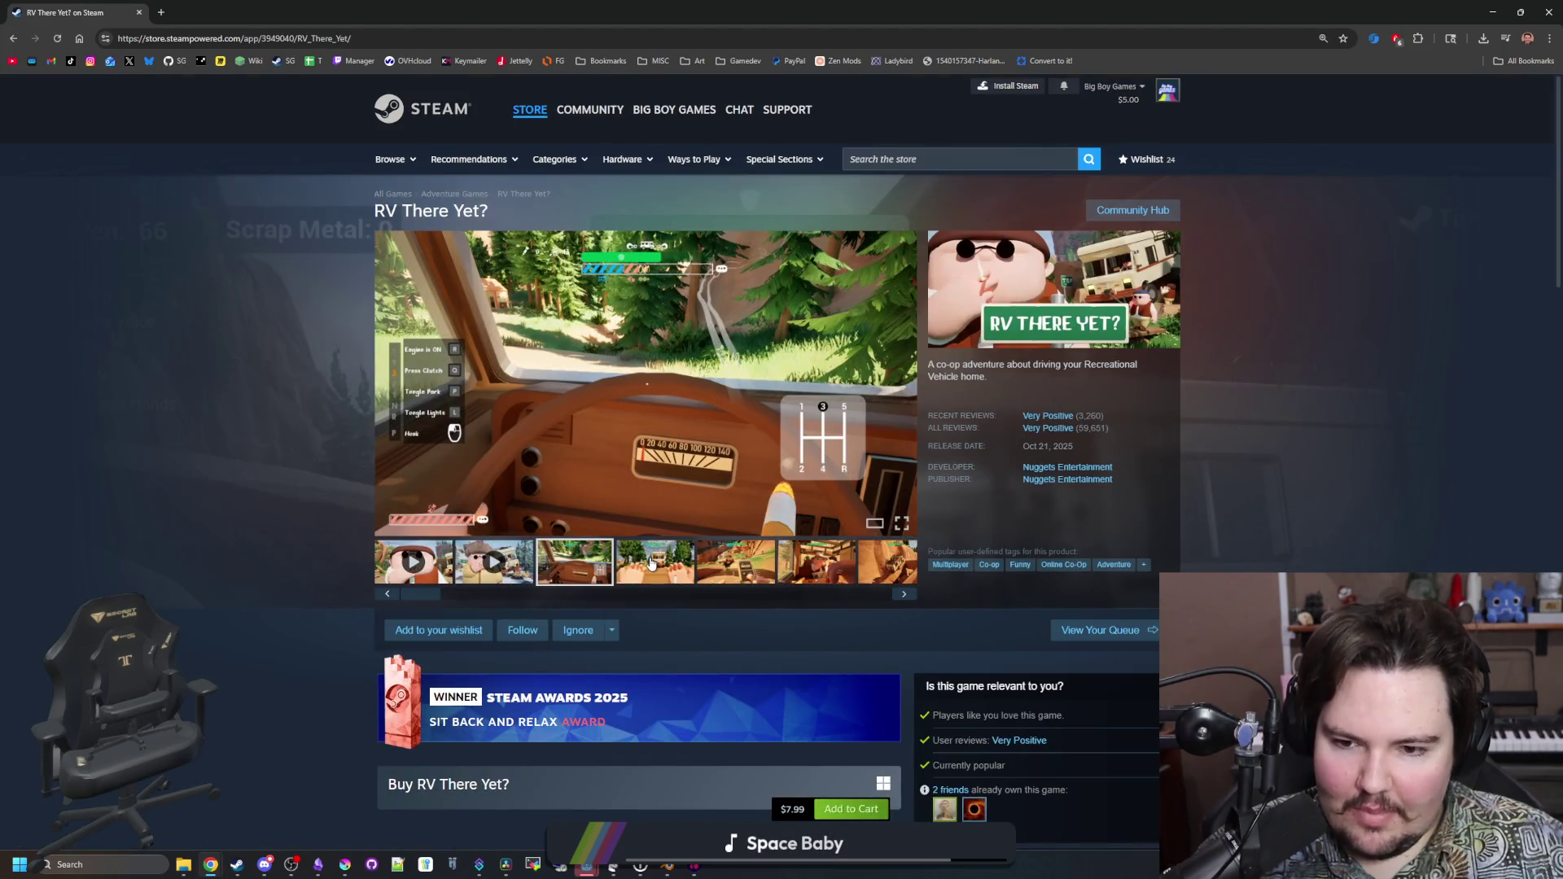
# Open the RV There Yet? screenshots full-size and advance to image 7 of 12
pyautogui.click(652, 564)
pyautogui.click(651, 564)
pyautogui.click(1369, 469)
pyautogui.click(1369, 468)
pyautogui.click(1368, 468)
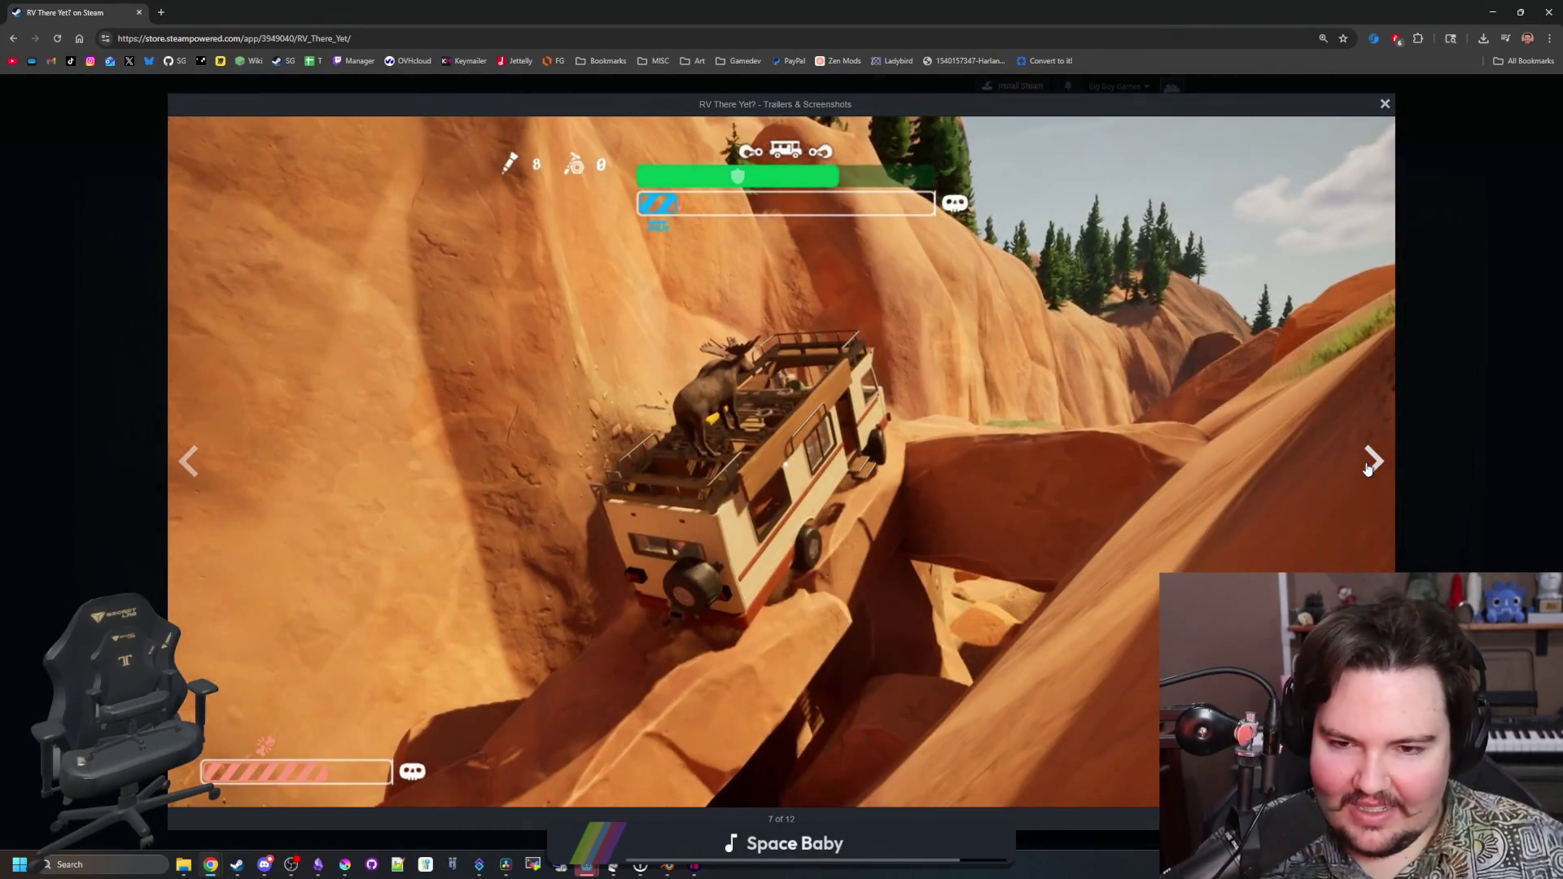
# Page forward through the RV There Yet? screenshots in the enlarged viewer, then close it
pyautogui.click(1368, 468)
pyautogui.click(1368, 468)
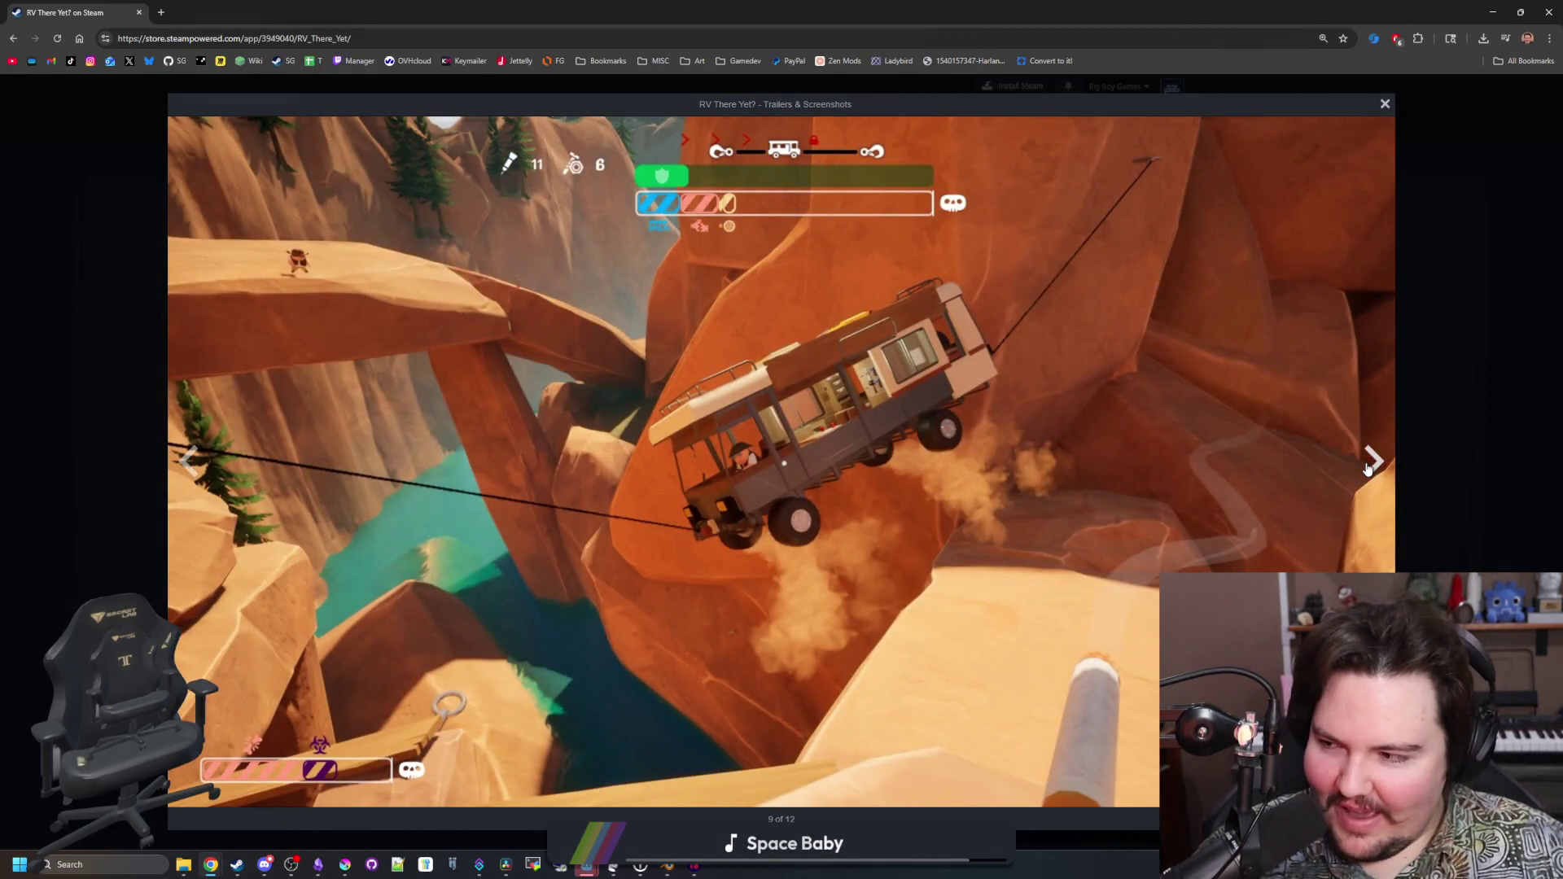
pyautogui.click(1369, 468)
pyautogui.click(1369, 468)
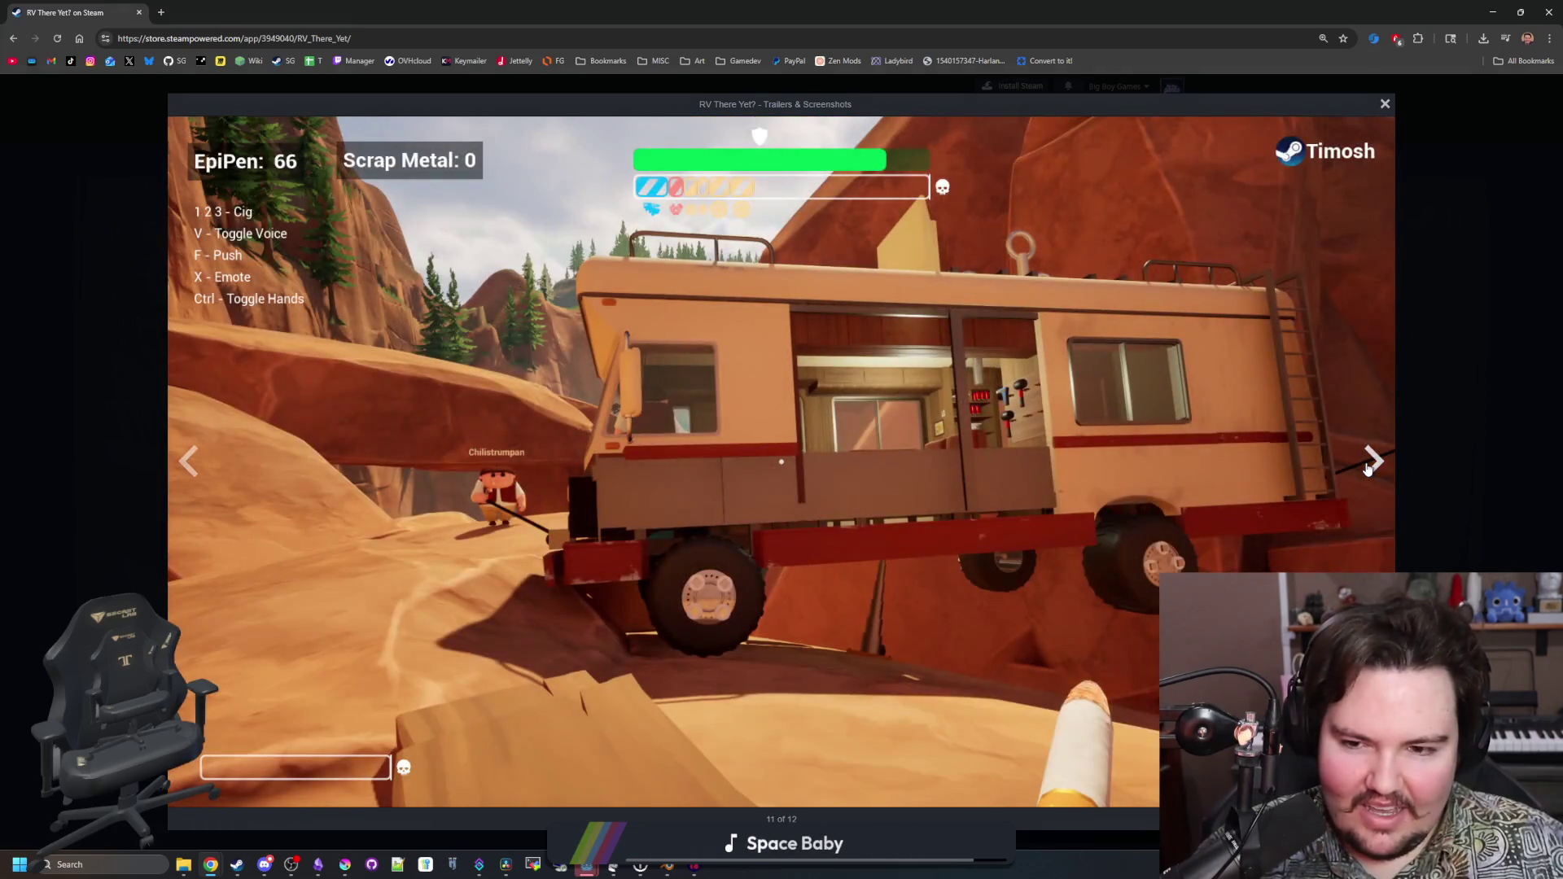
pyautogui.click(1369, 468)
pyautogui.click(1369, 468)
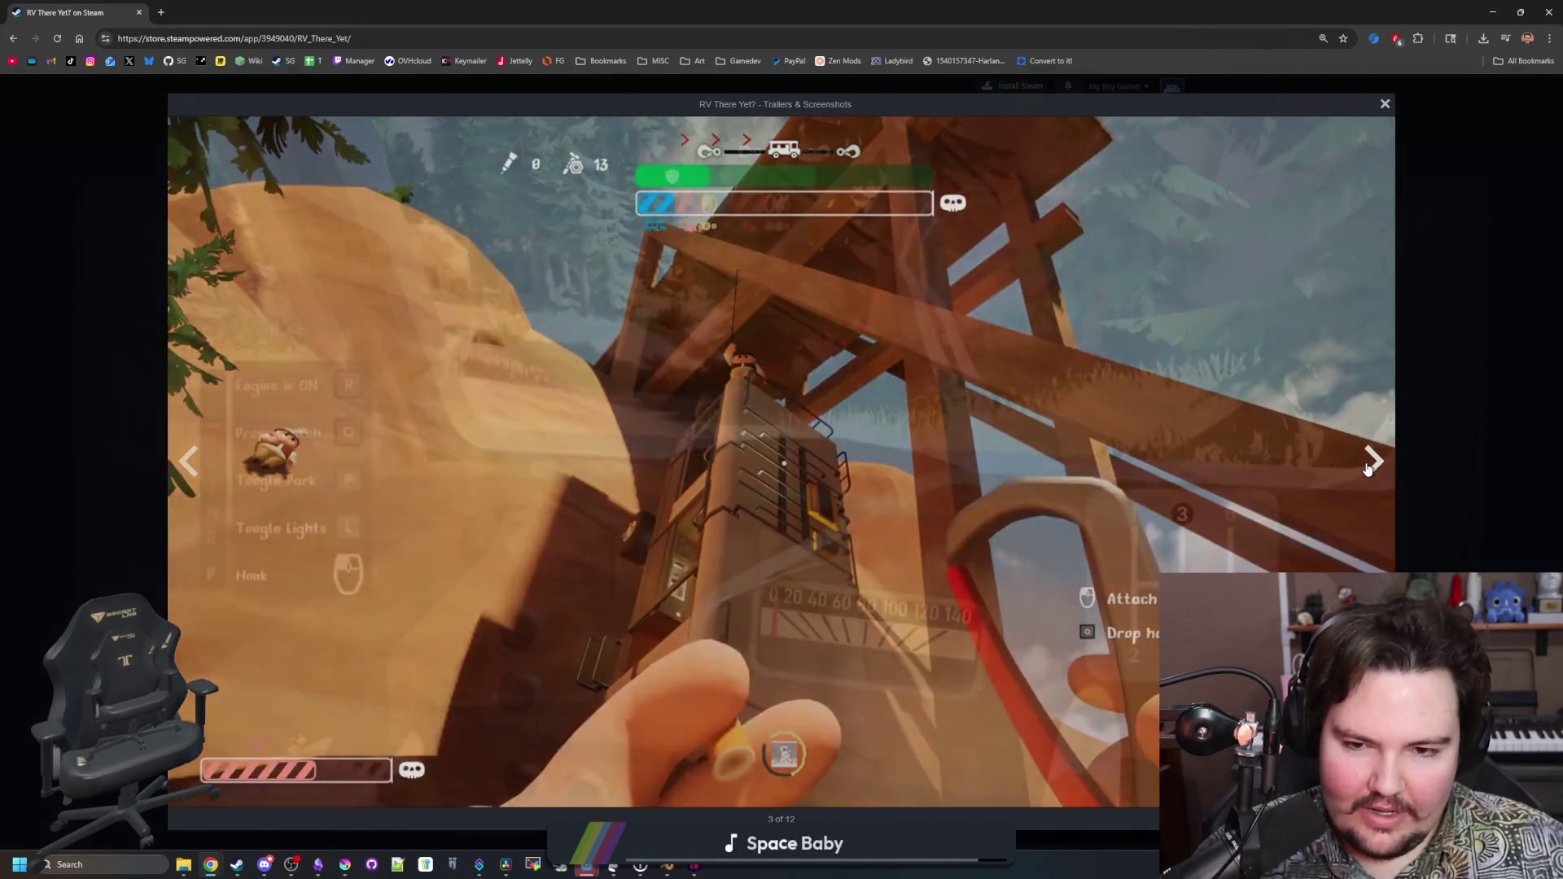
pyautogui.click(1368, 468)
pyautogui.click(1369, 468)
pyautogui.click(1369, 468)
pyautogui.click(1369, 468)
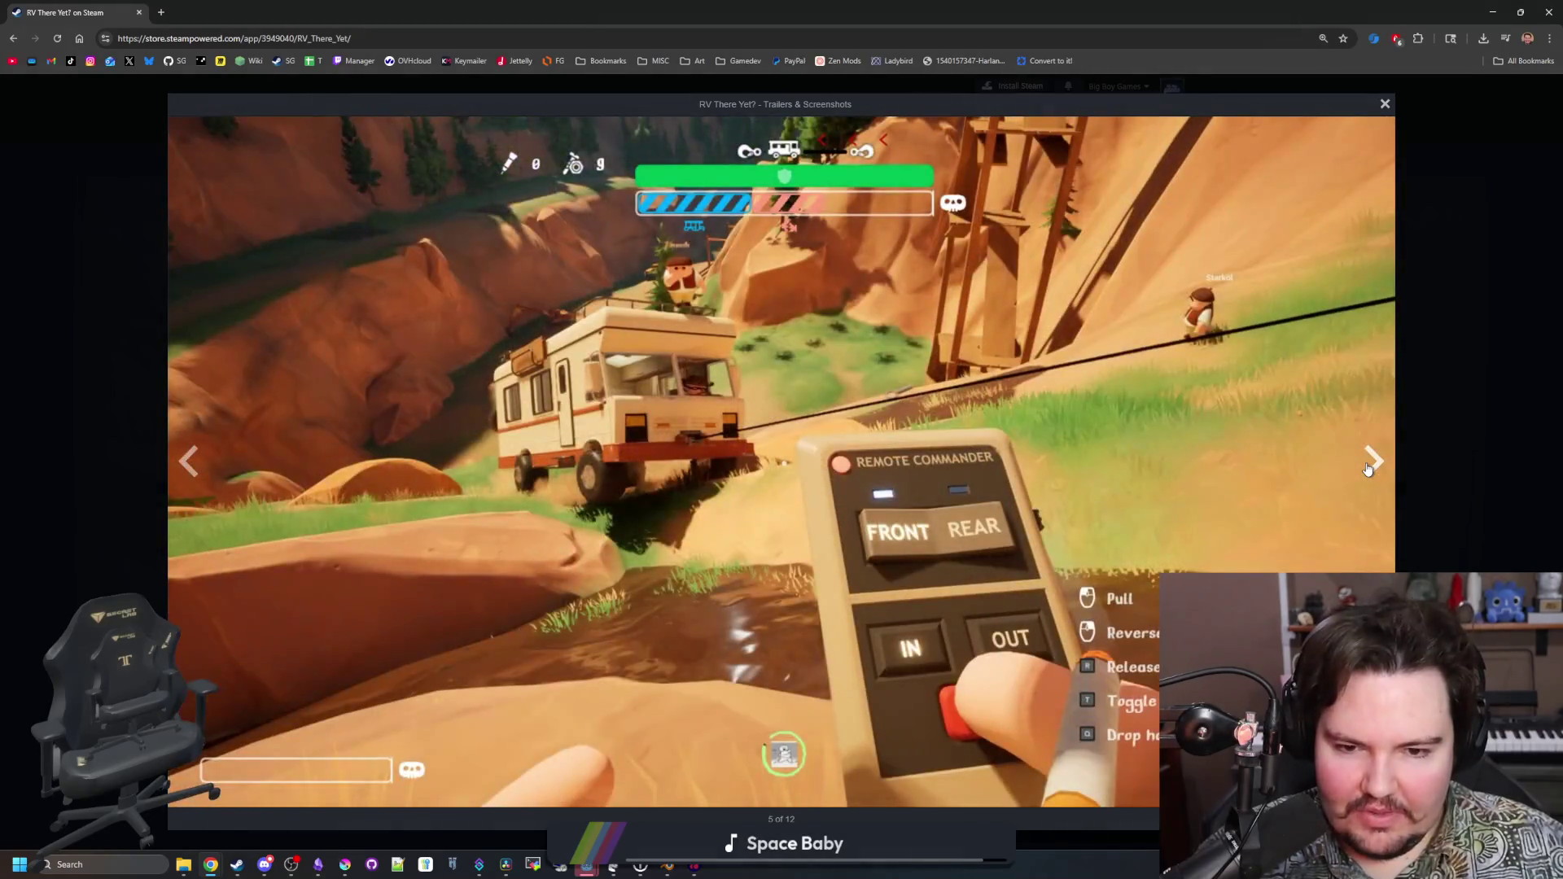
pyautogui.click(1368, 468)
pyautogui.click(1369, 468)
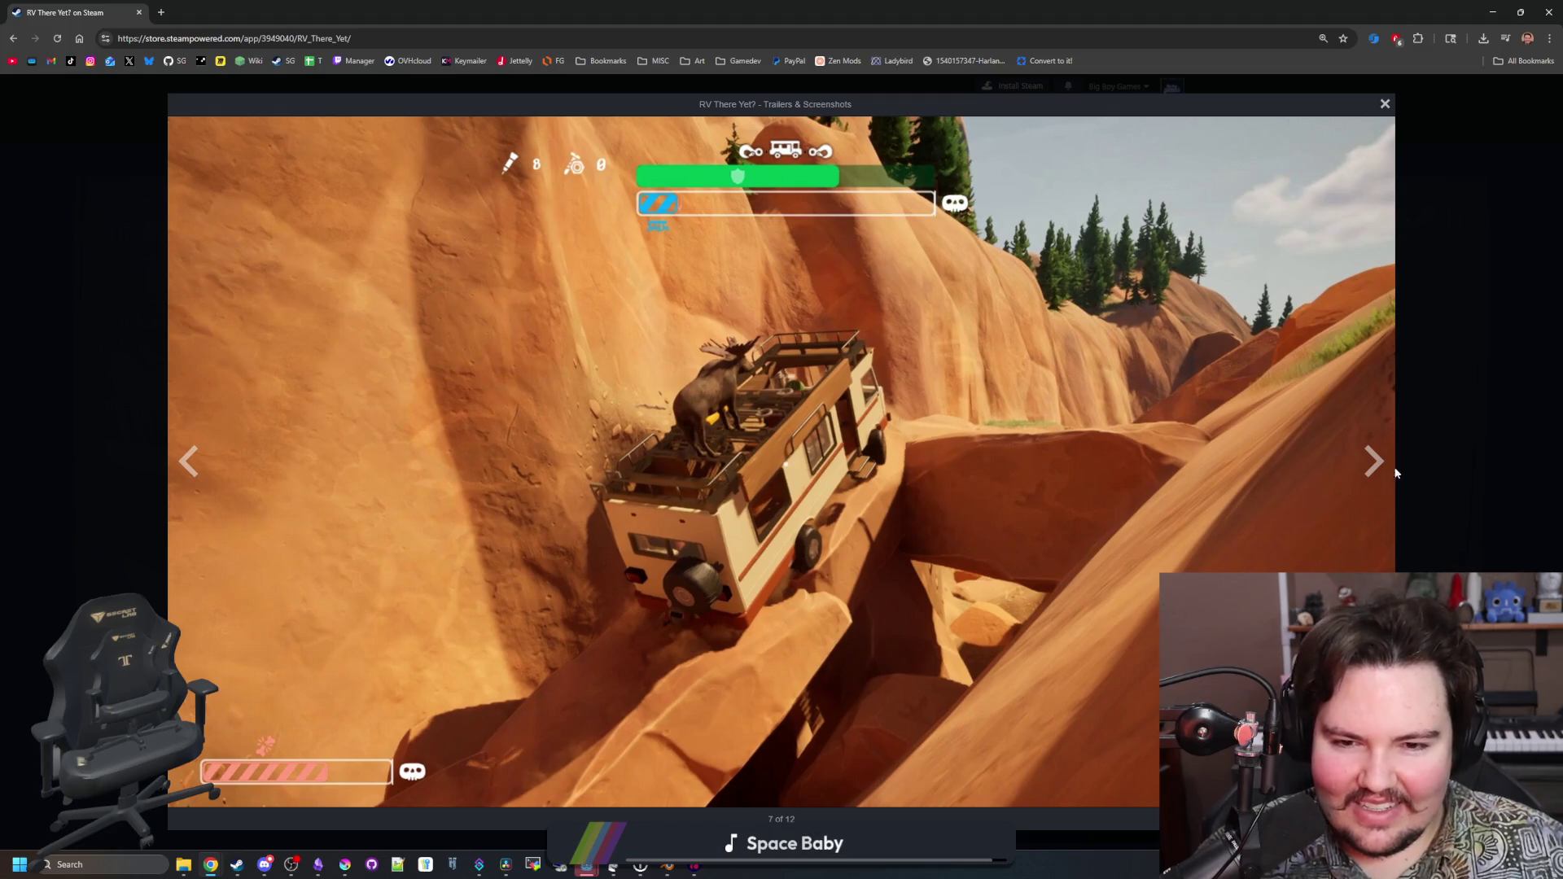
pyautogui.click(1374, 462)
pyautogui.click(1375, 462)
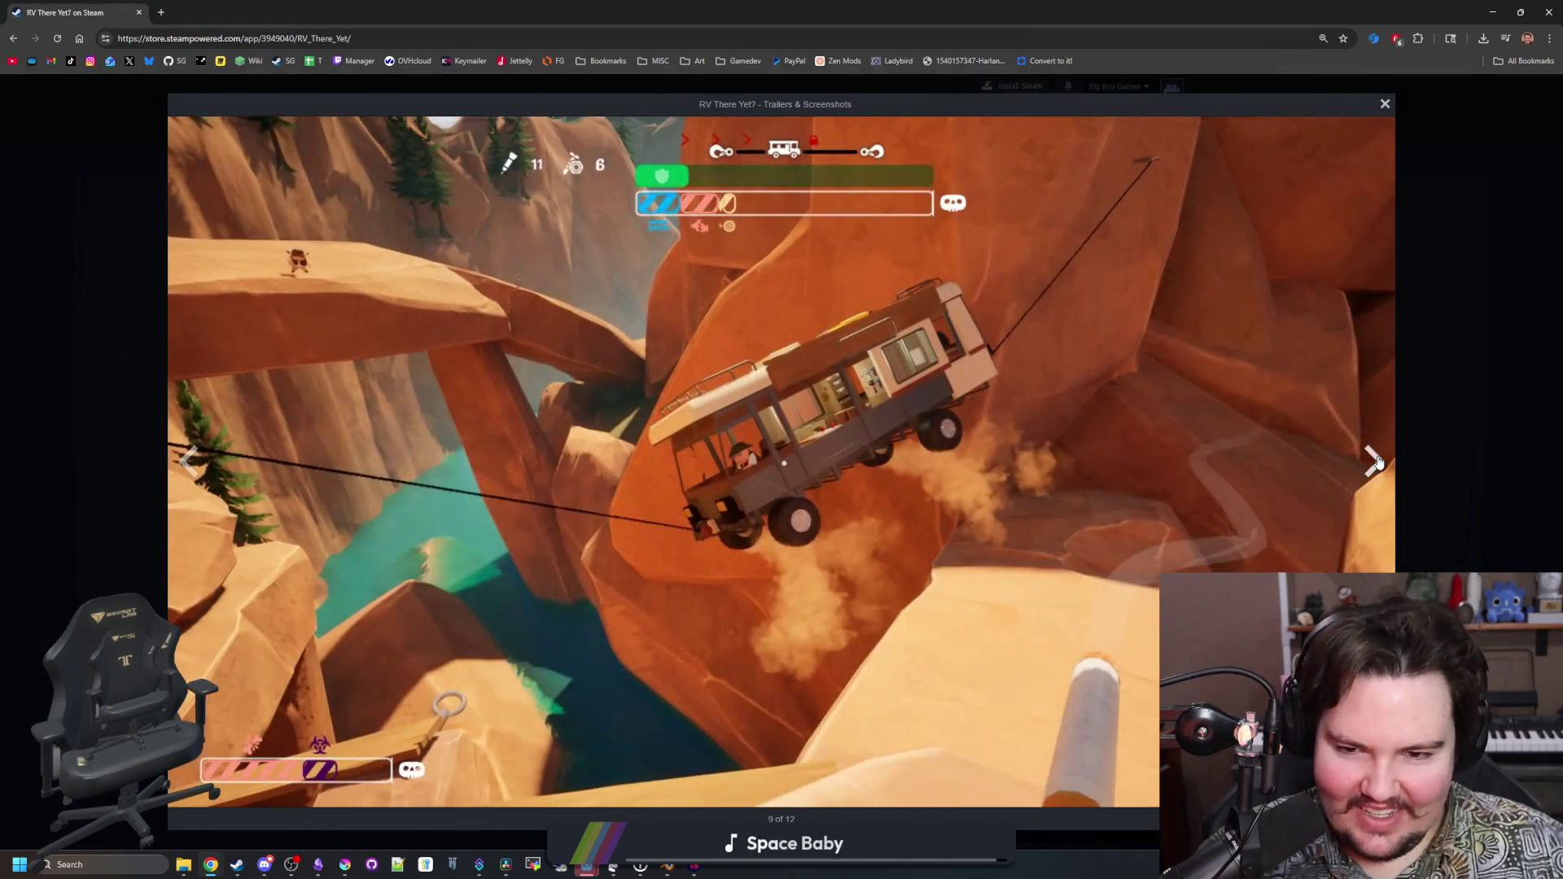
pyautogui.click(1377, 462)
pyautogui.click(1377, 462)
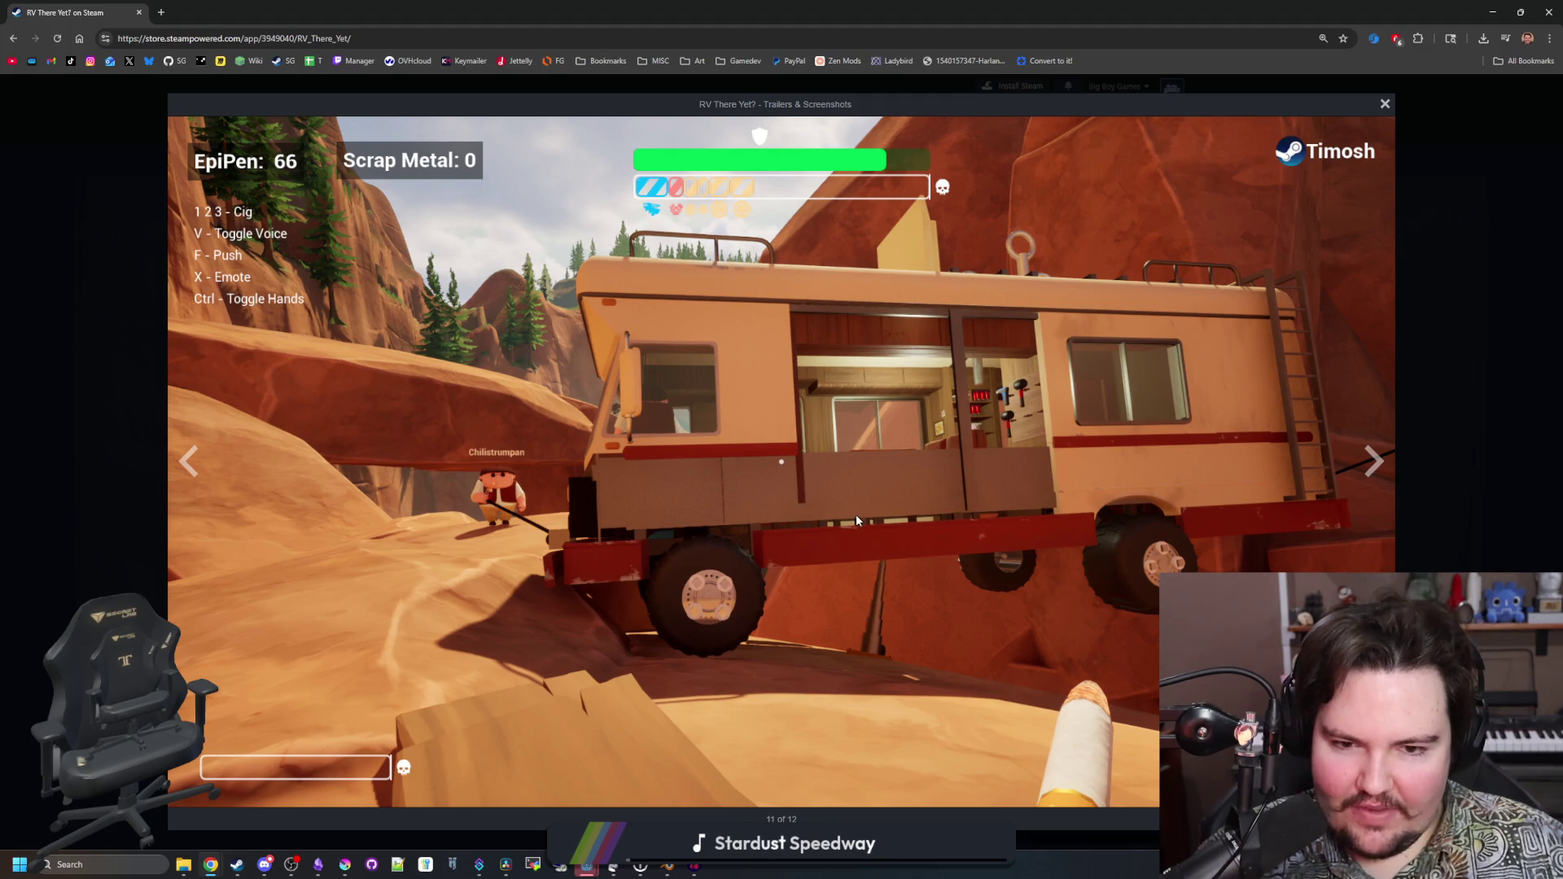
pyautogui.click(1401, 472)
# Reopen the screenshot viewer, page back and forth to the bus-on-cliff shot, then close it
pyautogui.click(756, 403)
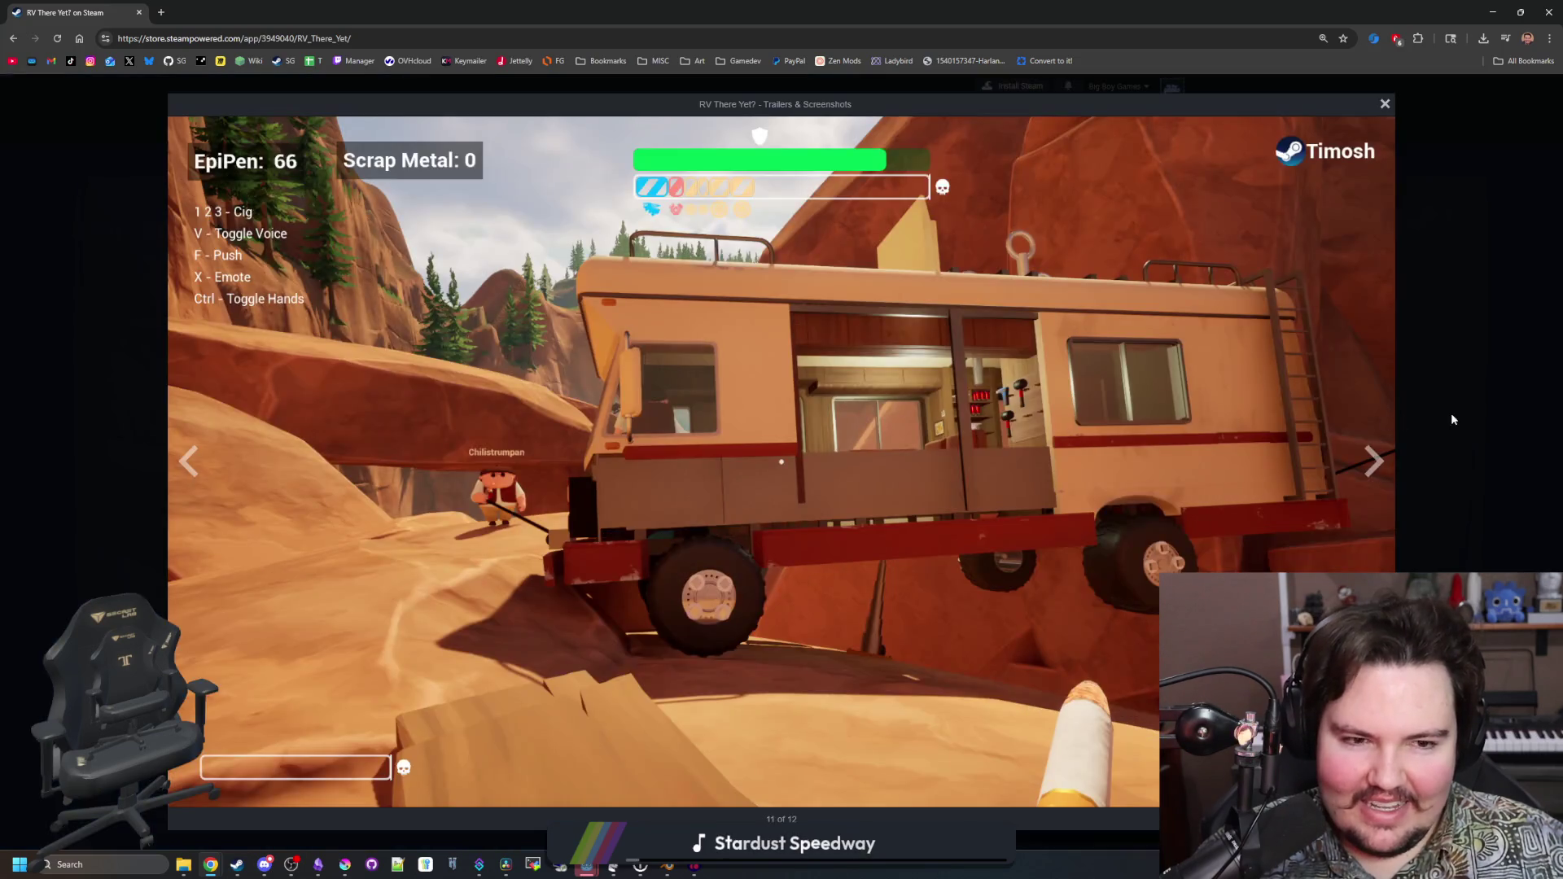
pyautogui.click(1376, 460)
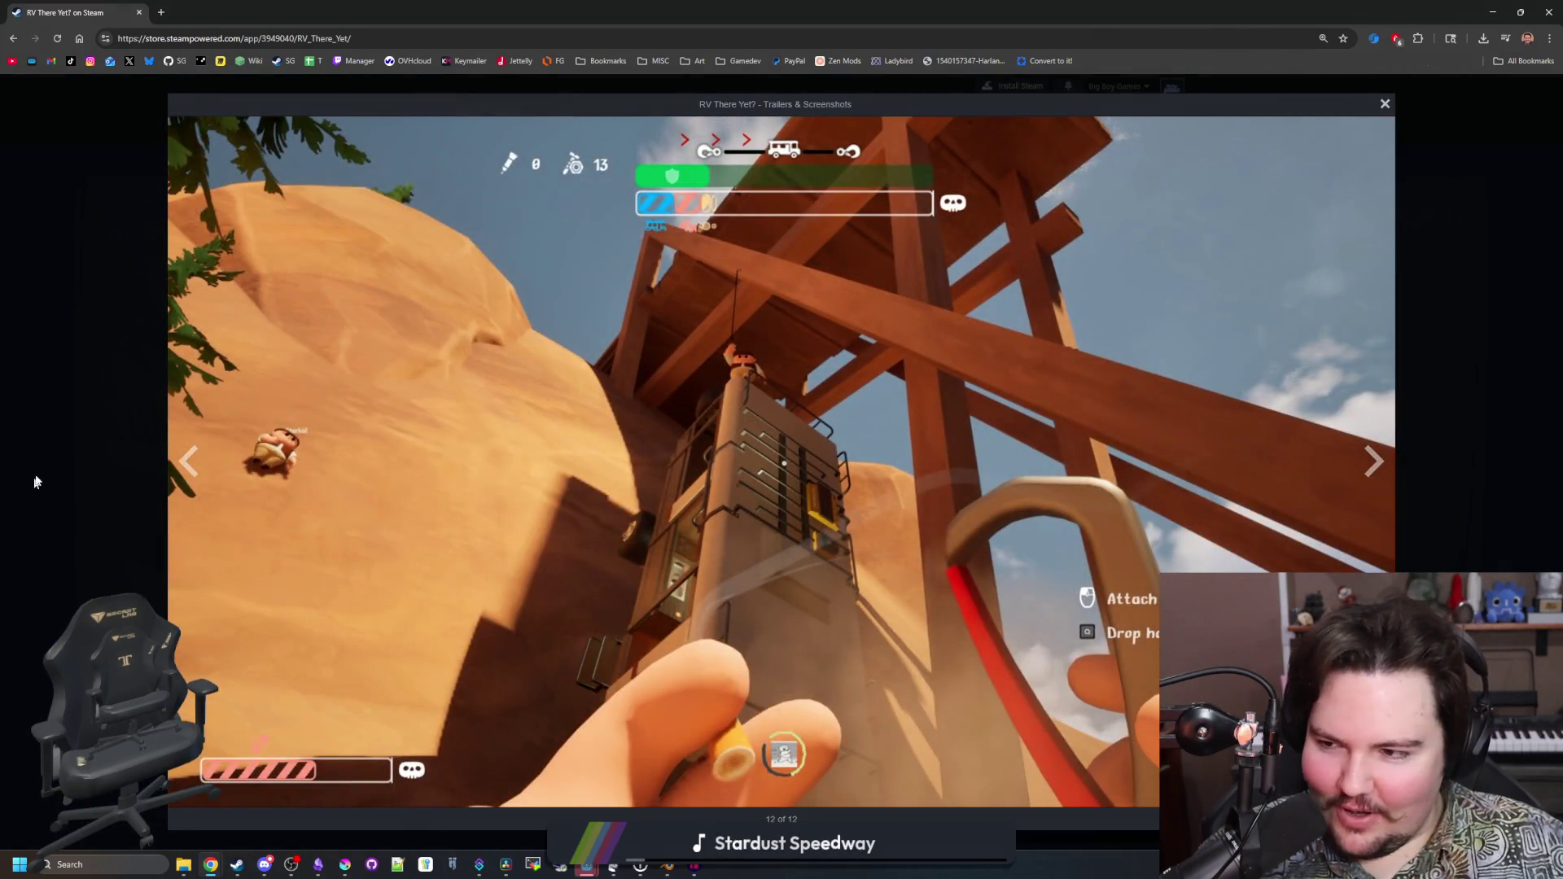
pyautogui.click(206, 472)
pyautogui.click(206, 472)
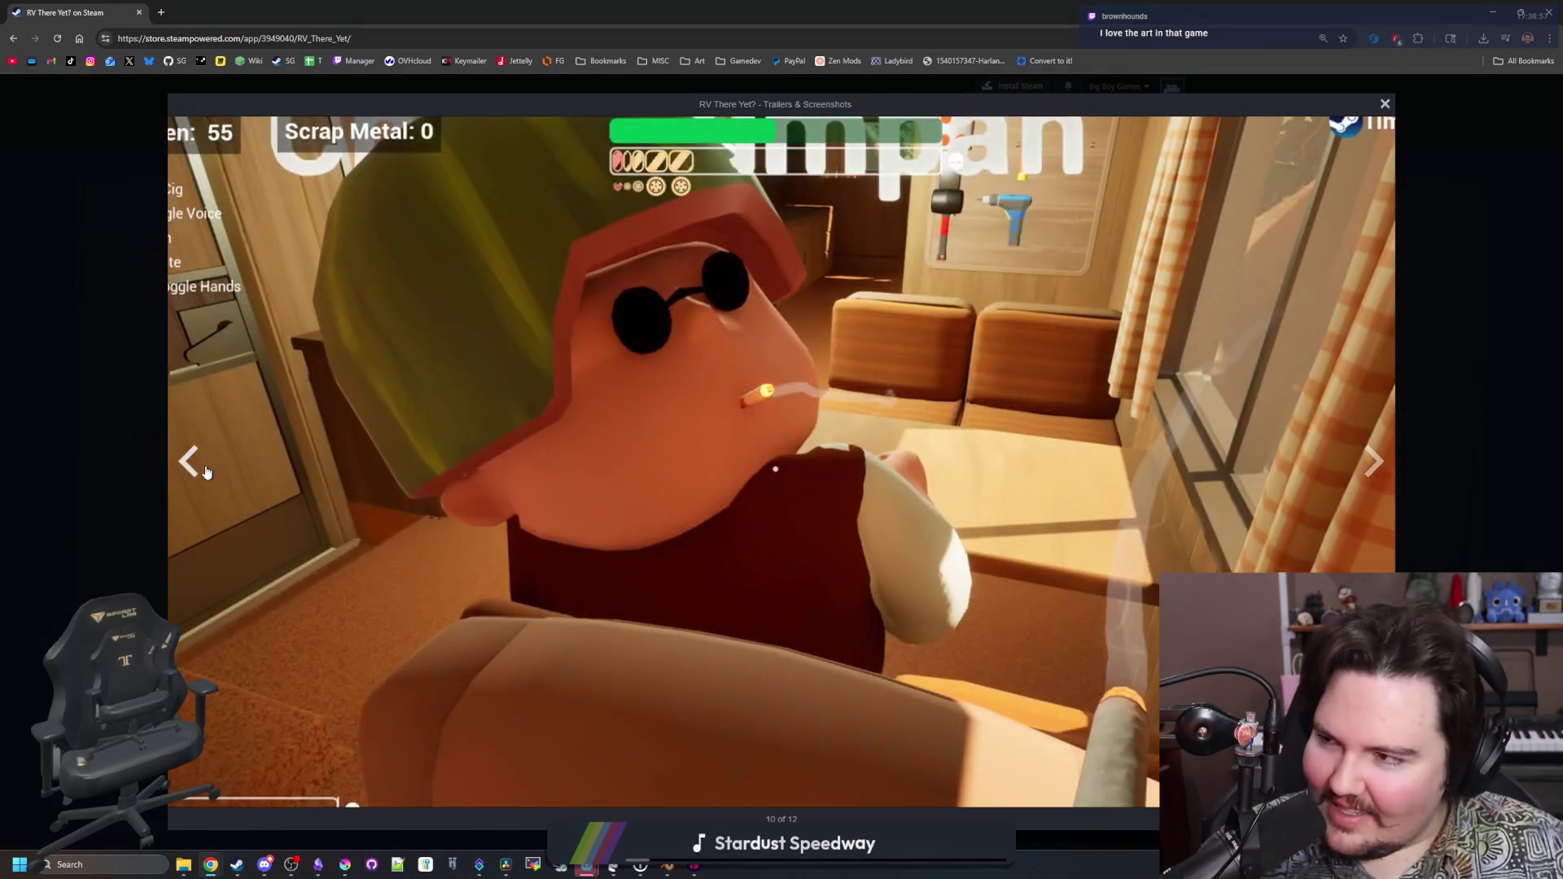
pyautogui.click(189, 461)
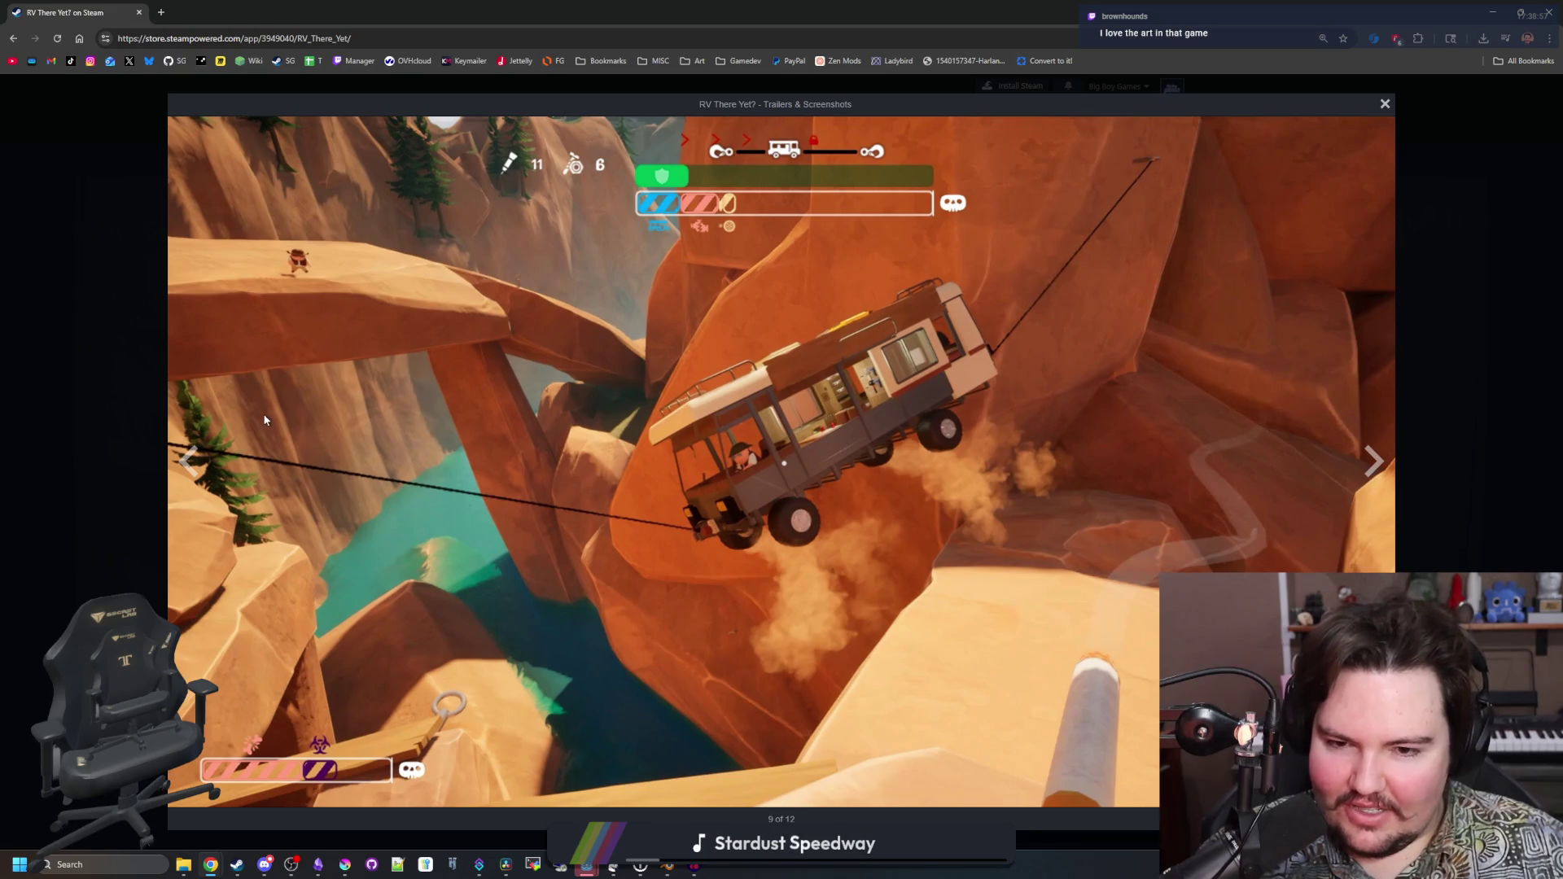
pyautogui.click(1373, 464)
pyautogui.click(1374, 464)
pyautogui.click(1374, 465)
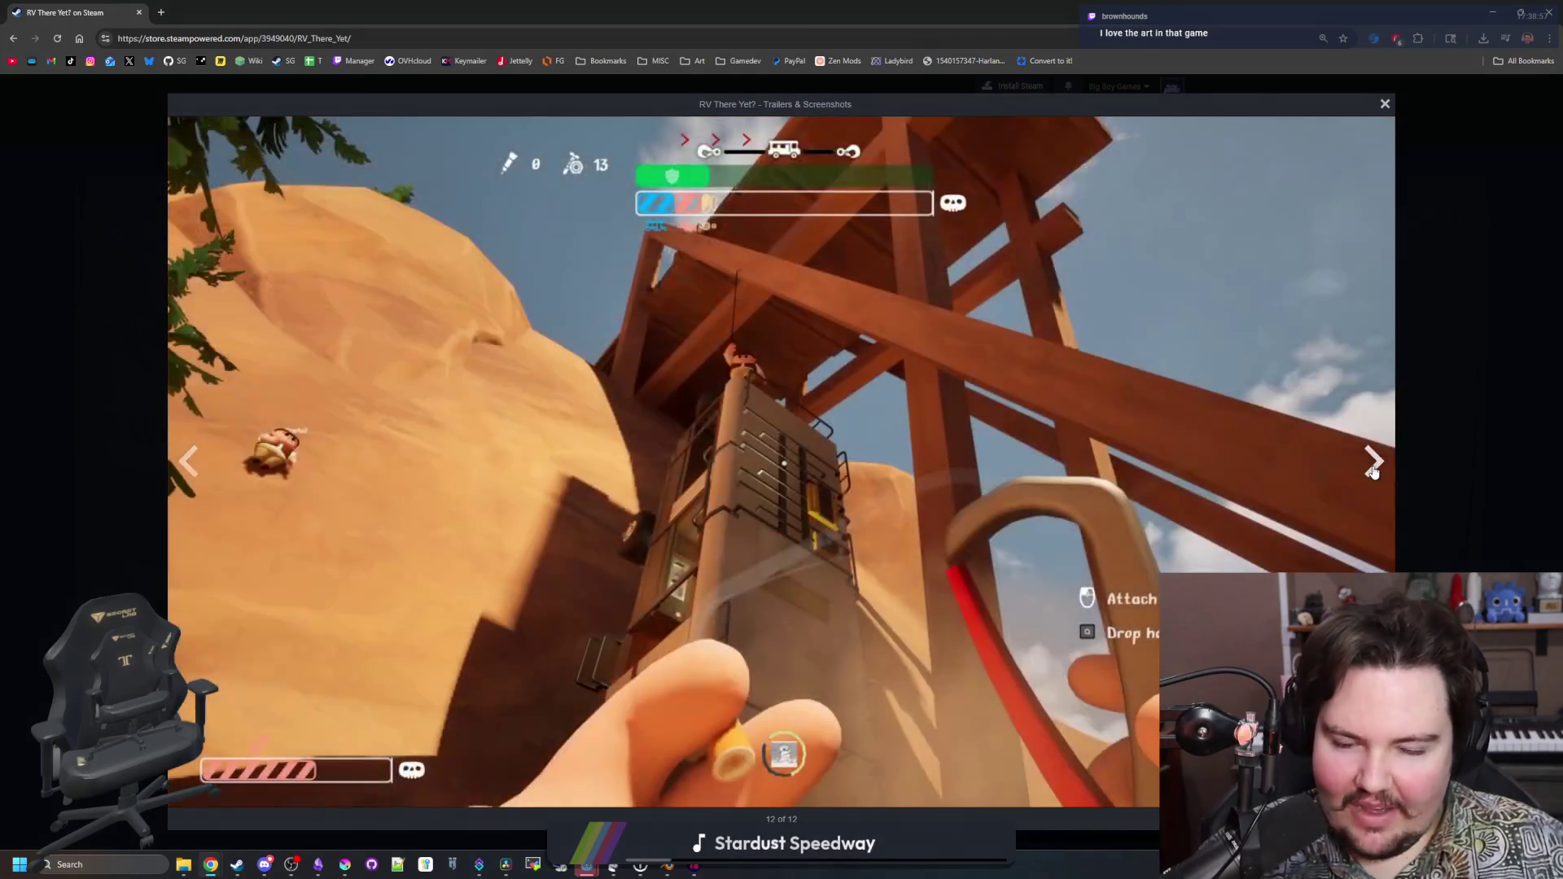
pyautogui.click(1373, 465)
pyautogui.click(1373, 466)
pyautogui.click(1373, 466)
pyautogui.click(1373, 466)
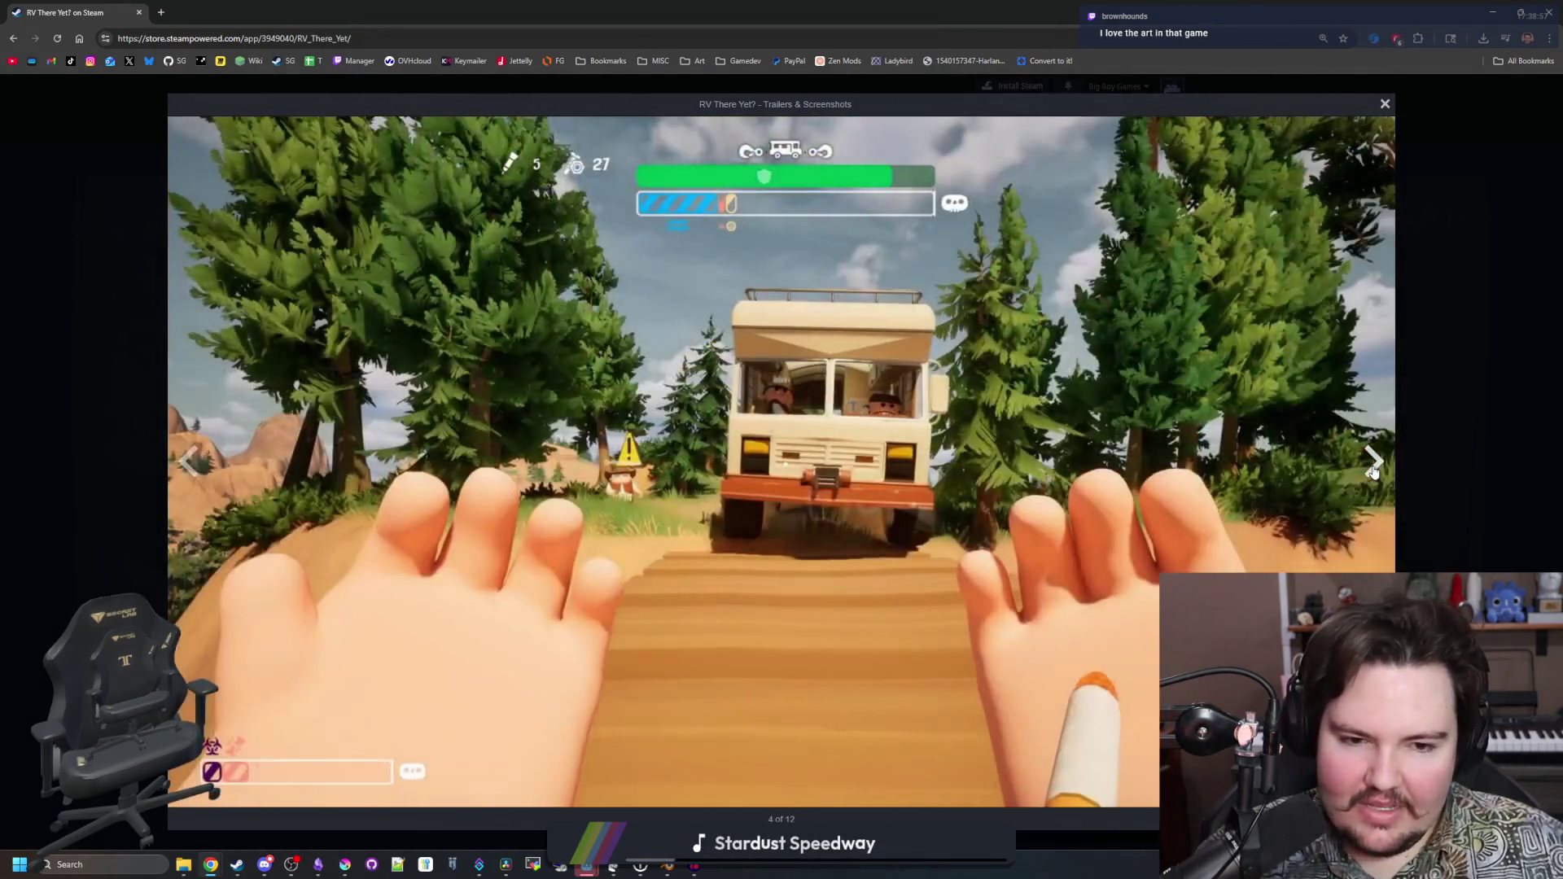
pyautogui.click(1373, 466)
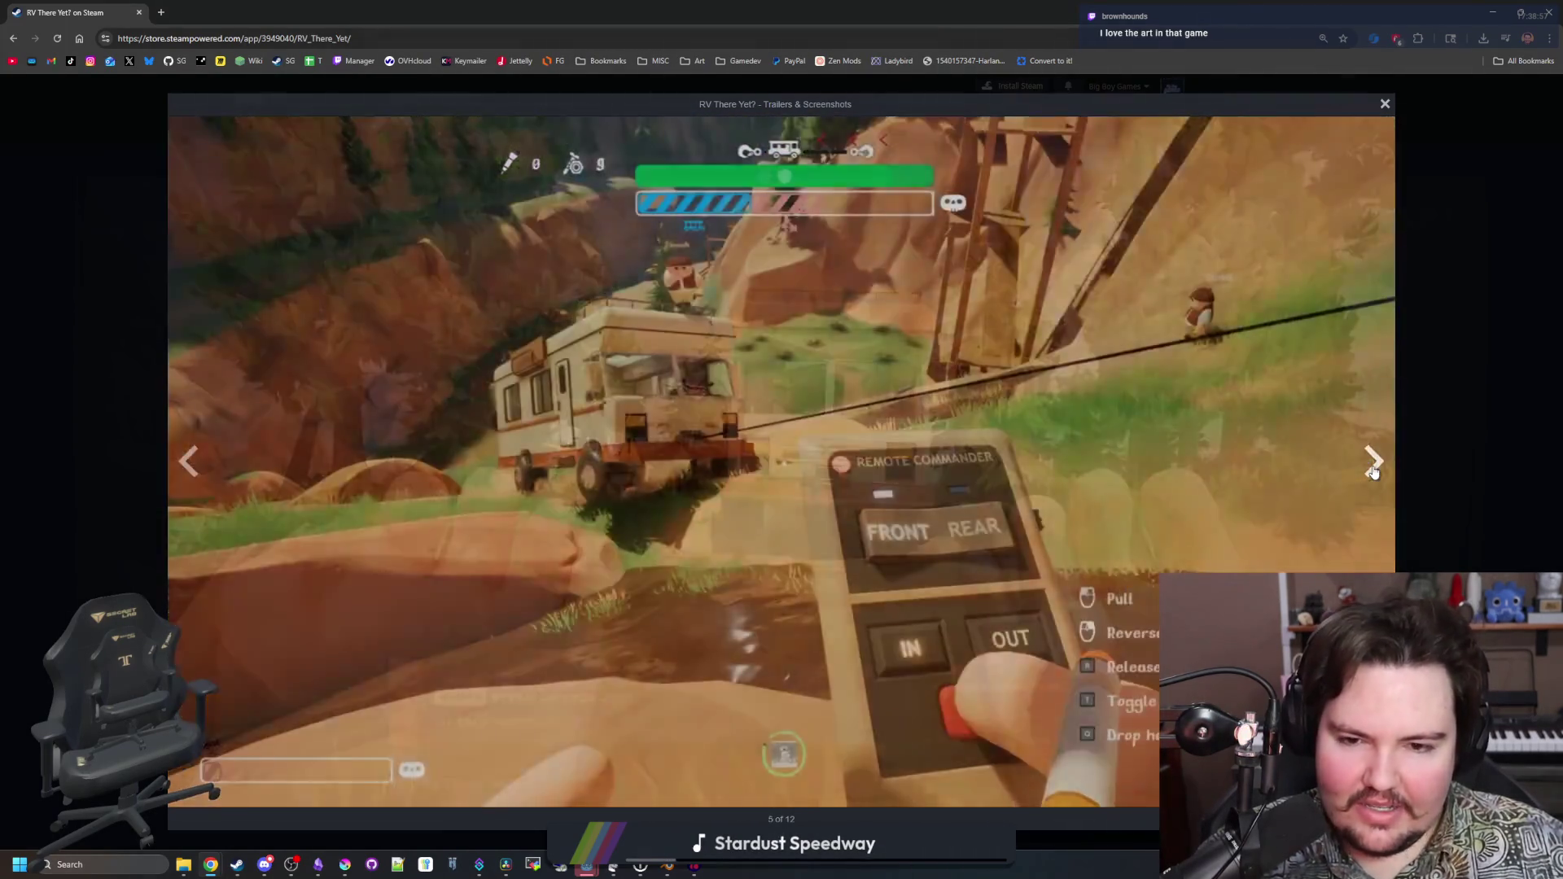
pyautogui.click(1374, 465)
pyautogui.click(1373, 464)
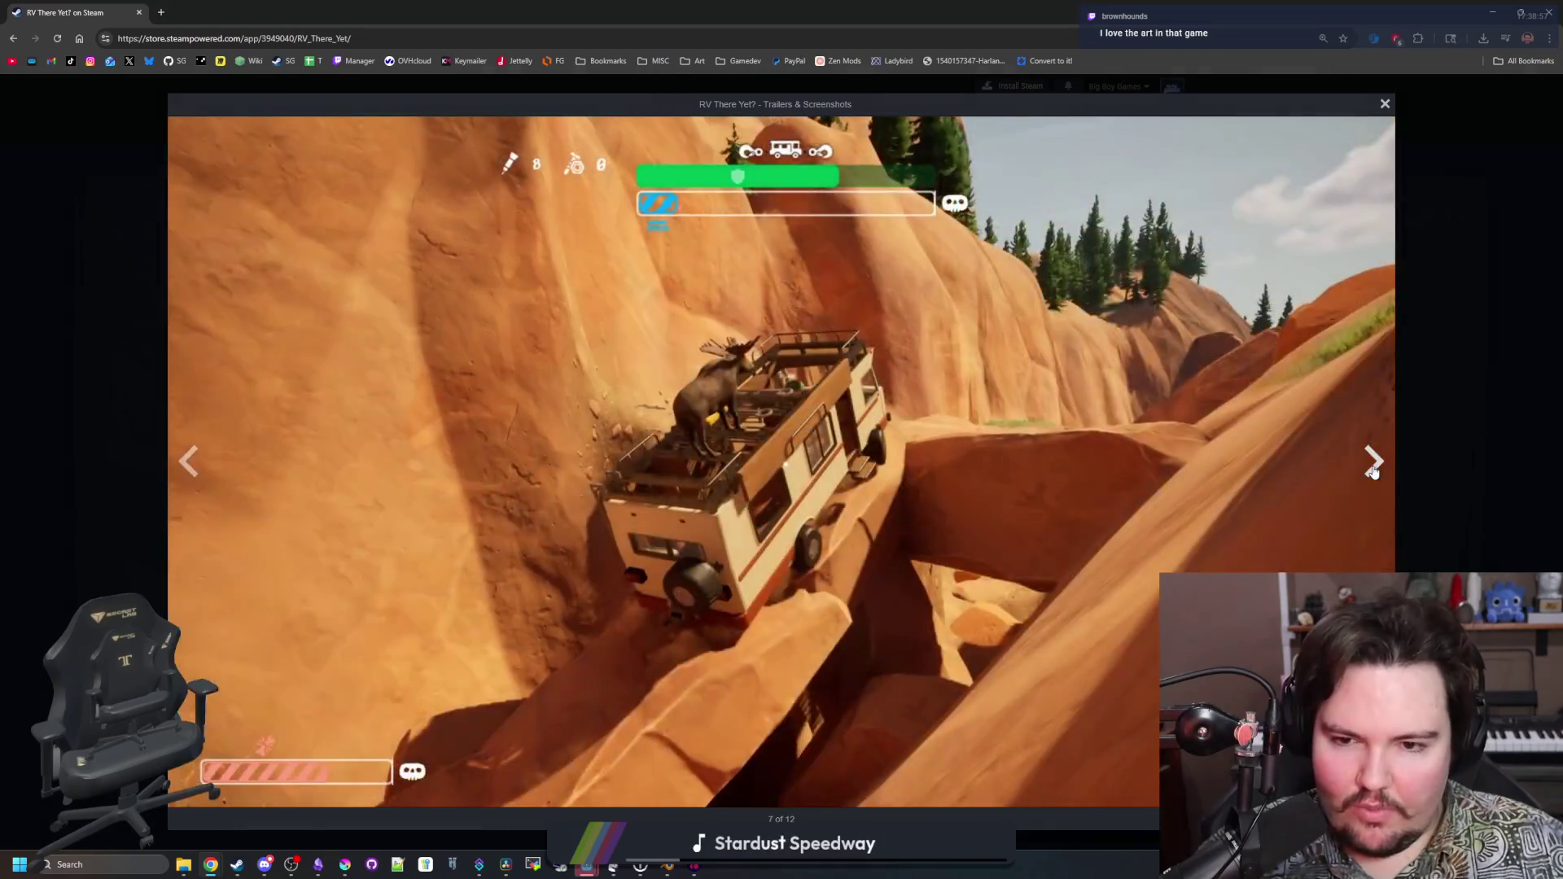
pyautogui.click(1374, 464)
pyautogui.click(1374, 471)
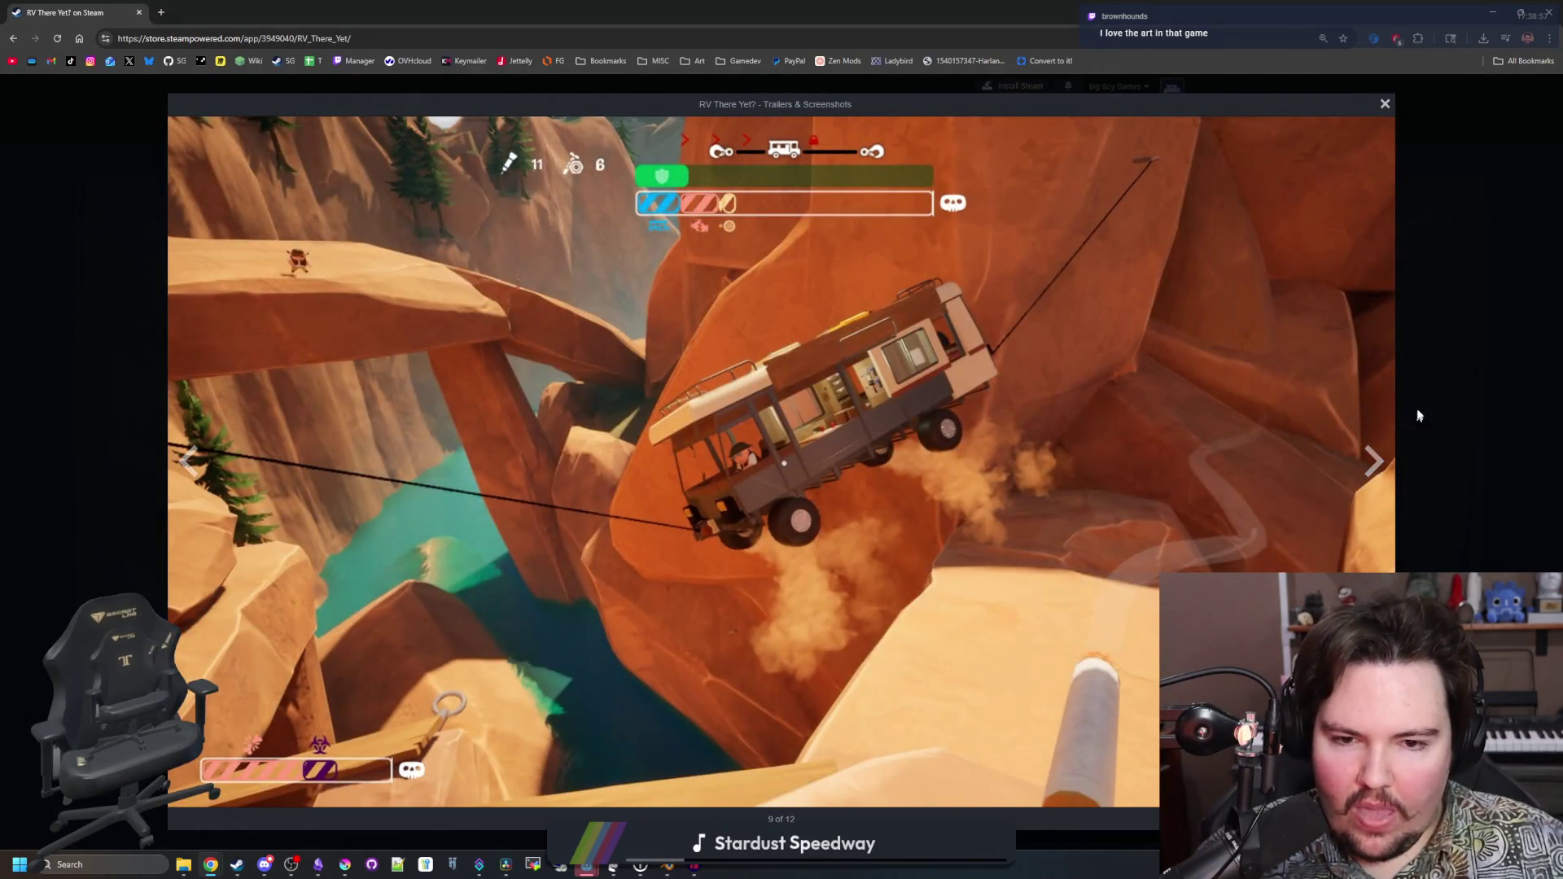
pyautogui.click(1418, 416)
# Page through the screenshots once more, then close the viewer and the store browser window
pyautogui.click(739, 406)
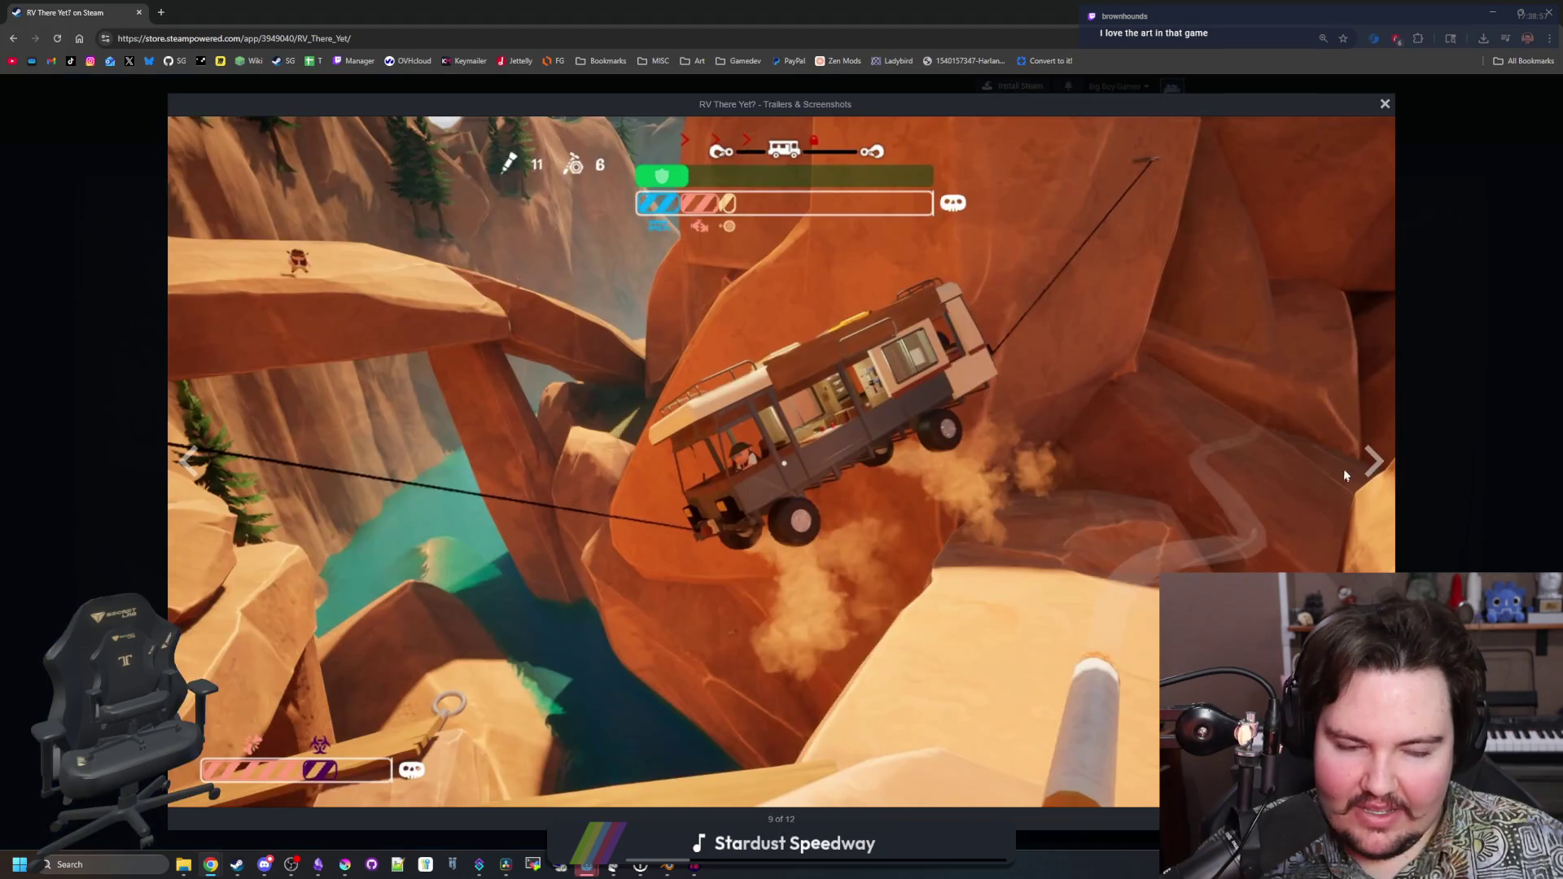
pyautogui.click(1374, 463)
pyautogui.click(1374, 462)
pyautogui.click(1374, 462)
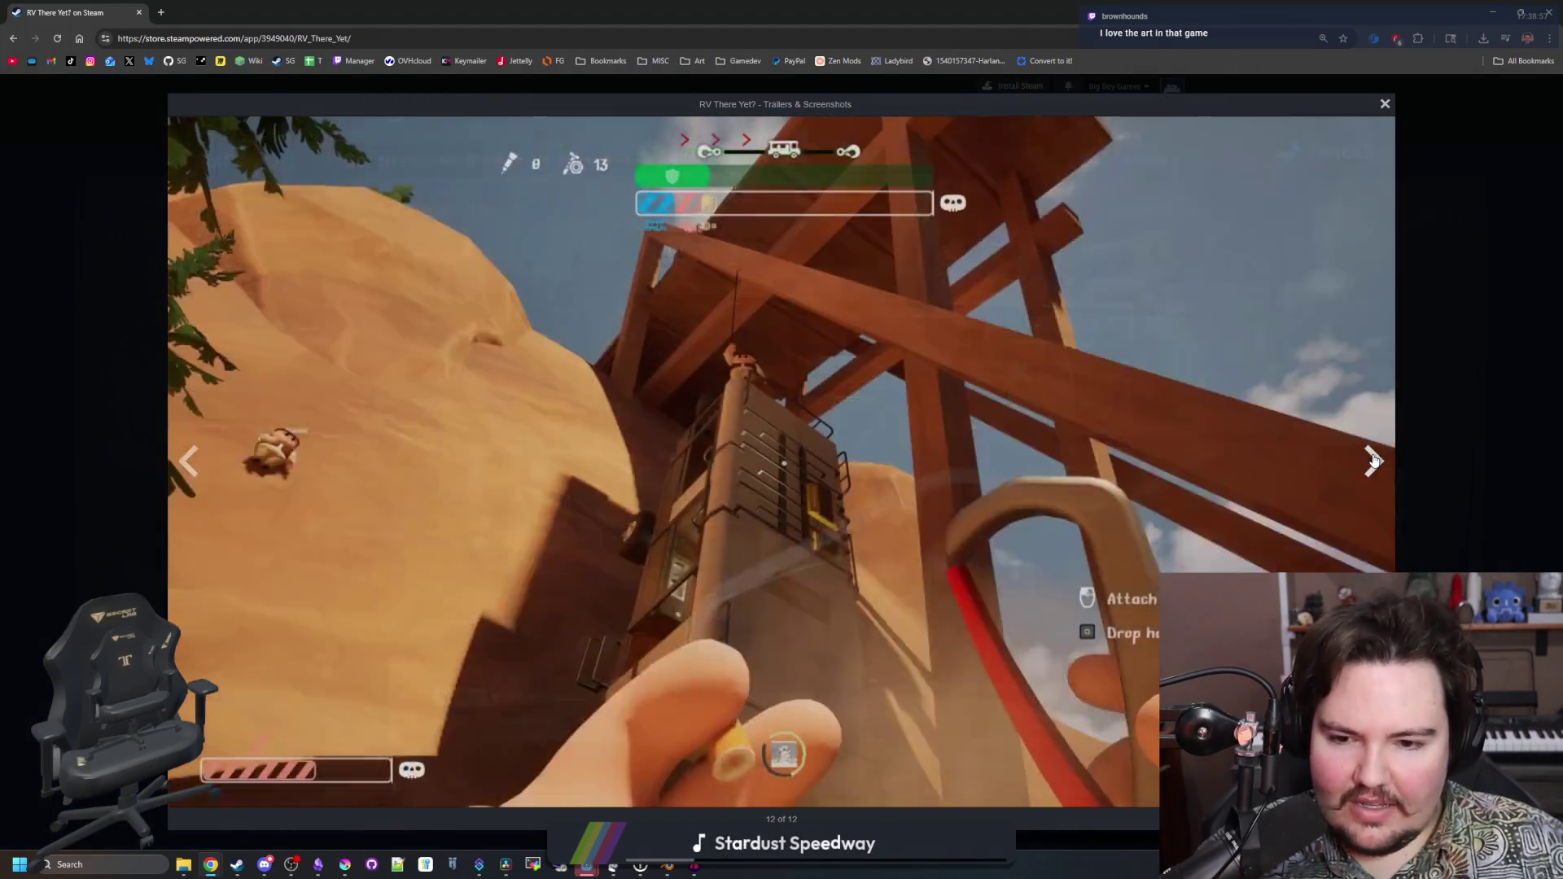
pyautogui.click(1374, 461)
pyautogui.click(1373, 461)
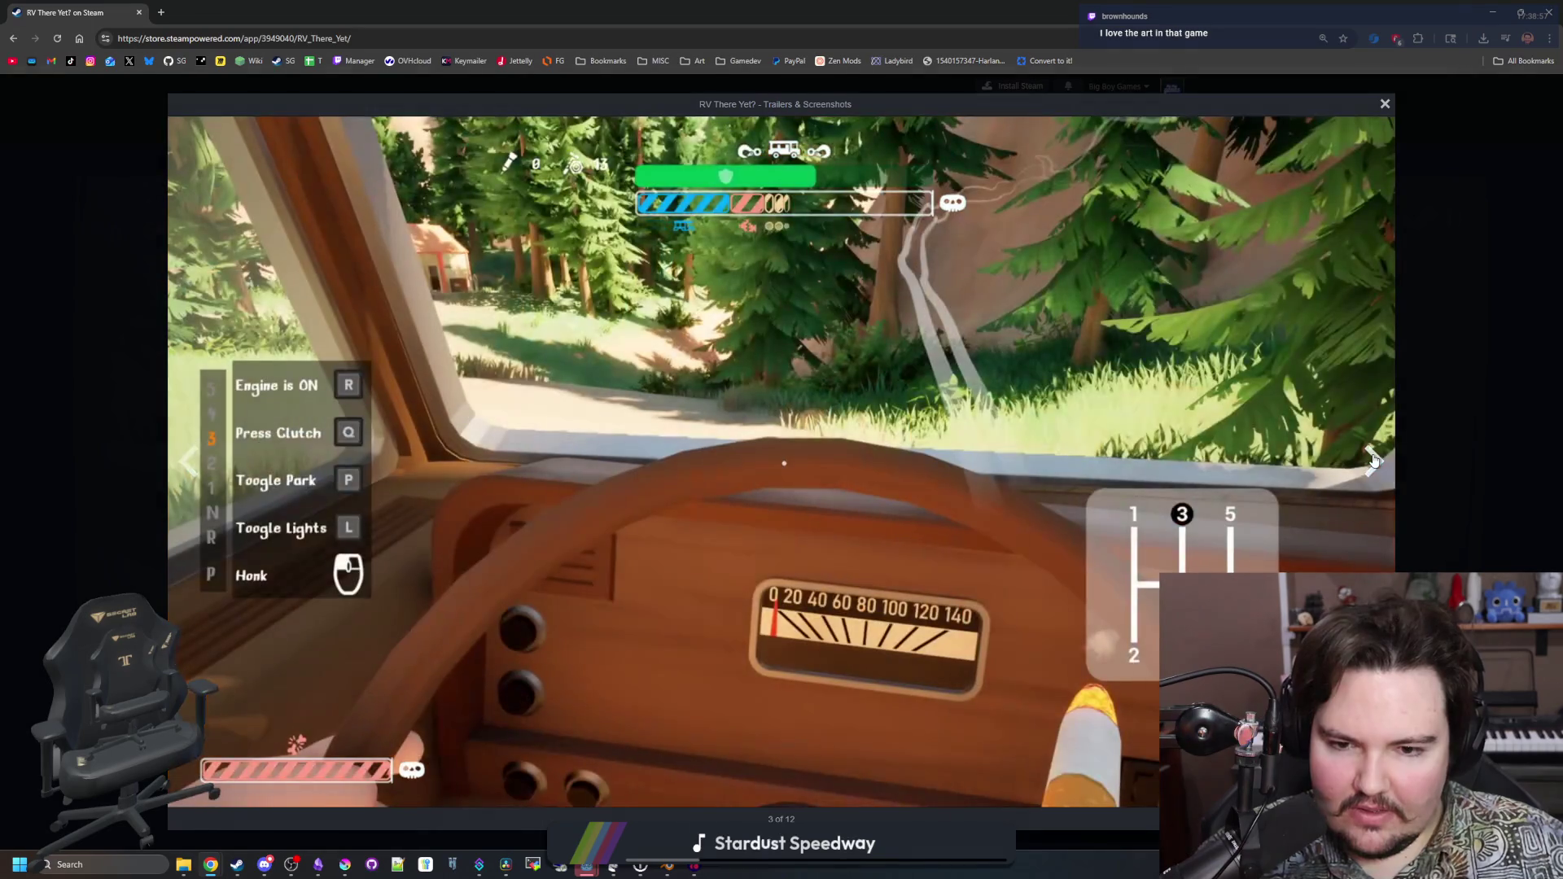
pyautogui.click(1373, 461)
pyautogui.click(1374, 460)
pyautogui.click(1374, 461)
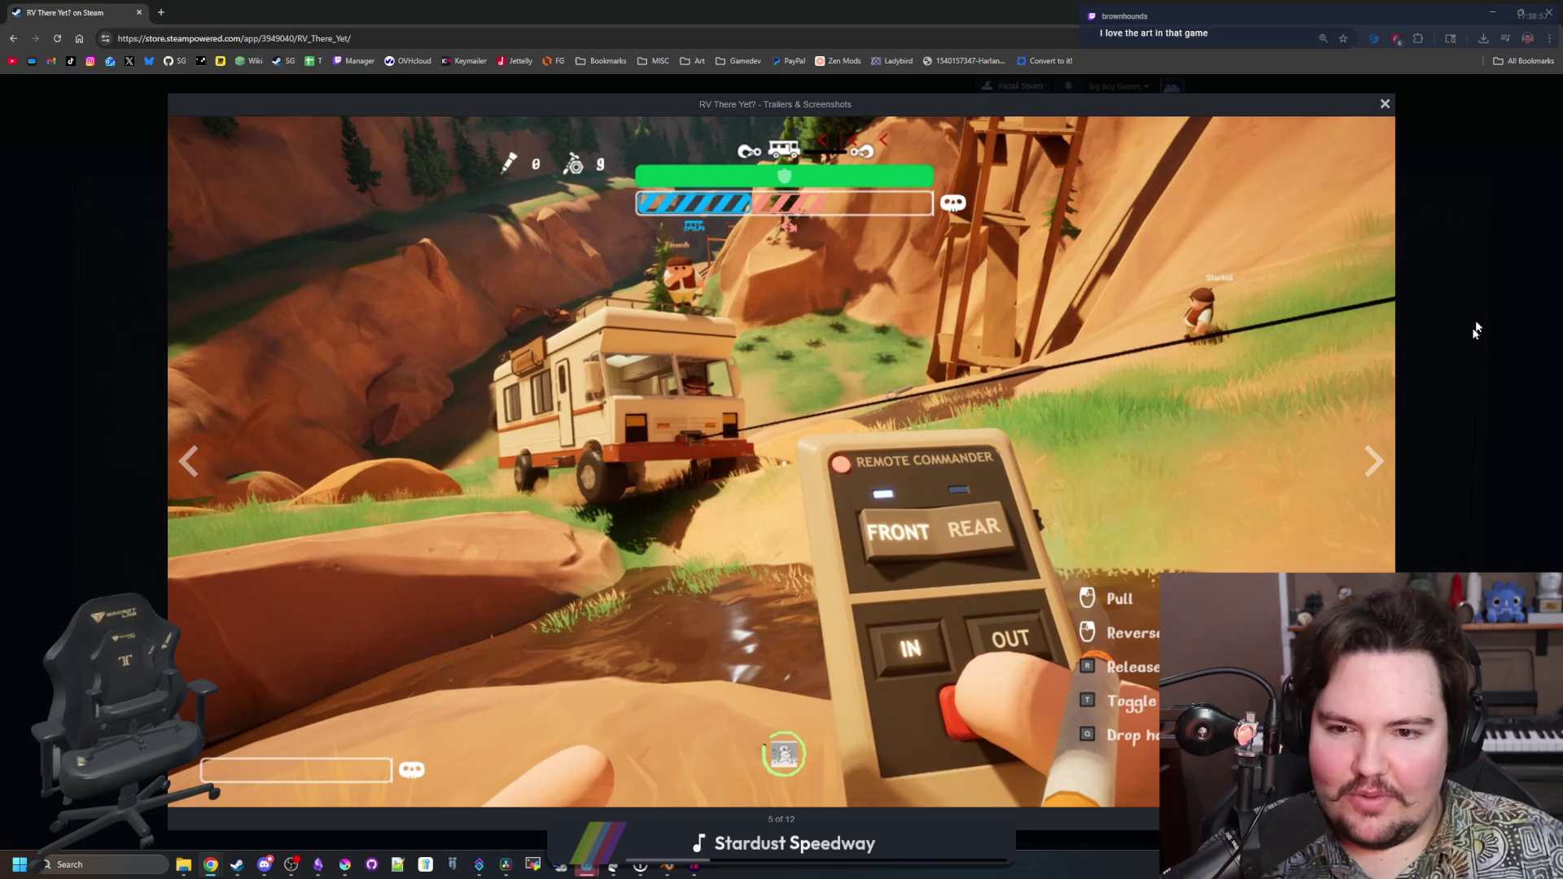
pyautogui.click(1383, 464)
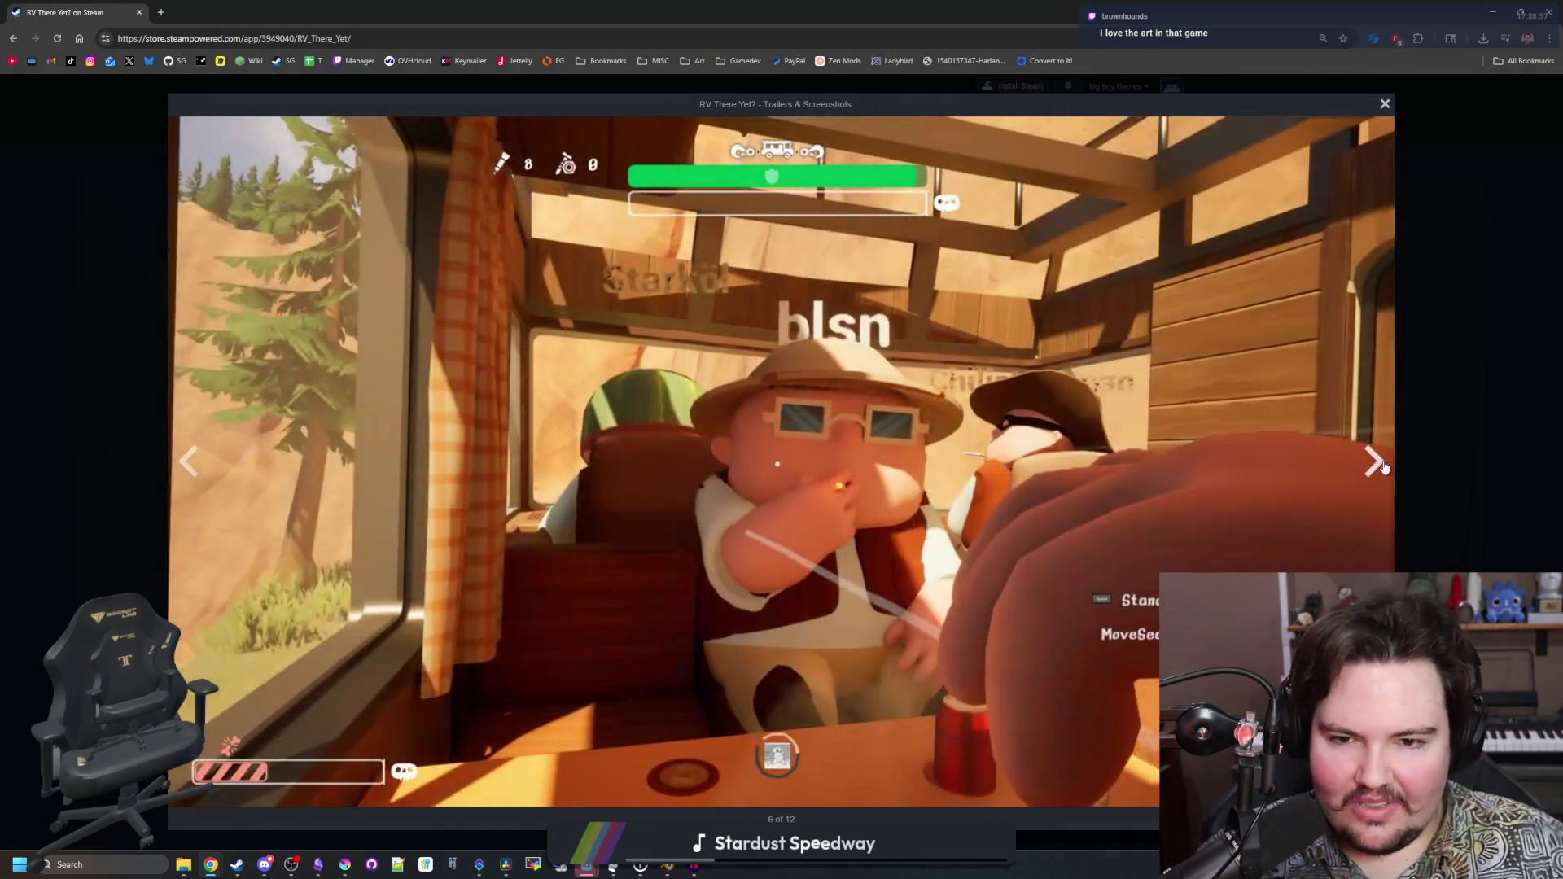
pyautogui.click(1382, 464)
pyautogui.click(1382, 464)
pyautogui.click(1383, 464)
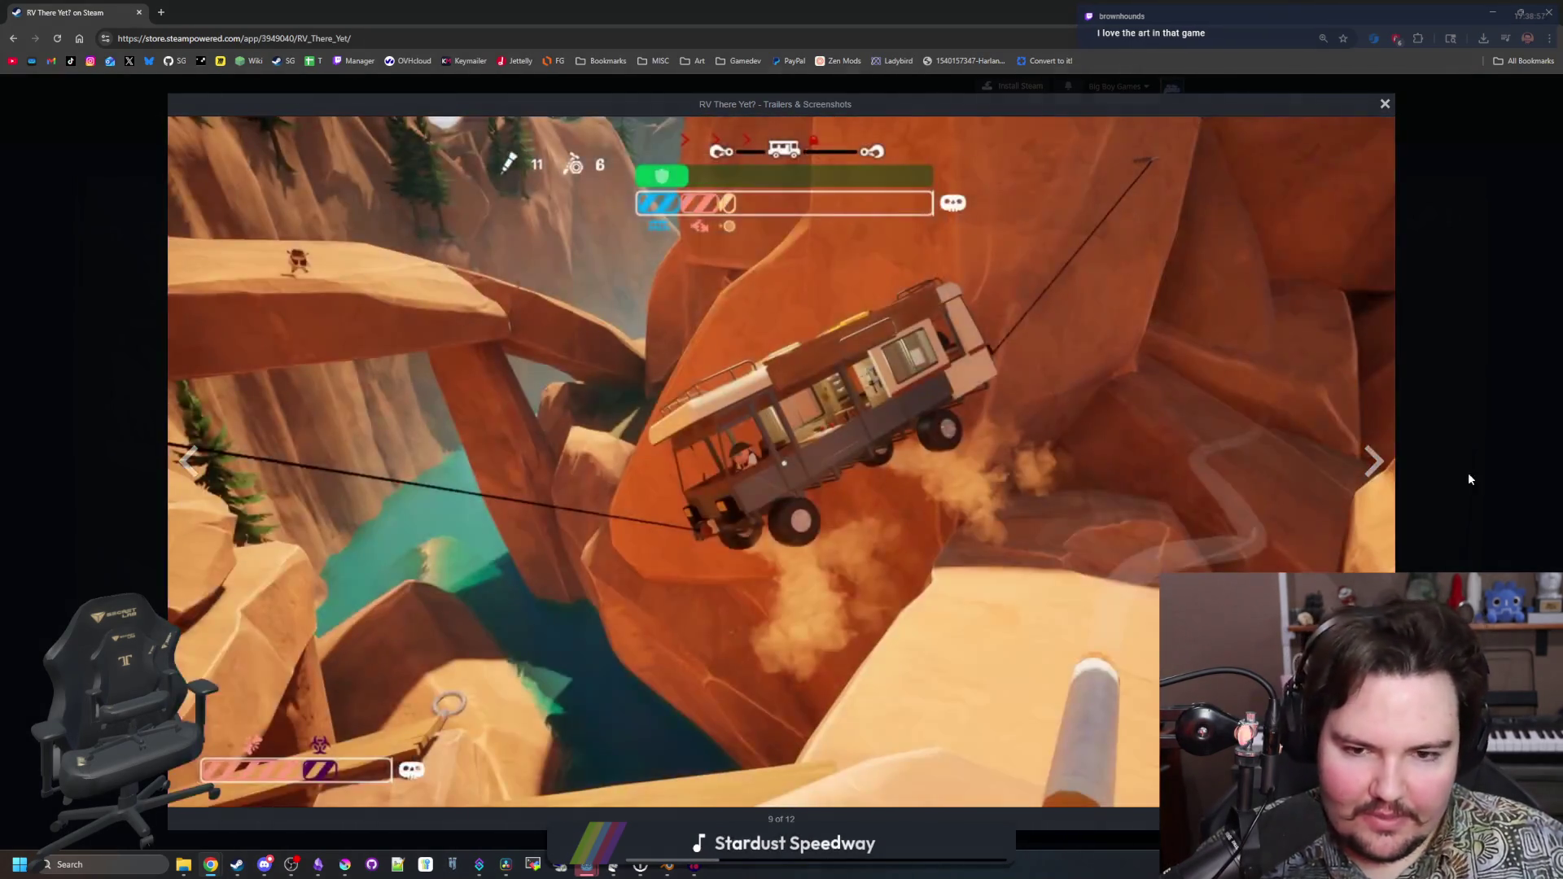
pyautogui.click(1468, 472)
pyautogui.moveTo(420, 12); pyautogui.dragTo(746, 469)
pyautogui.click(585, 462)
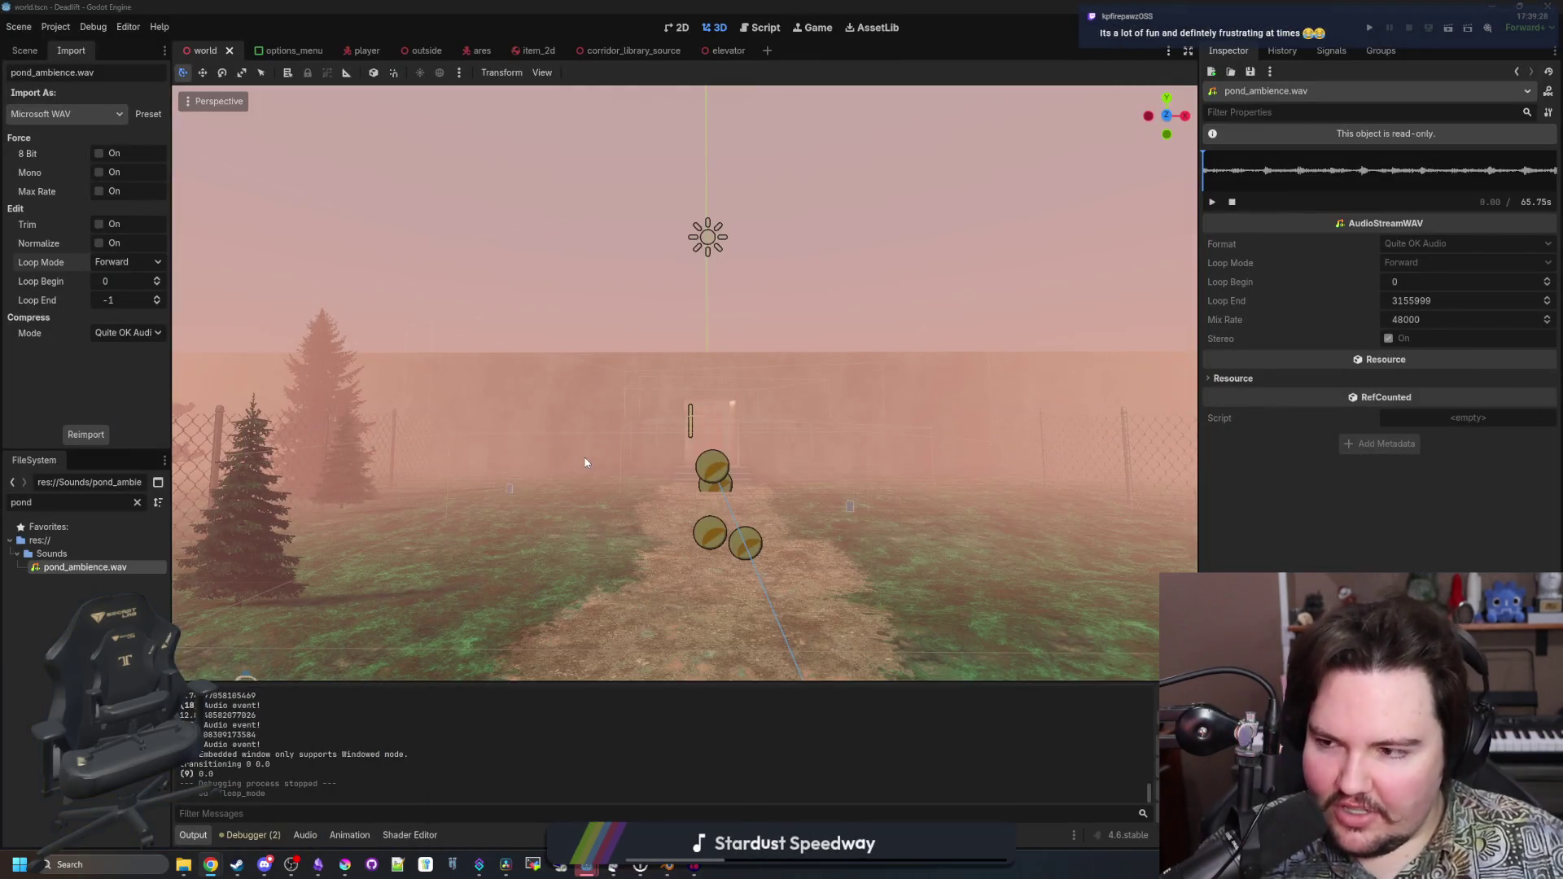
# Fly the viewport through the foggy forest, fence and red door, then start a new browser window
pyautogui.press('w')
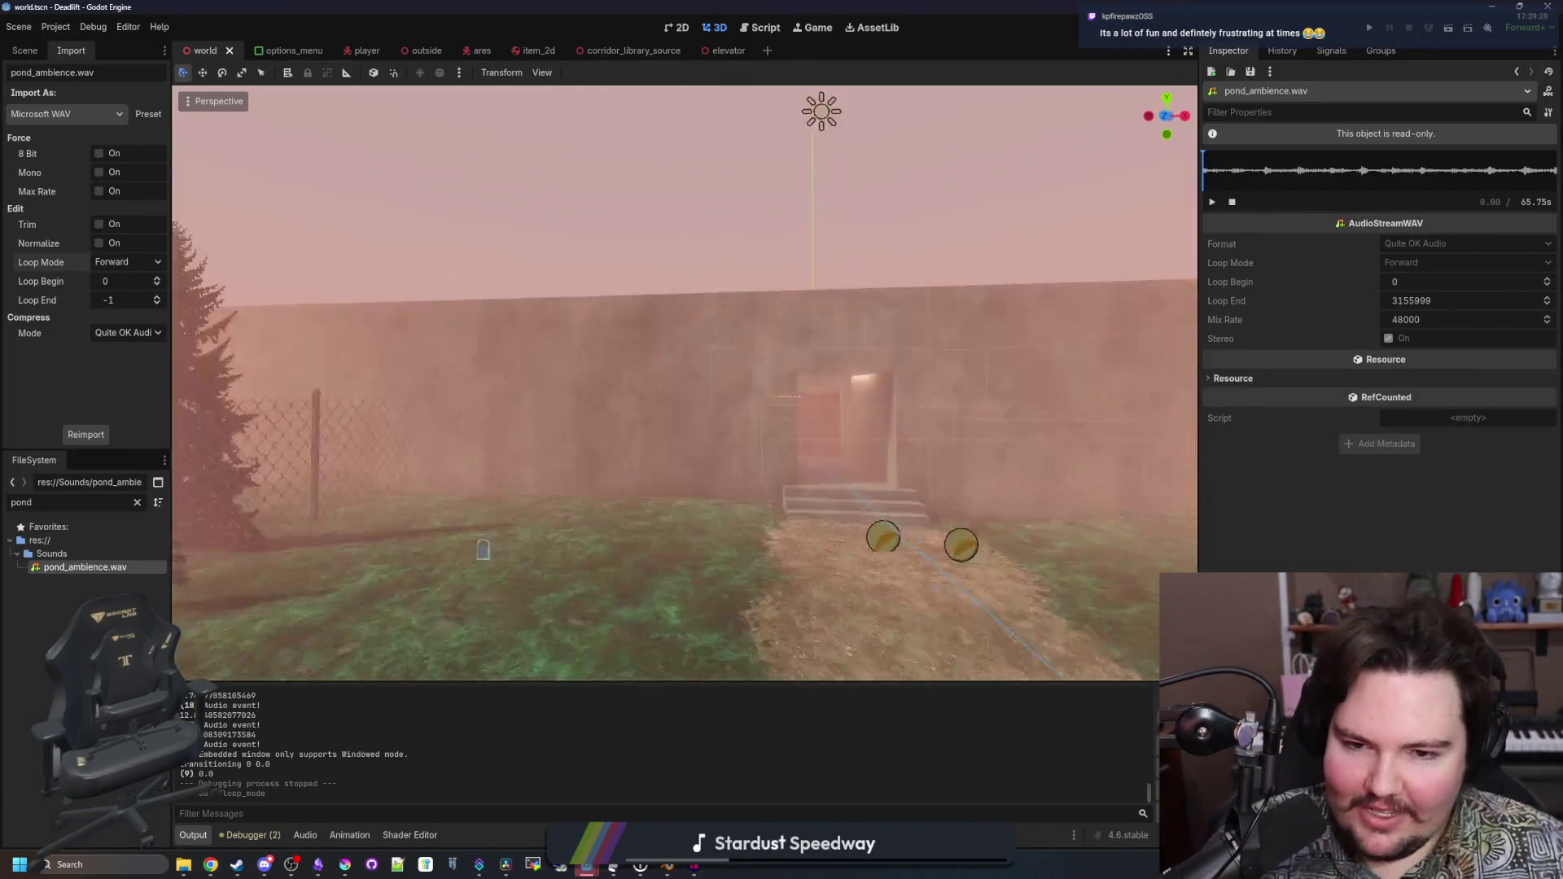
pyautogui.press('w')
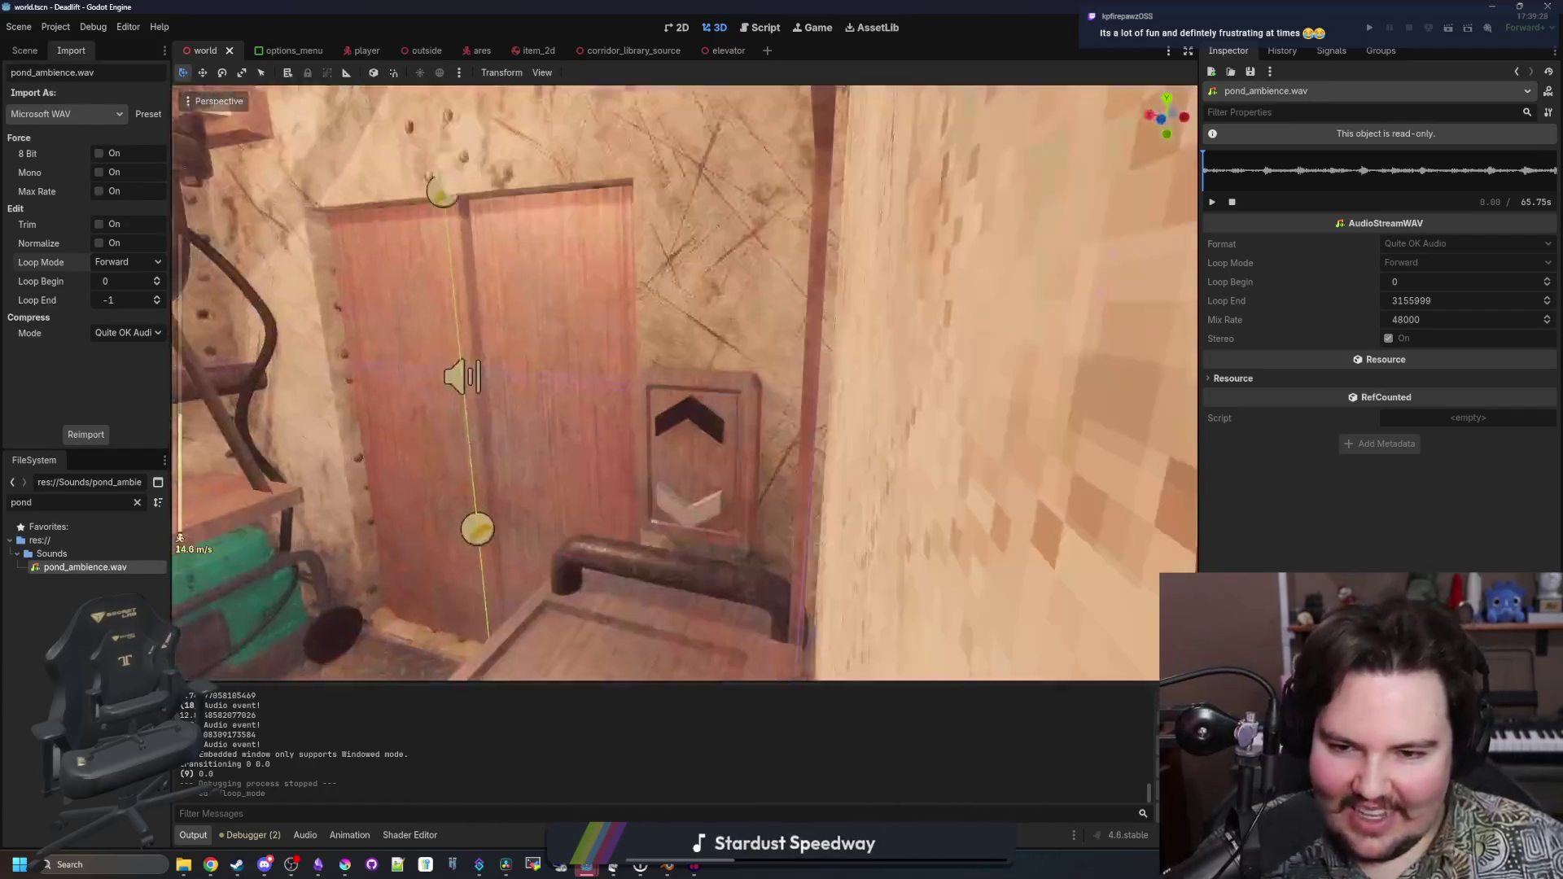
pyautogui.press('w')
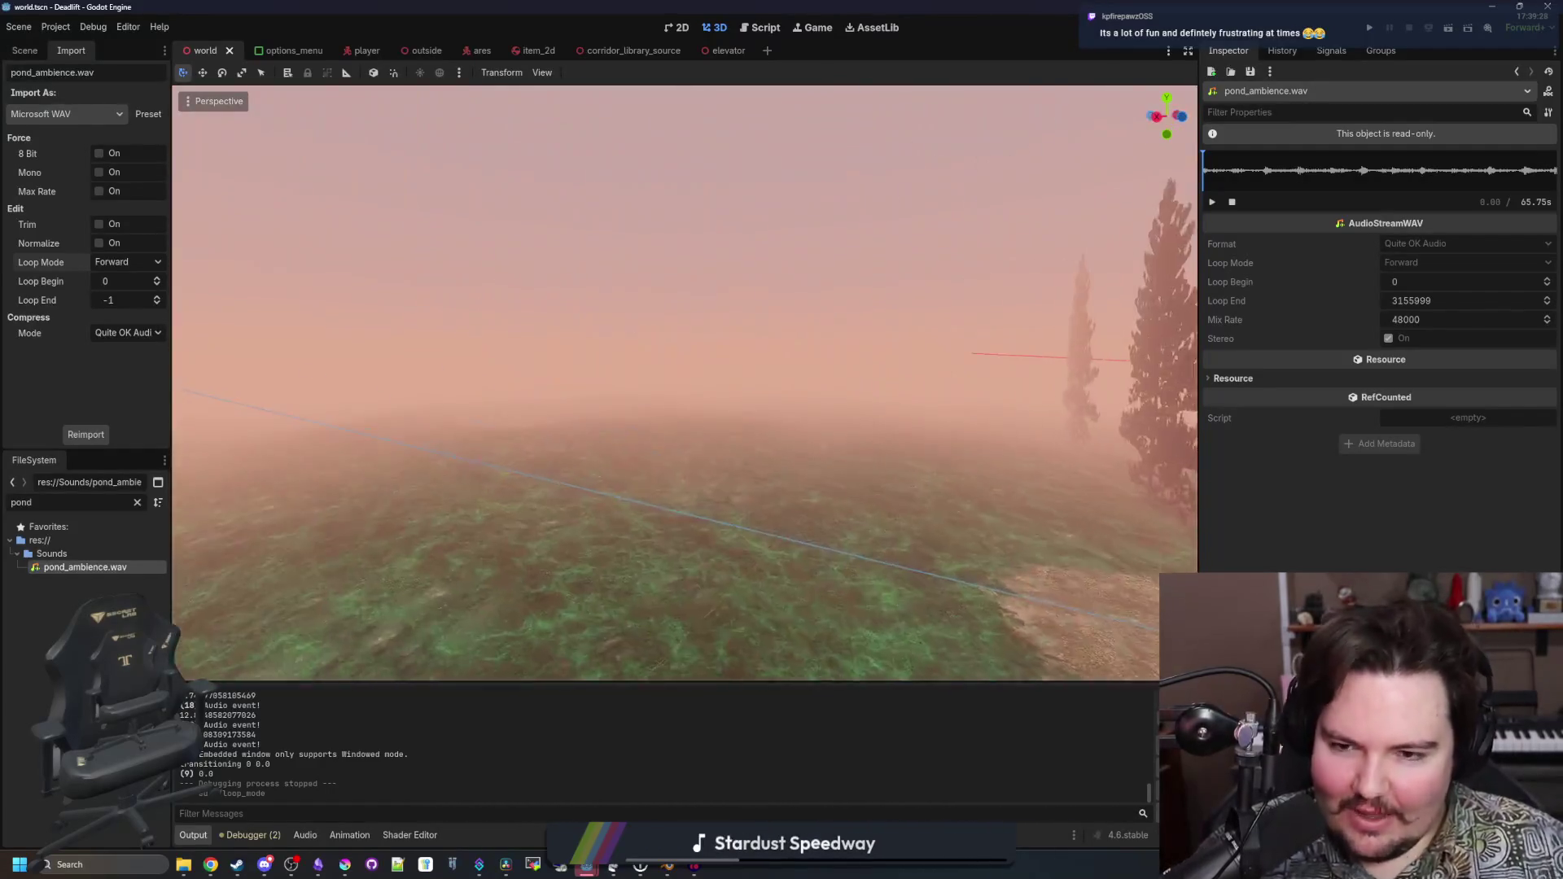
pyautogui.press('w')
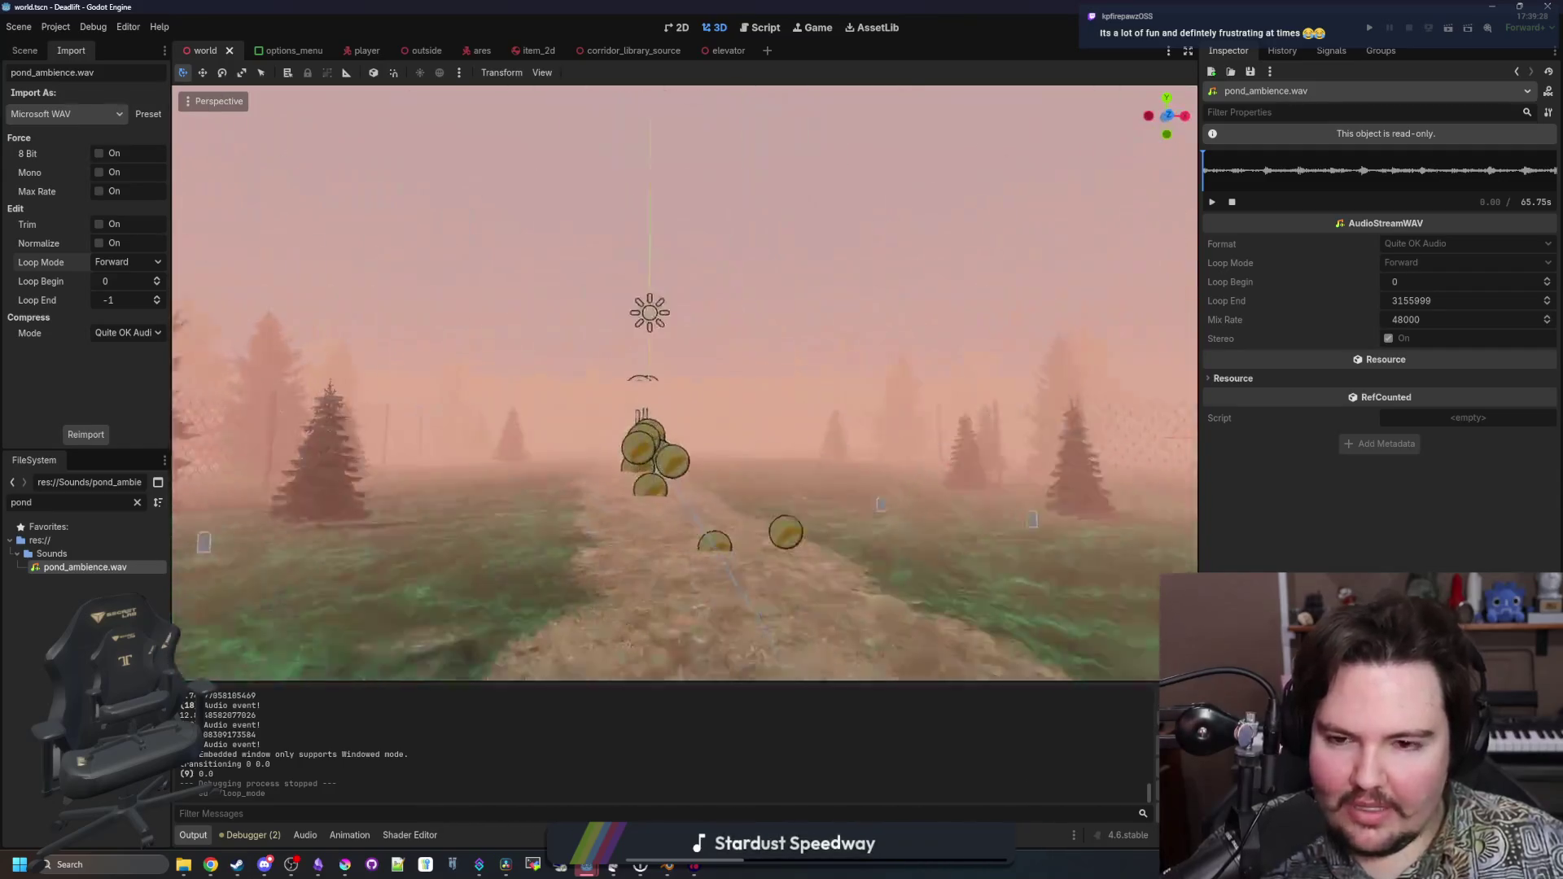
pyautogui.press('w')
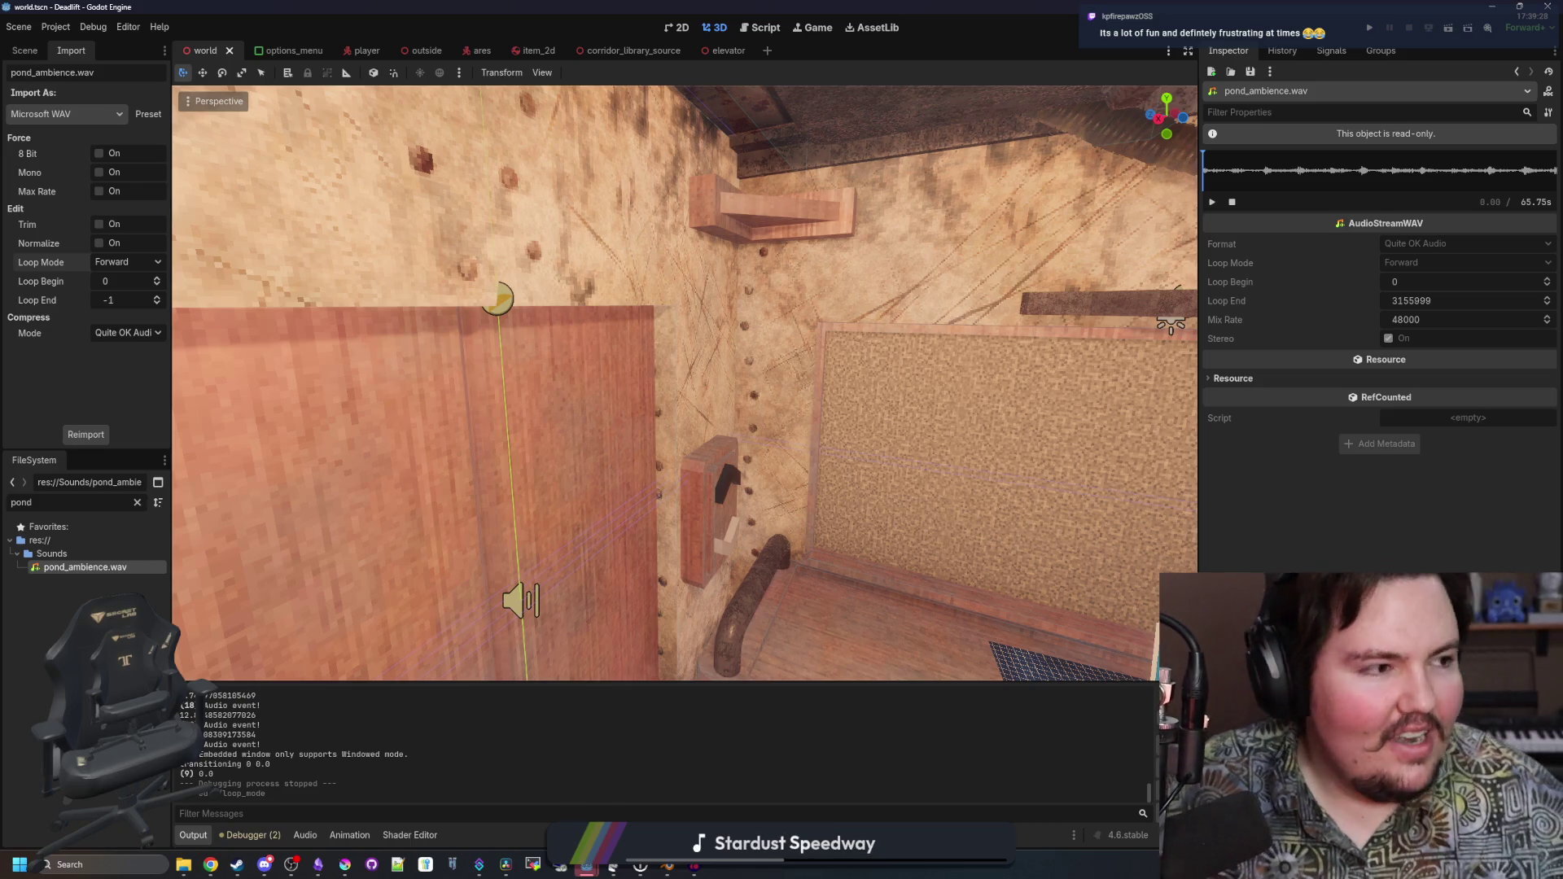
pyautogui.press('super+2')
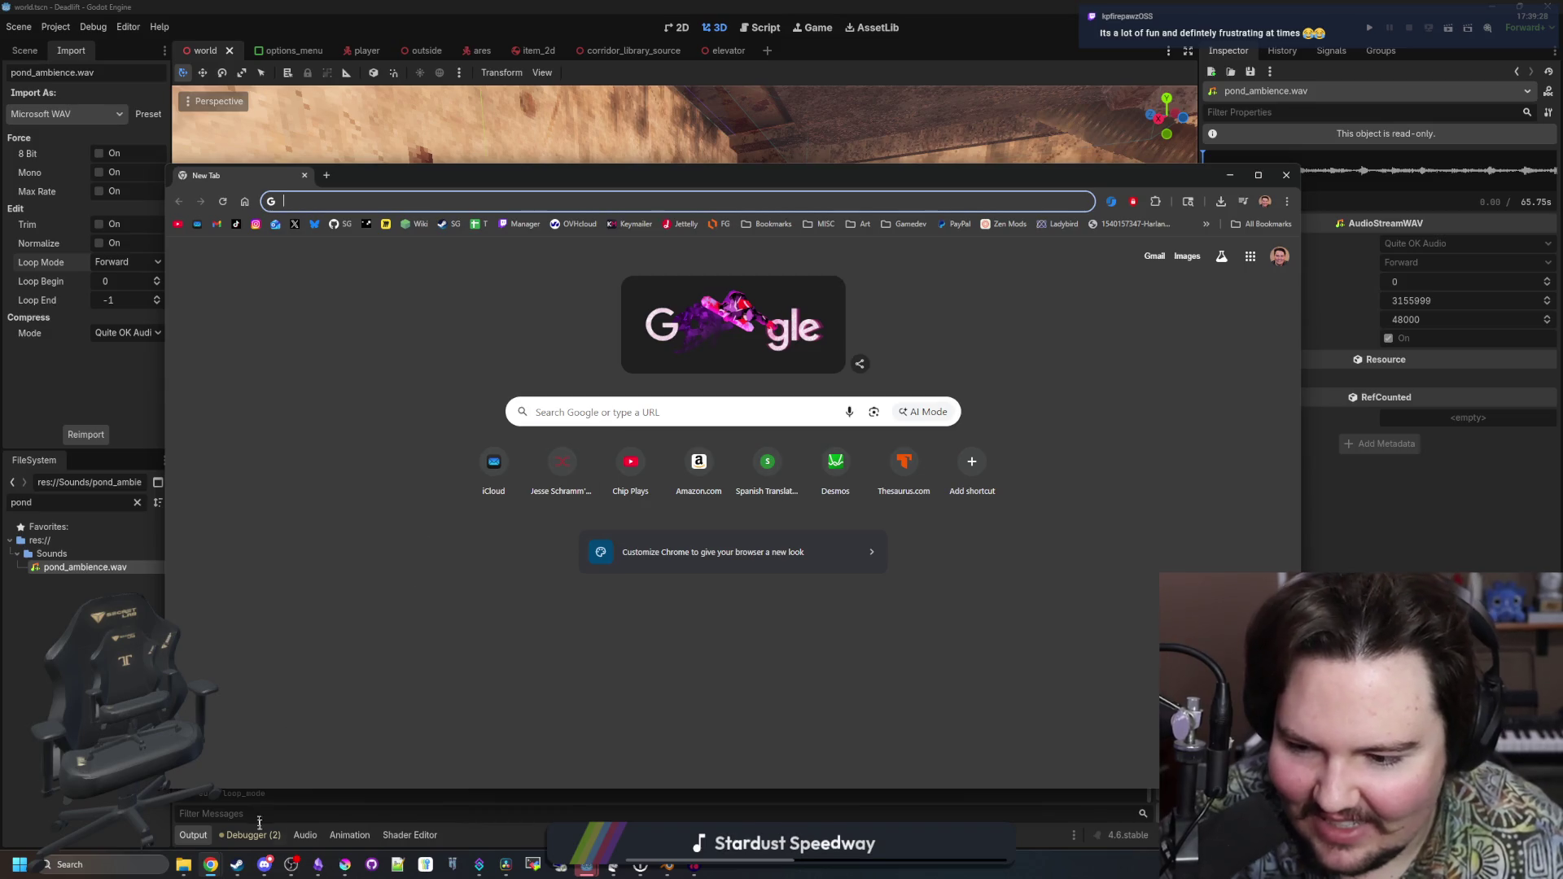
# Search the Steam library for 'deliv' and go to the Easy Delivery Co. store page
pyautogui.click(237, 865)
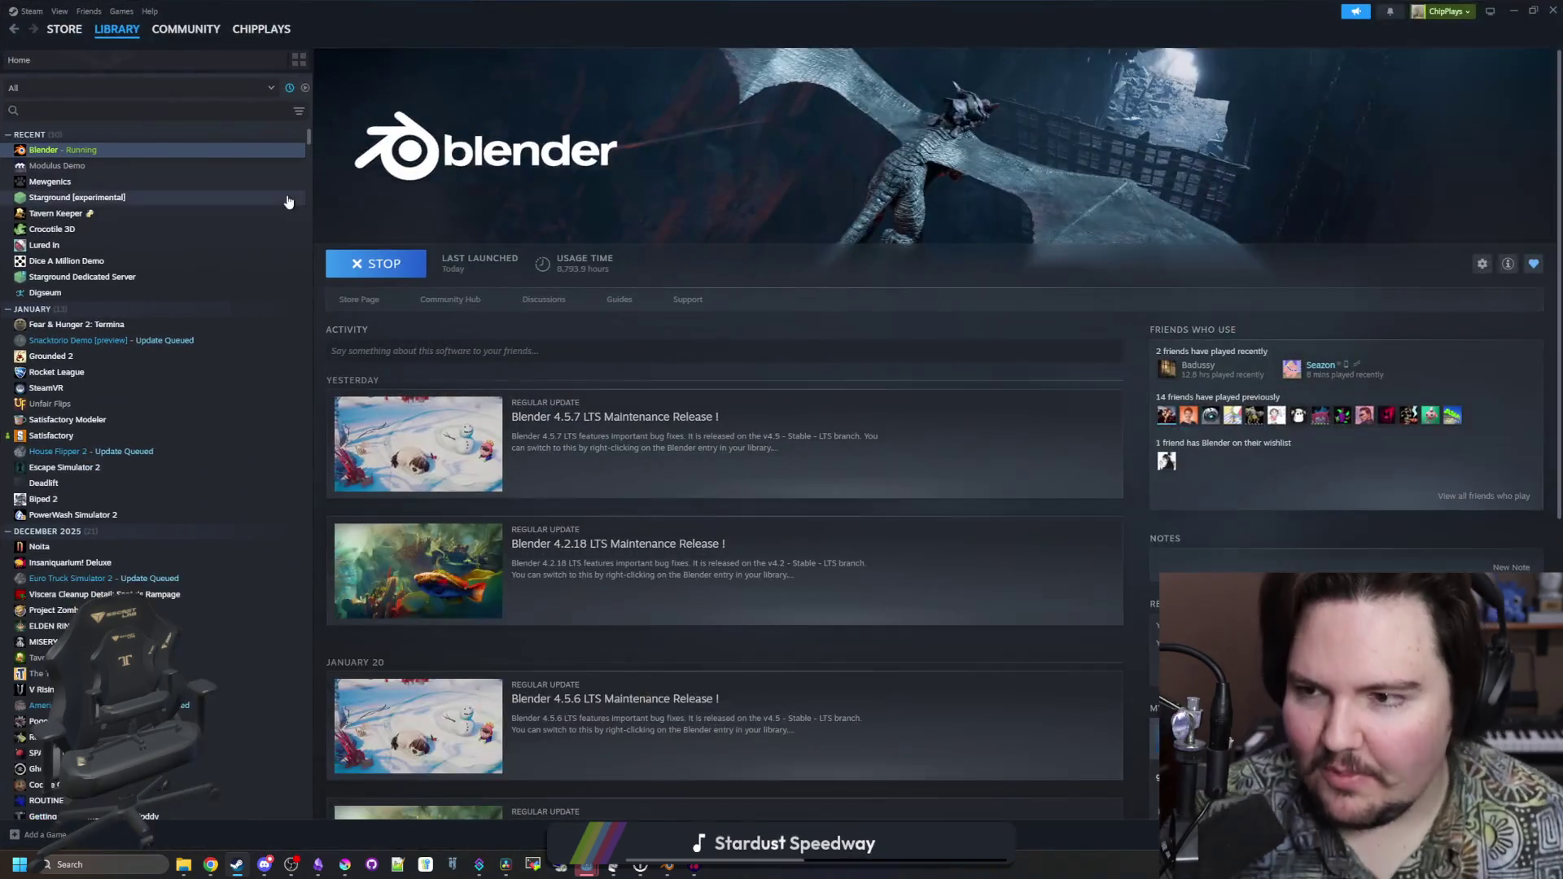
pyautogui.write('deliv')
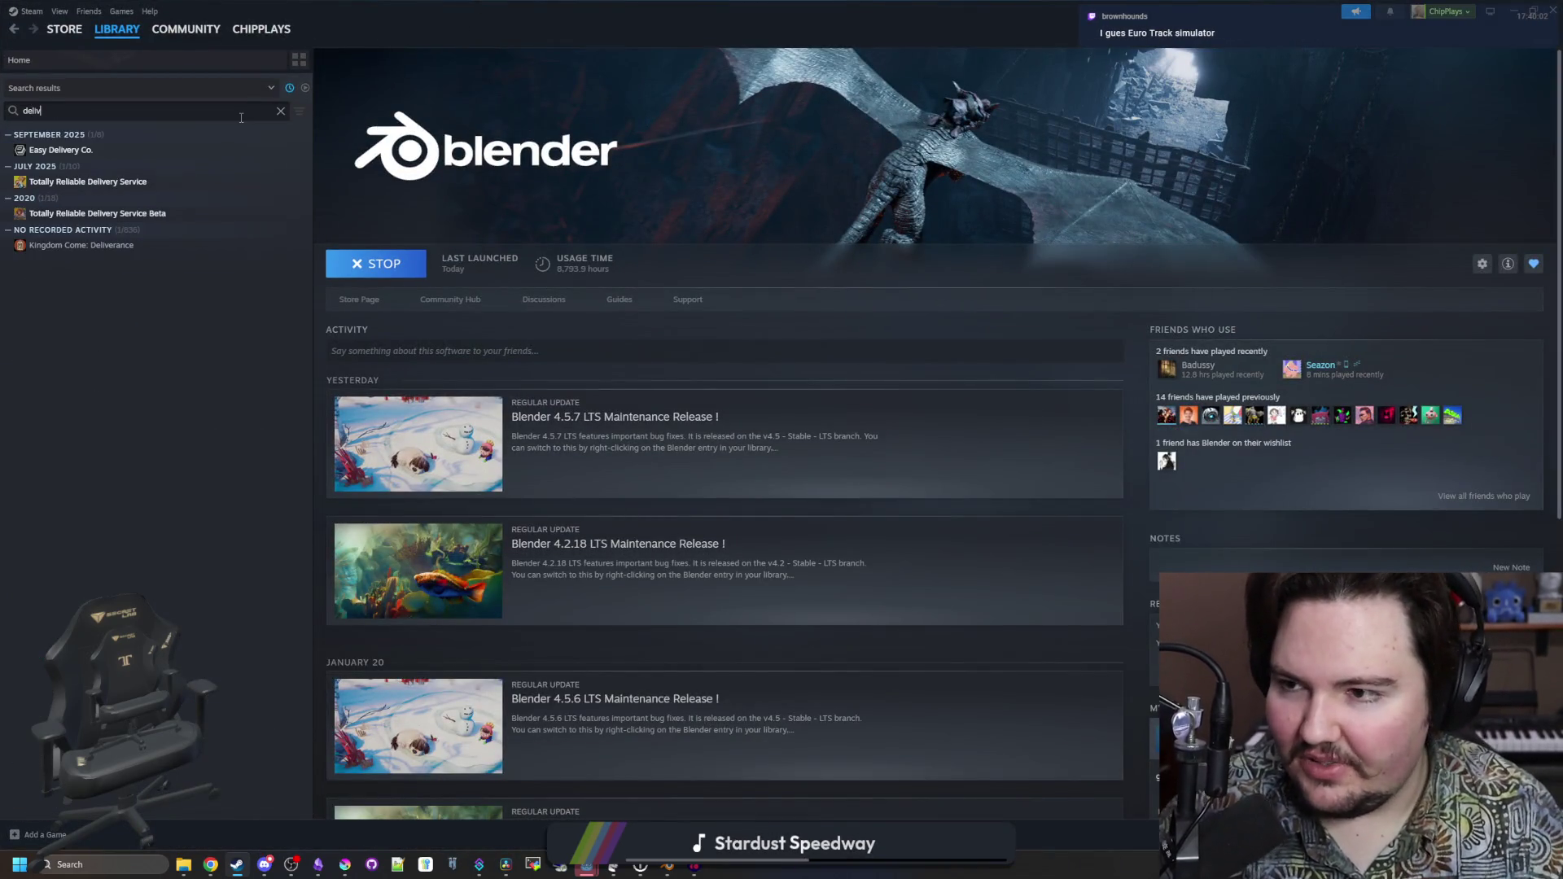
pyautogui.click(65, 152)
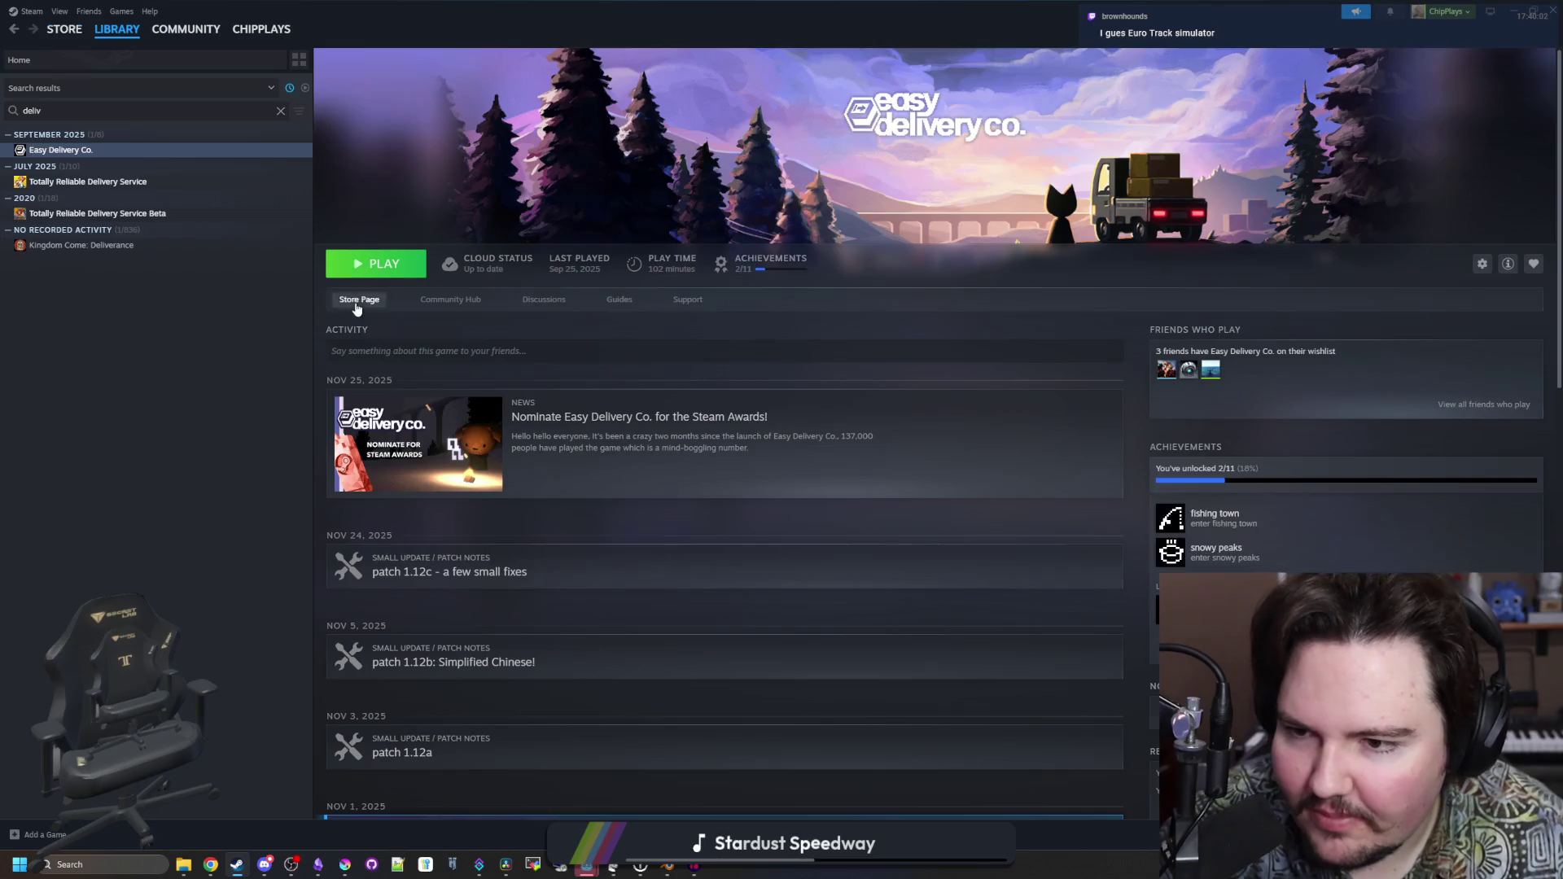
pyautogui.click(359, 299)
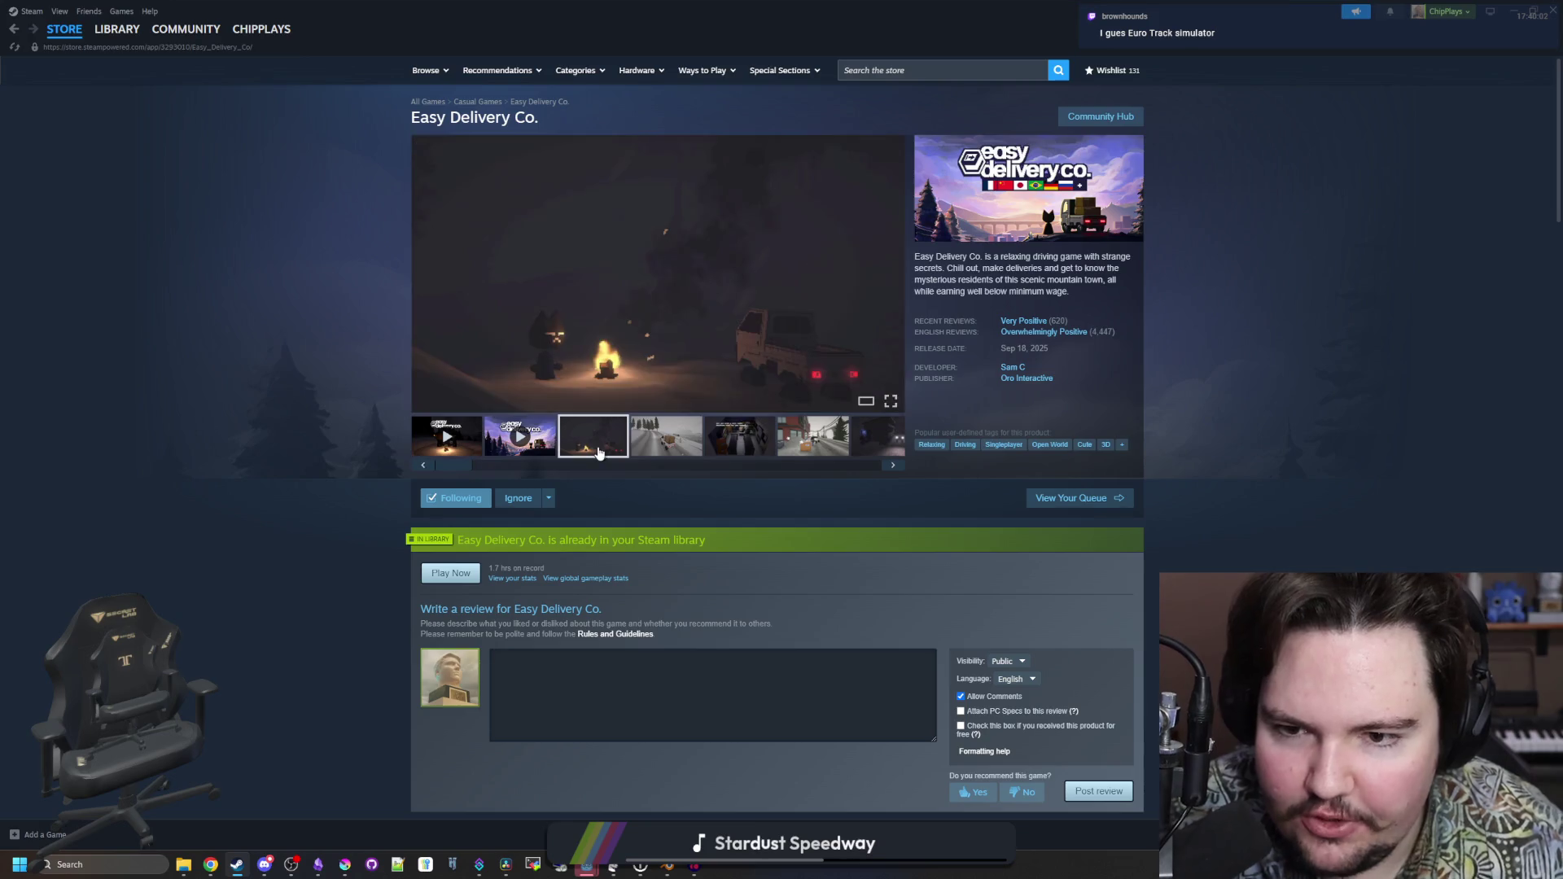
# Enlarge the campfire screenshot and page forward through the Easy Delivery Co. screenshots to the trailer
pyautogui.click(656, 329)
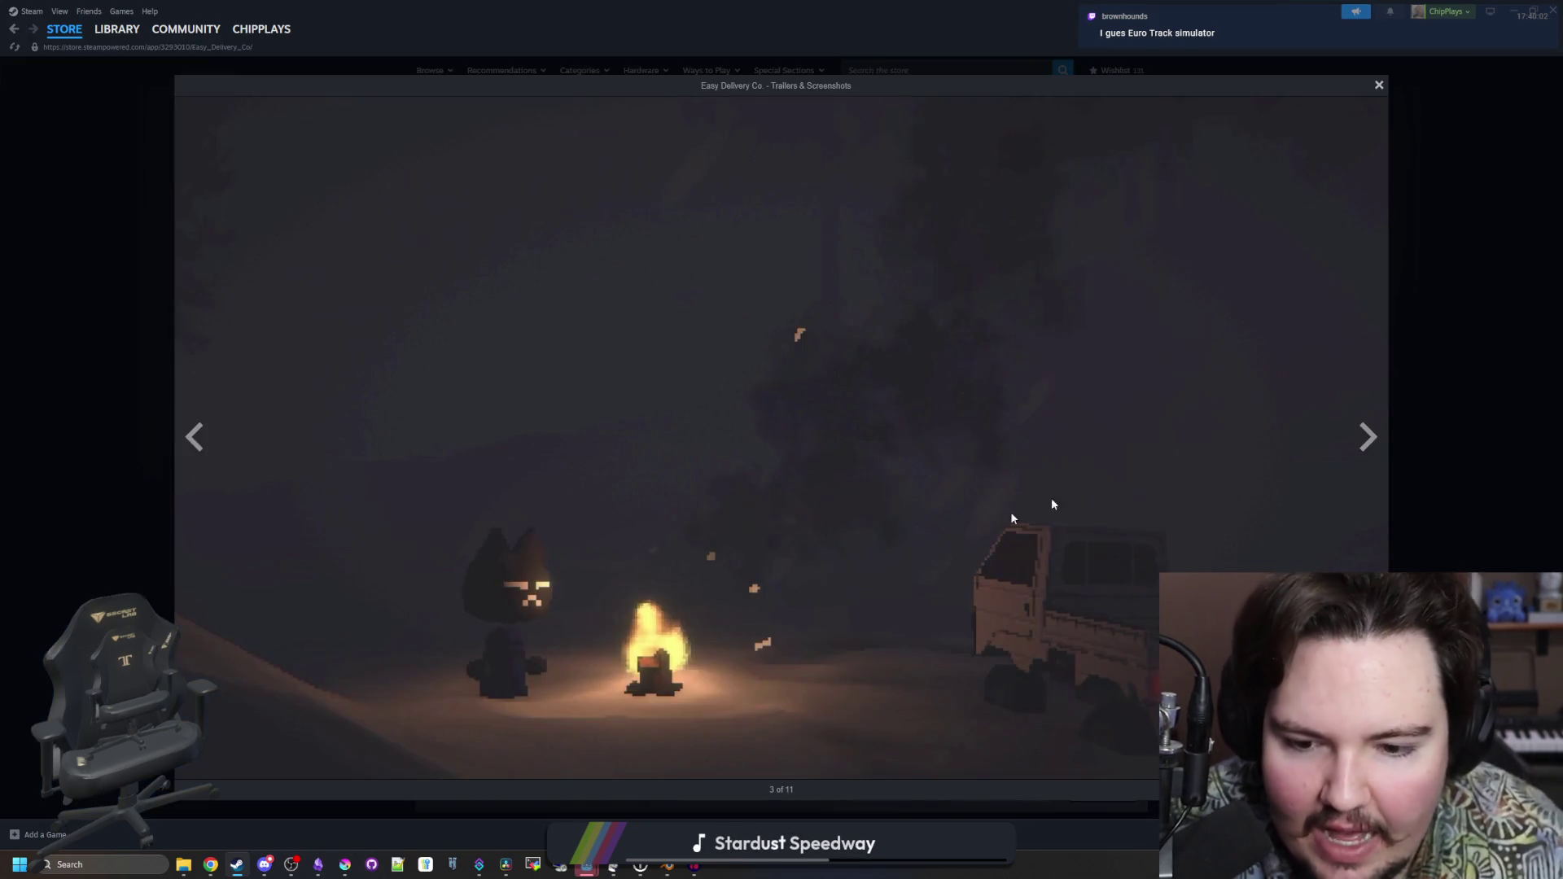
pyautogui.click(1365, 432)
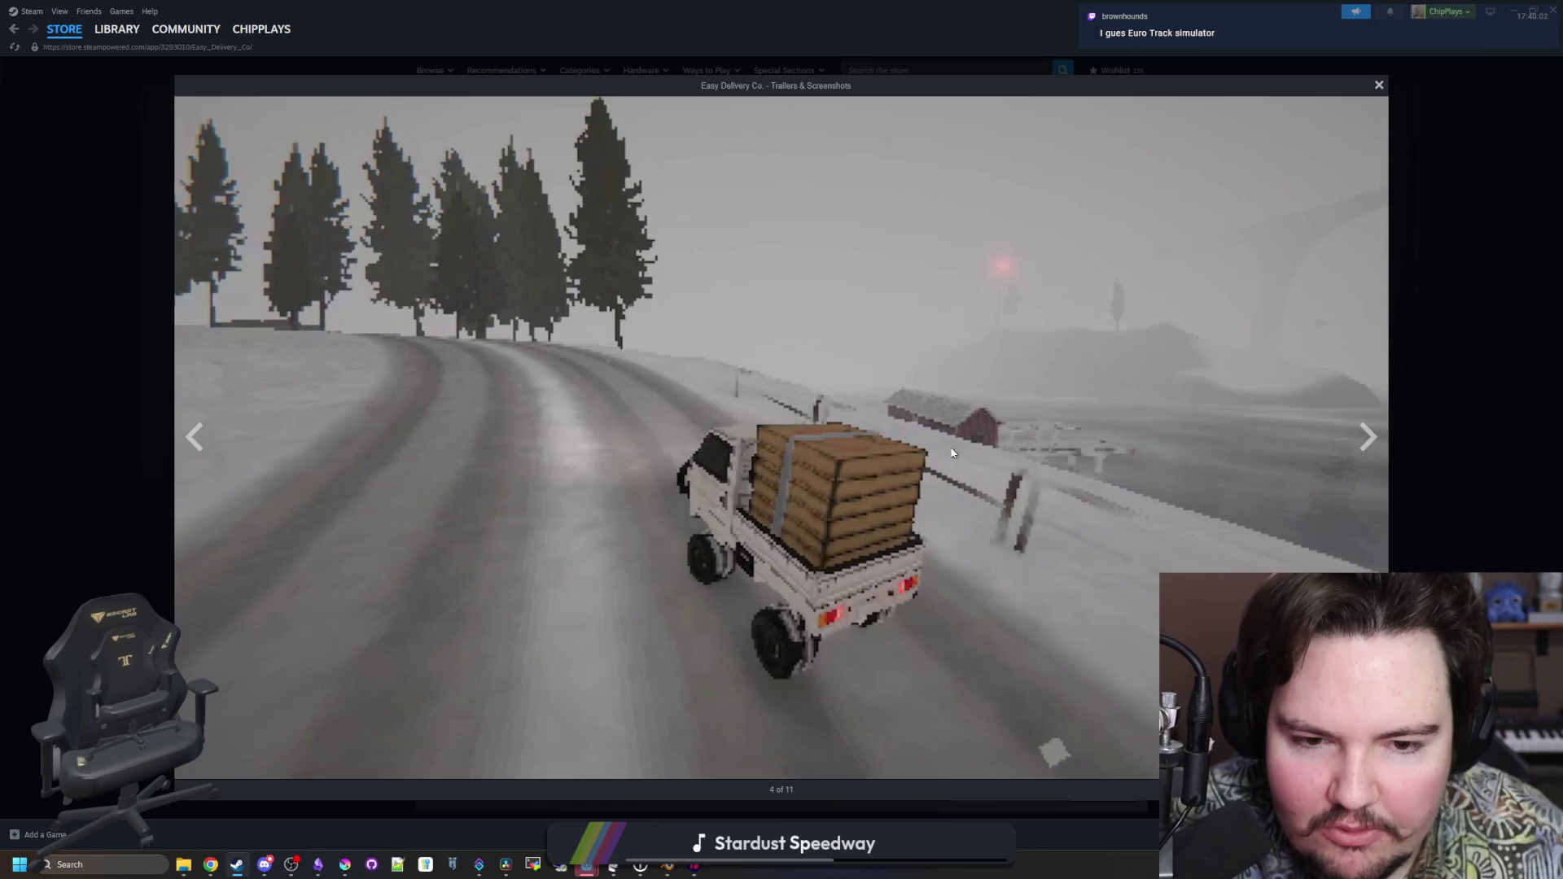
pyautogui.click(1364, 456)
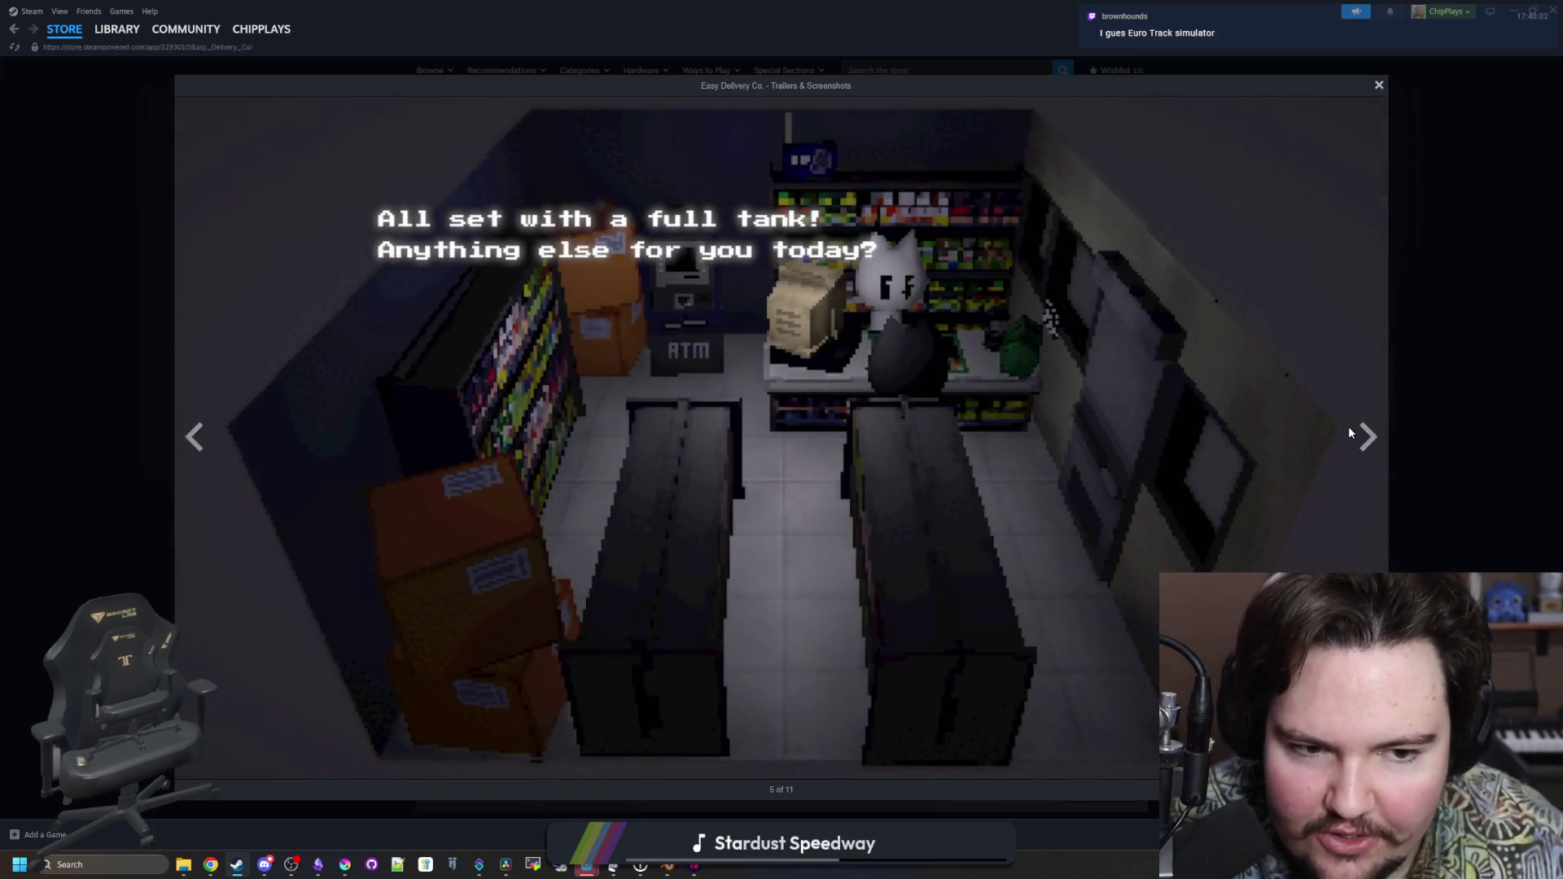
pyautogui.click(1362, 434)
pyautogui.click(1365, 434)
pyautogui.click(1364, 434)
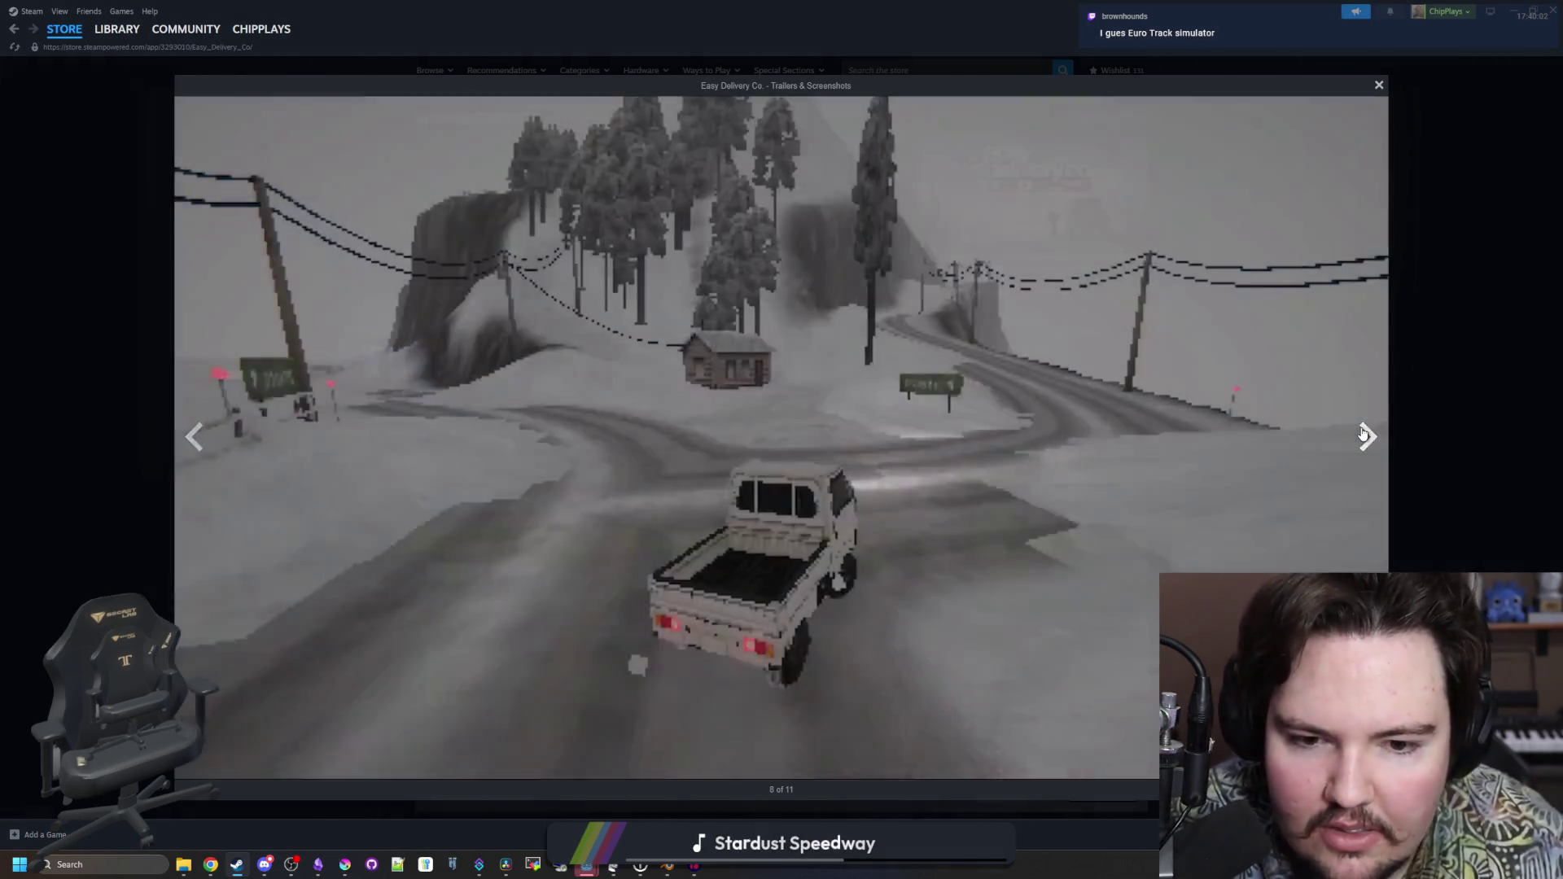
pyautogui.click(1364, 436)
pyautogui.click(1381, 464)
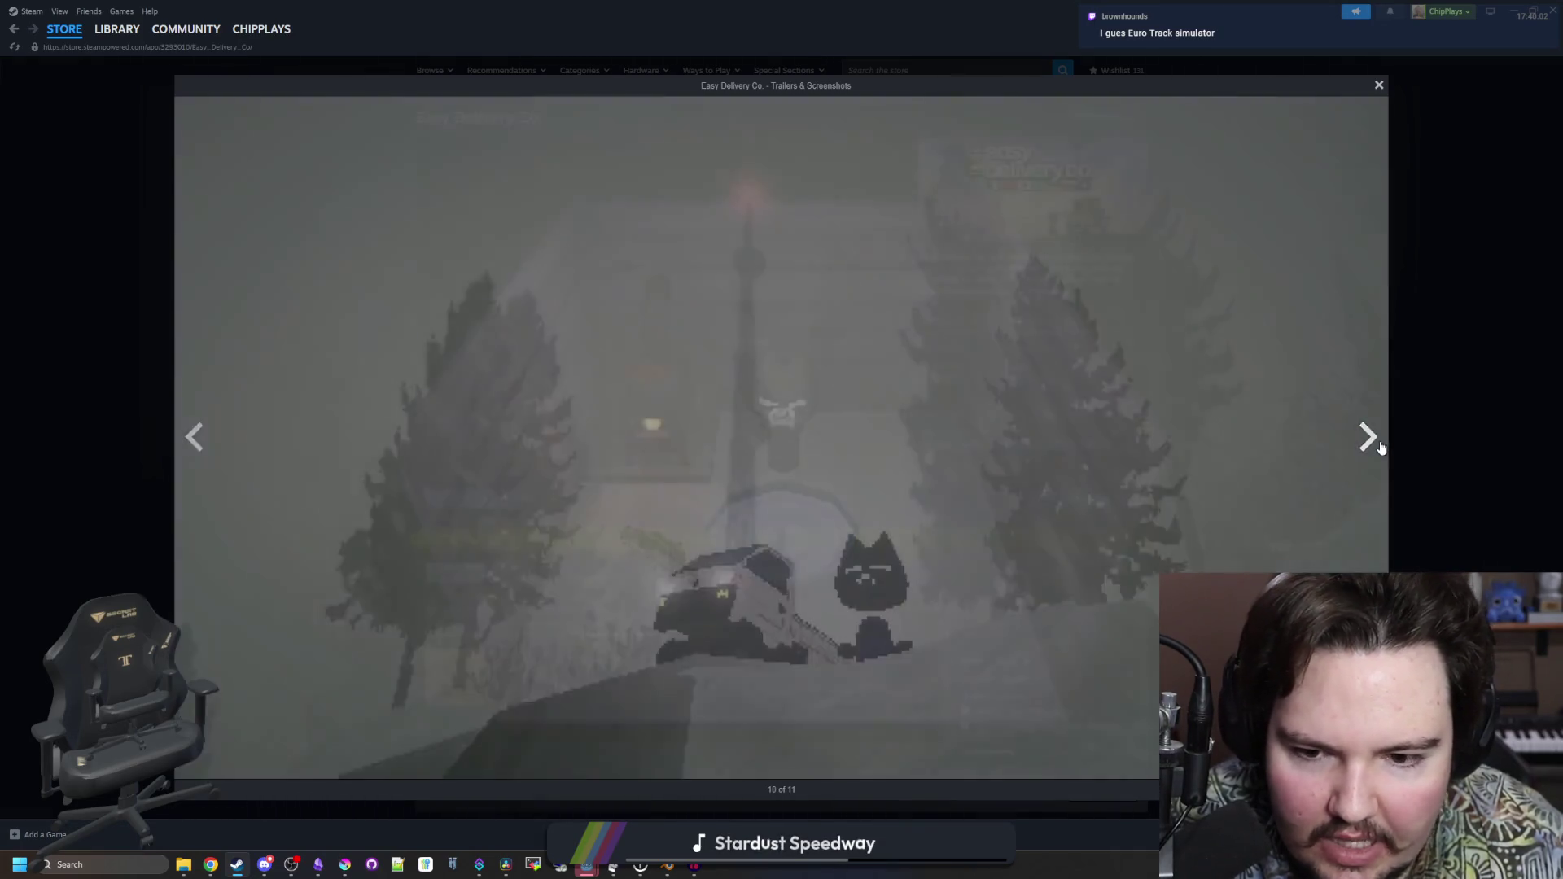
pyautogui.click(1381, 452)
pyautogui.click(1382, 448)
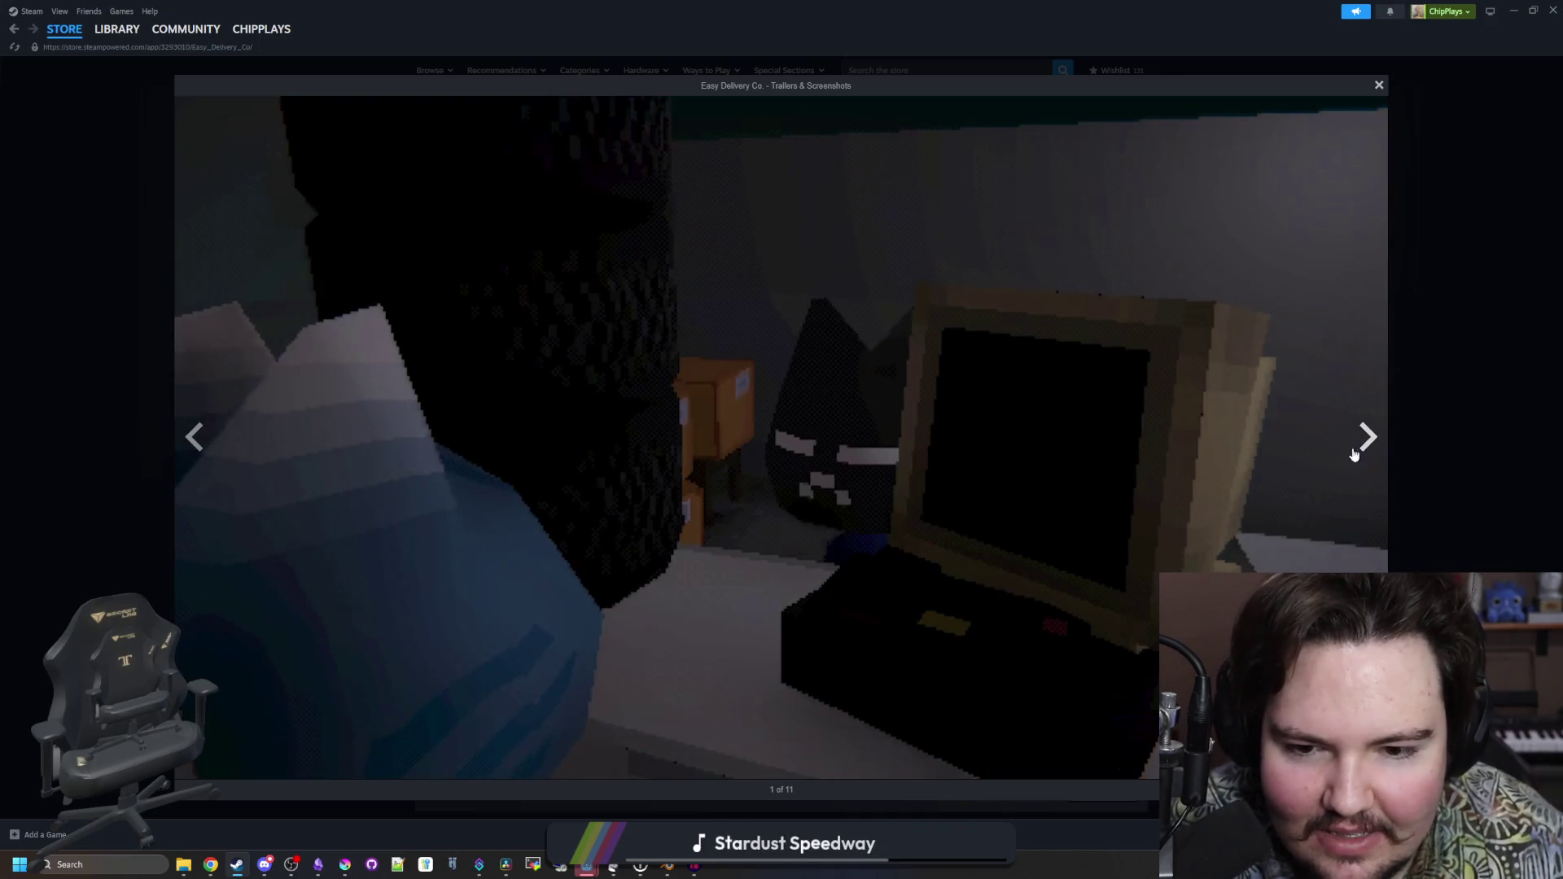
# Skip past the Reveal Trailer to the last screenshot, then close the viewer and browser
pyautogui.click(1368, 447)
pyautogui.click(1368, 447)
pyautogui.click(1368, 447)
pyautogui.click(1368, 447)
pyautogui.click(1368, 447)
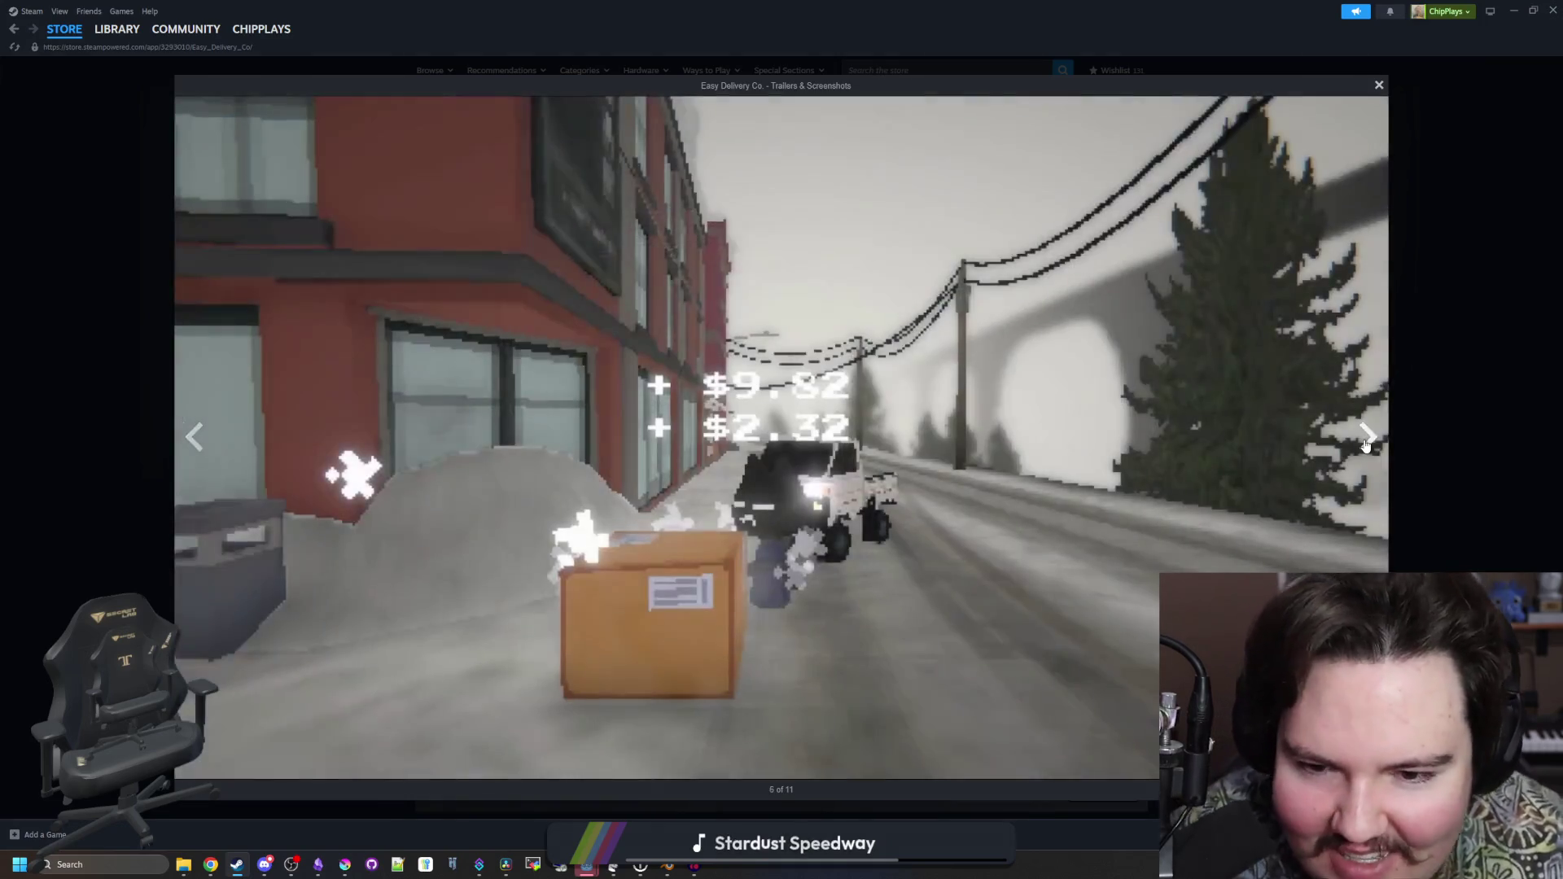
pyautogui.click(1368, 447)
pyautogui.click(1368, 447)
pyautogui.click(1368, 447)
pyautogui.click(1368, 447)
pyautogui.click(1368, 447)
pyautogui.click(1368, 447)
pyautogui.click(1445, 480)
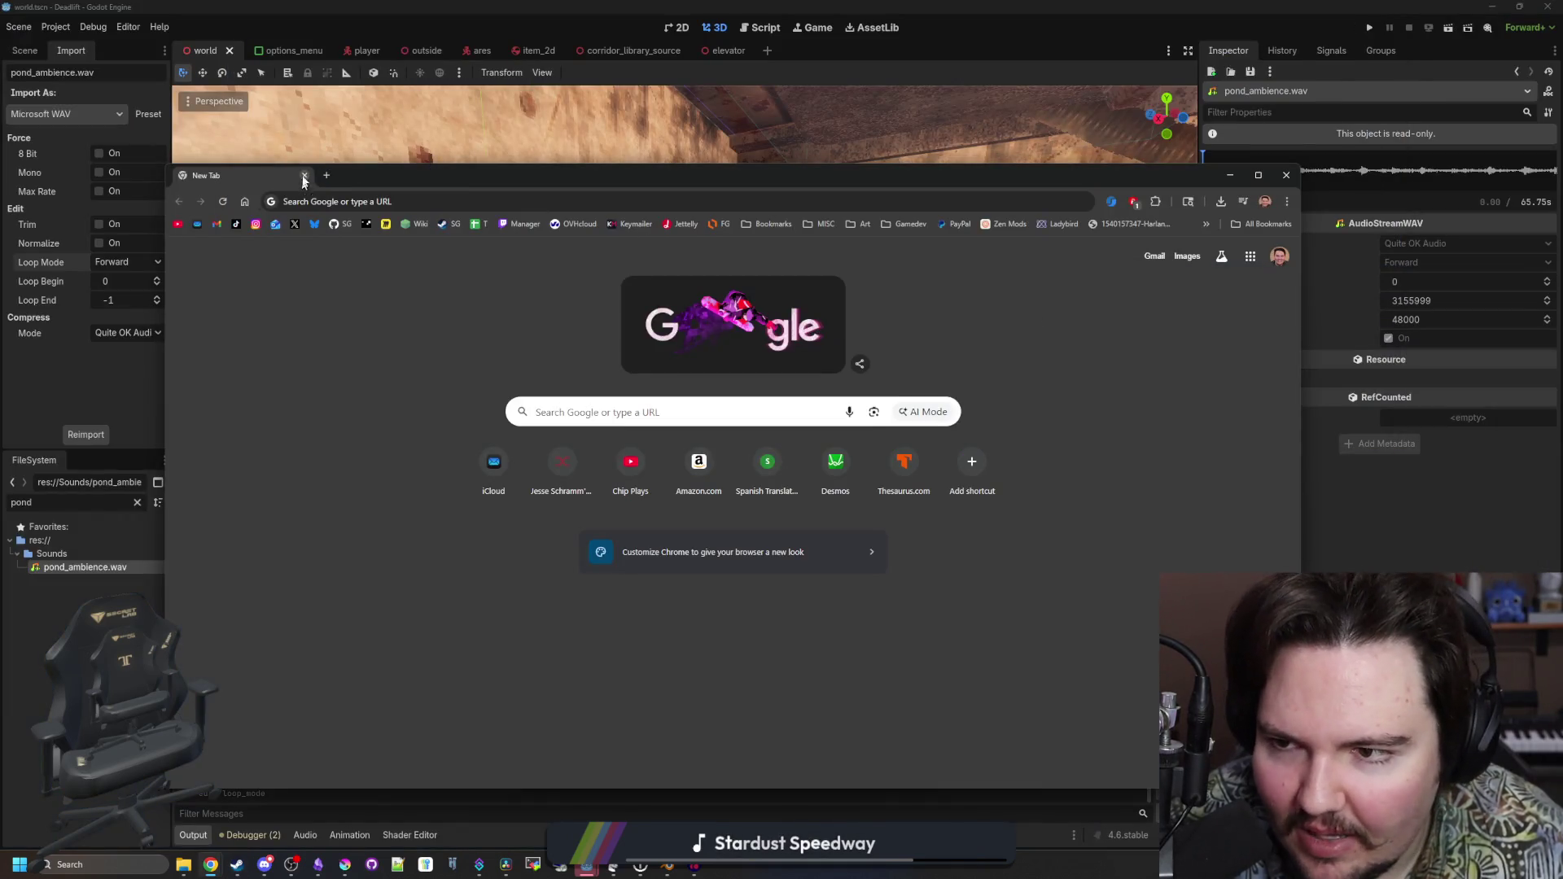
pyautogui.click(305, 176)
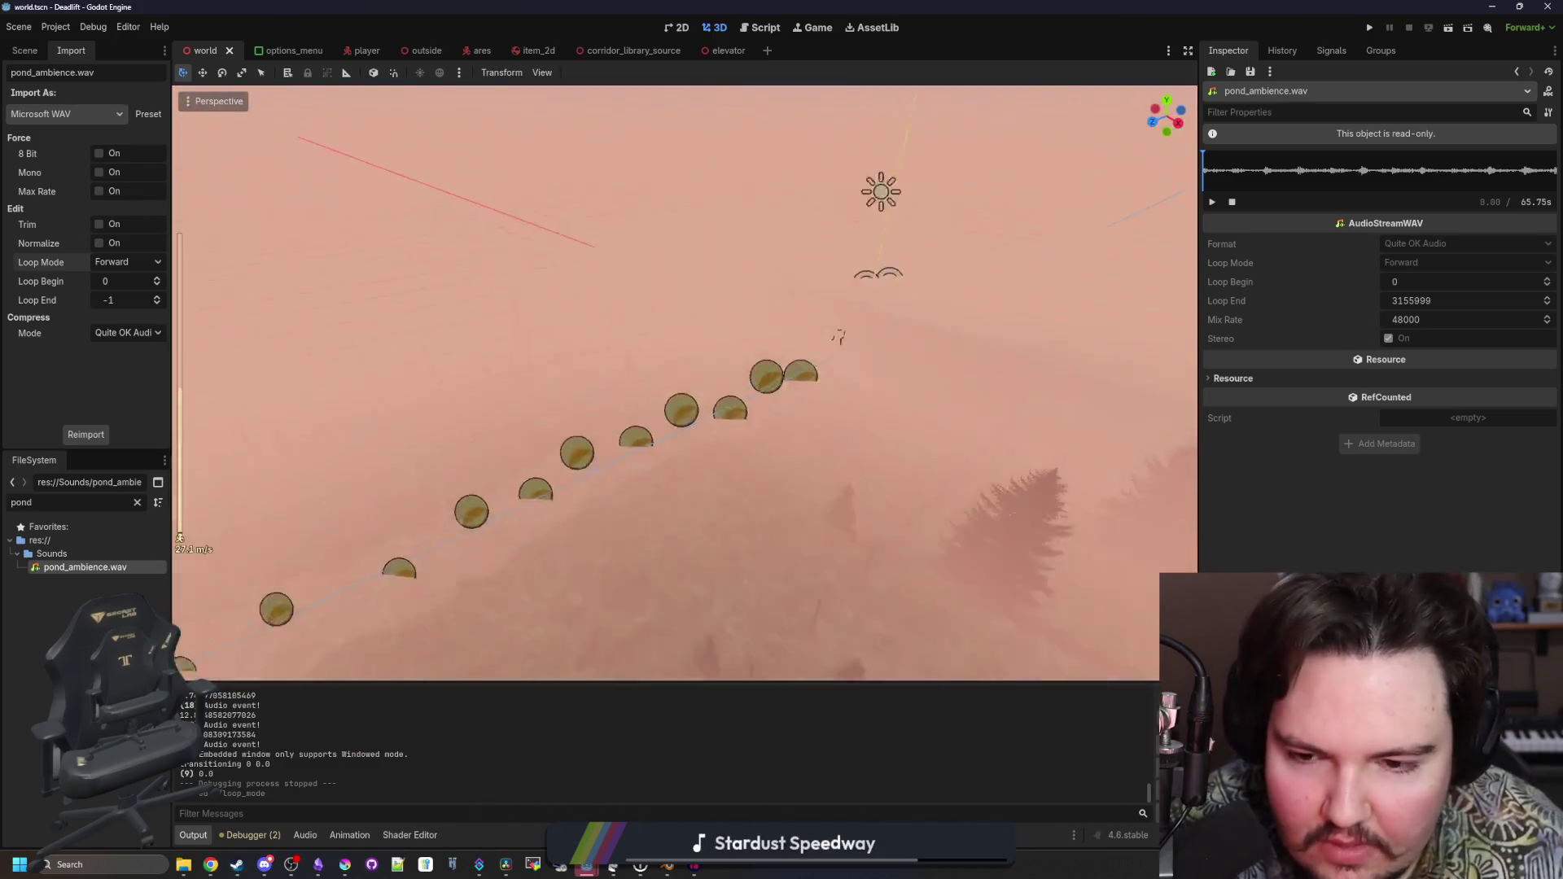
# Fly the camera through the pine forest, past the fence, and into the cluttered room
pyautogui.scroll(-2, 684, 383)
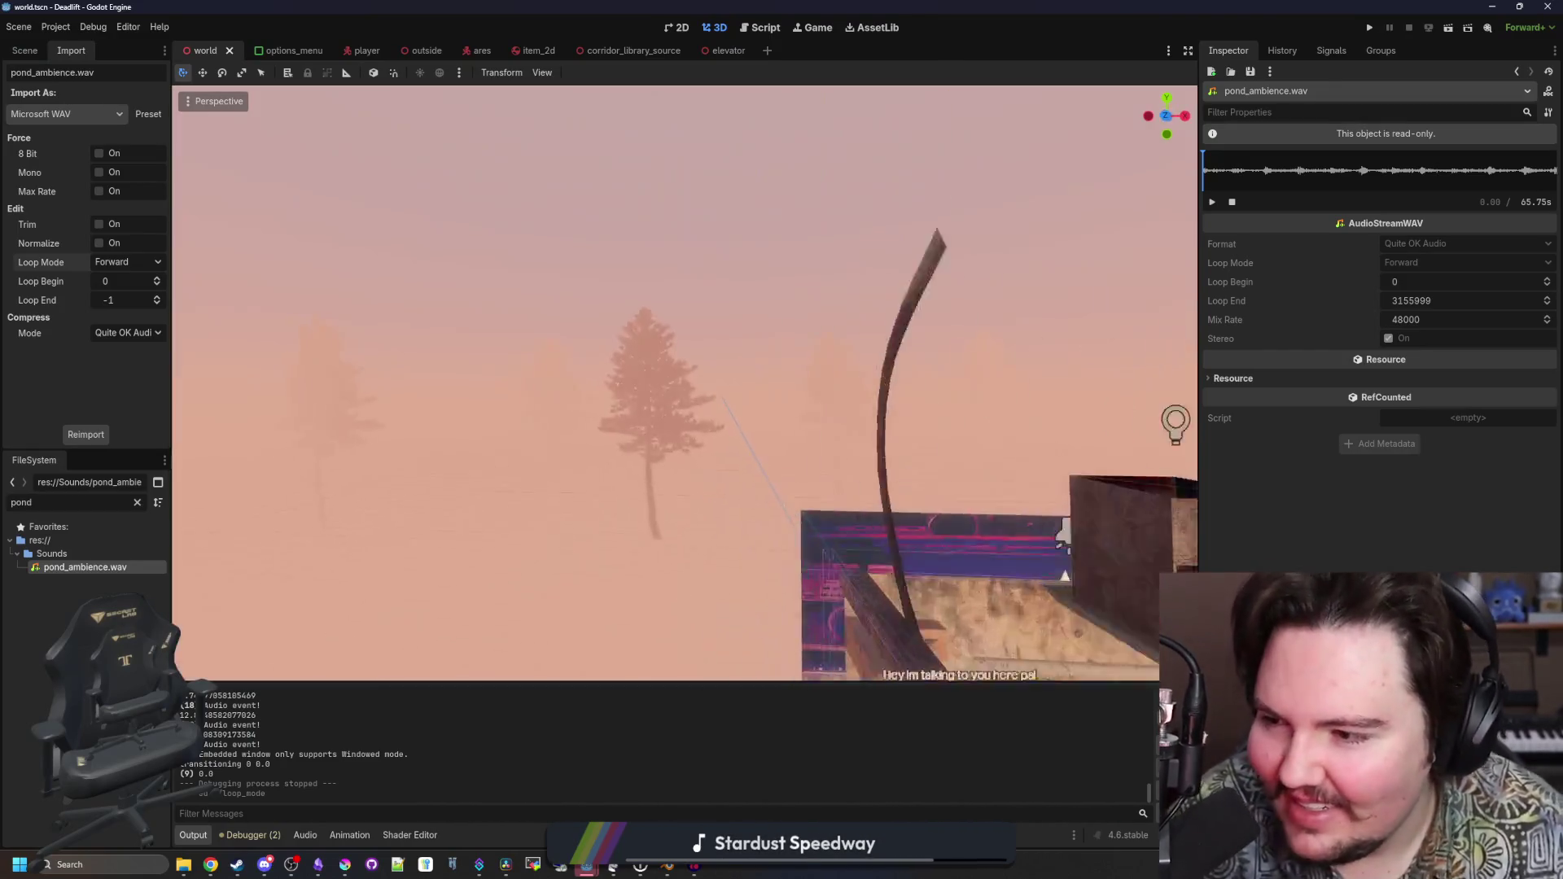
pyautogui.press('w')
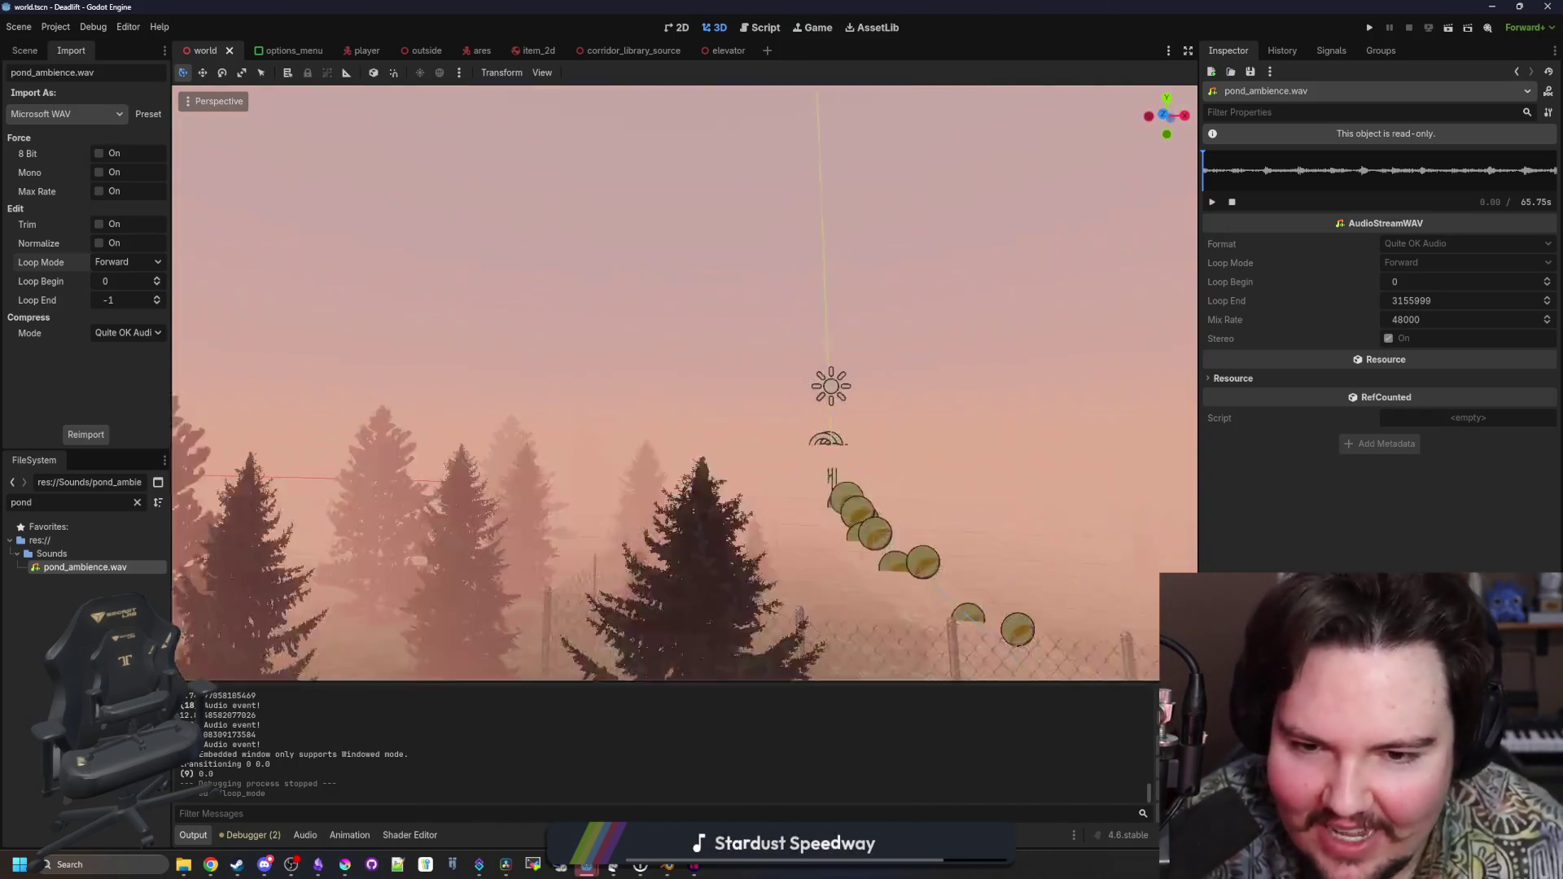
pyautogui.press('w')
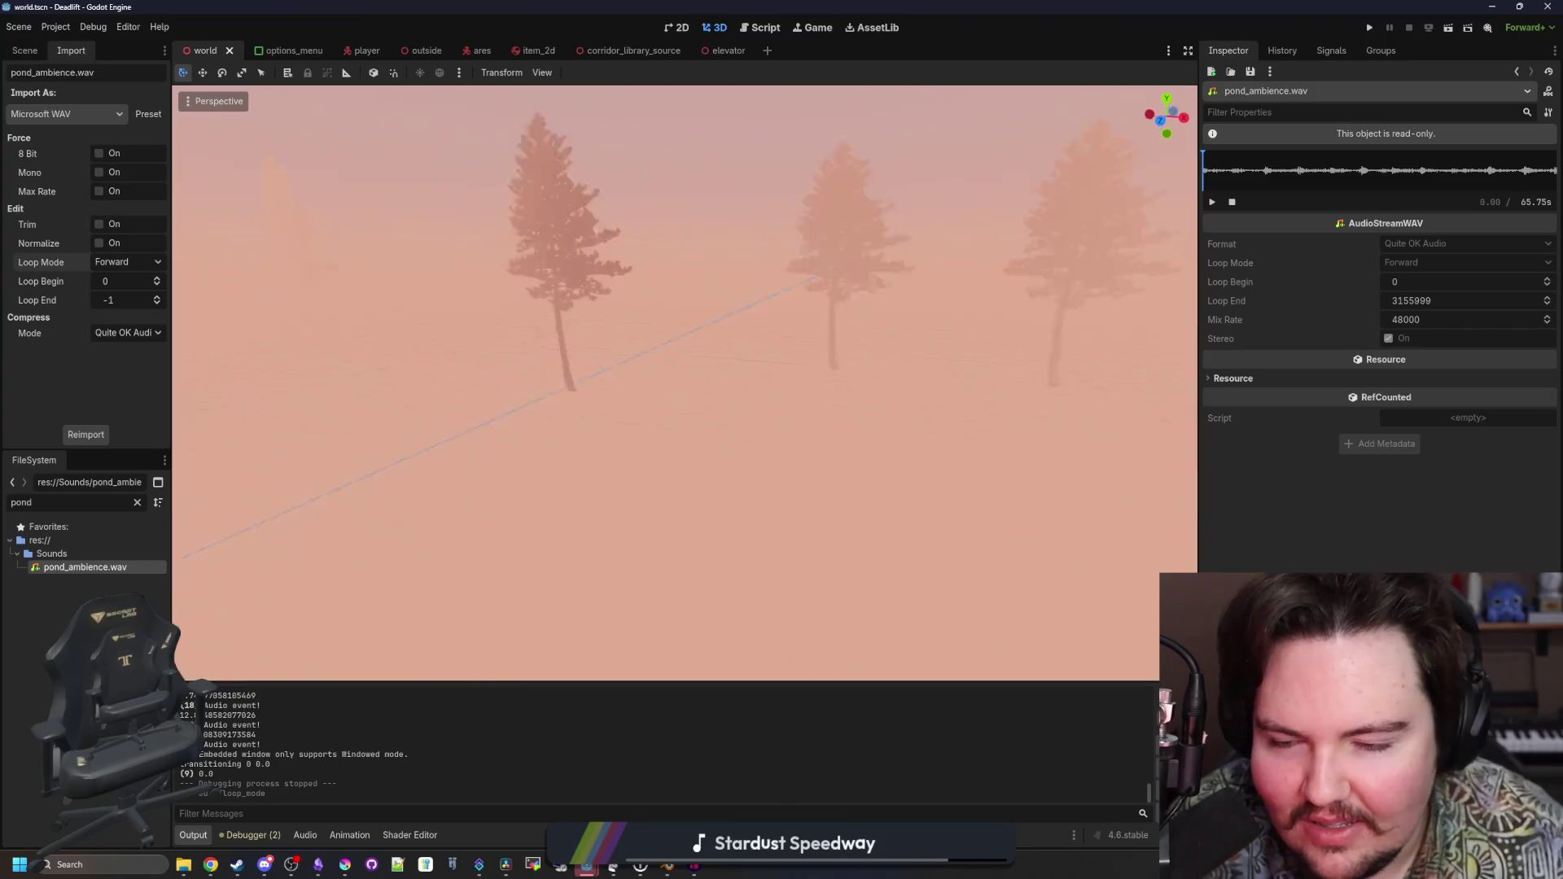
pyautogui.press('w')
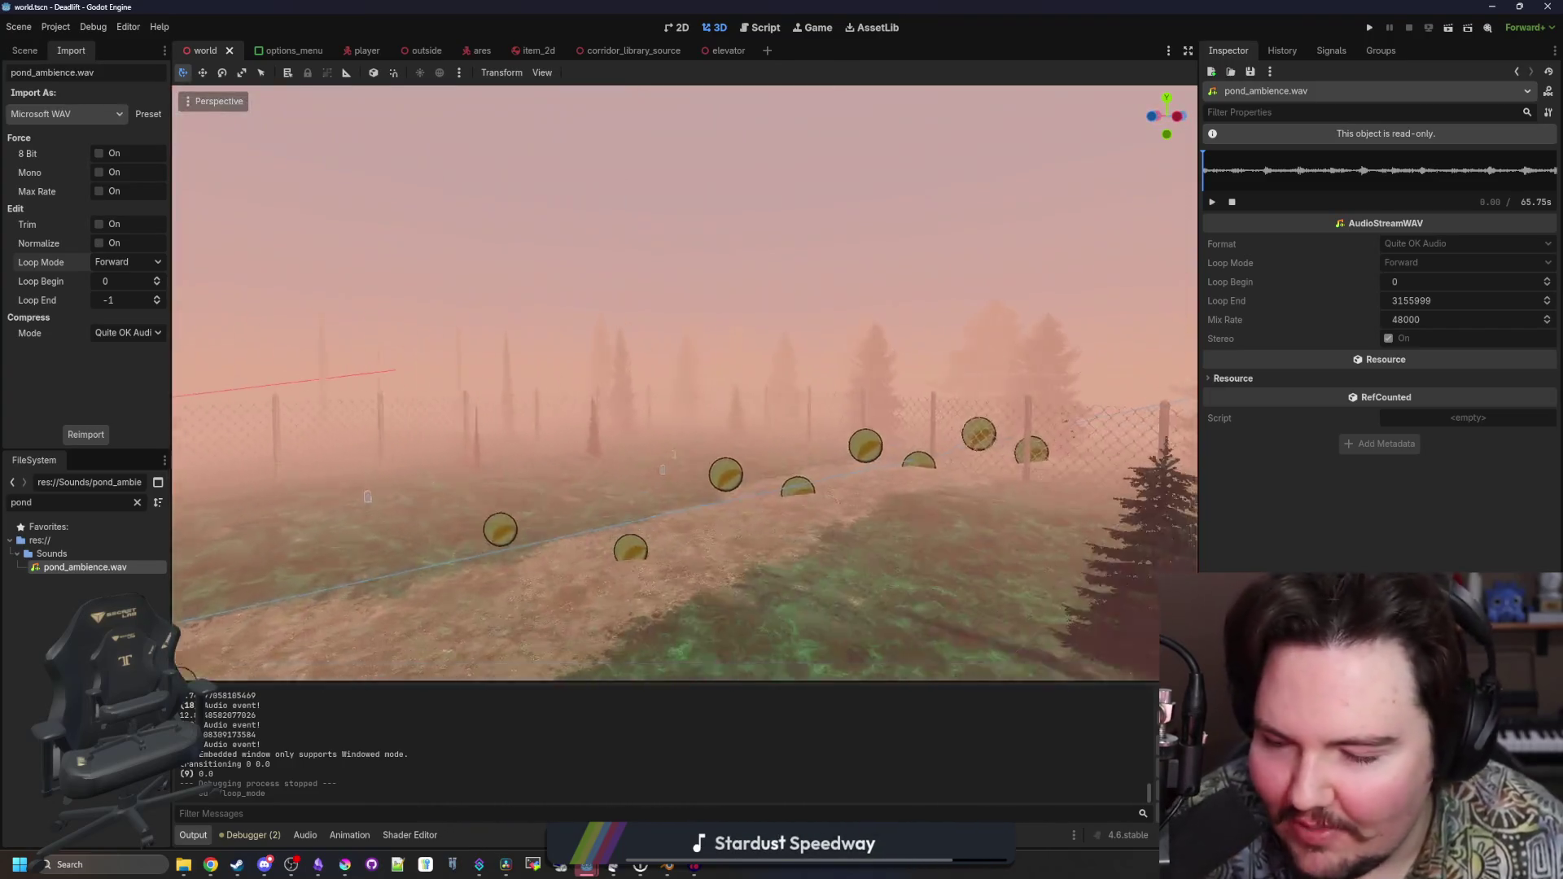
pyautogui.press('w')
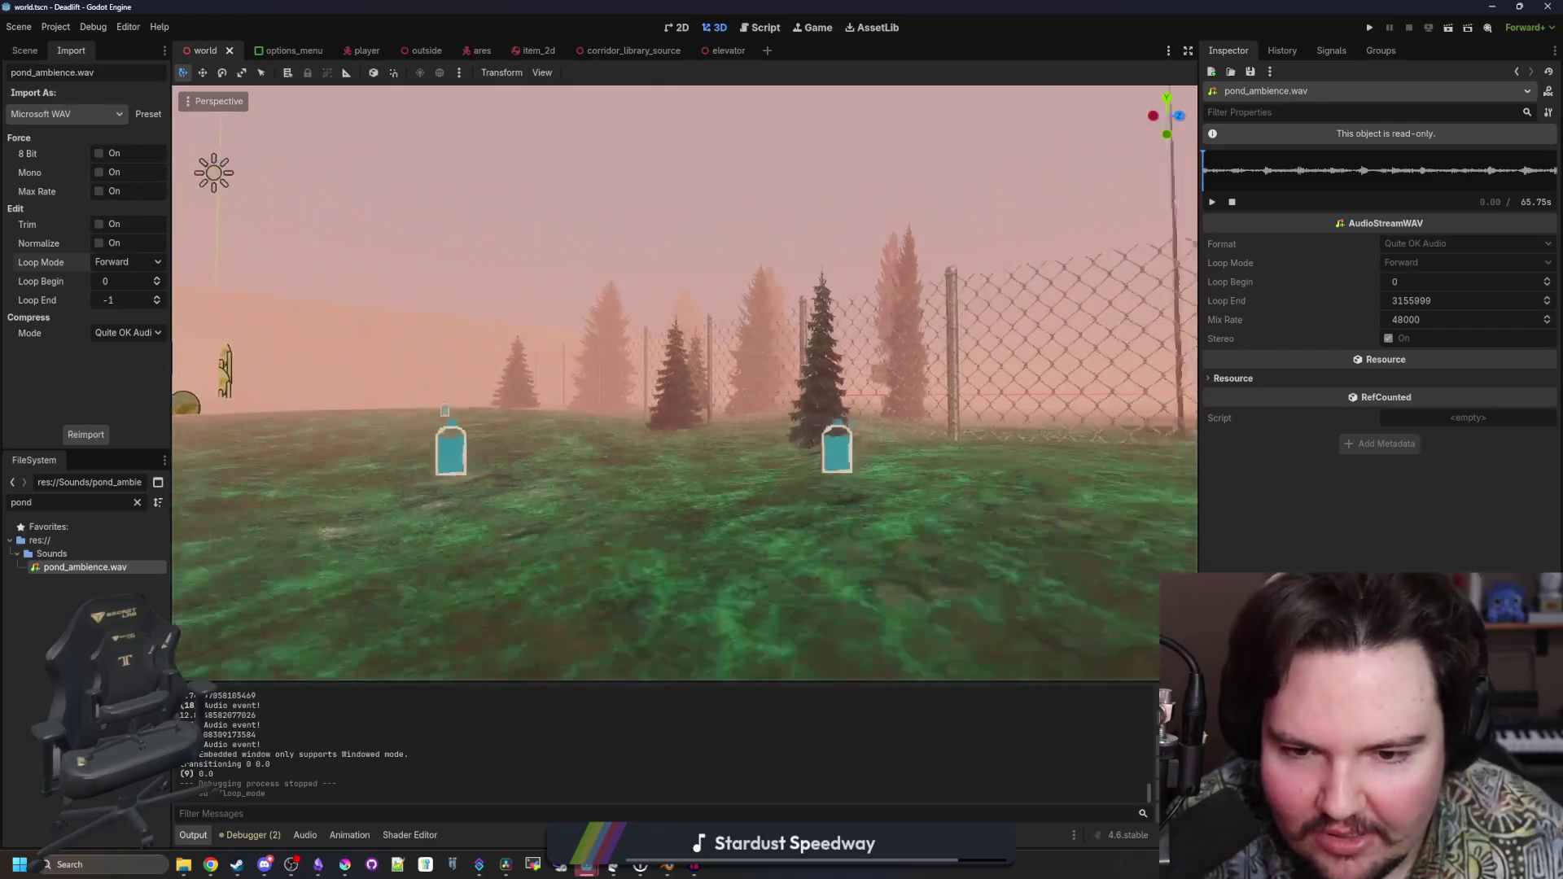
pyautogui.press('w')
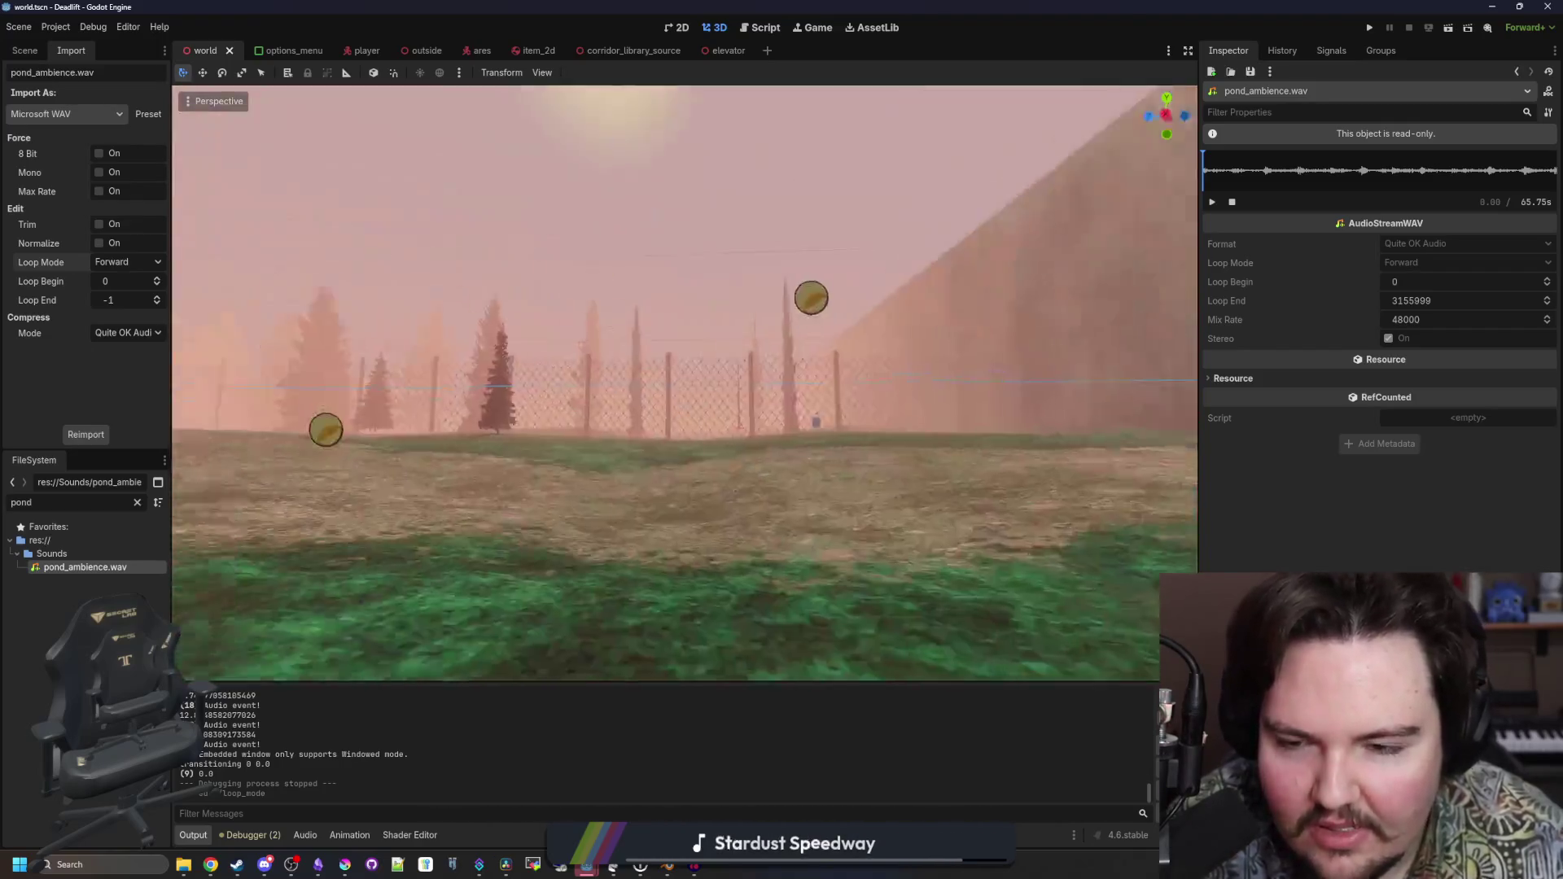
pyautogui.press('w')
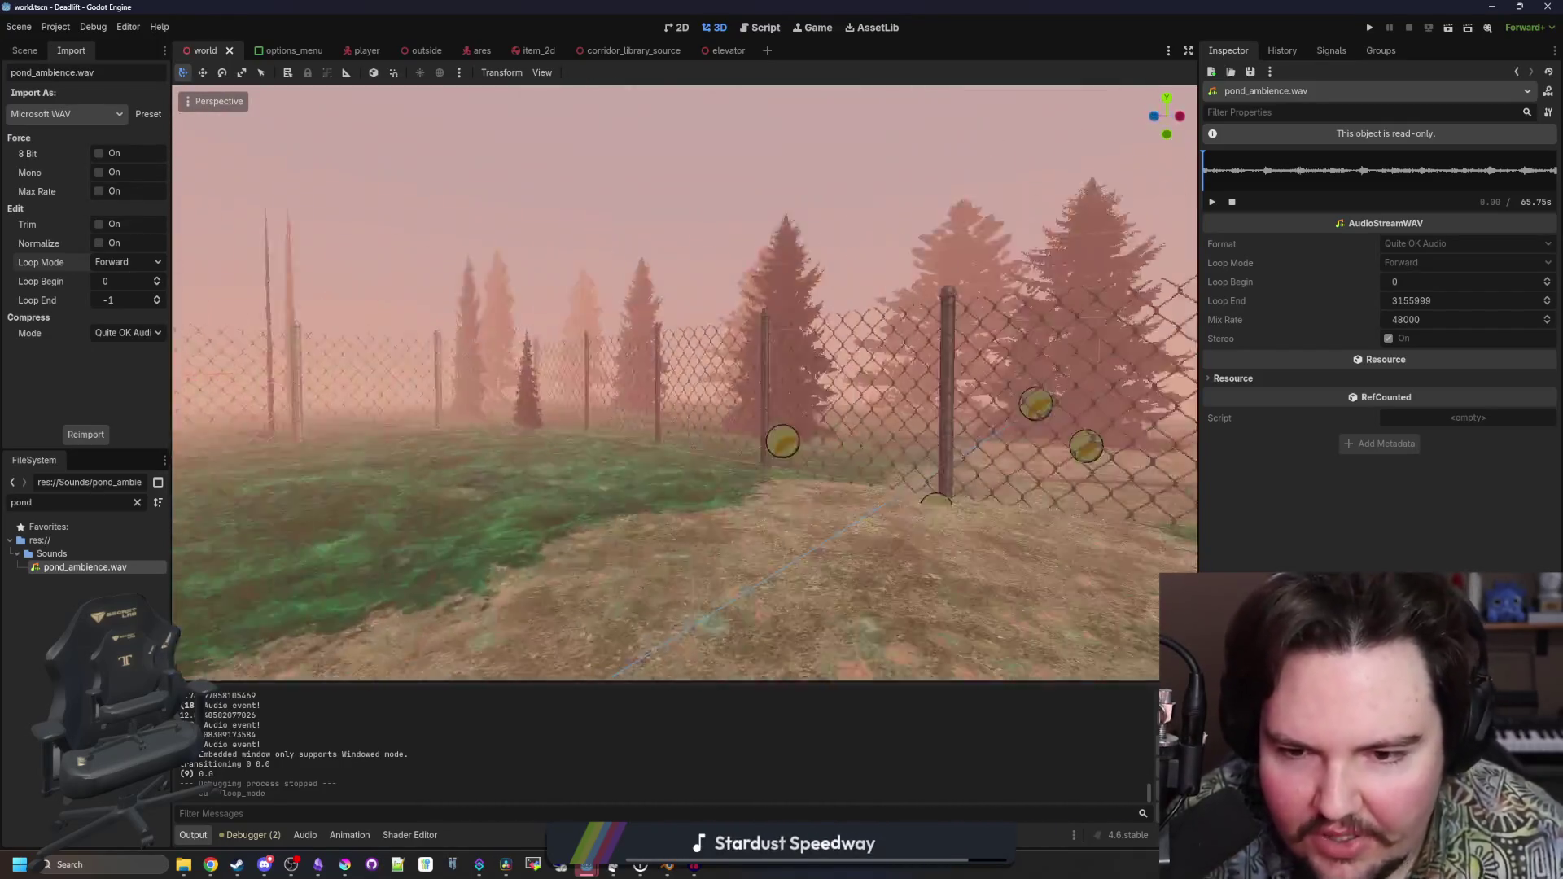
pyautogui.press('w')
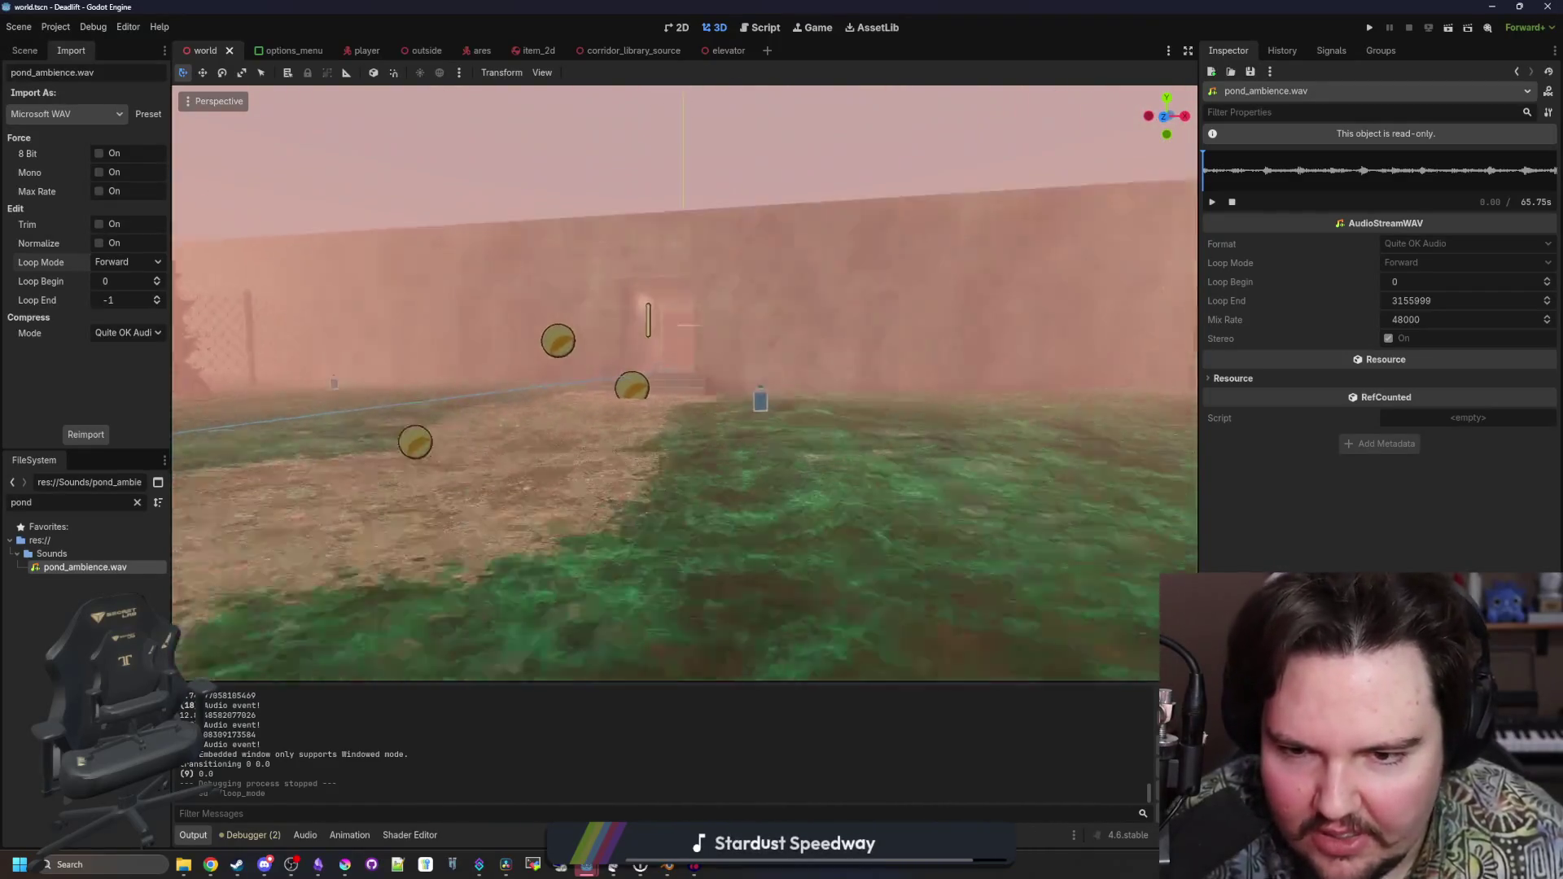
pyautogui.press('w')
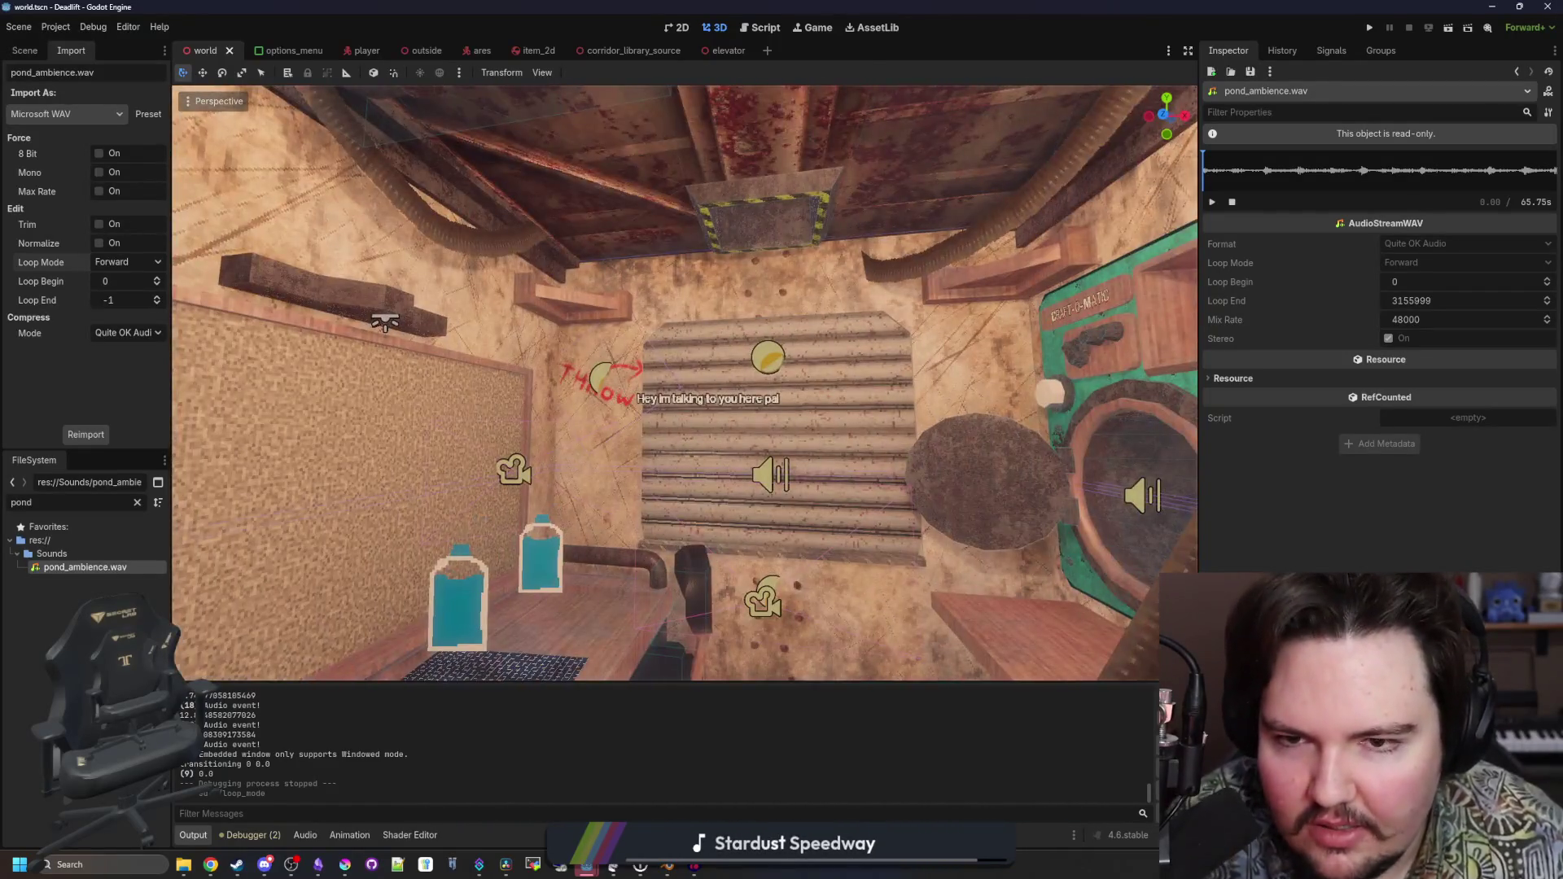
pyautogui.press('w')
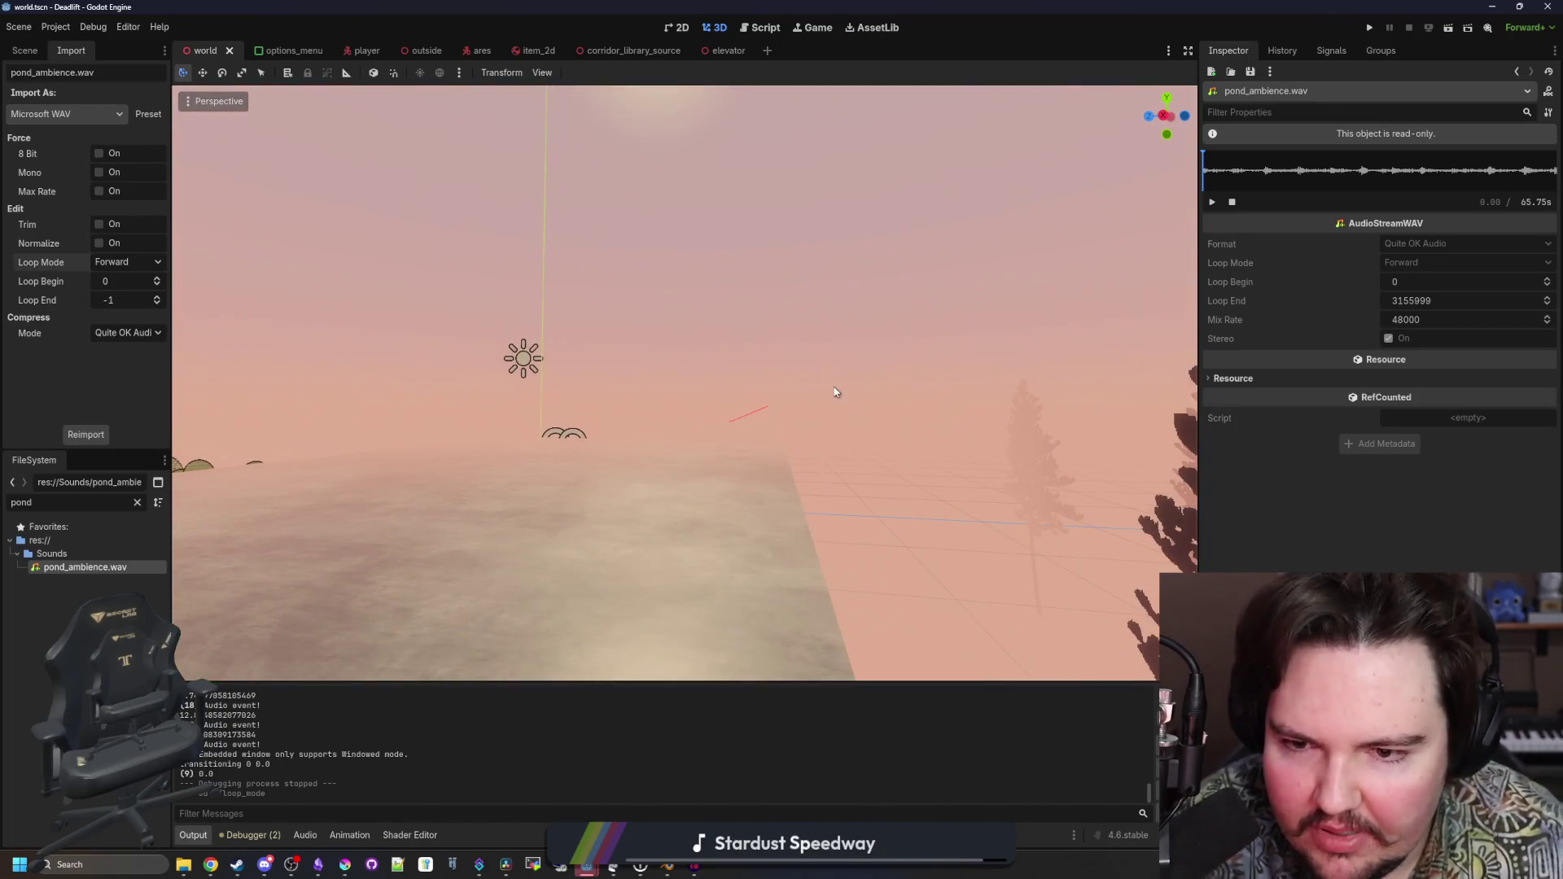
# Save the scene, clear the pond file filter, and open the World node's script
pyautogui.hotkey('ctrl', 's')
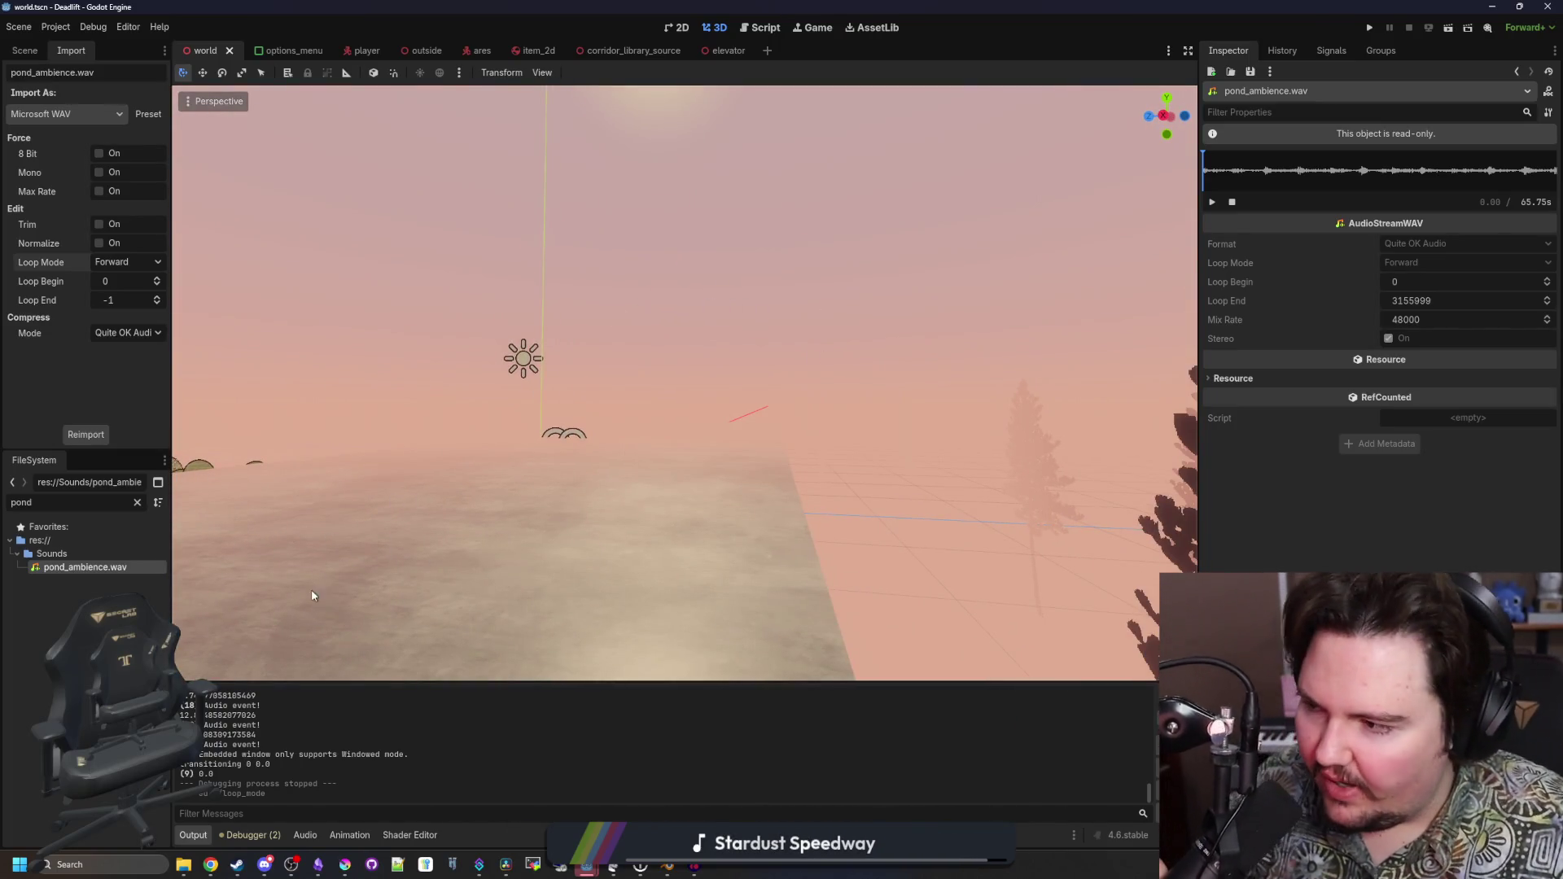
pyautogui.click(136, 503)
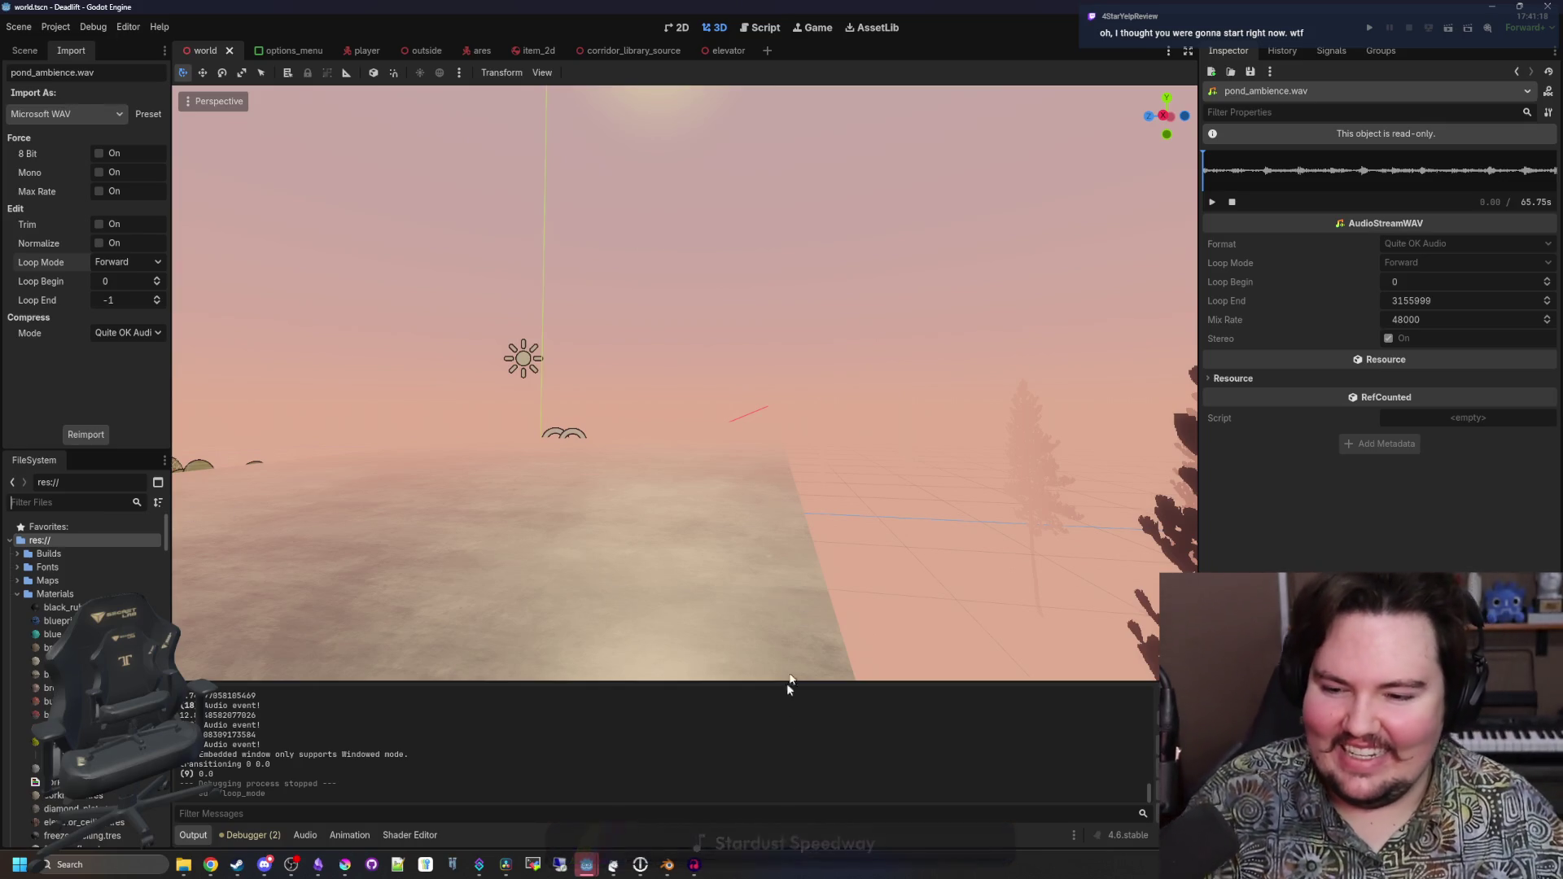
pyautogui.scroll(3, 789, 684)
pyautogui.press('w')
pyautogui.press('w')
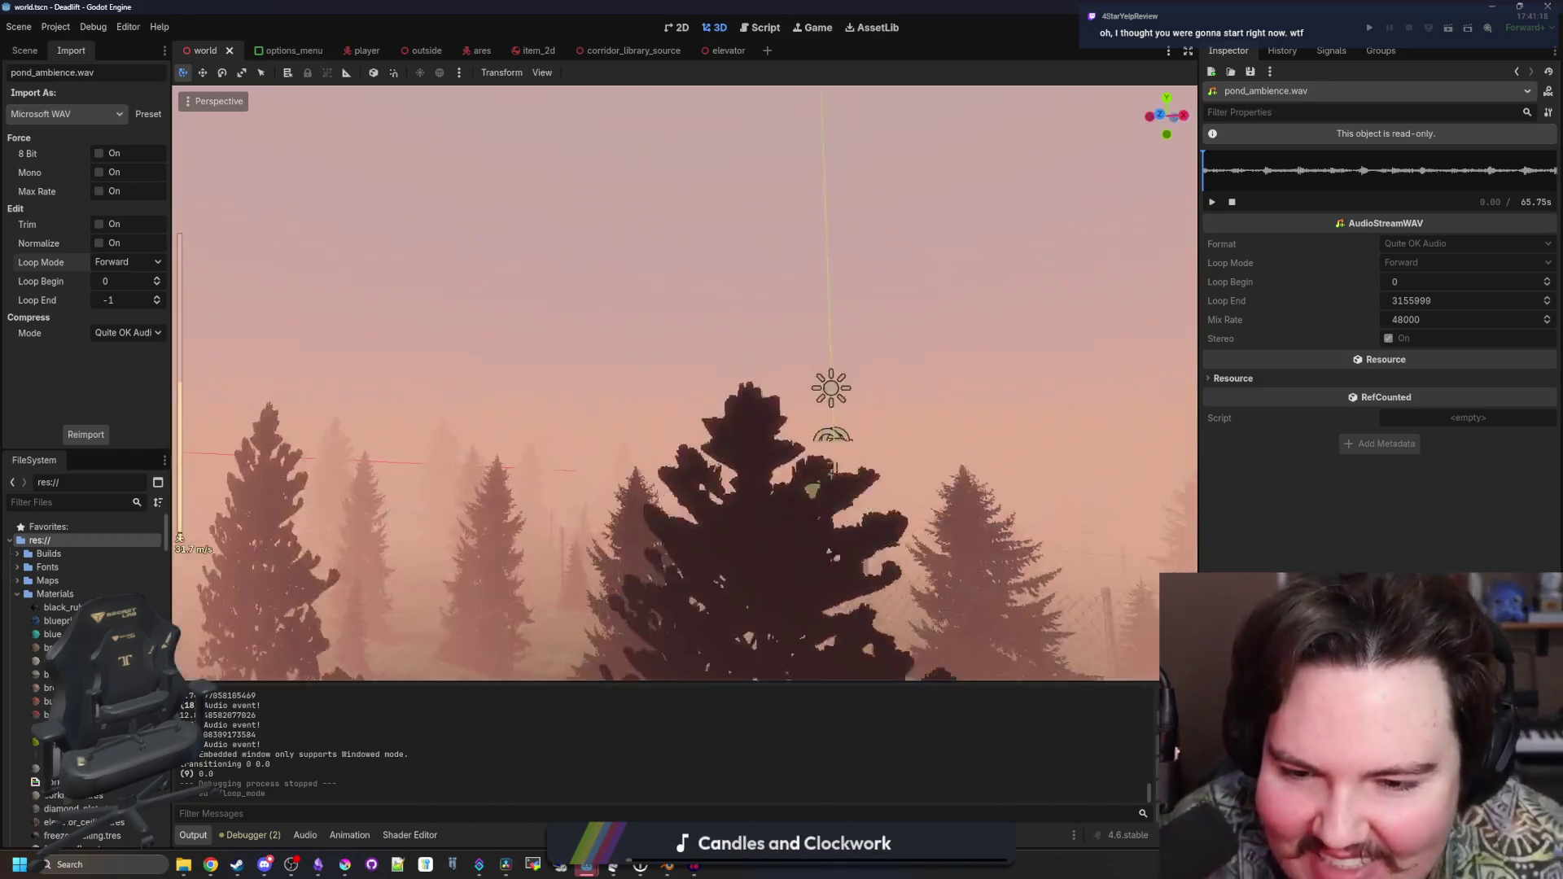
pyautogui.press('w')
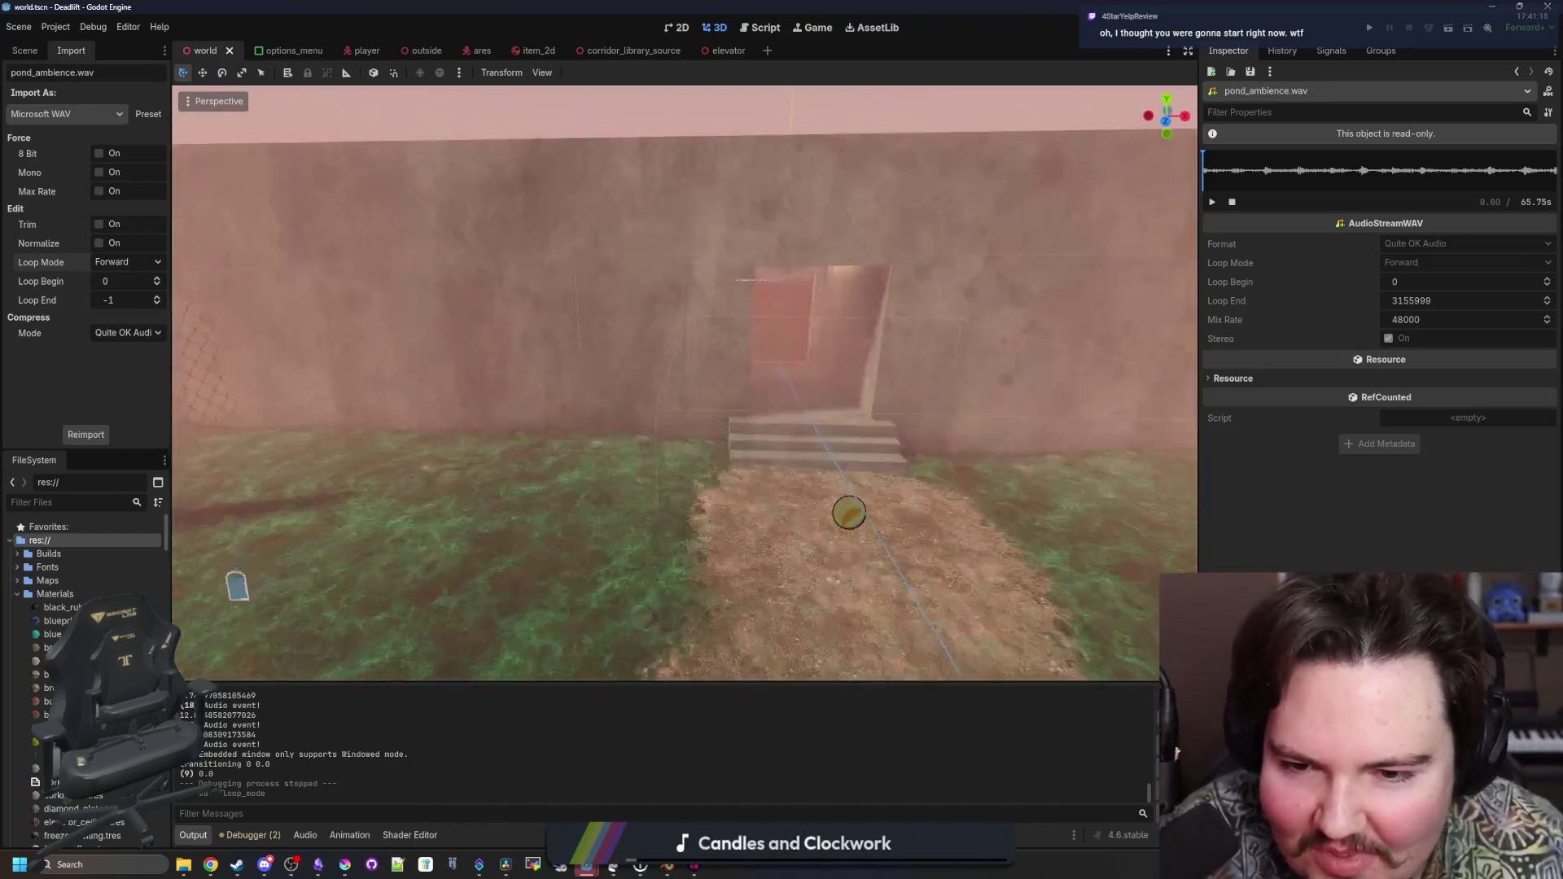
pyautogui.press('s')
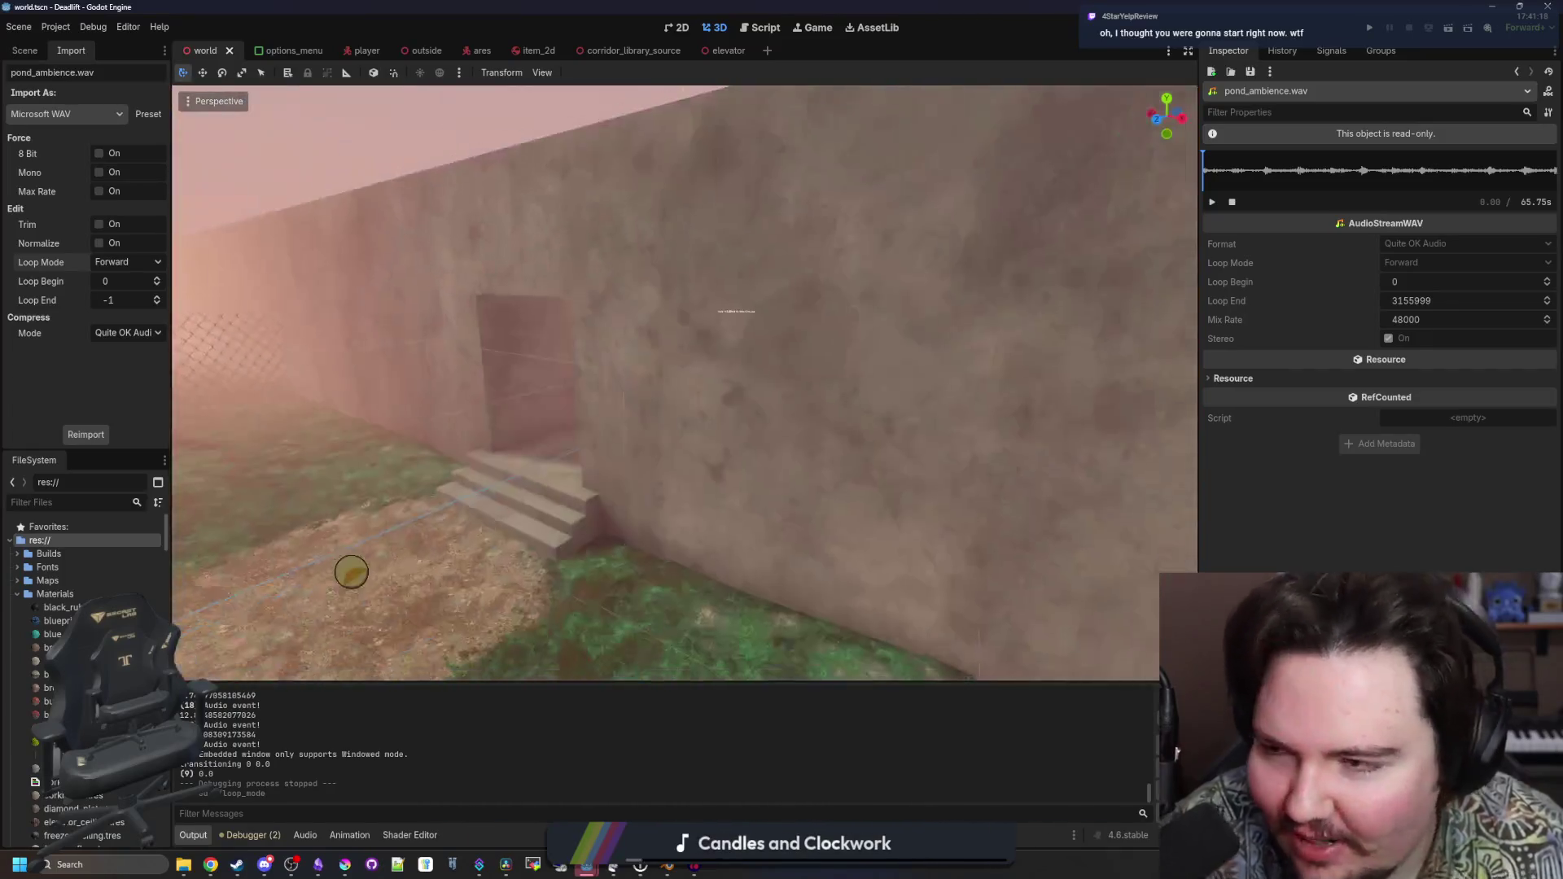
pyautogui.click(24, 51)
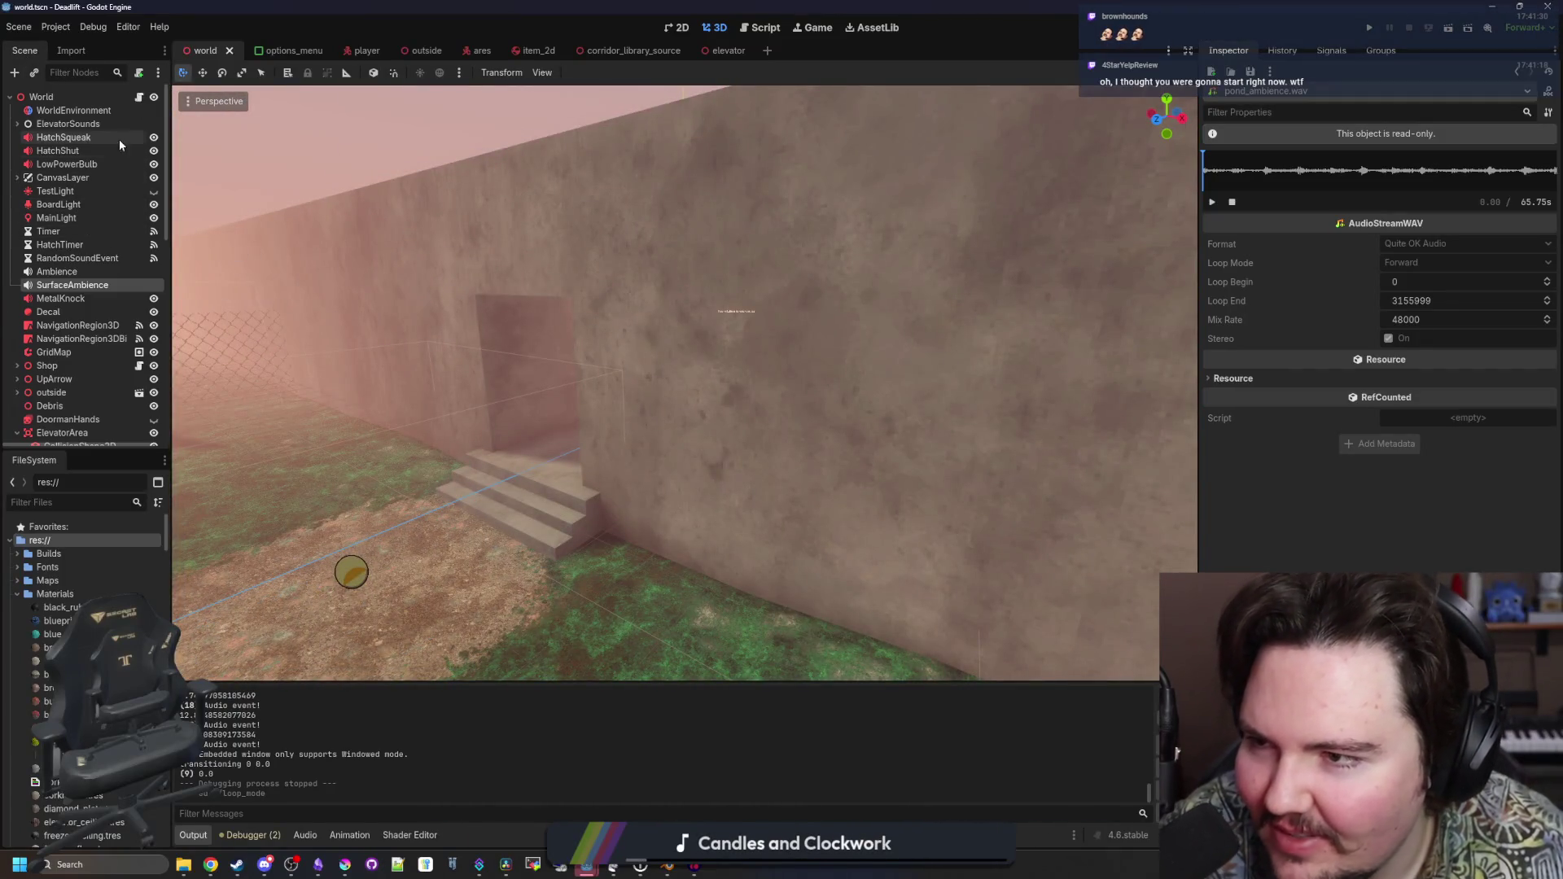
pyautogui.click(139, 97)
# Search world.gd for '_ready' and step to the _ready function
pyautogui.hotkey('ctrl', 'f')
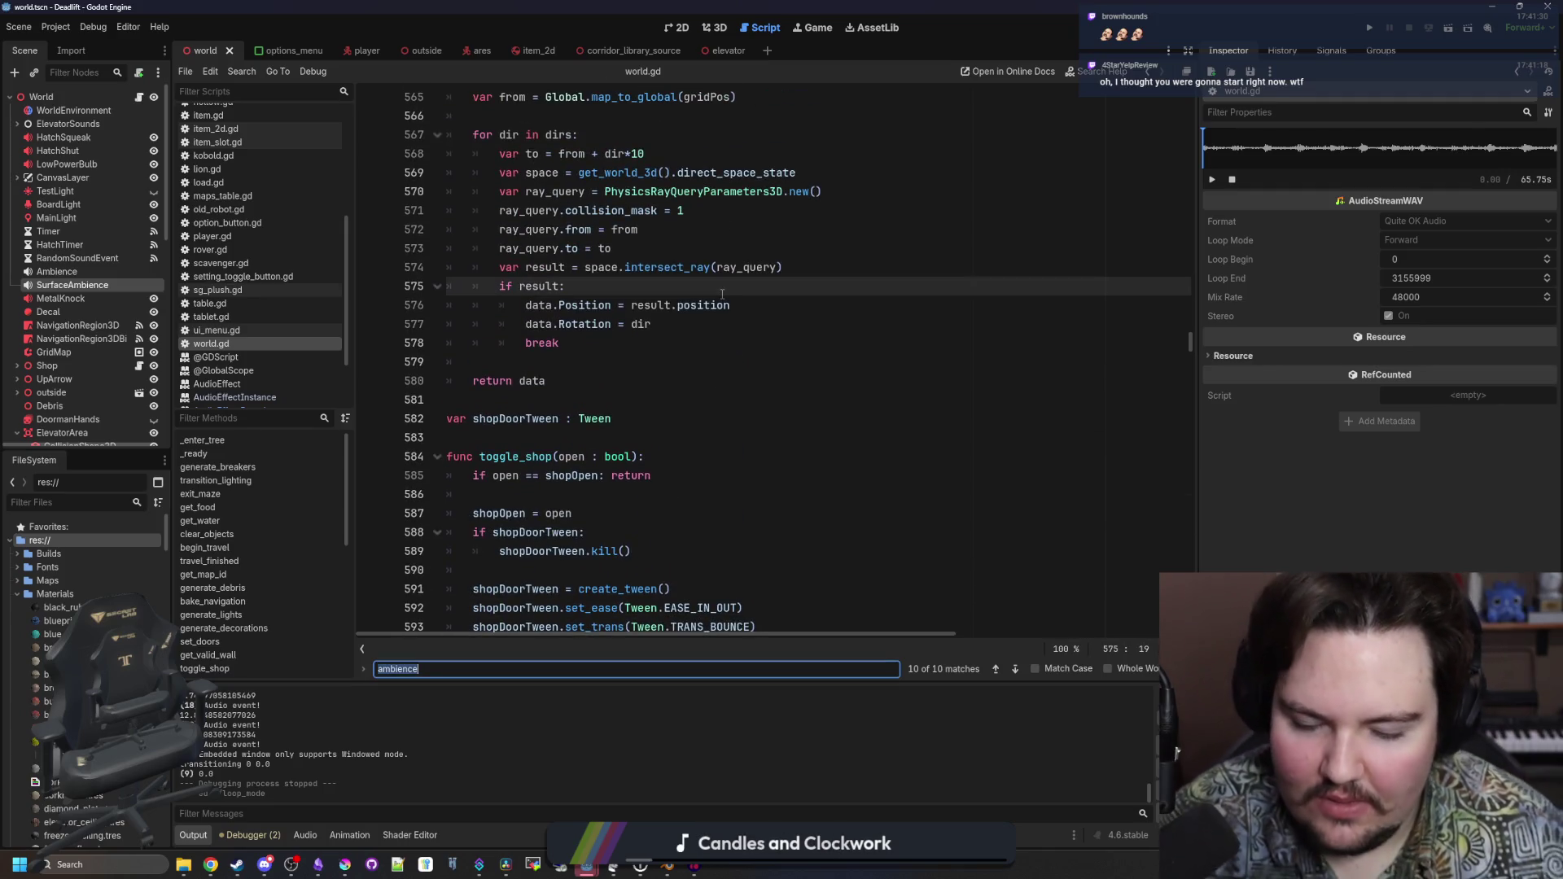
pyautogui.write('_ready')
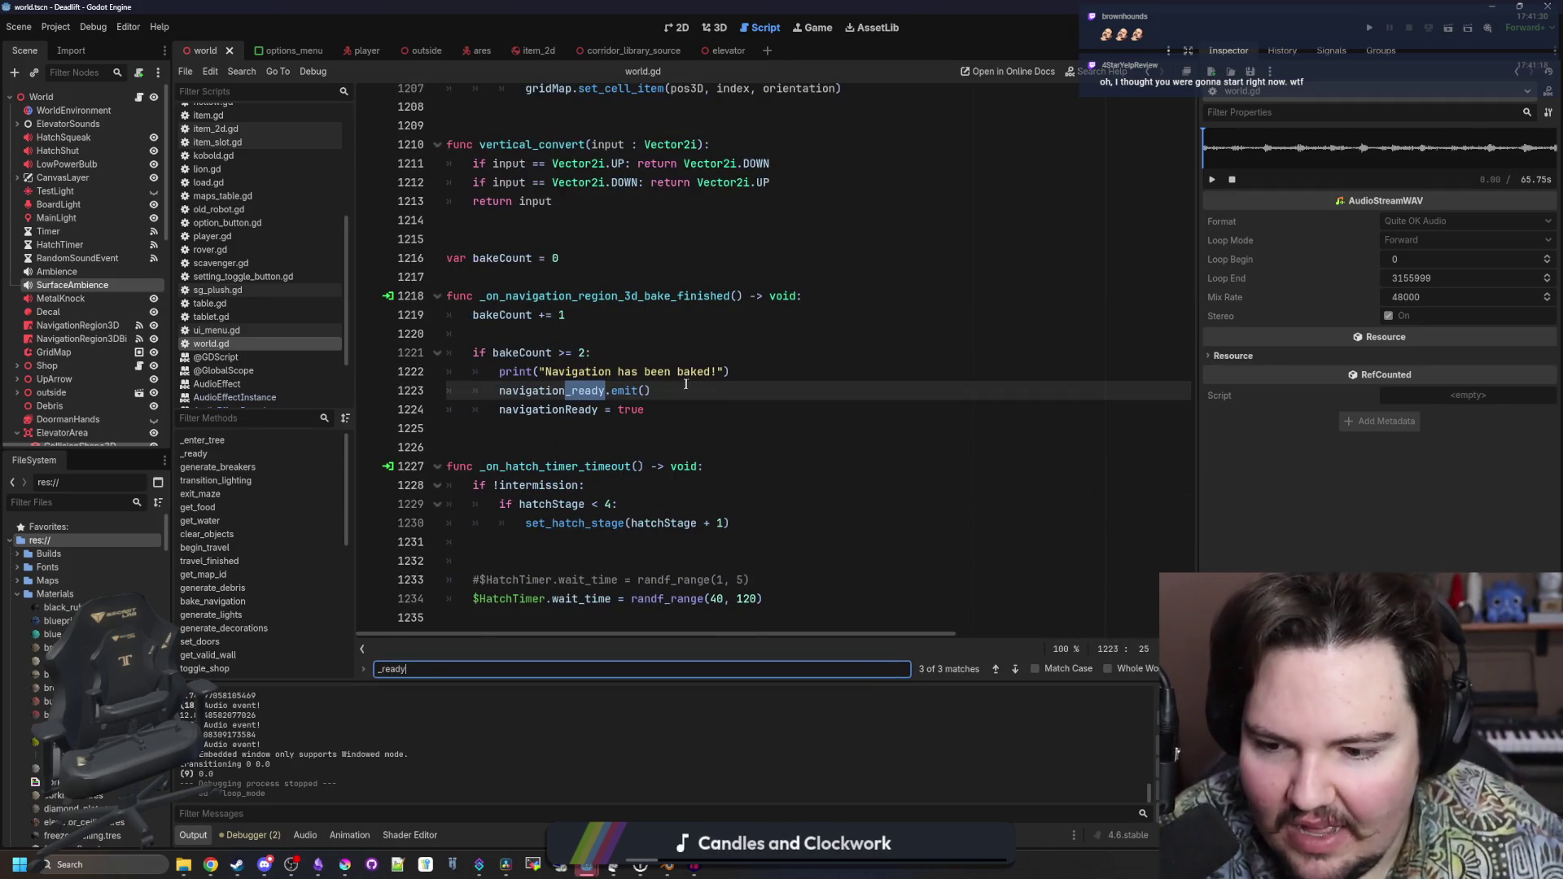
pyautogui.press('Return')
pyautogui.press('Return')
pyautogui.press('Return')
pyautogui.press('Return')
pyautogui.scroll(-8, 688, 366)
pyautogui.scroll(-10, 696, 353)
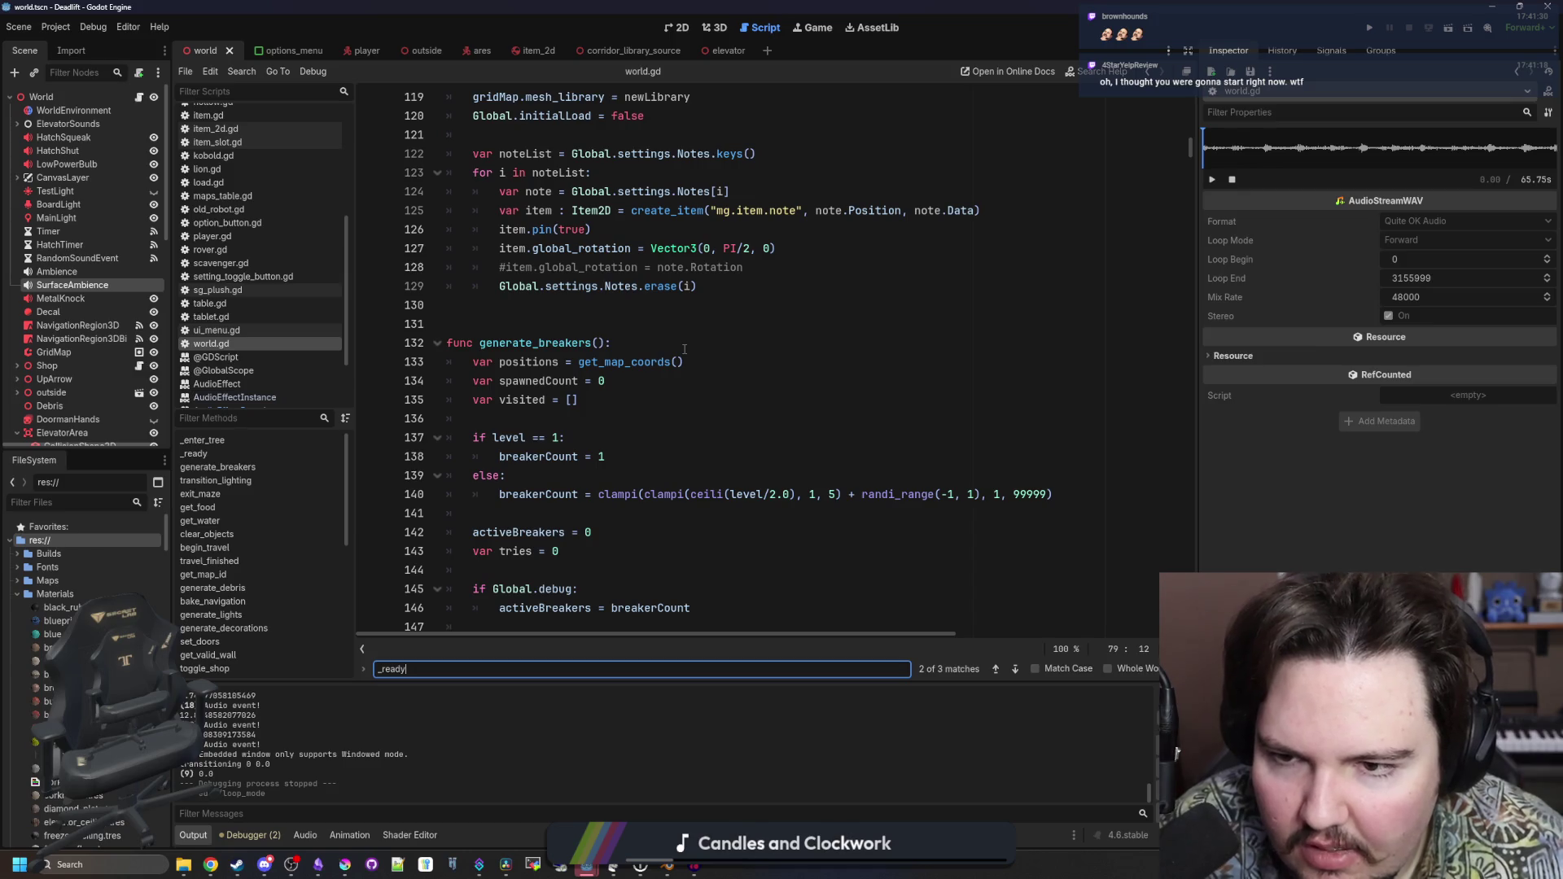
pyautogui.scroll(15, 688, 349)
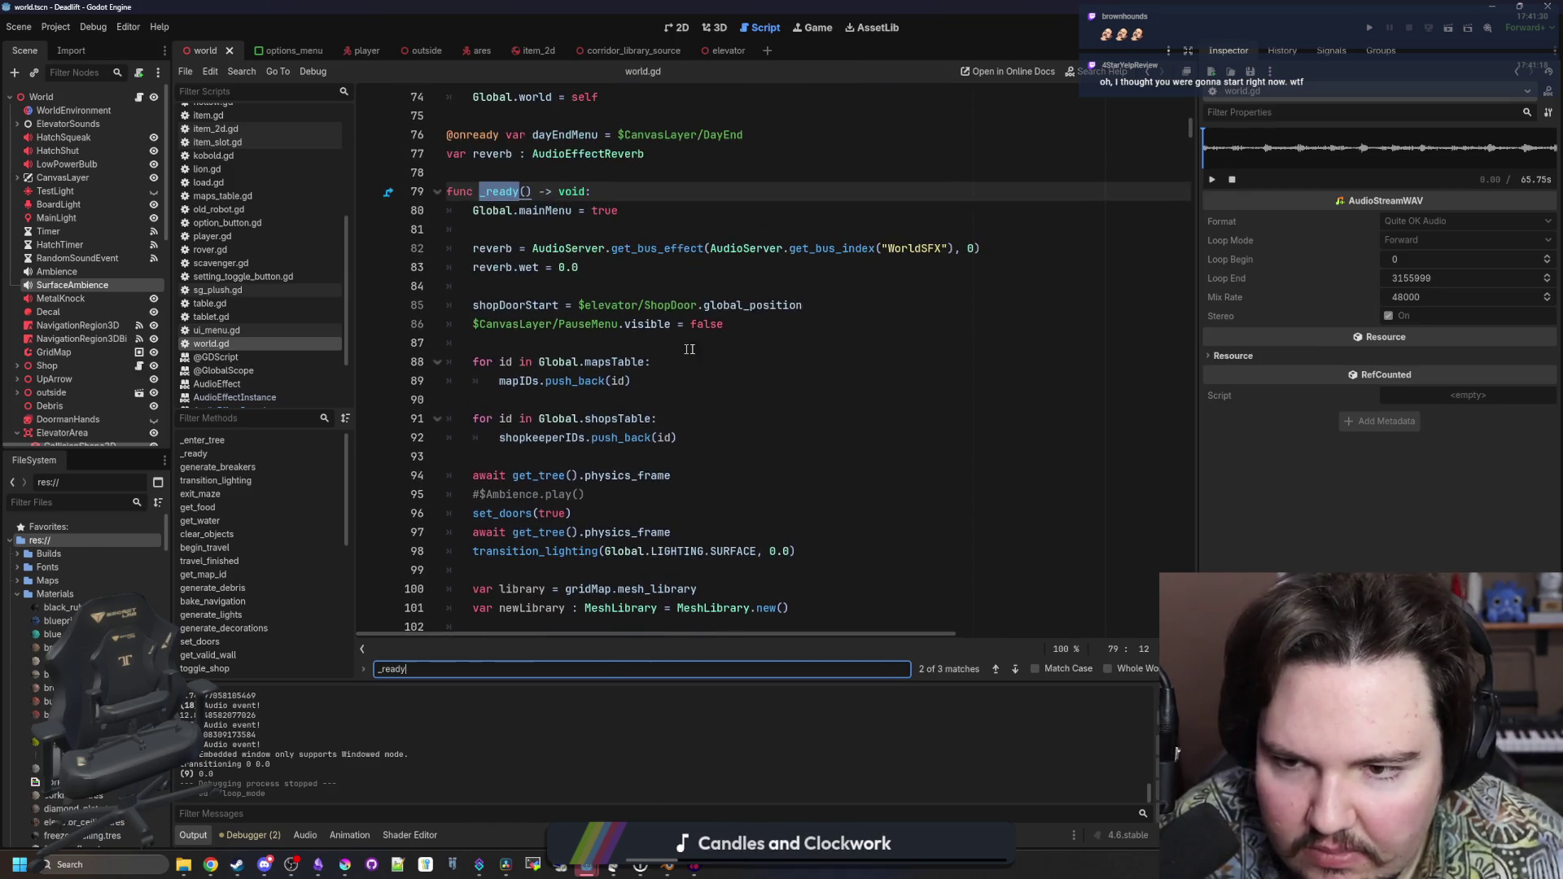
# Select the commented-out ambience play call inside _ready
pyautogui.hotkey('alt', 'Tab')
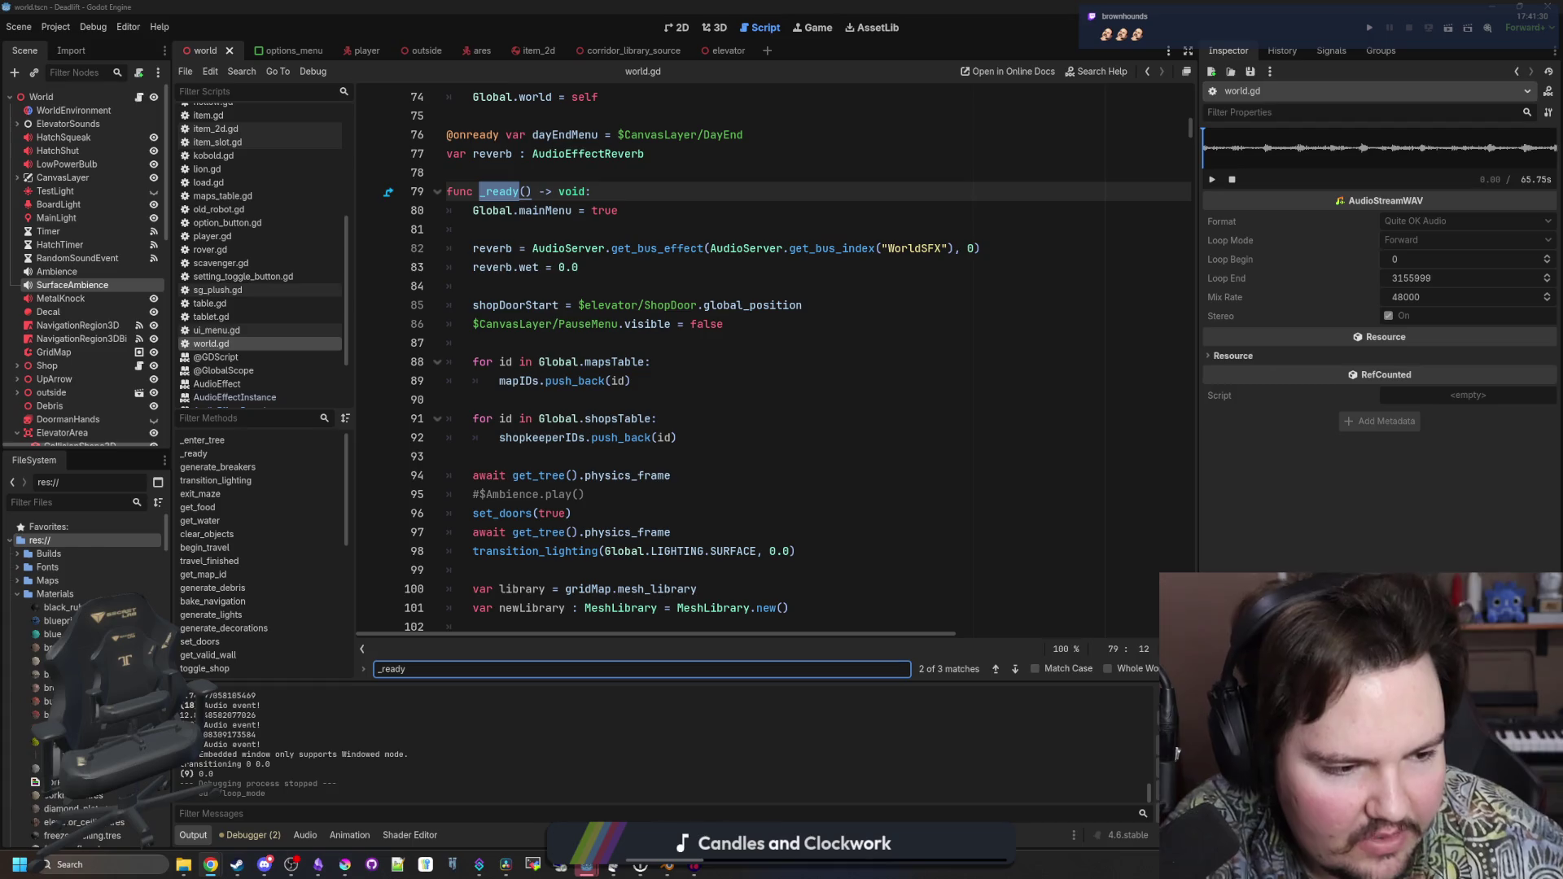
pyautogui.click(874, 389)
pyautogui.moveTo(609, 498); pyautogui.dragTo(453, 494)
pyautogui.press('End')
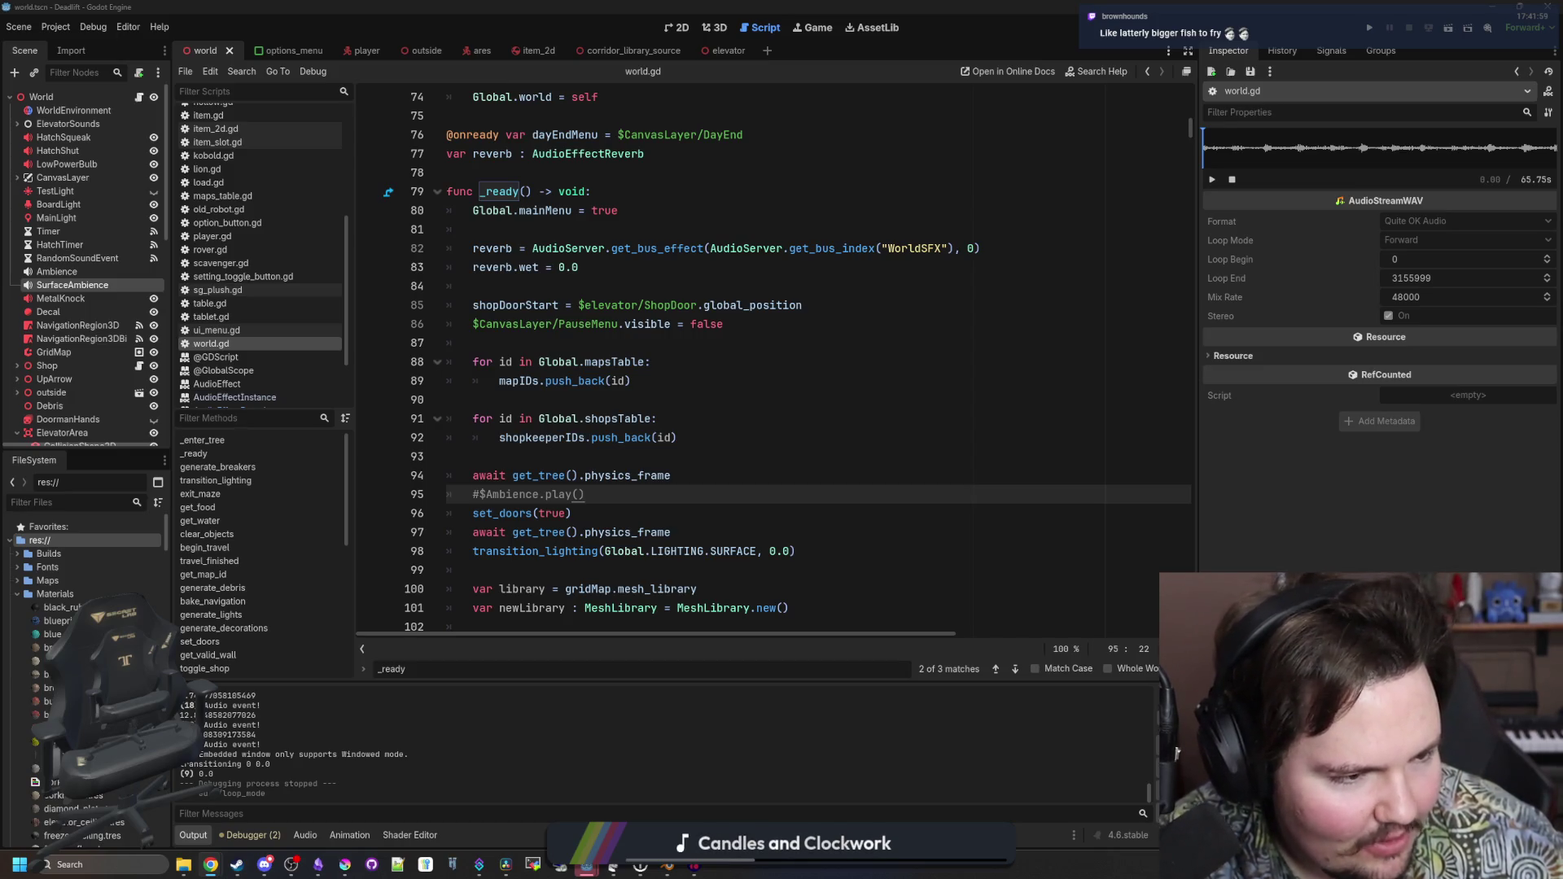
# Place the caret on empty lines 87, 90, 84 and 105 of the script
pyautogui.click(641, 342)
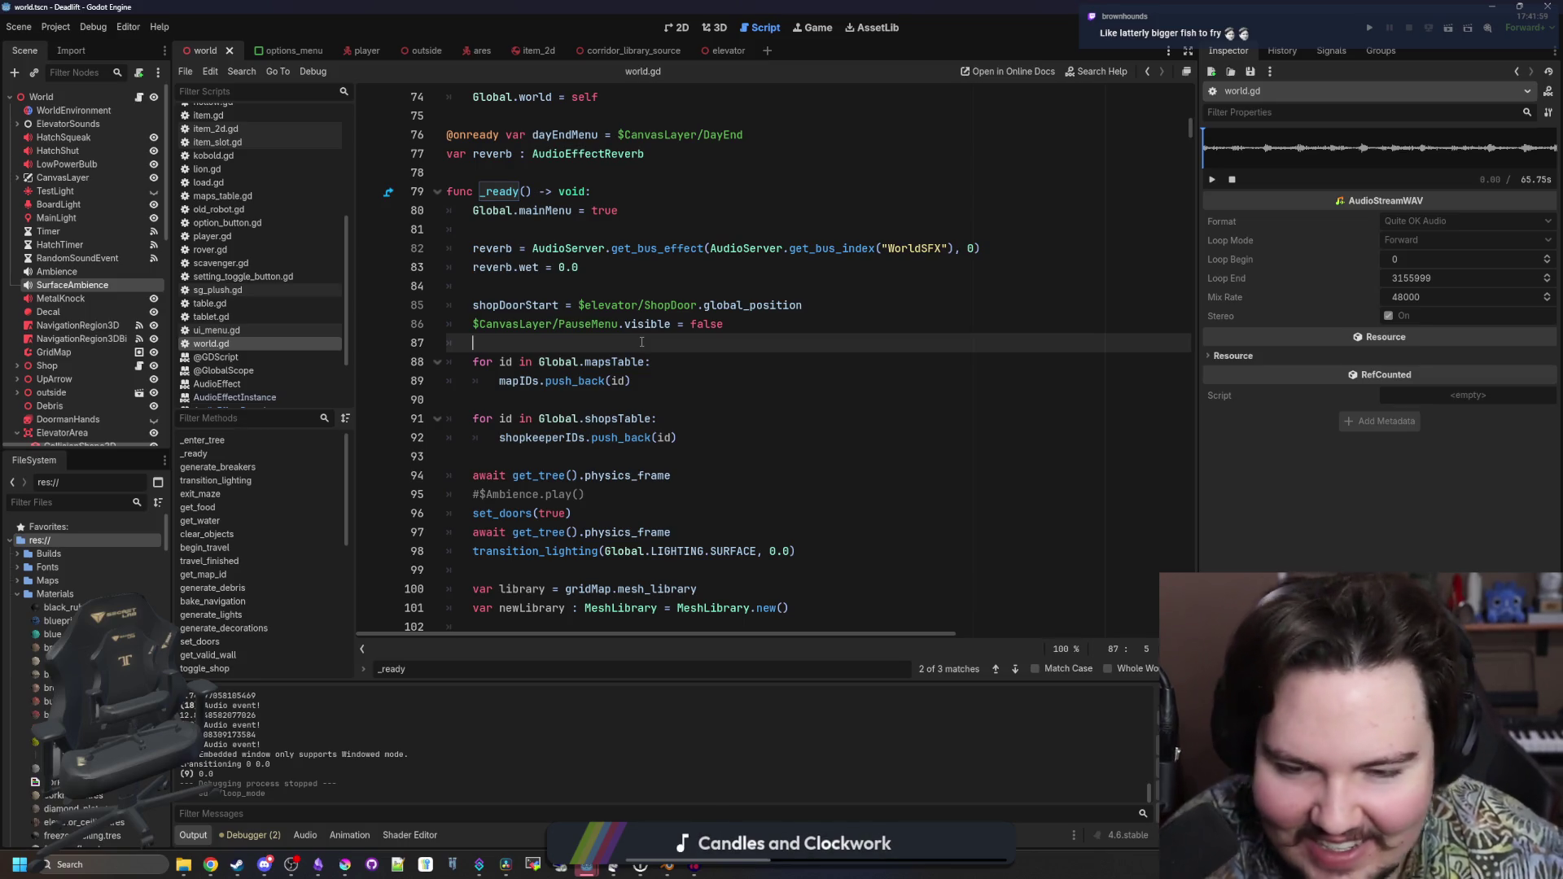
pyautogui.hotkey('alt', 'Tab')
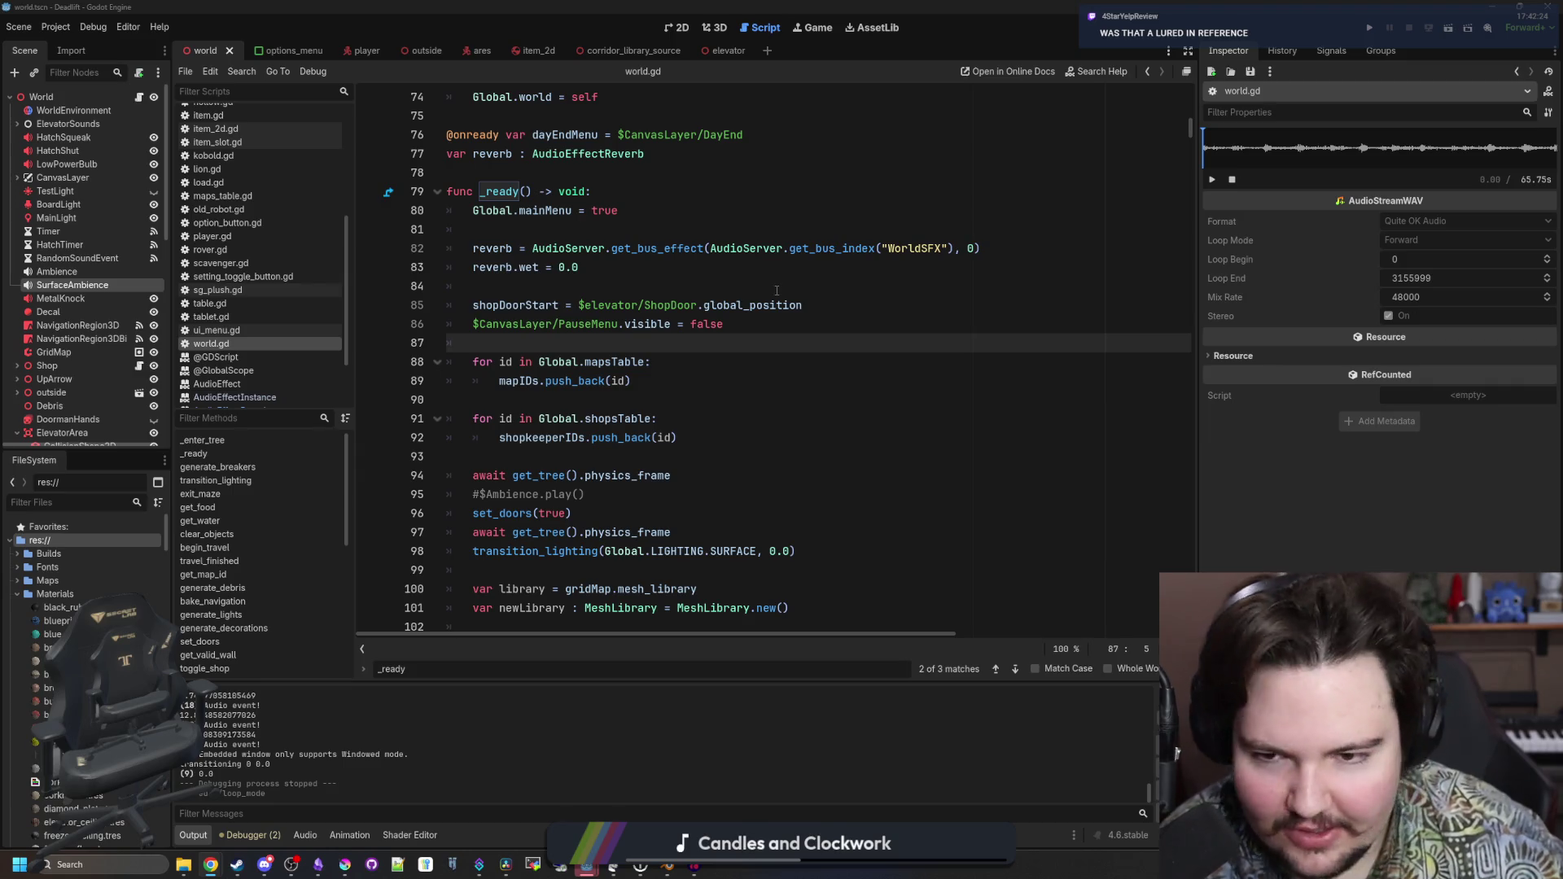
pyautogui.click(726, 355)
pyautogui.click(695, 399)
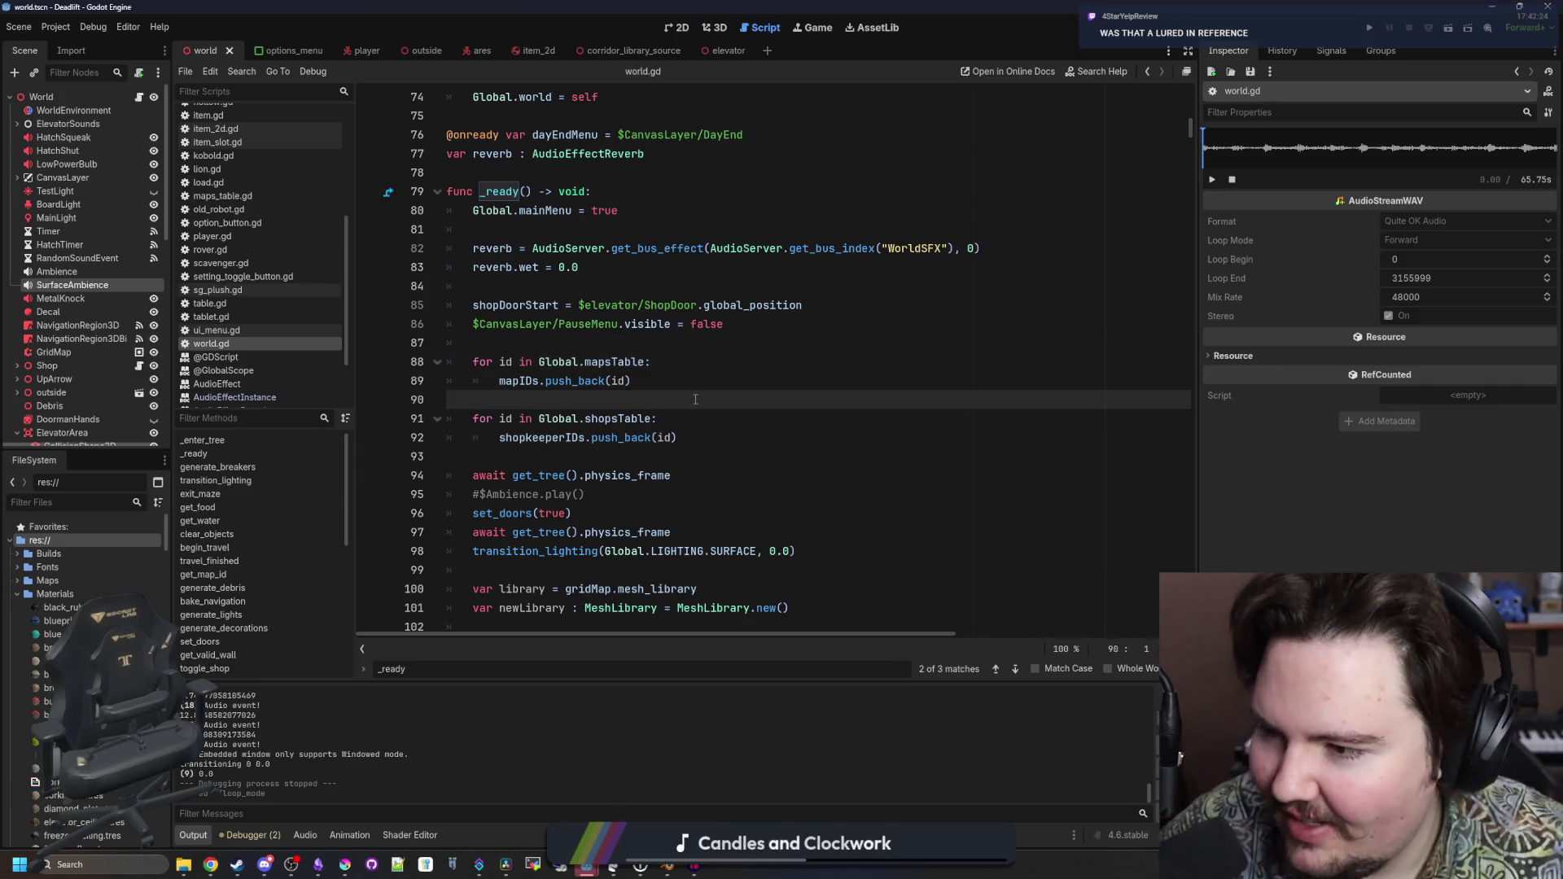
pyautogui.click(652, 380)
pyautogui.click(608, 343)
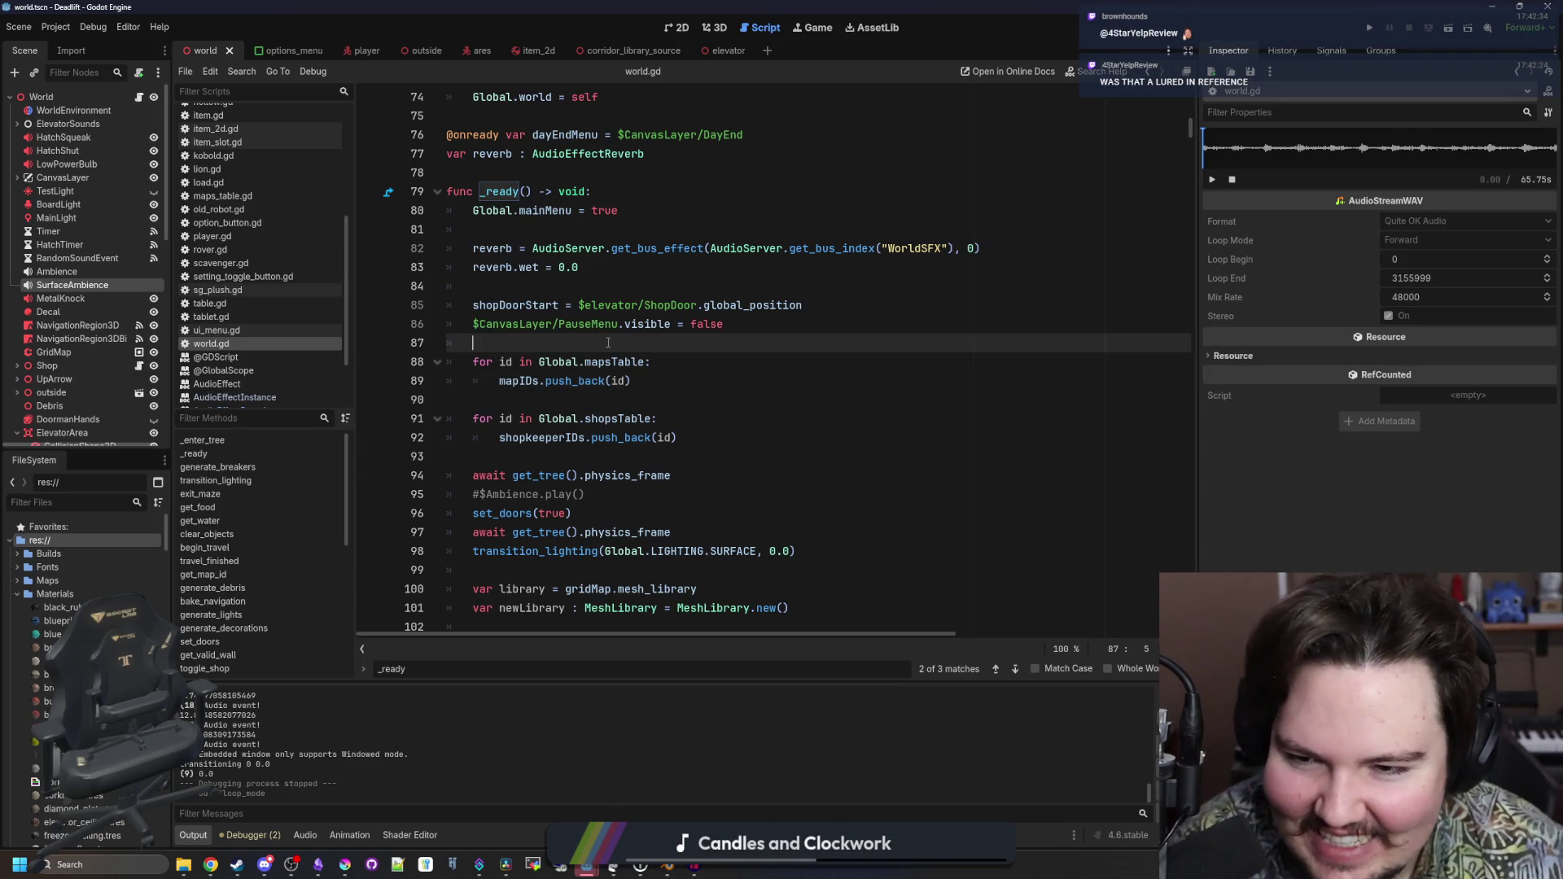
pyautogui.click(599, 291)
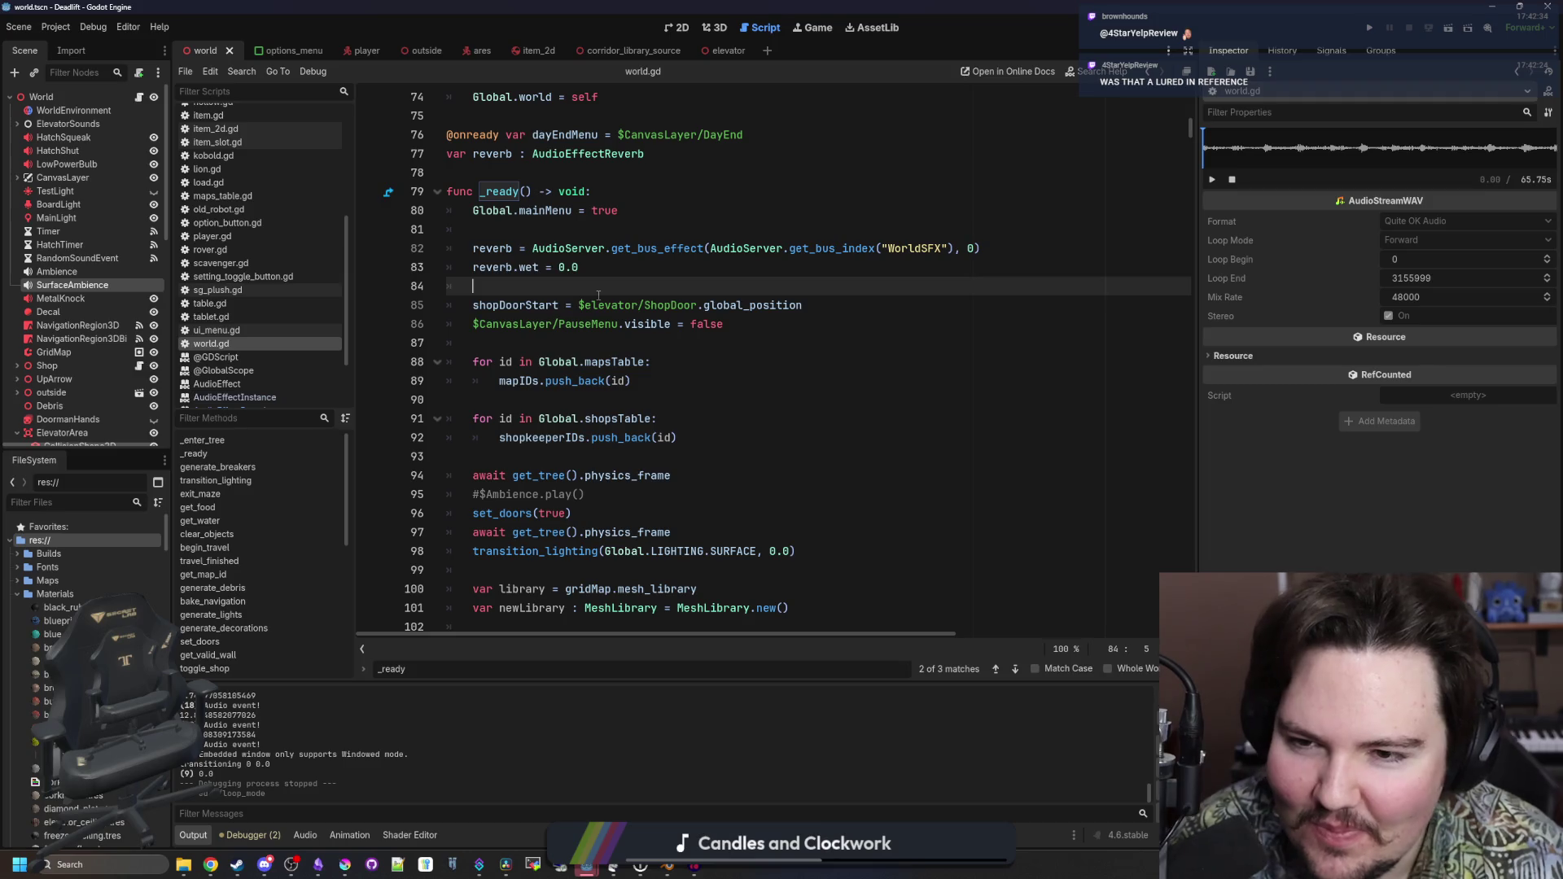
pyautogui.scroll(-6, 762, 343)
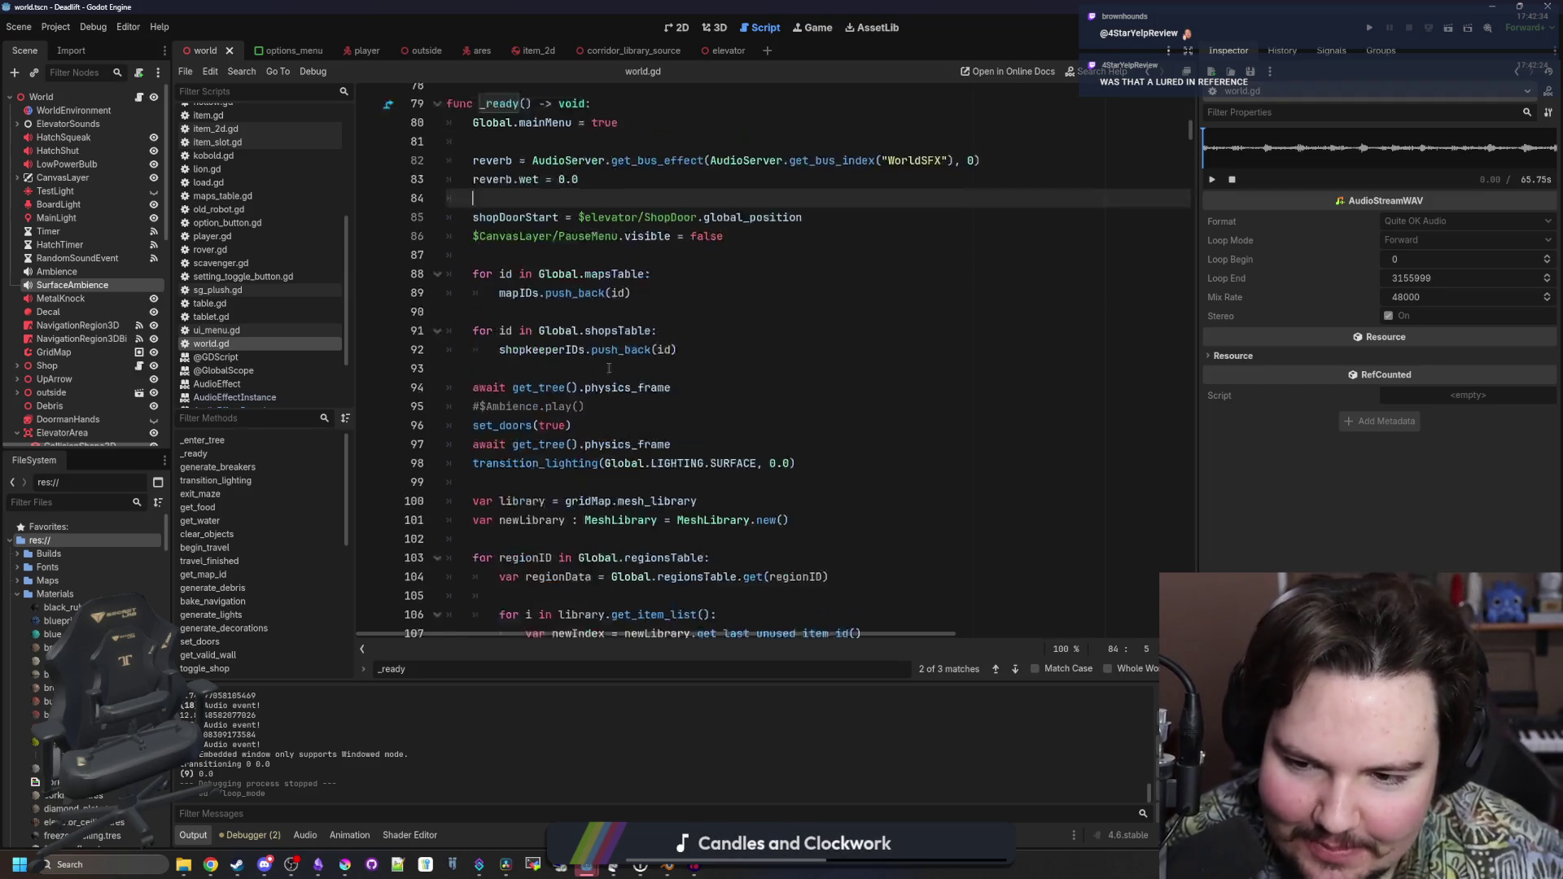
pyautogui.click(762, 343)
# Search world.gd for generate_maze, review the travel_finished level-advance code, and jump to generate_maze's definition
pyautogui.hotkey('ctrl', 'f')
pyautogui.write('gene')
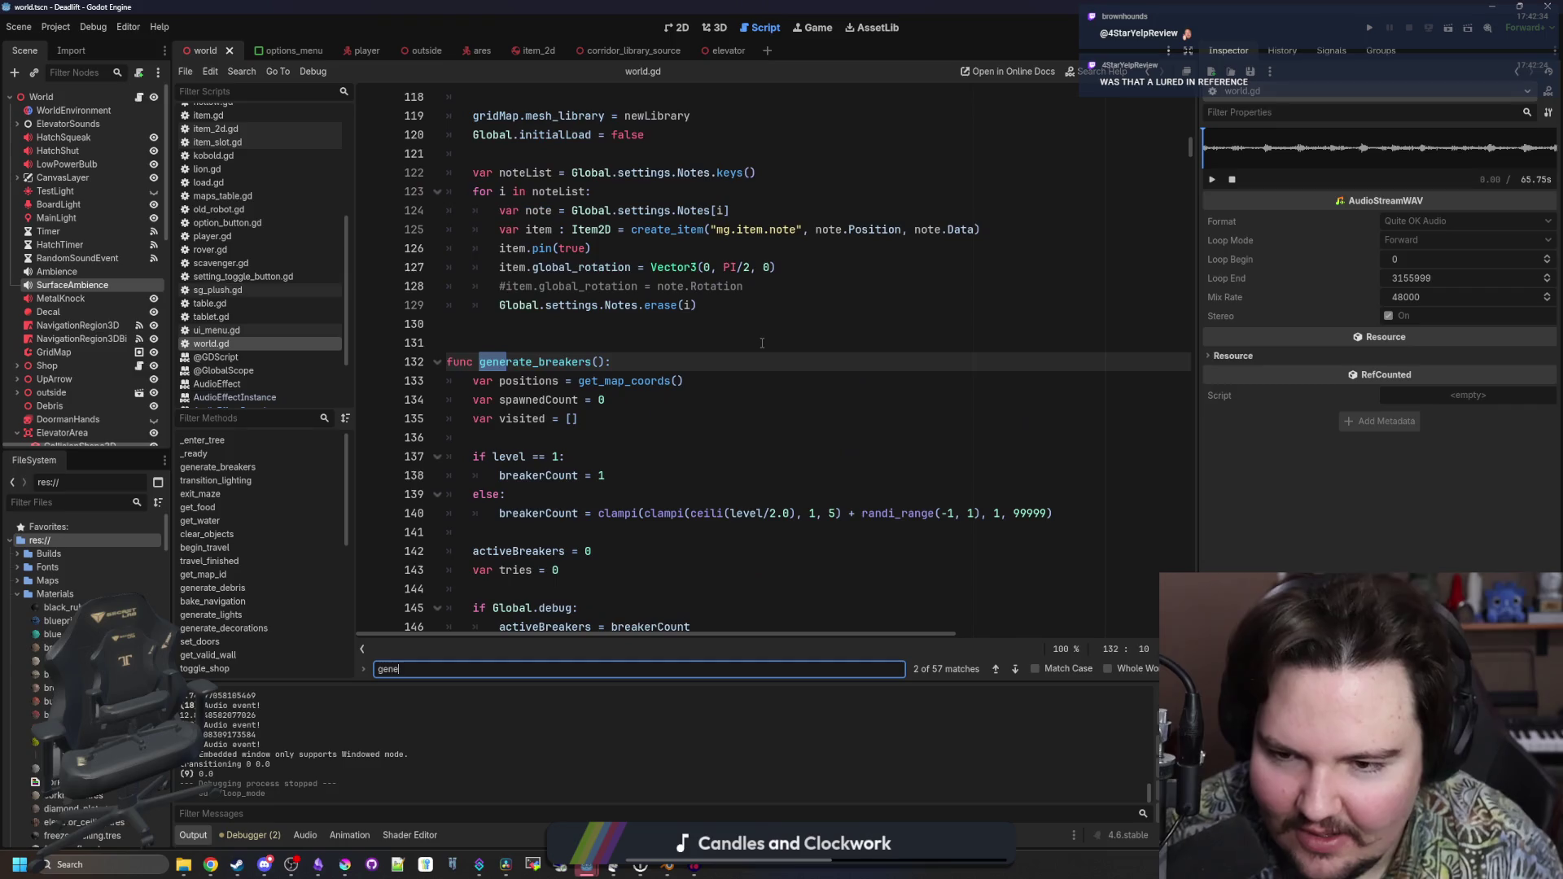
pyautogui.write('rate_maze')
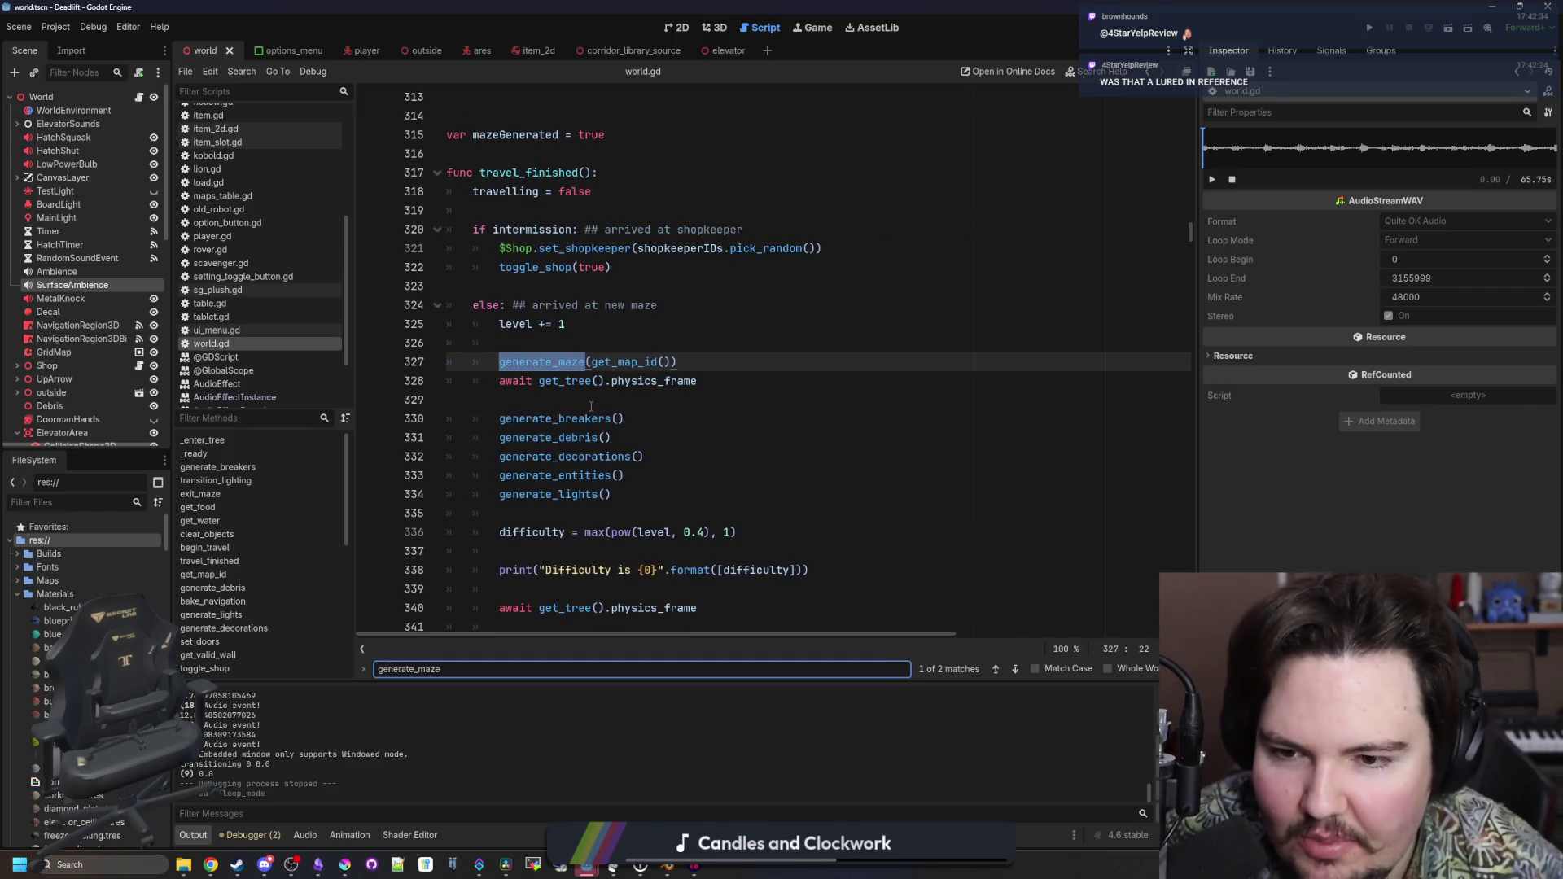
pyautogui.click(591, 406)
pyautogui.scroll(-10, 570, 342)
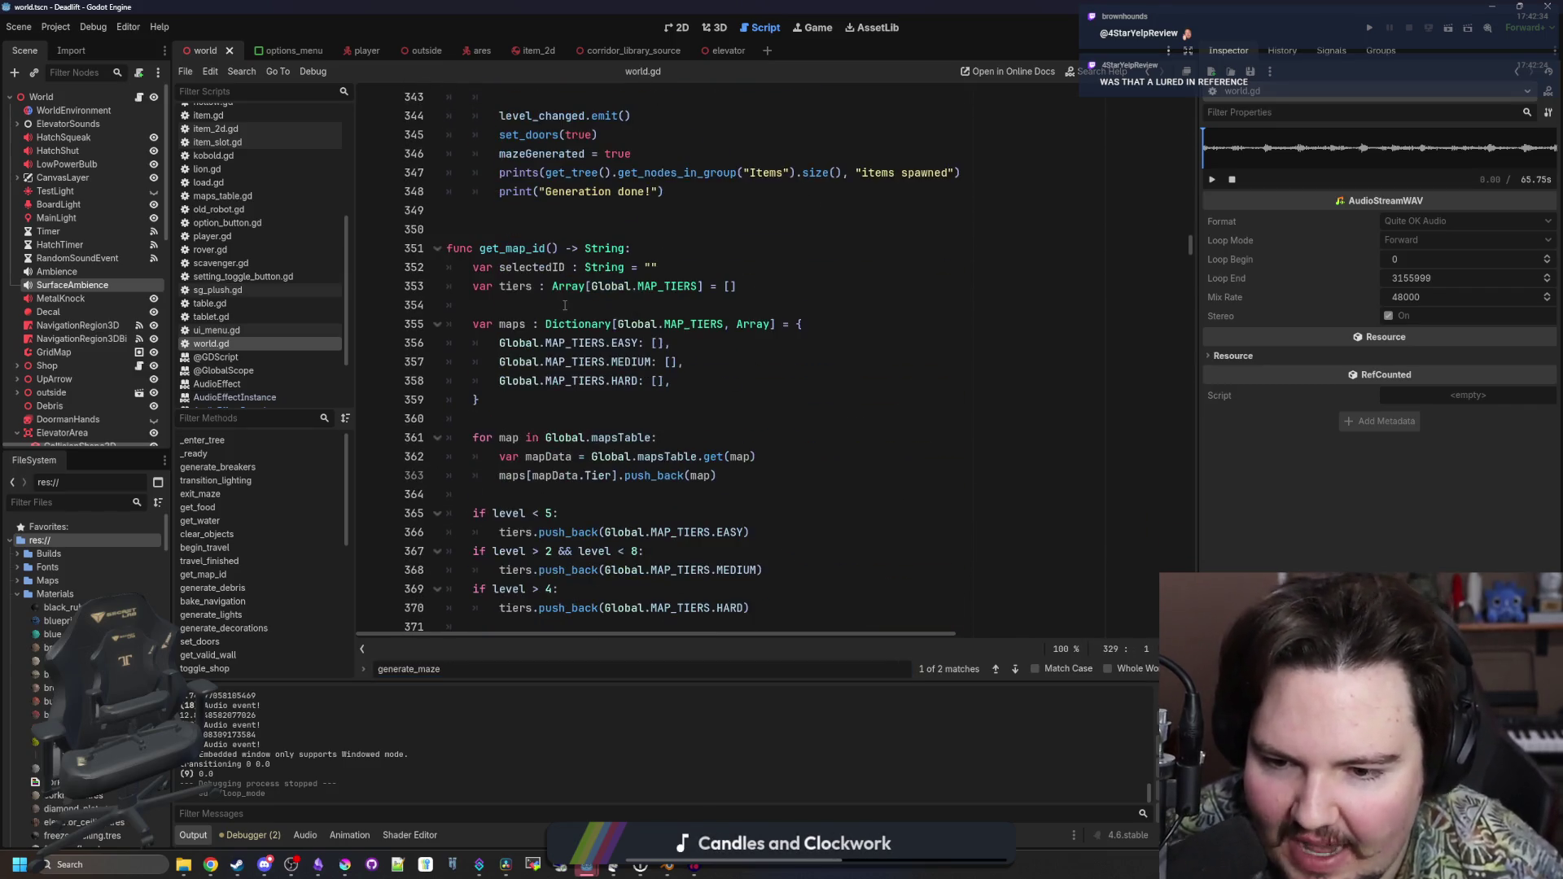
pyautogui.scroll(9, 602, 359)
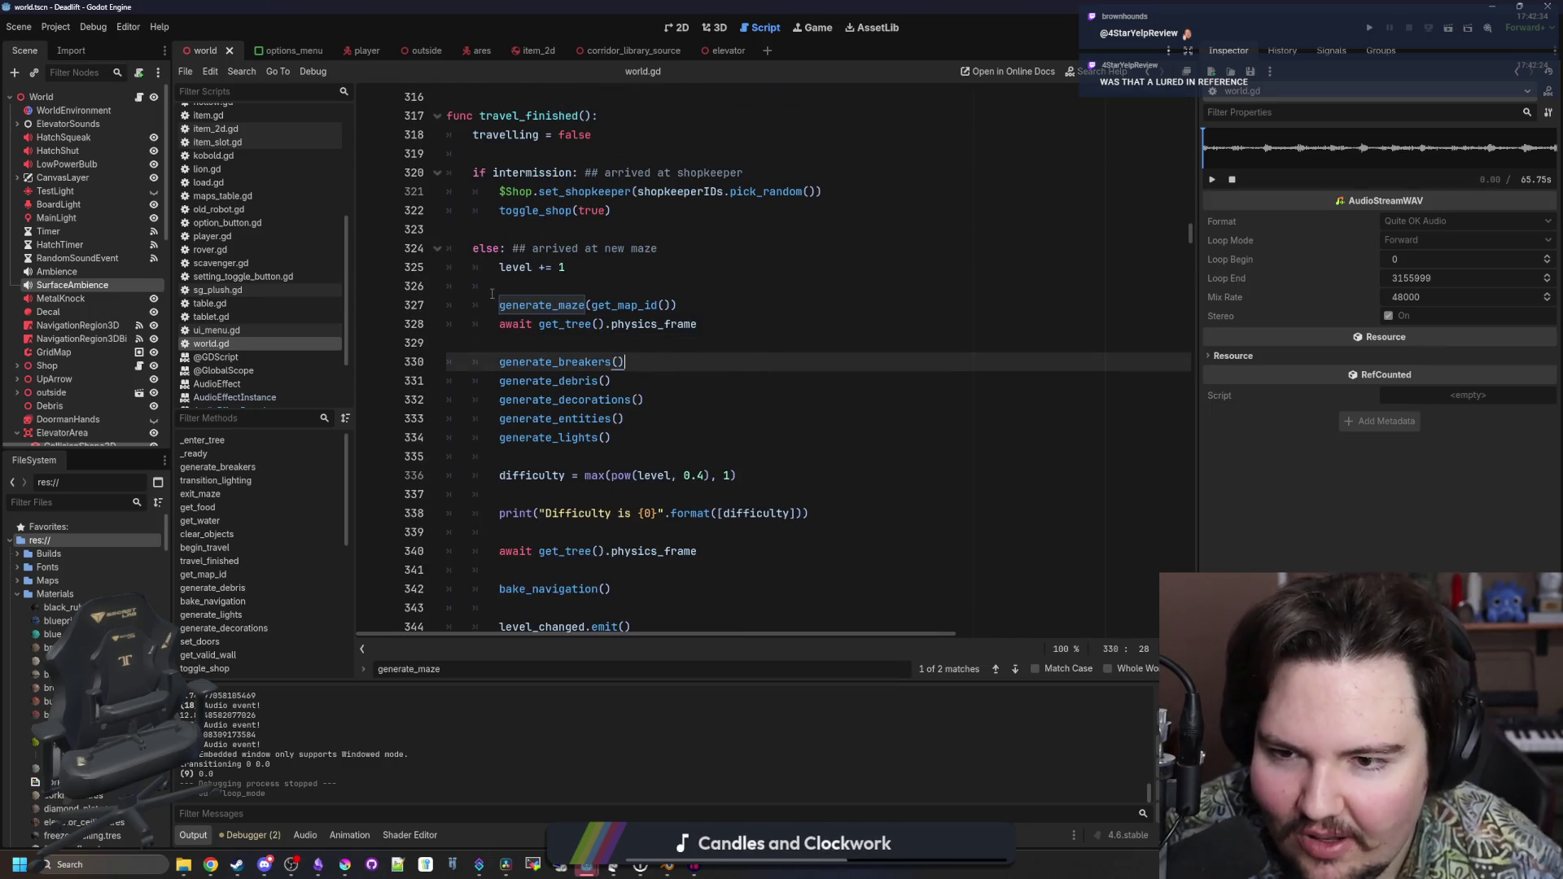
pyautogui.click(559, 324)
pyautogui.keyDown('ctrl'); pyautogui.click(559, 324); pyautogui.keyUp('ctrl')
pyautogui.hotkey('alt', 'Left')
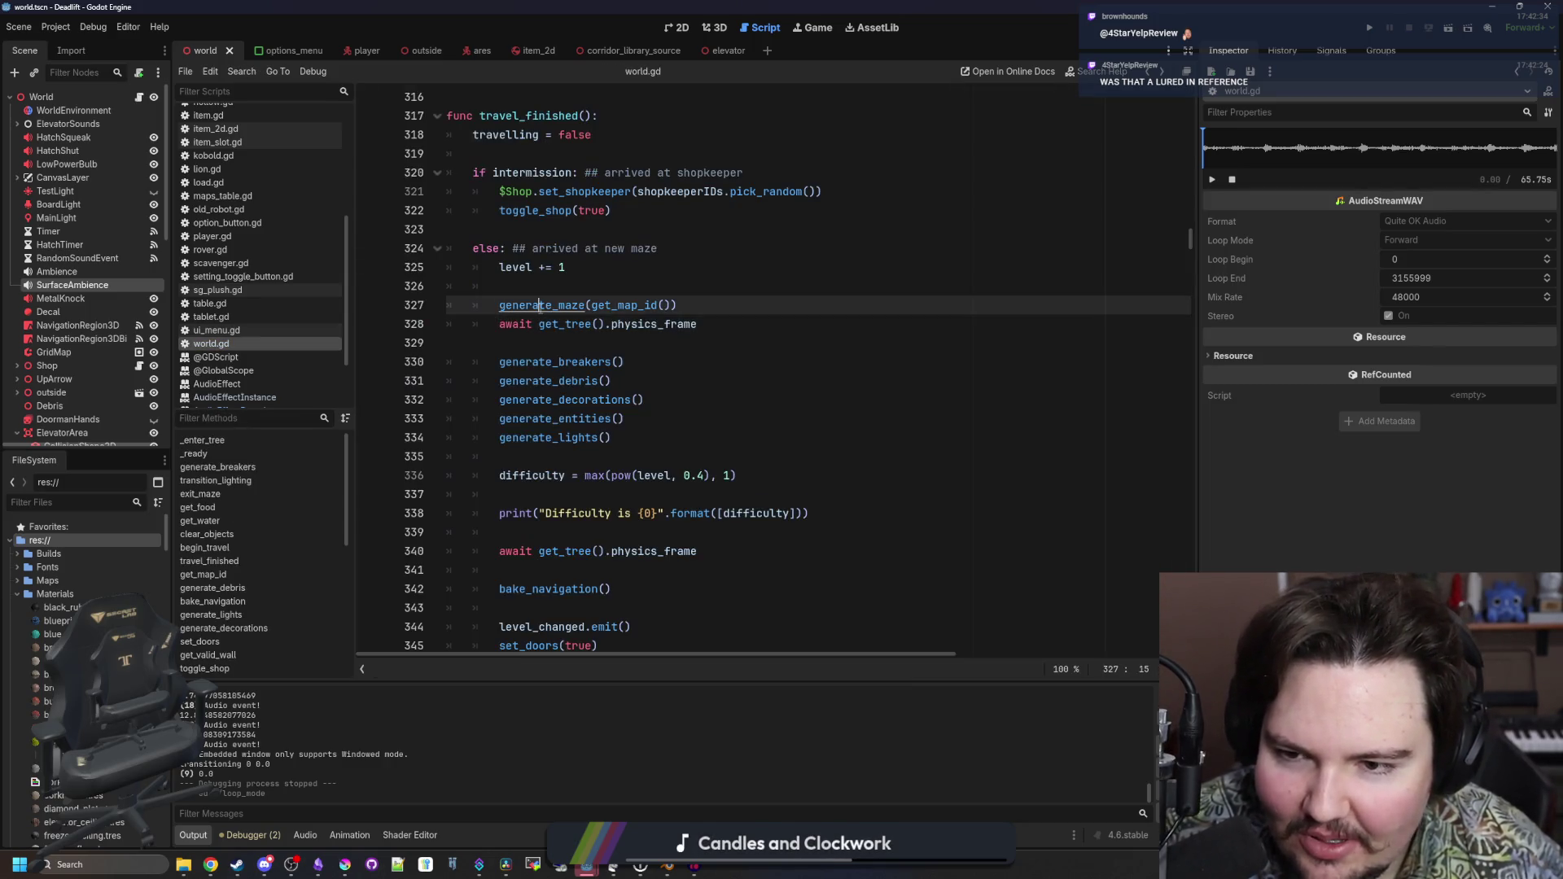
pyautogui.keyDown('ctrl'); pyautogui.click(541, 307); pyautogui.keyUp('ctrl')
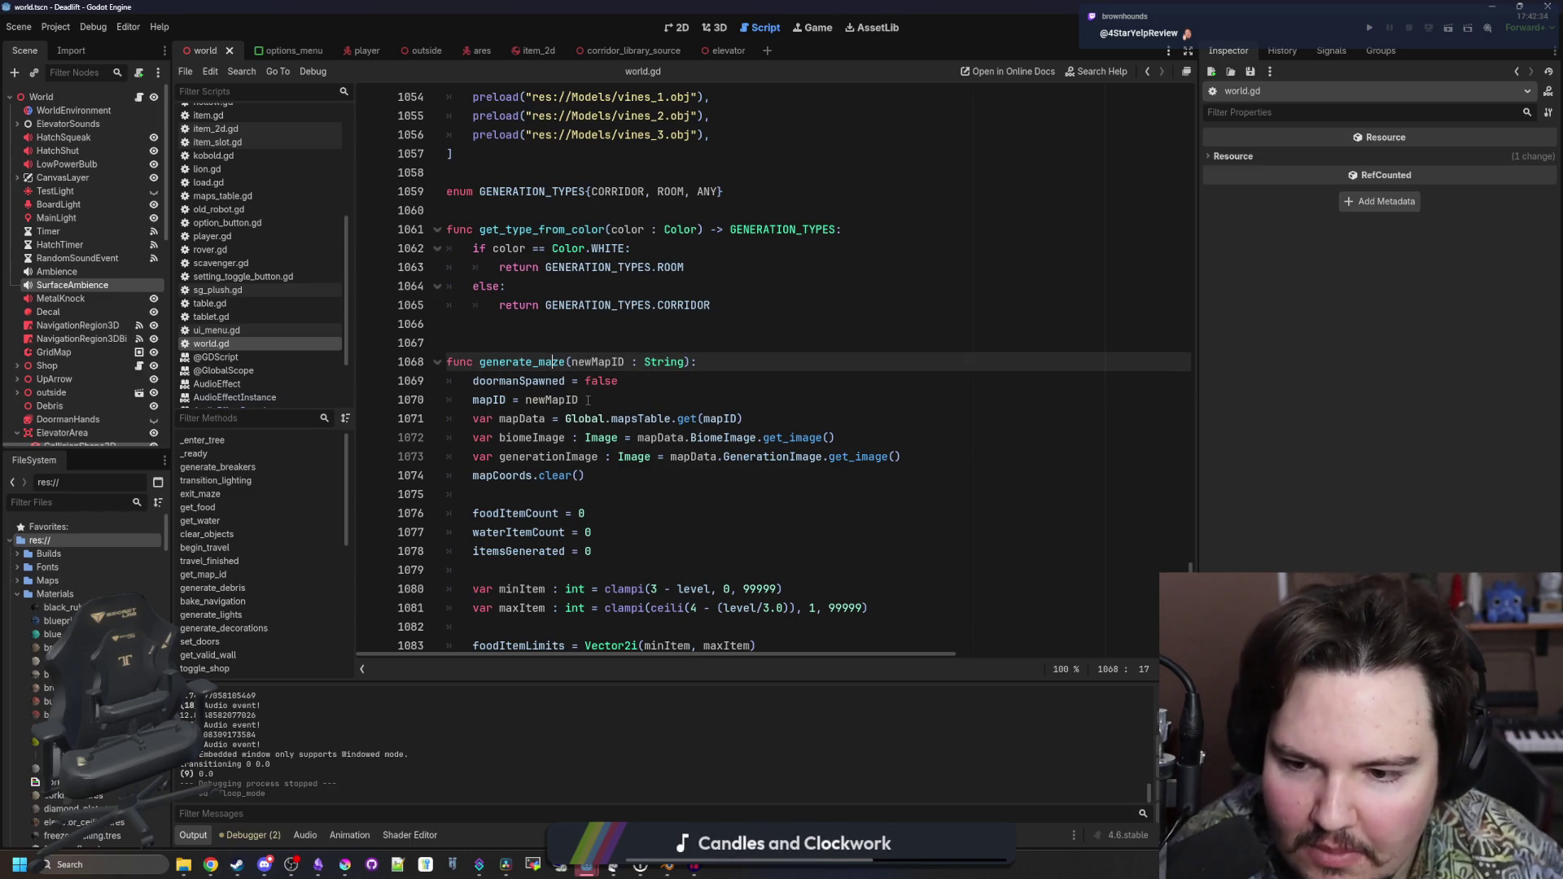
# Read through generate_maze's food and water limits and its map coordinate loop
pyautogui.scroll(-4, 692, 326)
pyautogui.click(651, 279)
pyautogui.scroll(-4, 650, 279)
pyautogui.click(610, 250)
pyautogui.click(611, 269)
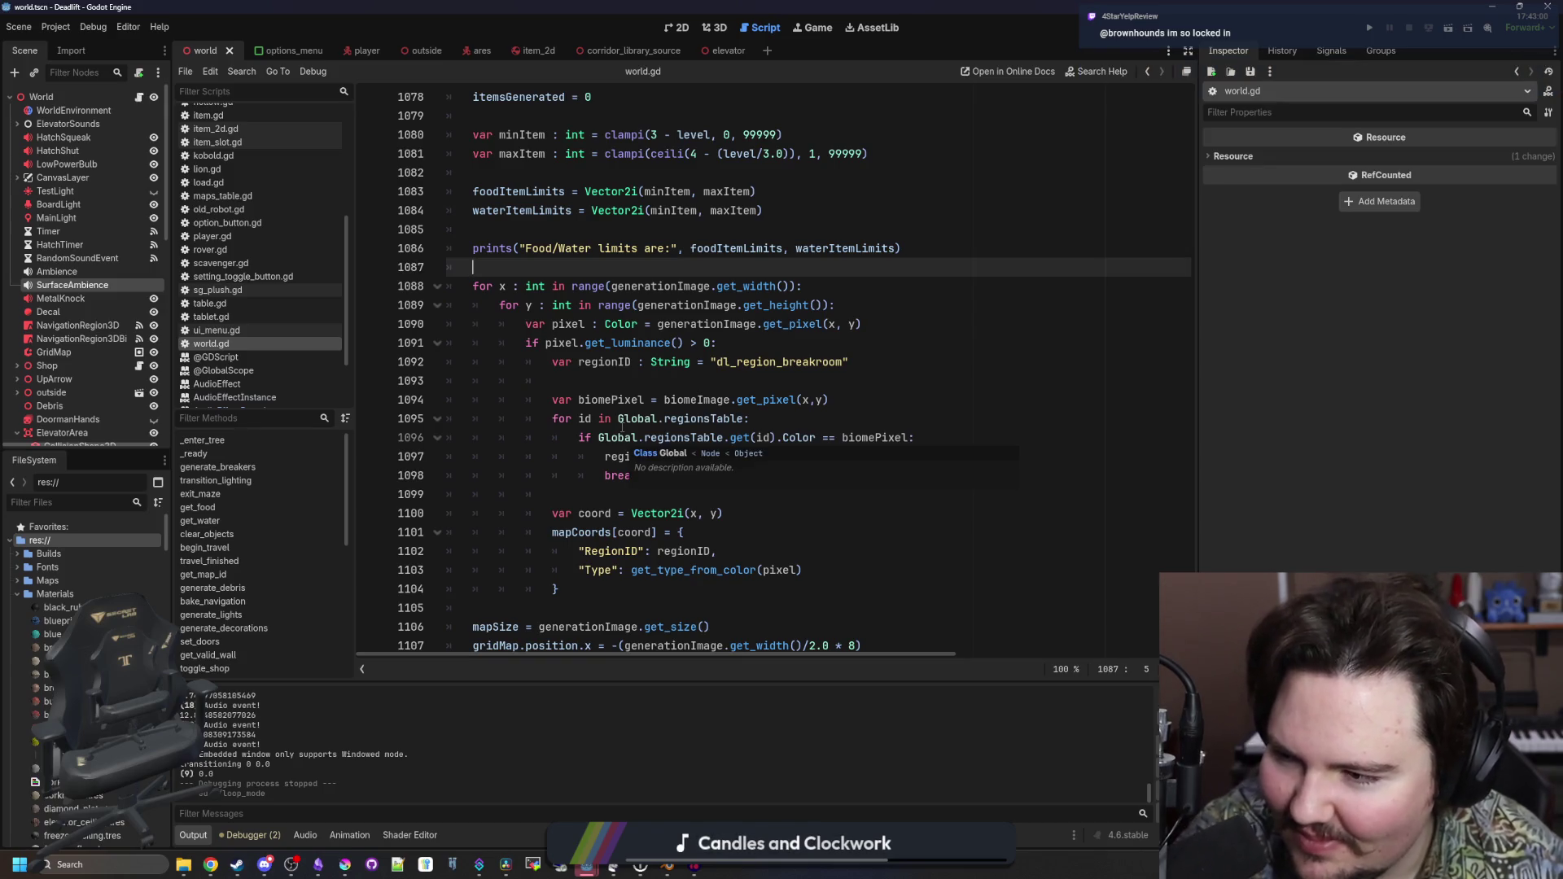
pyautogui.scroll(-2, 711, 494)
pyautogui.click(549, 497)
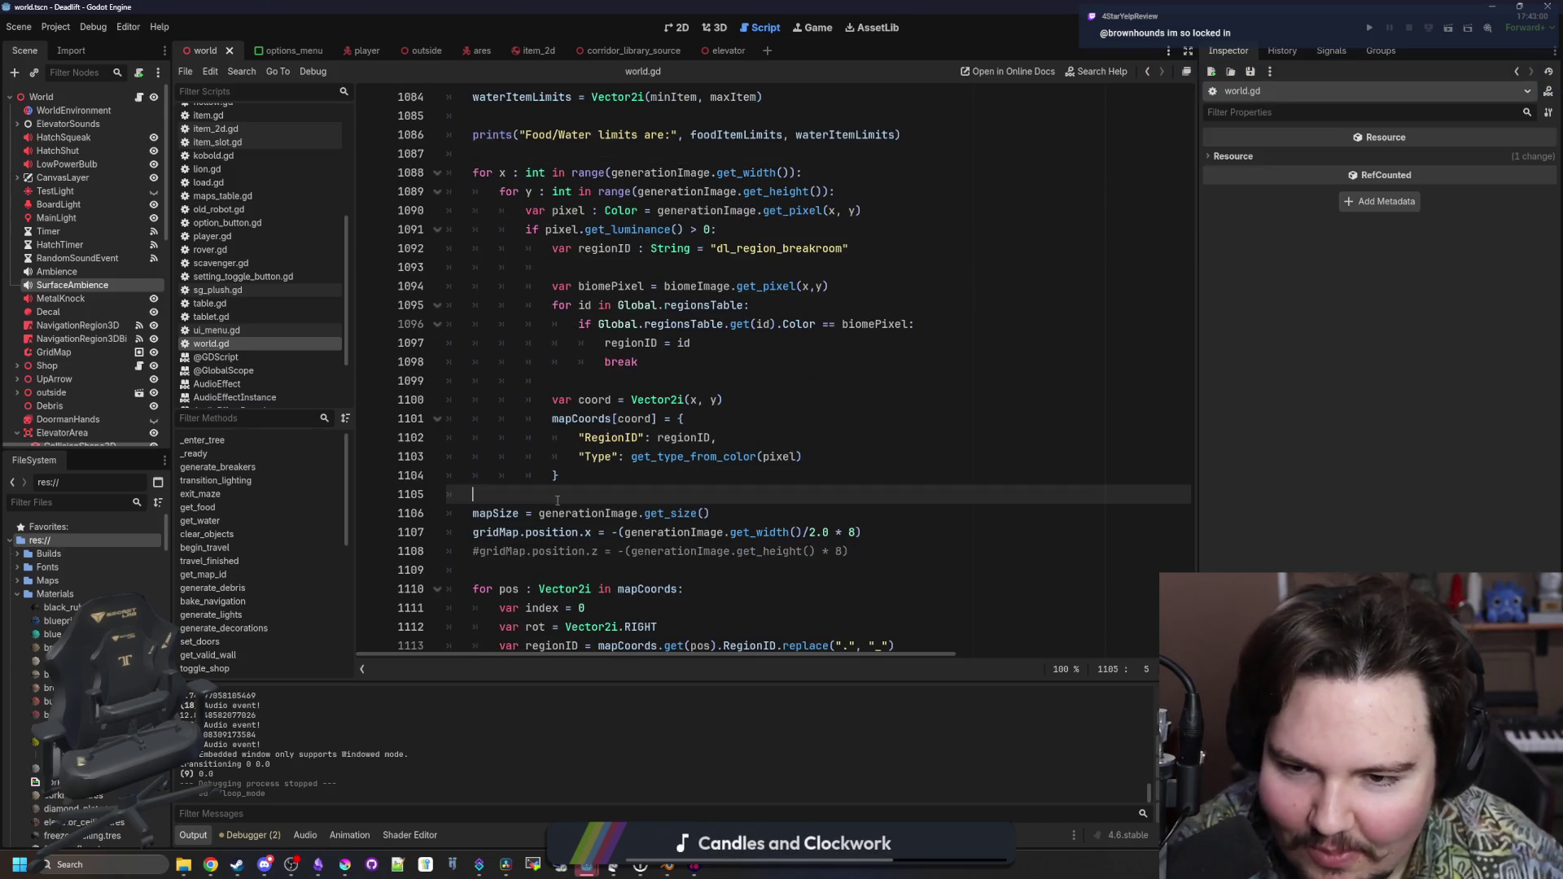
pyautogui.scroll(-5, 549, 485)
pyautogui.scroll(-15, 550, 477)
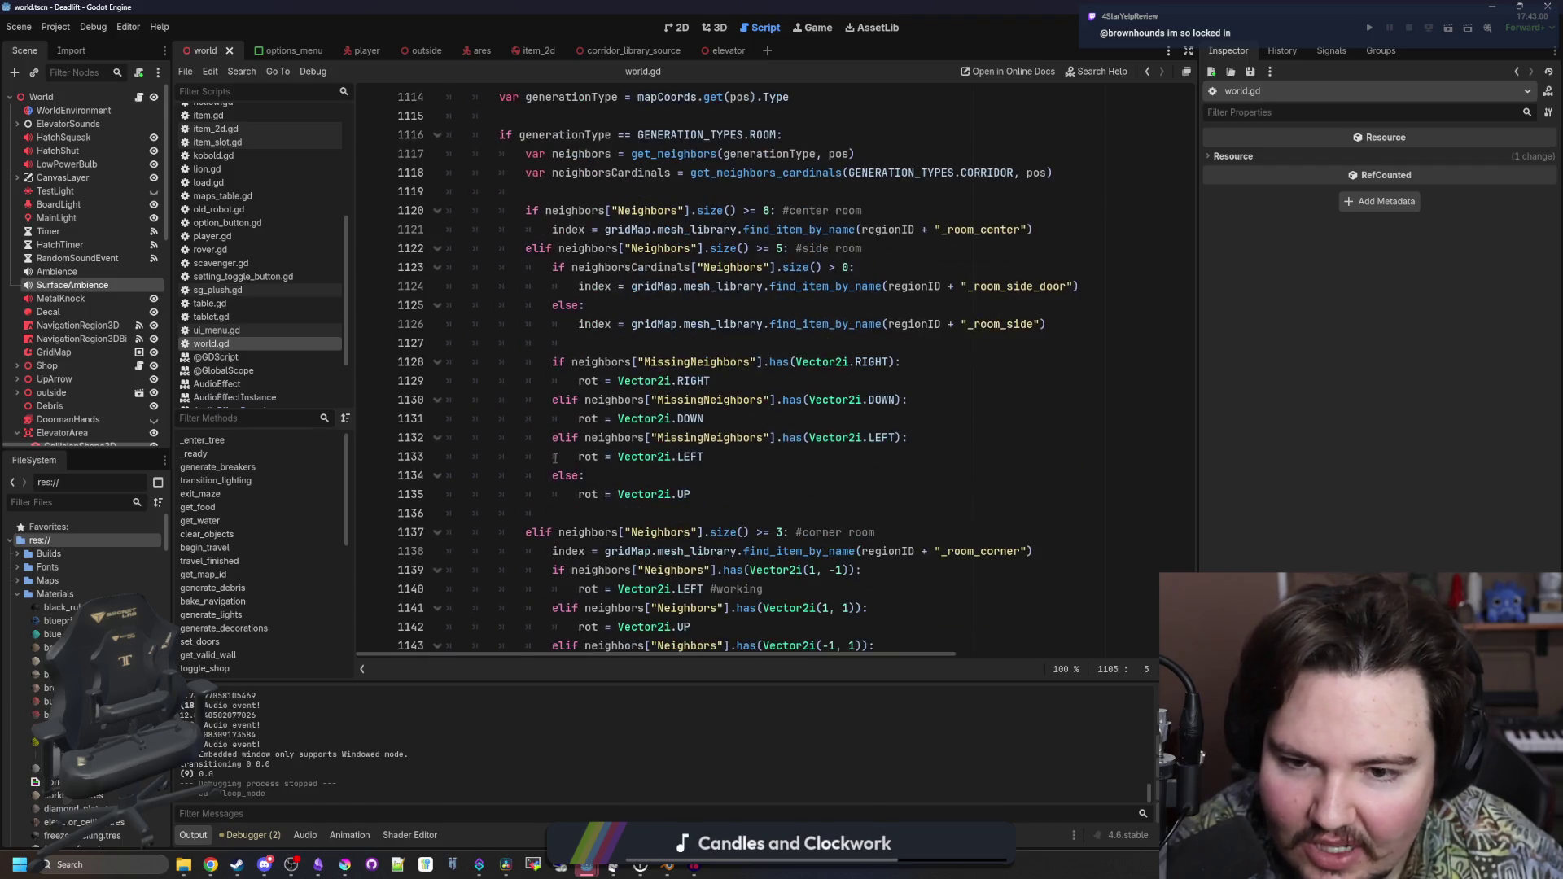
pyautogui.scroll(-14, 554, 458)
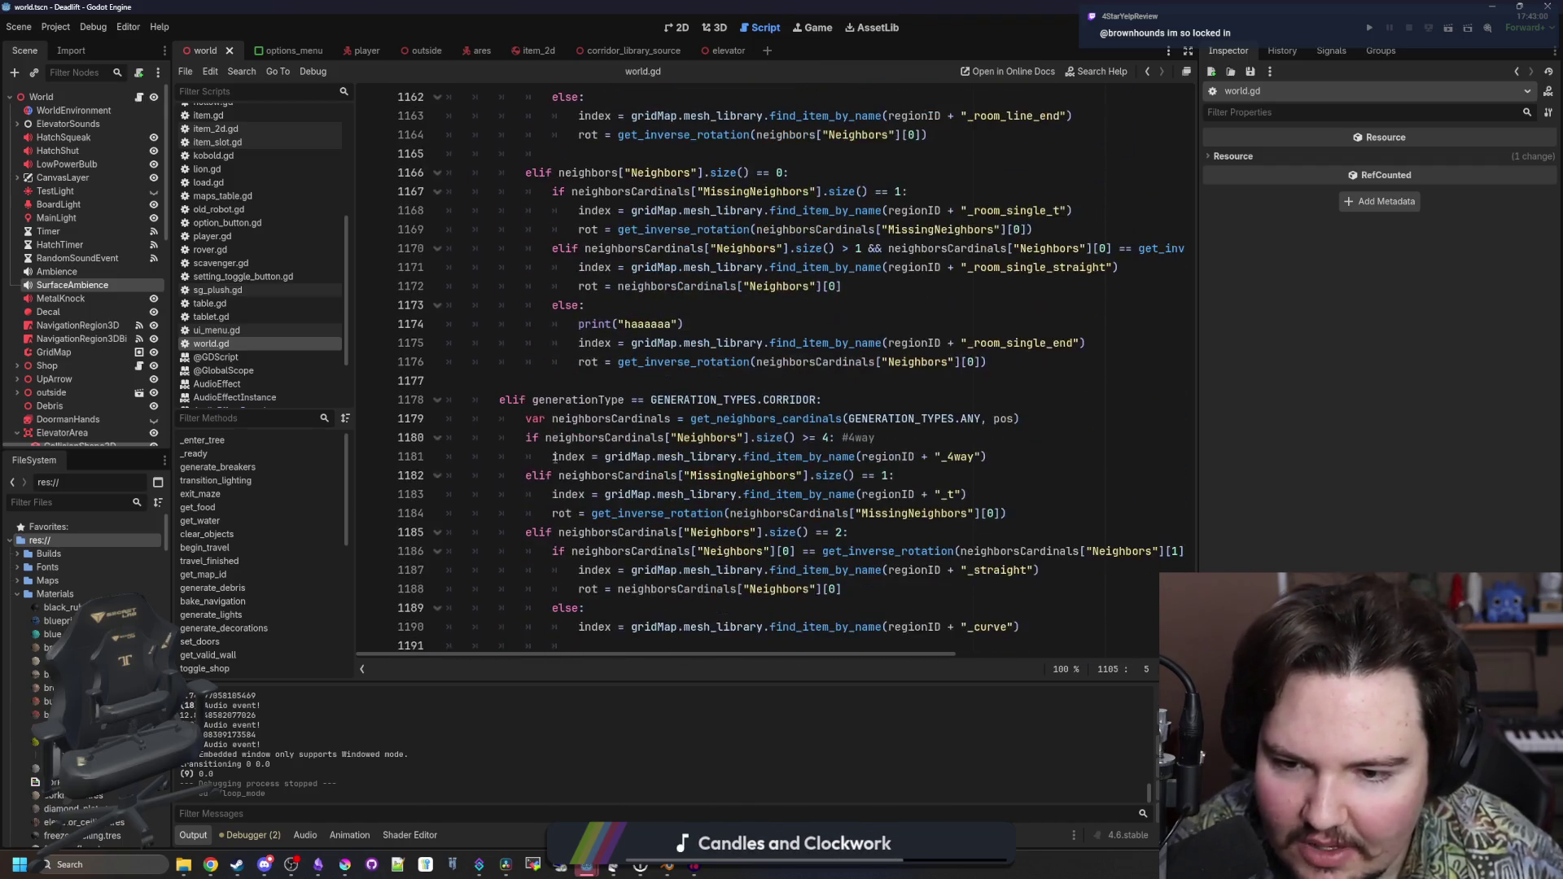
pyautogui.click(586, 418)
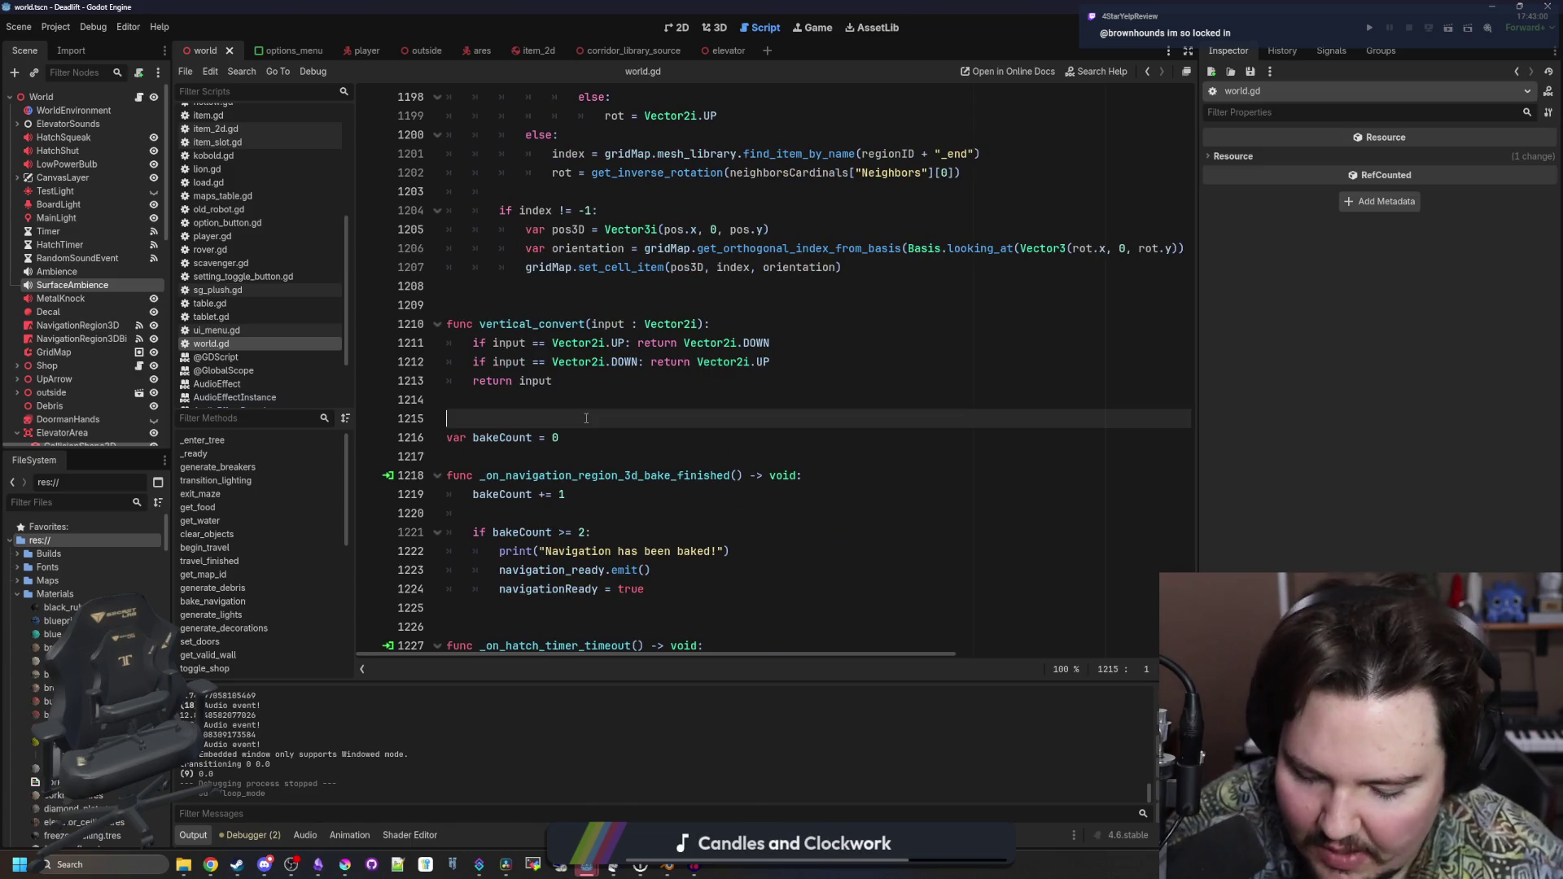
# Search the script for 'navigation_' and then 'the_', clearing the search term afterwards
pyautogui.hotkey('ctrl', 'f')
pyautogui.write('navigation_')
pyautogui.press('BackSpace')
pyautogui.press('BackSpace')
pyautogui.press('BackSpace')
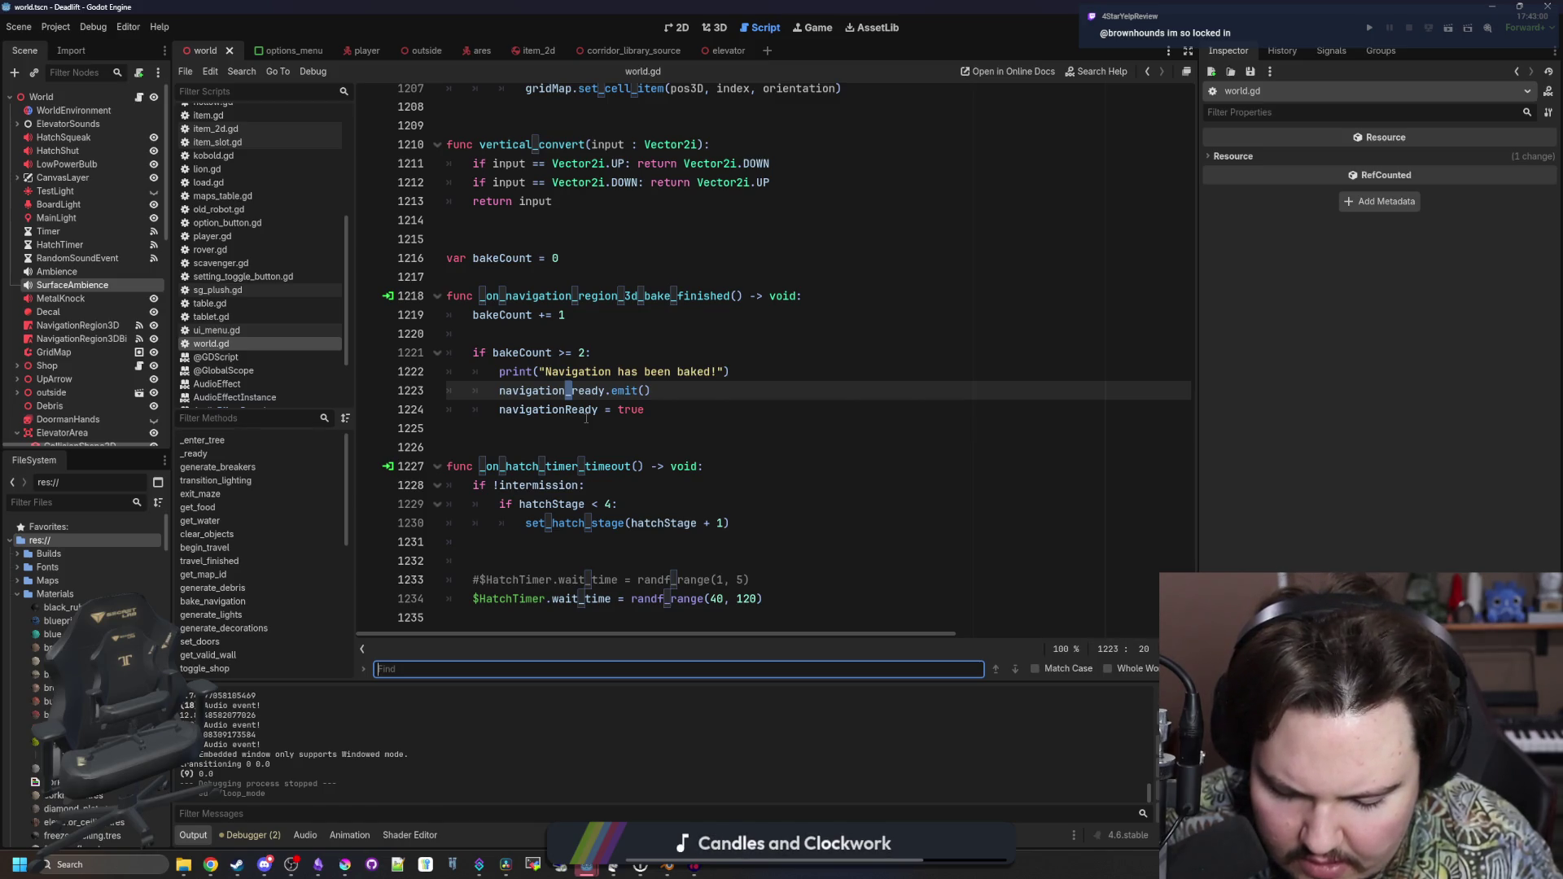
pyautogui.write('the_')
pyautogui.press('BackSpace')
pyautogui.press('BackSpace')
pyautogui.press('BackSpace')
# Find 'lion' in the generate_entities spawn block and indent the ares spawn under its level check
pyautogui.write('lion')
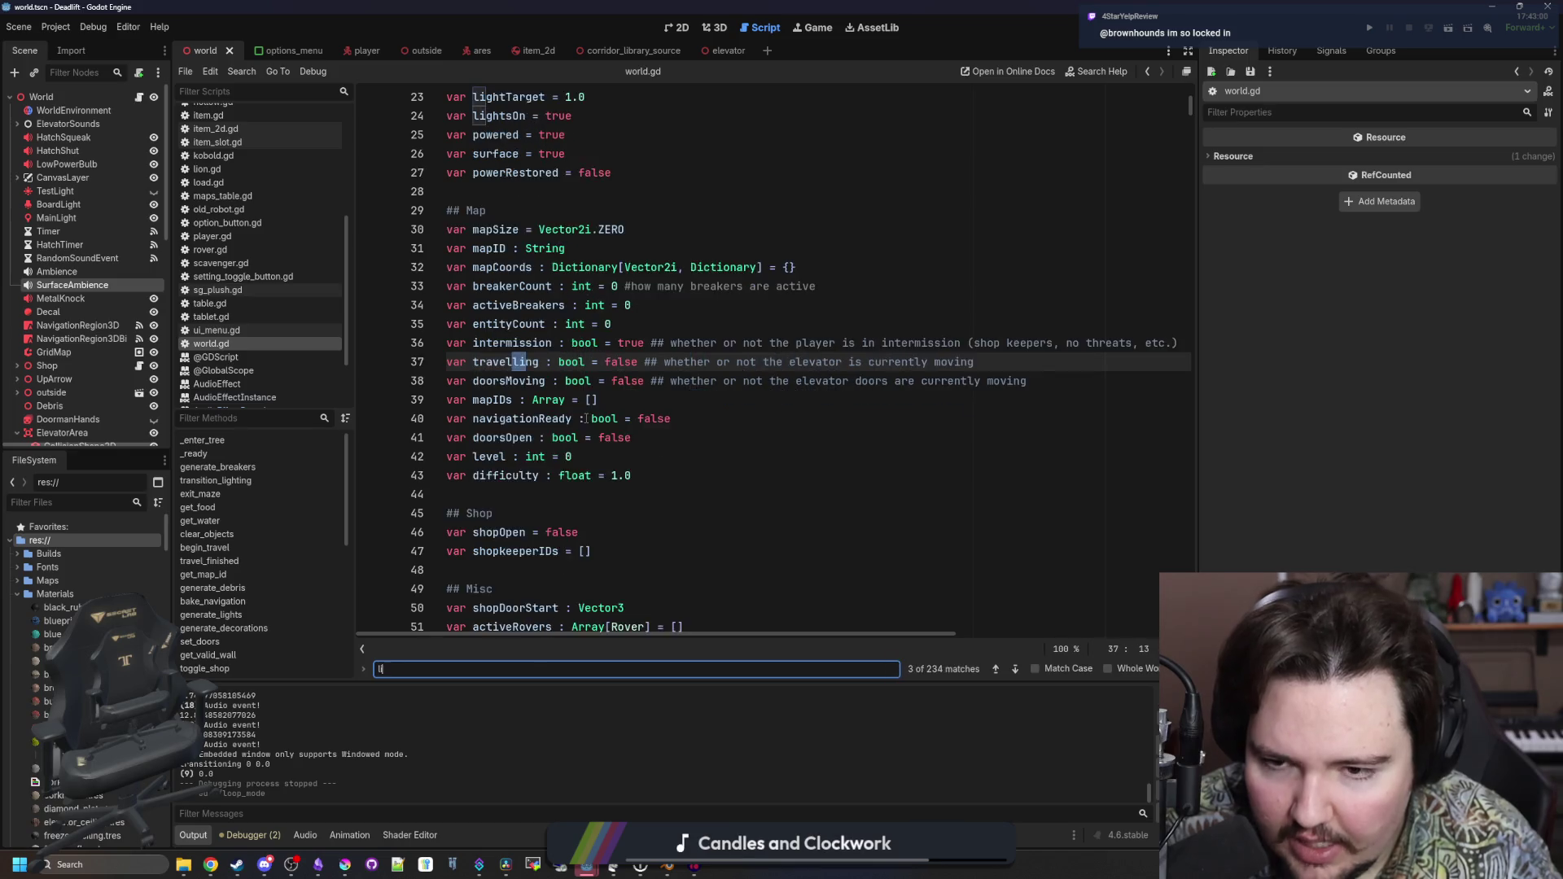
pyautogui.scroll(-1, 586, 418)
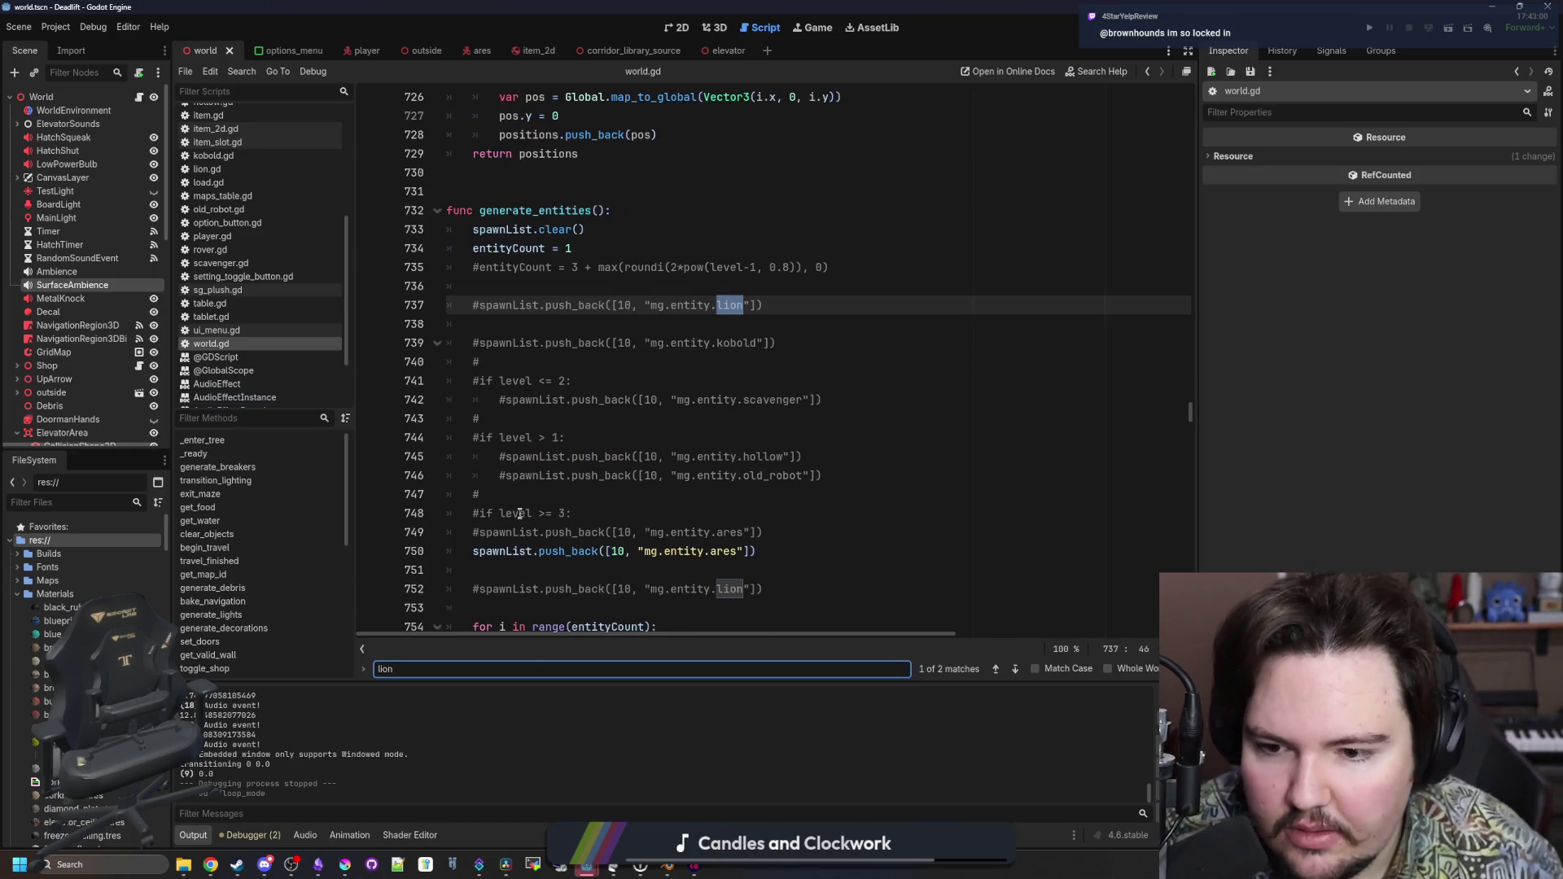
pyautogui.click(587, 513)
pyautogui.click(587, 499)
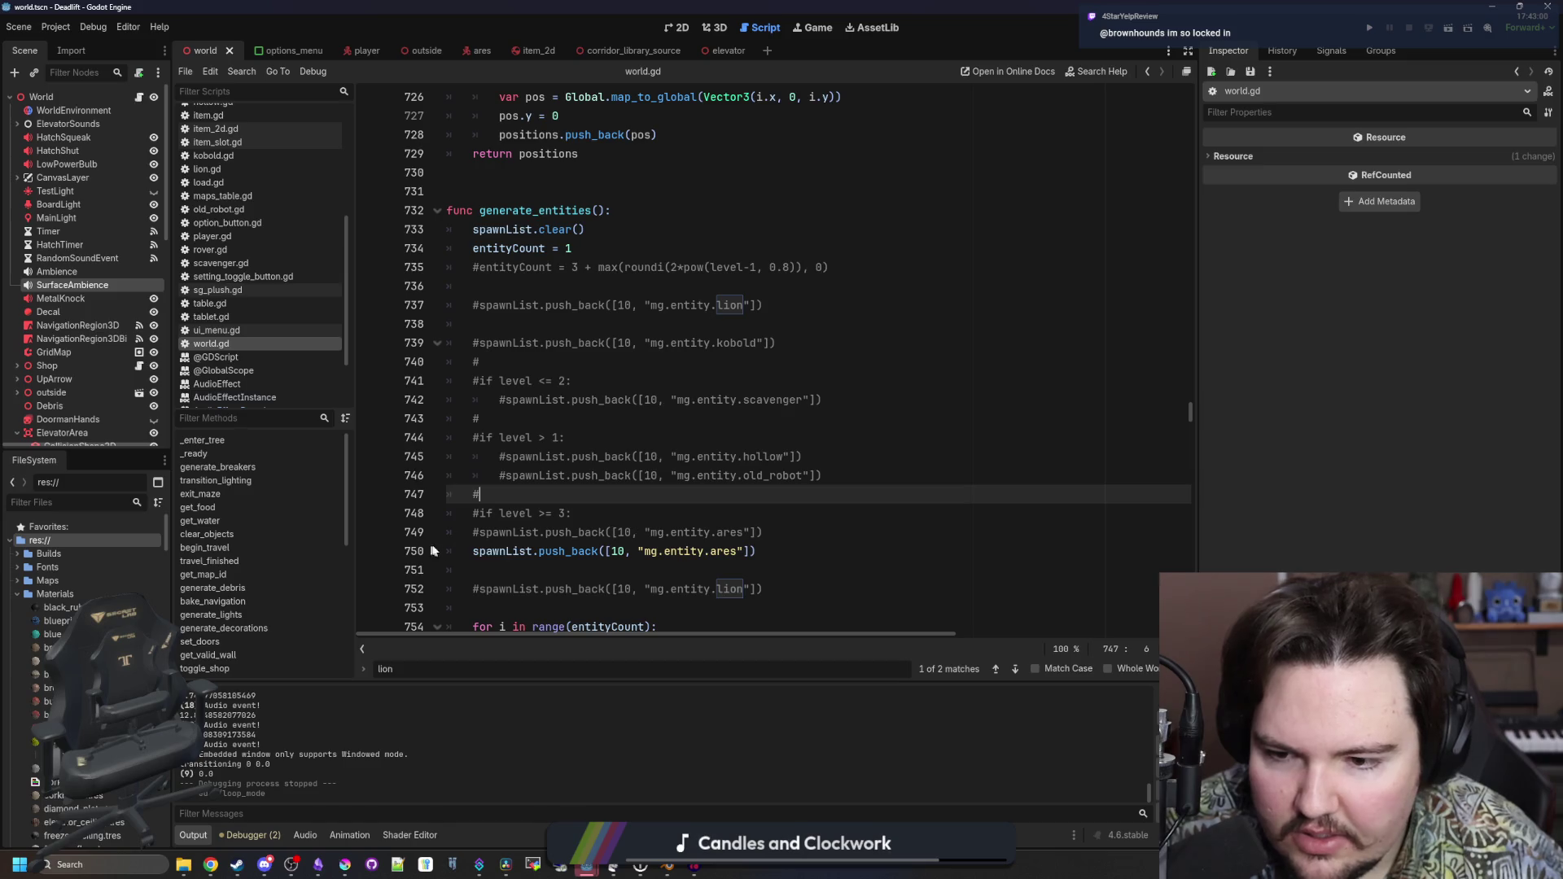
pyautogui.click(473, 551)
pyautogui.press('Tab')
# Uncomment the spawn-list block, then comment out entityCount = 1 and the duplicate ares spawn
pyautogui.moveTo(780, 531)
pyautogui.mouseDown()
pyautogui.moveTo(456, 306)
pyautogui.moveTo(340, 269)
pyautogui.mouseUp()
pyautogui.hotkey('ctrl', 'k')
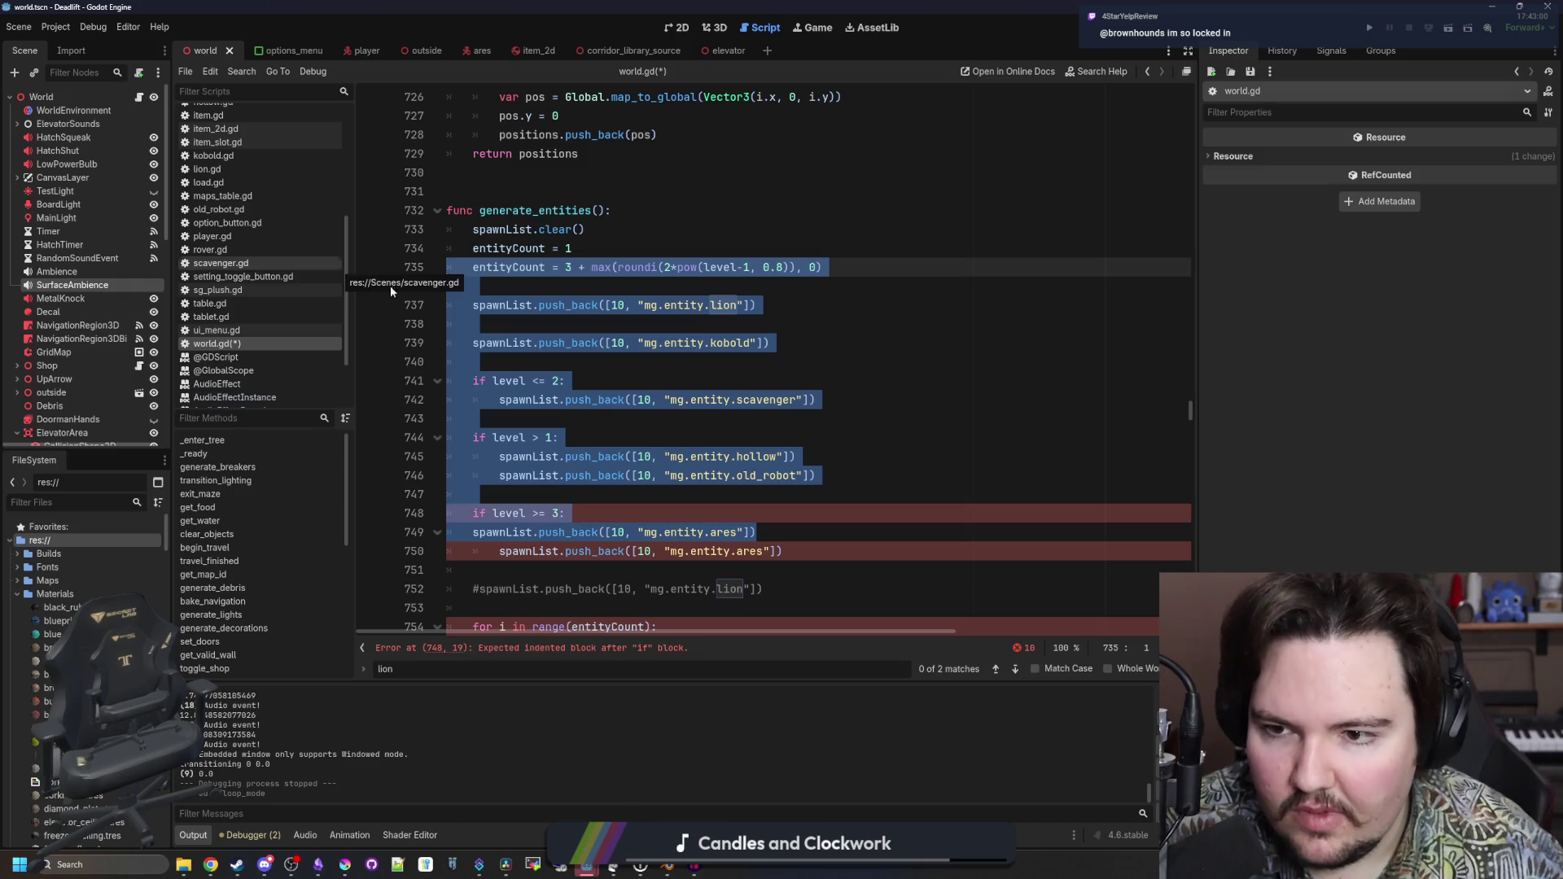
pyautogui.click(474, 248)
pyautogui.hotkey('ctrl', 'k')
pyautogui.scroll(-1, 533, 497)
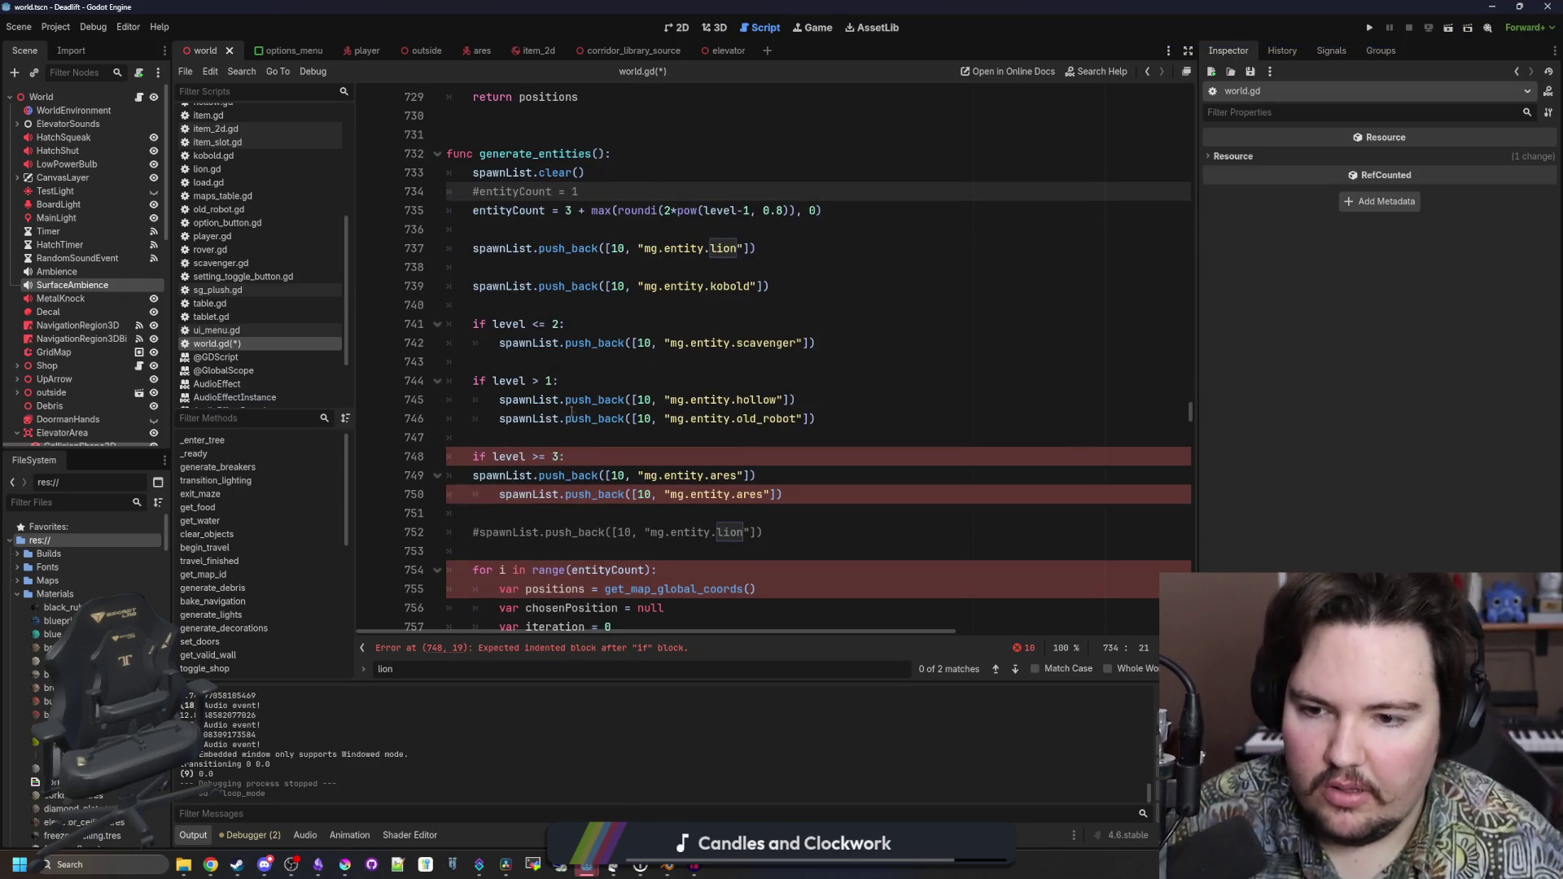
pyautogui.click(458, 480)
pyautogui.hotkey('ctrl', 'k')
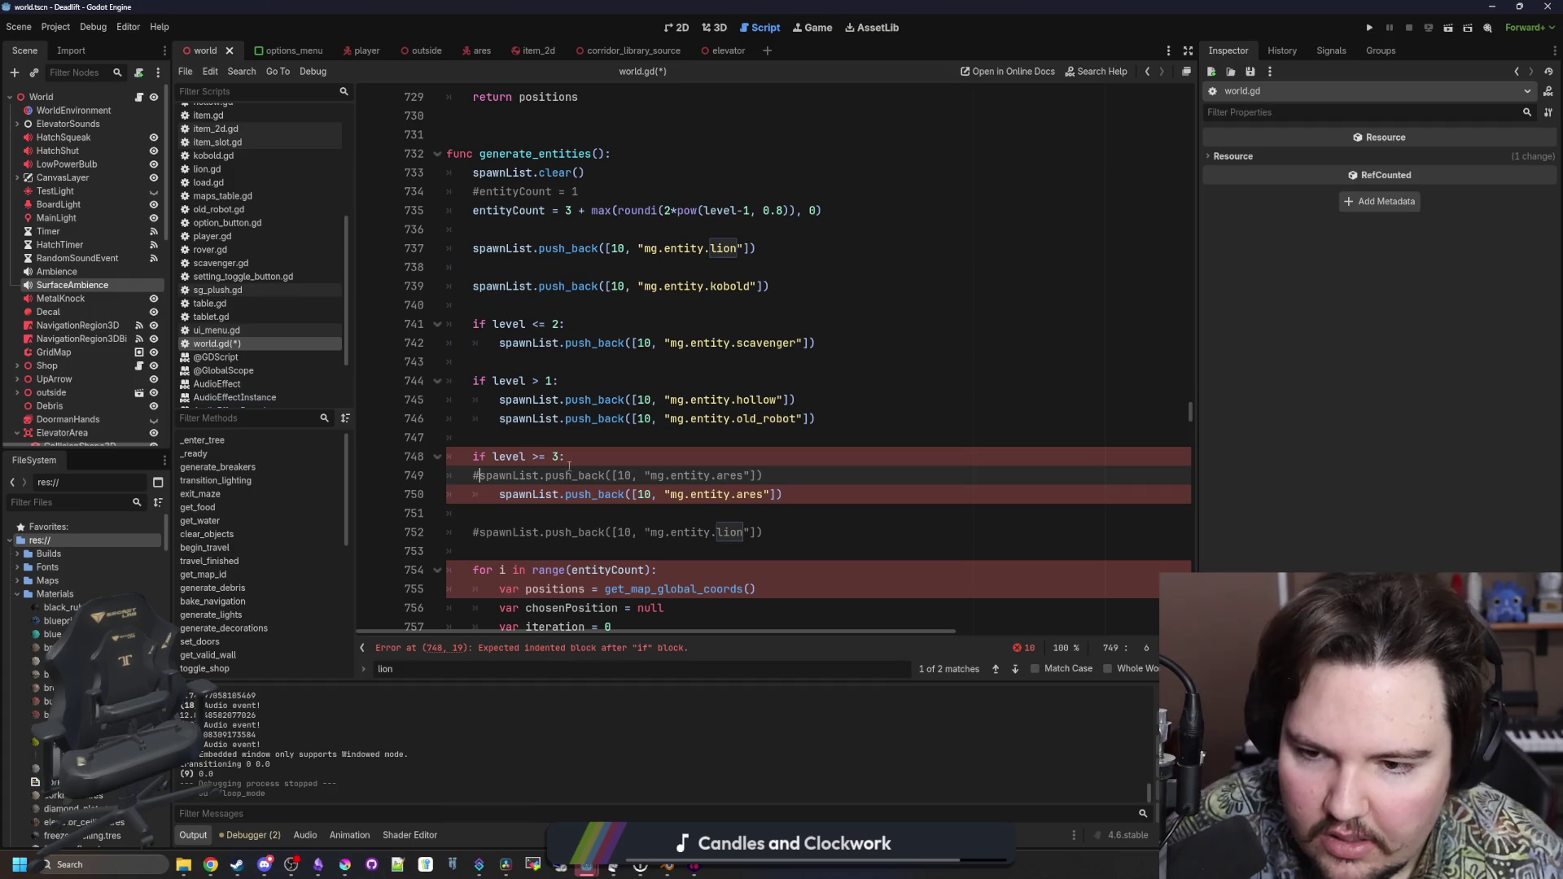
# Add an 'if level >= 4:' check on a new line after the ares spawn
pyautogui.moveTo(784, 494)
pyautogui.mouseDown()
pyautogui.moveTo(489, 478)
pyautogui.moveTo(502, 503)
pyautogui.mouseUp()
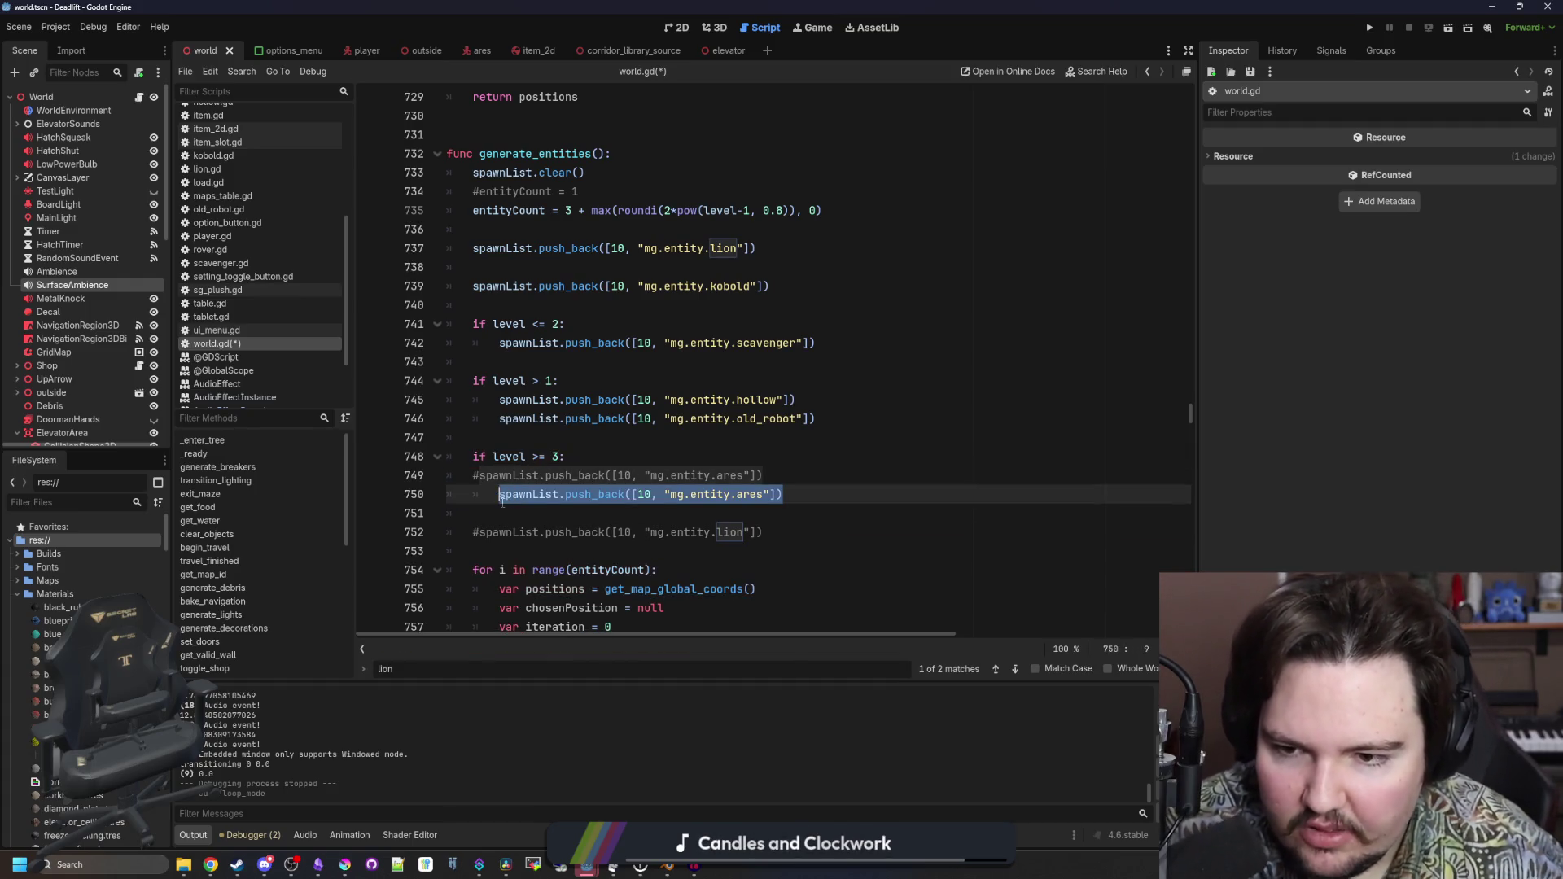
pyautogui.click(586, 434)
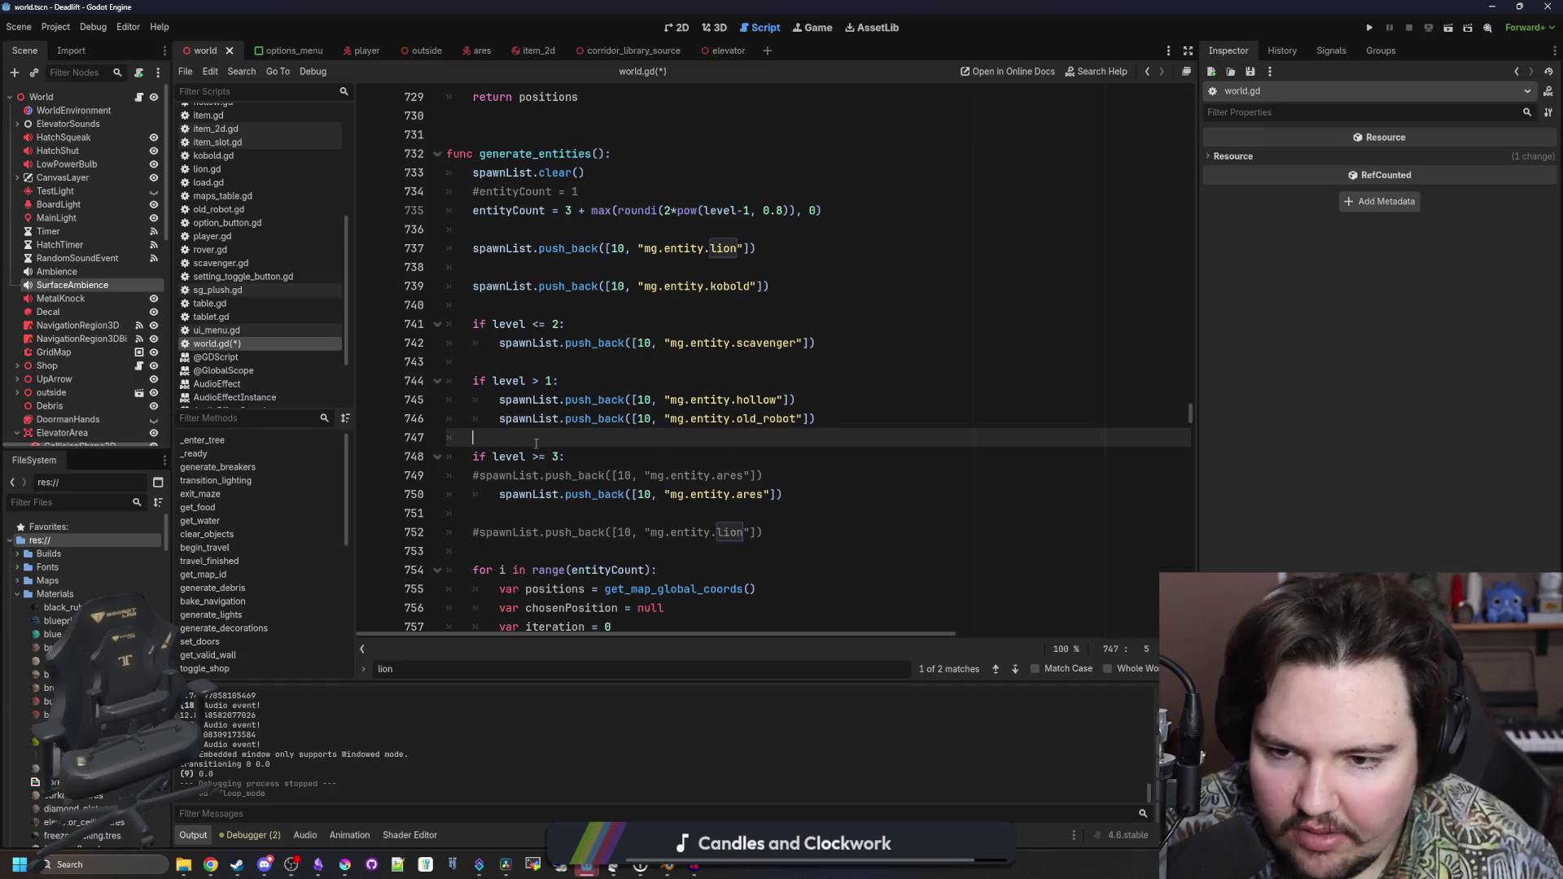
pyautogui.click(814, 494)
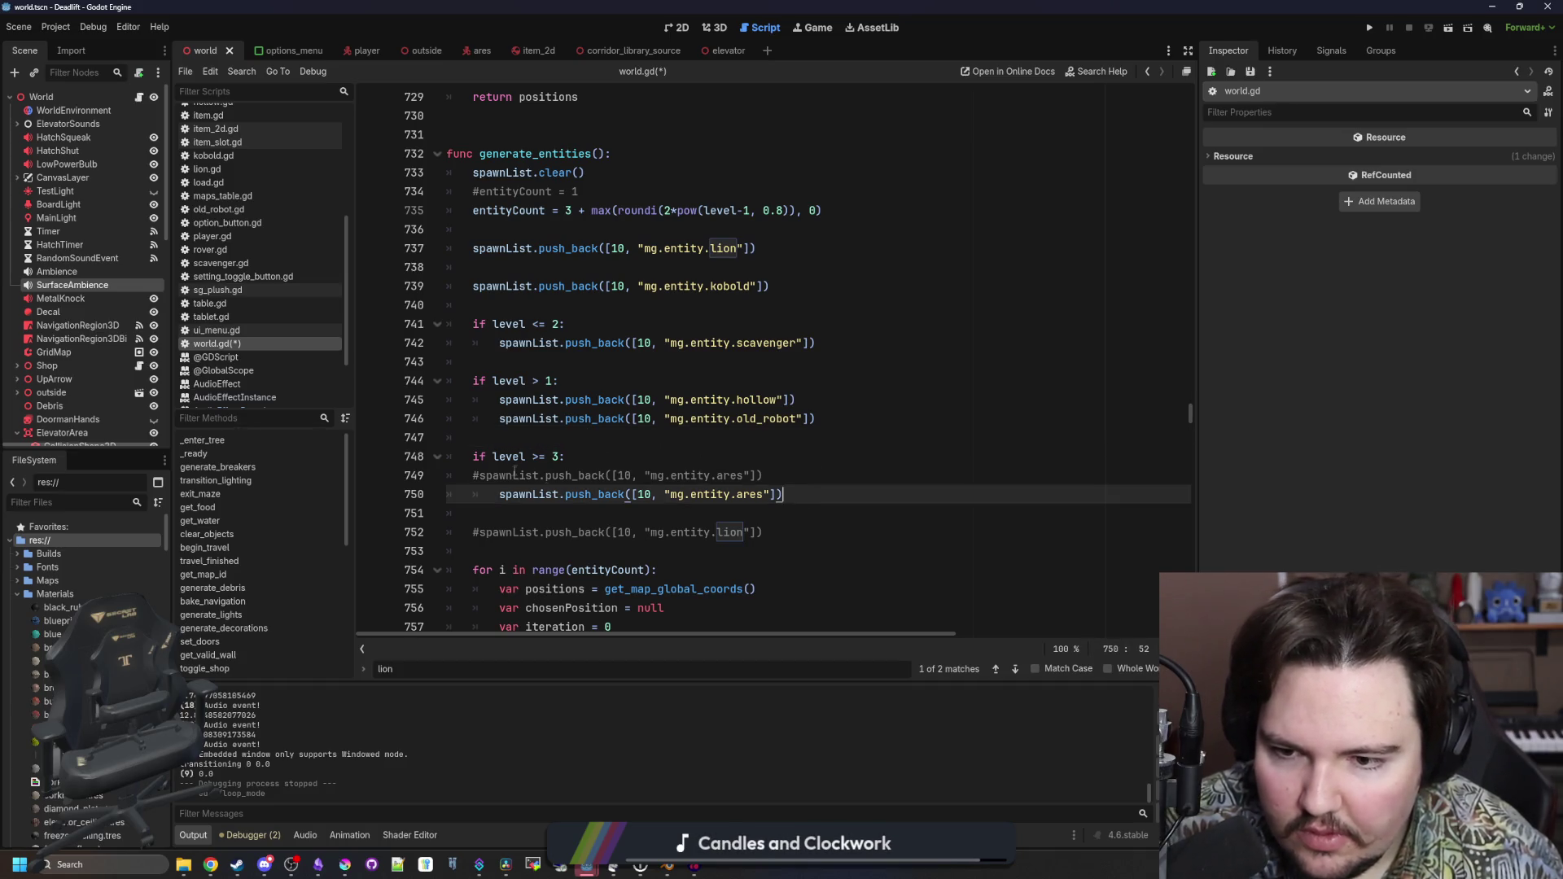
pyautogui.press('Up')
pyautogui.press('Up')
pyautogui.press('Down')
pyautogui.press('Down')
pyautogui.press('Return')
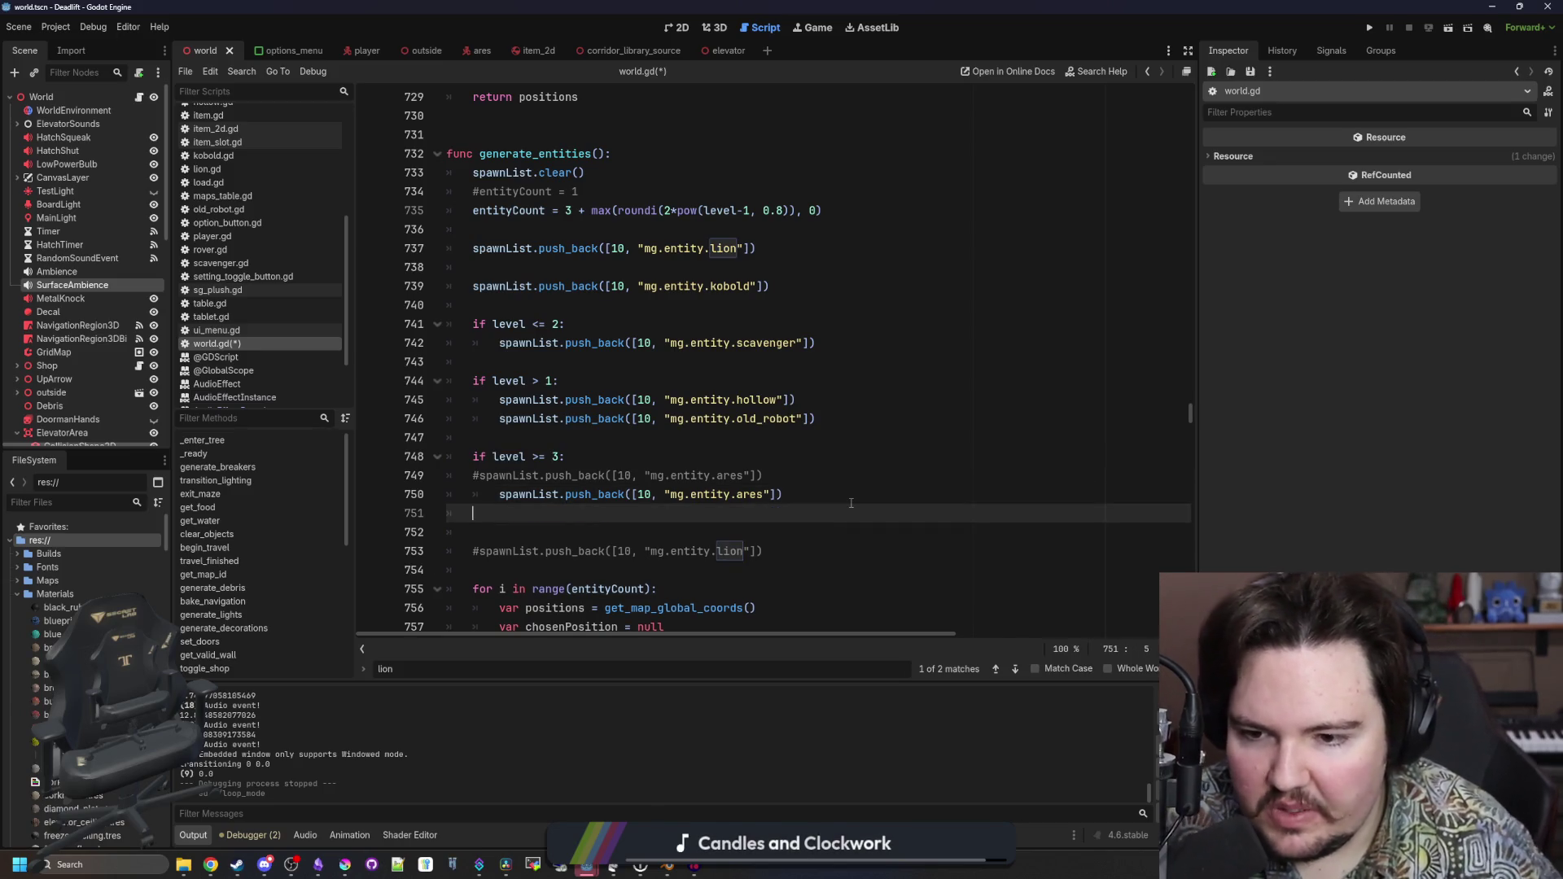
pyautogui.write('if level >= 3:')
pyautogui.press('Return')
pyautogui.press('Up')
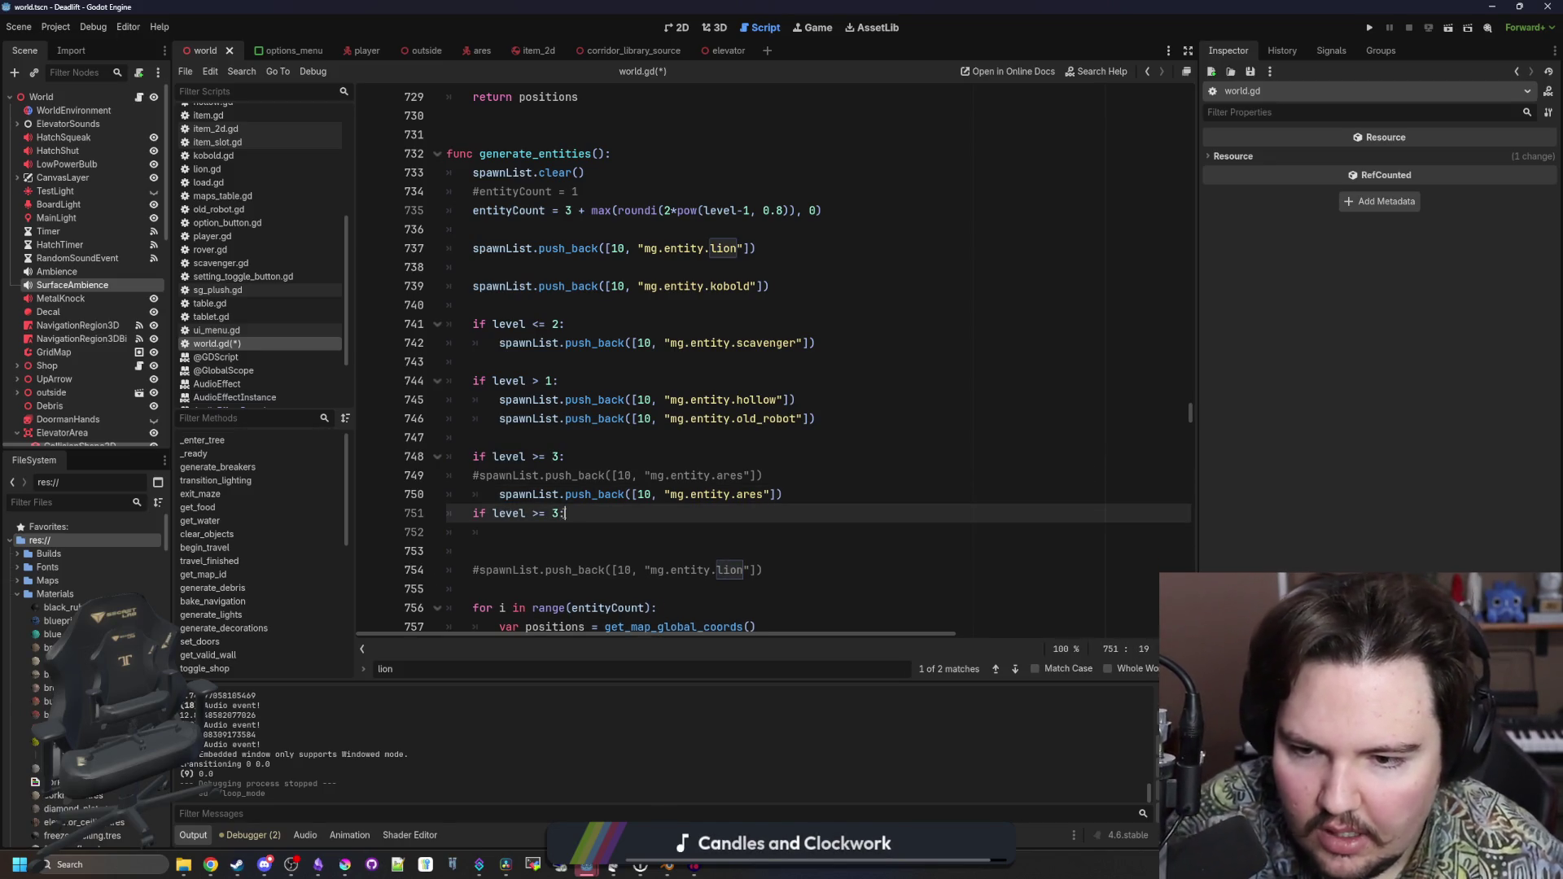
pyautogui.press('BackSpace')
pyautogui.write('4')
# Separate the level 4 check with a blank line and paste the lion push_back under it
pyautogui.press('Up')
pyautogui.press('End')
pyautogui.press('Return')
pyautogui.moveTo(781, 588)
pyautogui.mouseDown()
pyautogui.moveTo(567, 606)
pyautogui.moveTo(480, 588)
pyautogui.mouseUp()
pyautogui.hotkey('ctrl', 'c')
pyautogui.click(499, 551)
pyautogui.hotkey('ctrl', 'v')
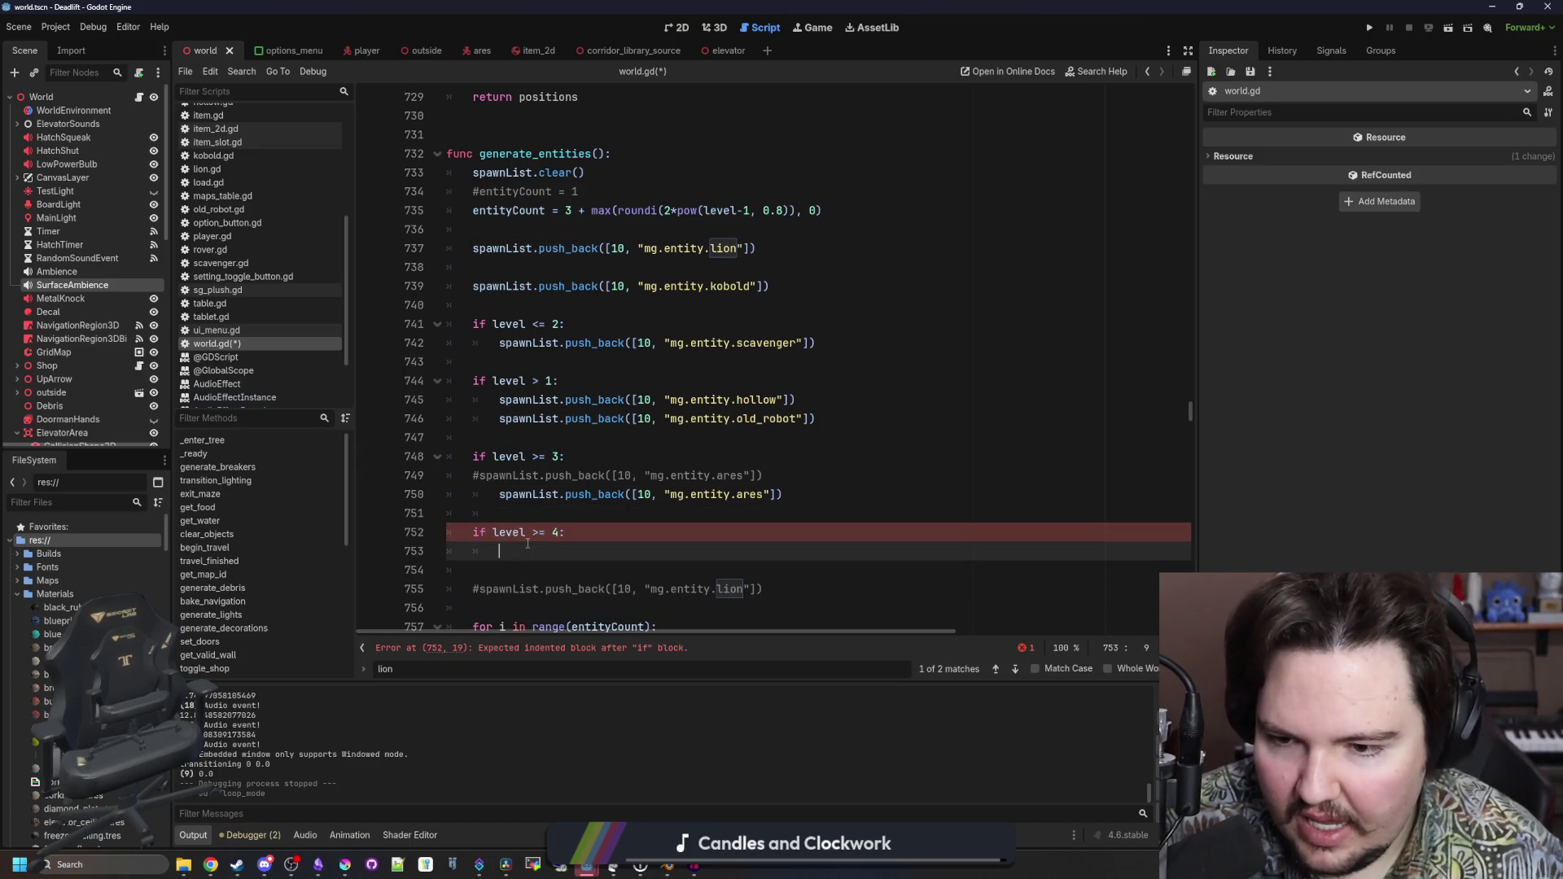
# Delete the leftover commented-out ares spawn line and save world.gd
pyautogui.click(557, 513)
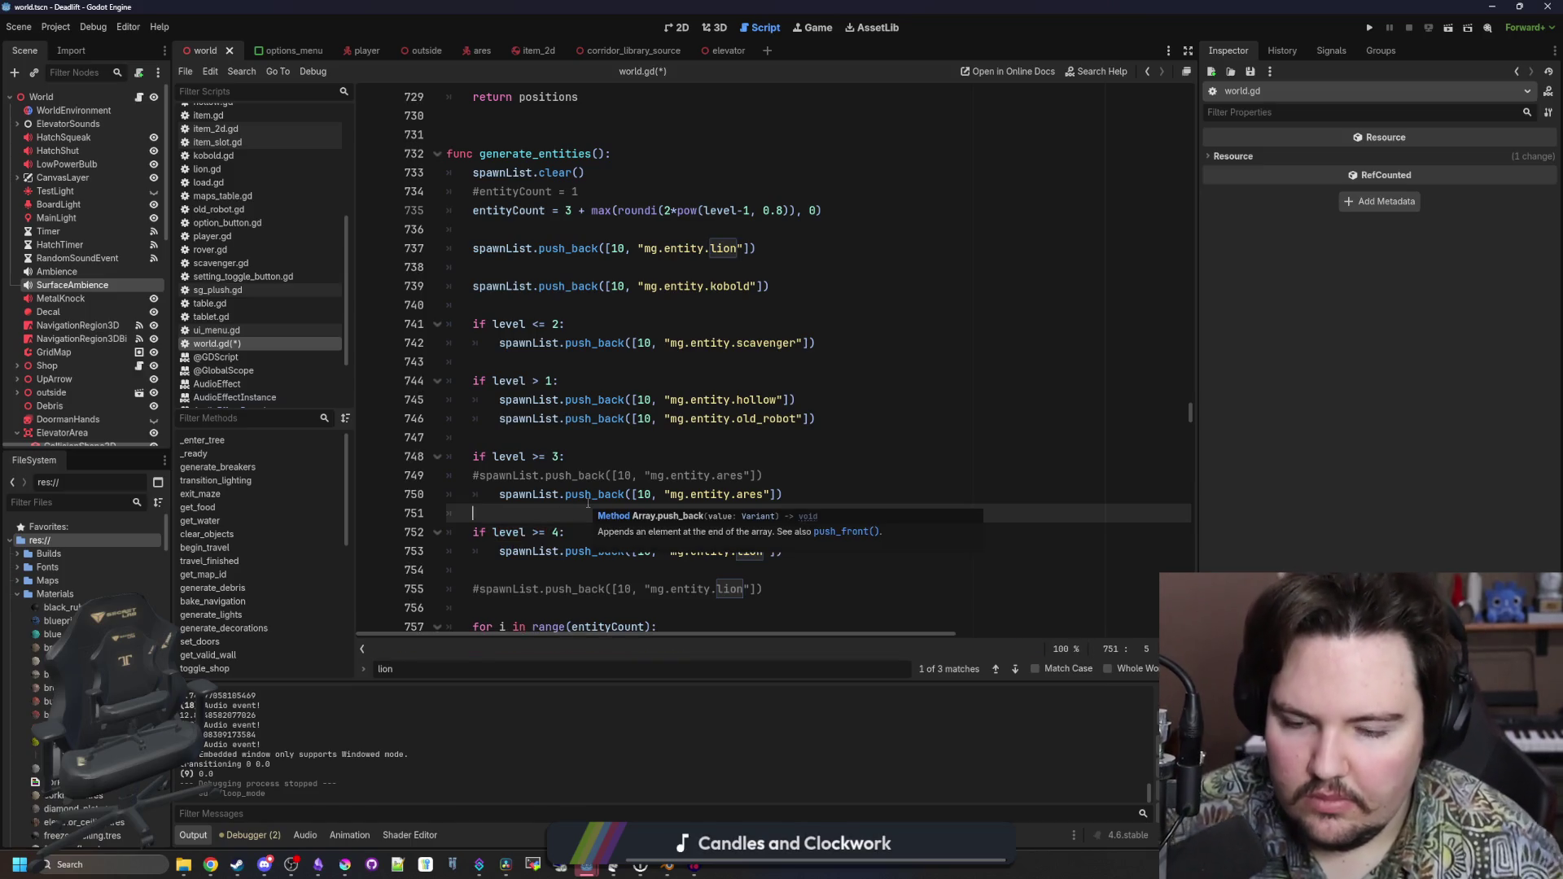
pyautogui.tripleClick(787, 478)
pyautogui.press('BackSpace')
pyautogui.press('BackSpace')
pyautogui.press('Up')
pyautogui.press('Up')
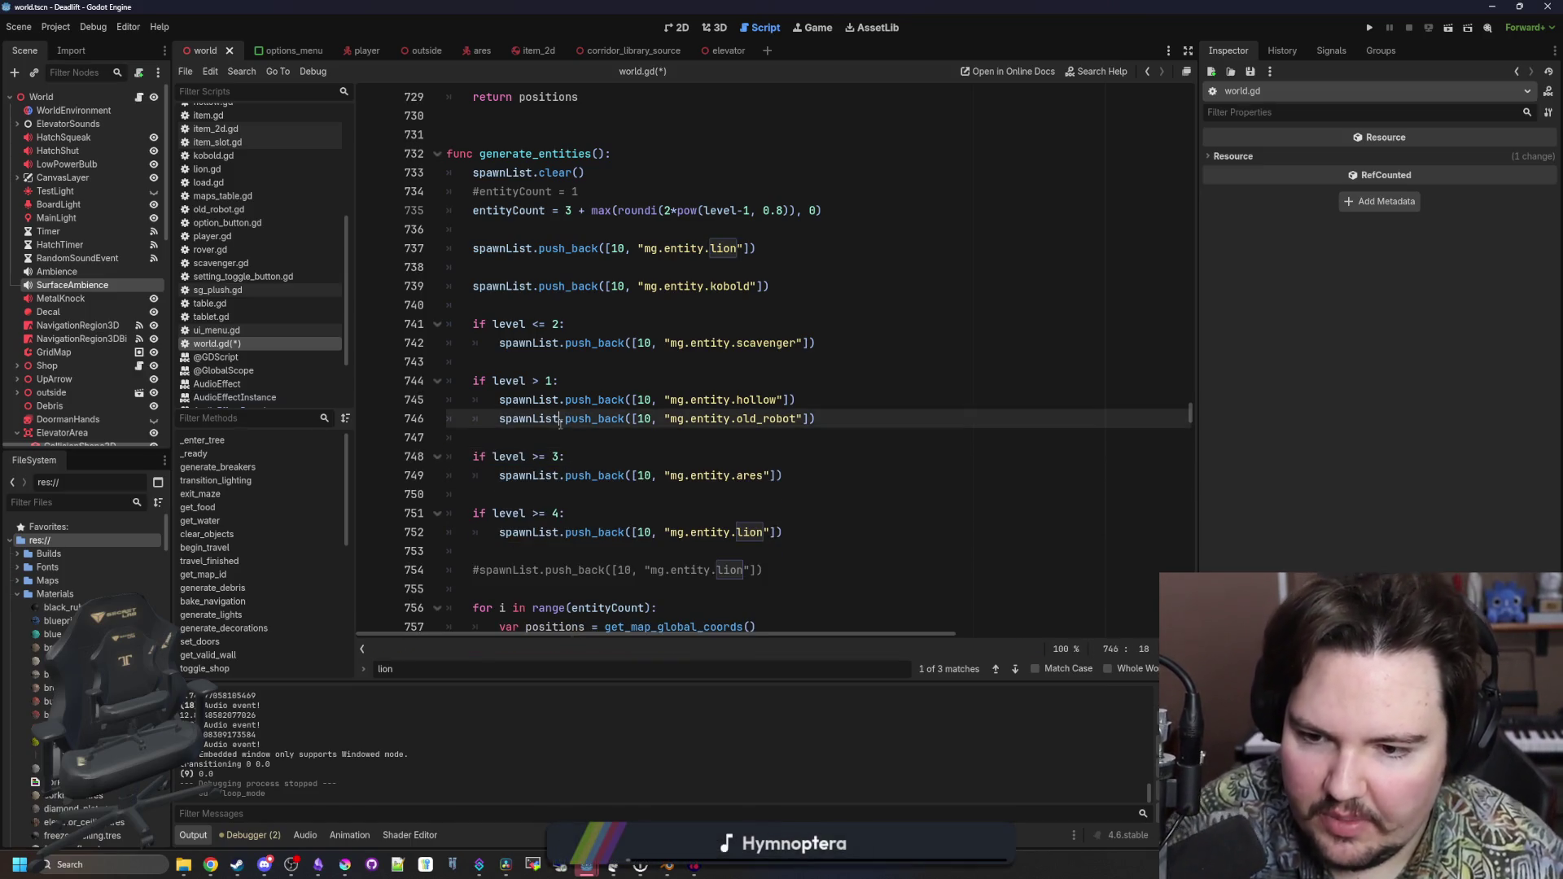
pyautogui.scroll(-2, 645, 443)
pyautogui.click(593, 479)
pyautogui.hotkey('ctrl', 's')
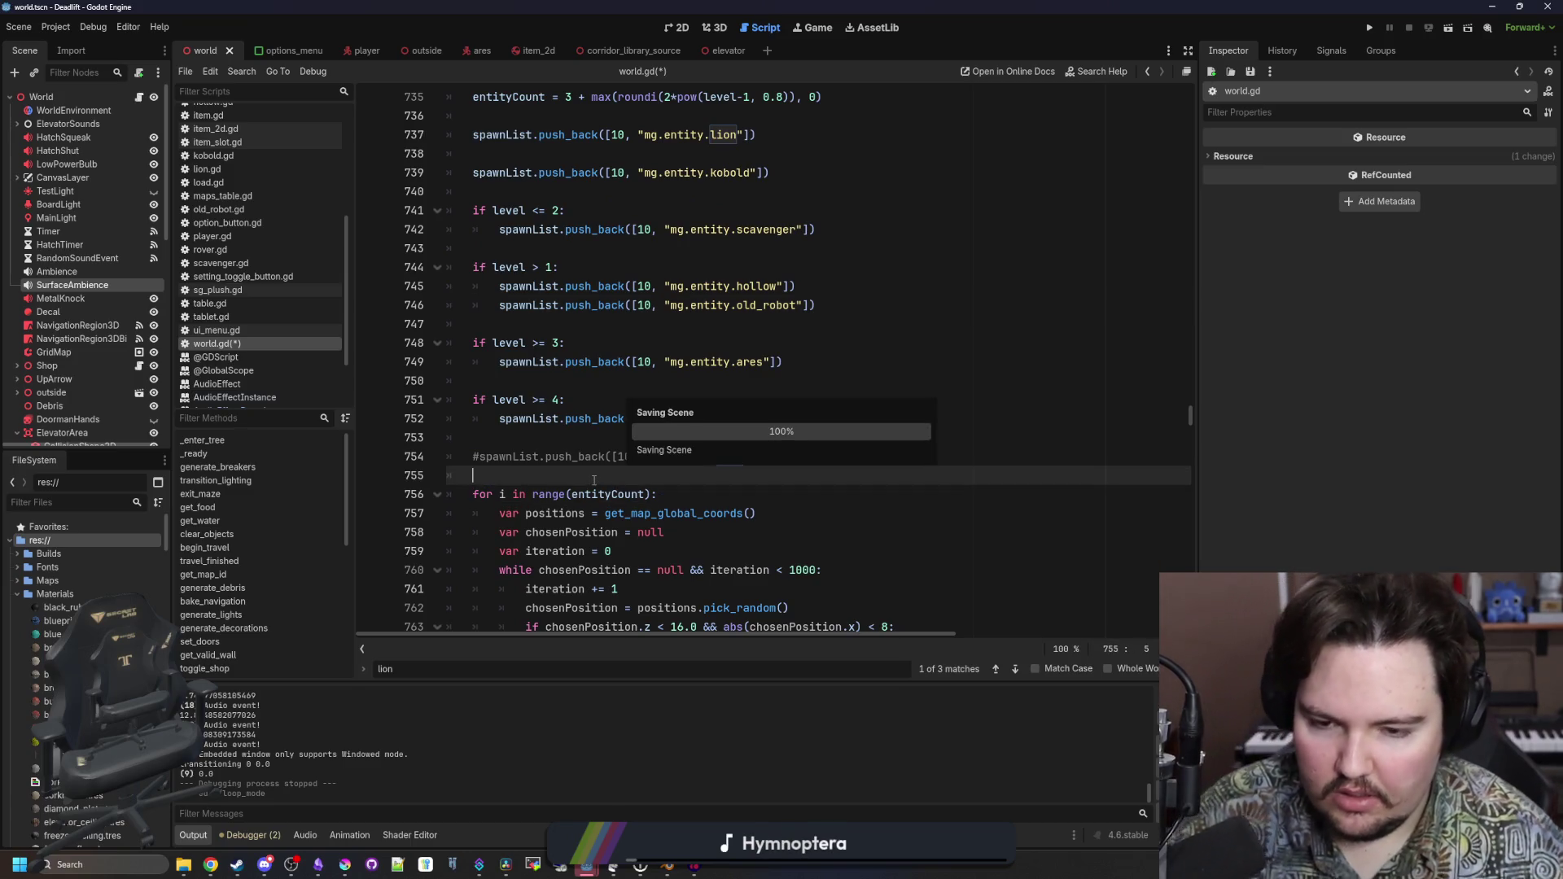
pyautogui.click(553, 456)
pyautogui.hotkey('ctrl', 'f')
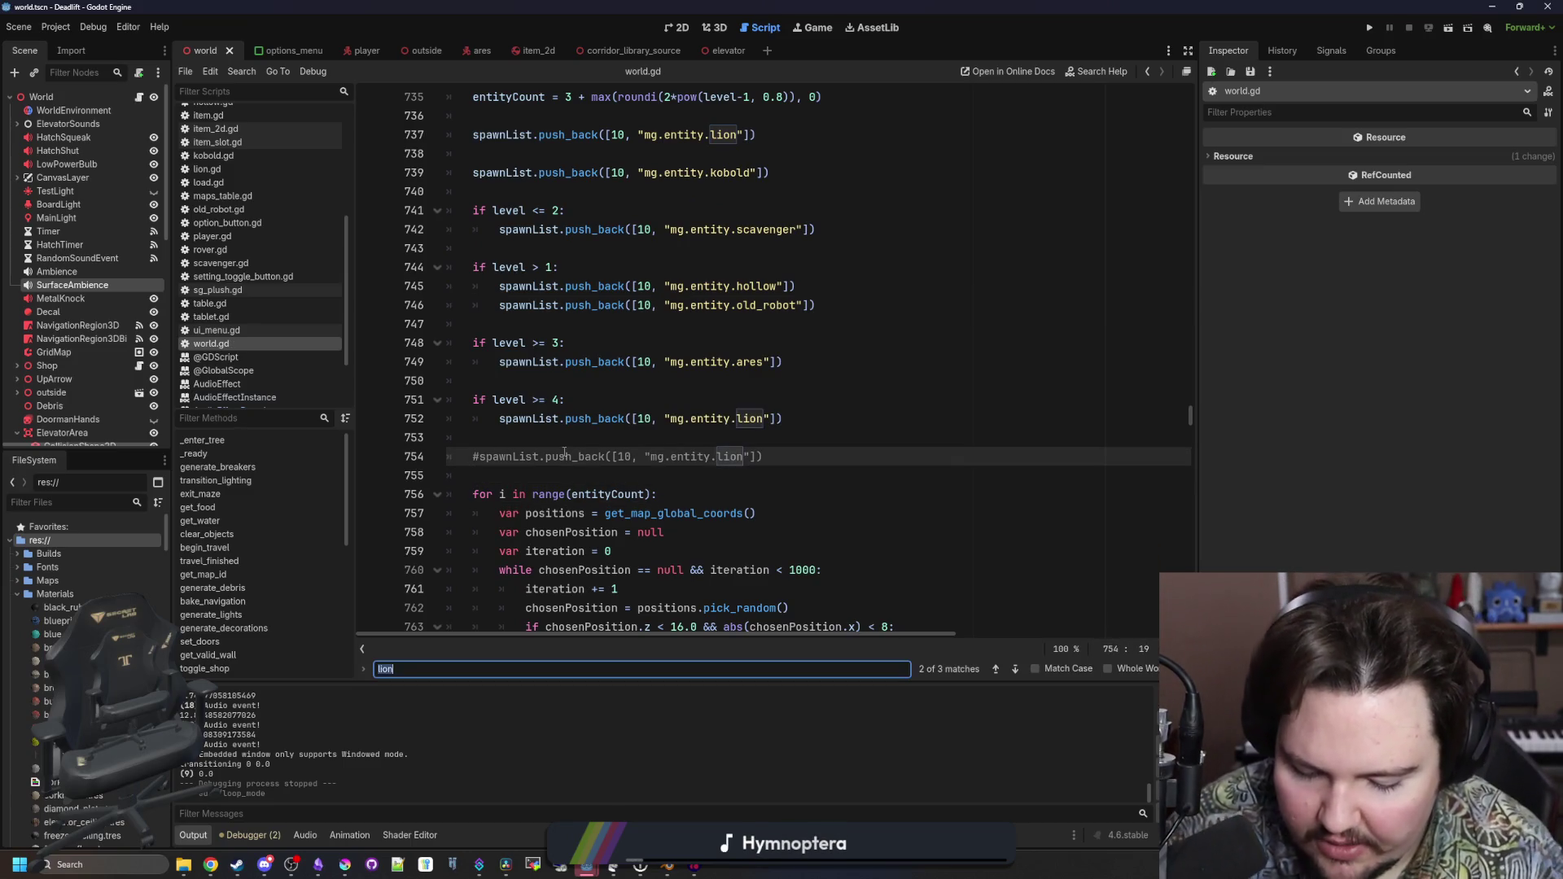
# Search 'breaker' to review the generate_breakers count setup, then run the project
pyautogui.write('breaker')
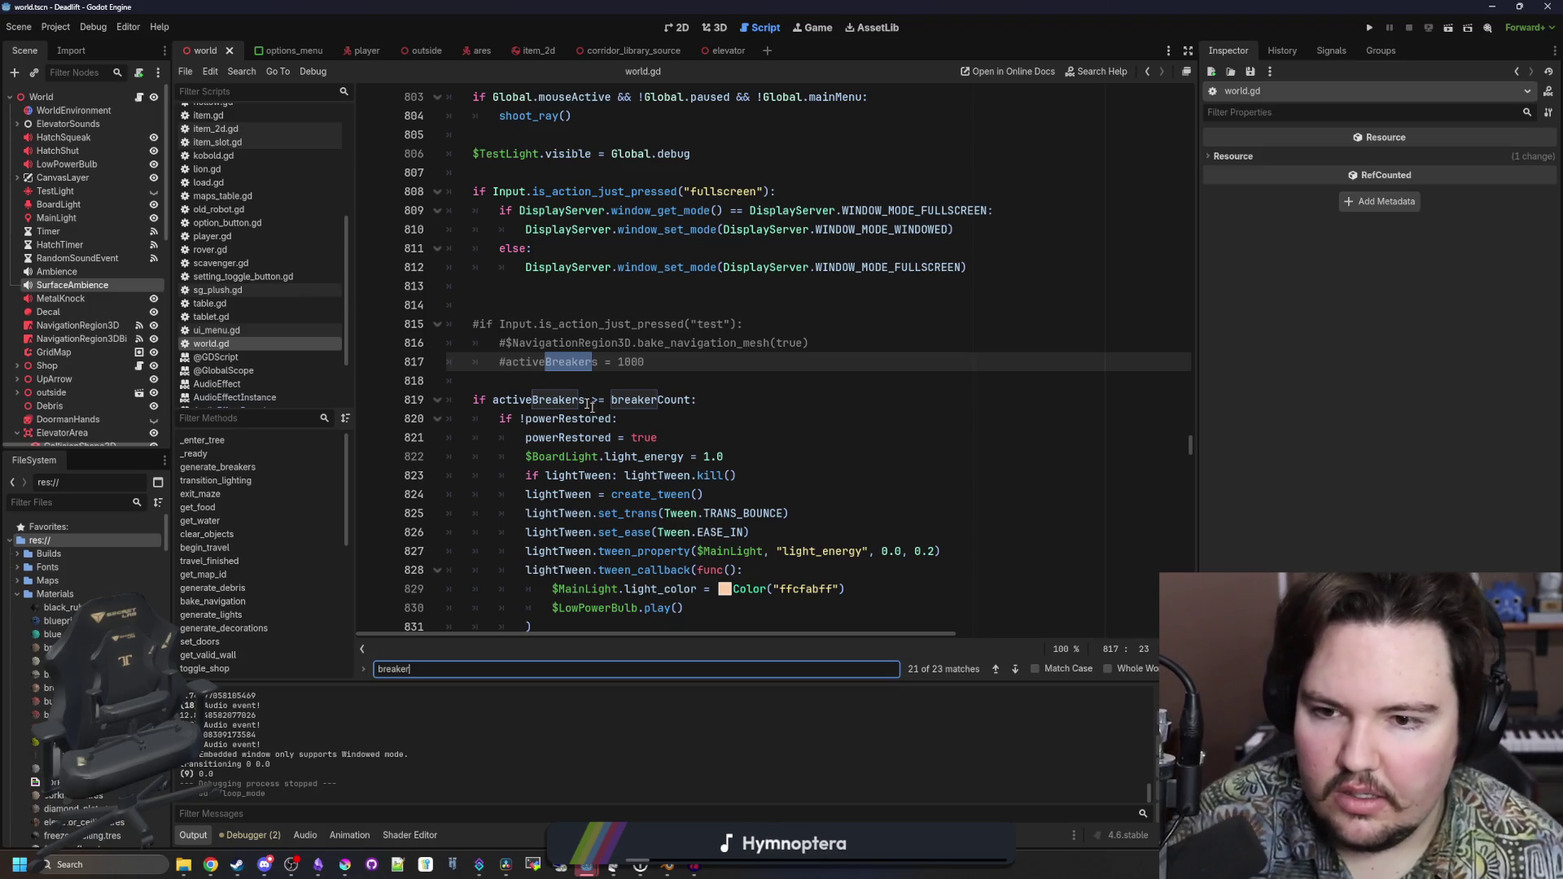
pyautogui.press('Return')
pyautogui.press('Return')
pyautogui.press('Return')
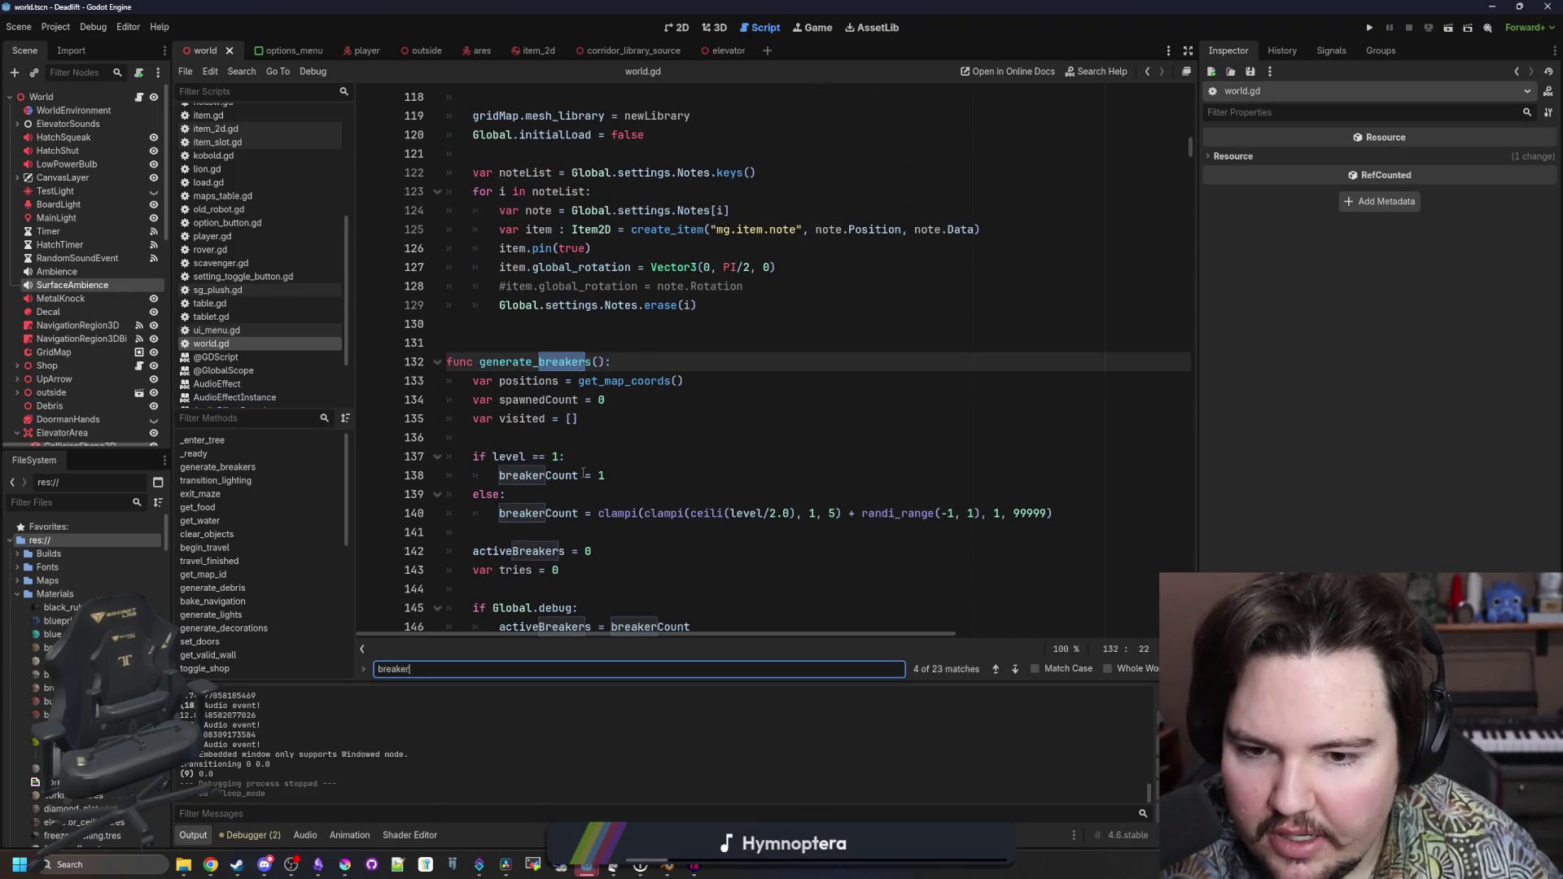
pyautogui.scroll(-3, 583, 472)
pyautogui.click(618, 400)
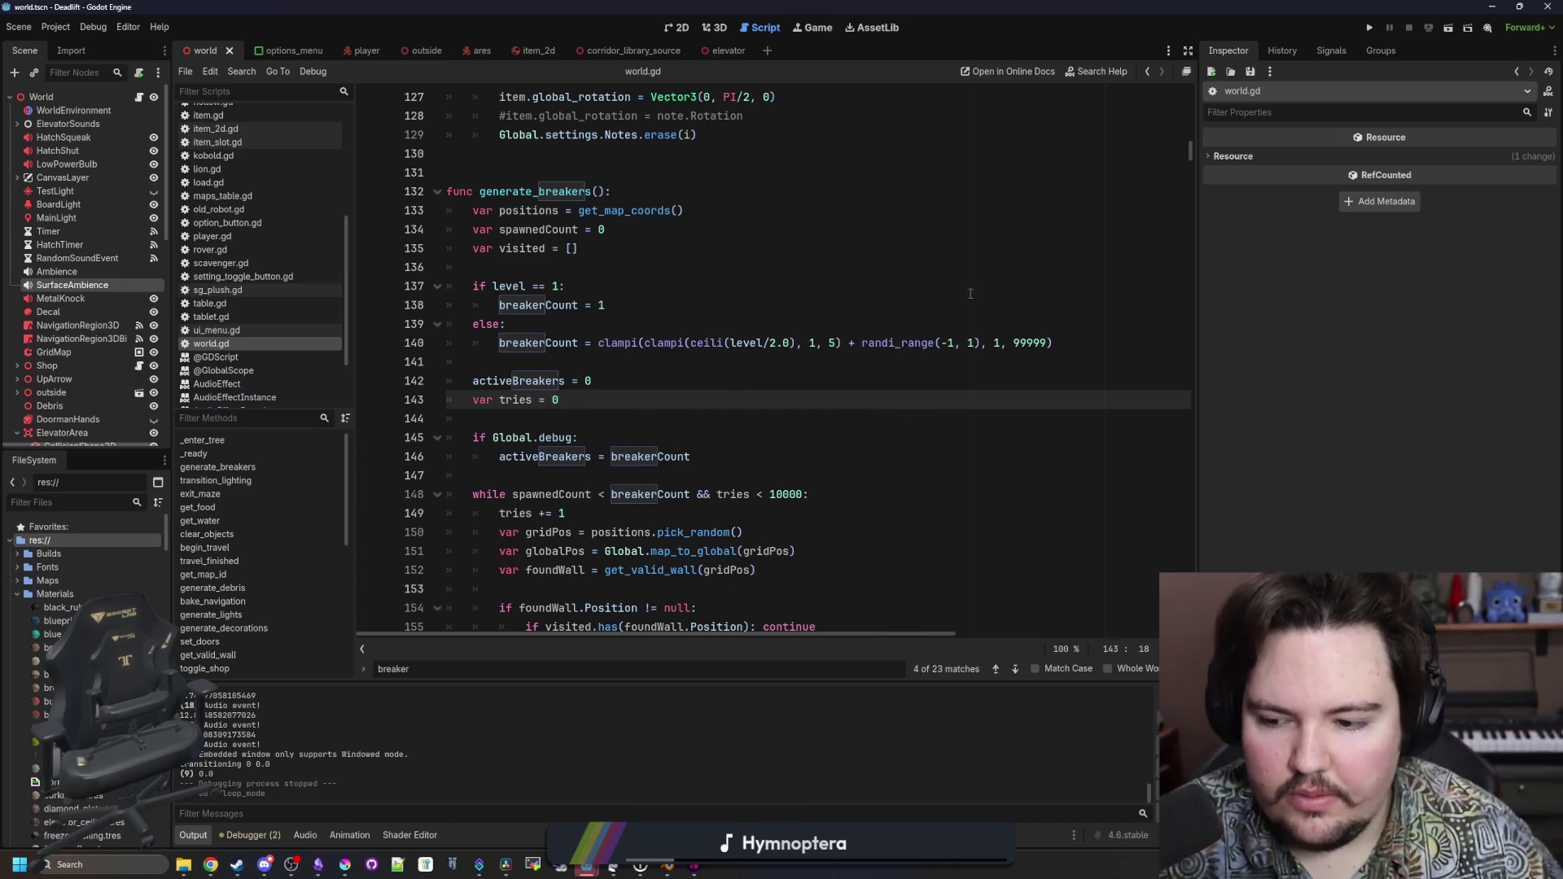
pyautogui.click(1369, 28)
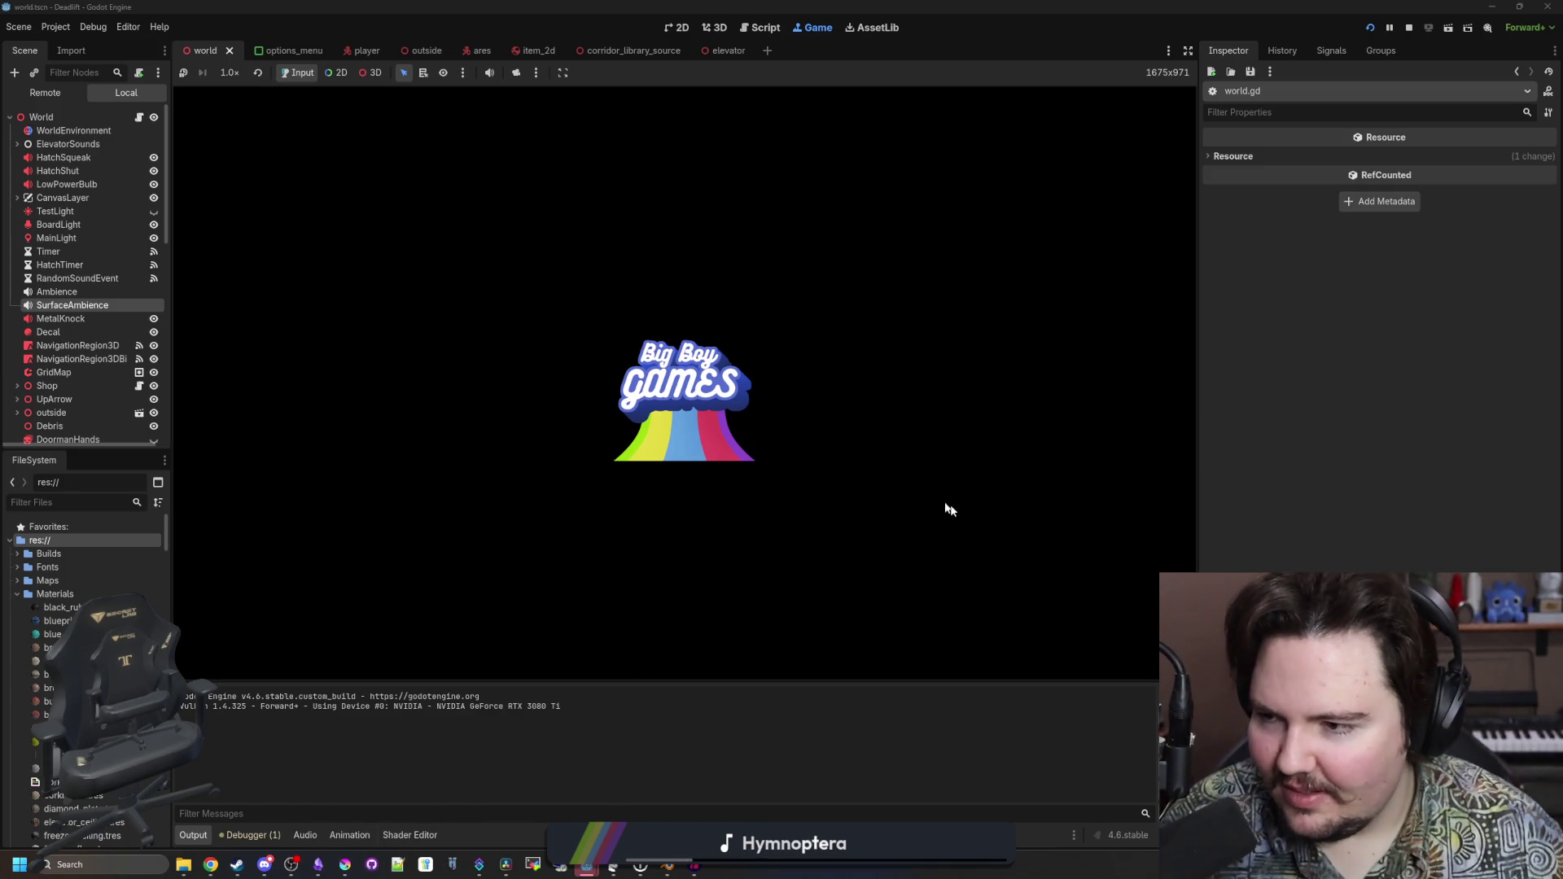
# Open the maze-game repository in GitHub Desktop, view global.gd's diff, and filter changes by 'world'
pyautogui.hotkey('alt', 'Tab')
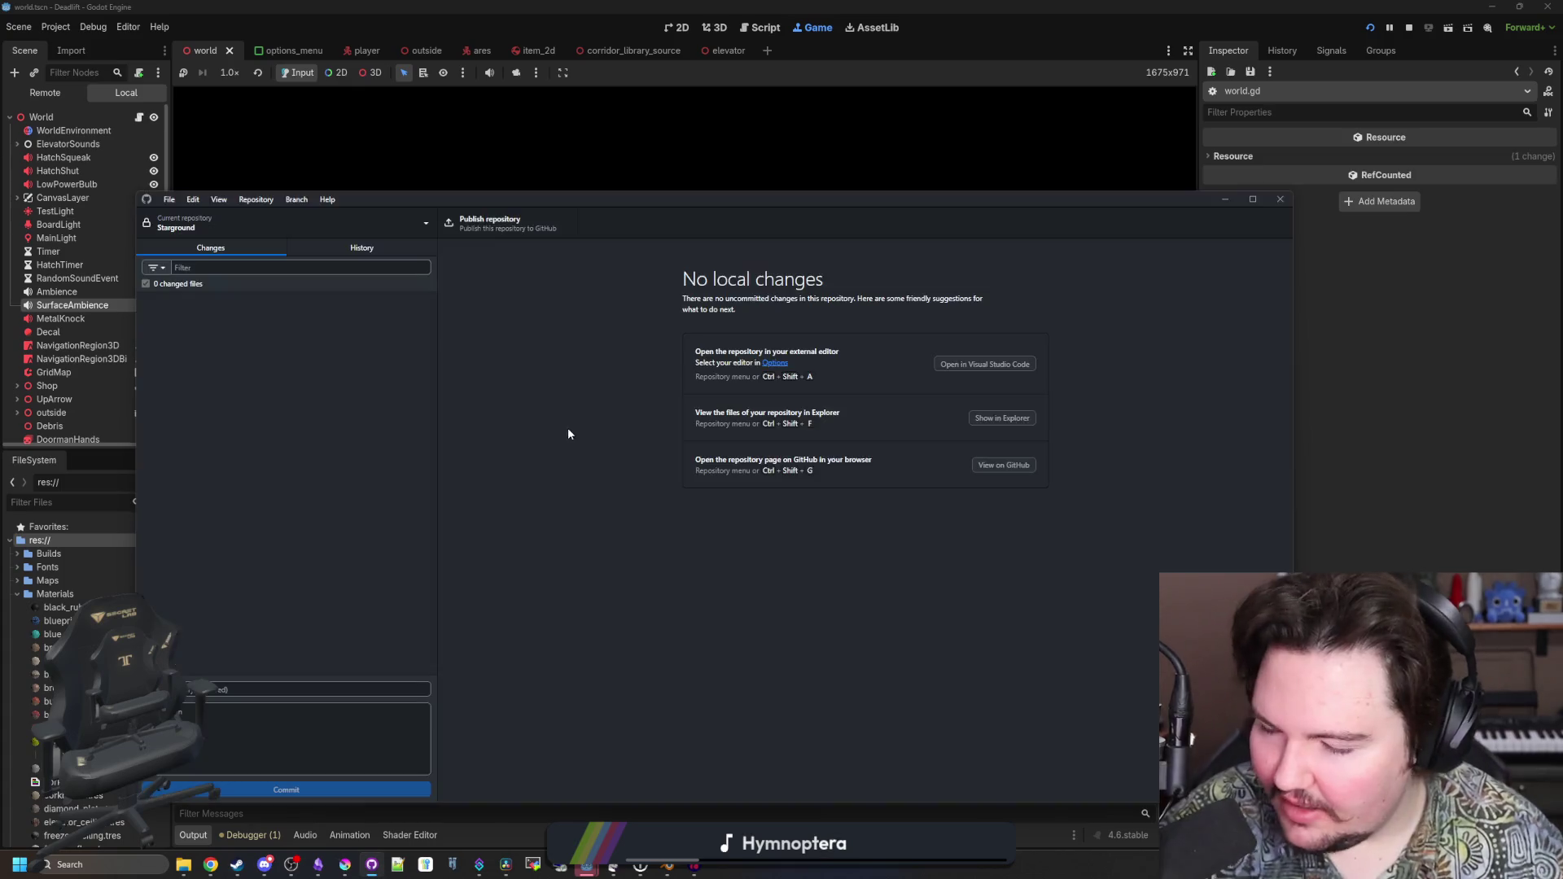
pyautogui.click(366, 228)
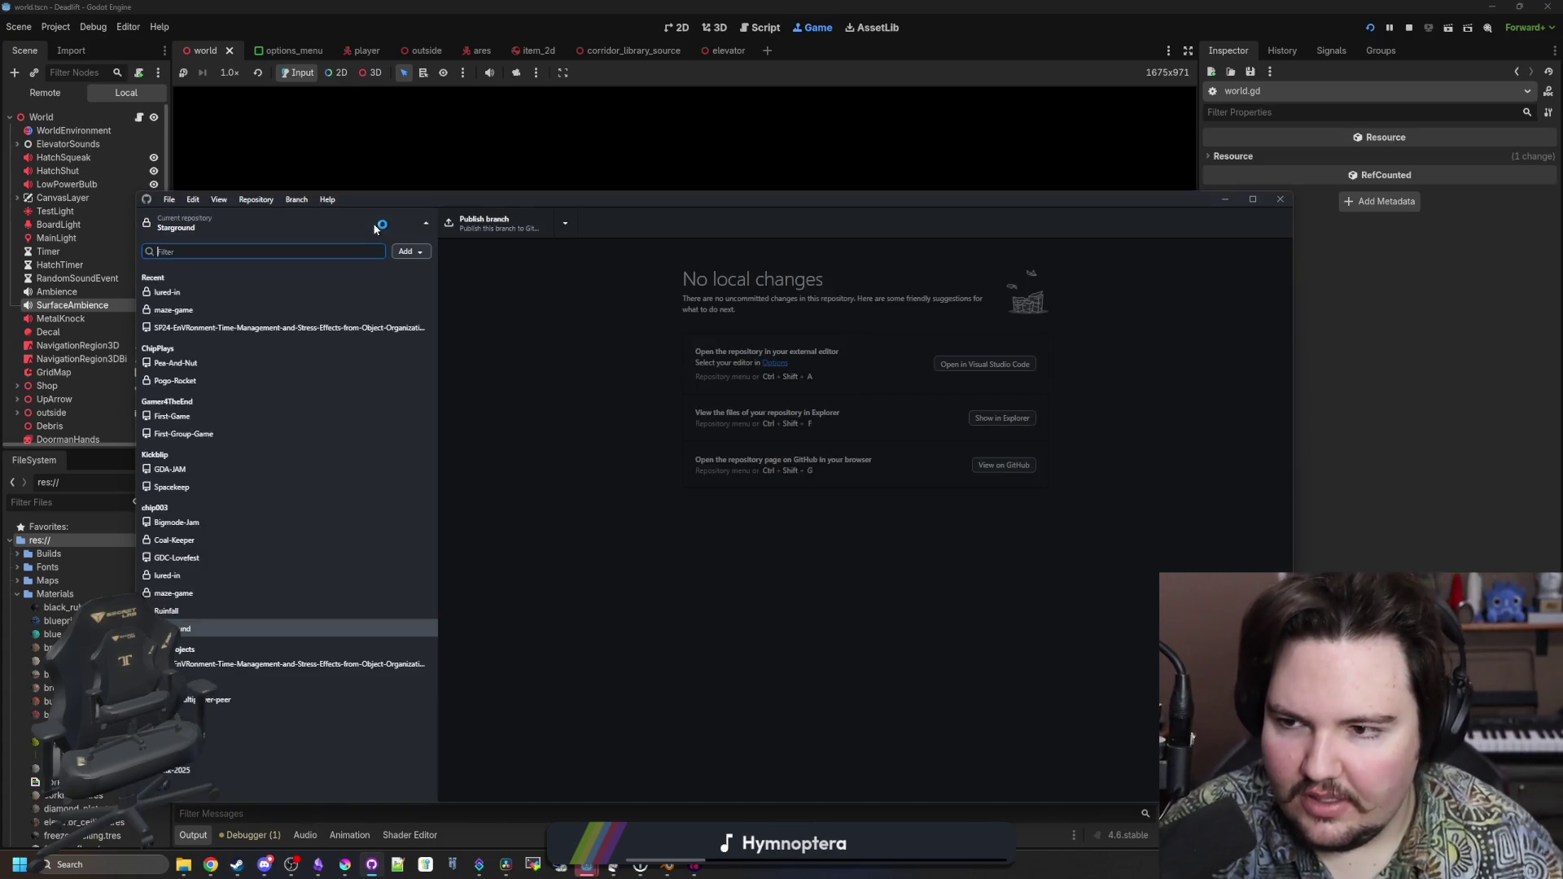
pyautogui.click(196, 310)
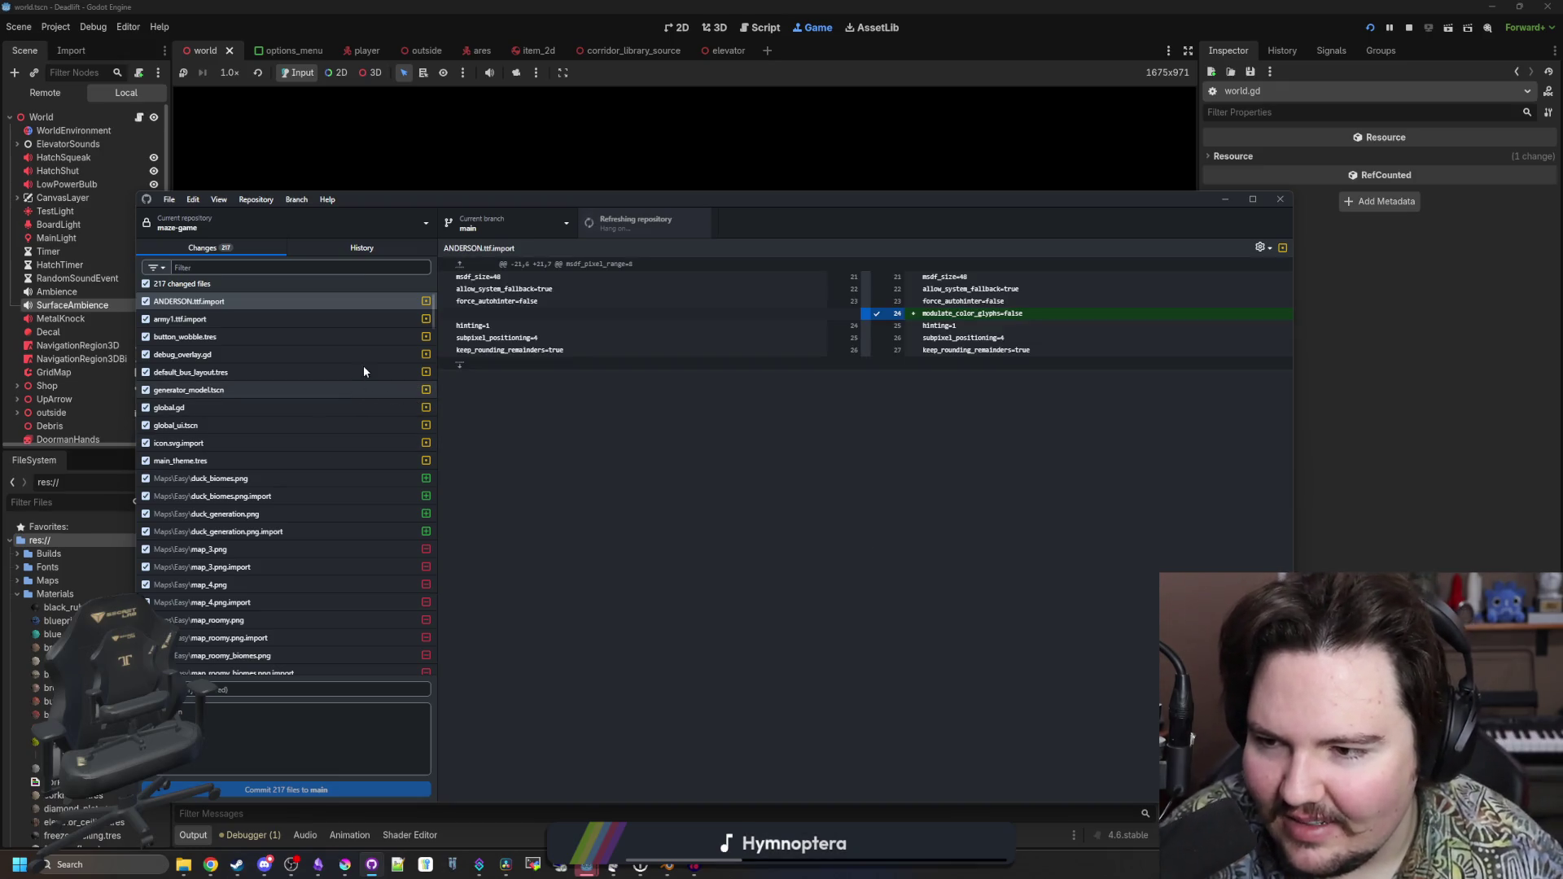
pyautogui.click(205, 408)
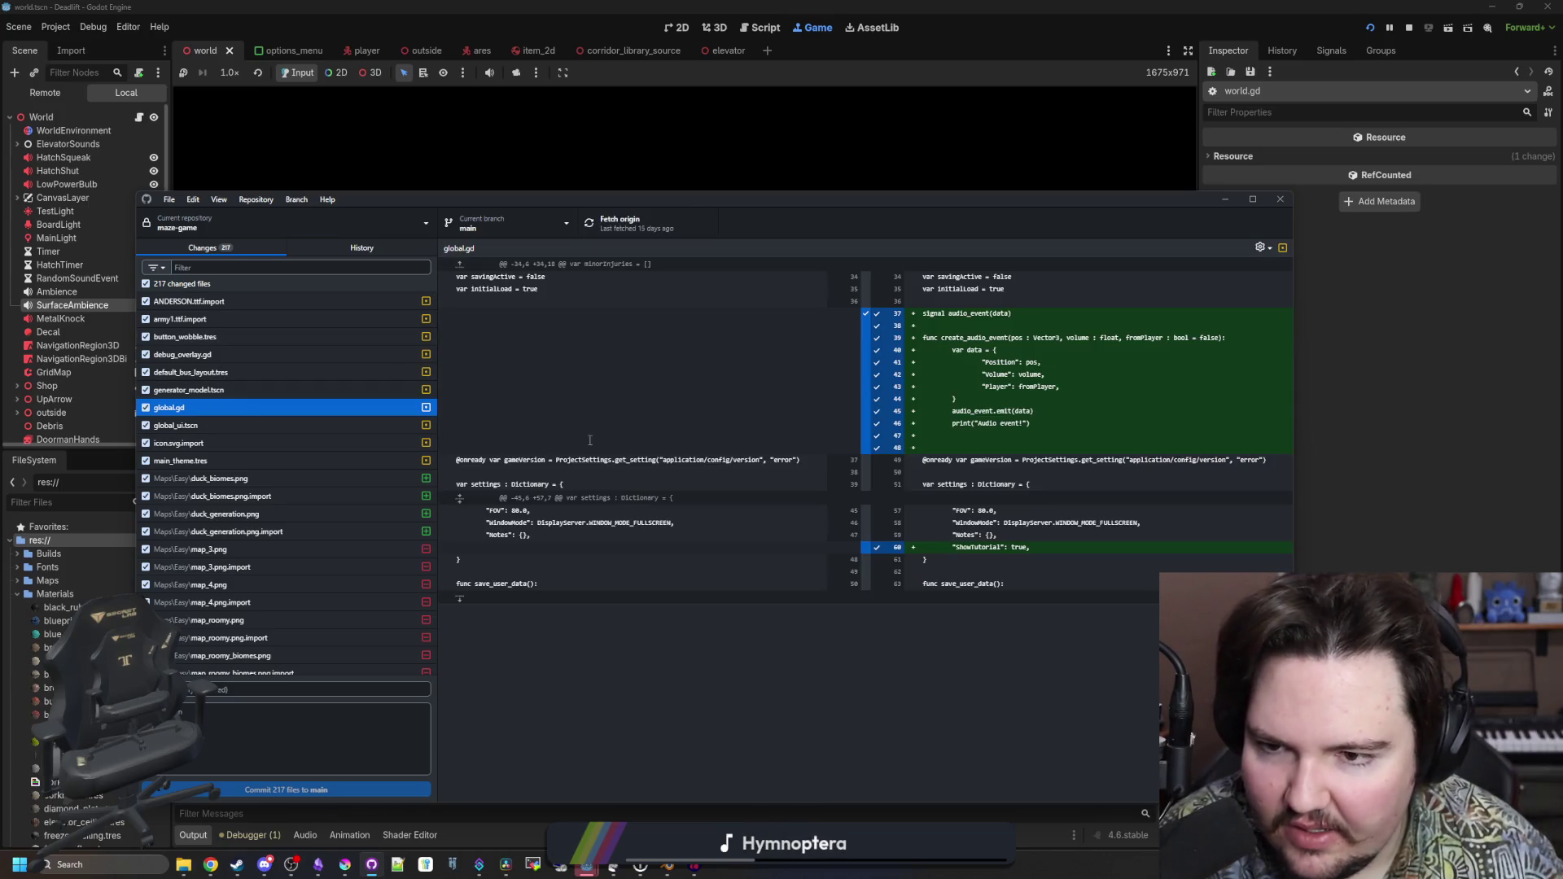
pyautogui.scroll(-10, 277, 384)
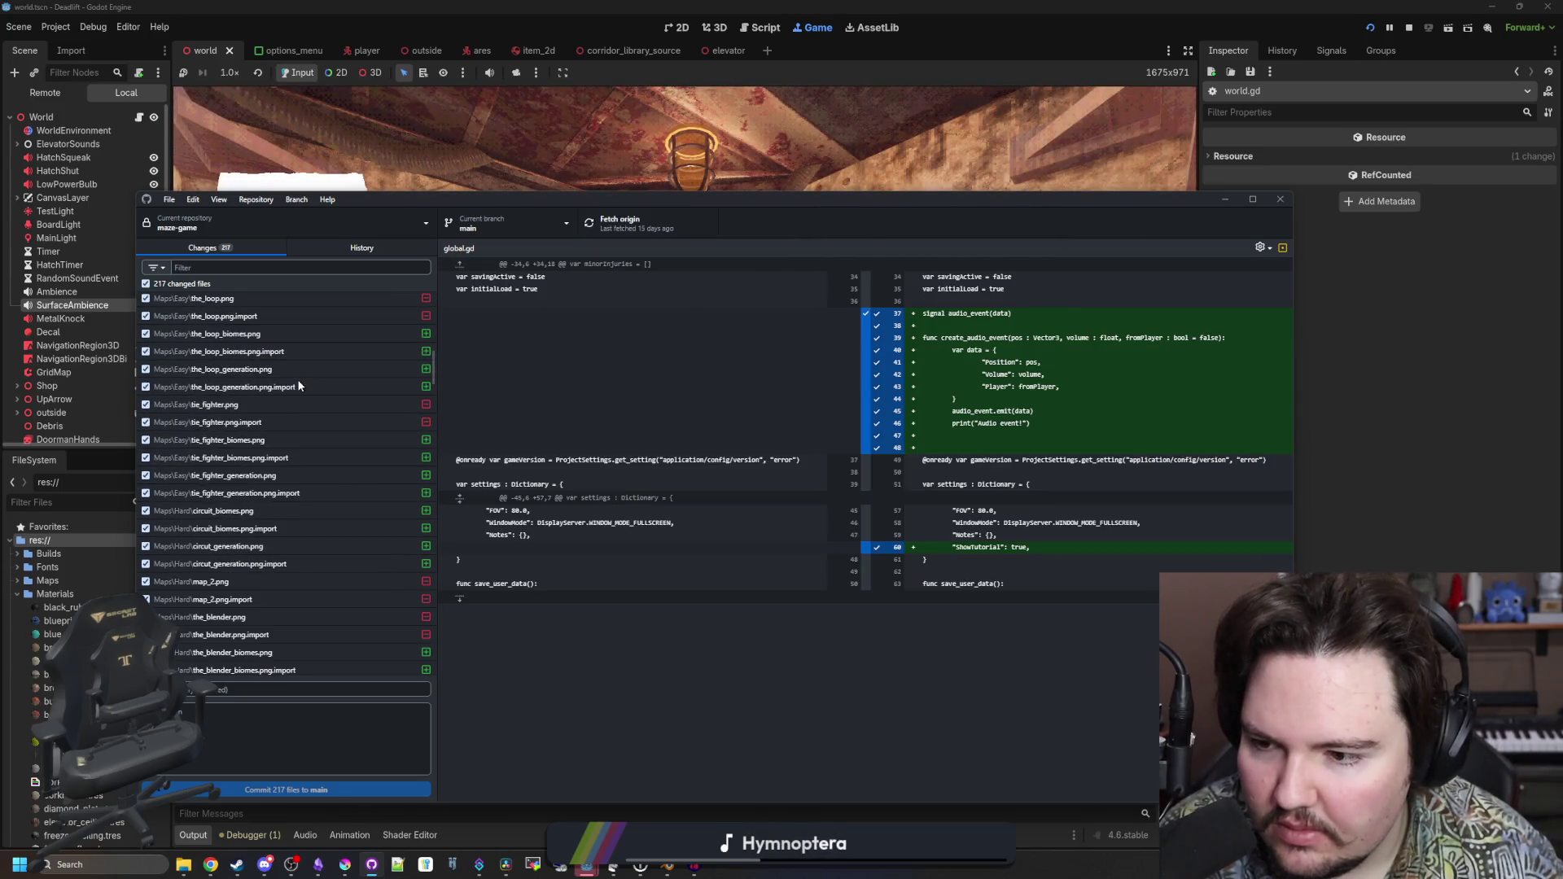
pyautogui.scroll(-15, 300, 386)
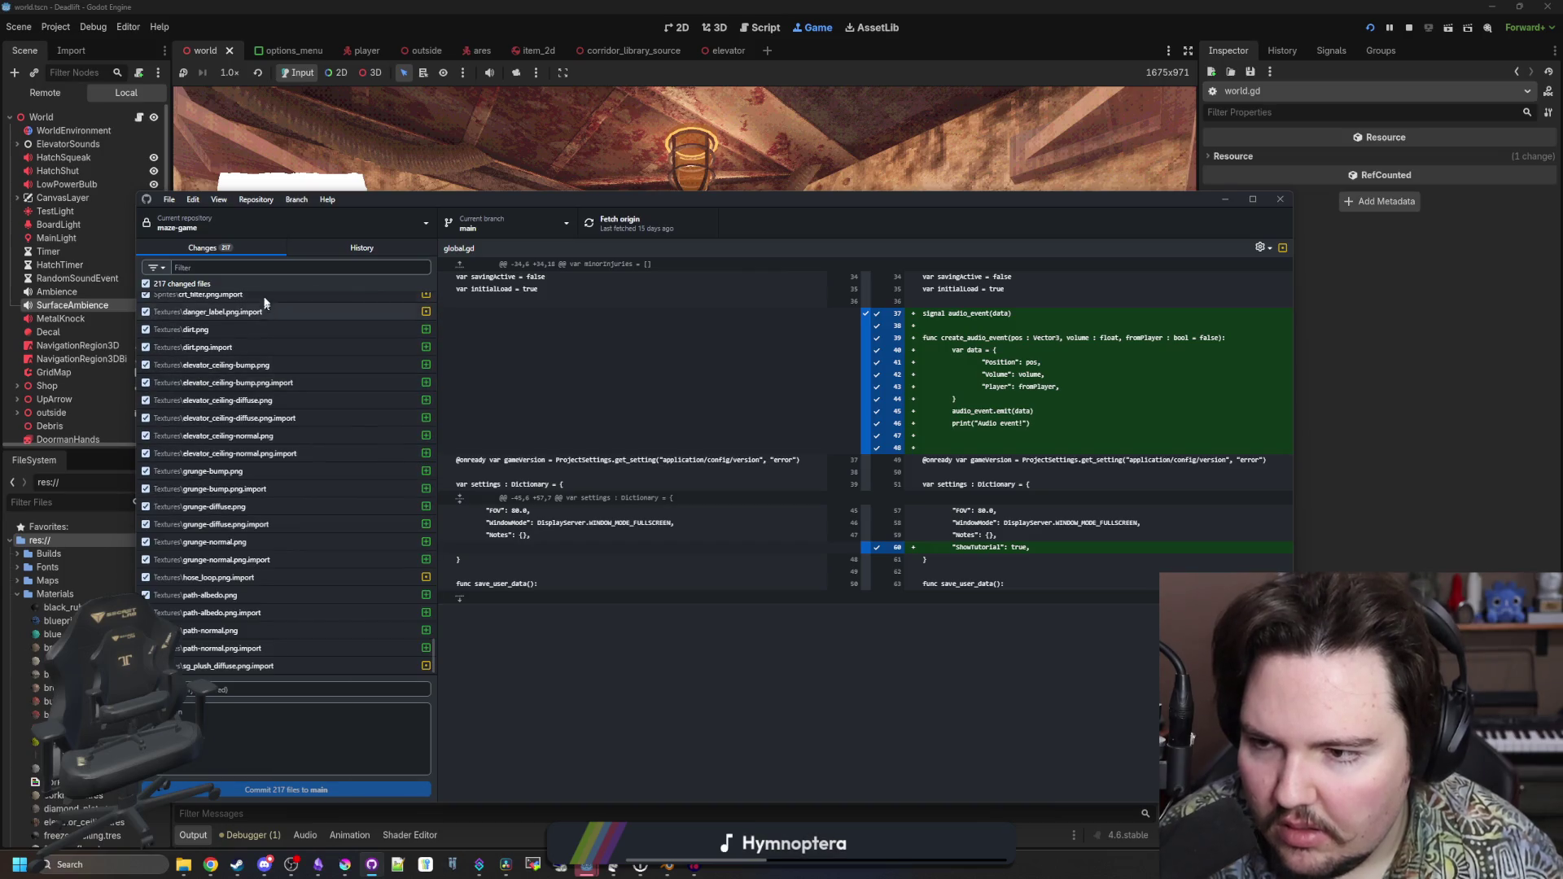
pyautogui.click(271, 270)
pyautogui.write('world')
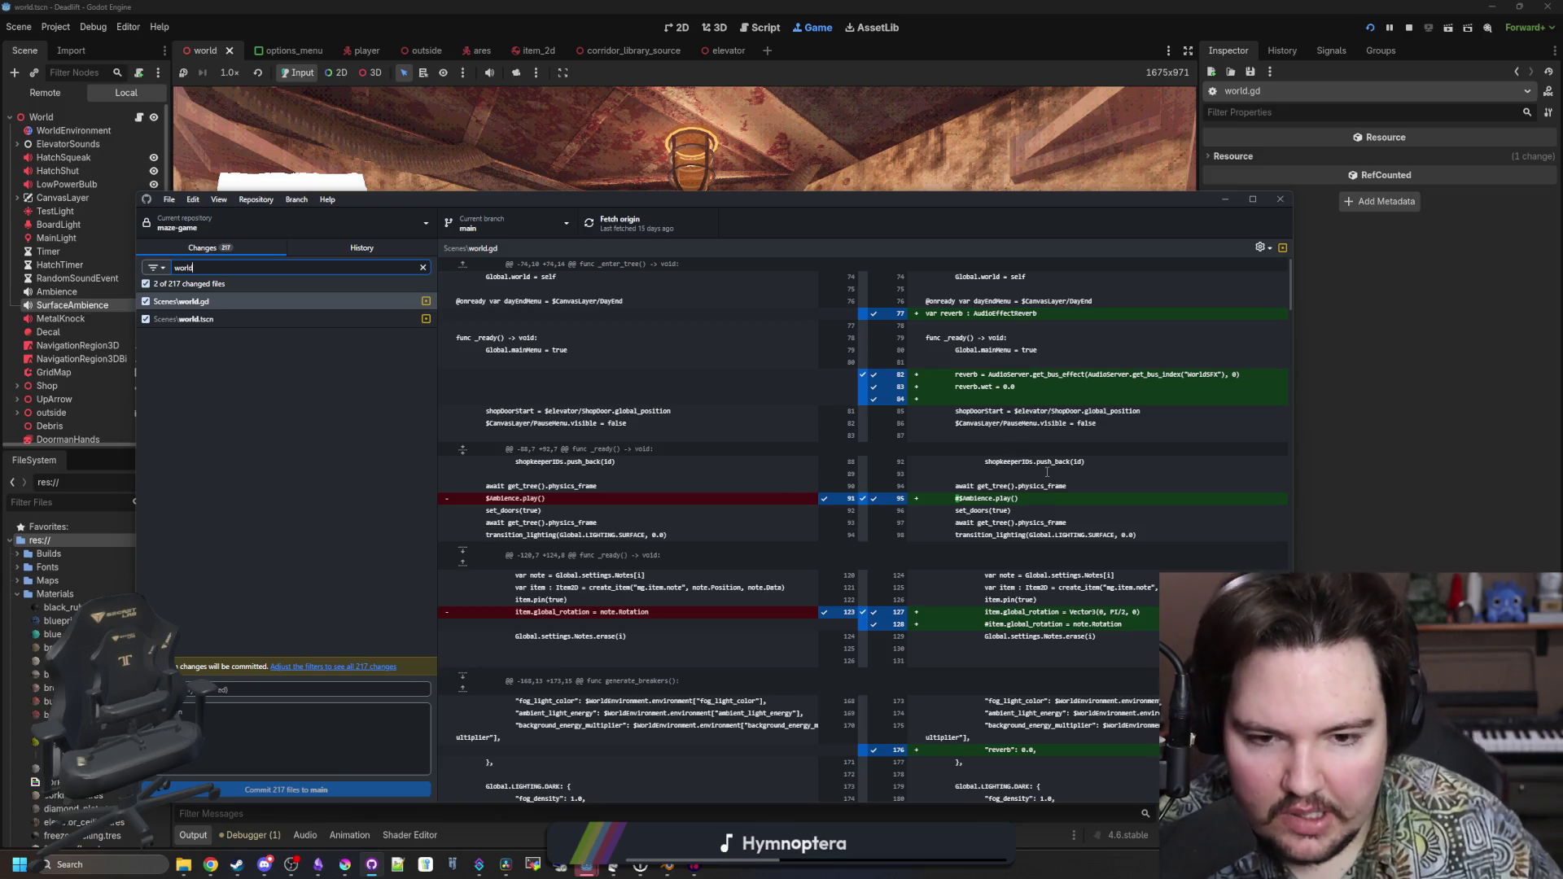
# Scroll through the Scenes/world.gd diff, including generate_entities, then bring the Godot game window forward
pyautogui.scroll(-3, 929, 513)
pyautogui.scroll(-10, 660, 581)
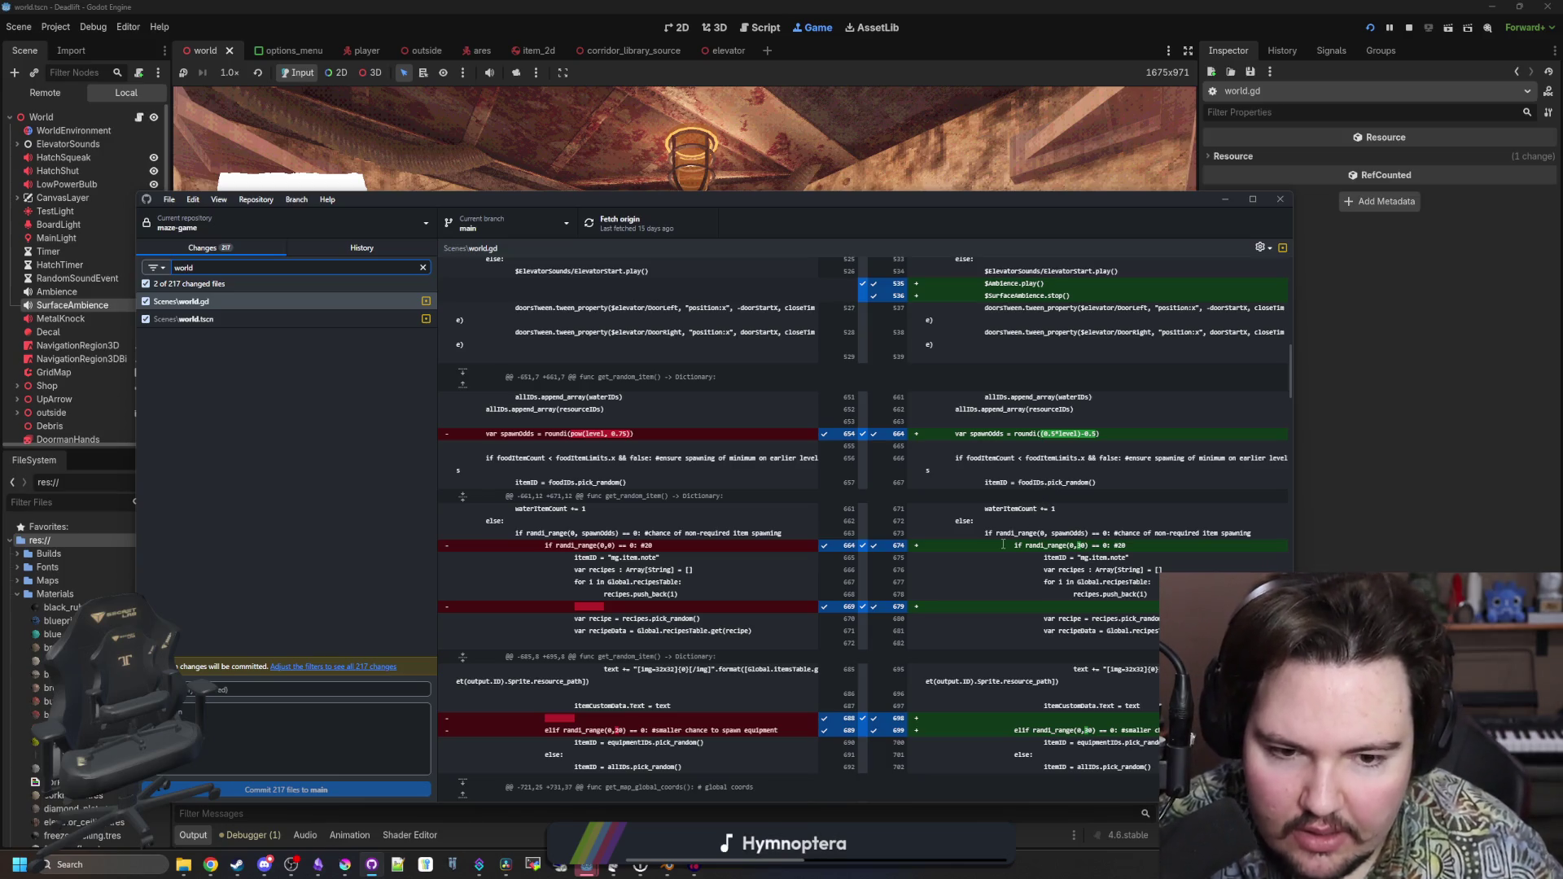
pyautogui.scroll(-2, 695, 554)
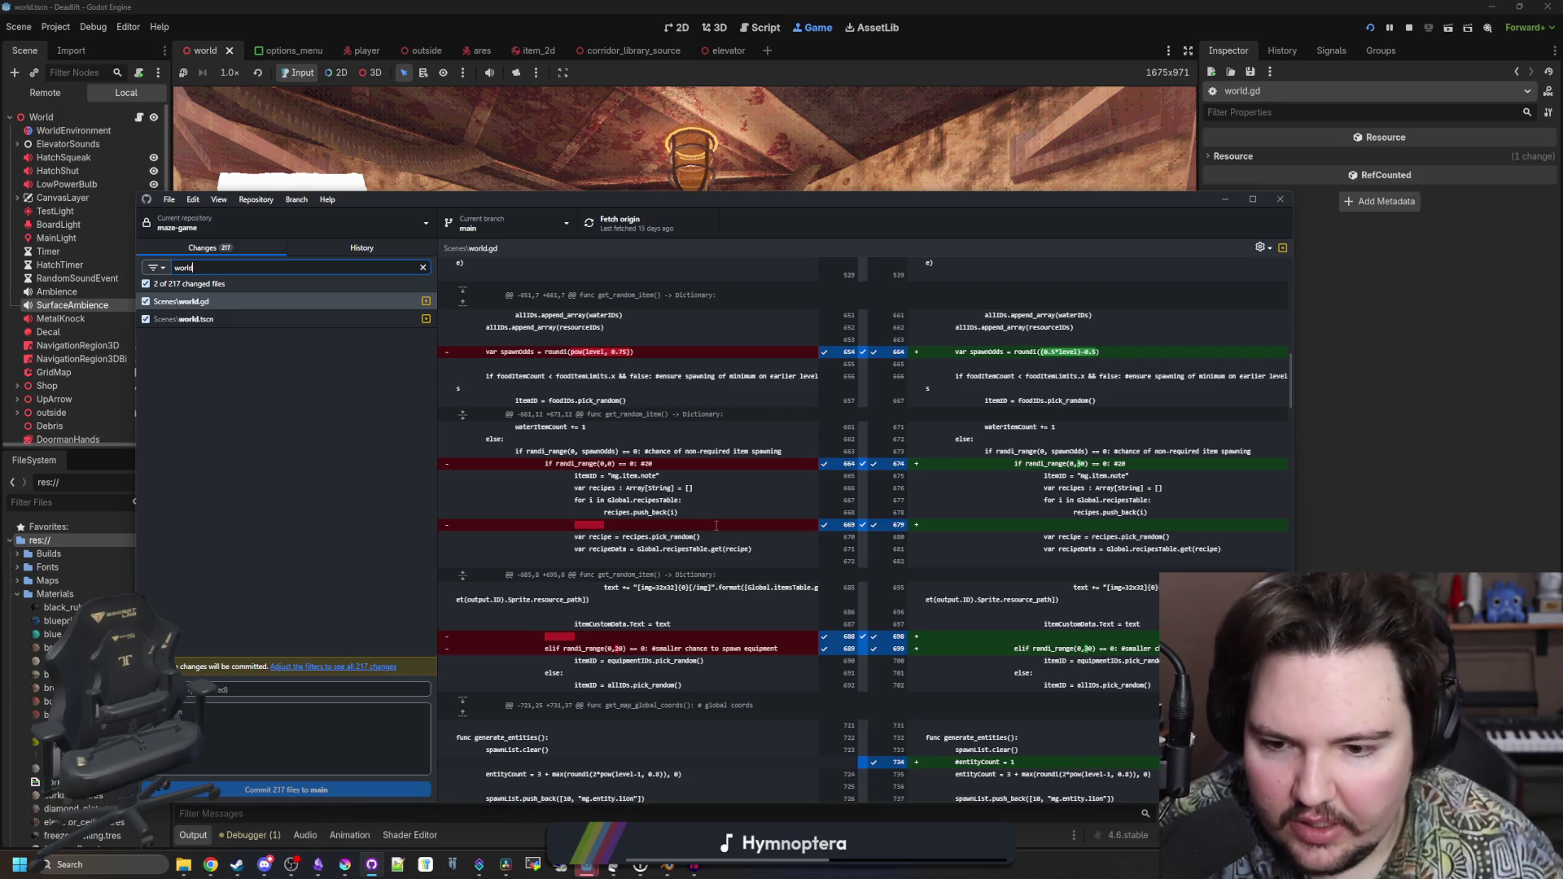
pyautogui.scroll(-4, 1132, 668)
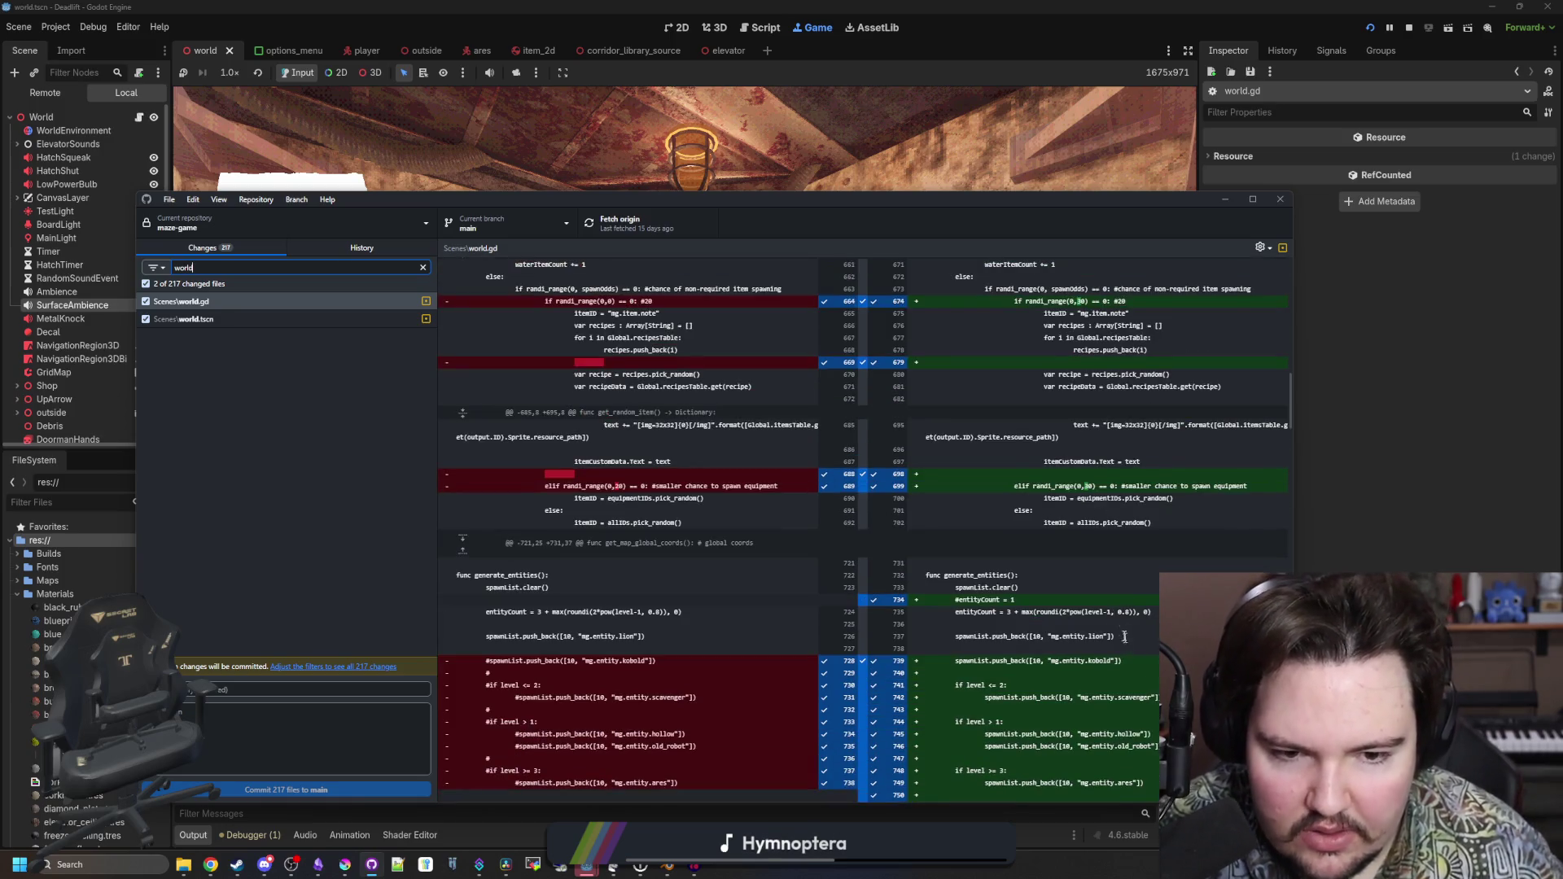
pyautogui.scroll(-4, 983, 550)
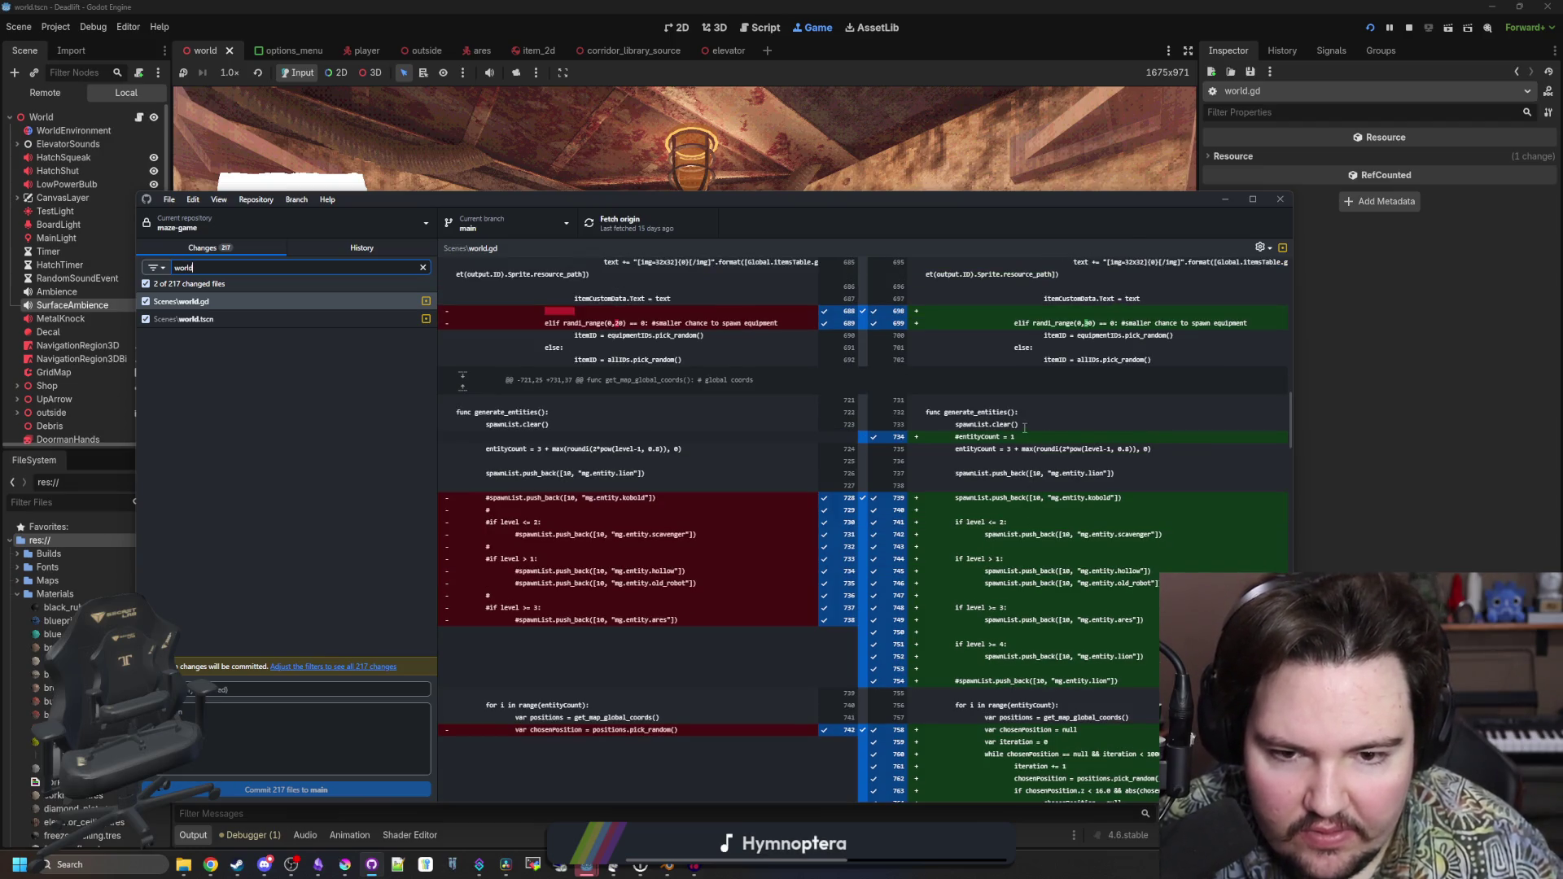
pyautogui.scroll(-6, 1032, 499)
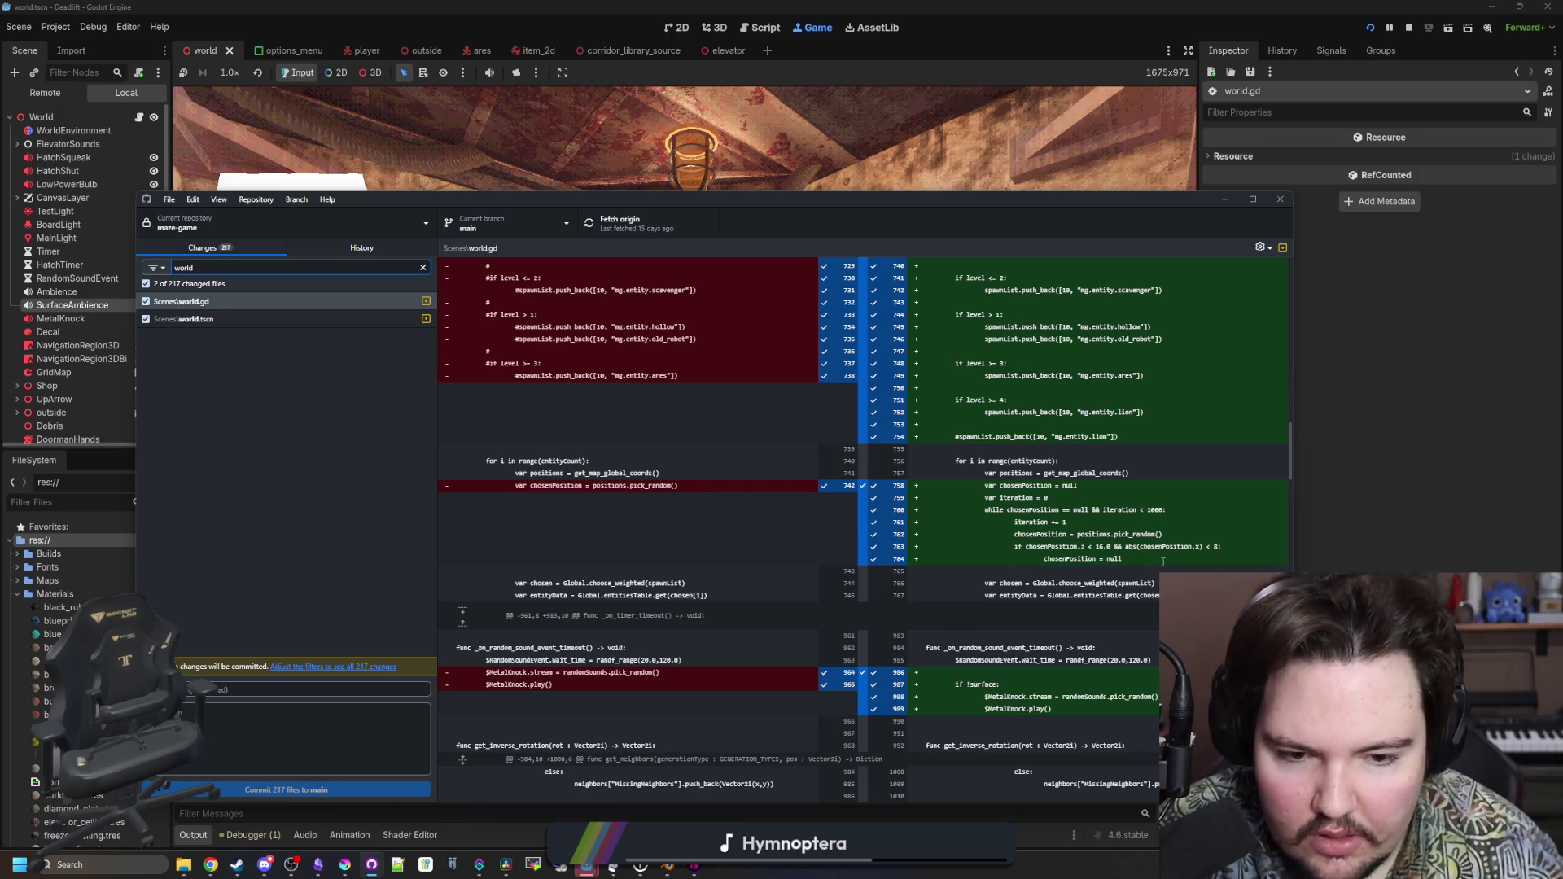
pyautogui.scroll(-6, 675, 496)
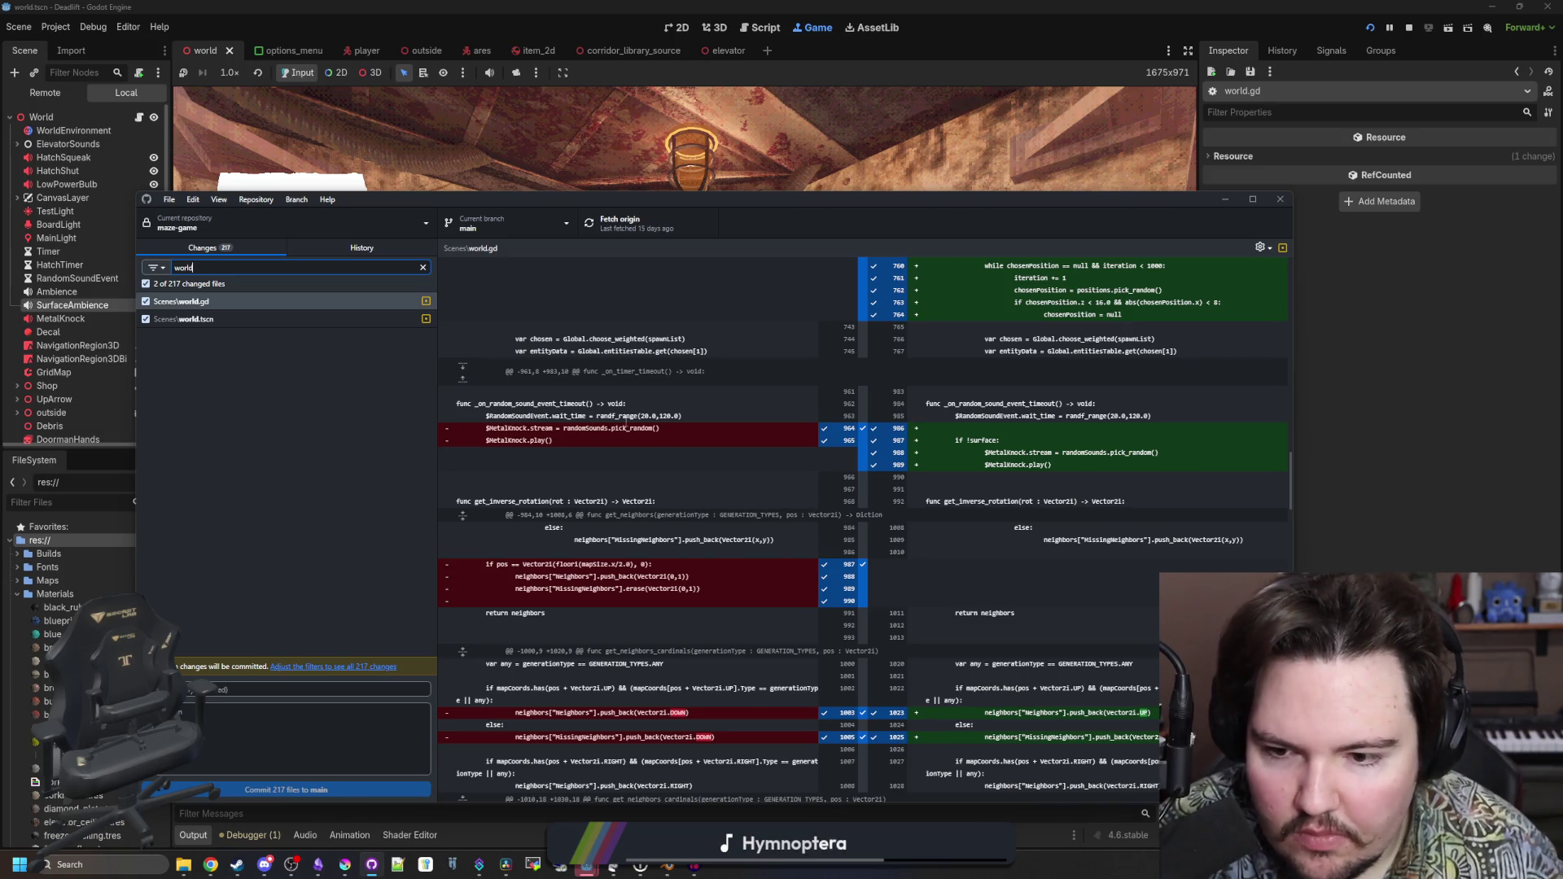
pyautogui.scroll(-15, 627, 428)
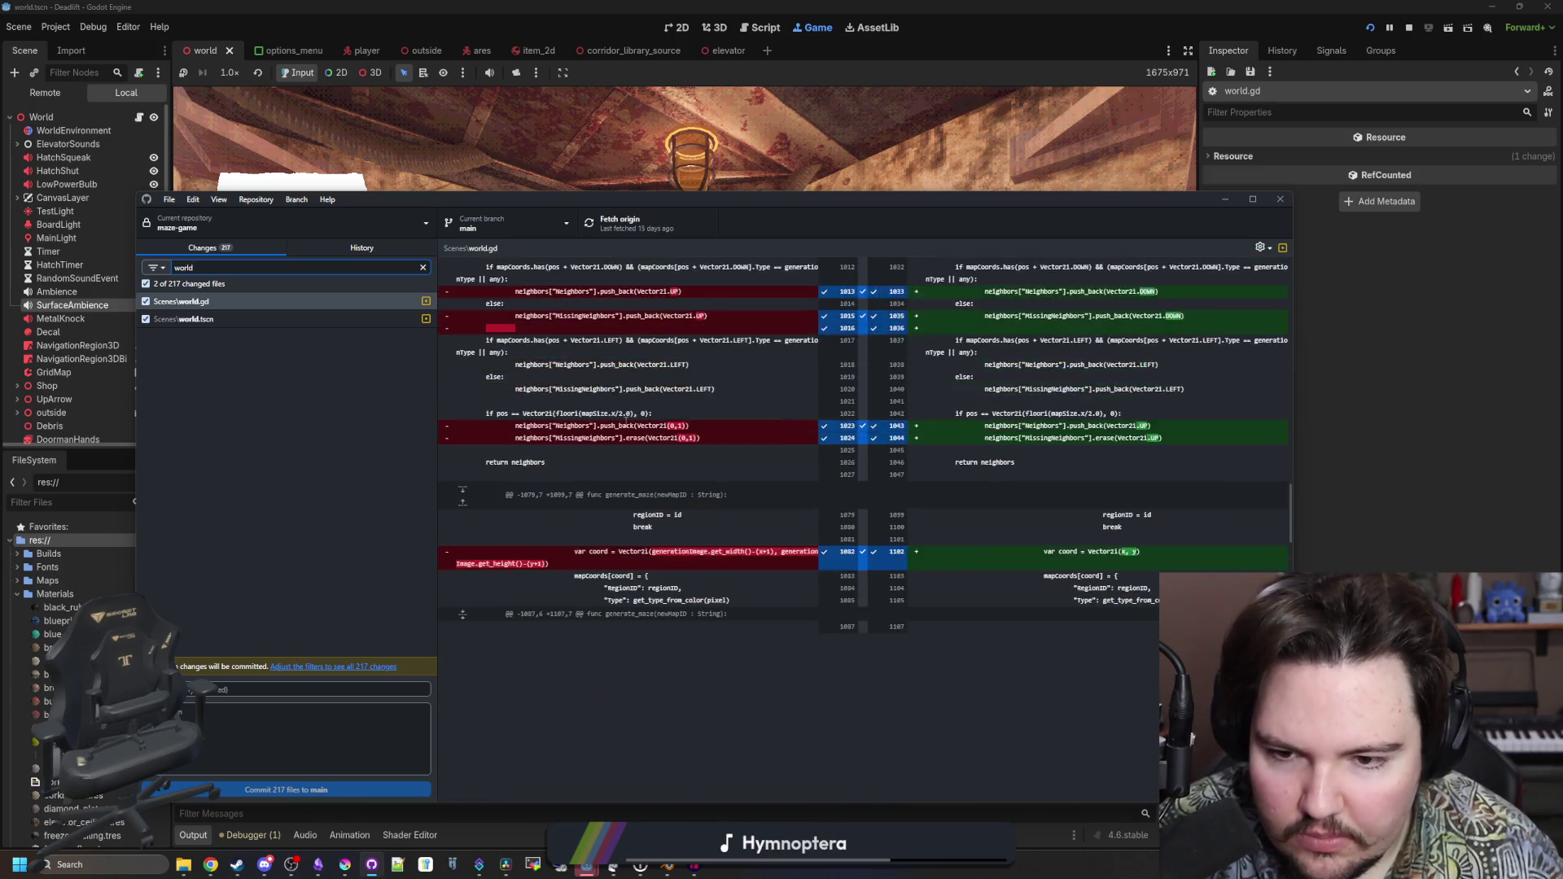
pyautogui.scroll(-10, 626, 422)
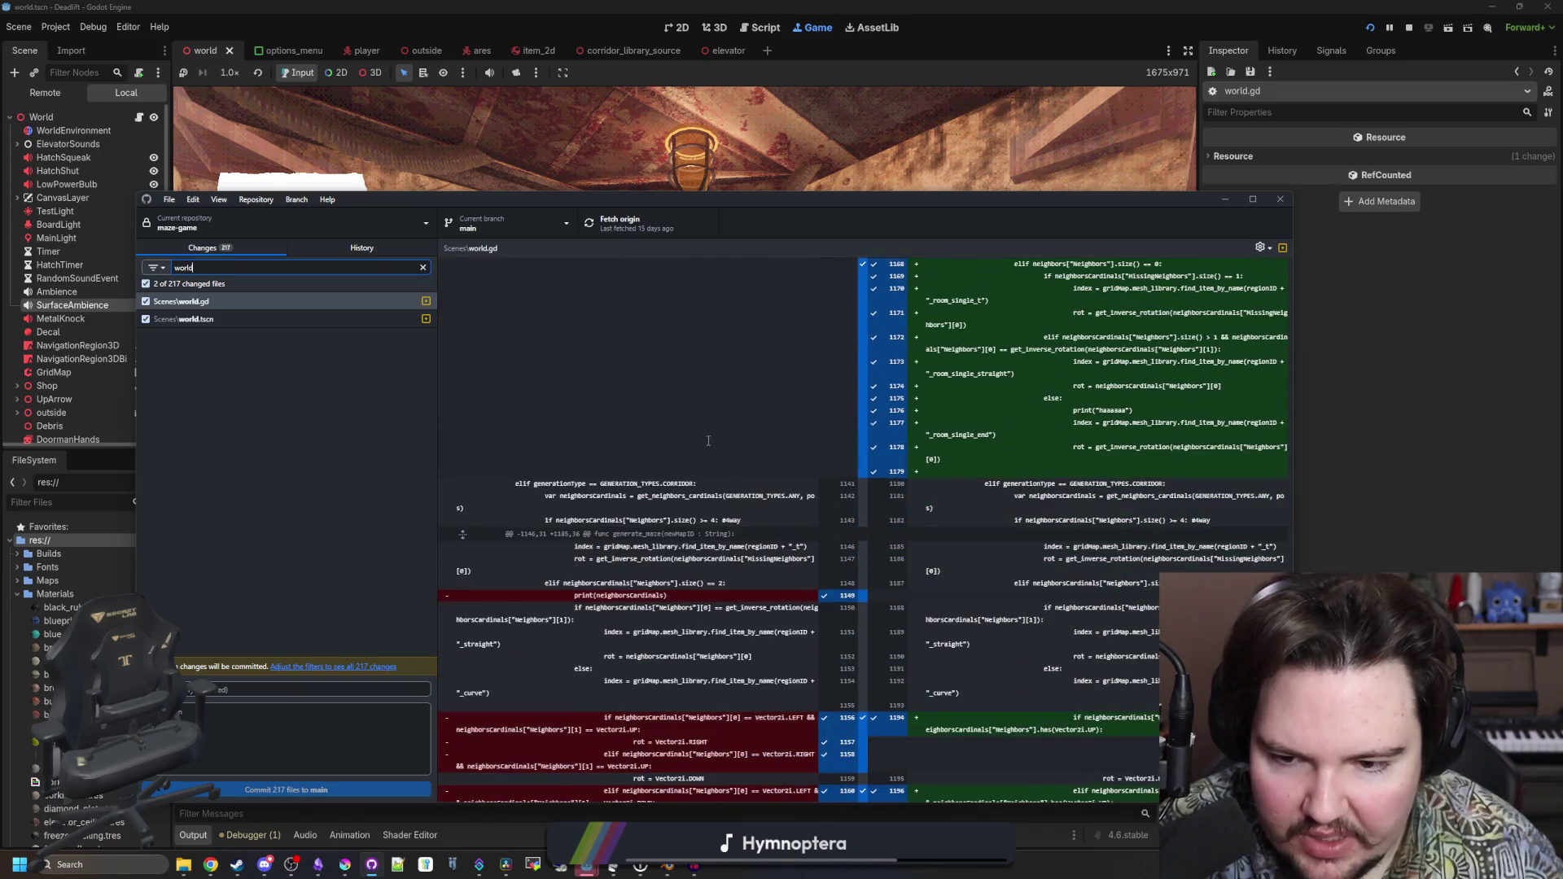
pyautogui.scroll(-6, 708, 441)
pyautogui.scroll(-3, 712, 443)
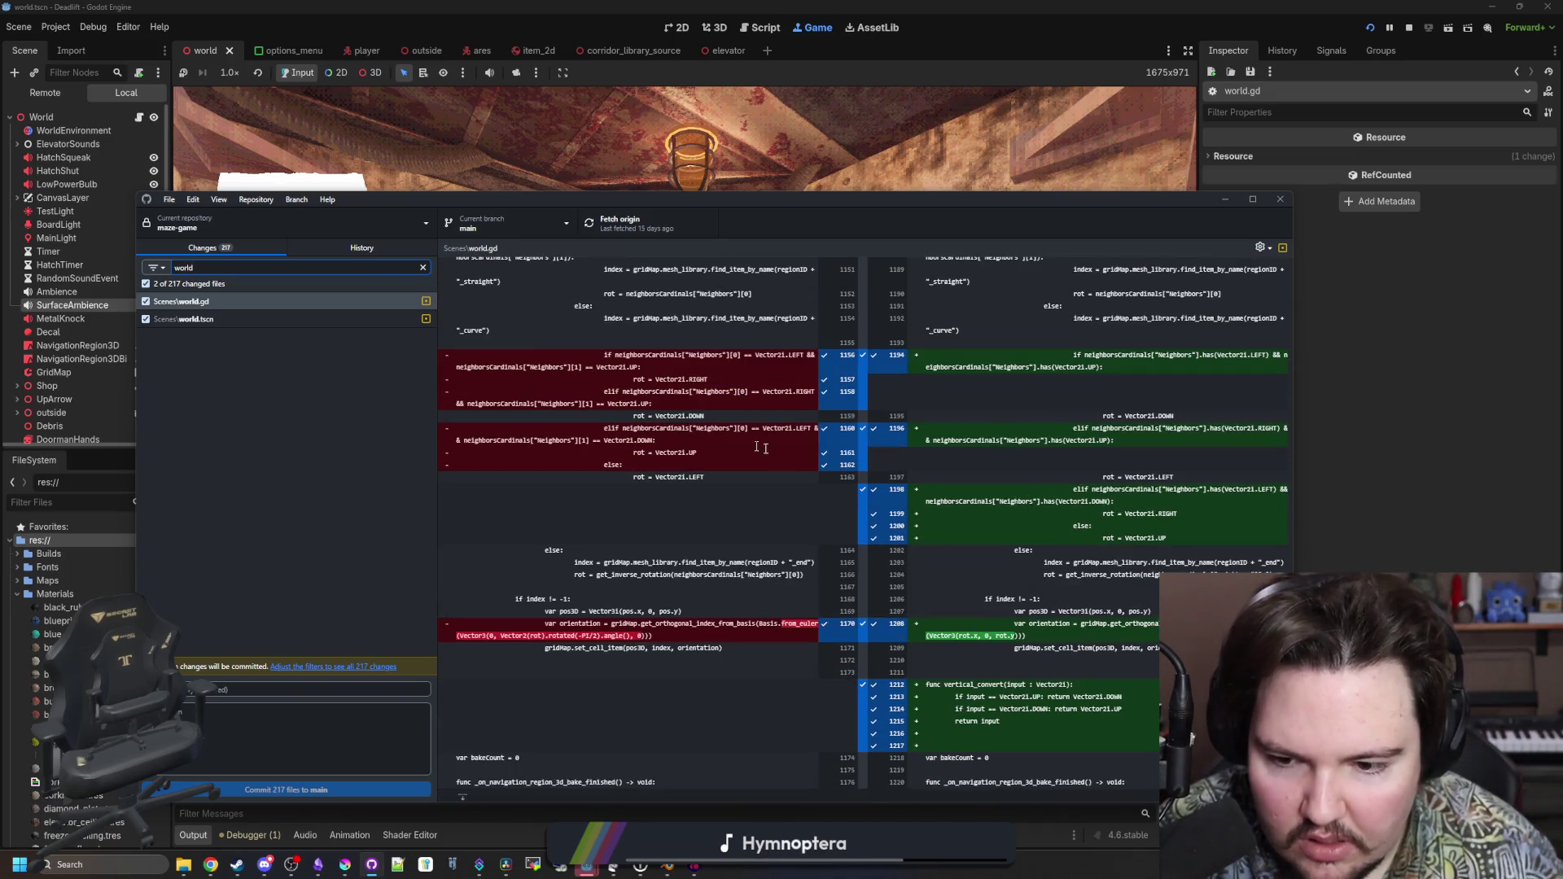
pyautogui.click(1413, 534)
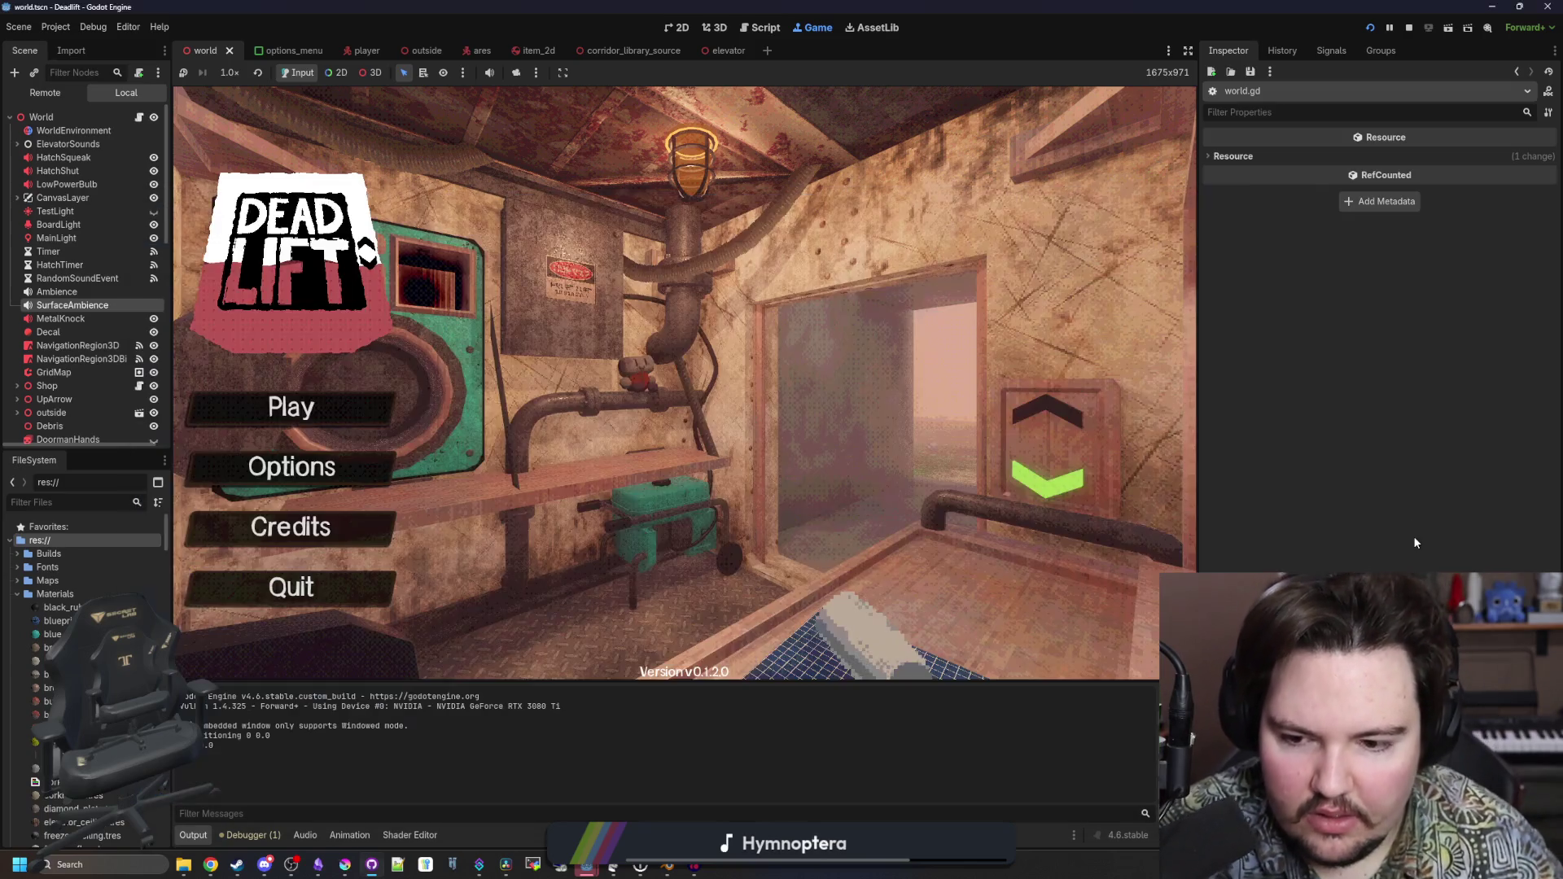
# Toggle debug mode, start playing, pick up two rocks, and pause the game
pyautogui.press('F3')
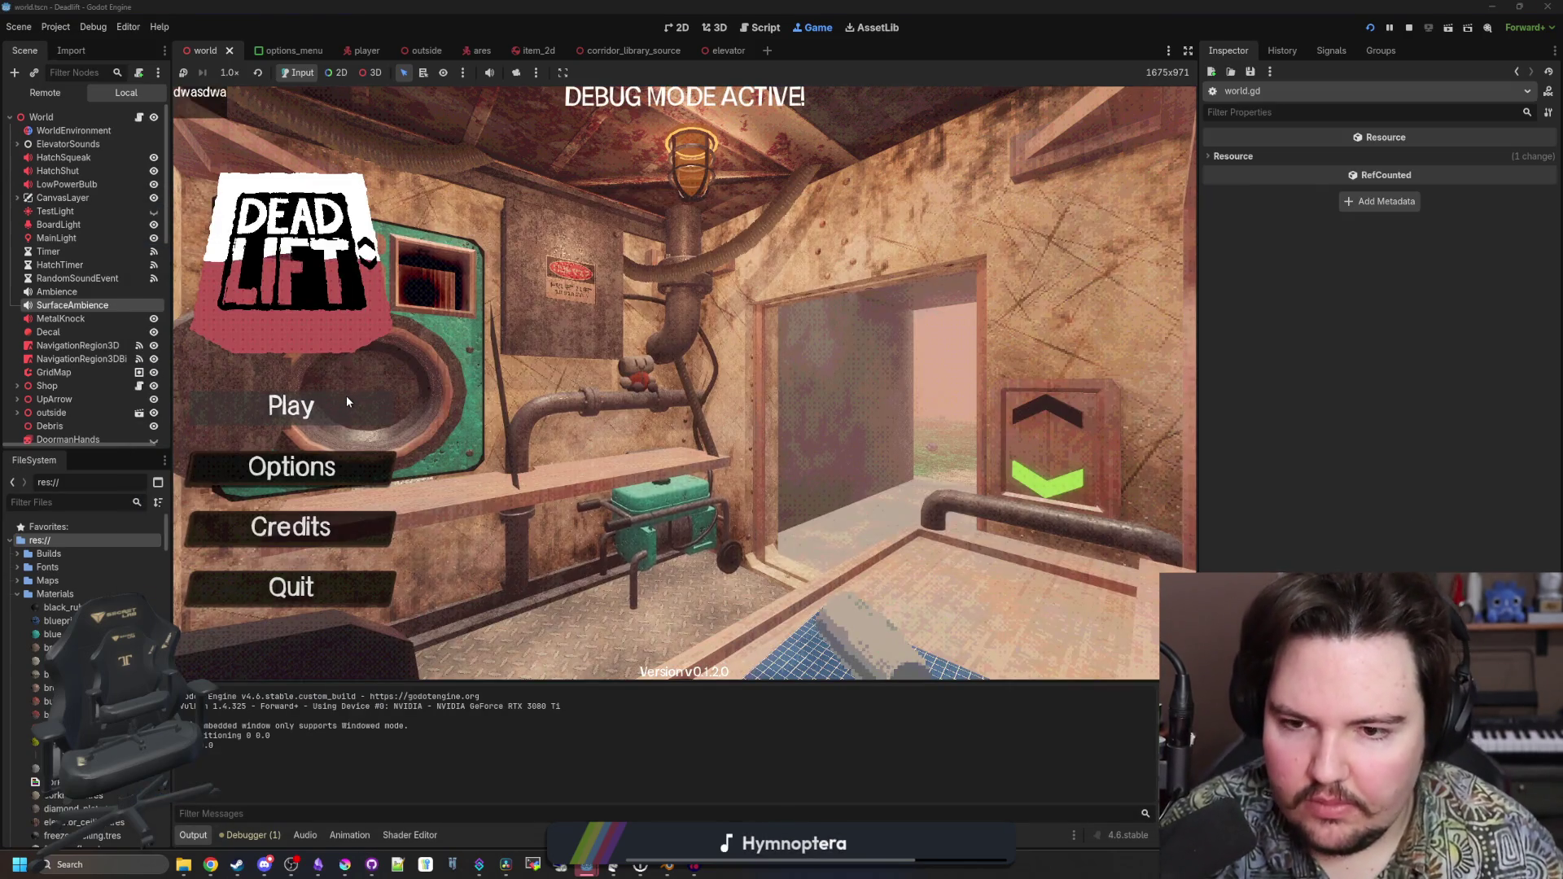
pyautogui.click(347, 400)
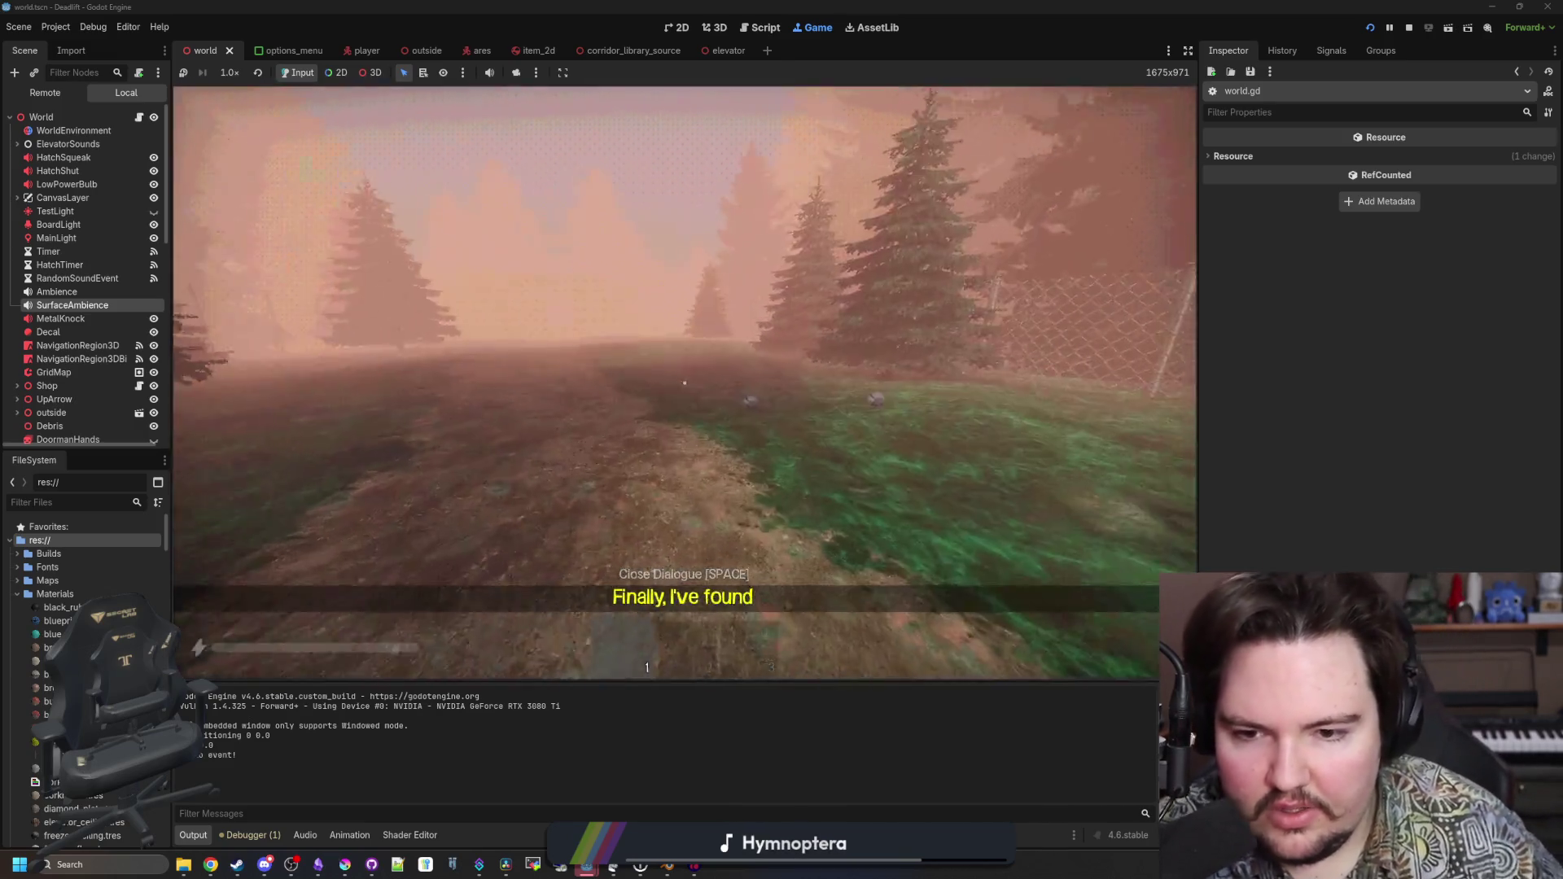
pyautogui.press('e')
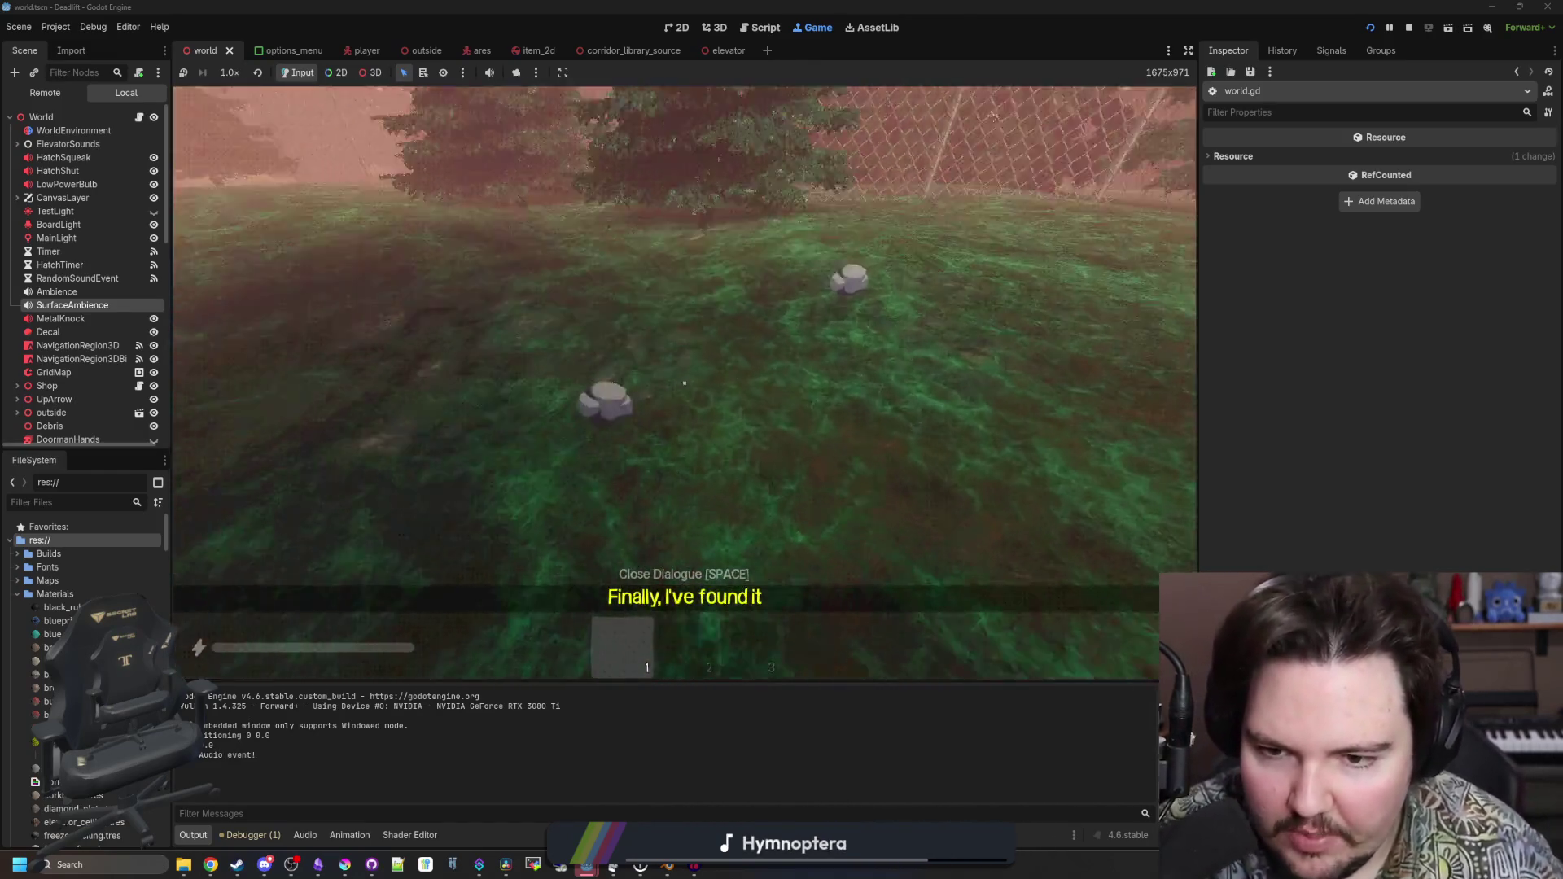
pyautogui.press('e')
pyautogui.press('Escape')
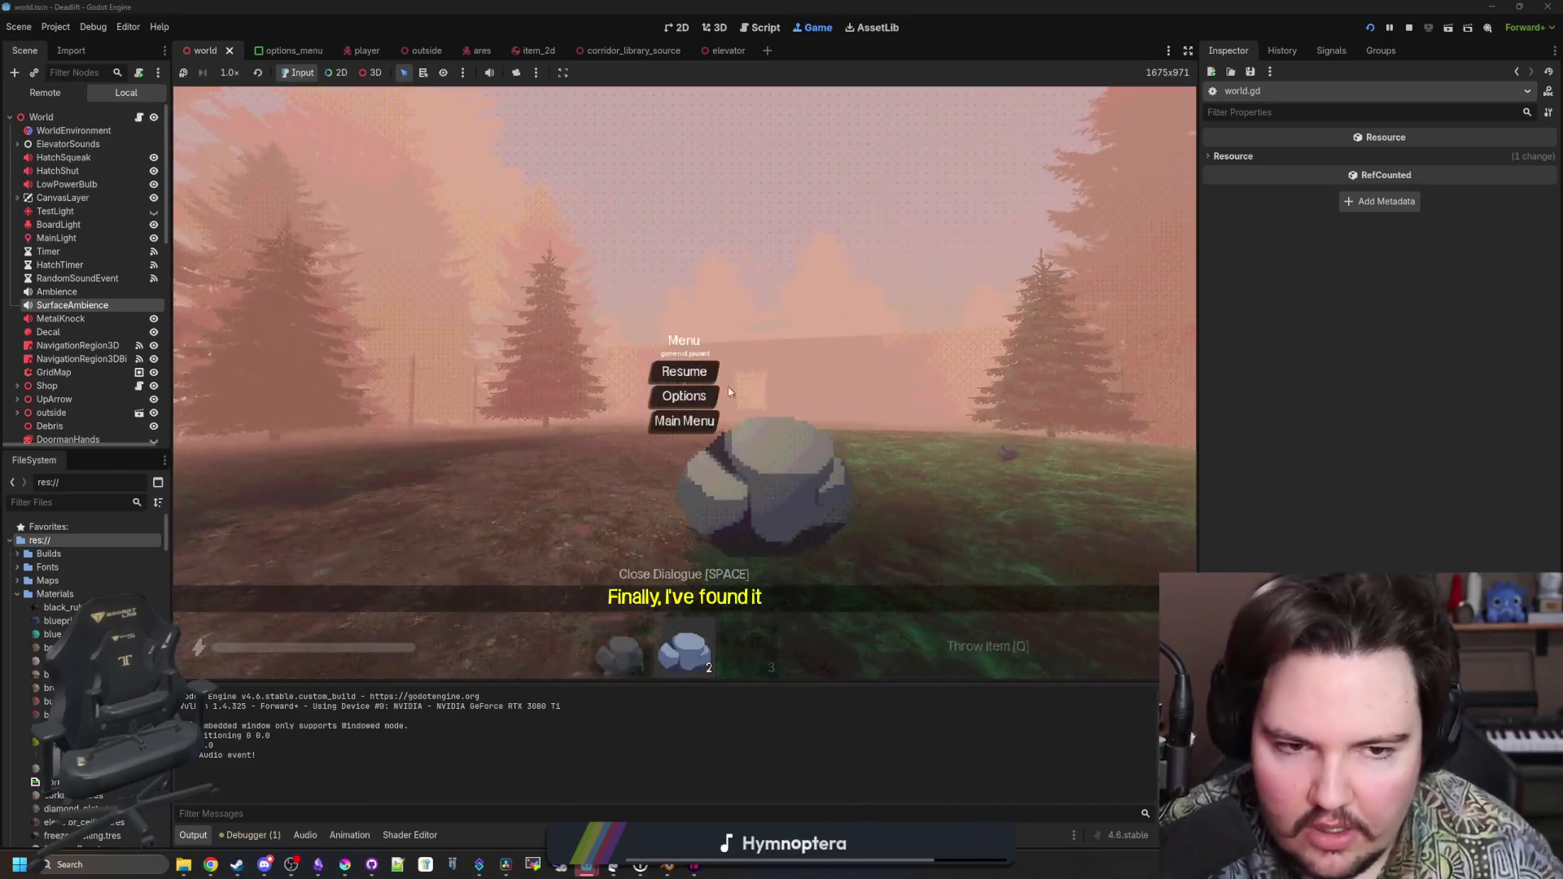
# Widen the game view, resume, pause again, narrow the view, and restart the game
pyautogui.moveTo(1200, 384); pyautogui.dragTo(1426, 384)
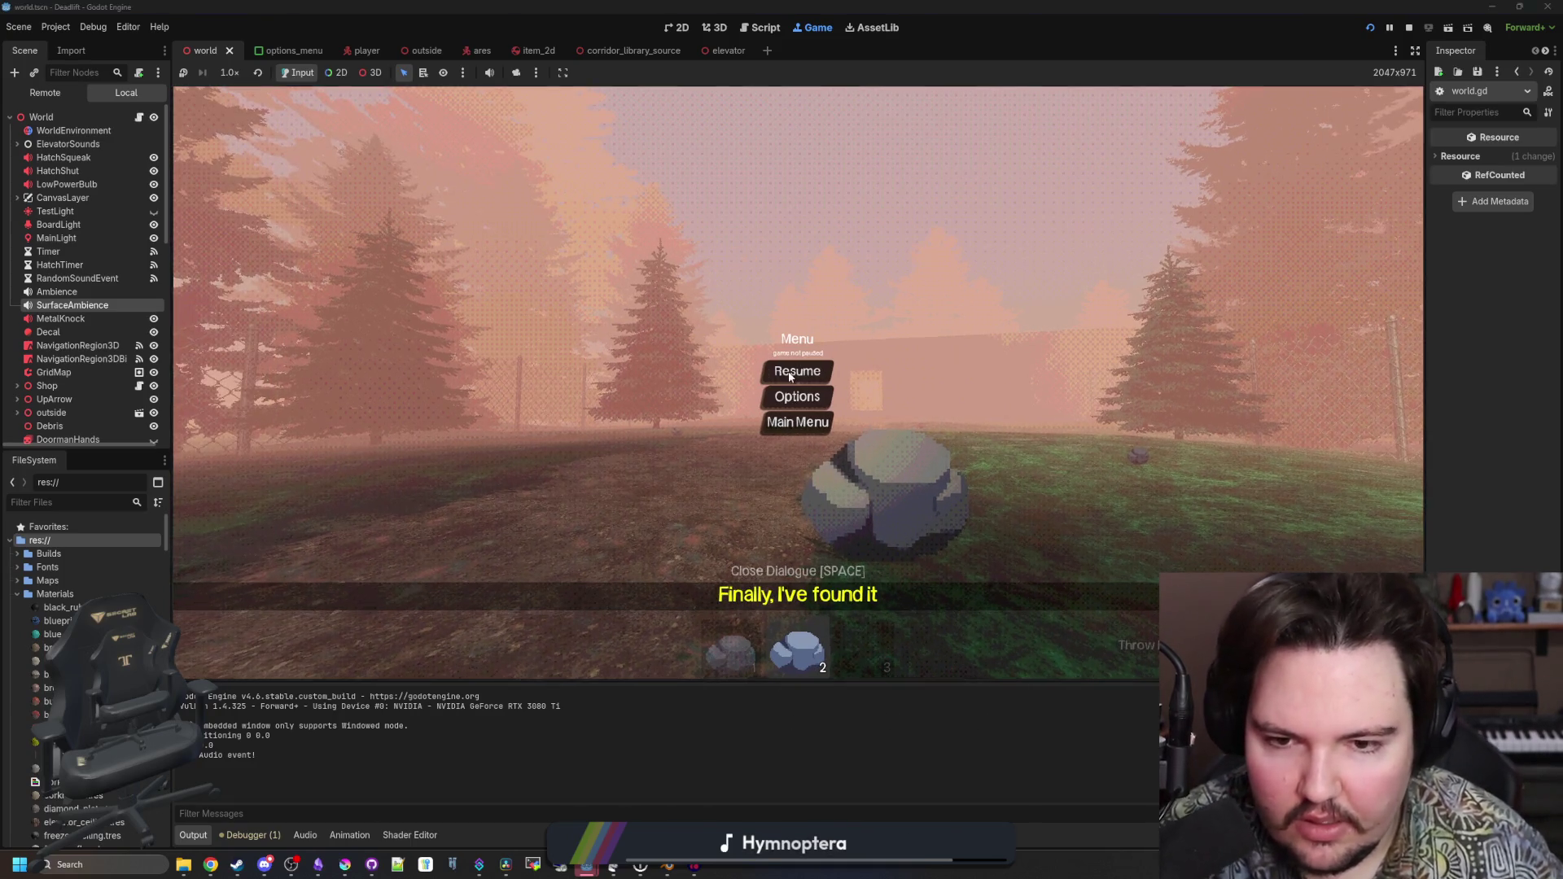
pyautogui.click(798, 373)
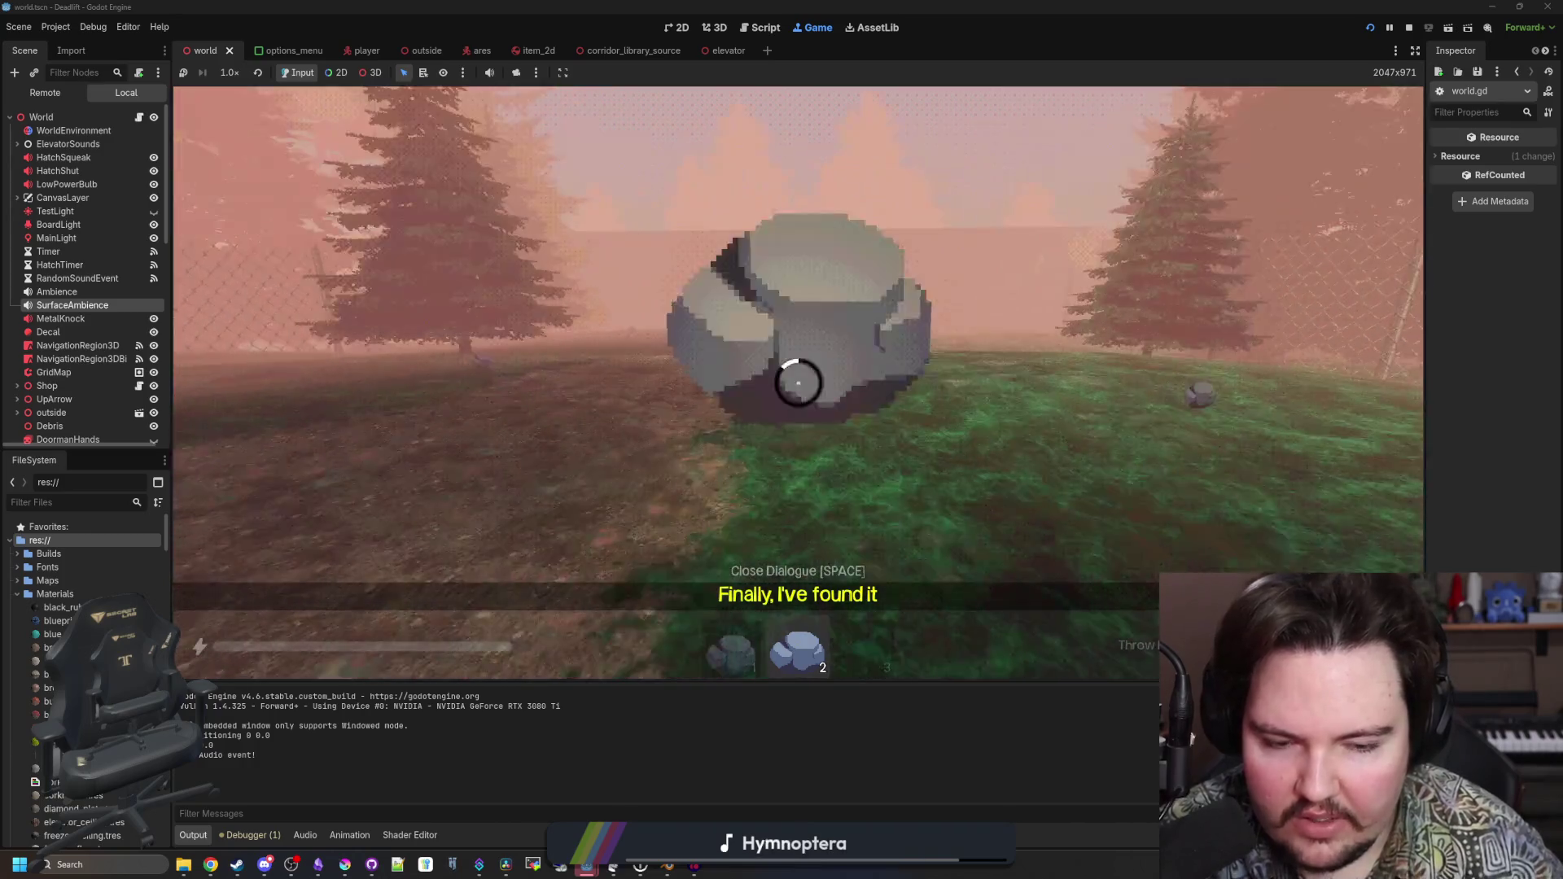
pyautogui.press('Escape')
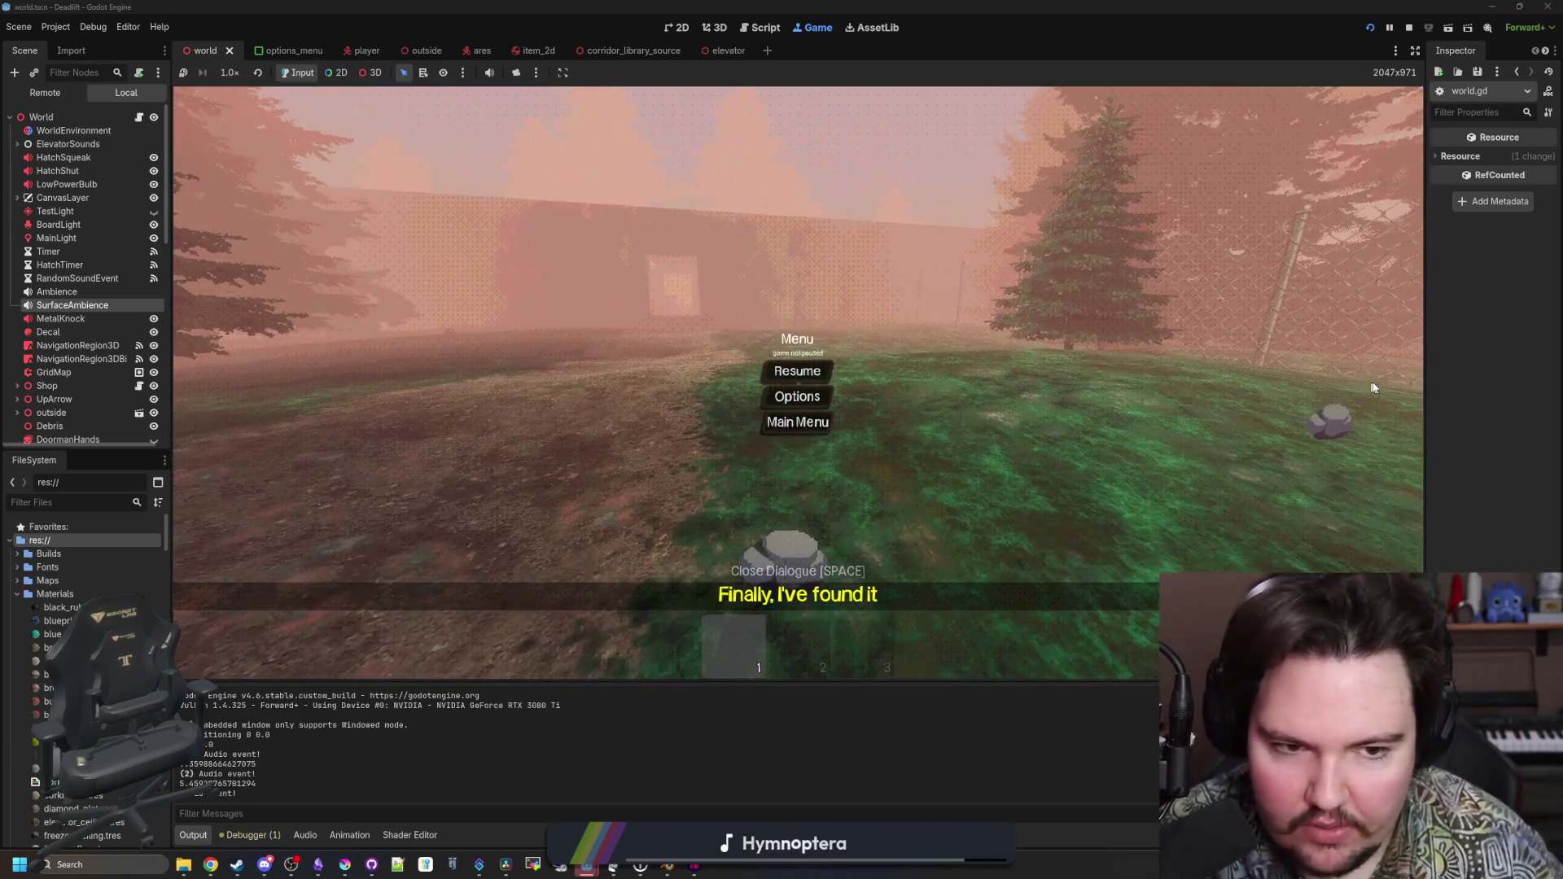
pyautogui.moveTo(1424, 382); pyautogui.dragTo(1313, 402)
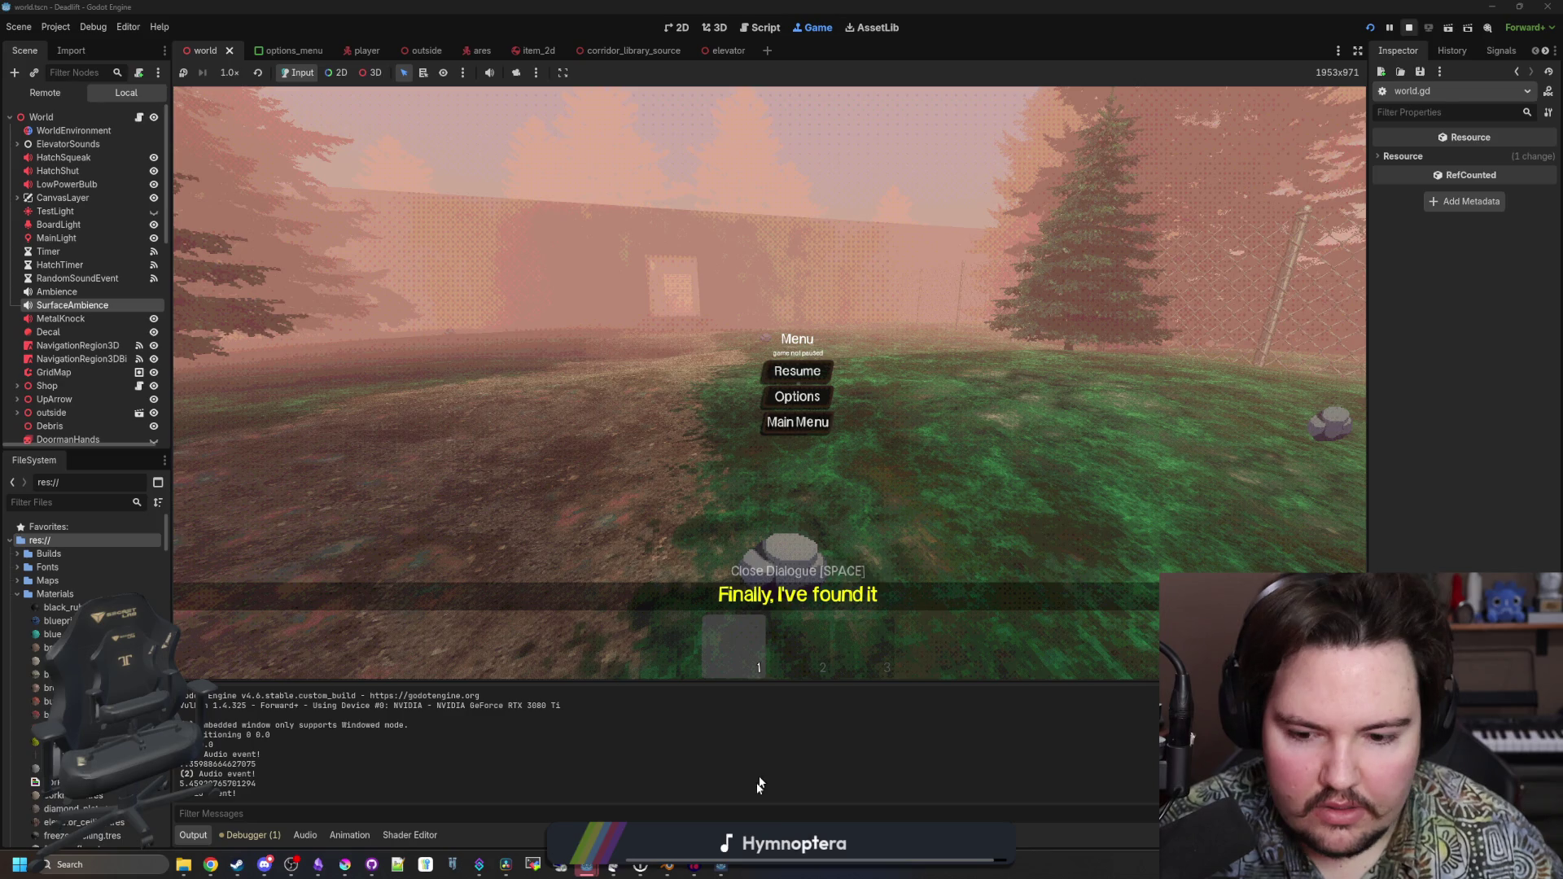
pyautogui.press('F5')
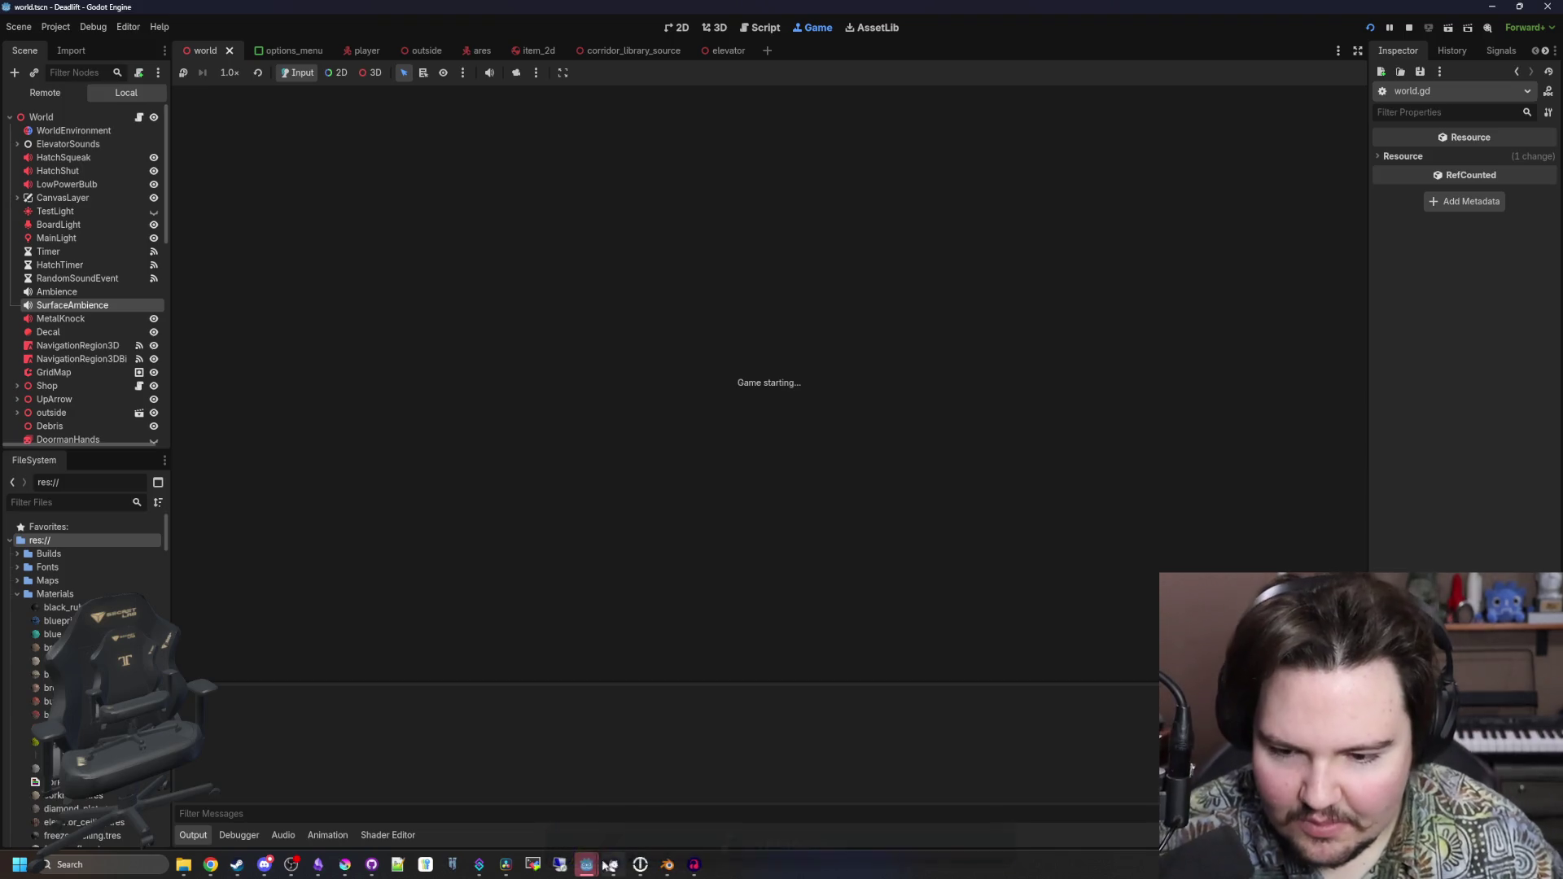
# Maximize the driving-game project, run it from car.gd, and drive the car left and forward
pyautogui.moveTo(590, 866)
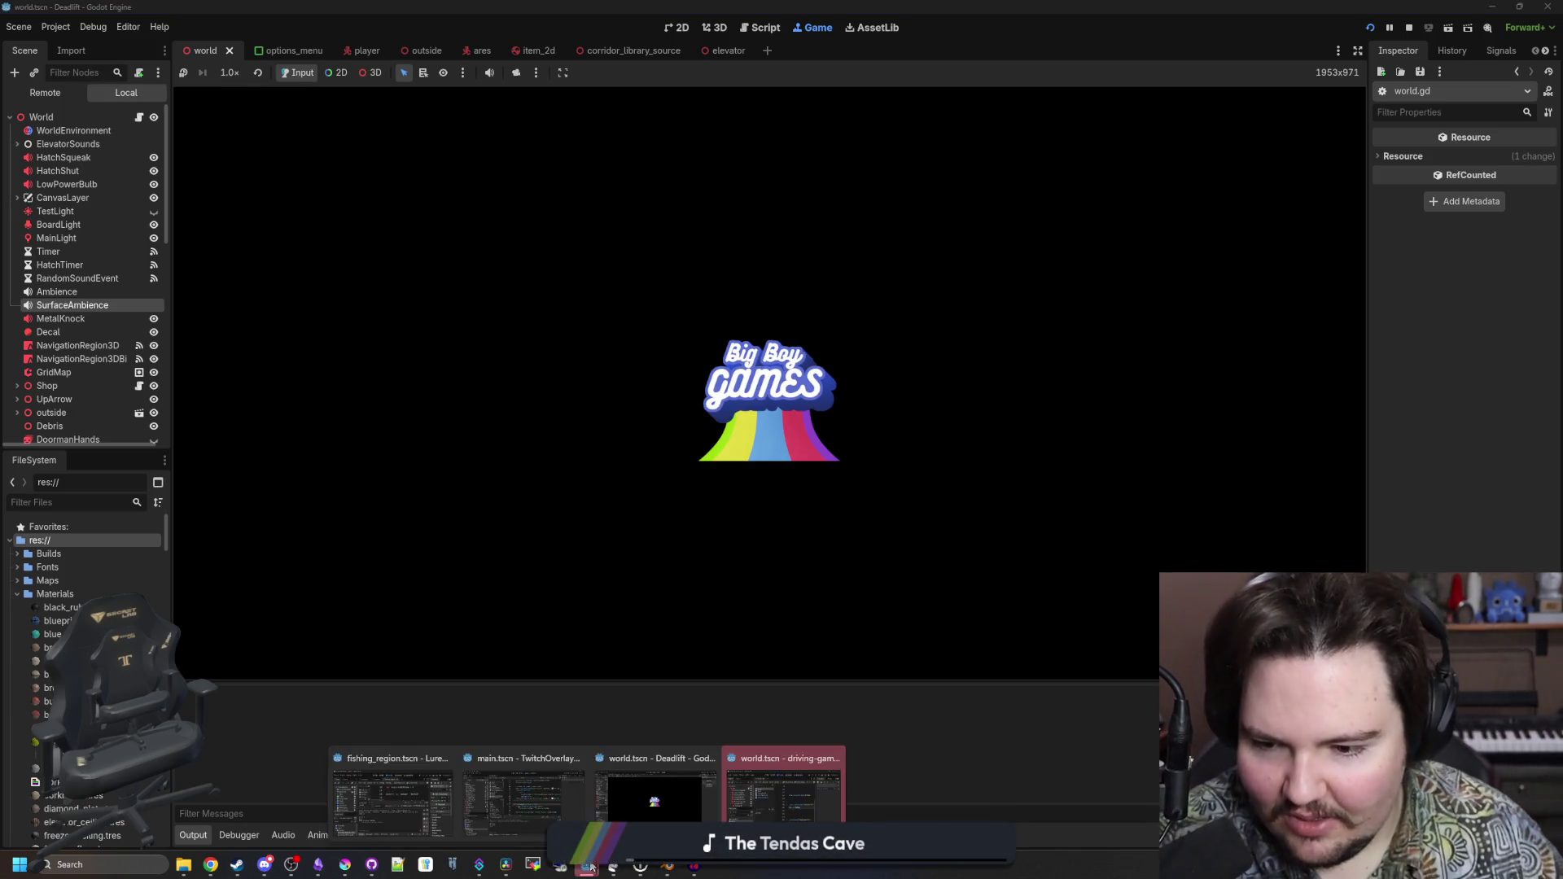
pyautogui.click(745, 799)
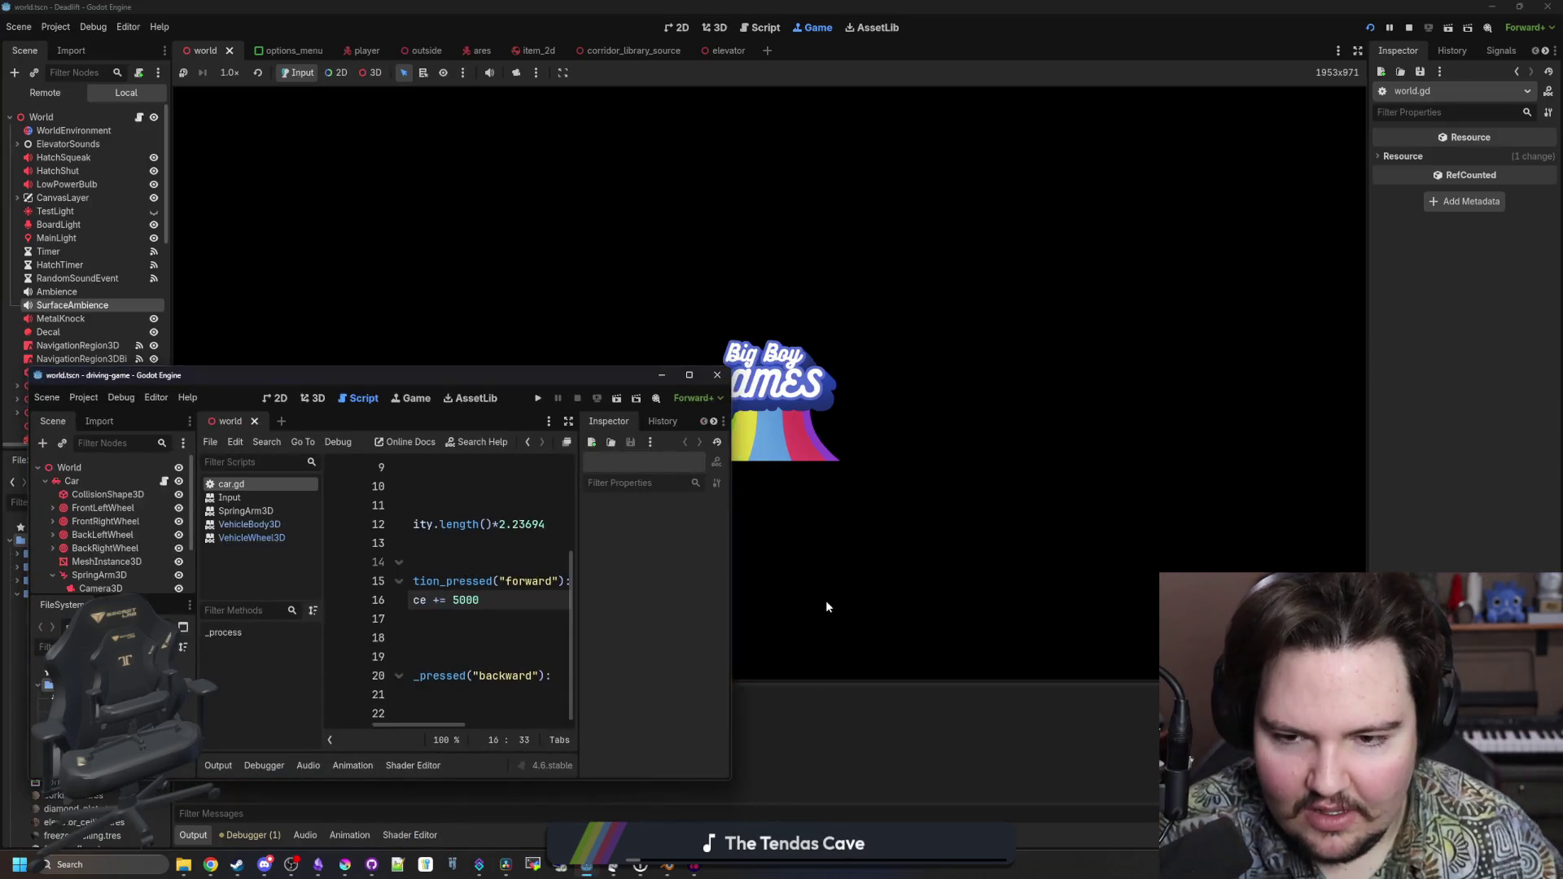
pyautogui.doubleClick(570, 338)
pyautogui.click(1113, 313)
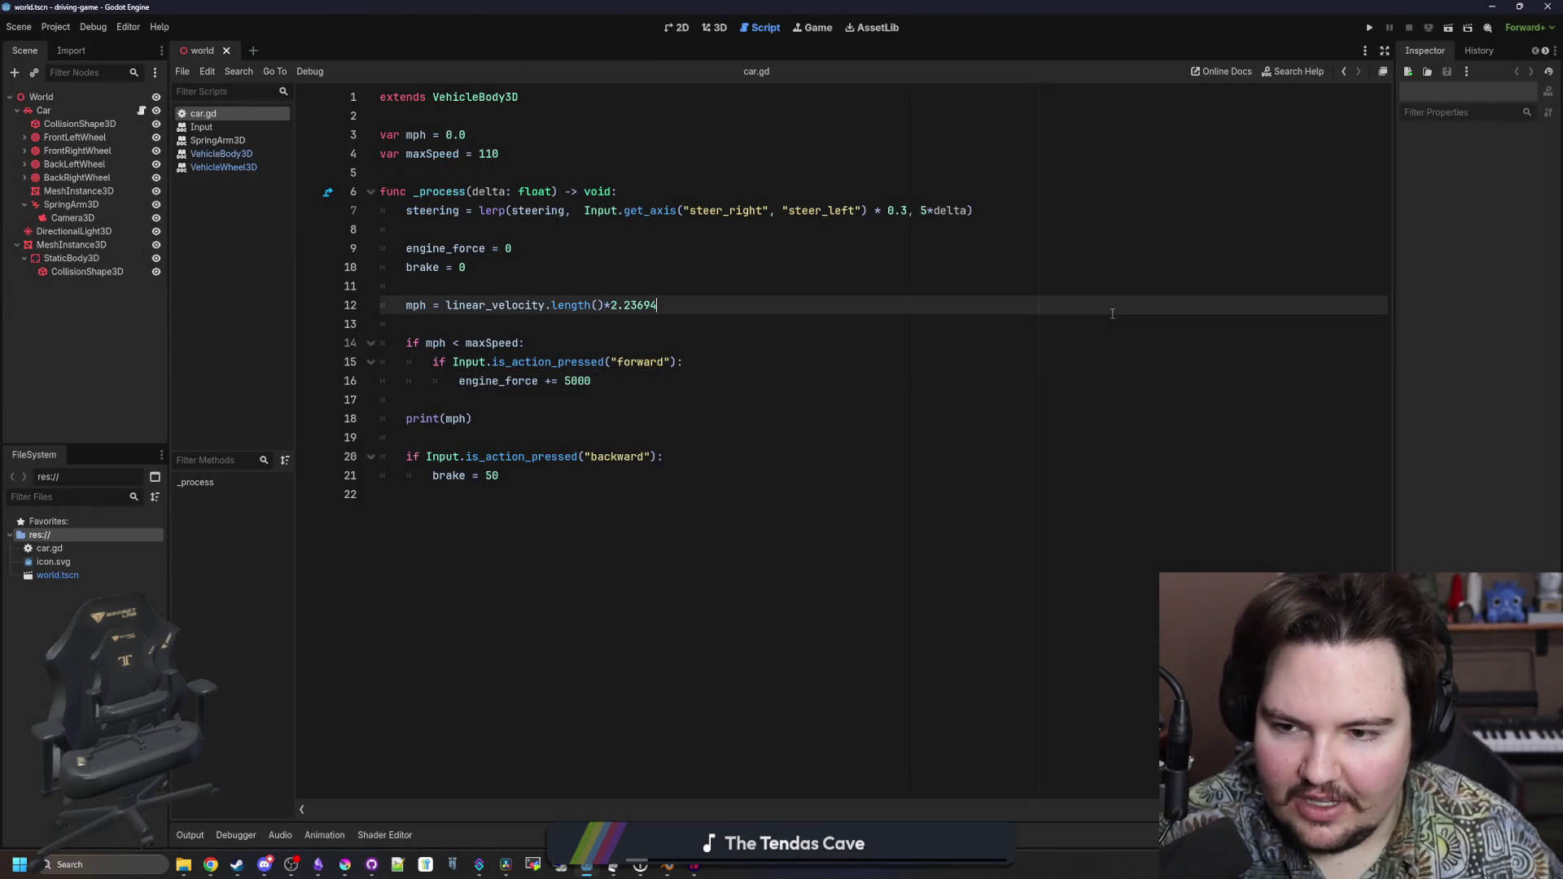
pyautogui.click(1371, 30)
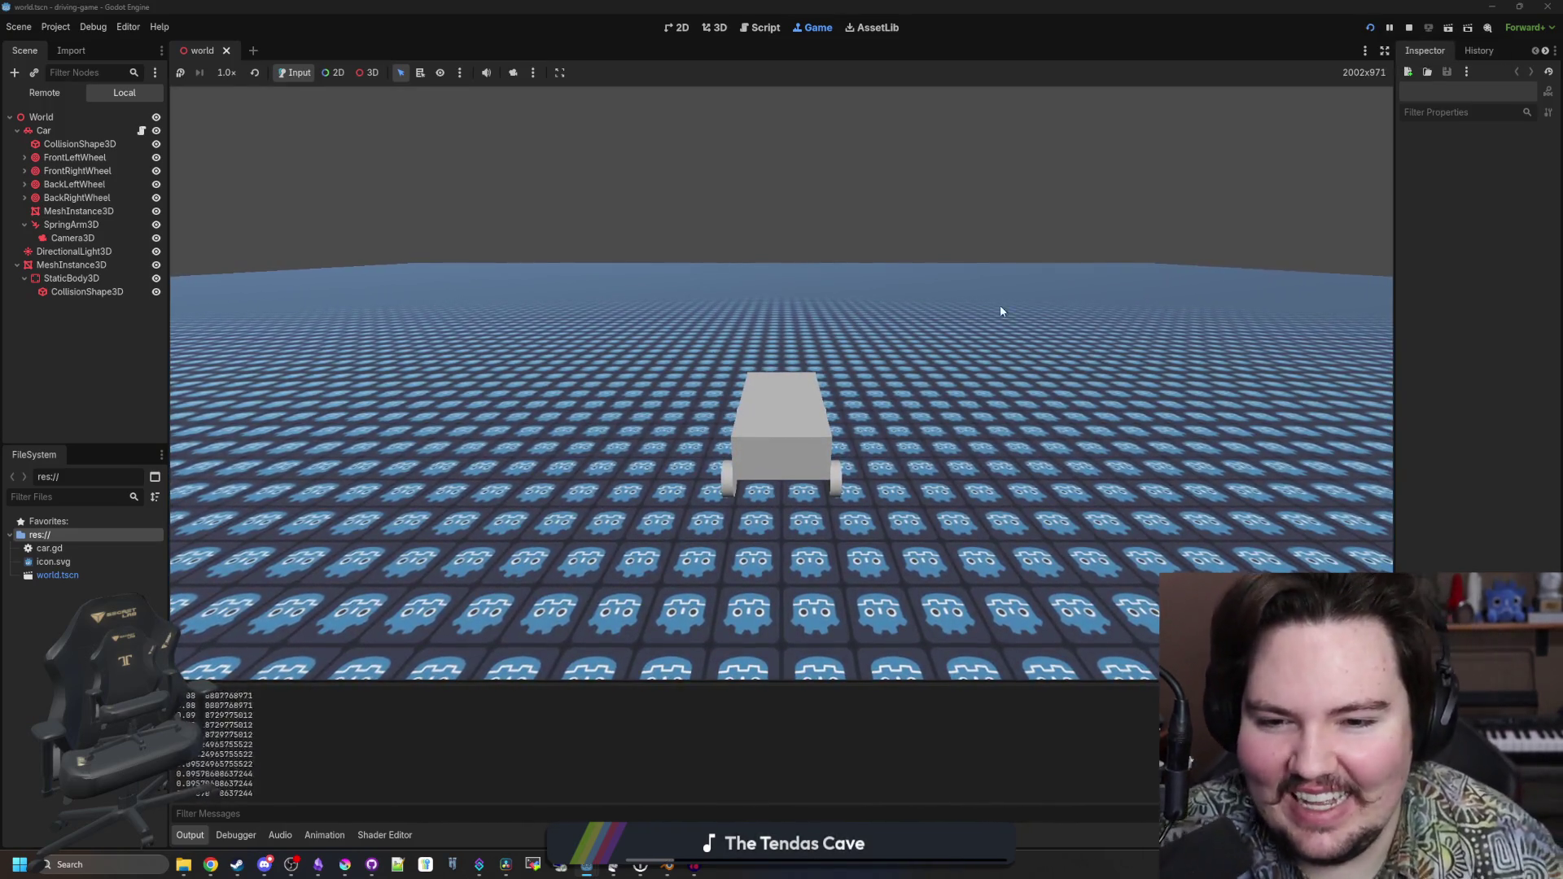
pyautogui.press('Left')
pyautogui.press('Up')
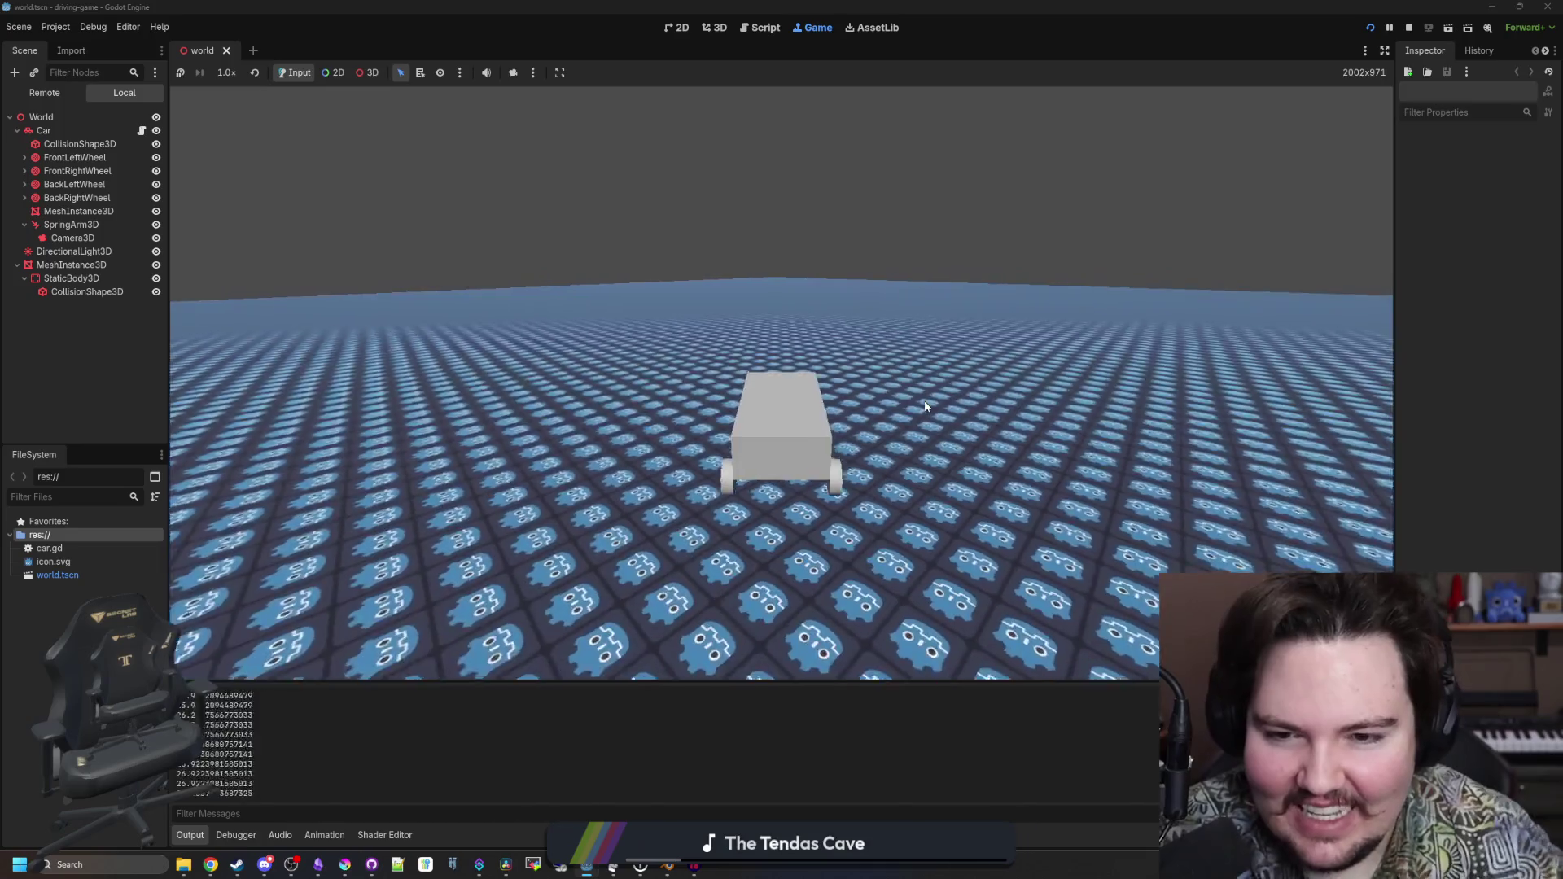
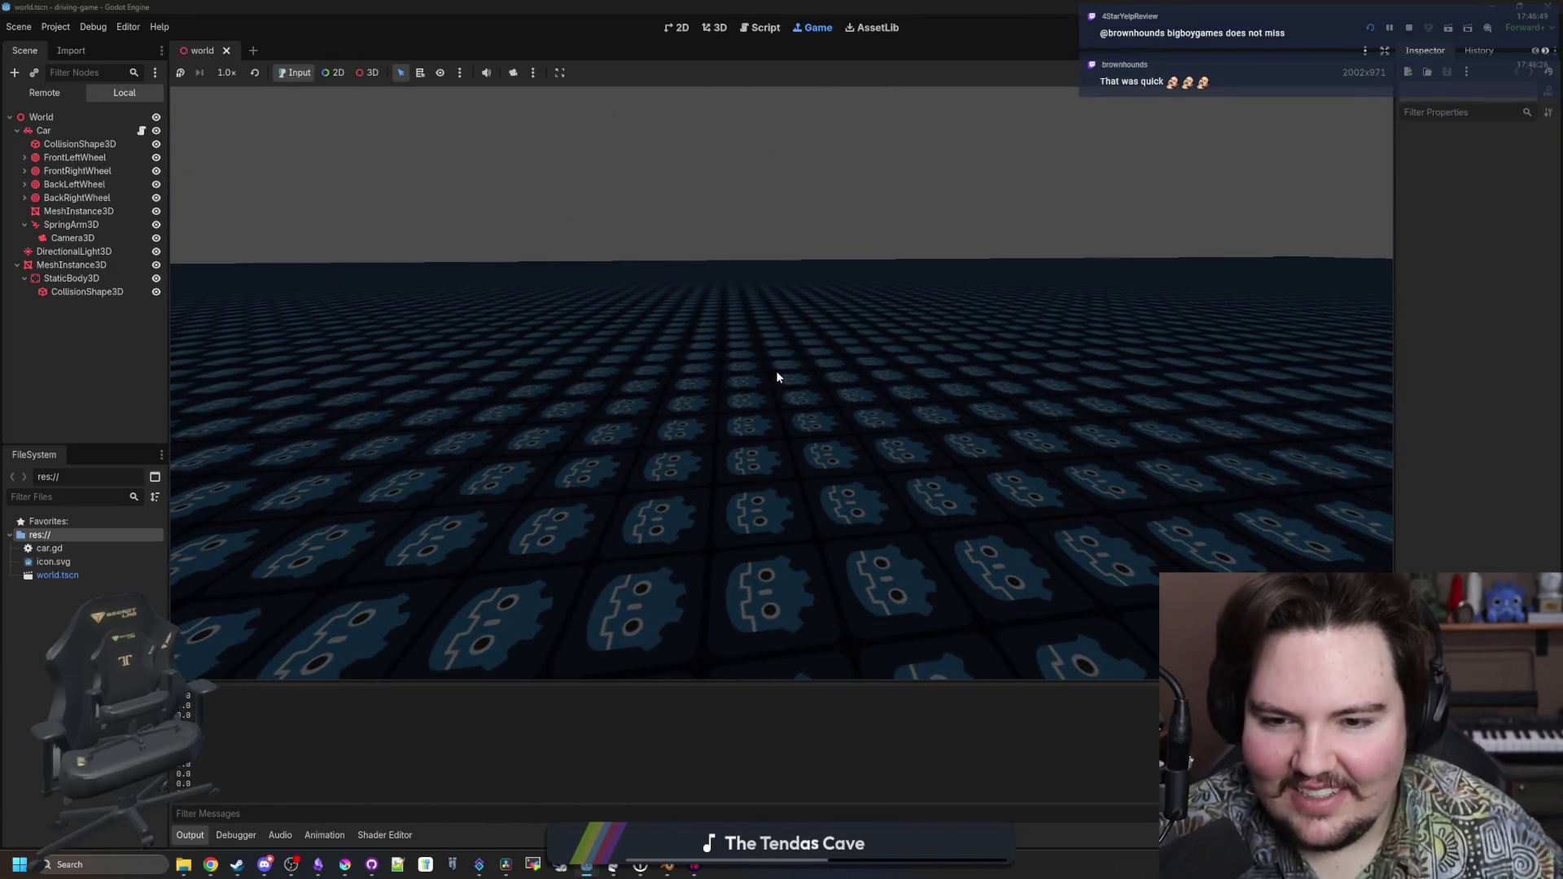
# Relaunch the car game, inspect the Car and FrontLeftWheel nodes, then stop the run
pyautogui.click(1411, 29)
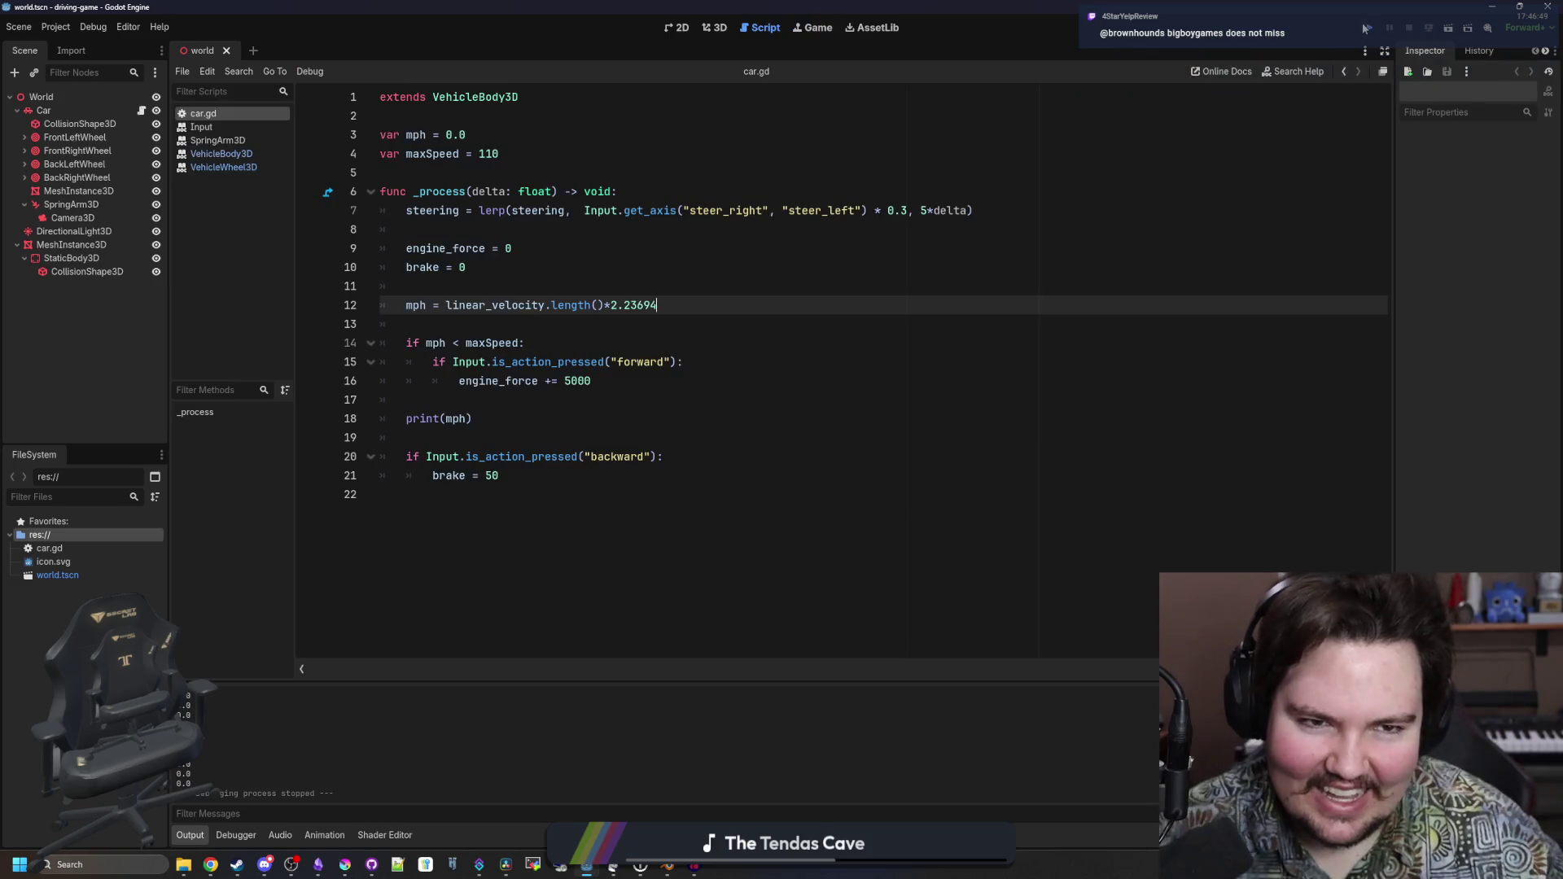
pyautogui.click(1367, 29)
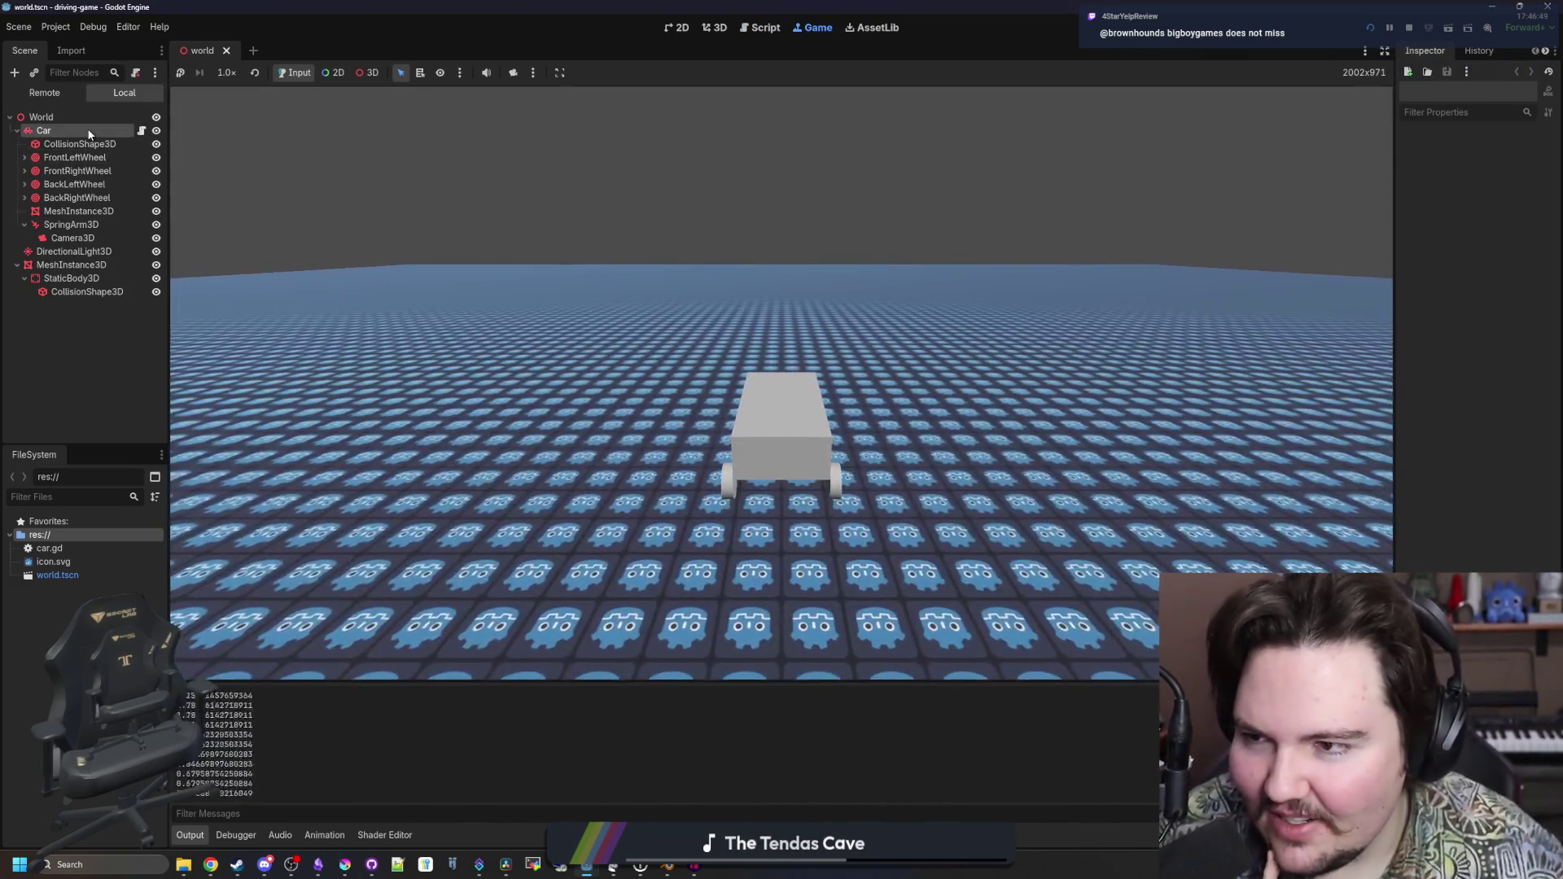
pyautogui.click(122, 132)
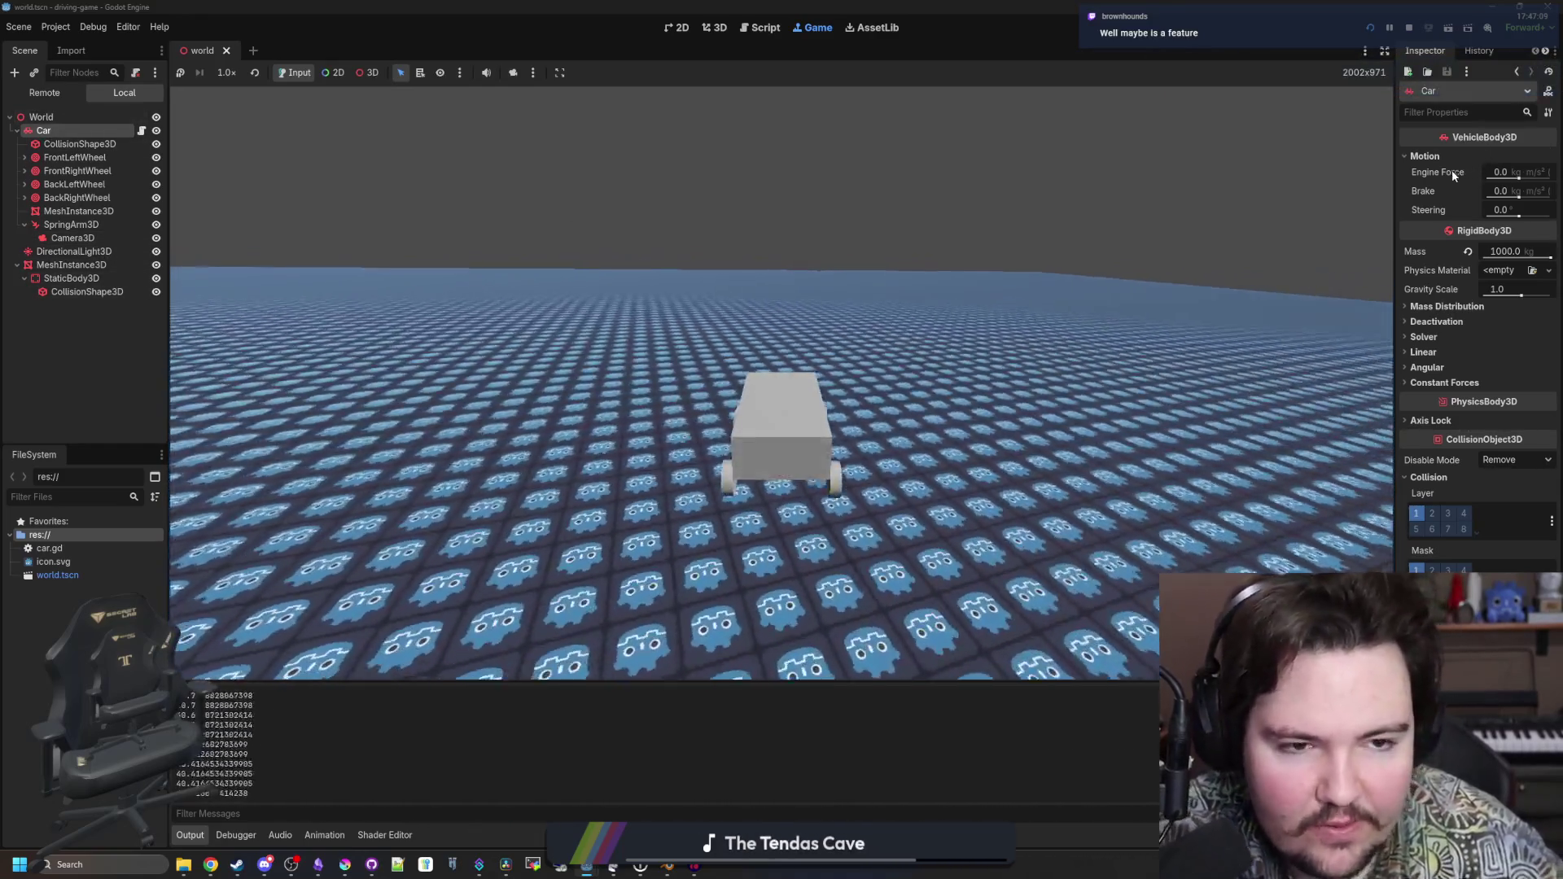
pyautogui.click(86, 161)
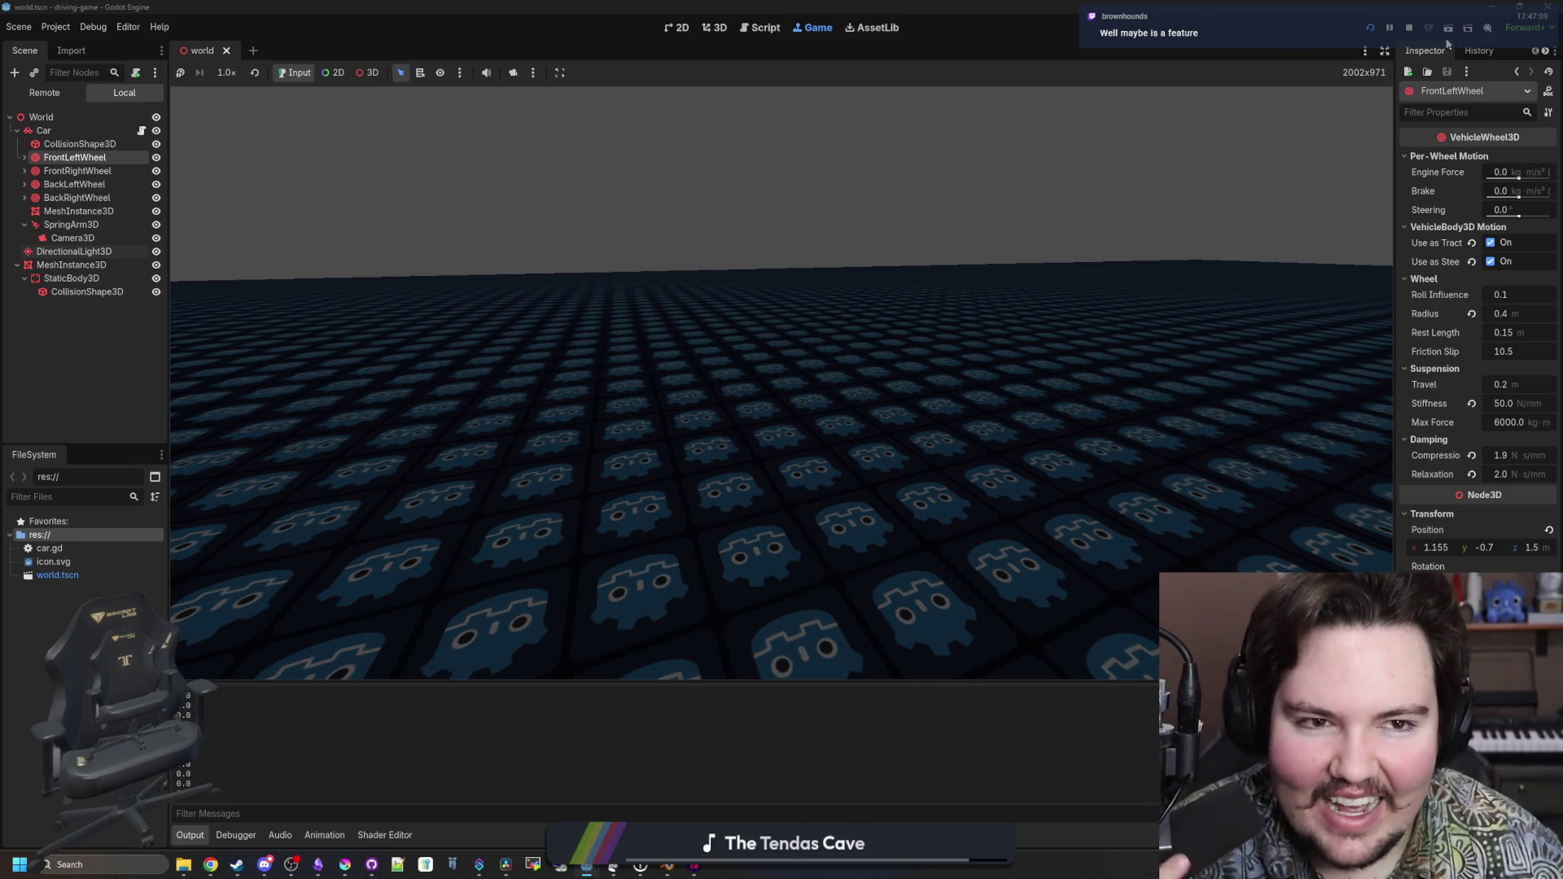
pyautogui.click(1417, 36)
pyautogui.click(708, 358)
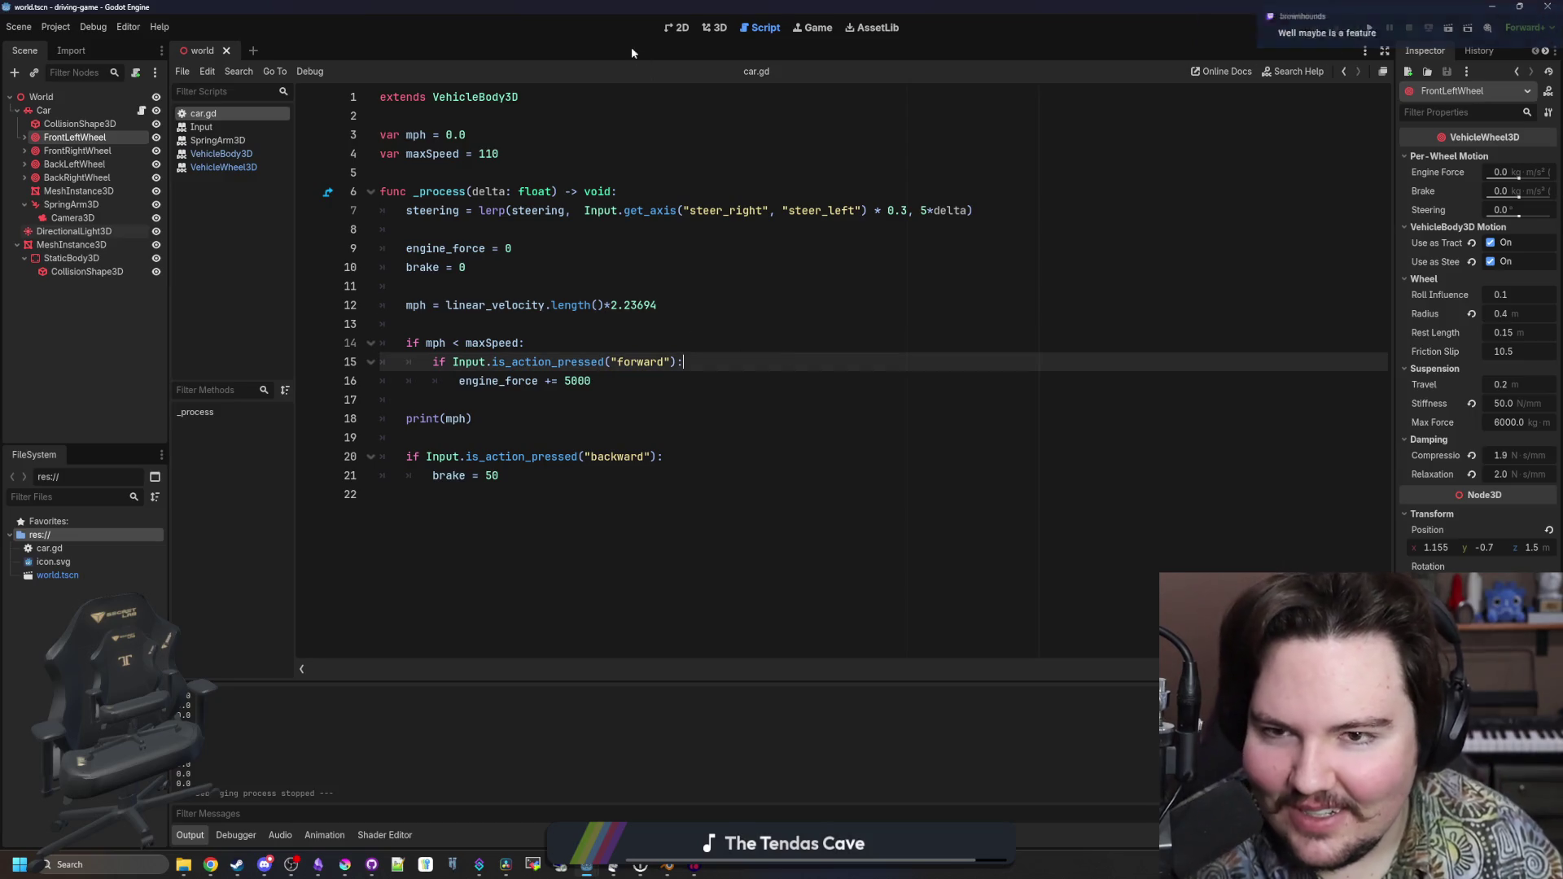
# Review car.gd's speed-limit condition on line 14 and the maxSpeed value of 110
pyautogui.click(496, 289)
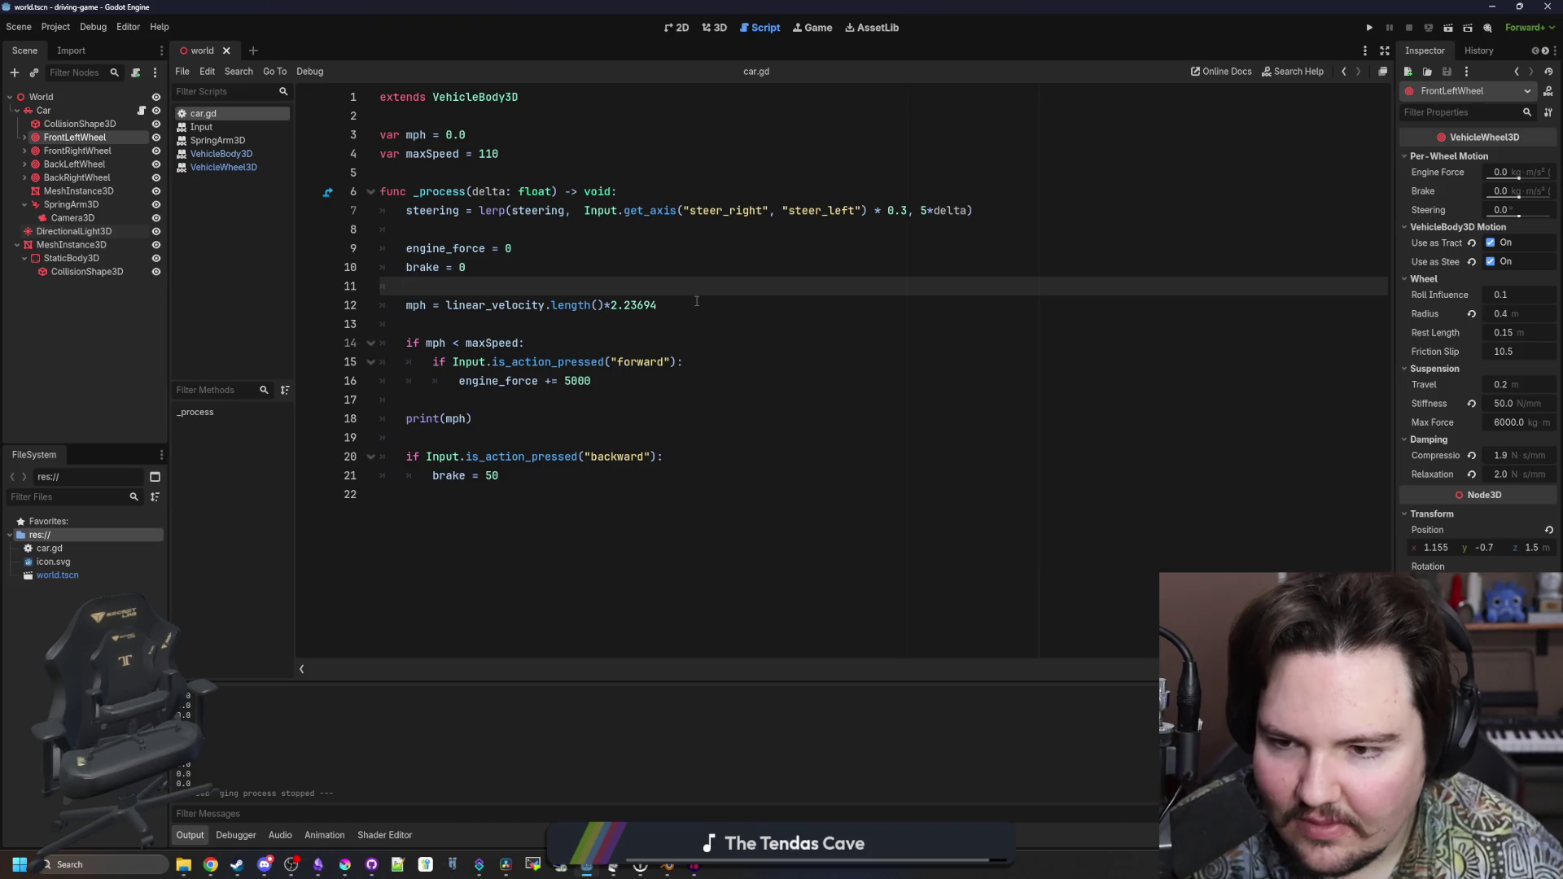
pyautogui.moveTo(536, 347); pyautogui.dragTo(389, 335)
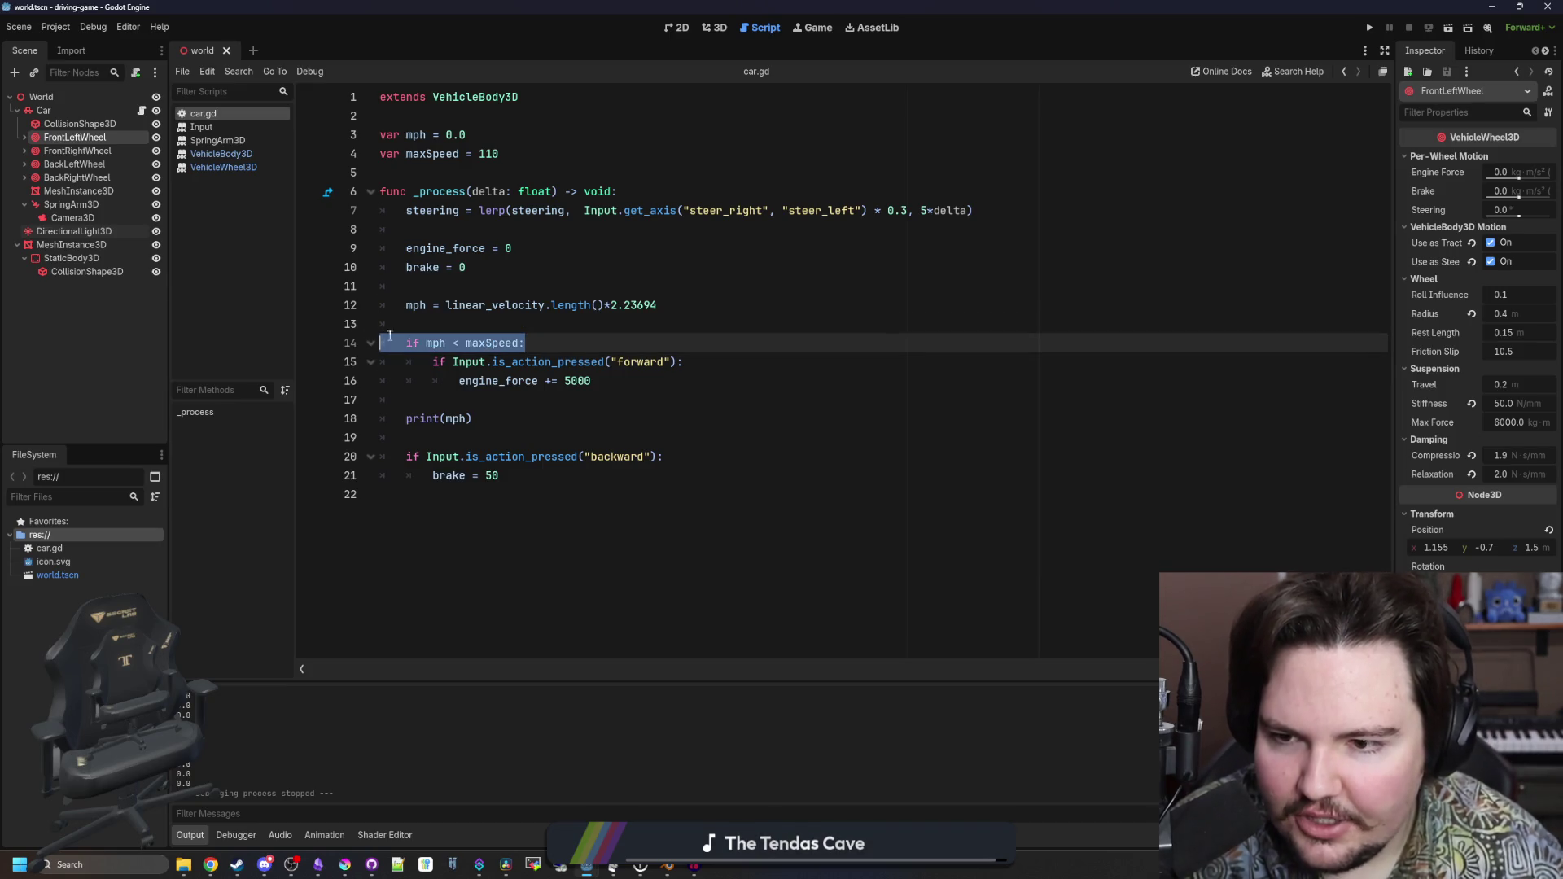
pyautogui.click(440, 305)
pyautogui.moveTo(529, 145); pyautogui.dragTo(421, 157)
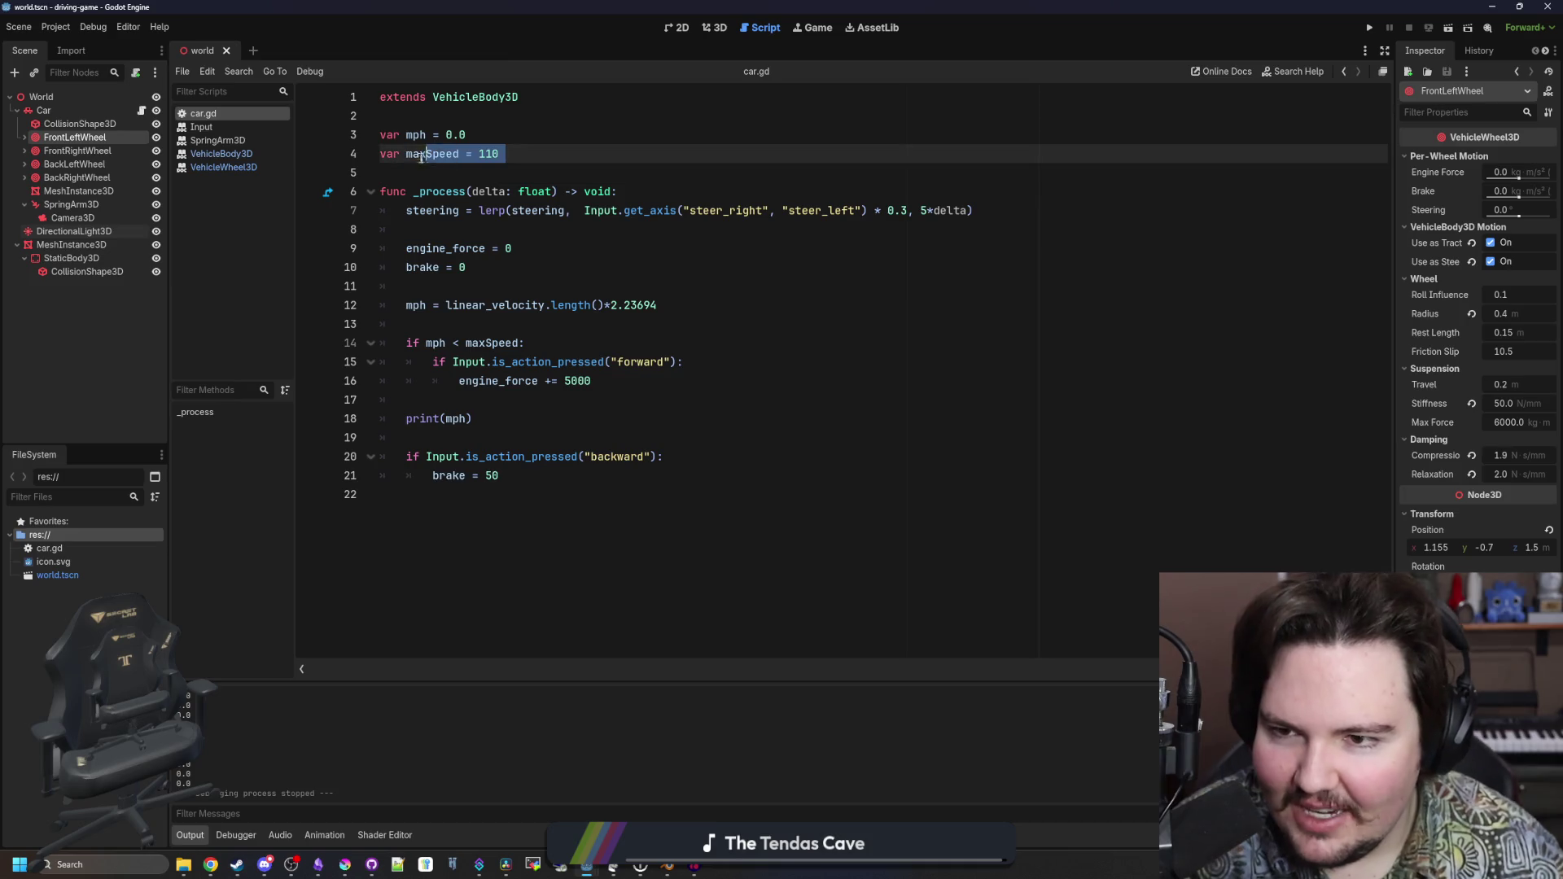
pyautogui.click(430, 175)
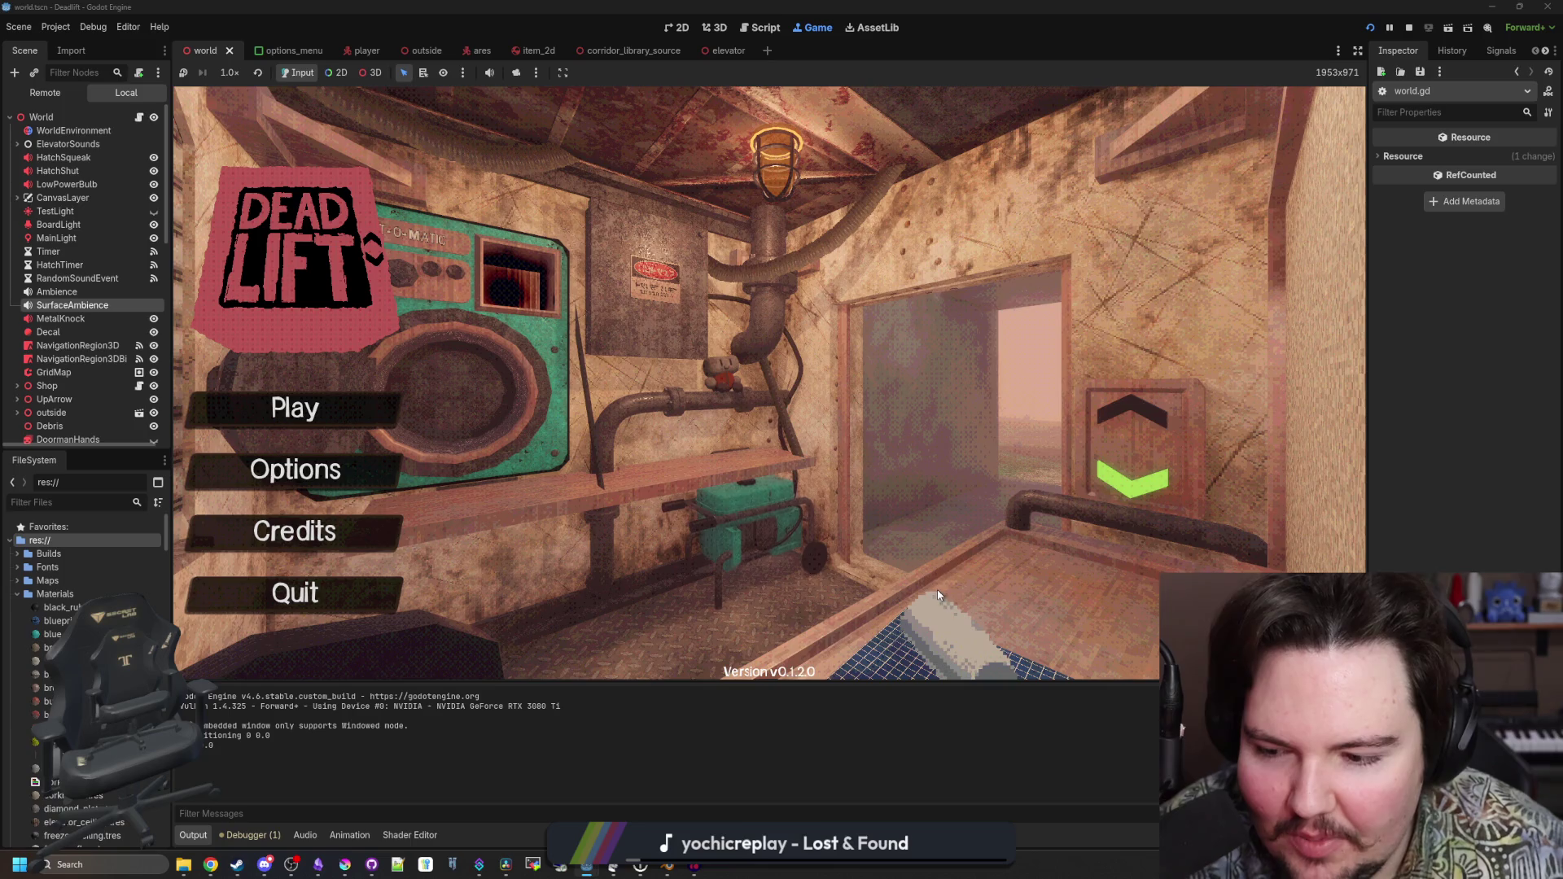
# Walk through the level, throw the held rock, and sprint through the mossy area
pyautogui.write('dwasdwa')
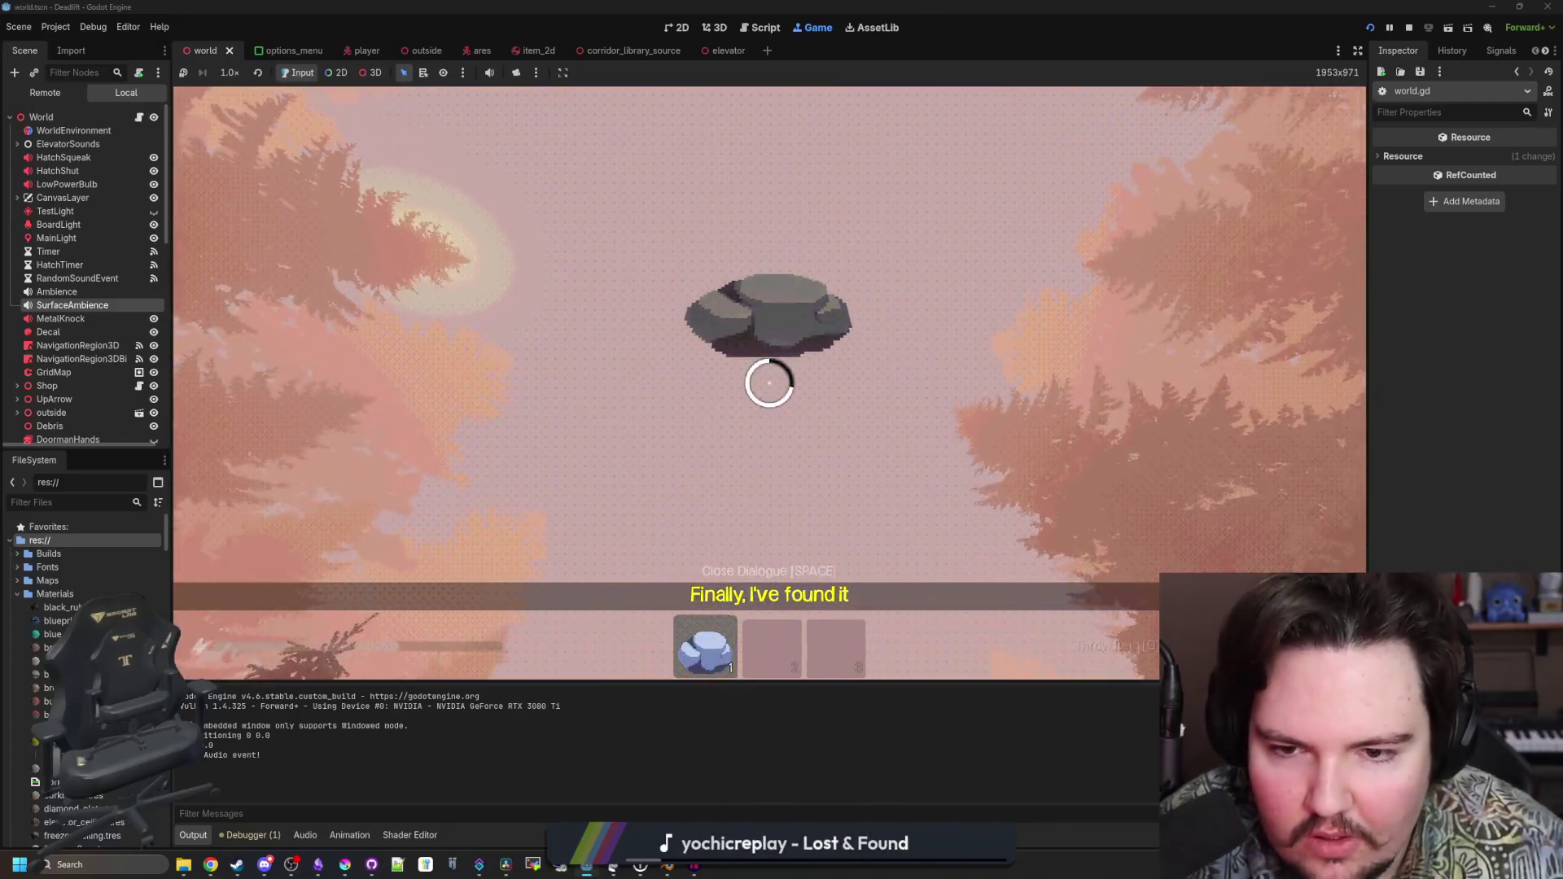
pyautogui.press('q')
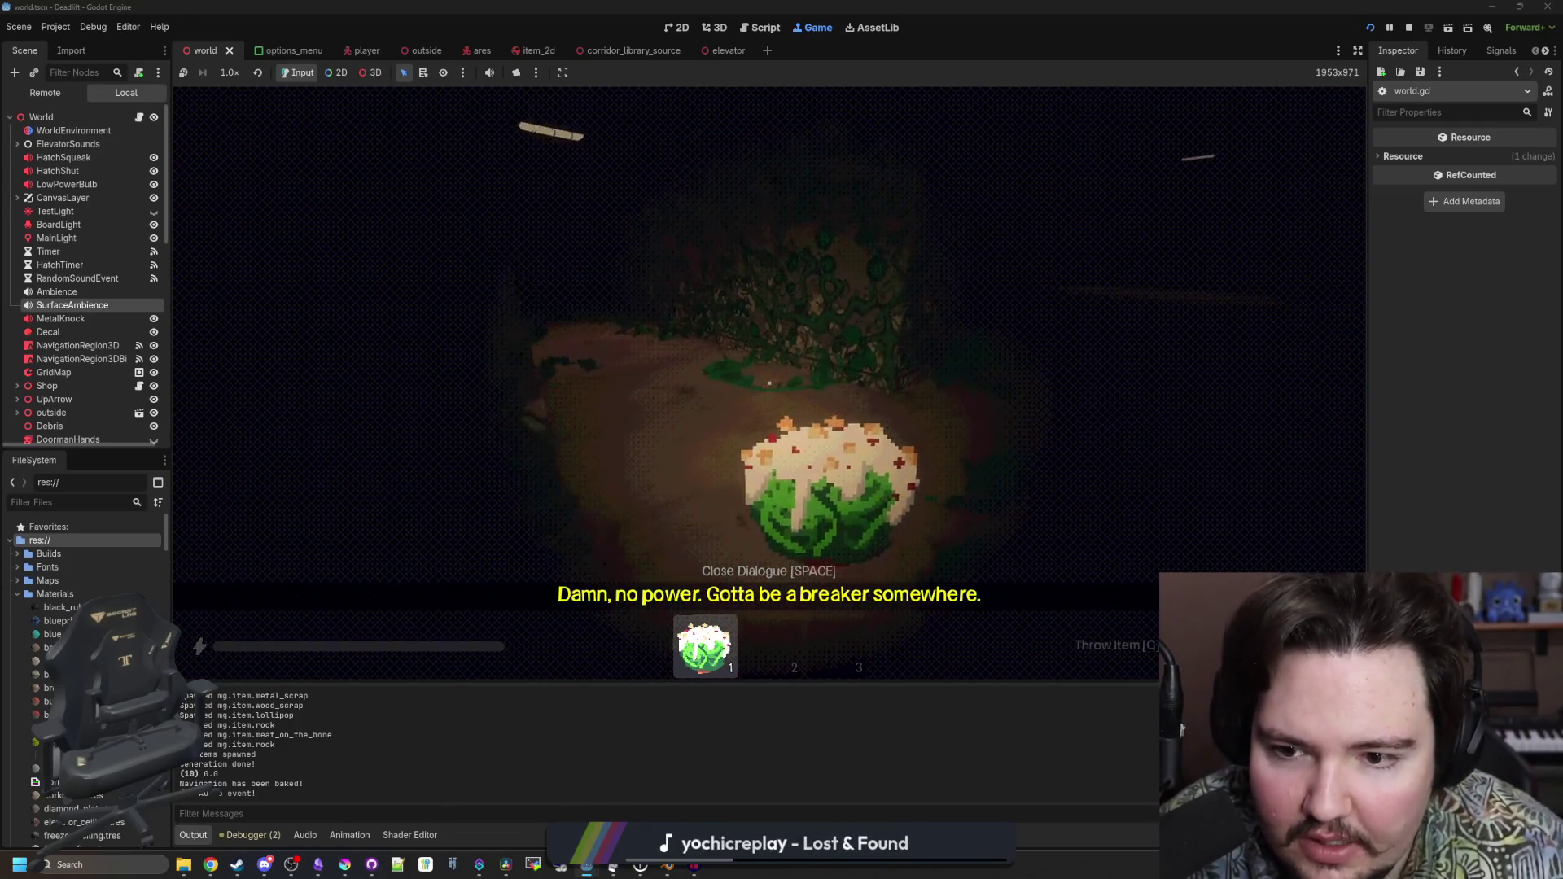
pyautogui.press('2')
pyautogui.press('shift')
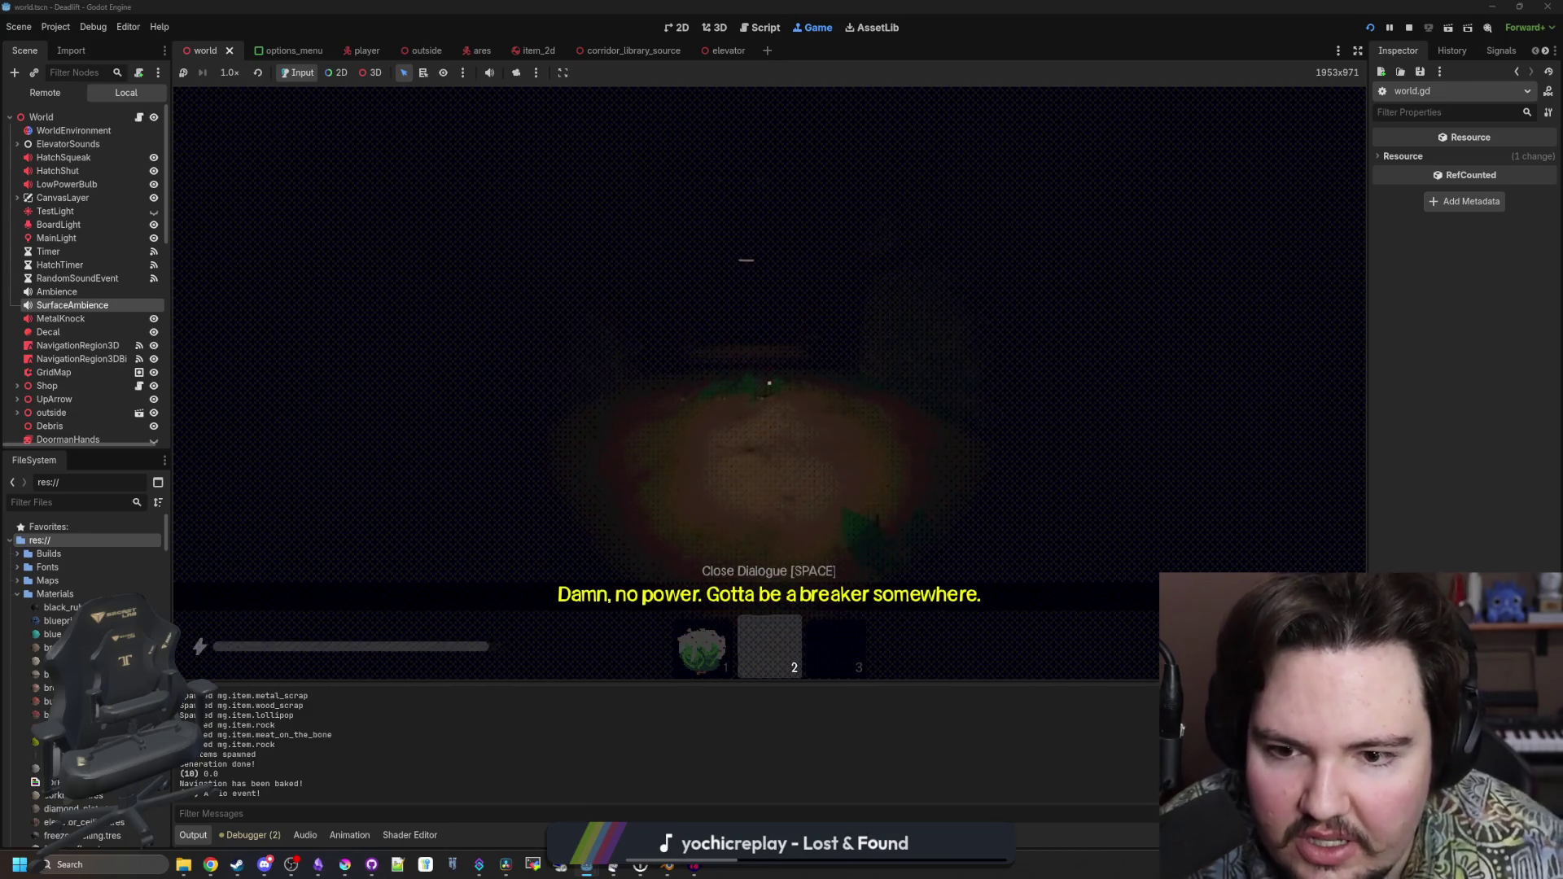
pyautogui.press('w')
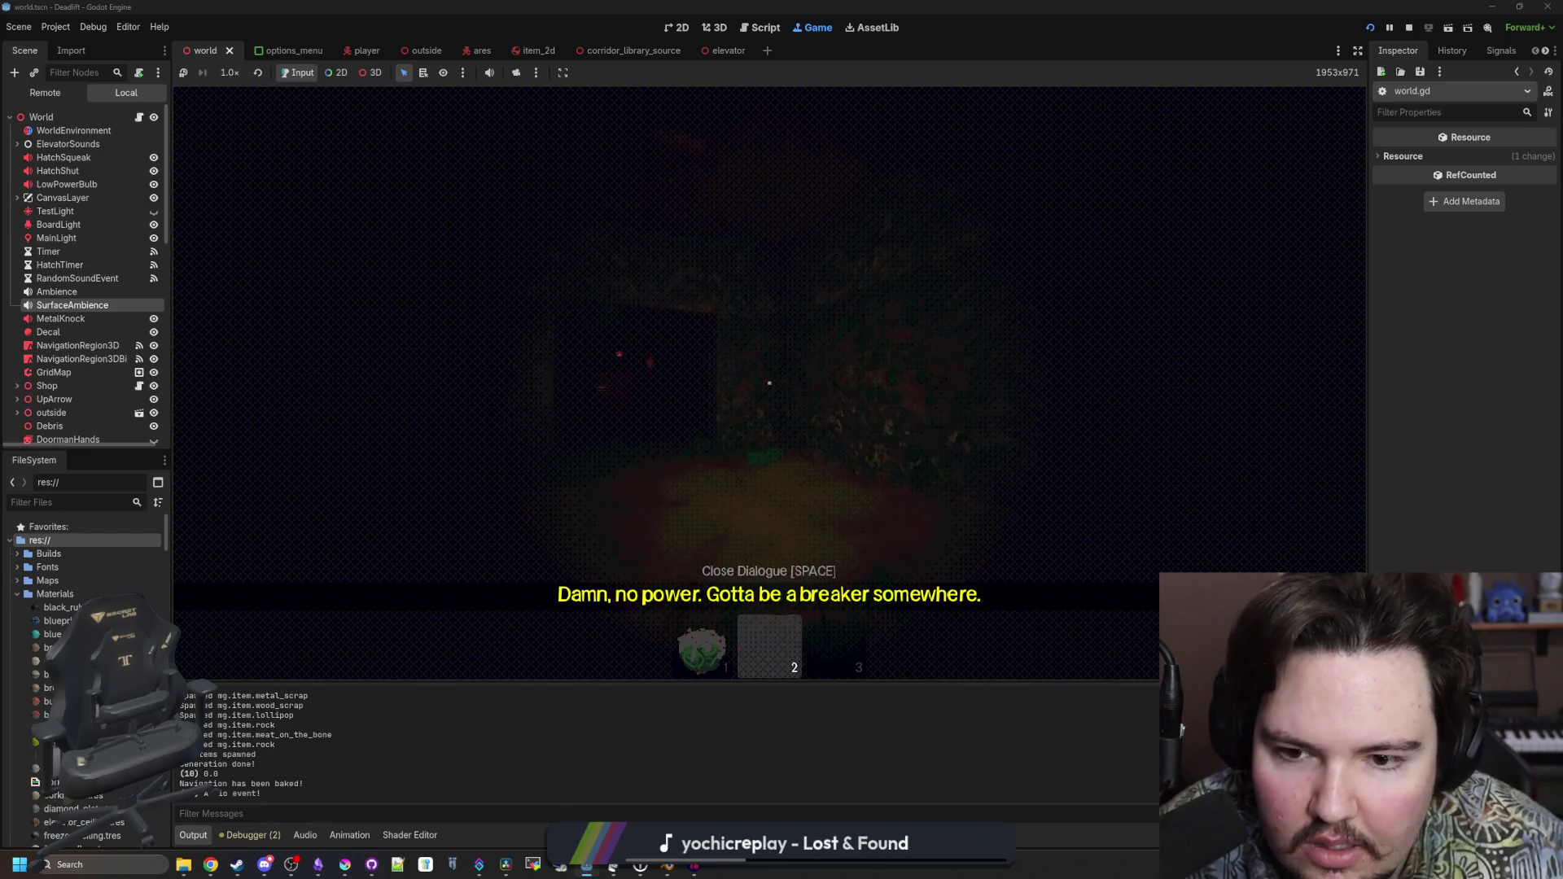
pyautogui.press('shift')
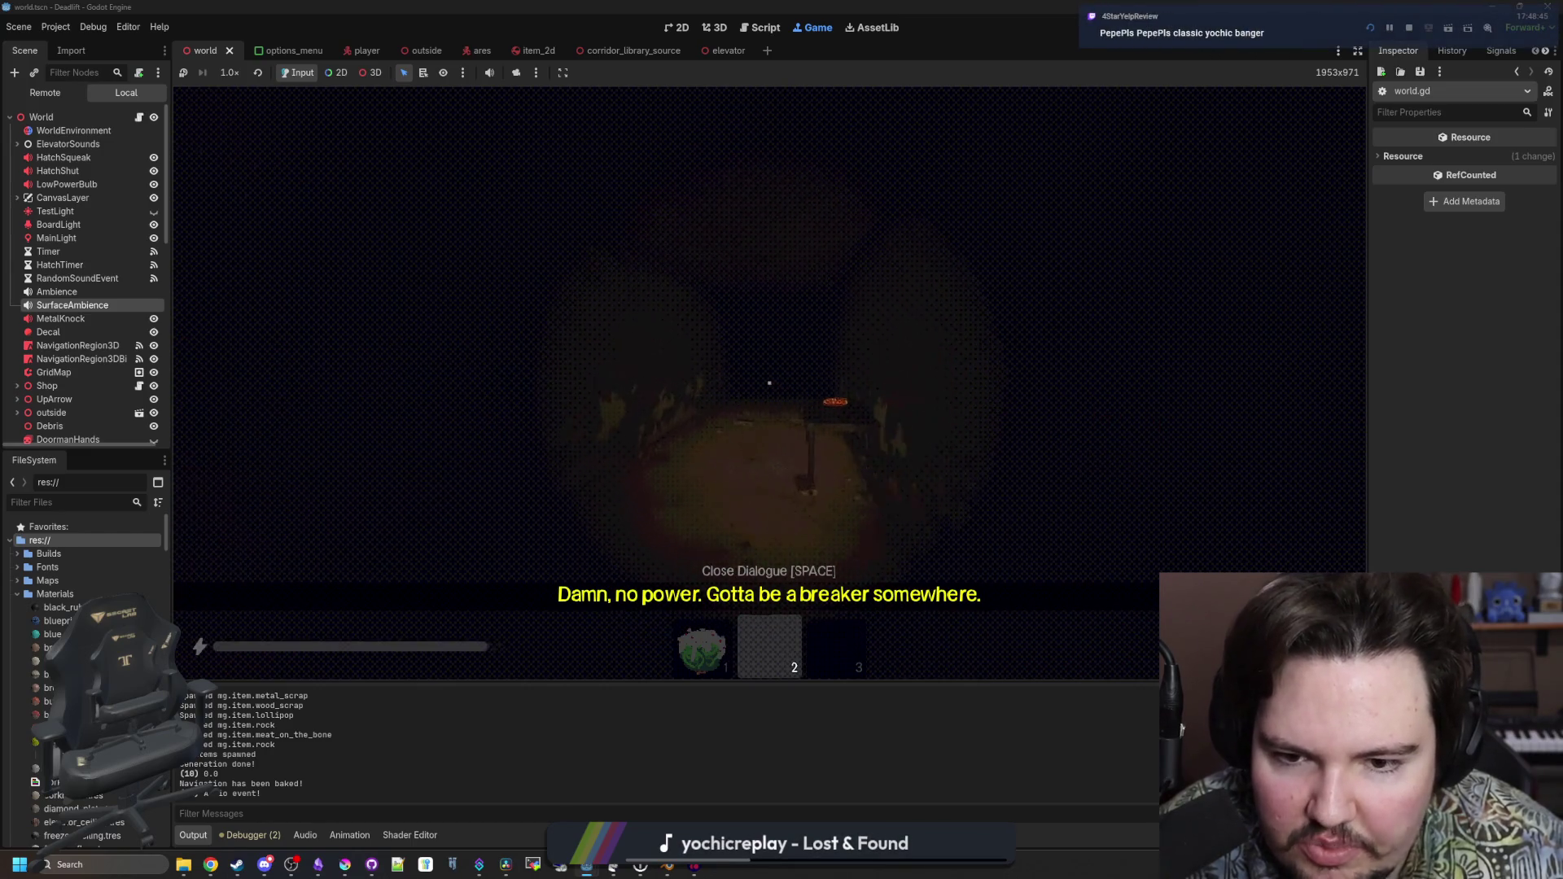
# Pick up the red item from the table and the gear, dismissing the no-power message
pyautogui.press('e')
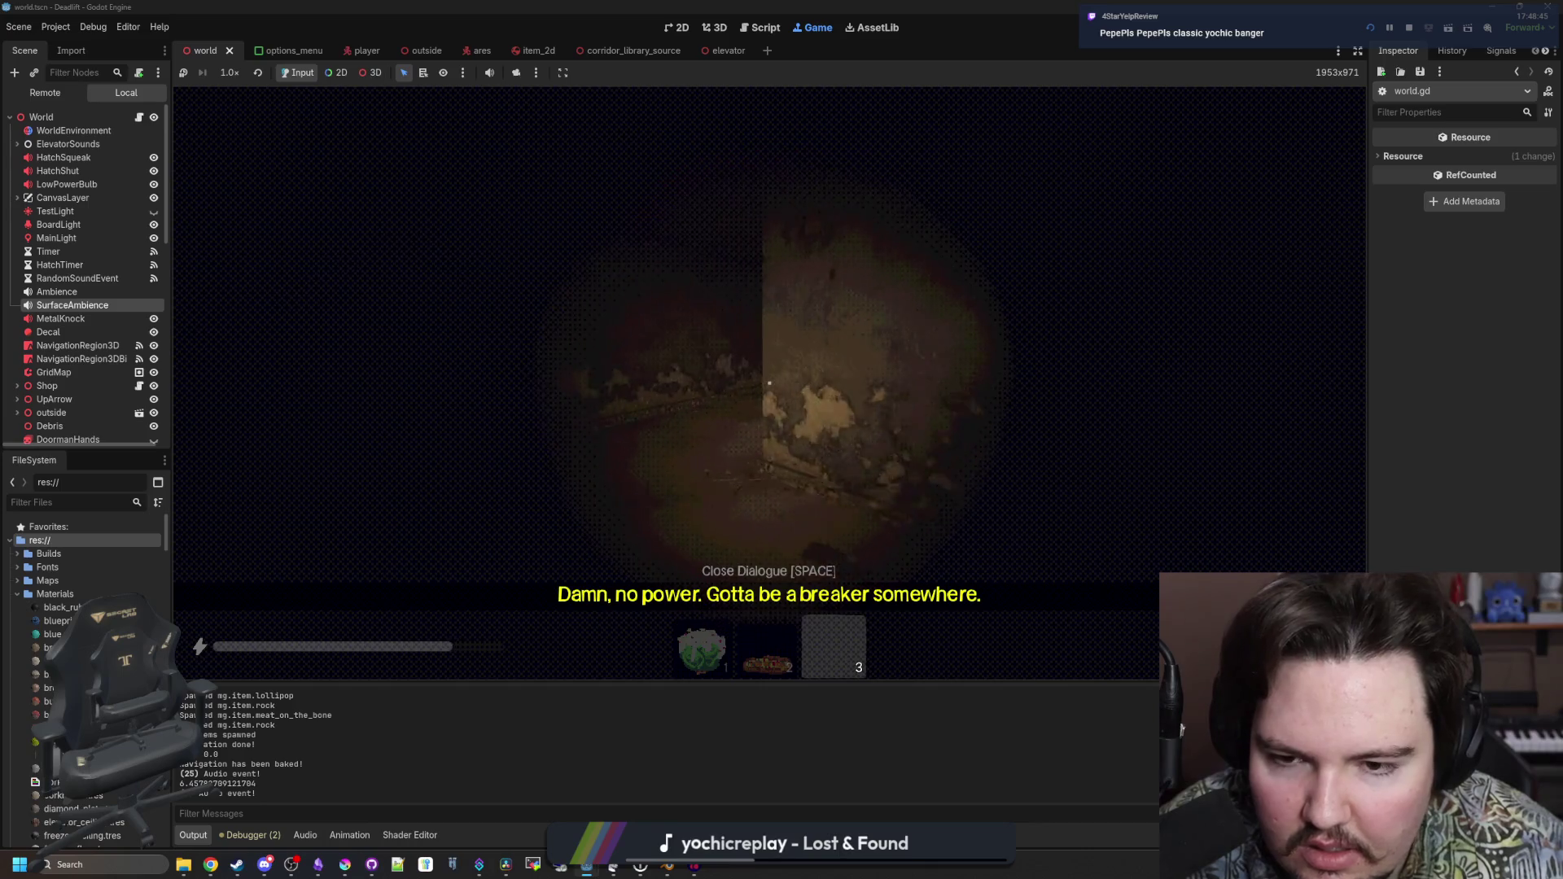
pyautogui.press('space')
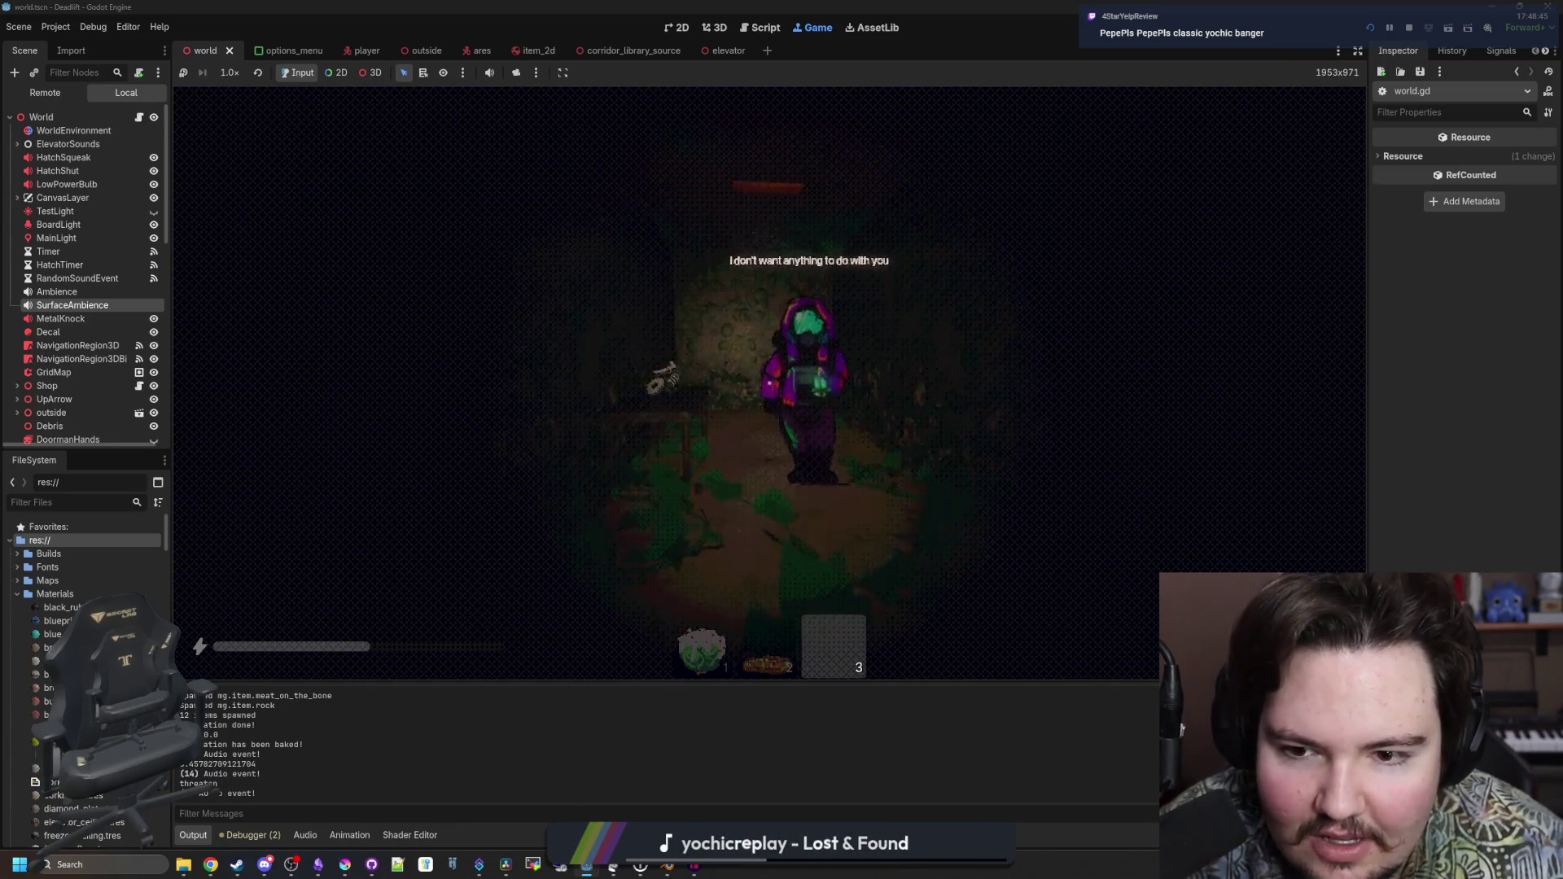
pyautogui.press('e')
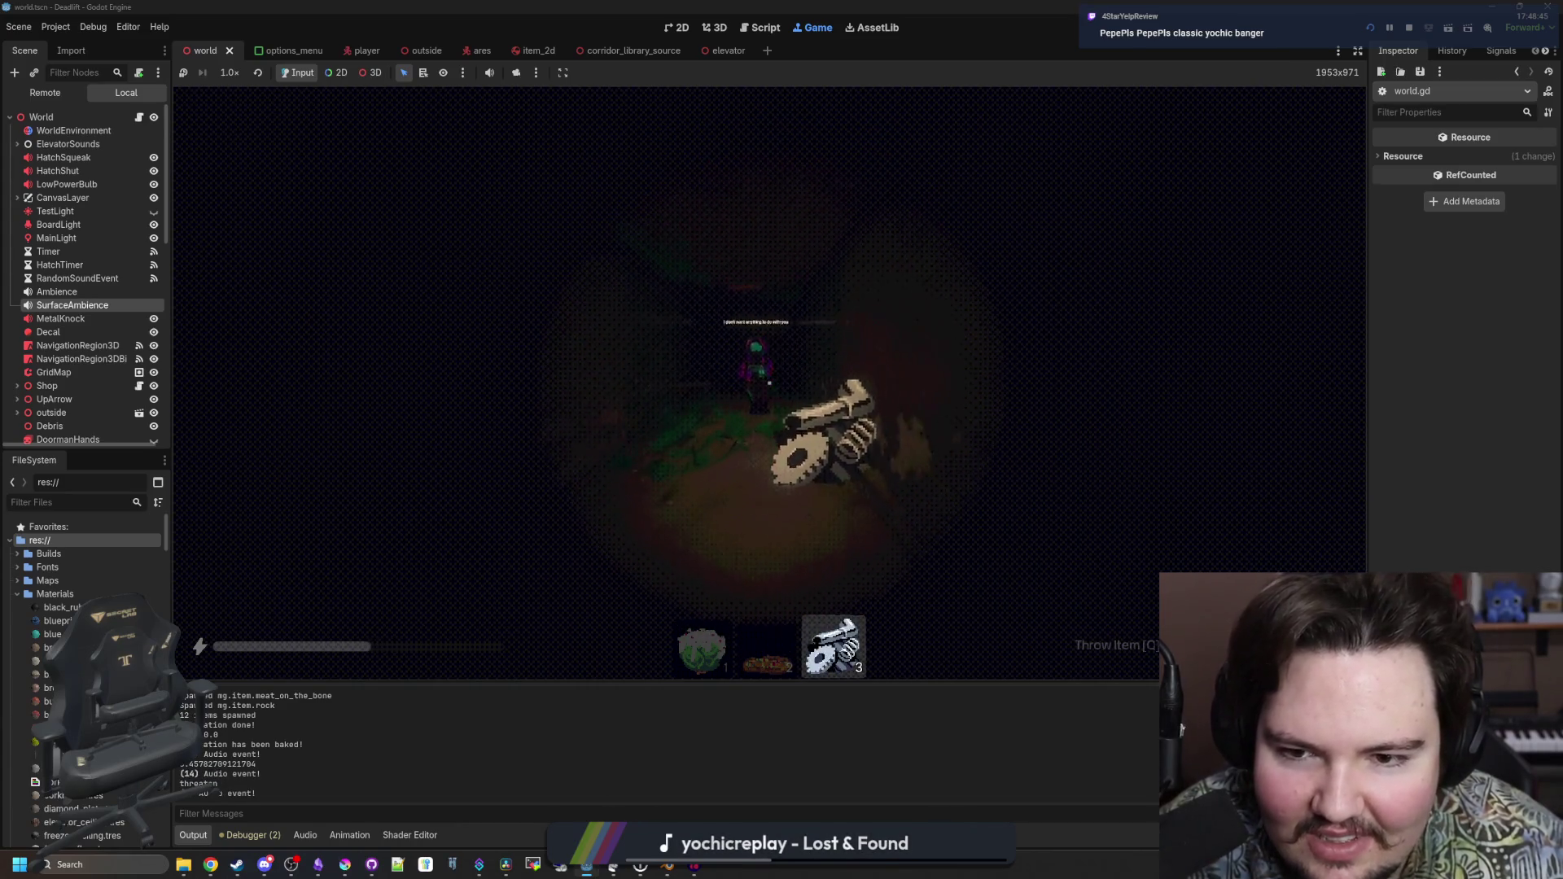
pyautogui.press('w')
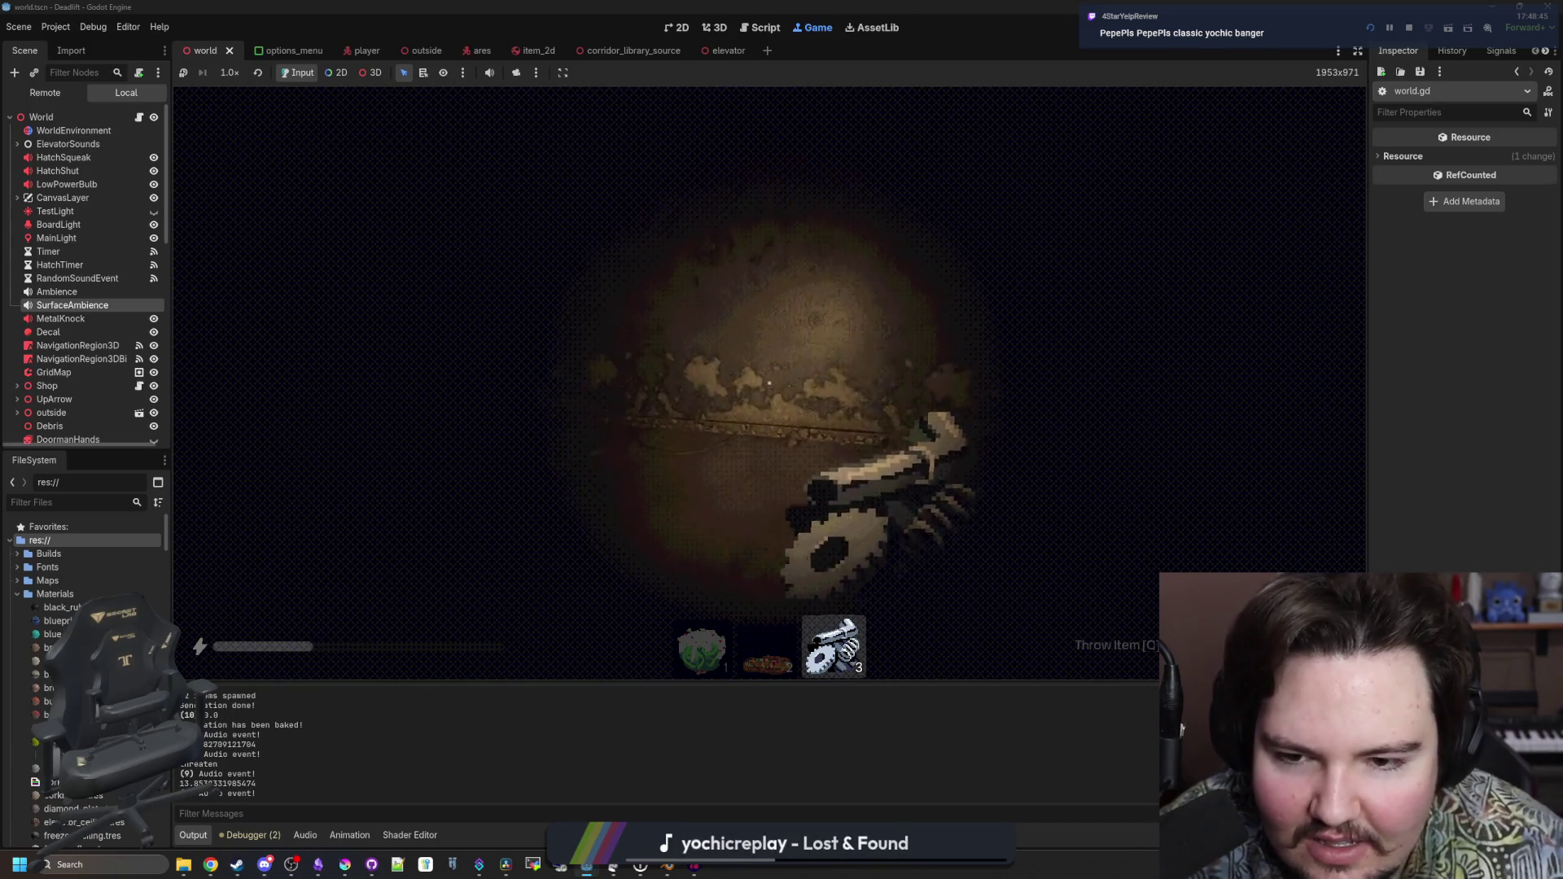
# Throw the cauliflower at the red monster, sprint down the corridor, and pause the game
pyautogui.press('1')
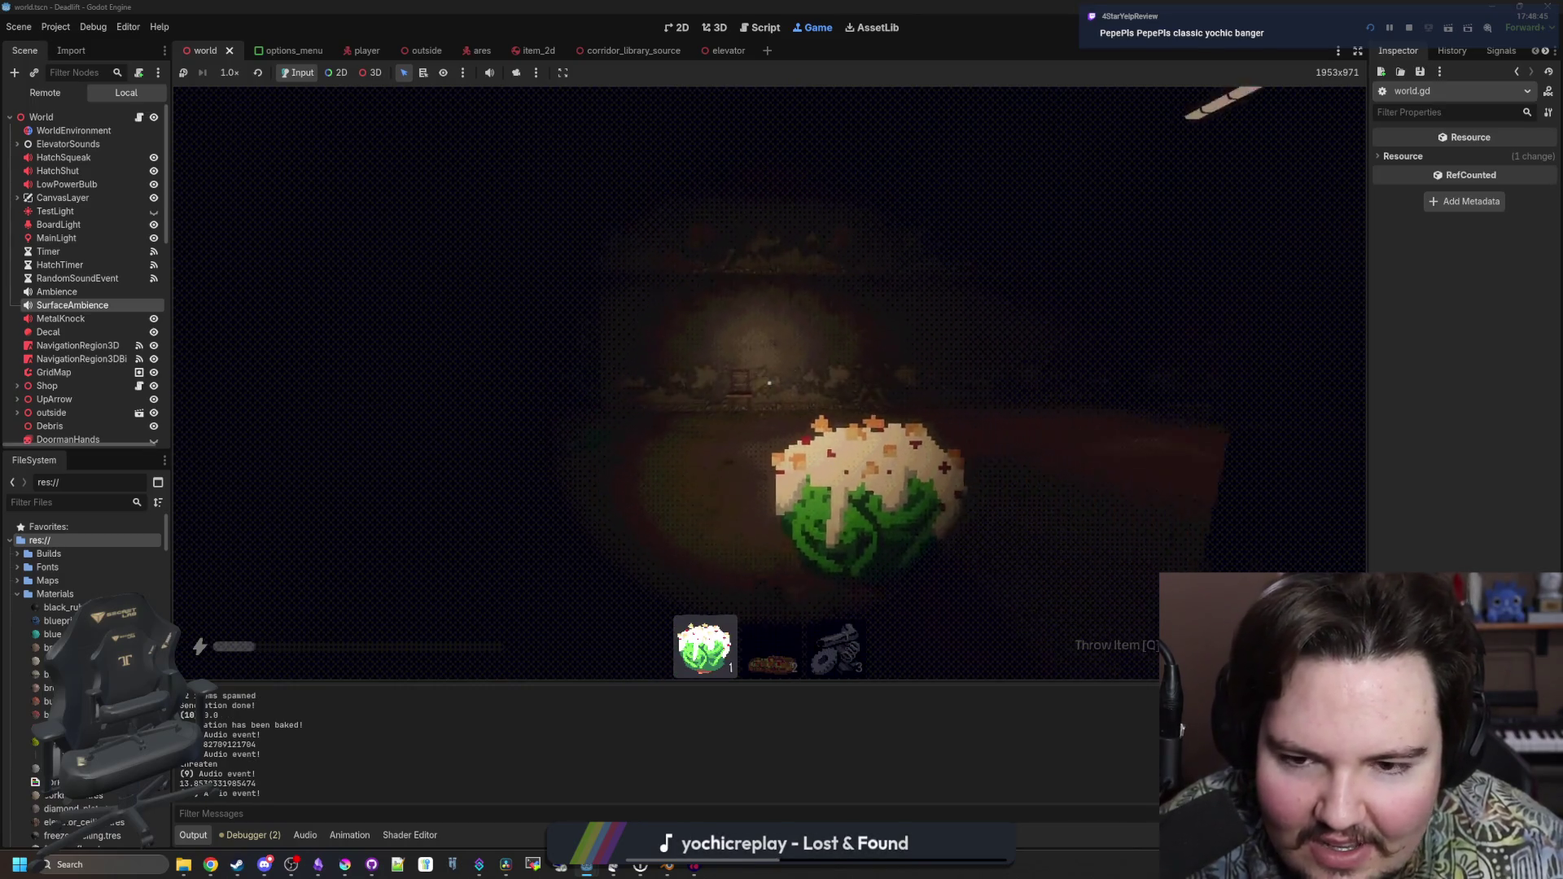
pyautogui.press('w')
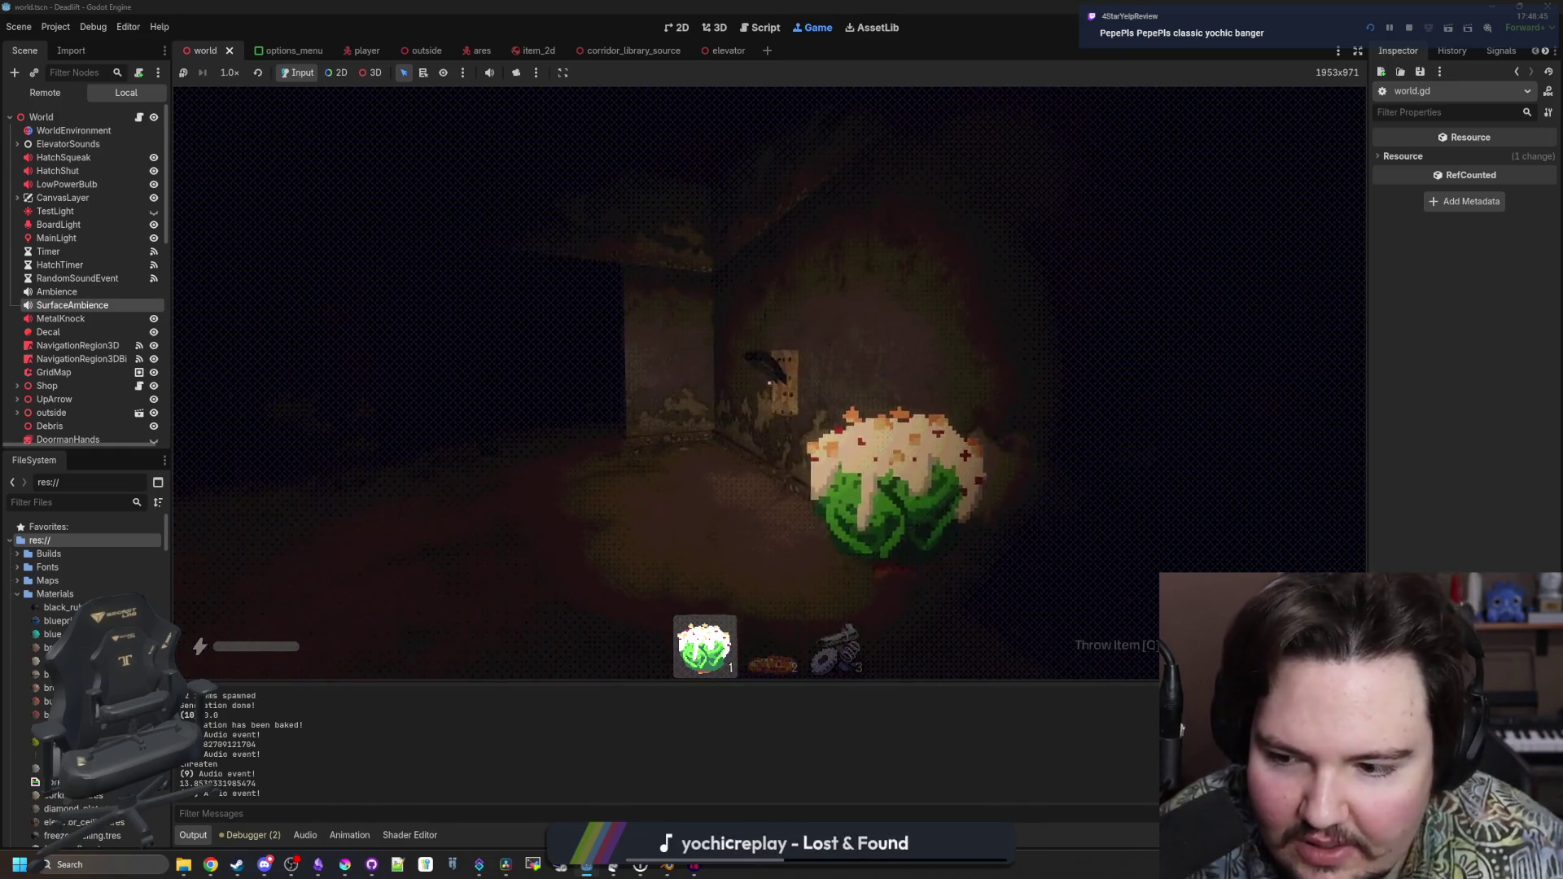
pyautogui.press('w')
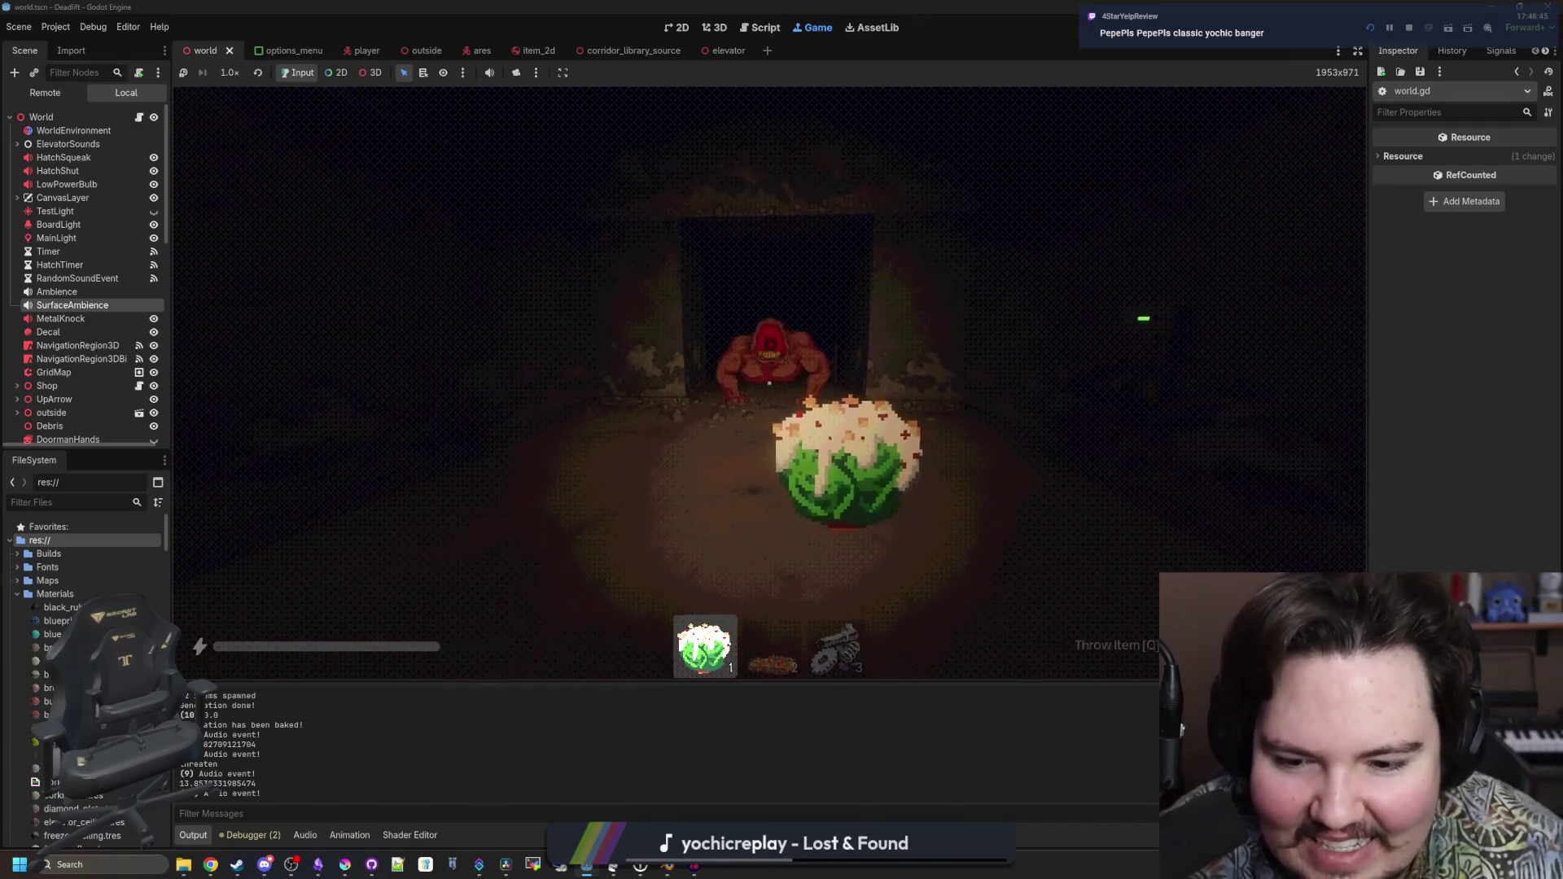
pyautogui.press('q')
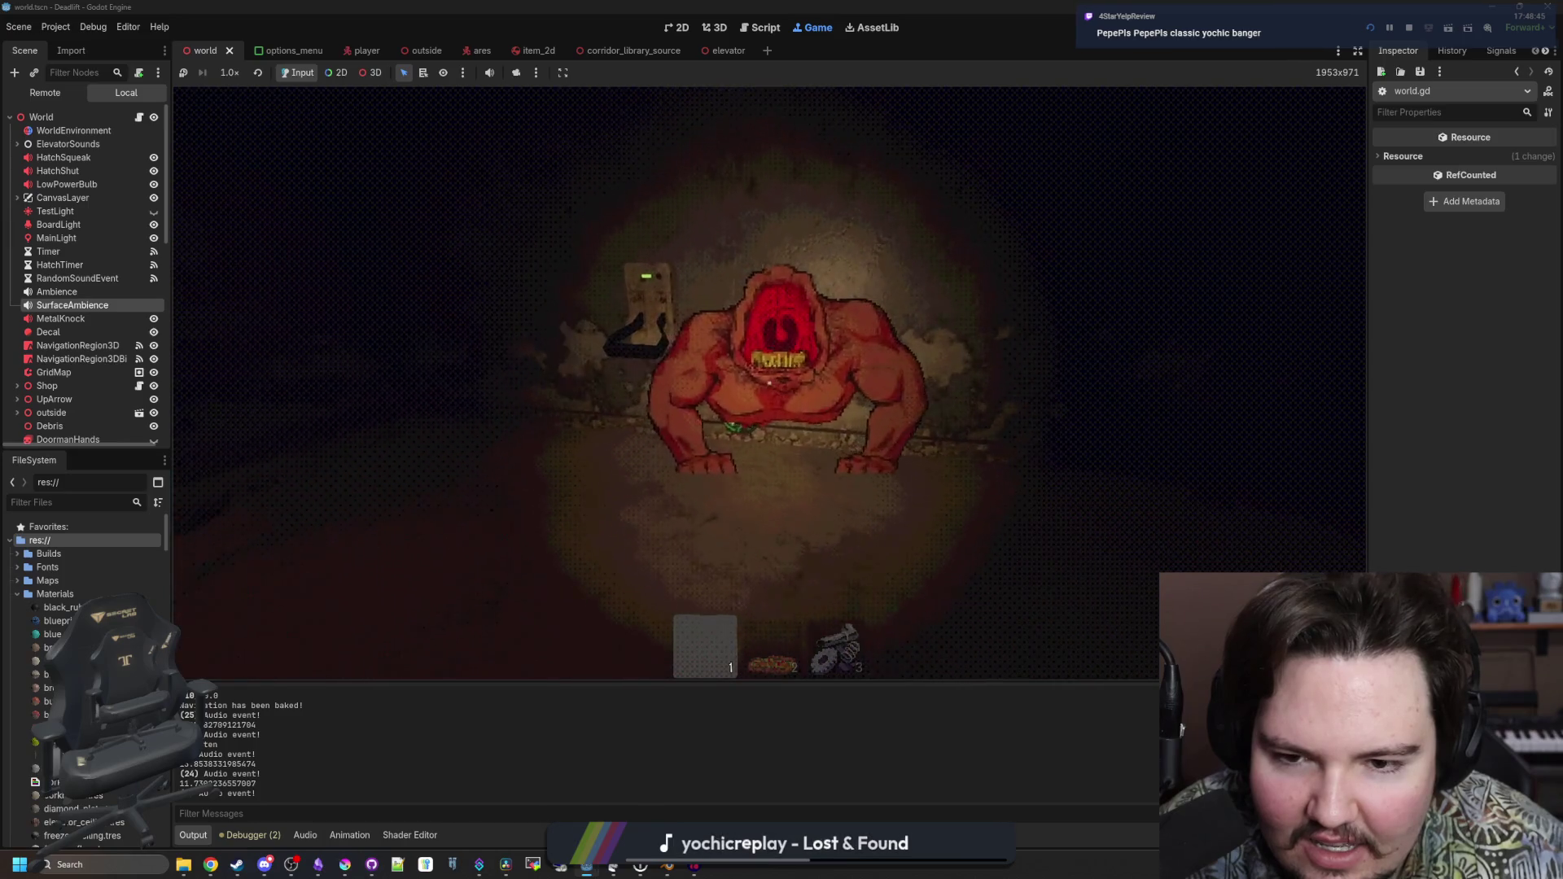
pyautogui.press('shift')
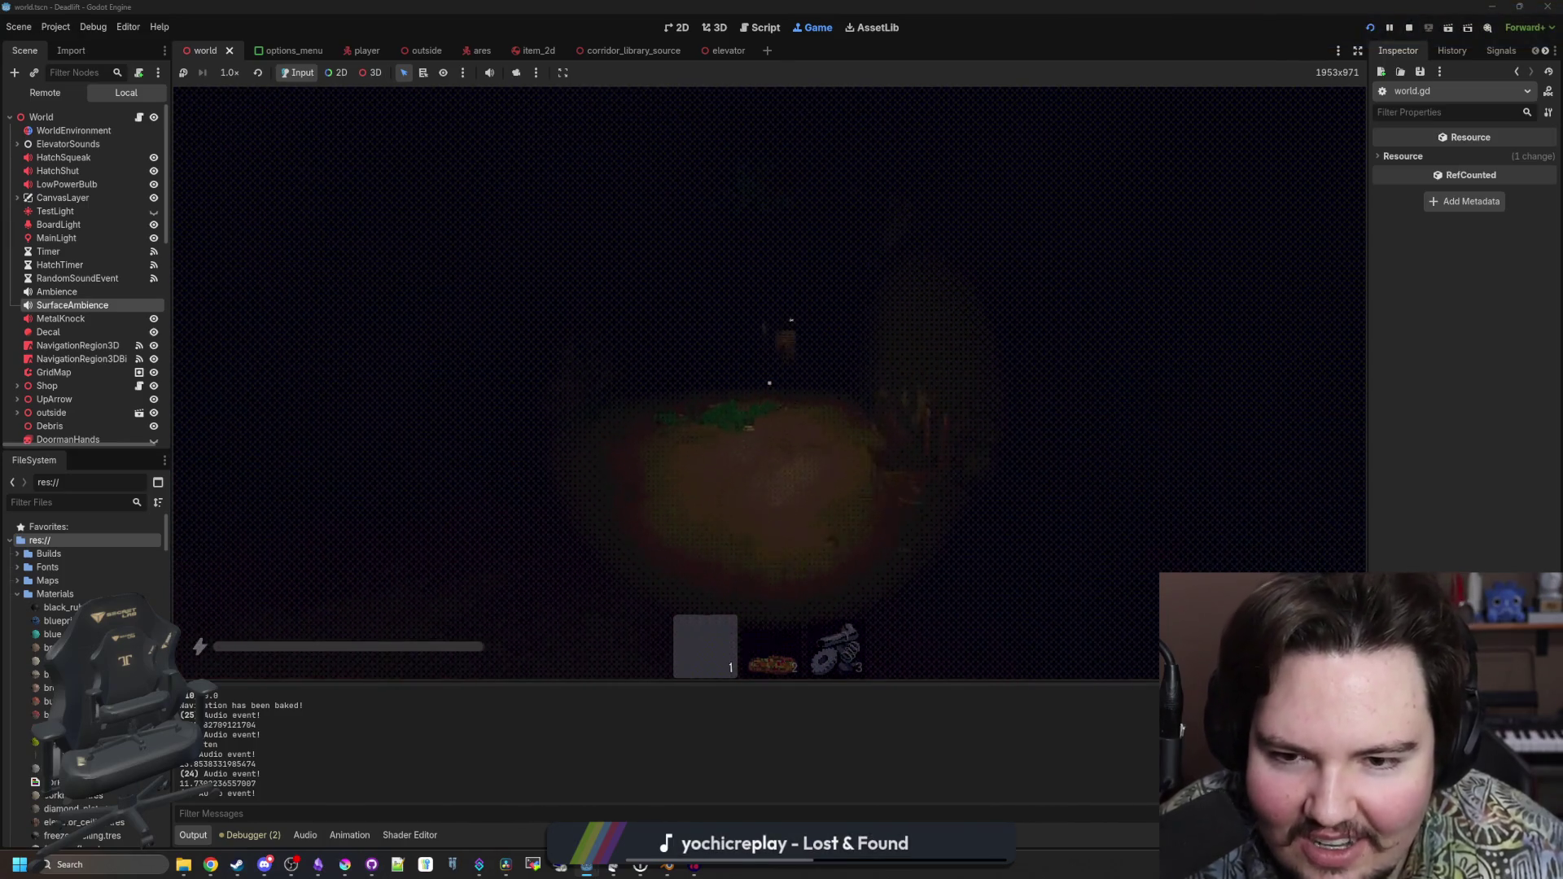
pyautogui.press('w')
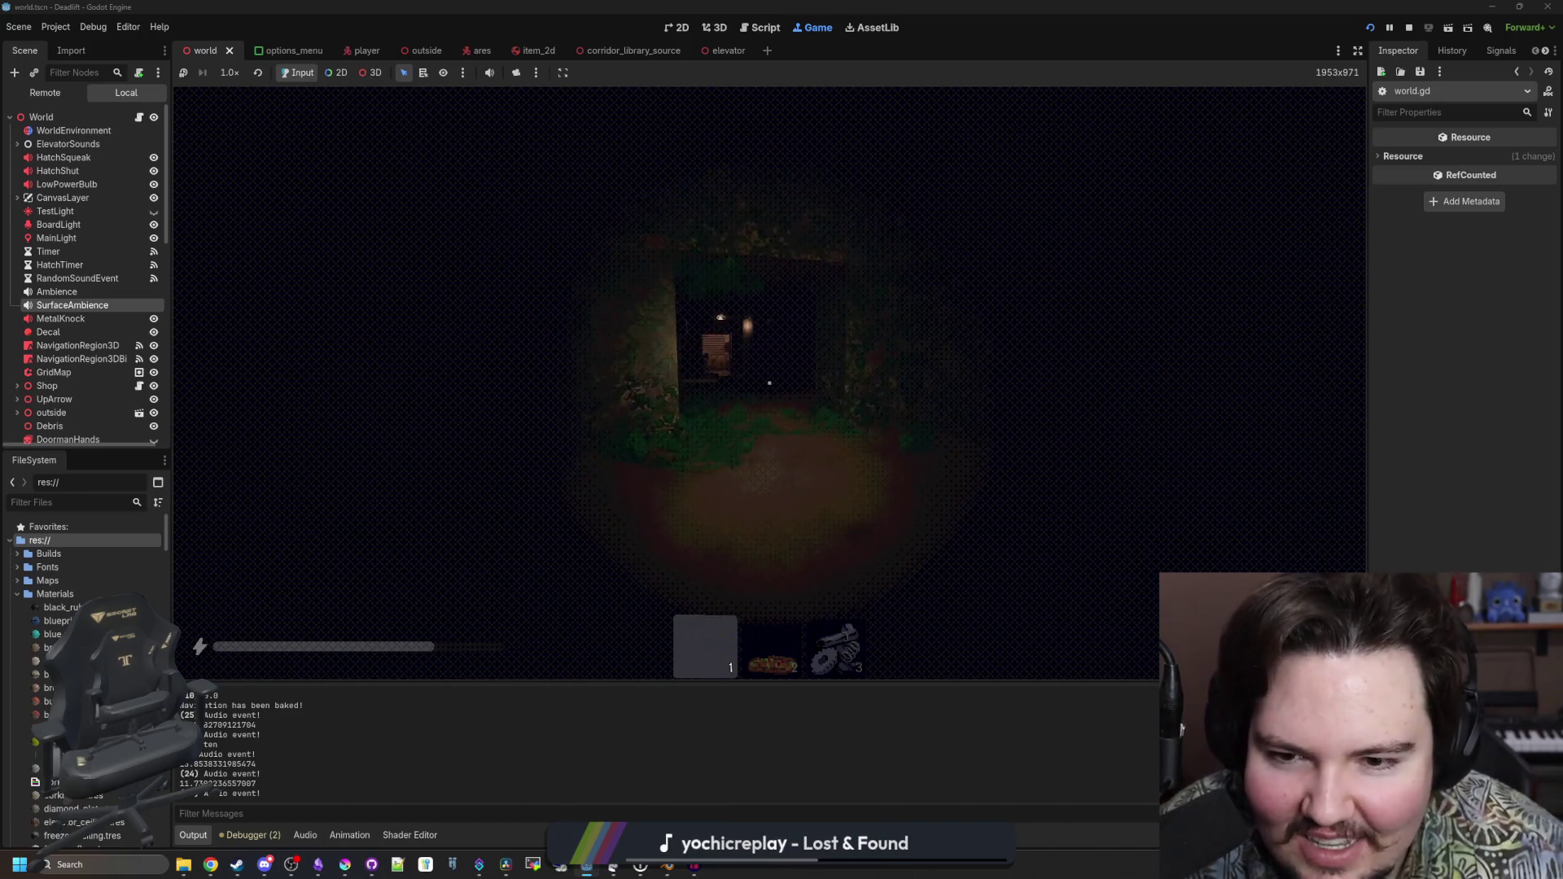
pyautogui.press('Escape')
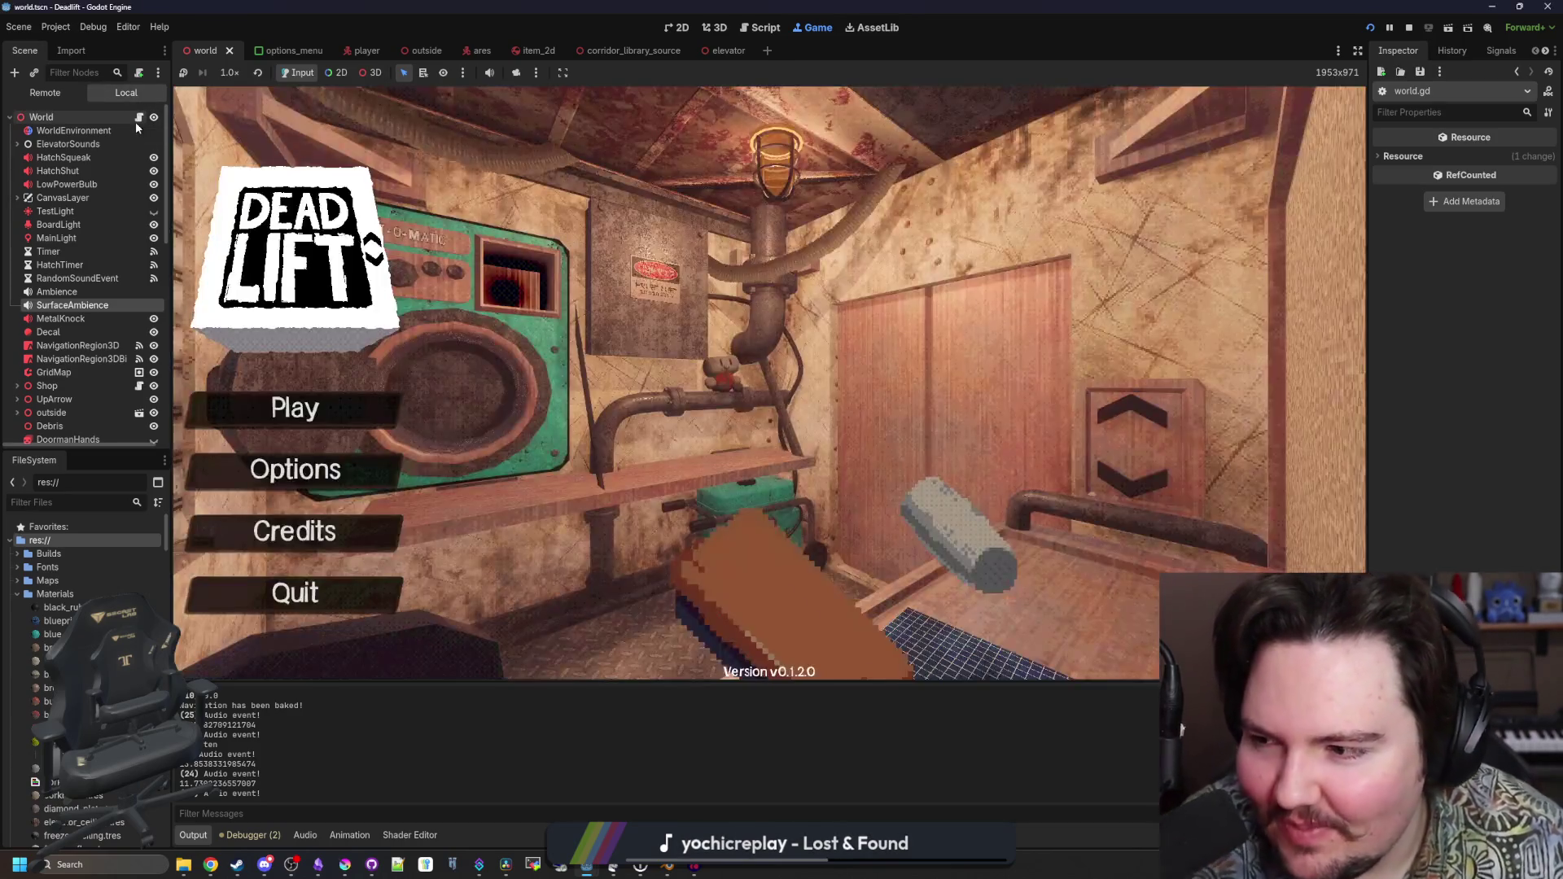
# In world.gd's generate_entities, comment out the lion spawnList.push_back on line 737, then save and run
pyautogui.click(138, 117)
pyautogui.scroll(4, 885, 389)
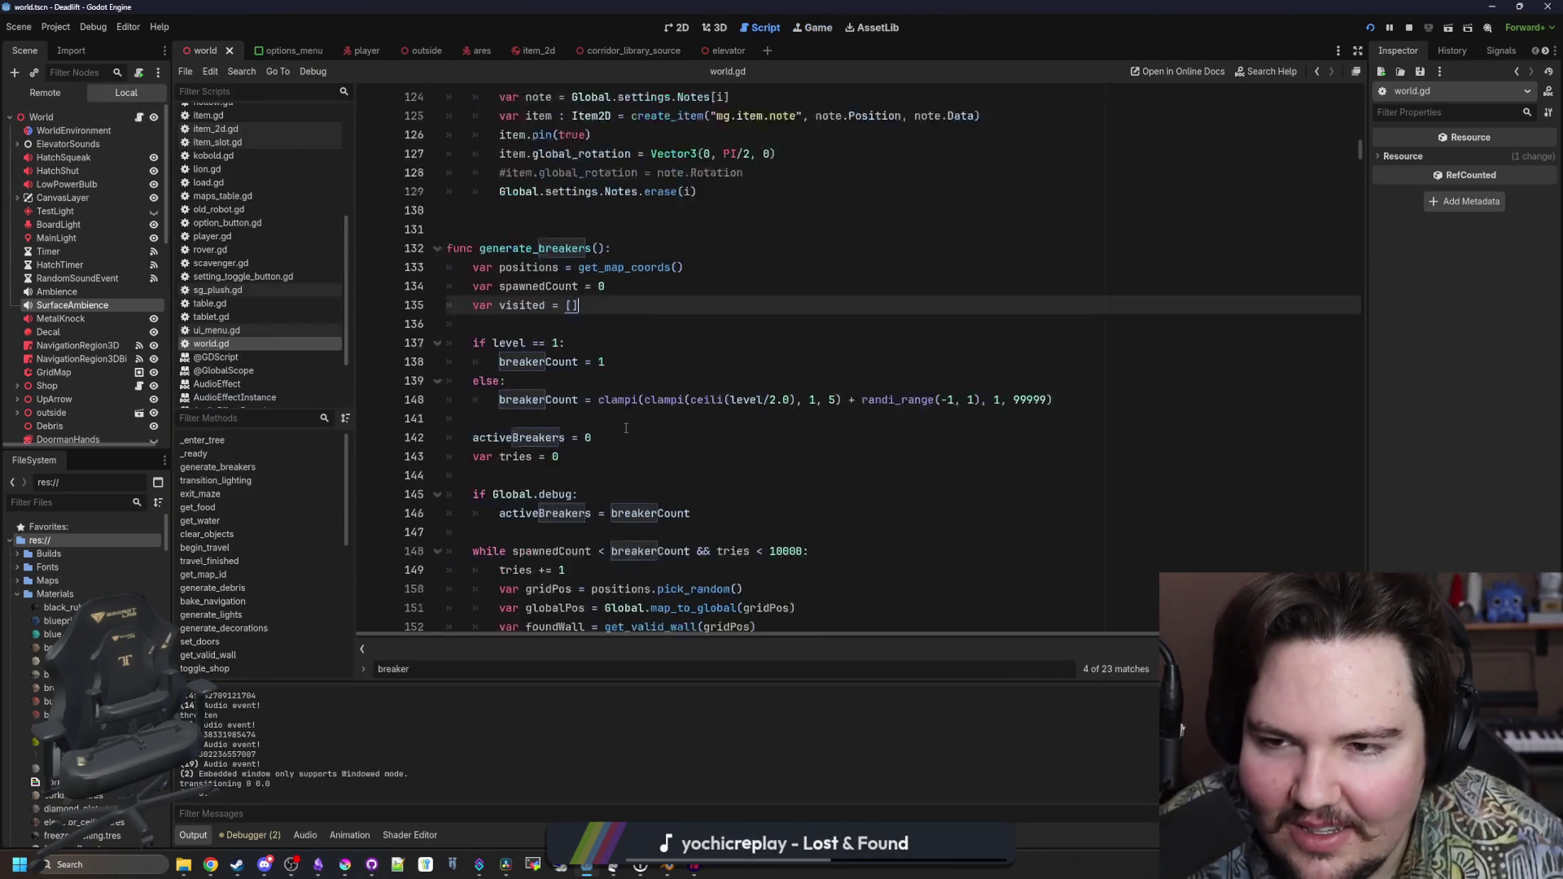
pyautogui.write('generate_ent')
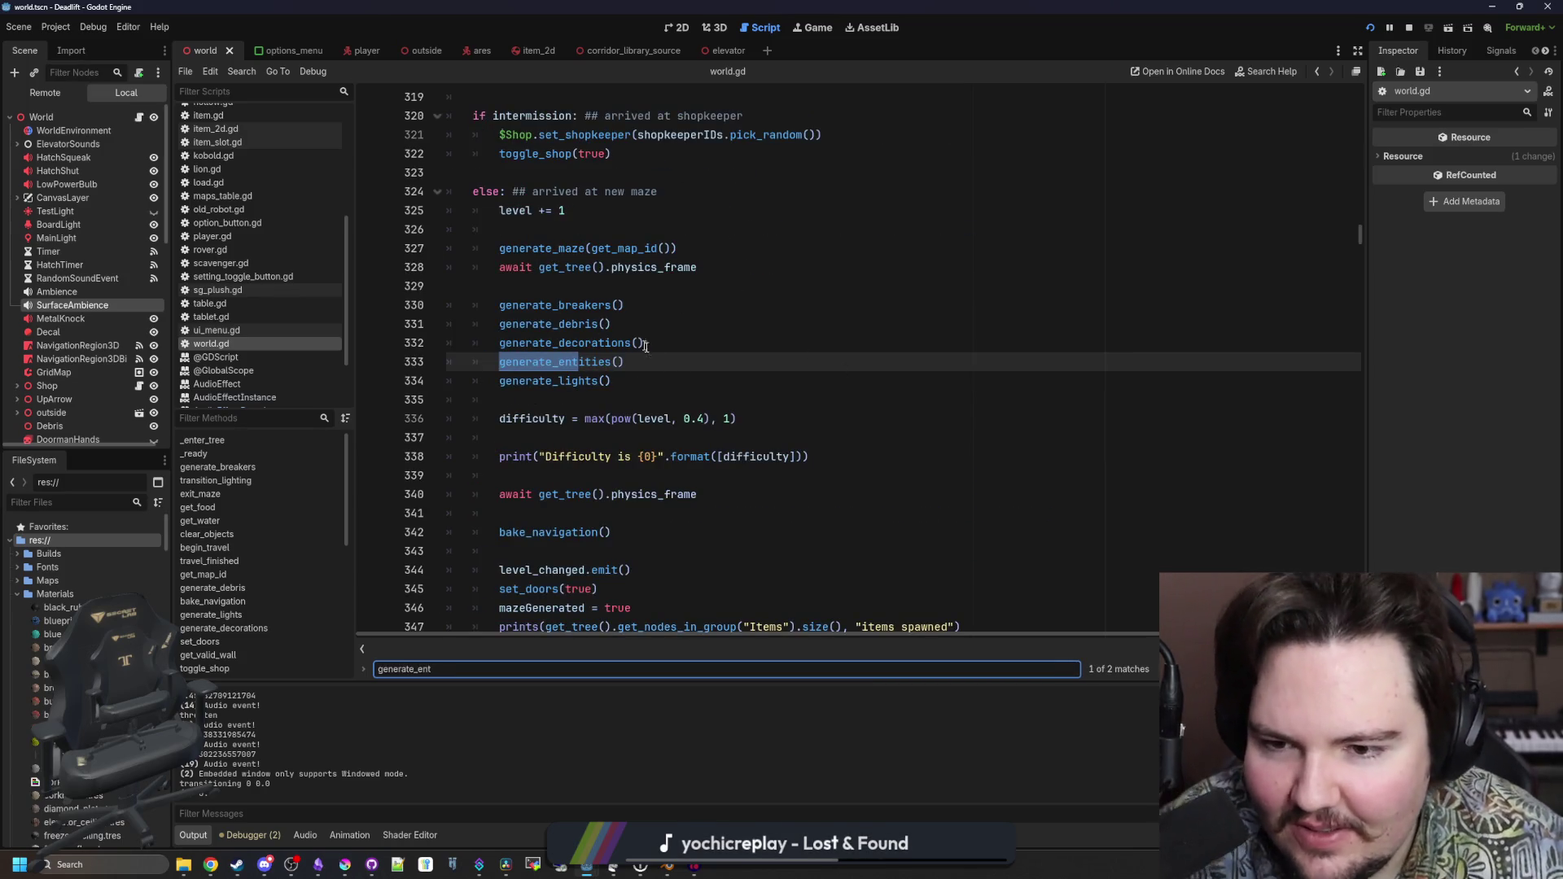
pyautogui.click(631, 361)
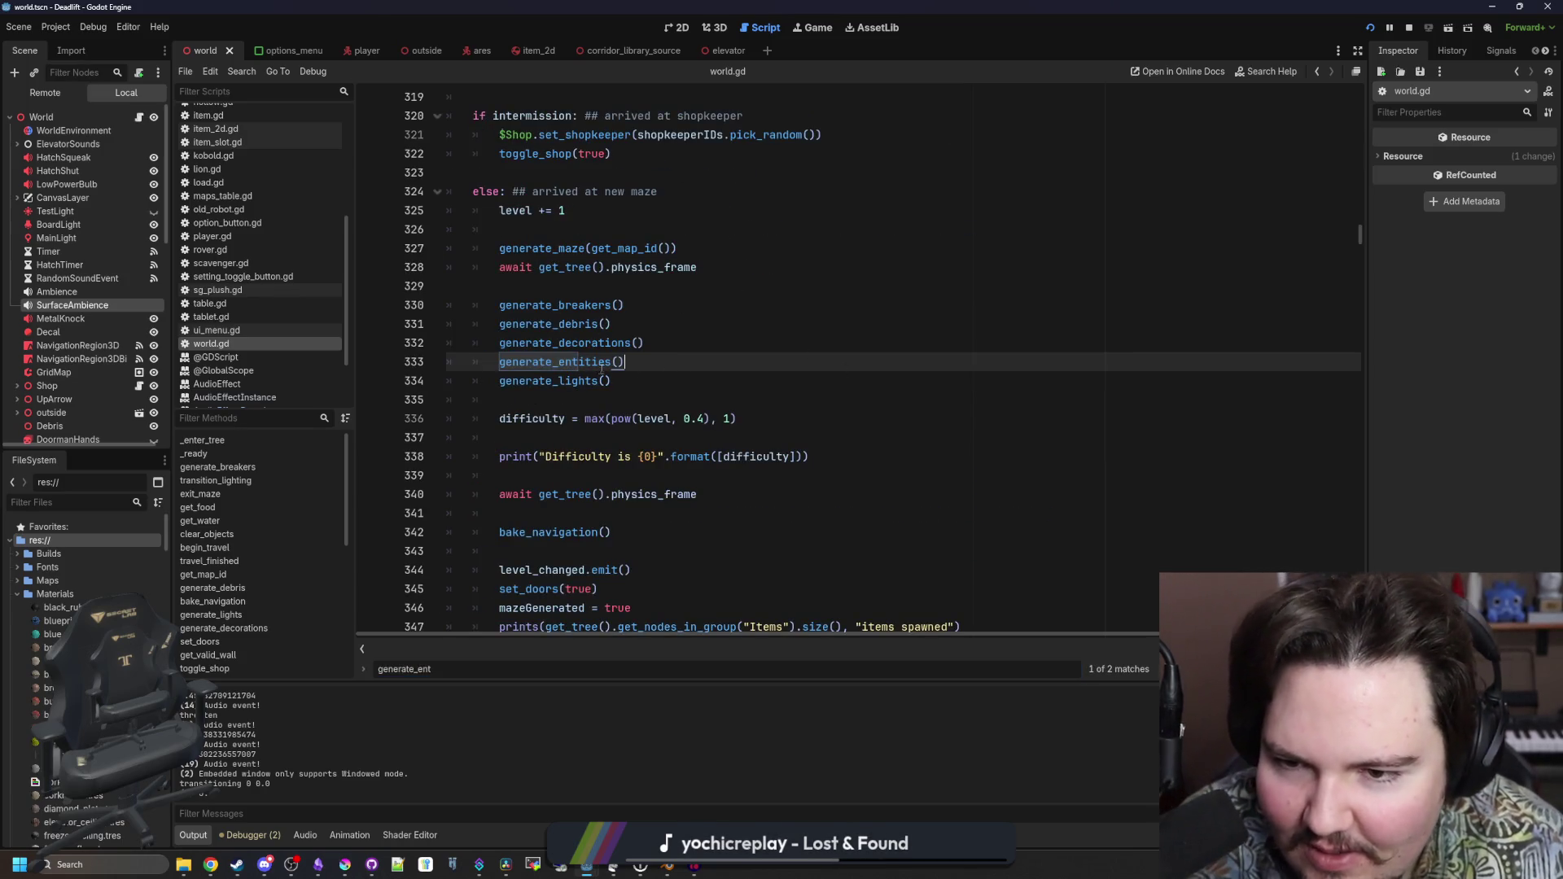
pyautogui.keyDown('ctrl'); pyautogui.click(611, 369); pyautogui.keyUp('ctrl')
pyautogui.scroll(-3, 644, 381)
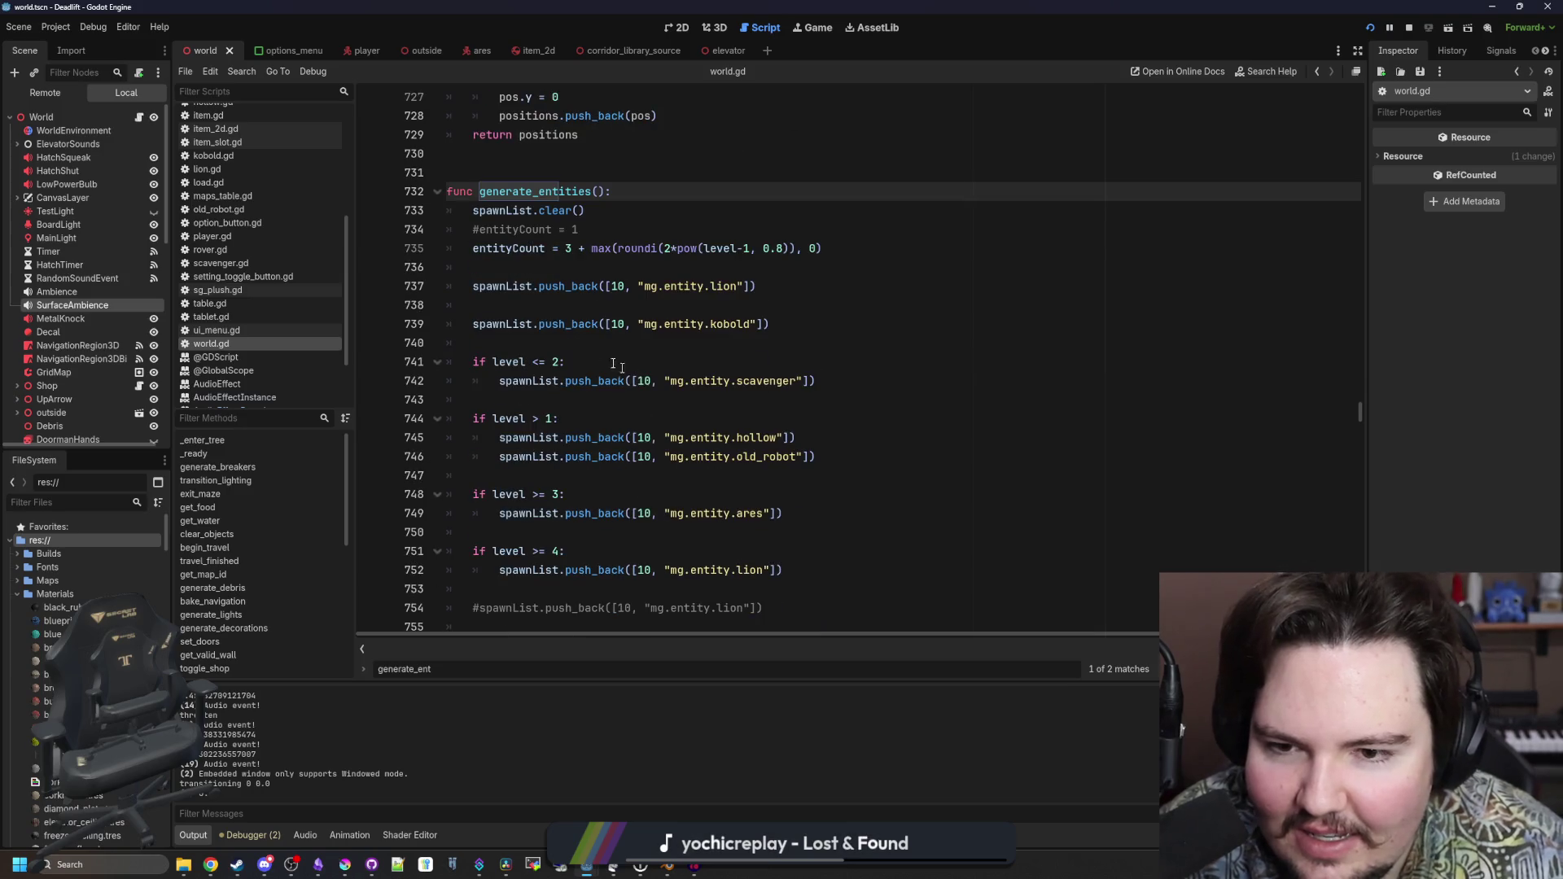
pyautogui.click(470, 284)
pyautogui.hotkey('ctrl', 'k')
pyautogui.click(475, 304)
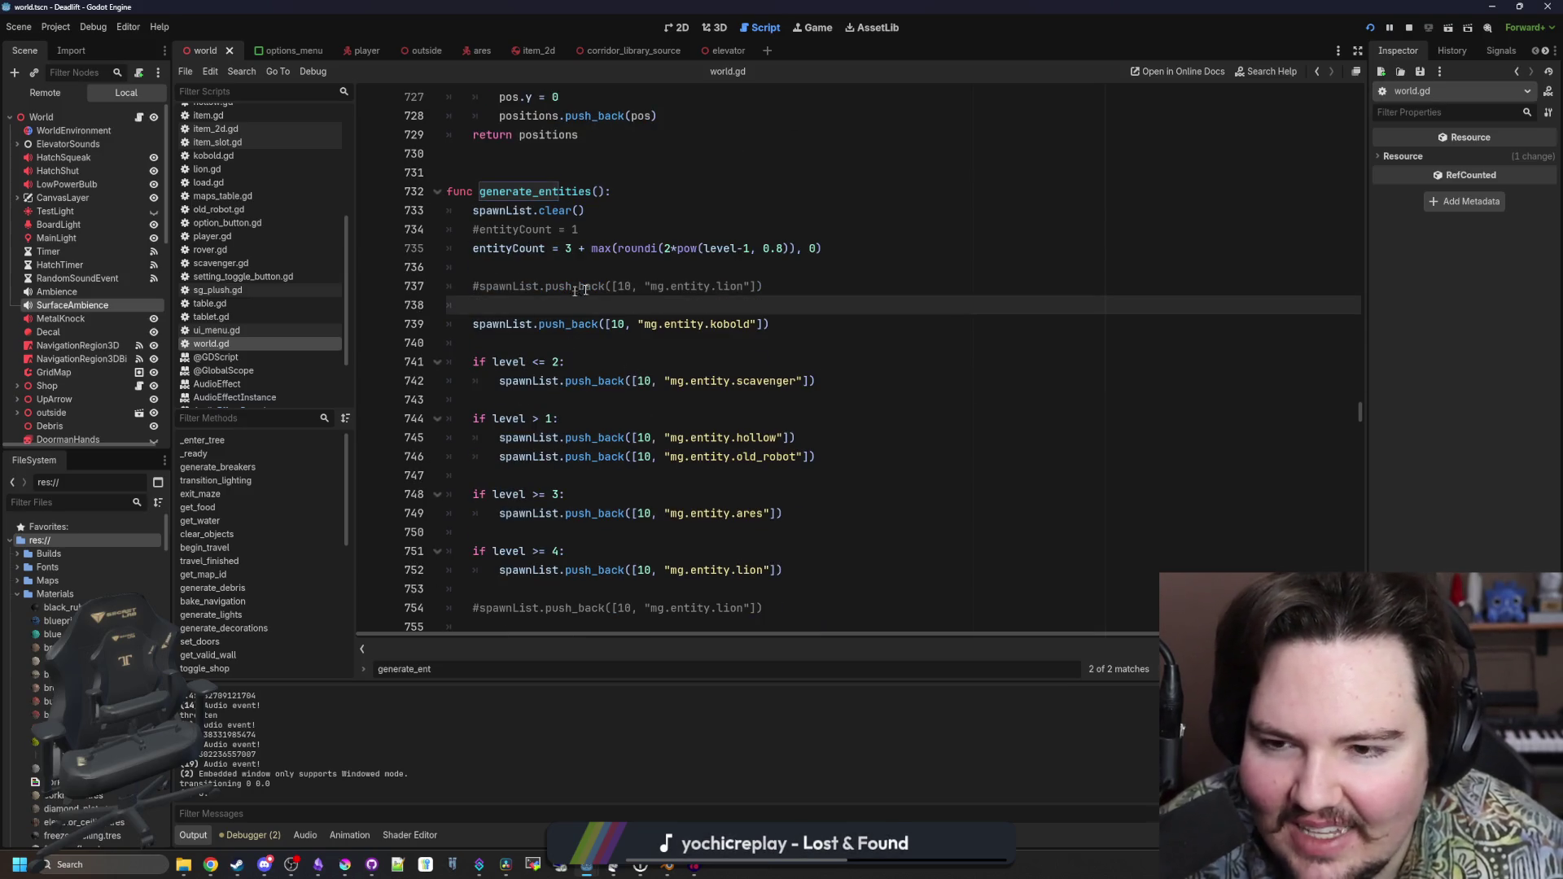
pyautogui.hotkey('ctrl', 's')
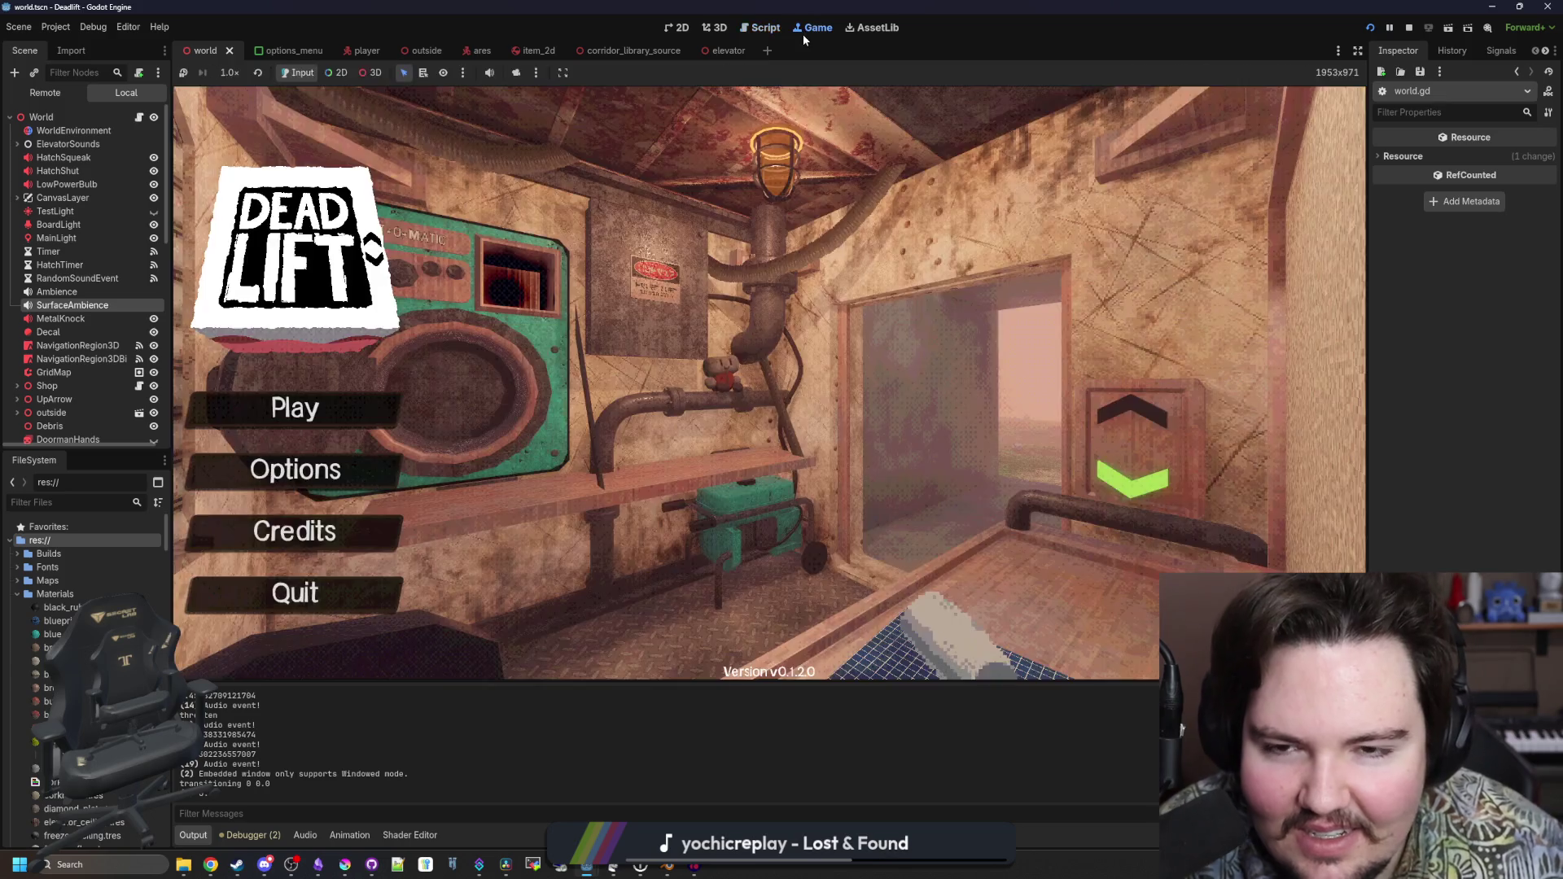
# Start a new game, walk the forest path, throw and retrieve a rock, and climb through the hatch
pyautogui.click(370, 407)
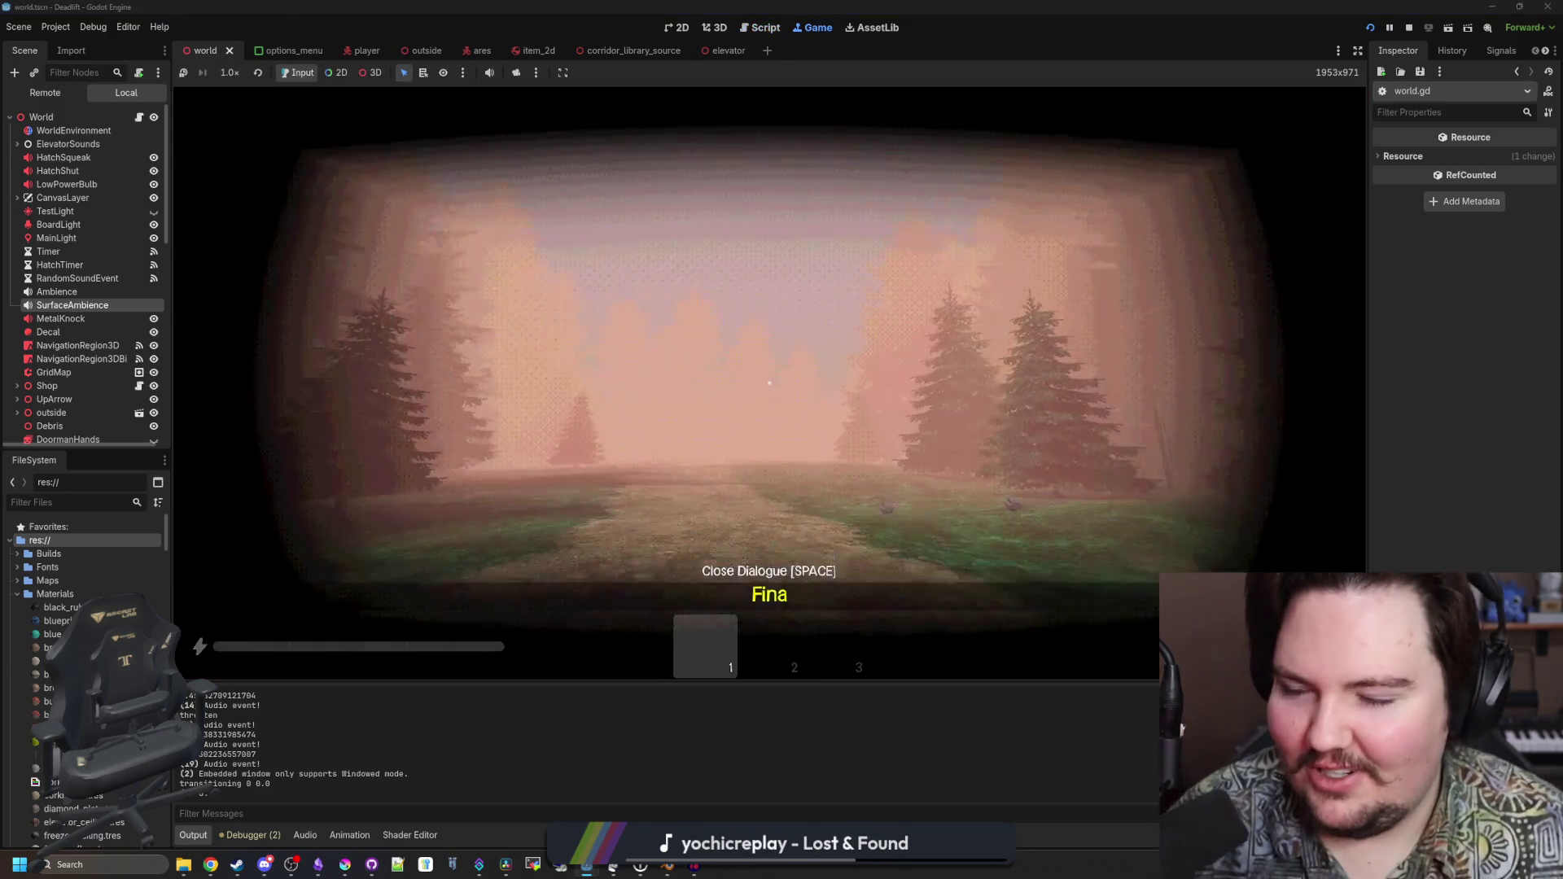
pyautogui.press('w')
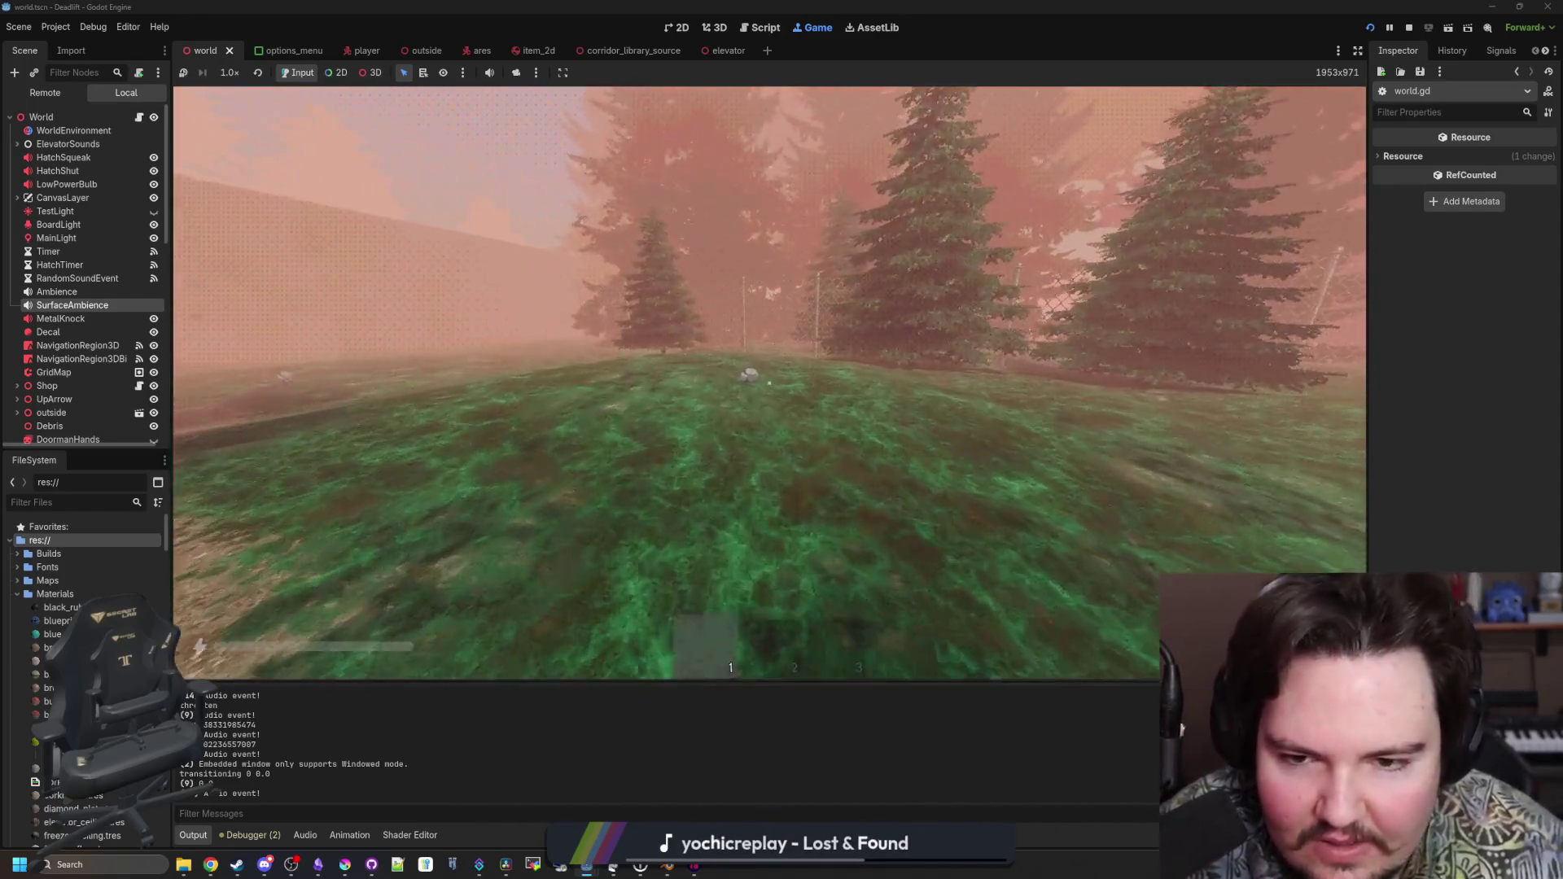
pyautogui.press('e')
pyautogui.press('g')
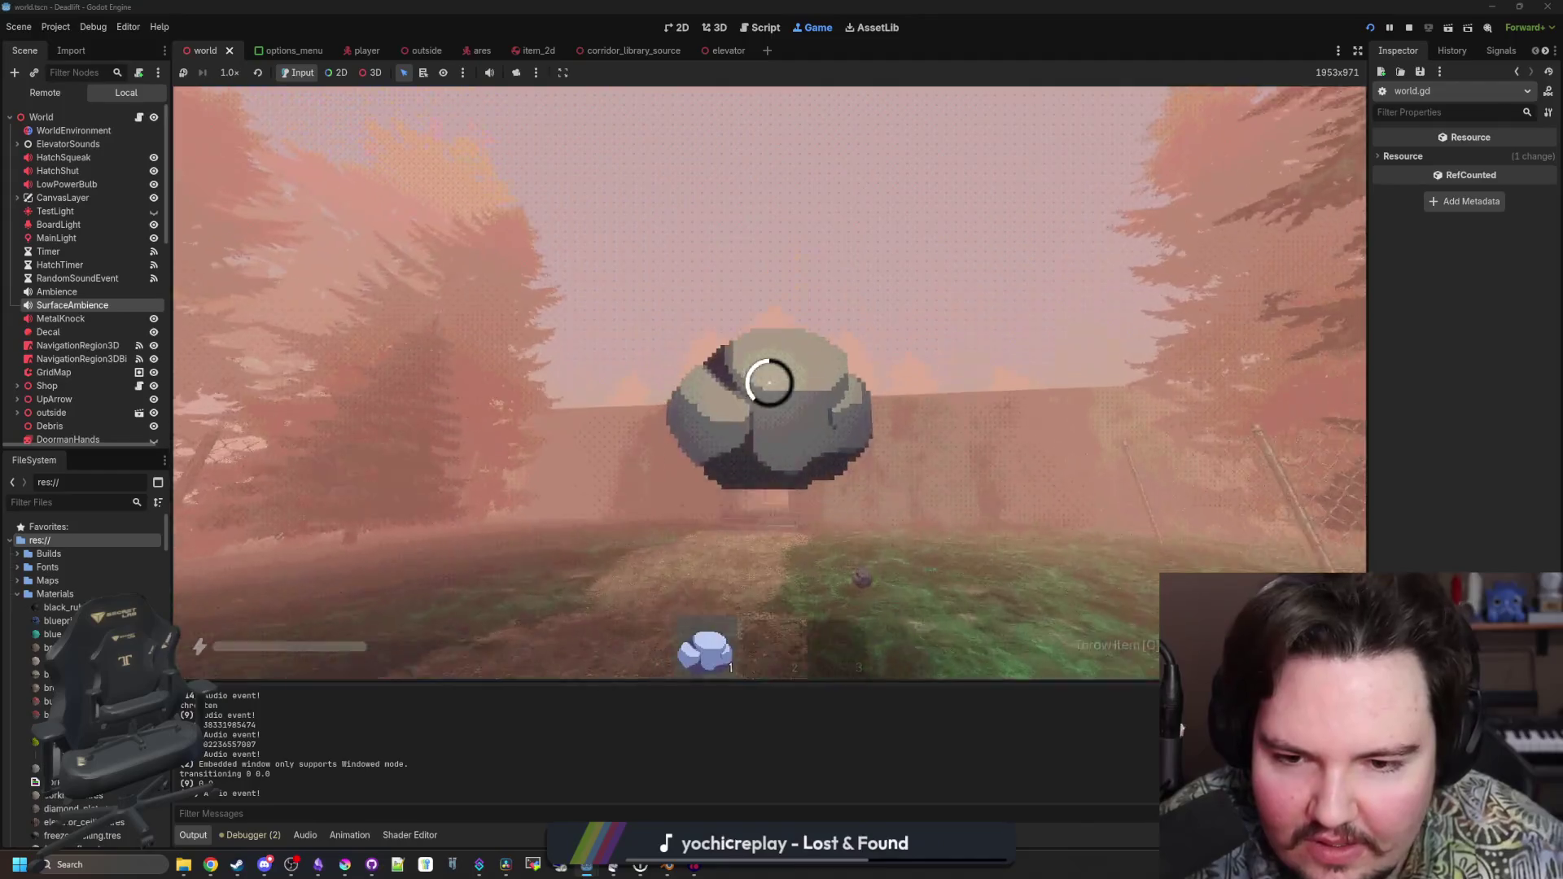
pyautogui.press('e')
pyautogui.press('w')
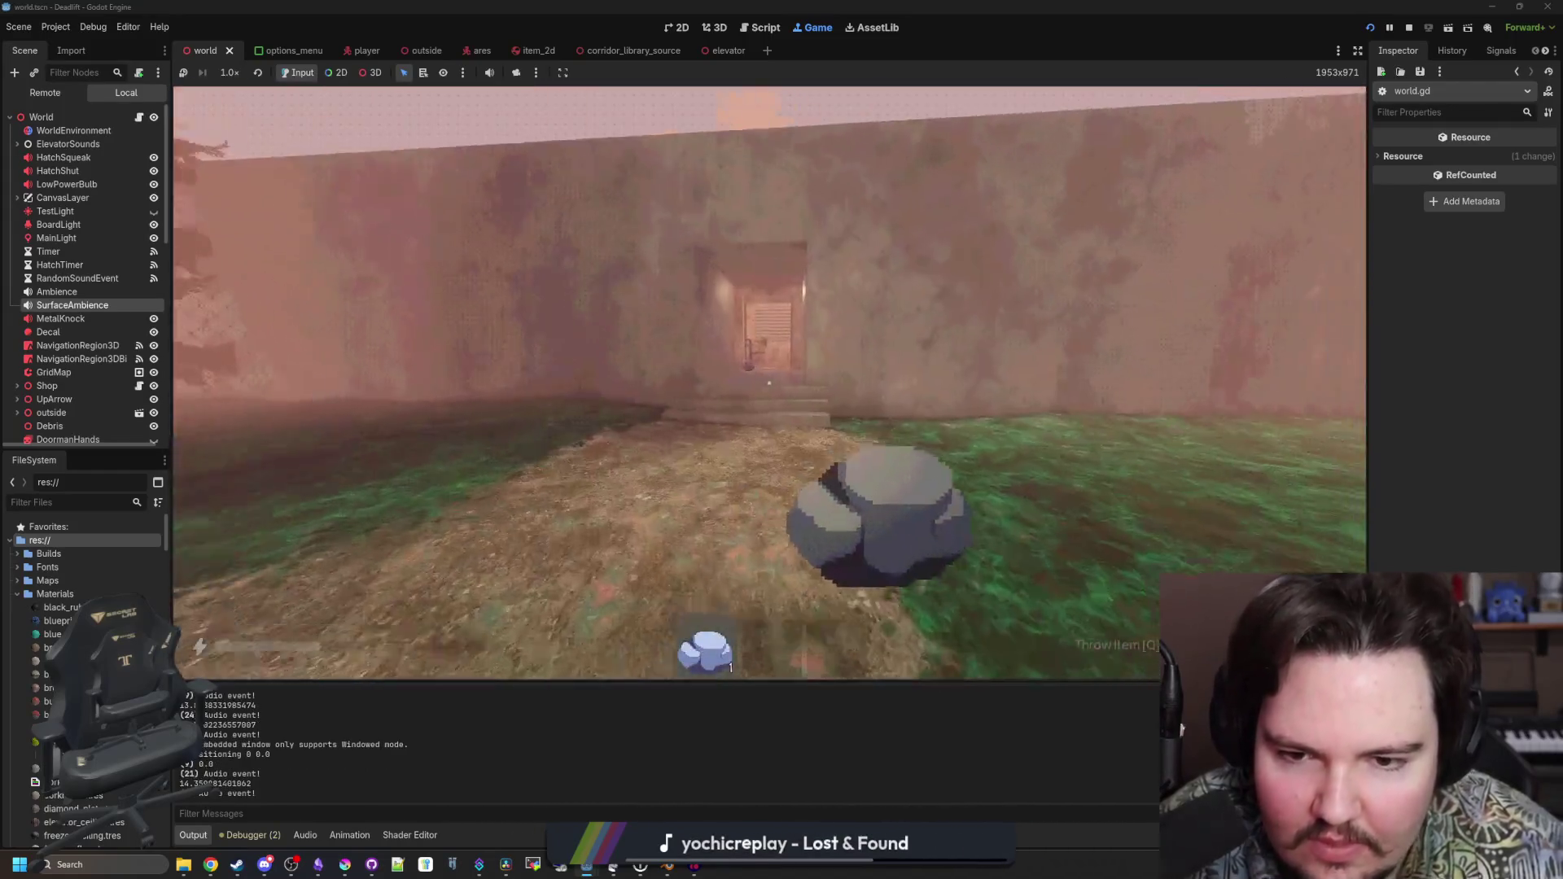
pyautogui.press('w')
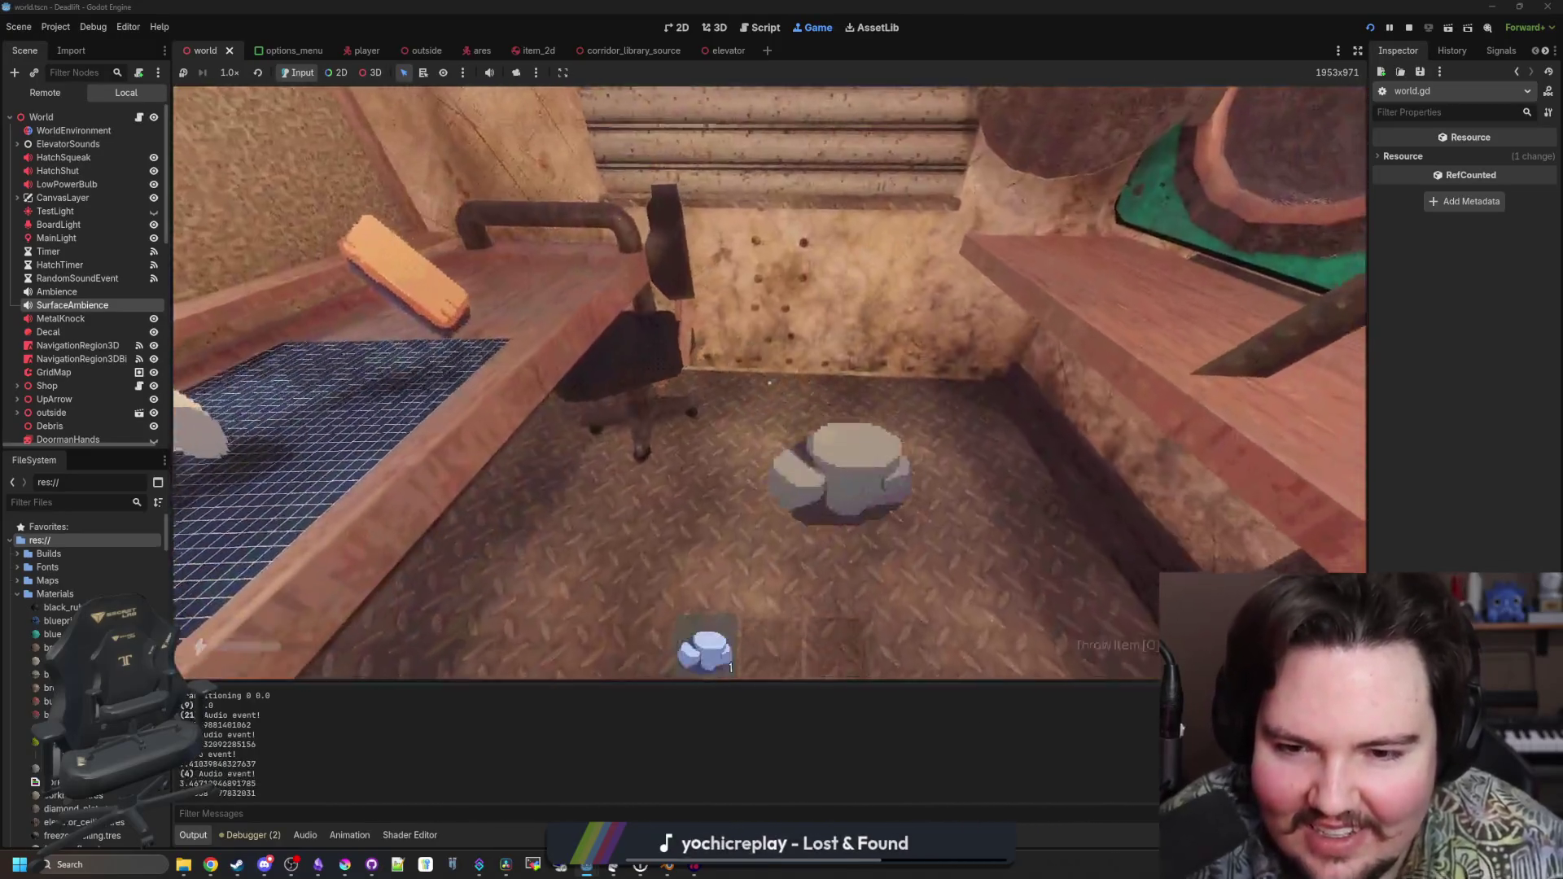
# Use the descend panel to go down to the next level
pyautogui.press('w')
pyautogui.press('e')
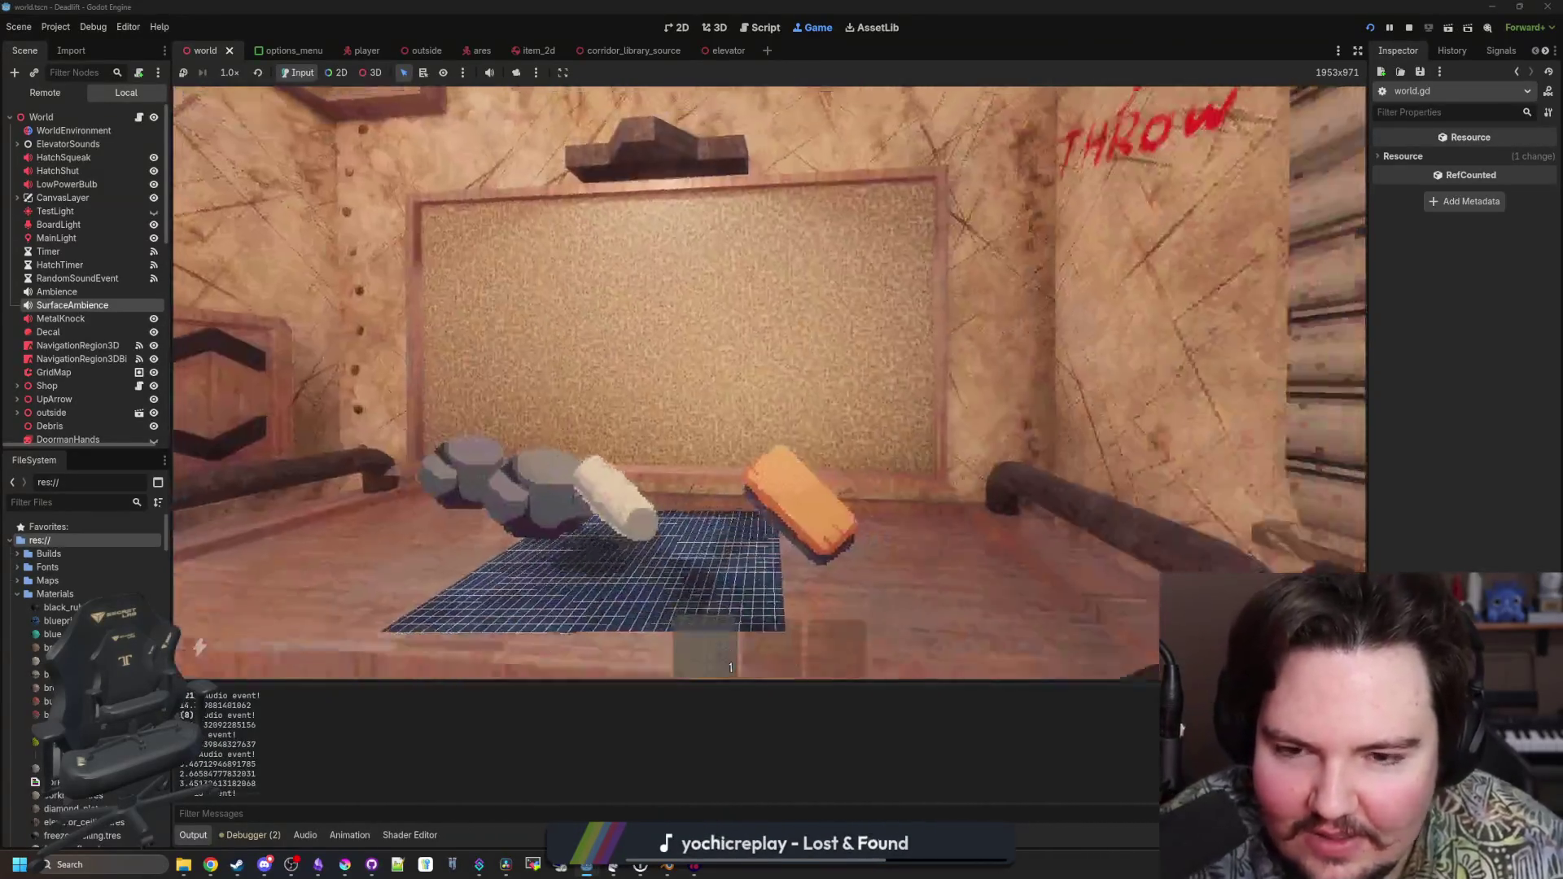
pyautogui.press('w')
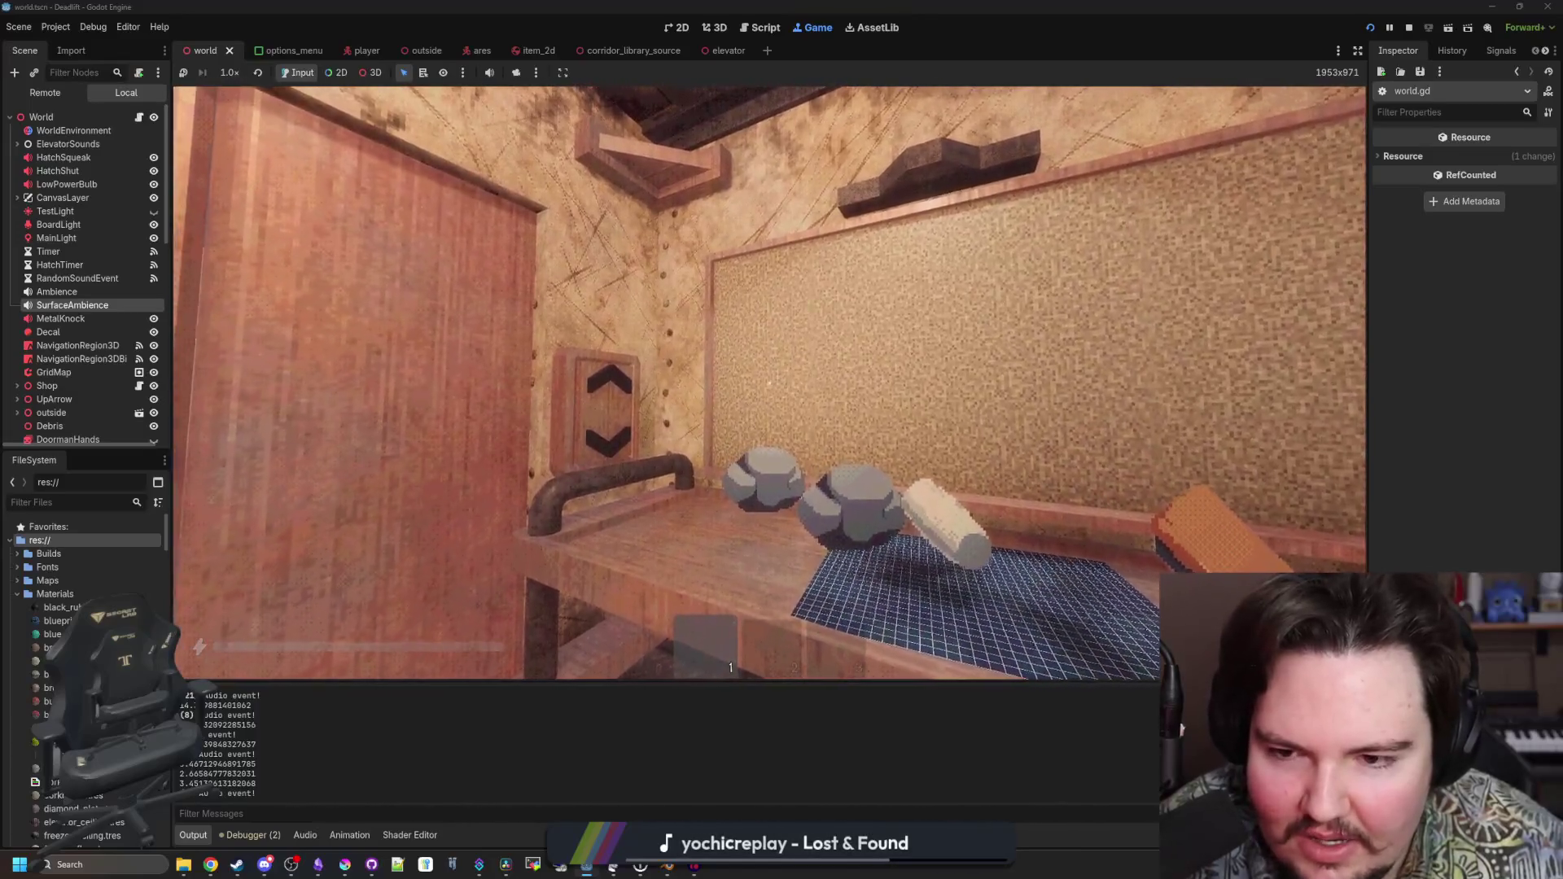
pyautogui.press('w')
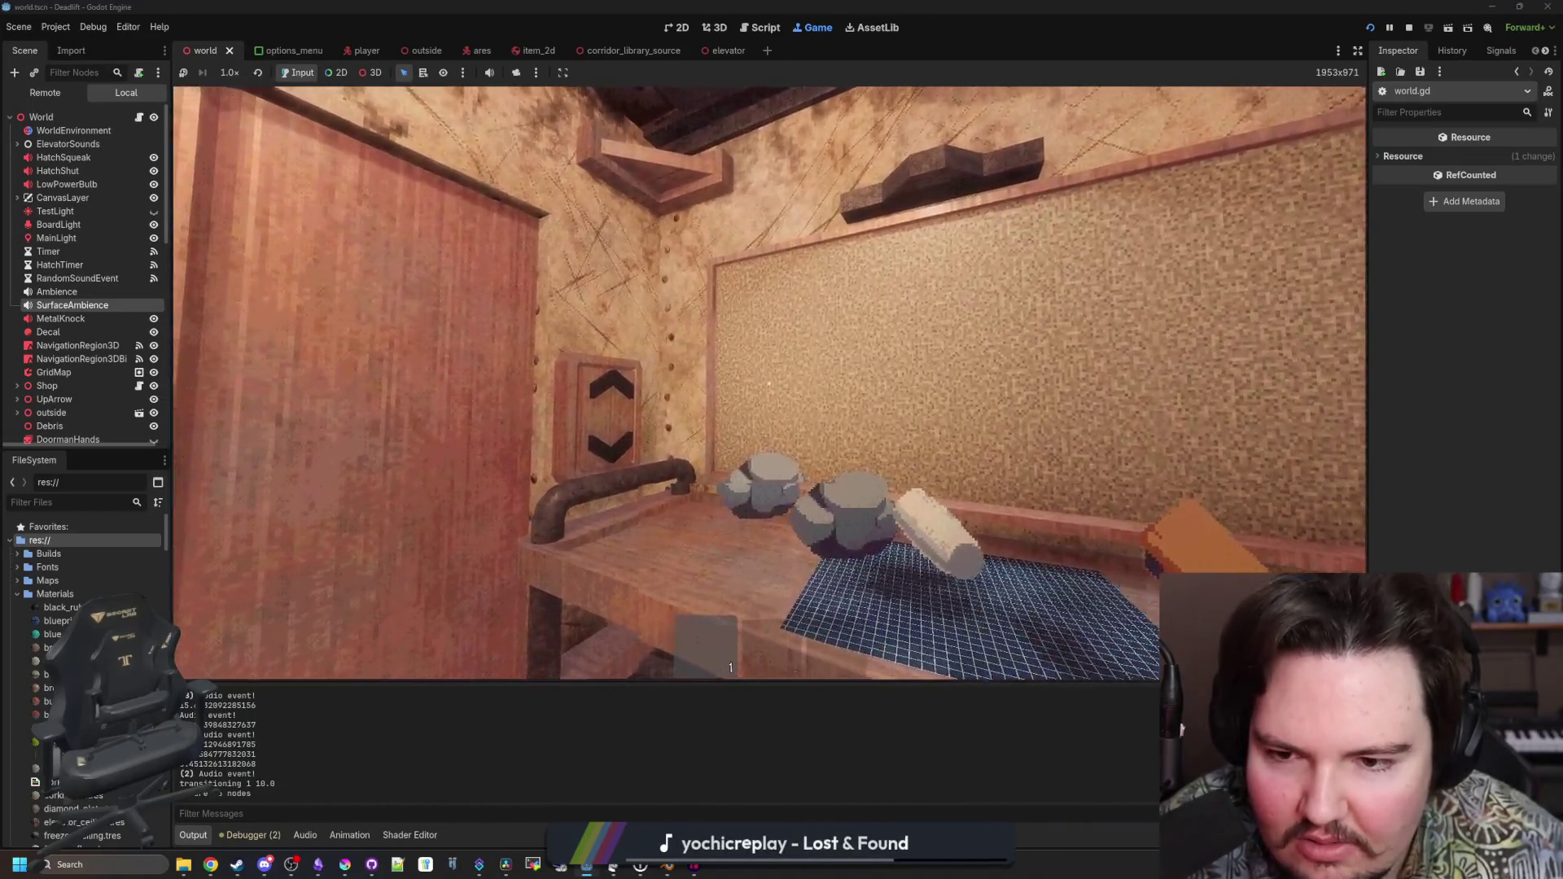
pyautogui.moveTo(769, 383)
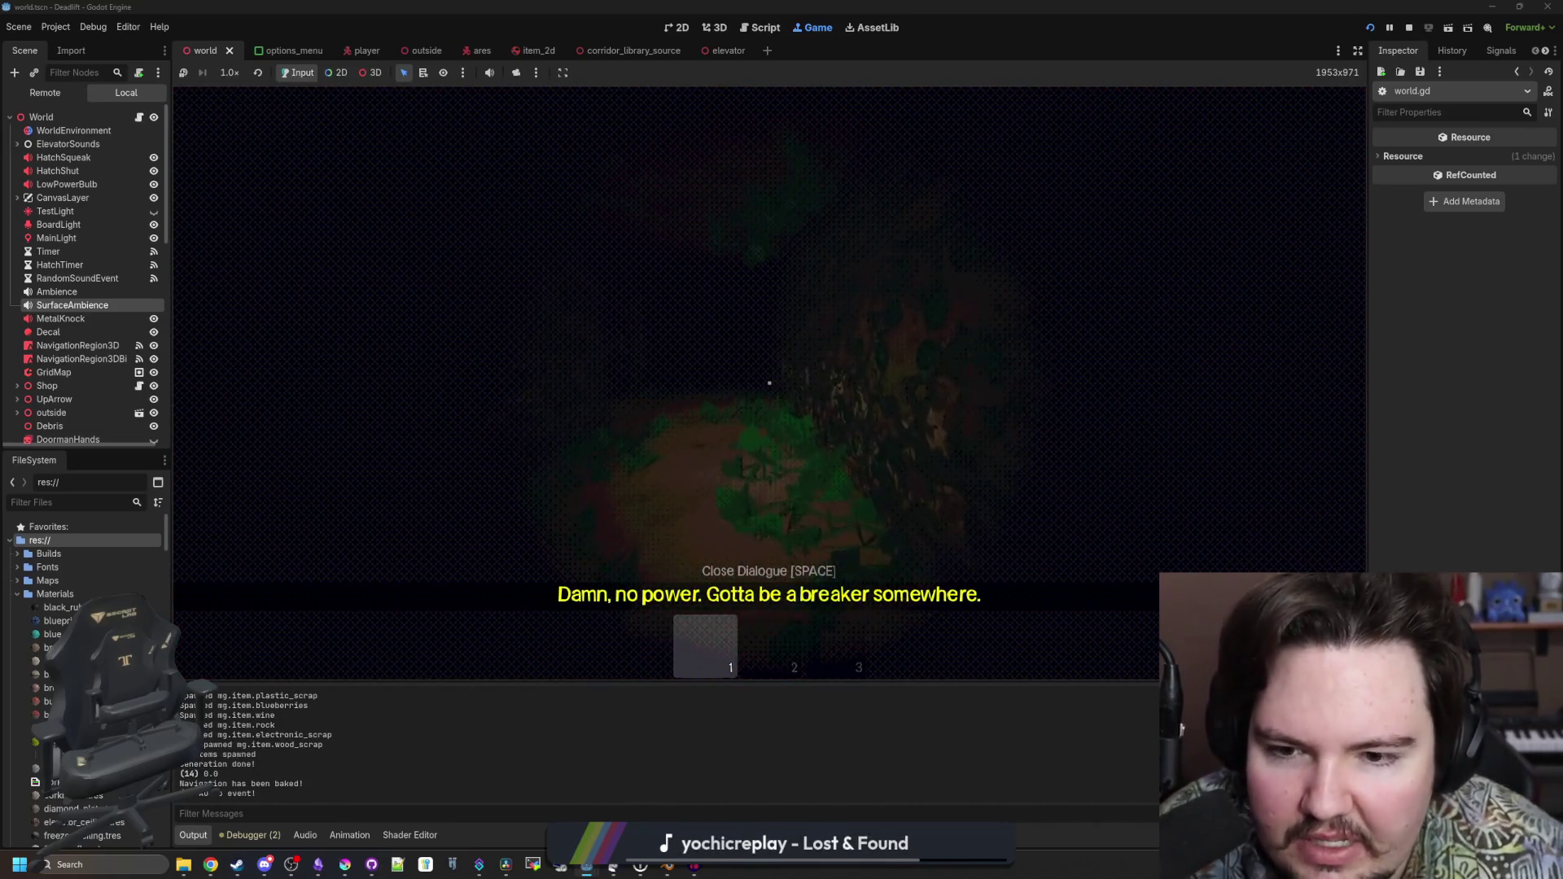
# Explore the dark vine-covered level, pick up the log, and pause the game
pyautogui.hotkey('shift', 'w')
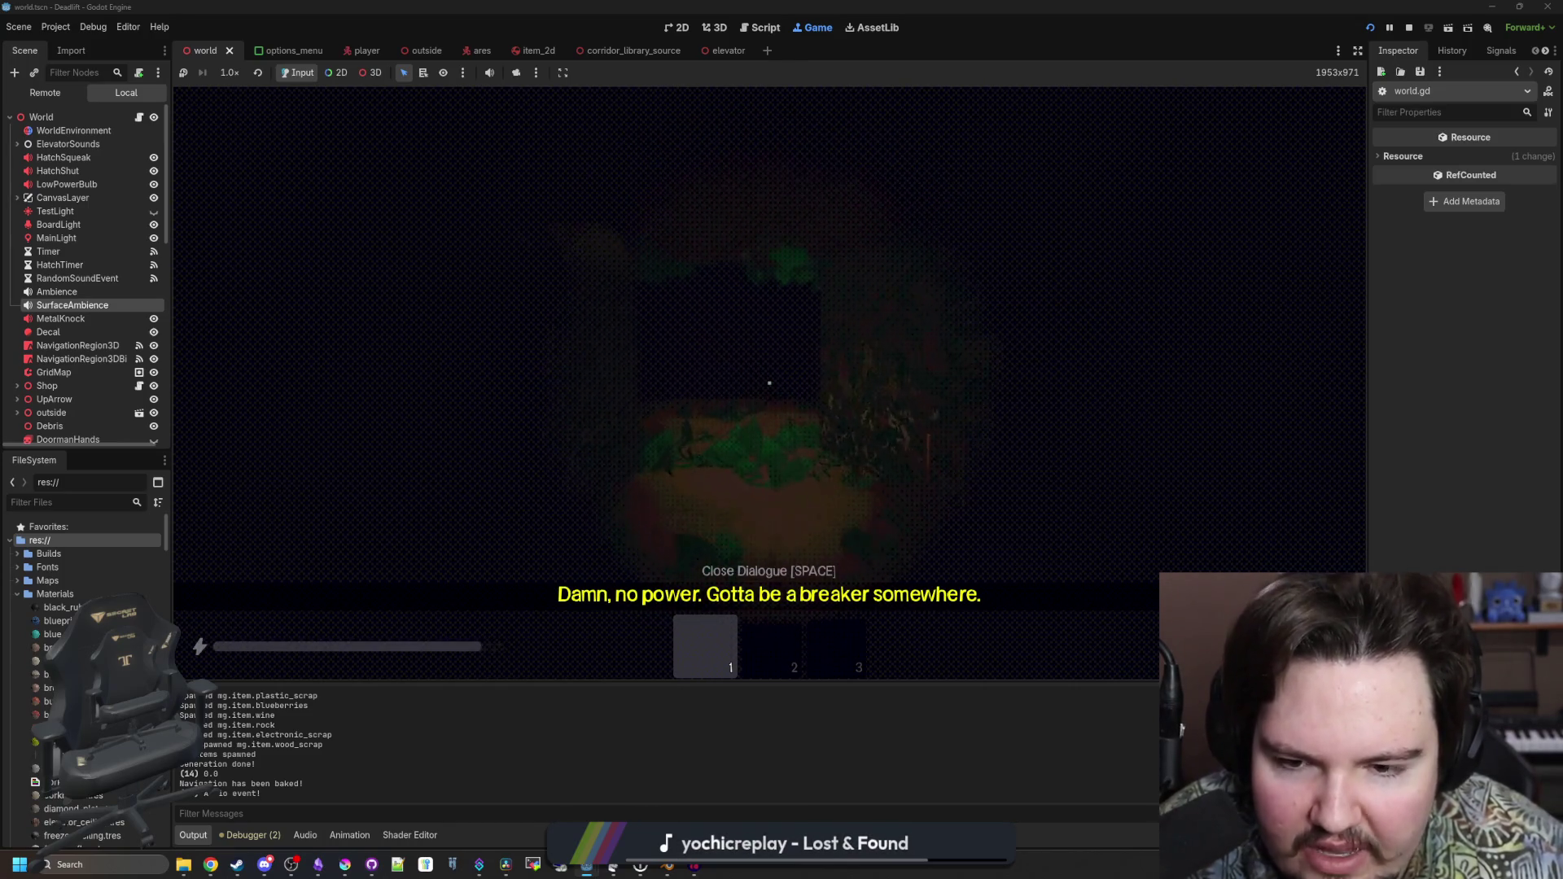
pyautogui.press('w')
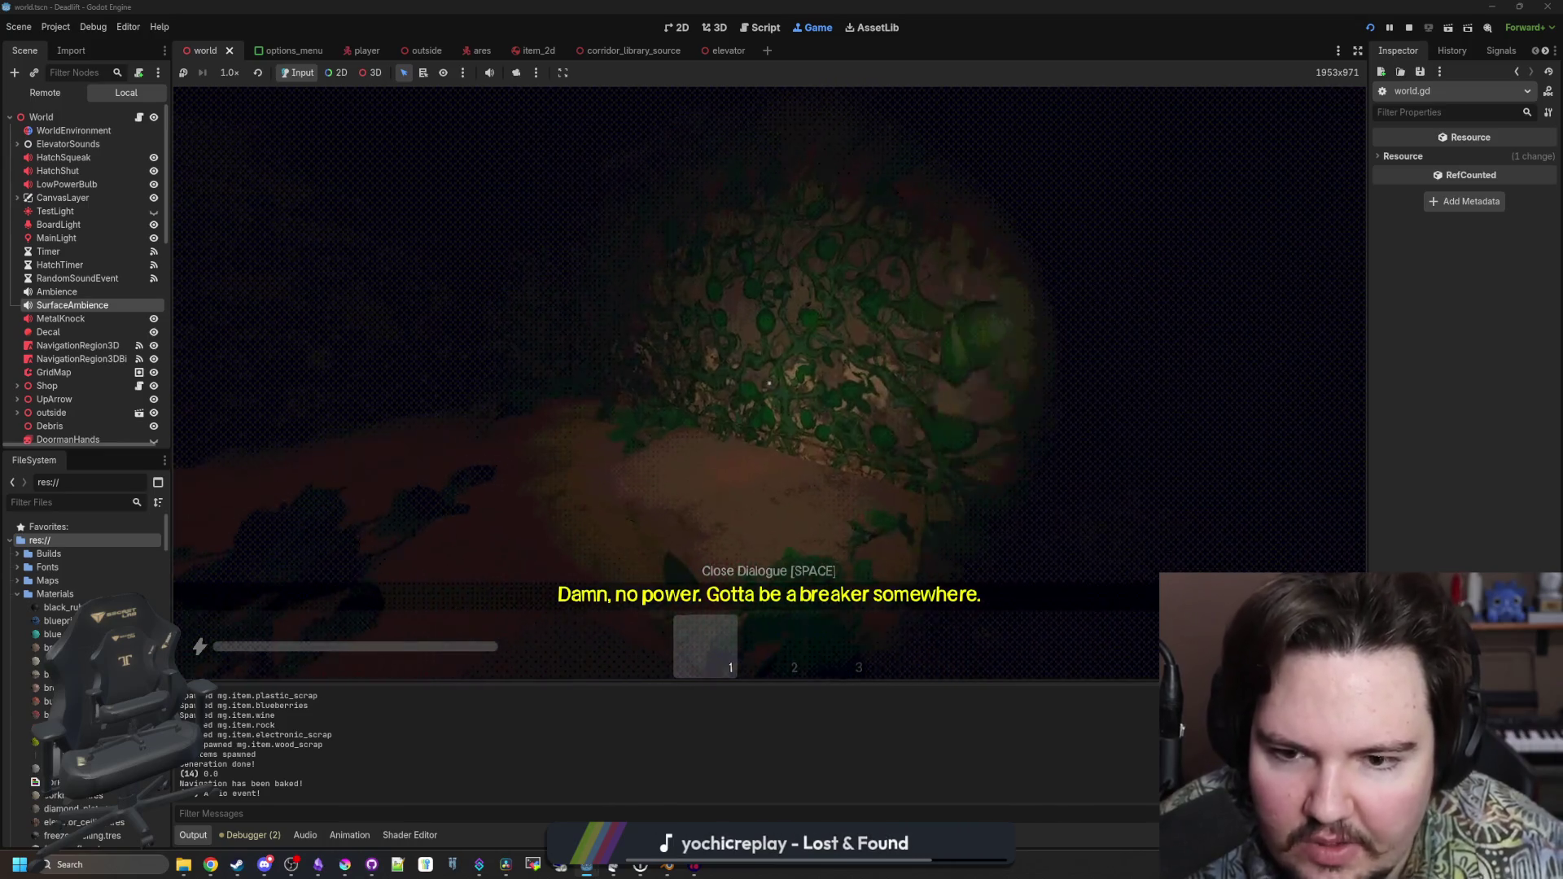
pyautogui.hotkey('shift', 'w')
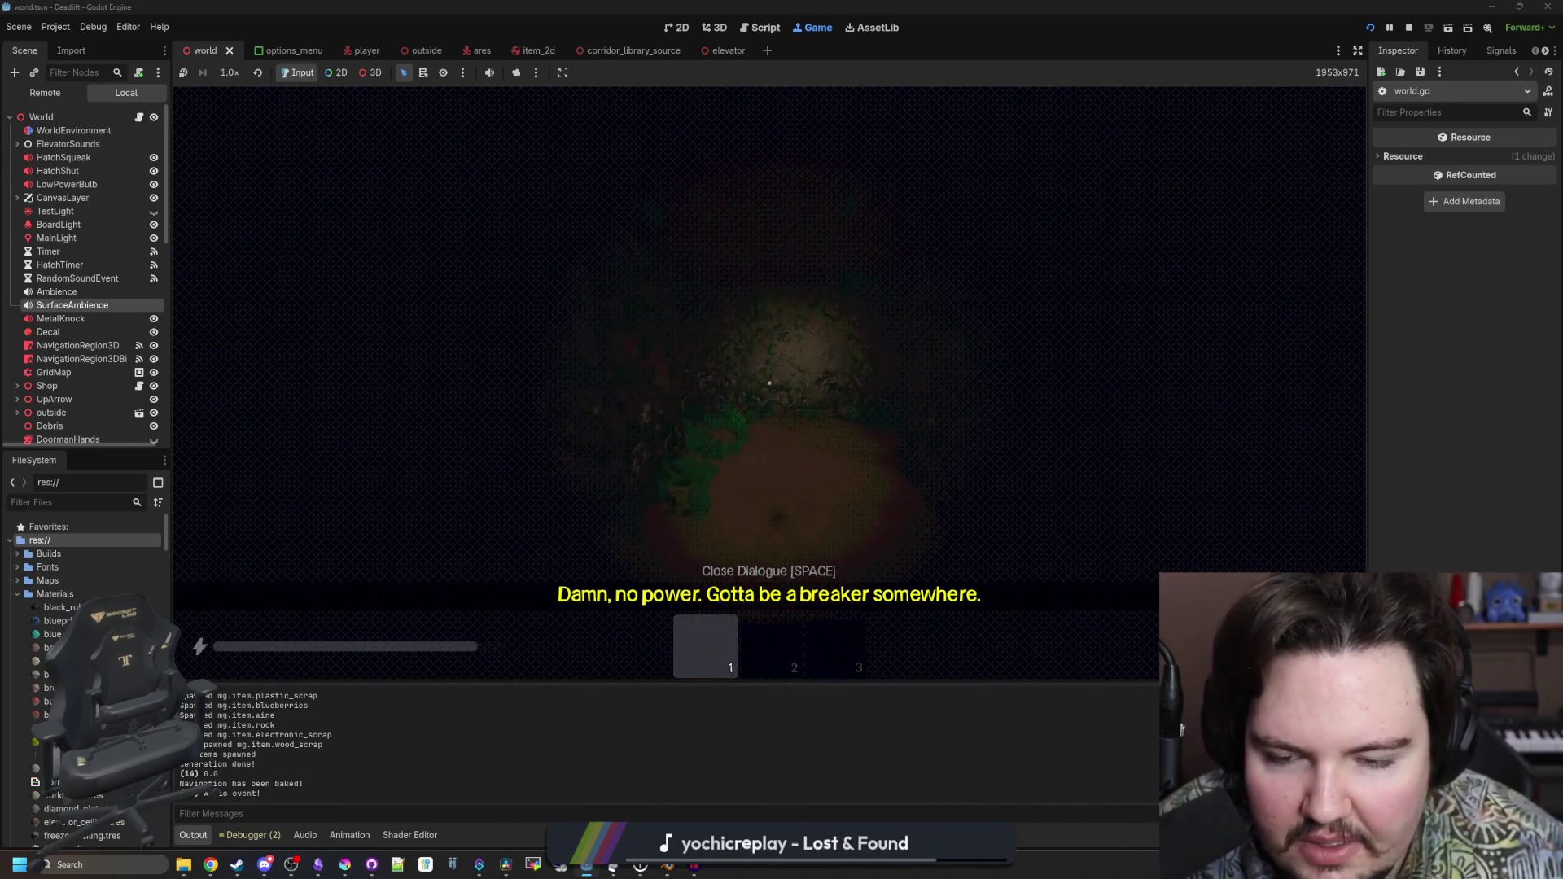
pyautogui.hotkey('shift', 'w')
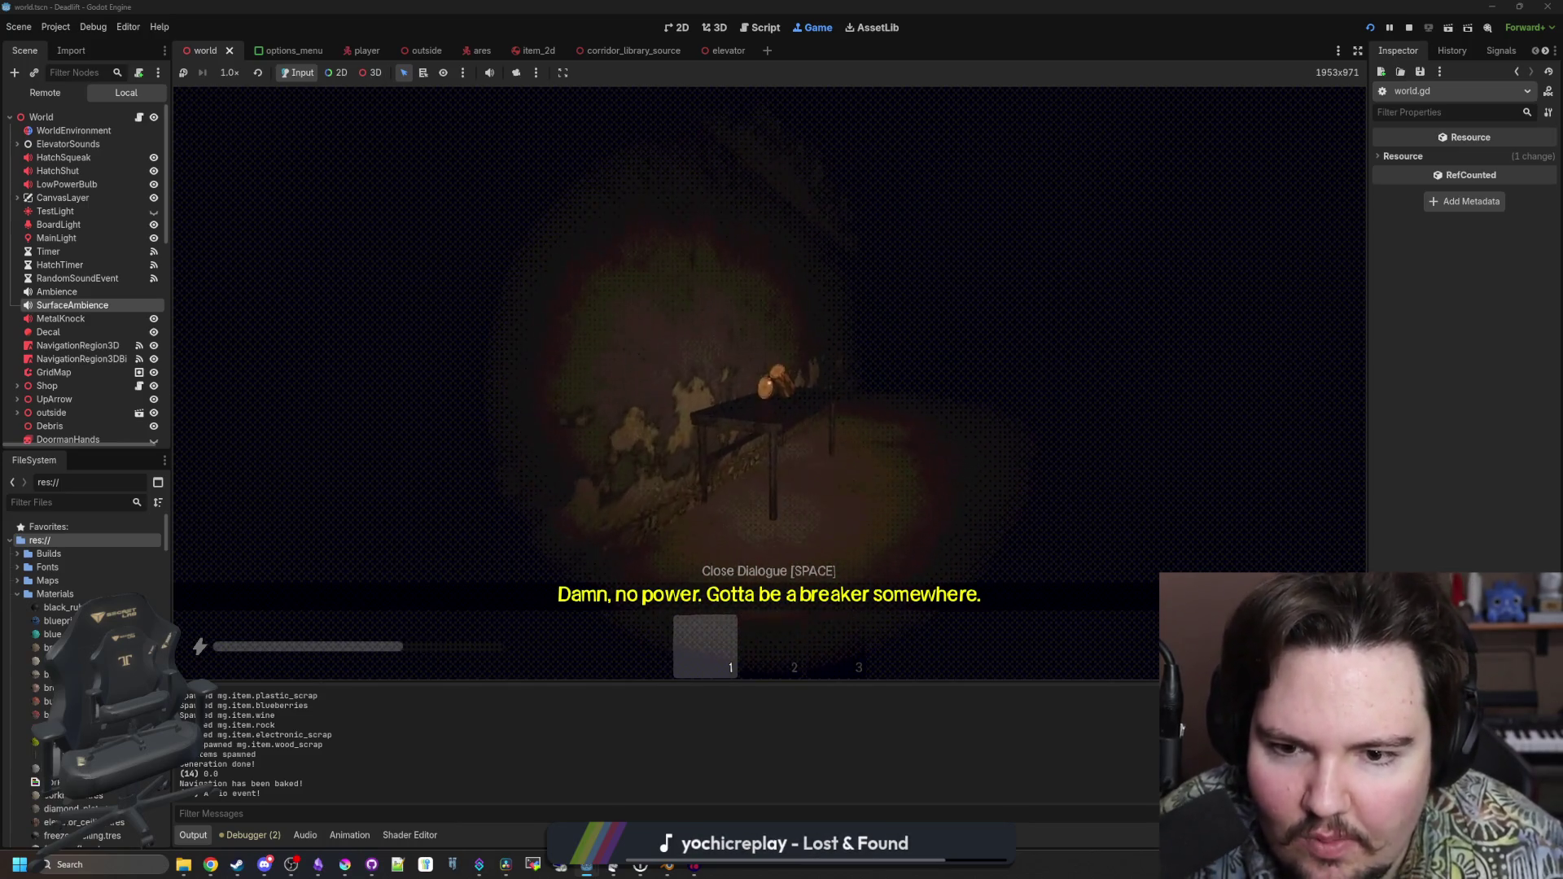
pyautogui.press('e')
pyautogui.press('2')
pyautogui.press('Escape')
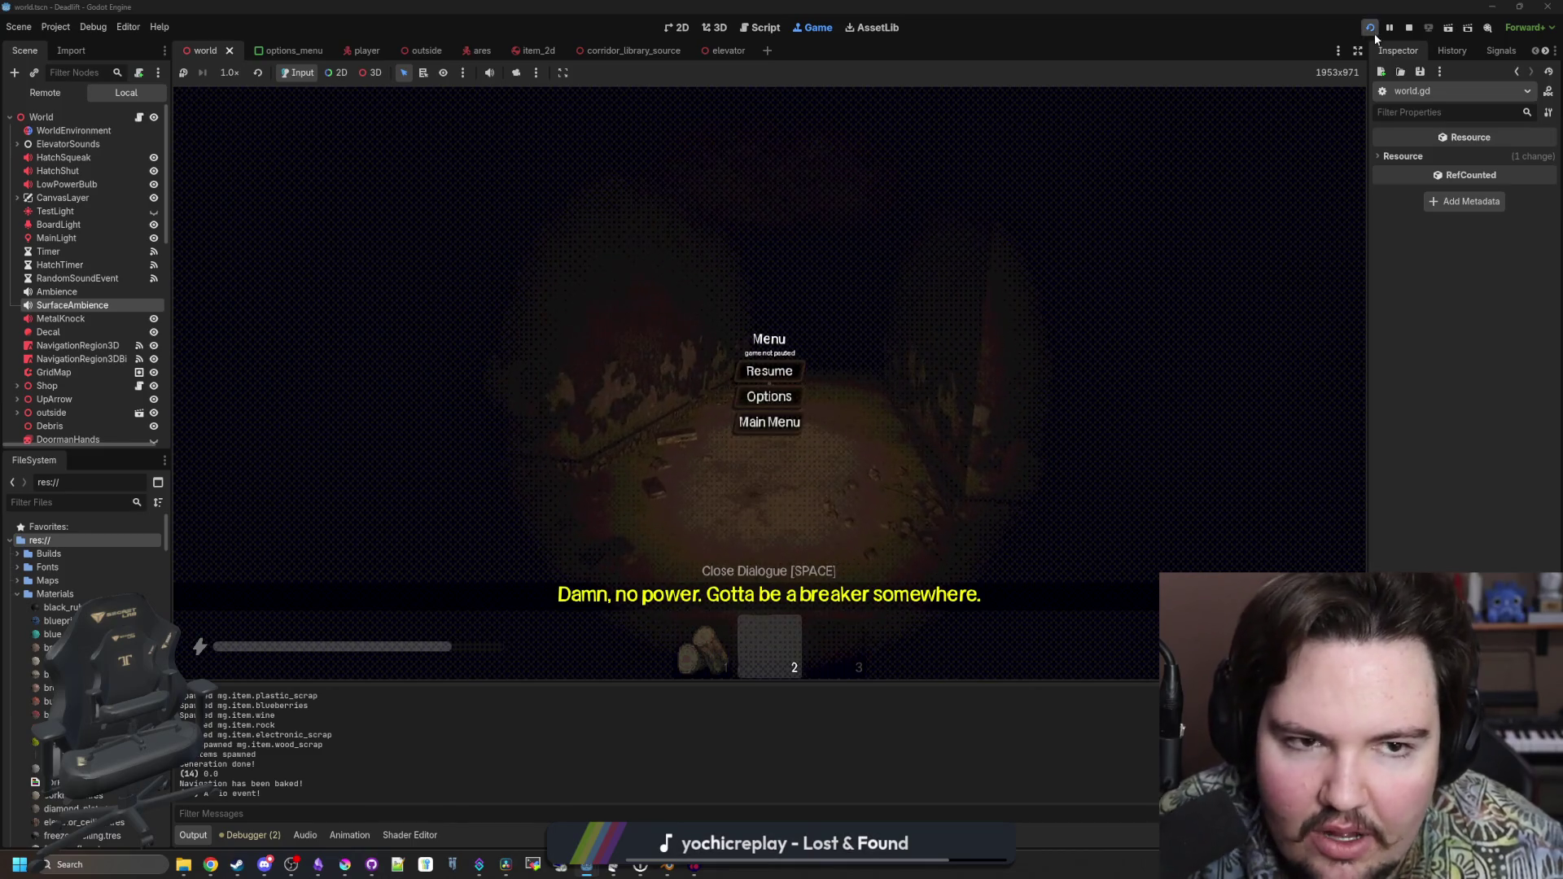
# Stop the game, open maps_table.gd via the FileSystem filter 'map', and select its commented map entries
pyautogui.click(1407, 27)
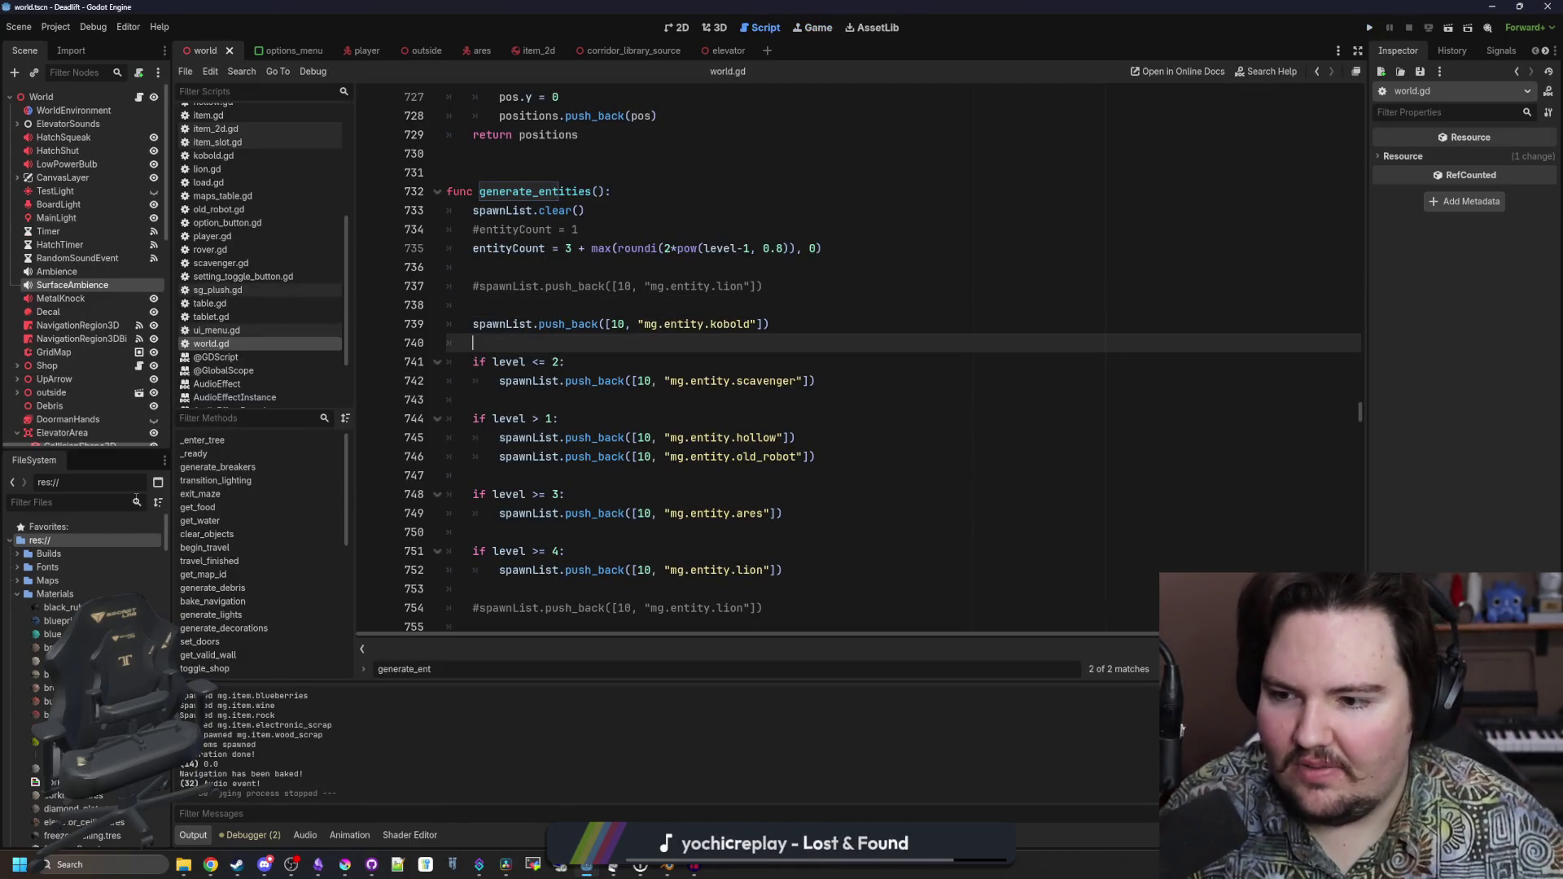
pyautogui.write('map')
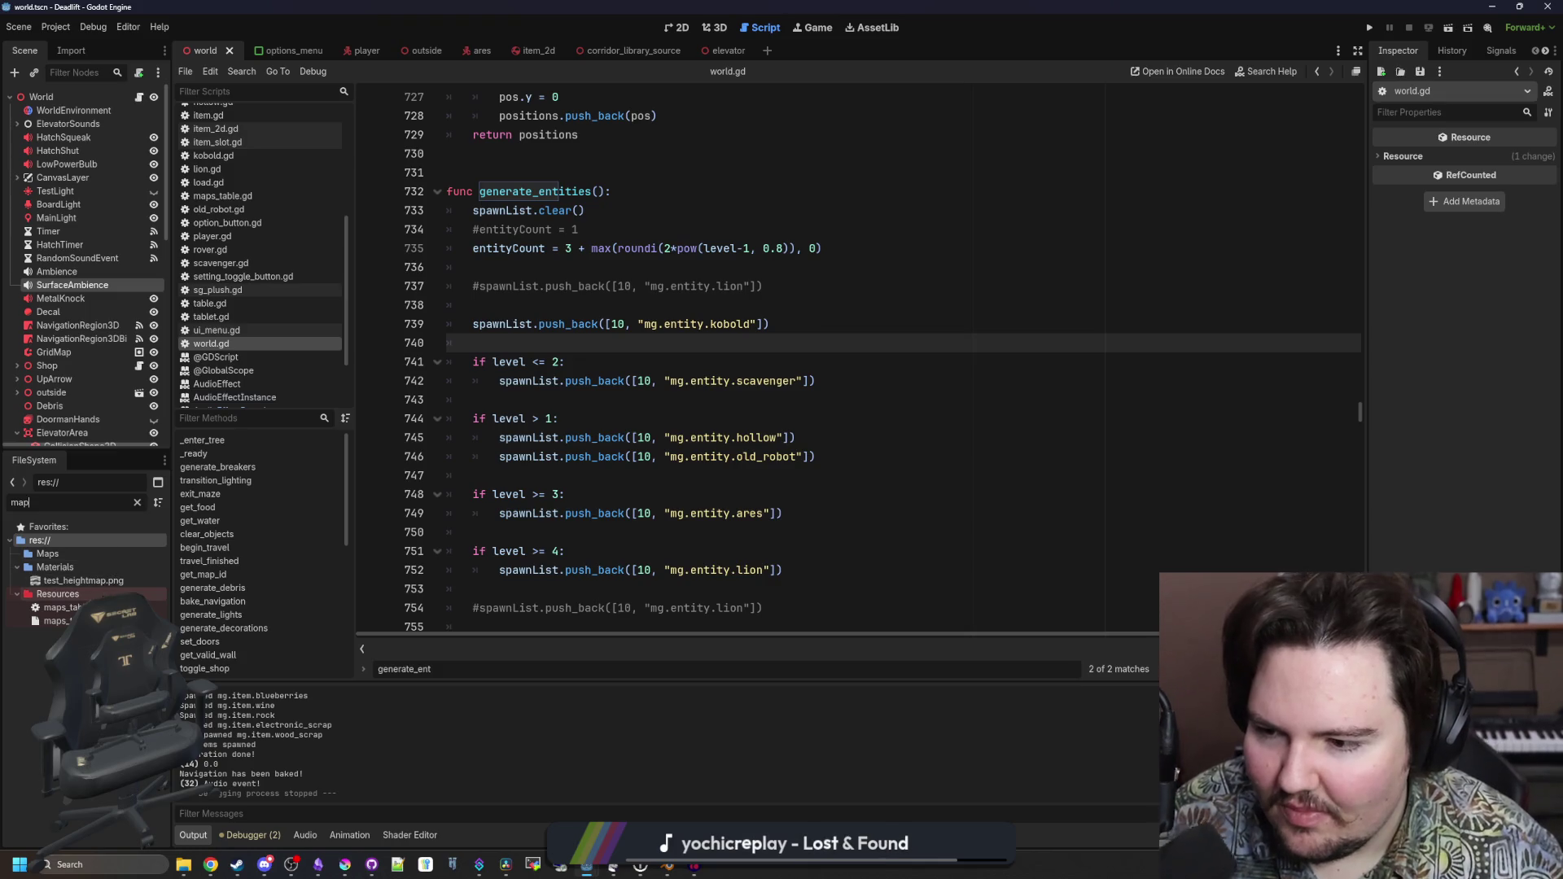
pyautogui.doubleClick(61, 607)
pyautogui.scroll(-3, 518, 519)
pyautogui.moveTo(489, 452)
pyautogui.mouseDown()
pyautogui.moveTo(366, 244)
pyautogui.moveTo(316, 268)
pyautogui.mouseUp()
# Uncomment the first selected block of map entries in maps_table.gd
pyautogui.hotkey('ctrl', 'k')
pyautogui.scroll(-10, 814, 455)
pyautogui.click(815, 455)
pyautogui.scroll(-2, 815, 455)
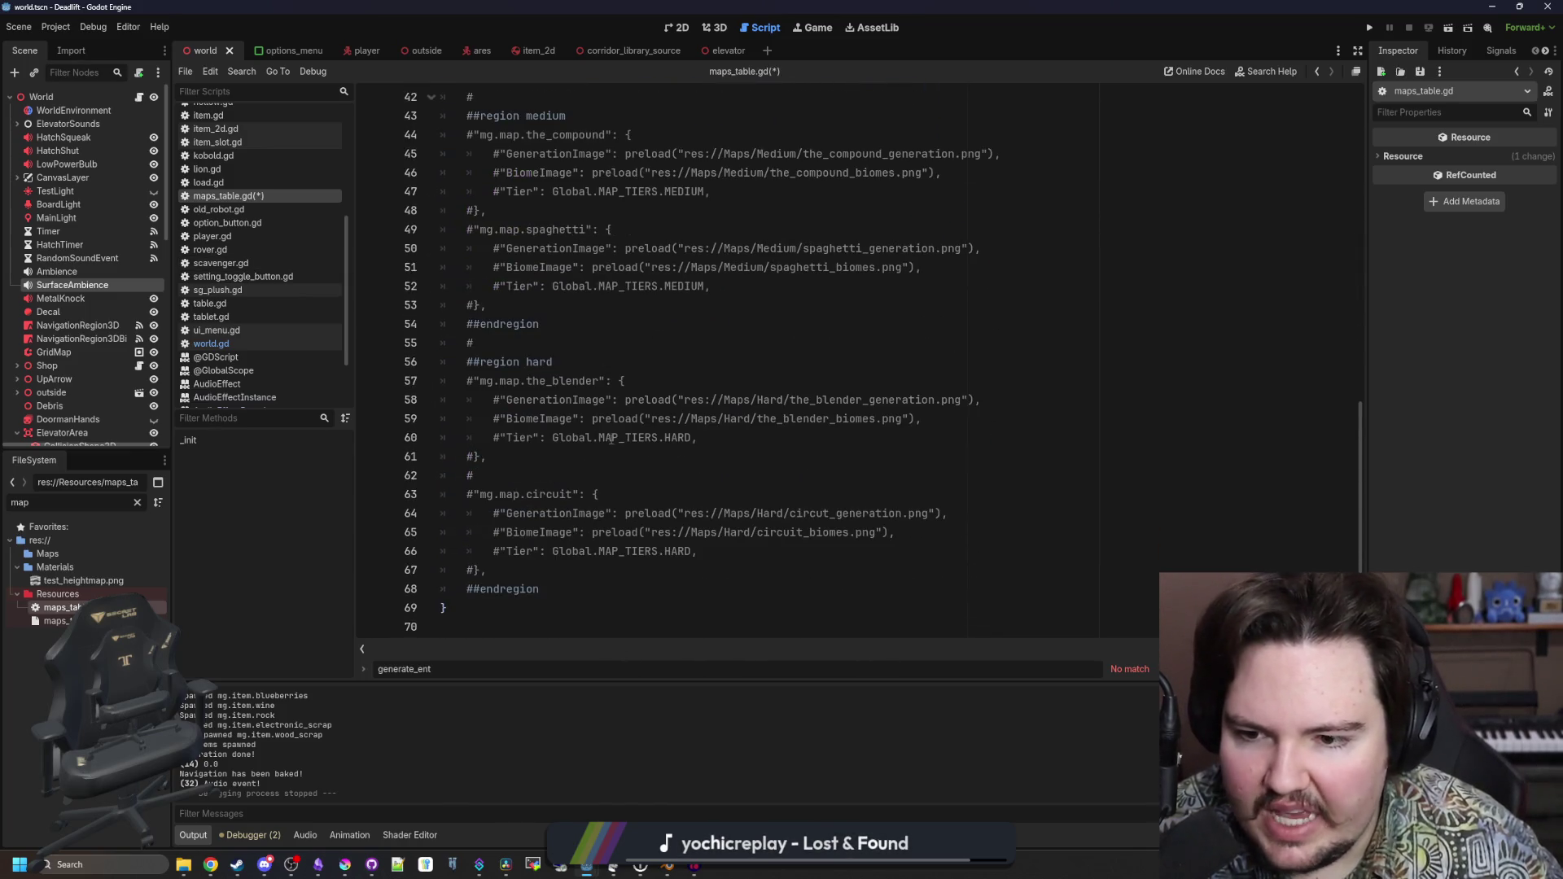
pyautogui.click(554, 601)
# Uncomment the remaining medium and hard map entries and save maps_table.gd
pyautogui.moveTo(553, 601)
pyautogui.mouseDown()
pyautogui.moveTo(456, 497)
pyautogui.moveTo(440, 432)
pyautogui.moveTo(366, 371)
pyautogui.moveTo(330, 373)
pyautogui.mouseUp()
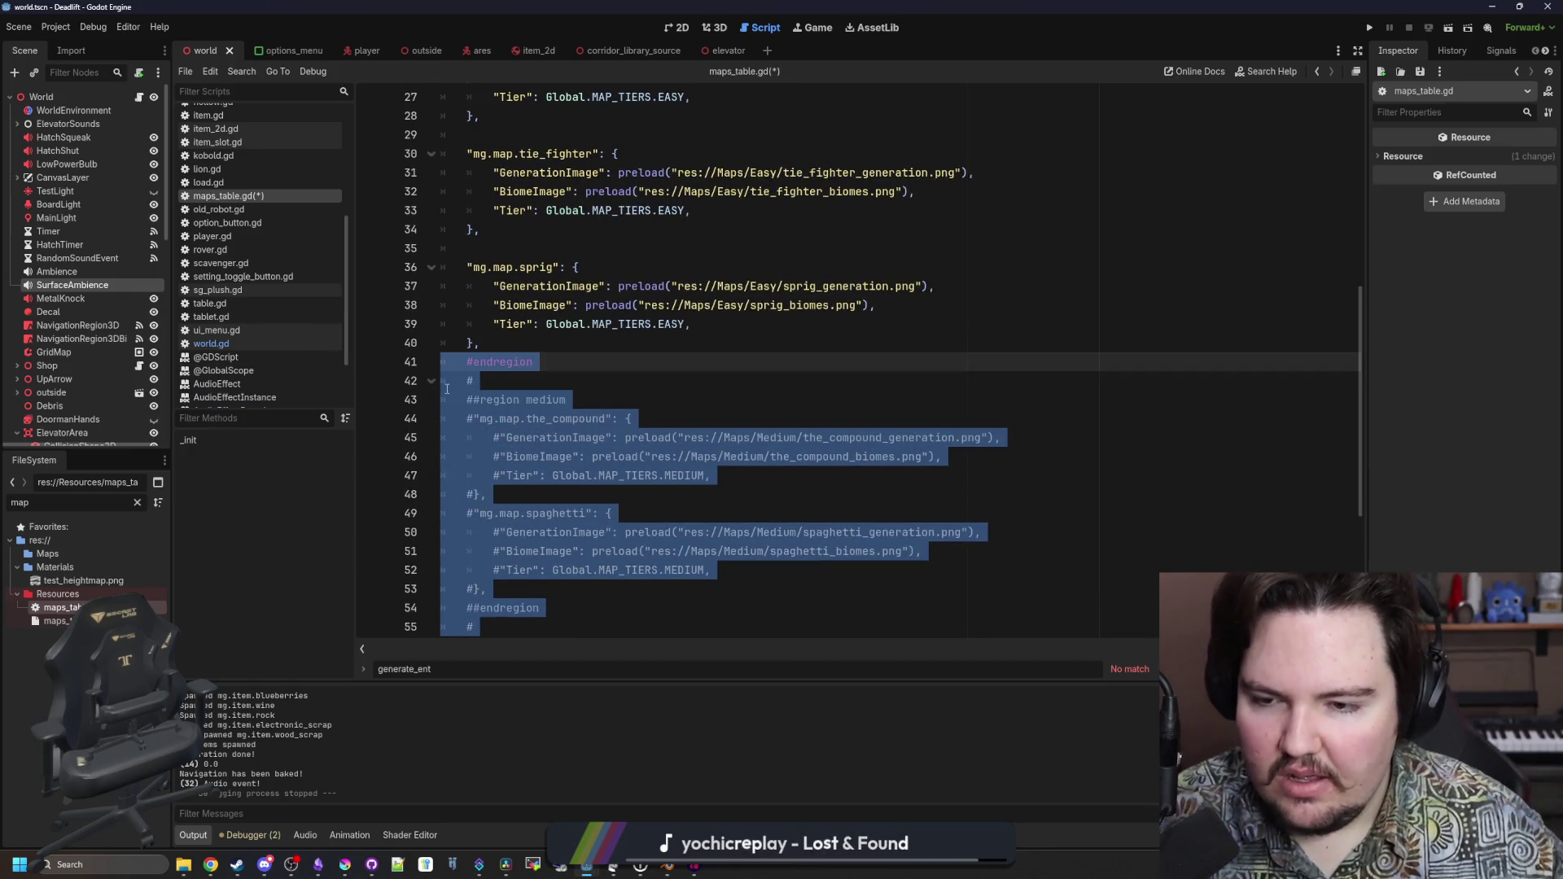
pyautogui.click(479, 429)
pyautogui.scroll(-5, 814, 366)
pyautogui.click(496, 570)
pyautogui.moveTo(543, 589)
pyautogui.mouseDown()
pyautogui.moveTo(372, 157)
pyautogui.moveTo(370, 252)
pyautogui.moveTo(368, 220)
pyautogui.mouseUp()
pyautogui.hotkey('ctrl', 'k')
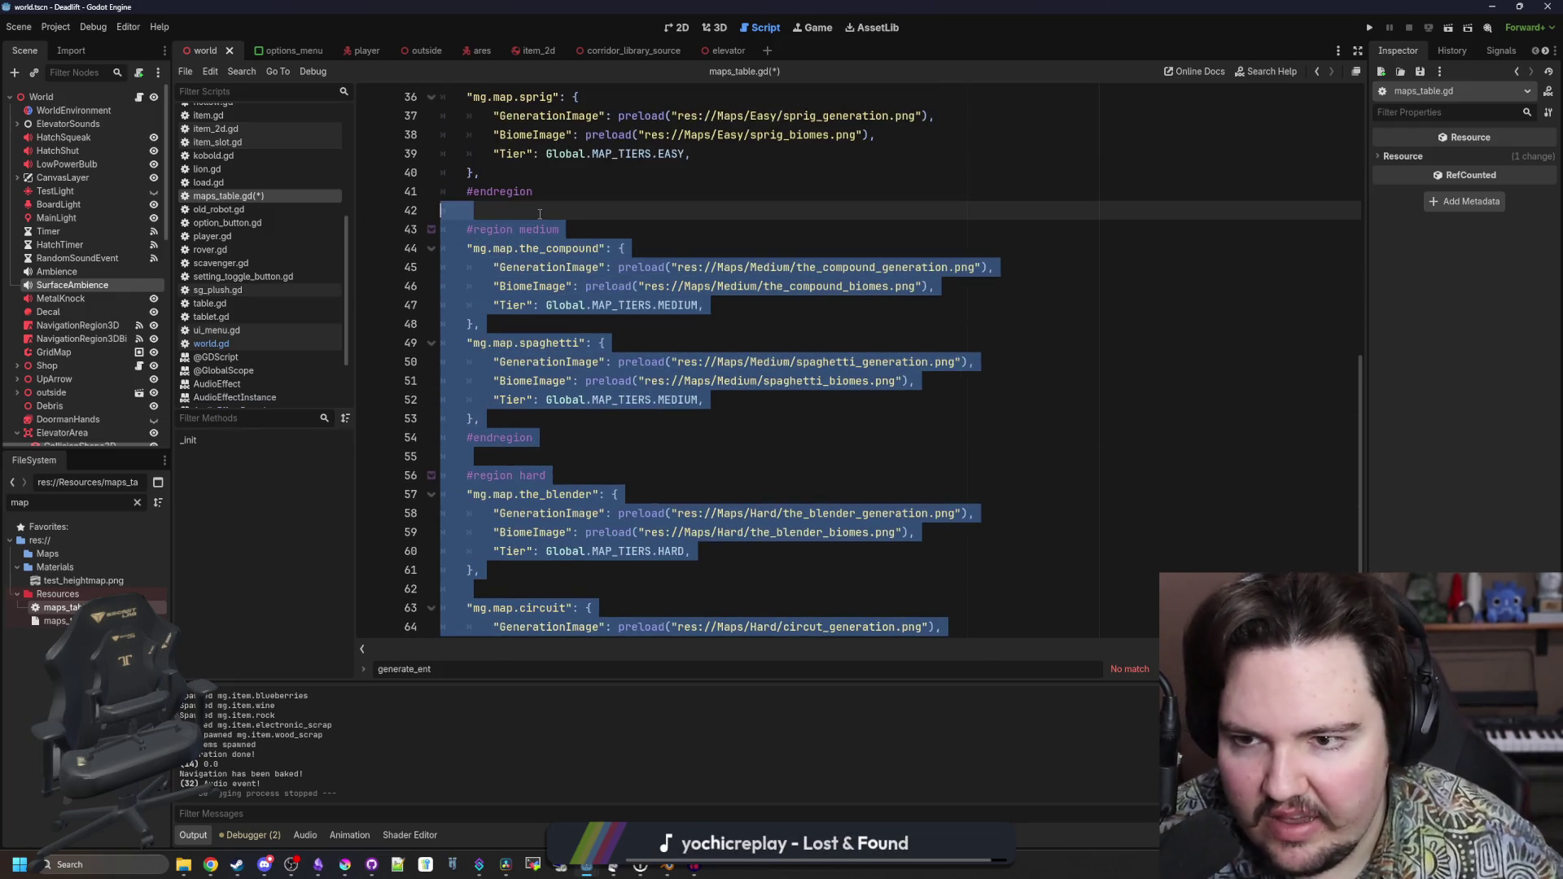
pyautogui.click(540, 214)
pyautogui.hotkey('ctrl', 's')
# Switch back to world.gd, save, and review the level spawn checks in generate_entities
pyautogui.click(228, 345)
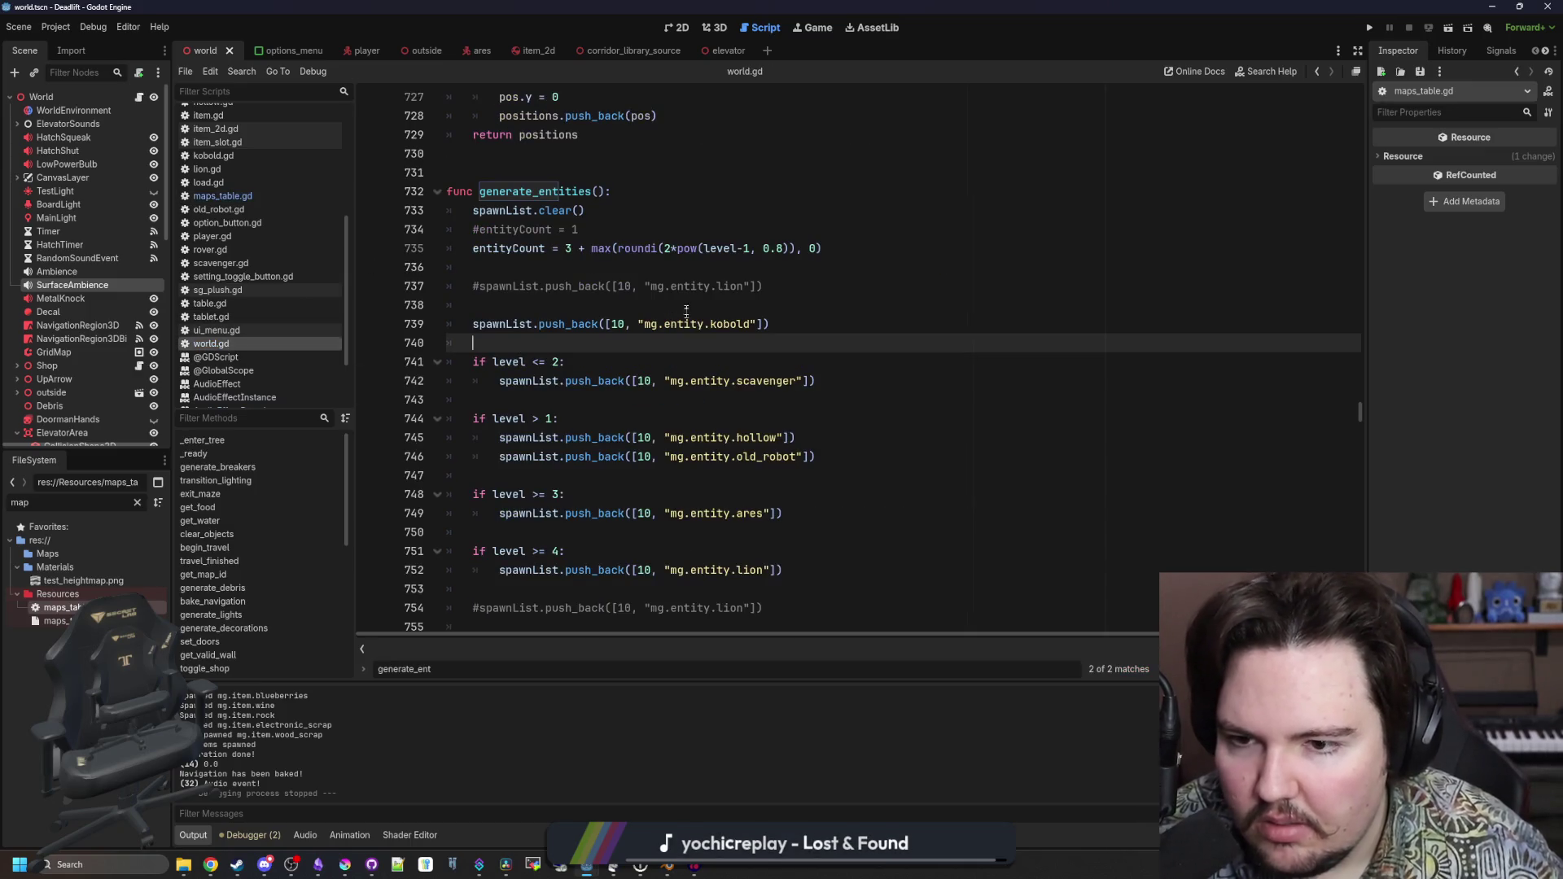
pyautogui.click(530, 310)
pyautogui.hotkey('ctrl', 's')
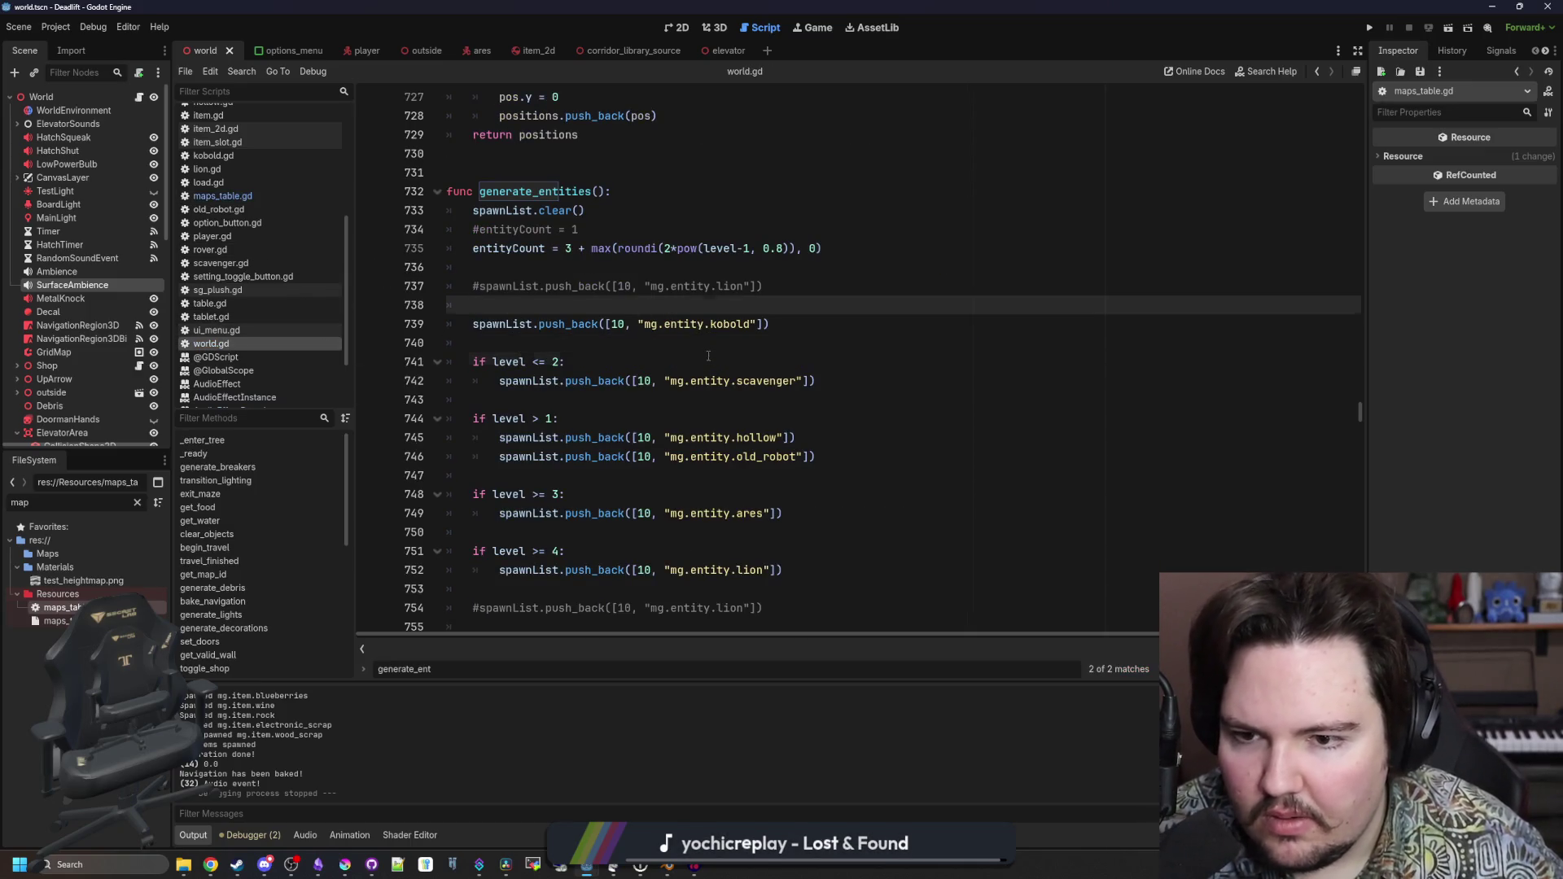
pyautogui.press('Down')
pyautogui.press('Down')
pyautogui.press('Down')
pyautogui.scroll(5, 262, 320)
pyautogui.scroll(-5, 231, 292)
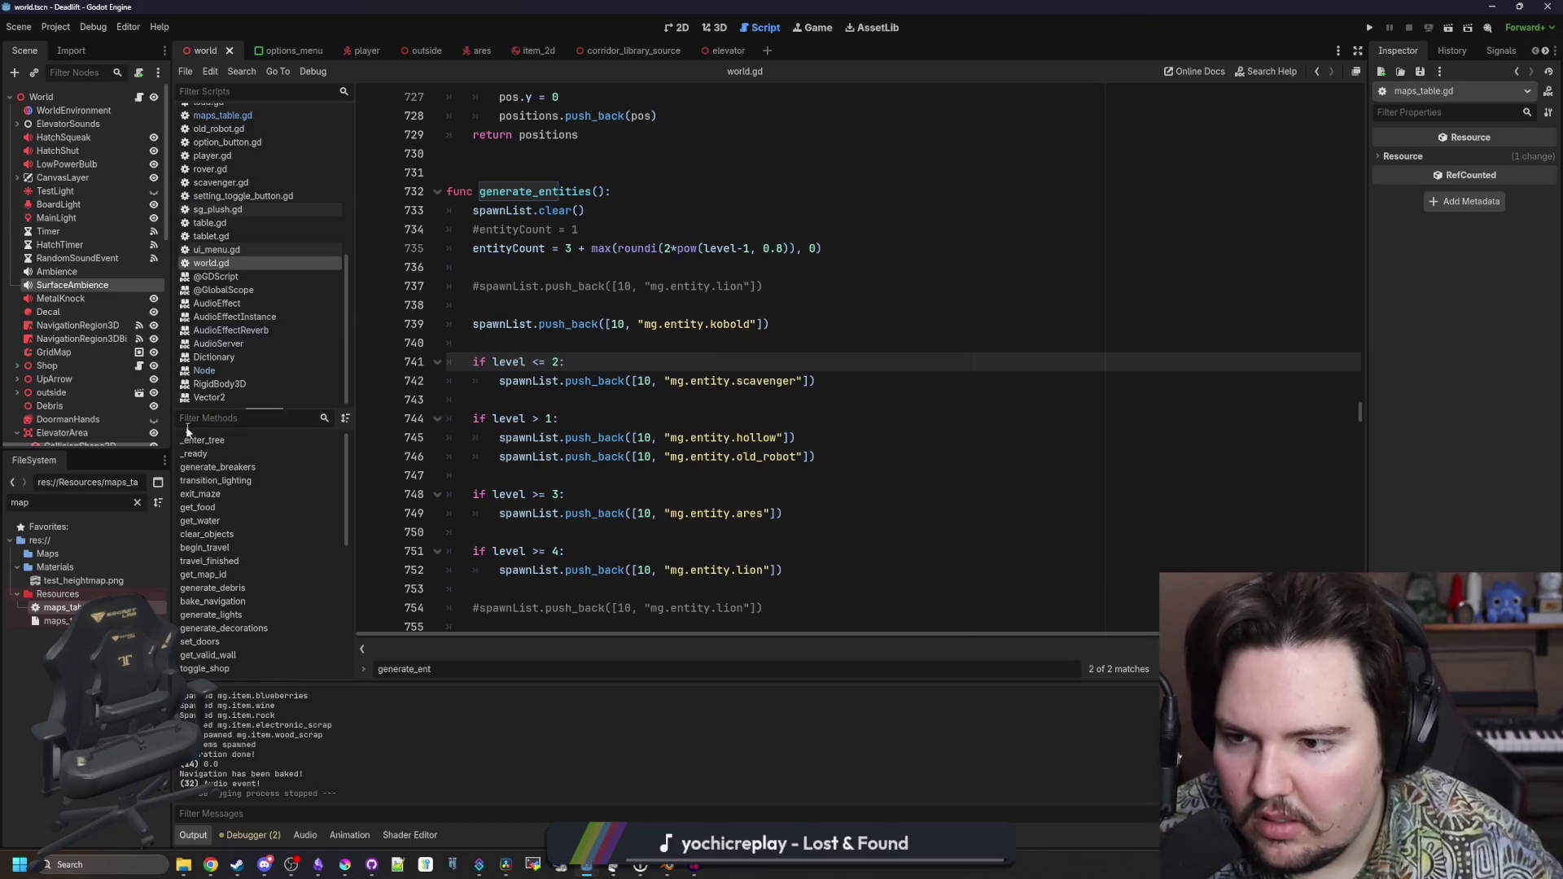
pyautogui.click(137, 504)
pyautogui.write('glob')
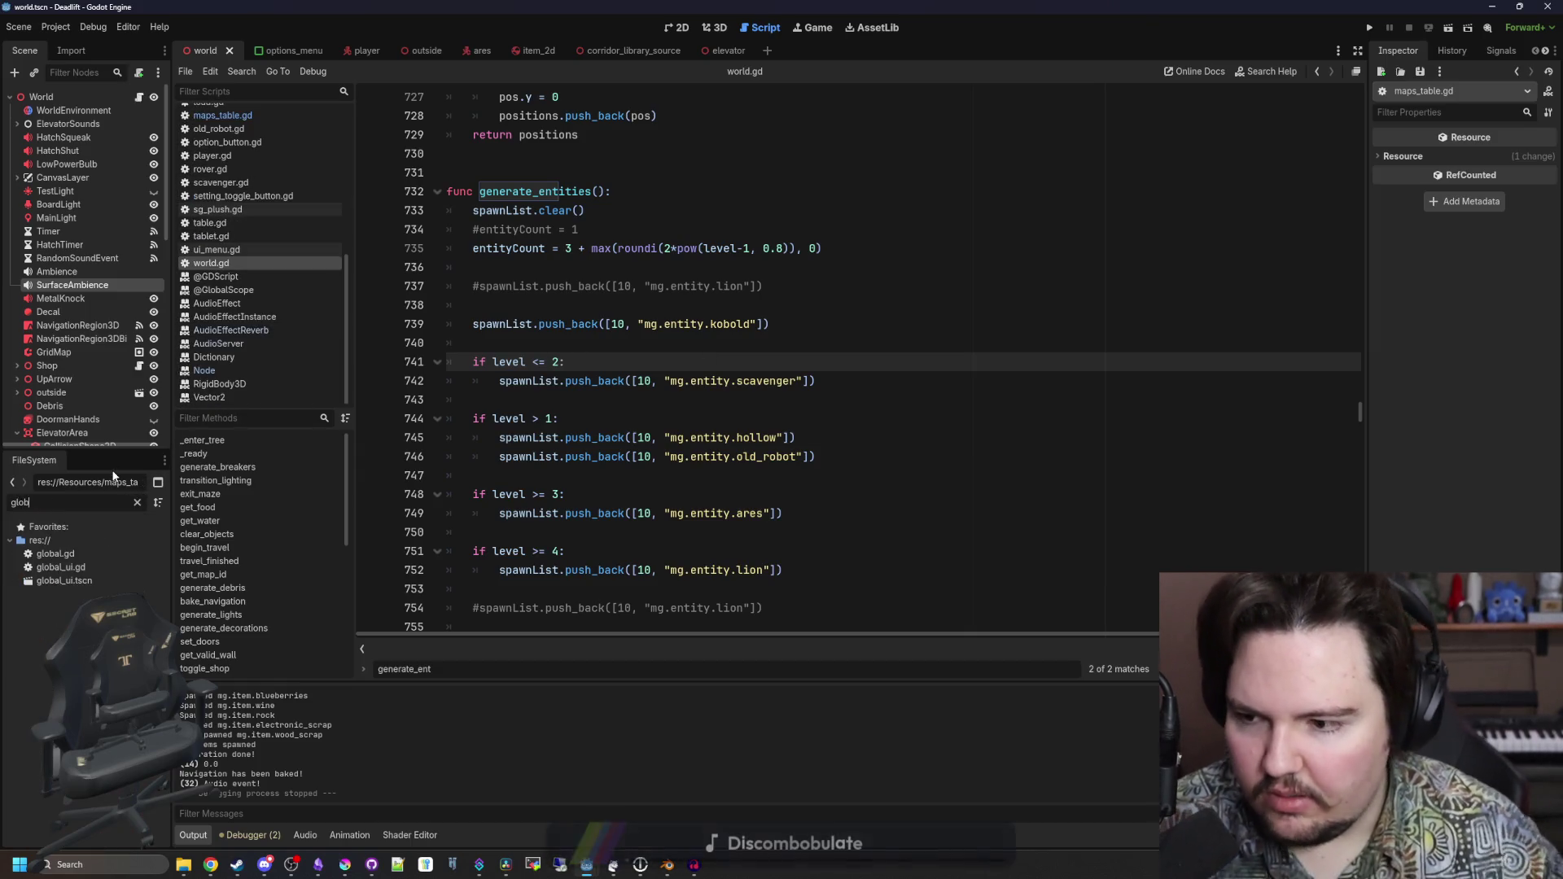
pyautogui.doubleClick(71, 559)
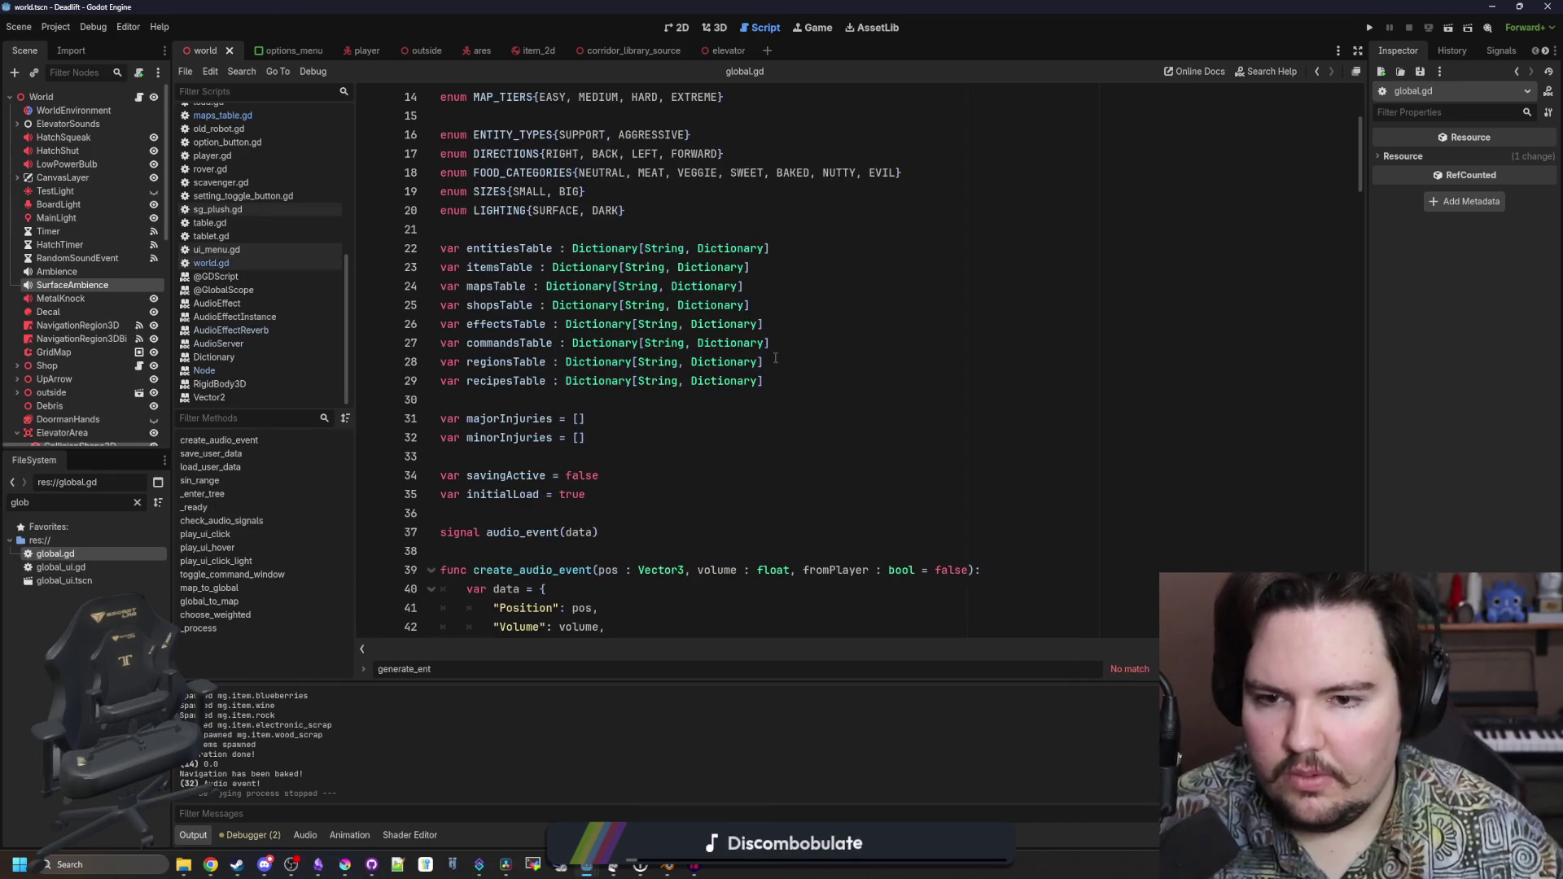
pyautogui.write('save_game')
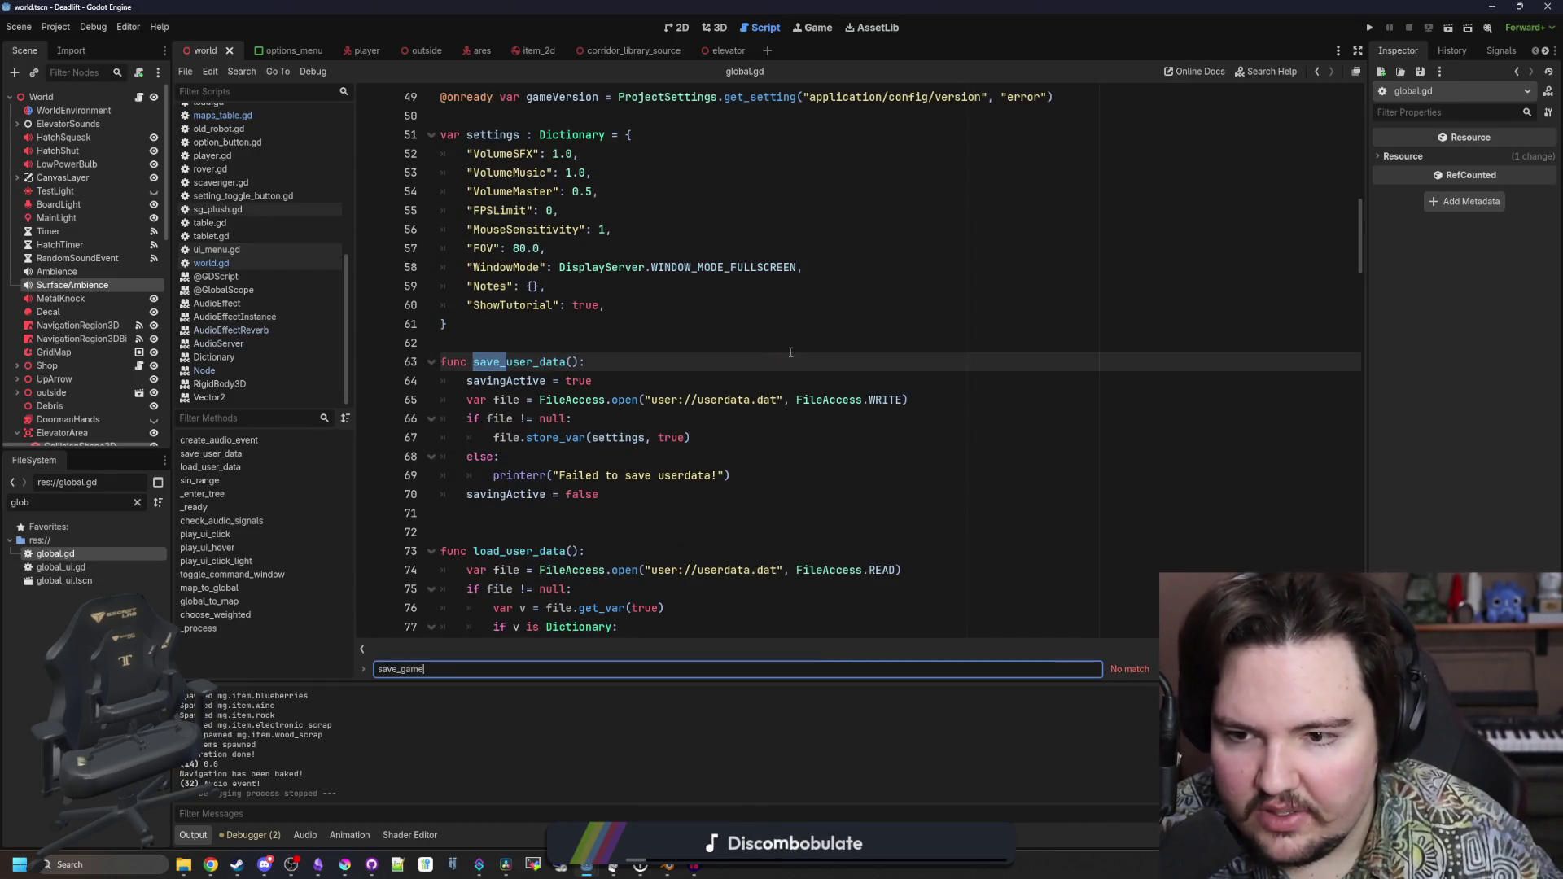
pyautogui.scroll(-3, 791, 352)
pyautogui.scroll(1, 514, 352)
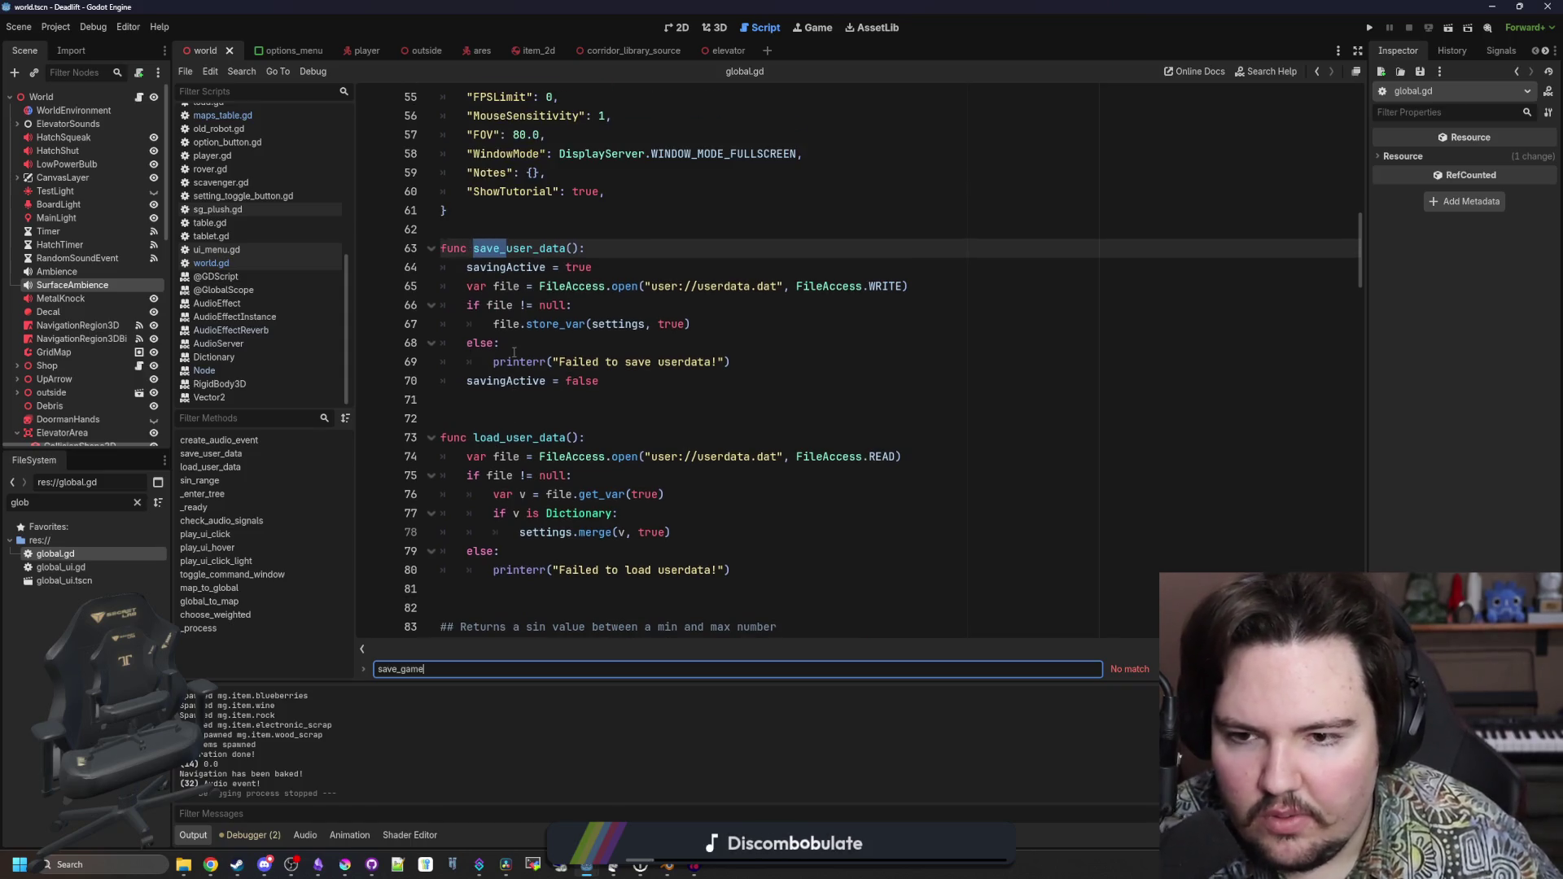
pyautogui.click(512, 400)
pyautogui.click(517, 228)
pyautogui.hotkey('ctrl', 's')
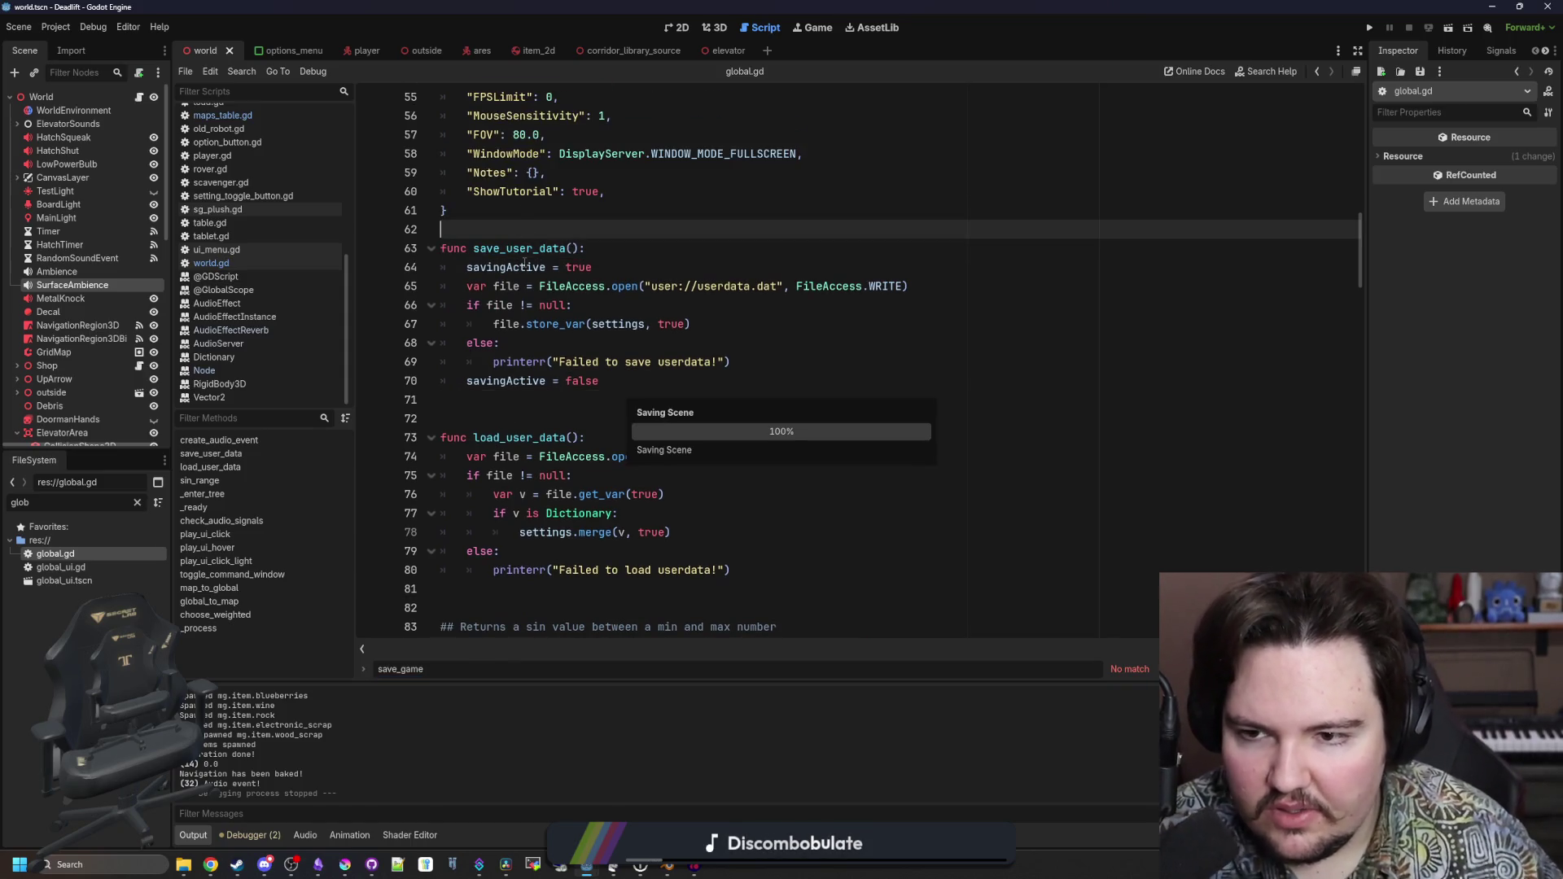
pyautogui.click(619, 217)
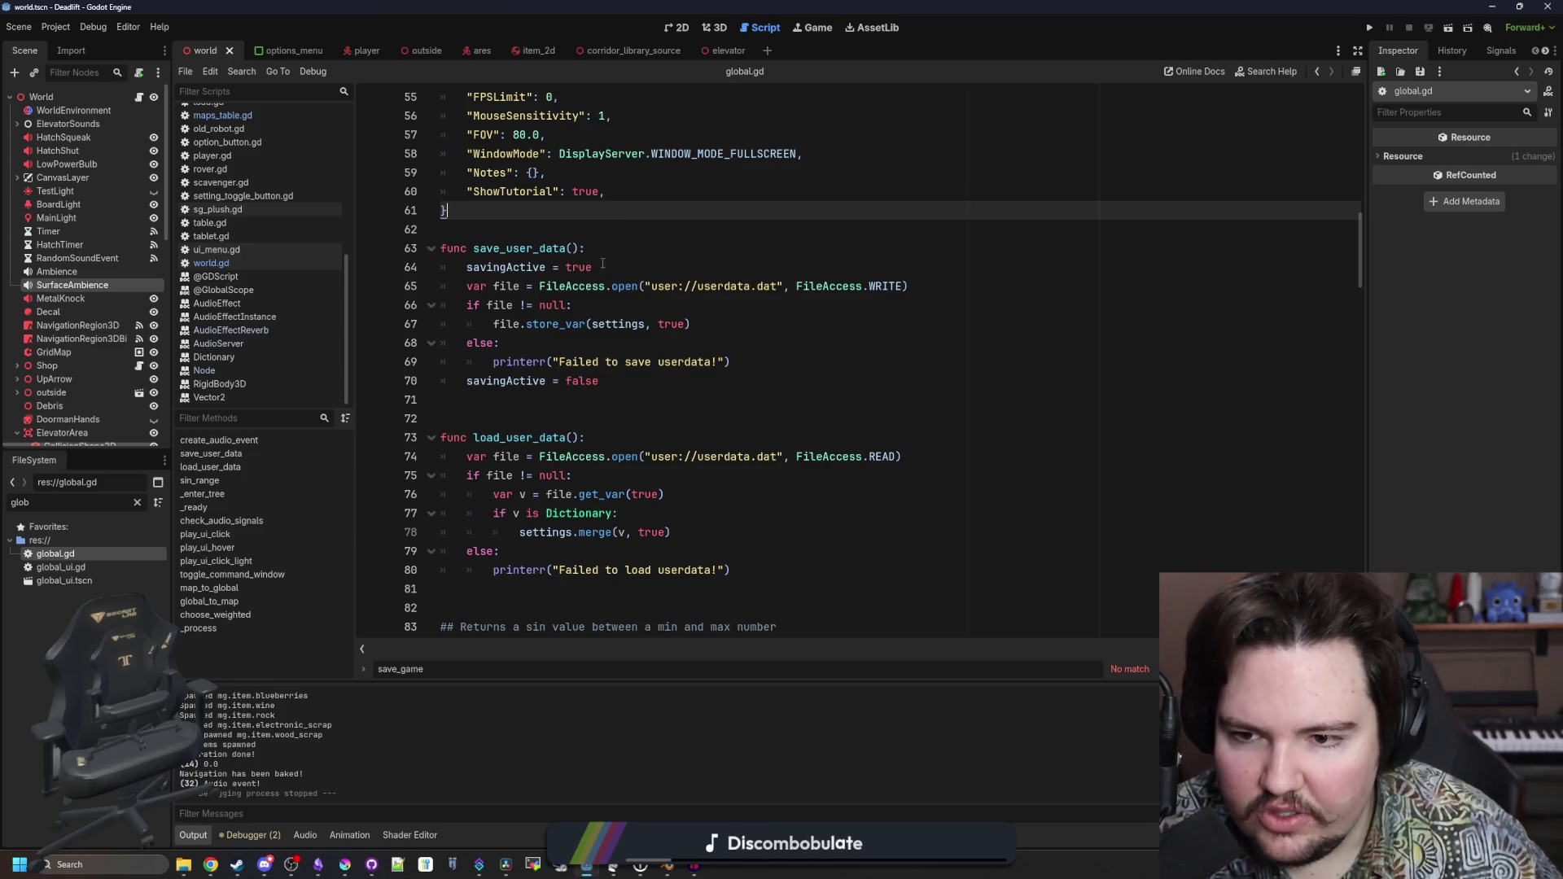
pyautogui.tripleClick(630, 385)
pyautogui.press('Down')
pyautogui.press('Down')
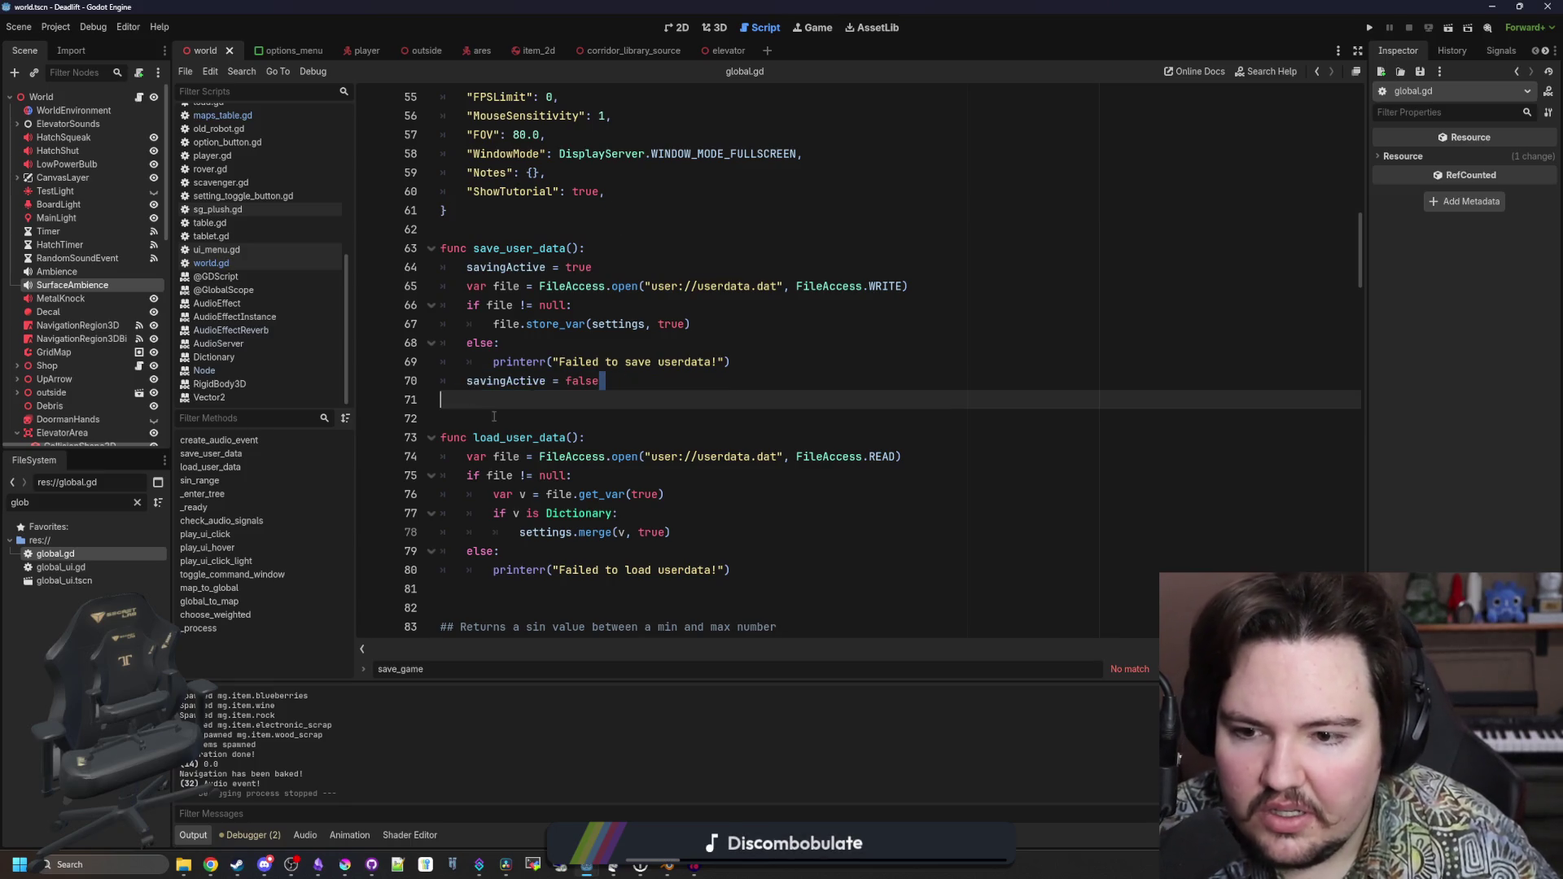
pyautogui.click(236, 836)
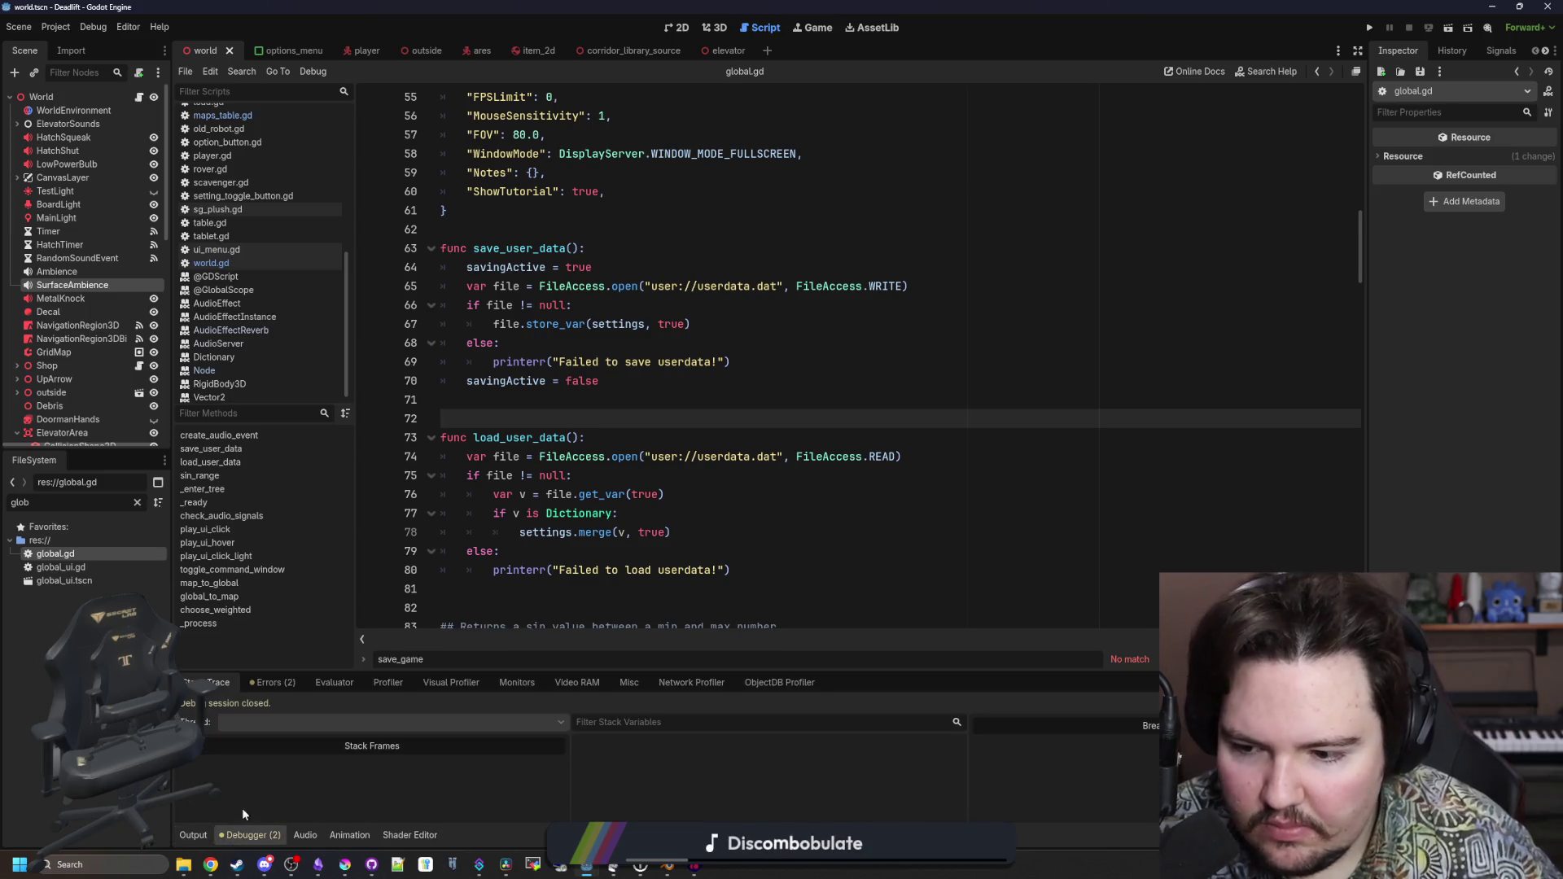
pyautogui.click(191, 836)
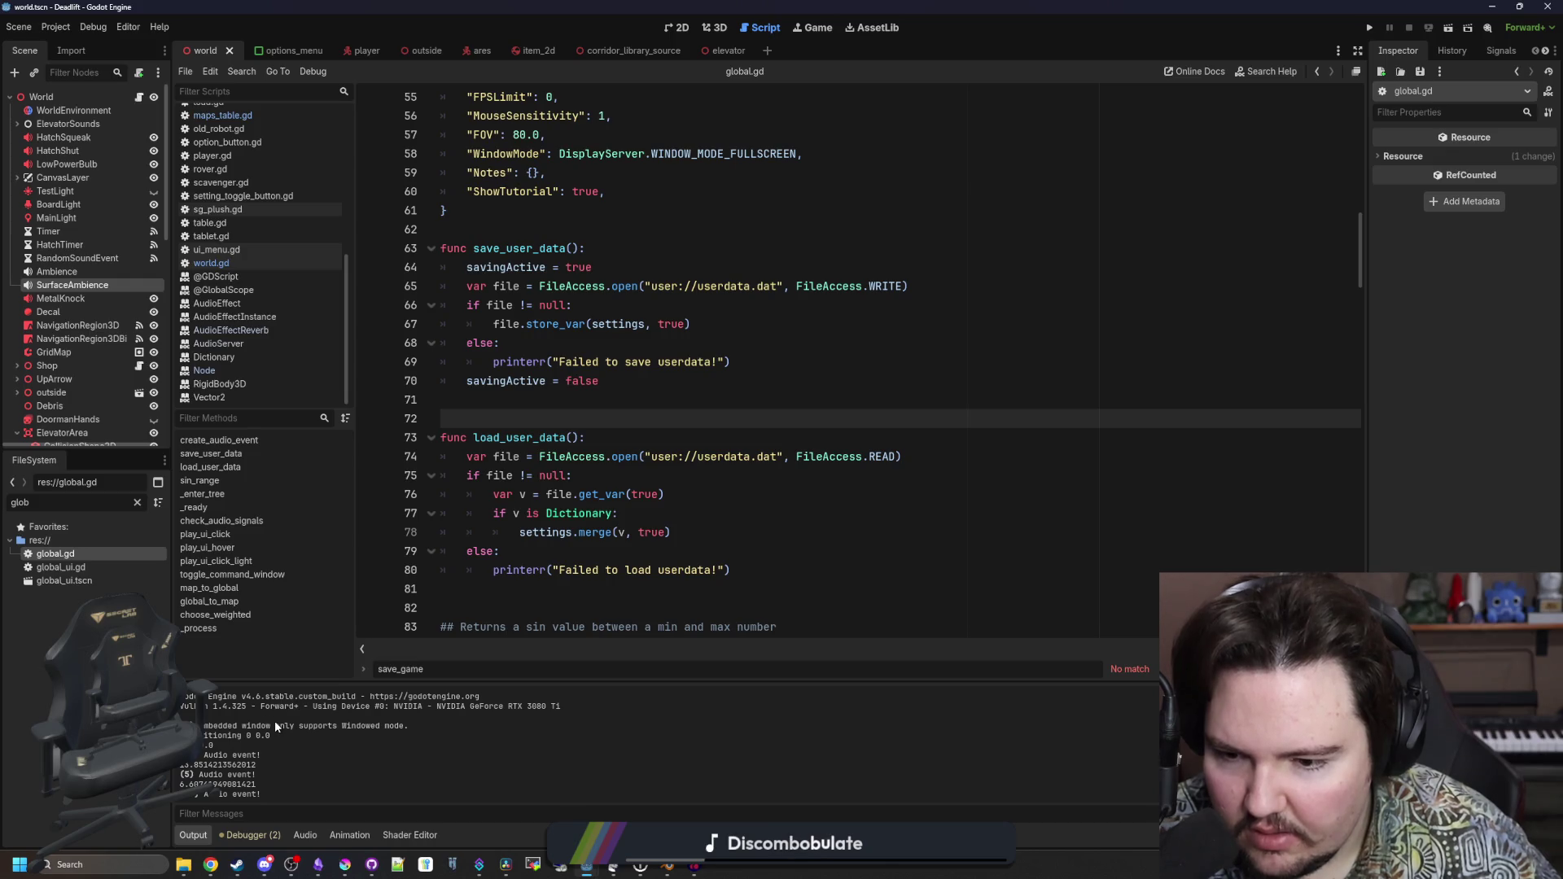
pyautogui.scroll(-5, 275, 721)
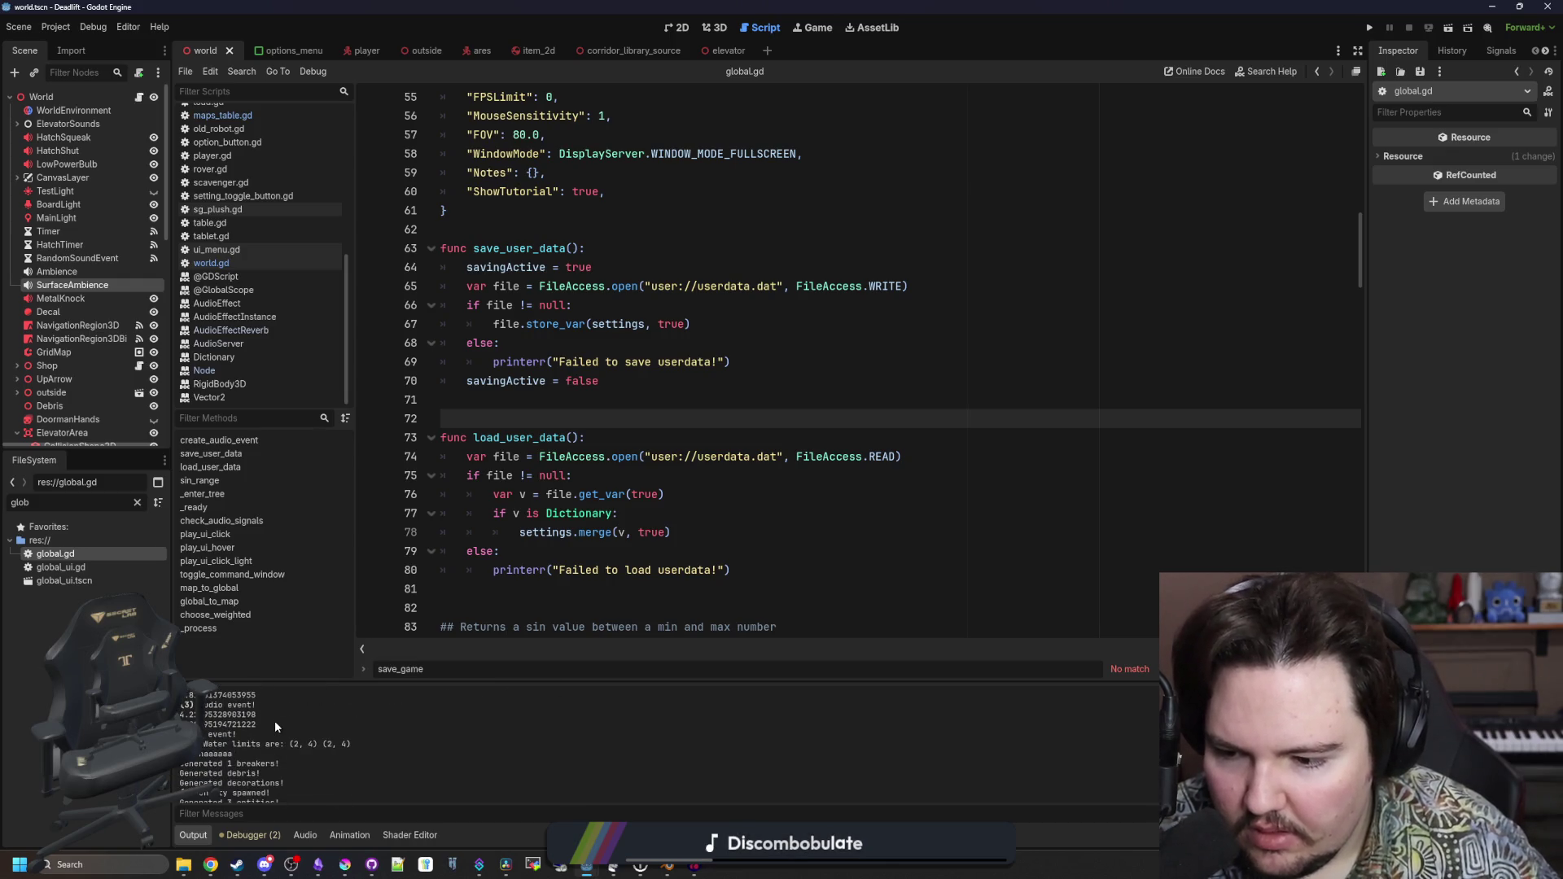
pyautogui.scroll(-1, 275, 721)
pyautogui.click(671, 551)
pyautogui.click(568, 415)
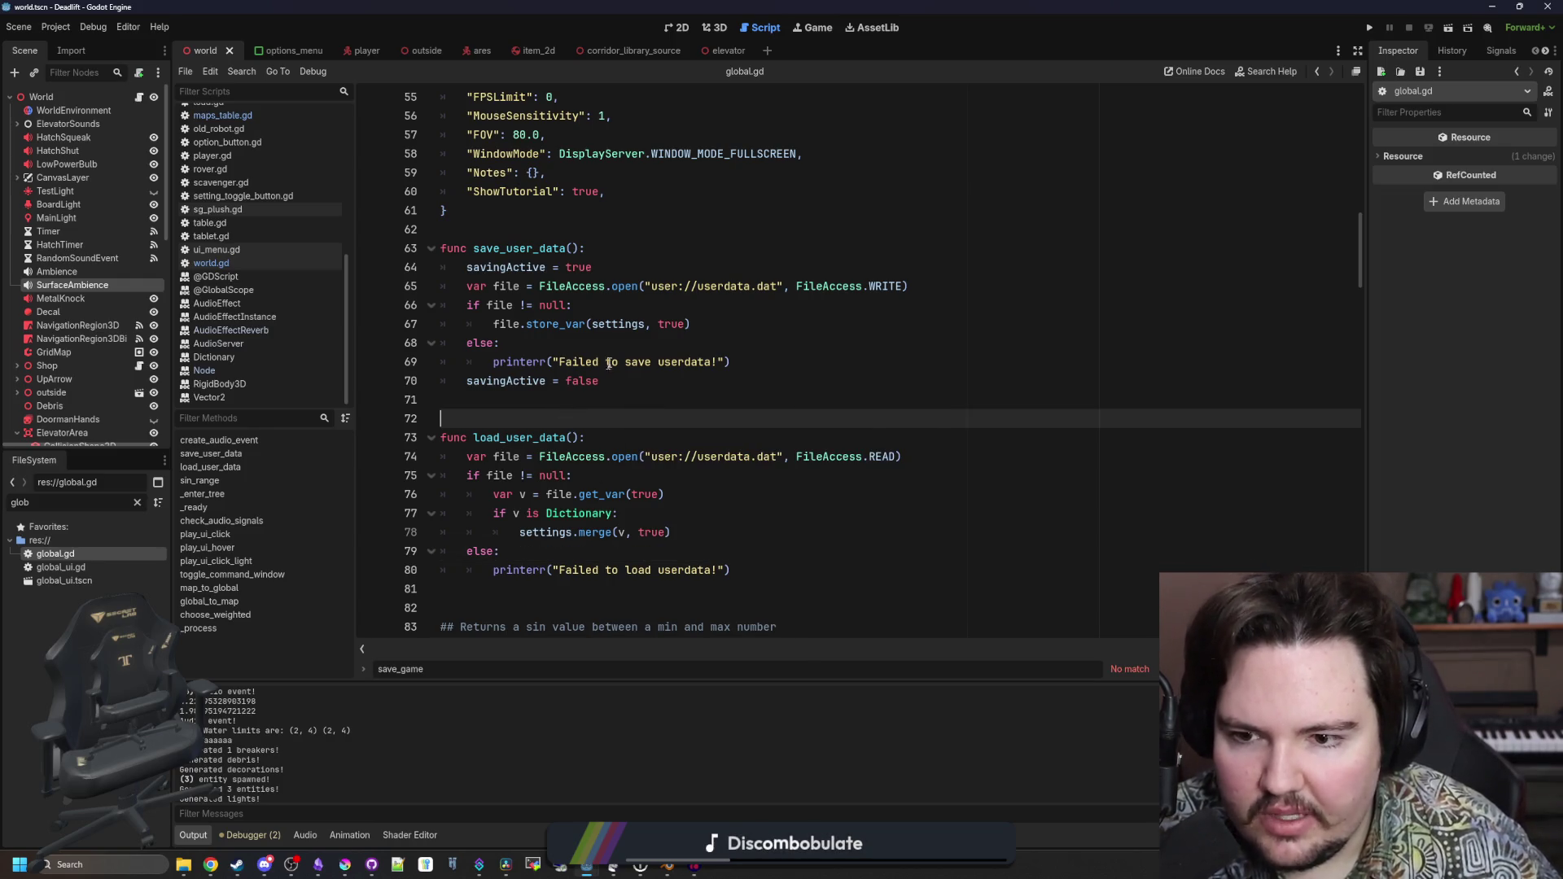
pyautogui.moveTo(499, 324); pyautogui.dragTo(738, 327)
pyautogui.click(742, 326)
pyautogui.scroll(3, 742, 326)
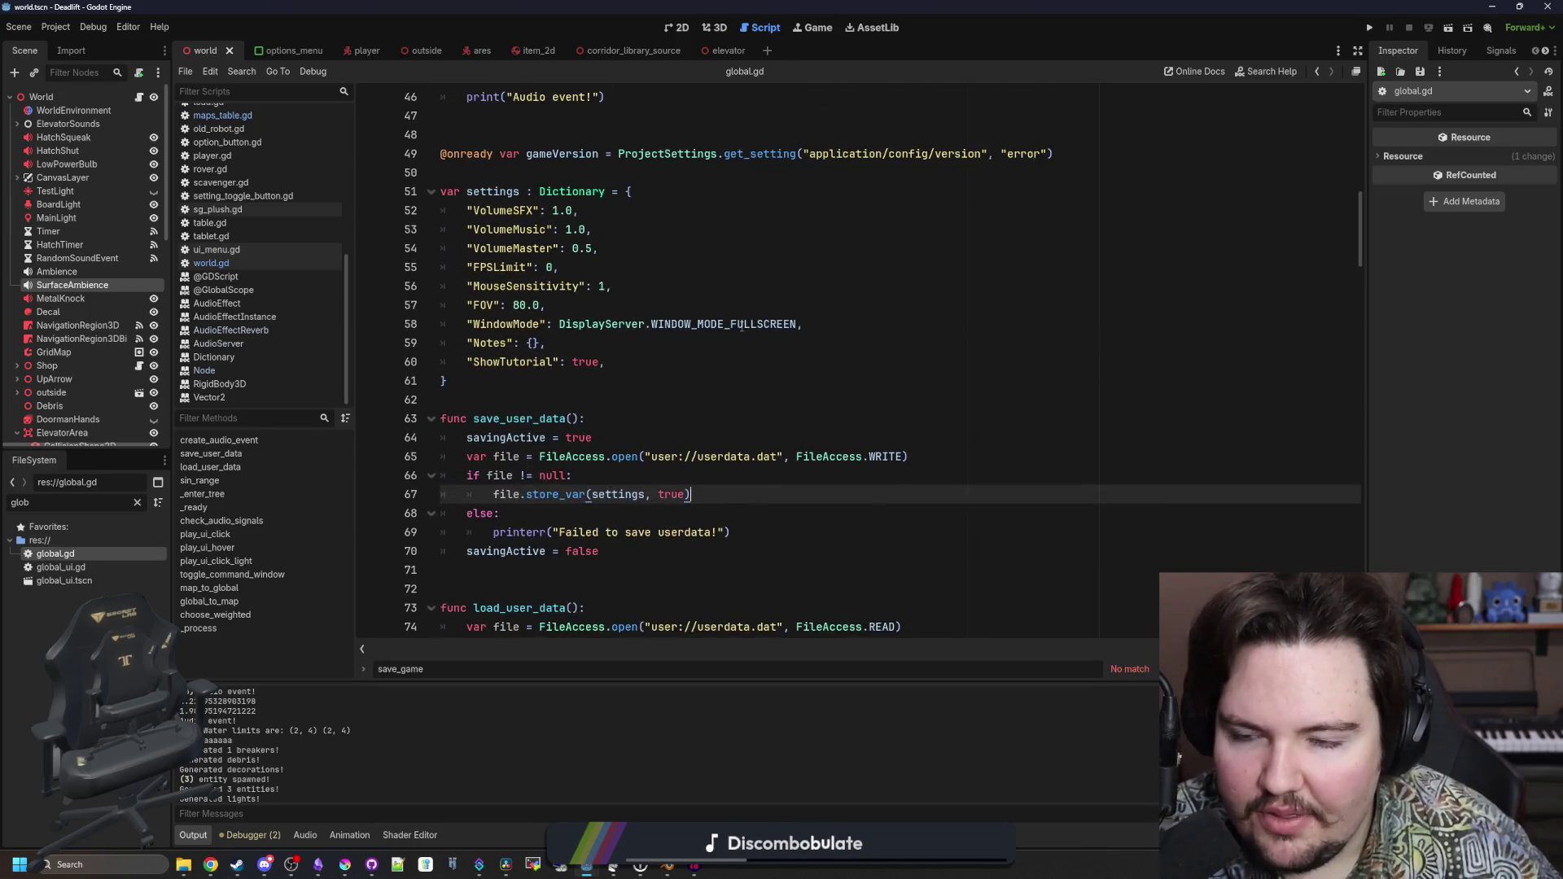
# Change store_var(settings, true) to false in global.gd, removing the temporary blank lines
pyautogui.click(529, 372)
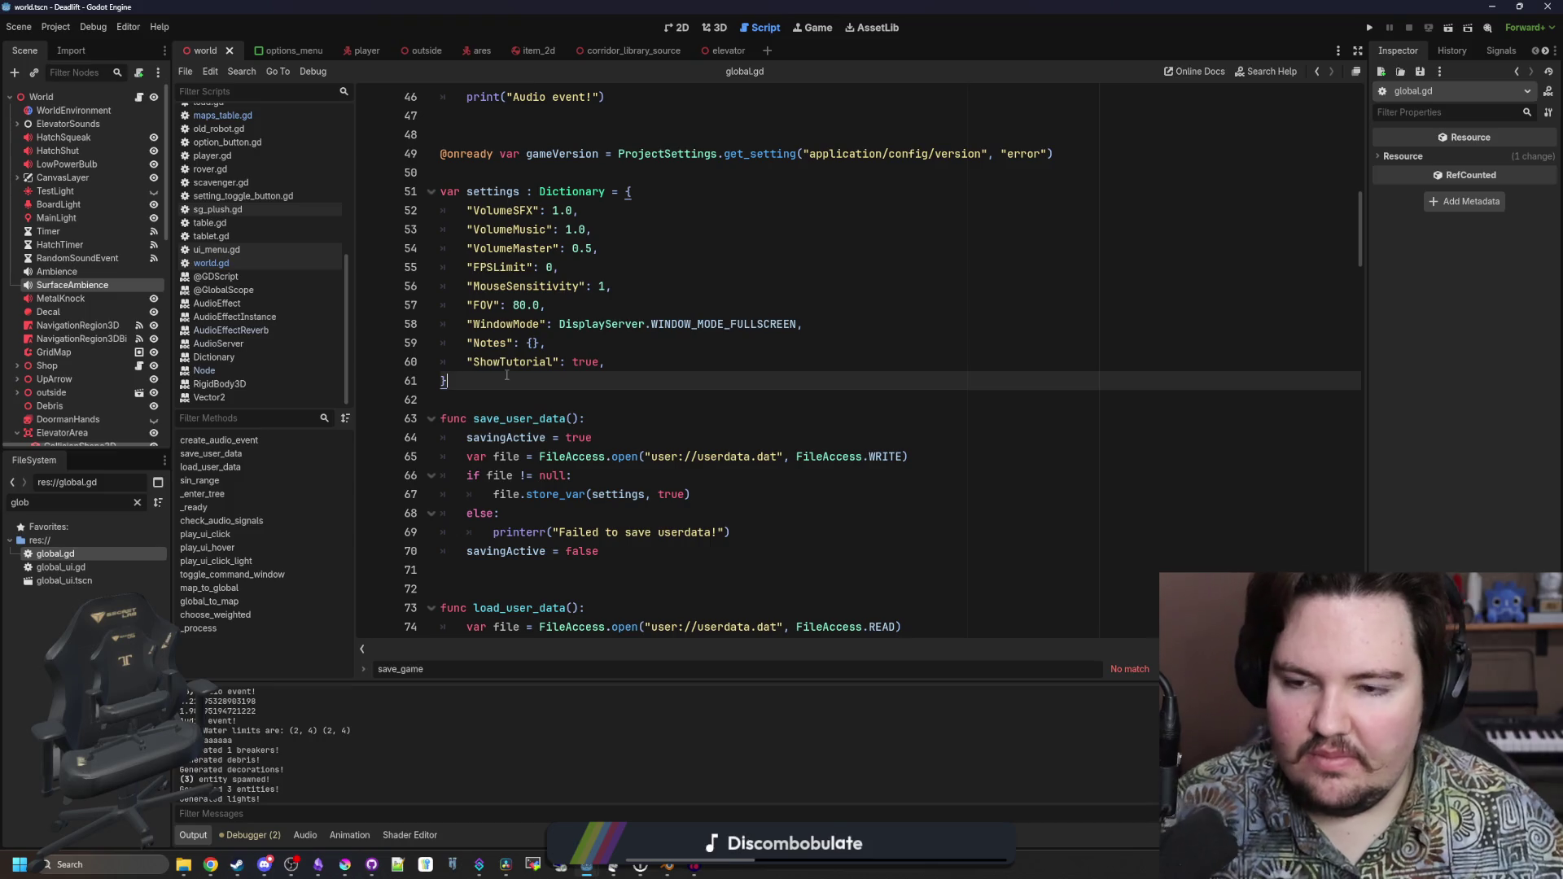
pyautogui.click(515, 395)
pyautogui.click(560, 389)
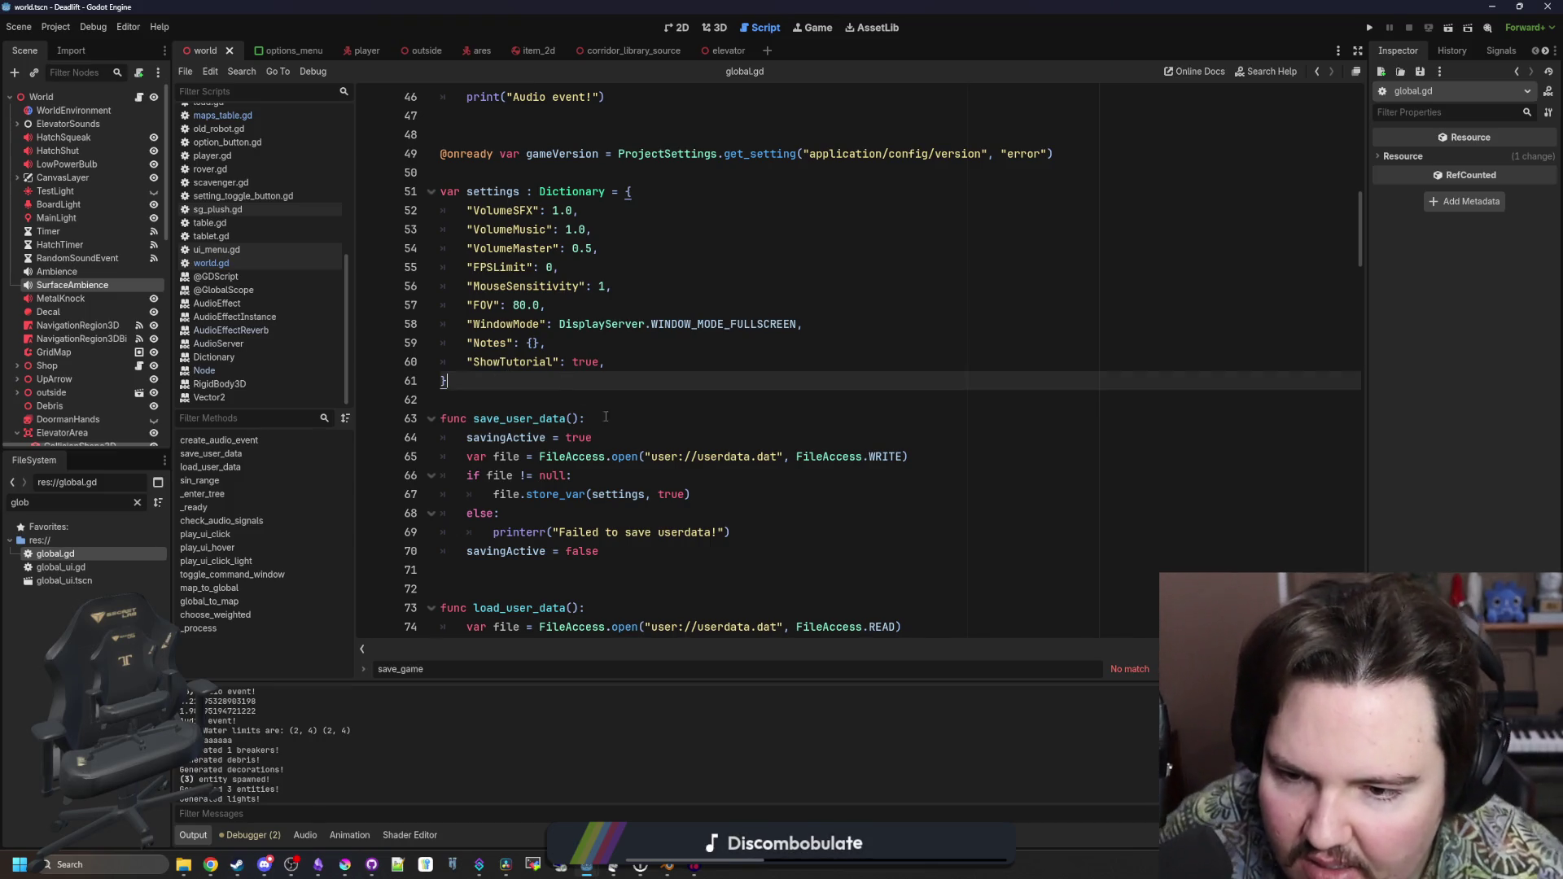
pyautogui.click(600, 477)
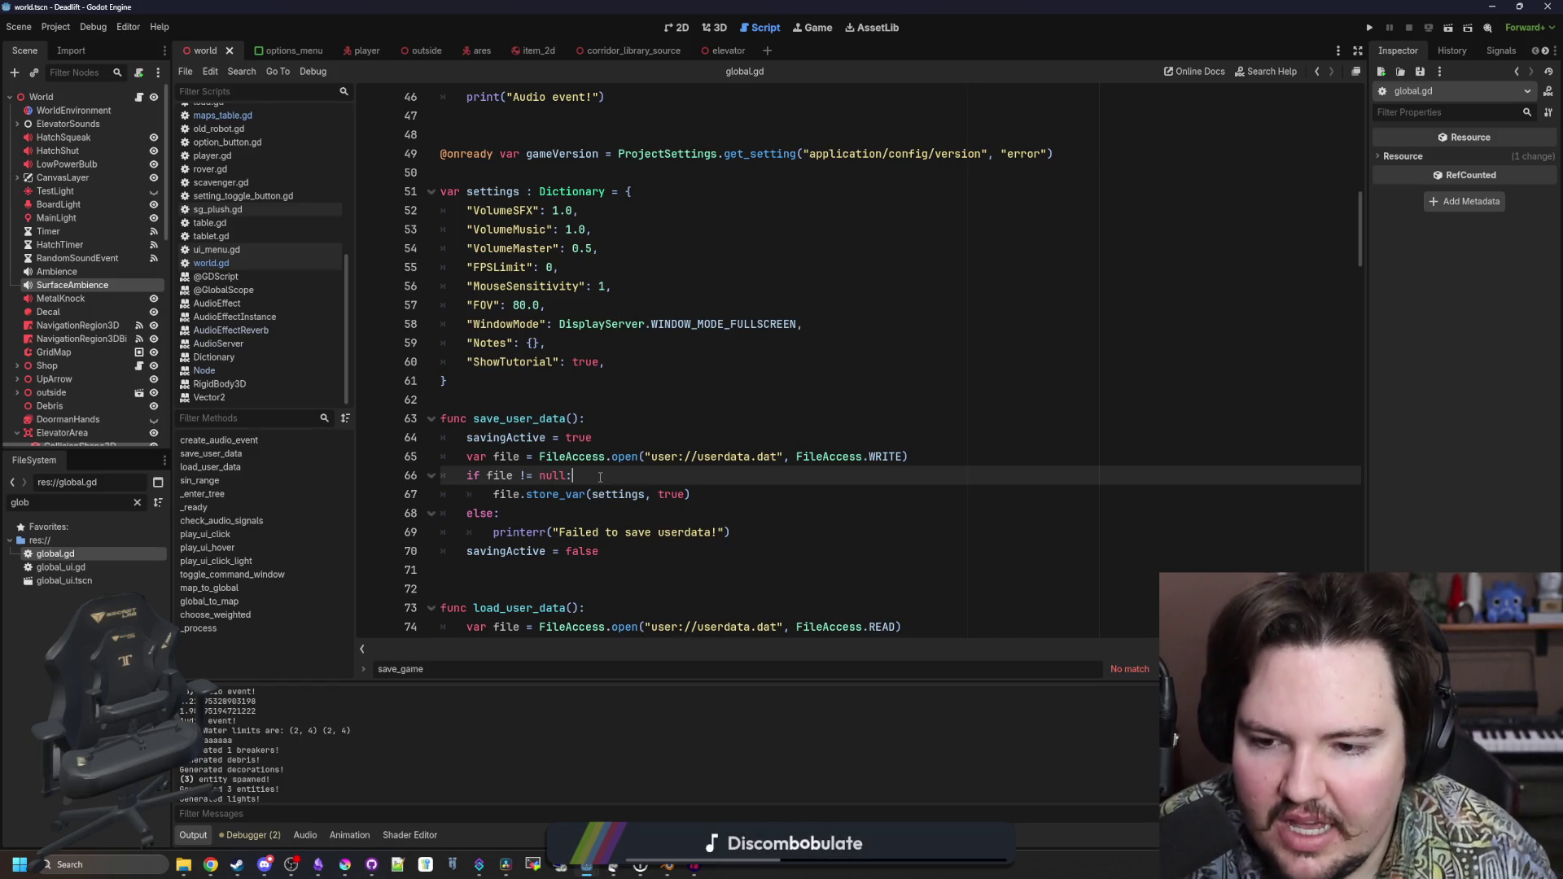
pyautogui.press('Return')
pyautogui.press('Return')
pyautogui.press('Up')
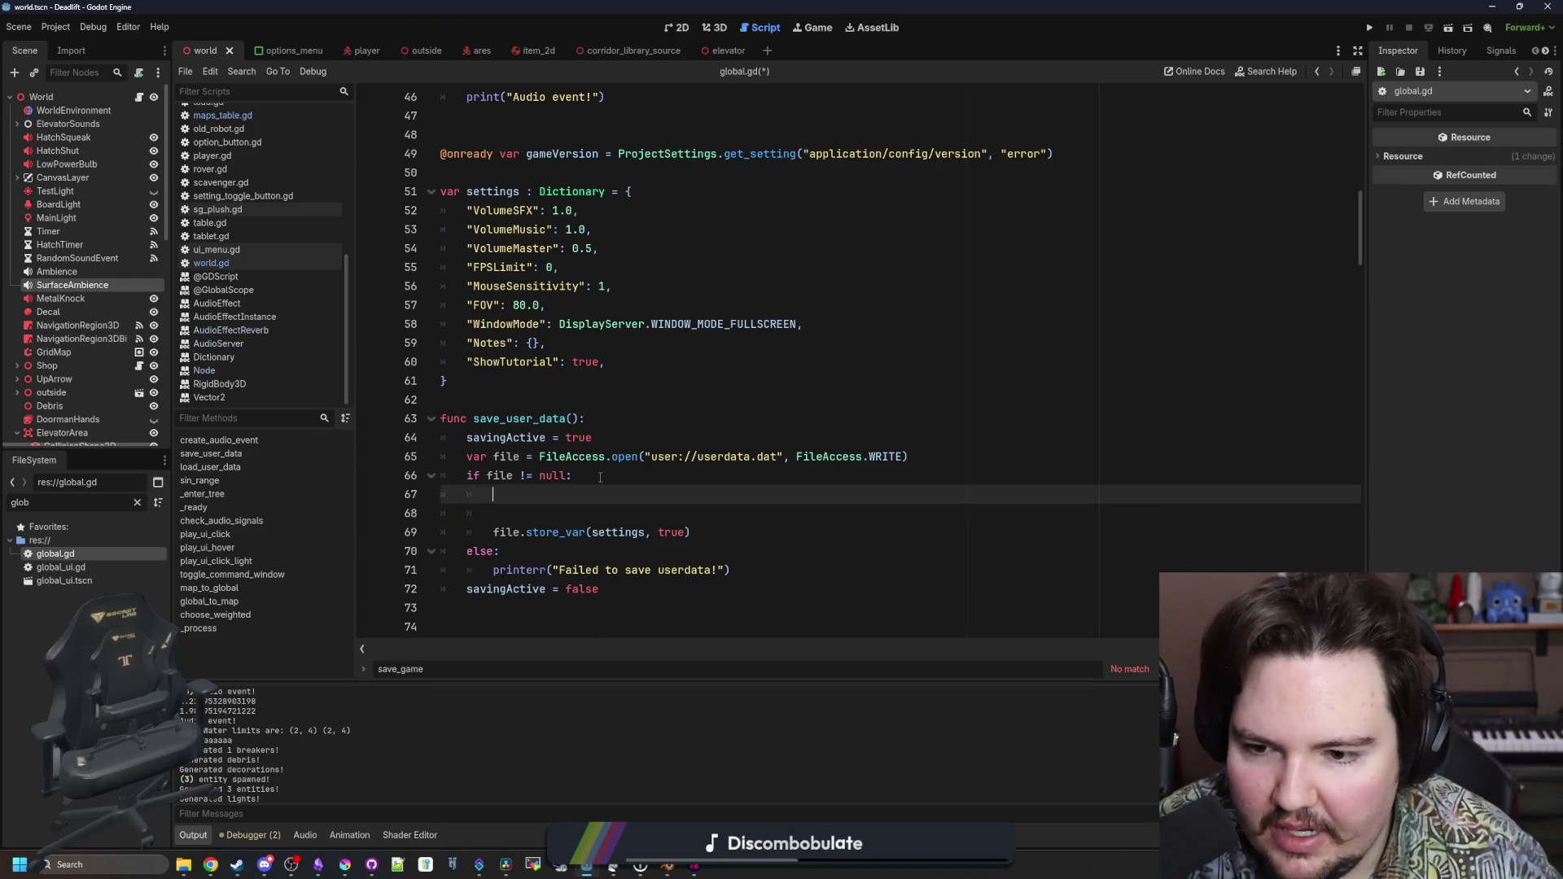
pyautogui.click(492, 531)
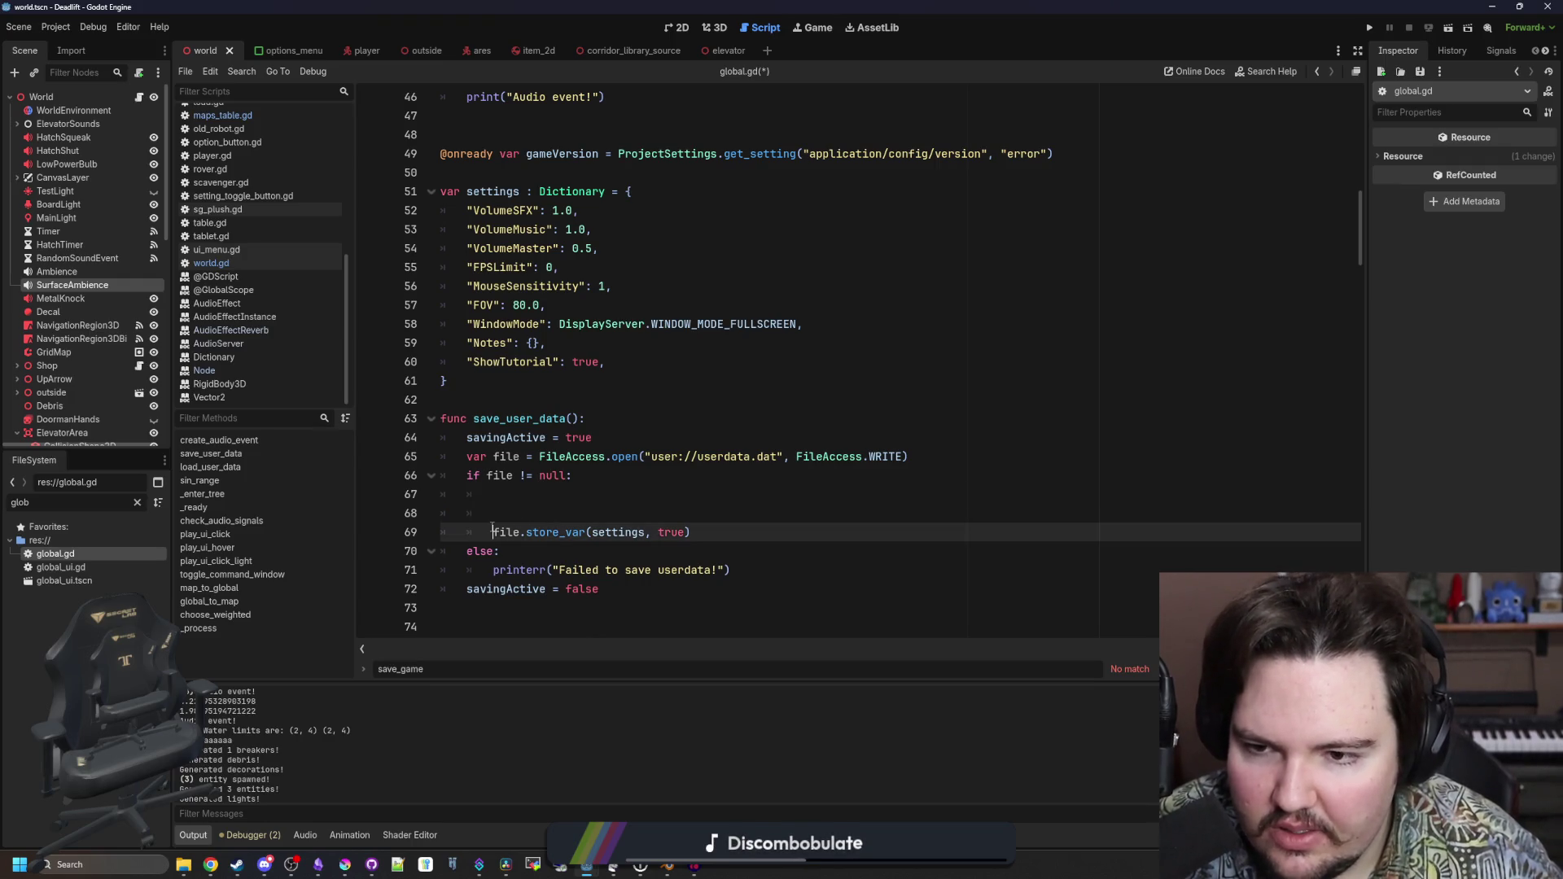
pyautogui.doubleClick(675, 530)
pyautogui.write('false')
pyautogui.click(643, 513)
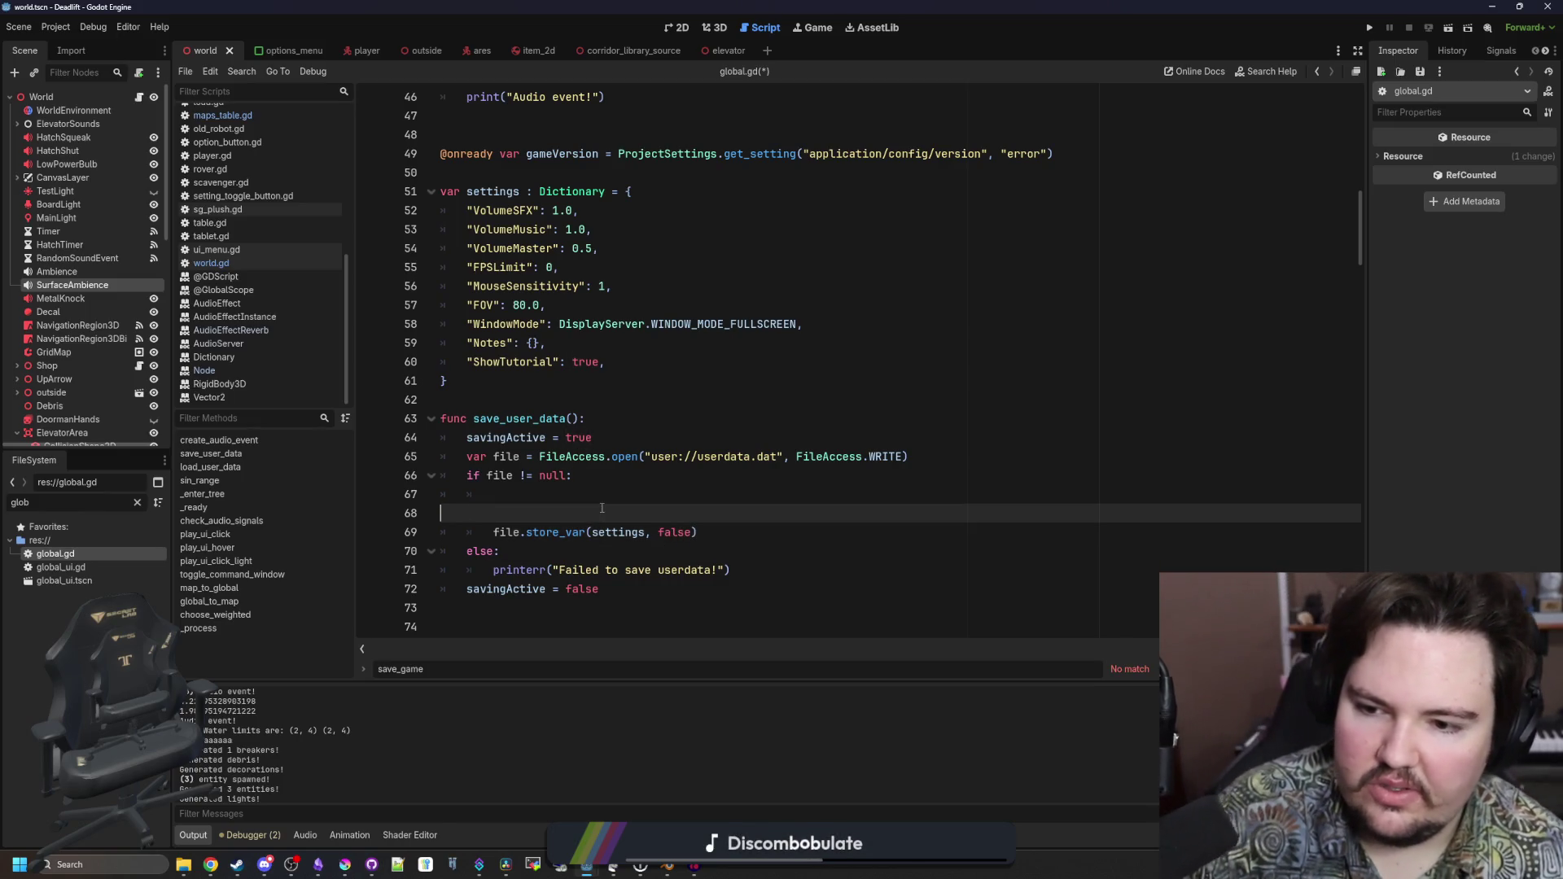
pyautogui.press('BackSpace')
pyautogui.press('BackSpace')
pyautogui.press('BackSpace')
# Change load_user_data's file.get_var(true) to get_var(false) and save global.gd
pyautogui.scroll(-1, 602, 508)
pyautogui.scroll(-4, 657, 488)
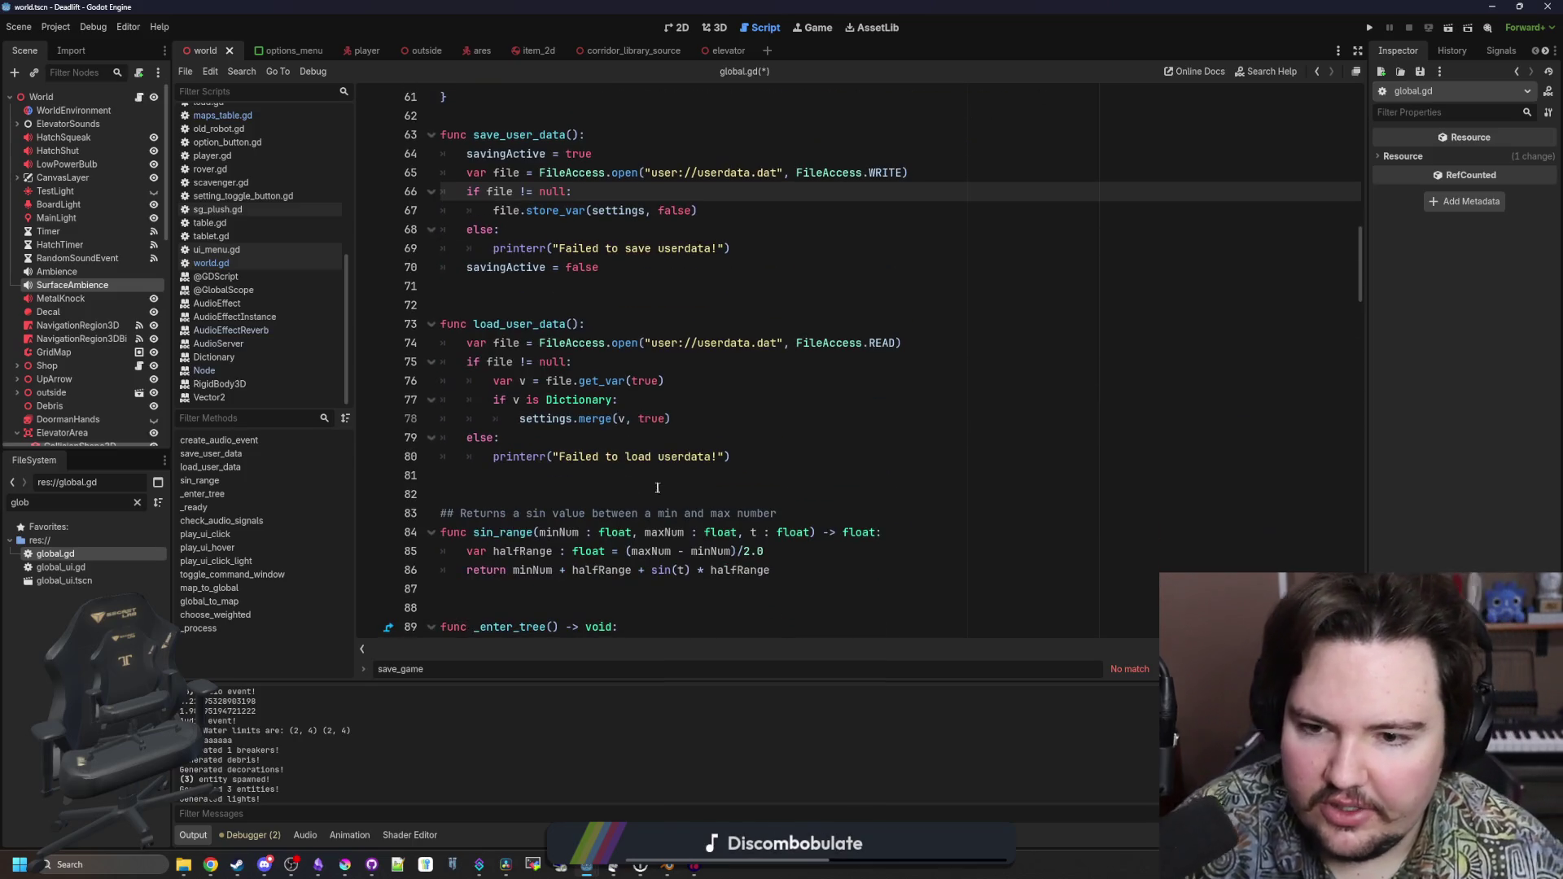
pyautogui.doubleClick(649, 419)
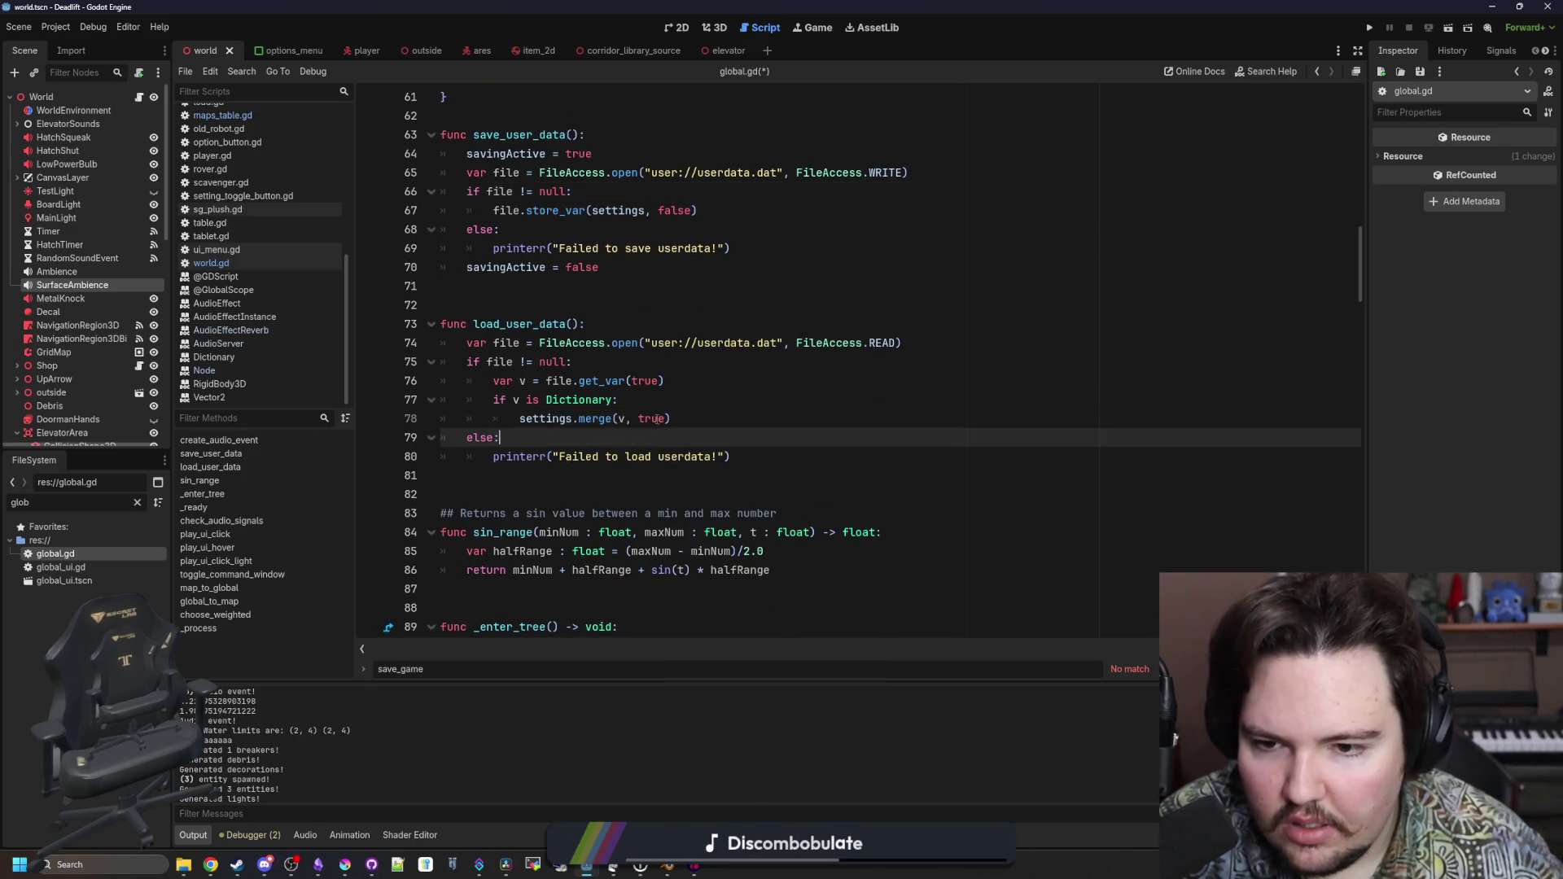
pyautogui.doubleClick(647, 381)
pyautogui.write('false')
pyautogui.click(633, 362)
pyautogui.scroll(2, 633, 363)
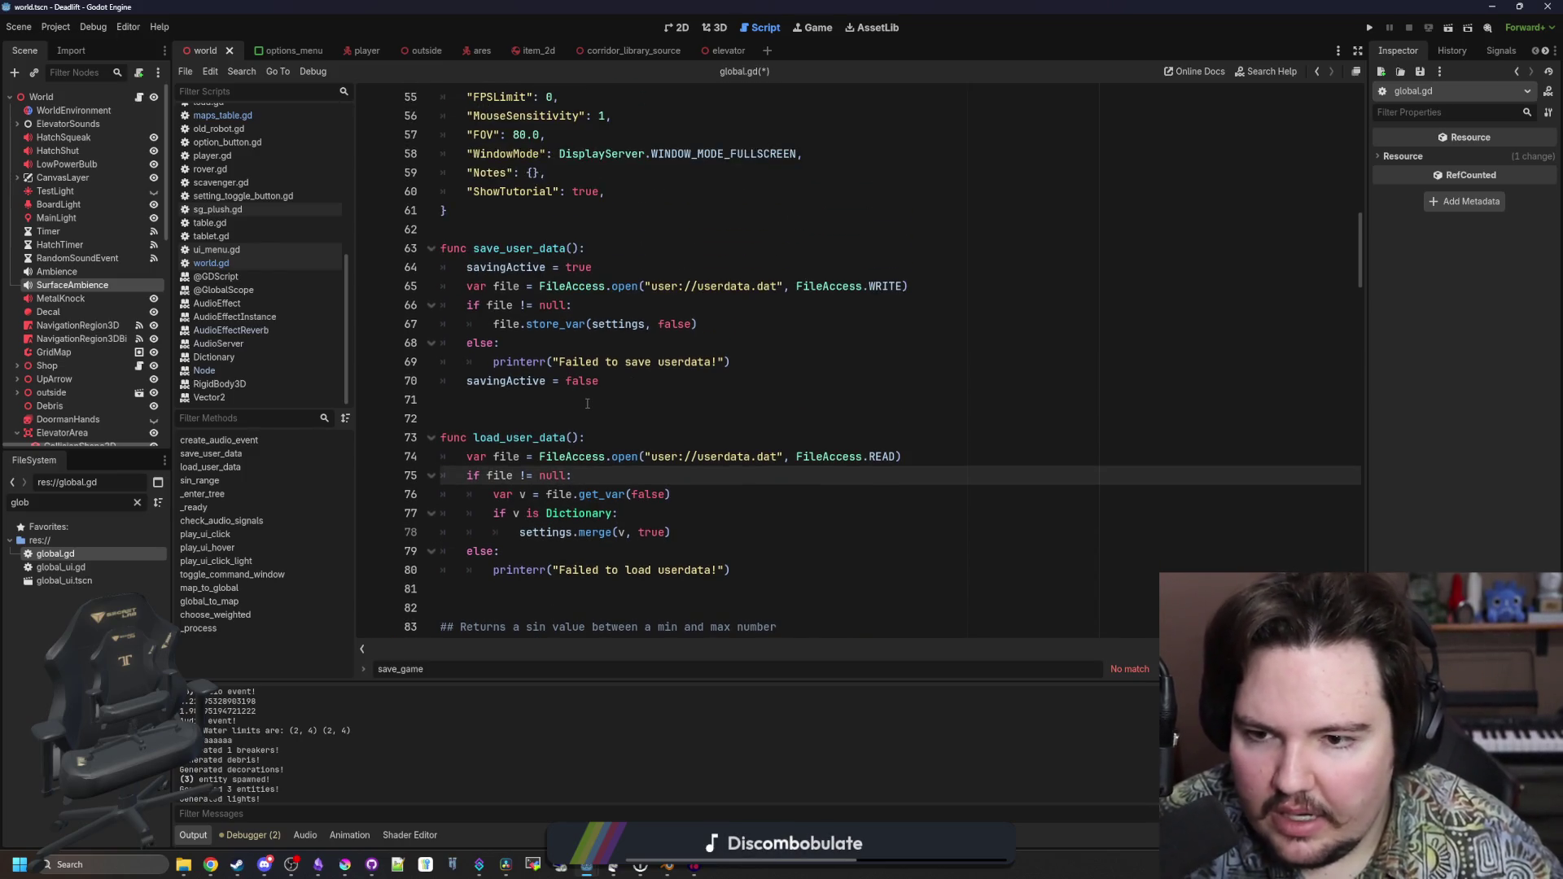
pyautogui.click(585, 402)
pyautogui.hotkey('ctrl', 's')
# Save global.gd again after reviewing the file null check, then open project-wide search
pyautogui.scroll(3, 555, 298)
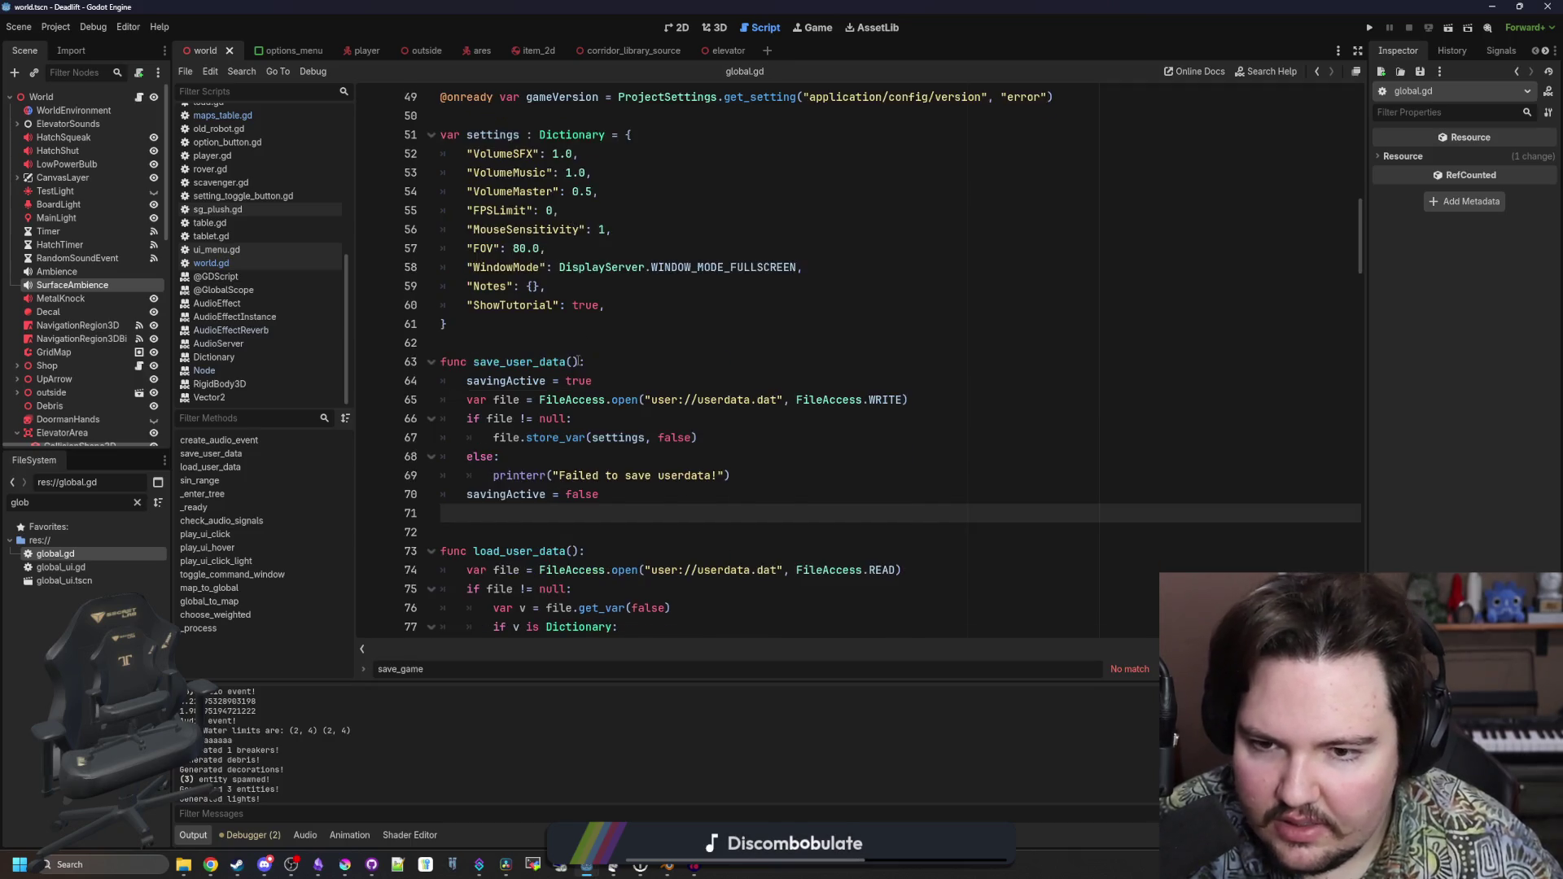
pyautogui.click(548, 381)
pyautogui.hotkey('ctrl', 's')
pyautogui.hotkey('ctrl', 's')
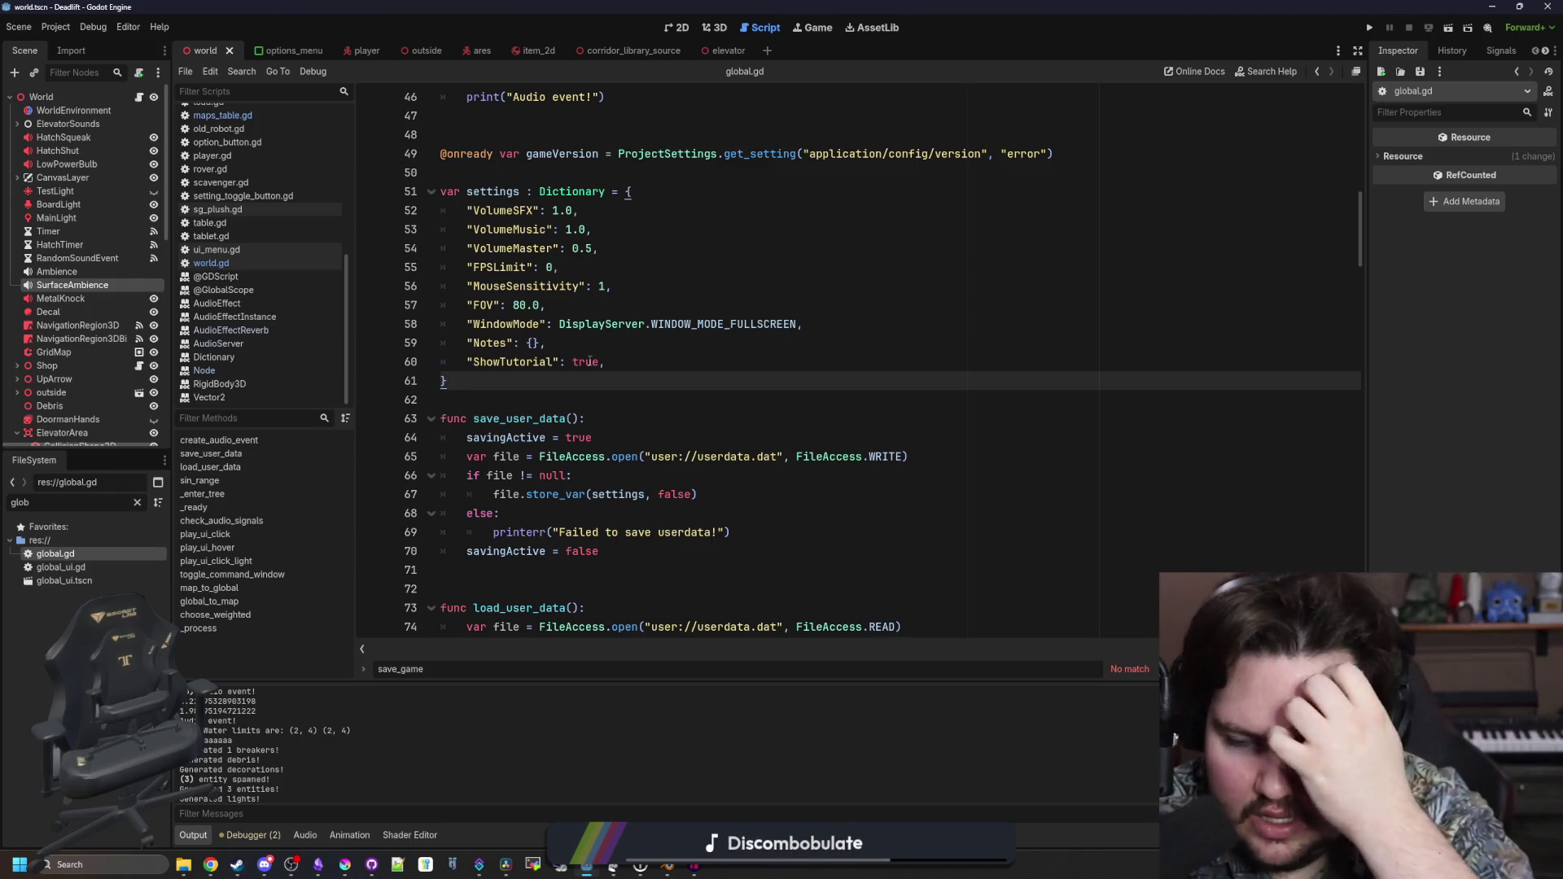
pyautogui.click(619, 479)
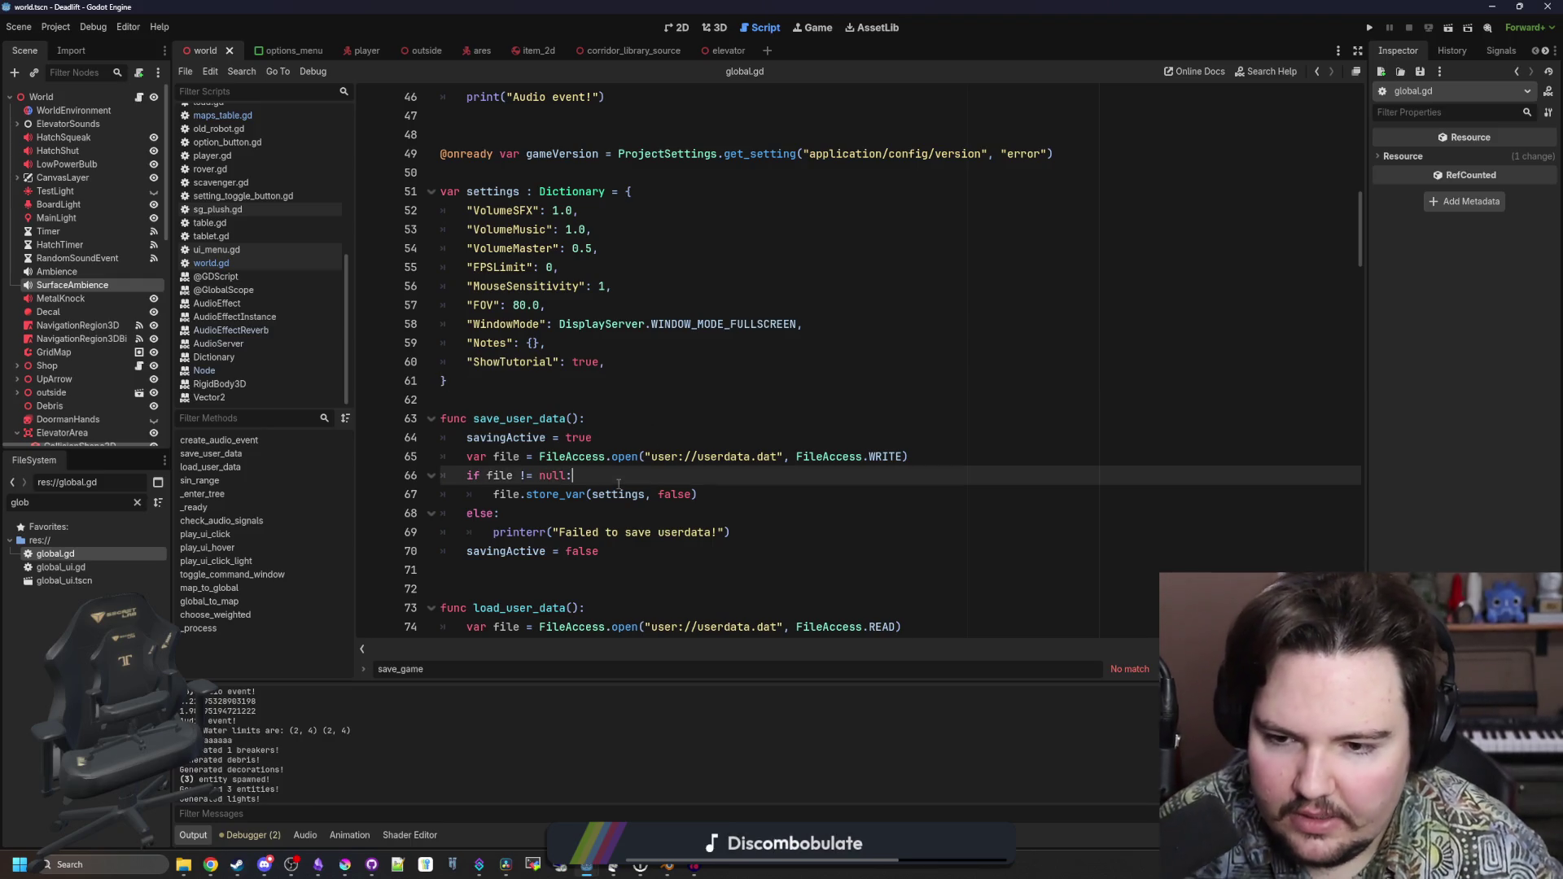
pyautogui.scroll(-1, 619, 485)
pyautogui.click(626, 350)
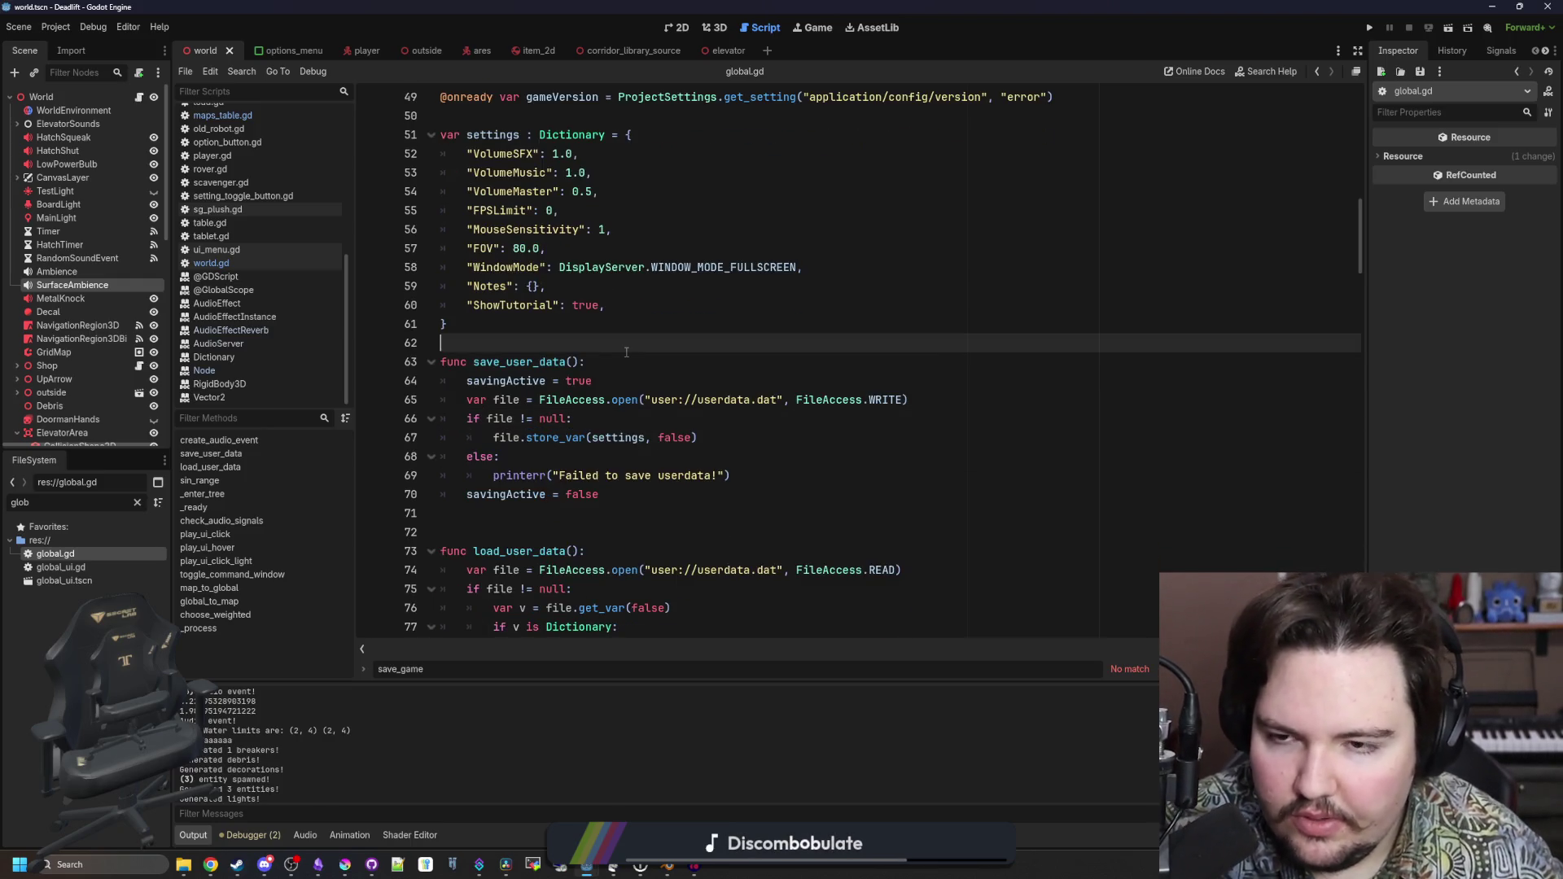
pyautogui.hotkey('ctrl', 'shift', 'f')
# Search all project files for 'settings' and scroll through the 26 matches
pyautogui.write('settings')
pyautogui.press('Return')
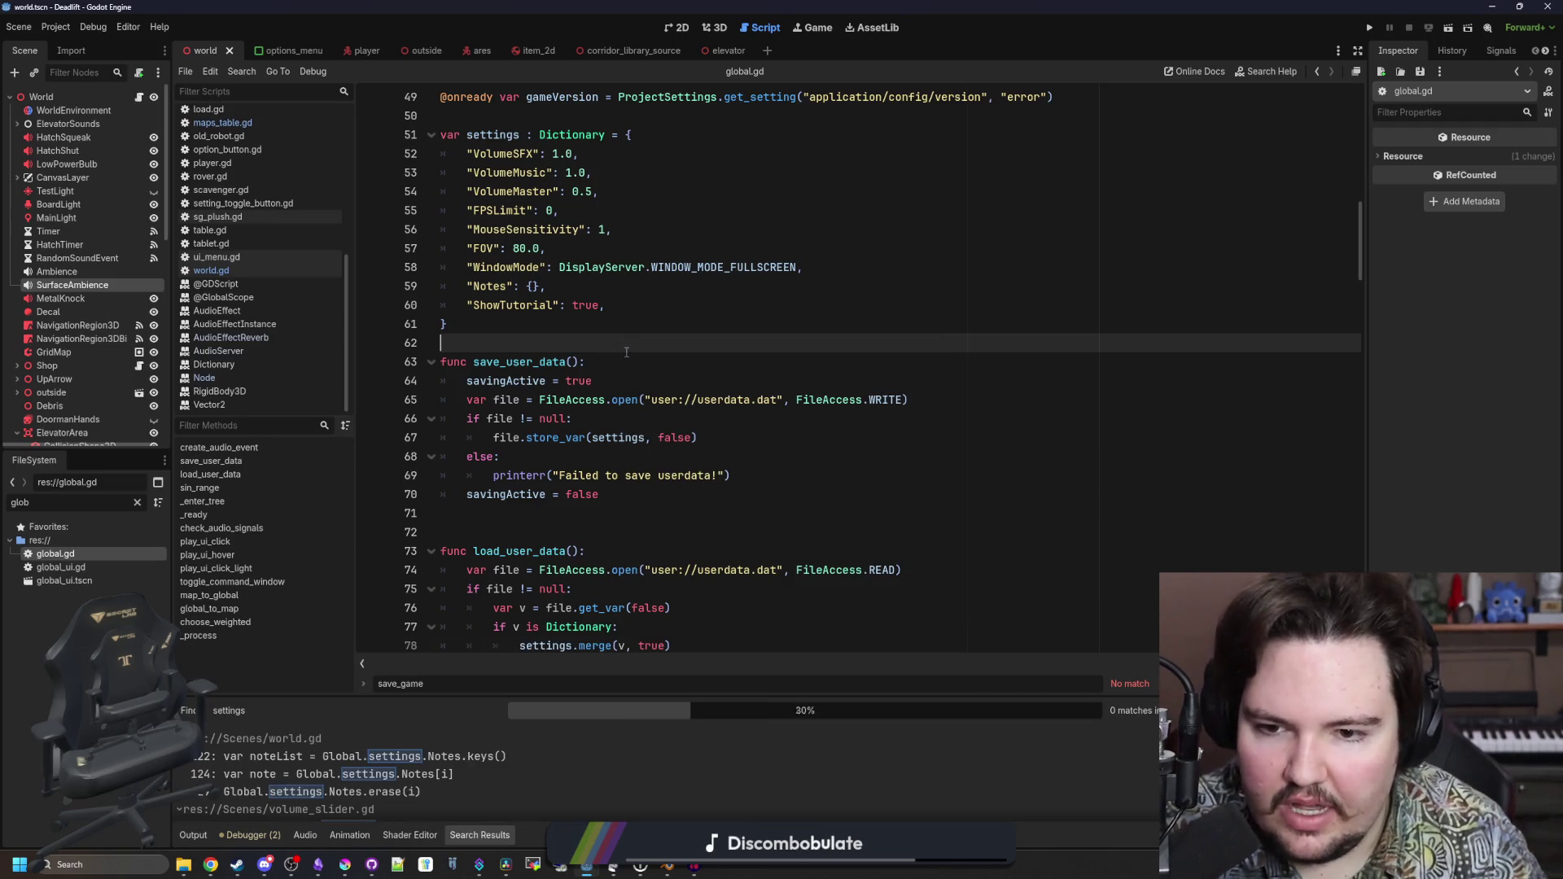
pyautogui.scroll(-2, 560, 740)
pyautogui.scroll(5, 538, 739)
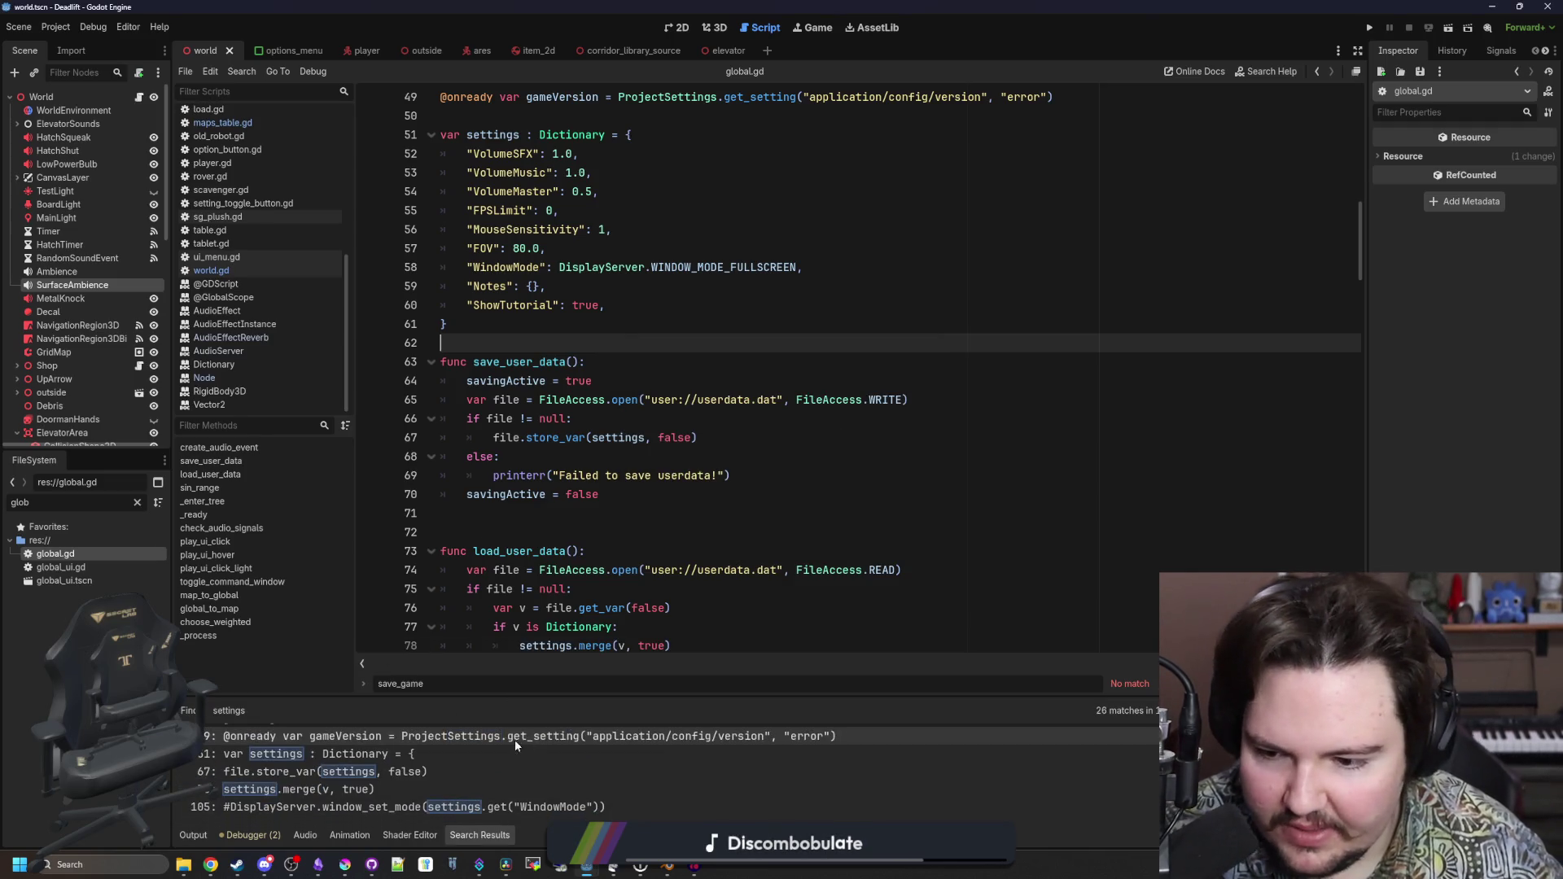
pyautogui.scroll(-4, 456, 754)
pyautogui.scroll(-4, 456, 764)
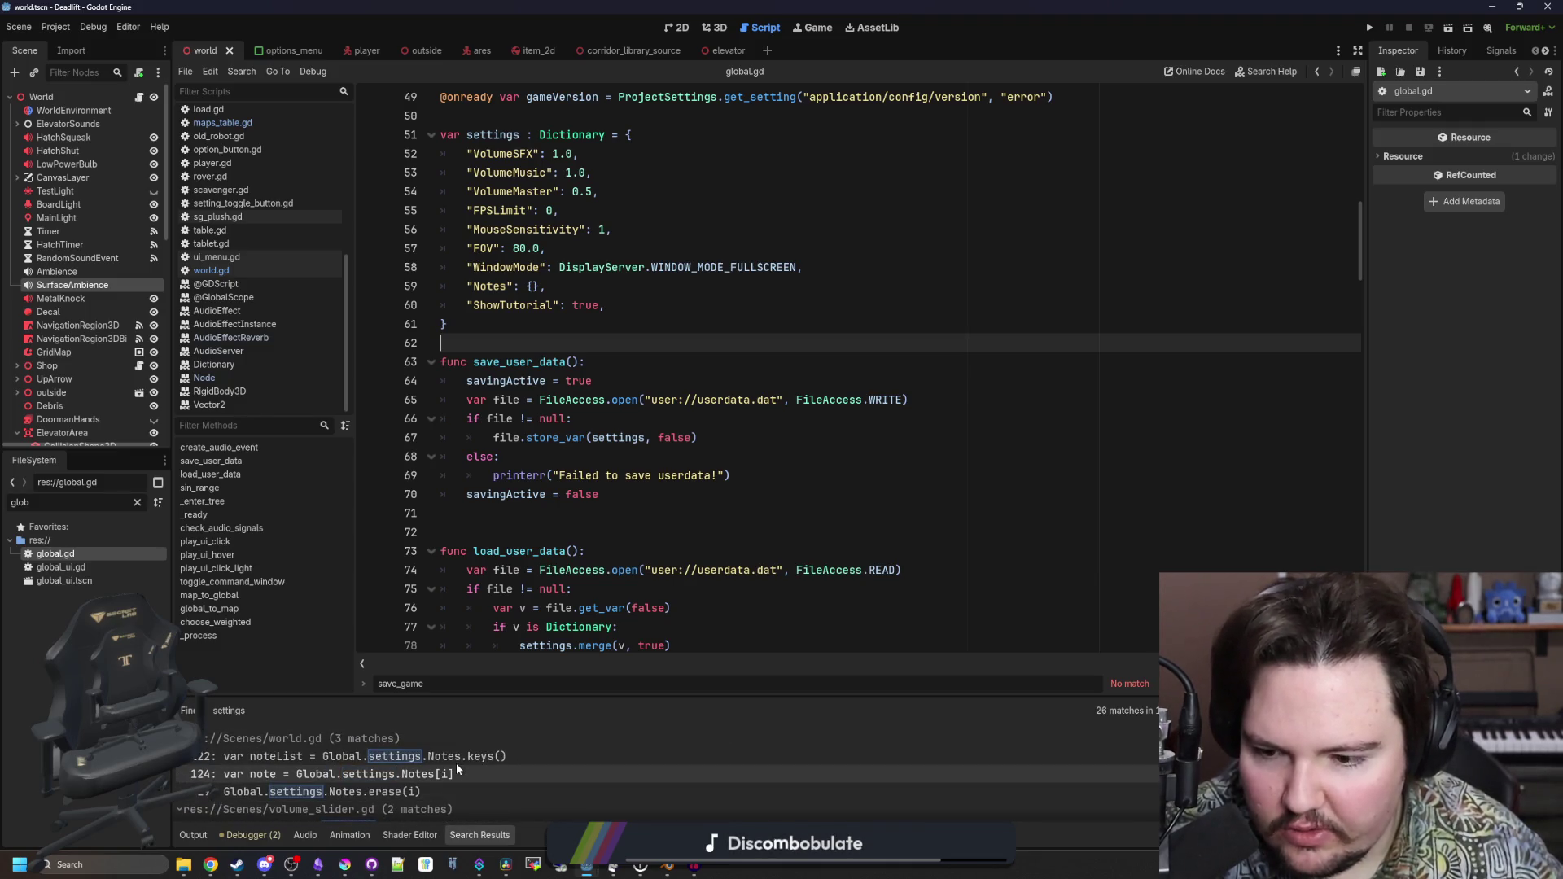
pyautogui.scroll(1, 517, 424)
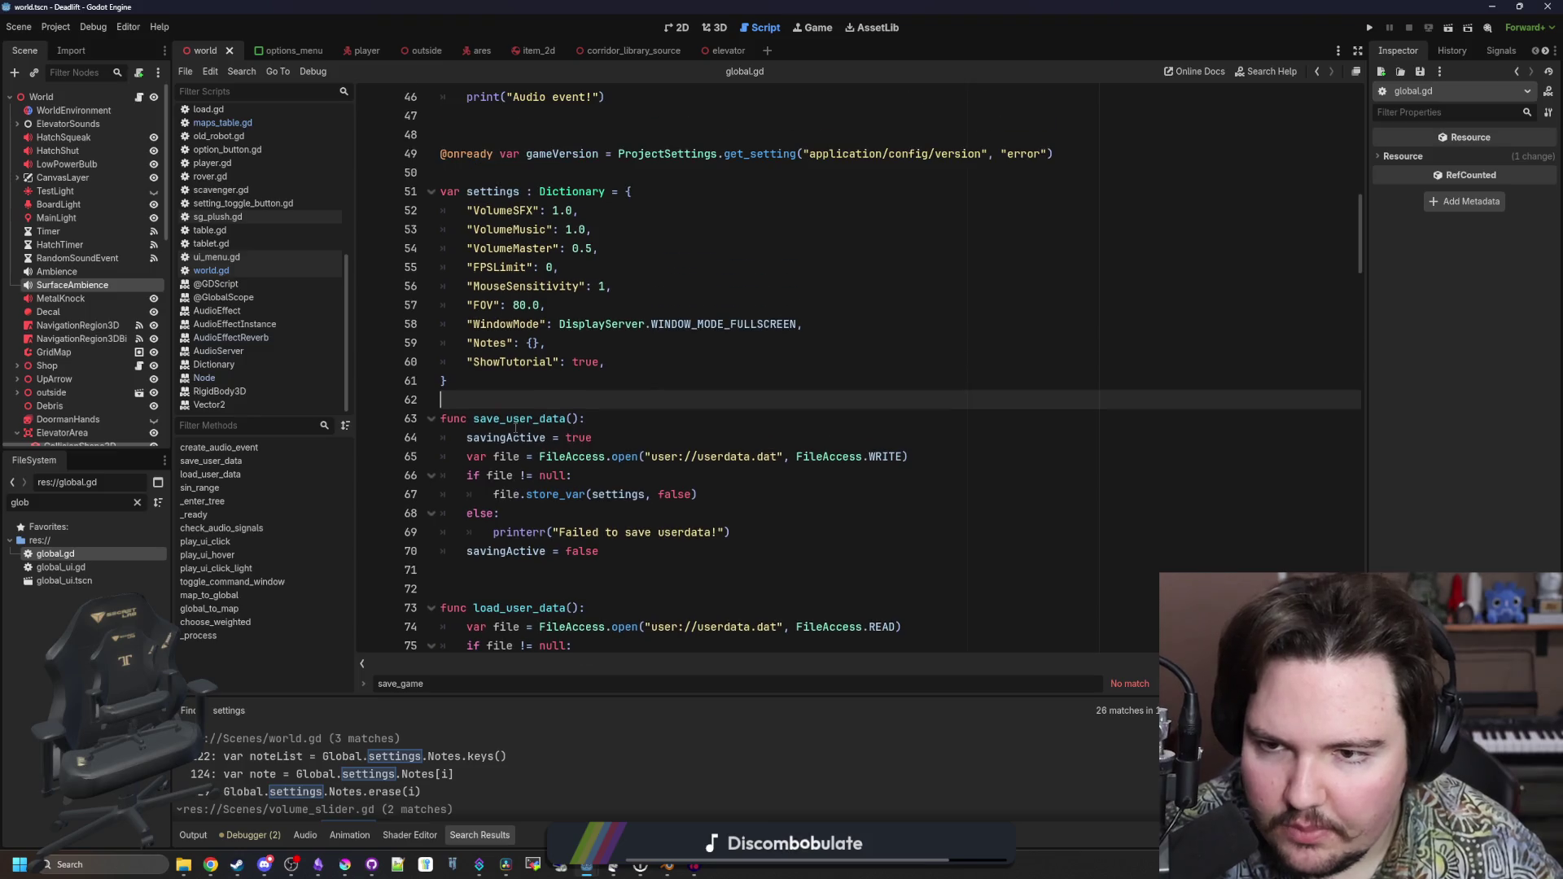
# Review the settings dictionary and store_var line, save, and launch the game to test
pyautogui.moveTo(626, 244)
pyautogui.mouseDown()
pyautogui.moveTo(456, 192)
pyautogui.moveTo(467, 210)
pyautogui.mouseUp()
pyautogui.click(646, 269)
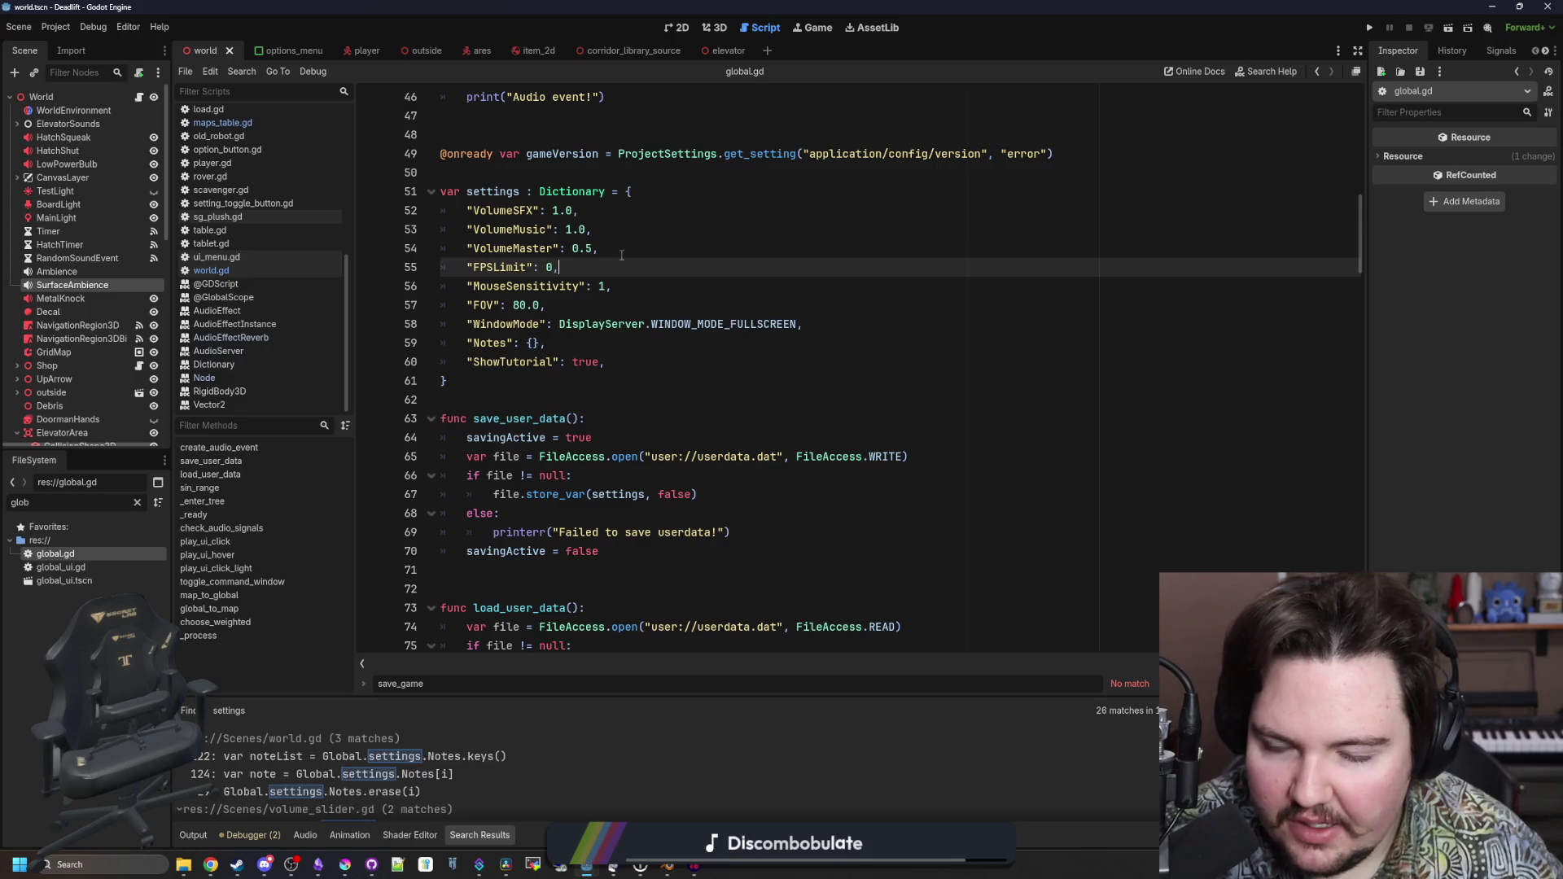
pyautogui.click(558, 400)
pyautogui.scroll(-3, 541, 396)
pyautogui.click(671, 324)
pyautogui.hotkey('ctrl', 's')
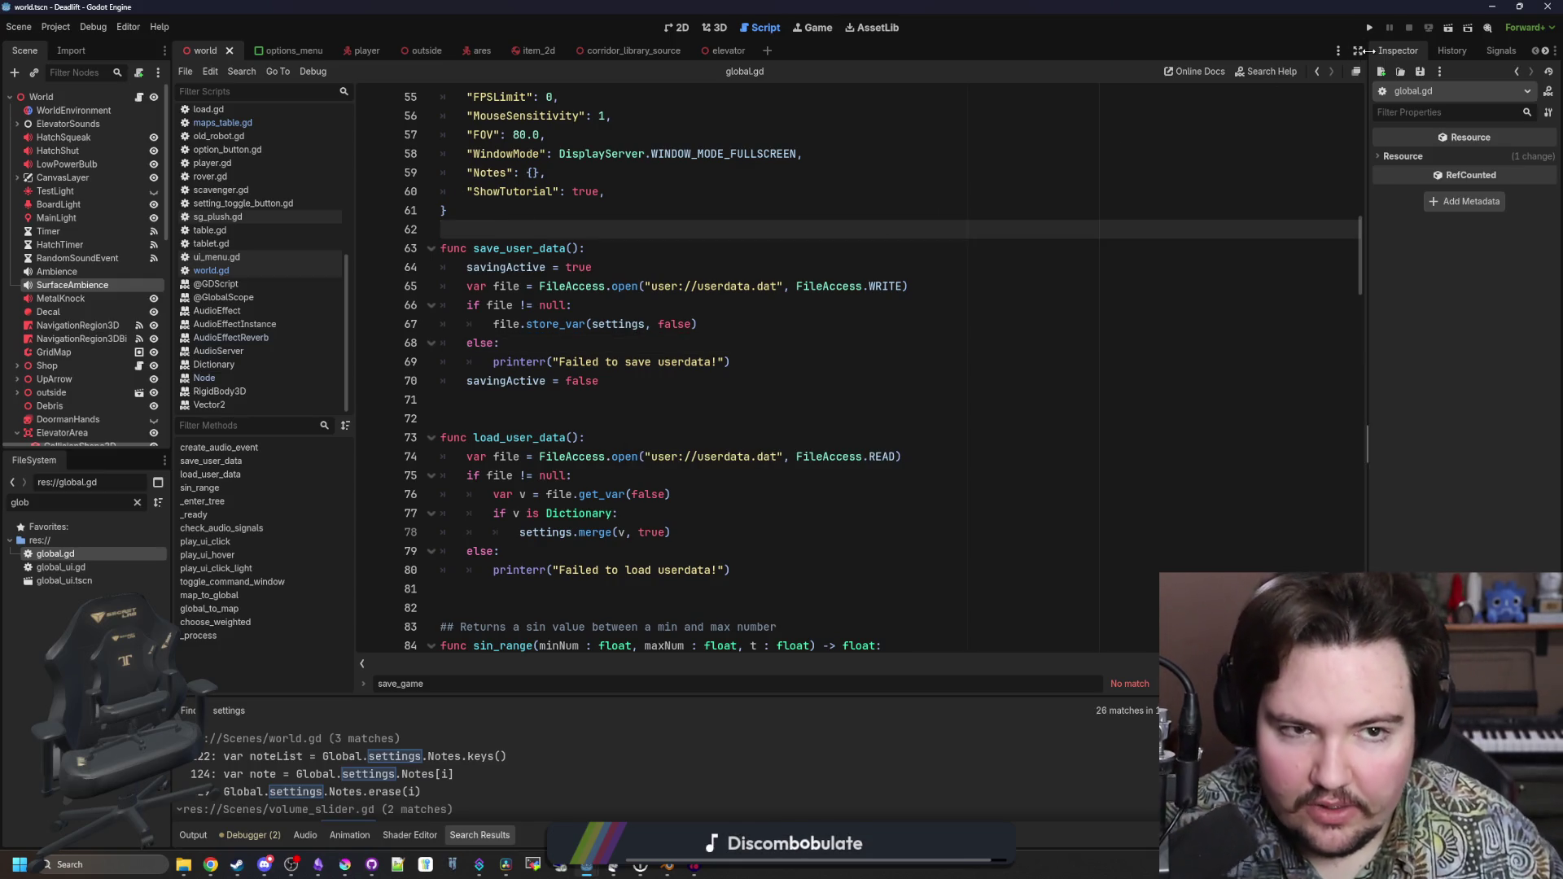
pyautogui.click(1368, 29)
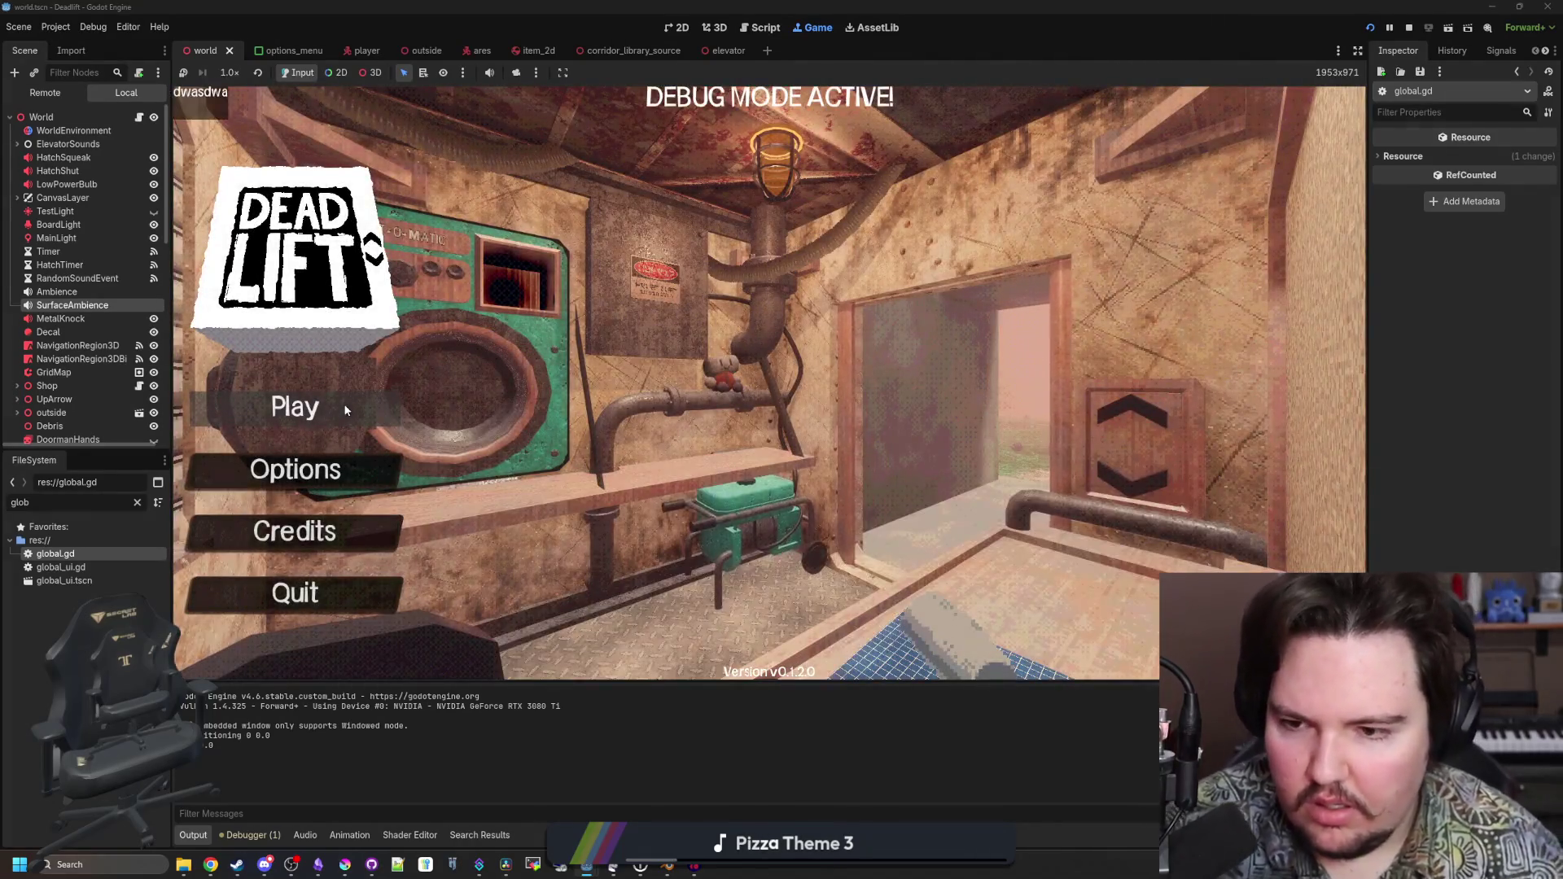
# Check the Options General and Sound tabs (FOV 80, Master 18, Music 0), then start playing
pyautogui.click(345, 462)
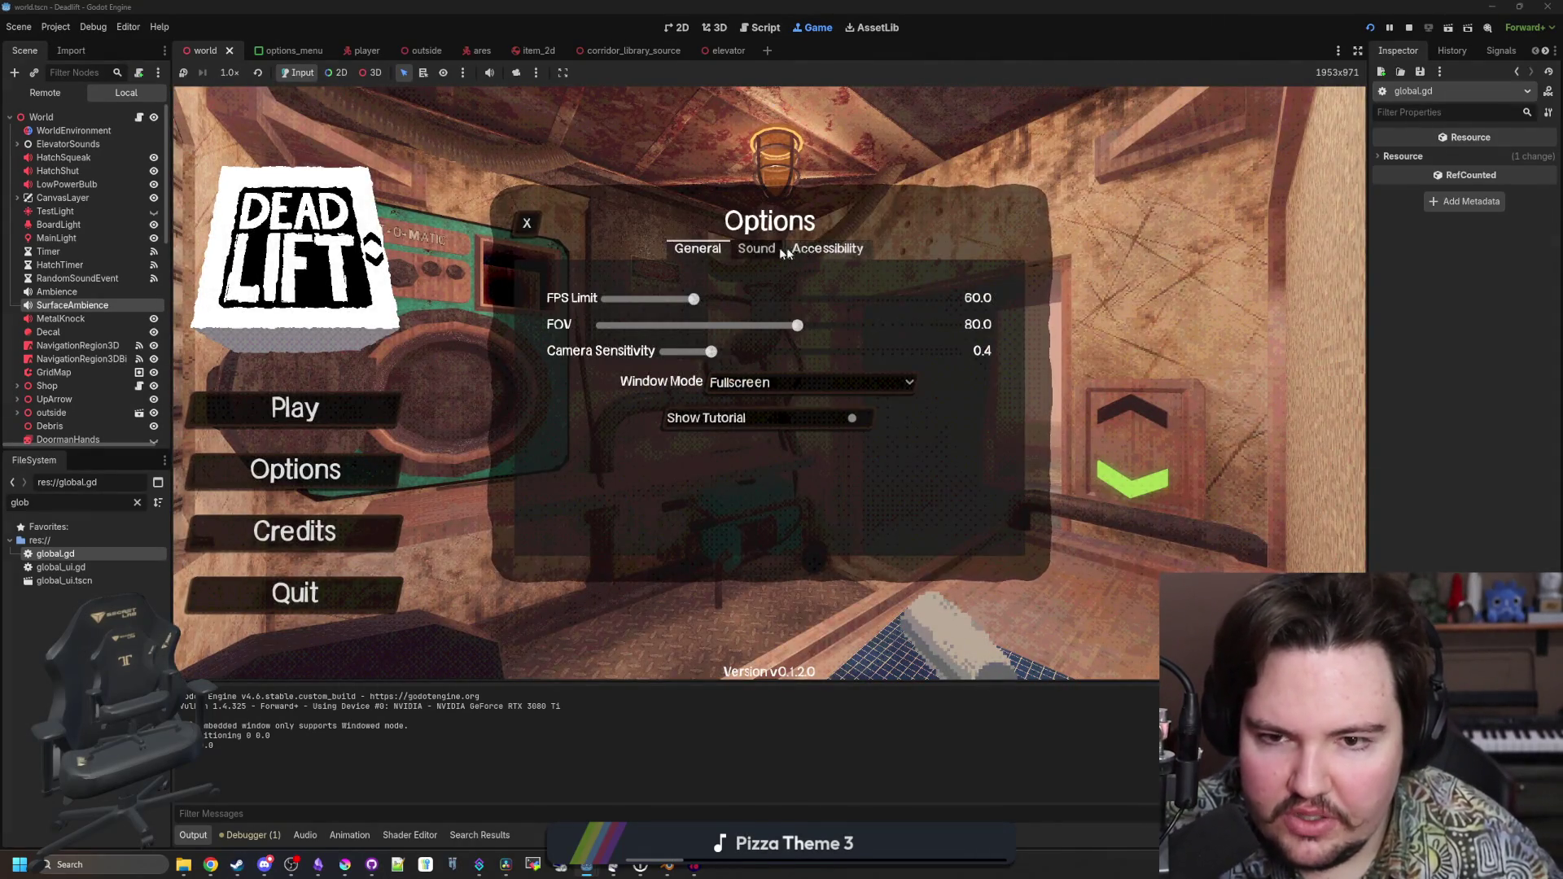
pyautogui.click(756, 250)
pyautogui.click(697, 249)
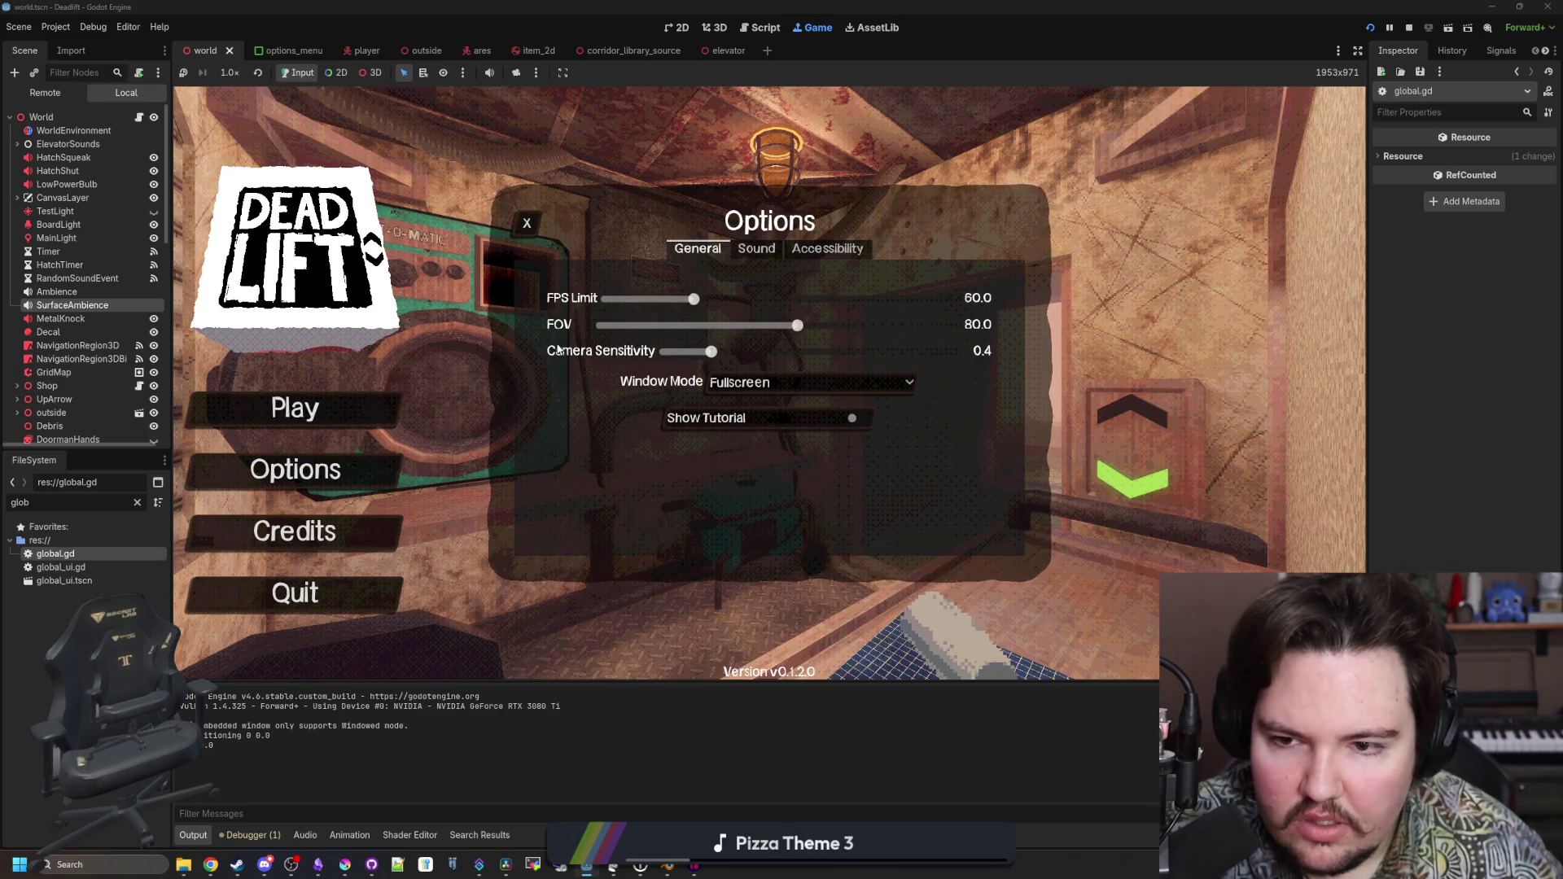
pyautogui.click(757, 249)
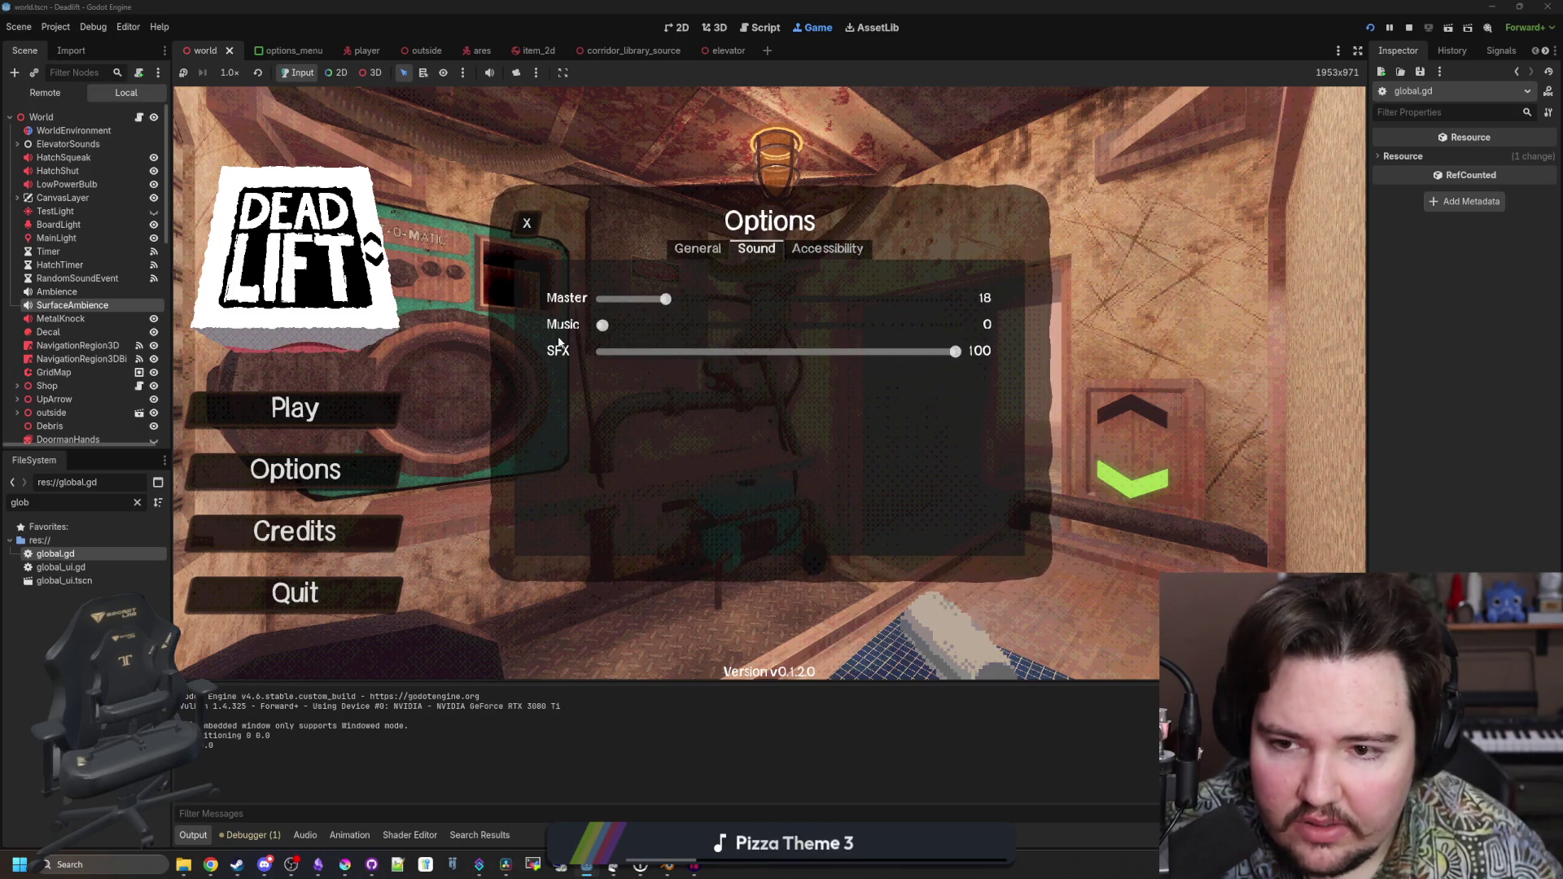
pyautogui.click(697, 249)
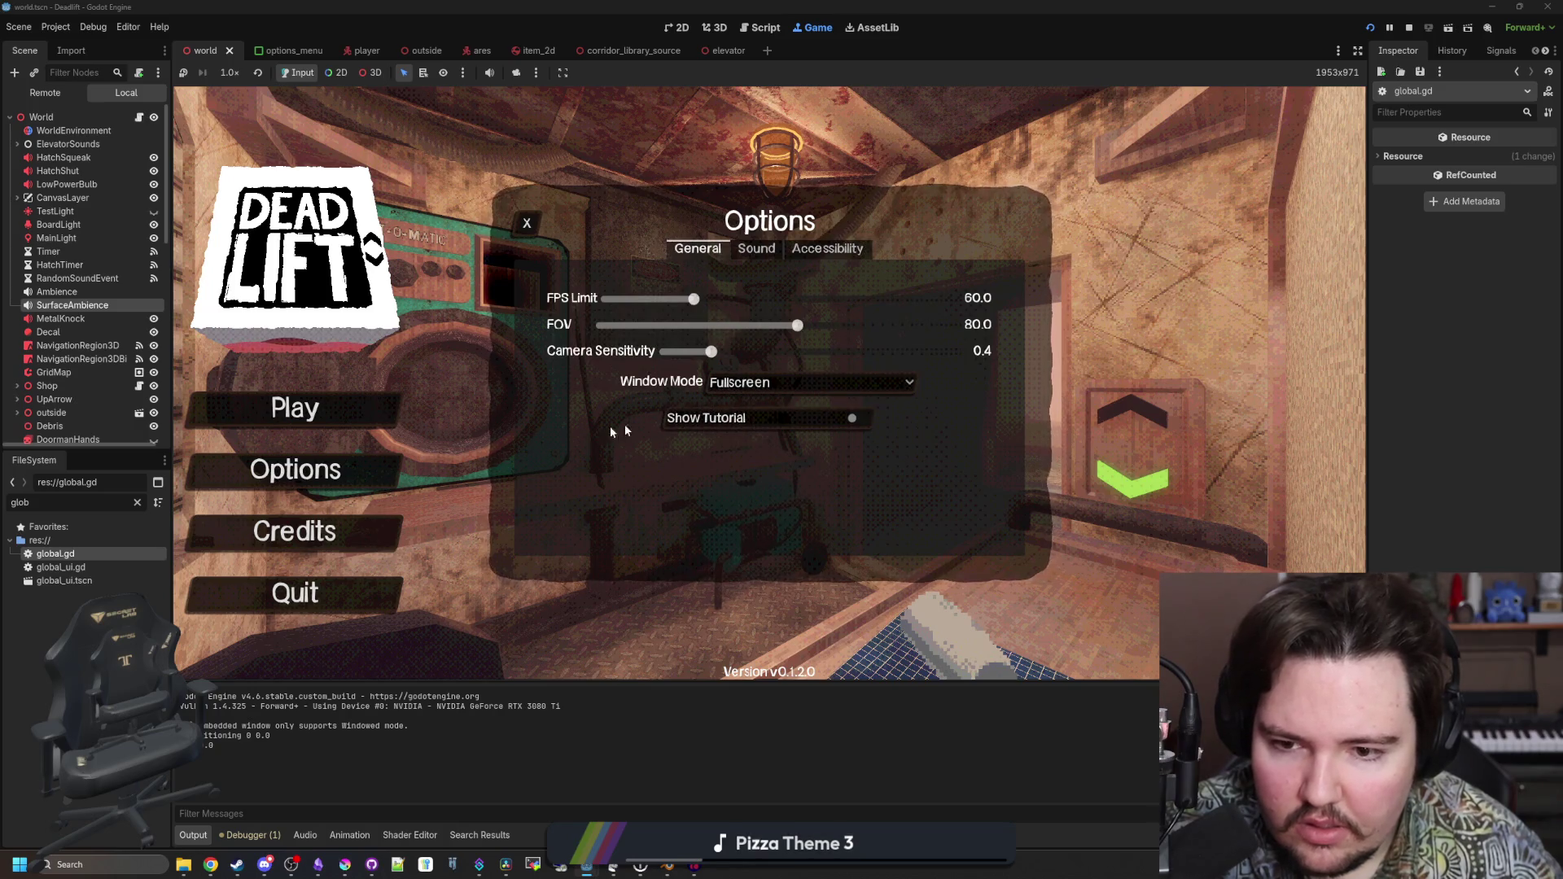
pyautogui.click(369, 399)
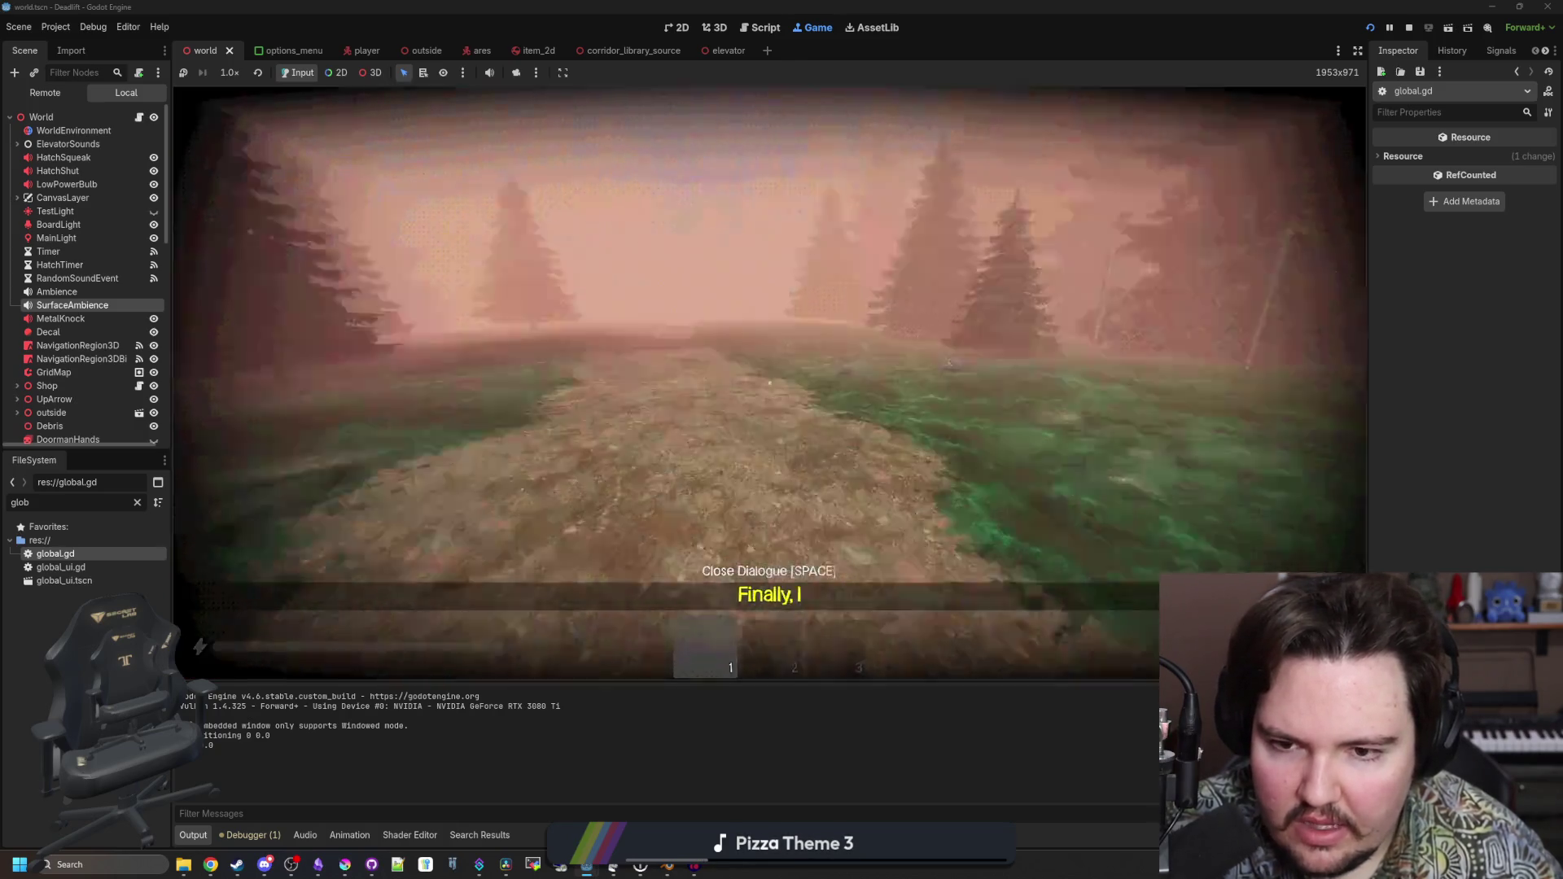
# Pick up the rock in the grass and throw it away
pyautogui.press('w')
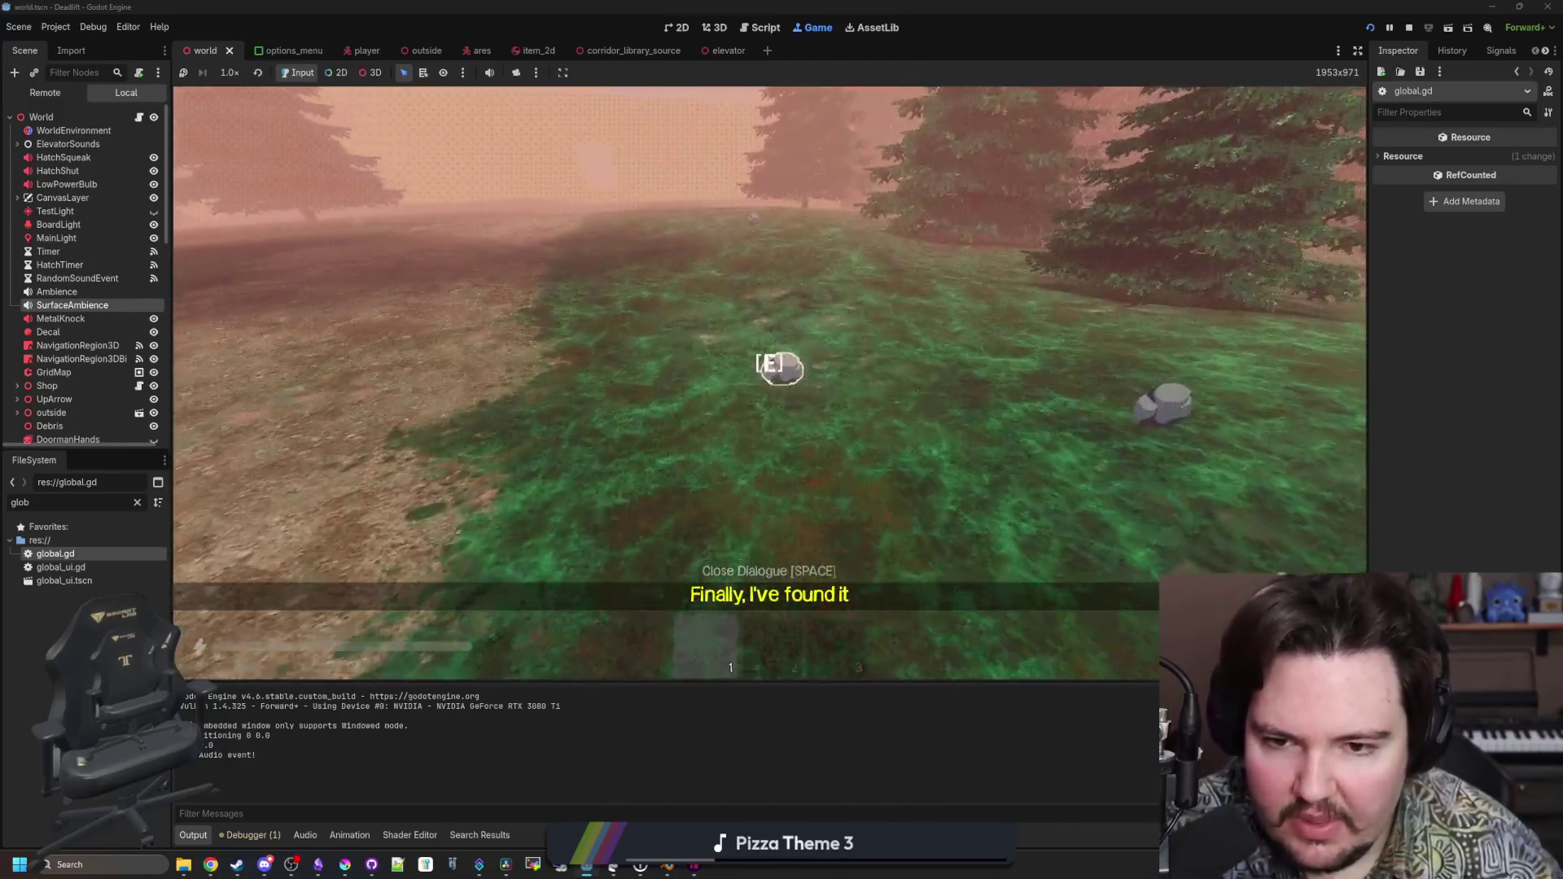
pyautogui.press('e')
pyautogui.press('w')
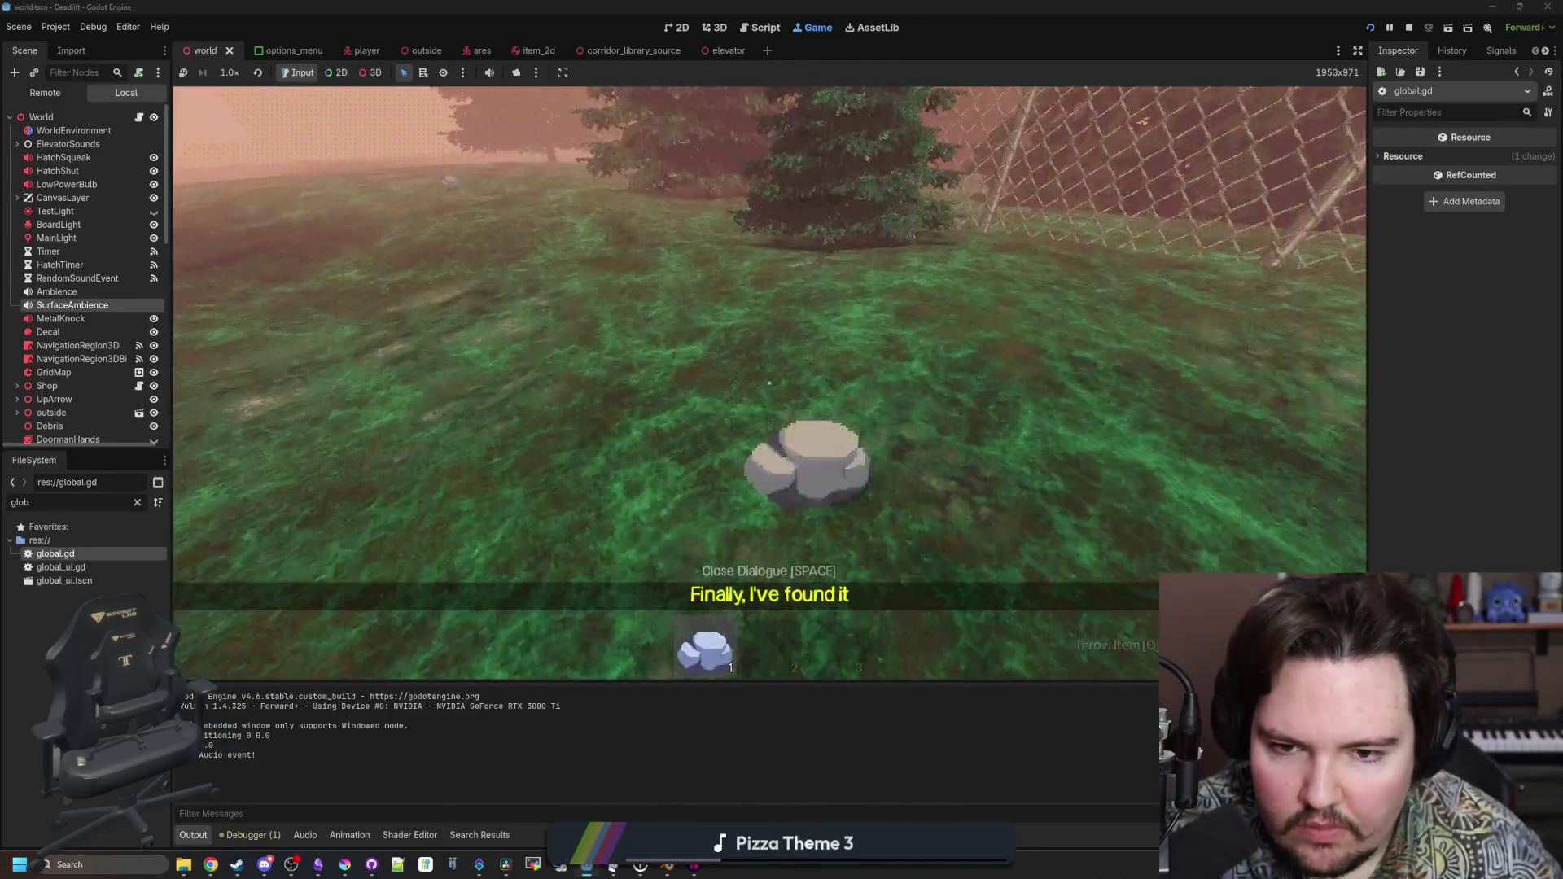
pyautogui.press('q')
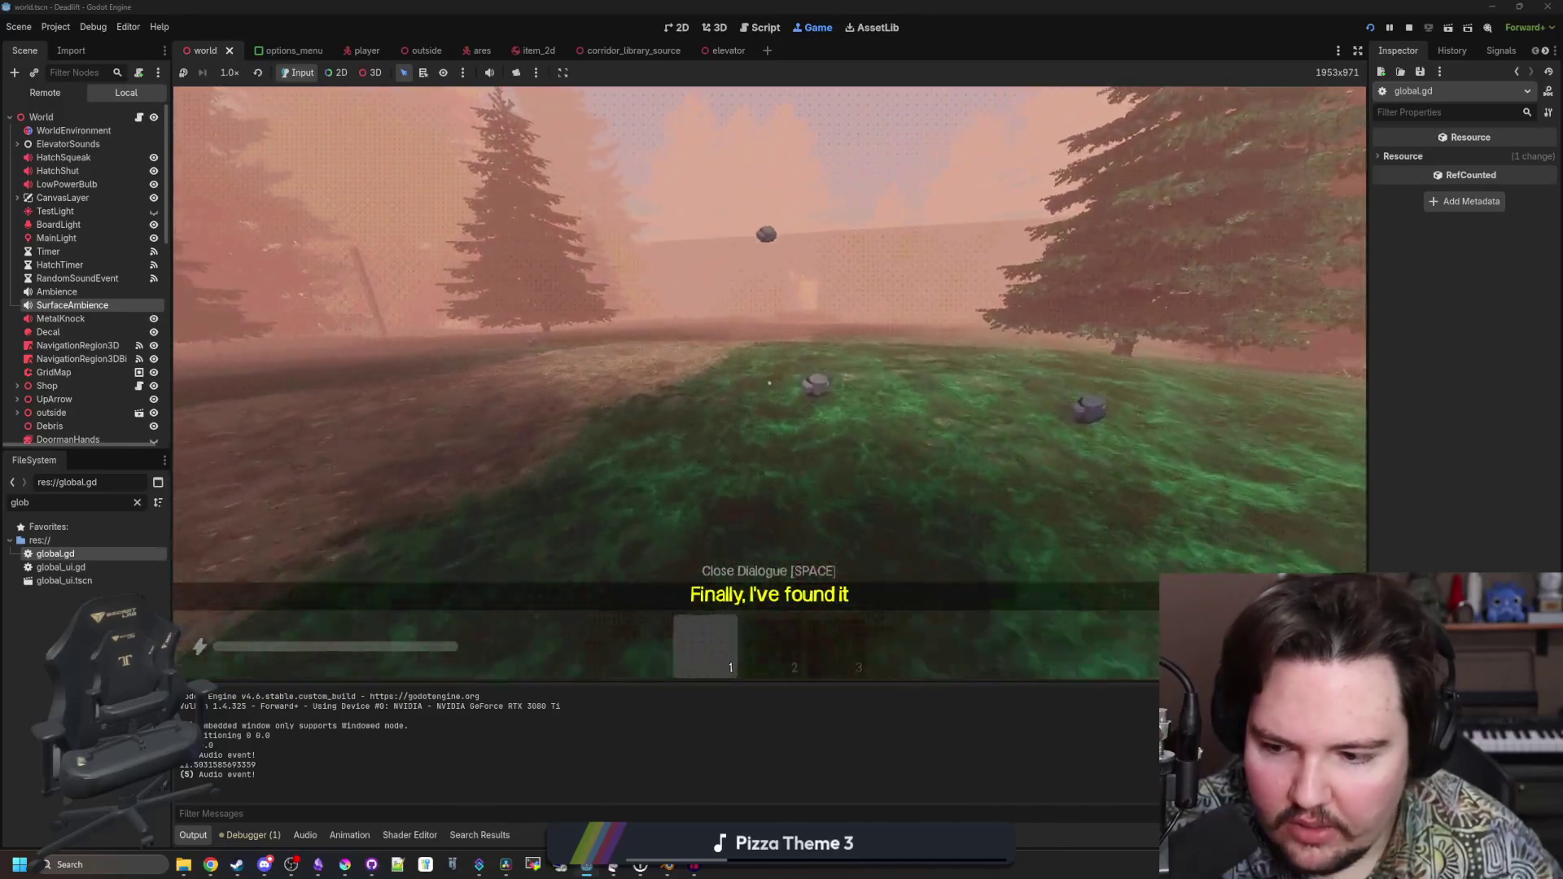
# Walk through the doorway into the elevator and pull the lever to descend to level 1
pyautogui.press('w')
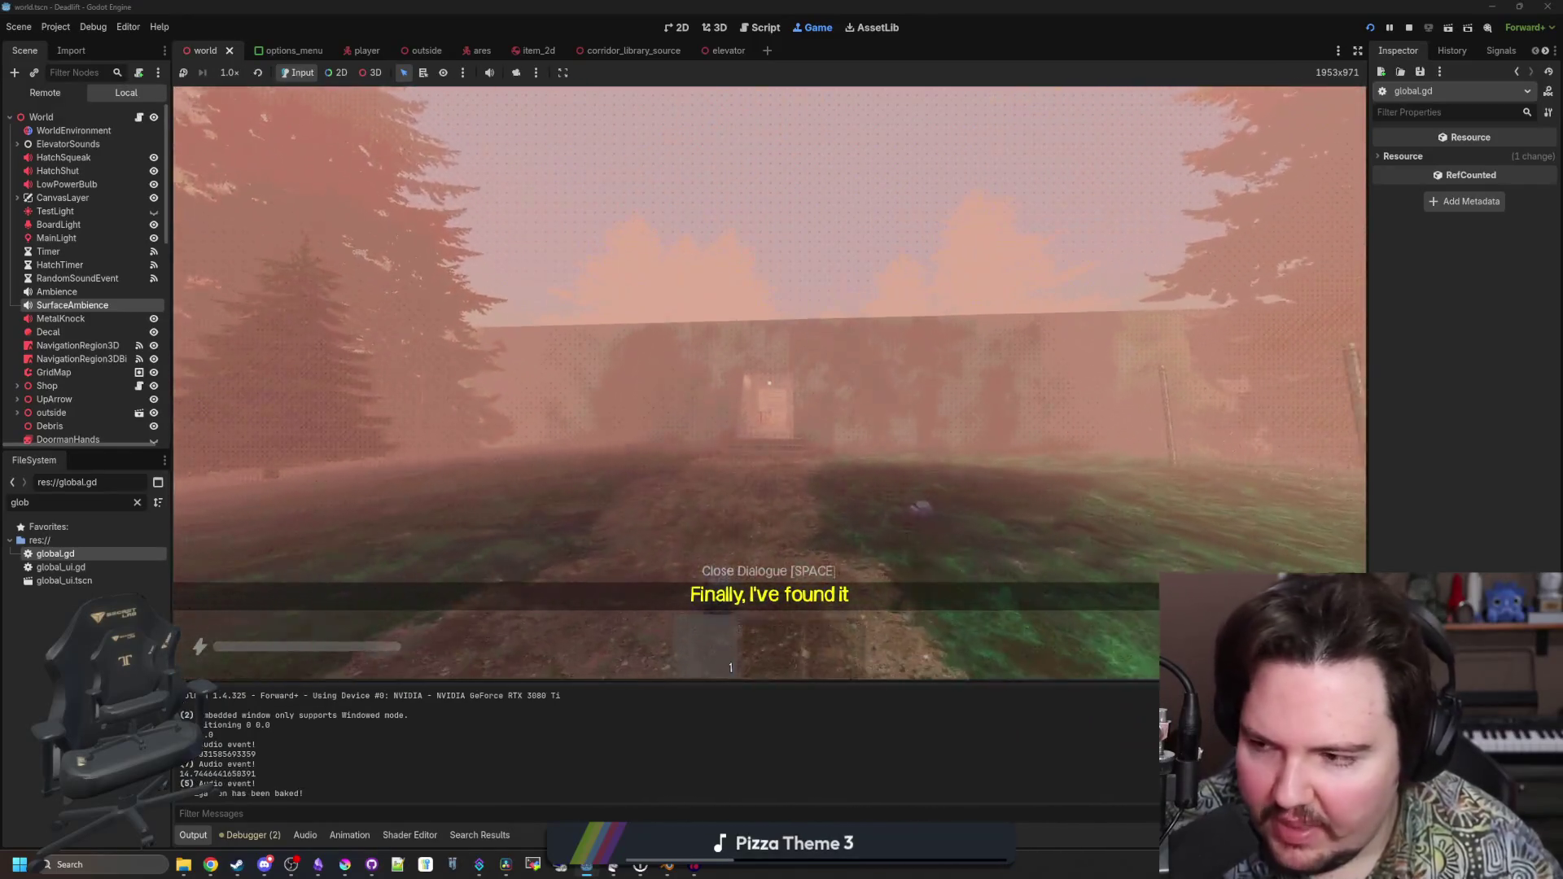
pyautogui.press('w')
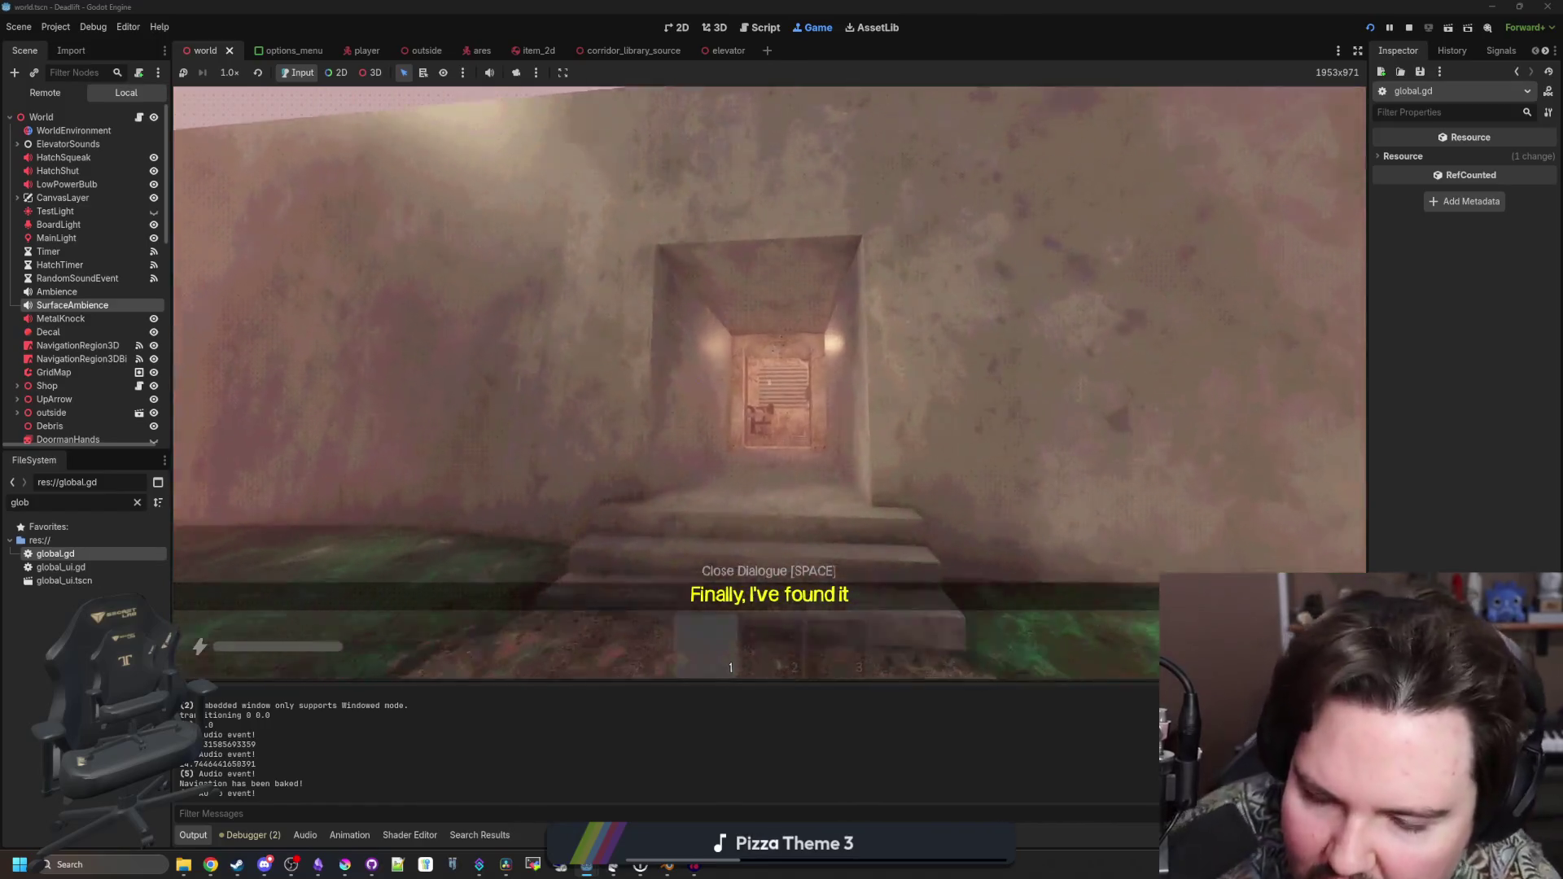
pyautogui.press('w')
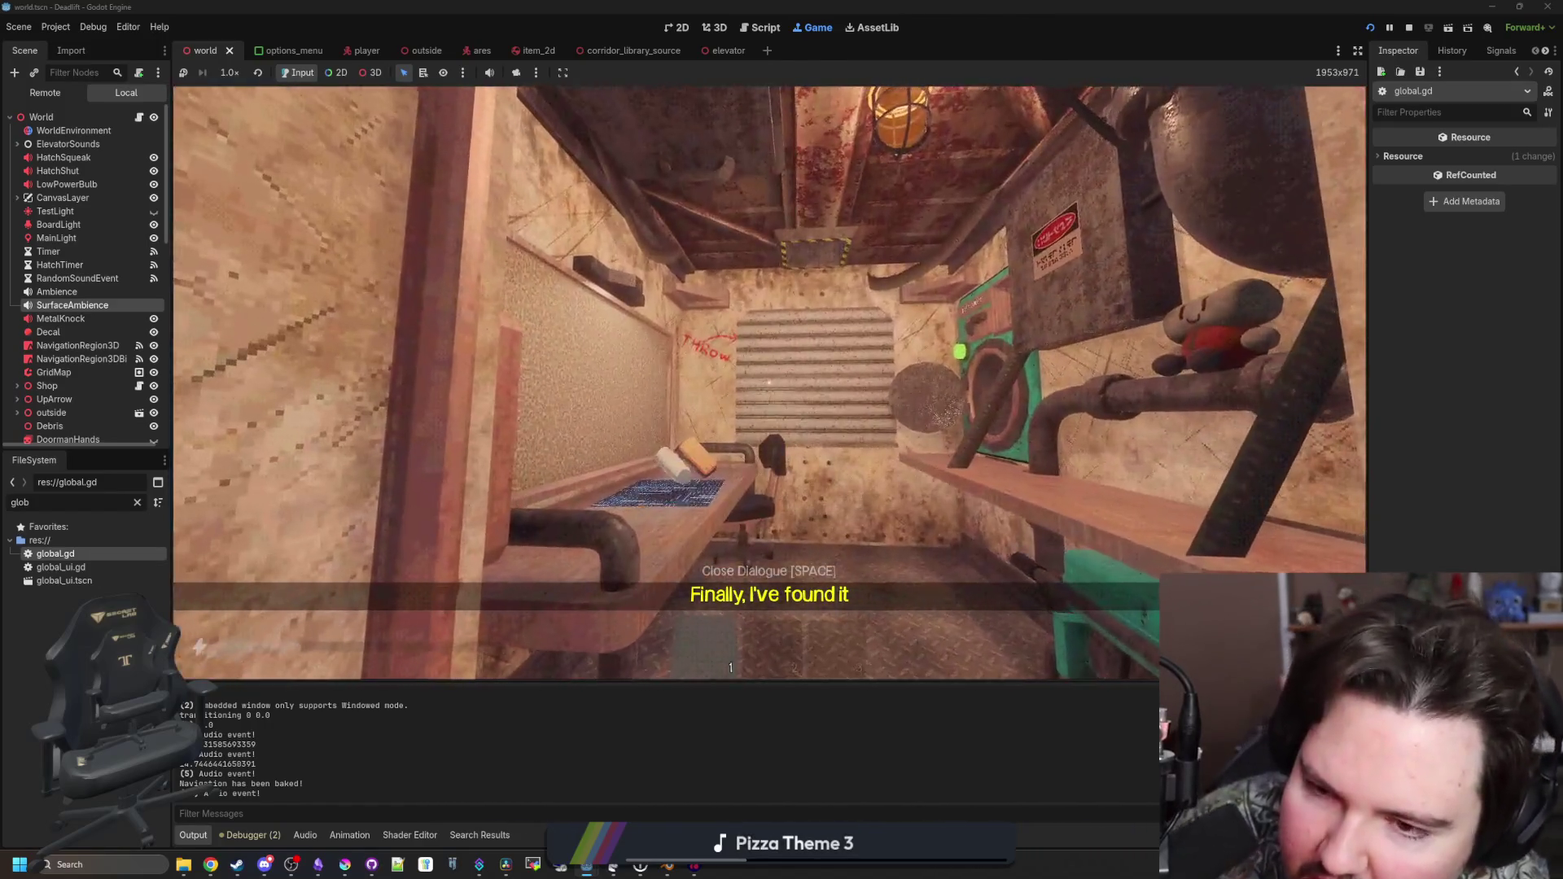
pyautogui.press('w')
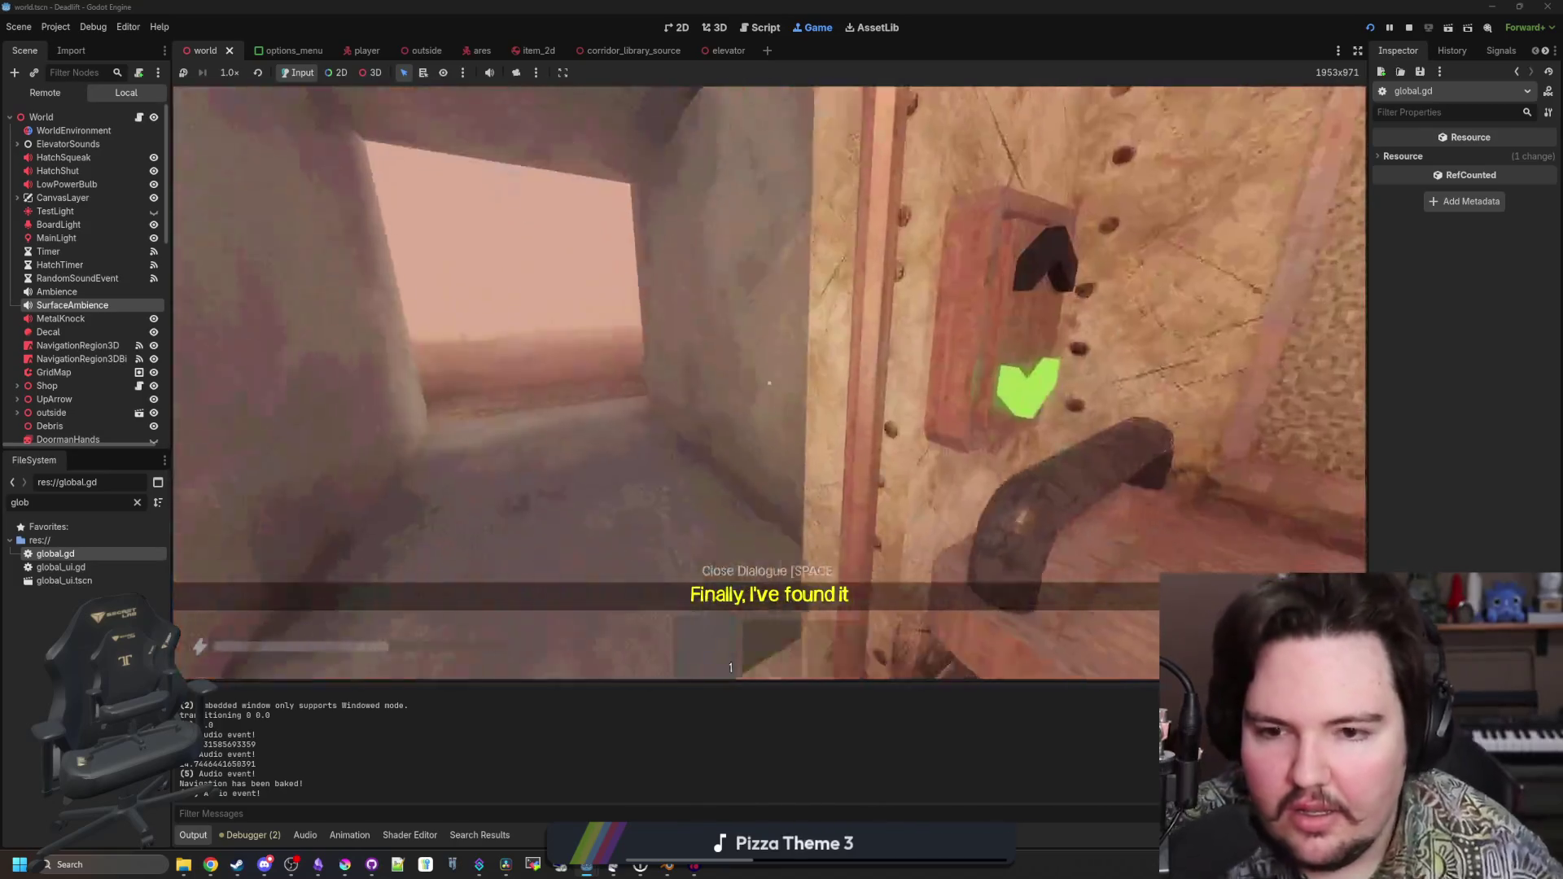
pyautogui.press('w')
pyautogui.press('e')
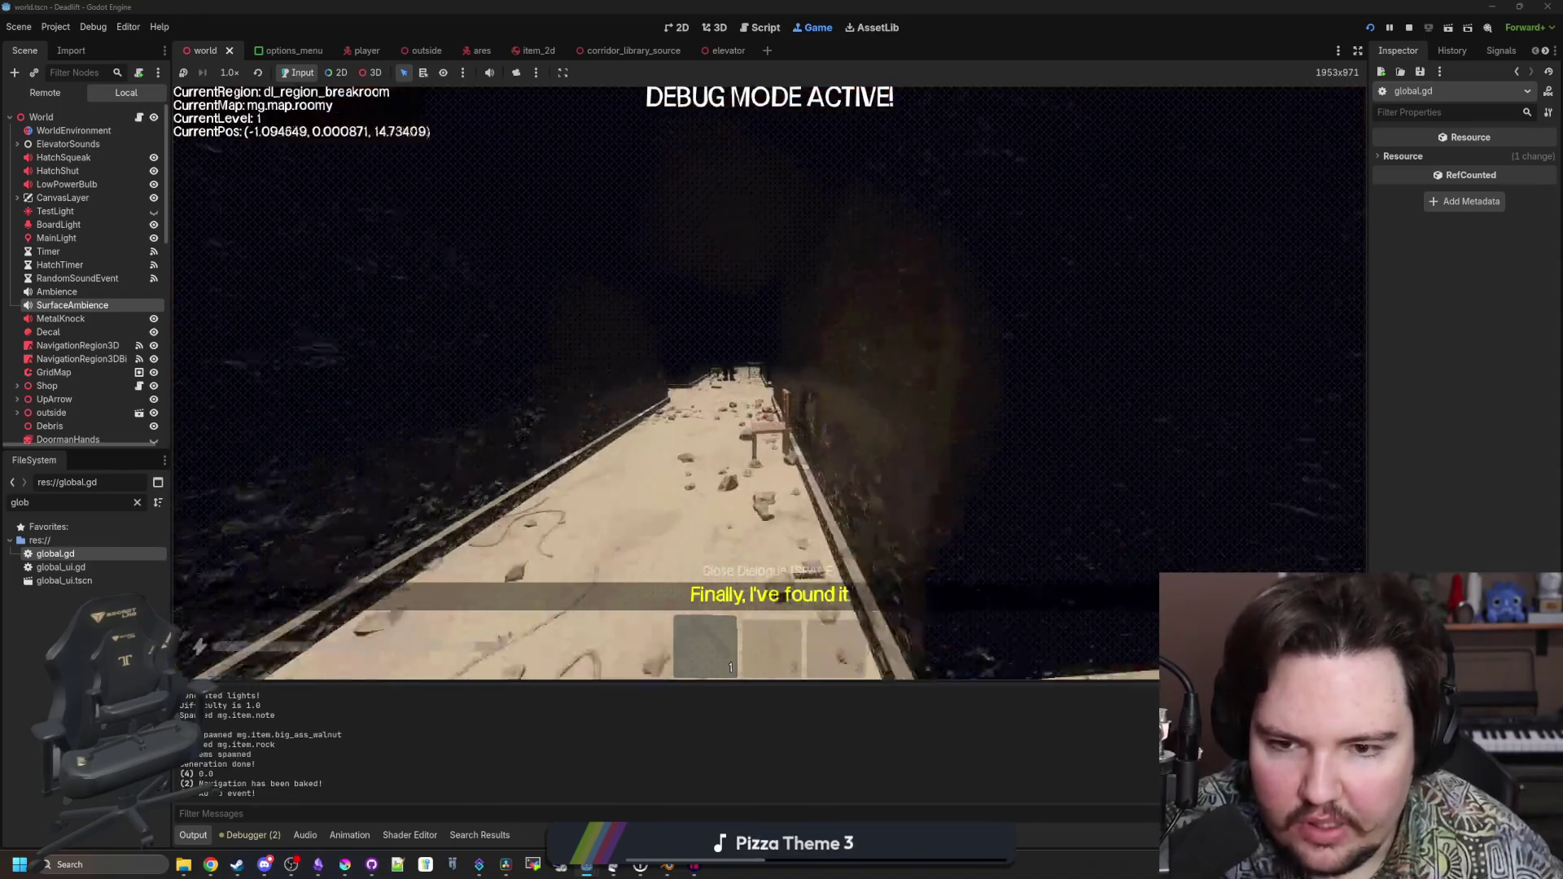
# Walk down the breakroom corridor, take the map from the table, and switch slots to stow it
pyautogui.press('w')
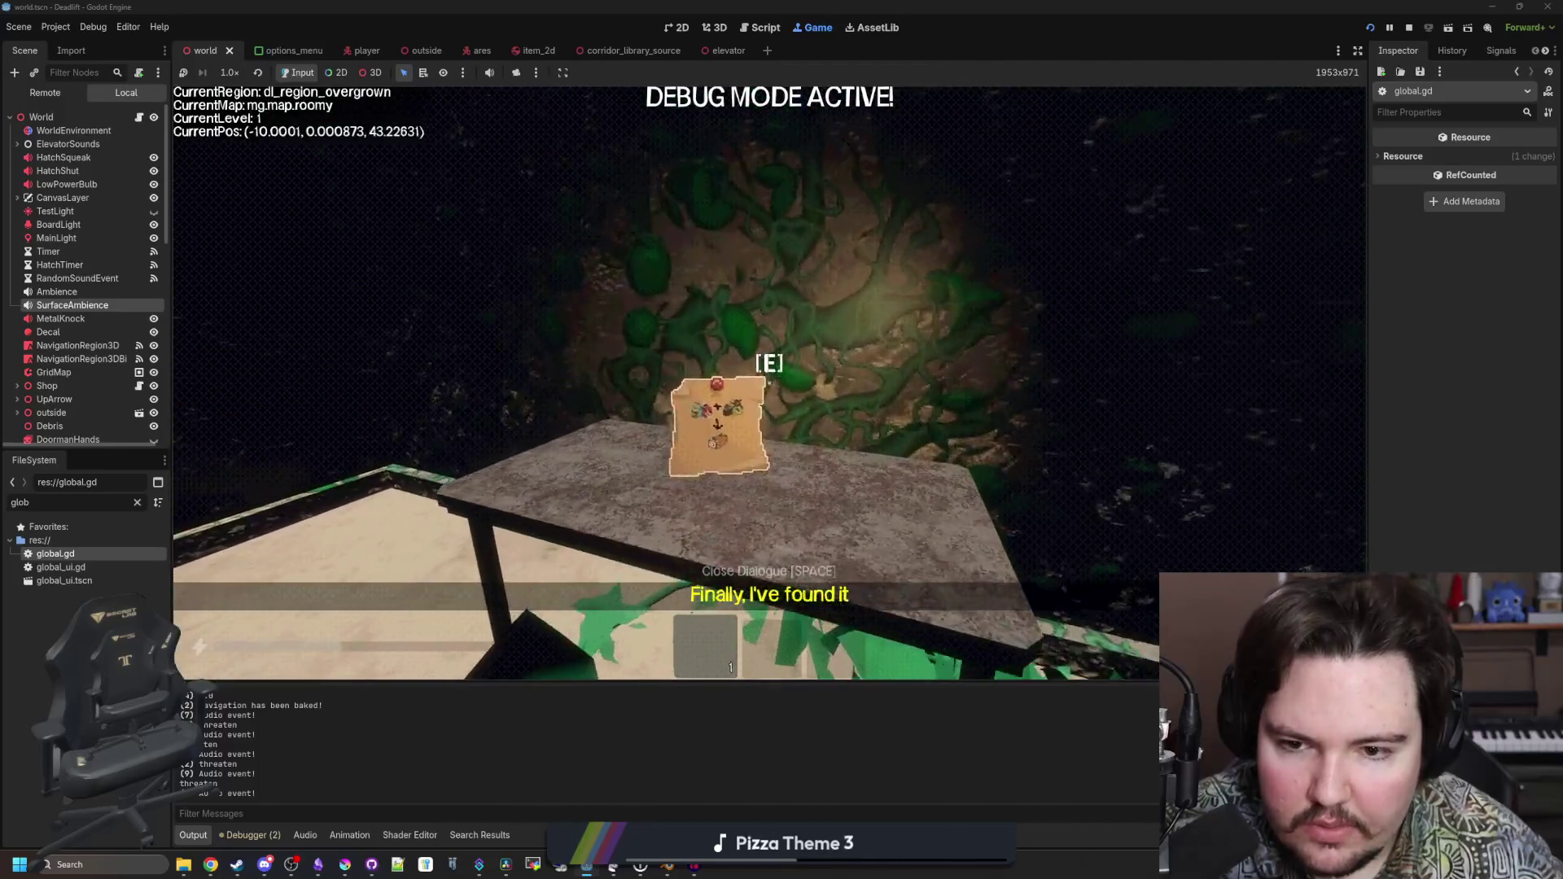
pyautogui.press('e')
pyautogui.press('w')
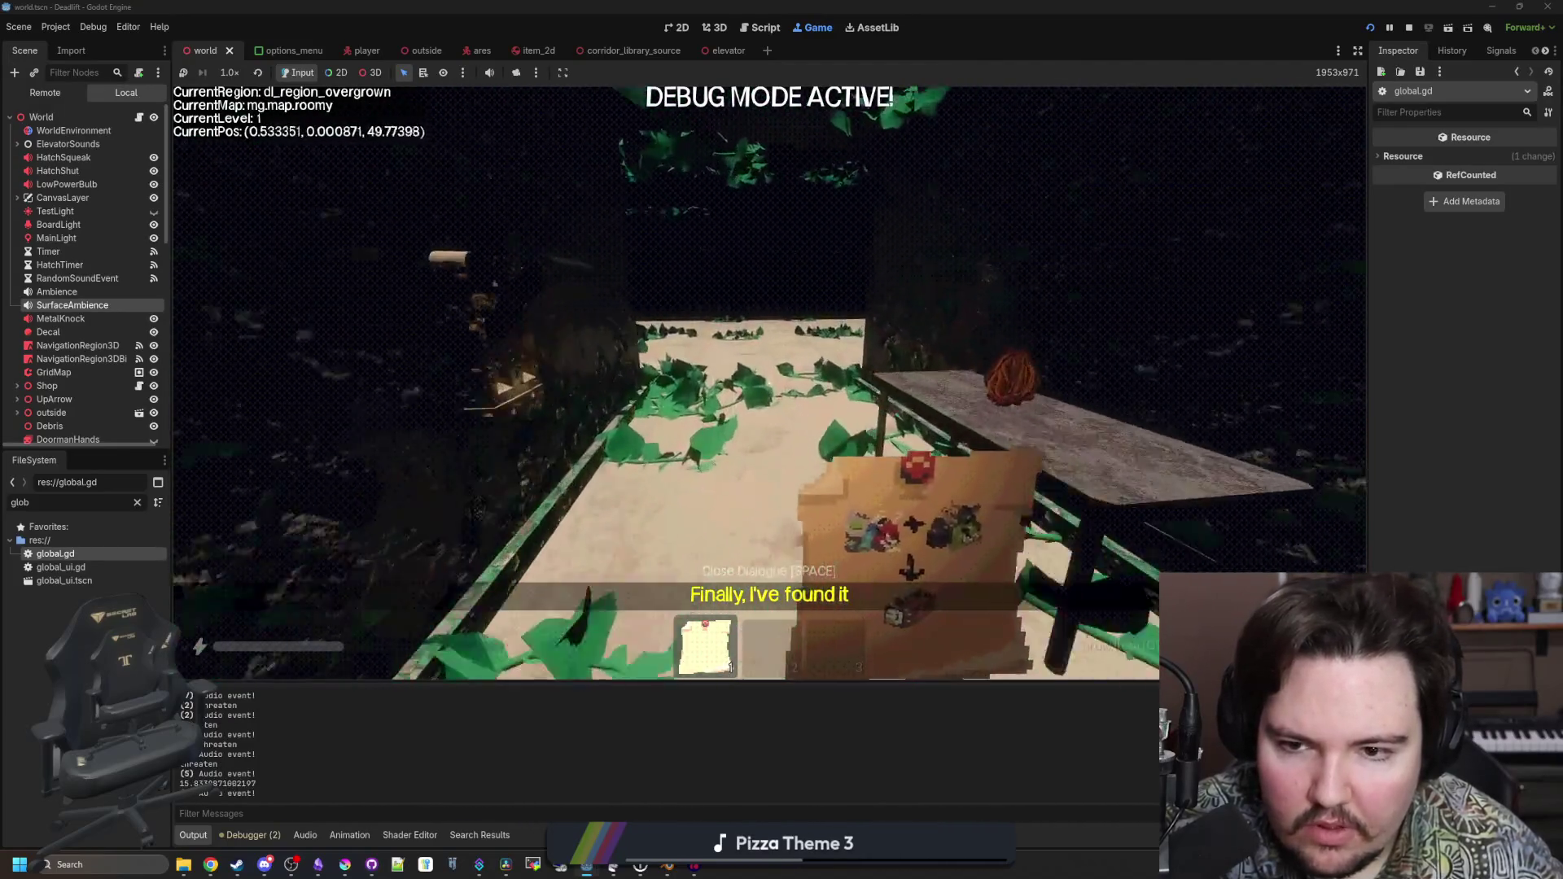
pyautogui.press('2')
# Walk back along the vine corridor to the elevator map board, then pause and relaunch the game
pyautogui.press('w')
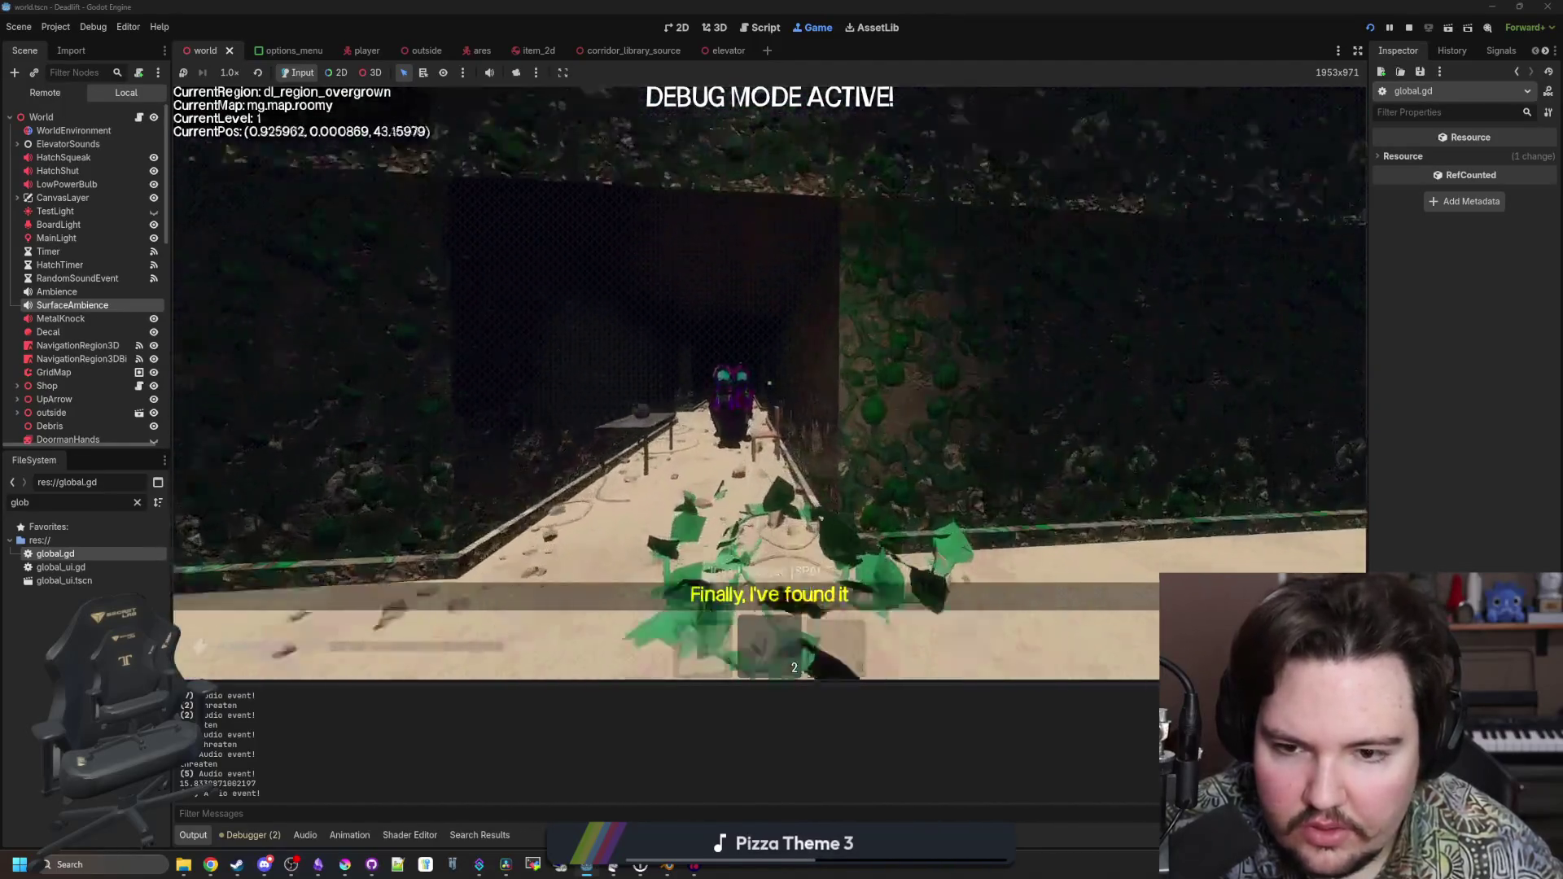
pyautogui.press('w')
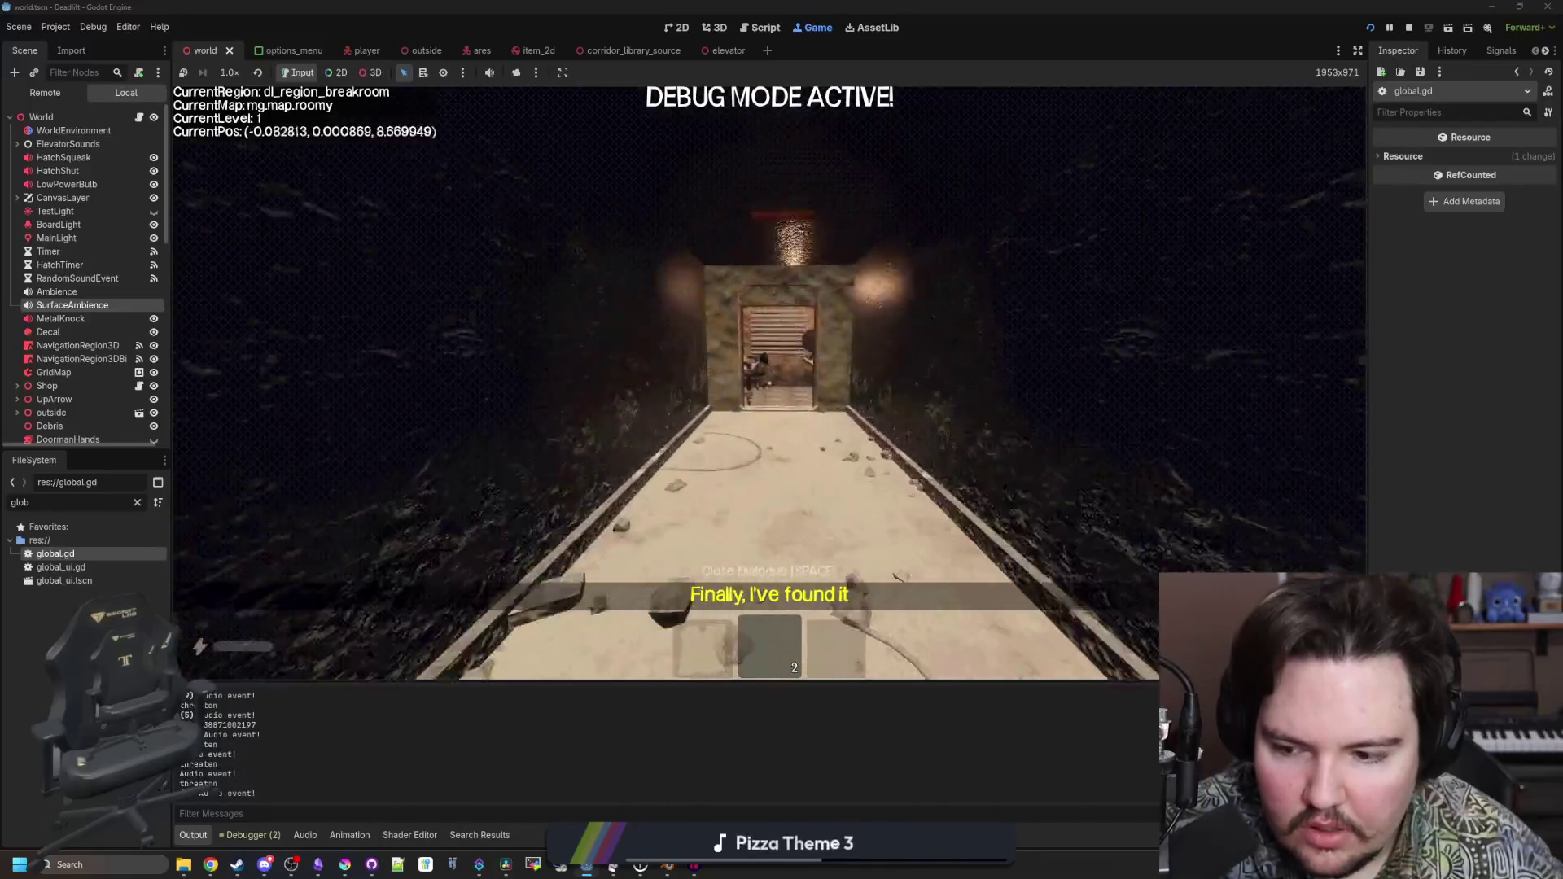
pyautogui.press('w')
pyautogui.press('1')
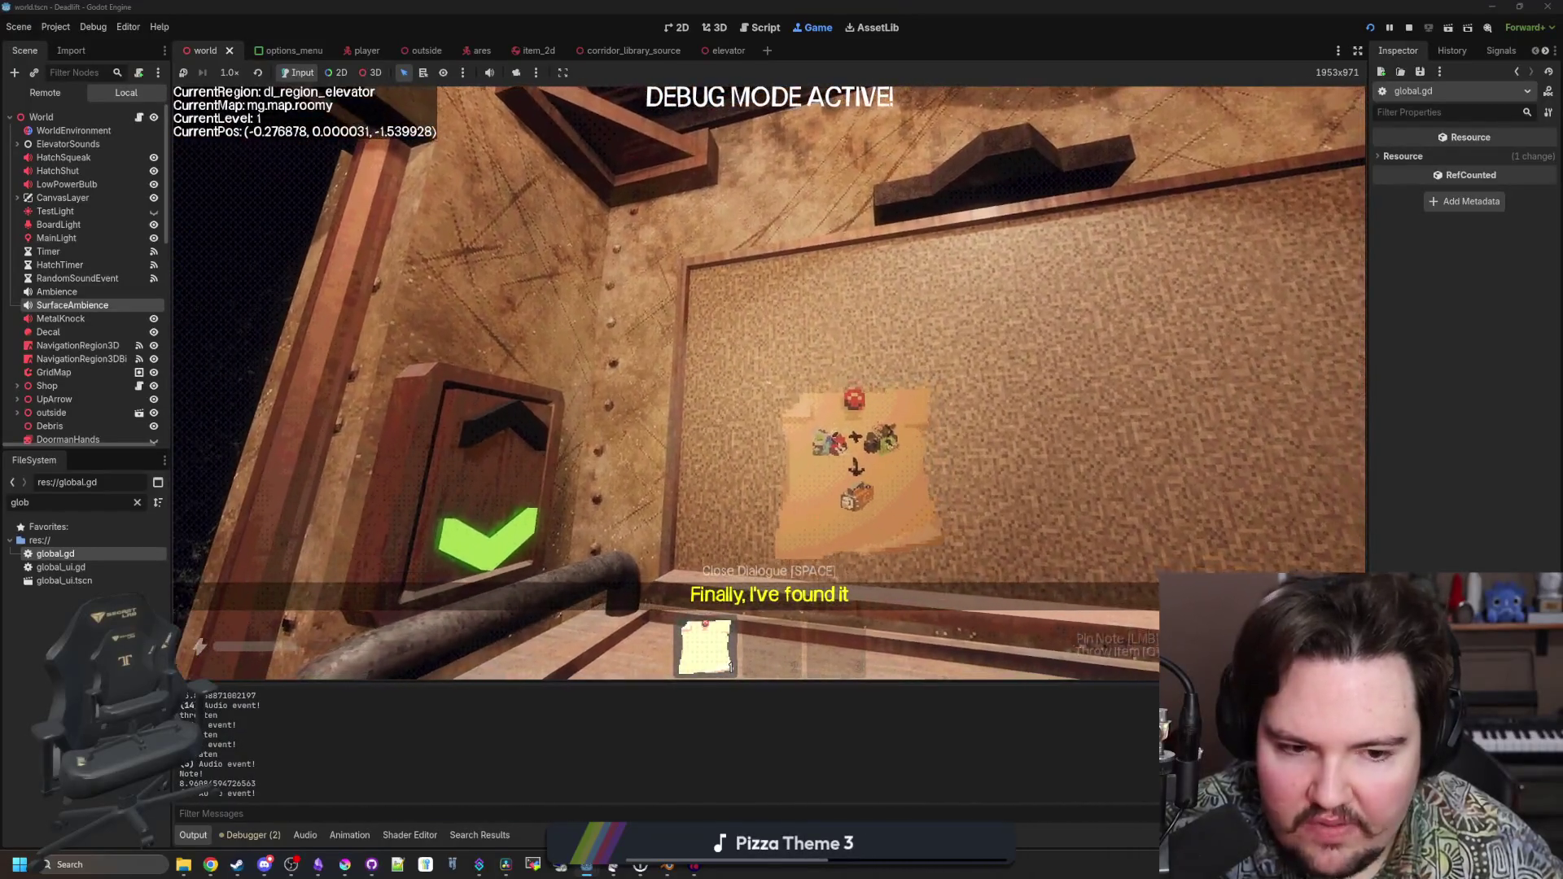
pyautogui.press('Escape')
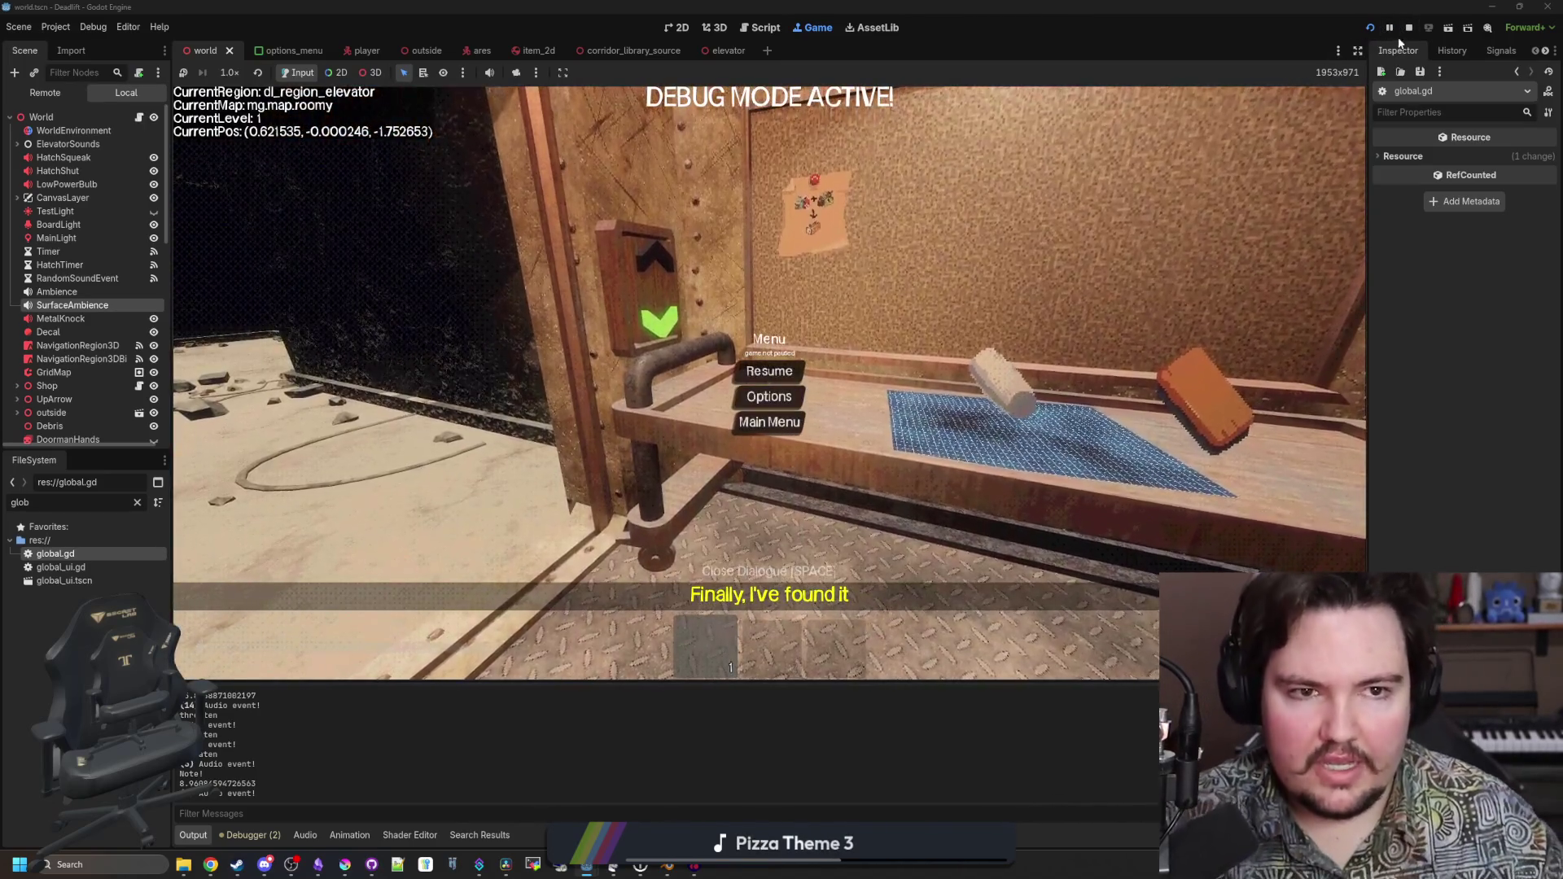
pyautogui.click(1371, 27)
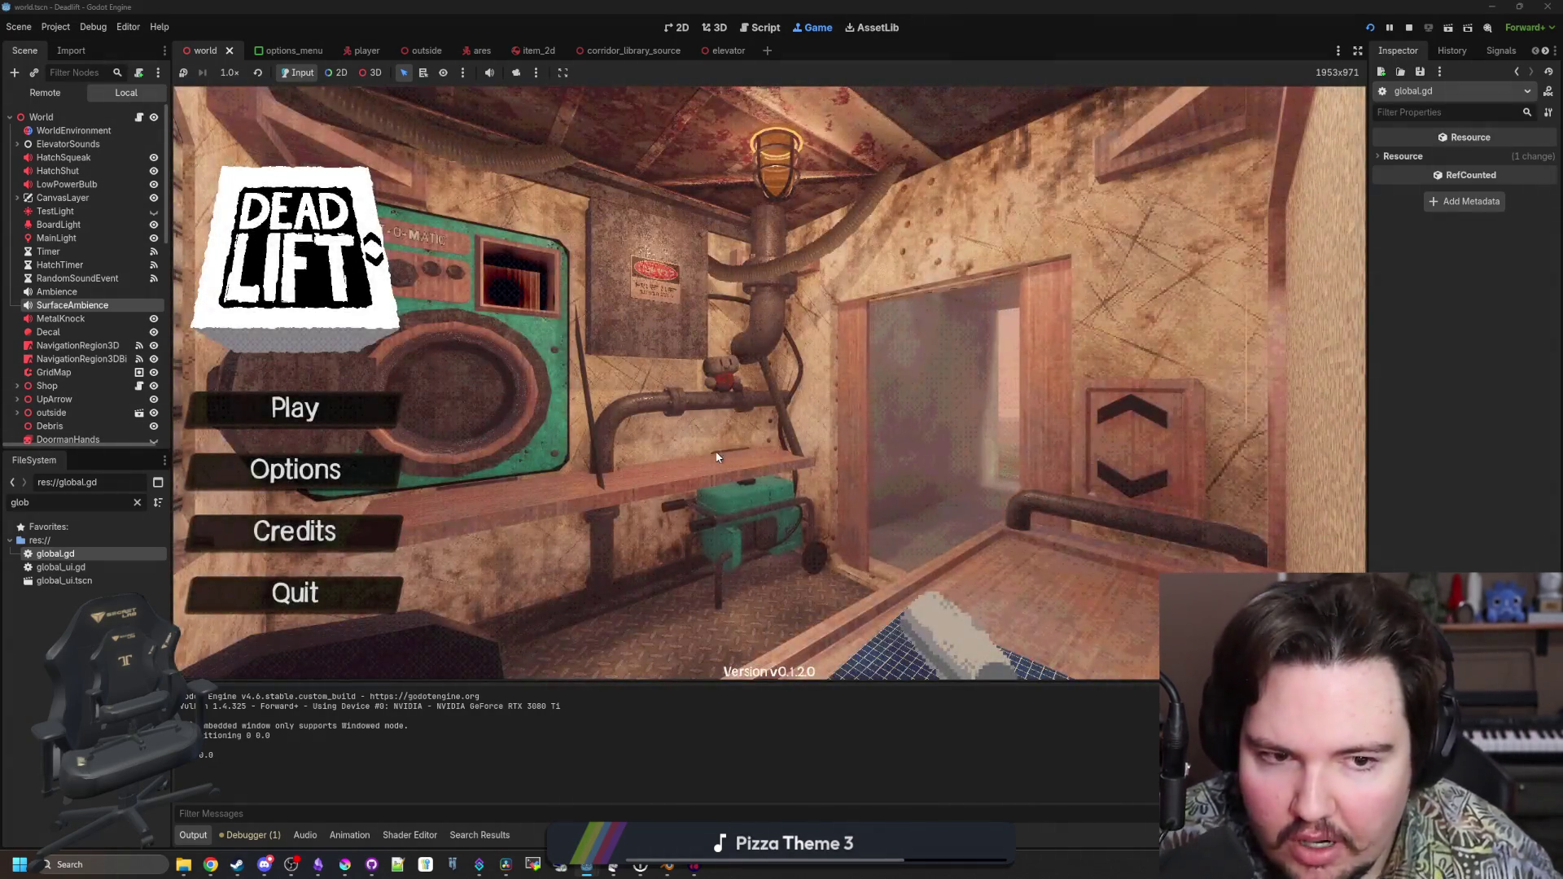
# Start a new game with Play on the DeadLift title screen
pyautogui.click(256, 414)
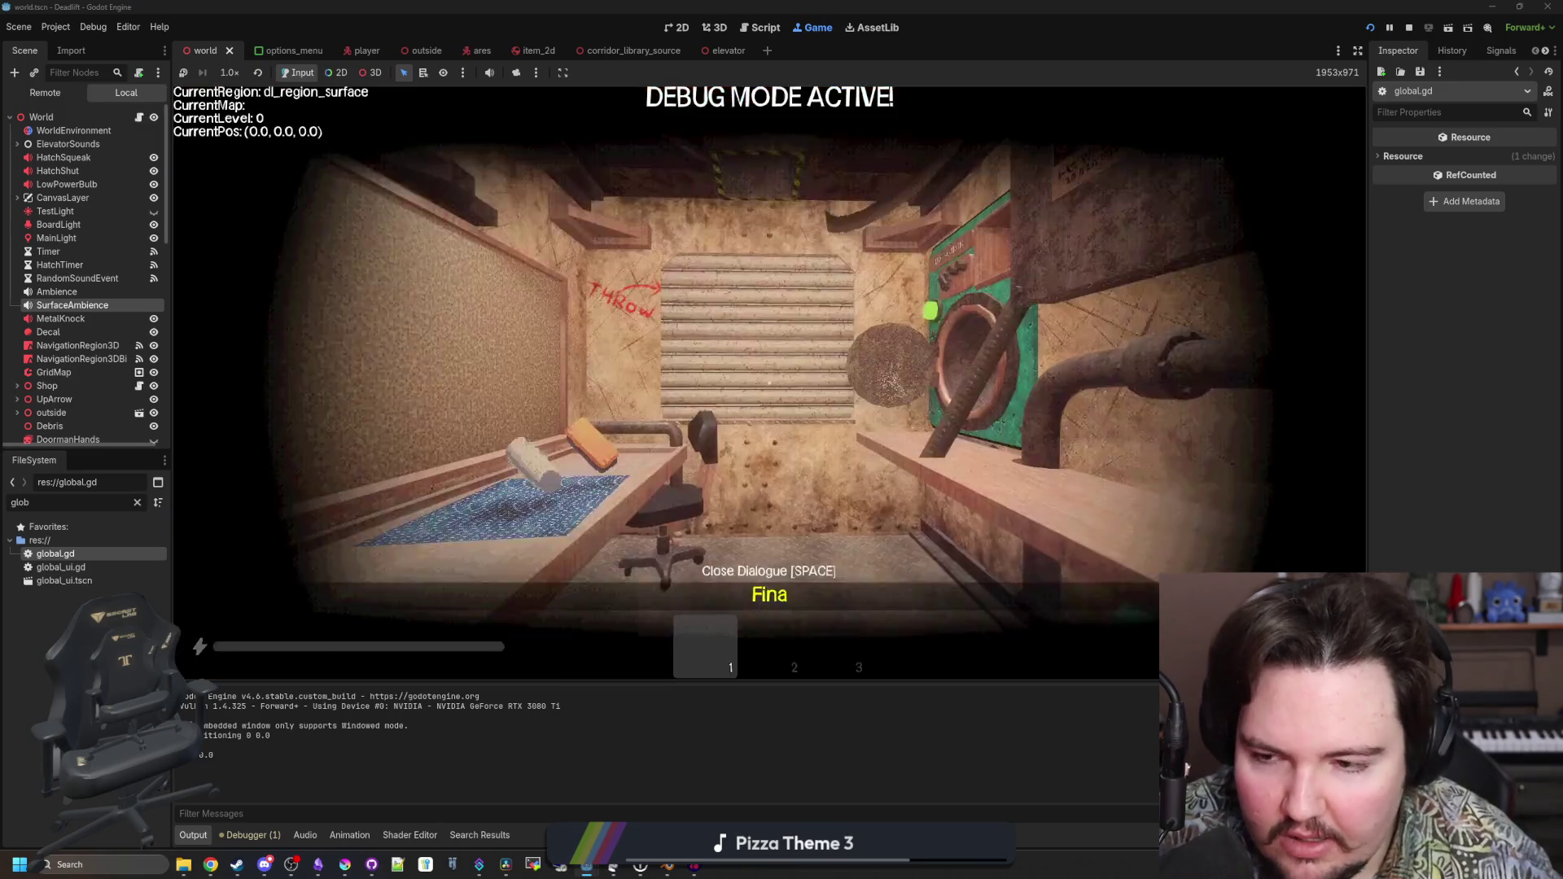
# Pick up the roll from the elevator desk, then step out into the dark corridor
pyautogui.press('w')
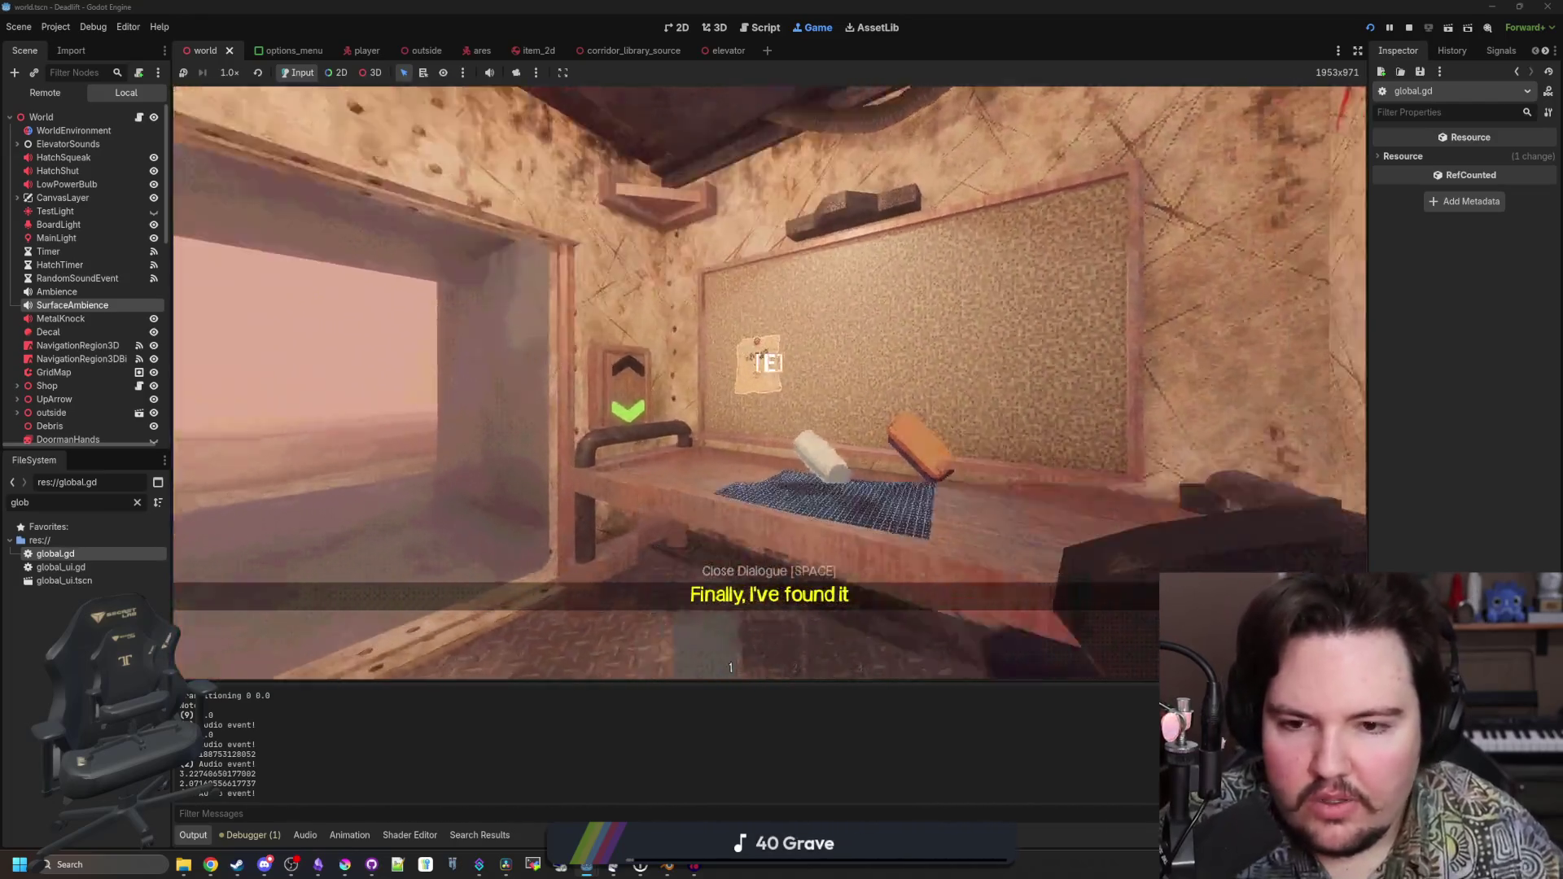
pyautogui.press('e')
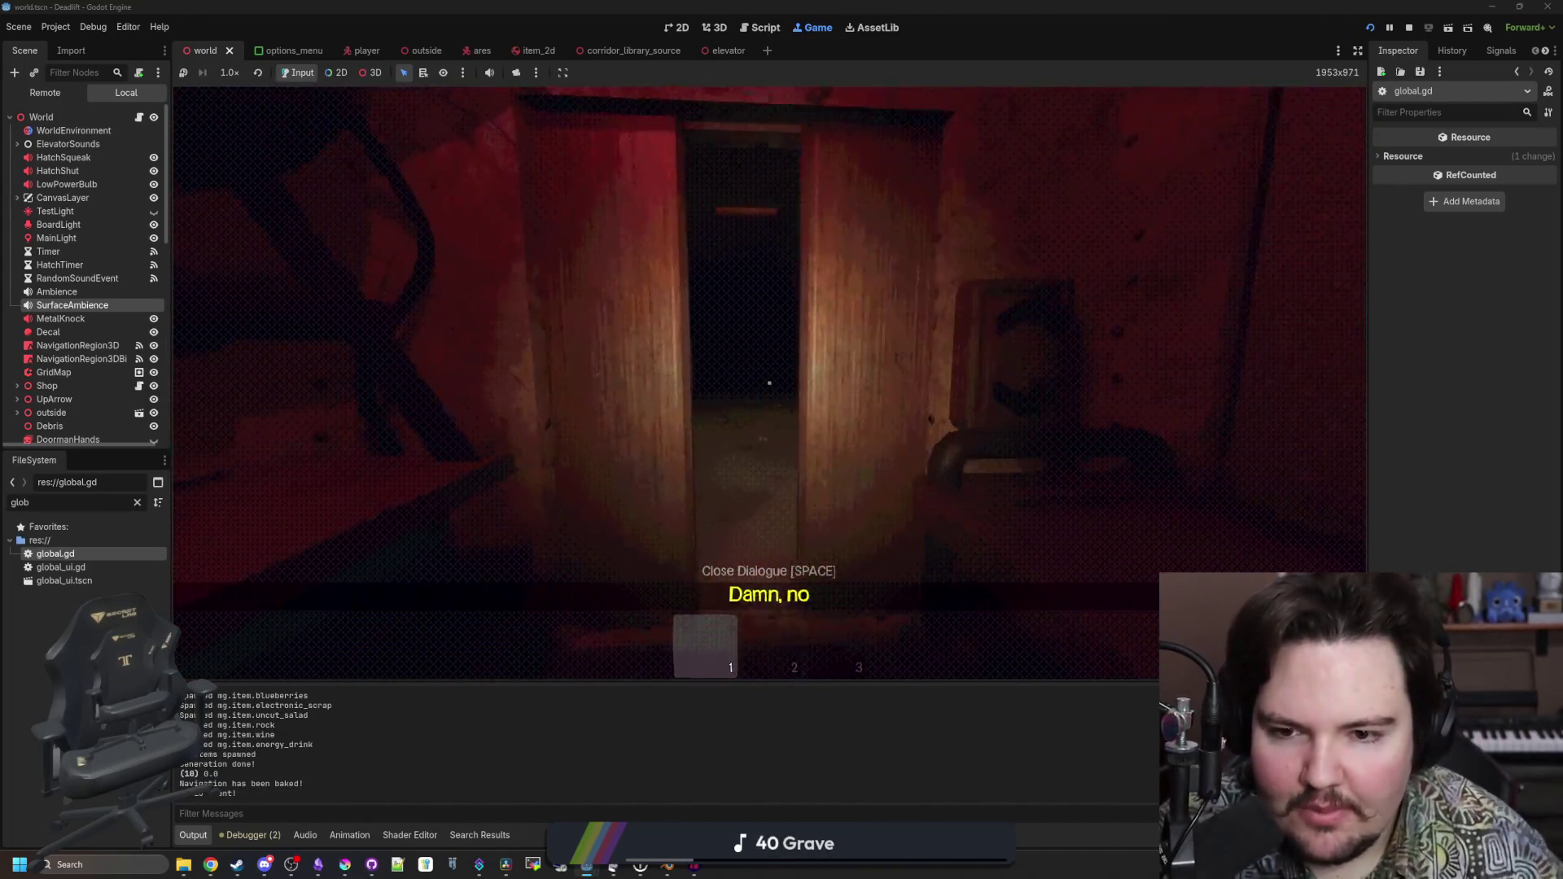
pyautogui.hotkey('shift', 'w')
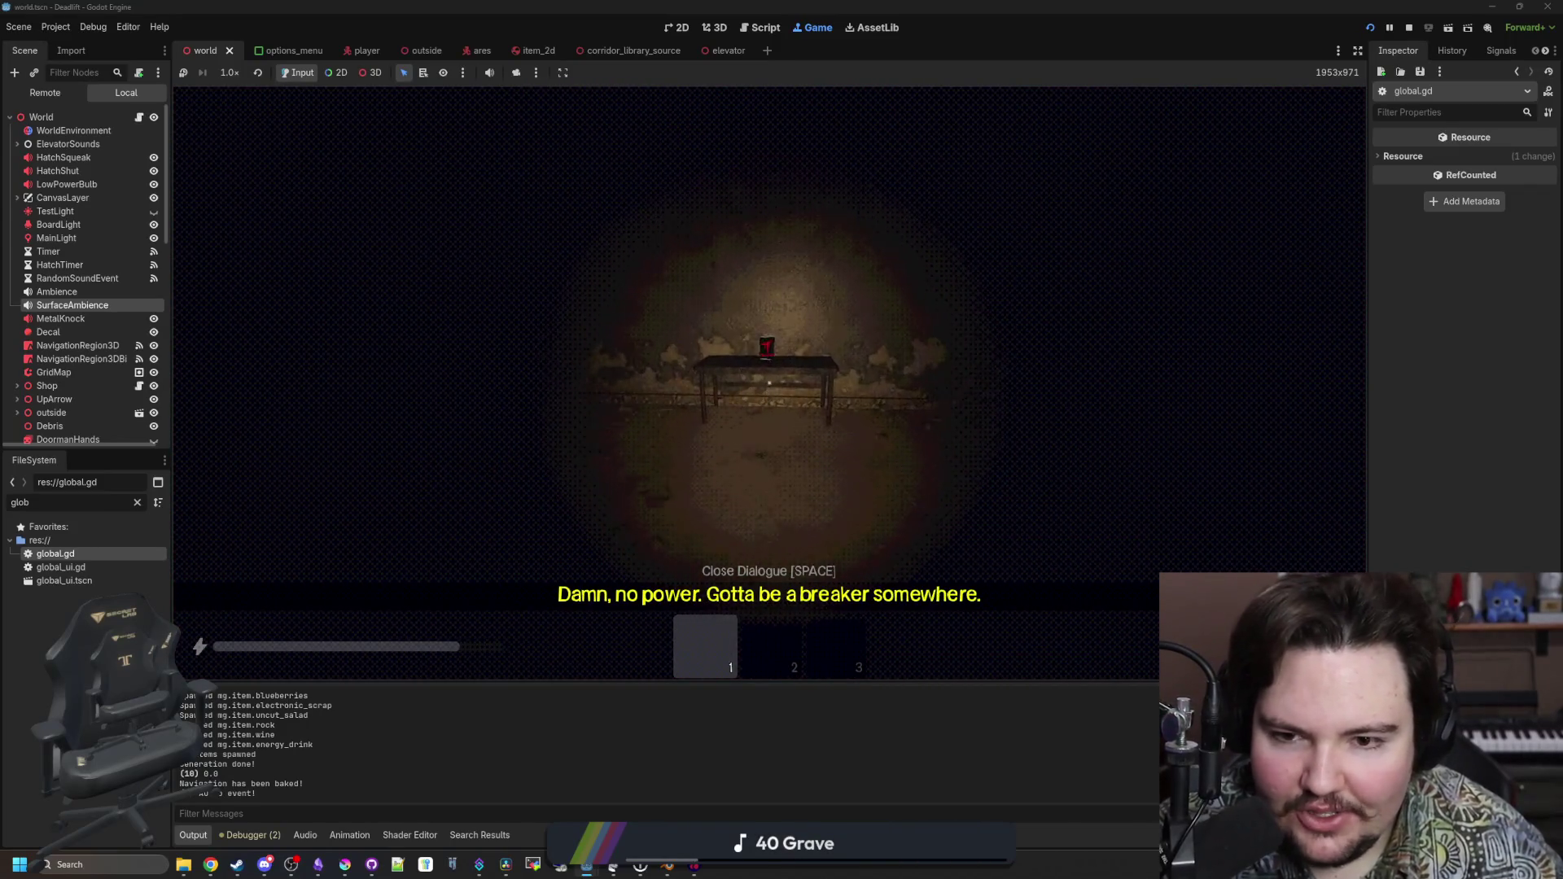
# Pick up the energy drink and the item in the grass, dropping and retaking the second item
pyautogui.press('e')
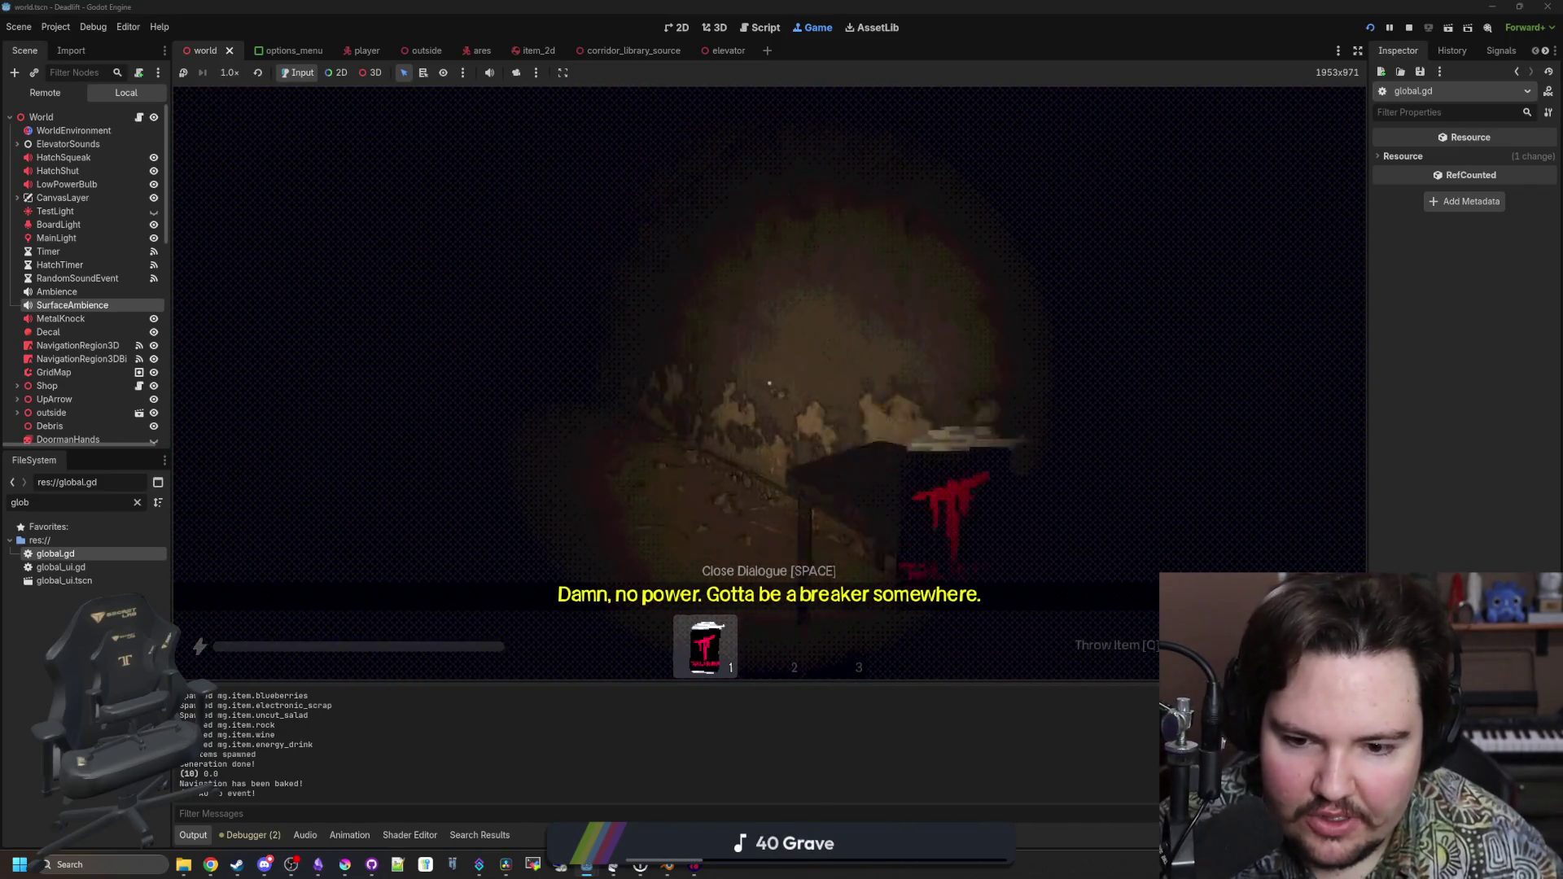
pyautogui.press('2')
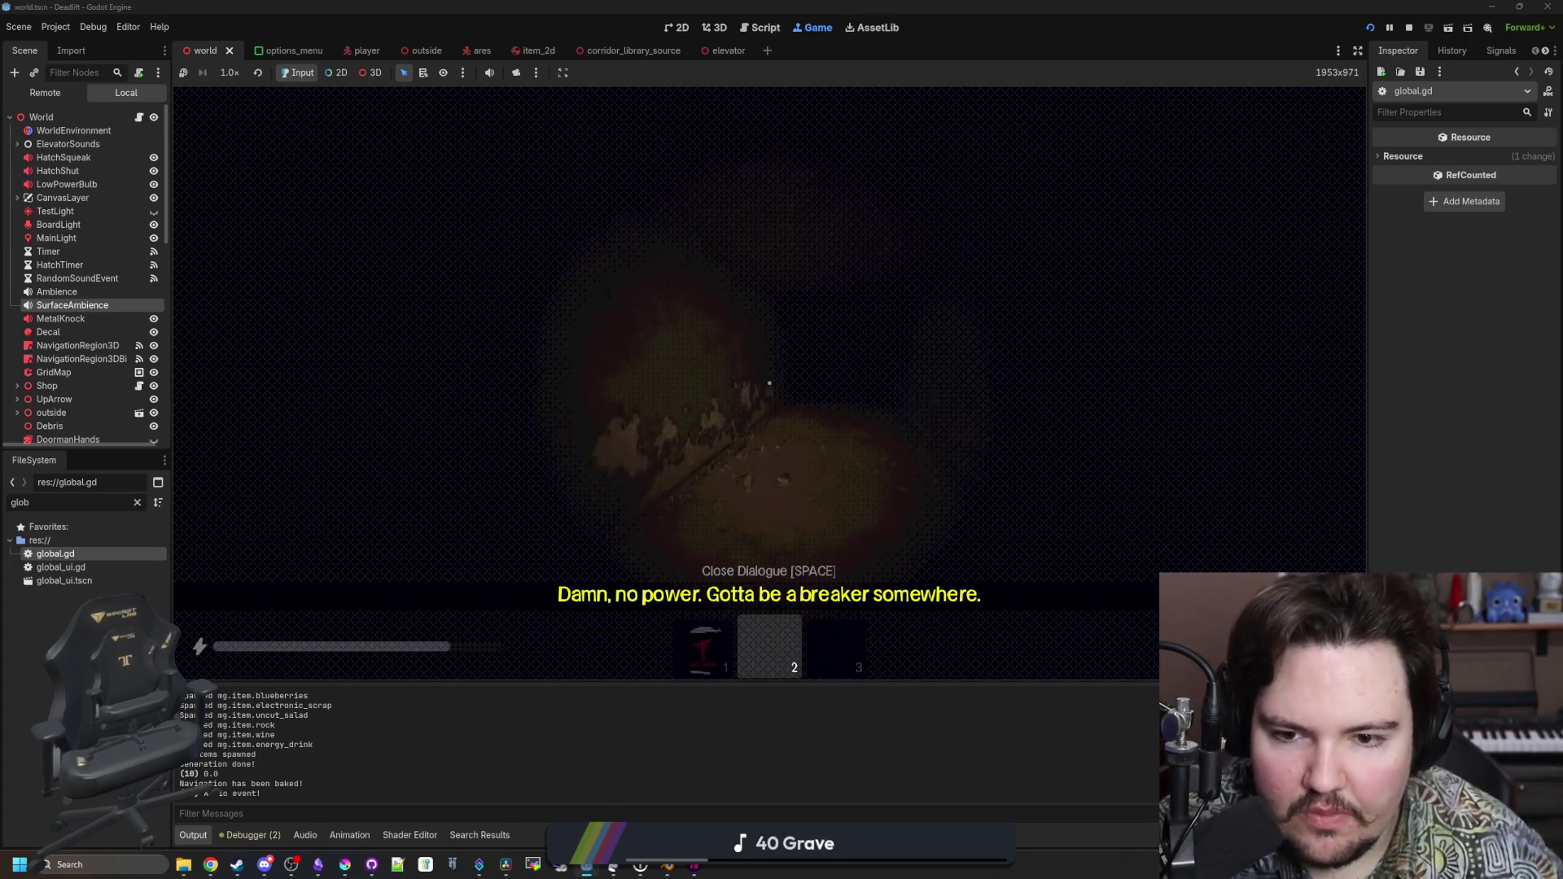
pyautogui.moveTo(769, 383)
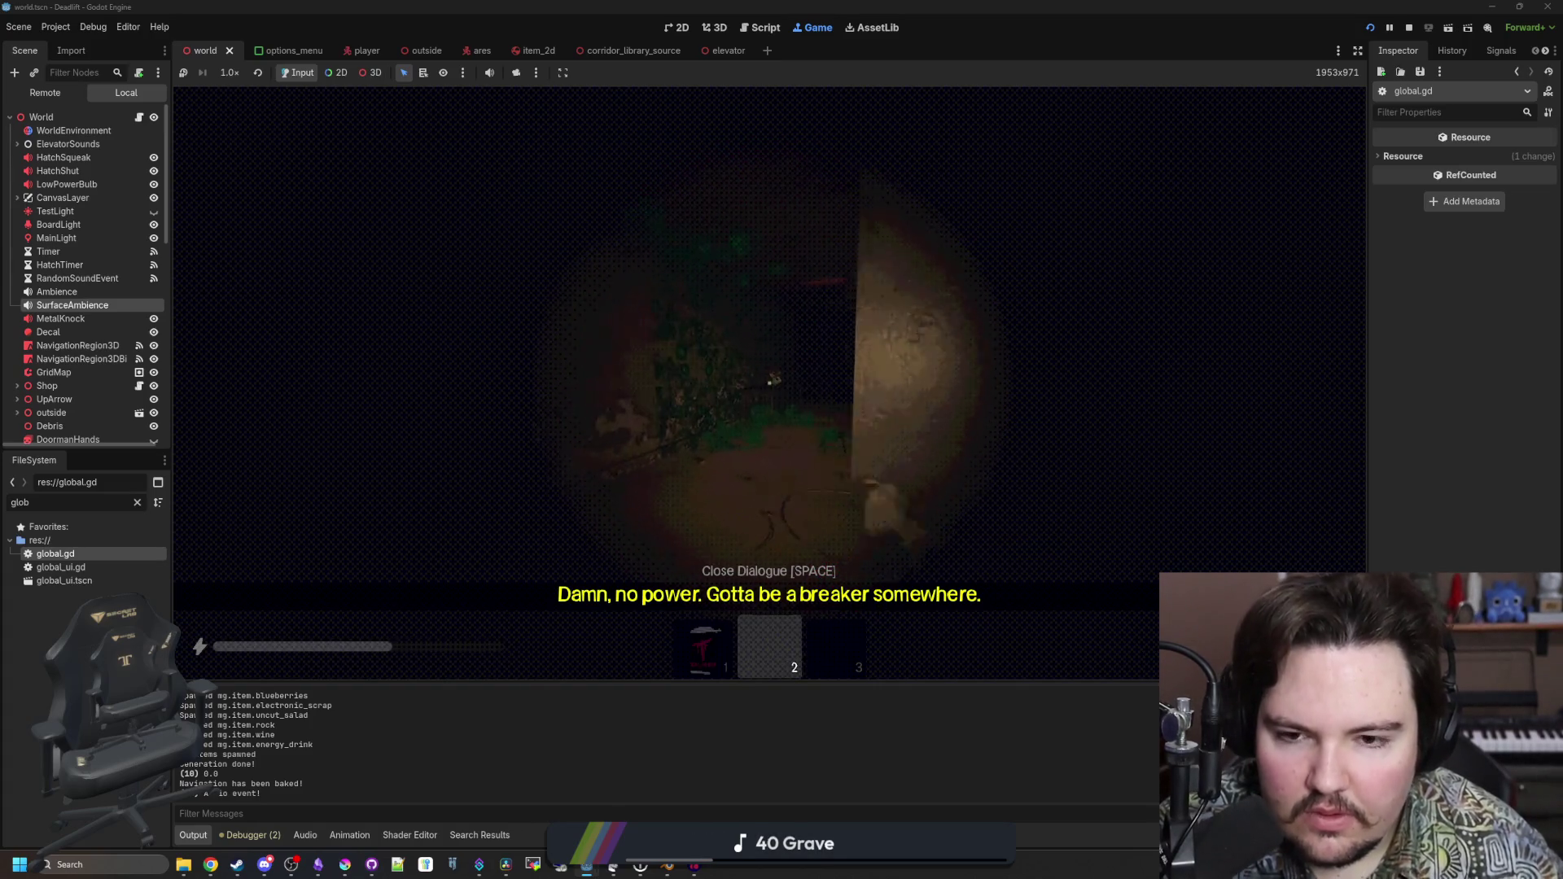
pyautogui.press('e')
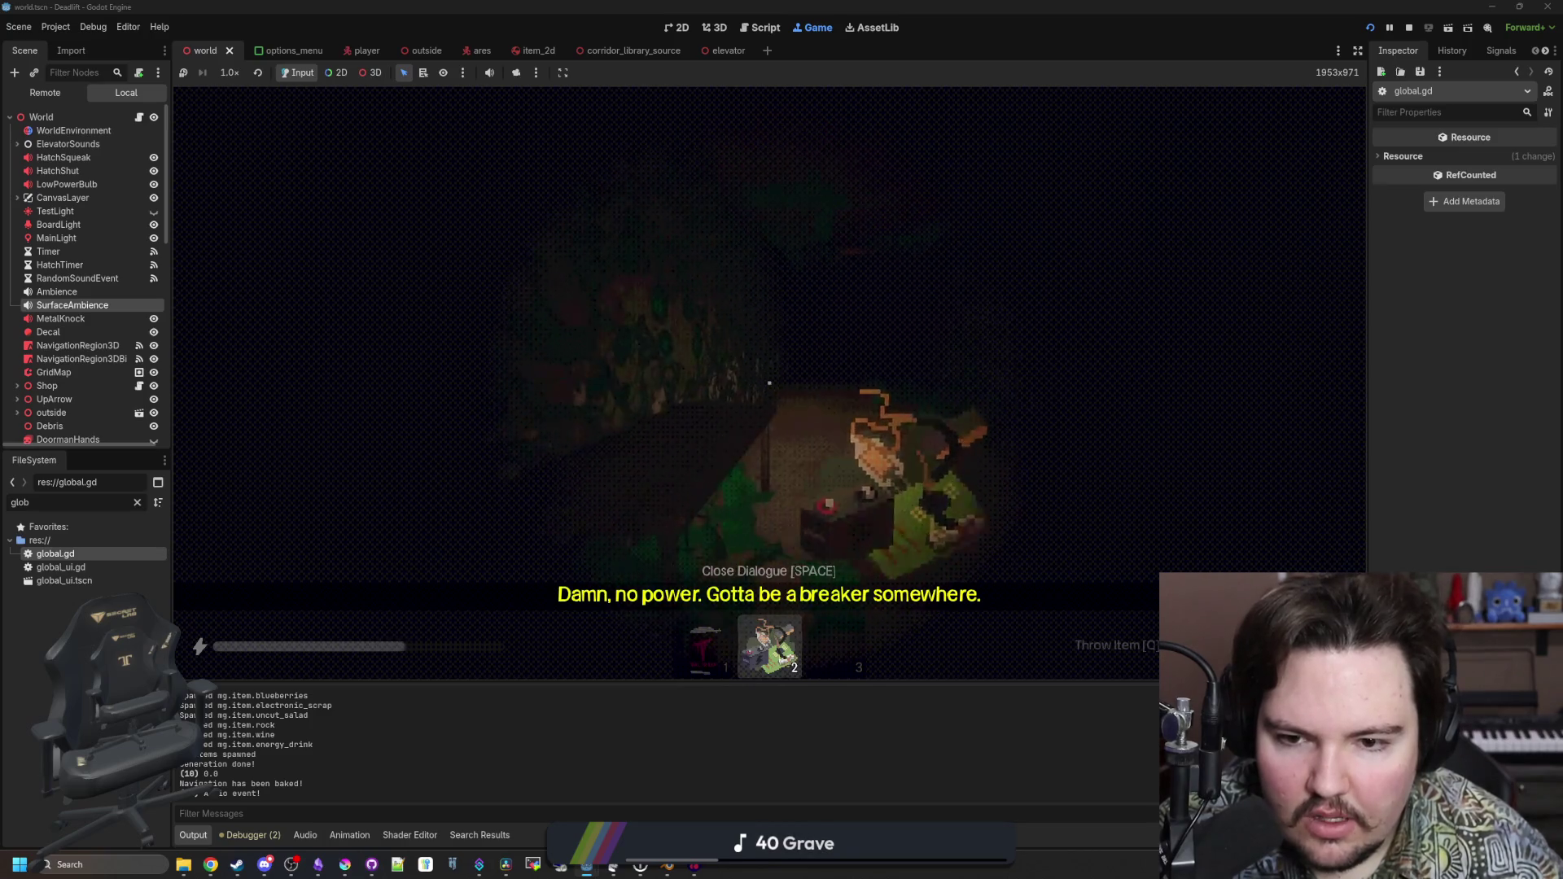
pyautogui.press('q')
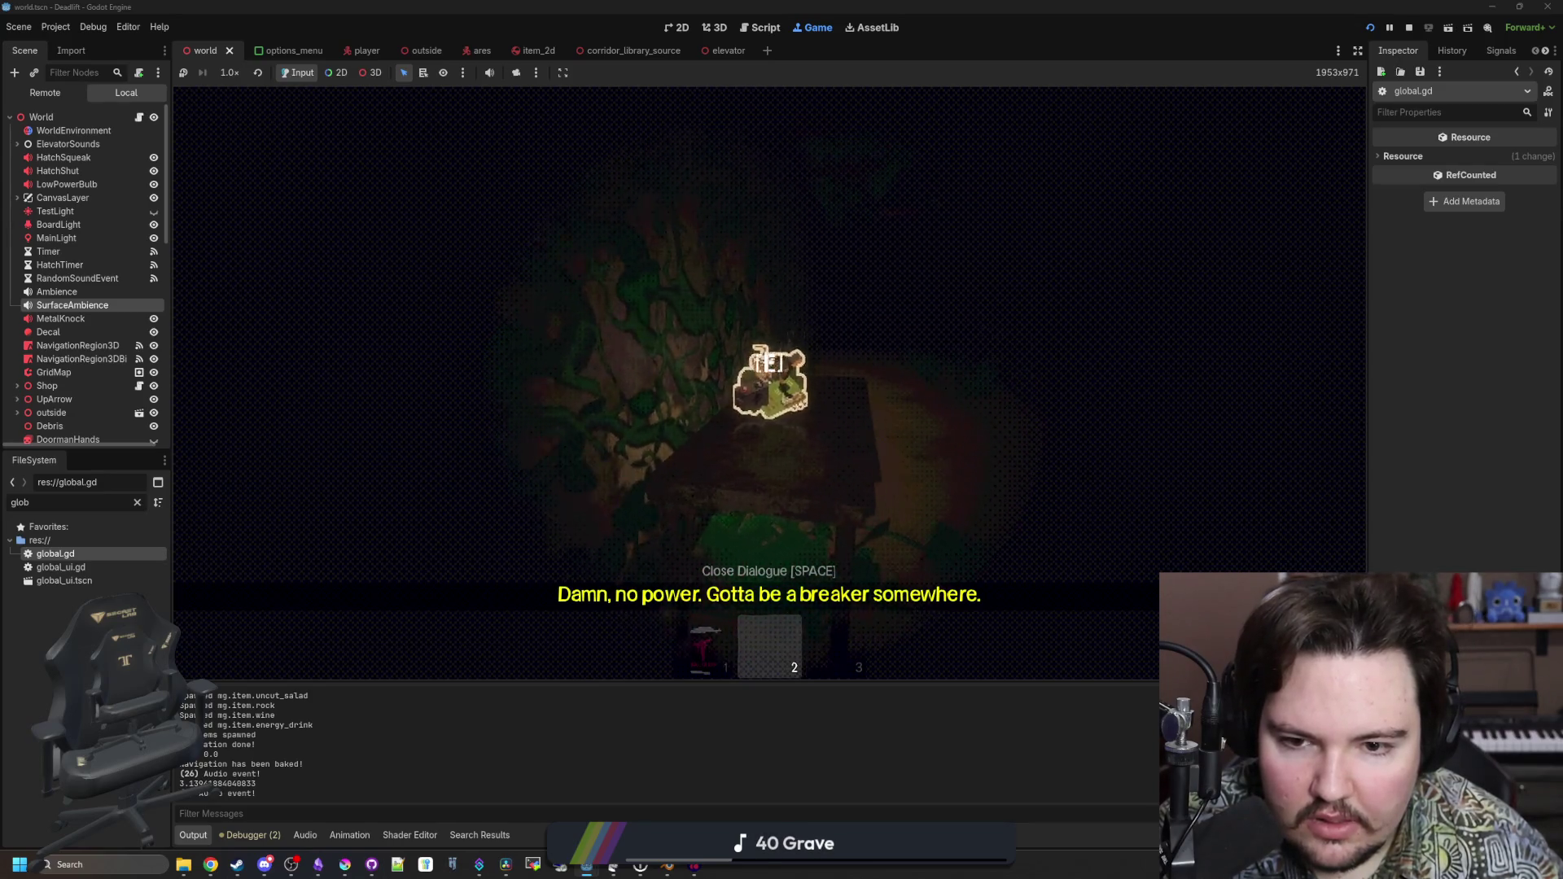
pyautogui.press('e')
pyautogui.press('3')
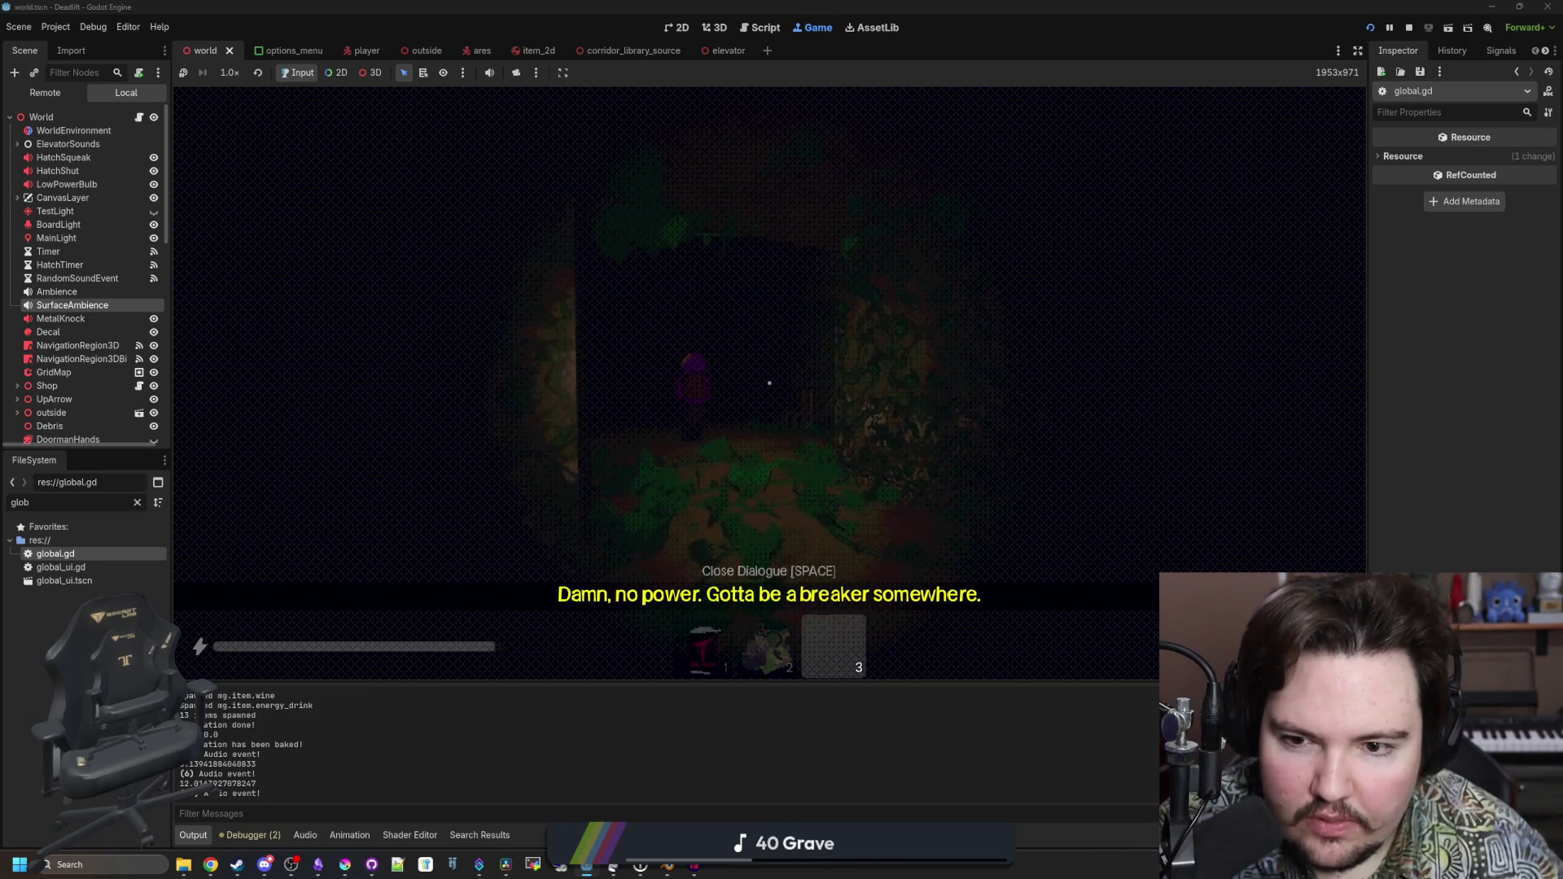
# Pick up the red creature item, place the energy drink by the wall note, and discard the battery board
pyautogui.press('e')
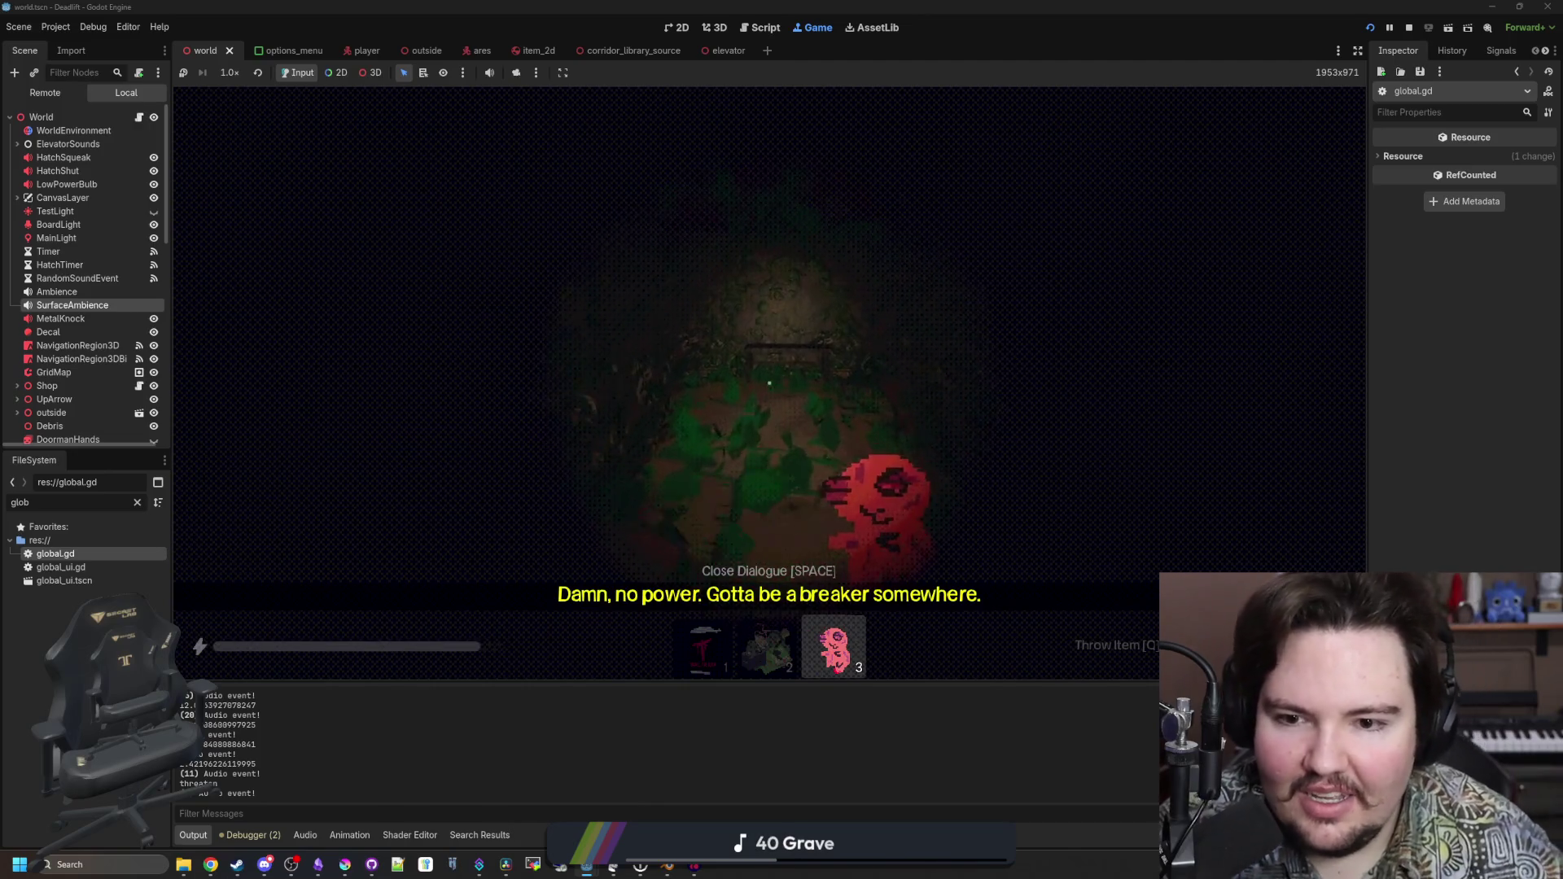
pyautogui.press('2')
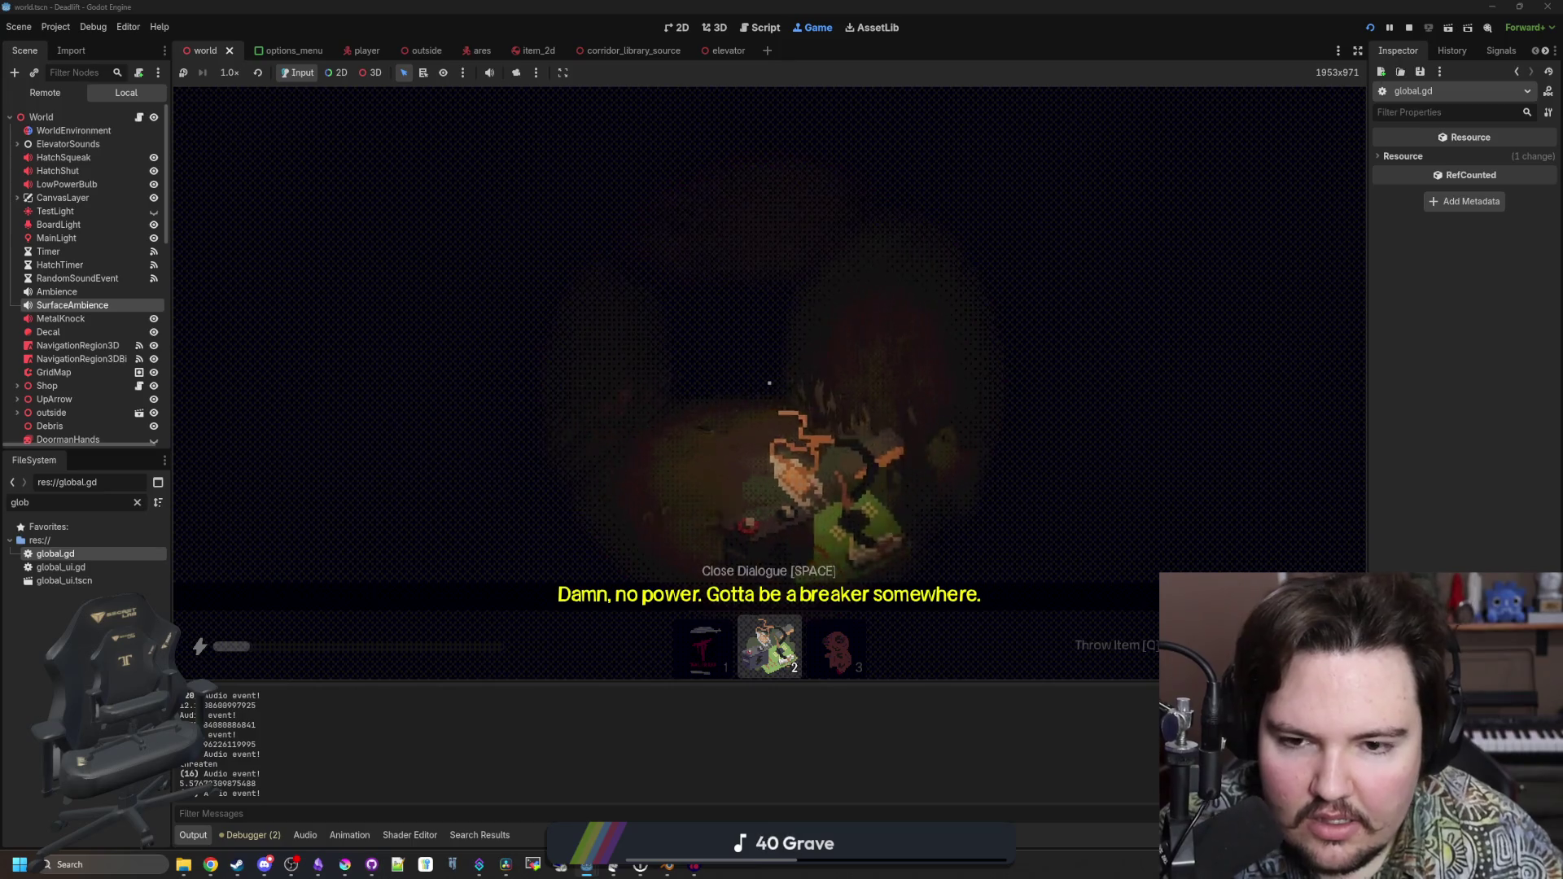
pyautogui.press('1')
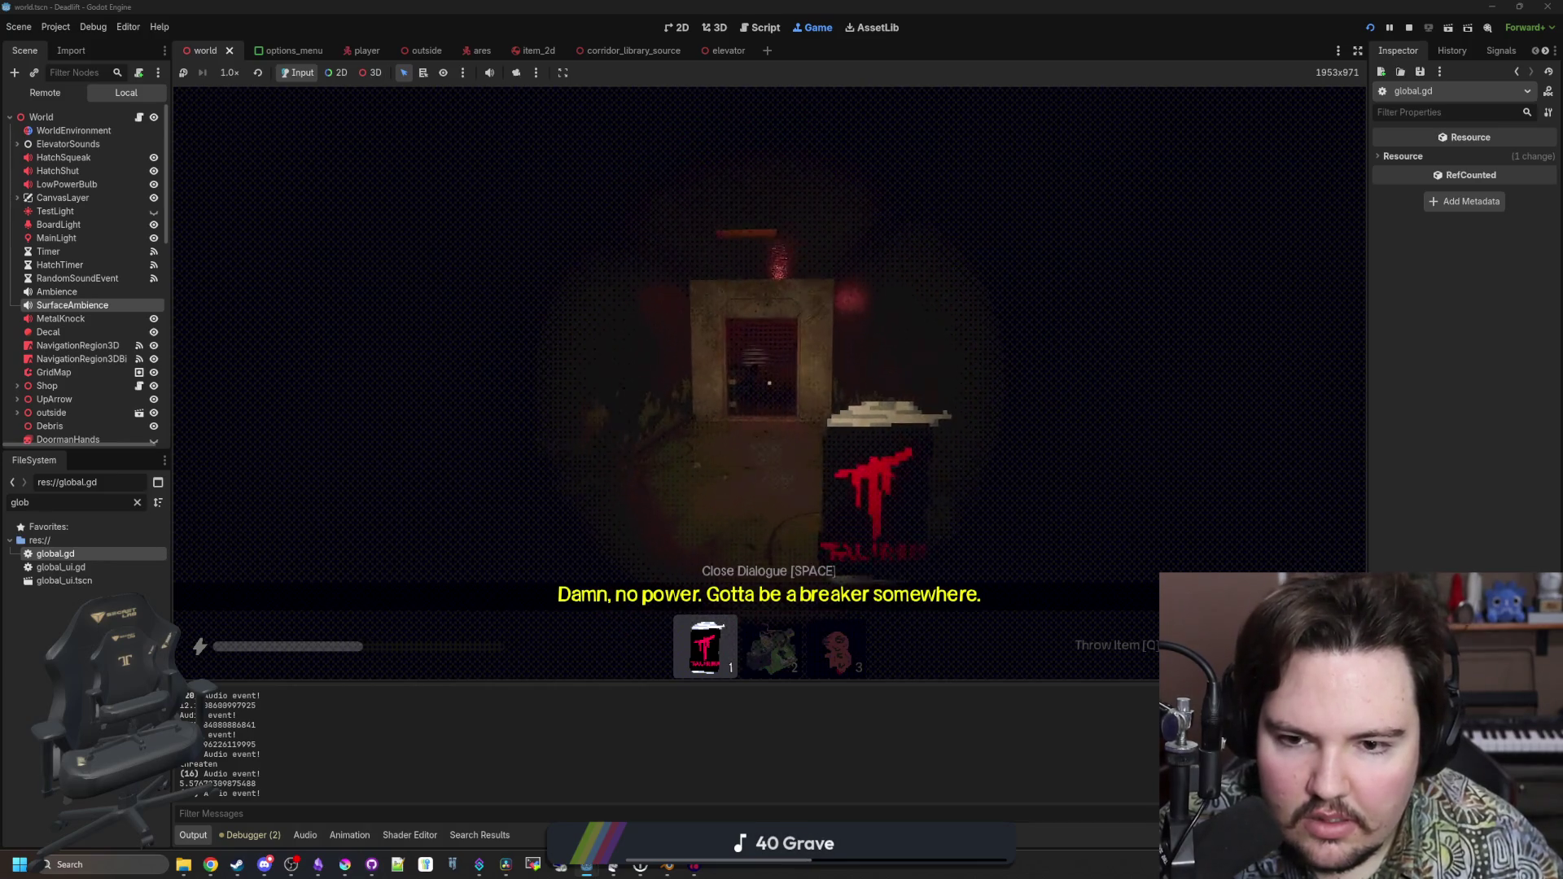
pyautogui.press('q')
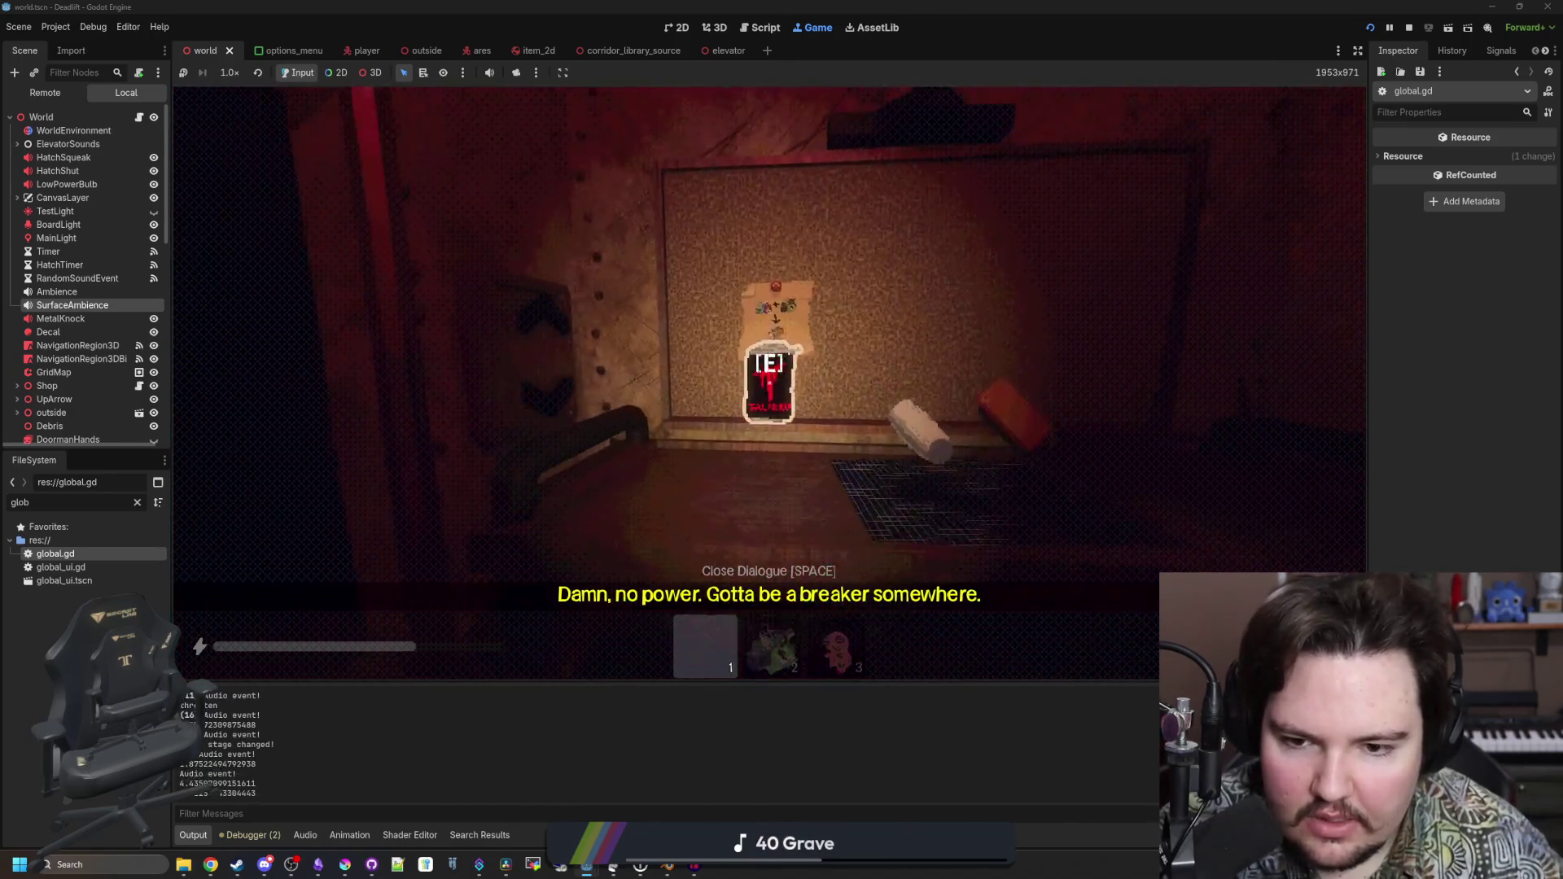
pyautogui.press('2')
pyautogui.press('q')
pyautogui.press('3')
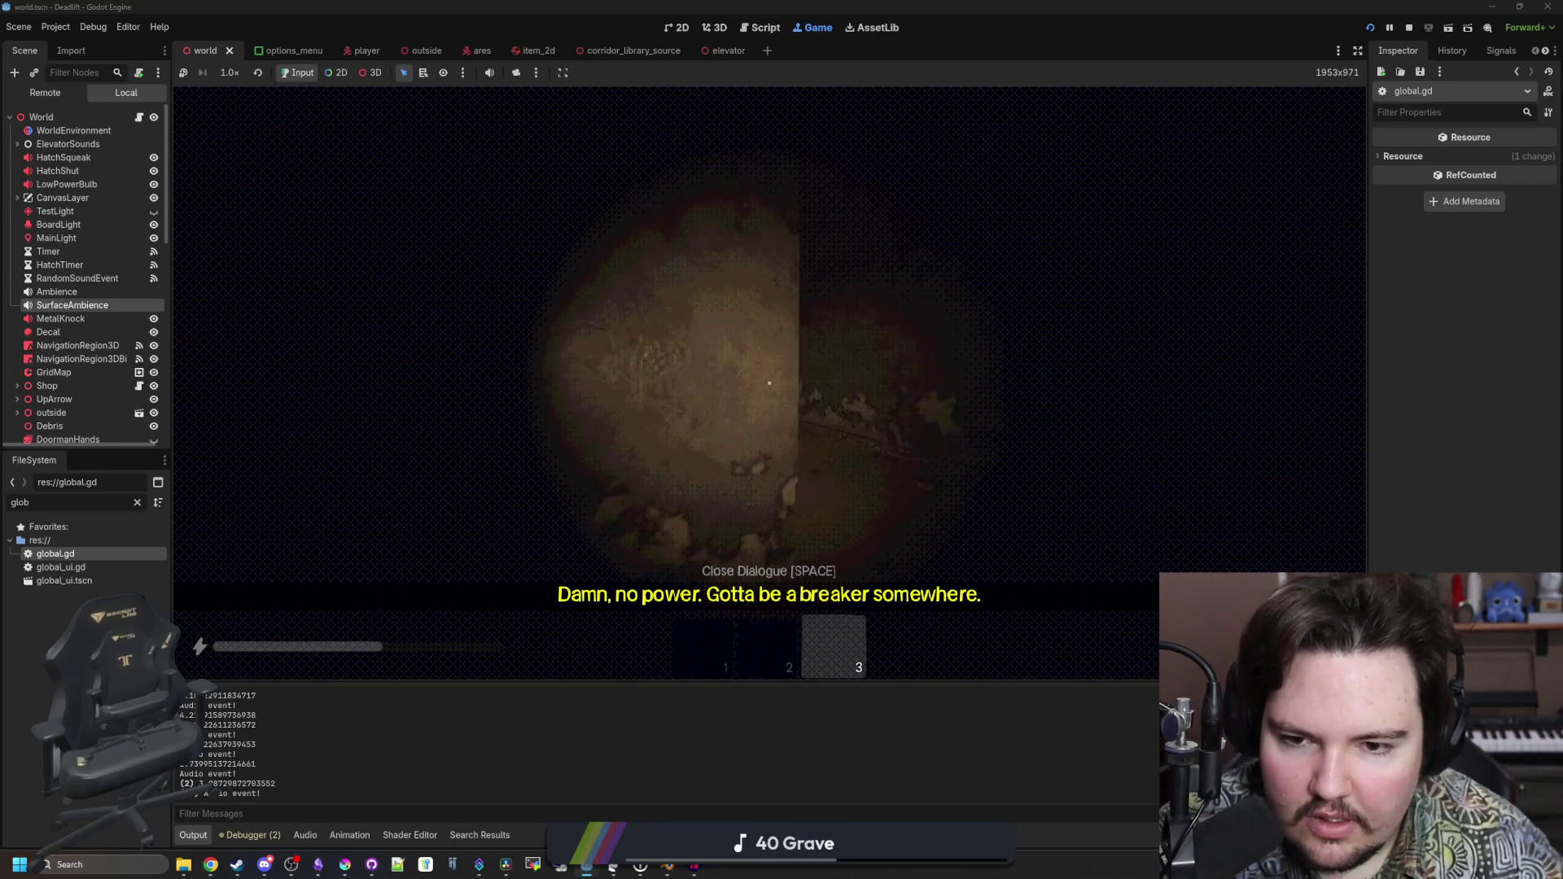
# Walk down the corridor holding the bottle, past the hooded figure and through the doorway
pyautogui.press('1')
pyautogui.press('w')
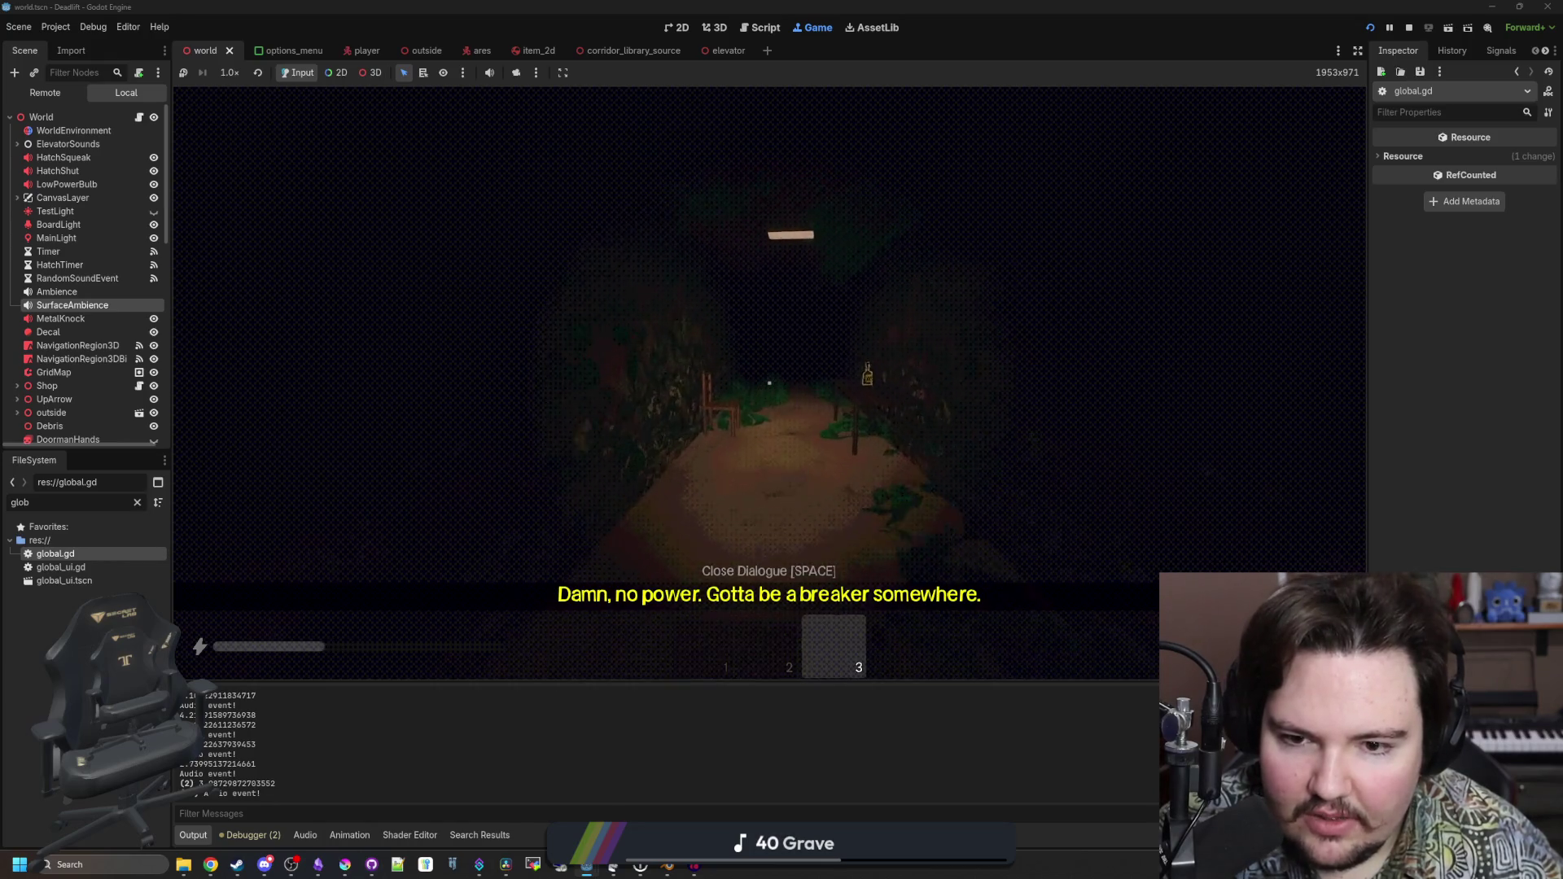
pyautogui.press('e')
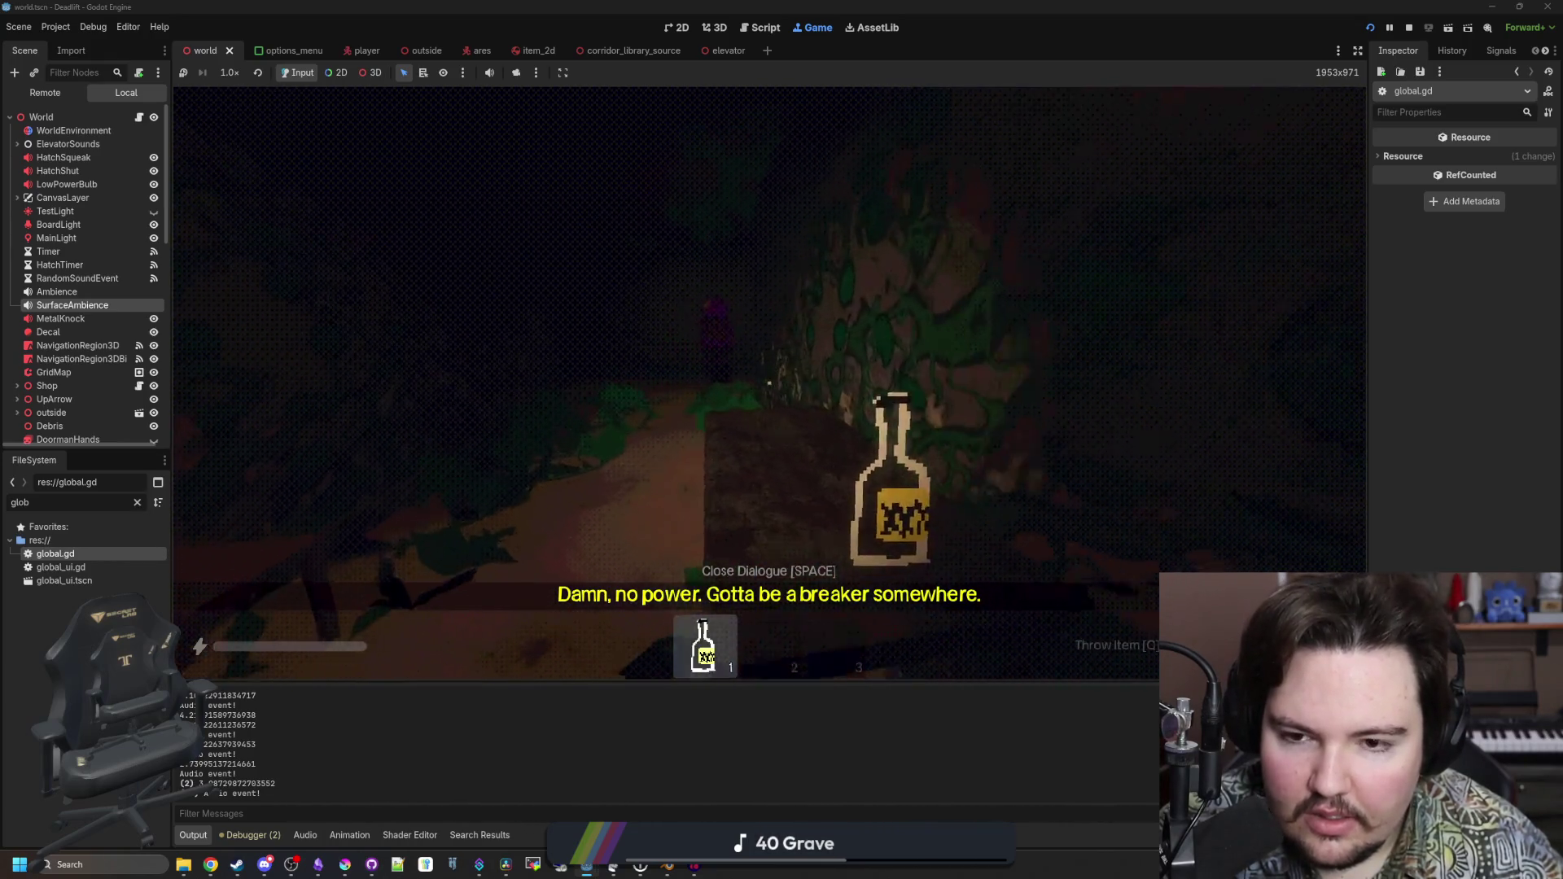
pyautogui.press('2')
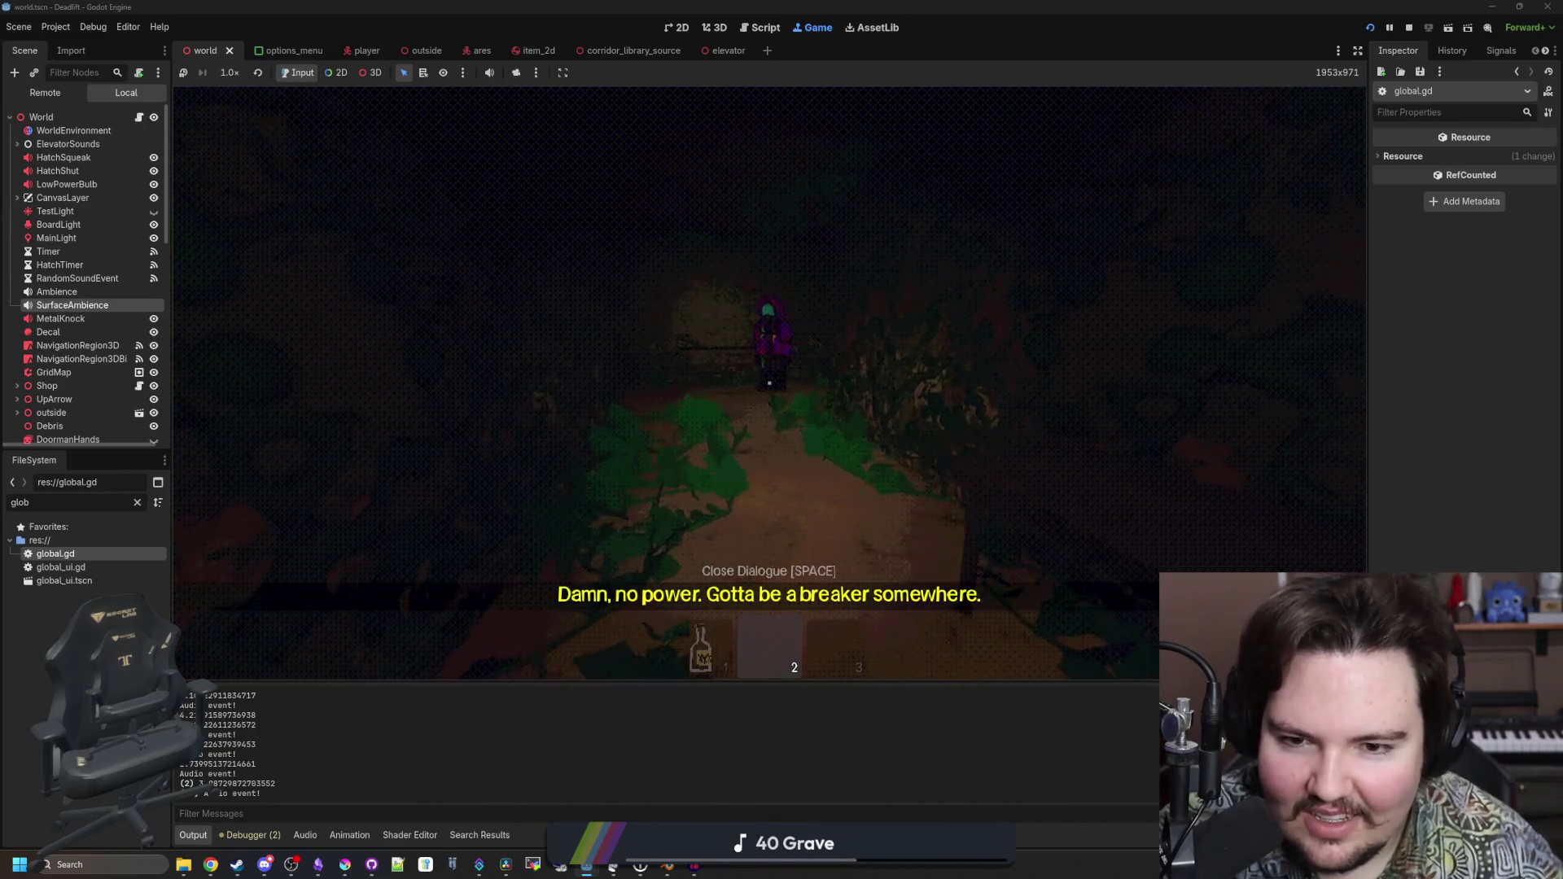
pyautogui.press('shift')
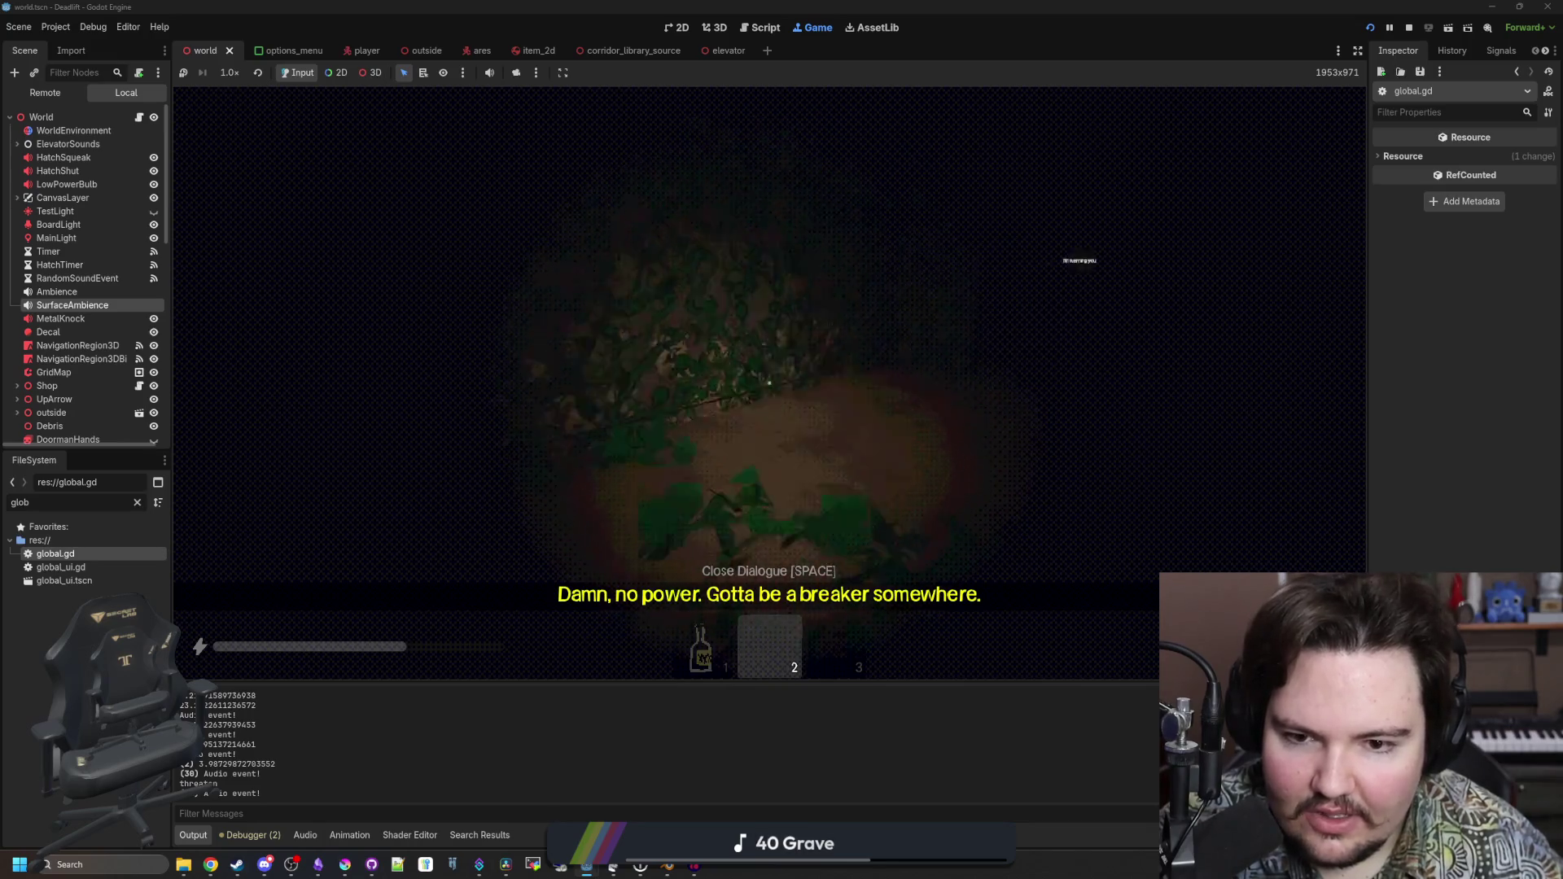
pyautogui.press('w')
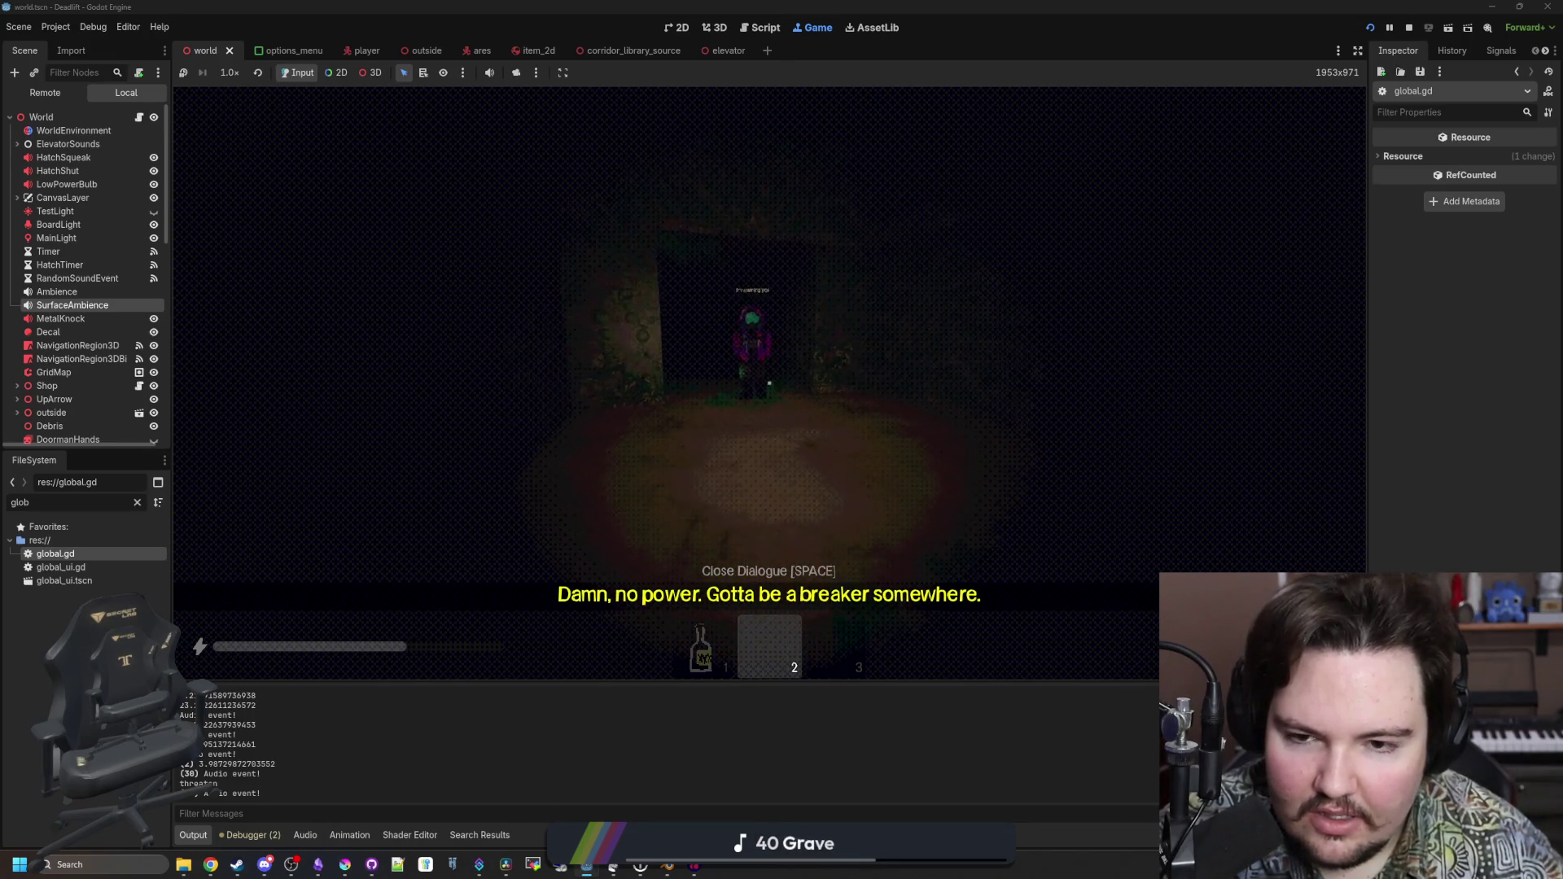
pyautogui.press('shift')
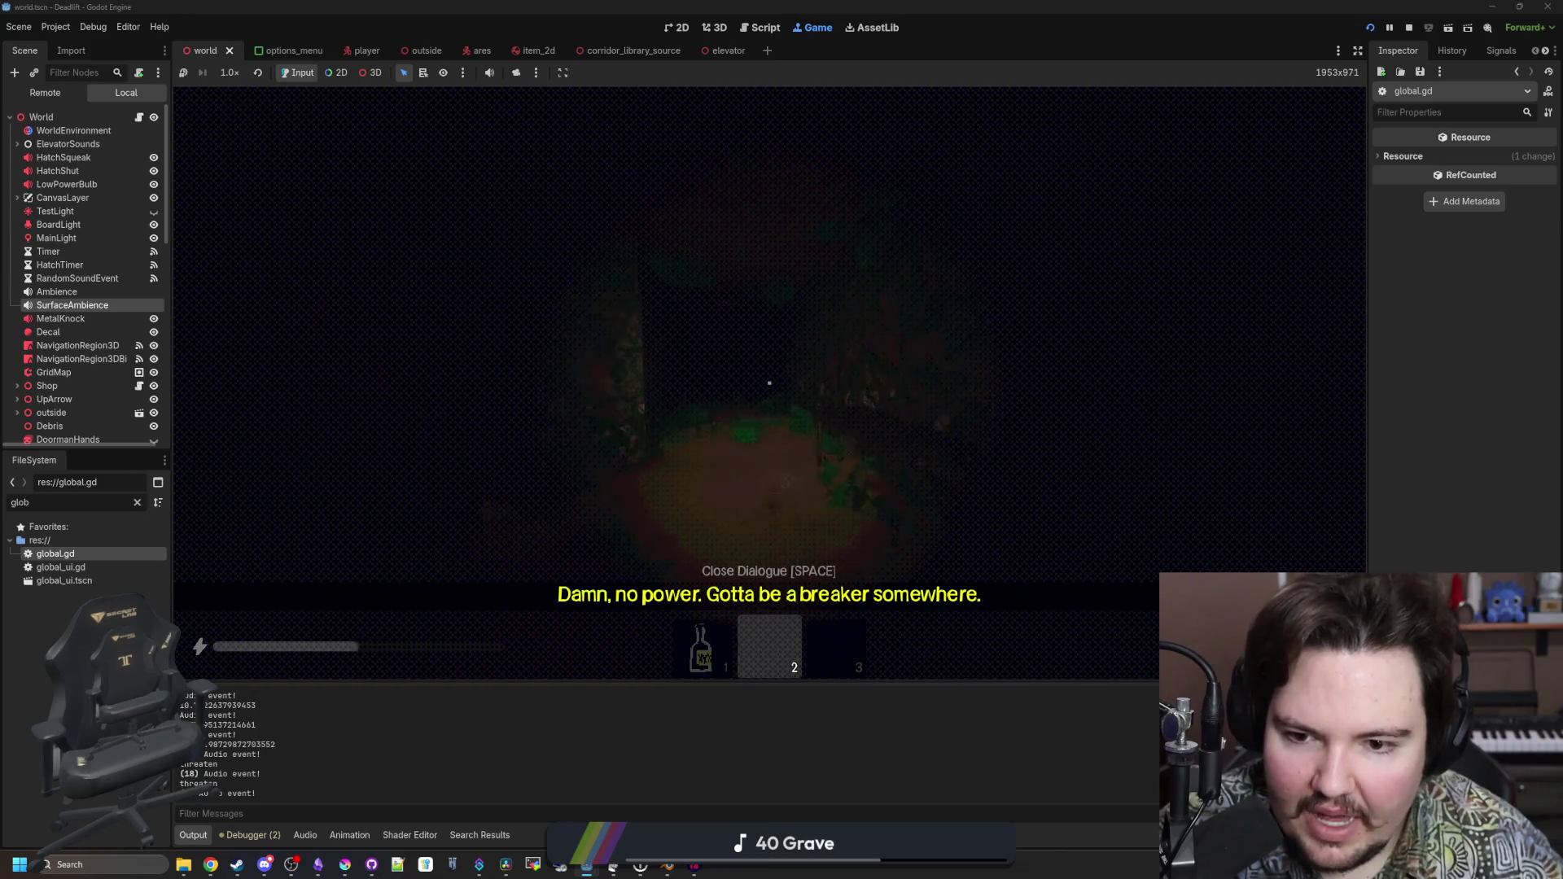
pyautogui.press('w')
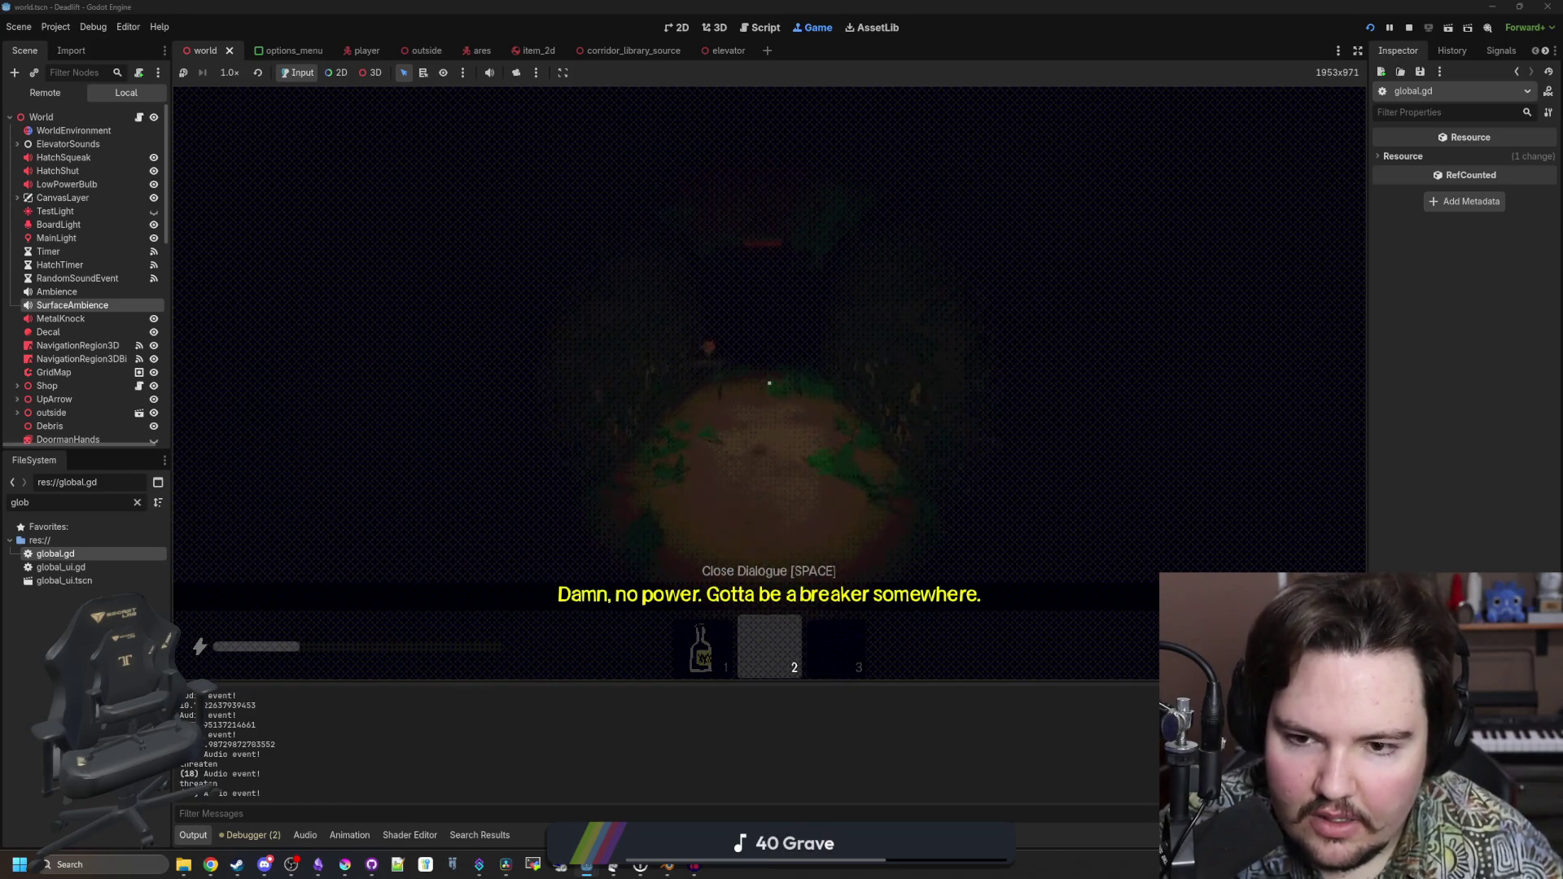
# Collect the flower and the glowing cauliflower into the inventory
pyautogui.press('w')
pyautogui.press('e')
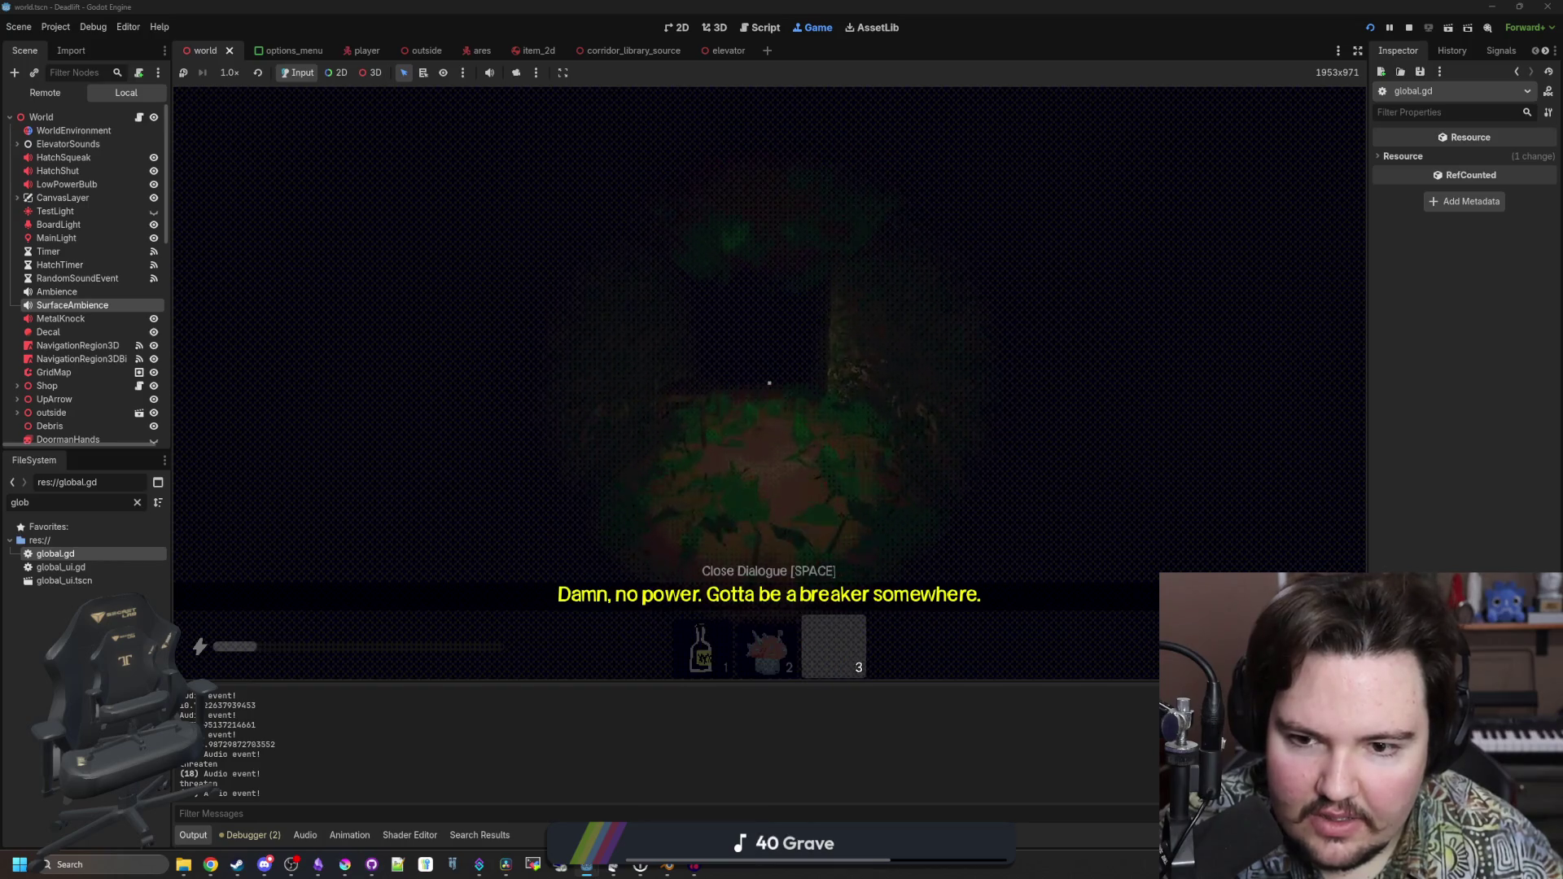
pyautogui.press('w')
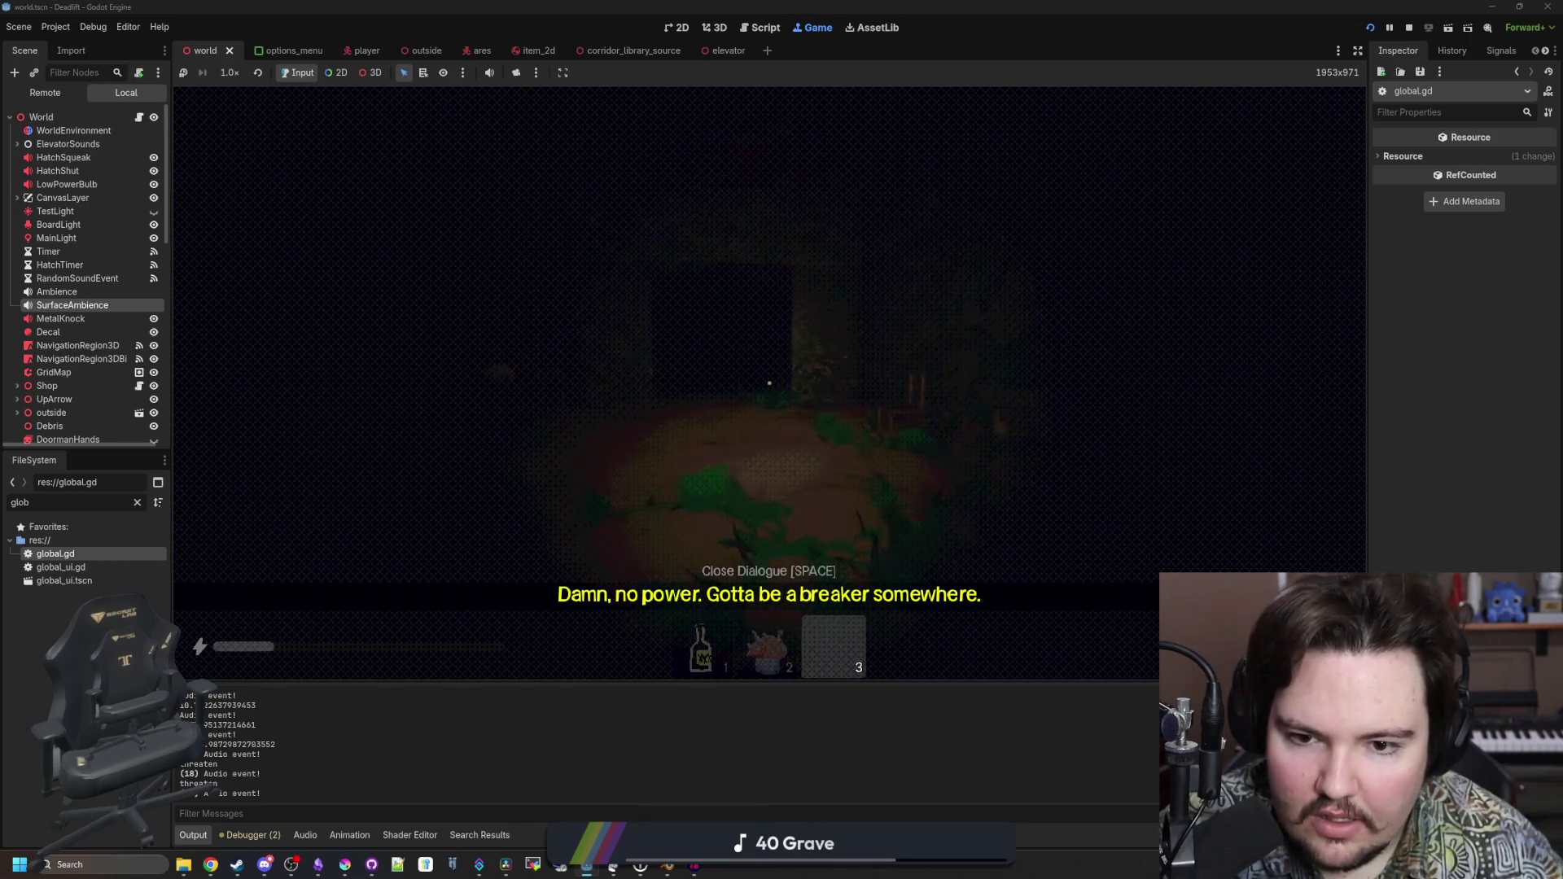
pyautogui.press('w')
pyautogui.press('e')
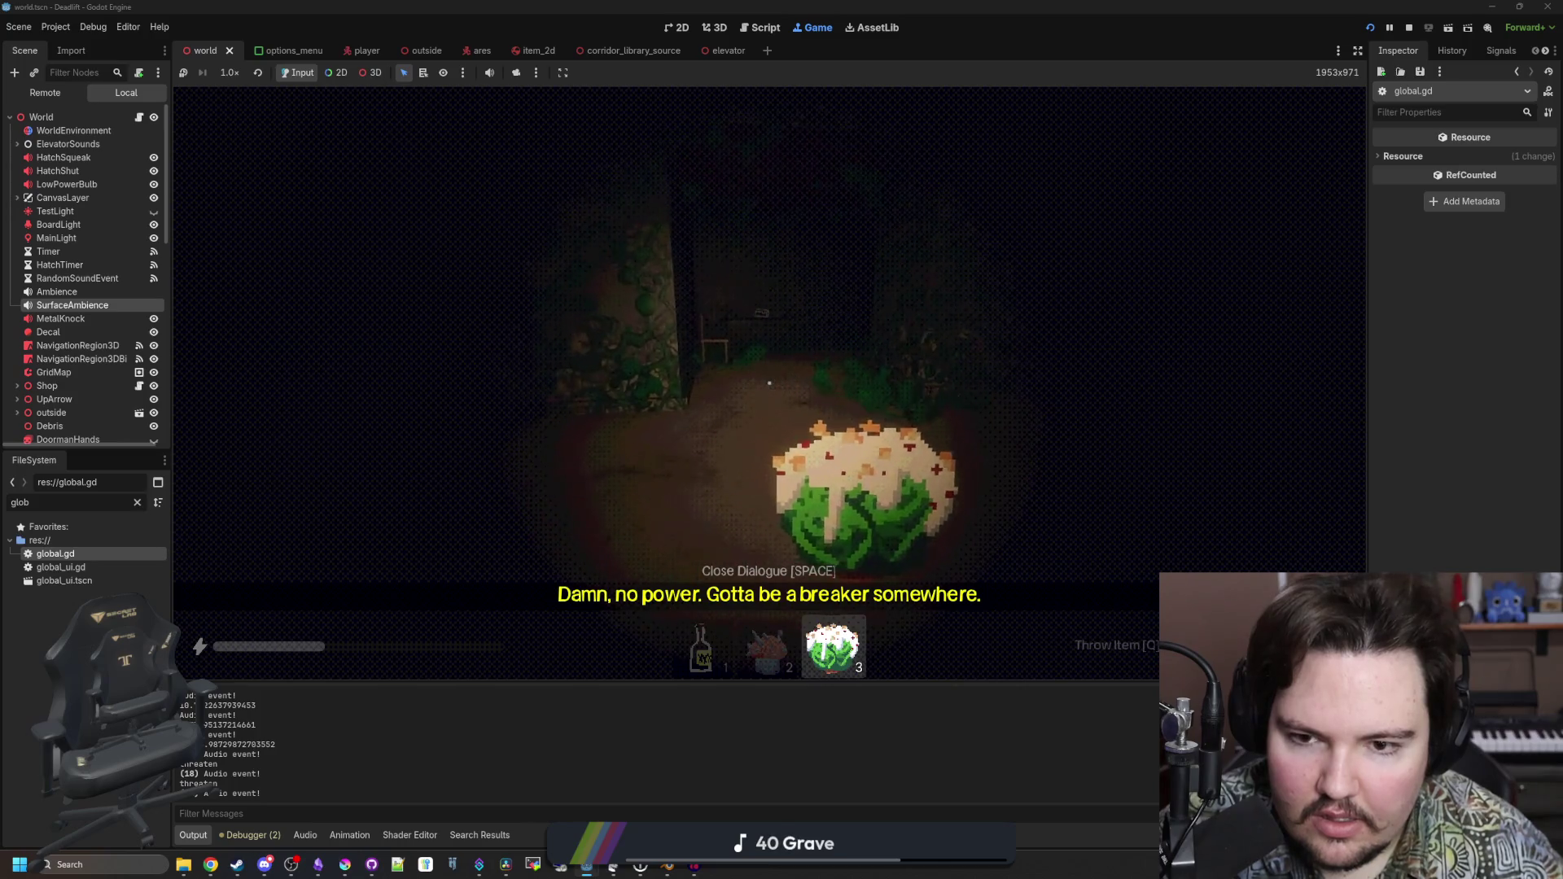
# Walk along the plant-covered wall and through the dark area toward the lit figure
pyautogui.press('w')
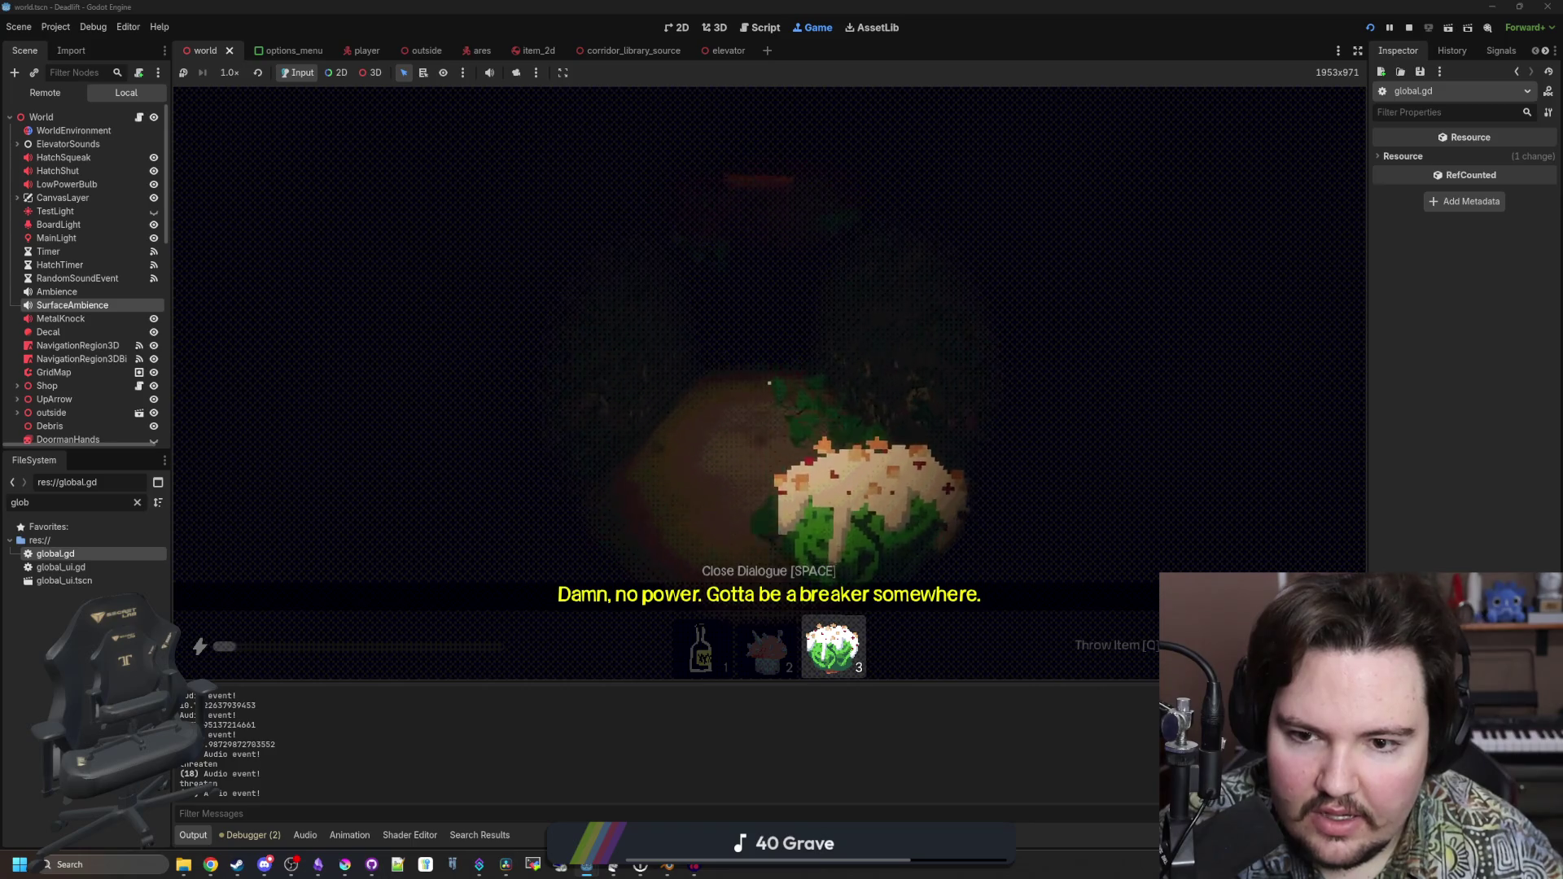
pyautogui.press('w')
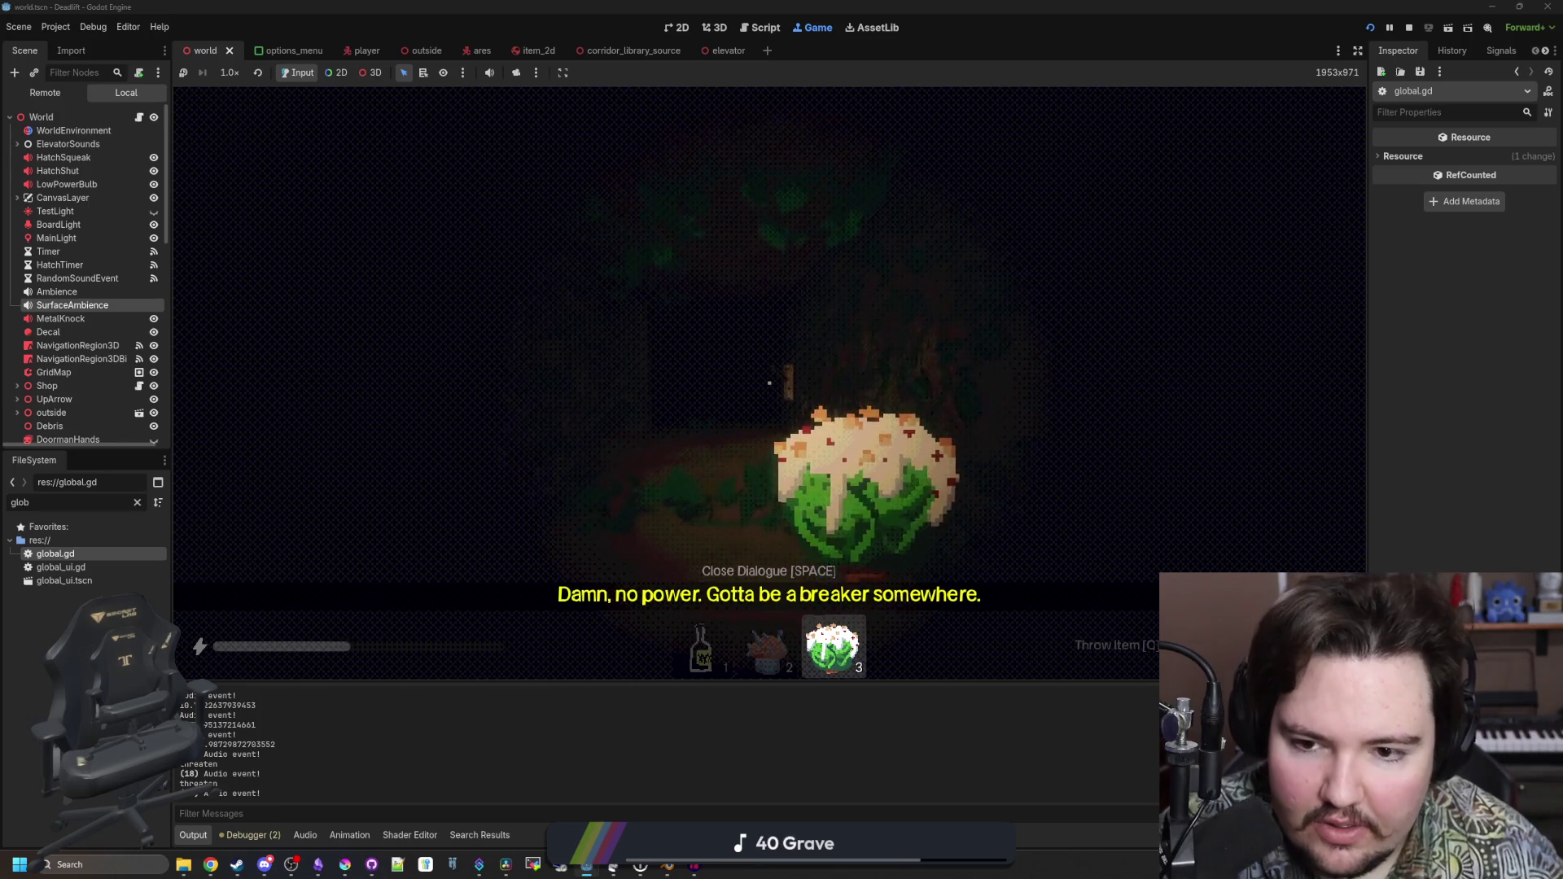
pyautogui.press('w')
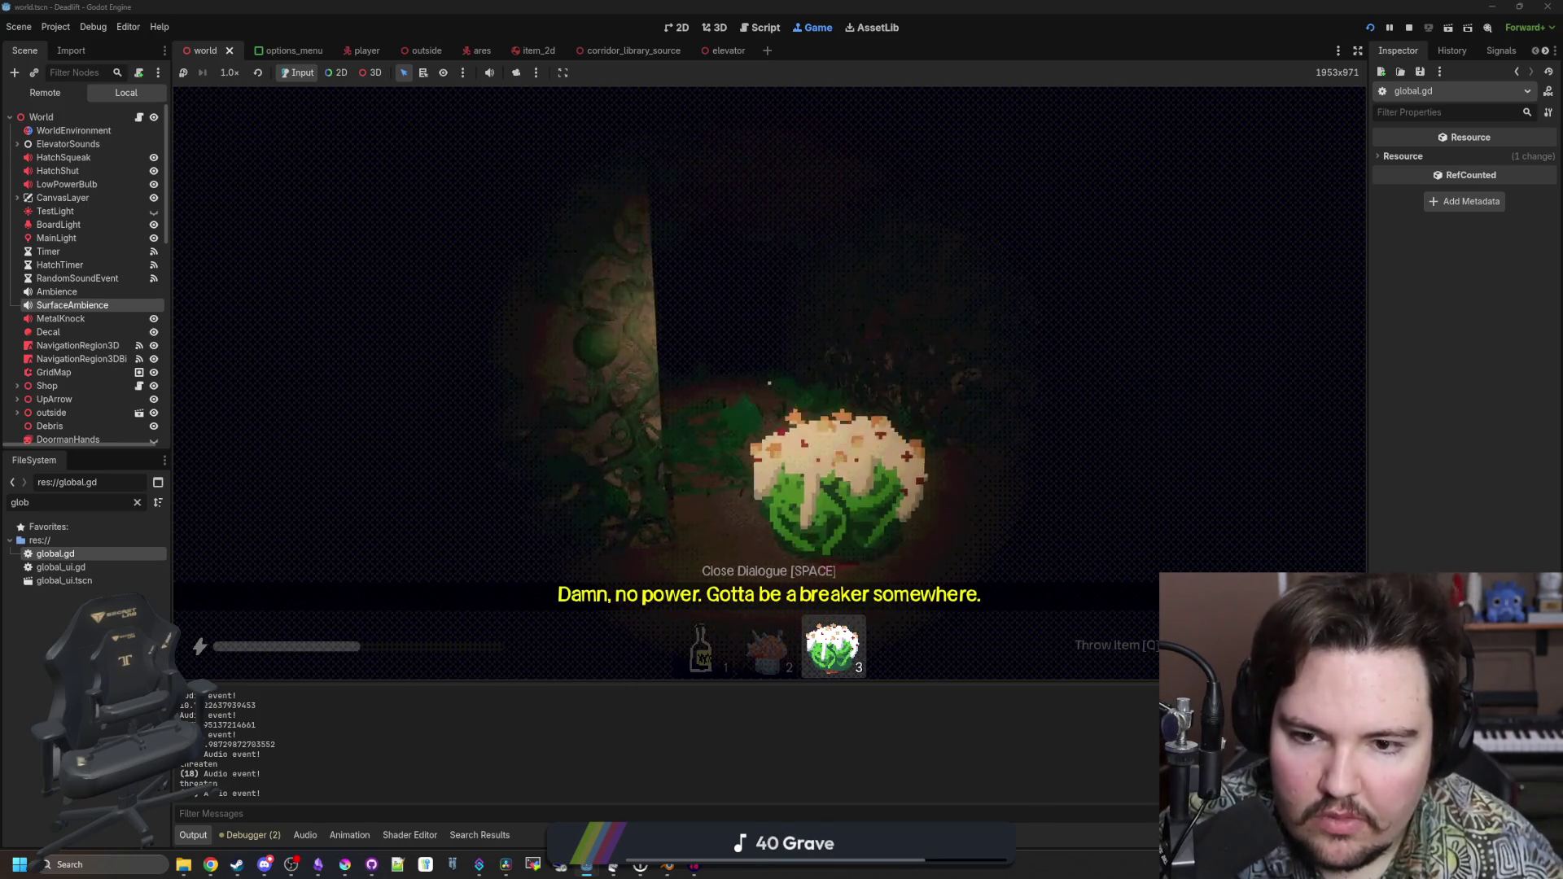
pyautogui.press('w')
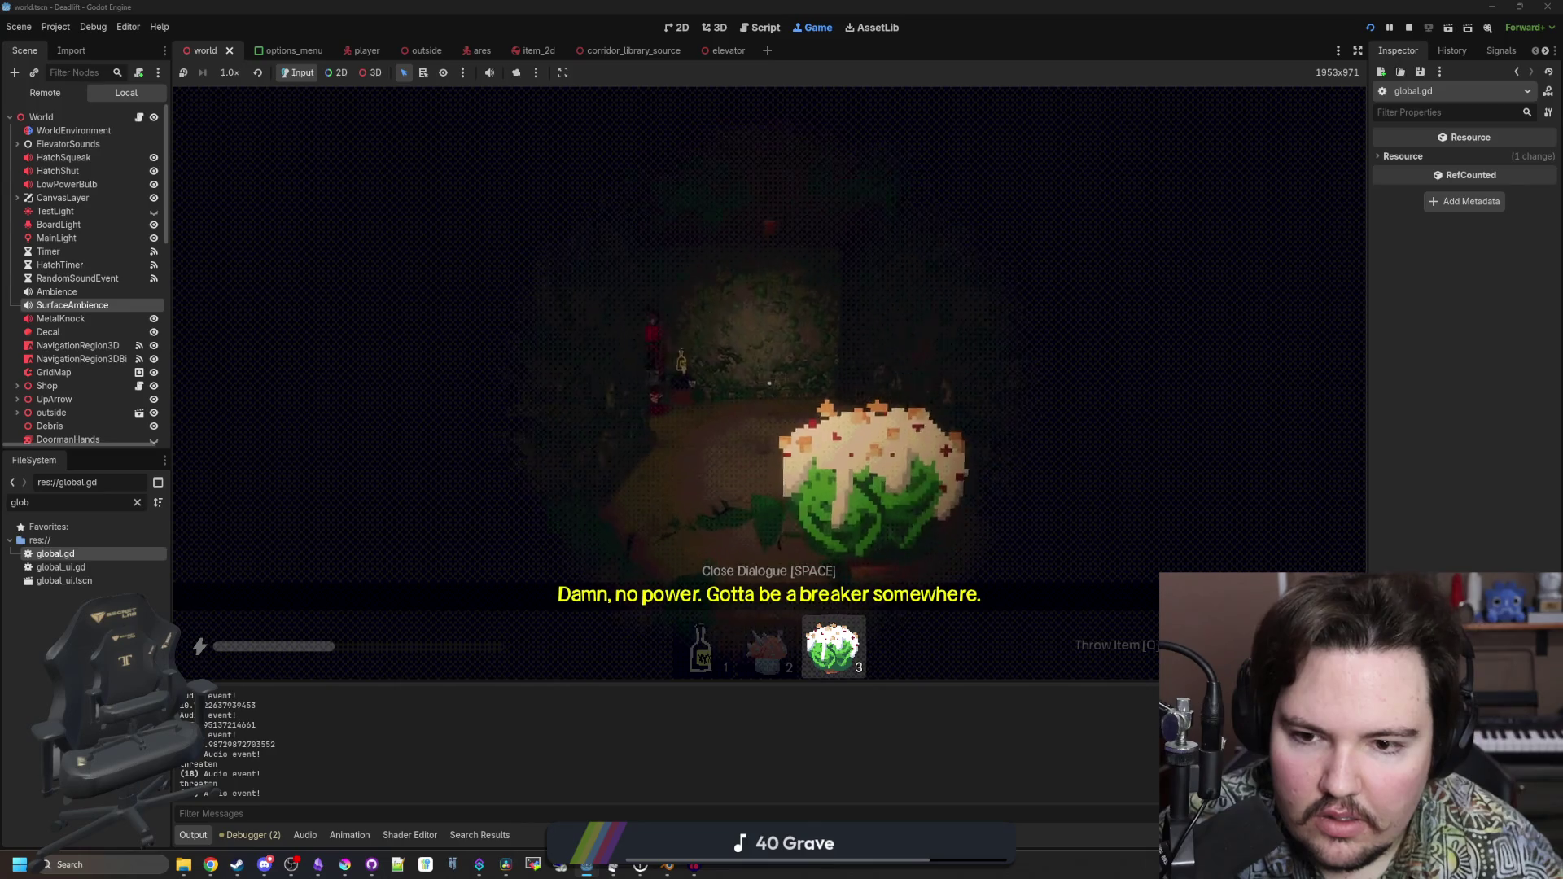
pyautogui.press('w')
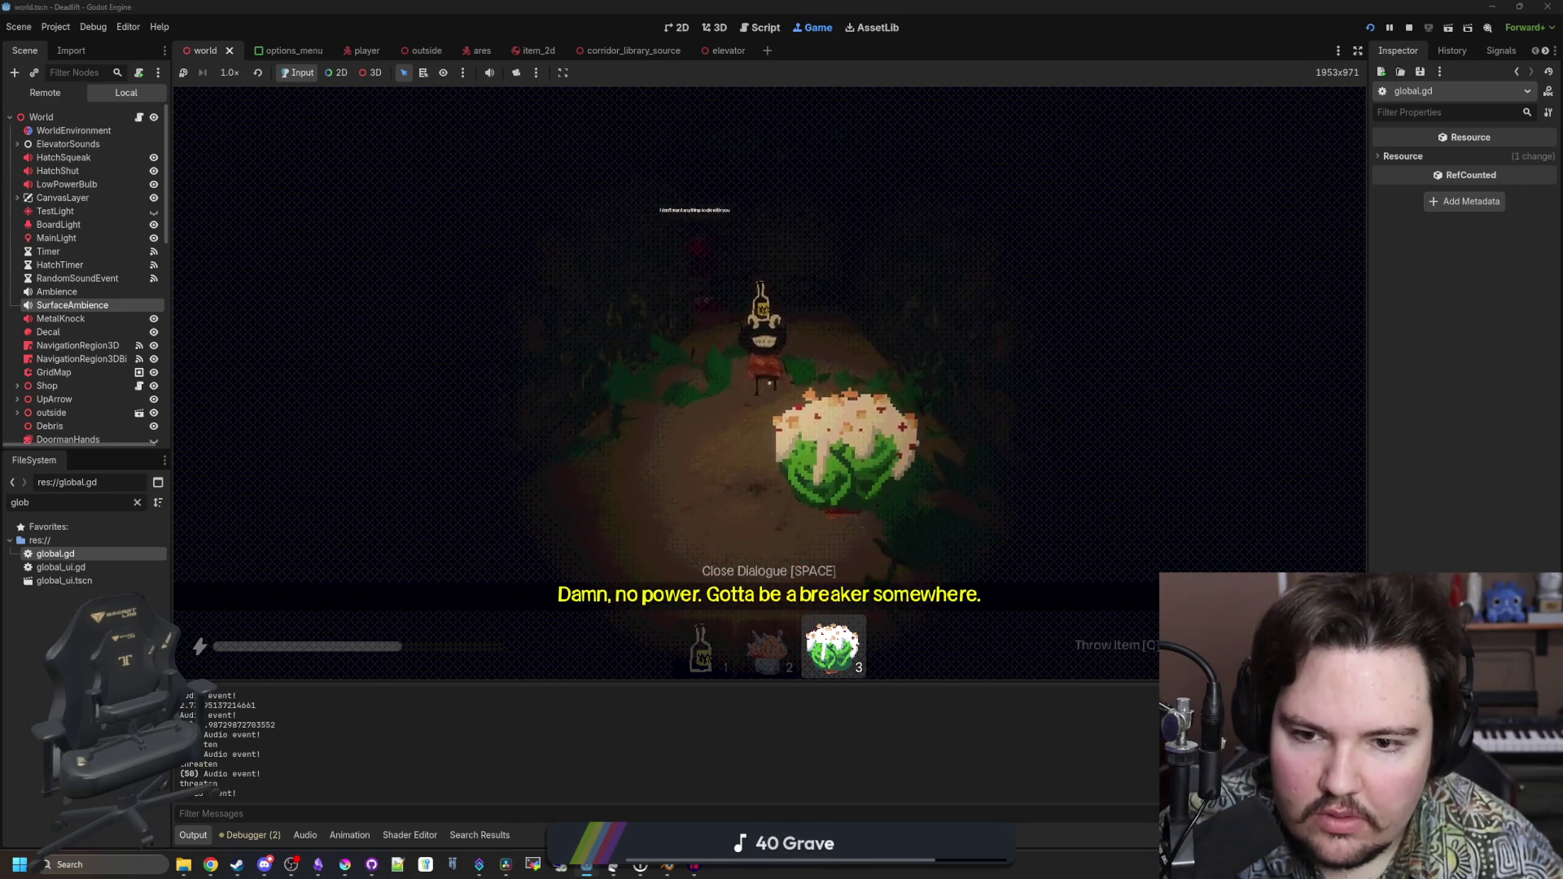
pyautogui.press('w')
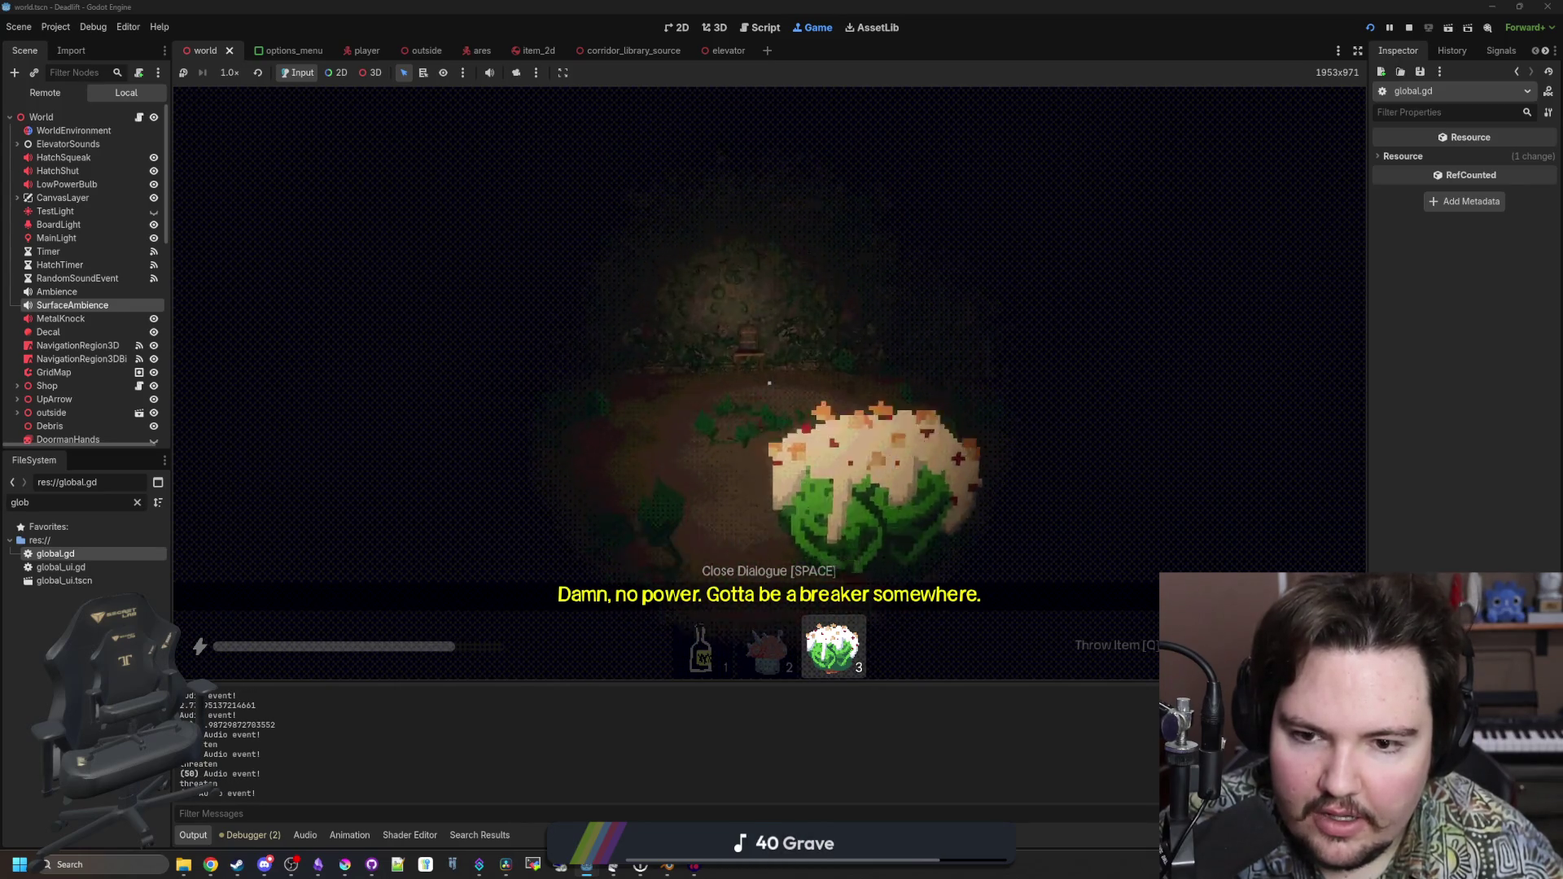
pyautogui.press('a')
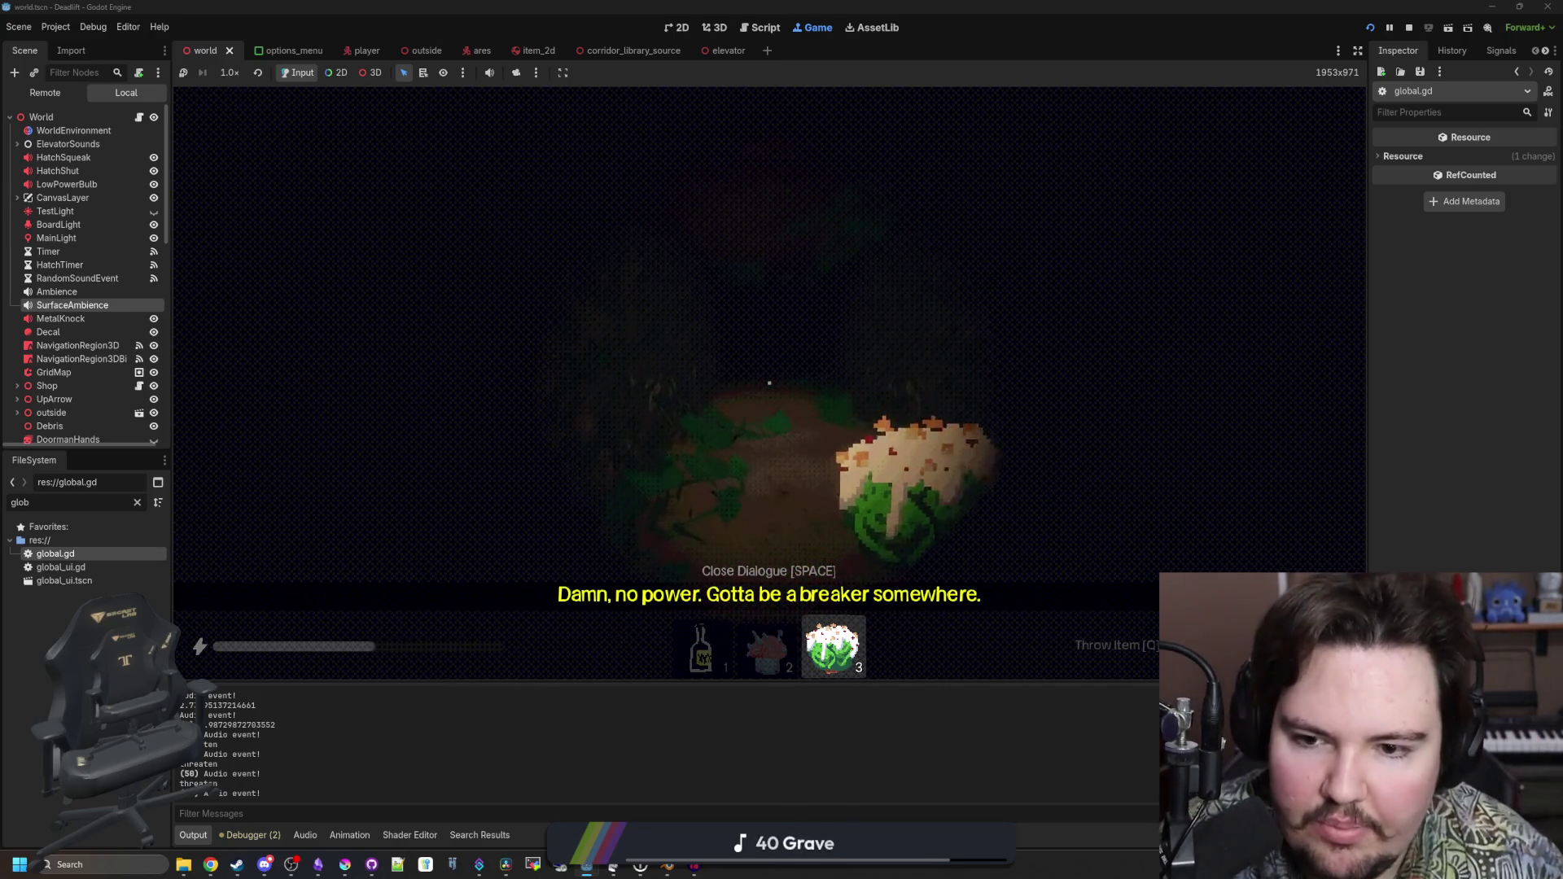
# Head down the dark path past the tree and chair, back into the lit room
pyautogui.press('w')
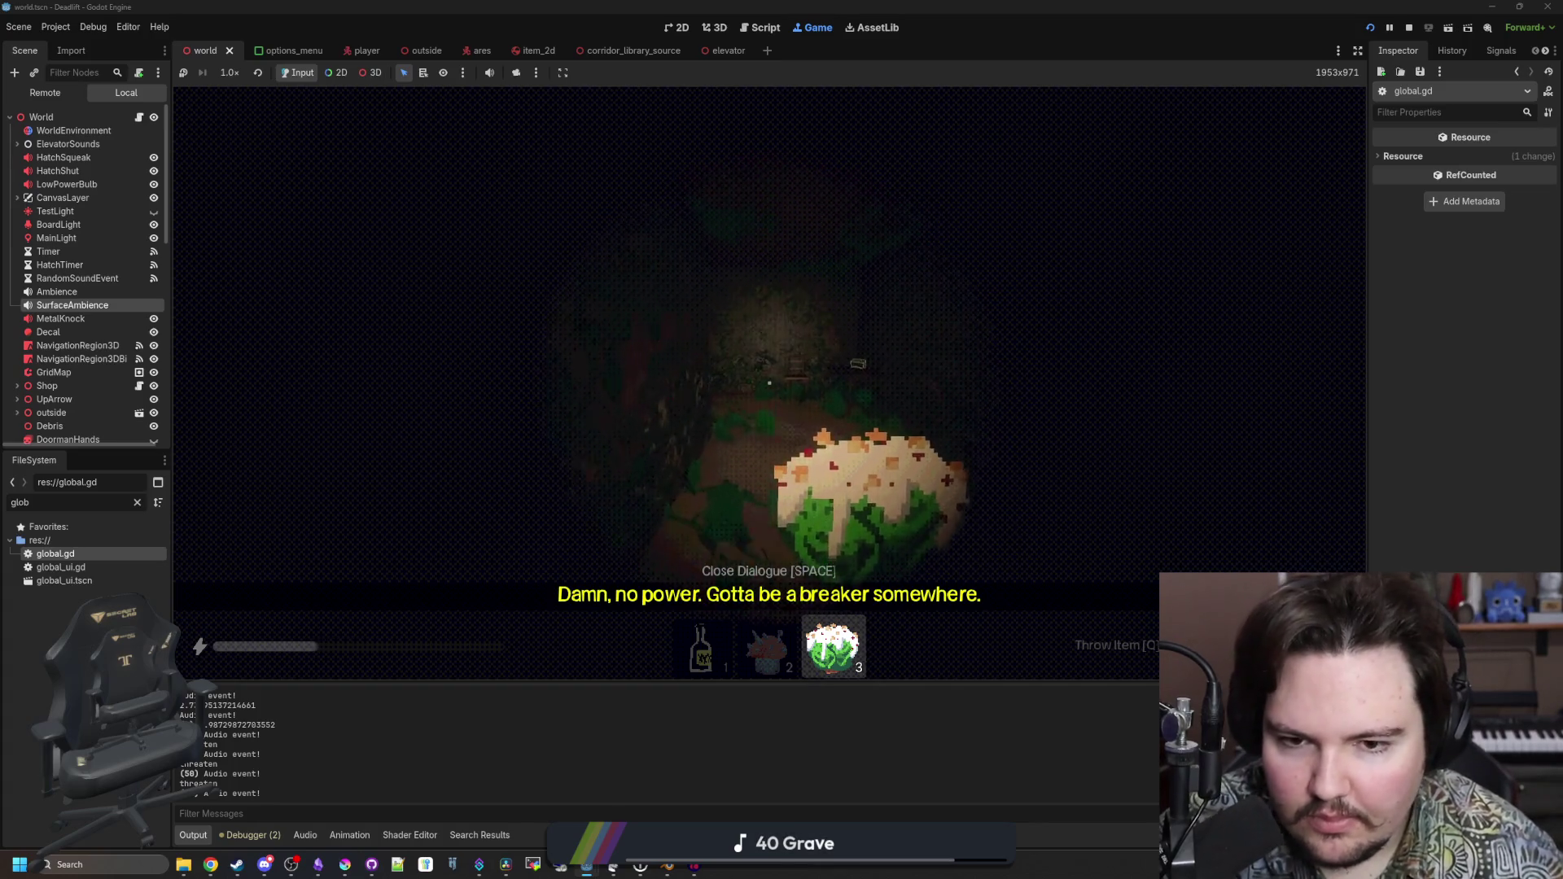
pyautogui.press('w')
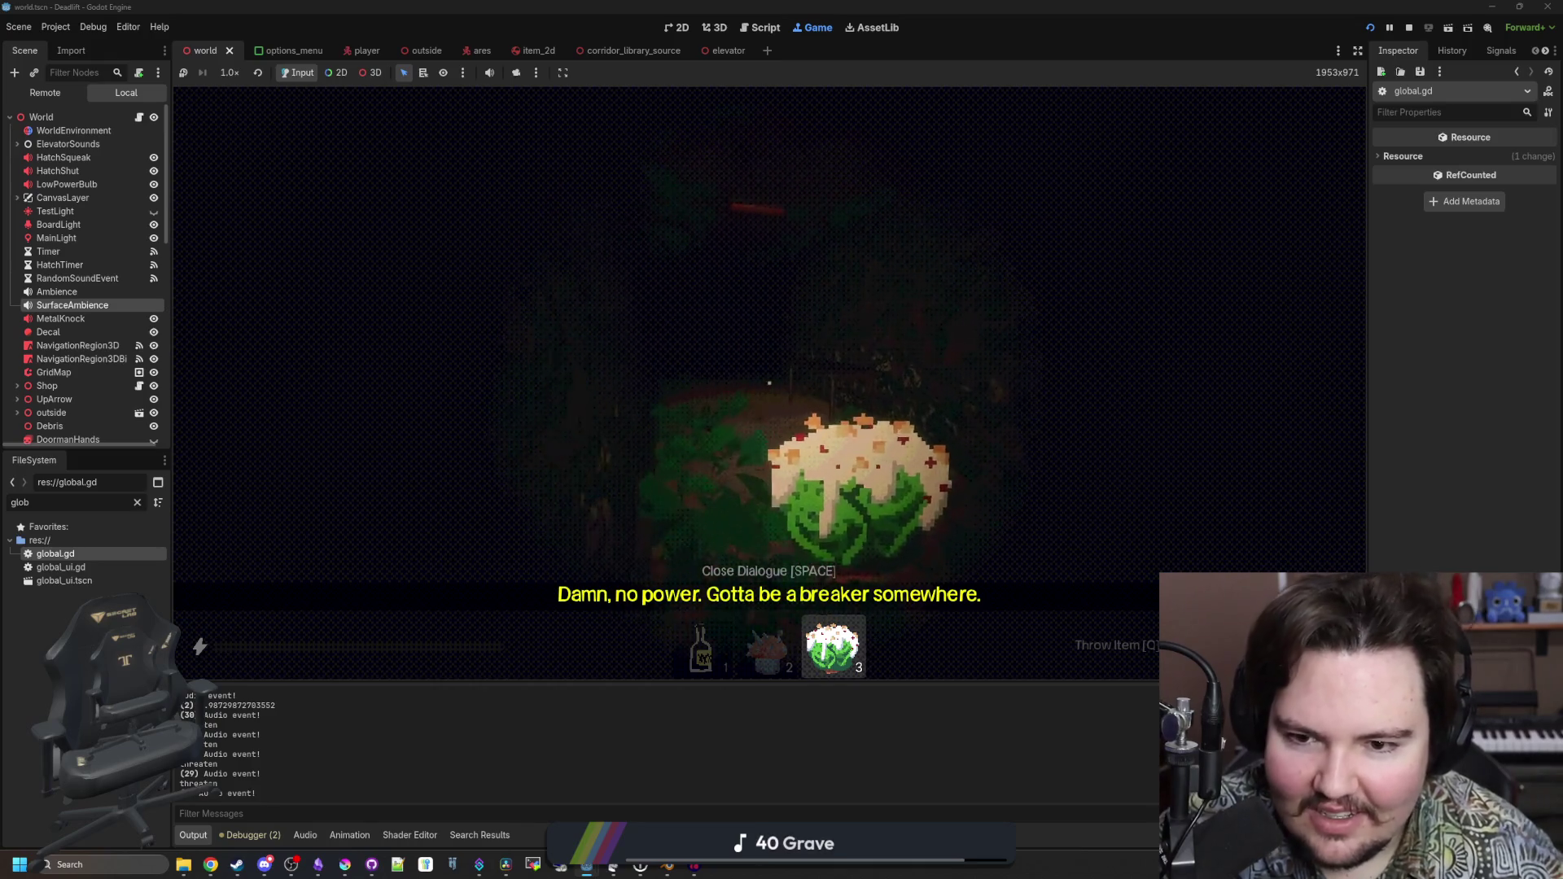
pyautogui.press('w')
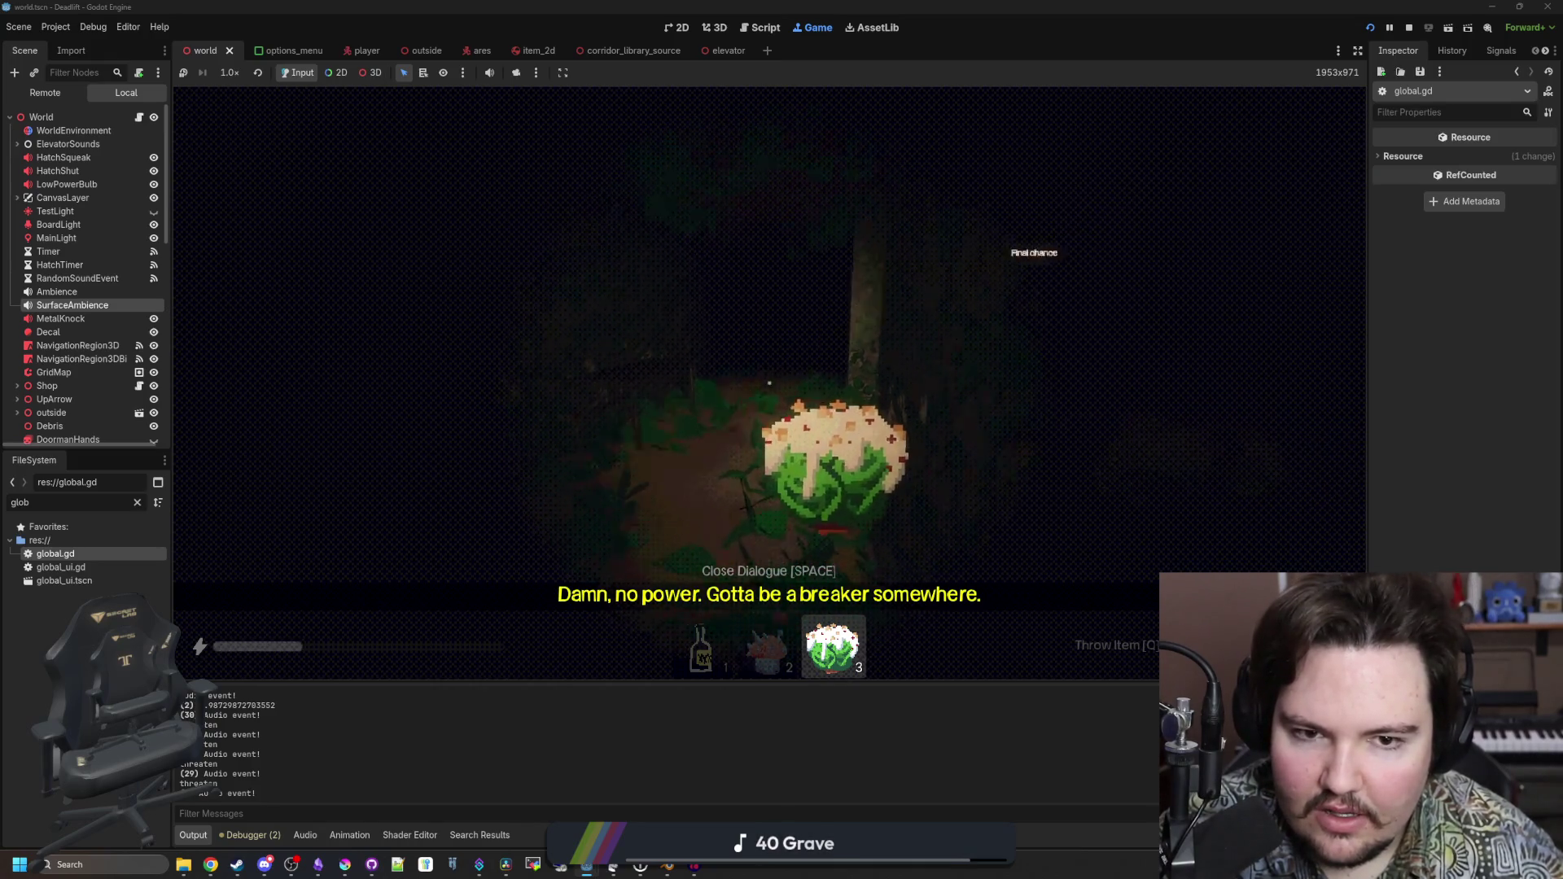
pyautogui.press('w')
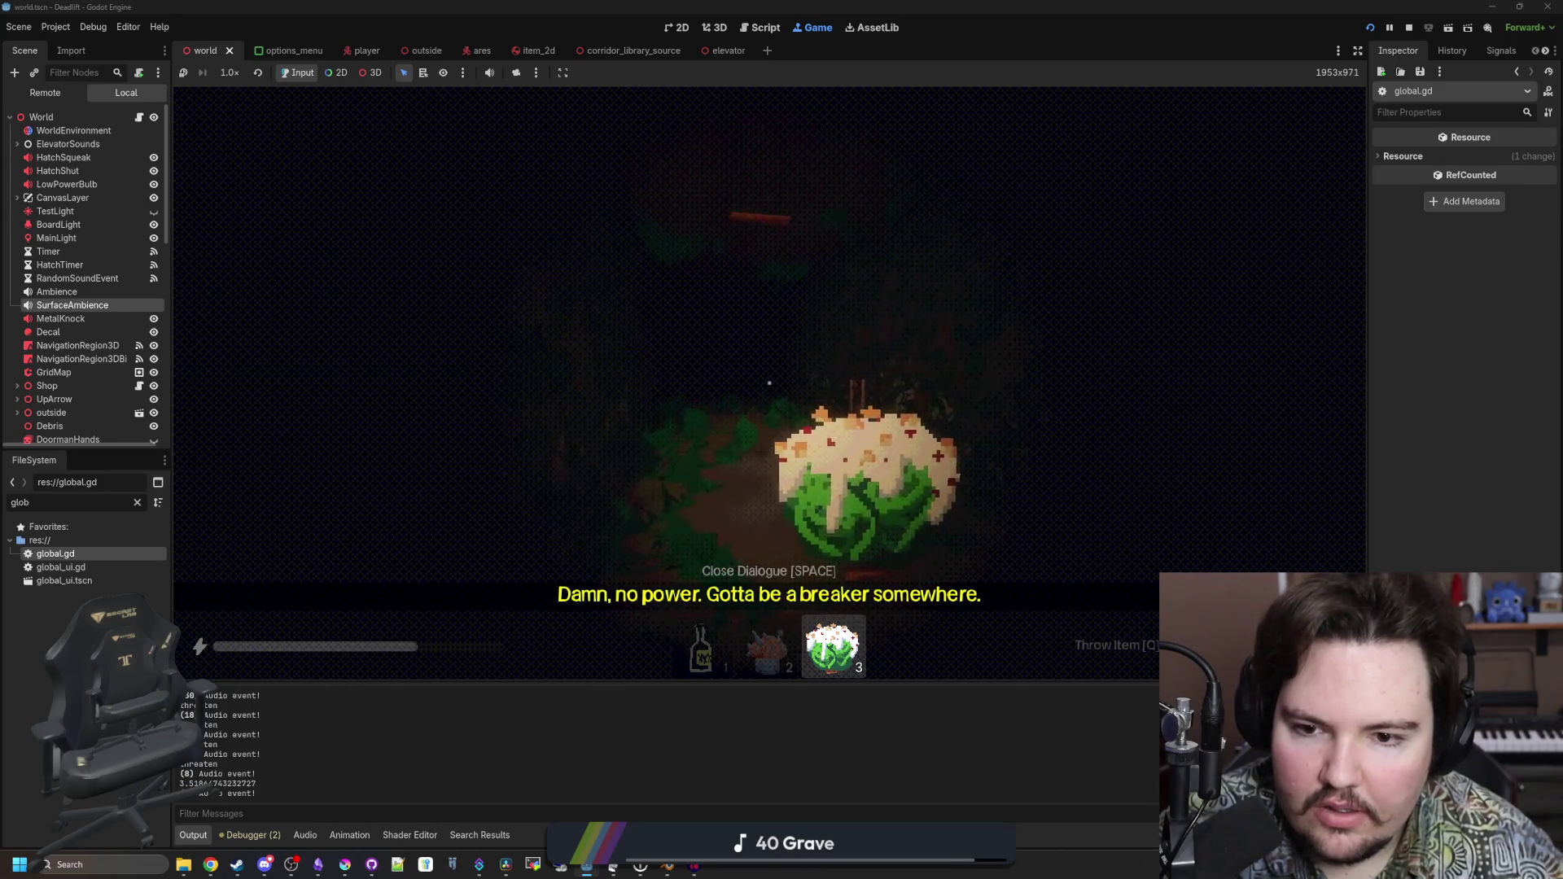
pyautogui.press('w')
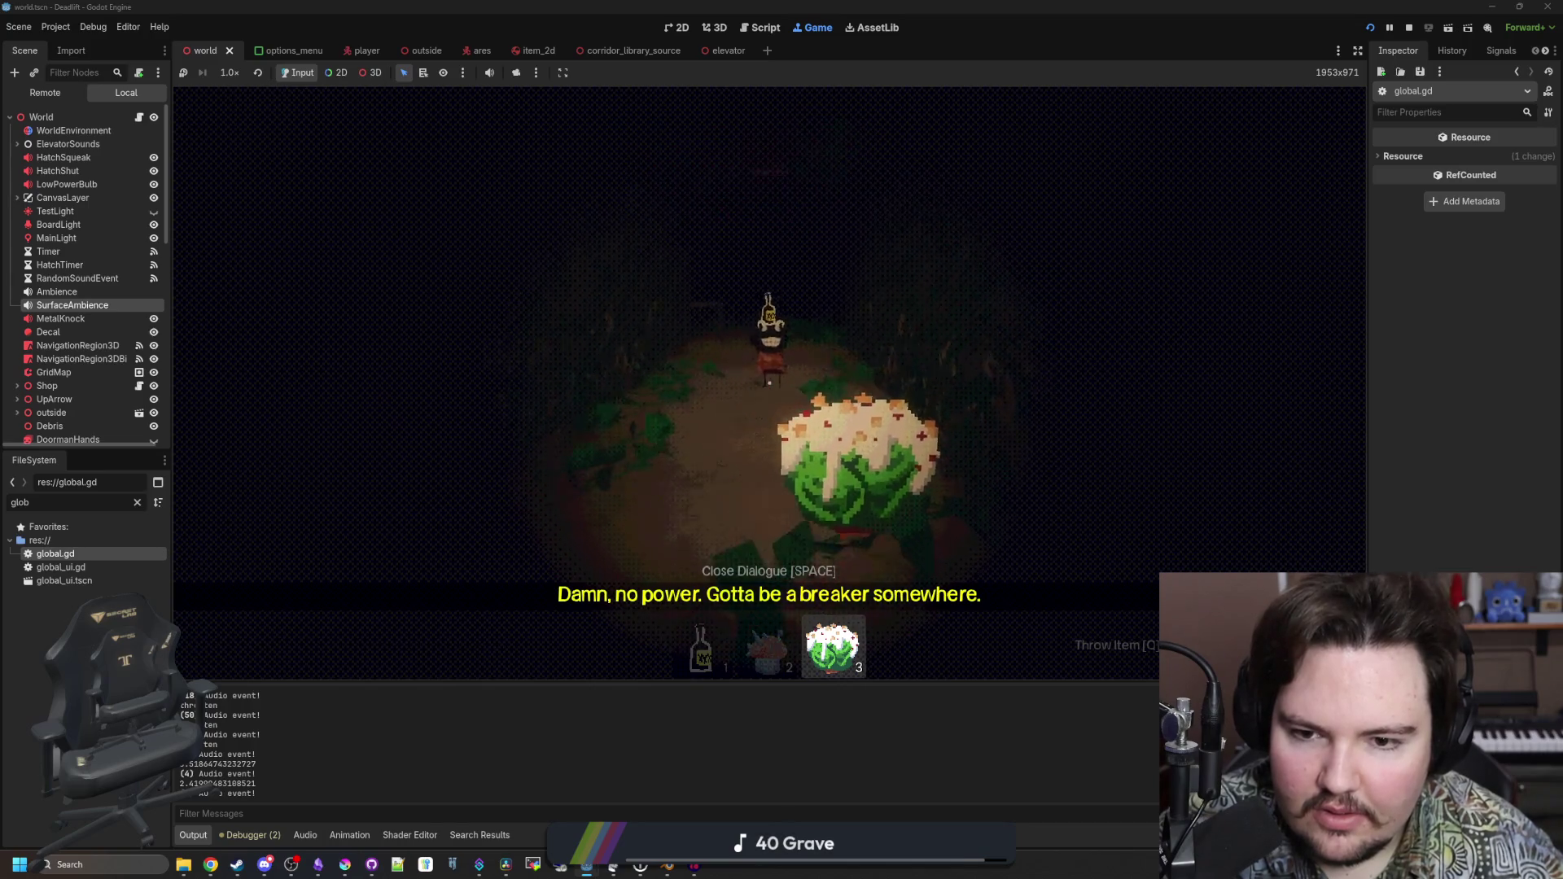
pyautogui.press('s')
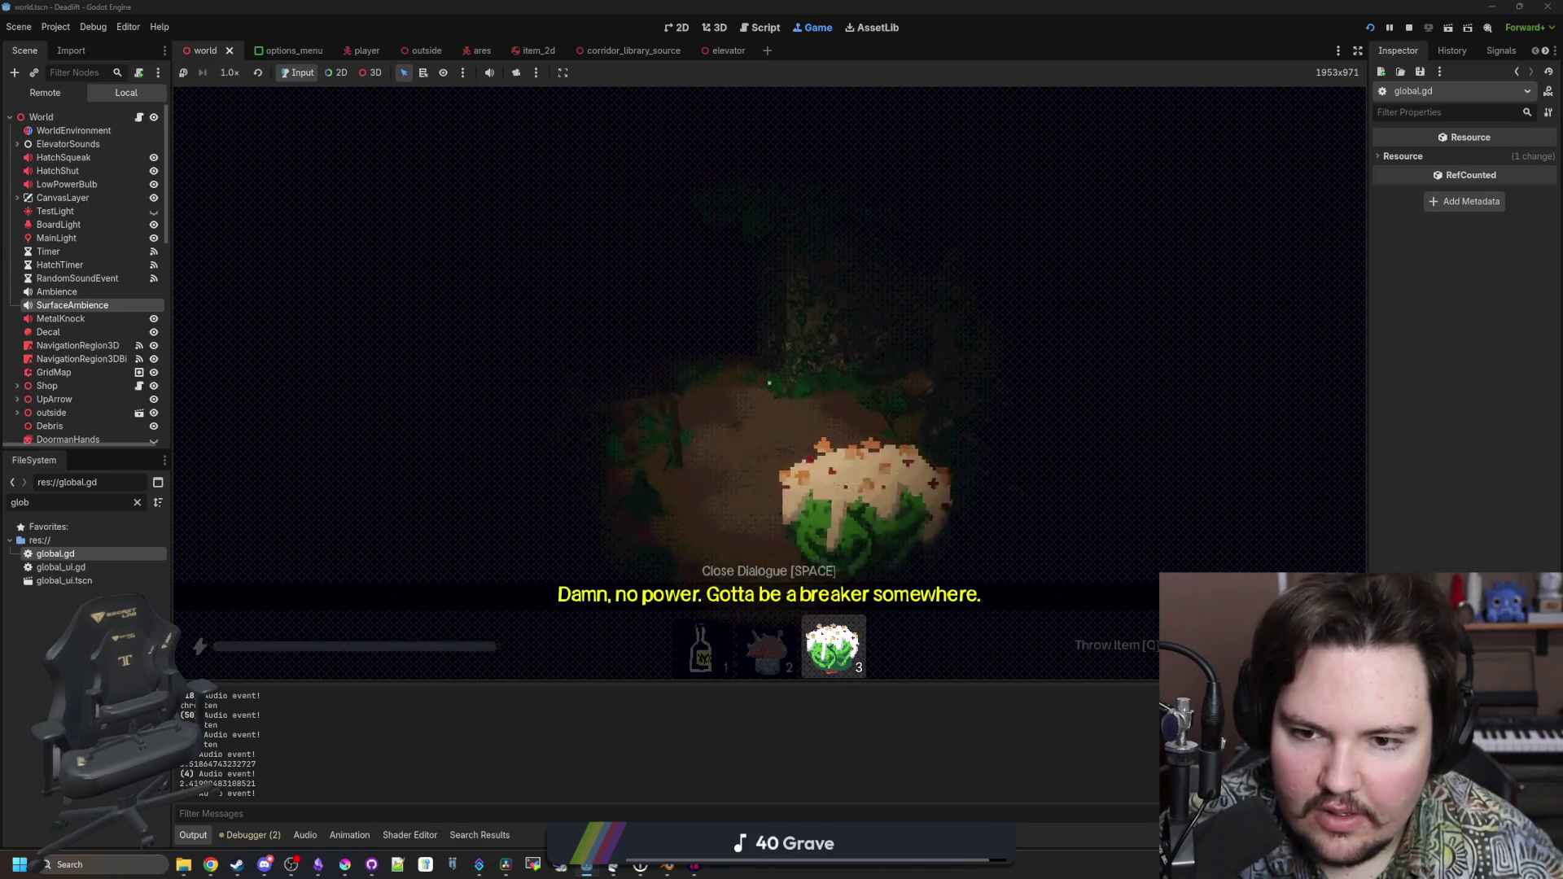
pyautogui.hotkey('shift', 'w')
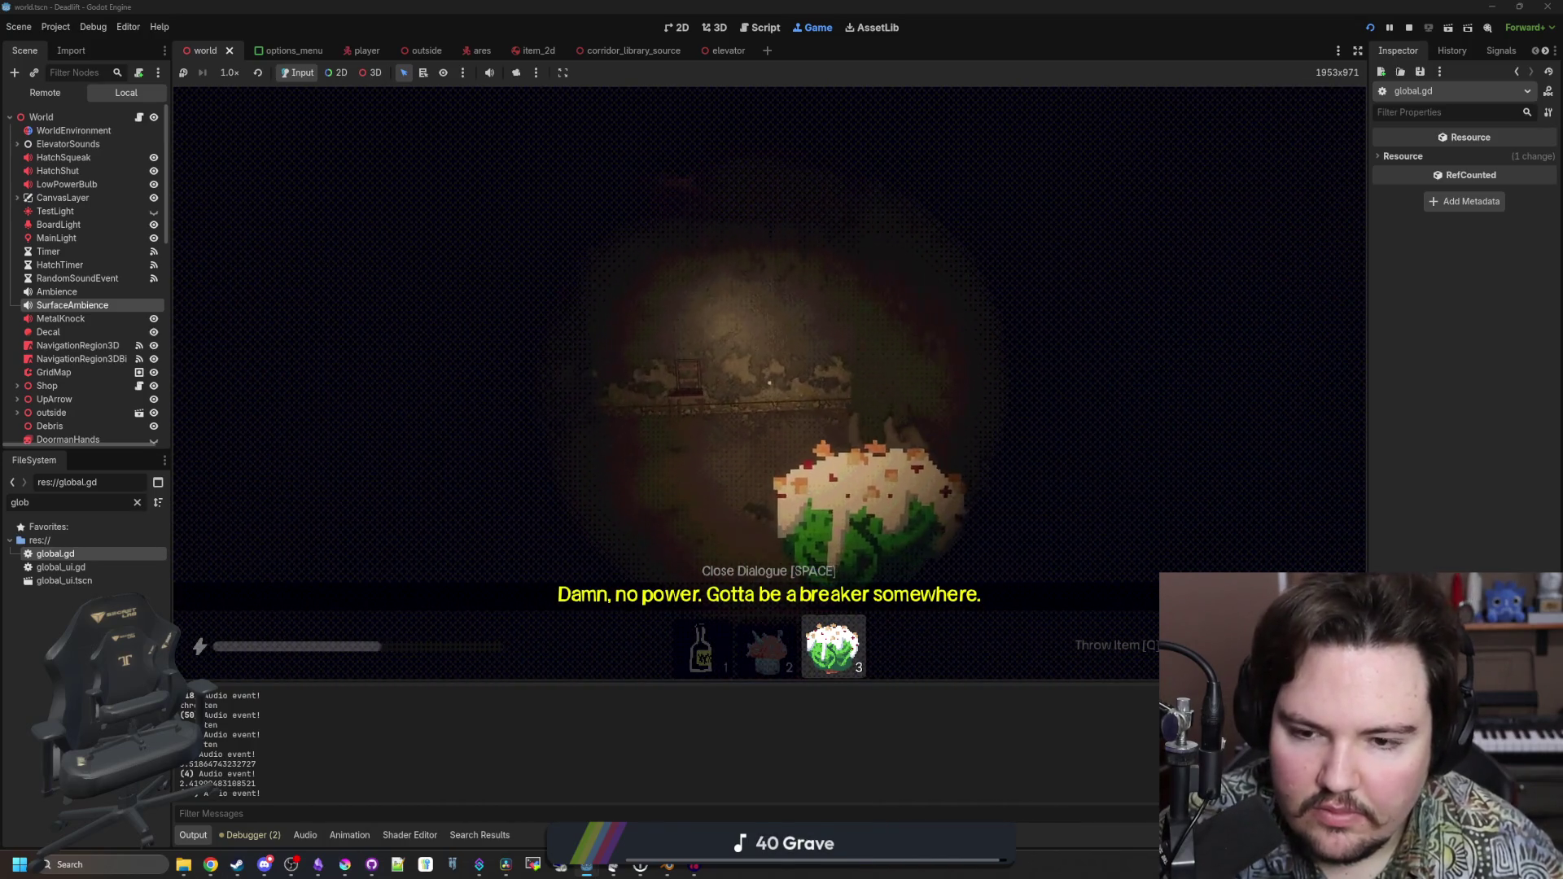
pyautogui.hotkey('shift', 'w')
pyautogui.hotkey('shift', 'w')
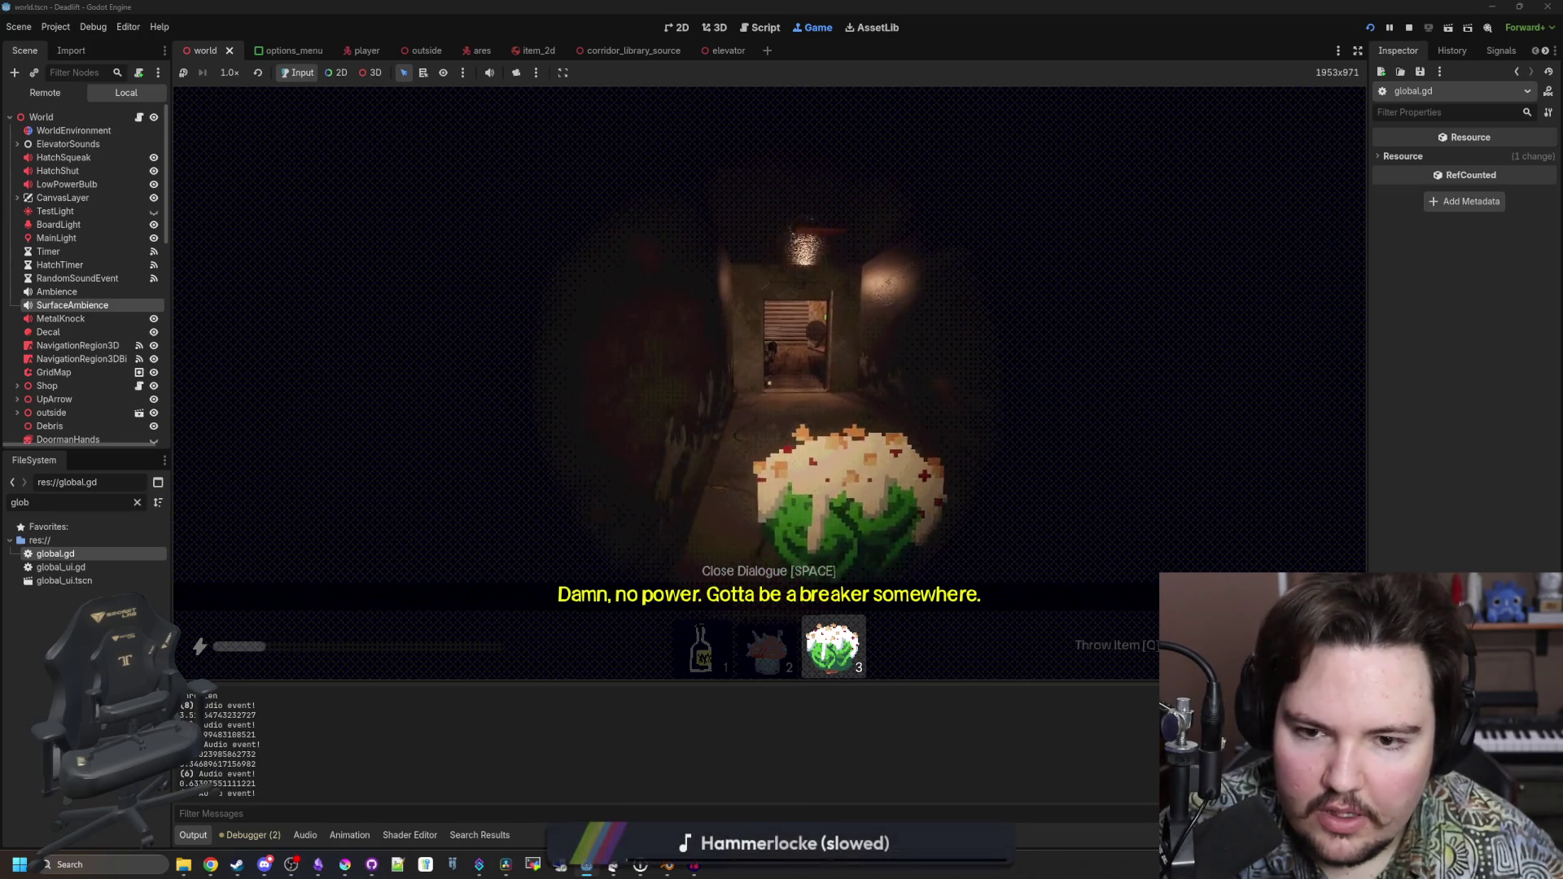
pyautogui.hotkey('shift', 'w')
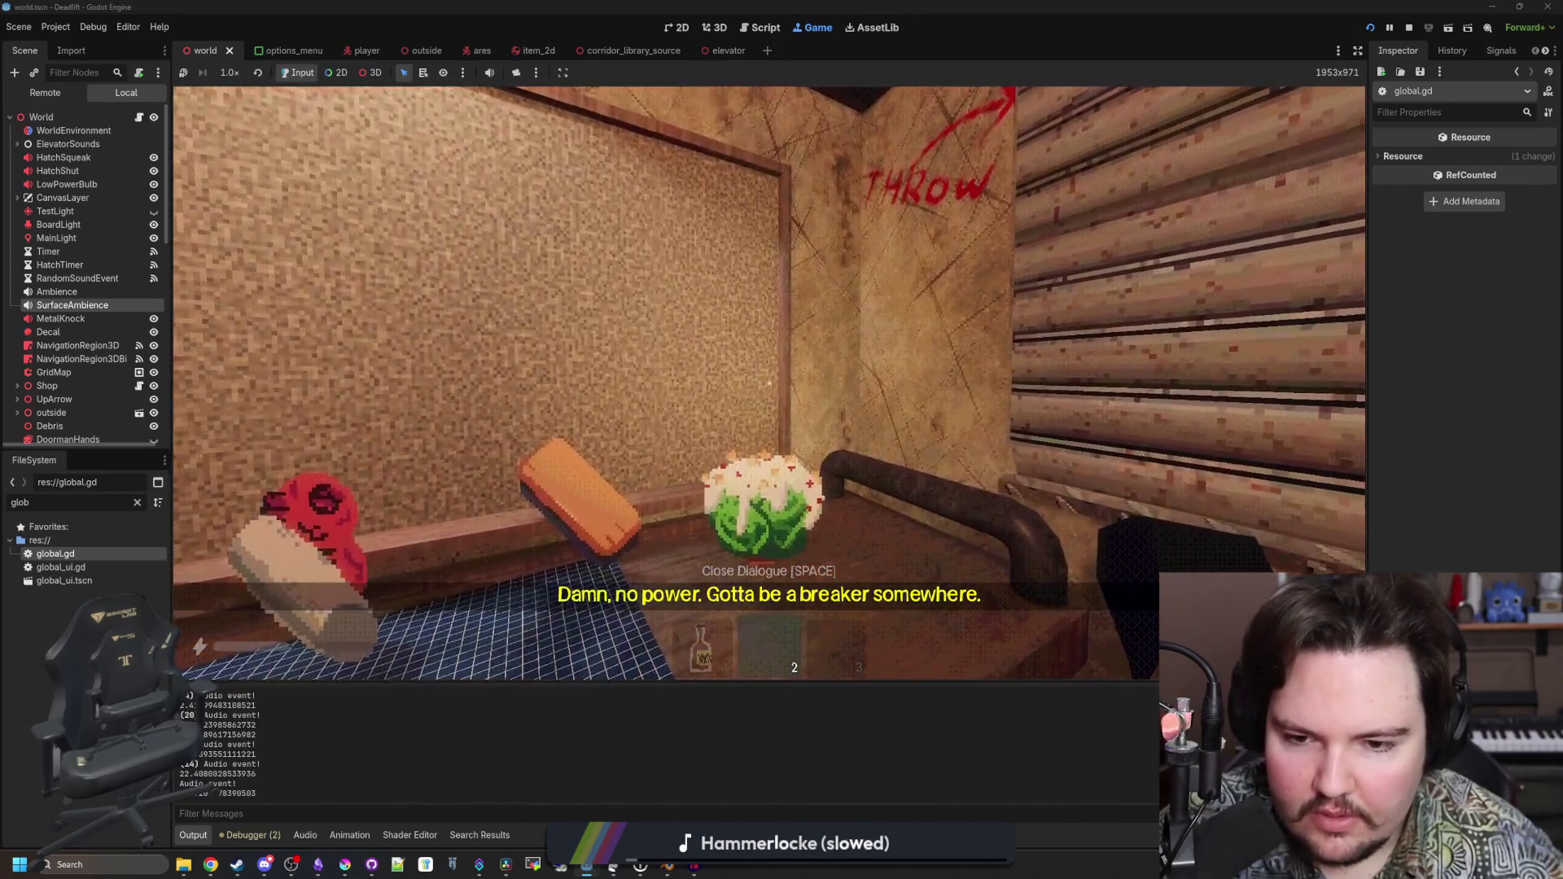
# Throw the cauliflower, then place the first-slot item on the desk counter
pyautogui.press('q')
pyautogui.press('w')
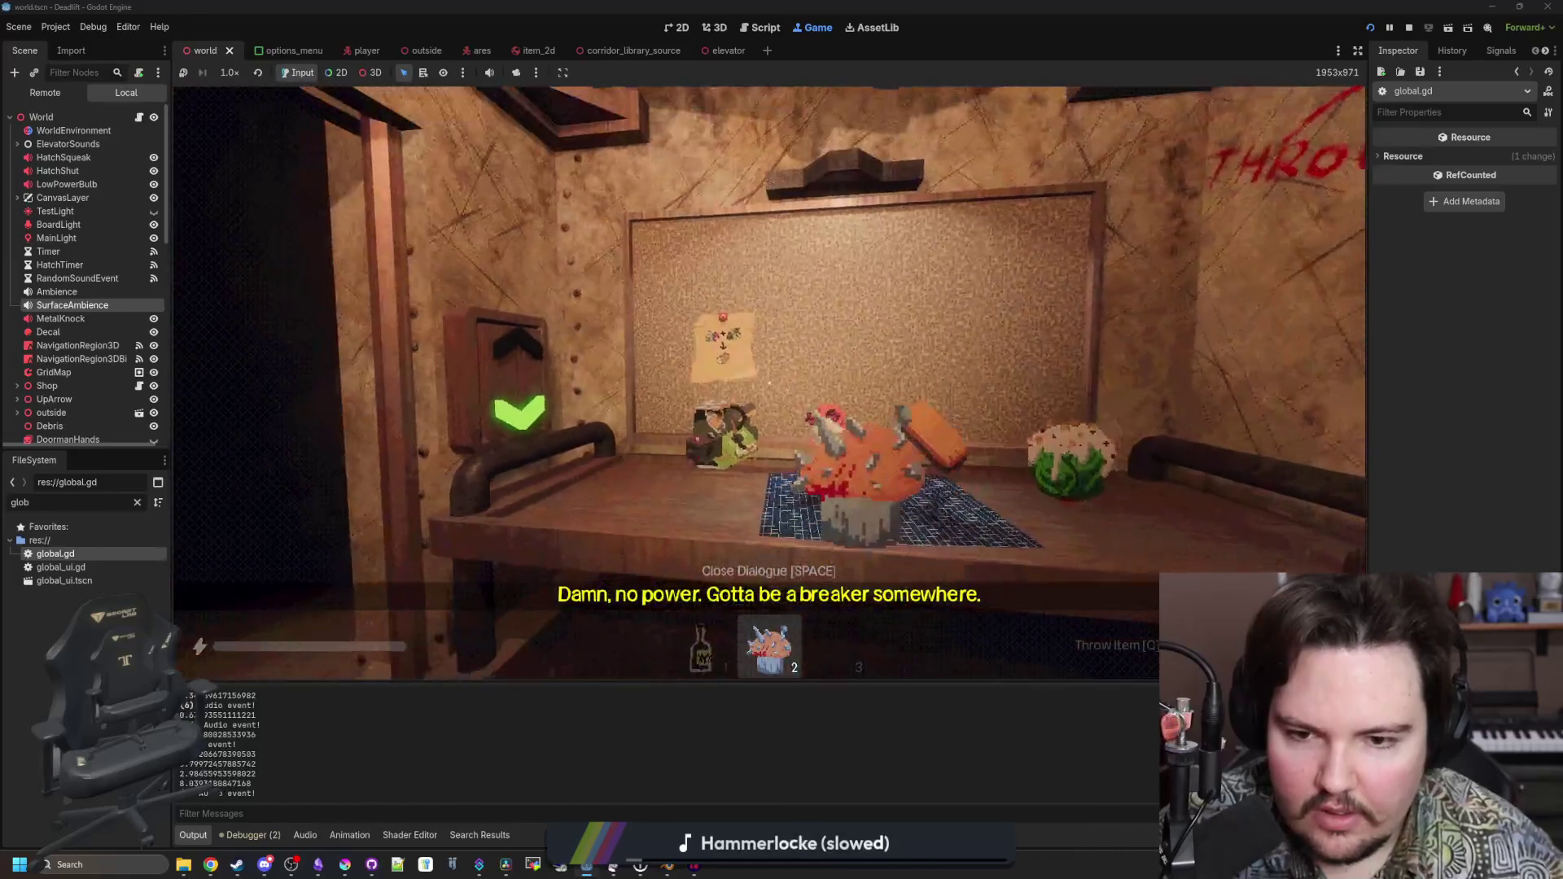
pyautogui.press('1')
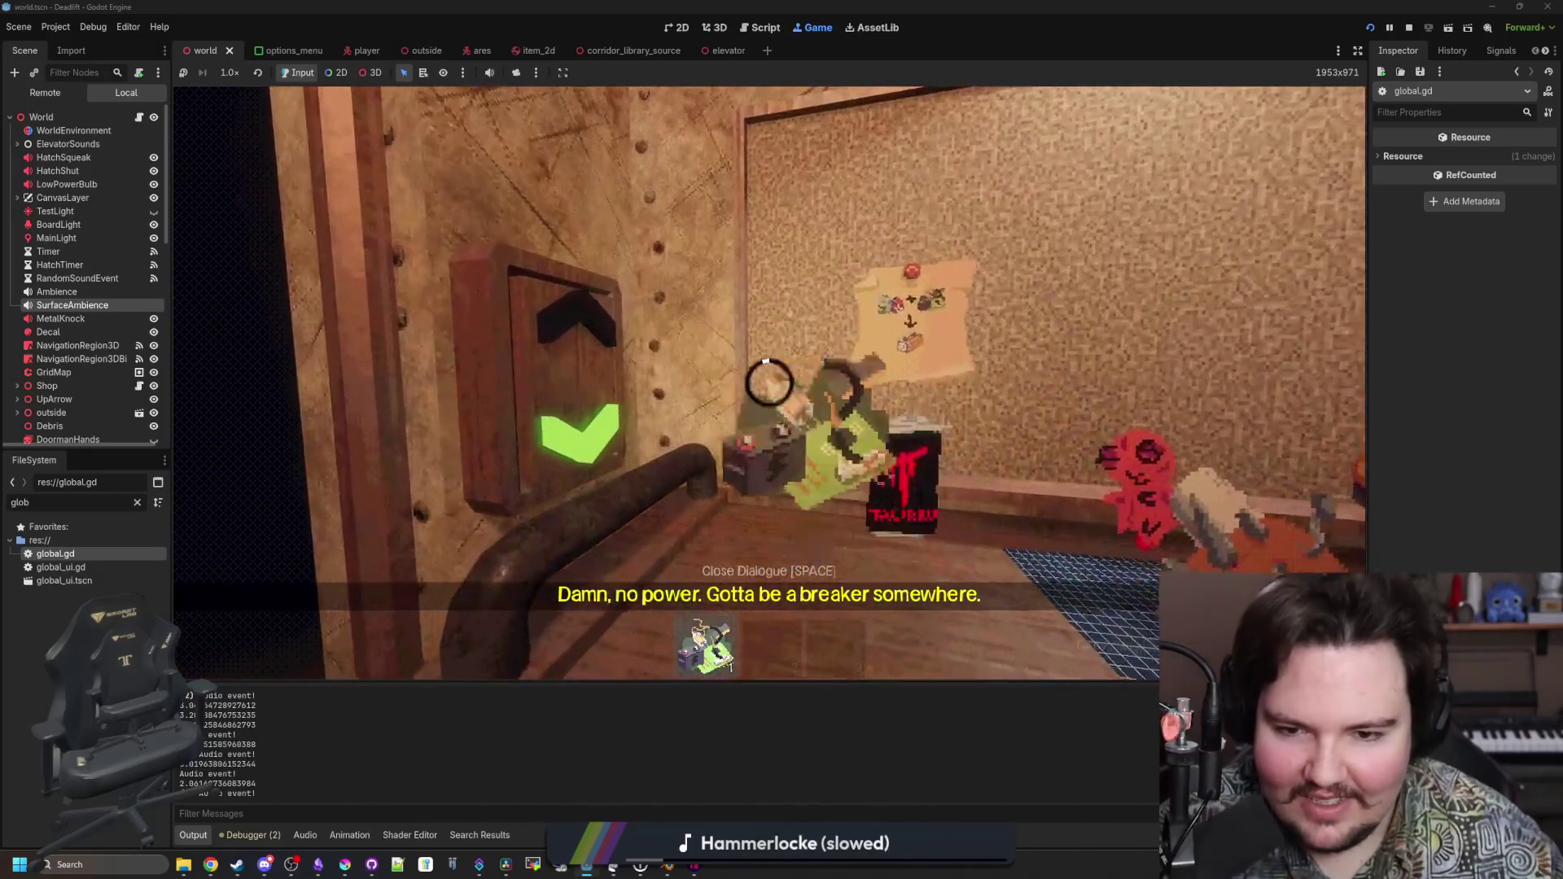
pyautogui.click(769, 383)
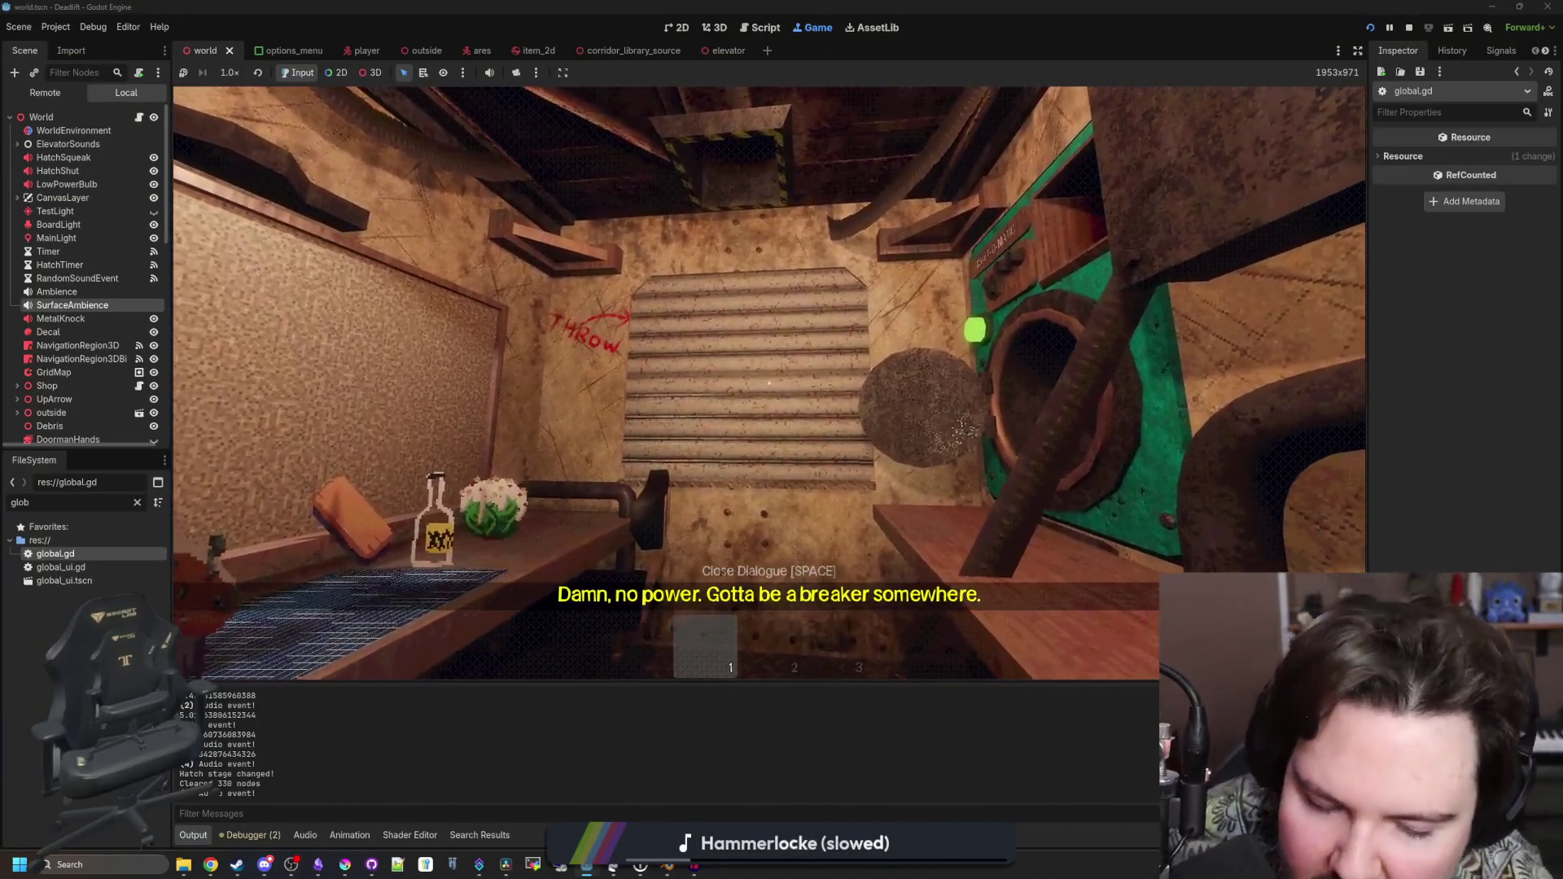
# Pause the game, resume, pause again, and switch to the Miro design board
pyautogui.press('w')
pyautogui.press('Escape')
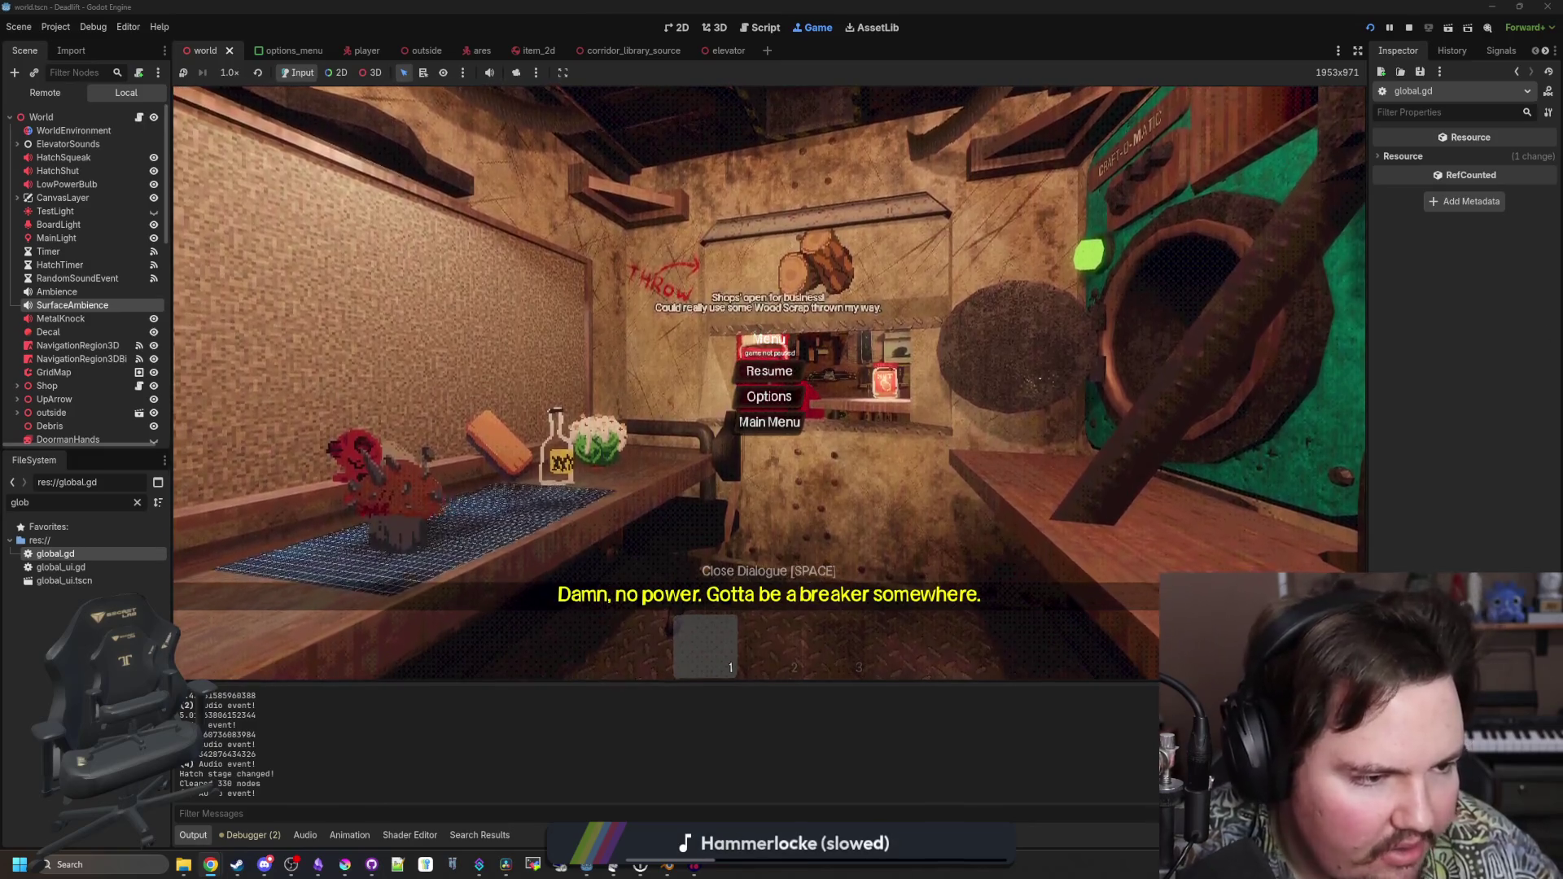
pyautogui.press('Escape')
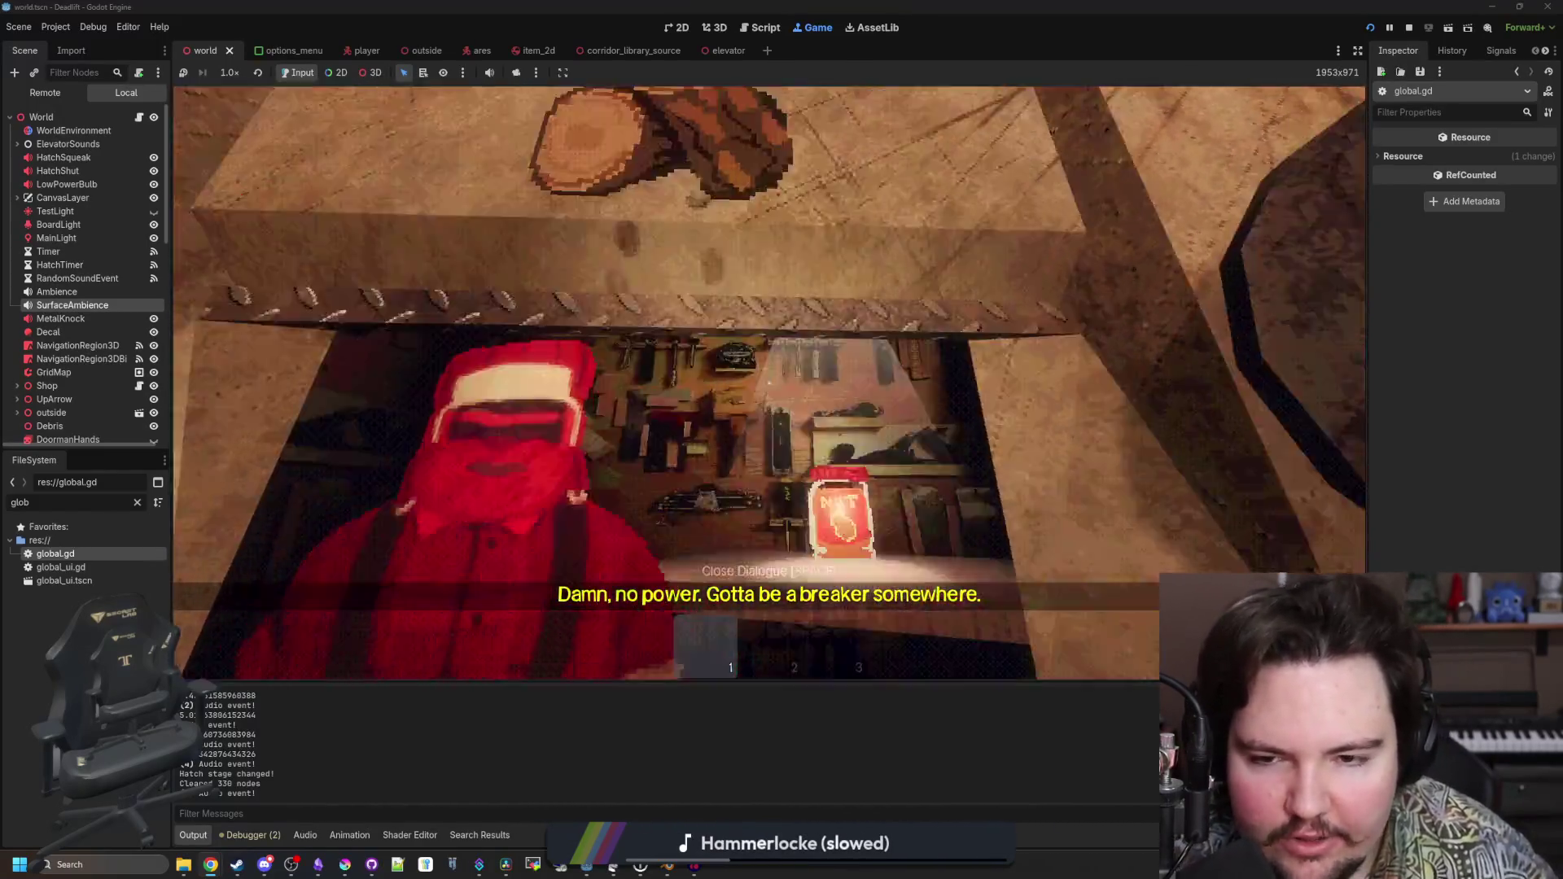
pyautogui.press('Escape')
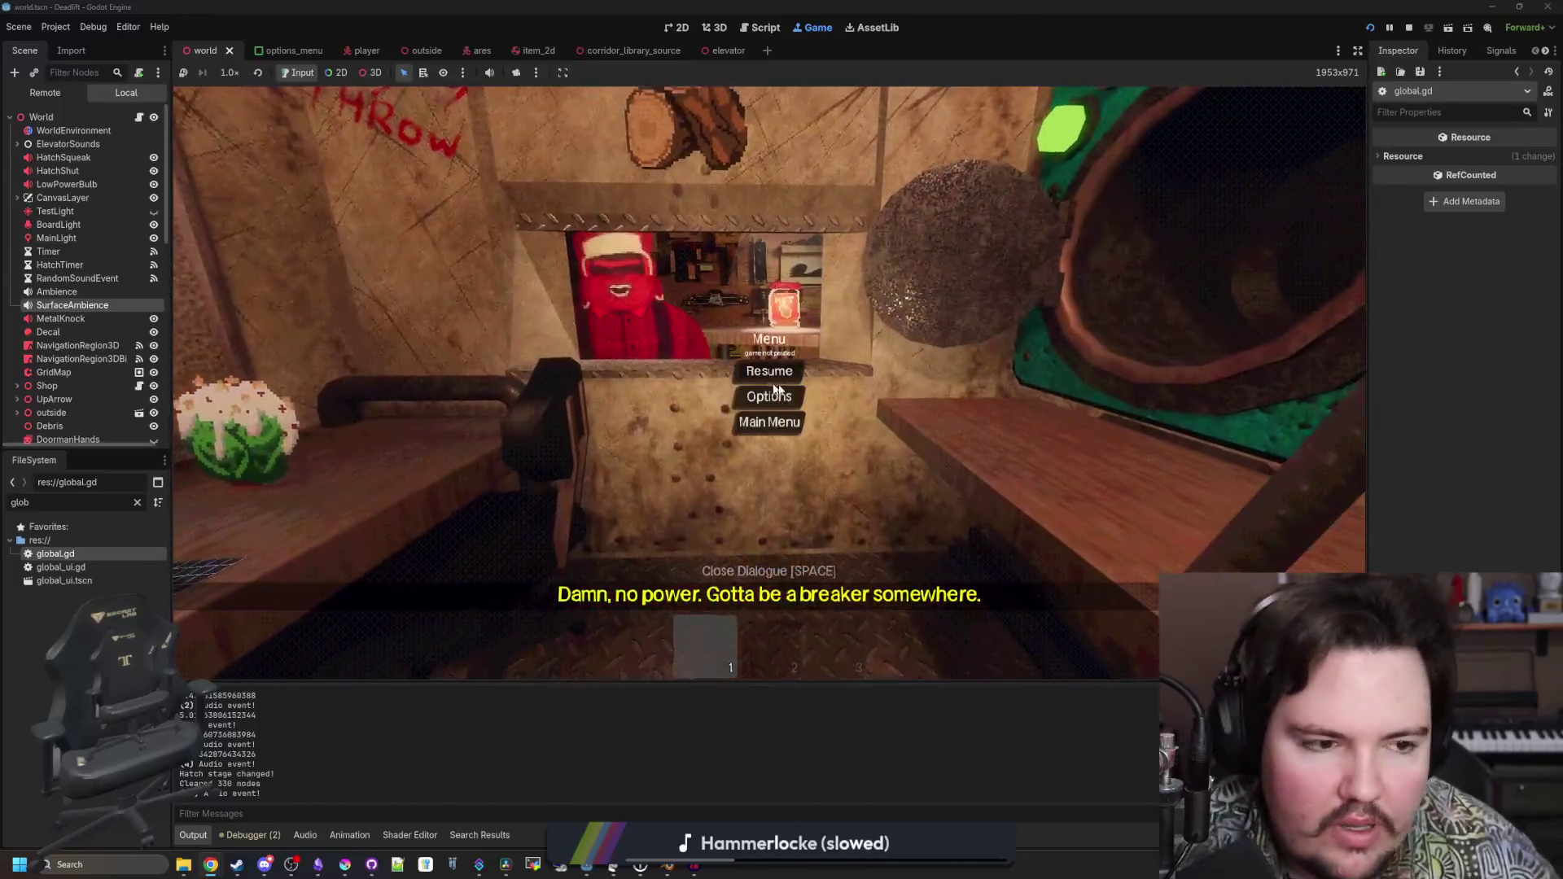
pyautogui.hotkey('alt', 'Tab')
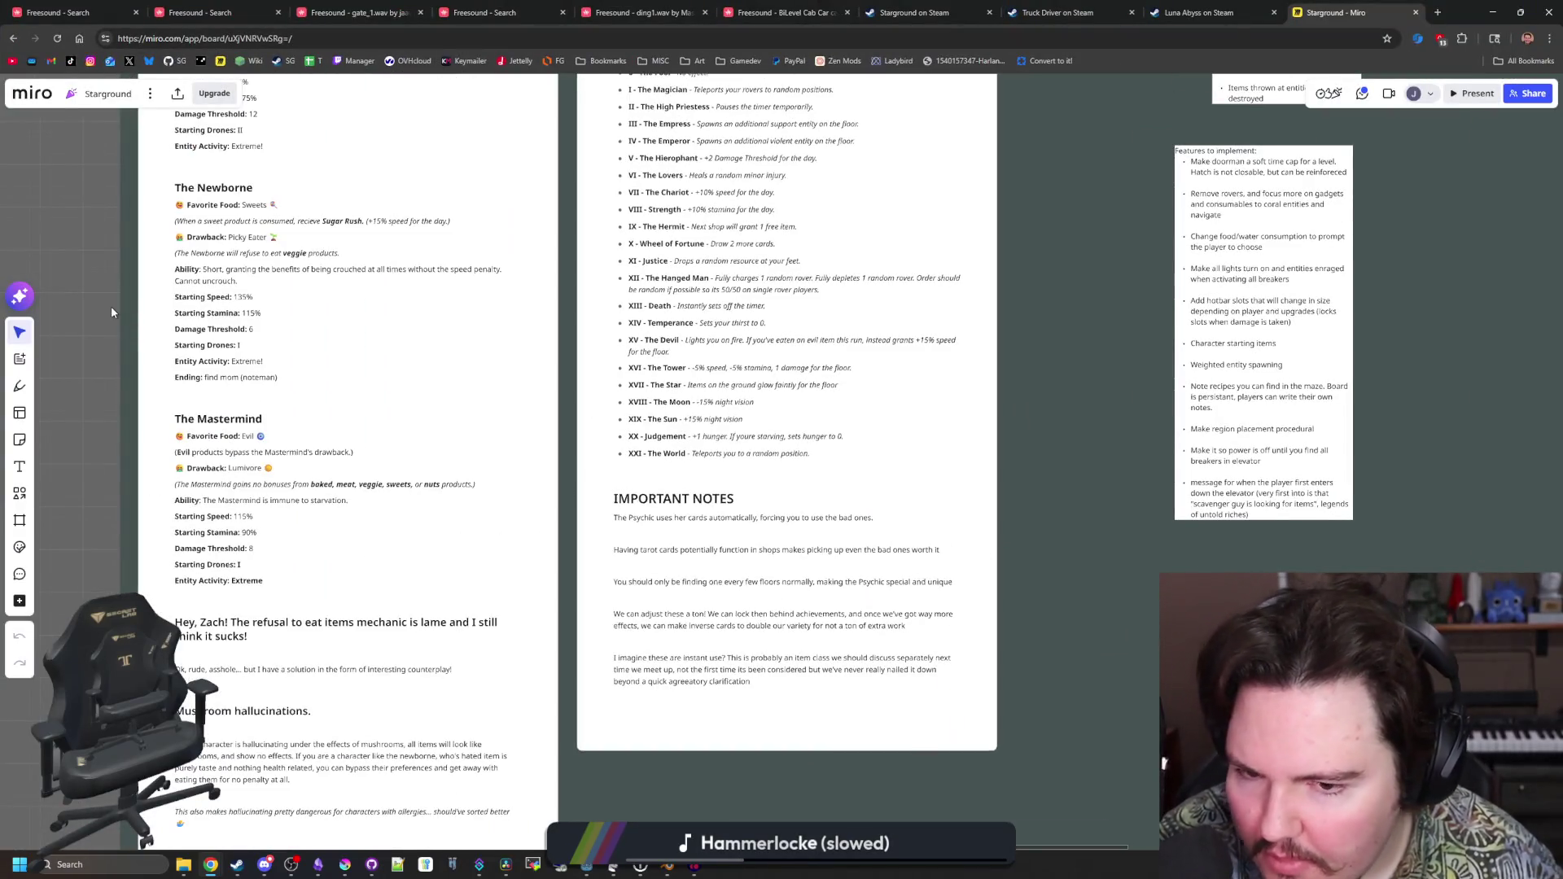
# Pan past the Engineer and Psychic cards to the TRADERS card, select it briefly, then return to Godot
pyautogui.moveTo(1096, 370); pyautogui.dragTo(1084, 652)
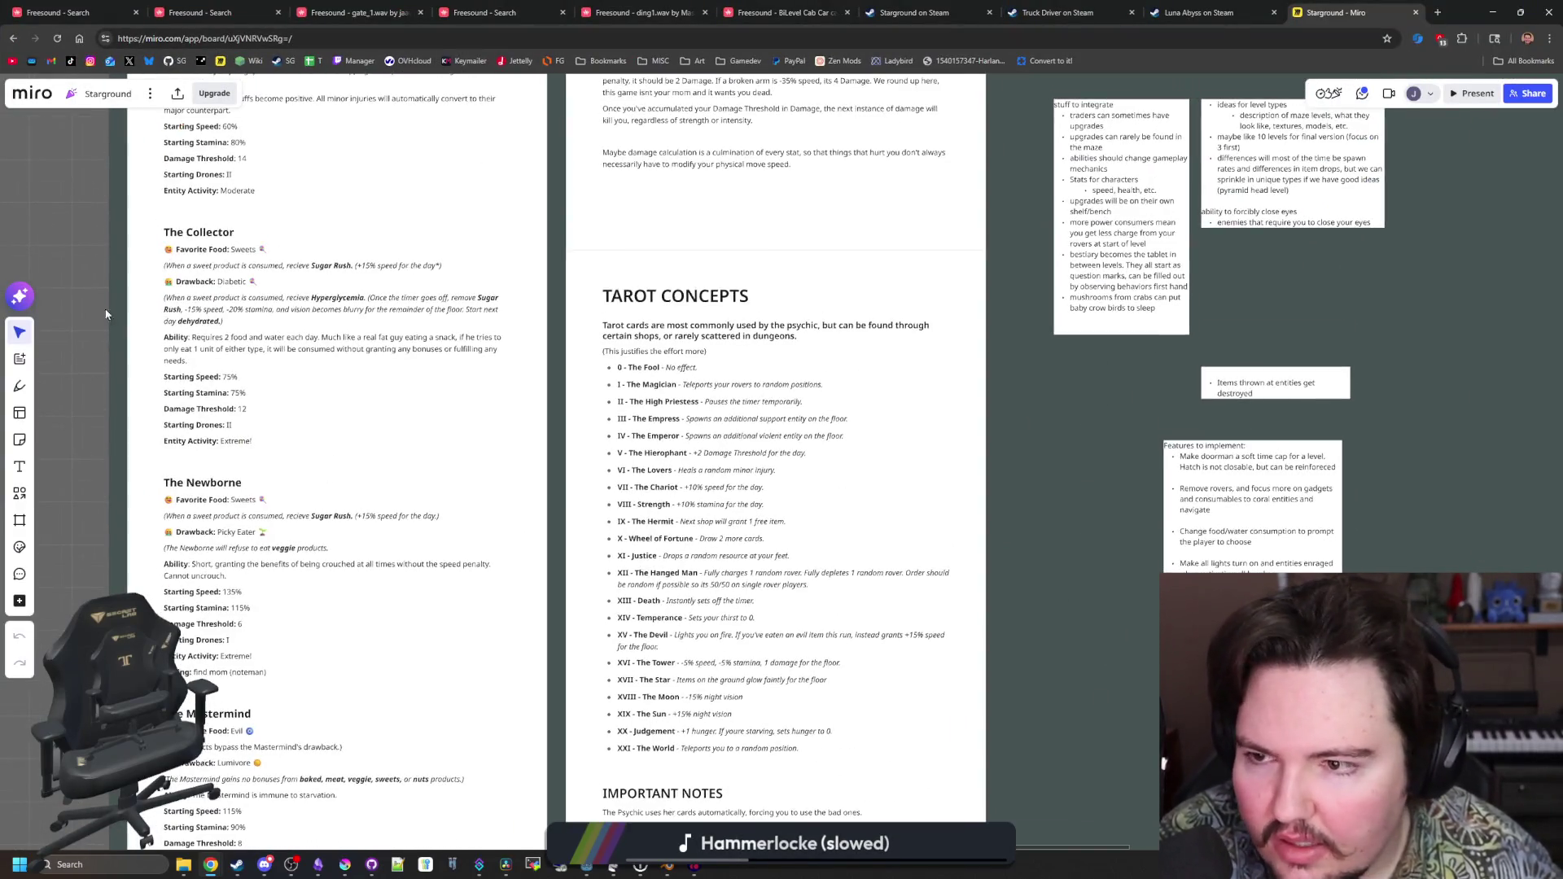
pyautogui.scroll(3, 106, 314)
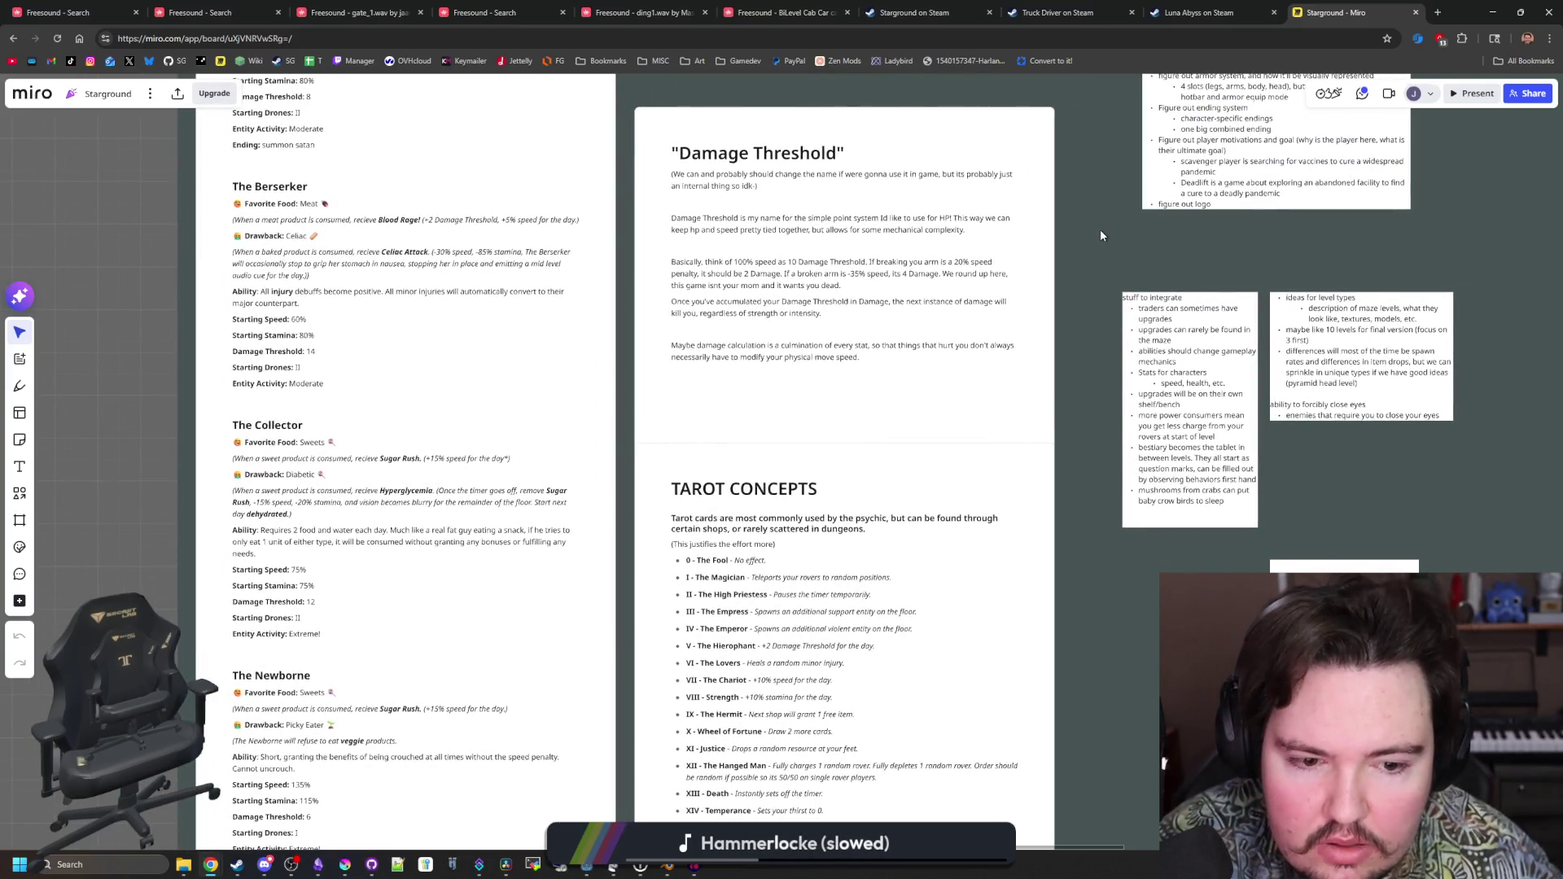
pyautogui.moveTo(1101, 236)
pyautogui.mouseDown()
pyautogui.moveTo(1108, 431)
pyautogui.moveTo(1138, 610)
pyautogui.mouseUp()
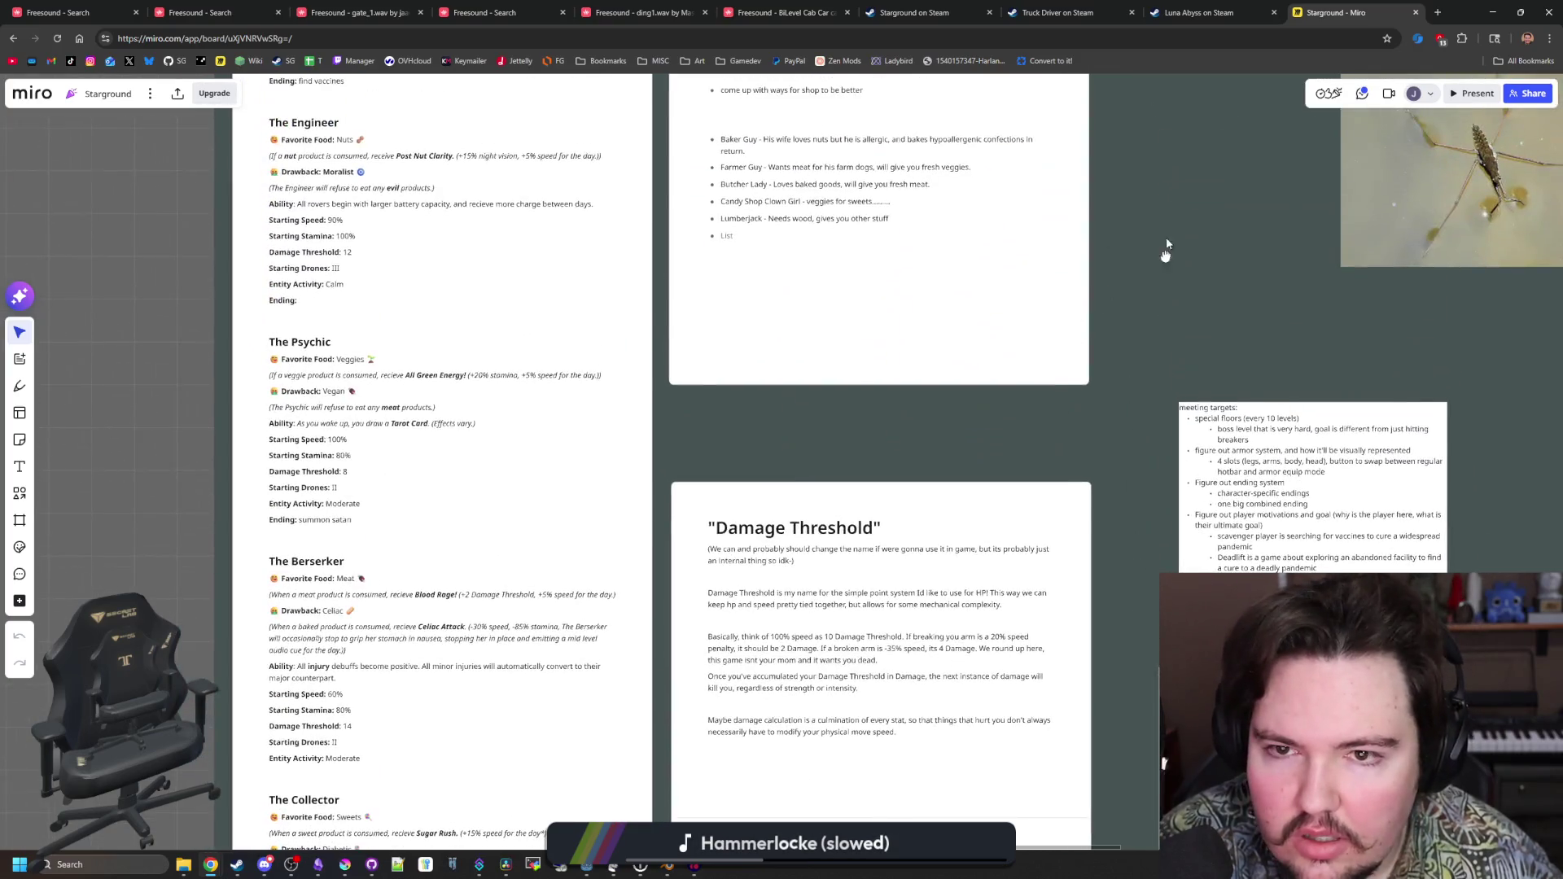
pyautogui.moveTo(1166, 244); pyautogui.dragTo(1118, 575)
pyautogui.scroll(3, 1014, 163)
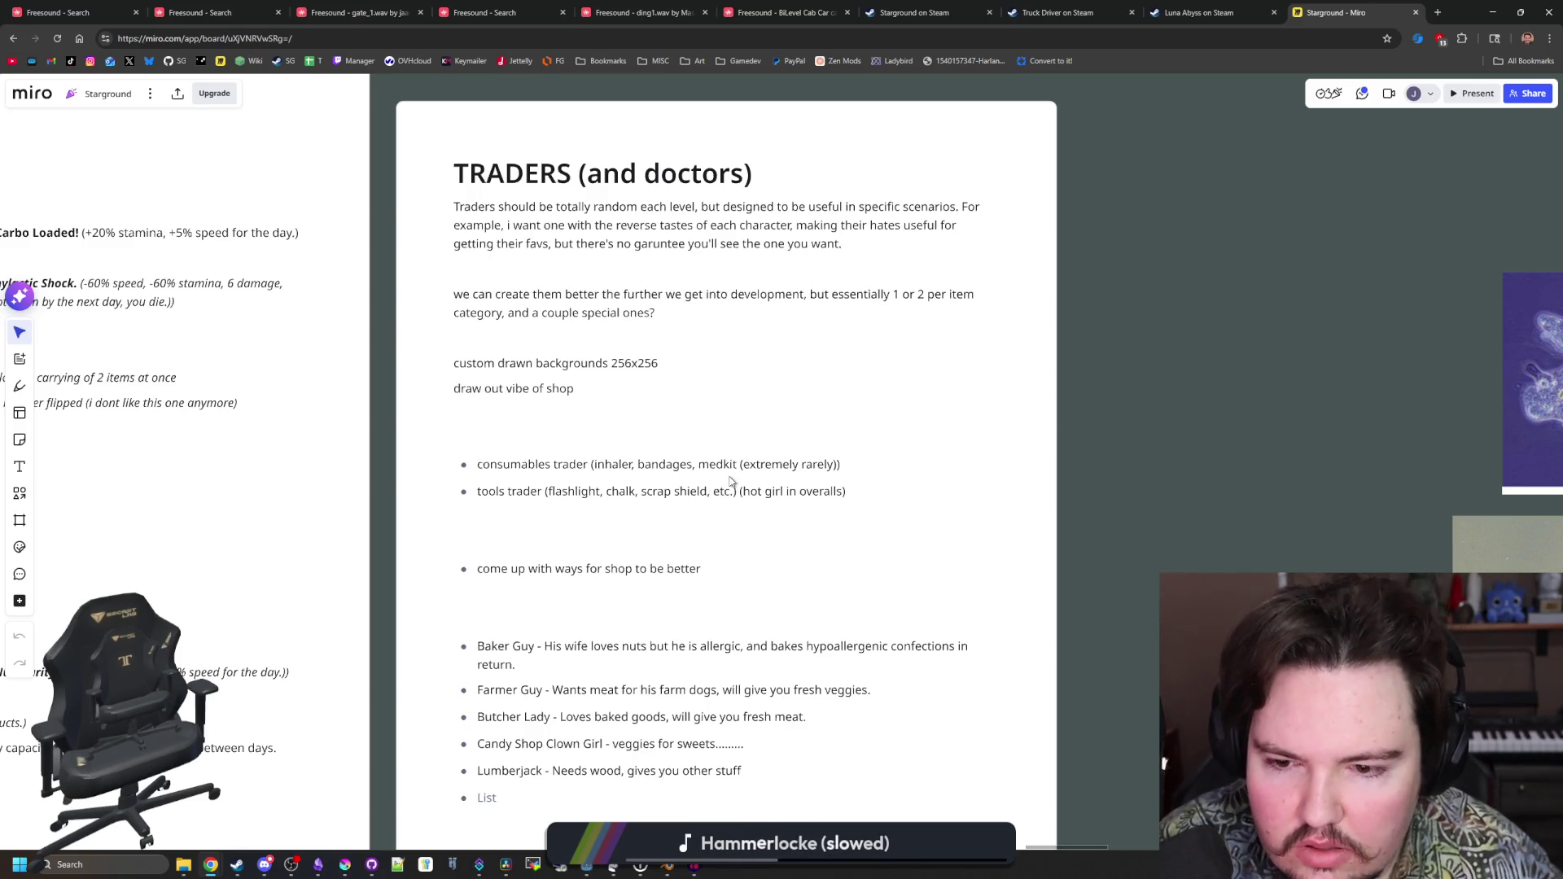
pyautogui.click(666, 568)
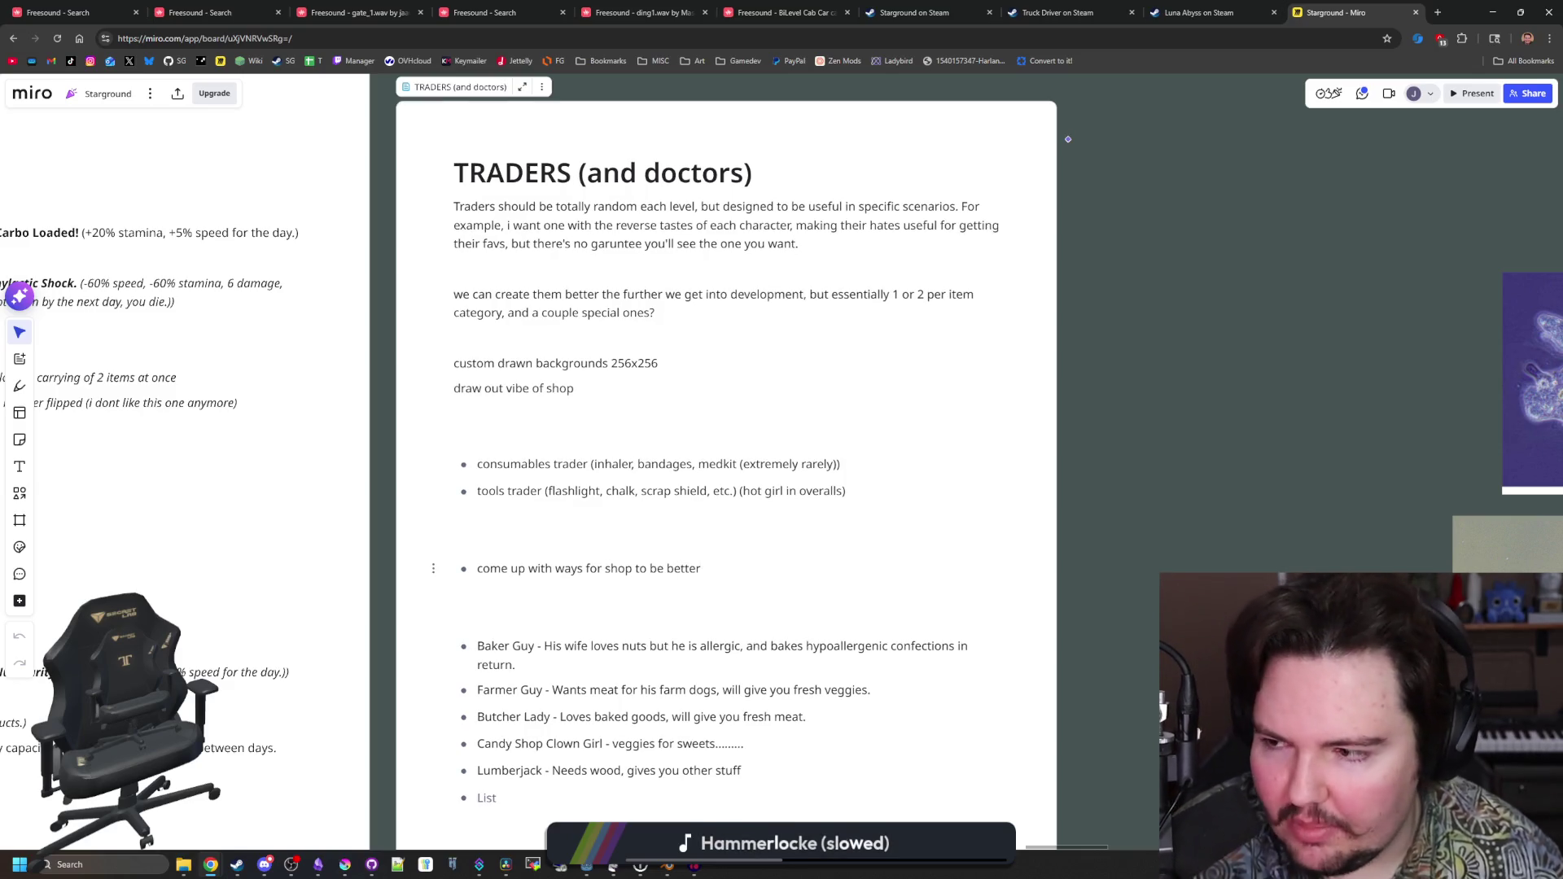
pyautogui.click(1163, 495)
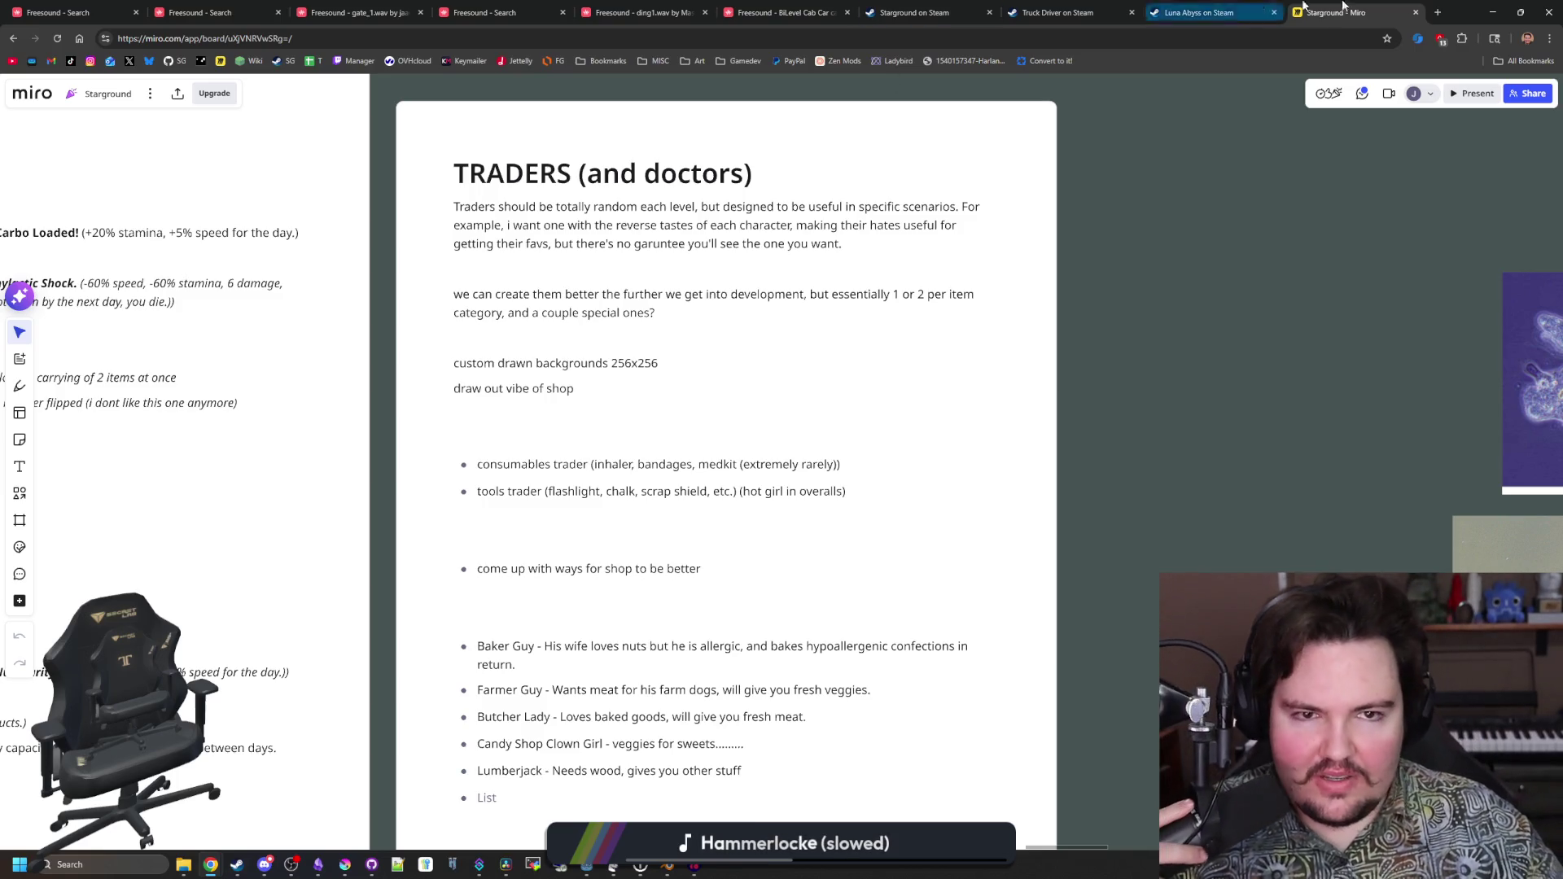
pyautogui.hotkey('alt', 'Tab')
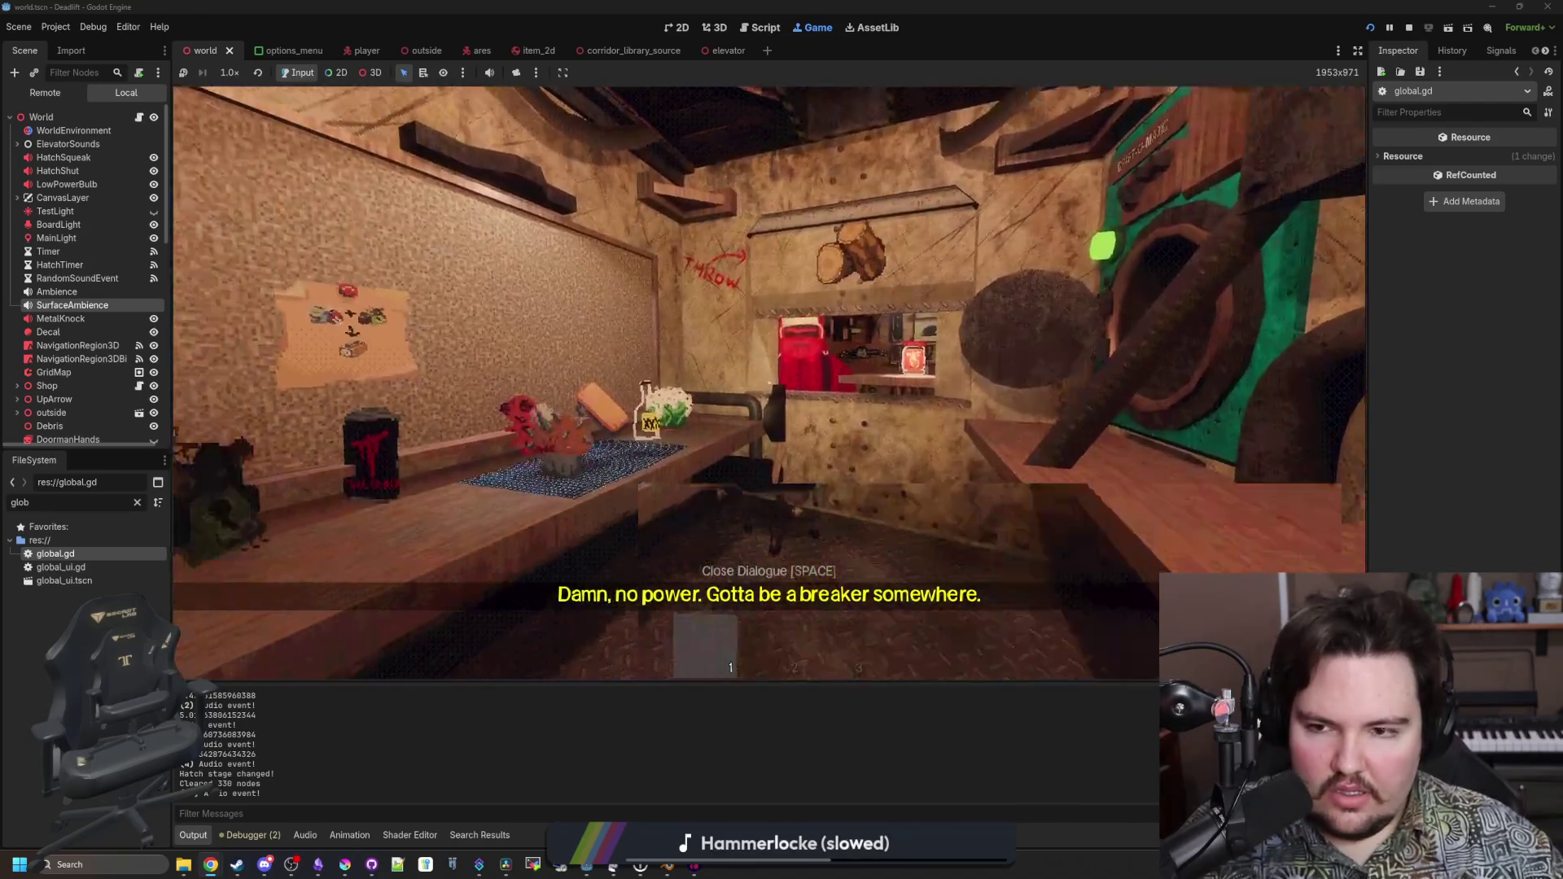
pyautogui.press('w')
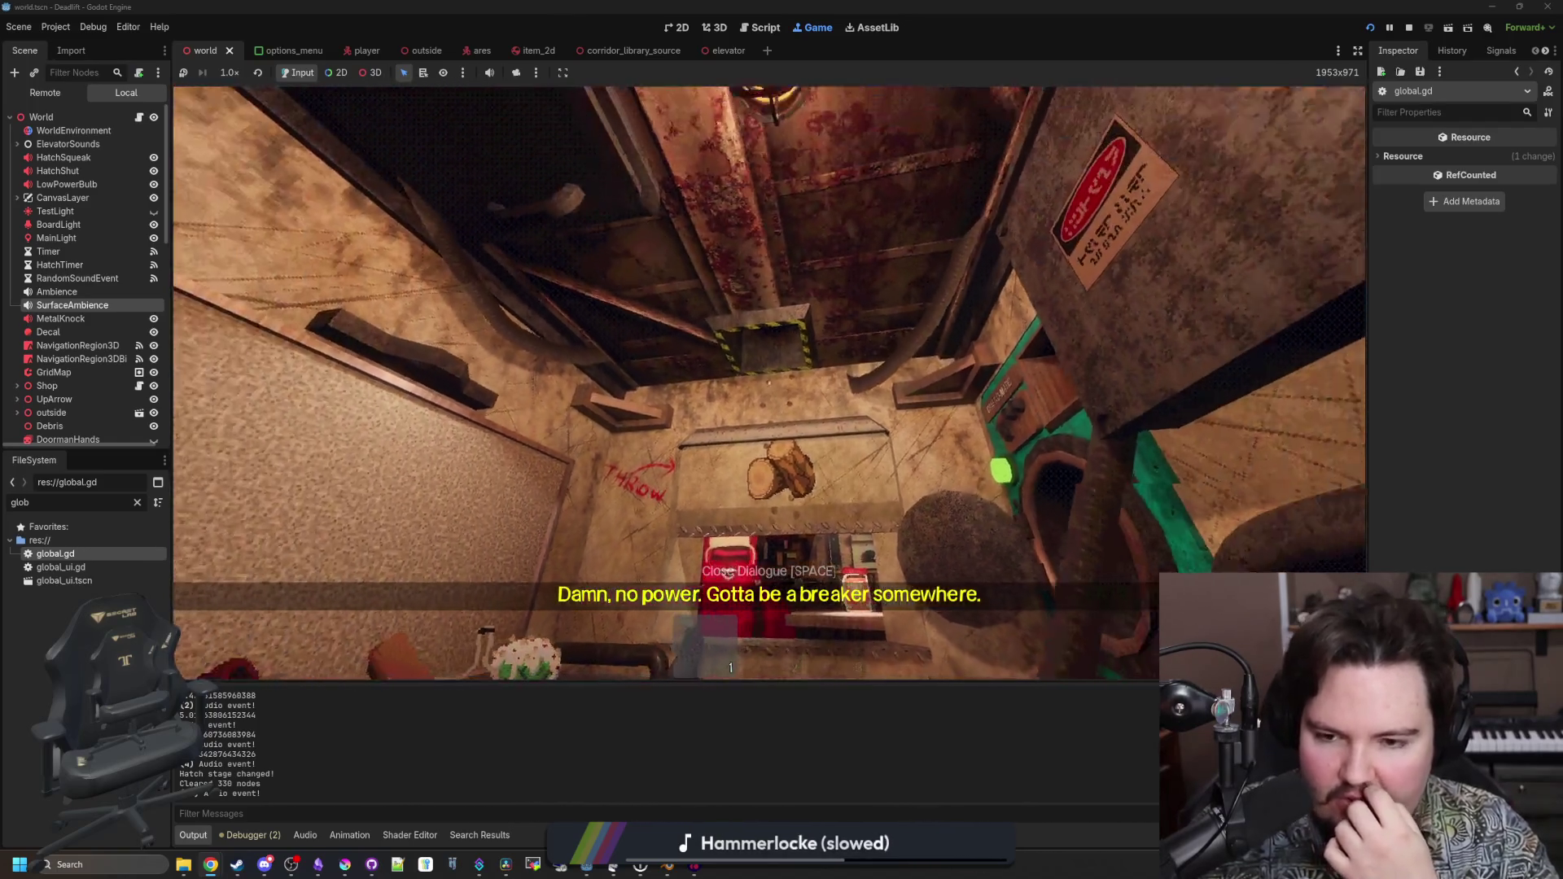
pyautogui.moveTo(768, 382)
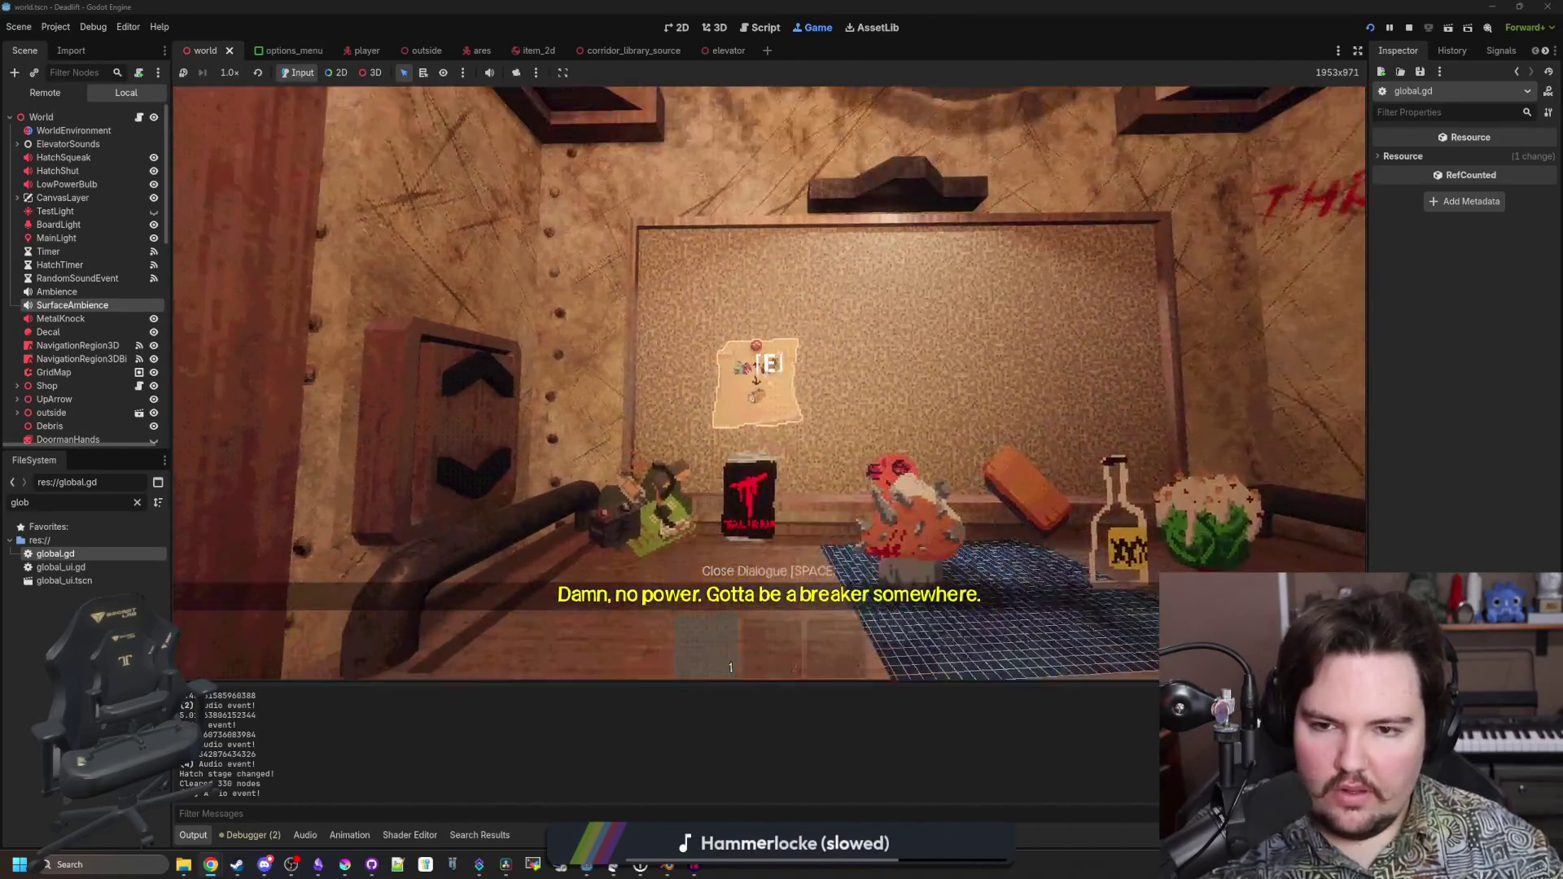
pyautogui.press('w')
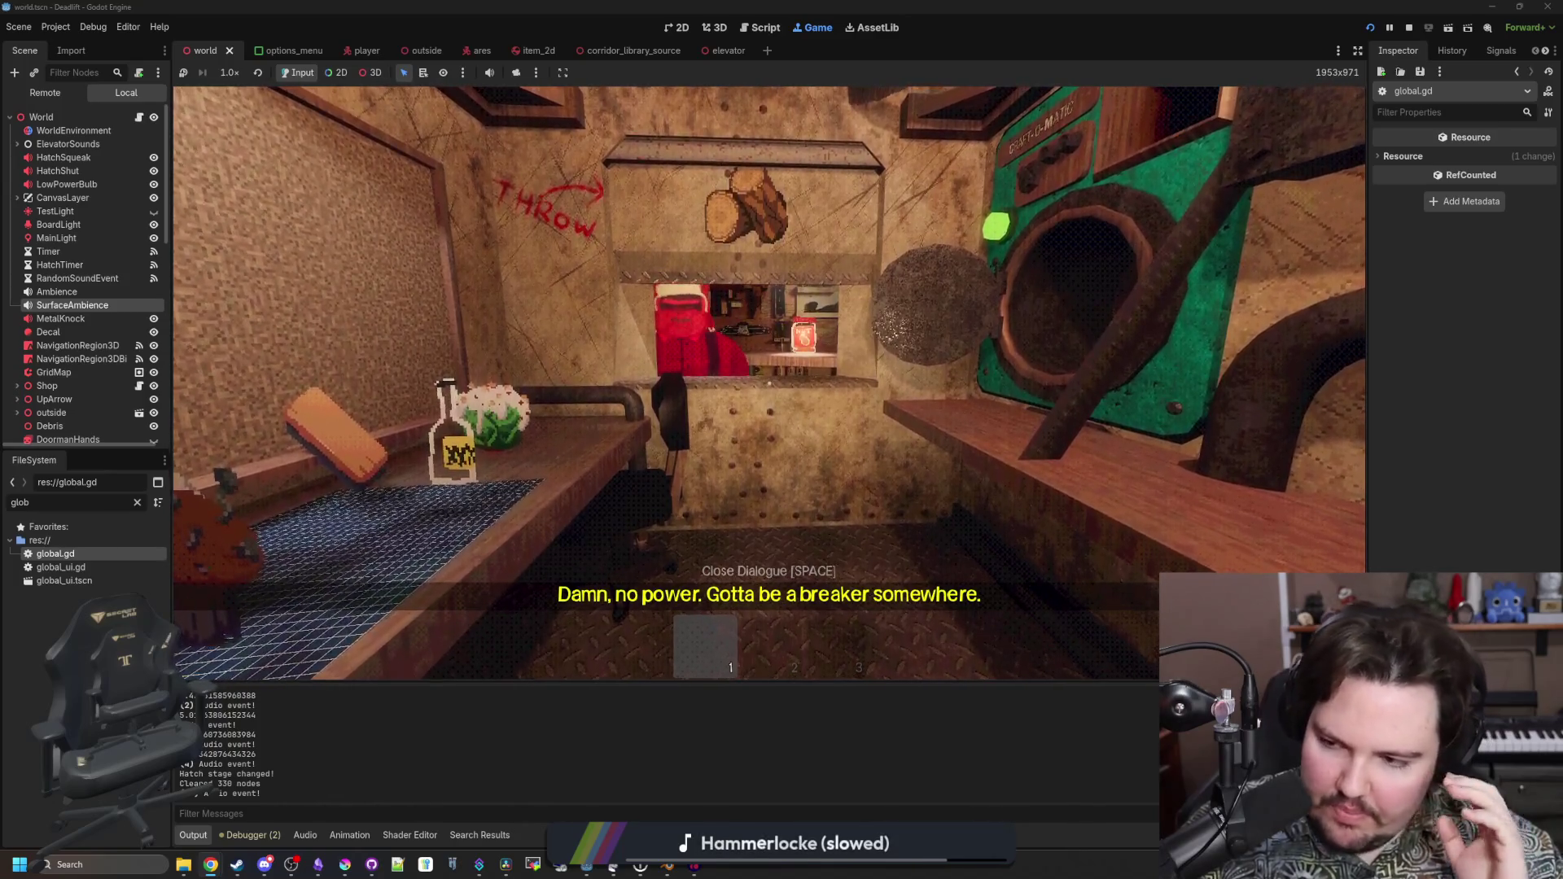
pyautogui.press('w')
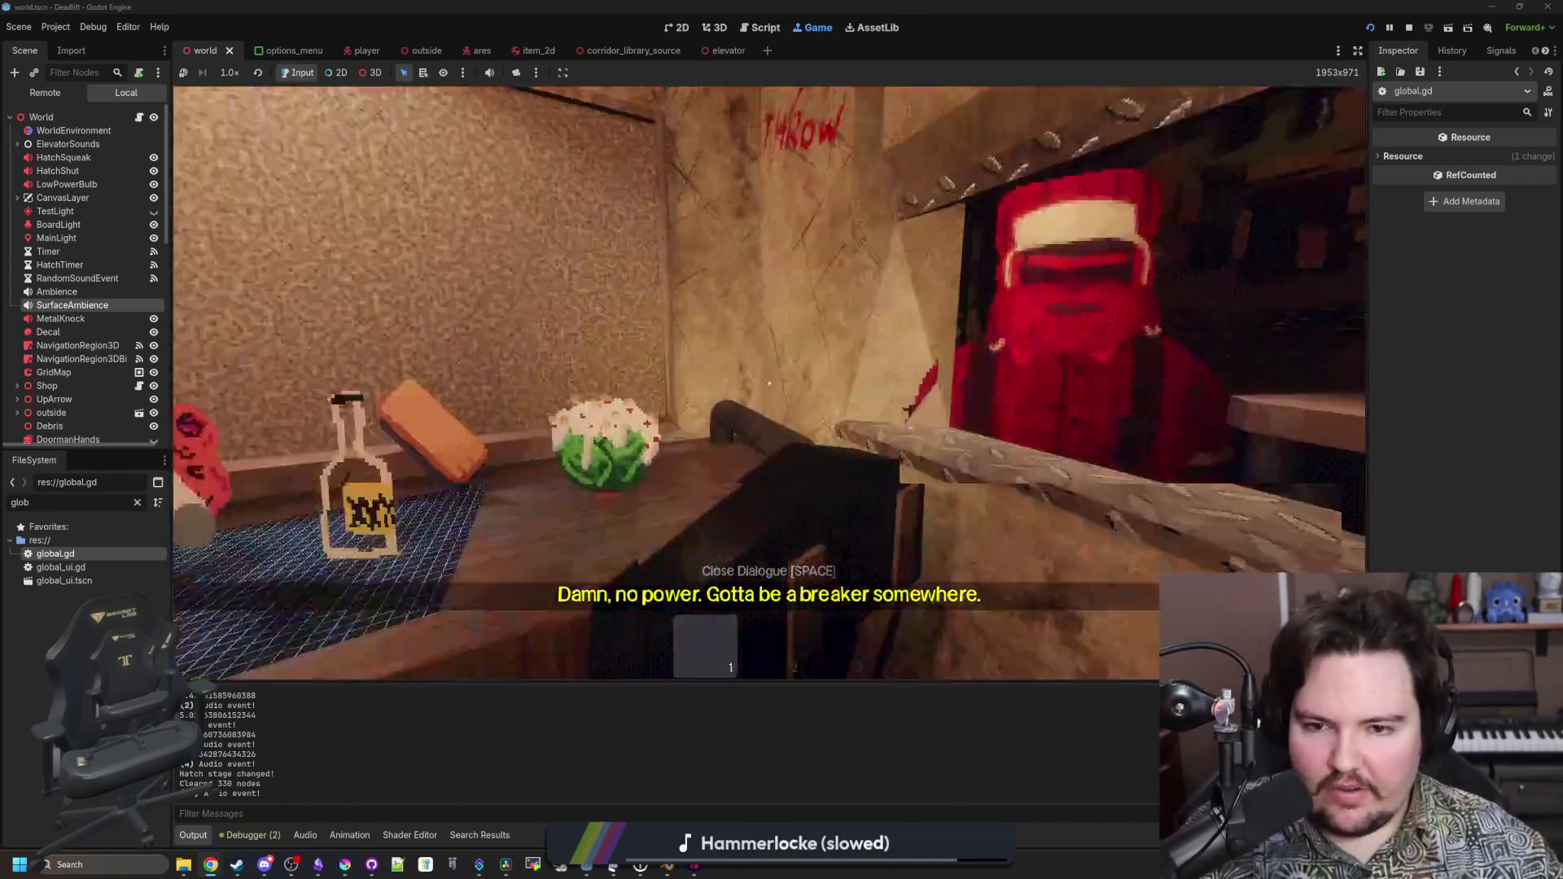
# Throw the muffin and the cabbage onto the trader's counter
pyautogui.press('a')
pyautogui.press('e')
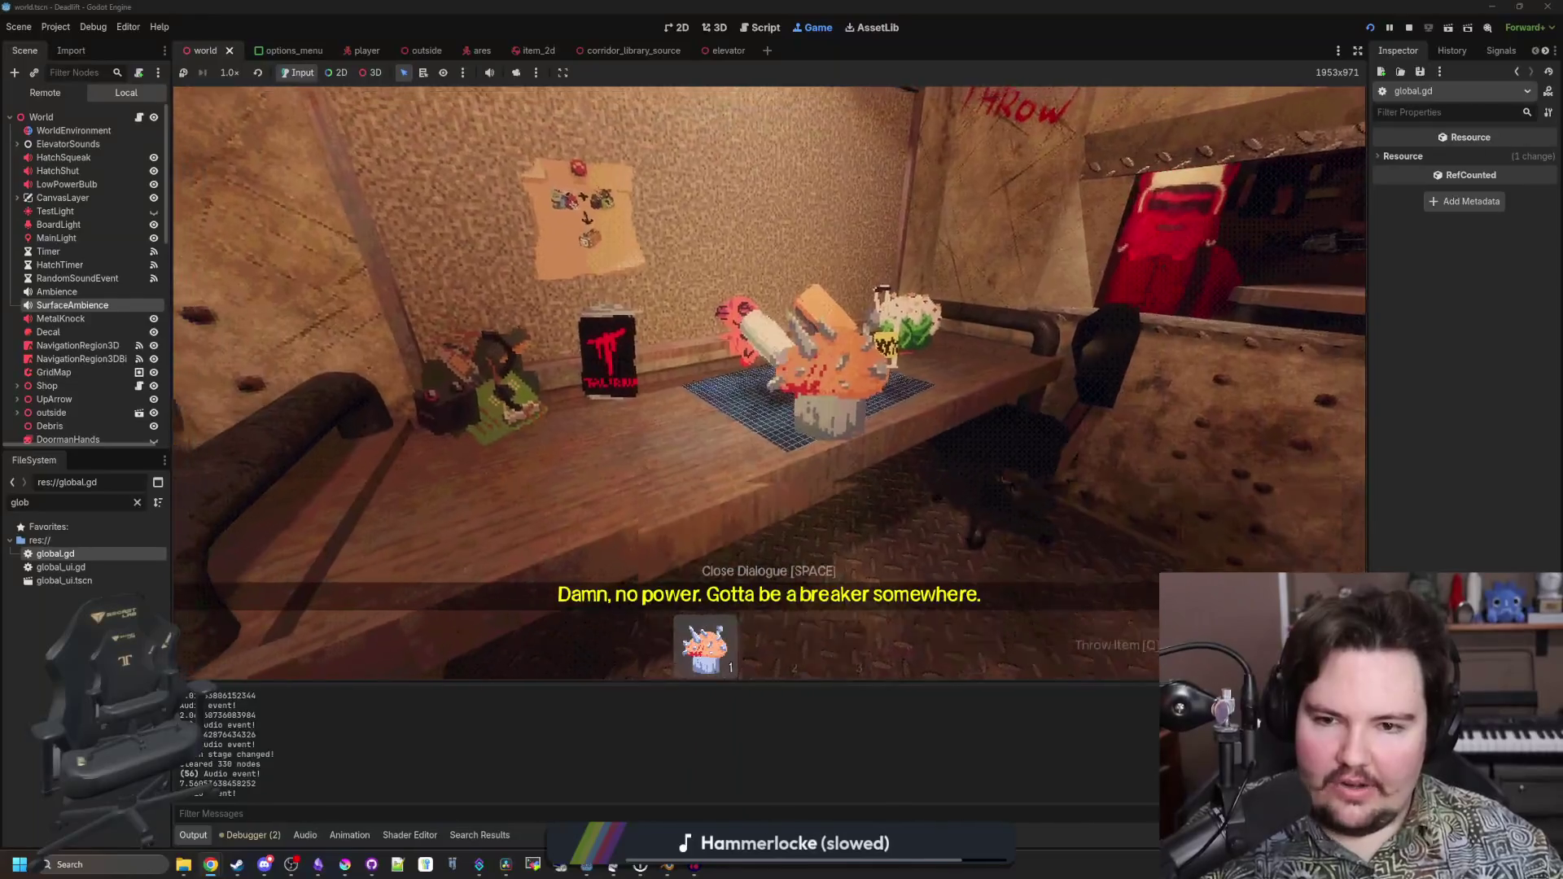
pyautogui.press('s')
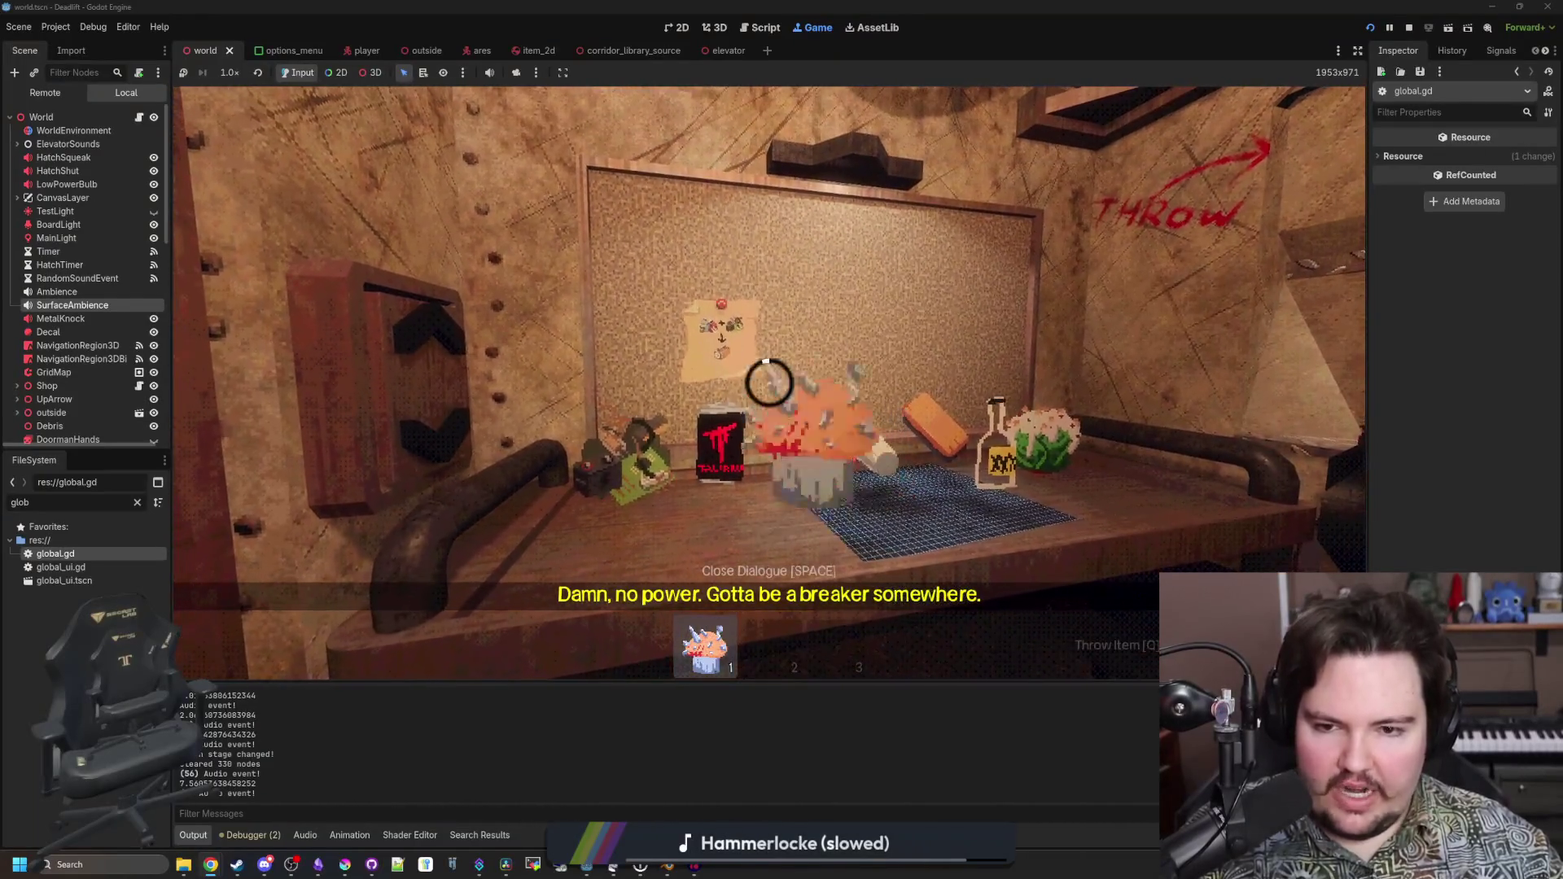
pyautogui.press('q')
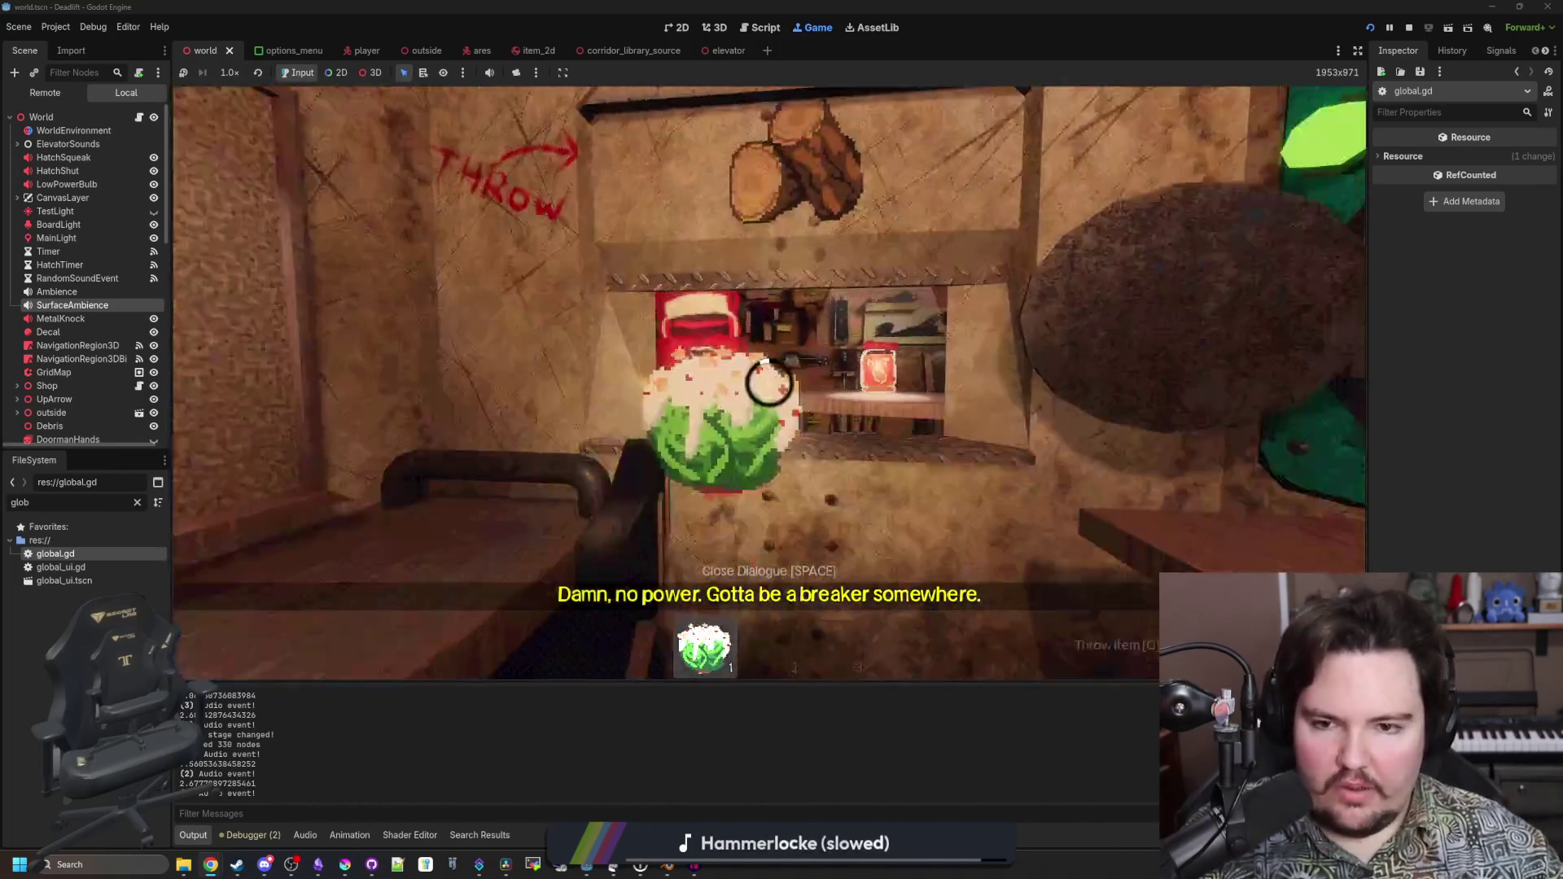
pyautogui.press('e')
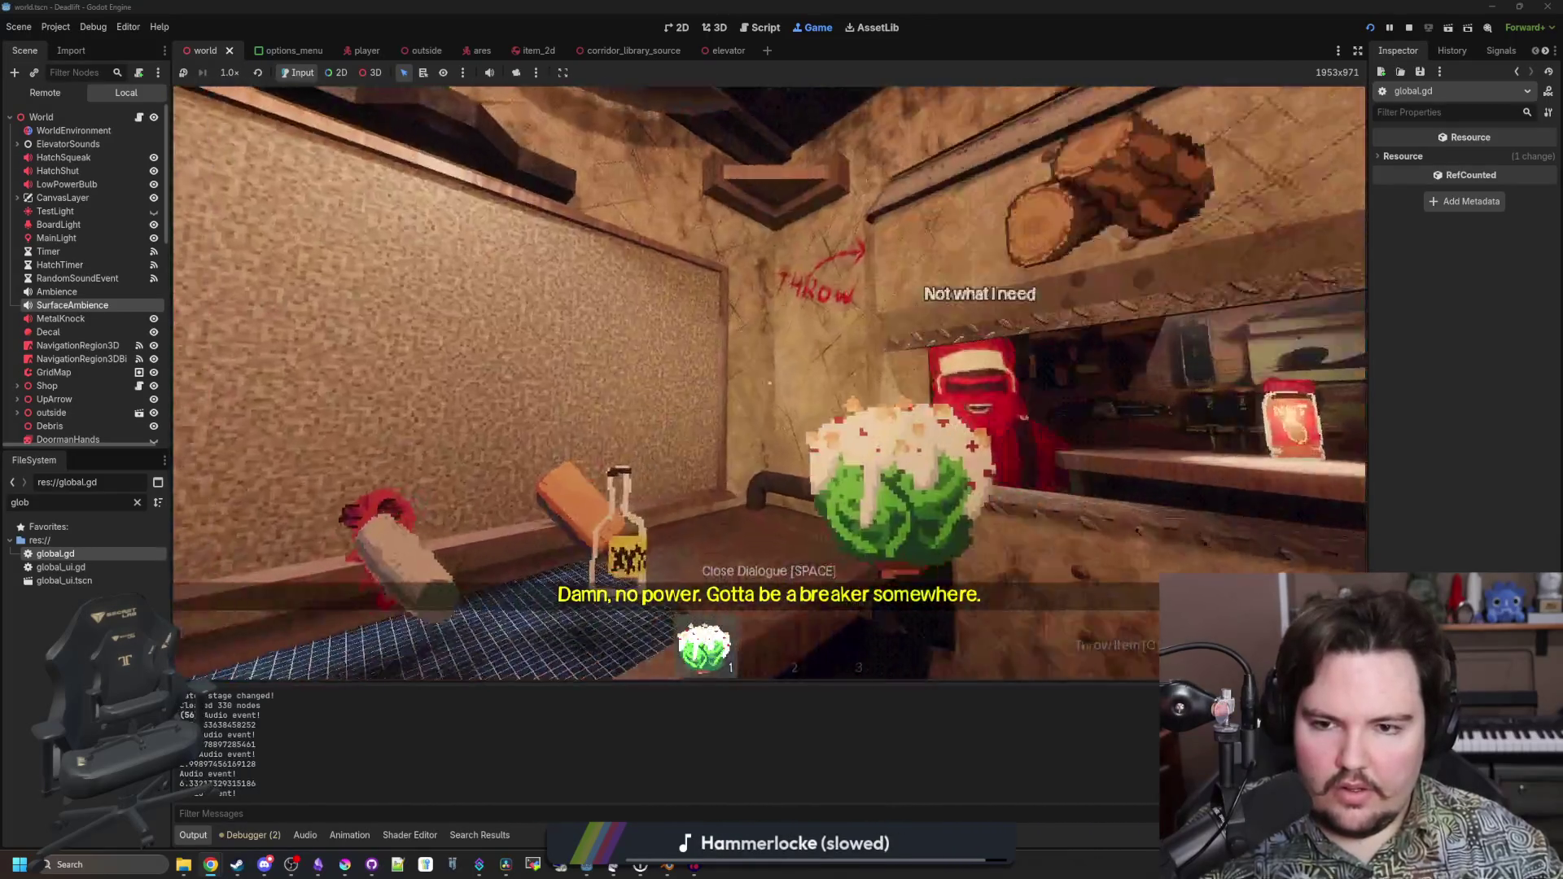
pyautogui.press('e')
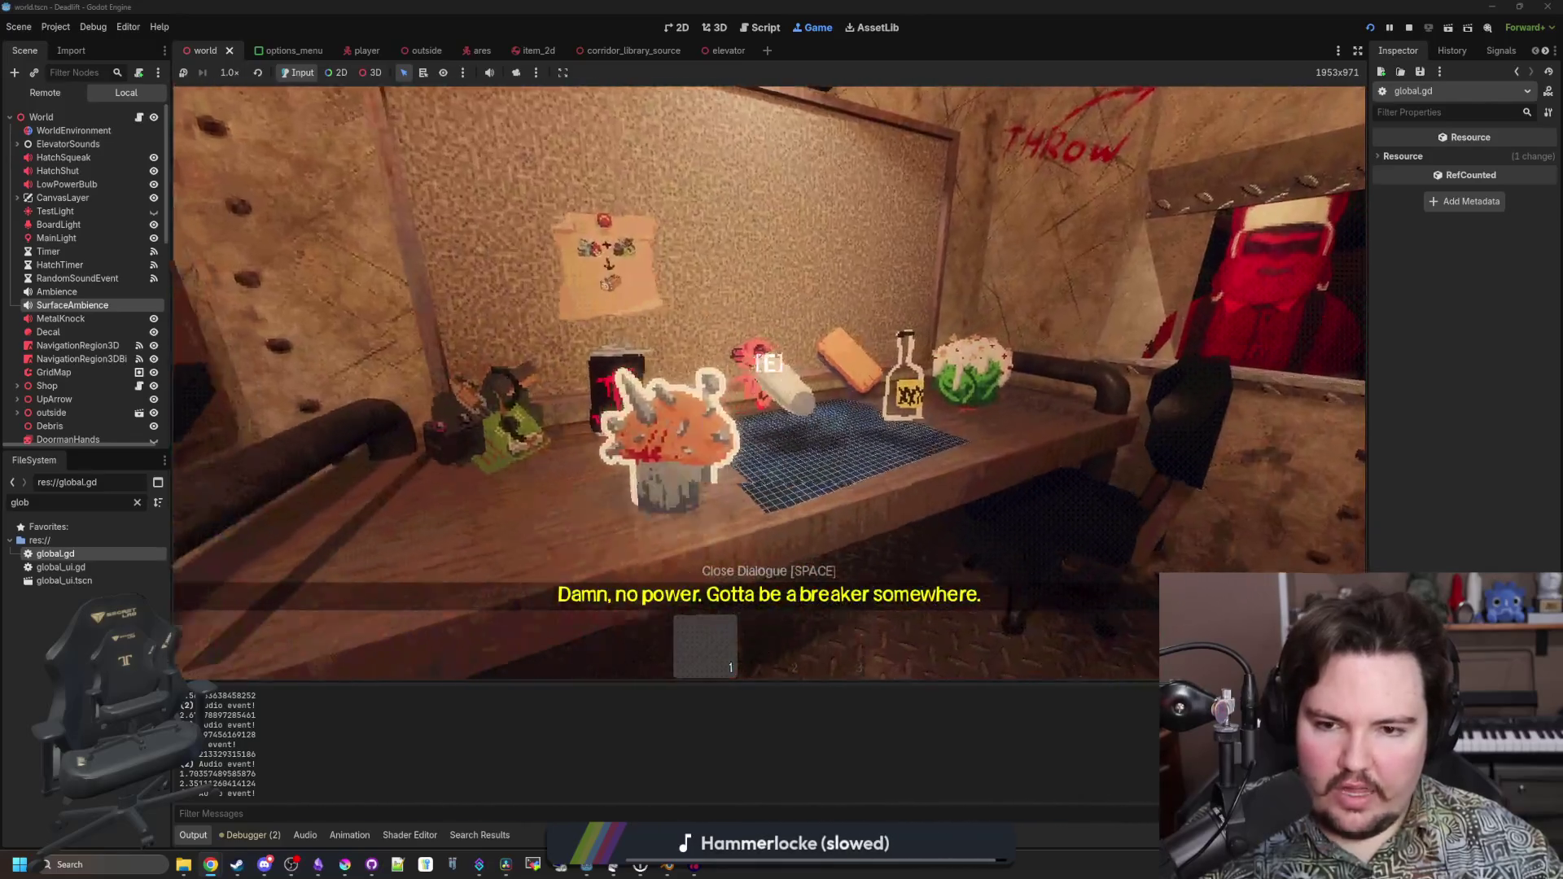
# Reposition at the counter items, put the chalk down, and pick it back up
pyautogui.press('s')
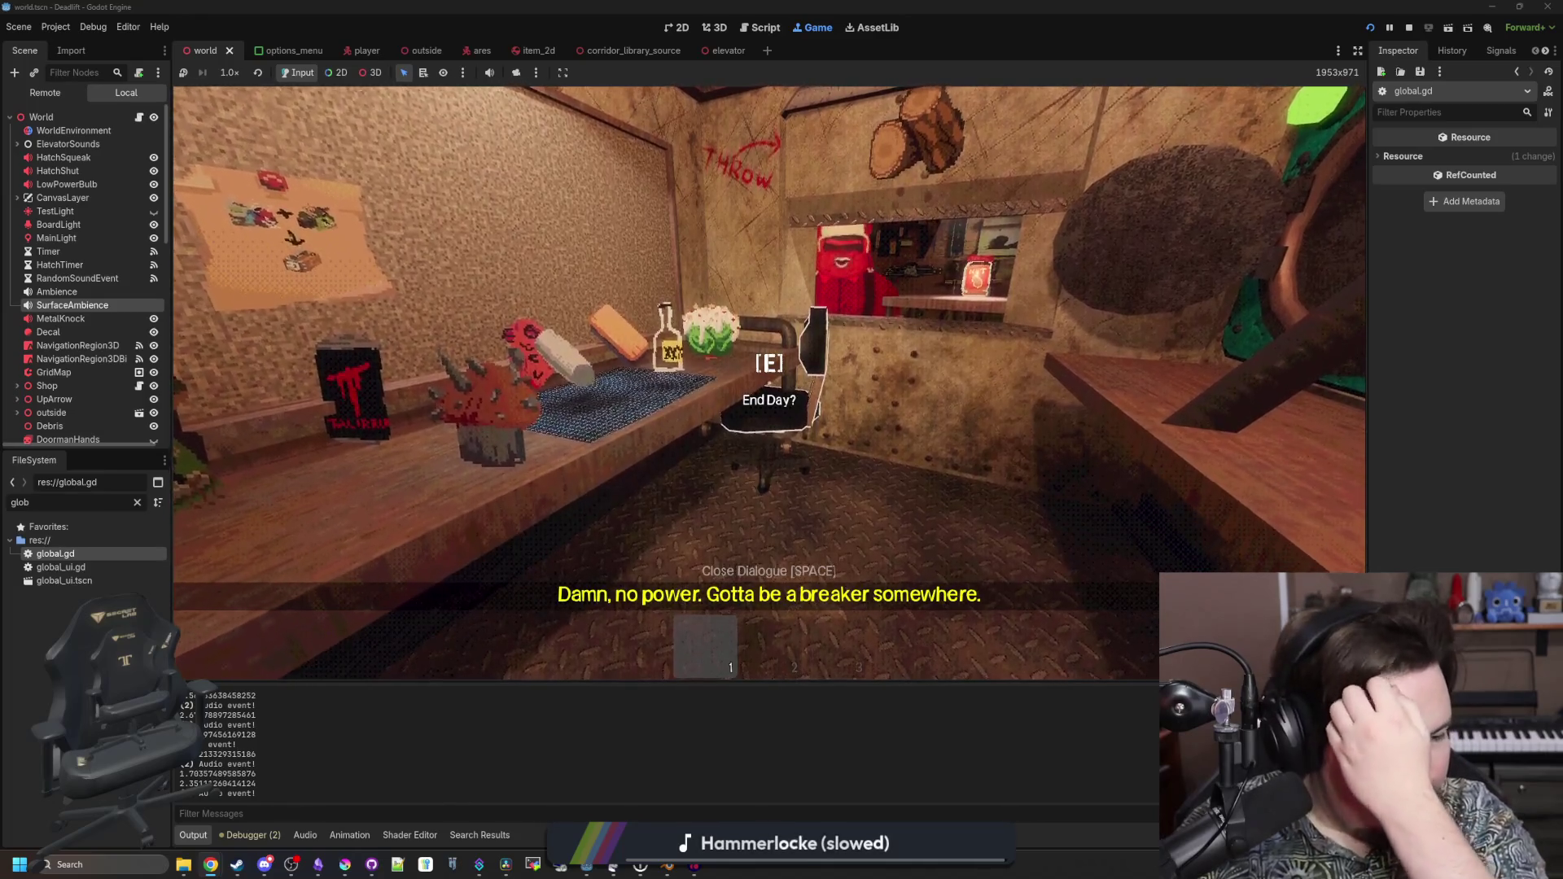
pyautogui.press('w')
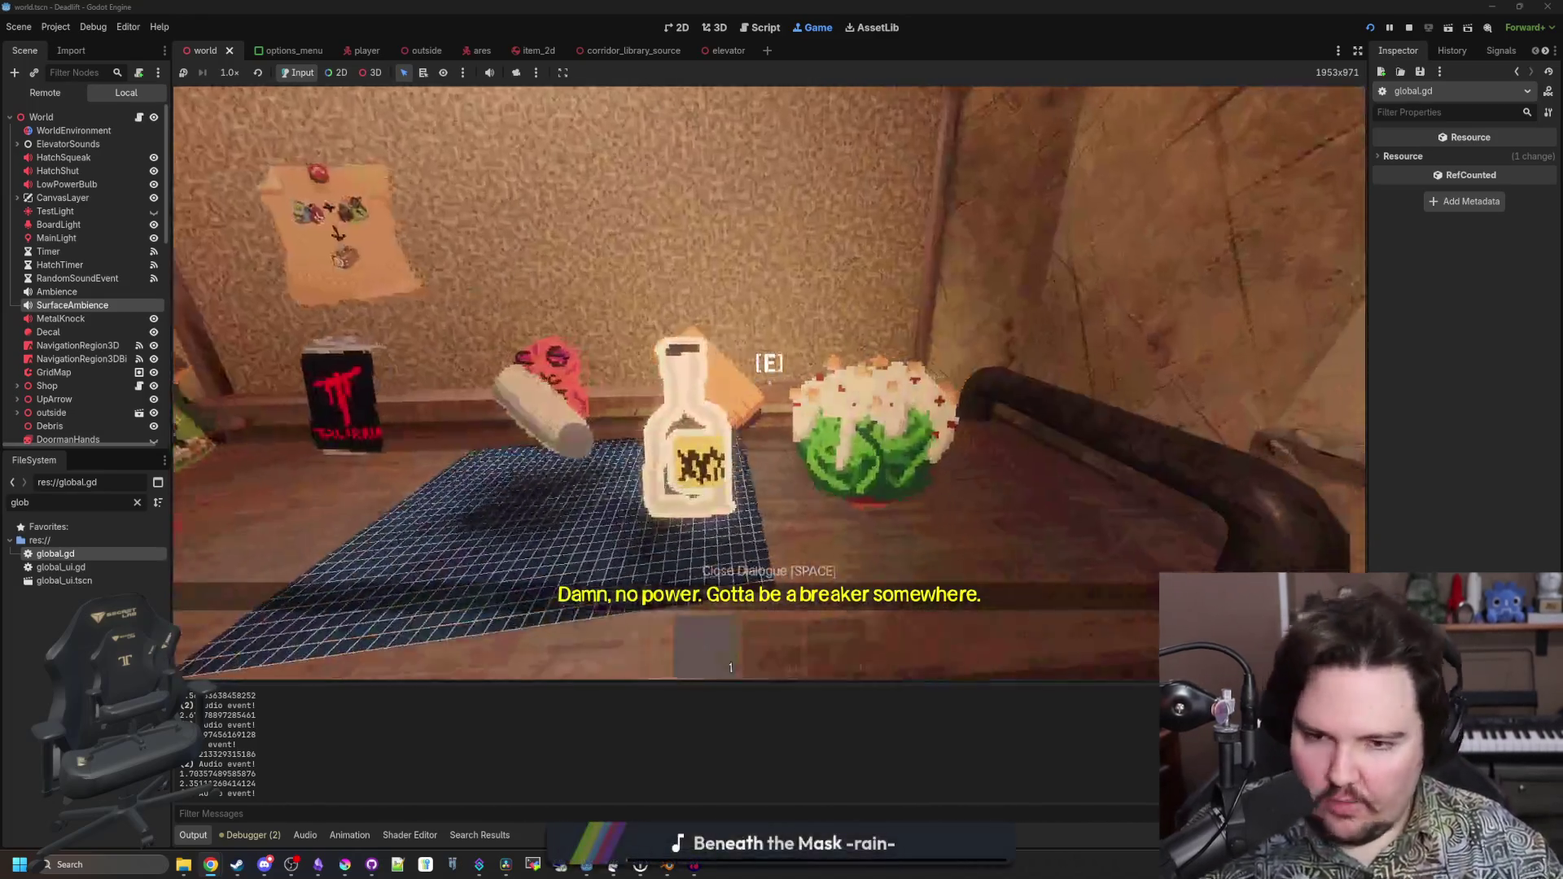
pyautogui.press('s')
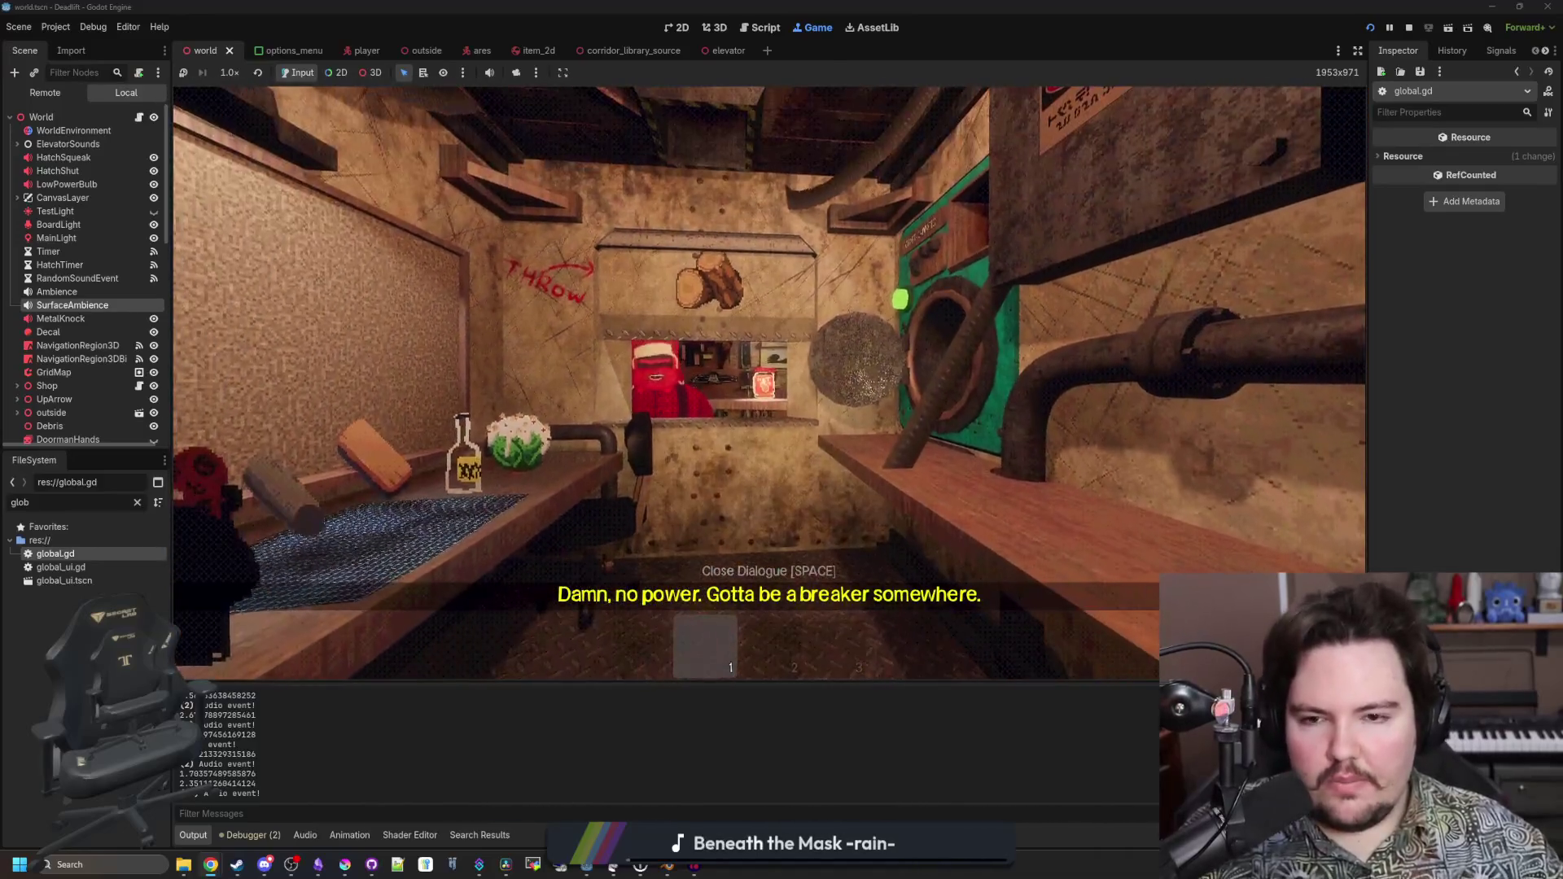
pyautogui.press('w')
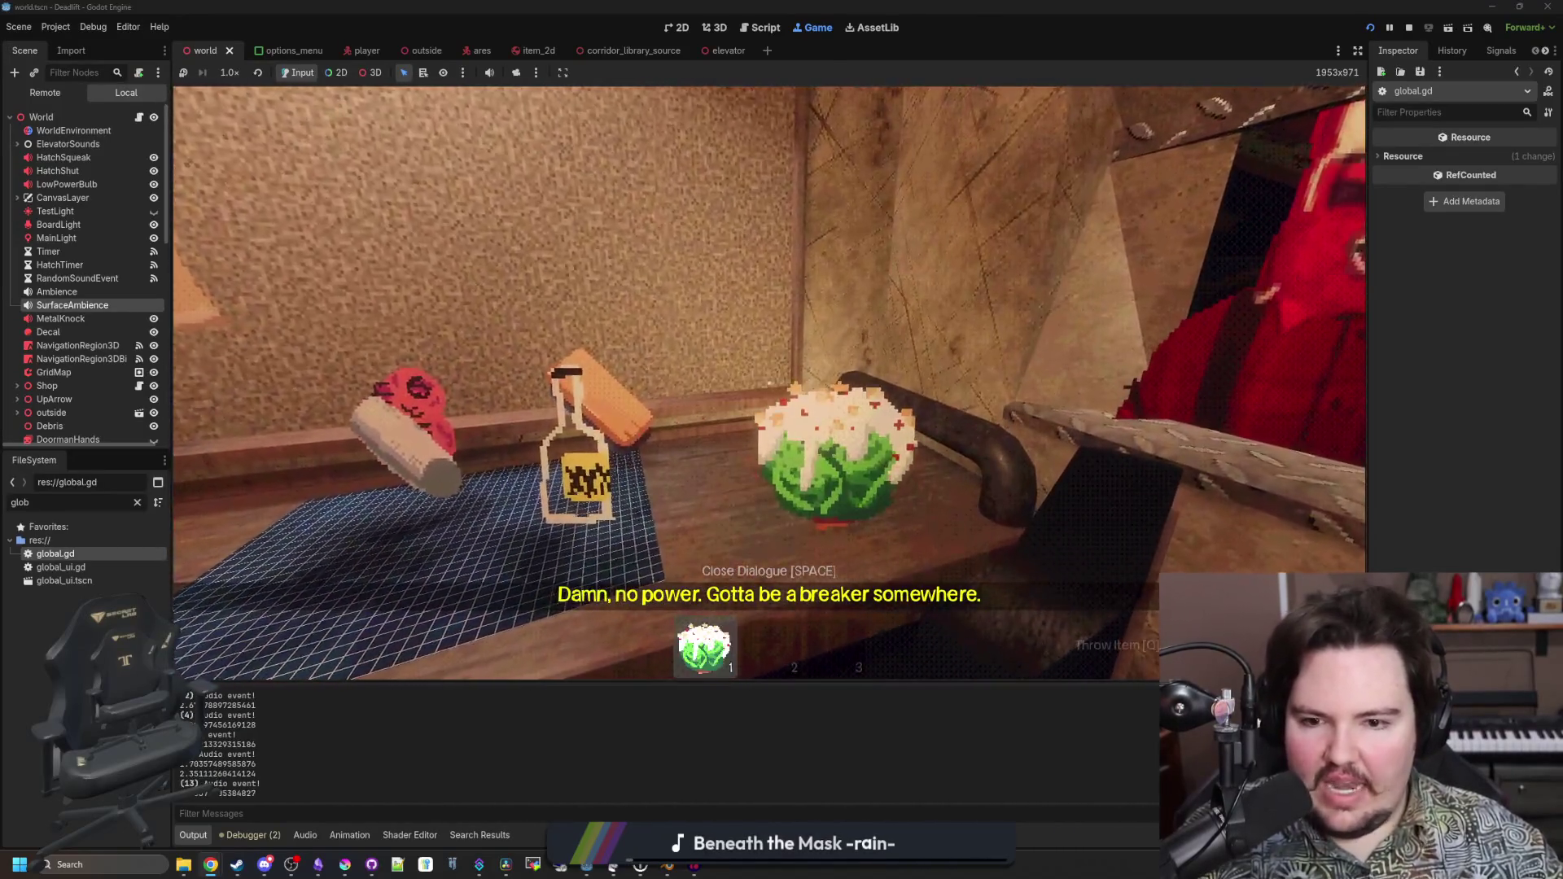
pyautogui.press('s')
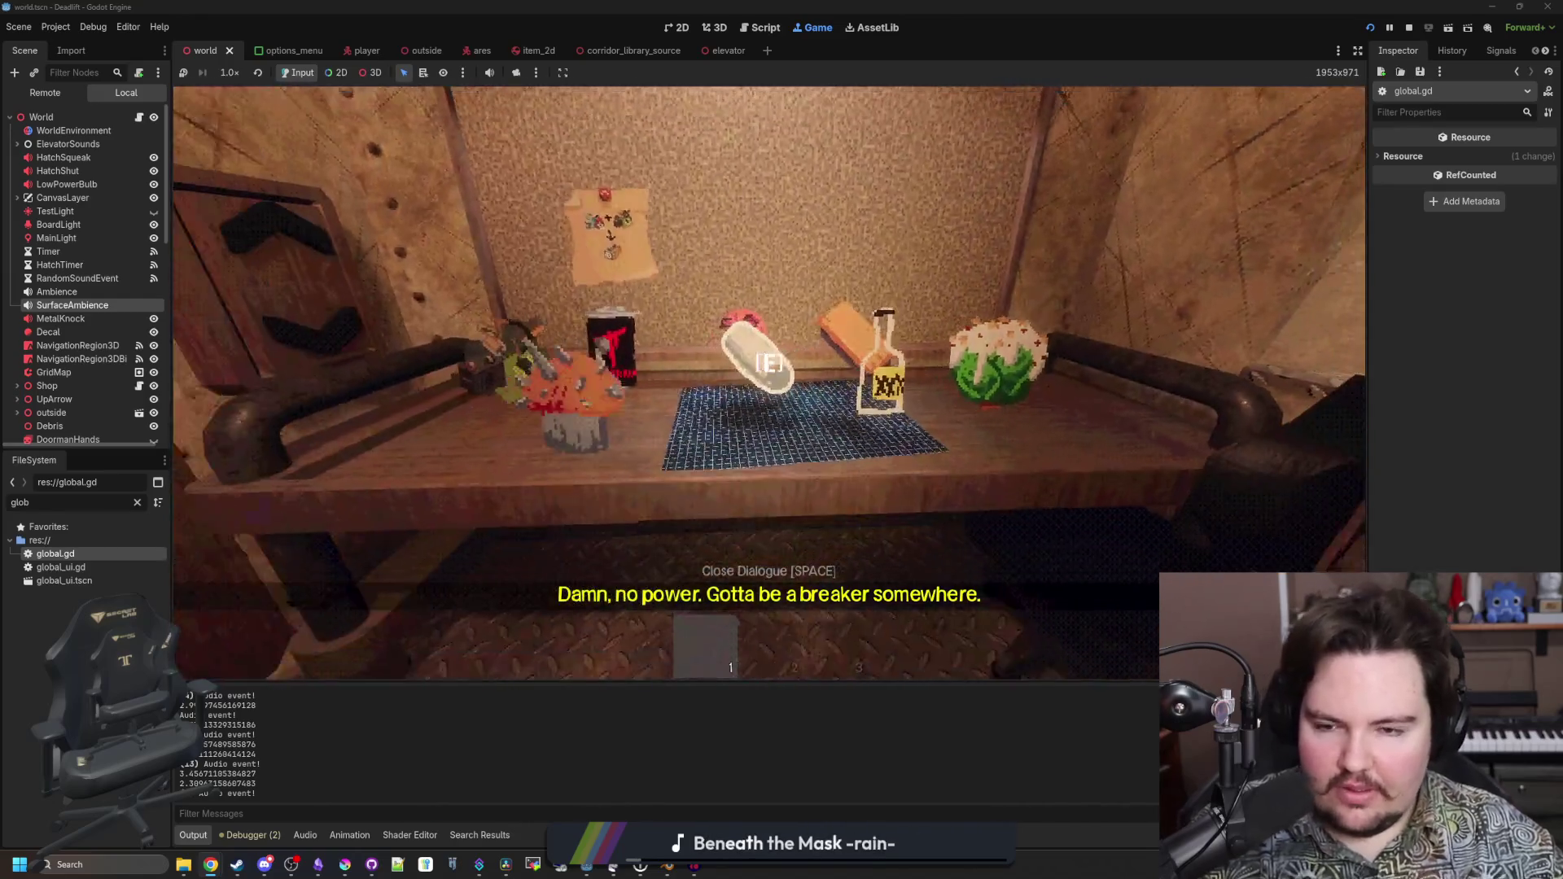
pyautogui.press('w')
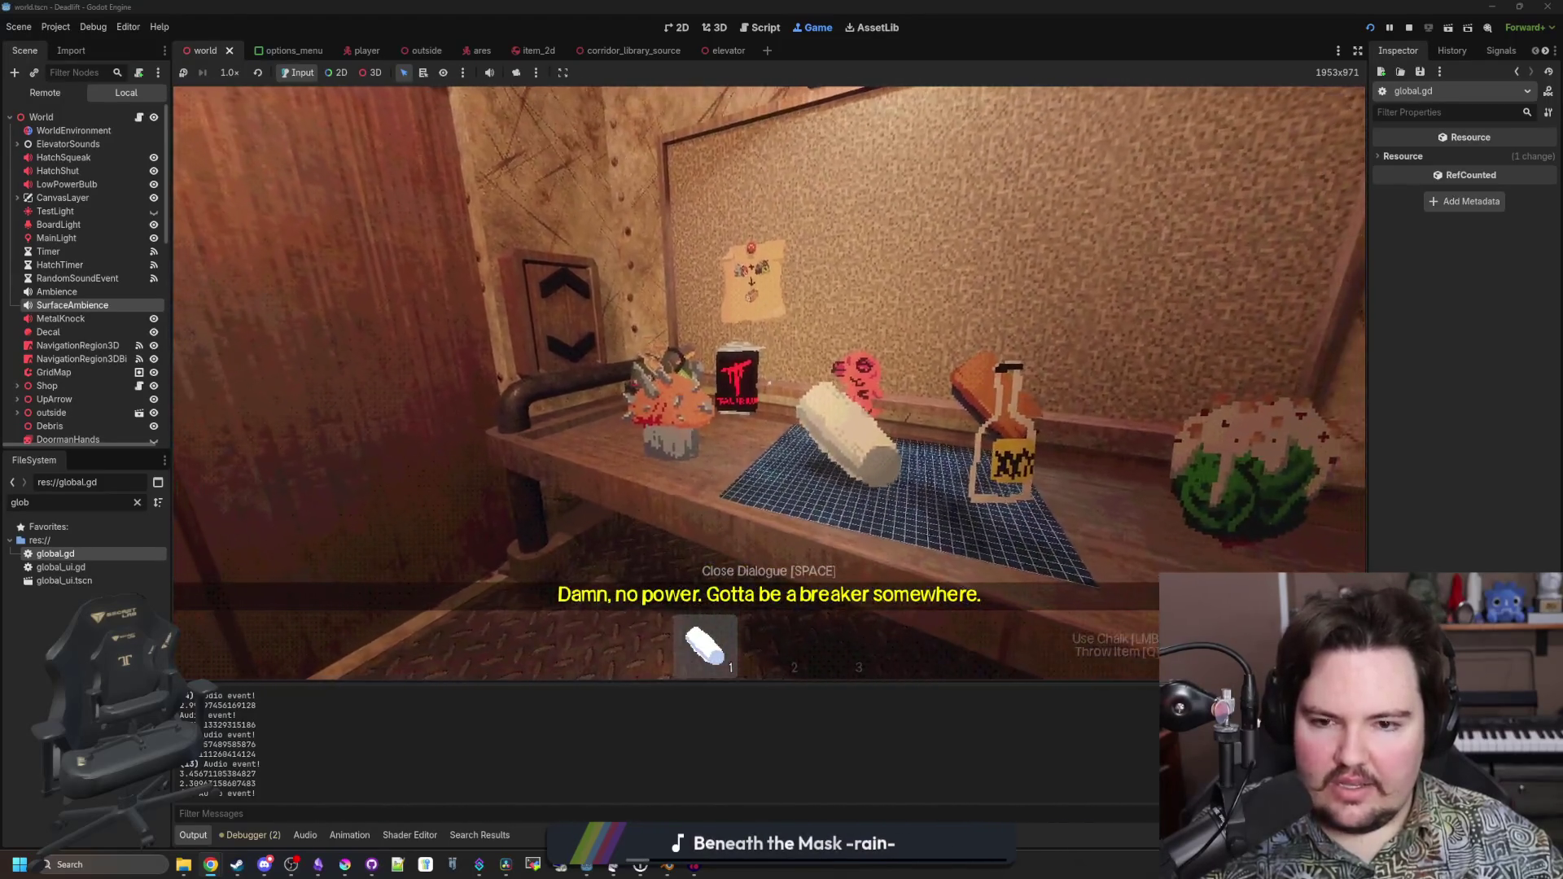
pyautogui.press('q')
pyautogui.press('e')
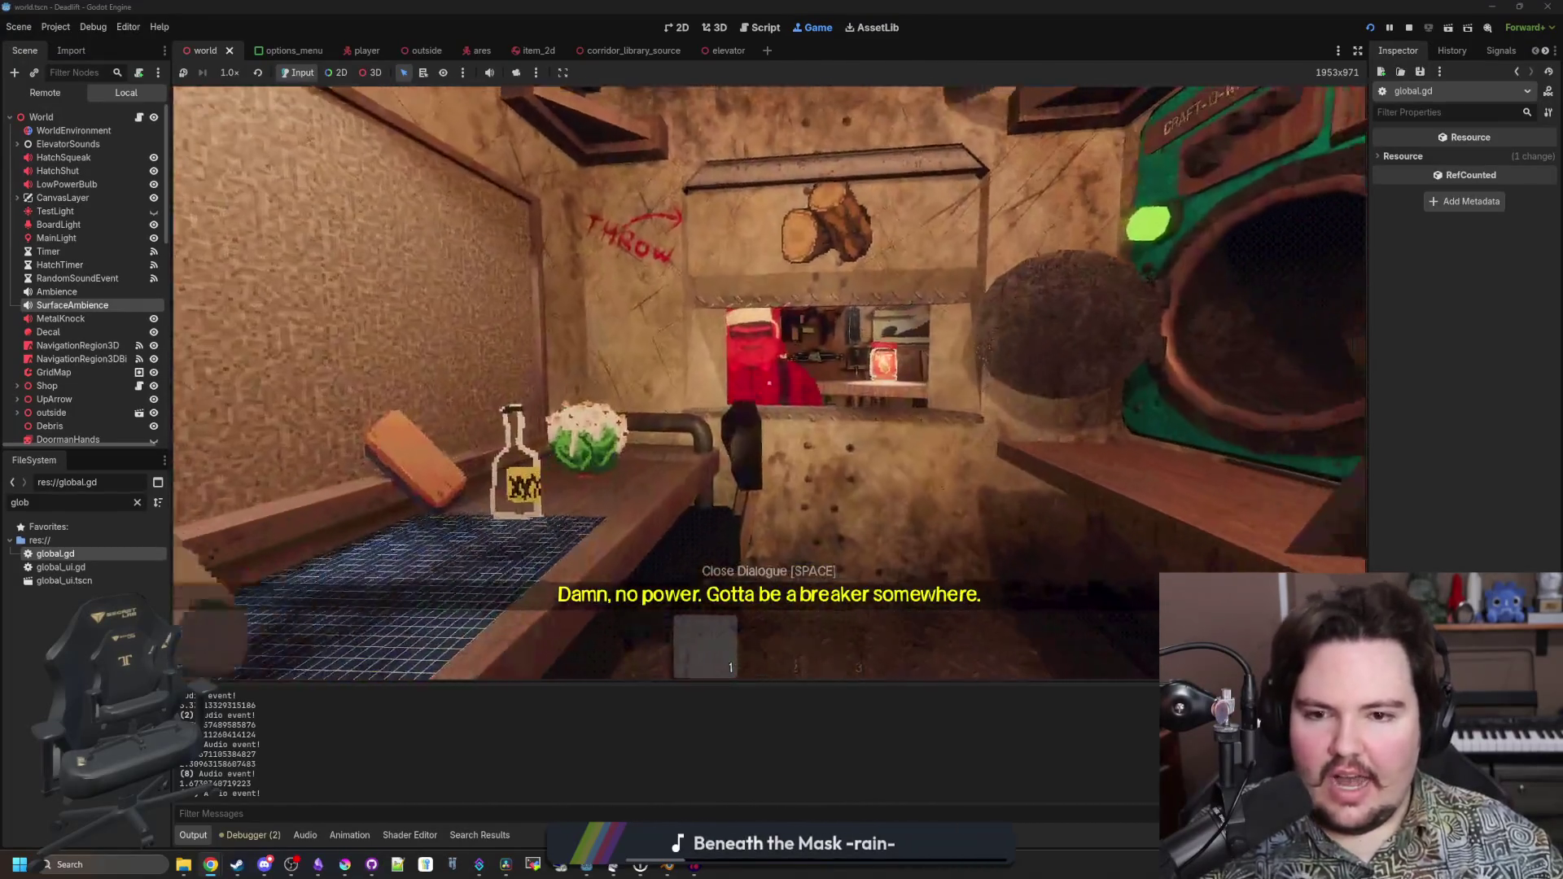
# Approach the shop window and look over the counter of items and surrounding wall
pyautogui.press('s')
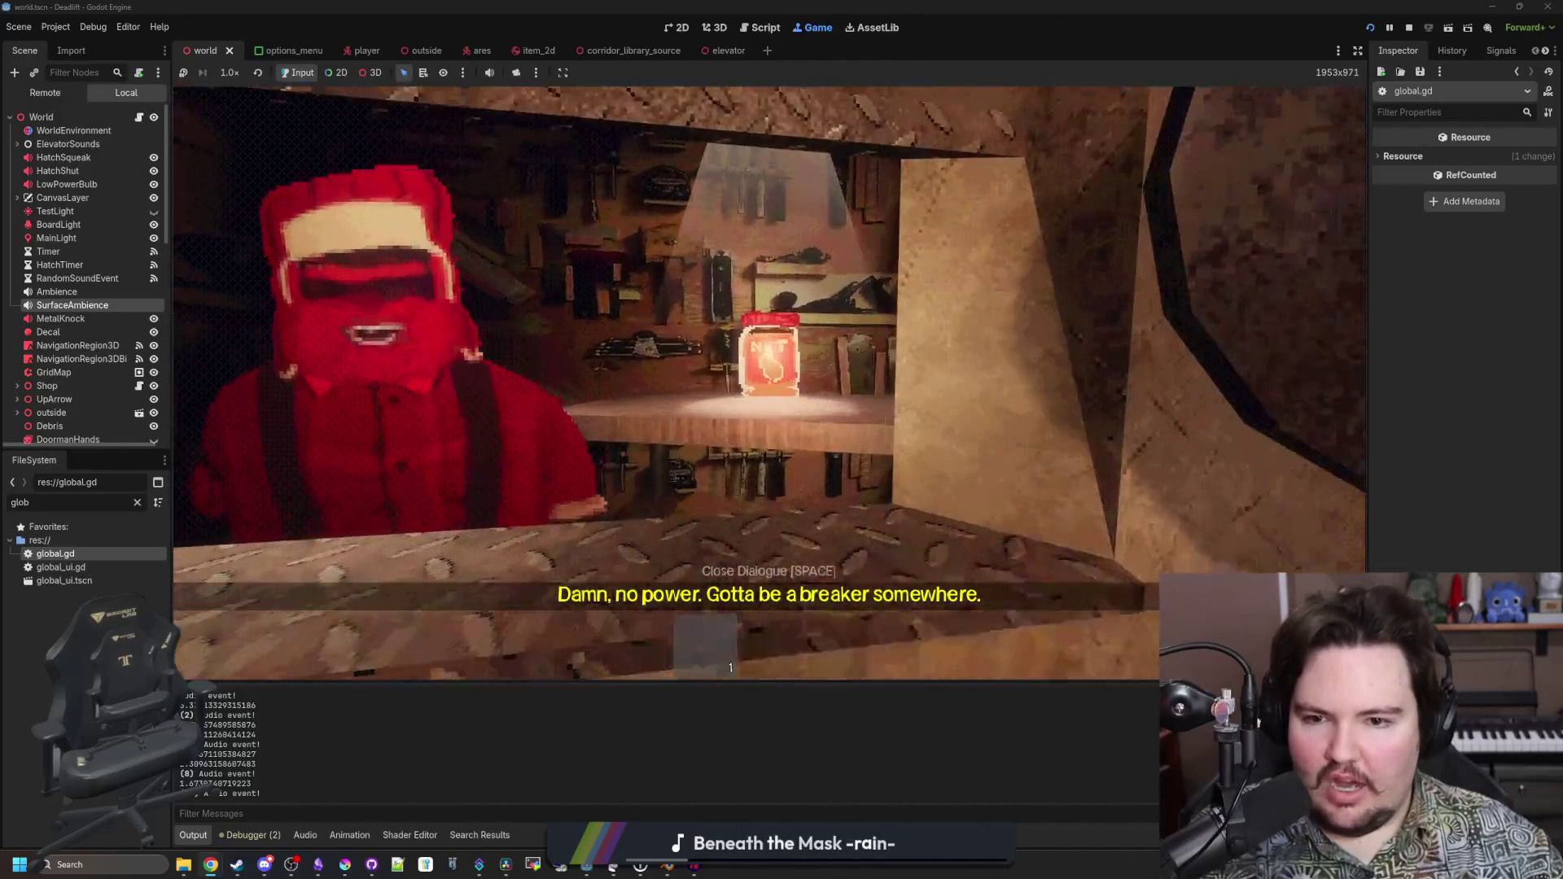
pyautogui.press('s')
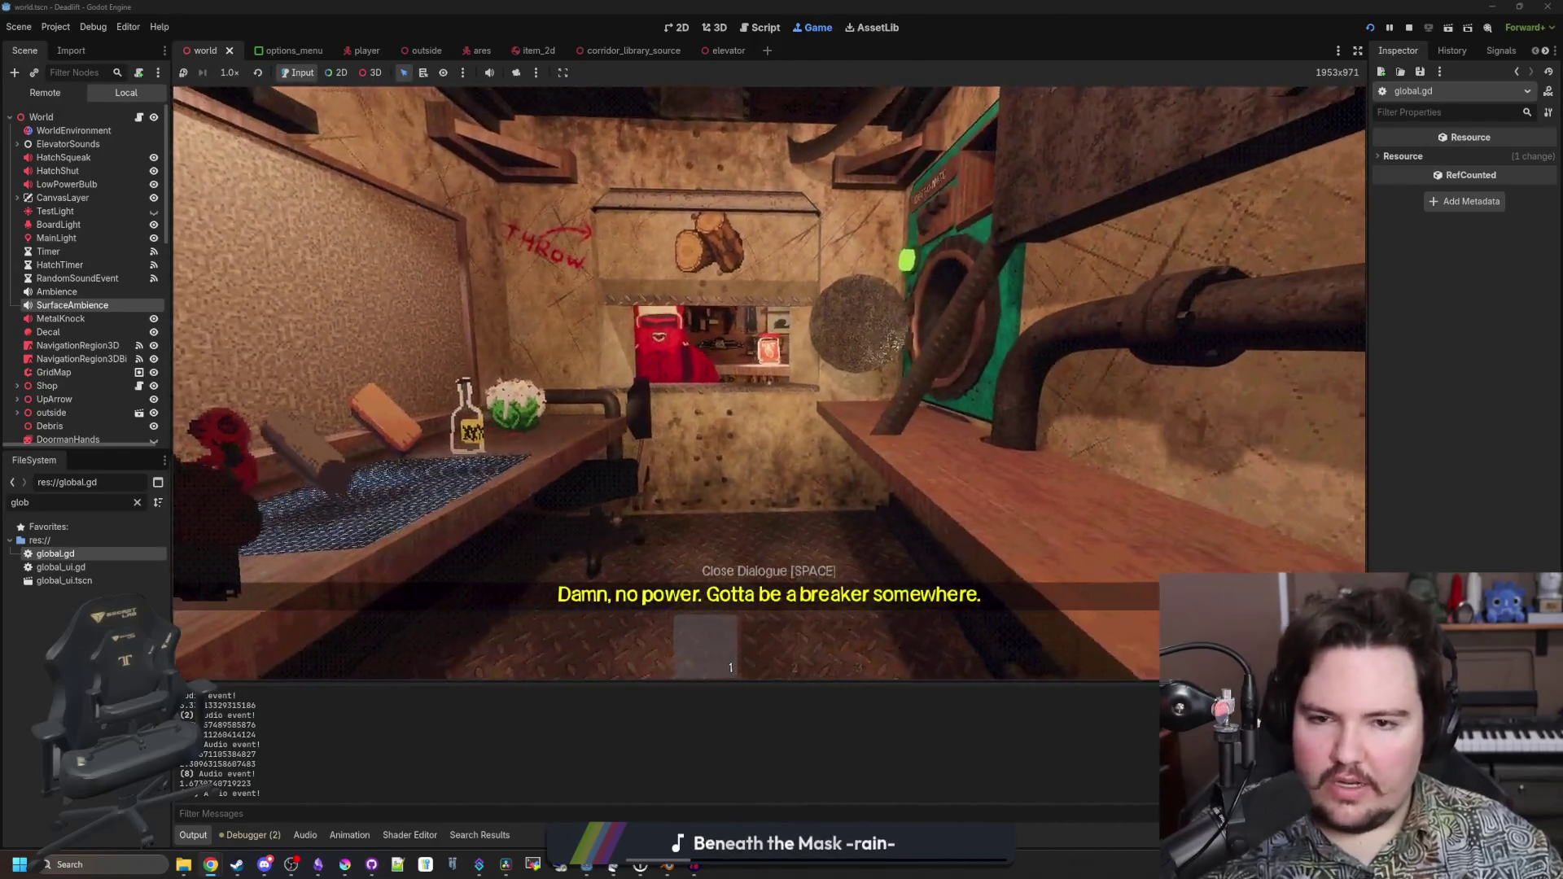
pyautogui.press('w')
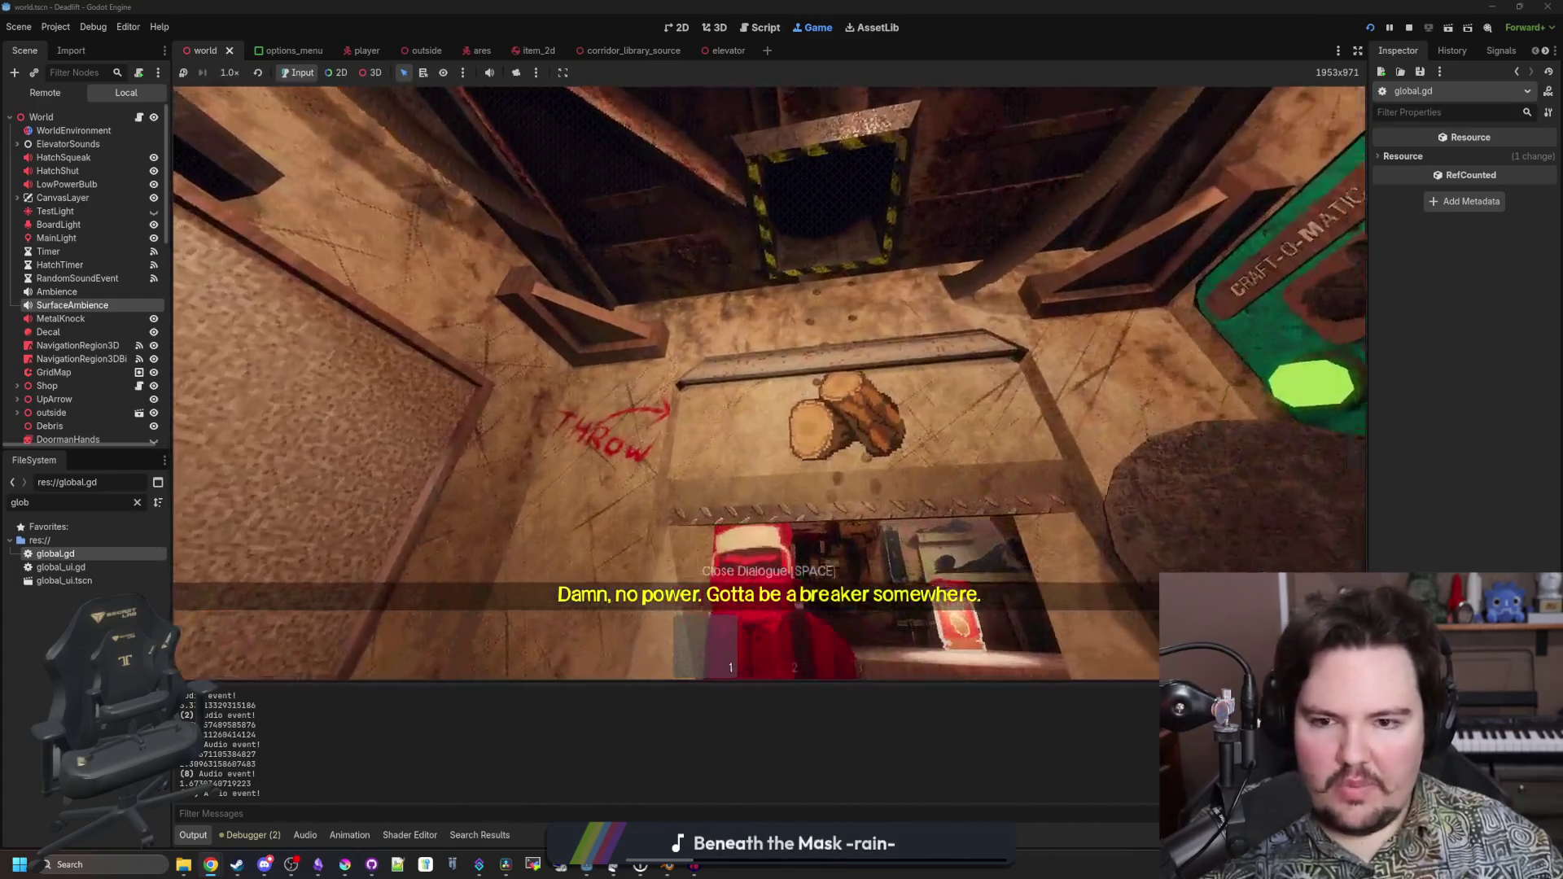
pyautogui.press('s')
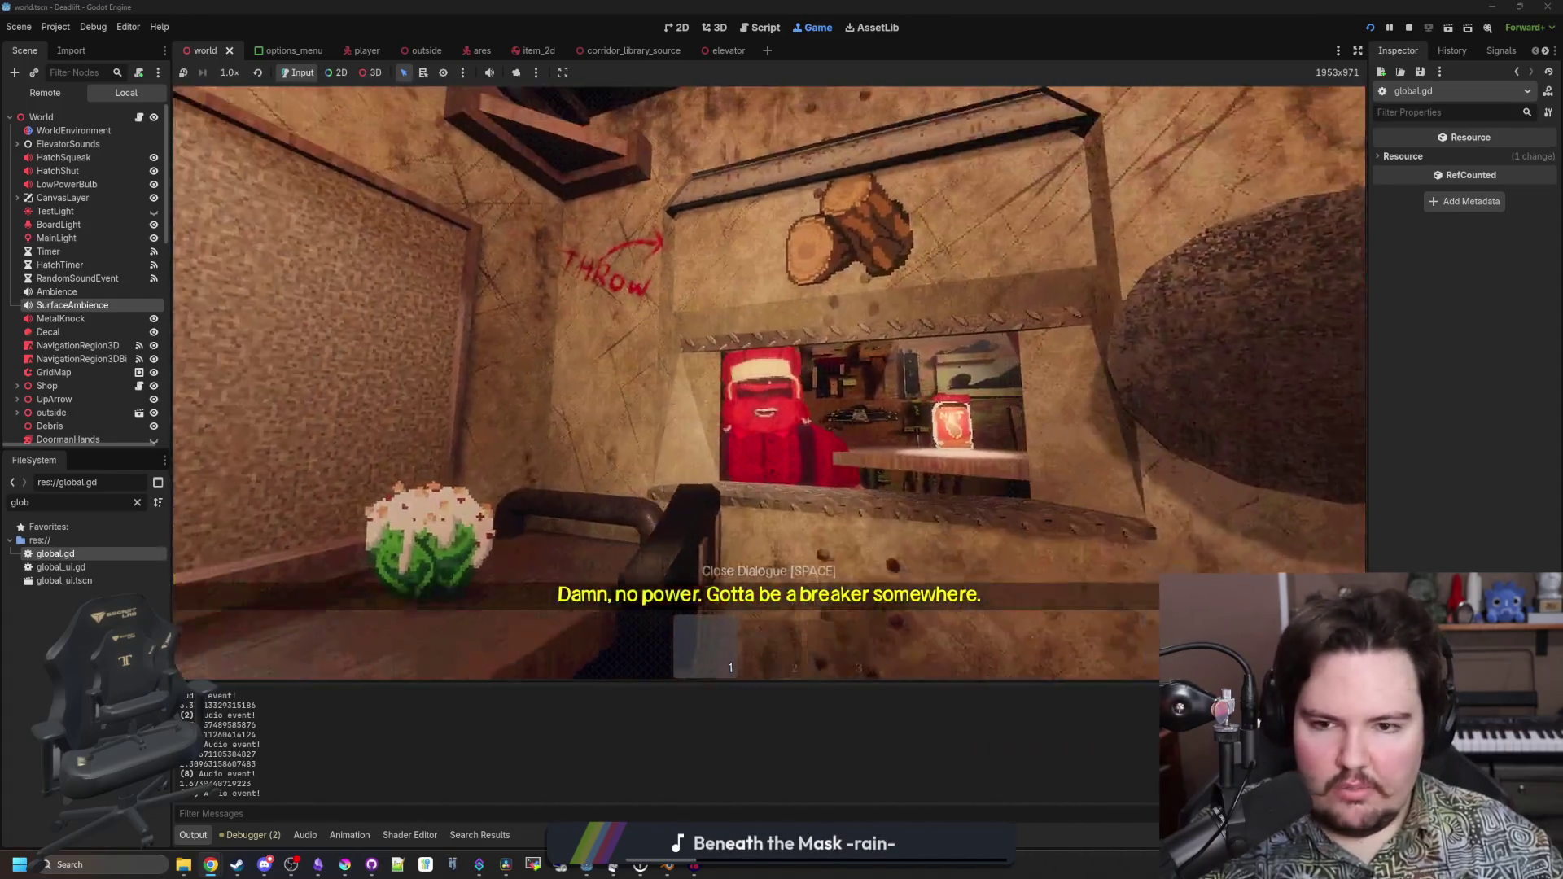
pyautogui.press('w')
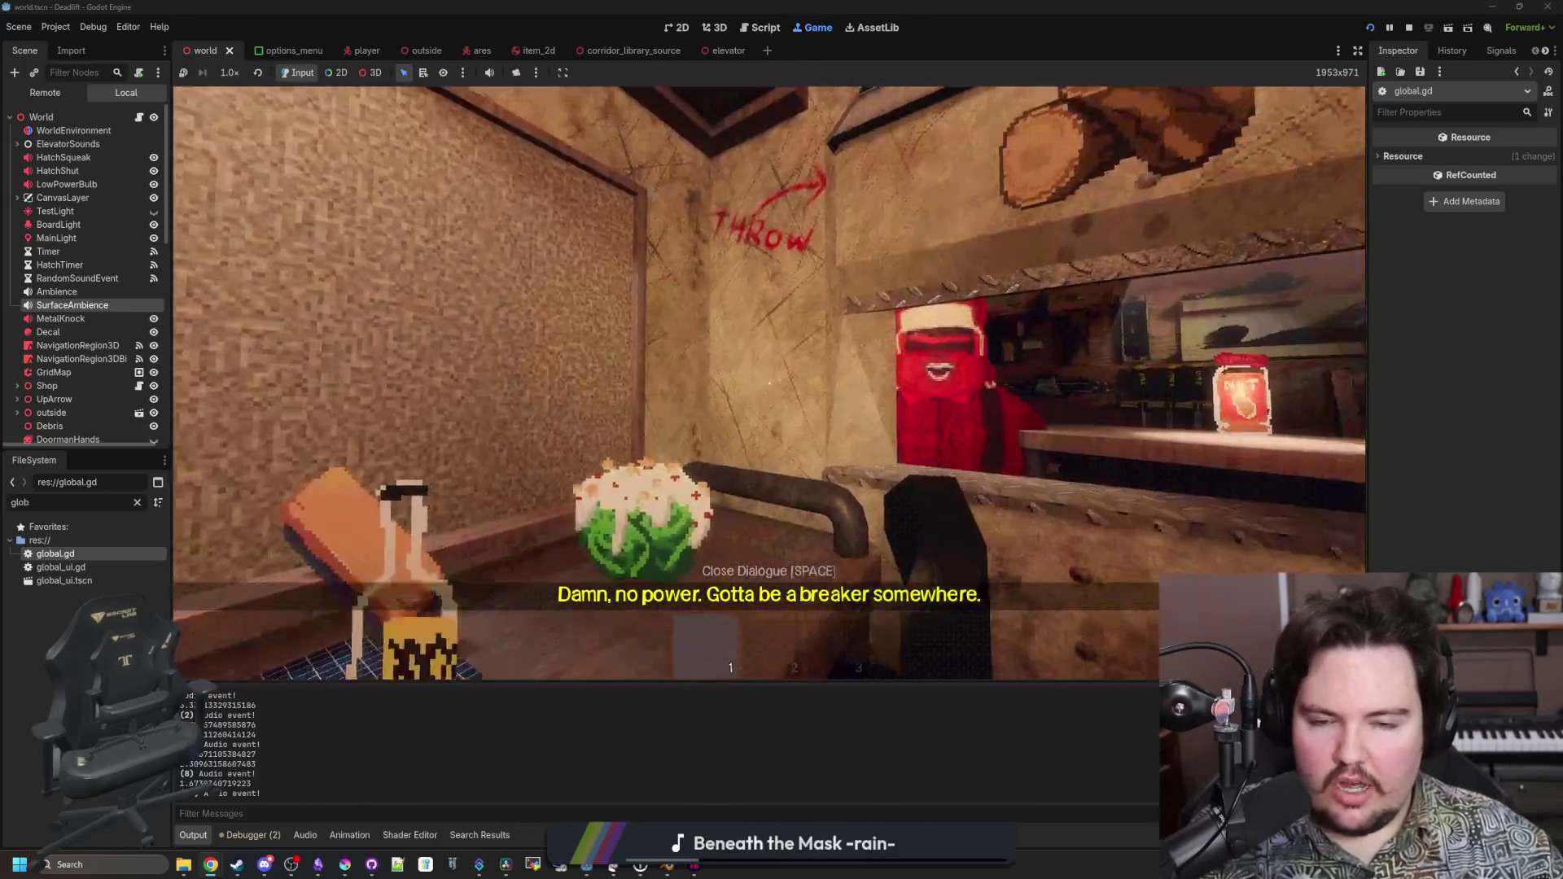
pyautogui.press('s')
pyautogui.press('w')
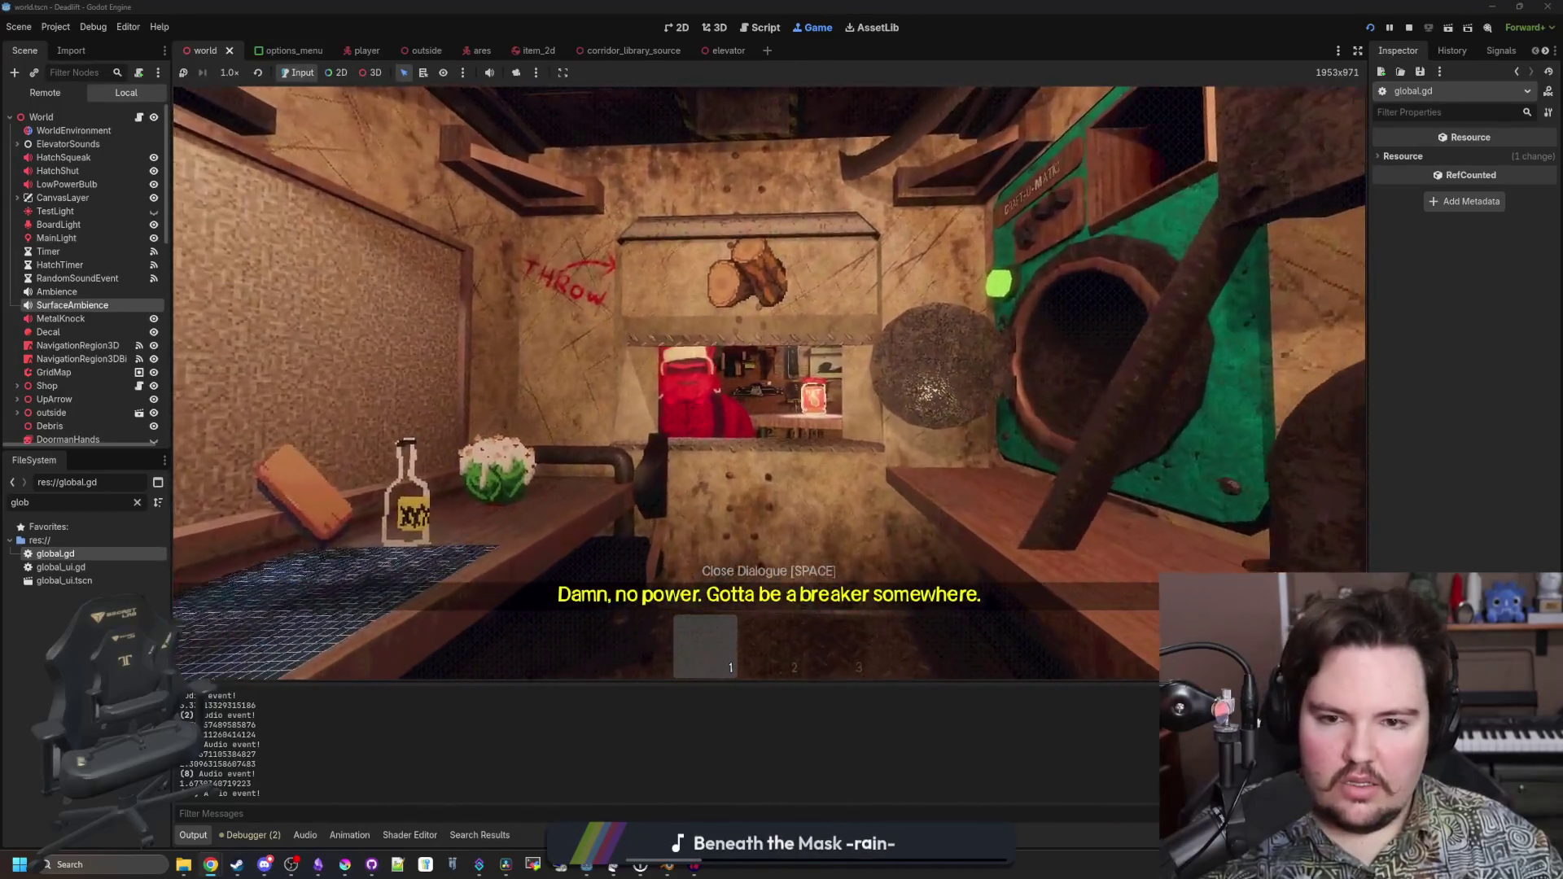
pyautogui.press('w')
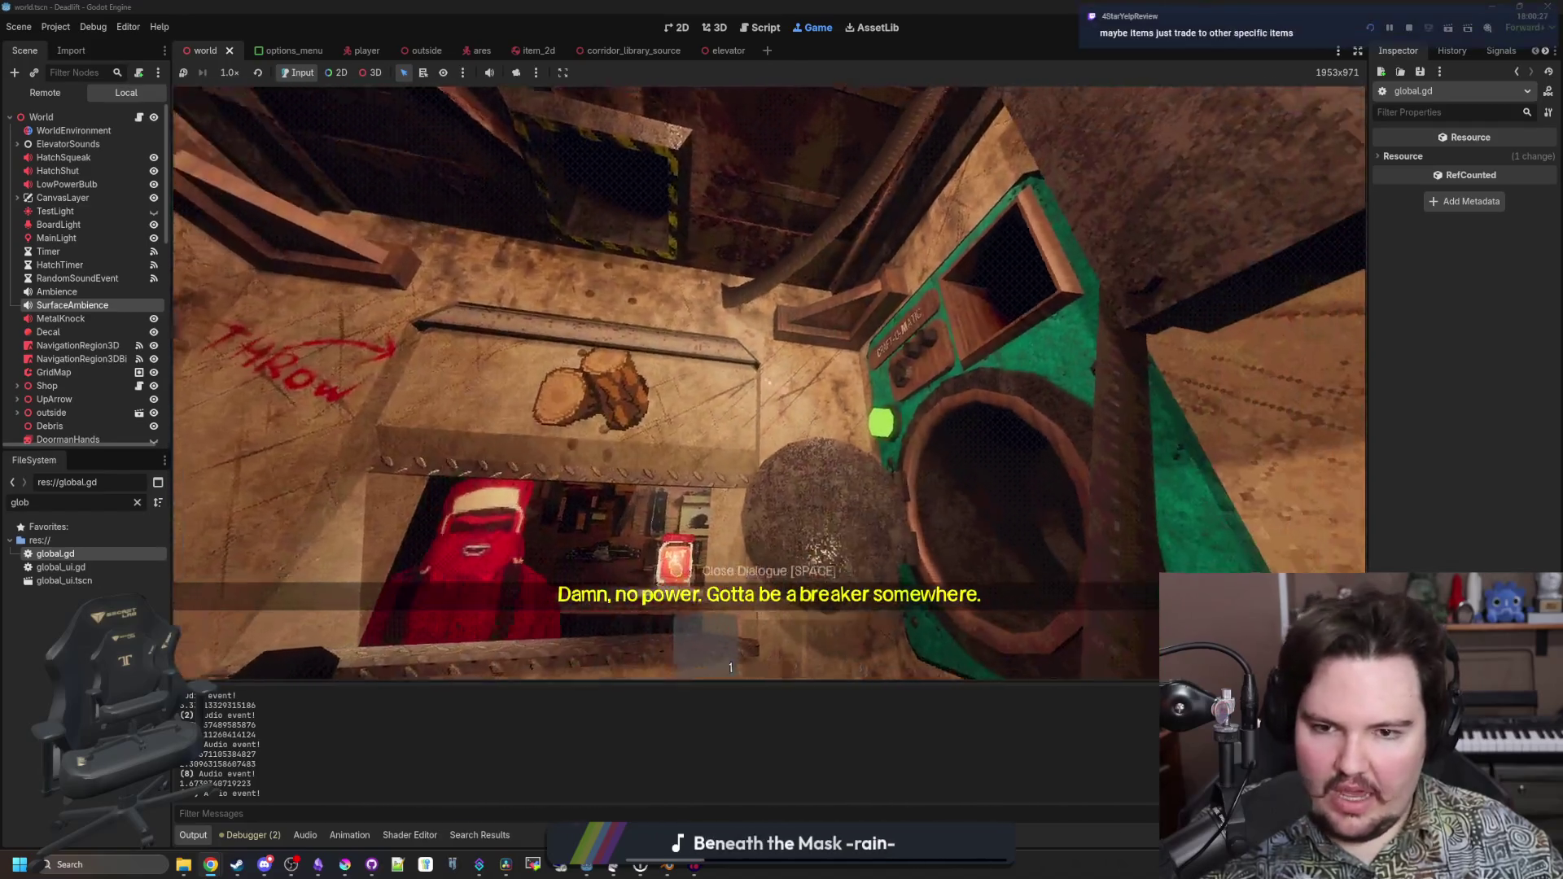
pyautogui.press('a')
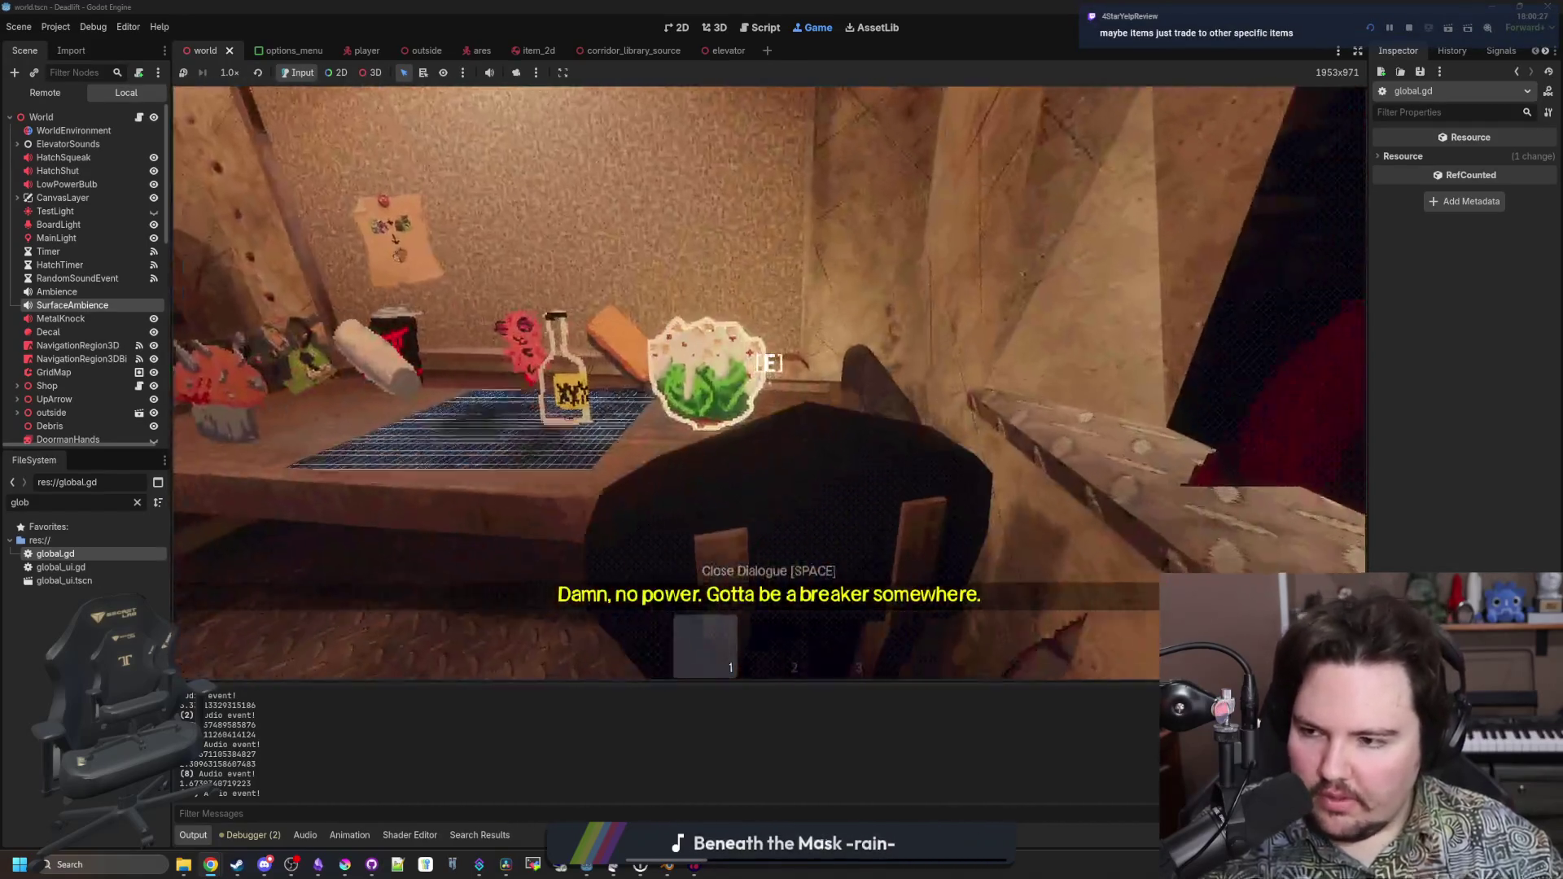
pyautogui.press('a')
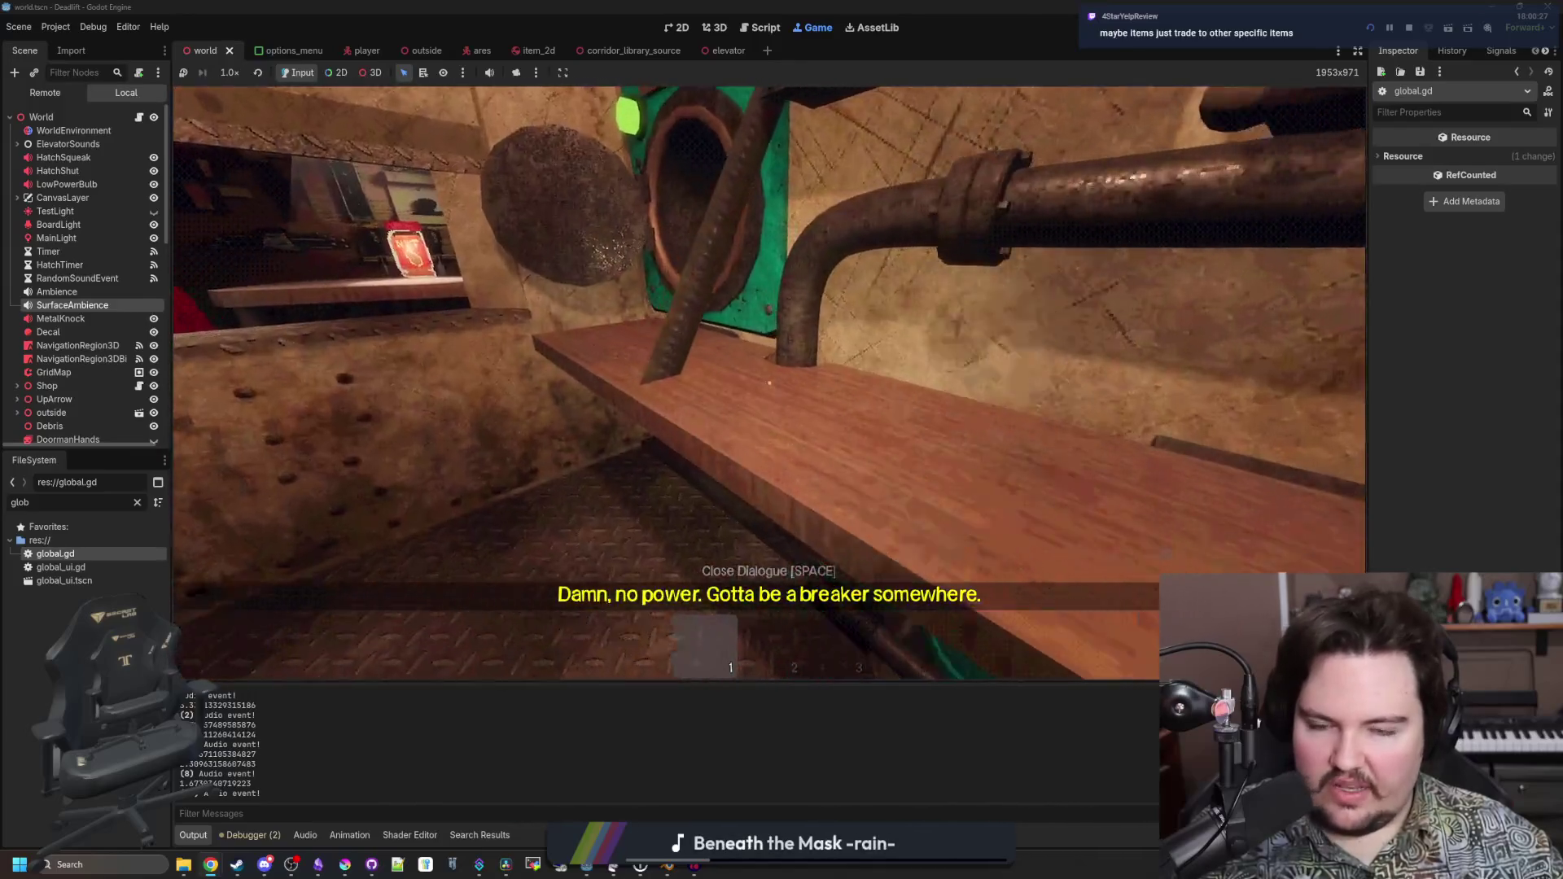
pyautogui.press('a')
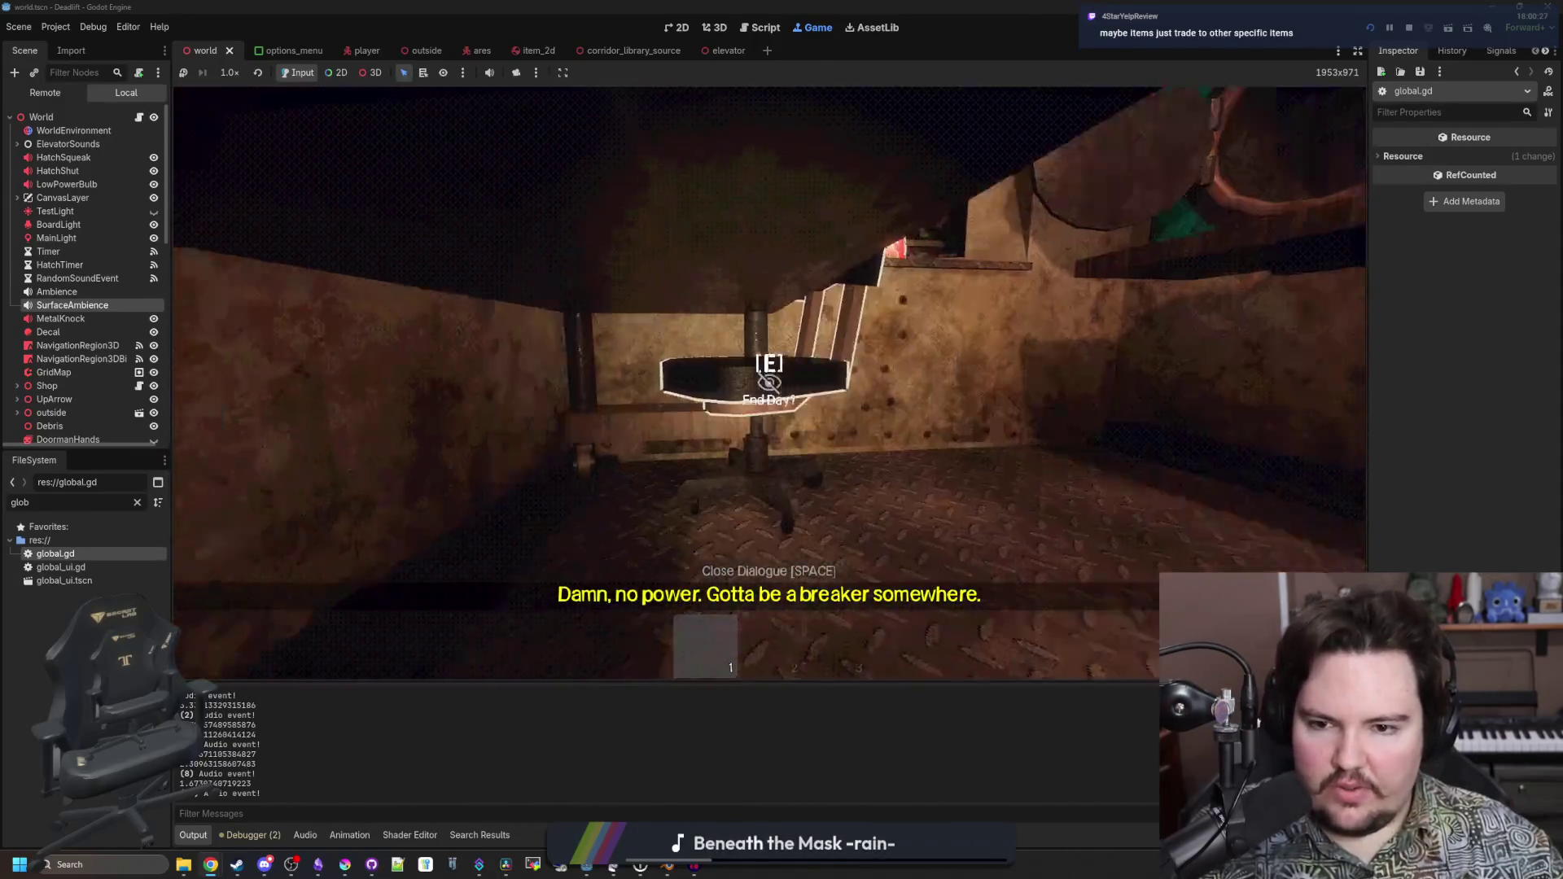
pyautogui.press('a')
# Pick up the white chalk stick and throw it, then resume the paused game
pyautogui.press('e')
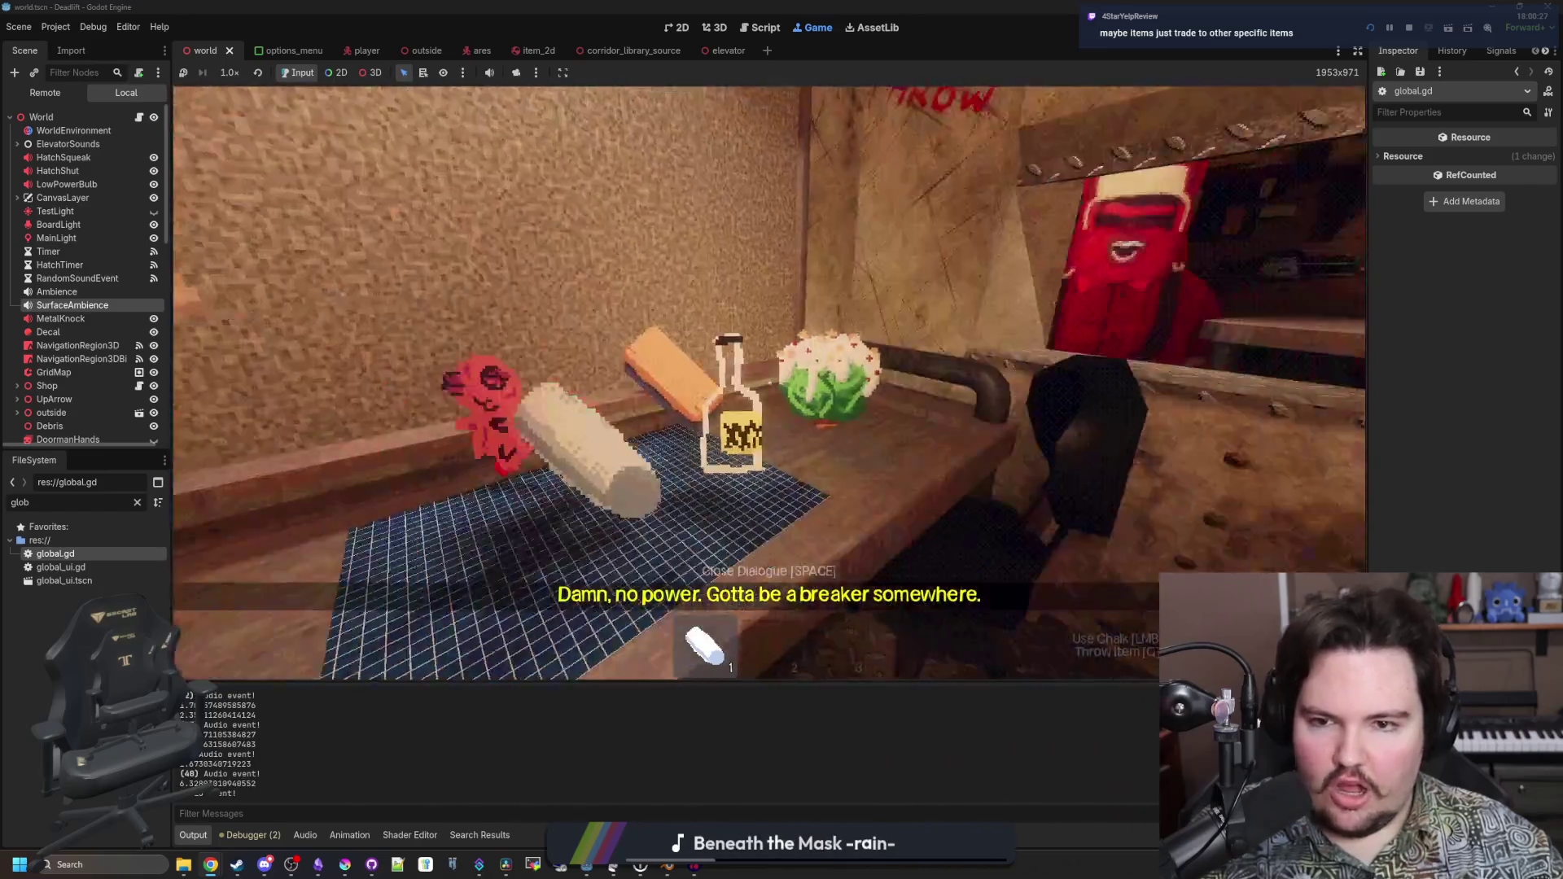
pyautogui.press('q')
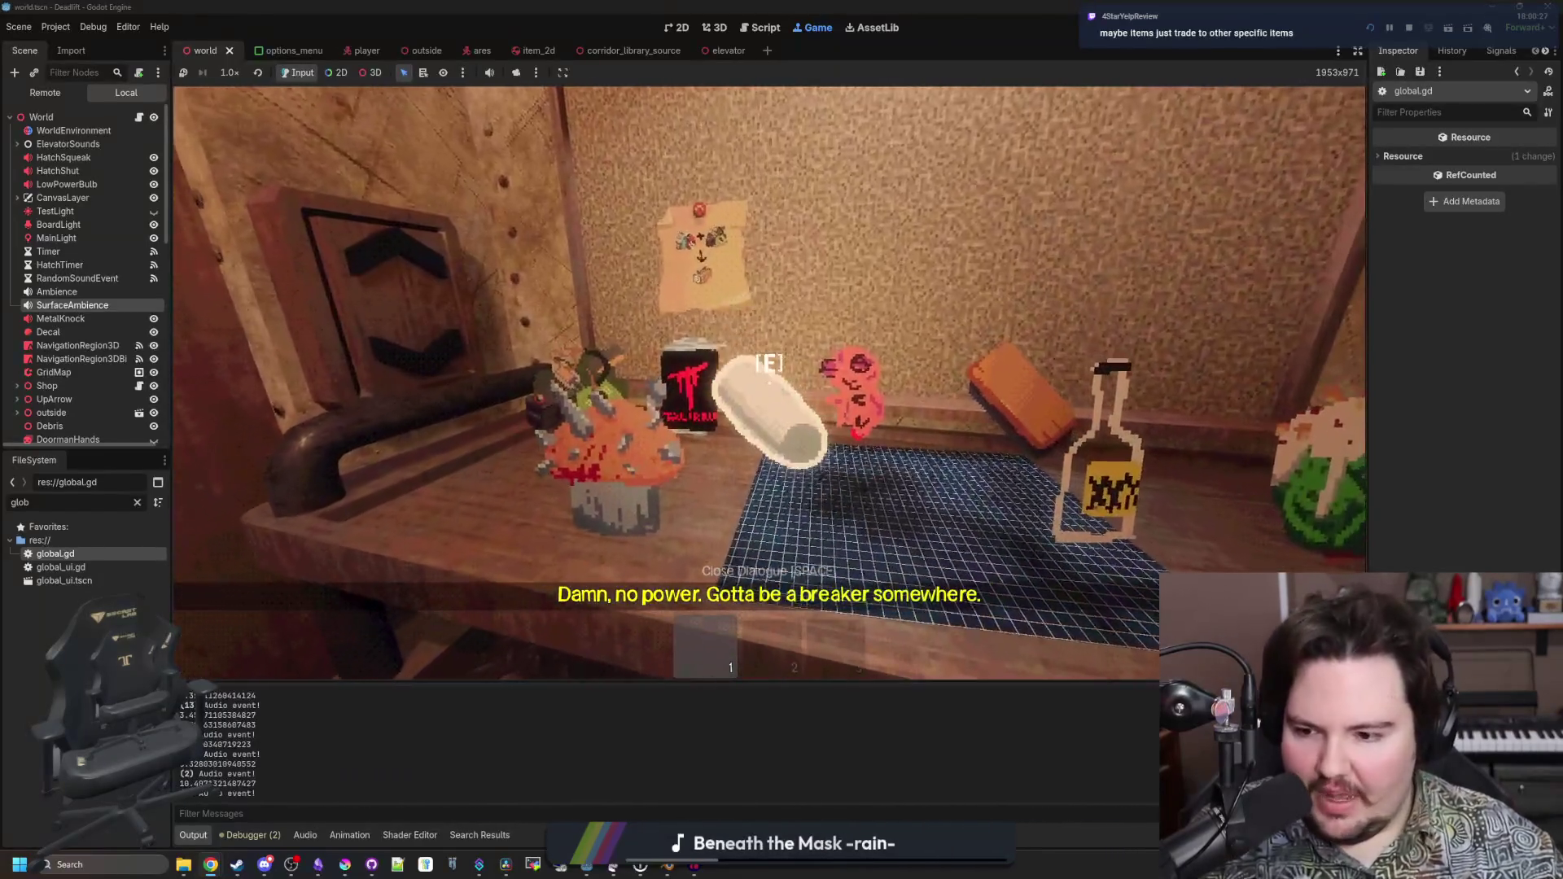
pyautogui.press('w')
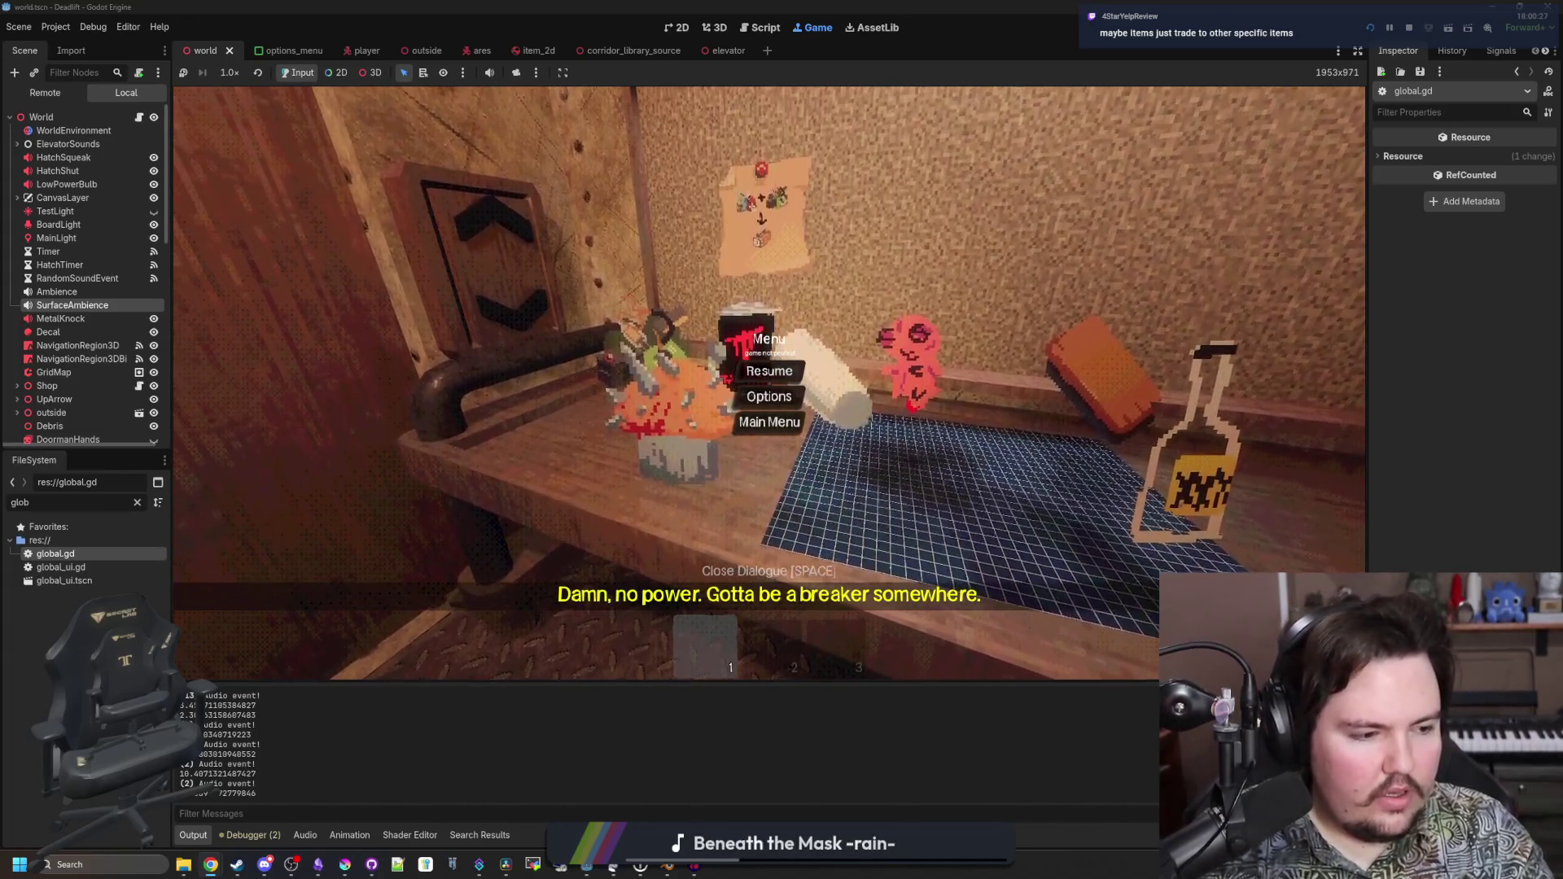
pyautogui.click(763, 377)
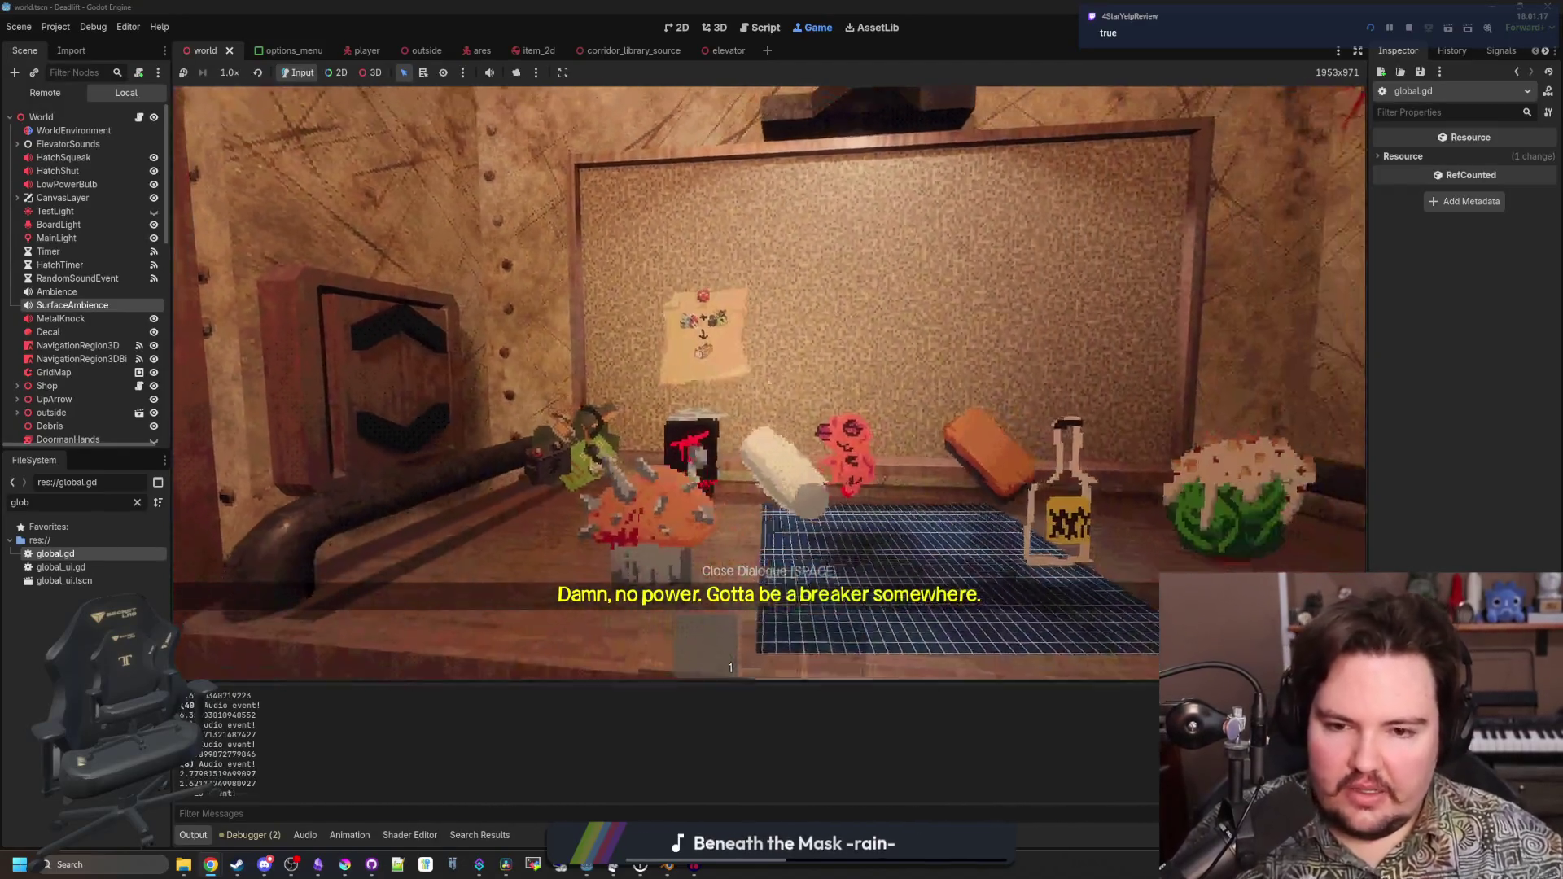
# Take the chalk and drop it back on the shelf, then set the bottle down
pyautogui.press('e')
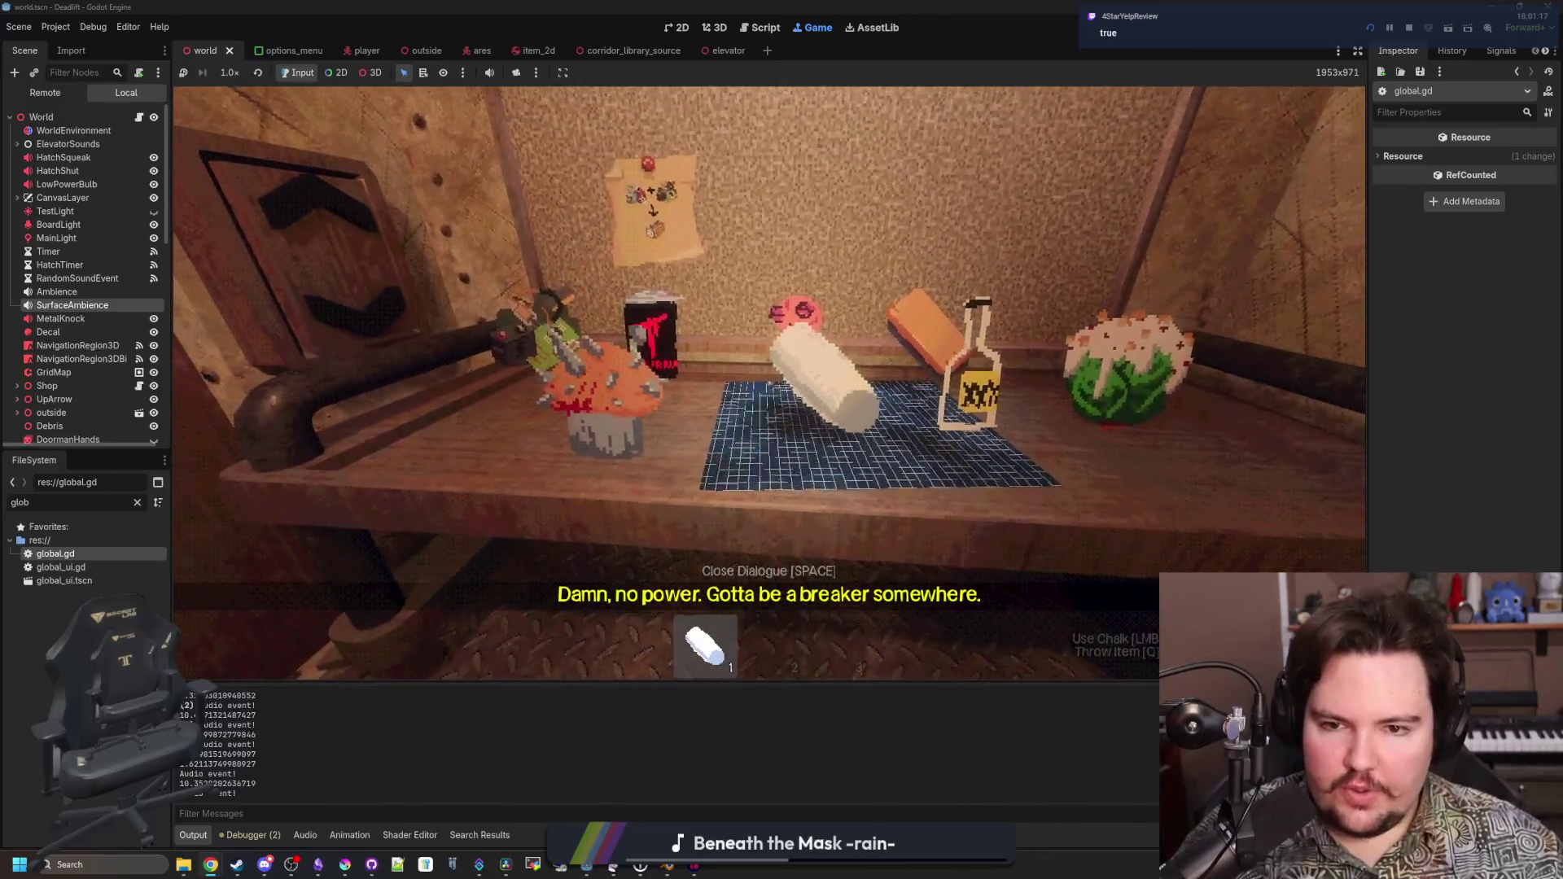
pyautogui.press('q')
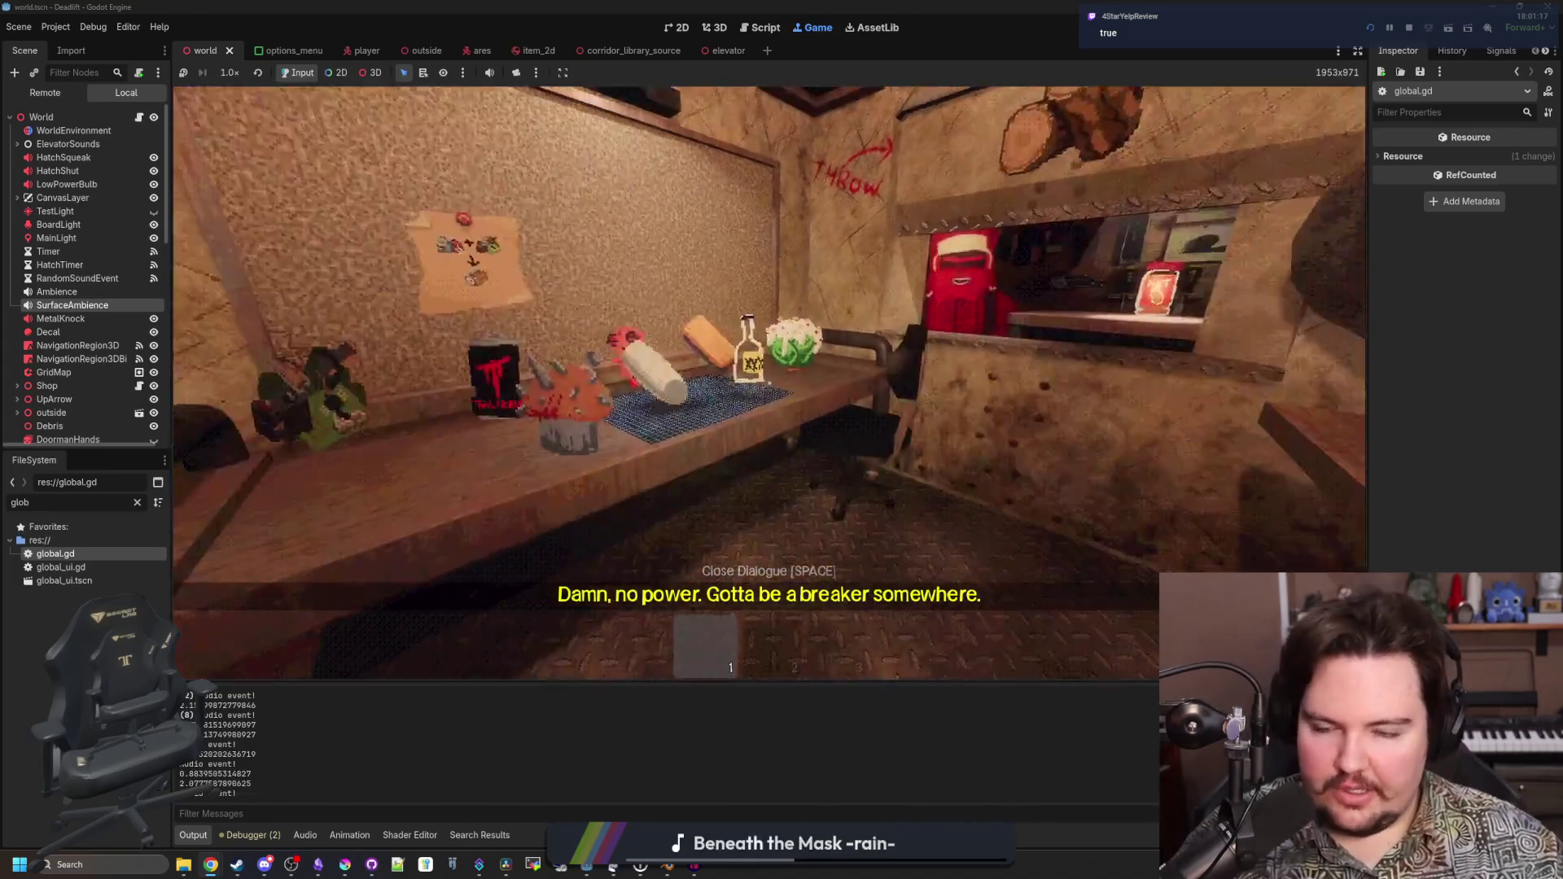
pyautogui.press('s')
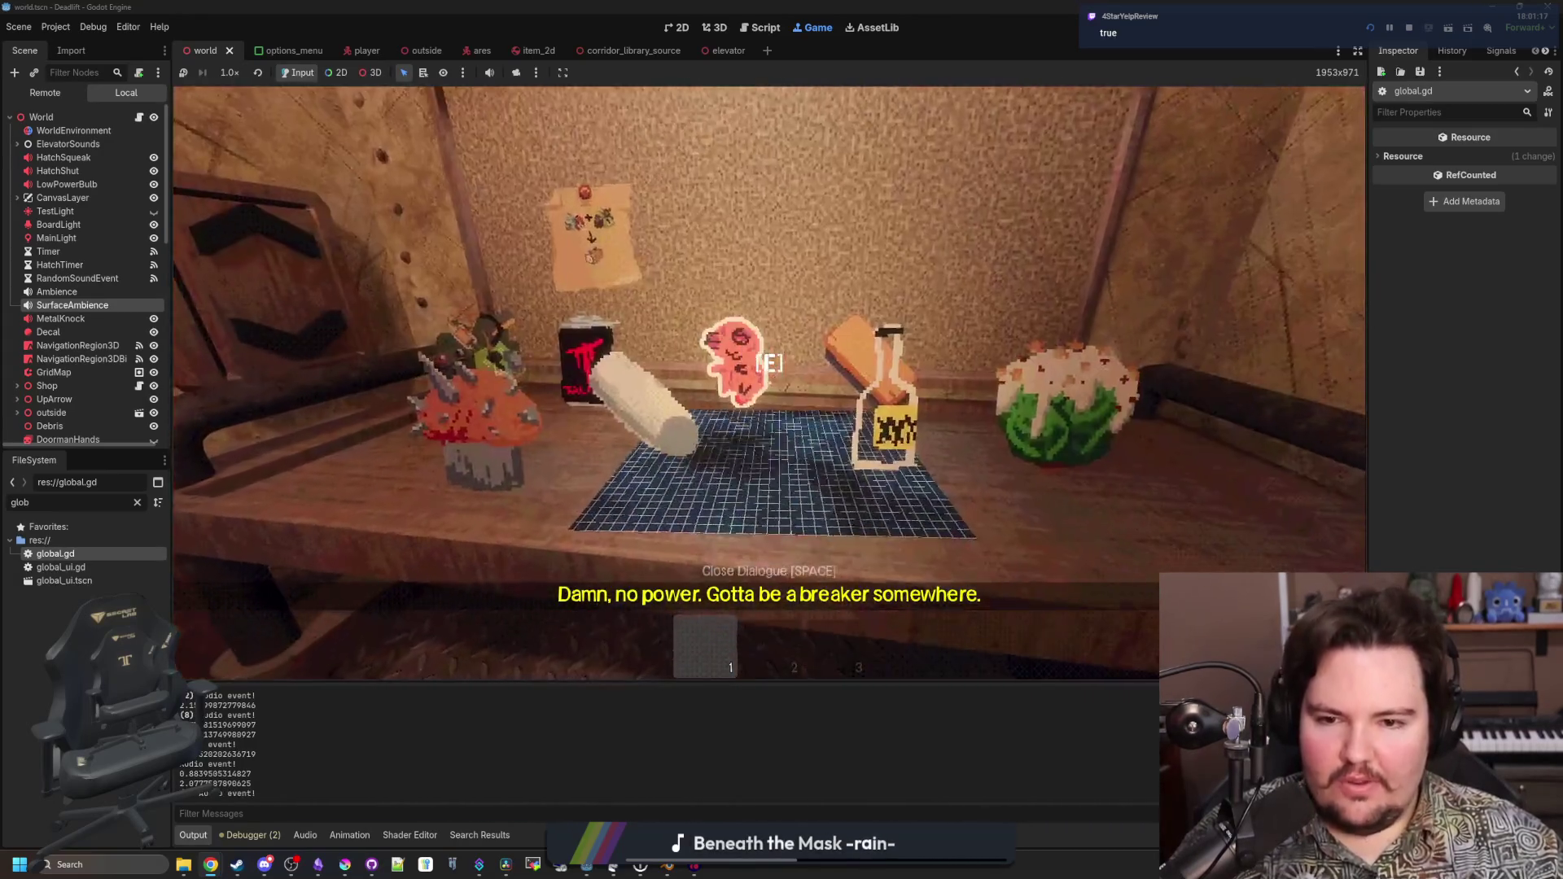
pyautogui.press('s')
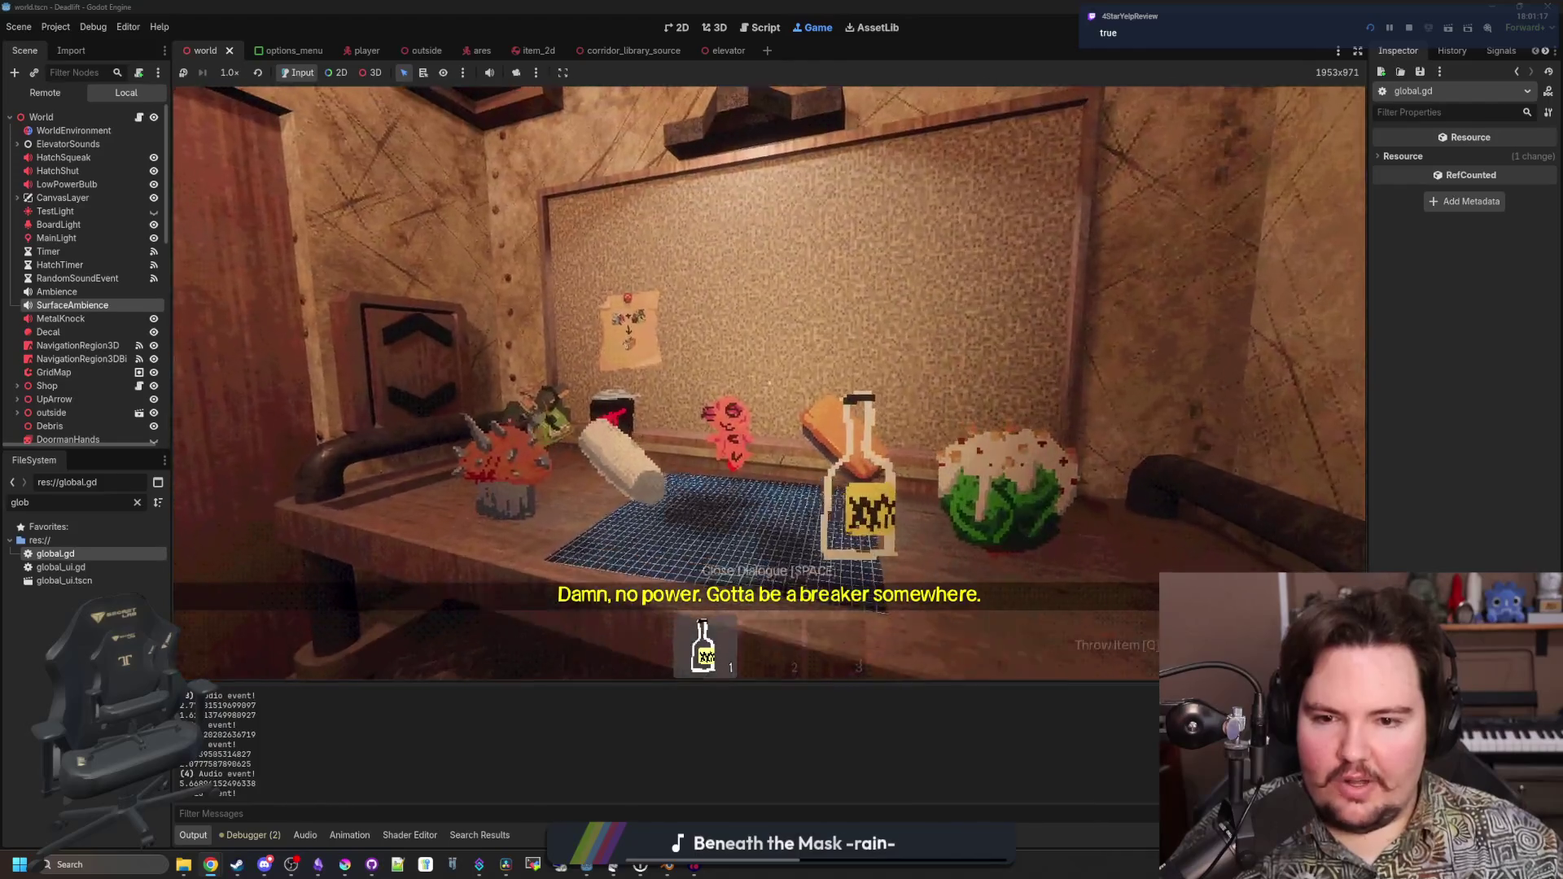
pyautogui.press('e')
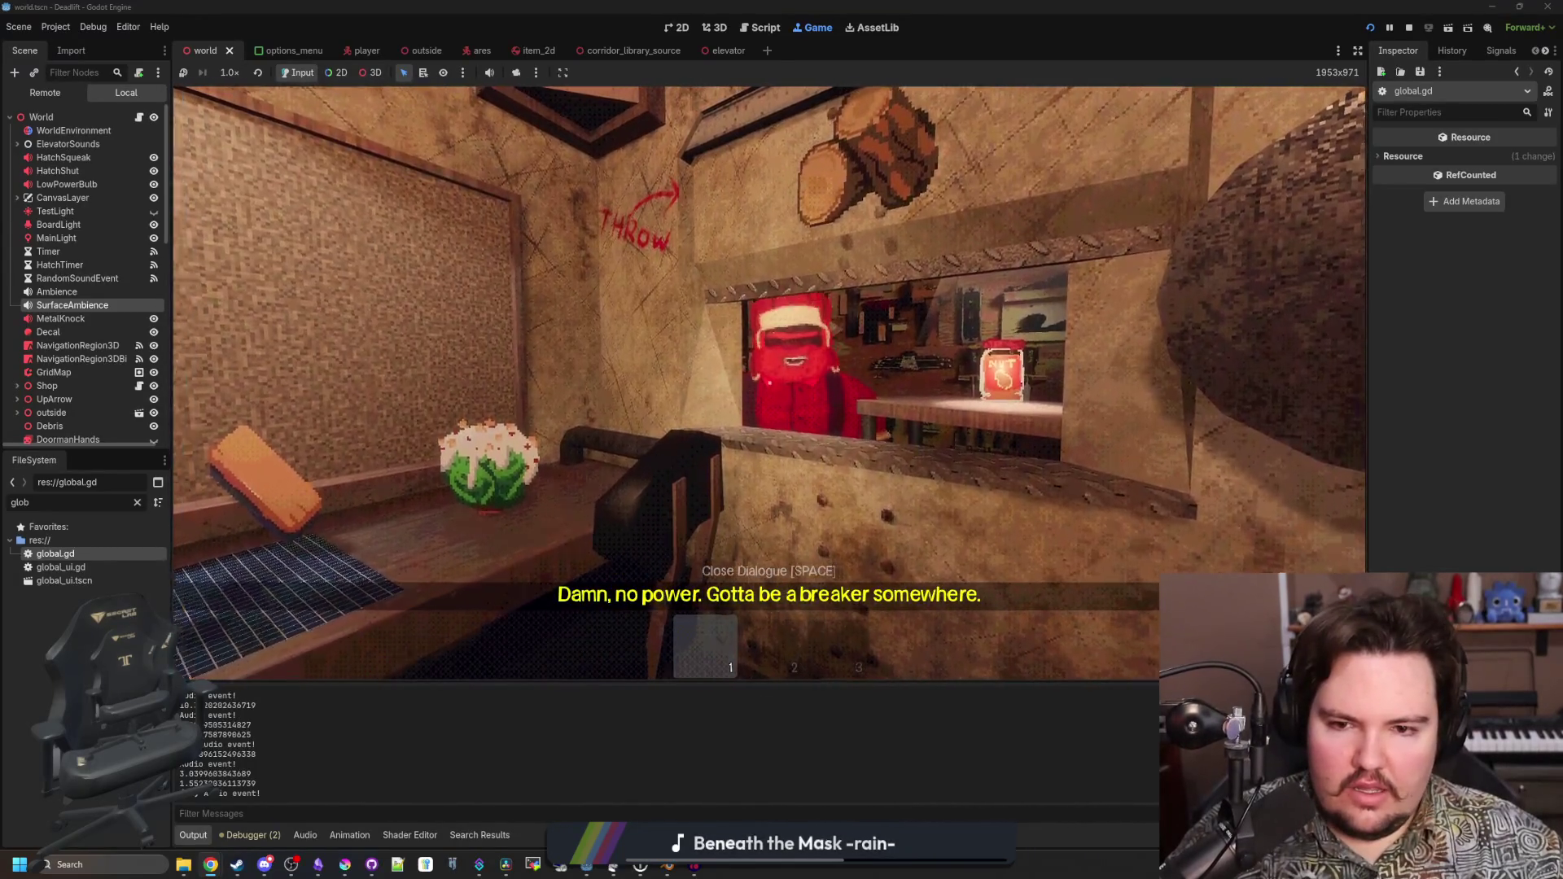
# Pick up the bottle, offer the cabbage to the shopkeeper, and move back toward the shelf
pyautogui.press('e')
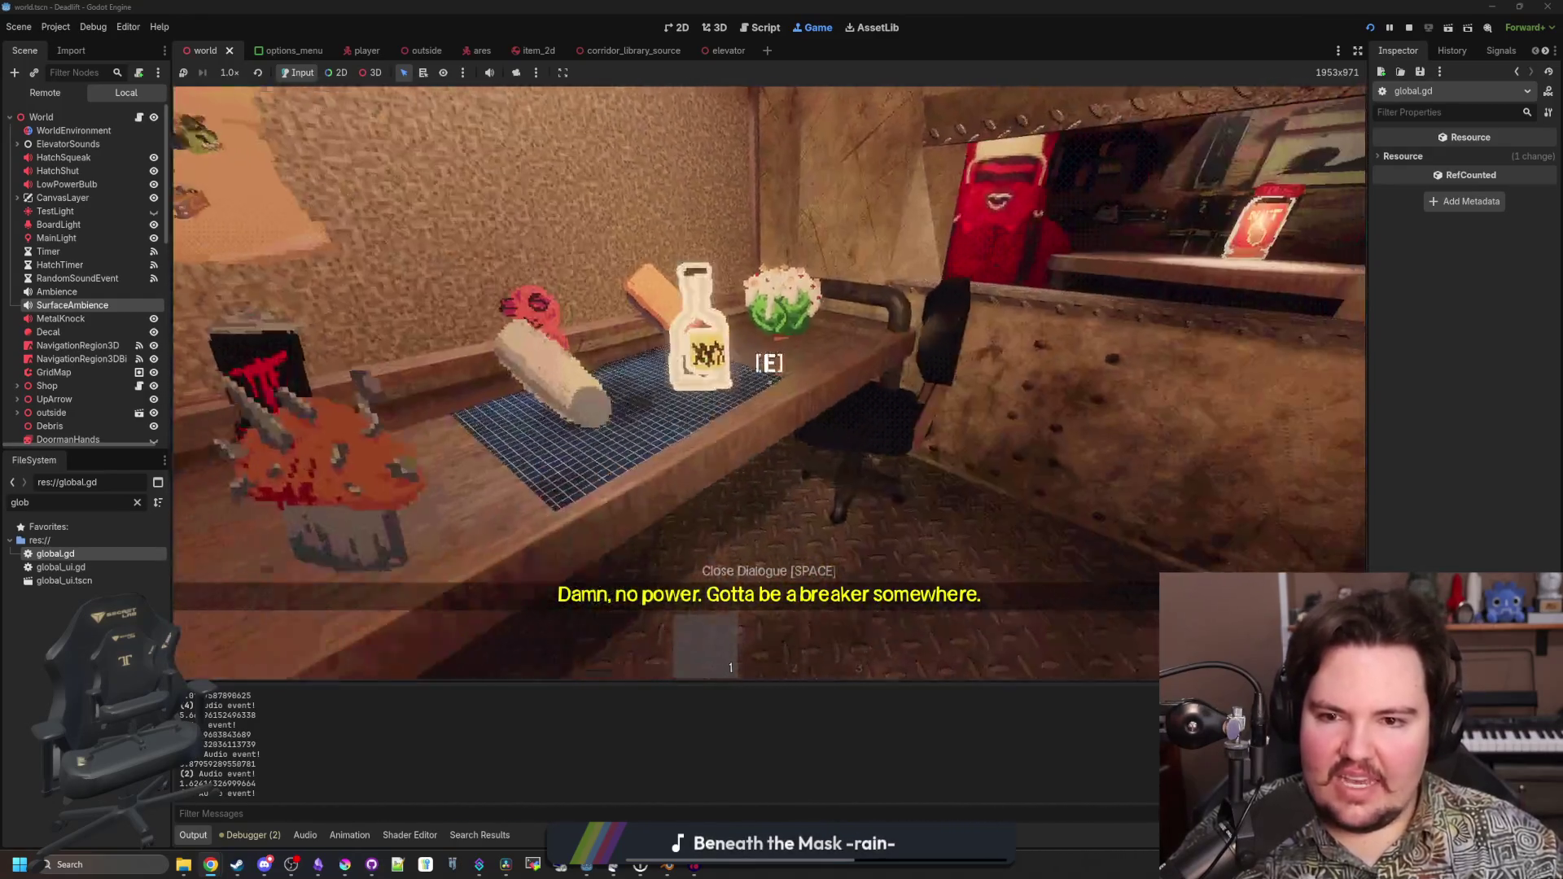
pyautogui.press('q')
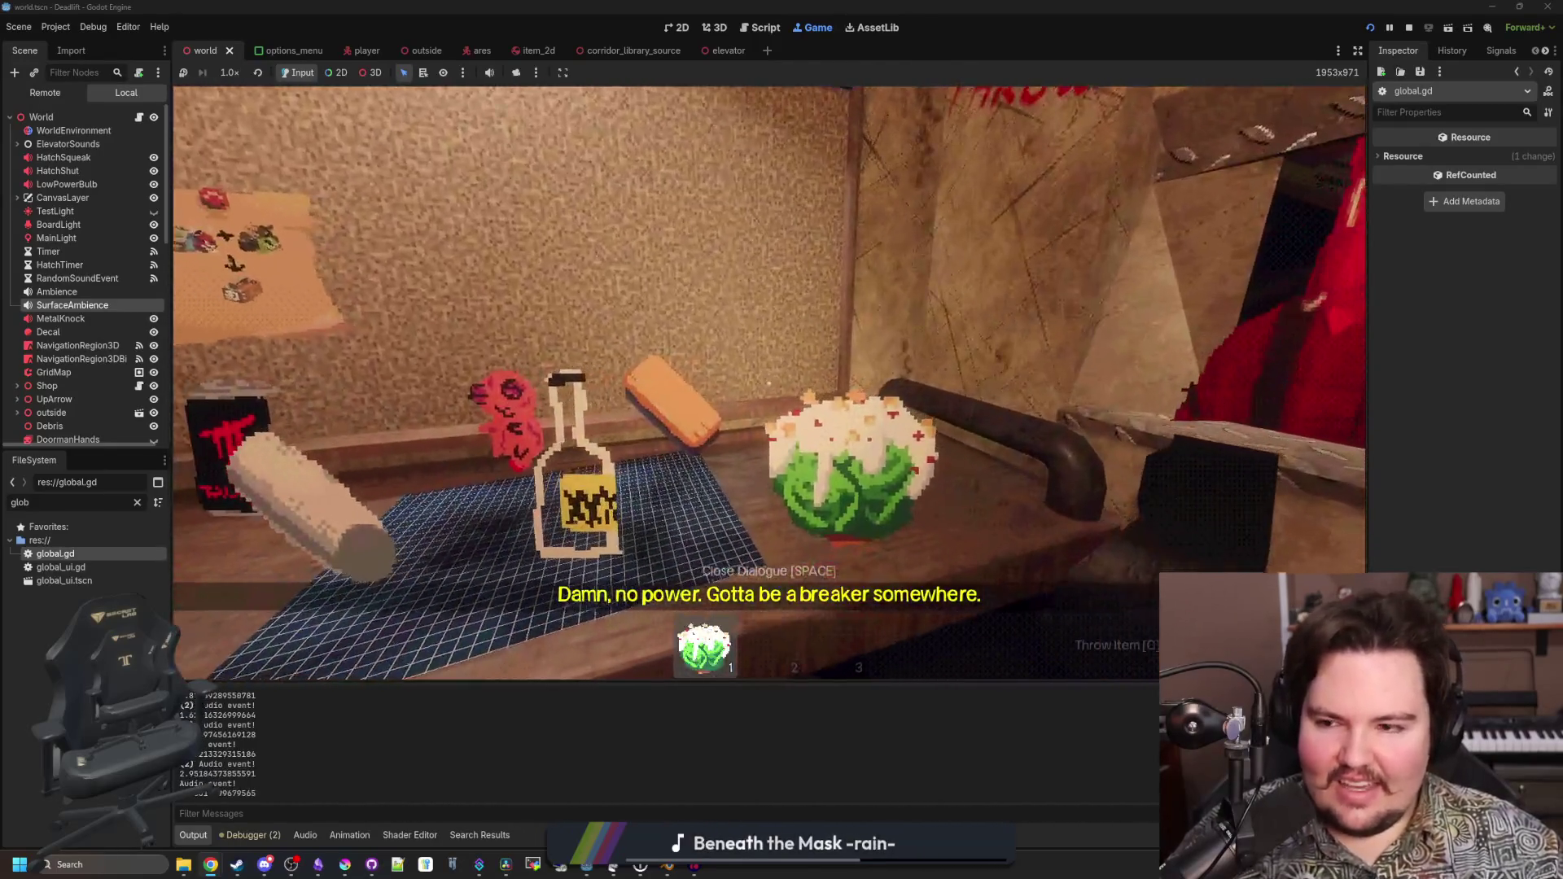
pyautogui.press('s')
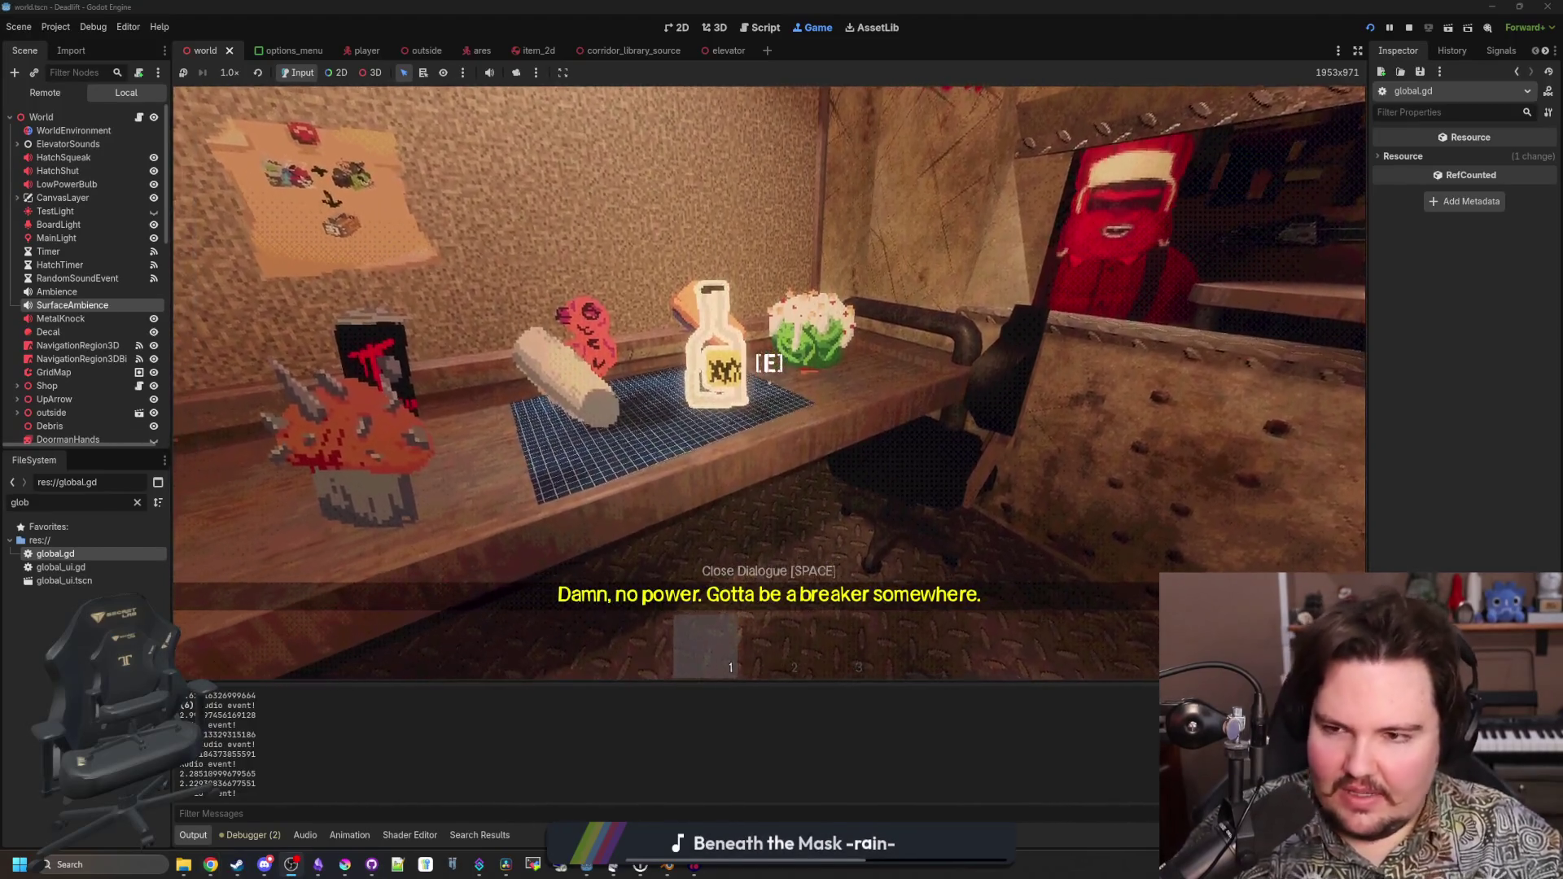
pyautogui.press('s')
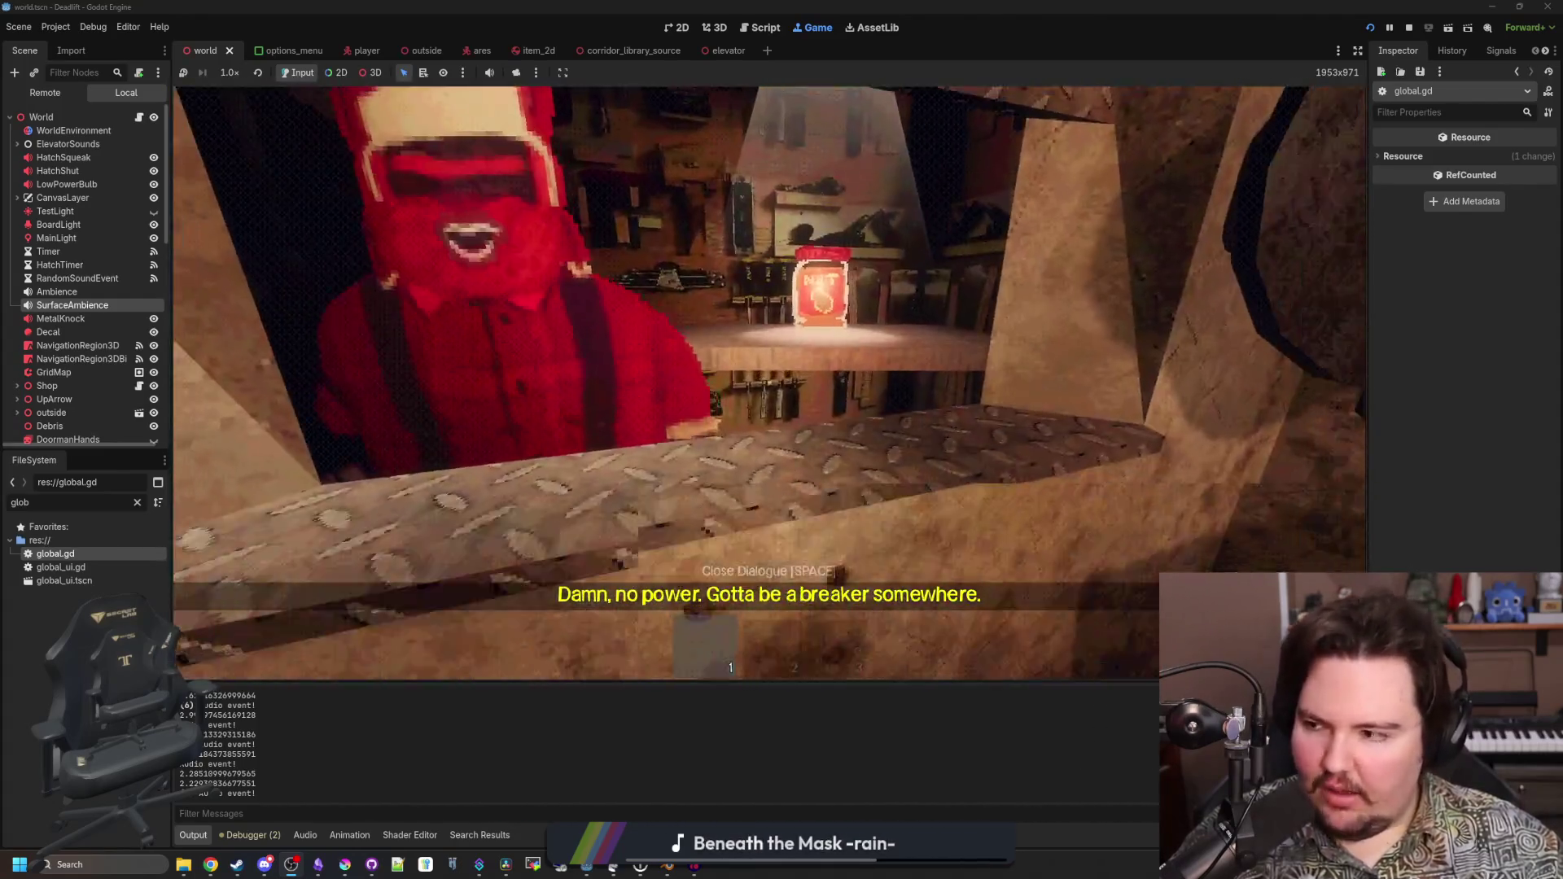
pyautogui.press('s')
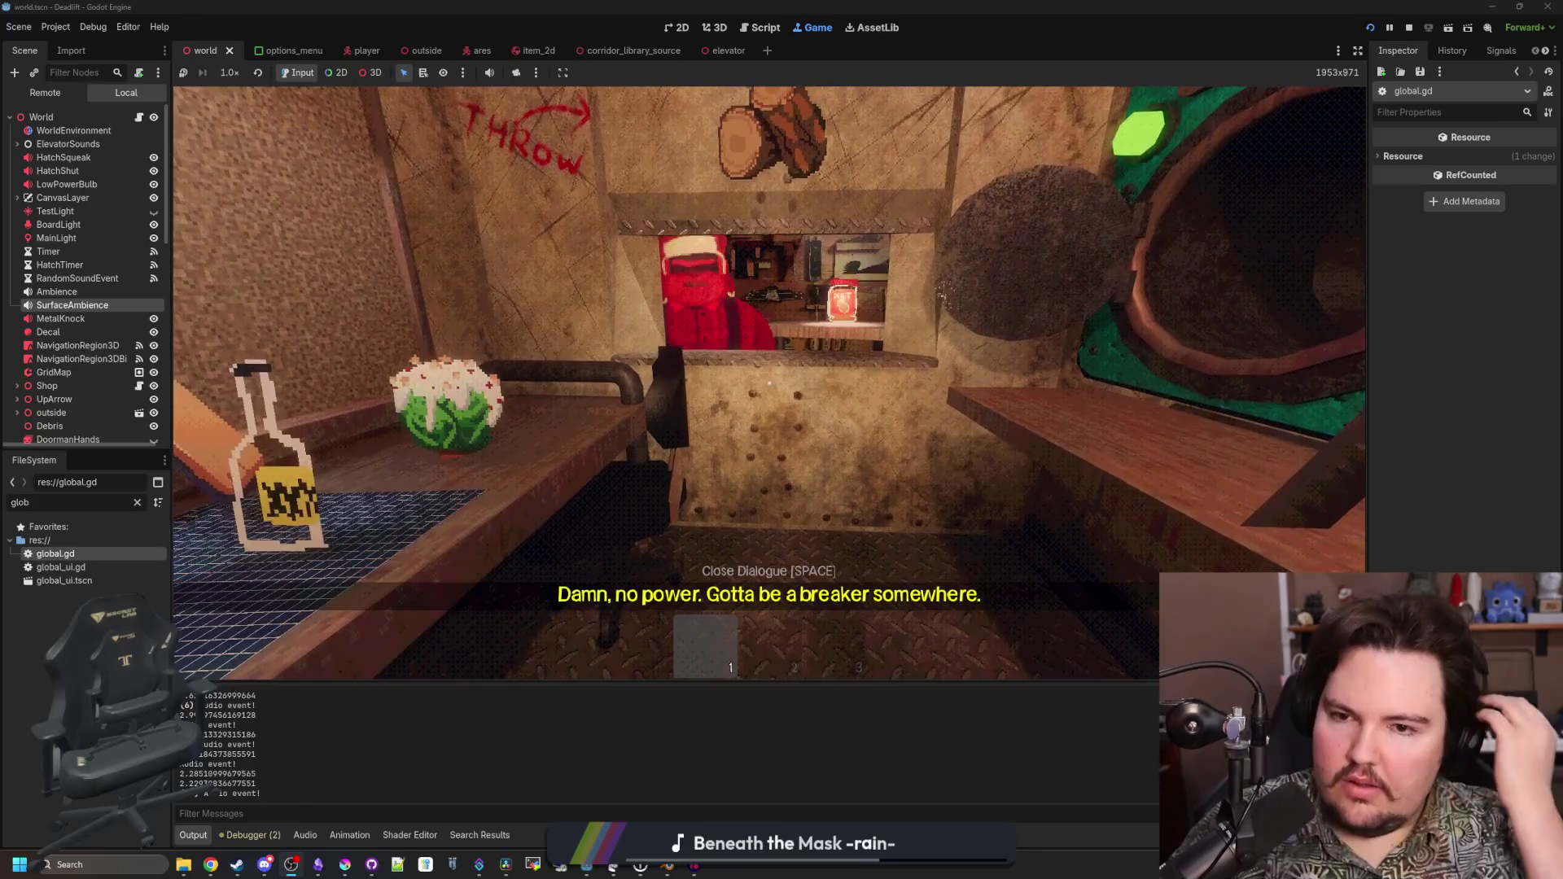
pyautogui.moveTo(769, 382)
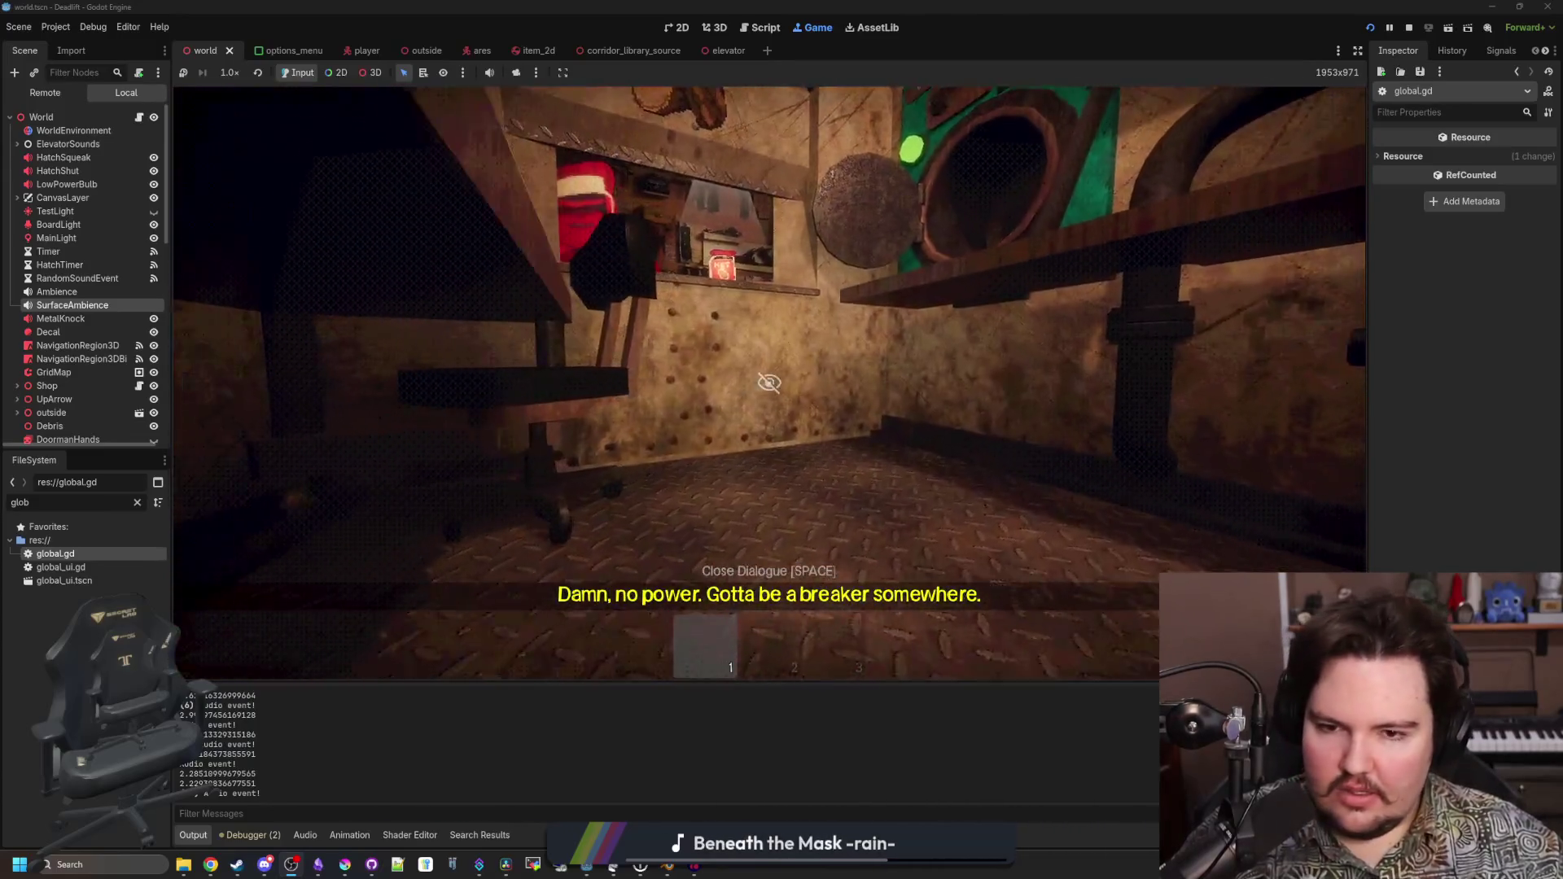
pyautogui.press('w')
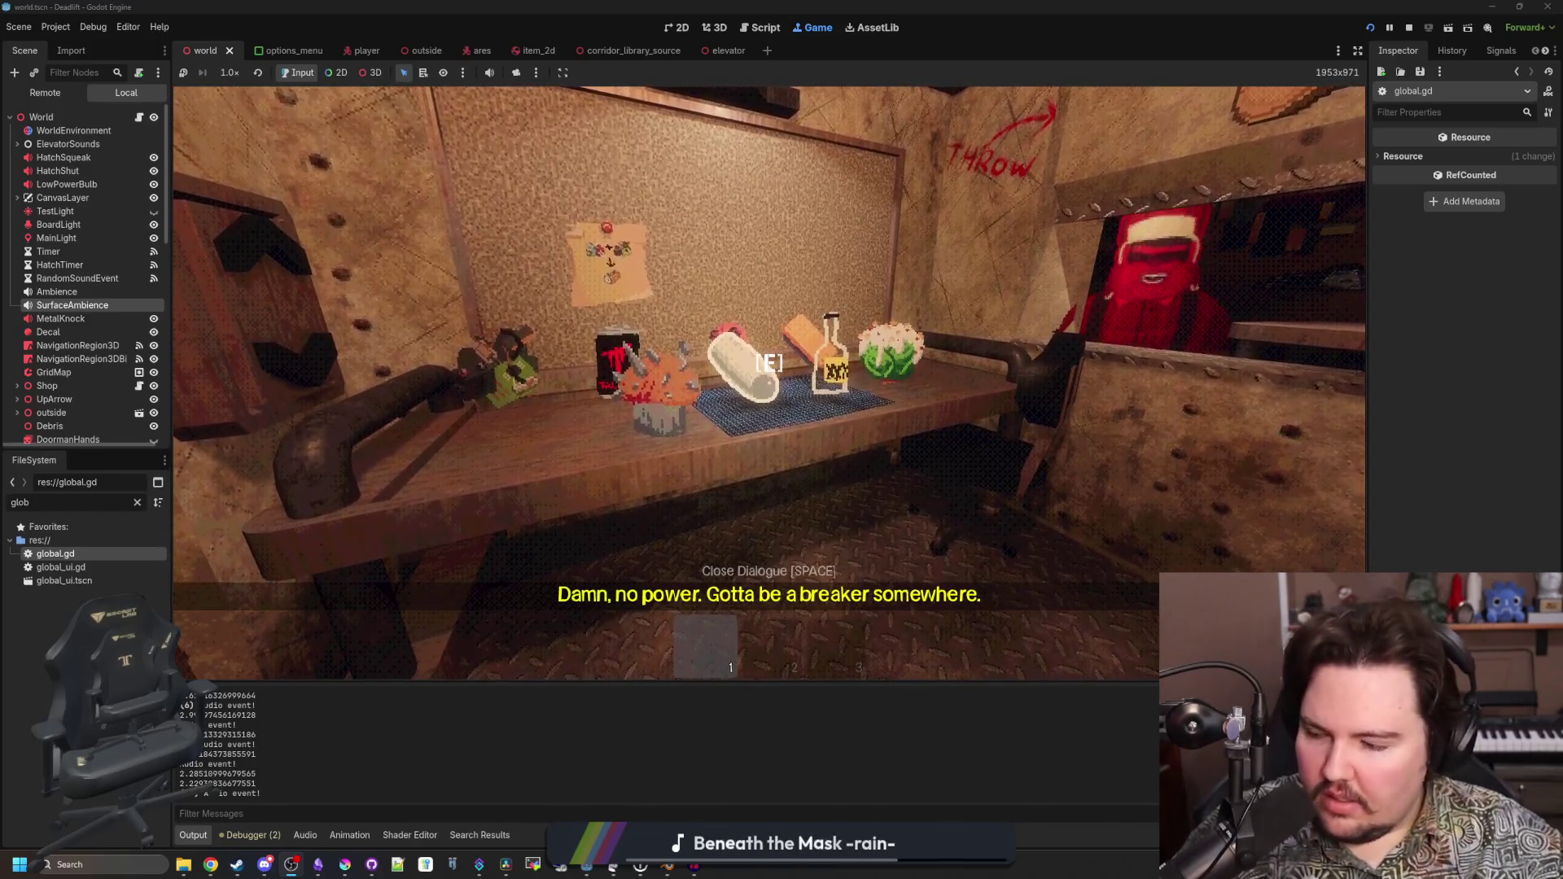
# Hand the bottle to the shopkeeper, then pick up and throw away the cupcake
pyautogui.press('d')
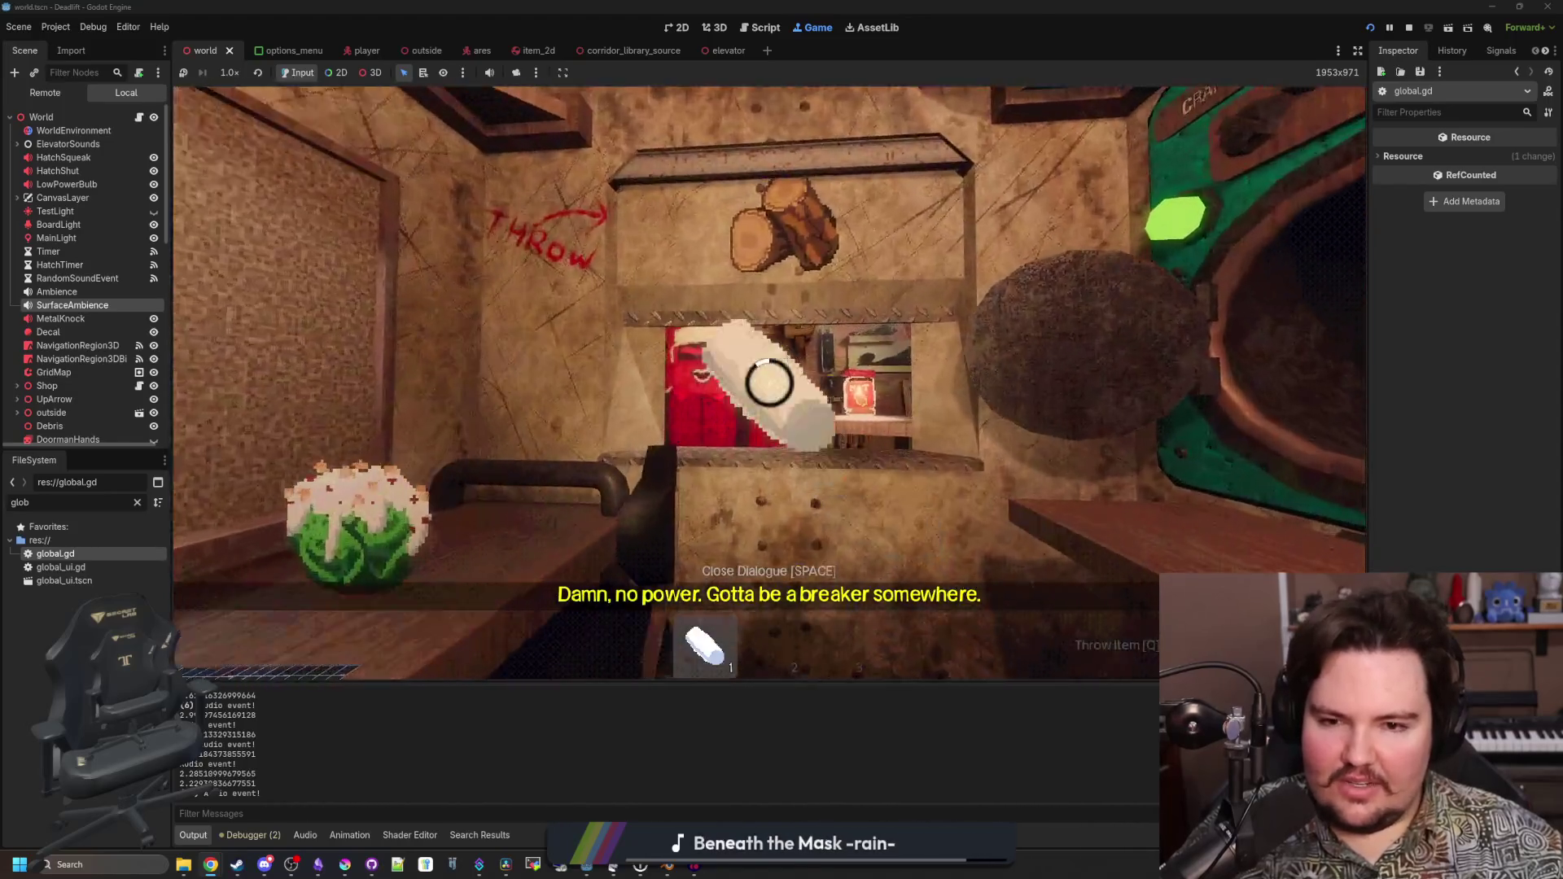
pyautogui.press('e')
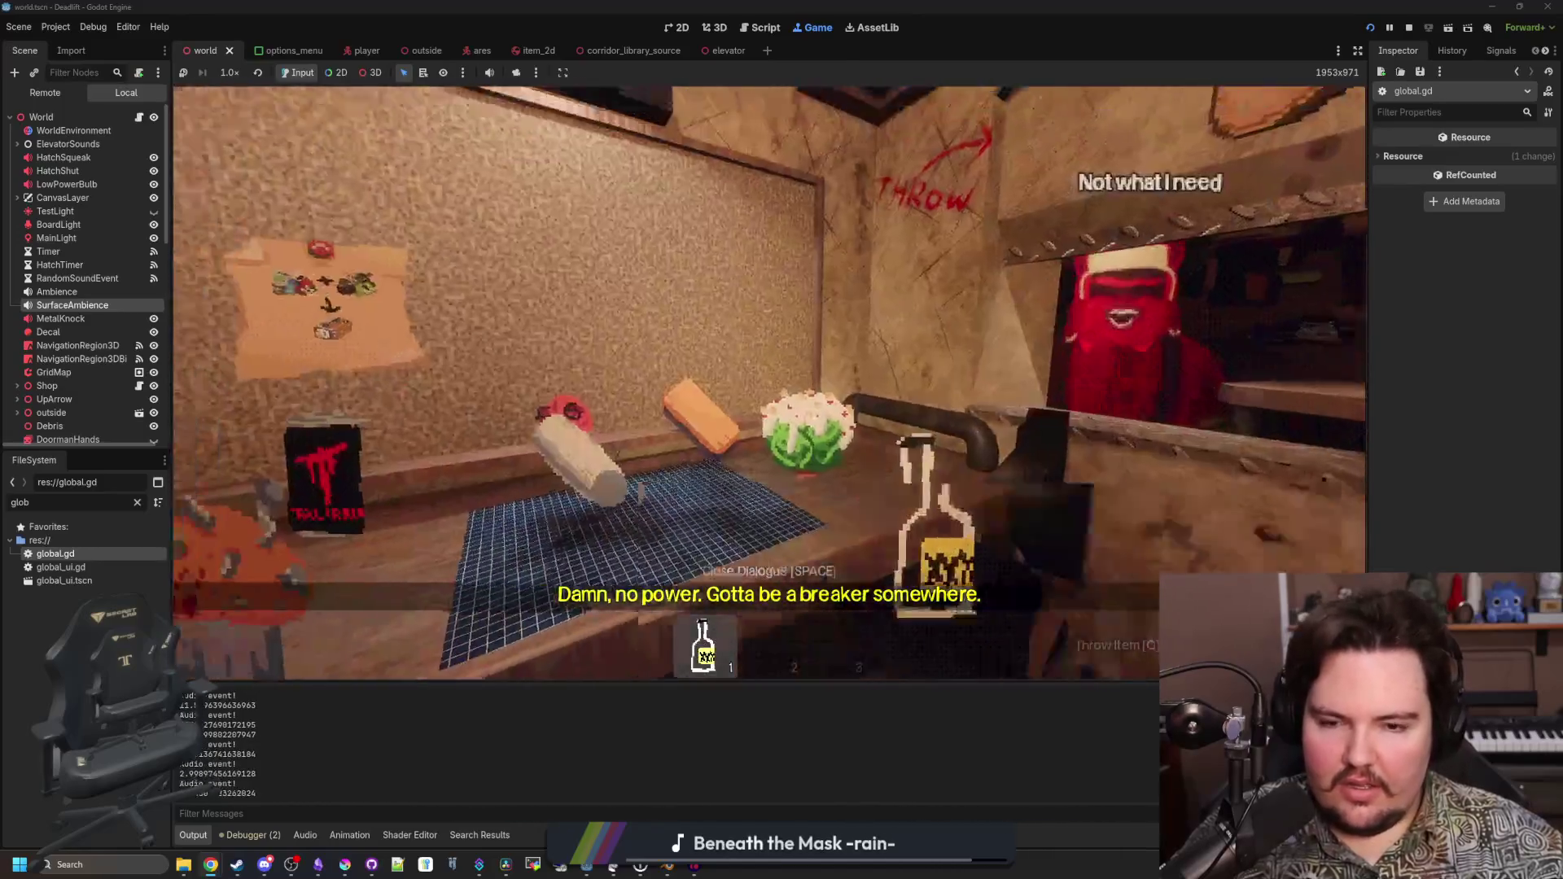
pyautogui.press('e')
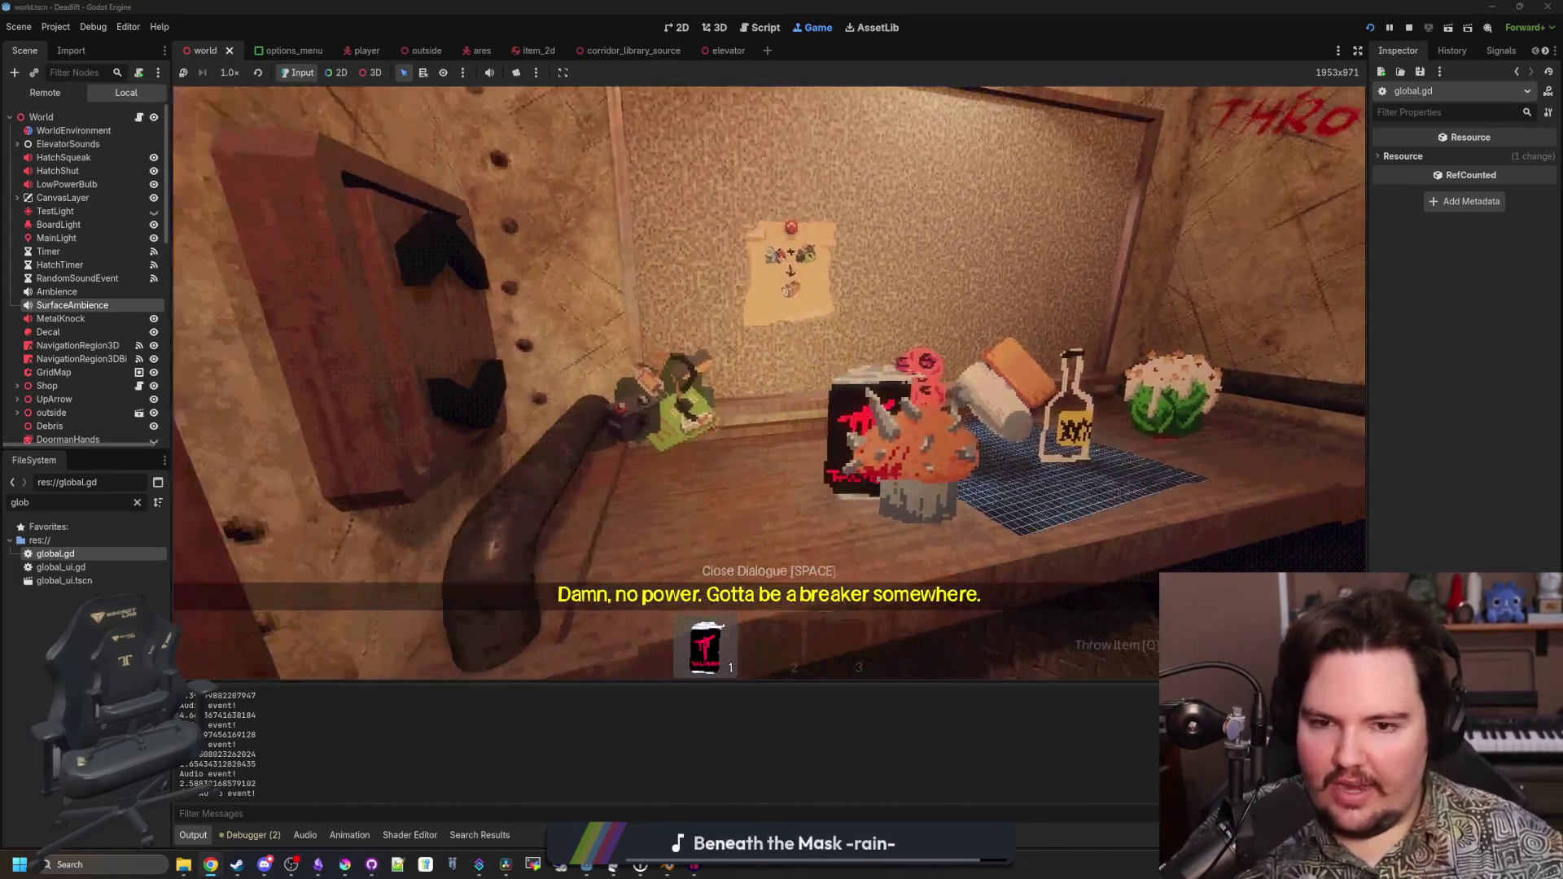
pyautogui.press('e')
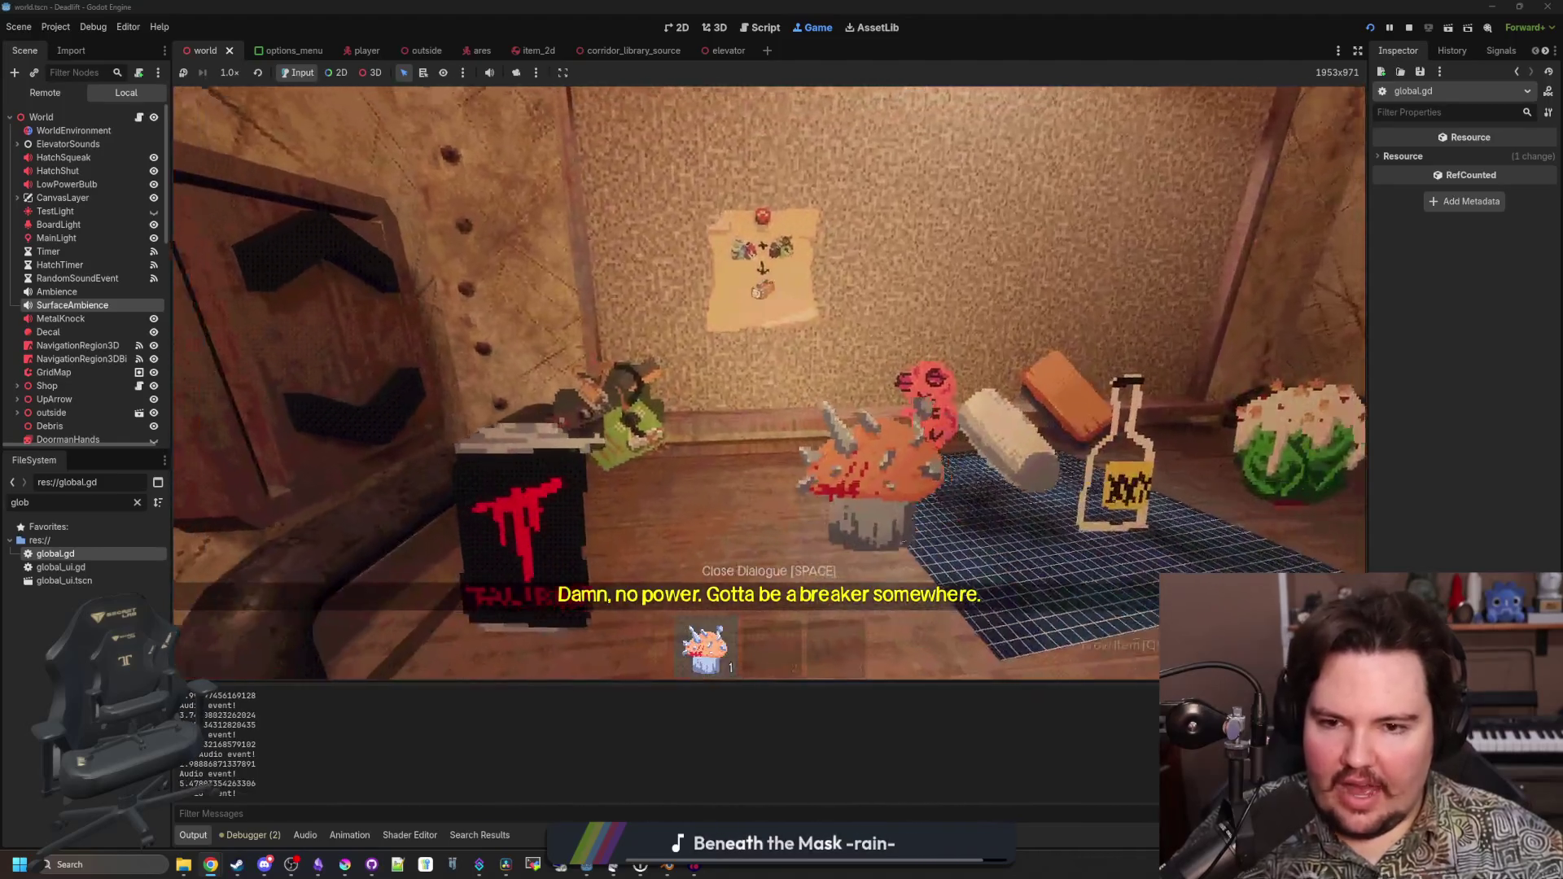
pyautogui.press('q')
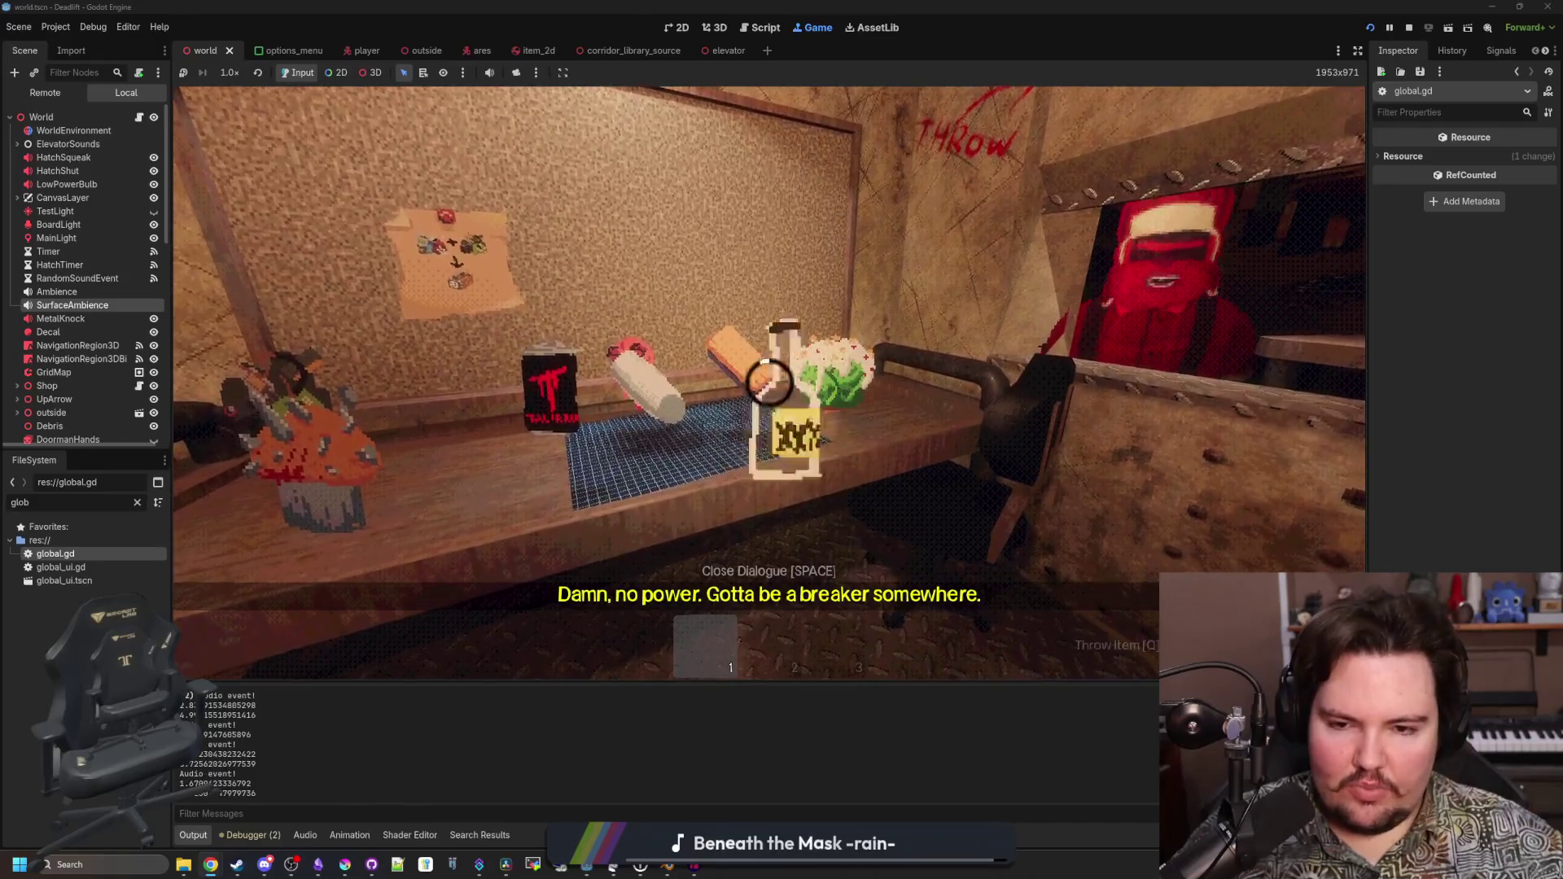
# Pick up the bottle again, pause the game, and switch to the Steam library
pyautogui.press('e')
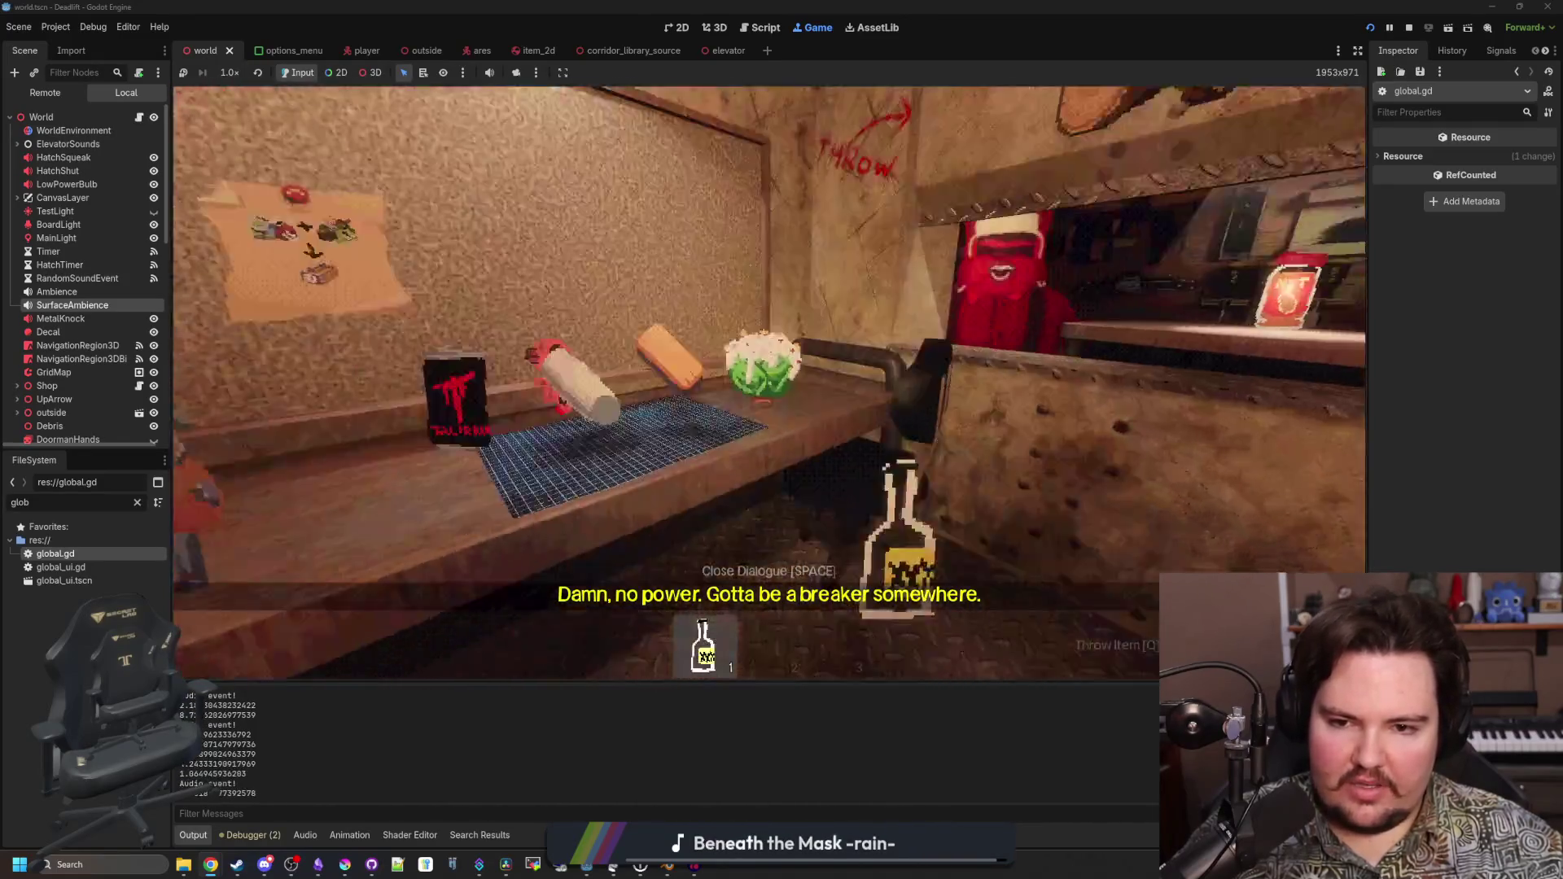
pyautogui.press('Escape')
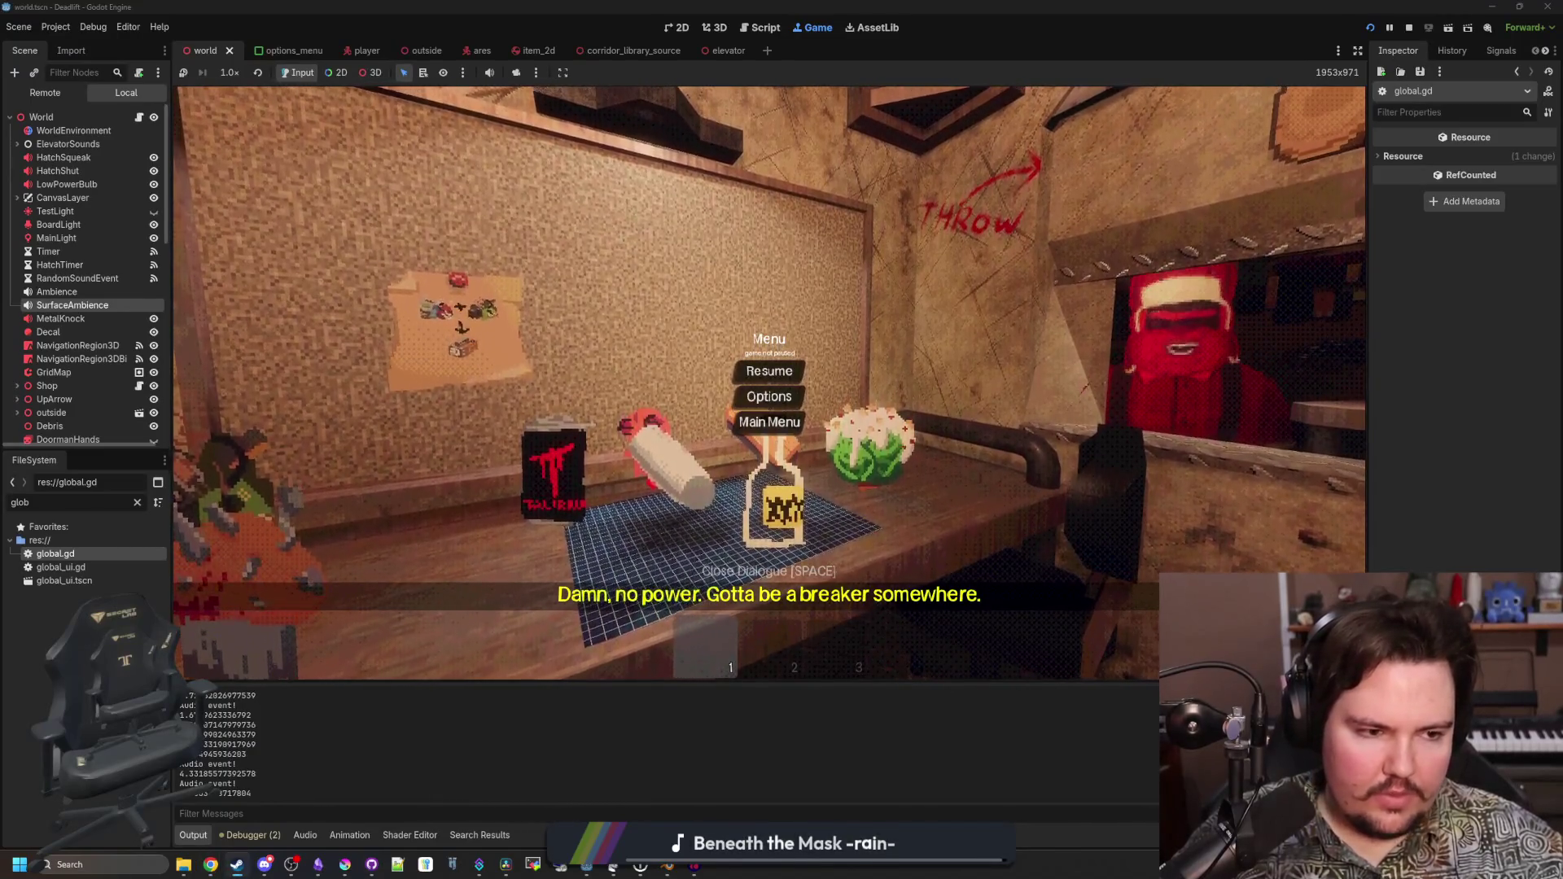
pyautogui.hotkey('alt', 'Tab')
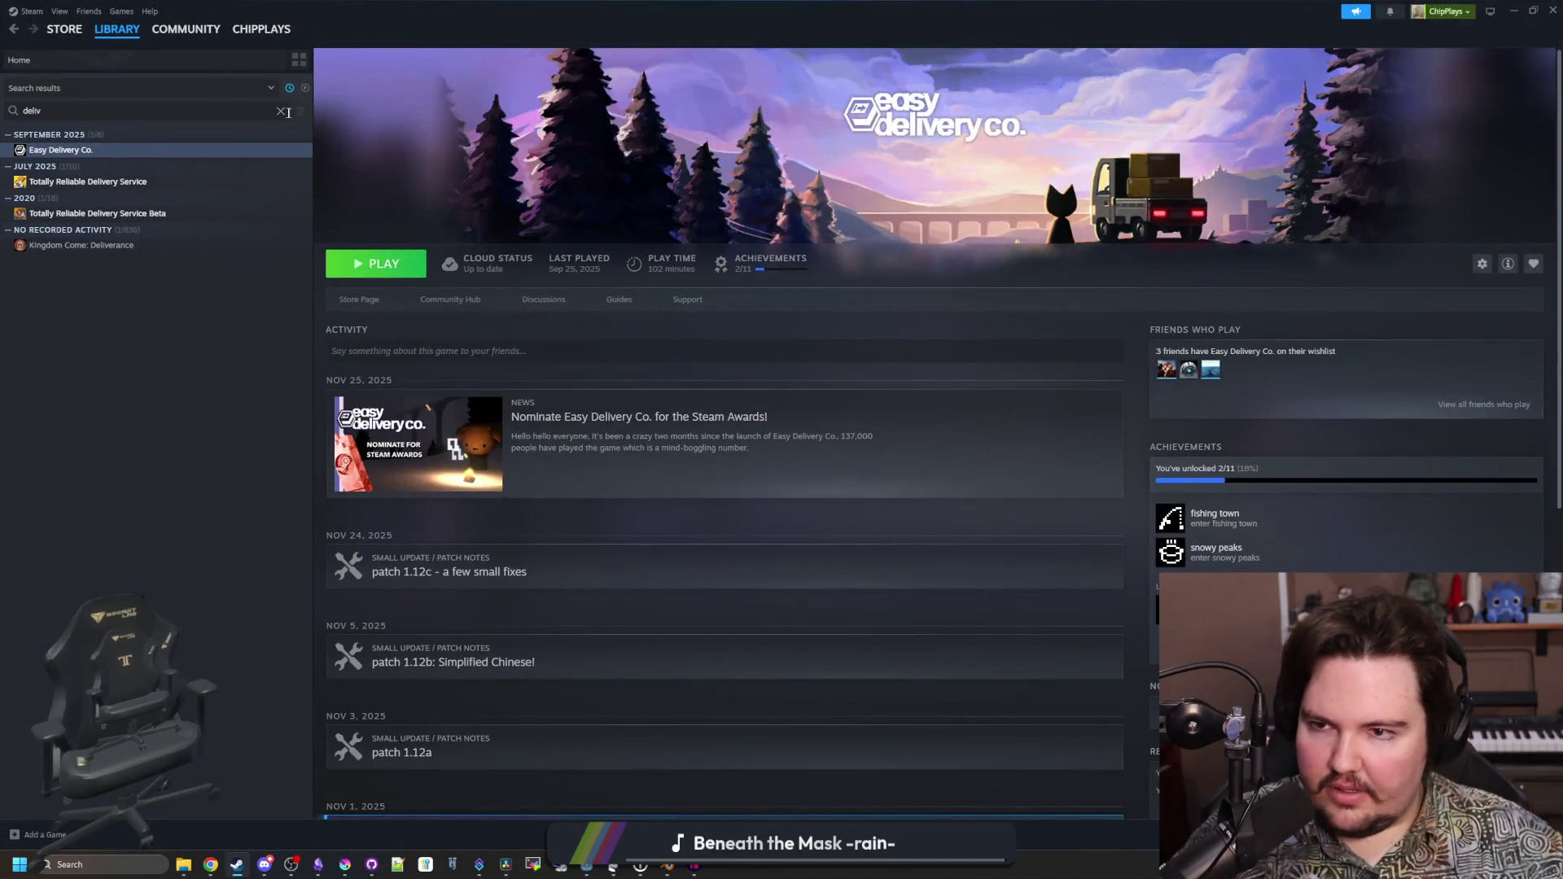
# Open the Dice A Million Demo store page from the Steam Library
pyautogui.scroll(10, 126, 212)
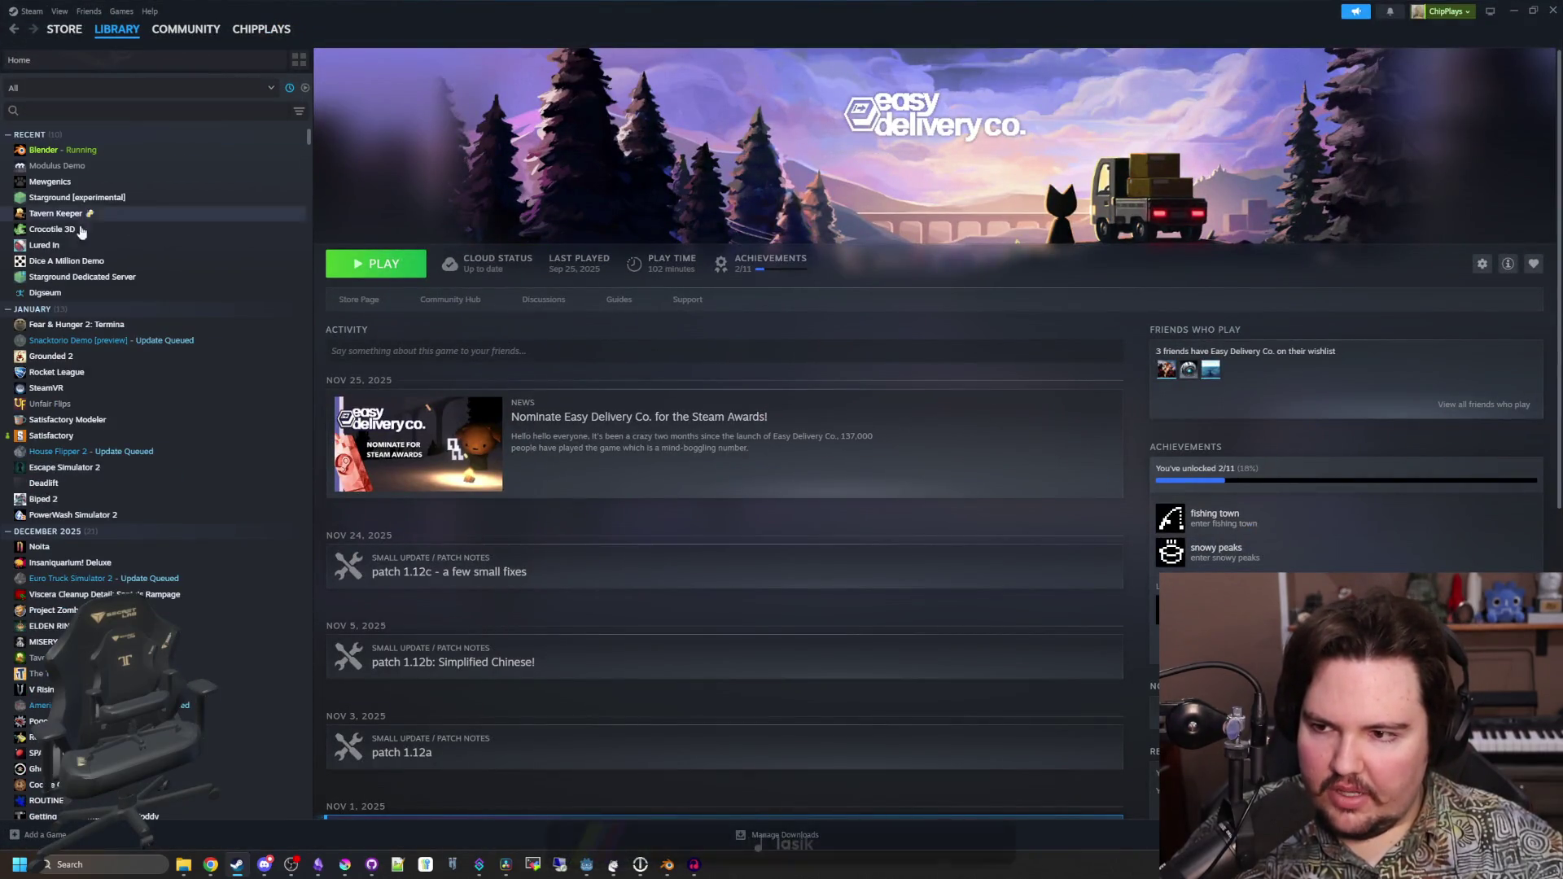
pyautogui.click(67, 267)
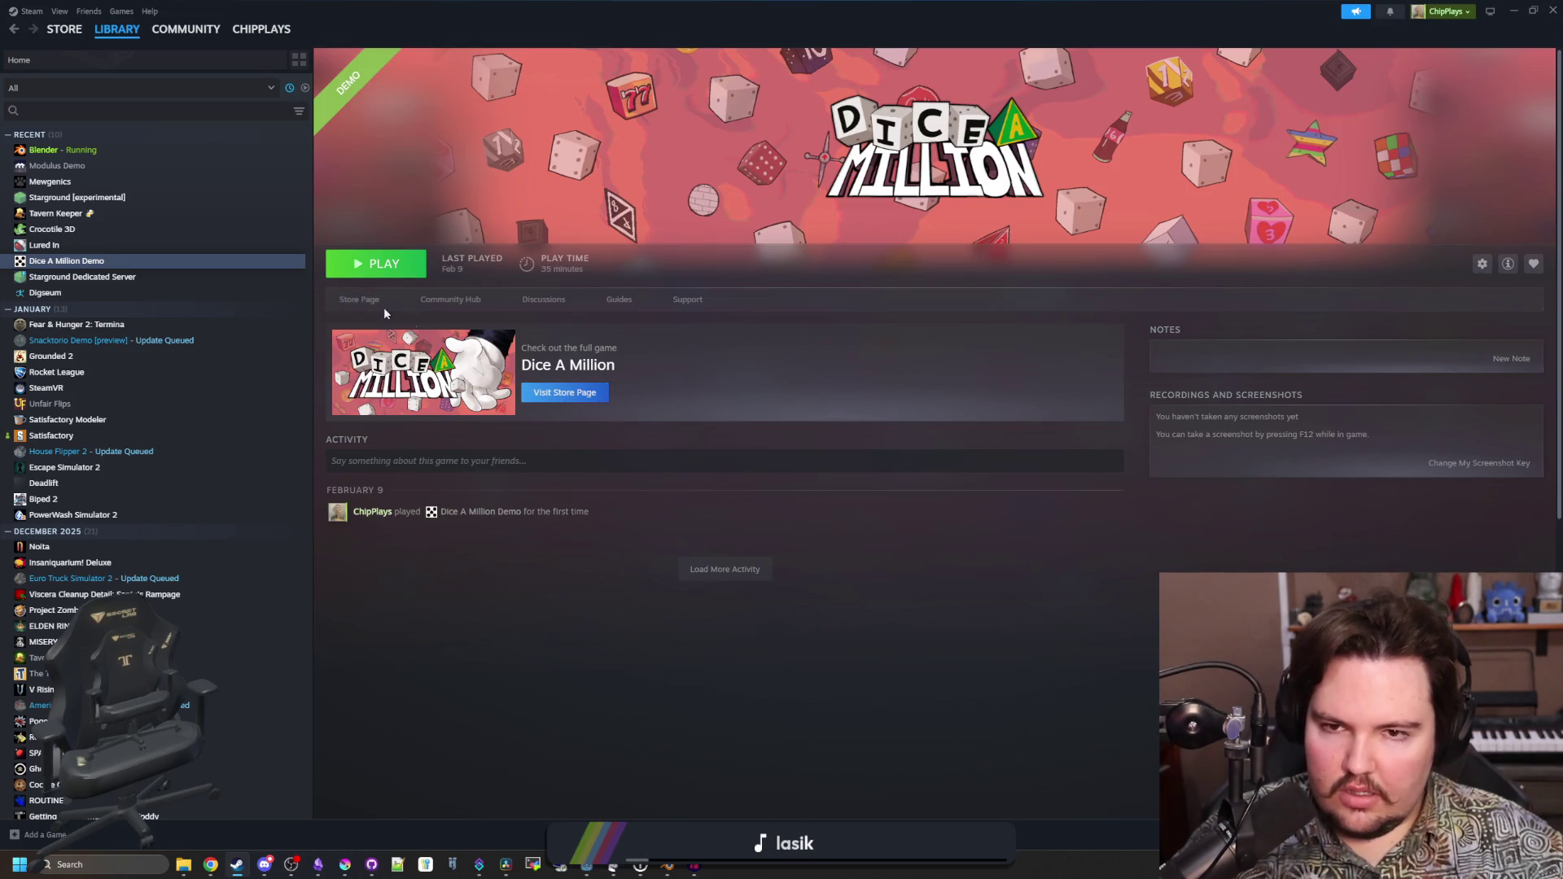
pyautogui.click(363, 301)
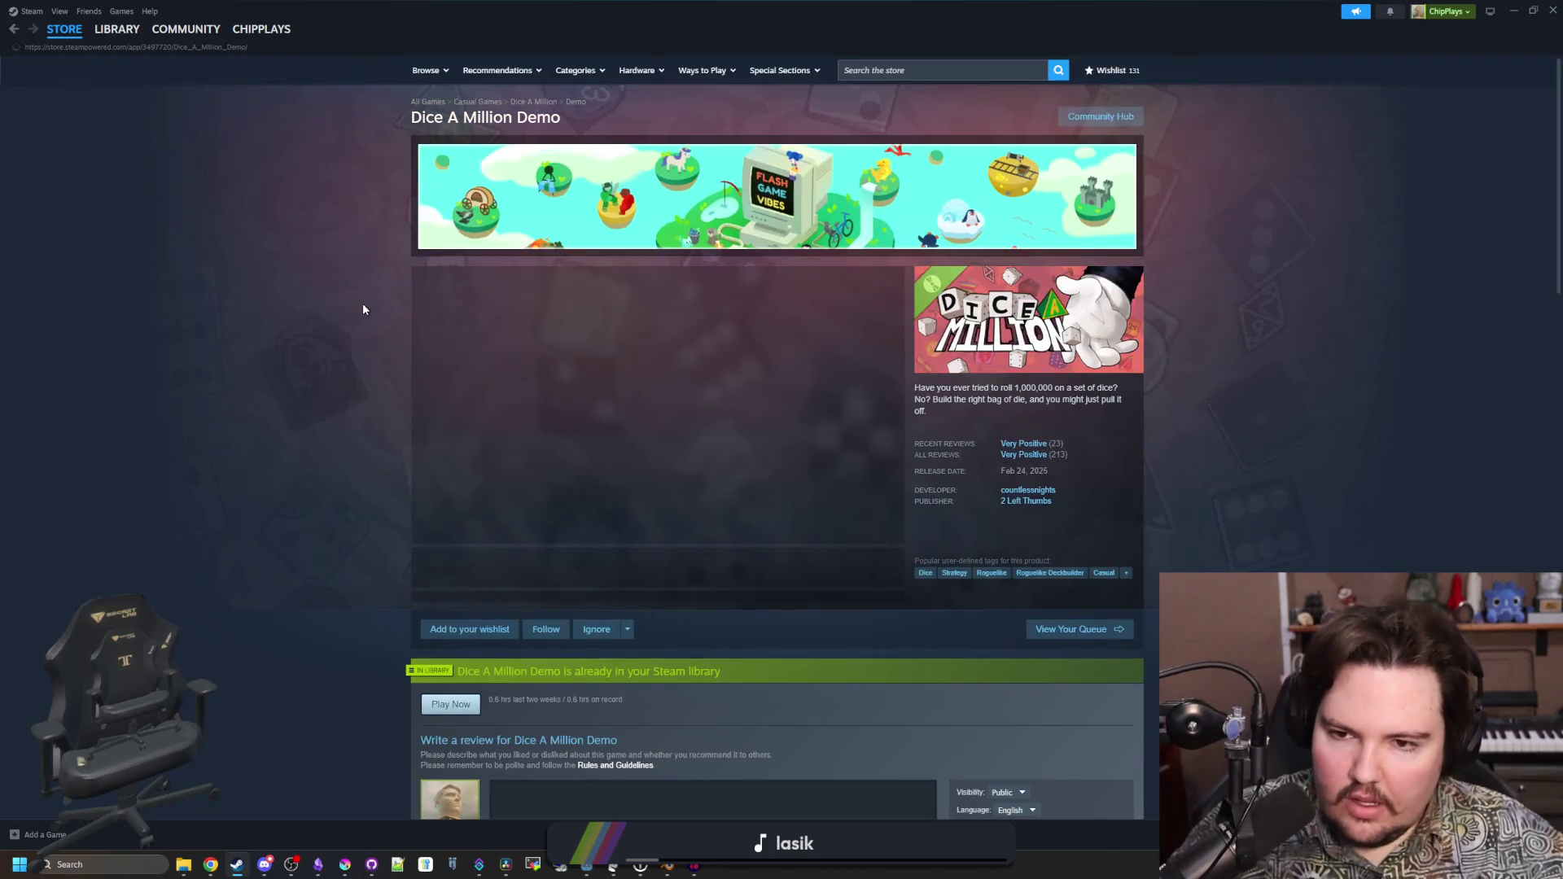
pyautogui.scroll(-5, 653, 655)
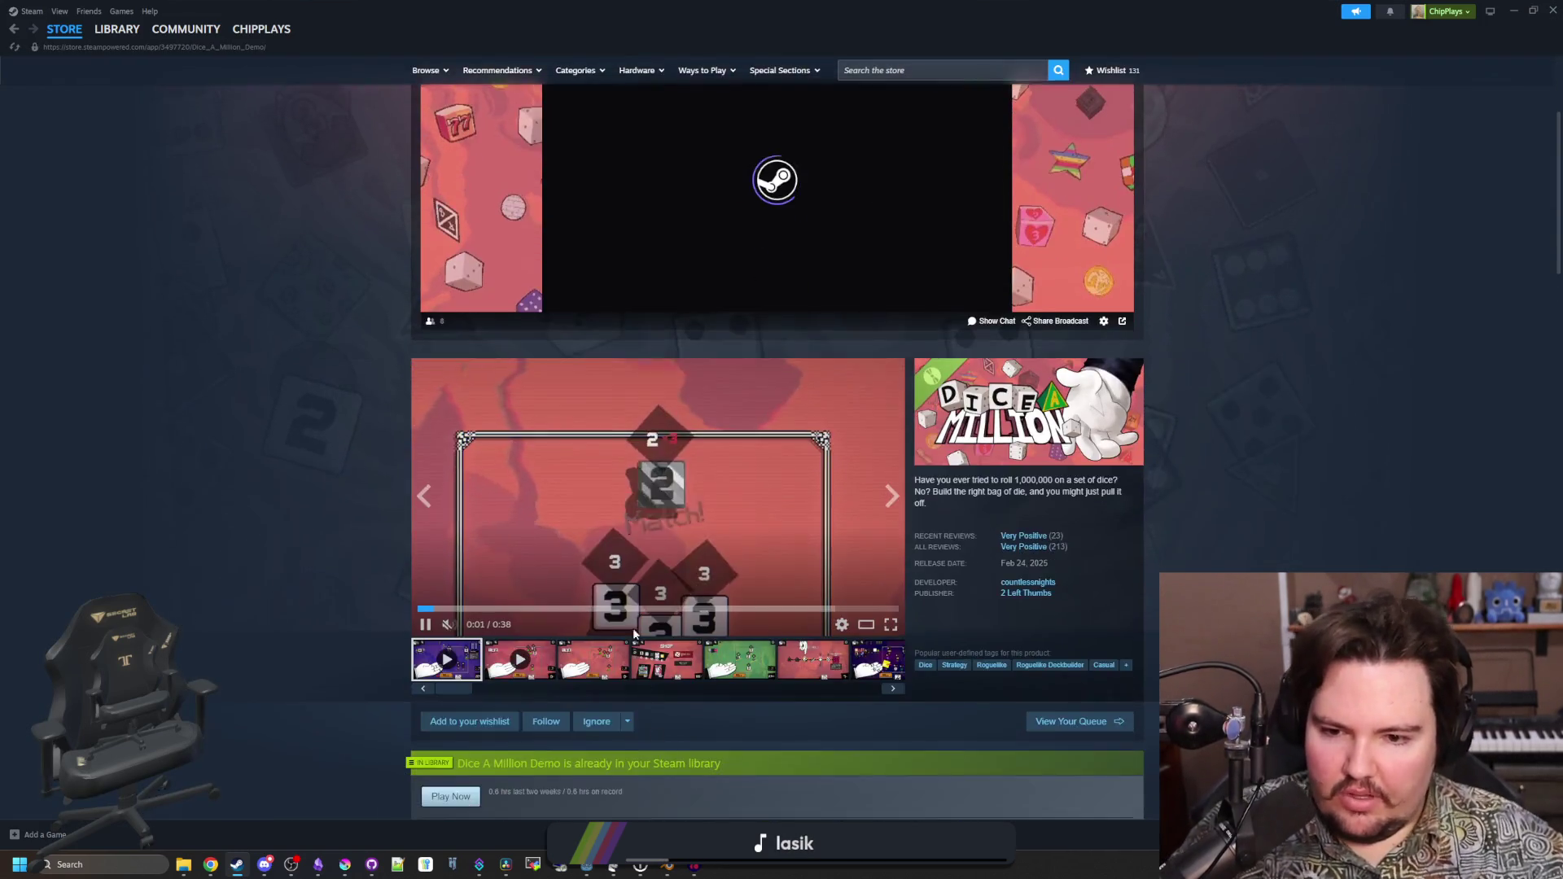
# View the SHOP screenshot, then restore the Steam window to reveal the paused game
pyautogui.click(655, 498)
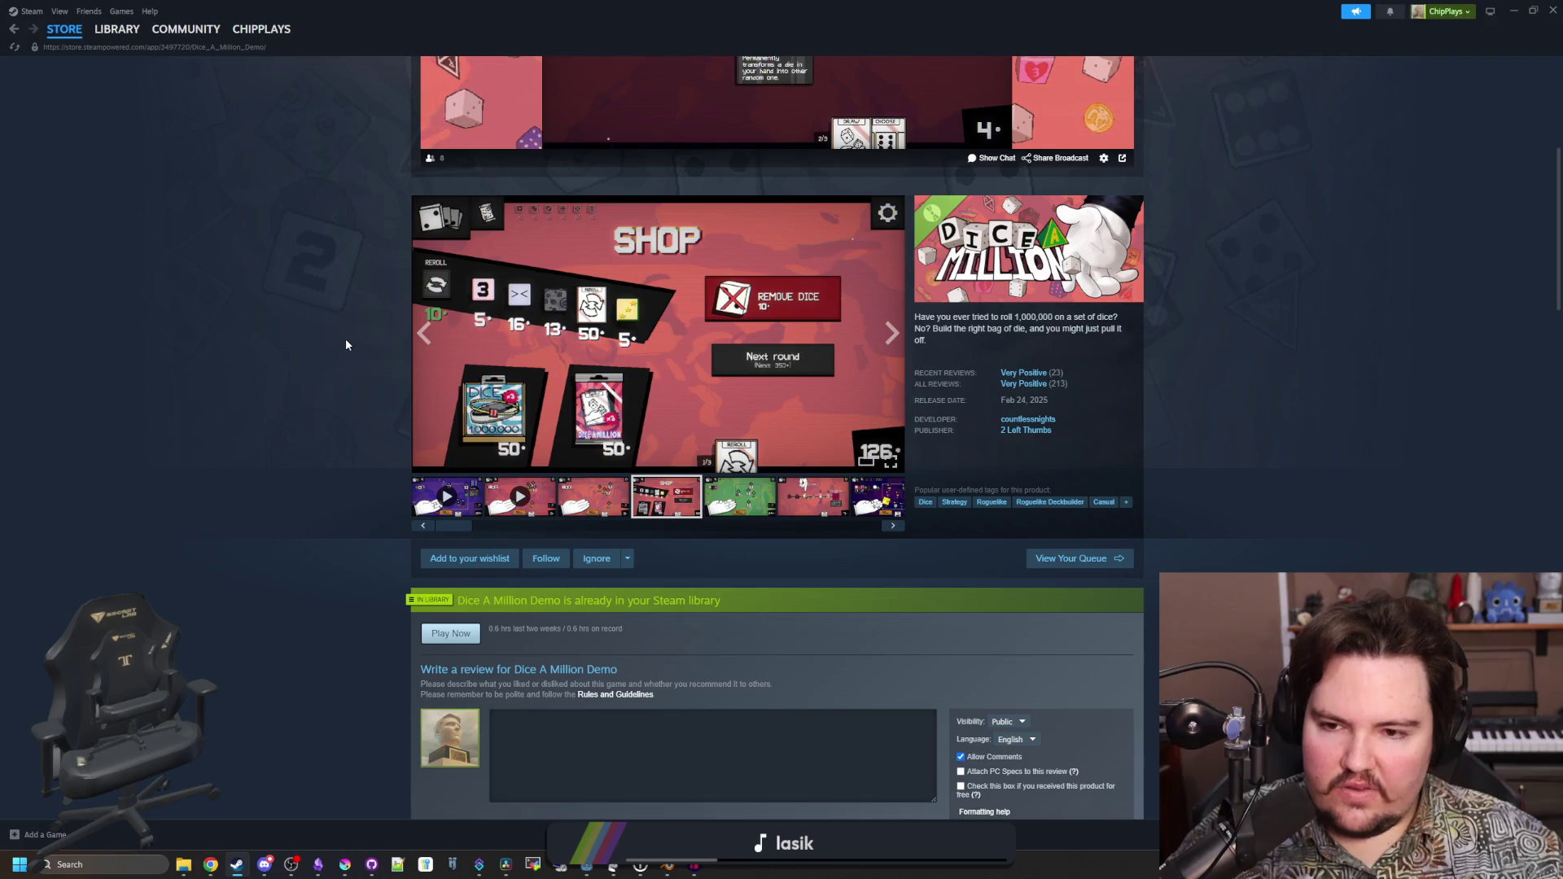
pyautogui.press('super+Down')
pyautogui.click(600, 514)
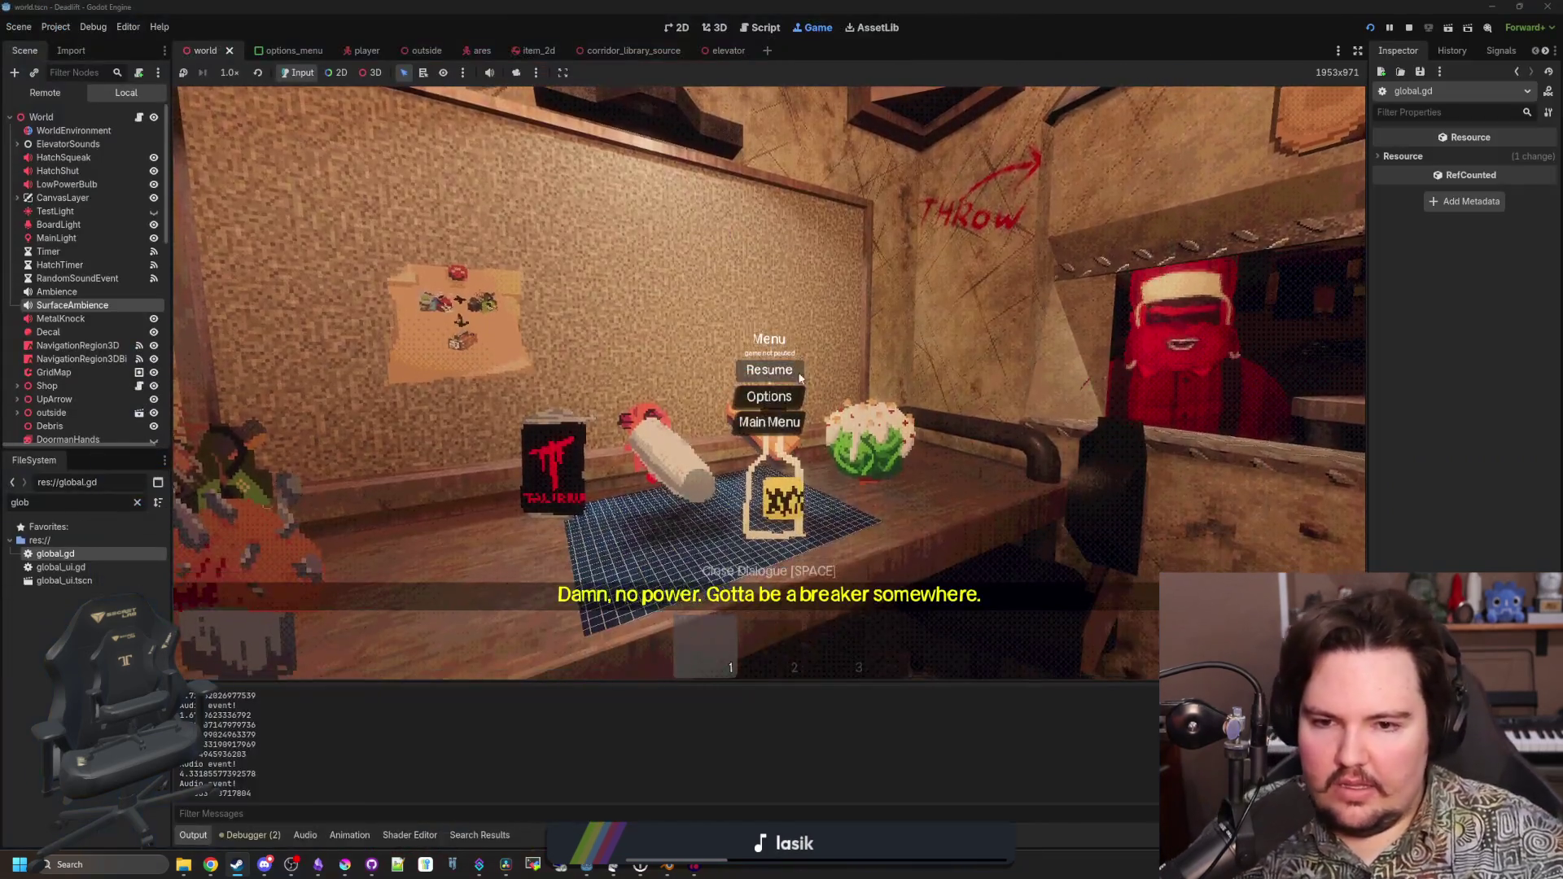
# Resume DeadLift, pick up the chalk and throw it back onto the desk
pyautogui.press('Escape')
pyautogui.press('e')
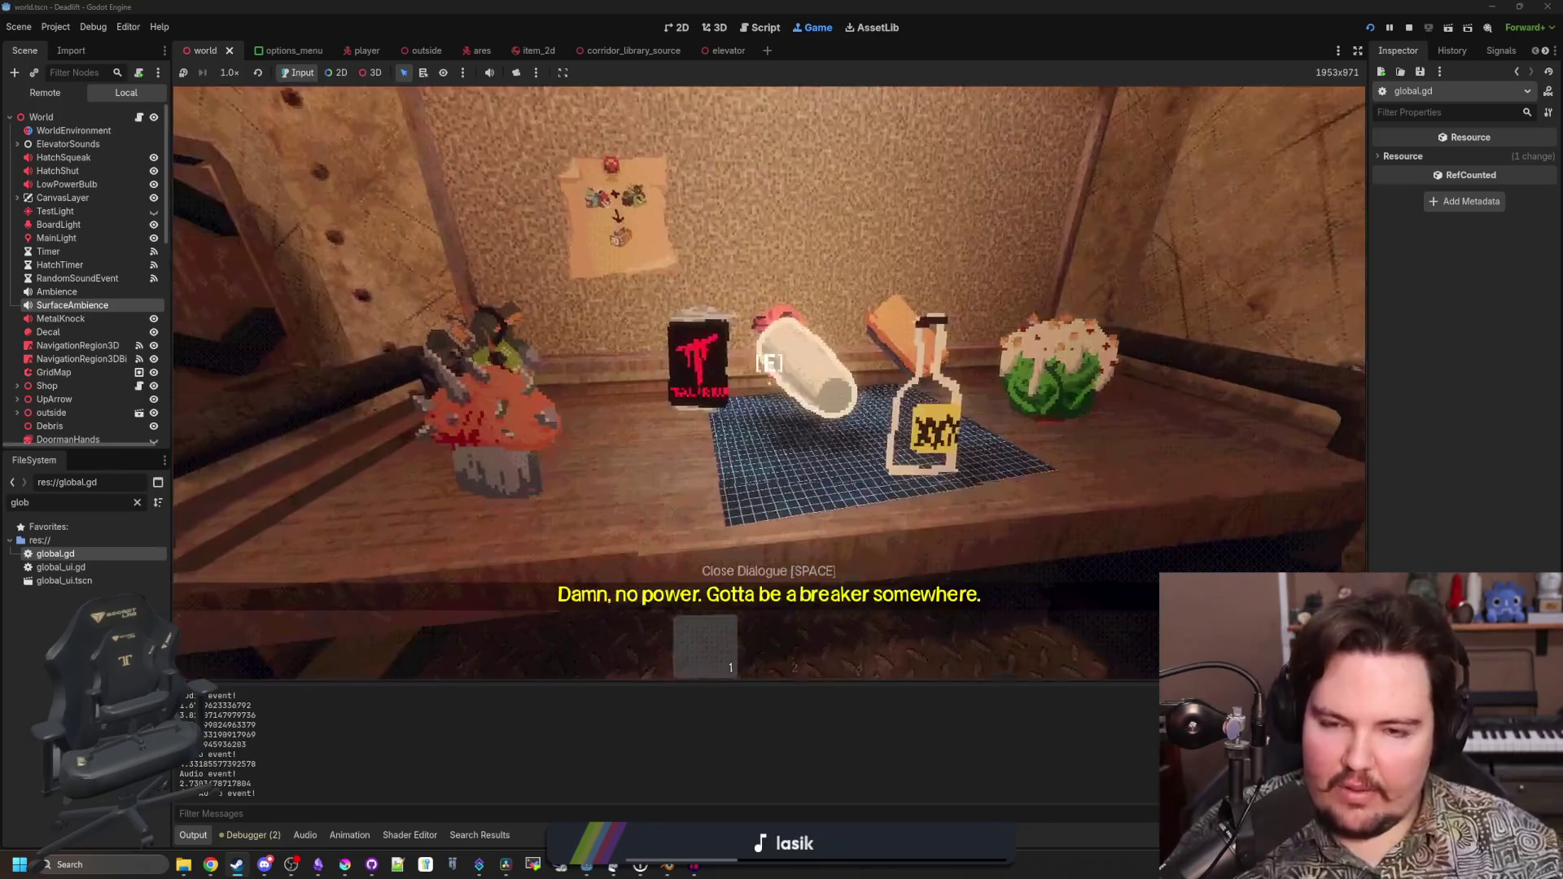
pyautogui.press('s')
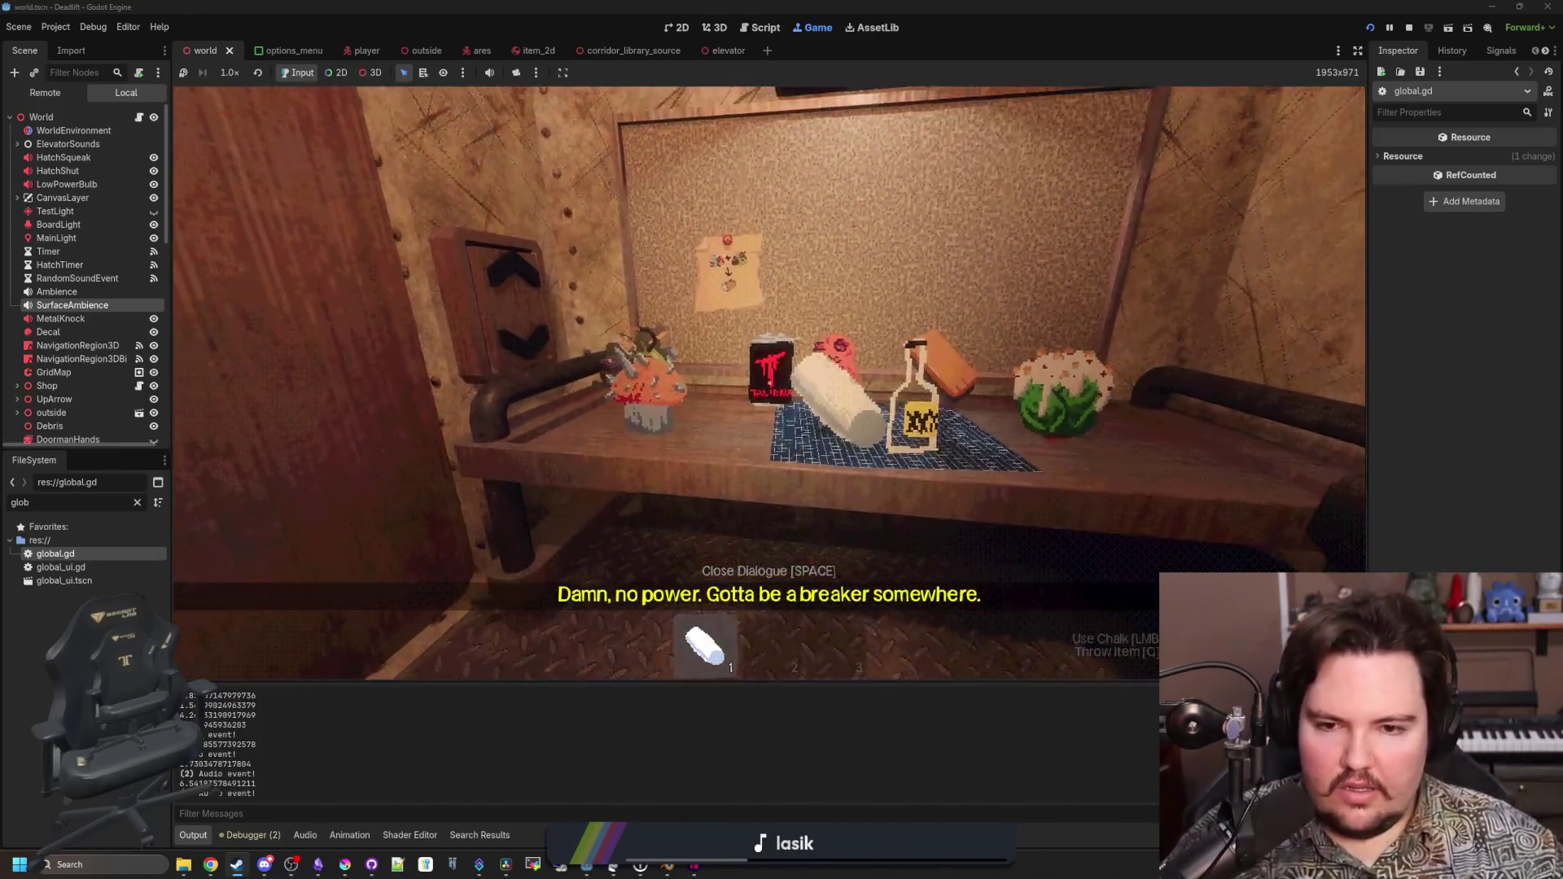
pyautogui.press('q')
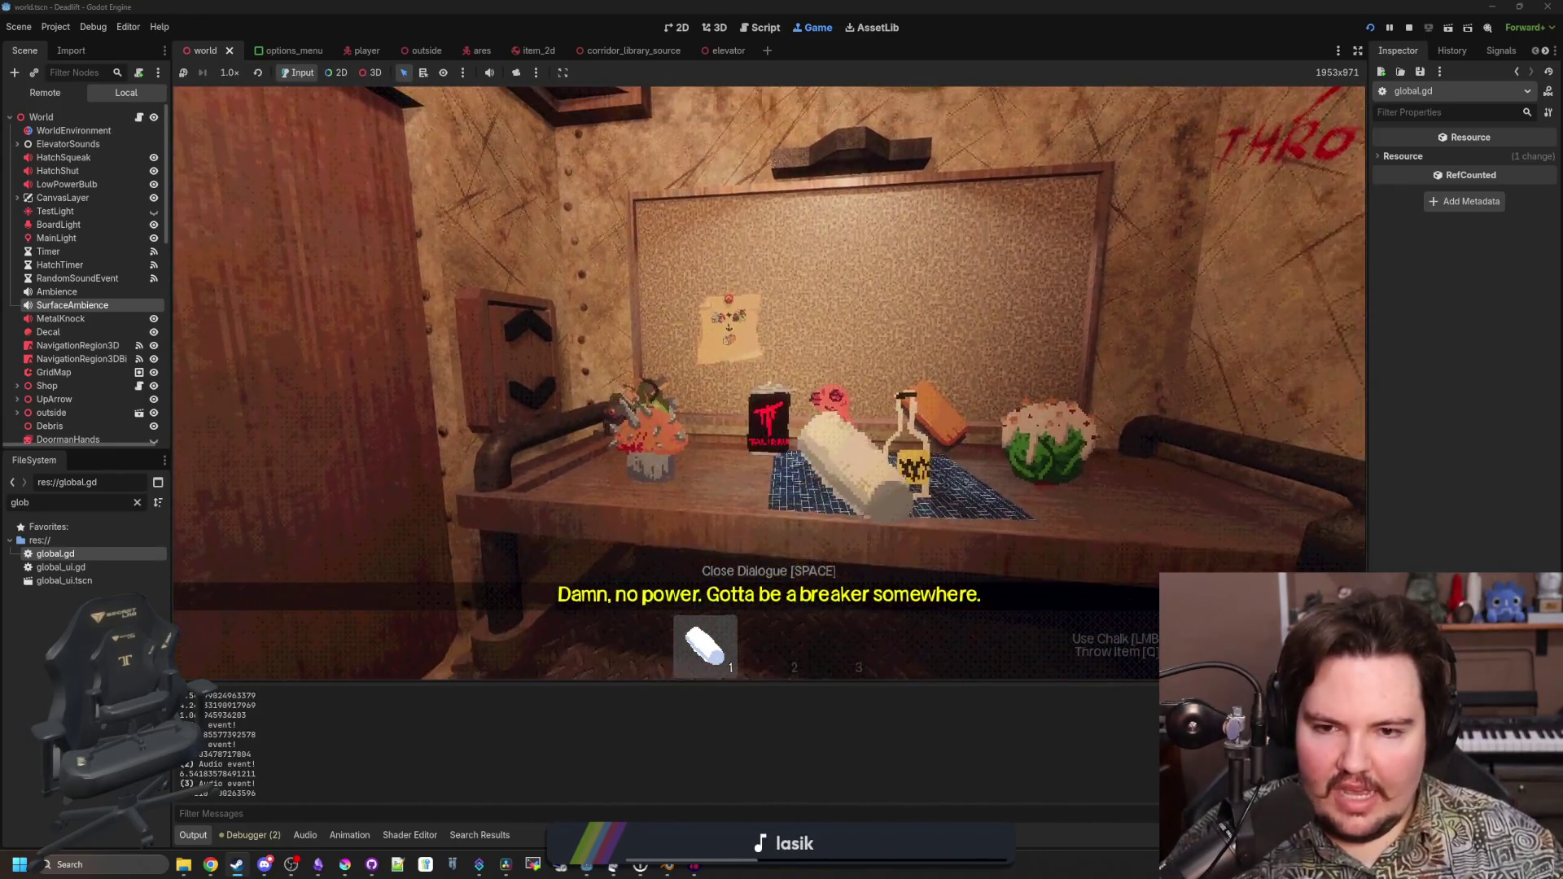
# Crouch to view the green generator under the shelf, then face the Craft-O-Matic shelf
pyautogui.press('w')
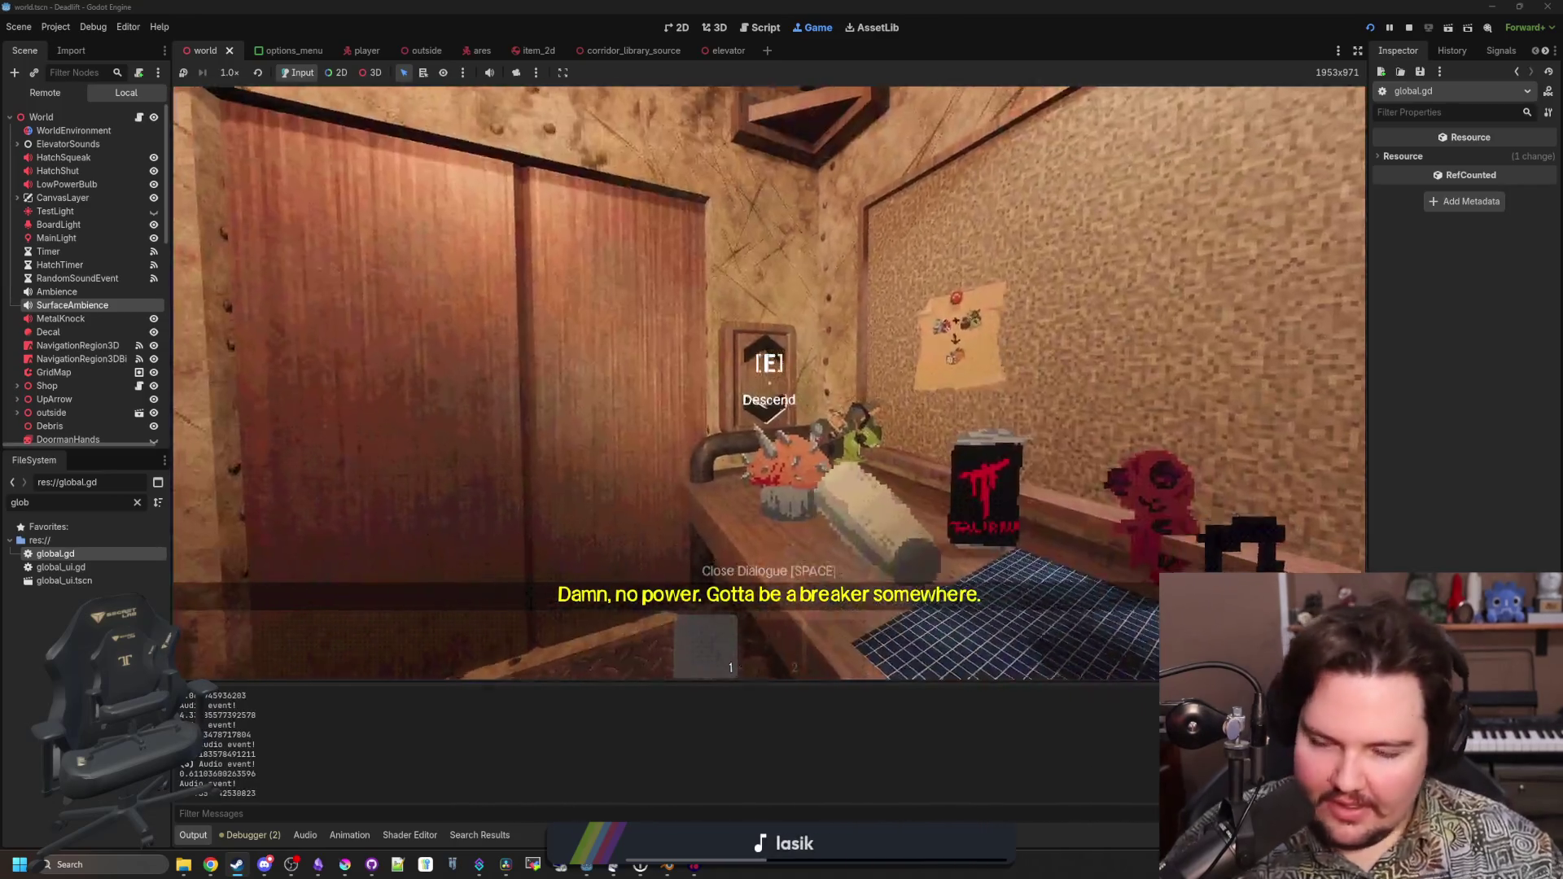
pyautogui.press('ctrl')
pyautogui.press('w')
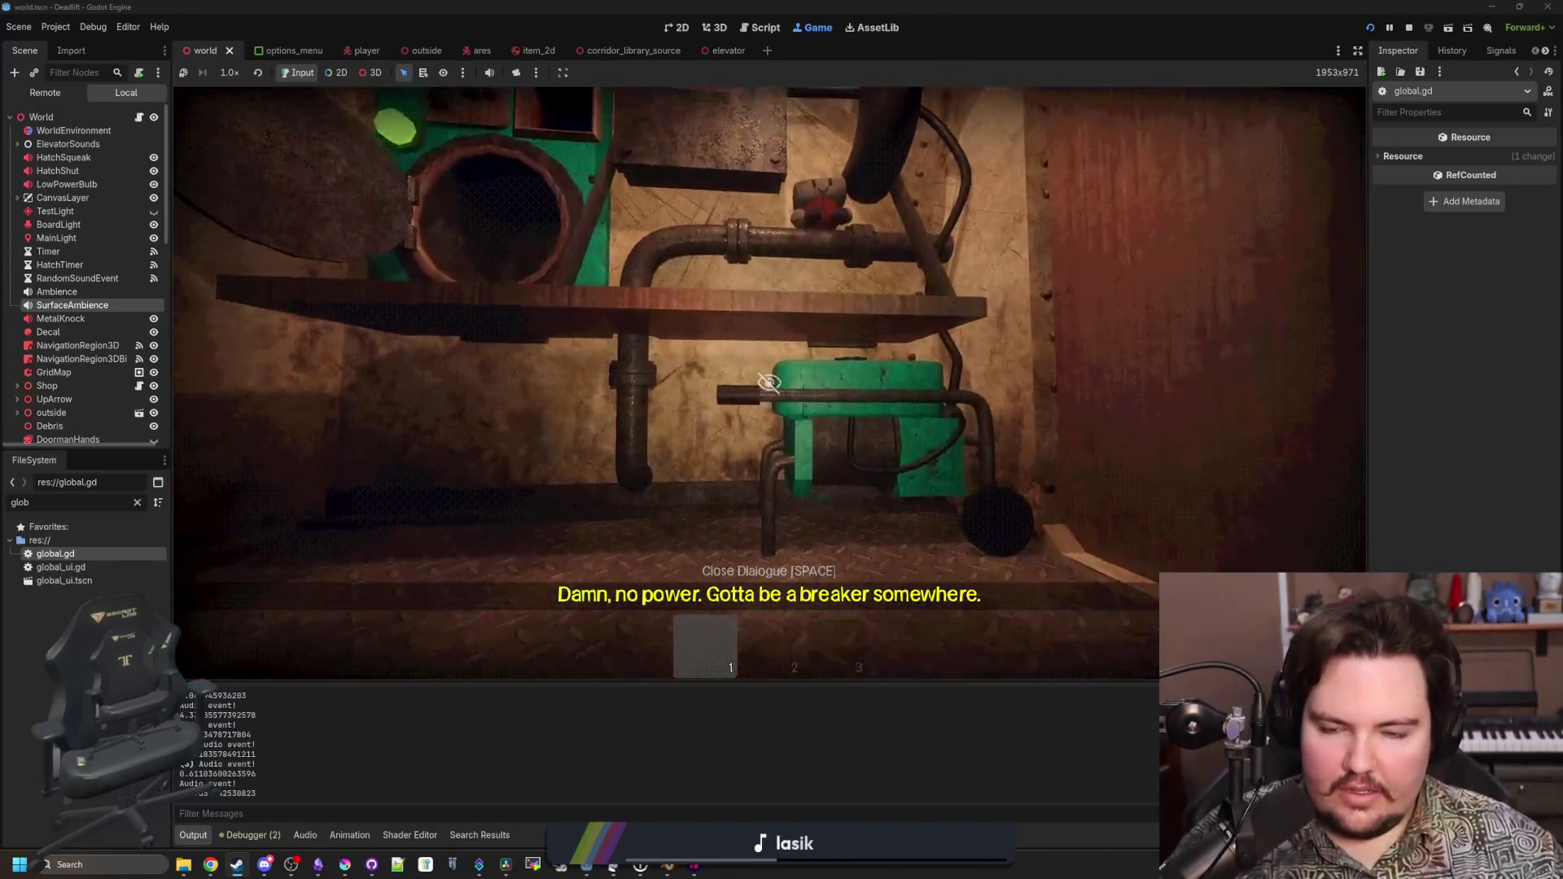
pyautogui.press('ctrl')
pyautogui.press('w')
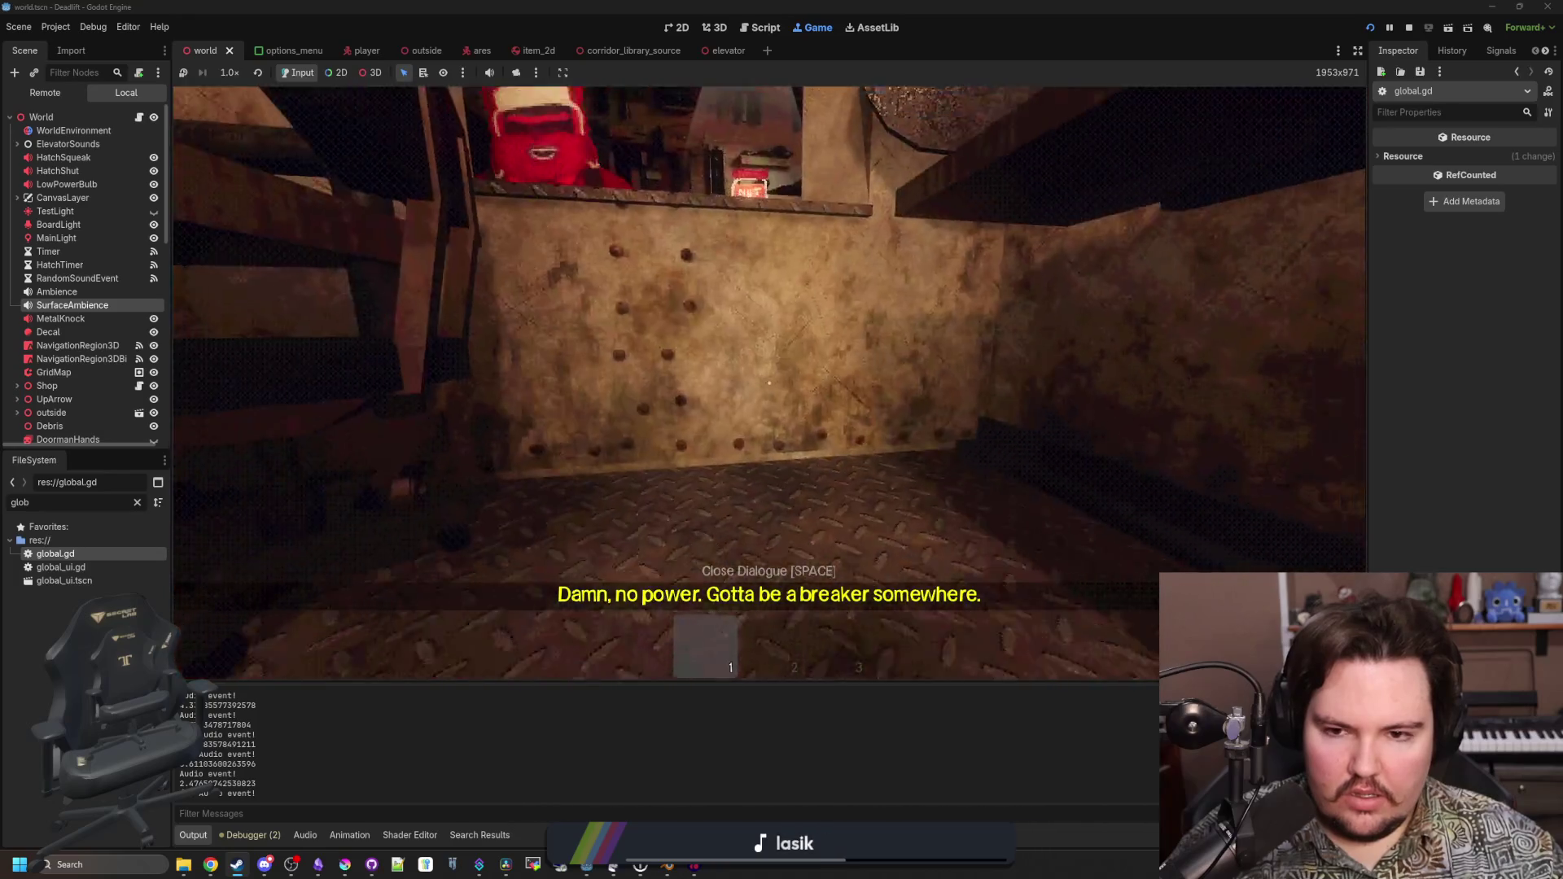
pyautogui.press('w')
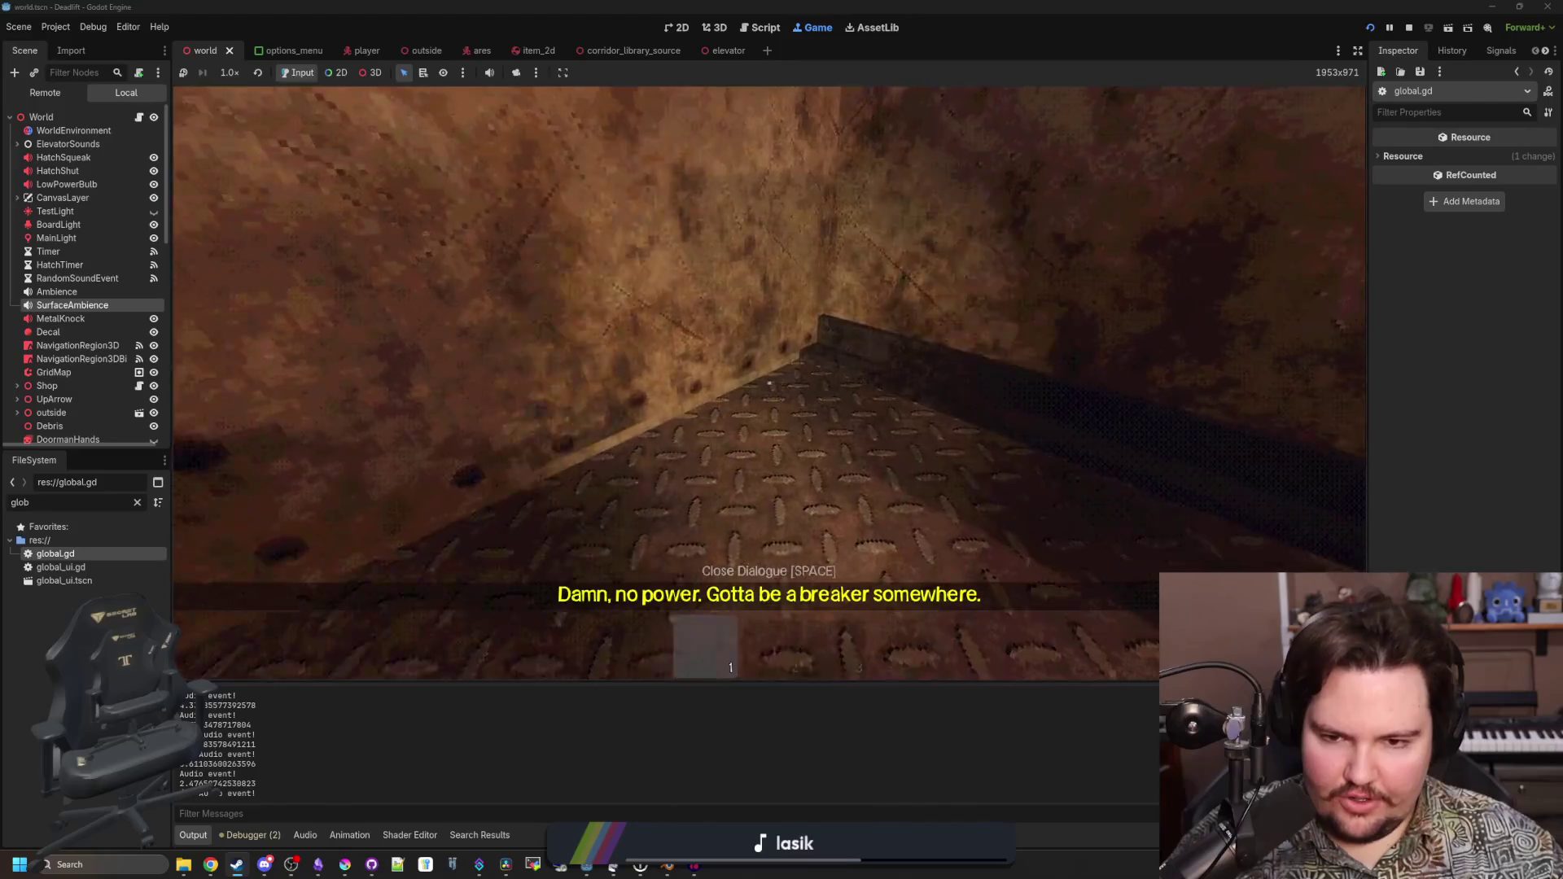
pyautogui.moveTo(770, 383)
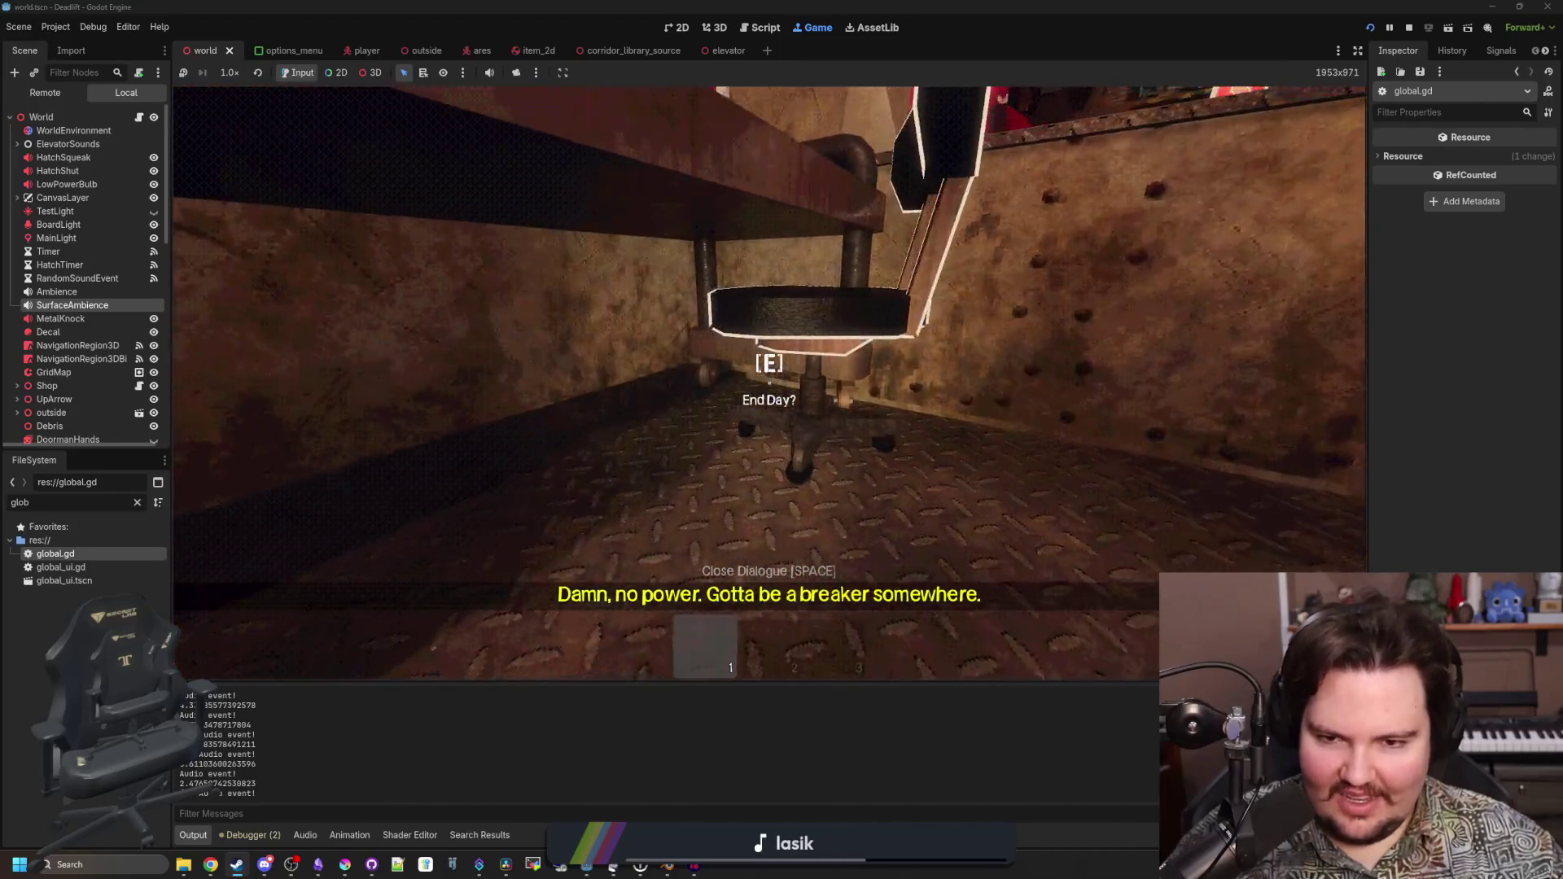
# Walk up to the shop window counter by the elevator buttons and End Day bag
pyautogui.press('s')
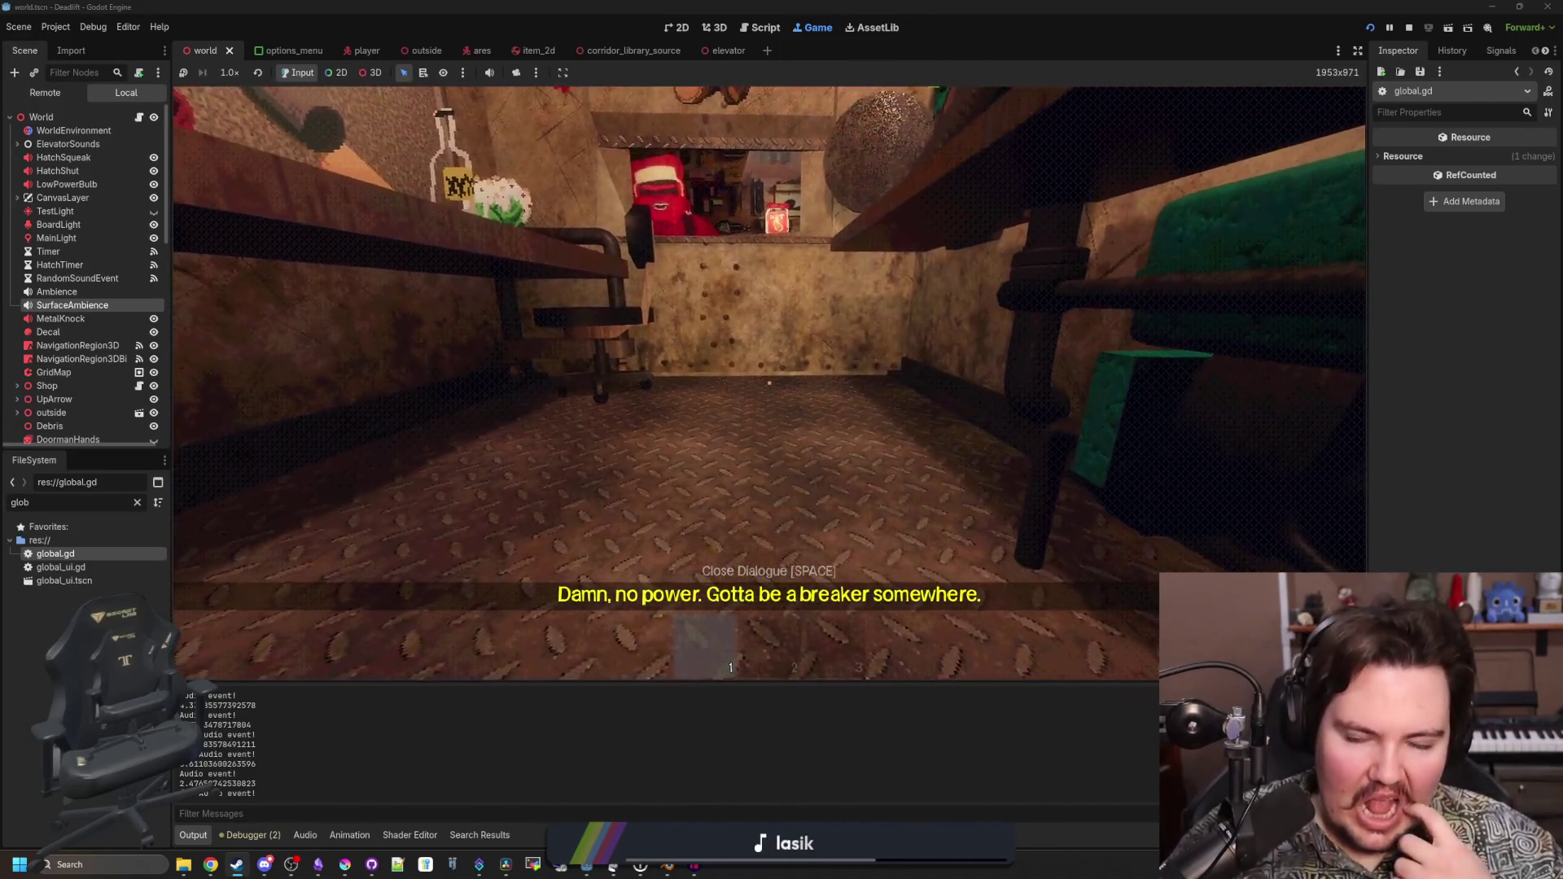
pyautogui.press('w')
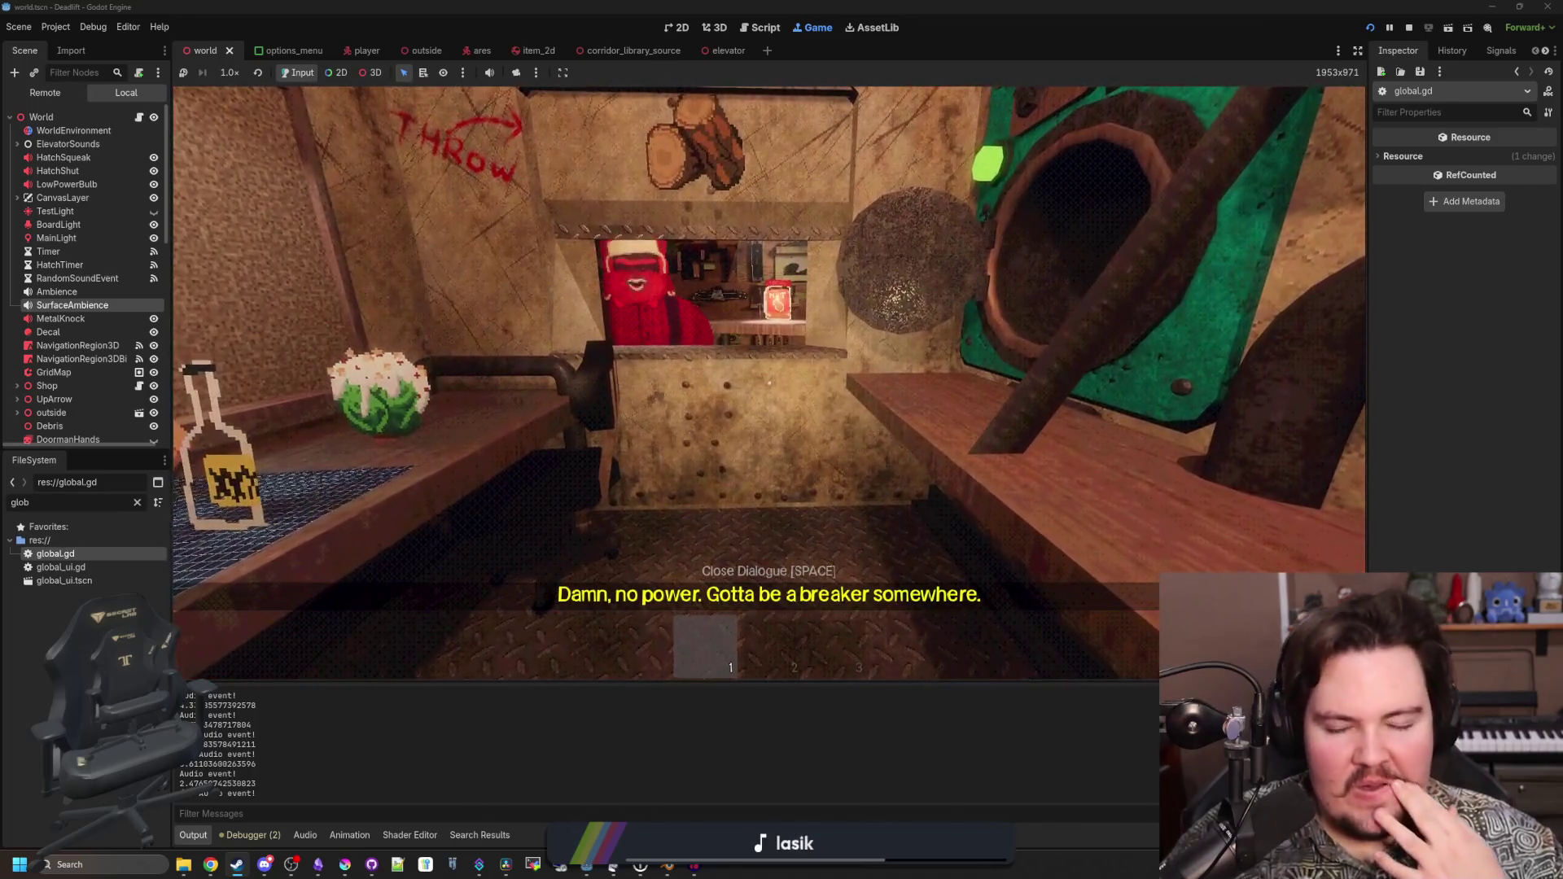
pyautogui.press('w')
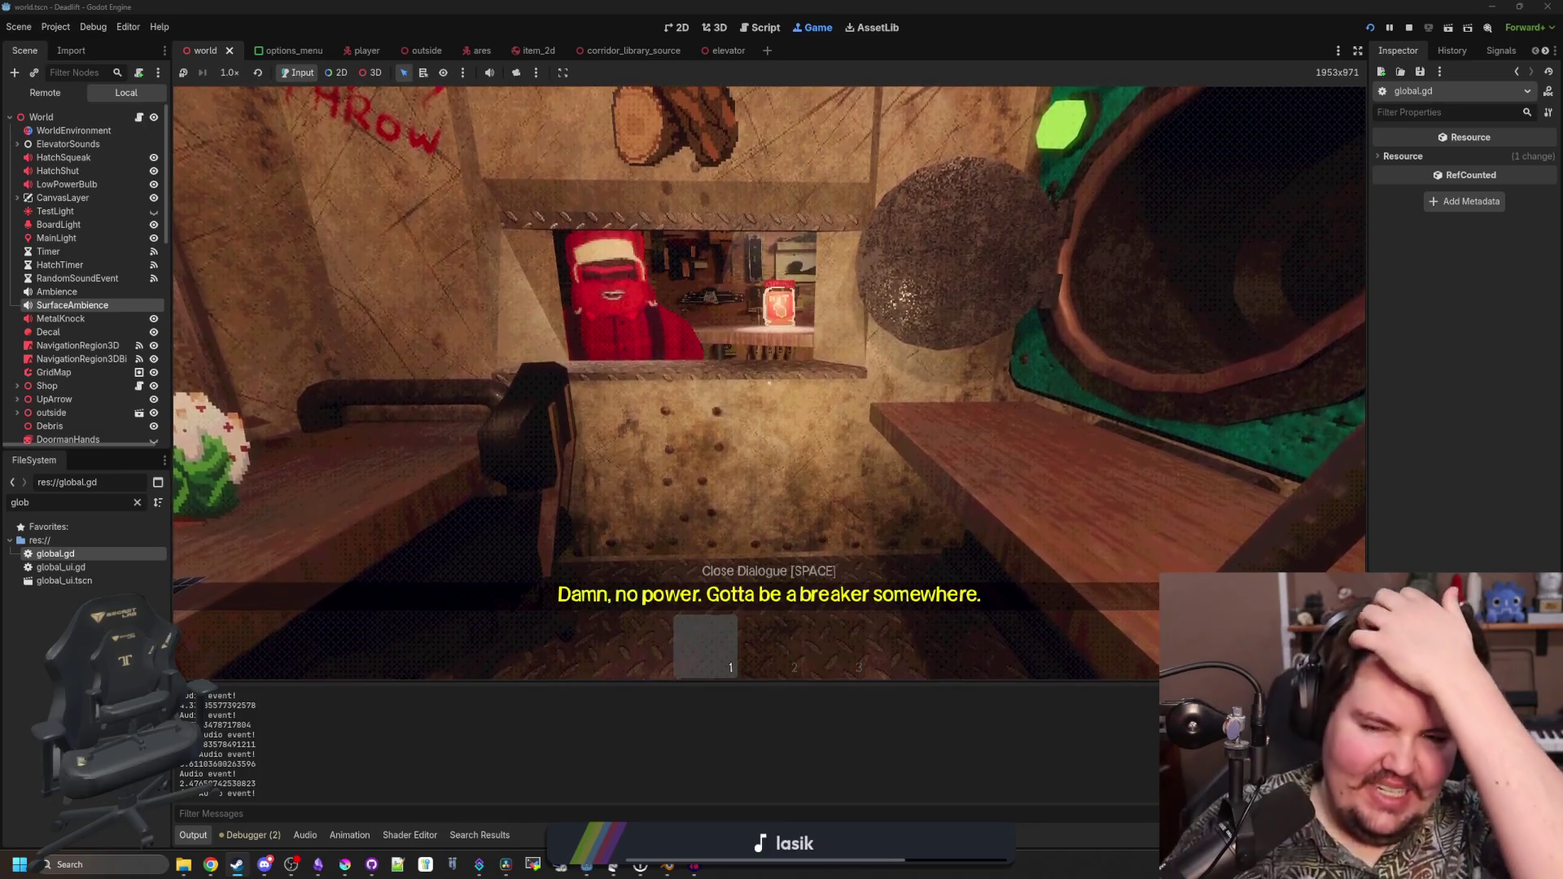
pyautogui.press('w')
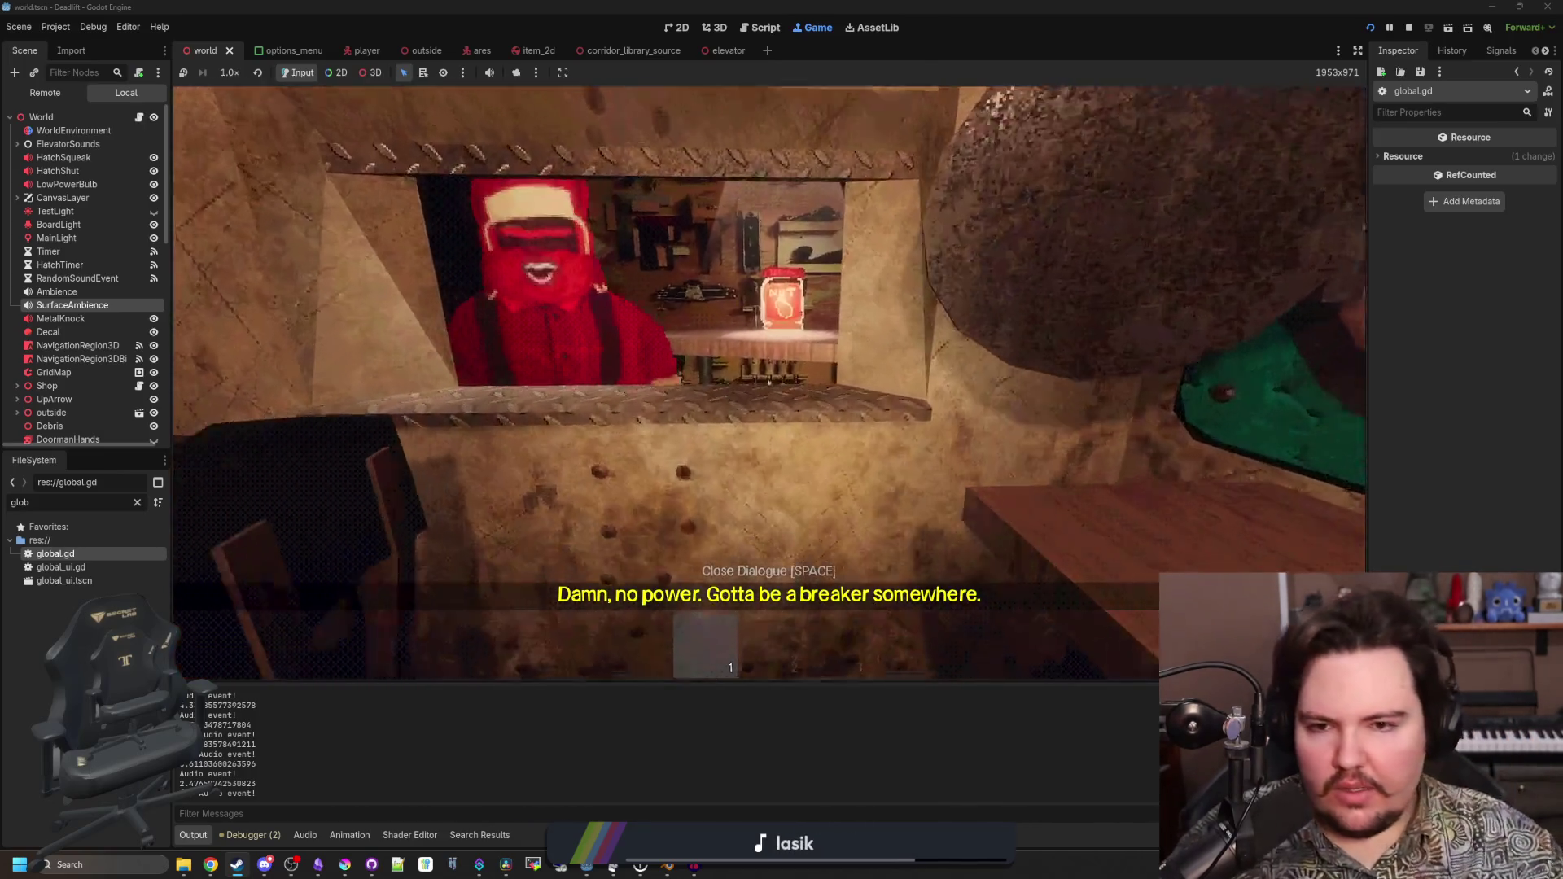
pyautogui.press('w')
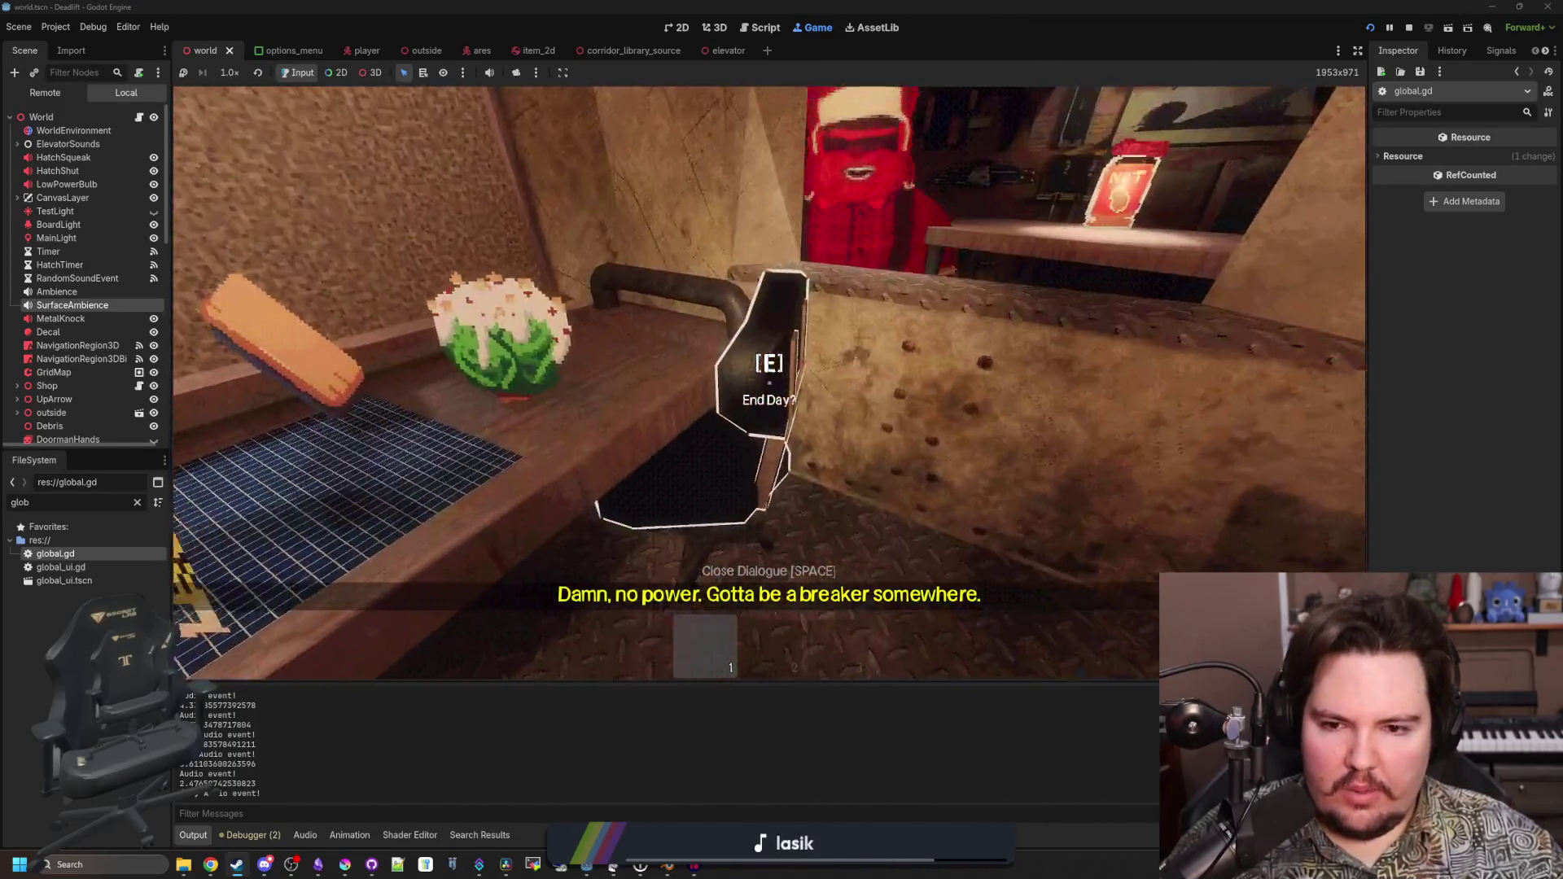
# End the day at the bag, choosing Uncut Salad to eat and Energy Drink to drink
pyautogui.press('e')
pyautogui.click(907, 513)
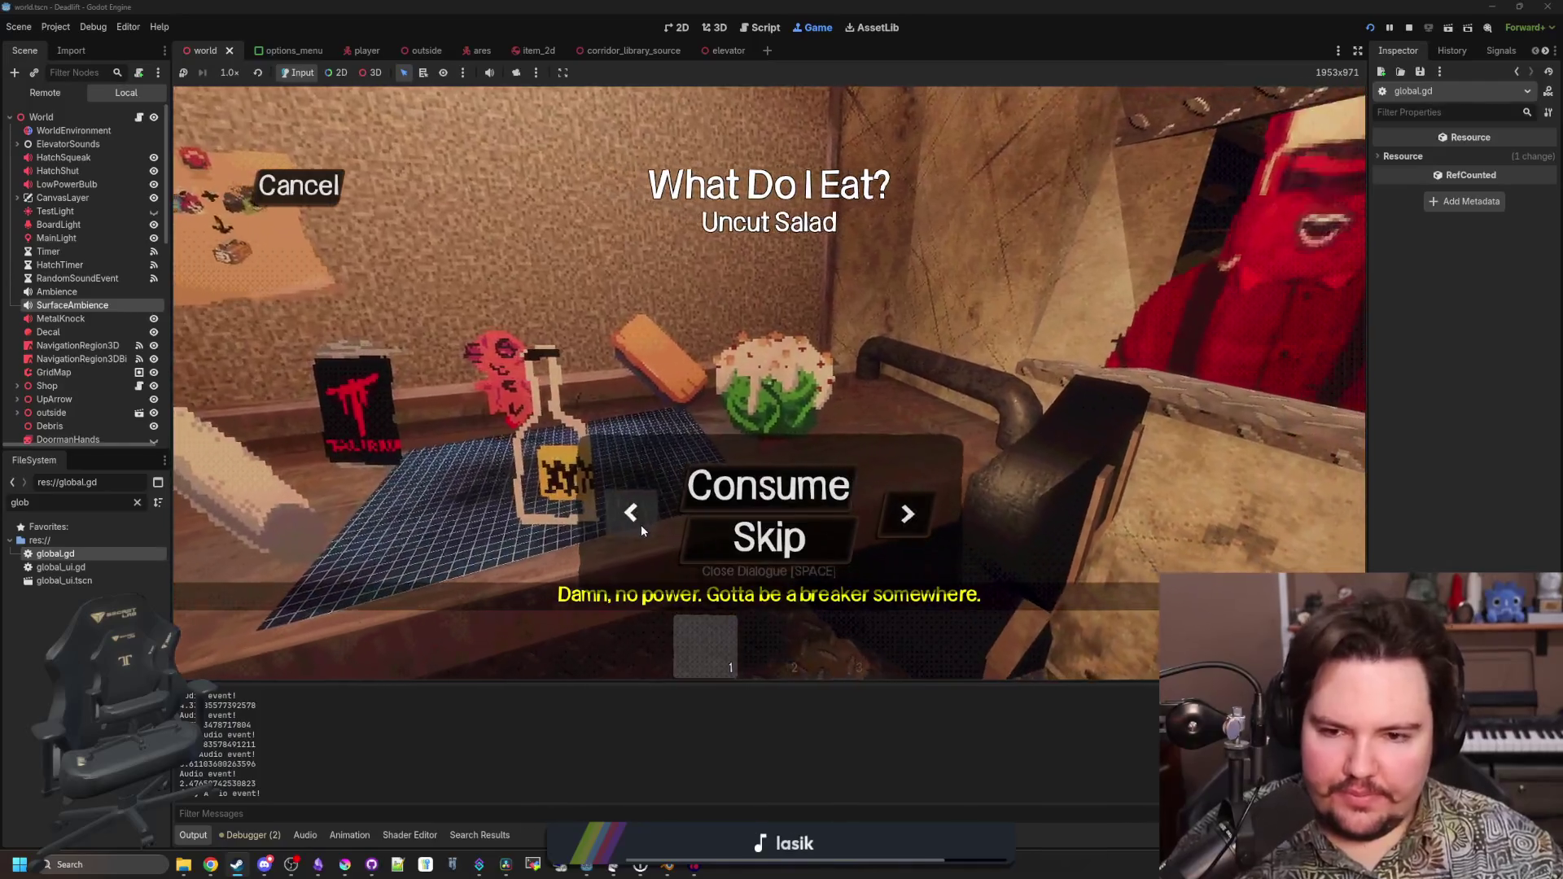
pyautogui.click(631, 513)
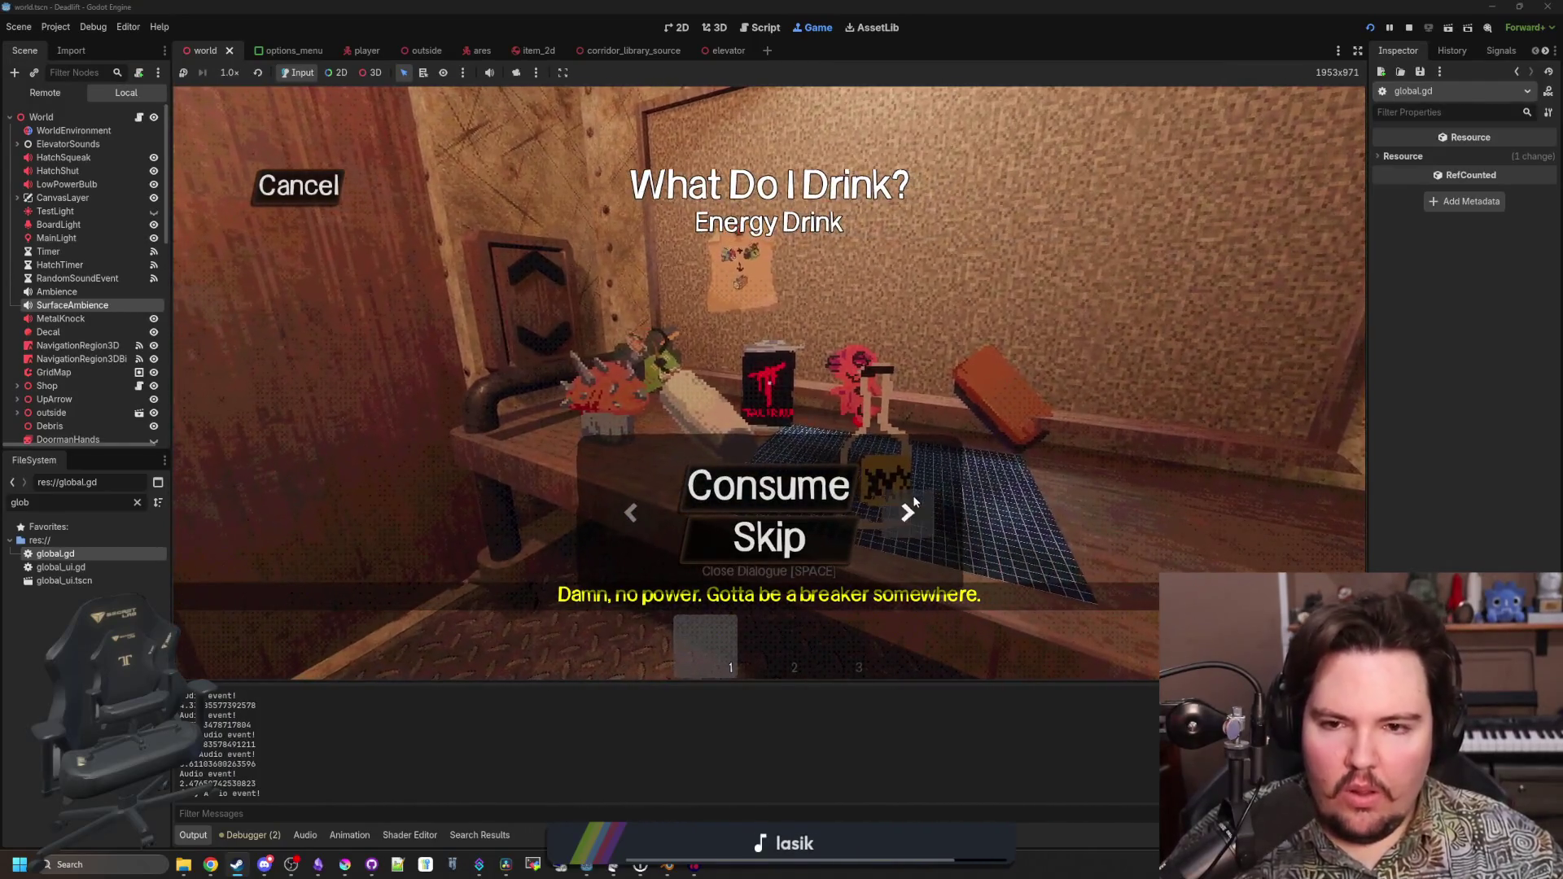
pyautogui.click(911, 511)
pyautogui.click(639, 511)
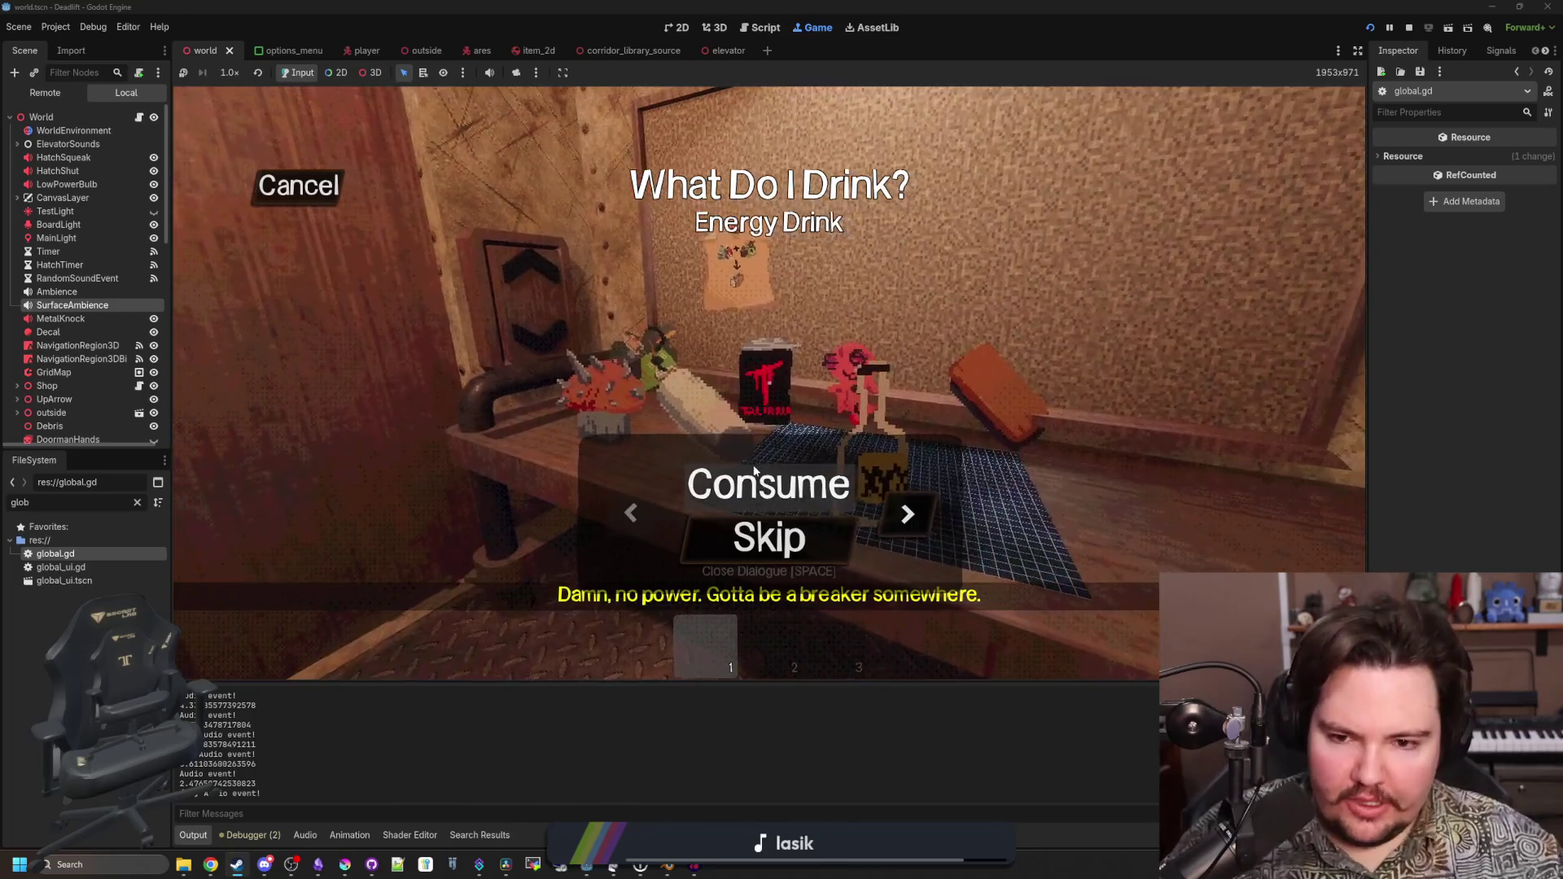
pyautogui.click(770, 538)
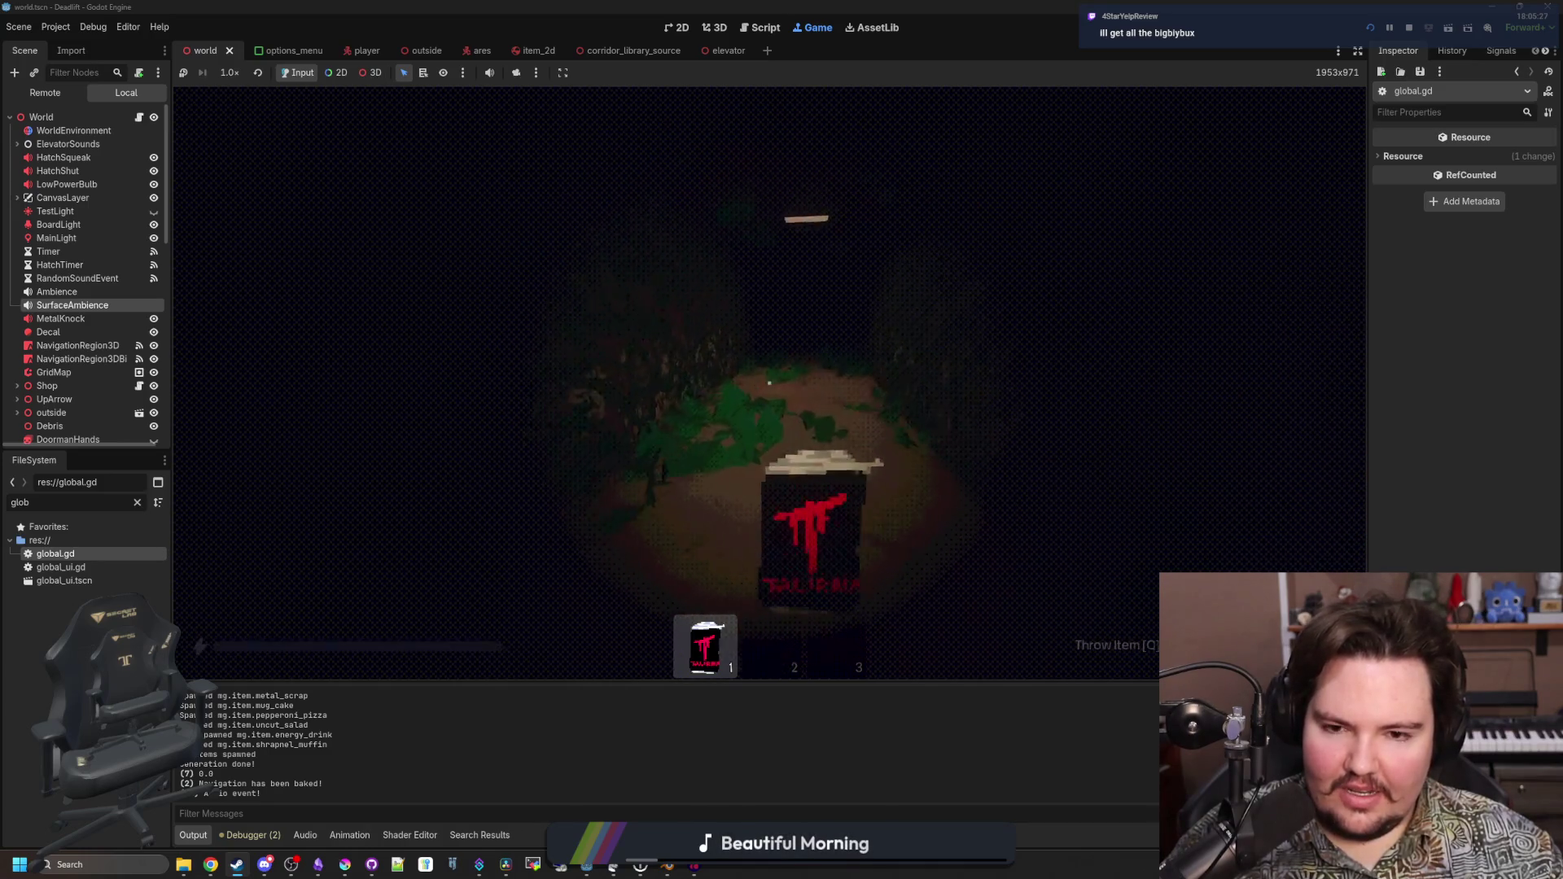
# Pick up the shrapnel muffin into hotbar slot 2 and head down the dark corridor
pyautogui.press('2')
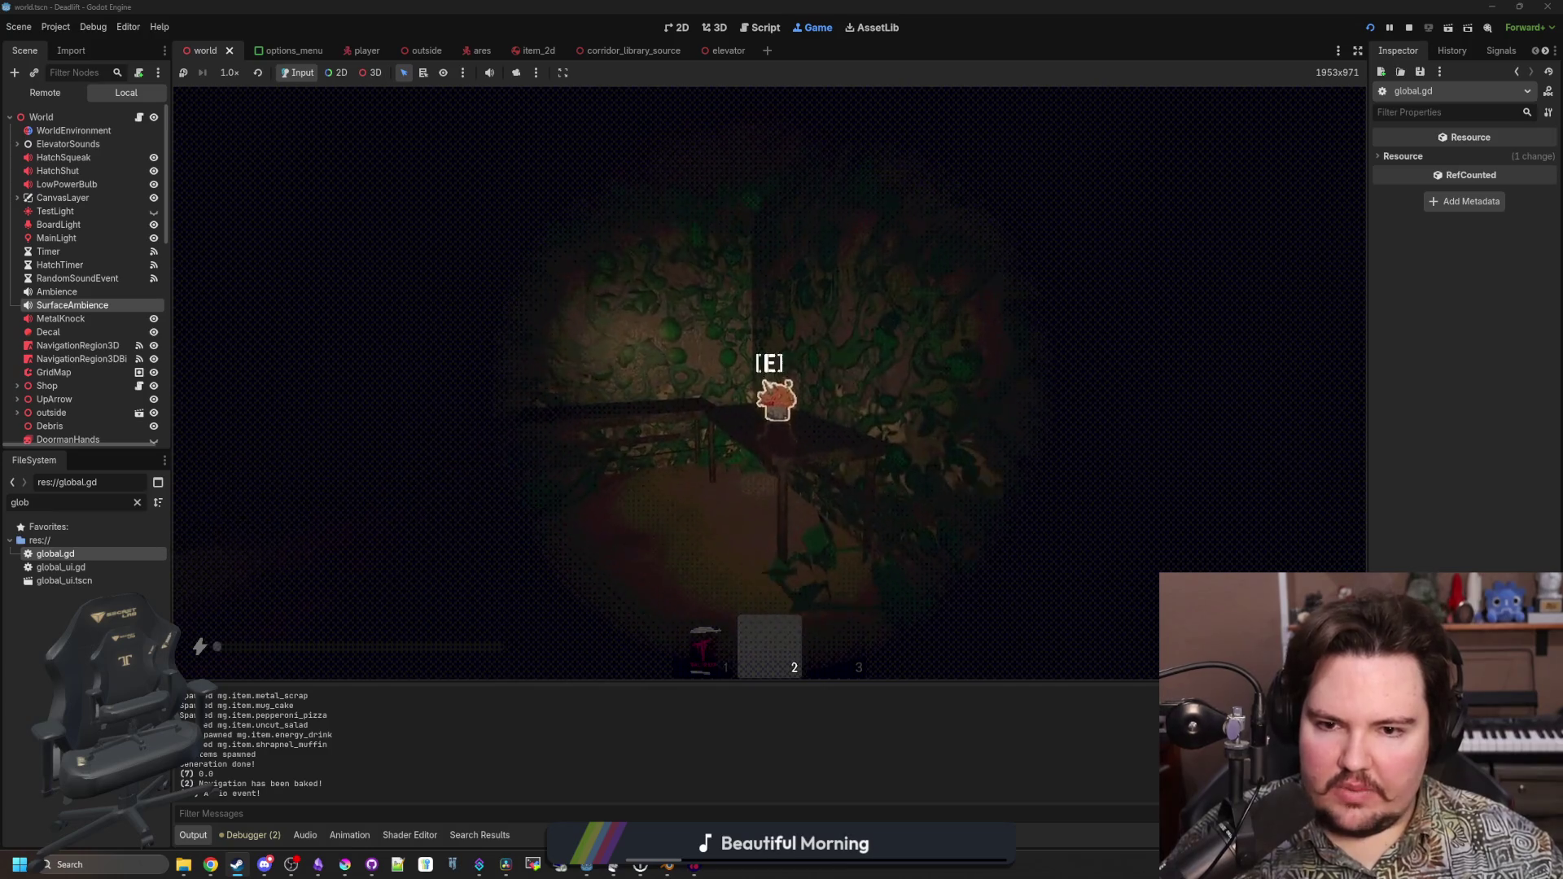
pyautogui.press('e')
pyautogui.press('w')
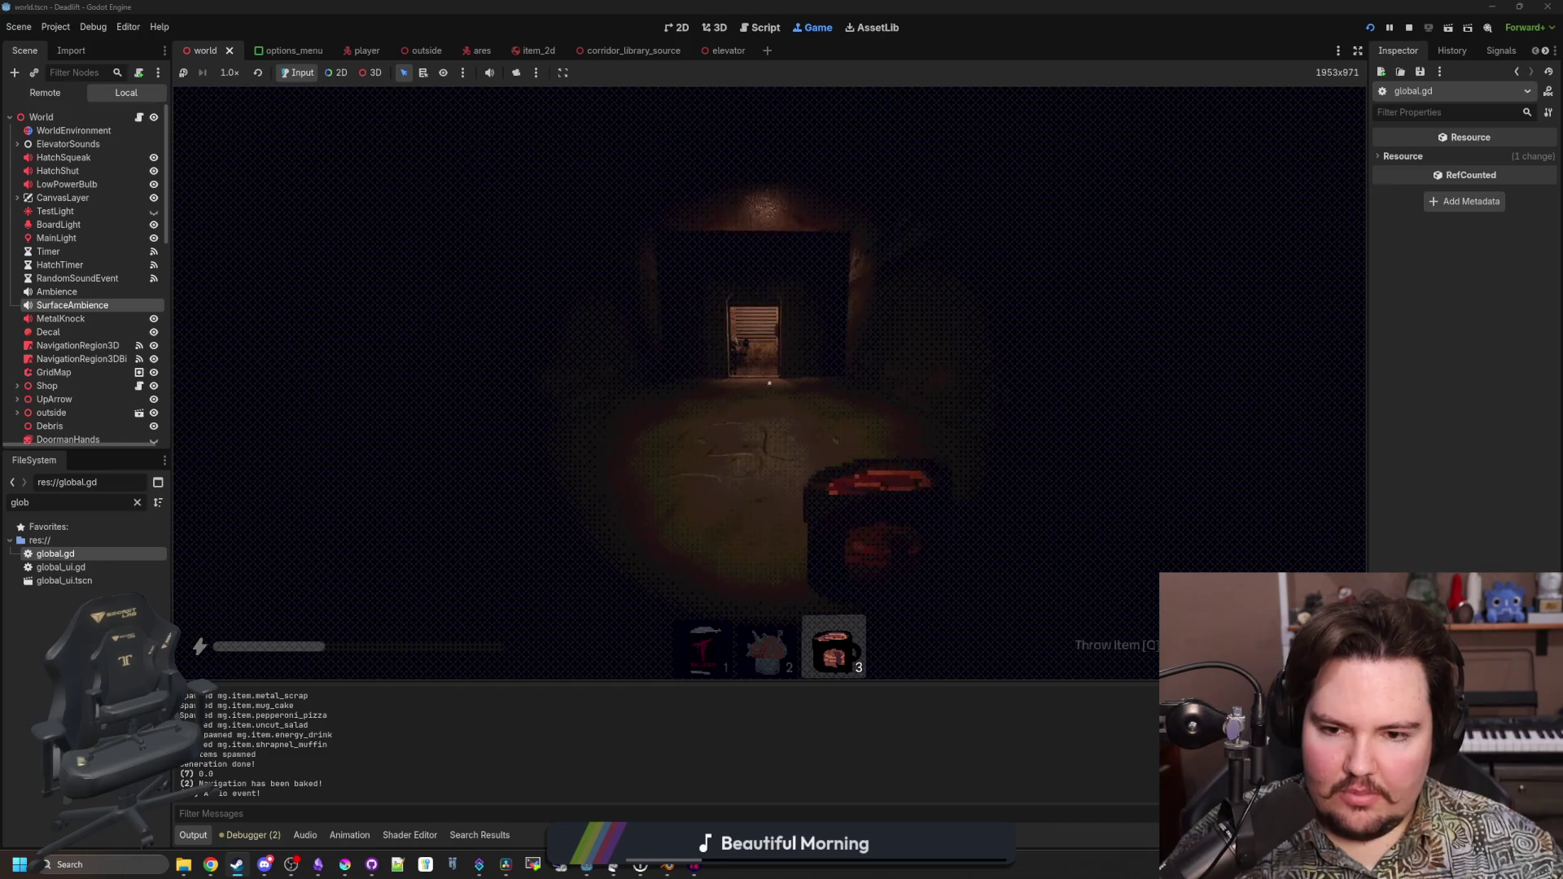
# Back in the room, switch to the mug in slot 3 and drop it on the table
pyautogui.press('3')
pyautogui.press('w')
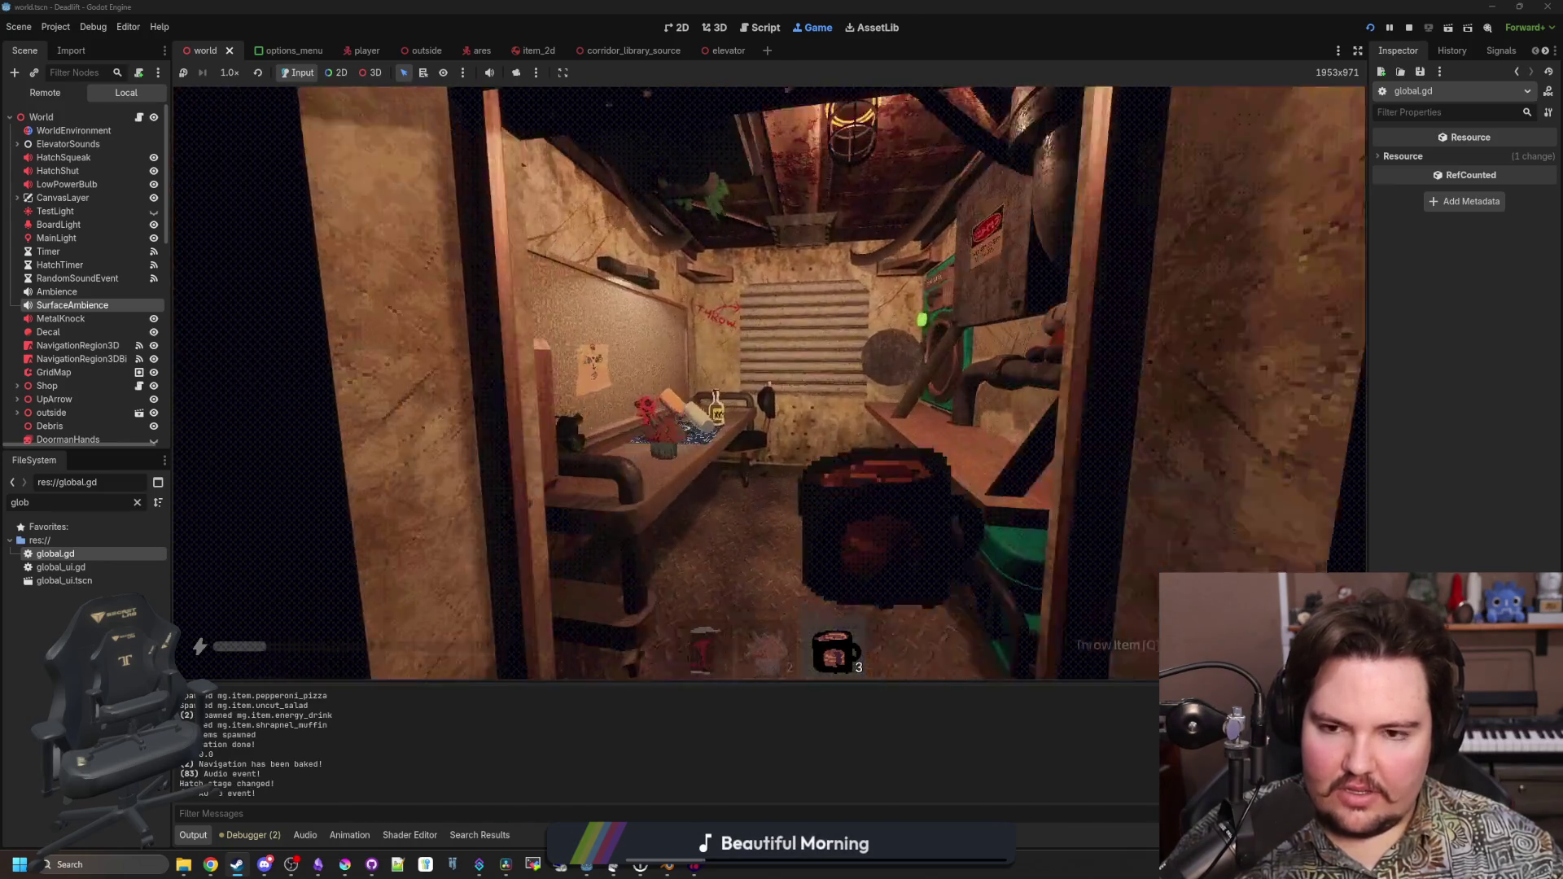
pyautogui.press('q')
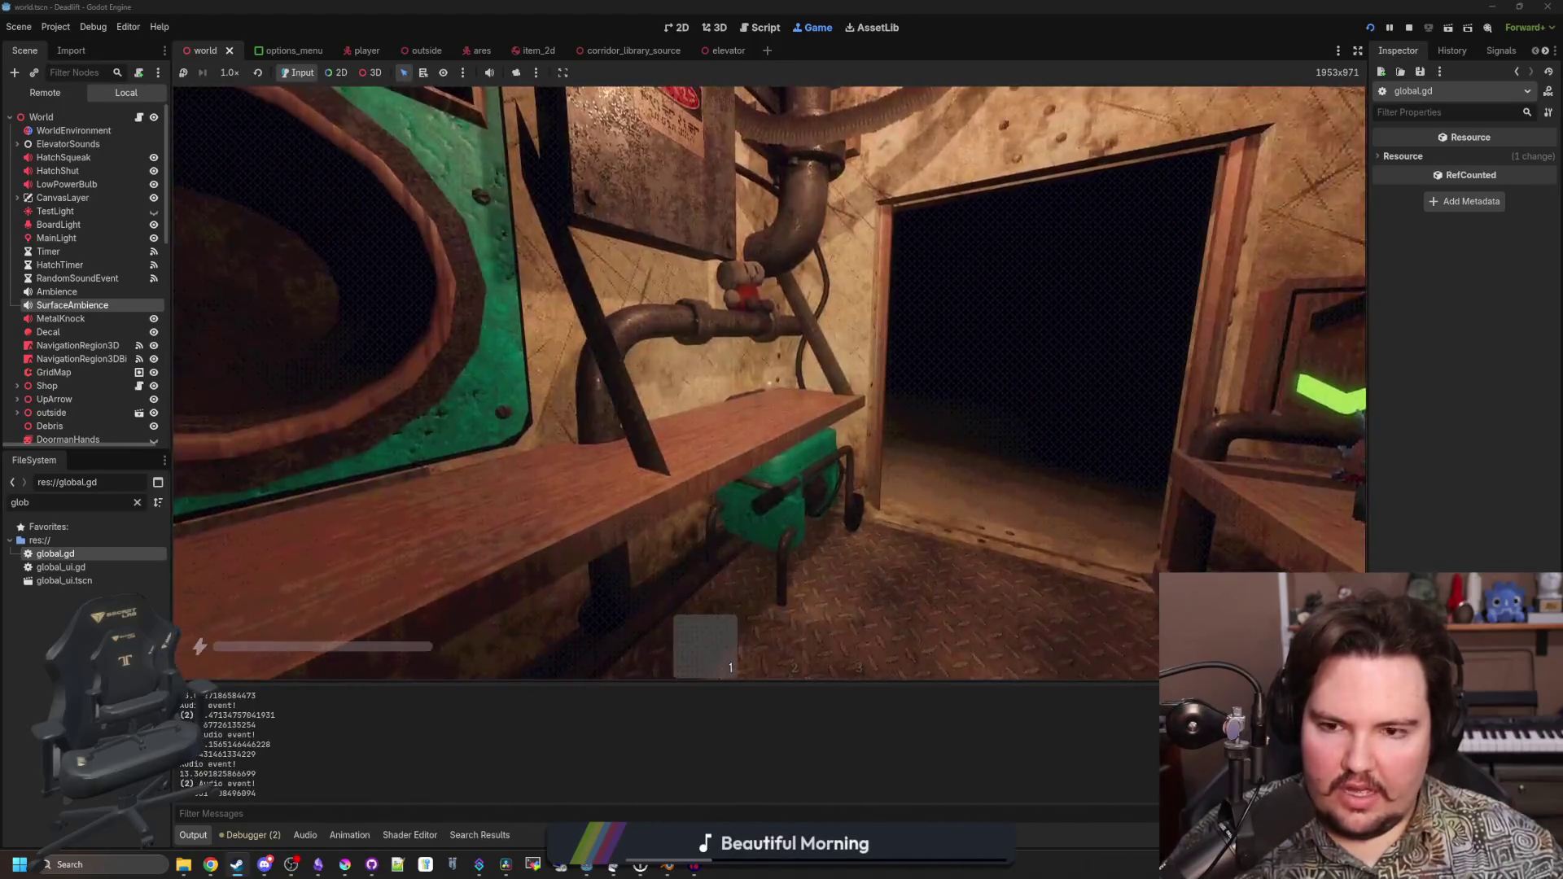
pyautogui.press('w')
pyautogui.press('s')
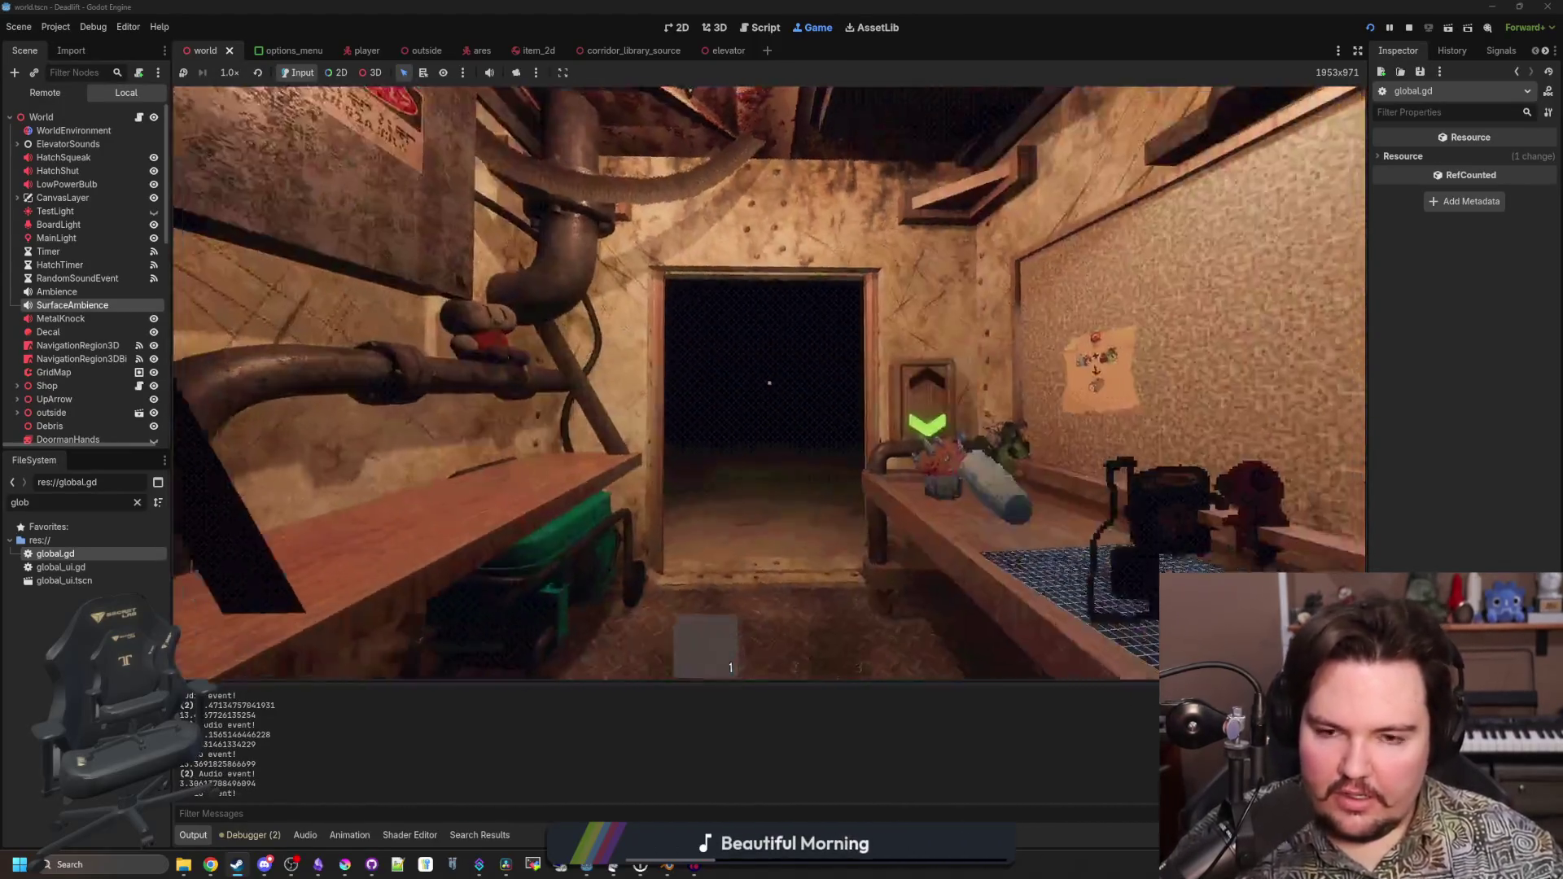